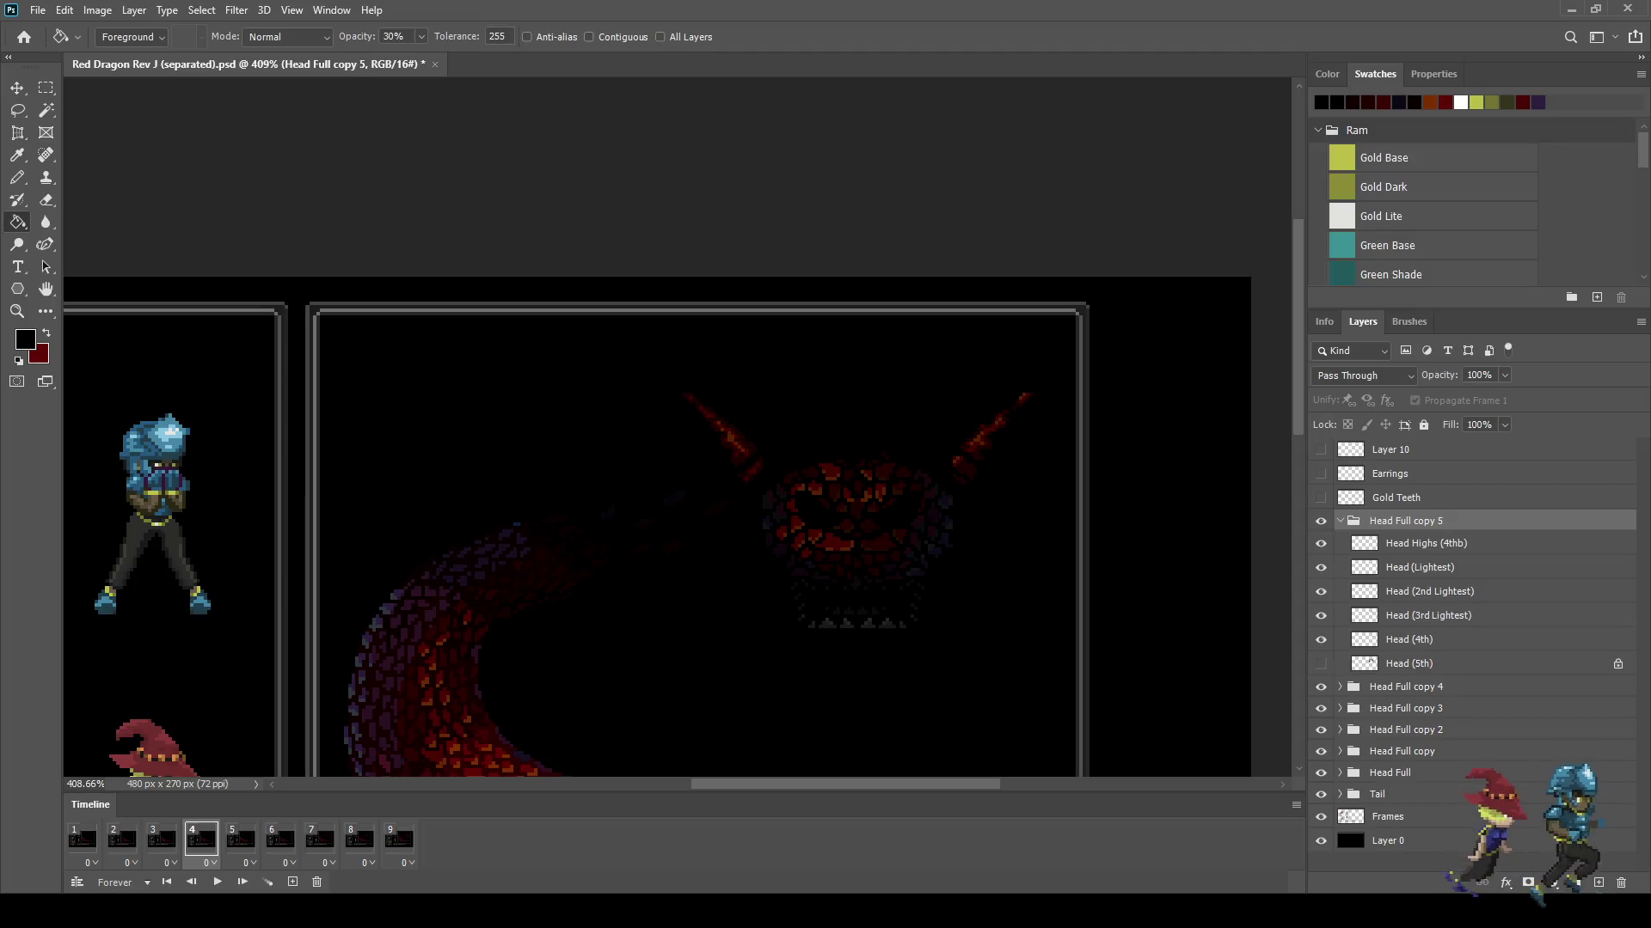
Step: Merge the Head (3rd Lightest) through Head (Lightest) layers into a single layer
{"action": "left_click", "coordinate": [1428, 616]}
{"action": "left_click", "coordinate": [1420, 568], "text": "shift"}
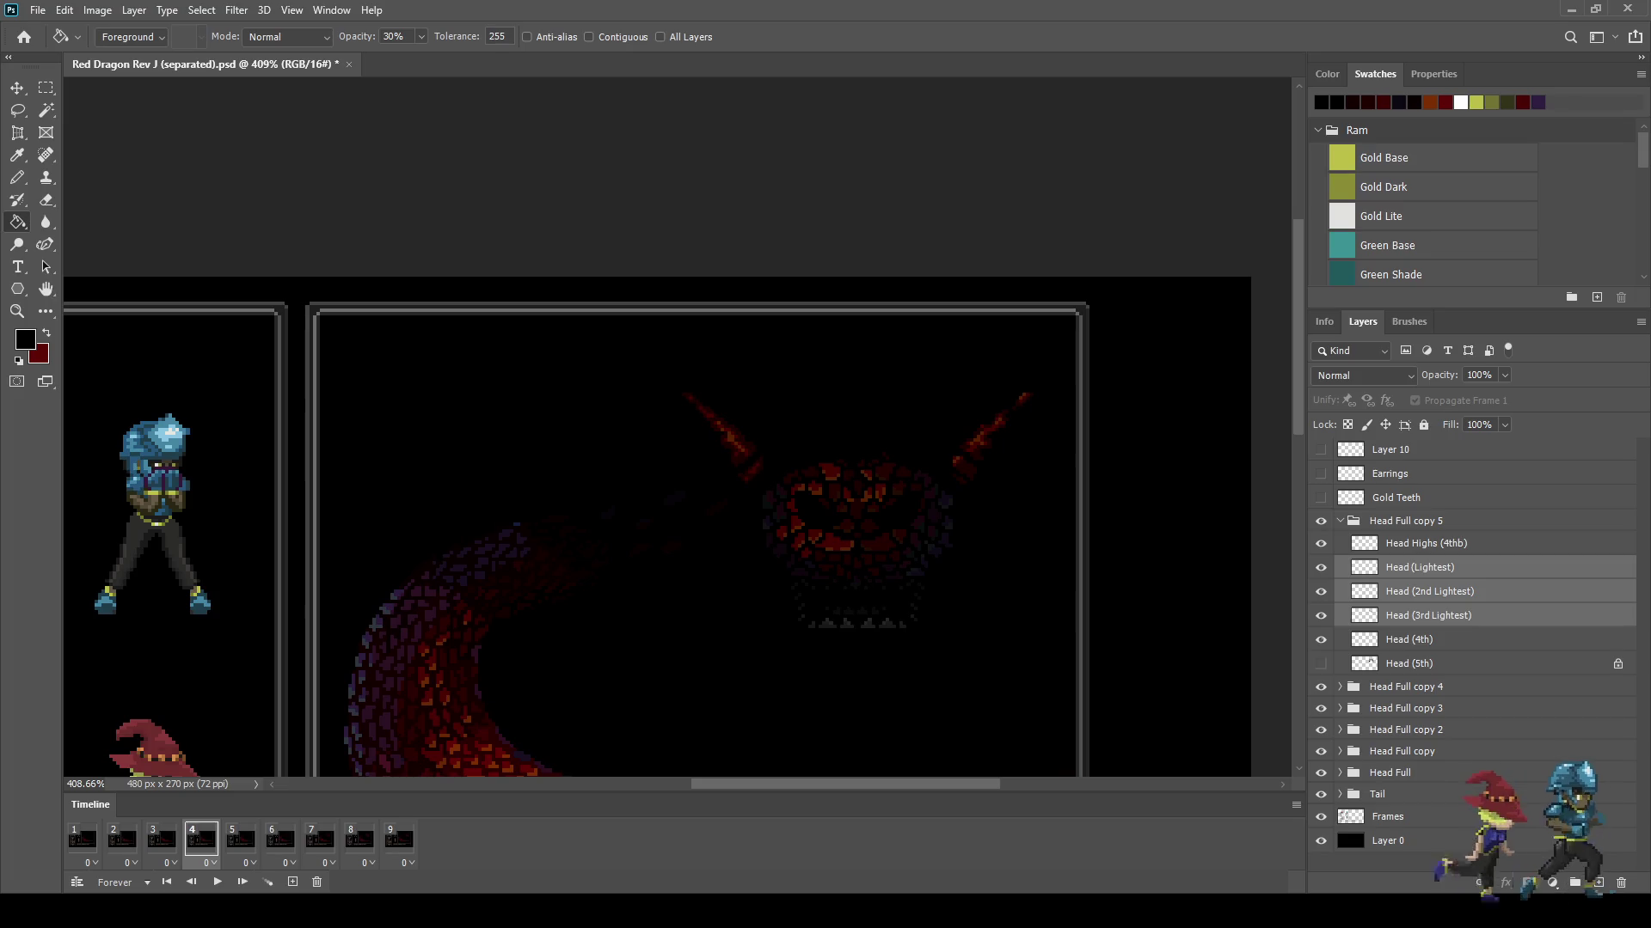
{"action": "key", "text": "ctrl+e"}
Step: On timeline frame 3, duplicate the collapsed head group as Head Full copy 6
{"action": "scroll", "coordinate": [950, 574], "scroll_direction": "up", "scroll_amount": 3}
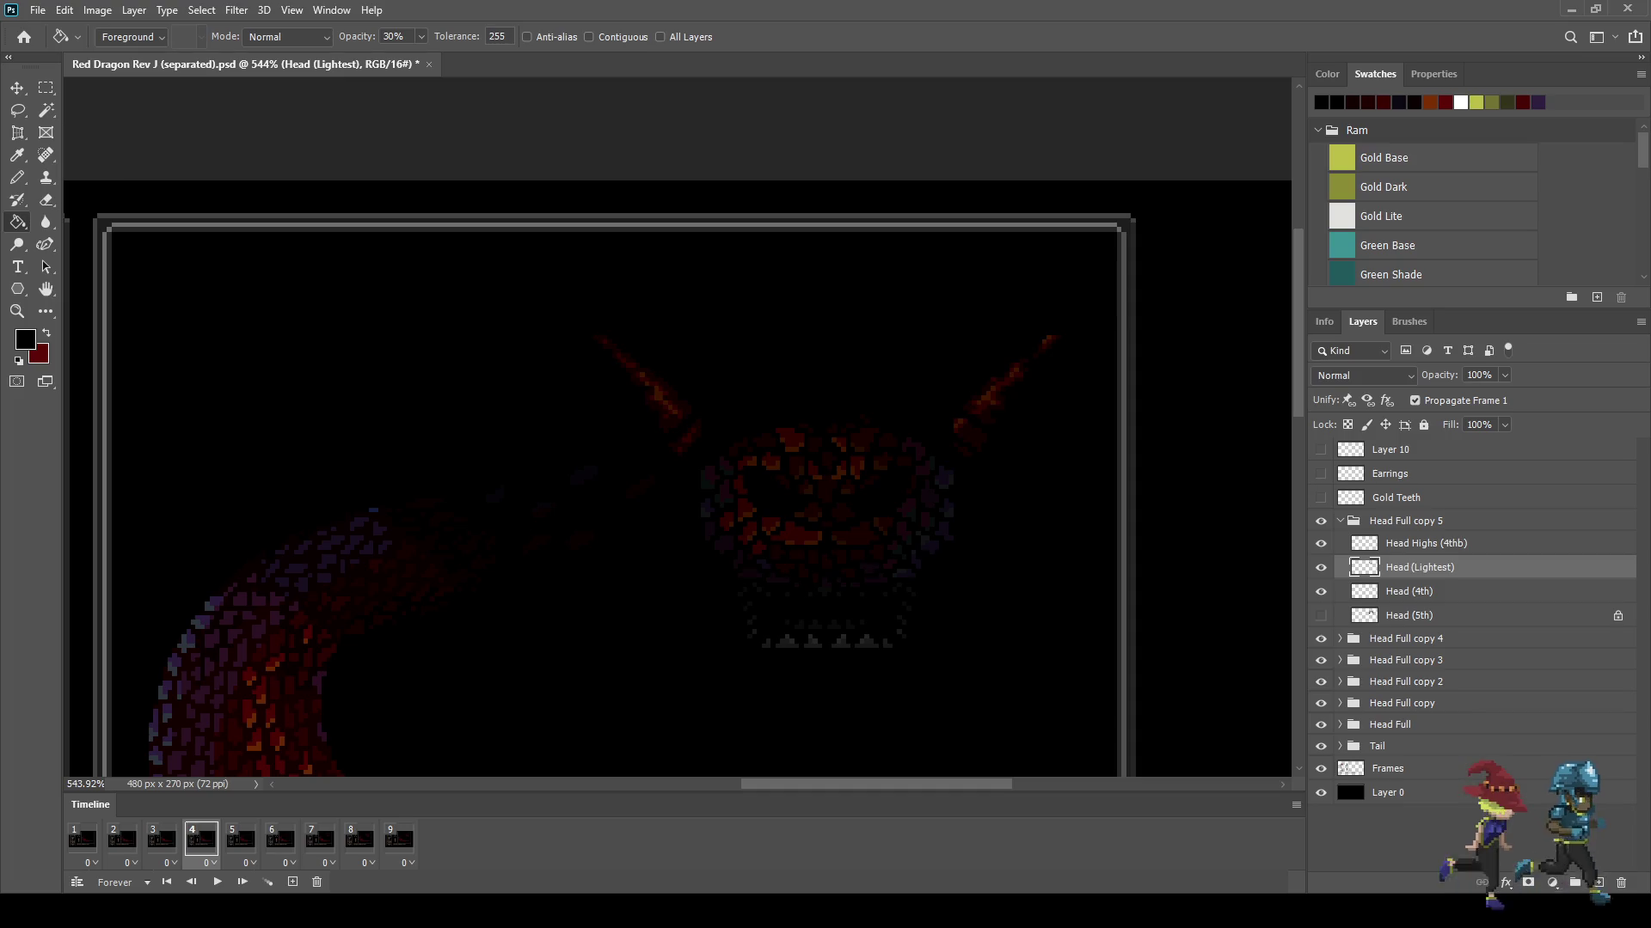
{"action": "left_click", "coordinate": [1409, 591]}
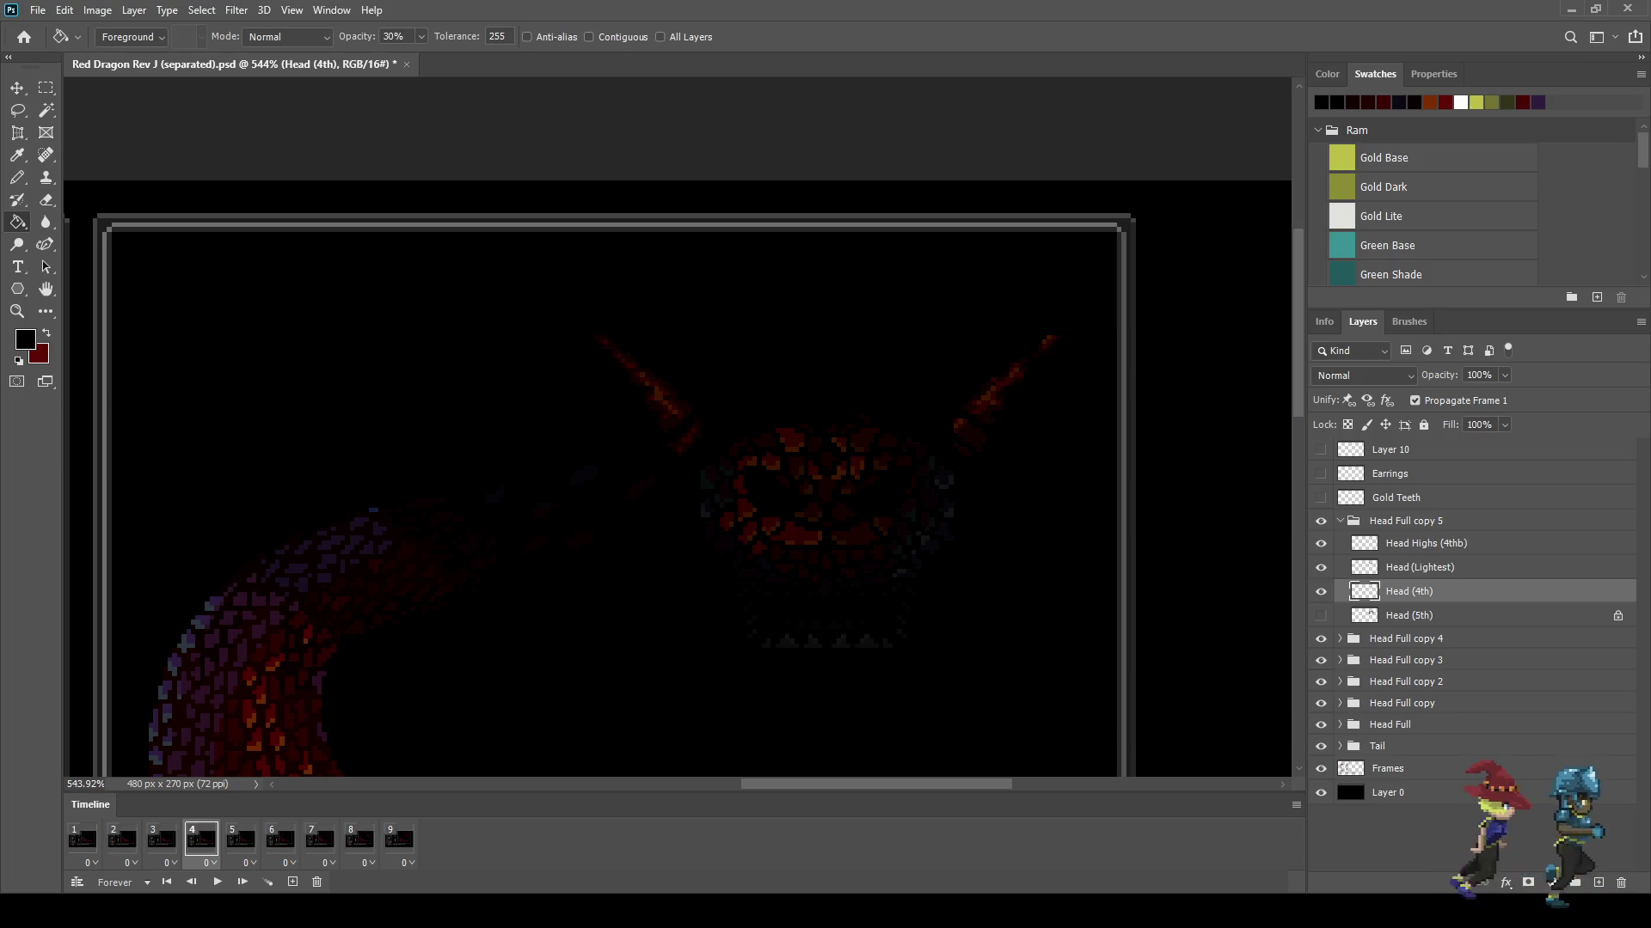
{"action": "left_click", "coordinate": [161, 840]}
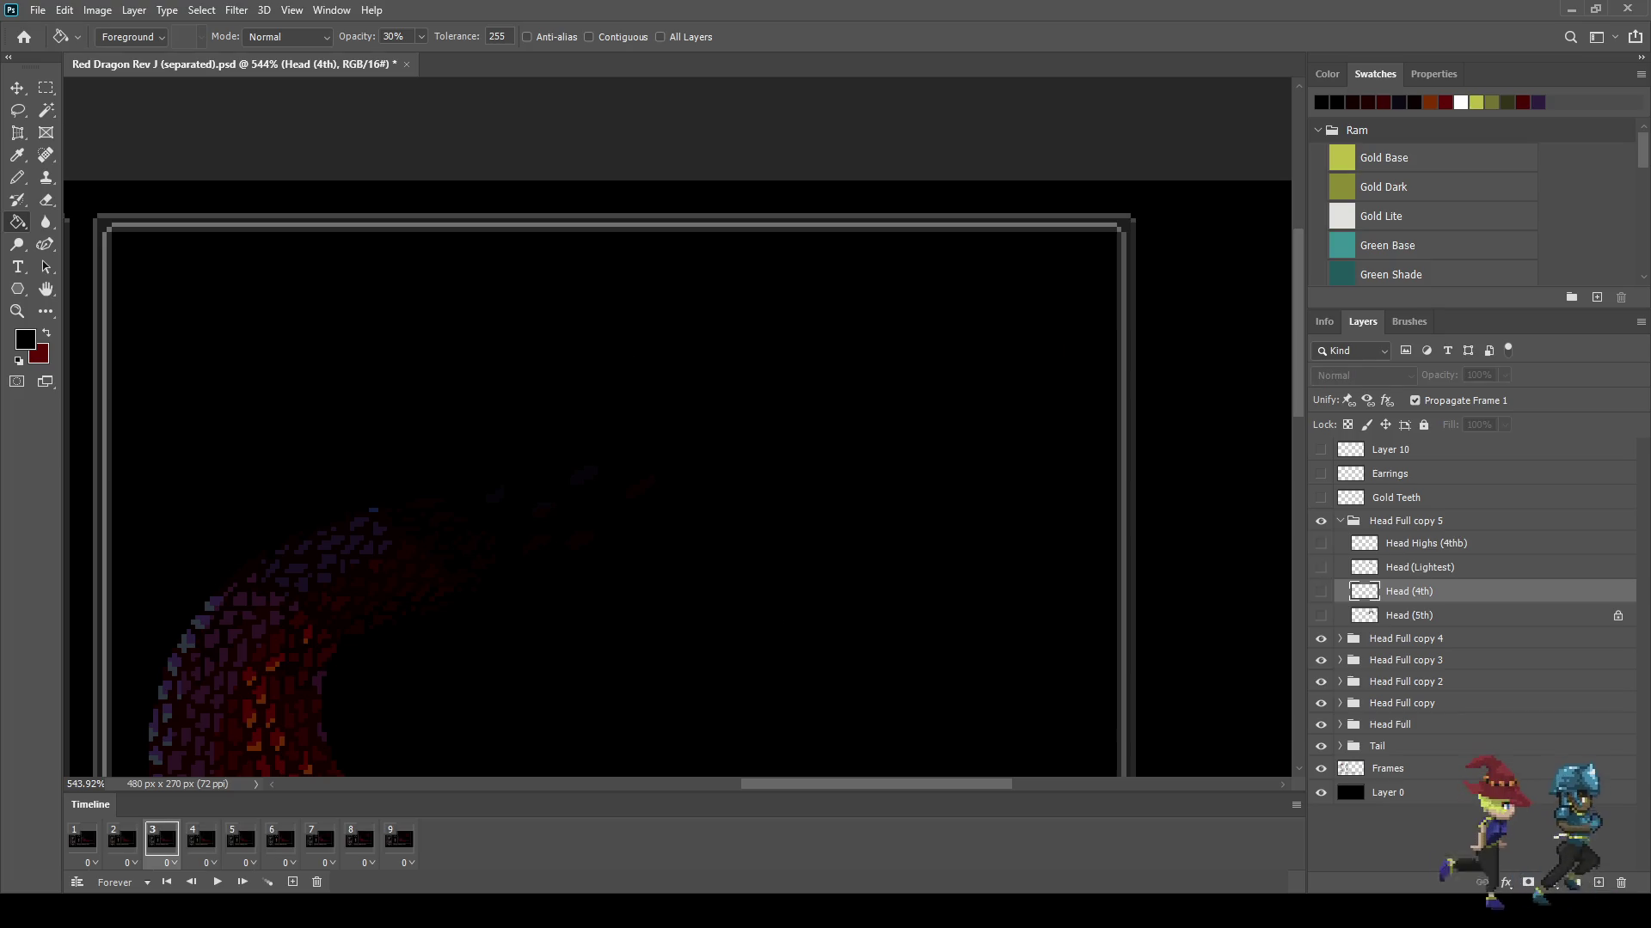
{"action": "left_click", "coordinate": [1339, 521]}
{"action": "key", "text": "ctrl+j"}
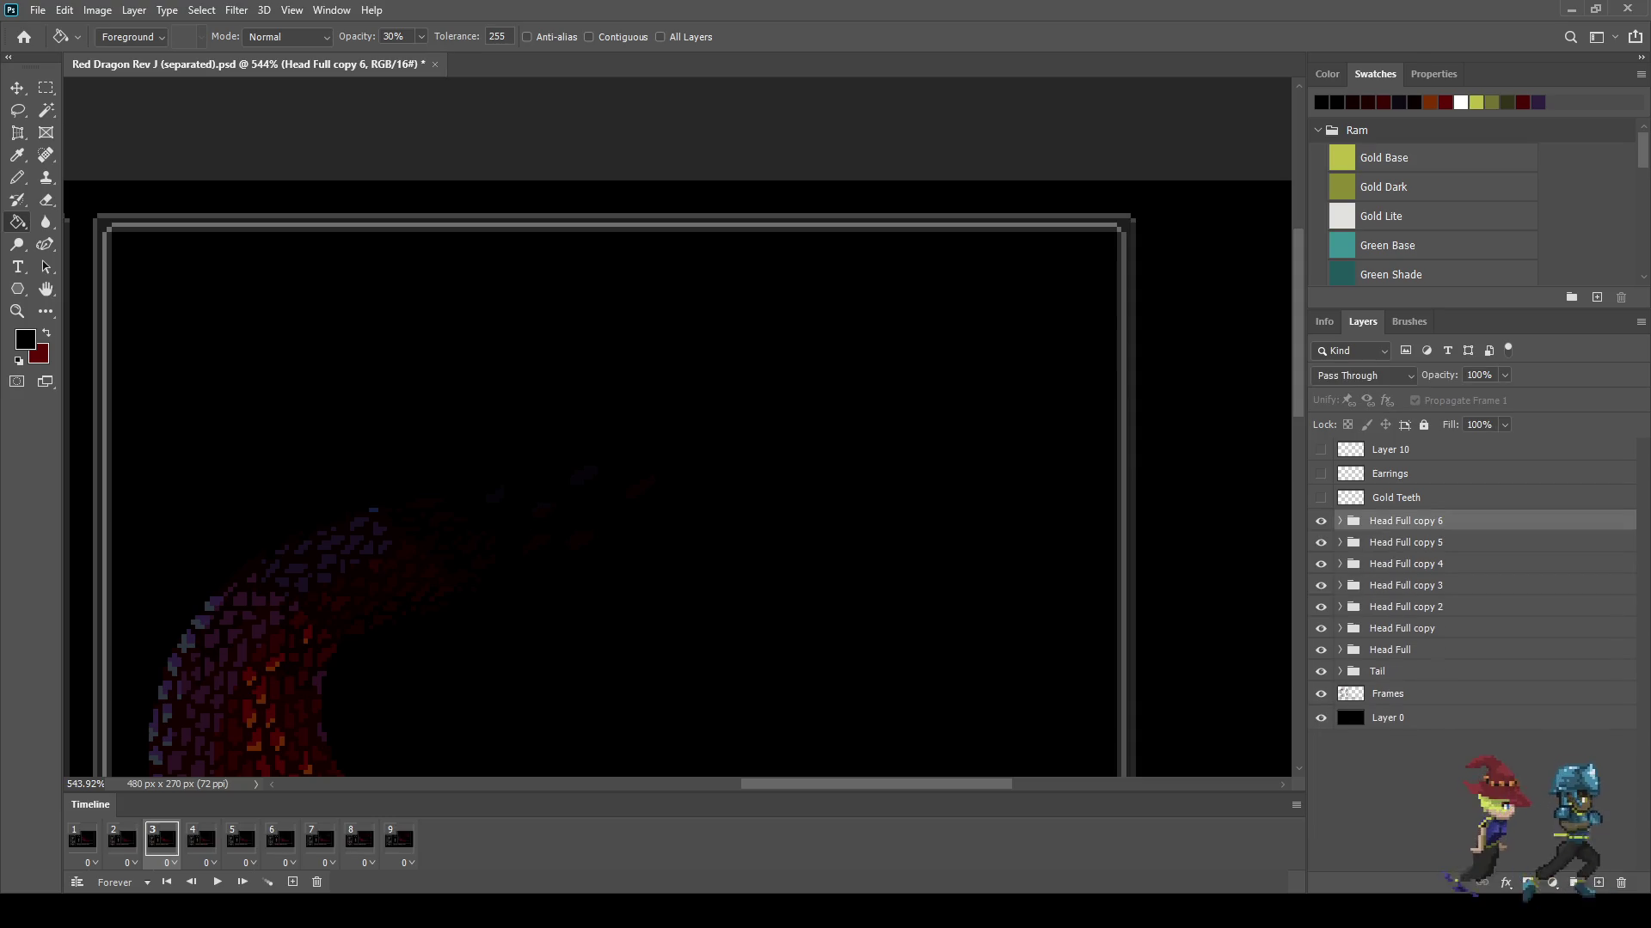
Step: Leave only Head (Lightest) visible in Head Full copy 6, then move to frame 2 with the group collapsed
{"action": "left_click", "coordinate": [1339, 521]}
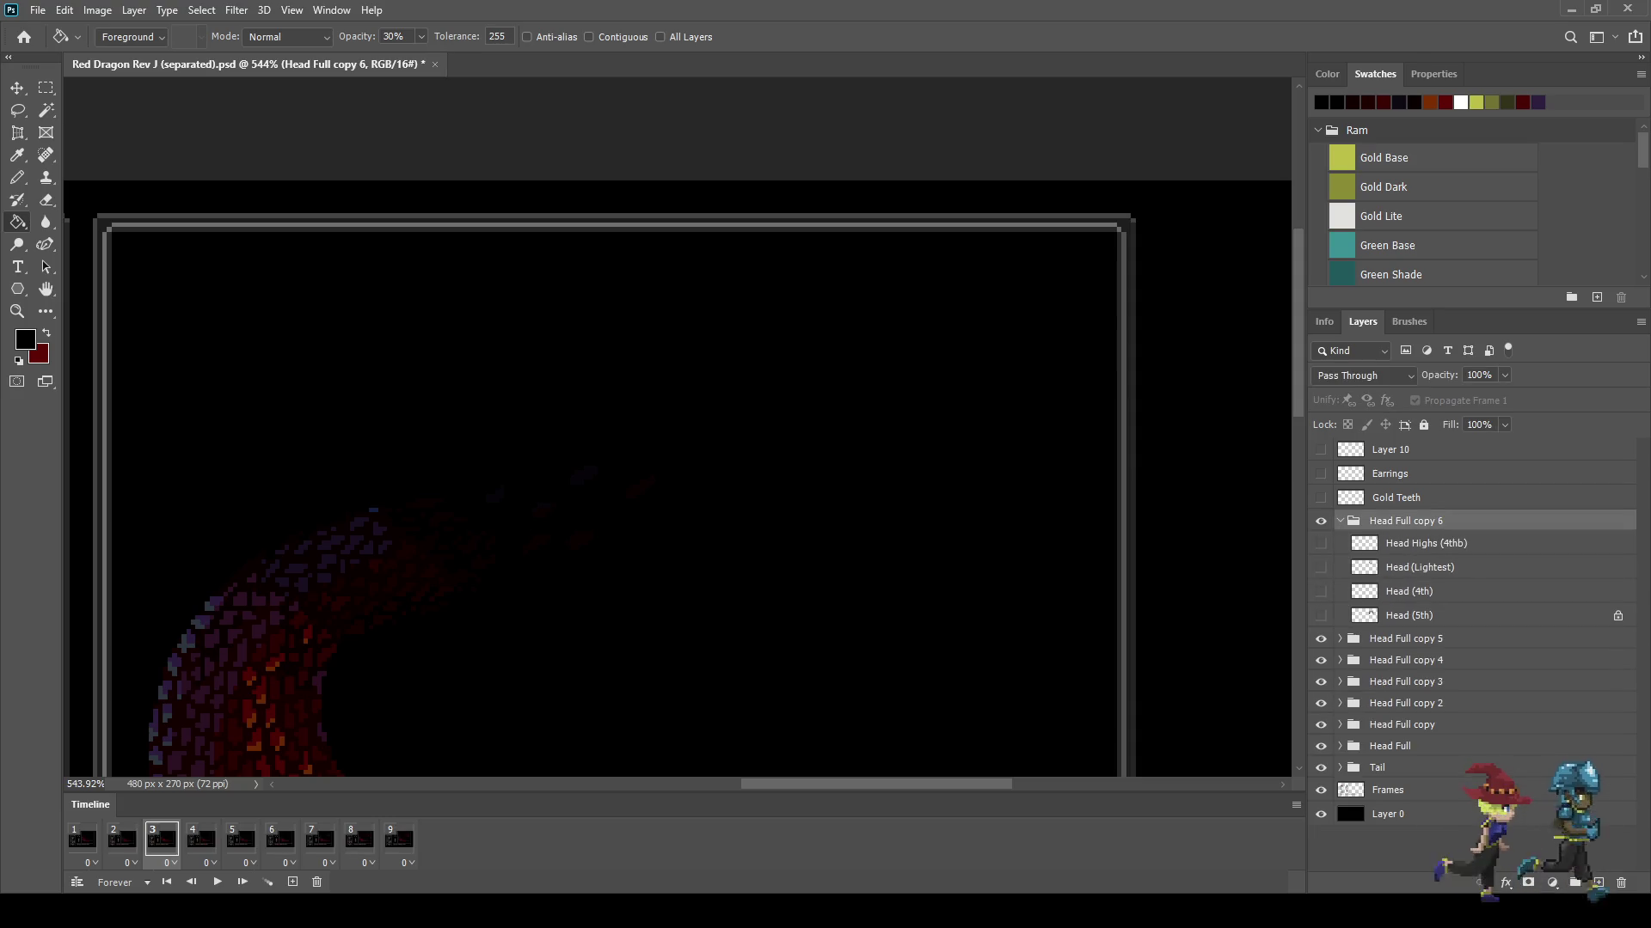
{"action": "left_click", "coordinate": [1321, 615]}
{"action": "left_click", "coordinate": [1321, 615]}
{"action": "left_click", "coordinate": [1321, 591]}
{"action": "left_click", "coordinate": [1321, 567]}
{"action": "left_click", "coordinate": [1321, 544]}
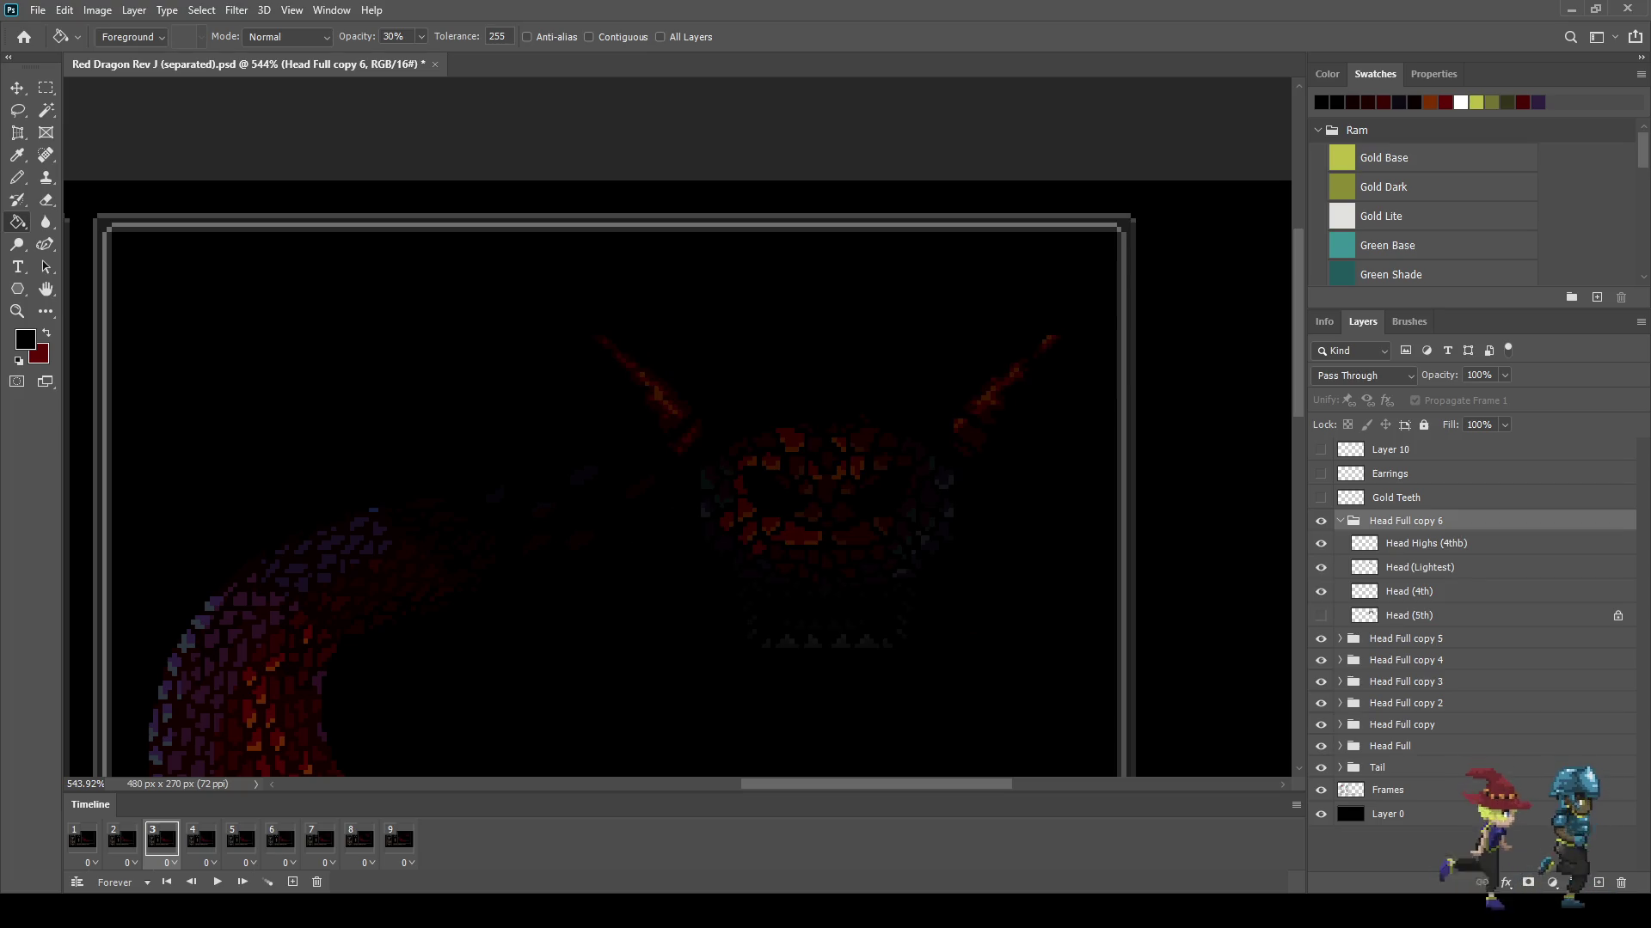
{"action": "left_click", "coordinate": [1321, 591]}
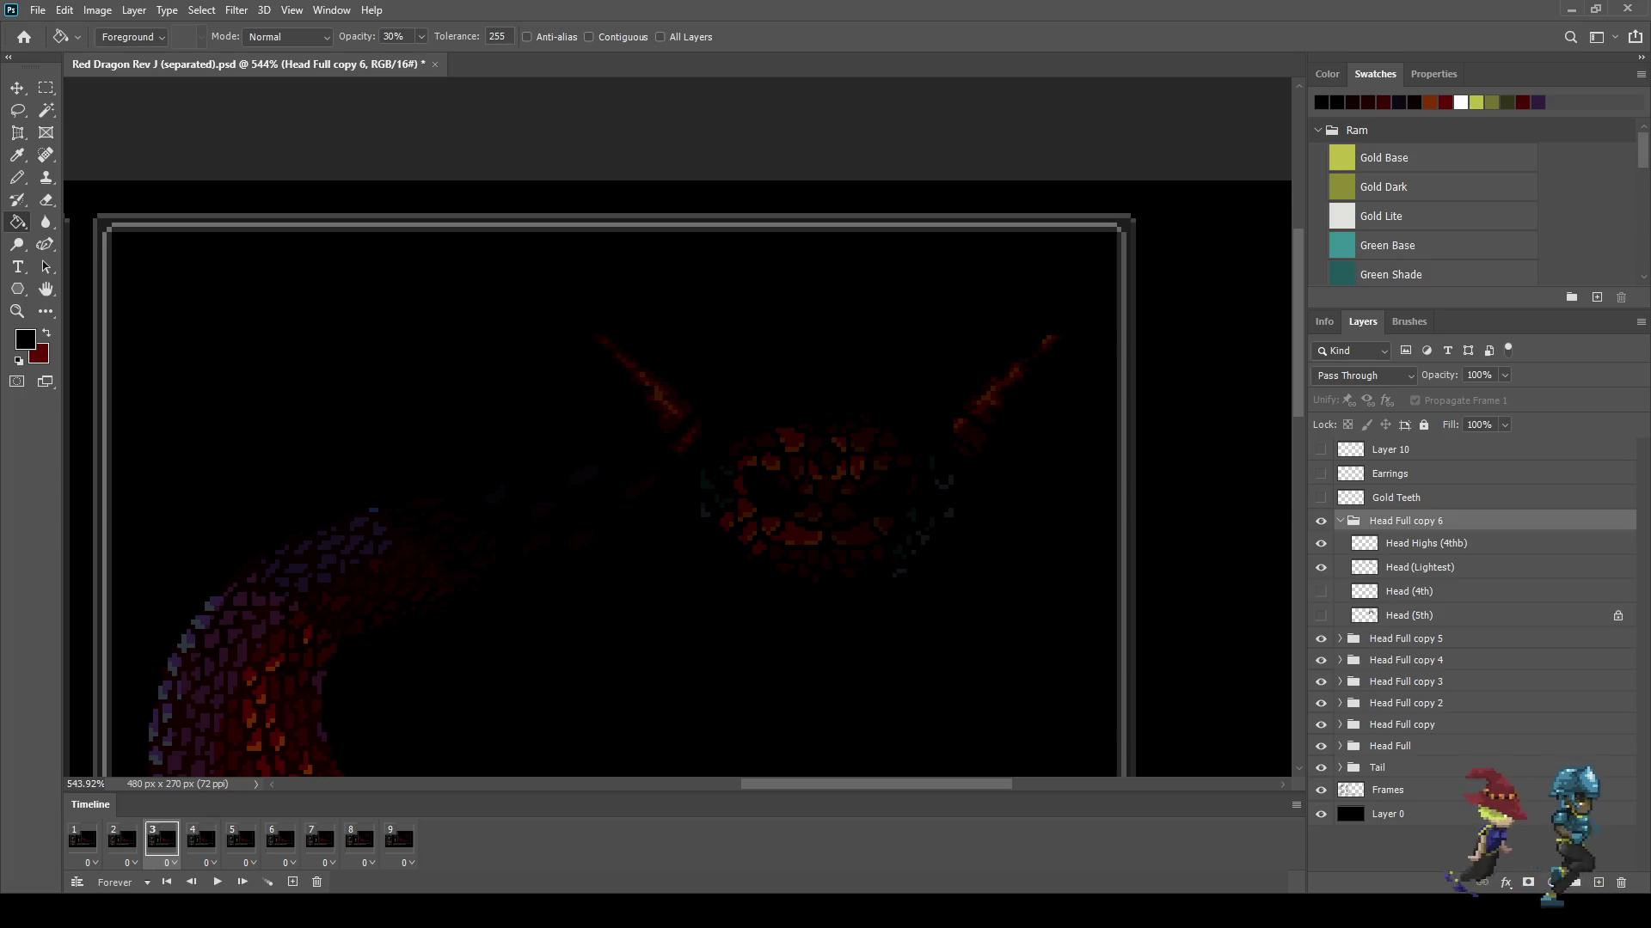
{"action": "left_click", "coordinate": [1419, 568]}
{"action": "left_click", "coordinate": [1320, 544]}
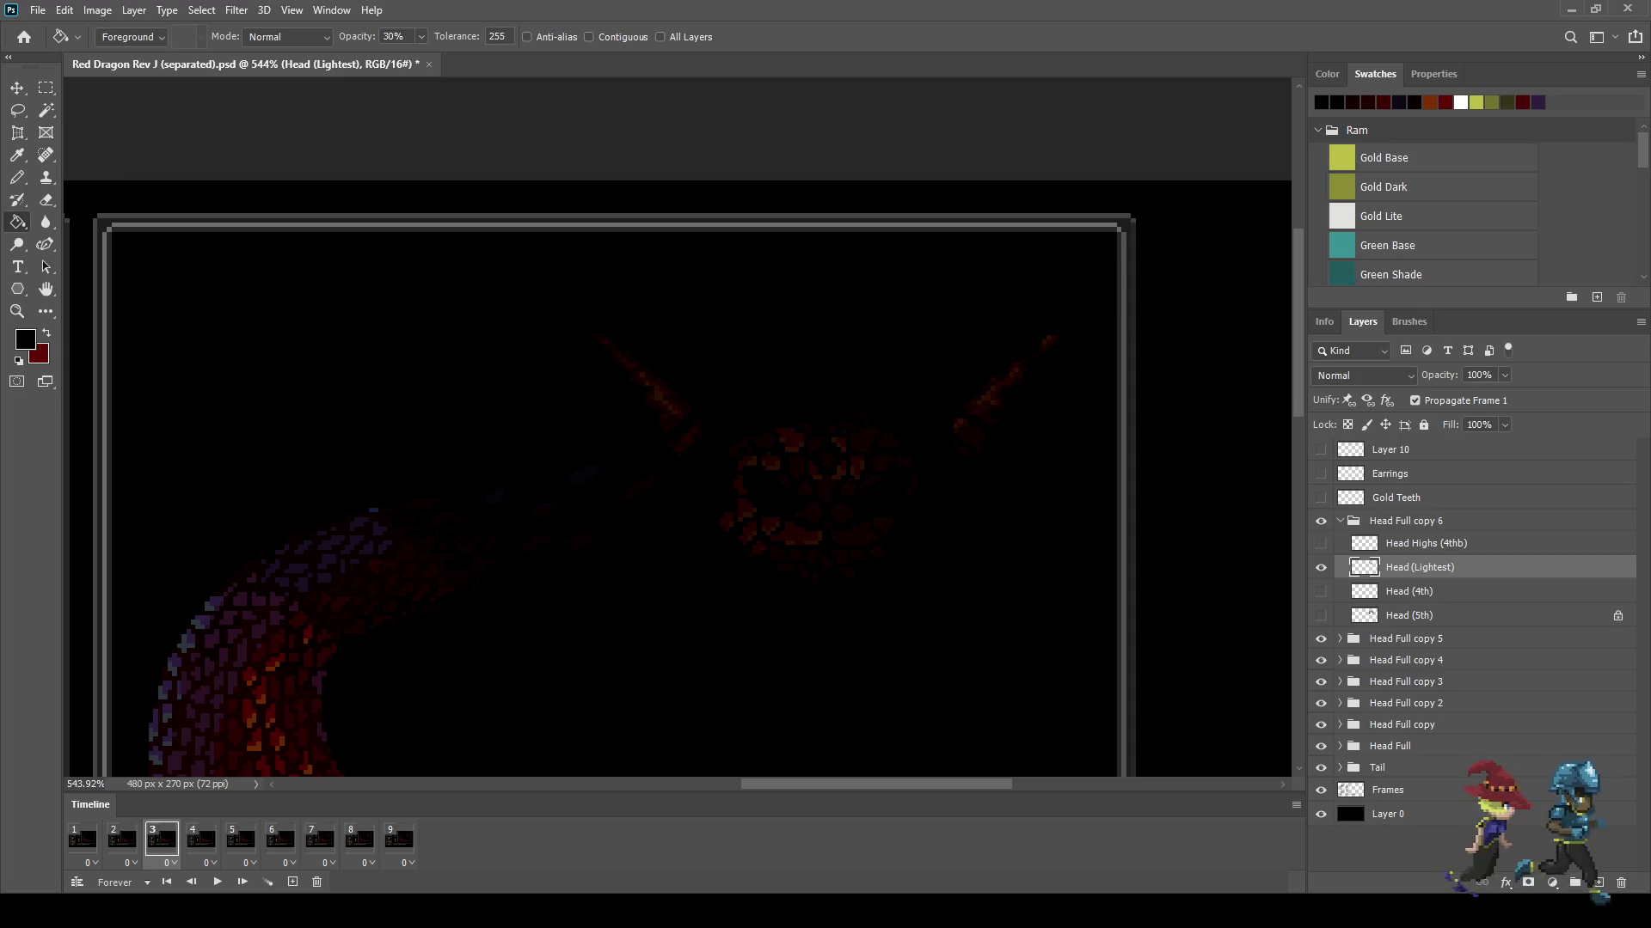
{"action": "left_click", "coordinate": [121, 839]}
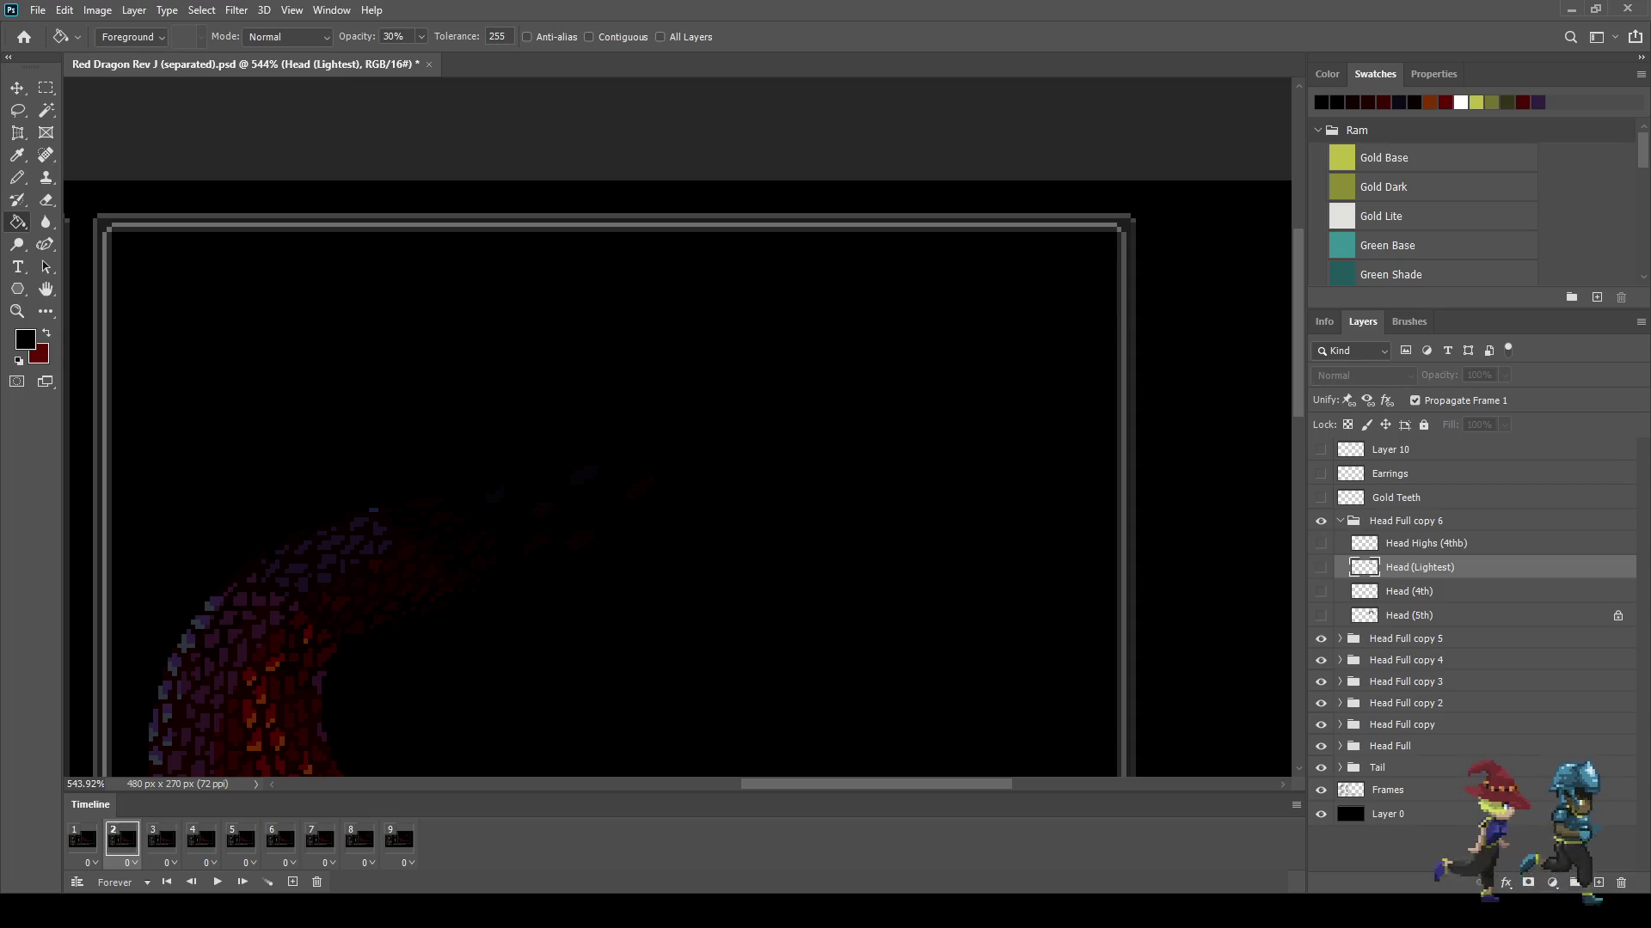
{"action": "left_click", "coordinate": [1339, 521]}
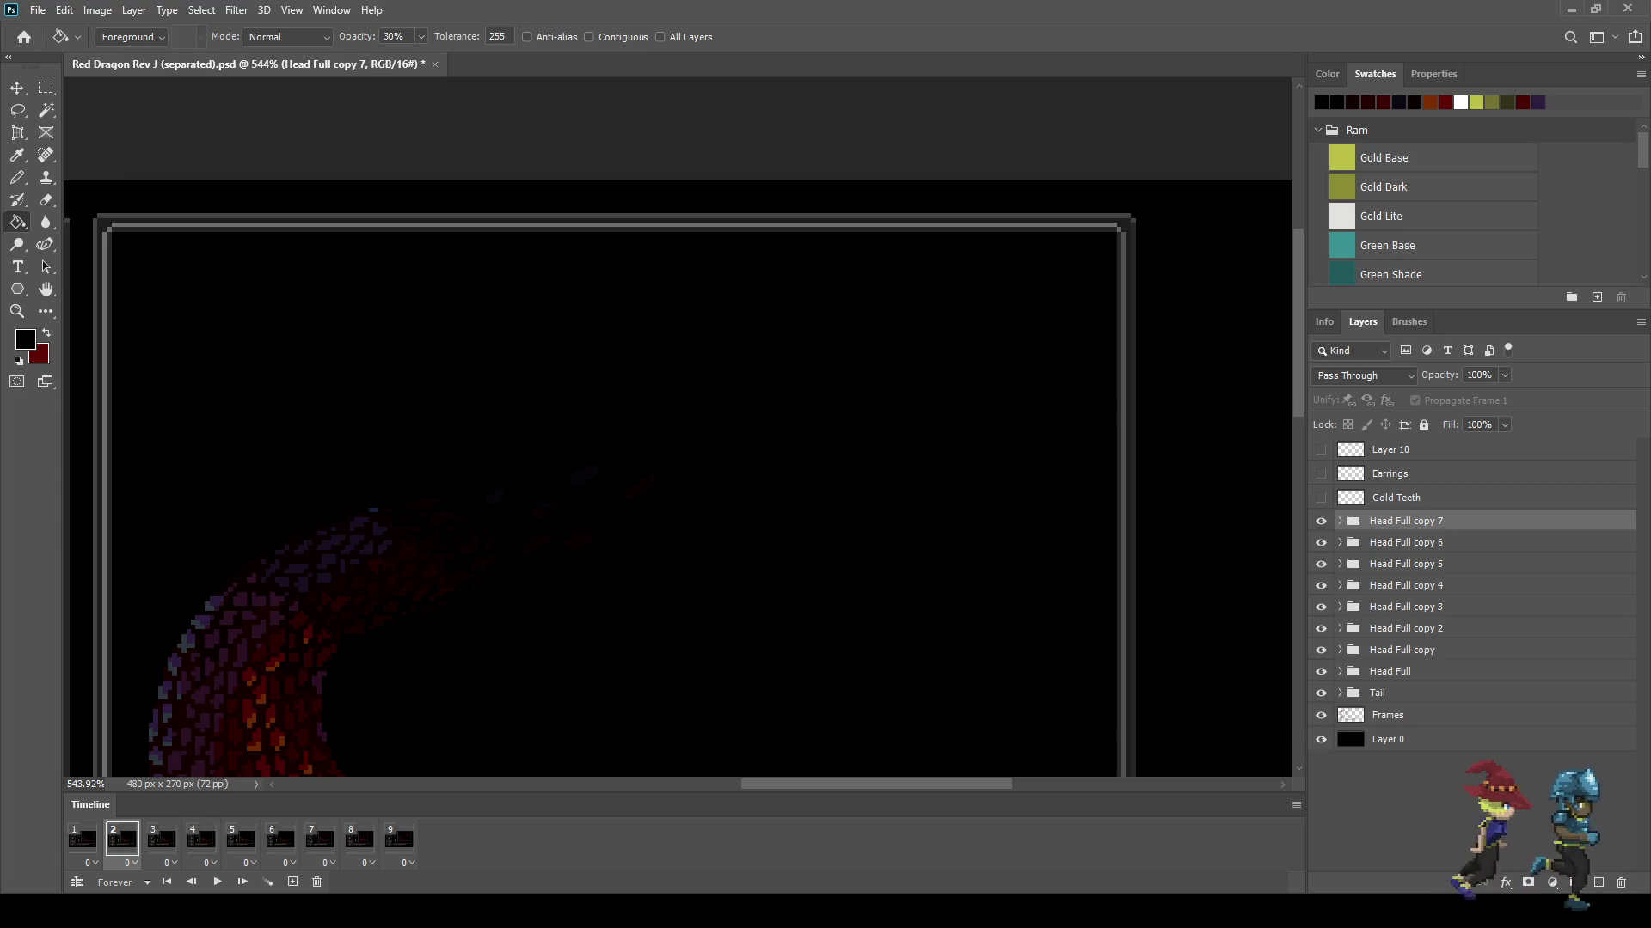
Step: Duplicate the head group as Head Full copy 7 with its Head (Lightest) layer shown
{"action": "key", "text": "ctrl+j"}
{"action": "left_click", "coordinate": [1320, 568]}
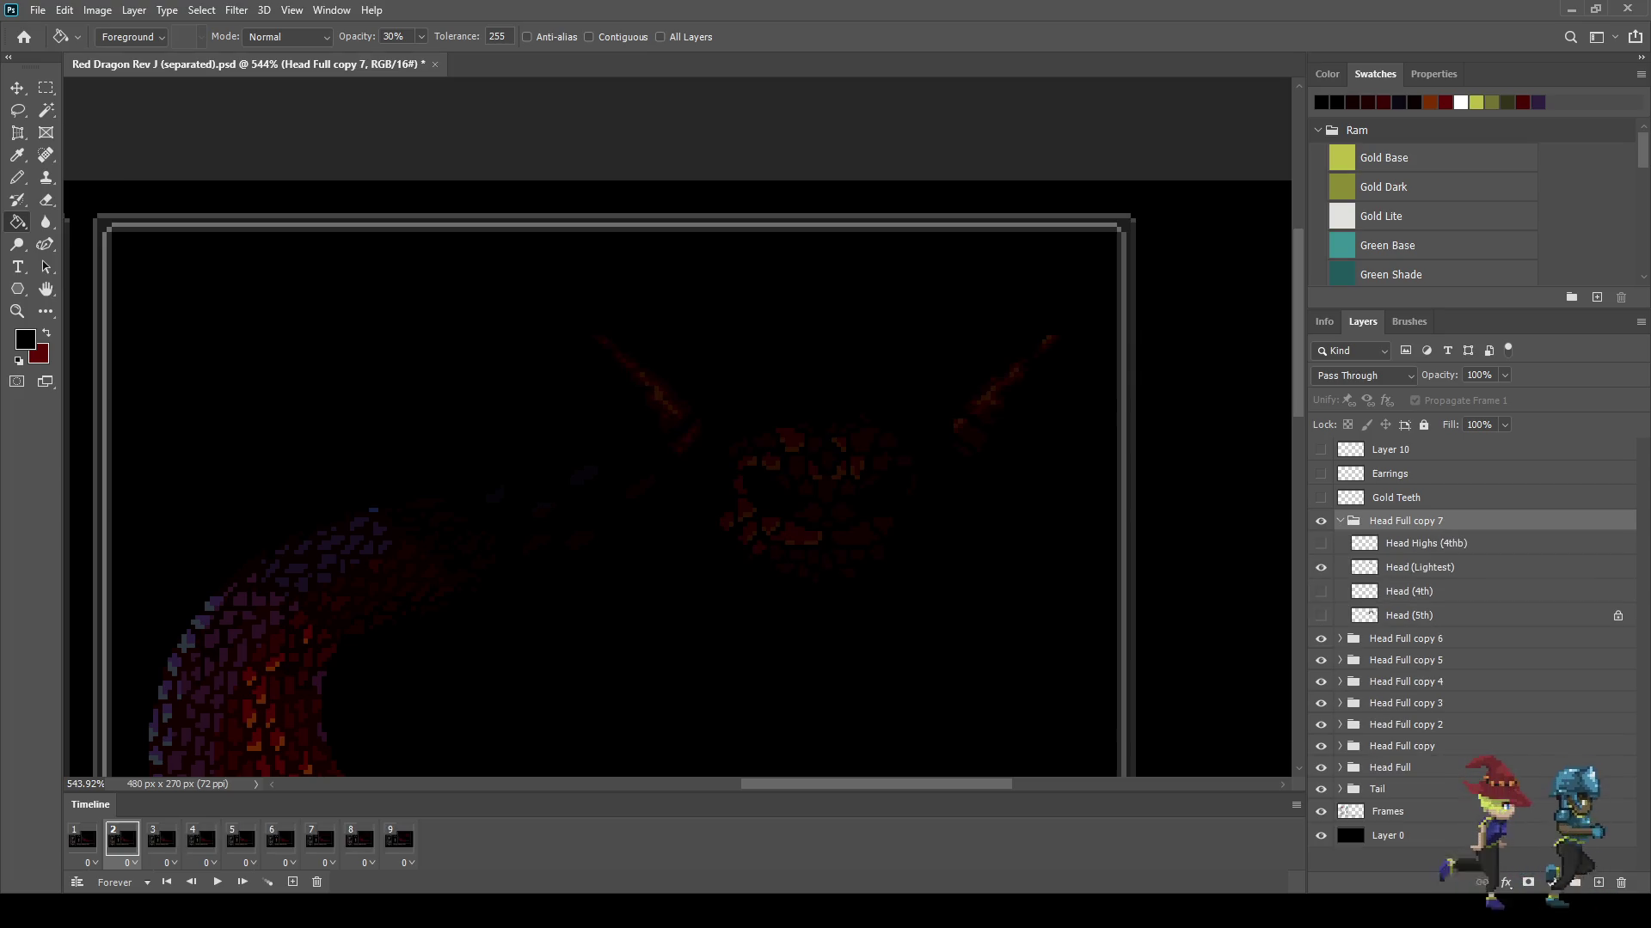
{"action": "key", "text": "alt+bracketleft"}
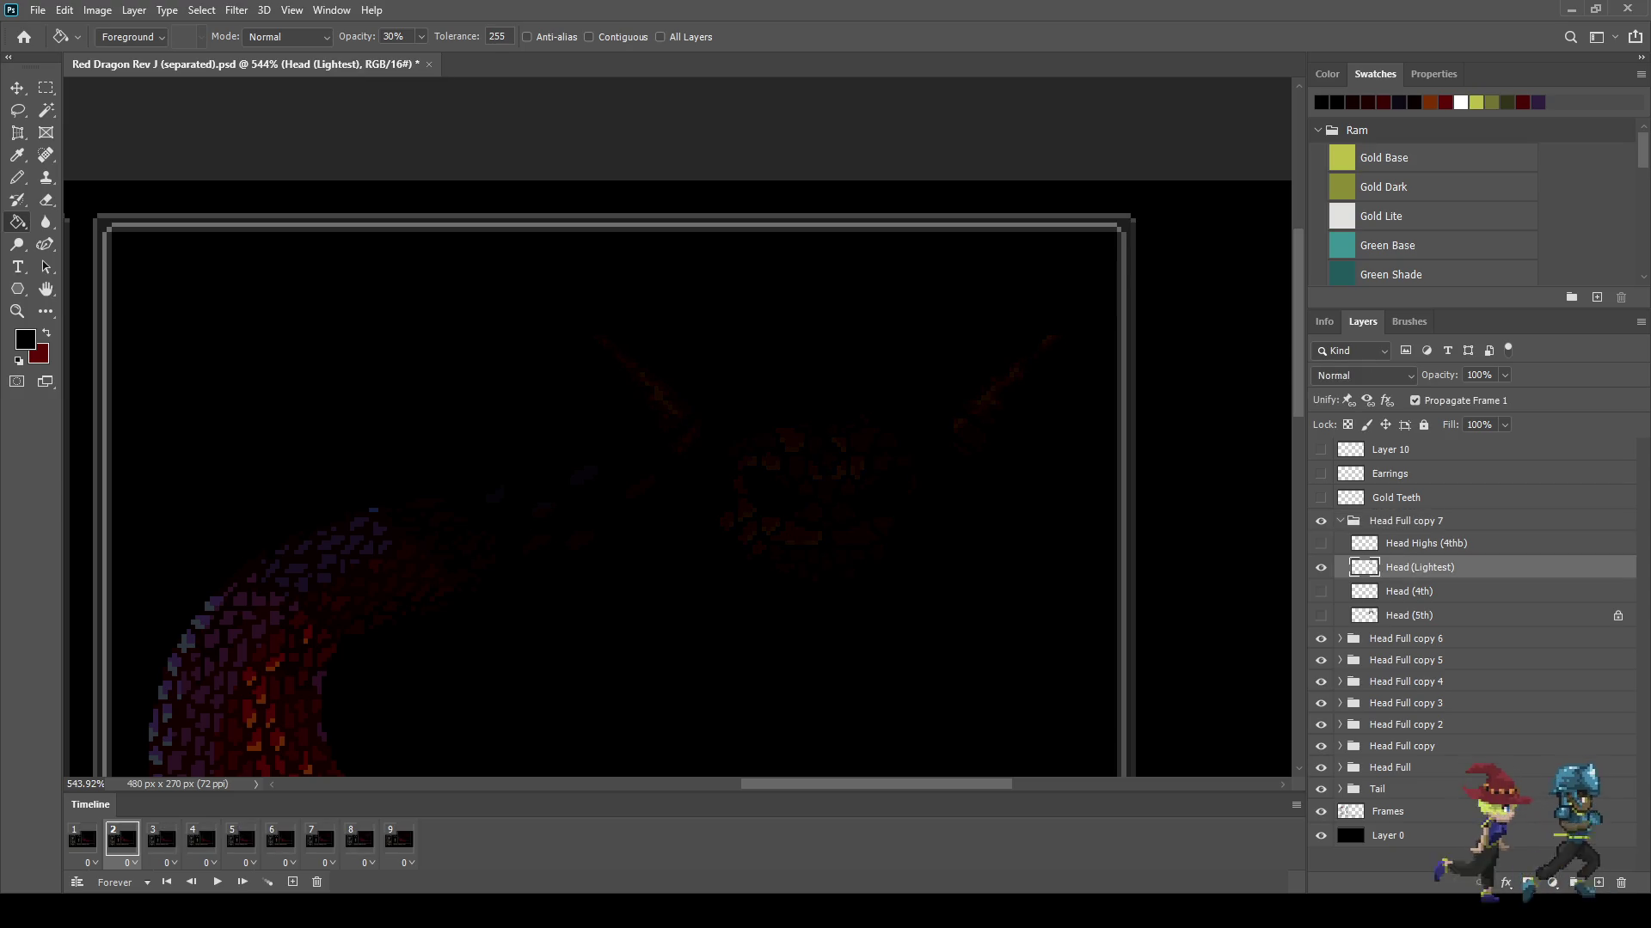
Step: Play the animation to preview it, then stop playback
{"action": "key", "text": "space"}
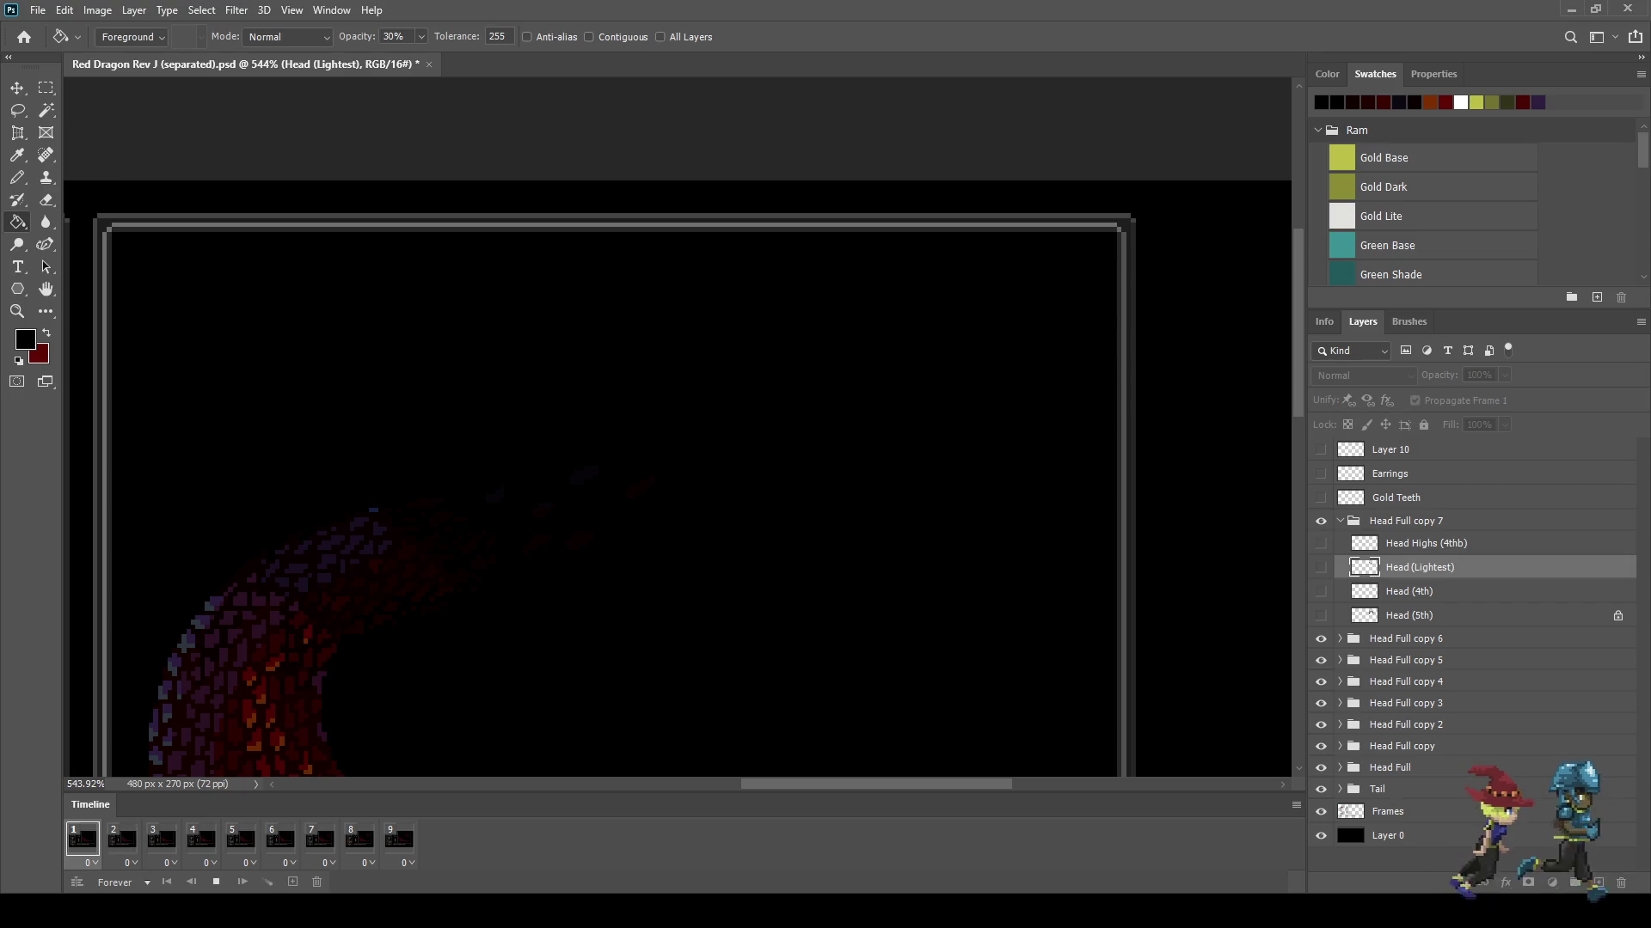
{"action": "scroll", "coordinate": [1014, 577], "scroll_direction": "down", "scroll_amount": 2}
{"action": "scroll", "coordinate": [1014, 578], "scroll_direction": "down", "scroll_amount": 3}
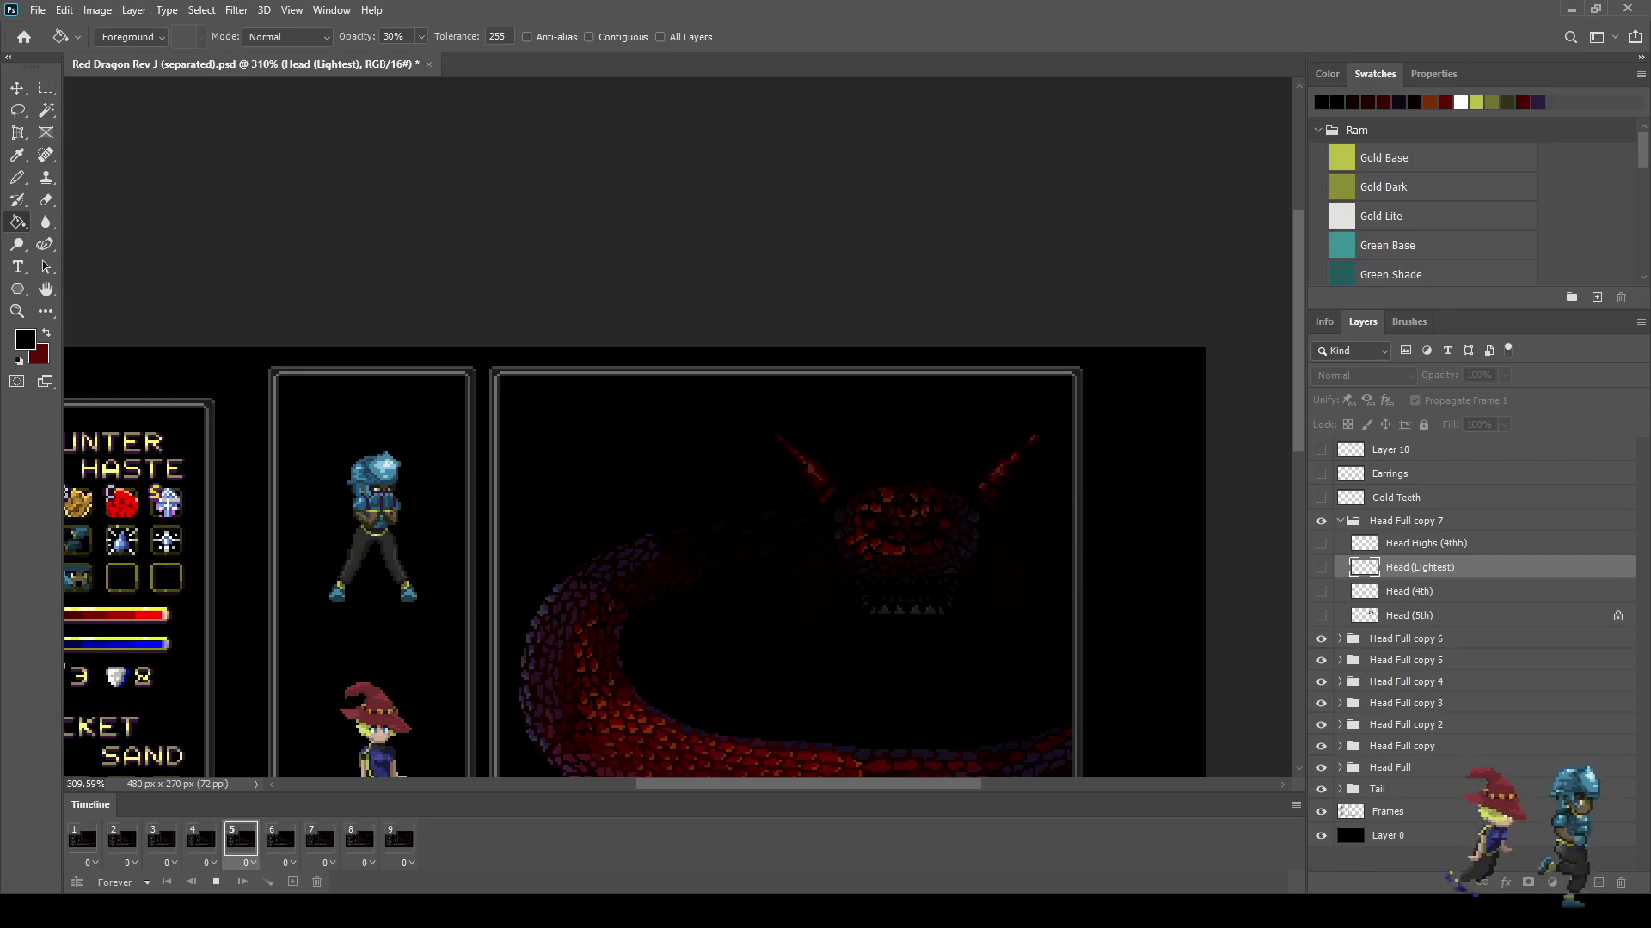
{"action": "key", "text": "space"}
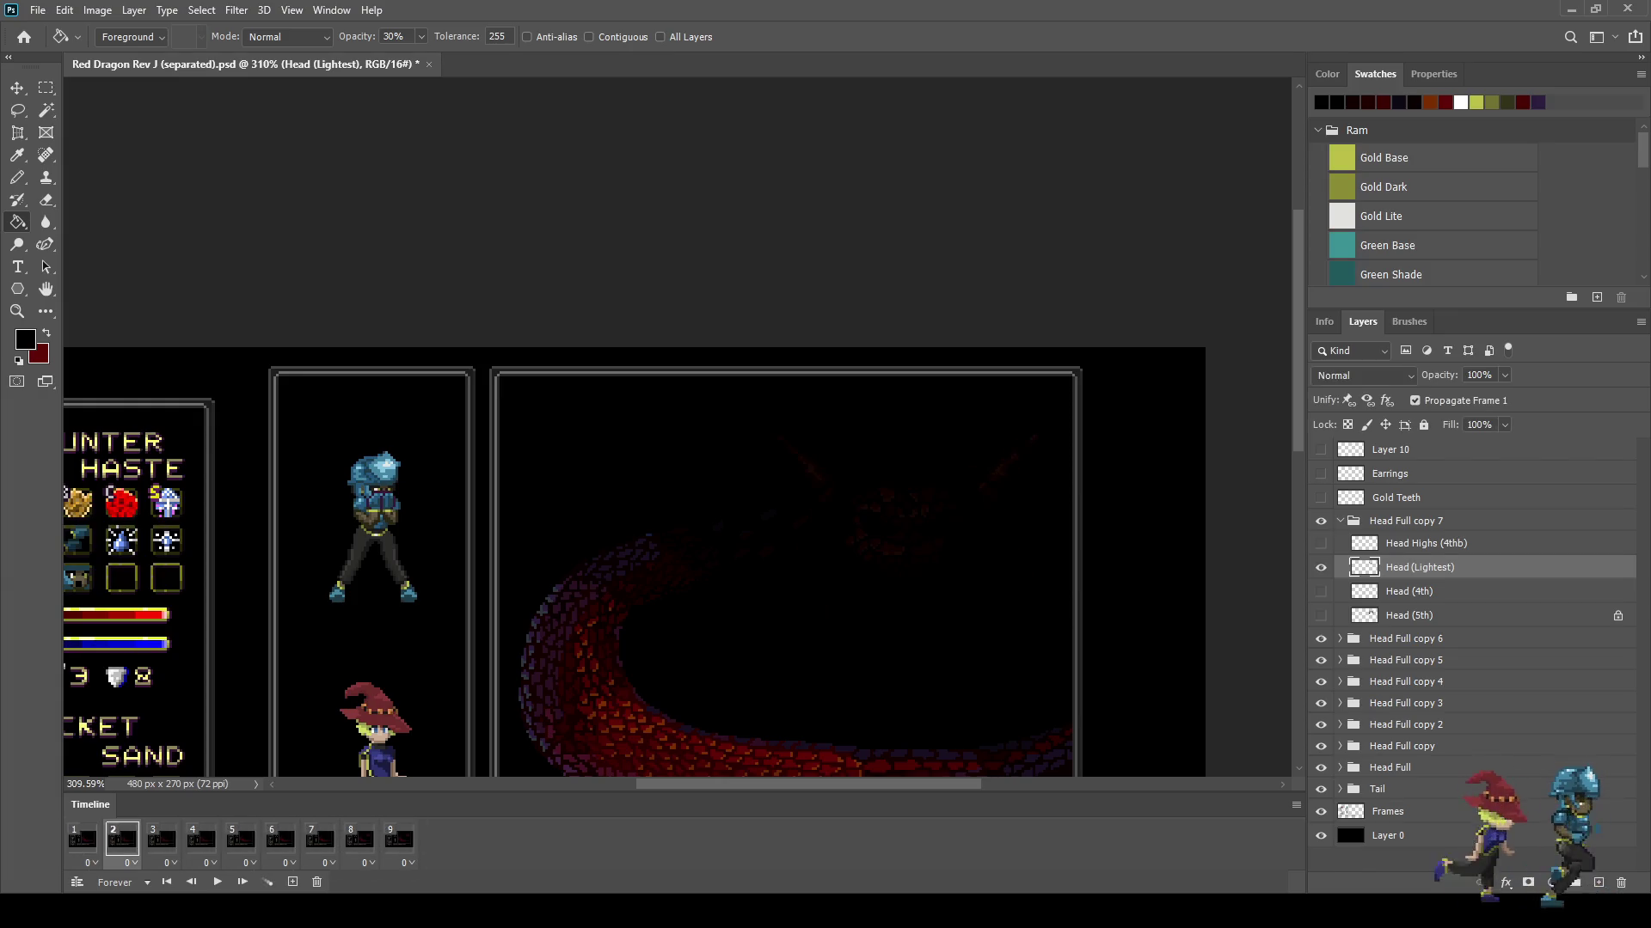
Step: Return to frame 1, fit the whole scene on screen, and save the document
{"action": "left_click", "coordinate": [83, 838]}
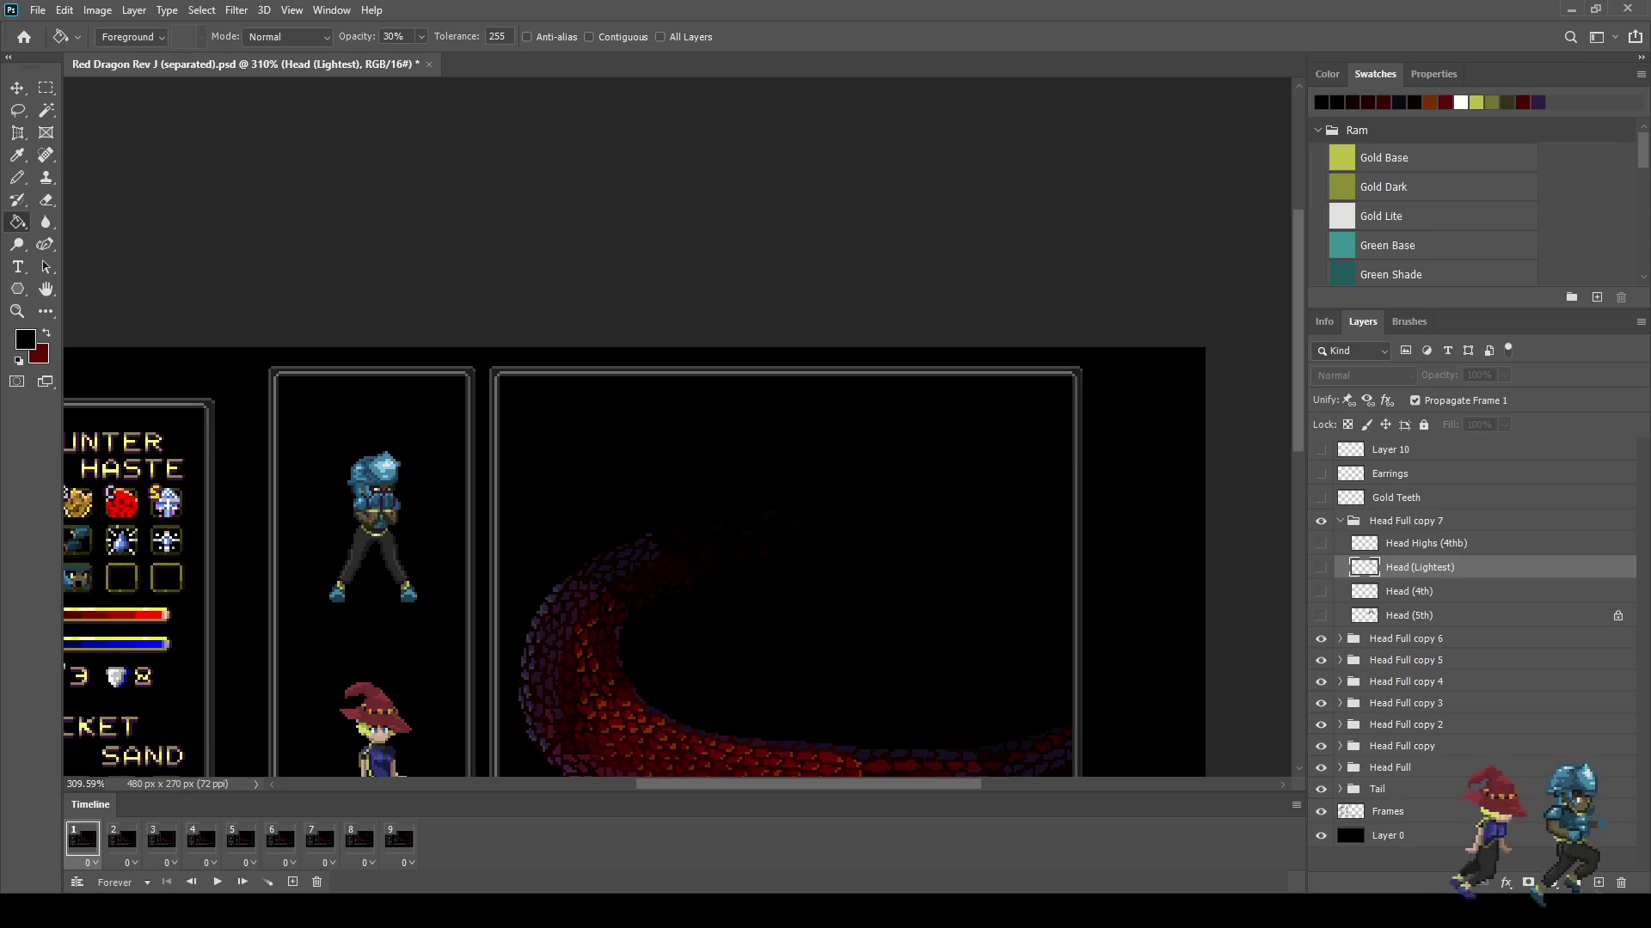
{"action": "key", "text": "ctrl+0"}
{"action": "scroll", "coordinate": [752, 474], "scroll_direction": "up", "scroll_amount": 3}
{"action": "scroll", "coordinate": [752, 474], "scroll_direction": "up", "scroll_amount": 2}
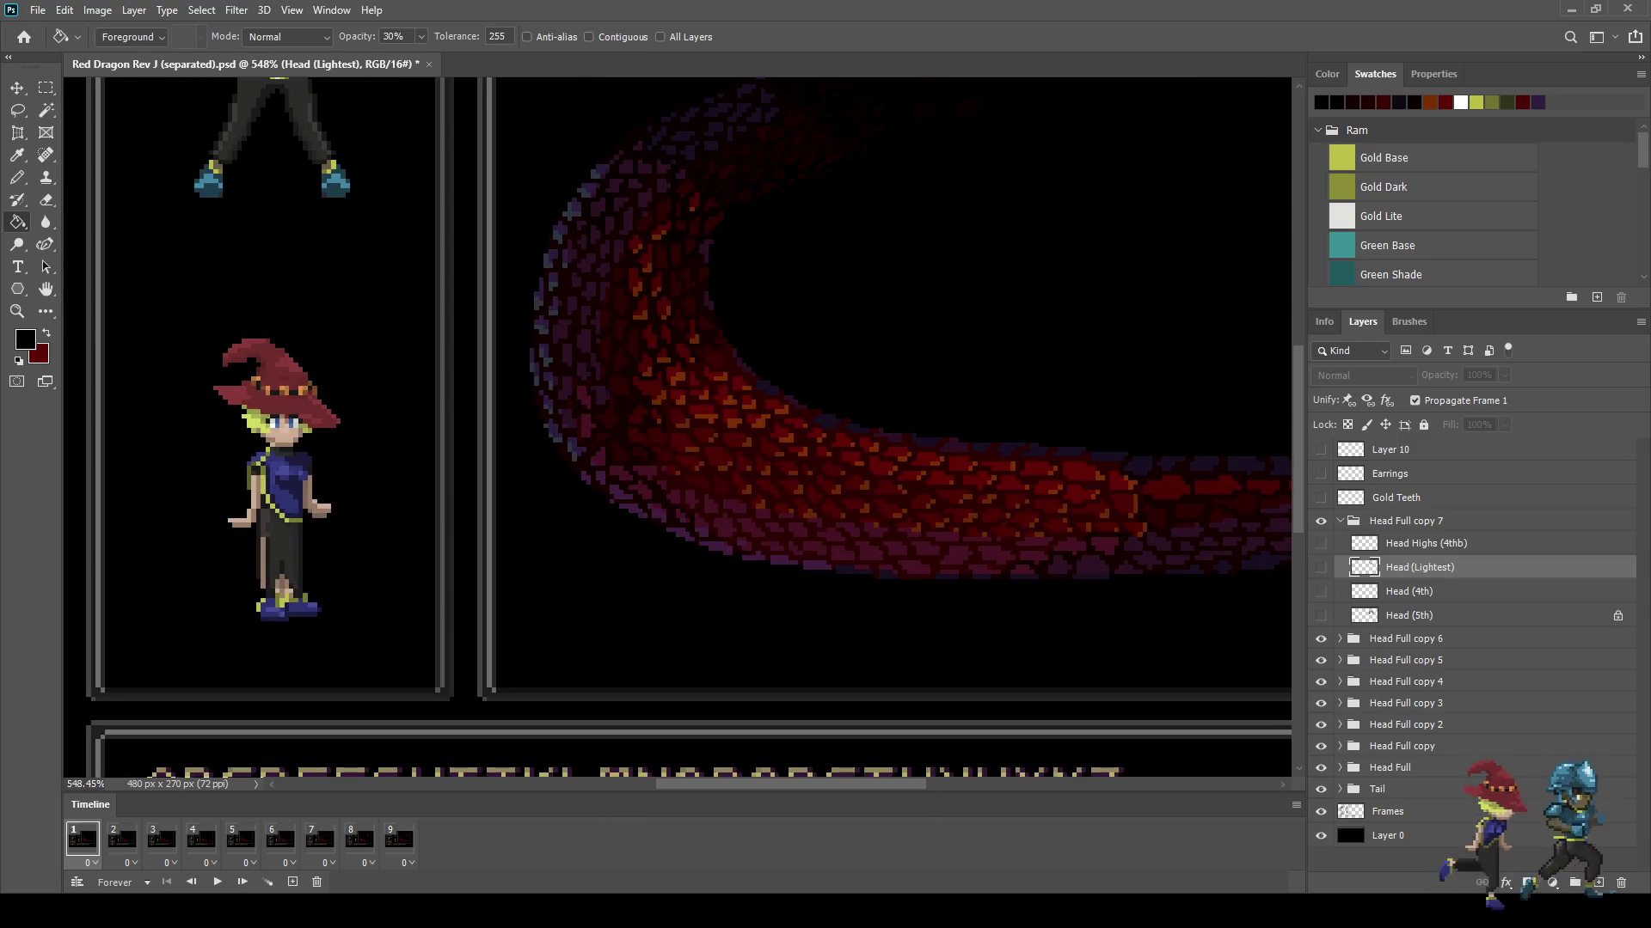
{"action": "scroll", "coordinate": [753, 474], "scroll_direction": "up", "scroll_amount": 2}
{"action": "key", "text": "ctrl+s"}
Step: Collapse the Head Full copy 7 group in the Layers panel
{"action": "scroll", "coordinate": [752, 474], "scroll_direction": "down", "scroll_amount": 1}
{"action": "scroll", "coordinate": [753, 473], "scroll_direction": "down", "scroll_amount": 2}
{"action": "scroll", "coordinate": [753, 473], "scroll_direction": "up", "scroll_amount": 1}
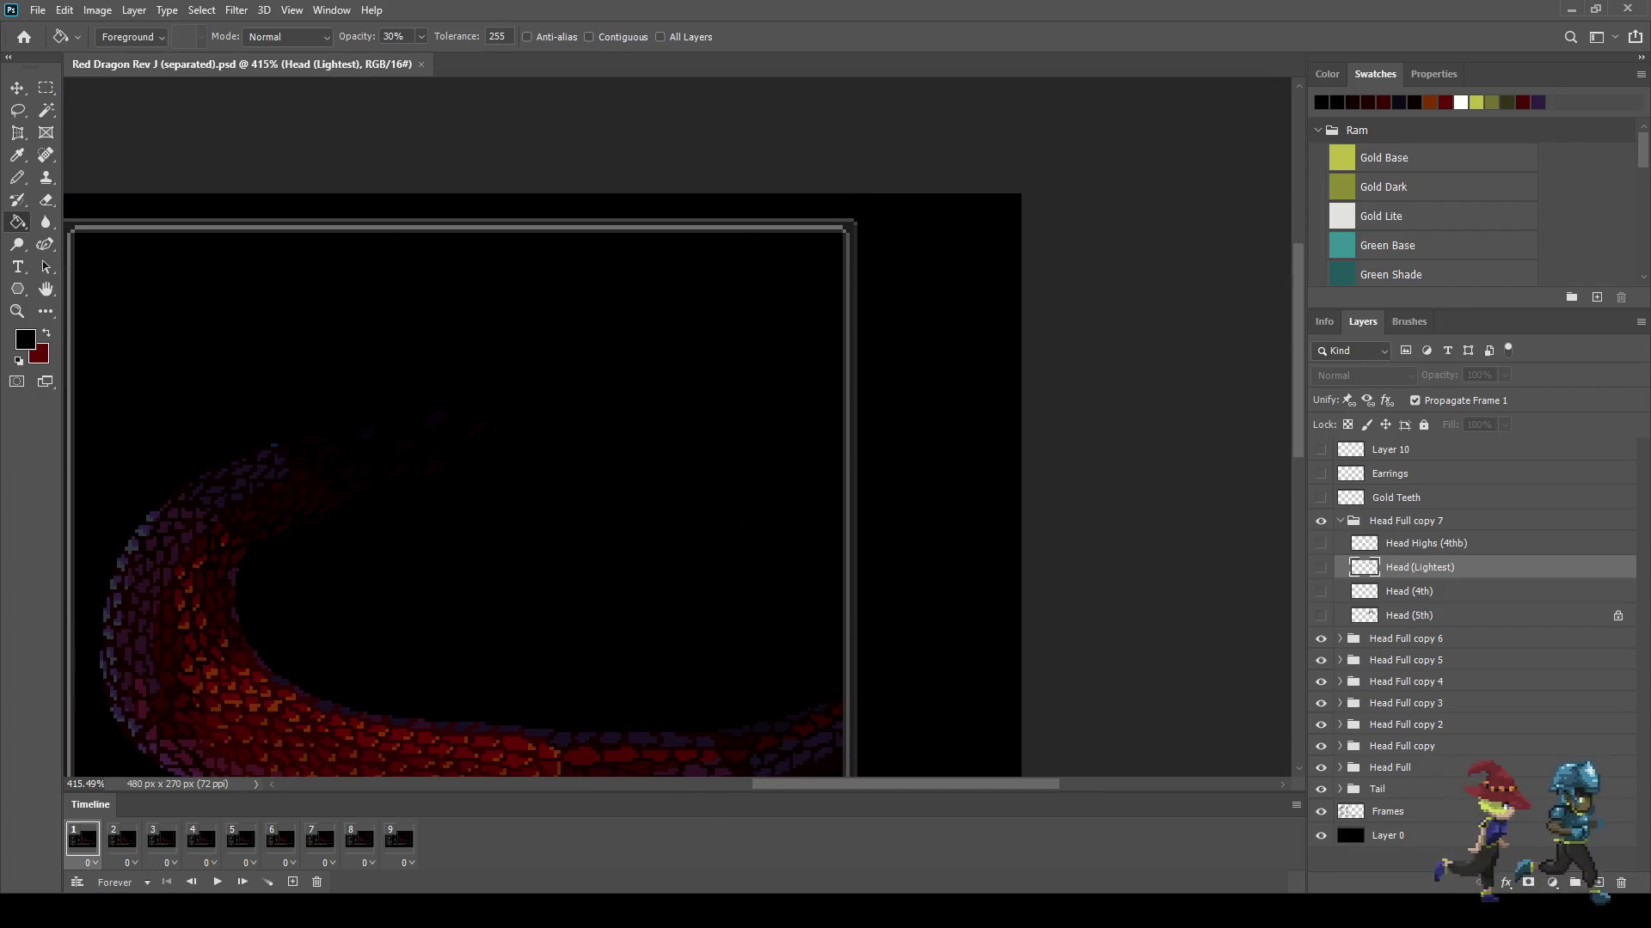
{"action": "scroll", "coordinate": [726, 545], "scroll_direction": "up", "scroll_amount": 1}
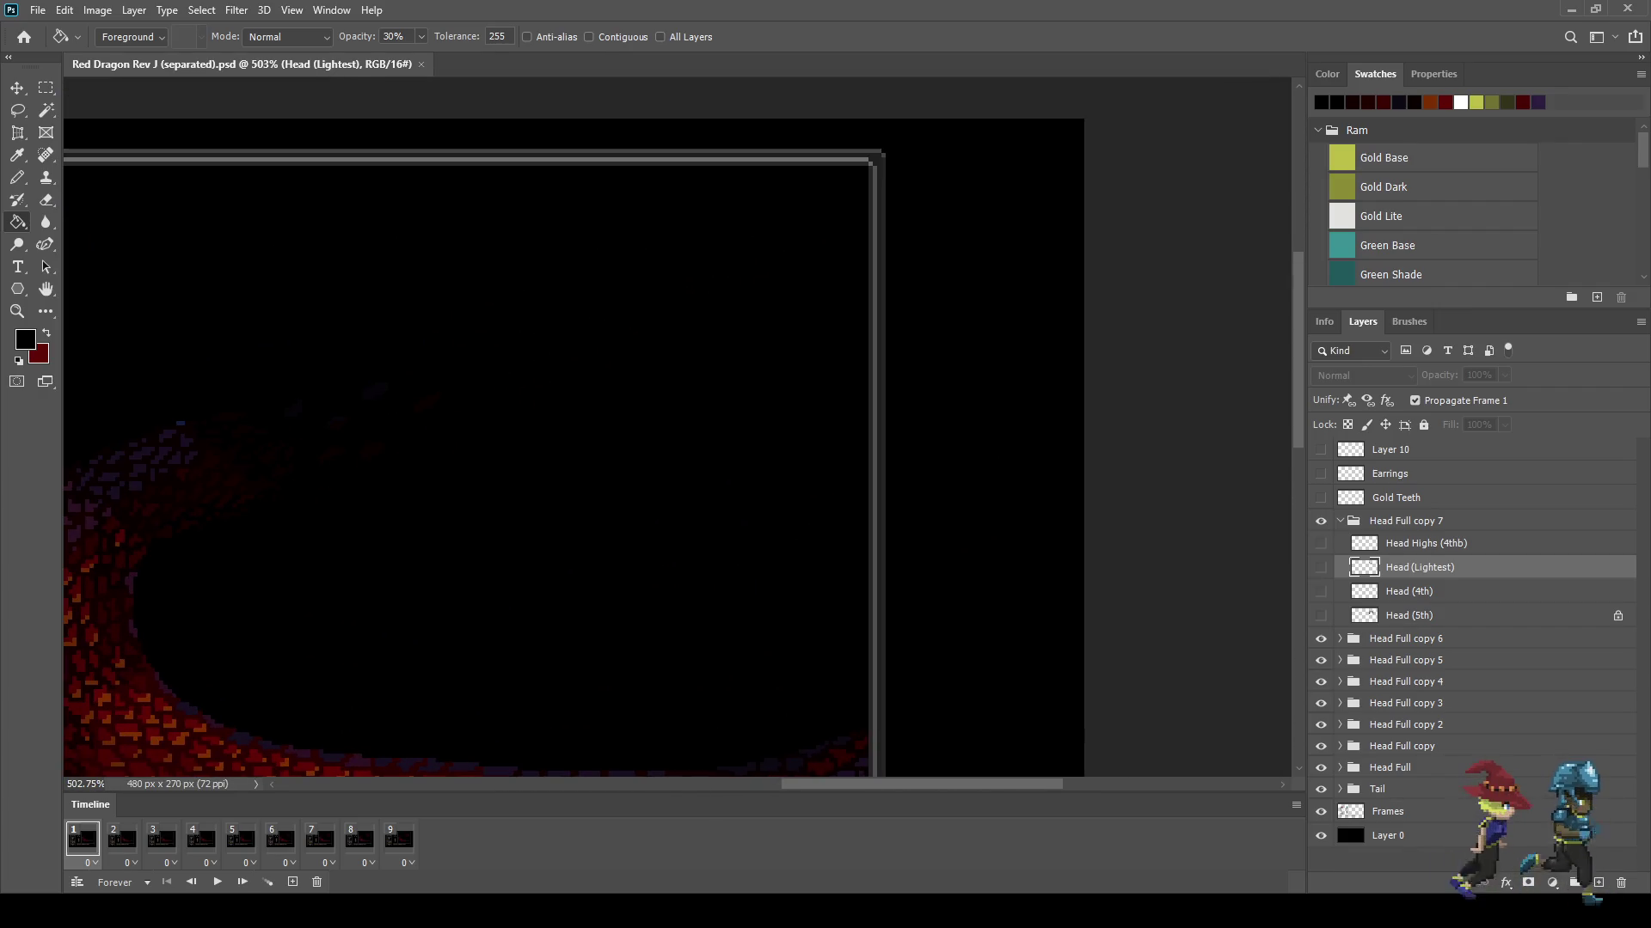
{"action": "left_click", "coordinate": [1339, 521]}
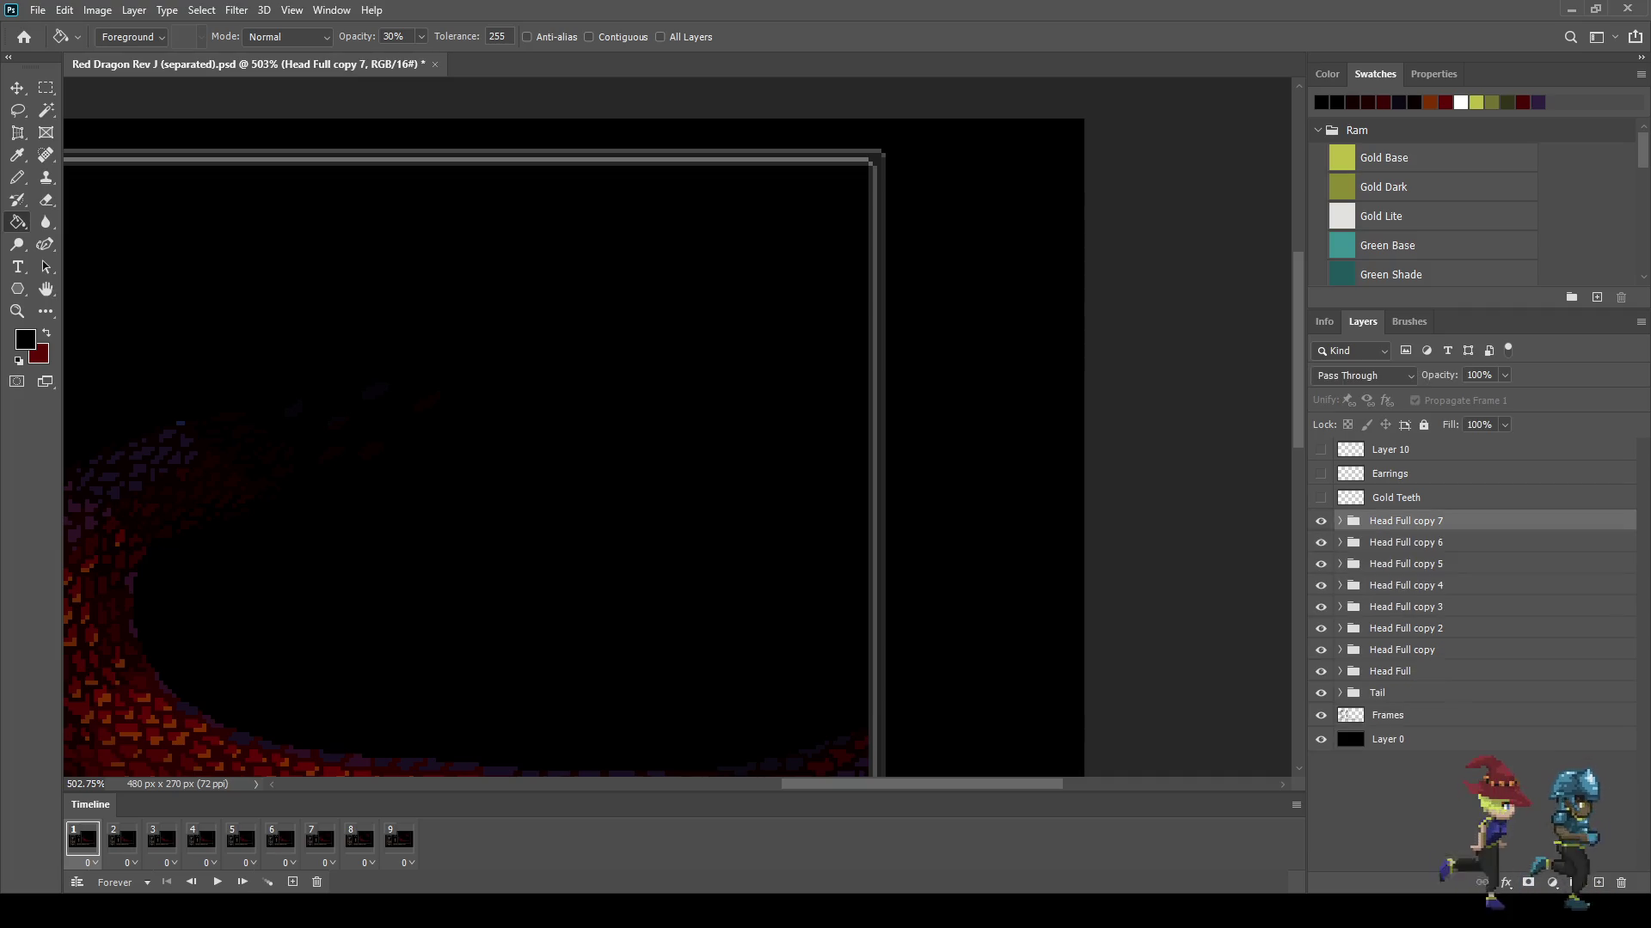
Step: Play the animation from frame 2 and turn on the dragon's Earrings layer
{"action": "left_click", "coordinate": [122, 839]}
{"action": "key", "text": "space"}
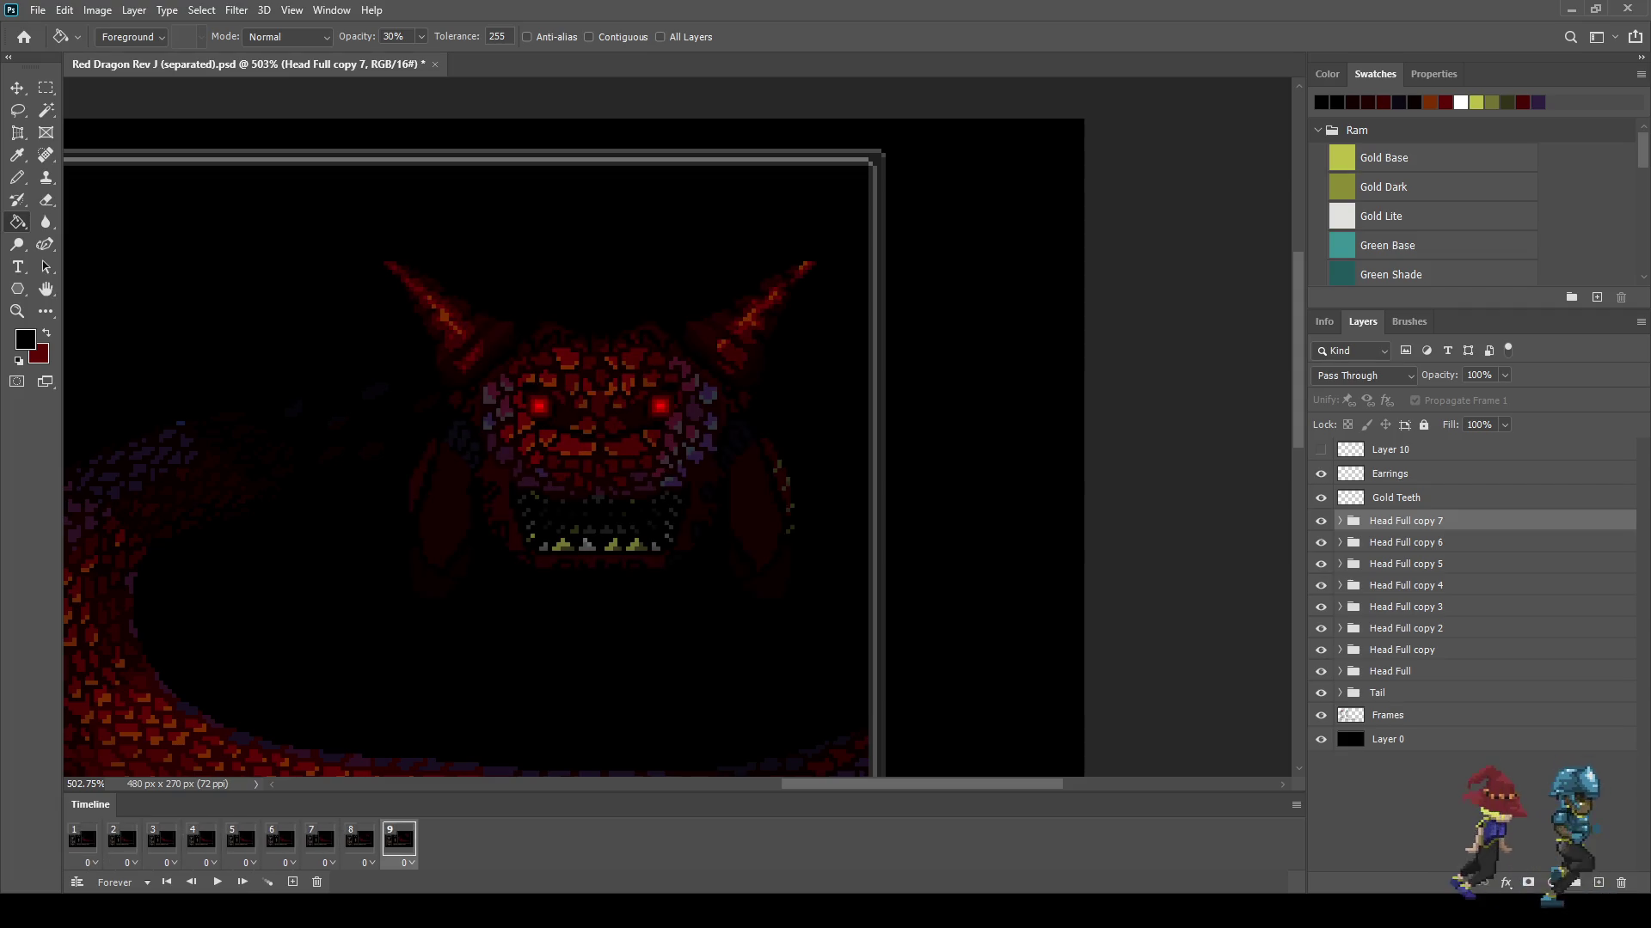
{"action": "left_click", "coordinate": [1320, 473]}
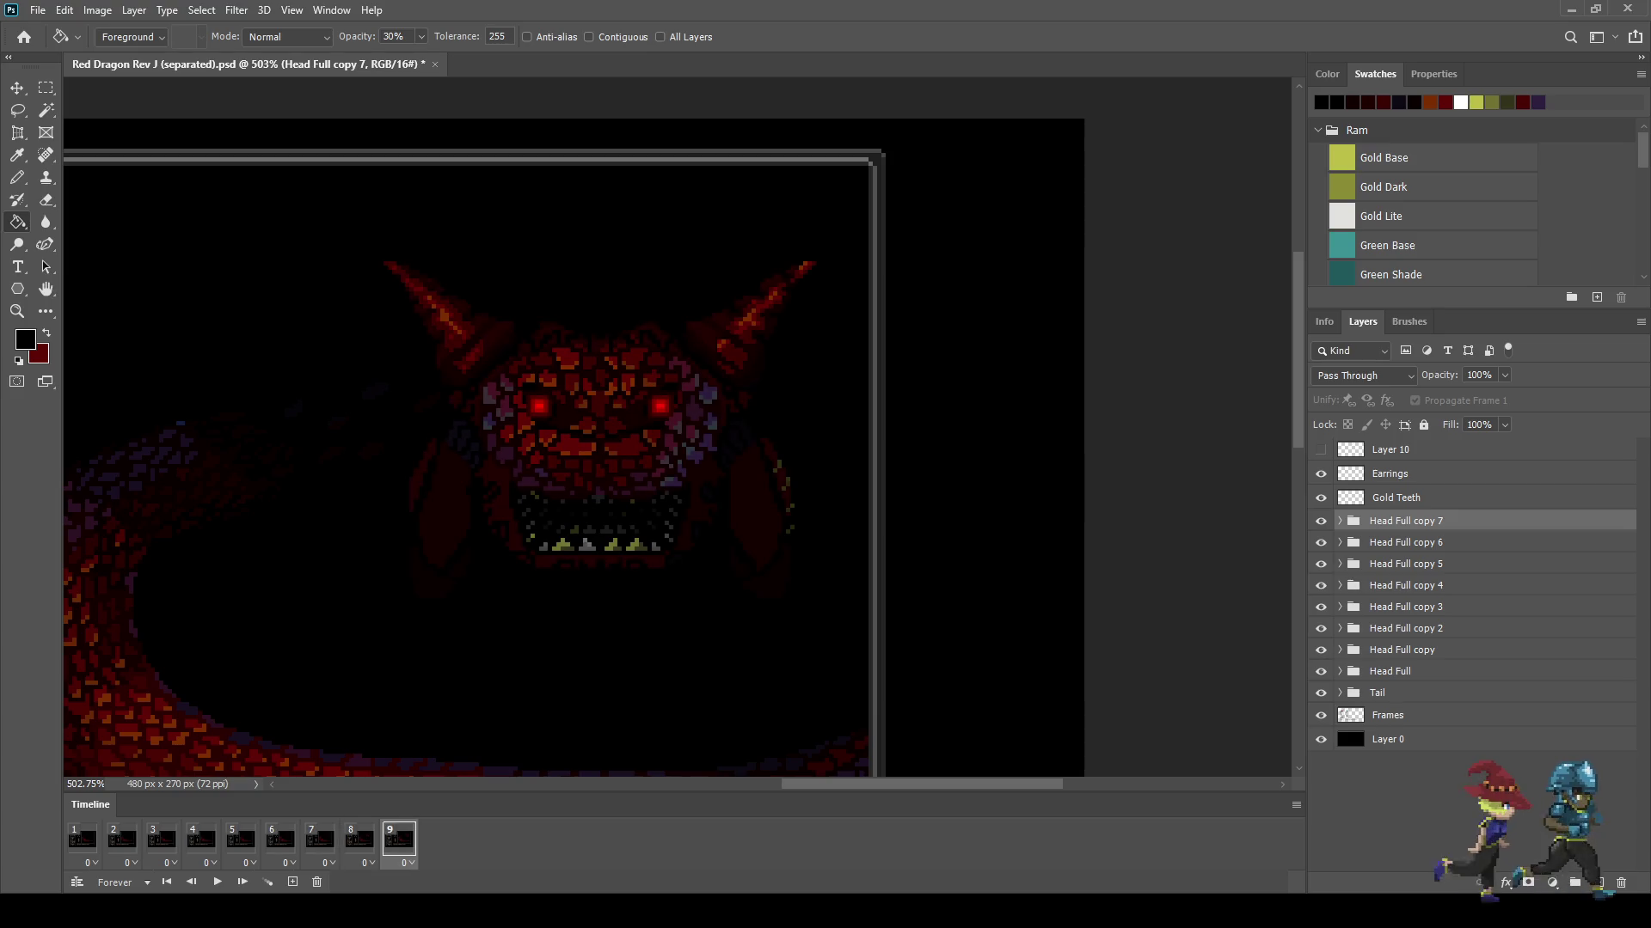
Step: Briefly check Layer 10, then save and view the scene at 100%
{"action": "scroll", "coordinate": [675, 424], "scroll_direction": "up", "scroll_amount": 3, "text": "alt"}
{"action": "left_click", "coordinate": [1320, 450]}
{"action": "left_click", "coordinate": [1320, 449]}
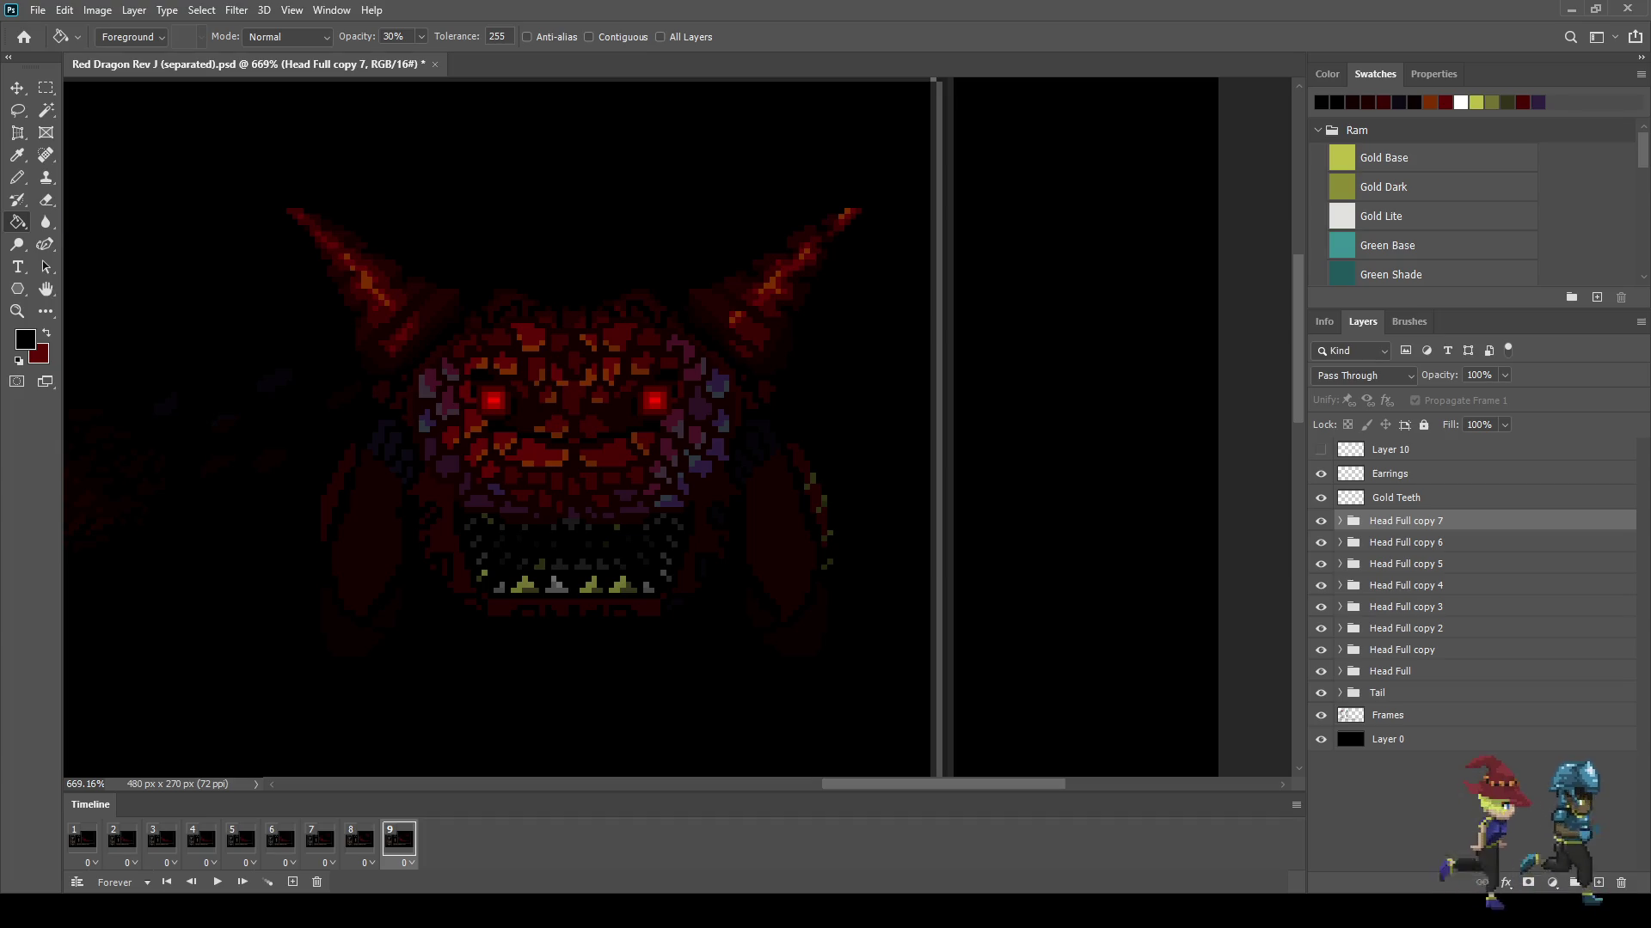
{"action": "scroll", "coordinate": [1203, 198], "scroll_direction": "down", "scroll_amount": 5, "text": "alt"}
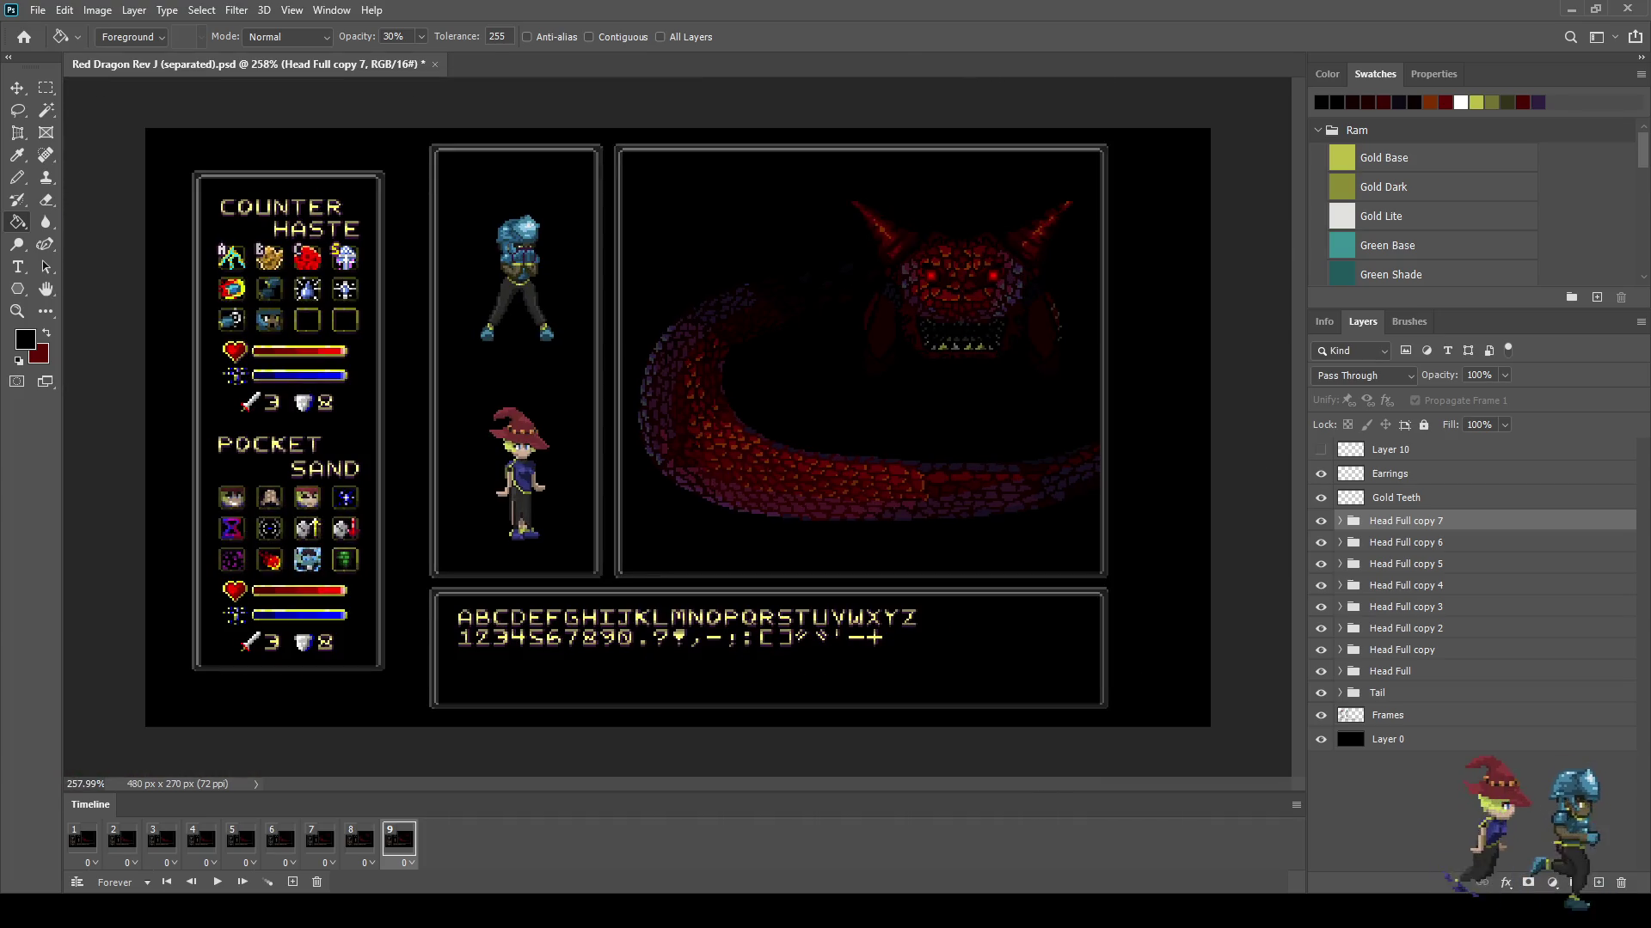
{"action": "key", "text": "ctrl+s"}
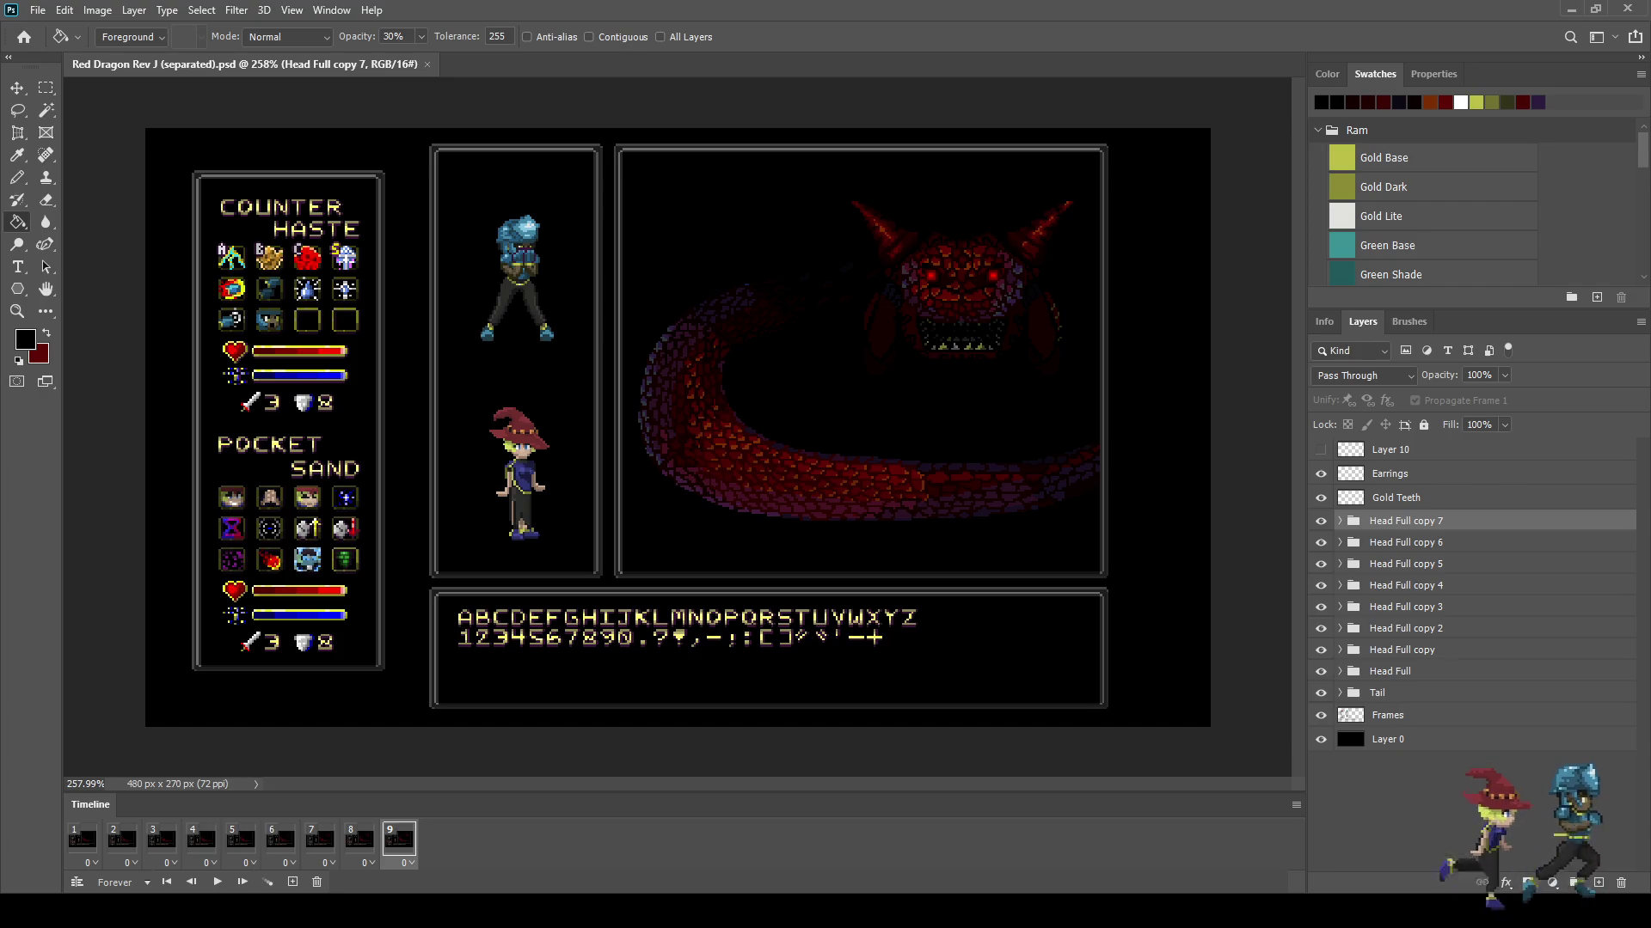
{"action": "key", "text": "ctrl+1"}
{"action": "scroll", "coordinate": [694, 420], "scroll_direction": "up", "scroll_amount": 5}
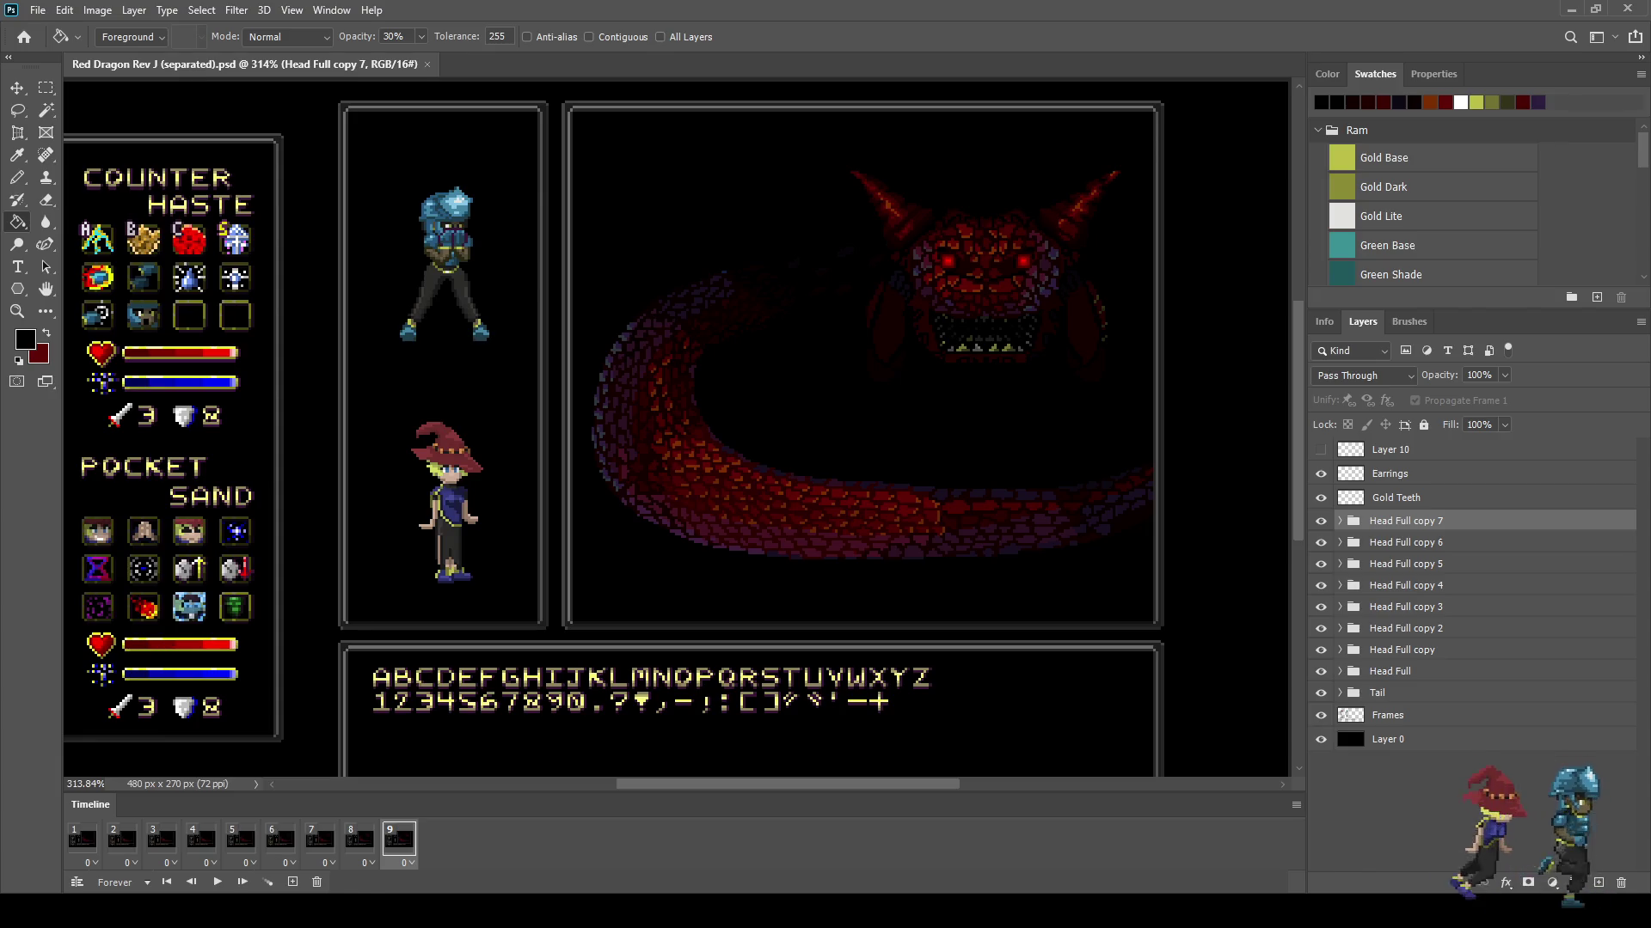
Step: Select Head Full copy through Head Full copy 7 and transform the head on frame 8
{"action": "left_click", "coordinate": [359, 839]}
{"action": "left_click", "coordinate": [399, 839]}
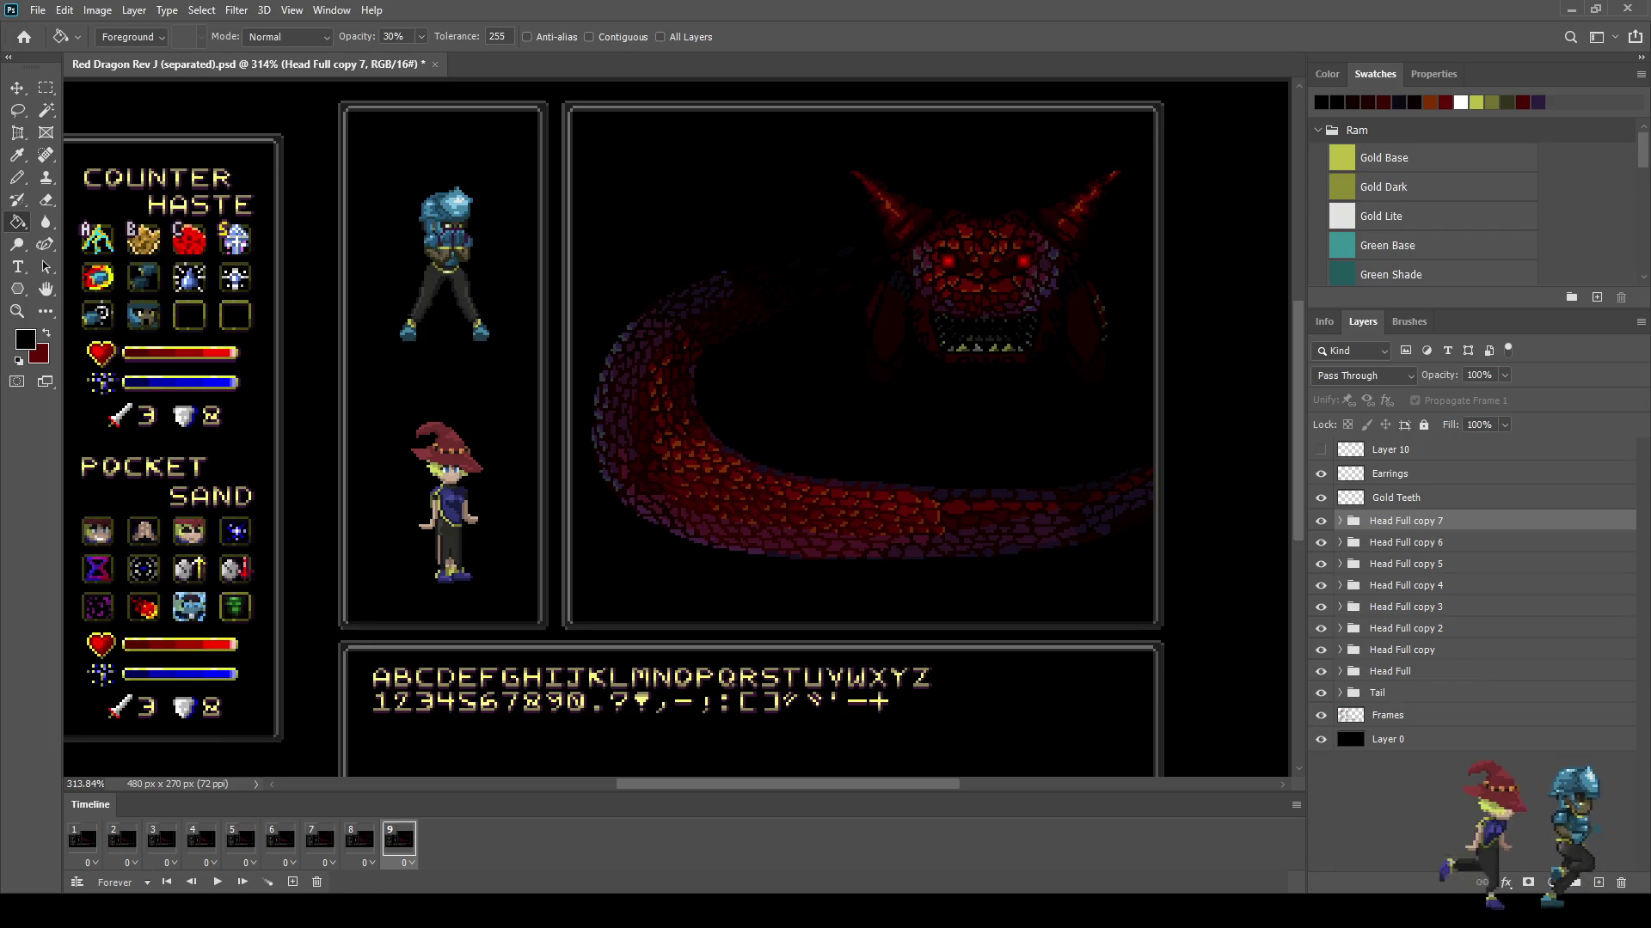
{"action": "left_click", "coordinate": [1401, 649]}
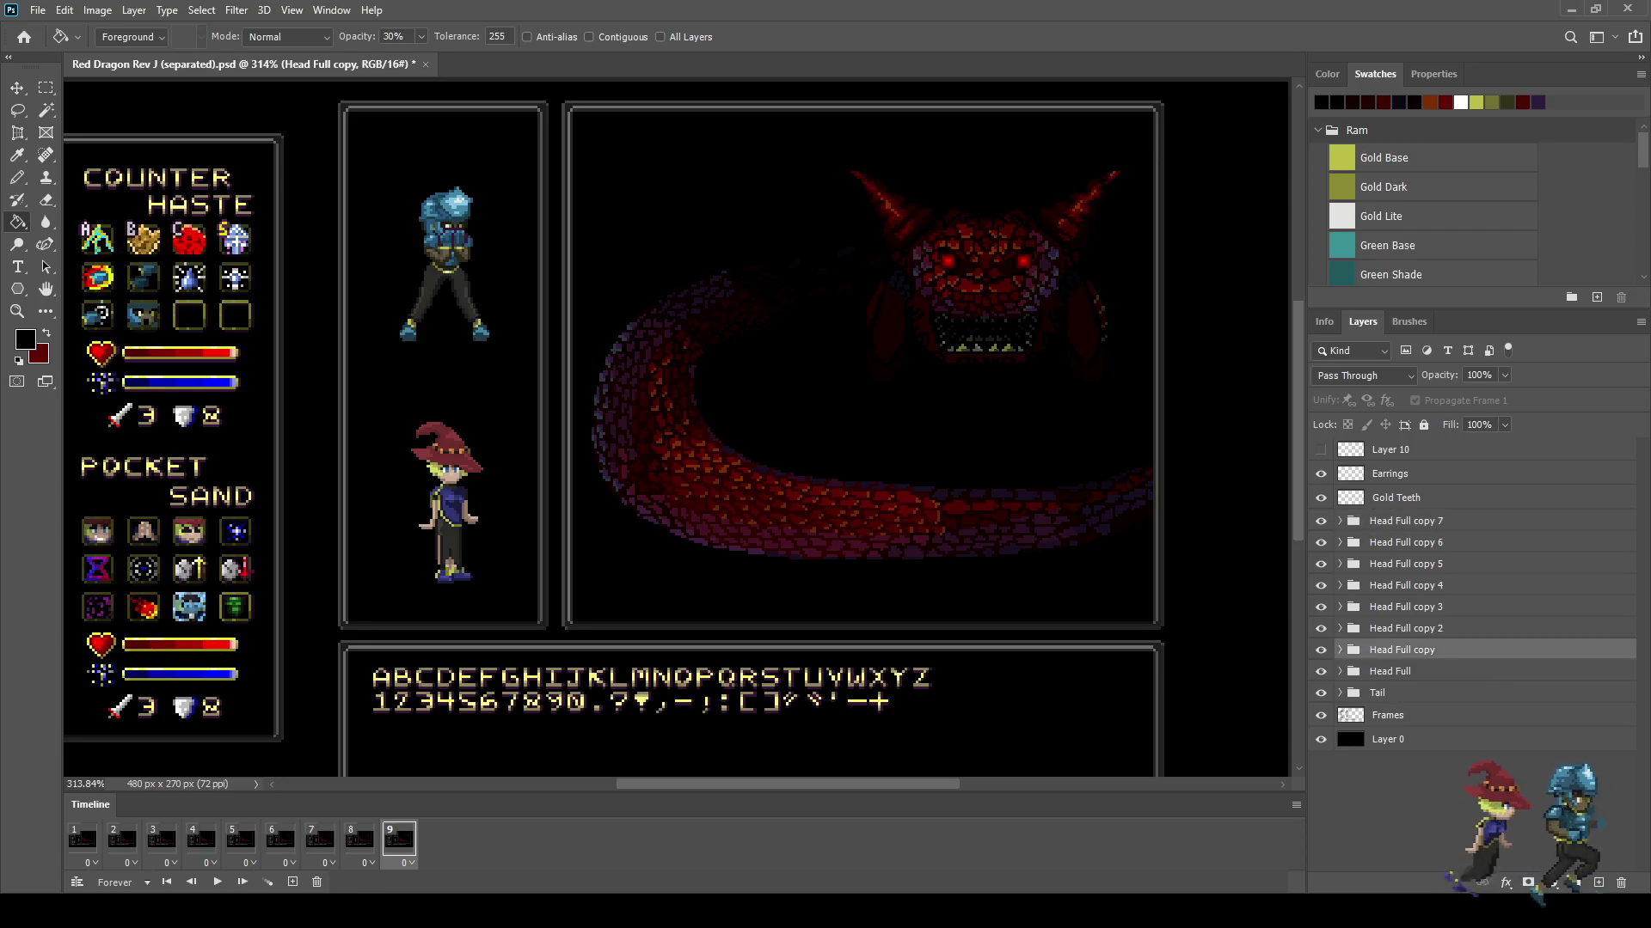
{"action": "left_click", "coordinate": [1401, 521], "text": "shift"}
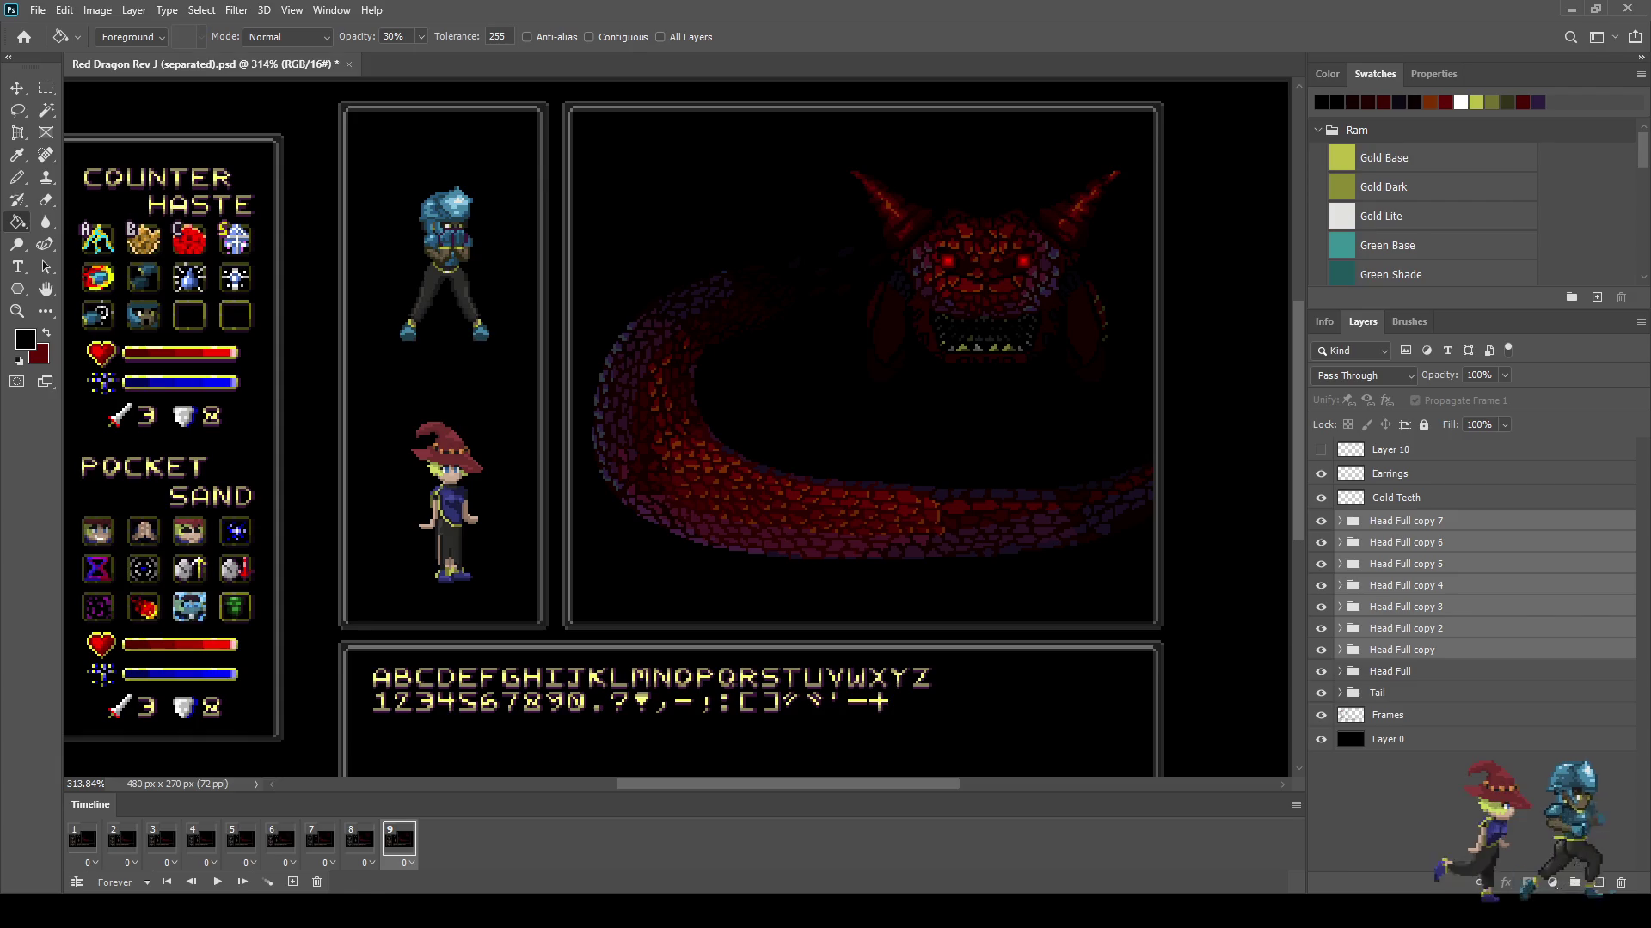
{"action": "left_click", "coordinate": [359, 839]}
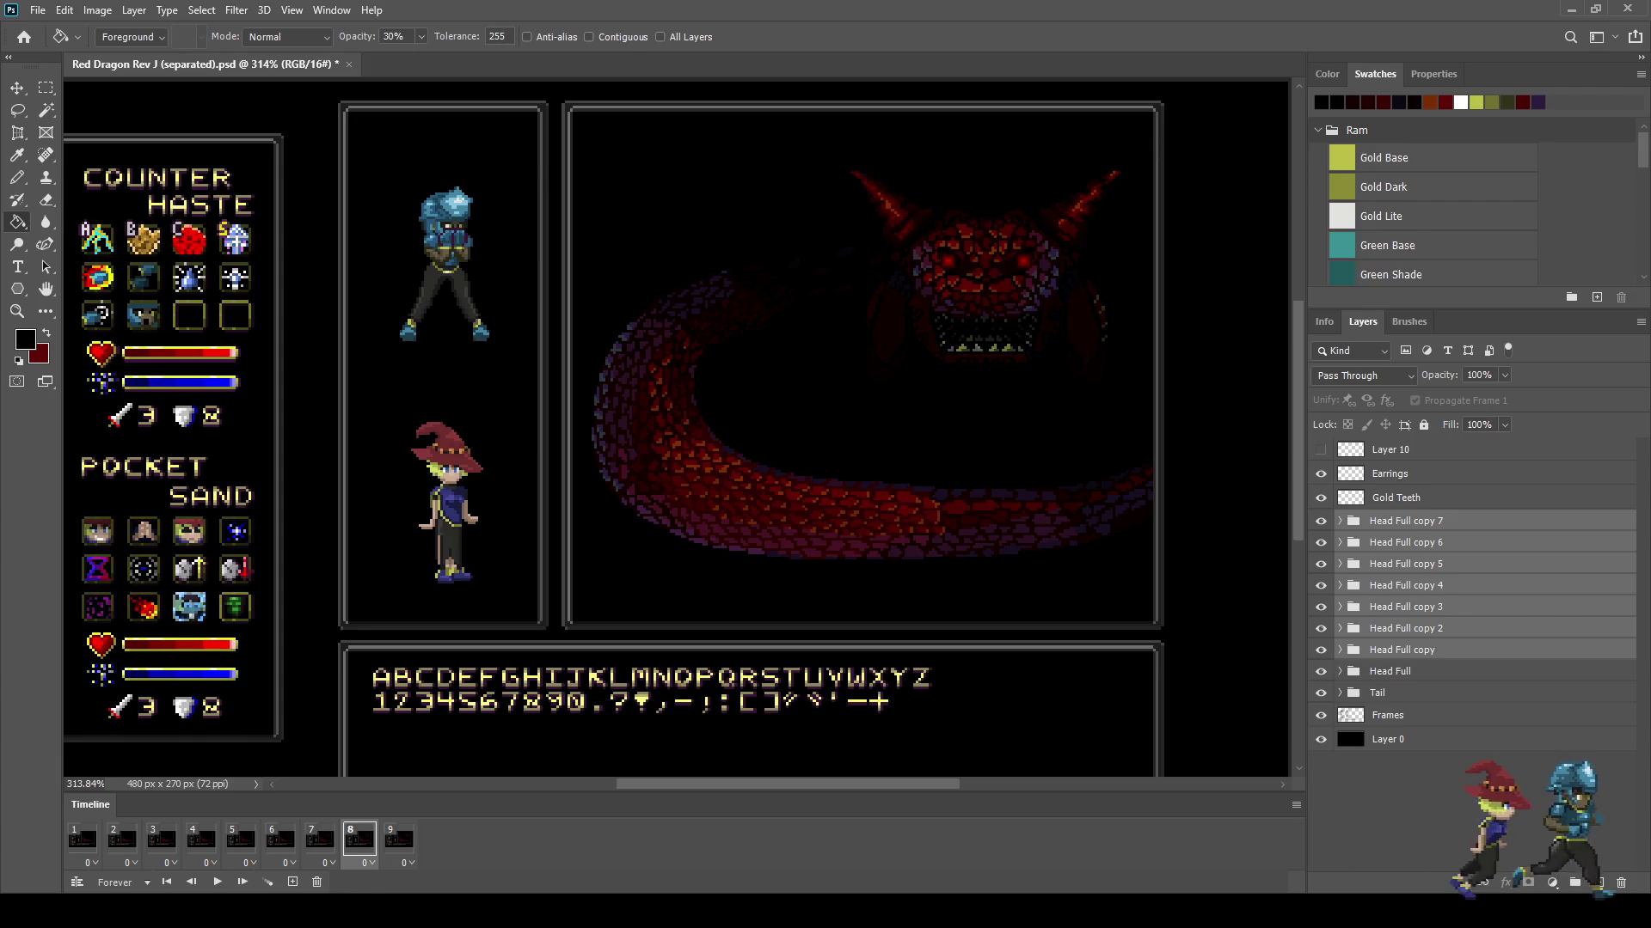
{"action": "key", "text": "ctrl+t"}
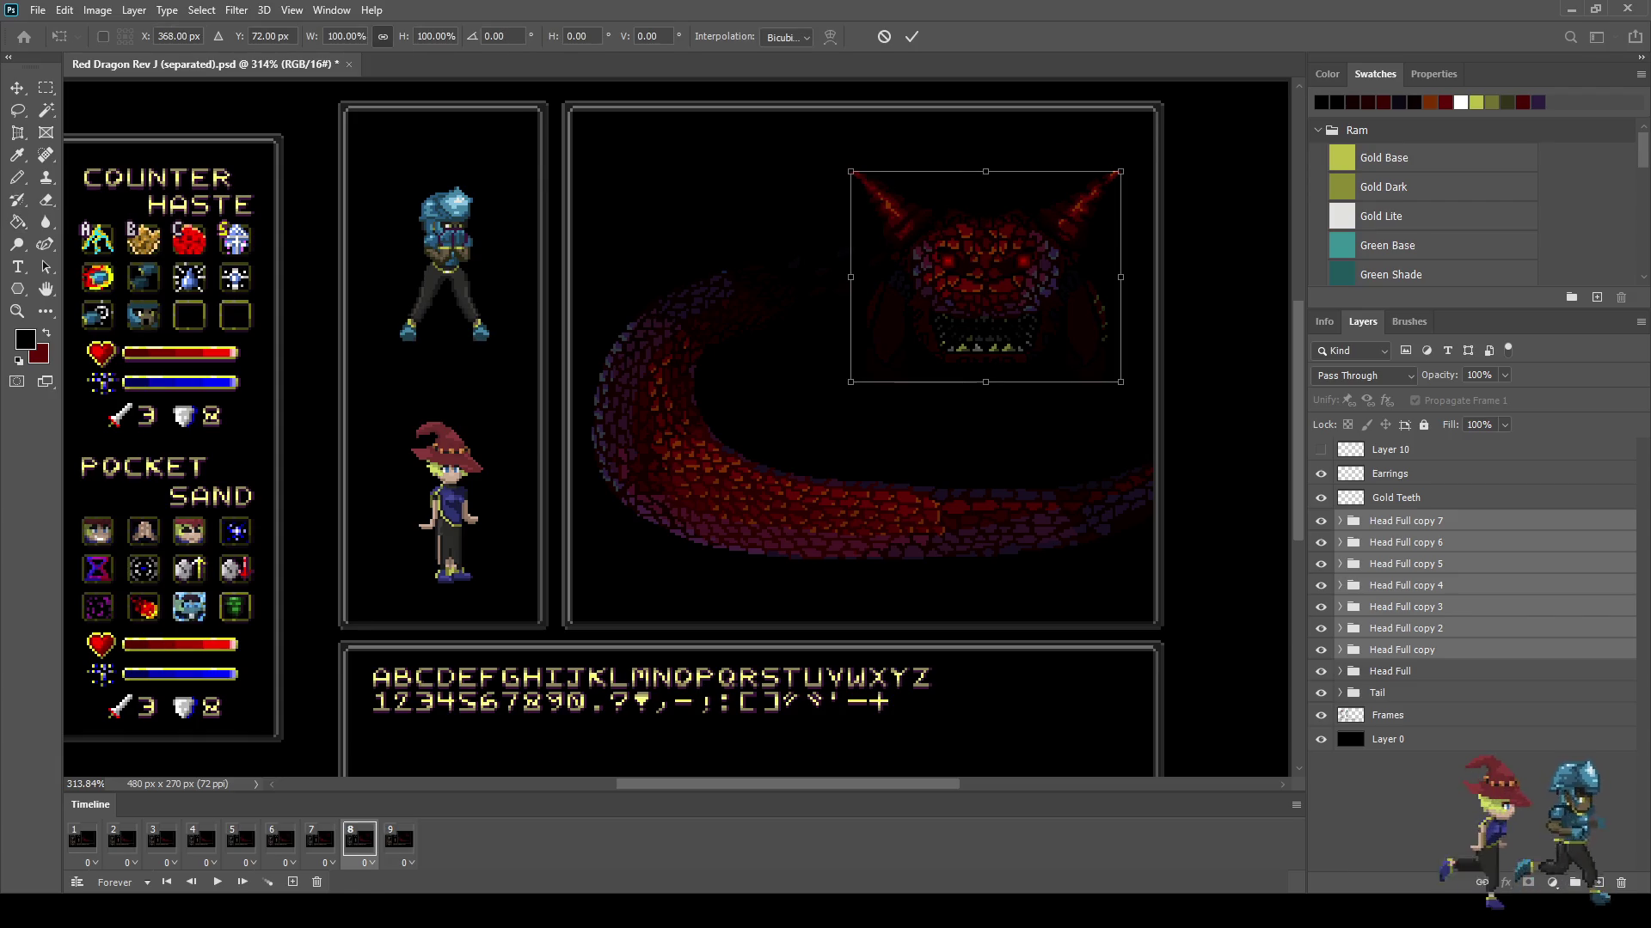
{"action": "key", "text": "Escape"}
{"action": "key", "text": "g"}
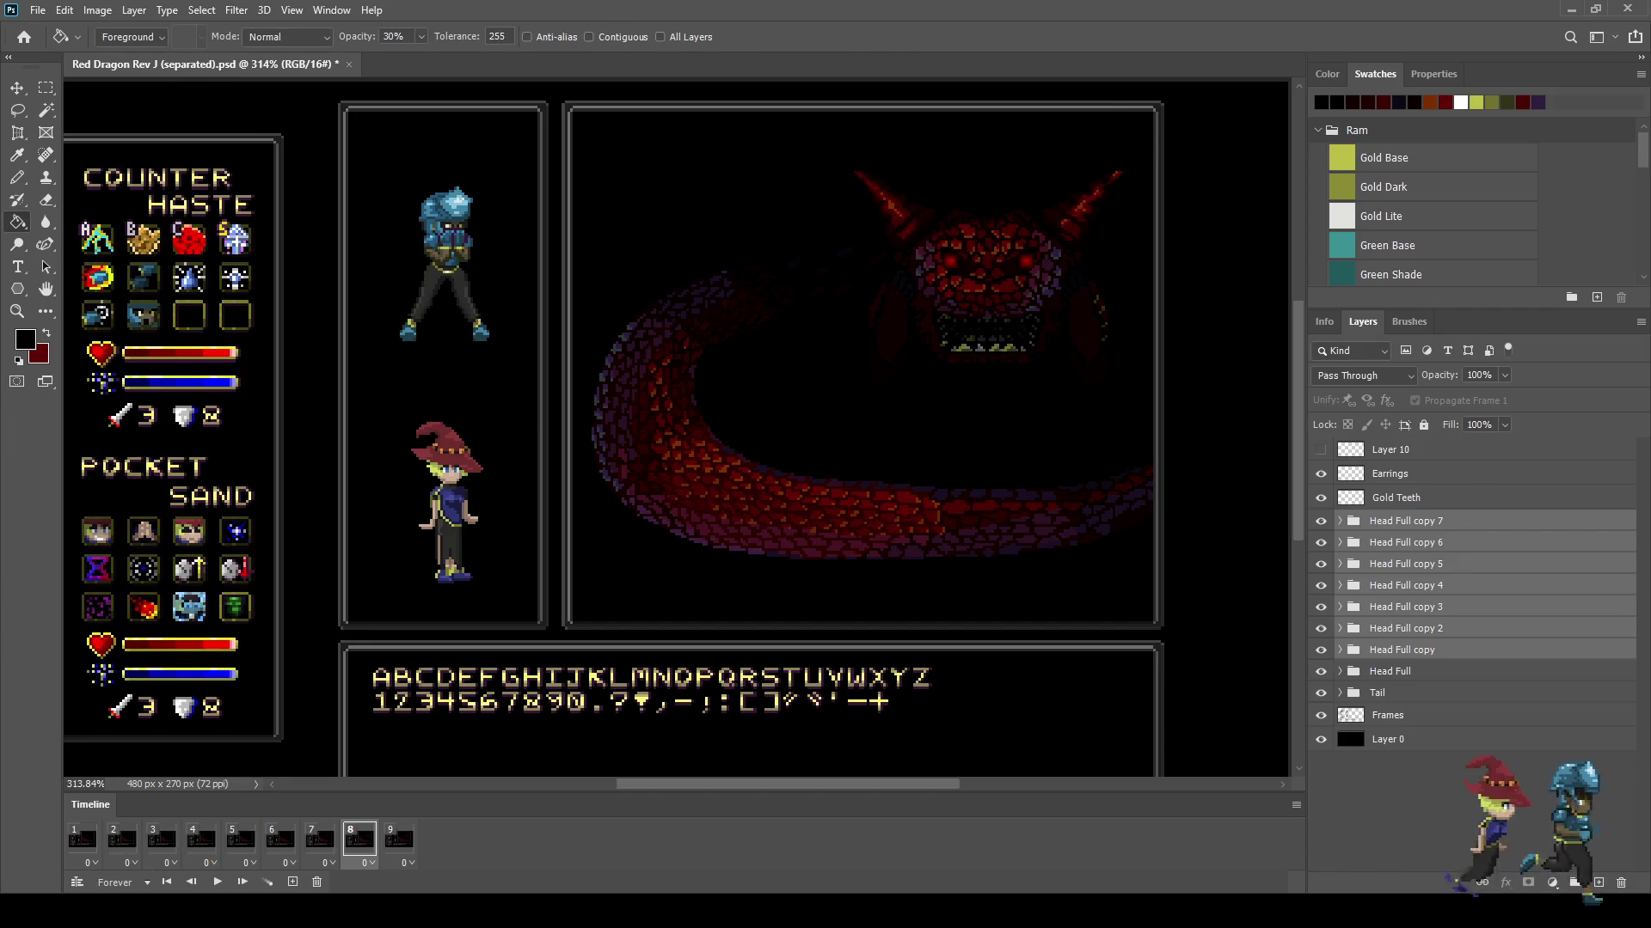
Step: Drop Head Full copy from the selection and transform the head on frame 7
{"action": "left_click", "coordinate": [1401, 649], "text": "ctrl"}
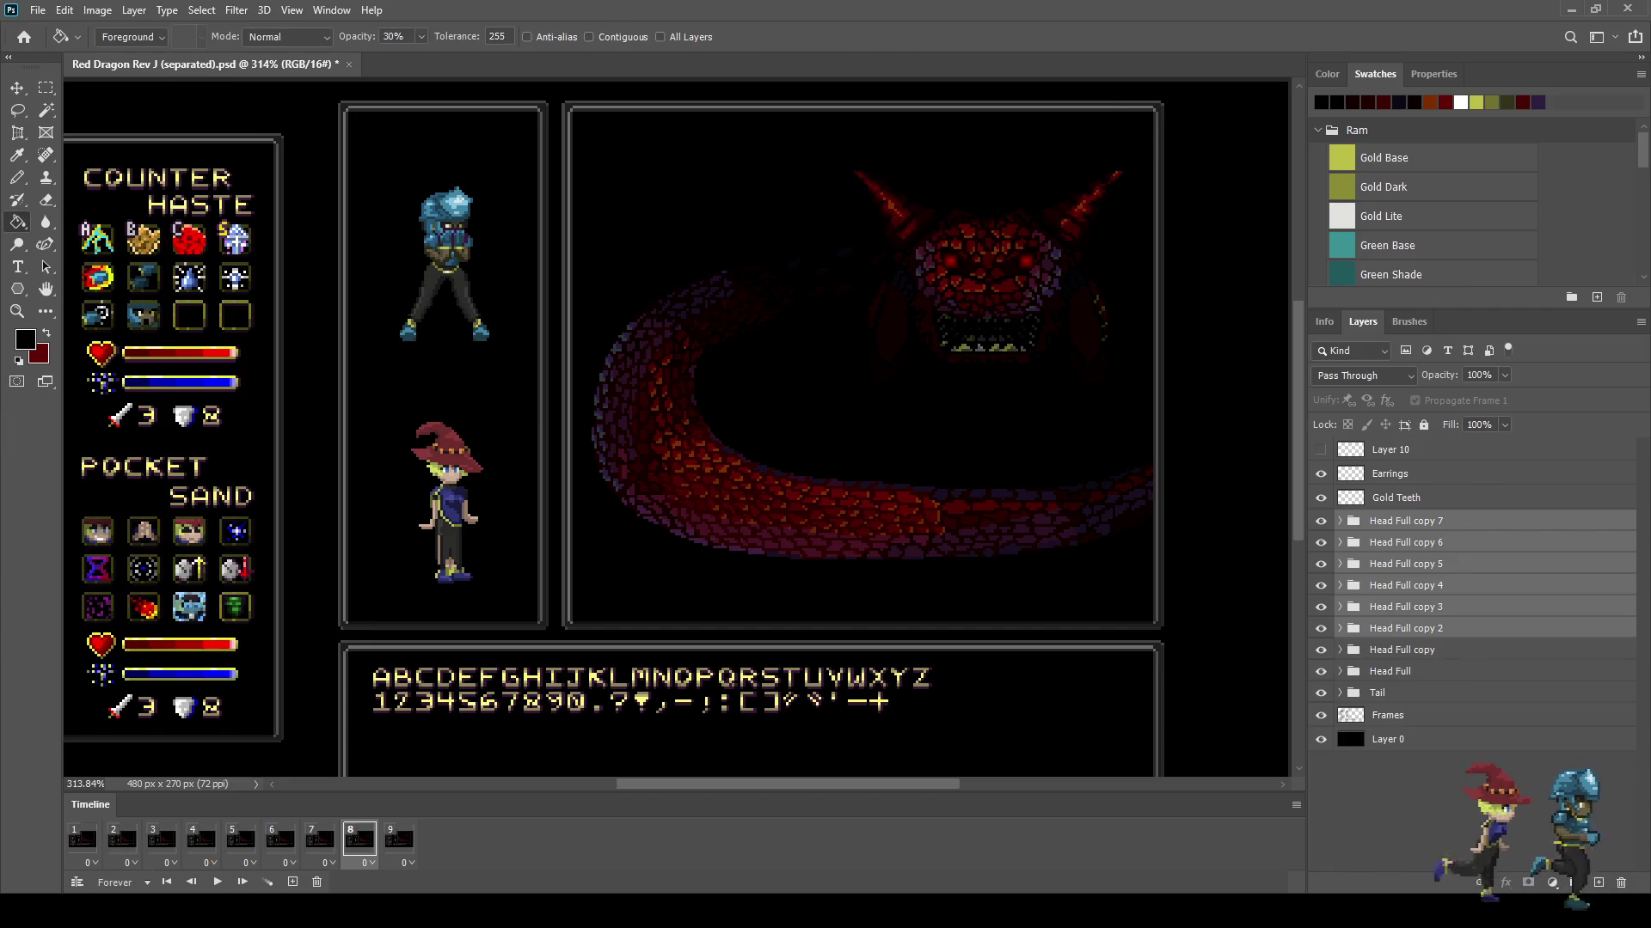
{"action": "left_click", "coordinate": [320, 840]}
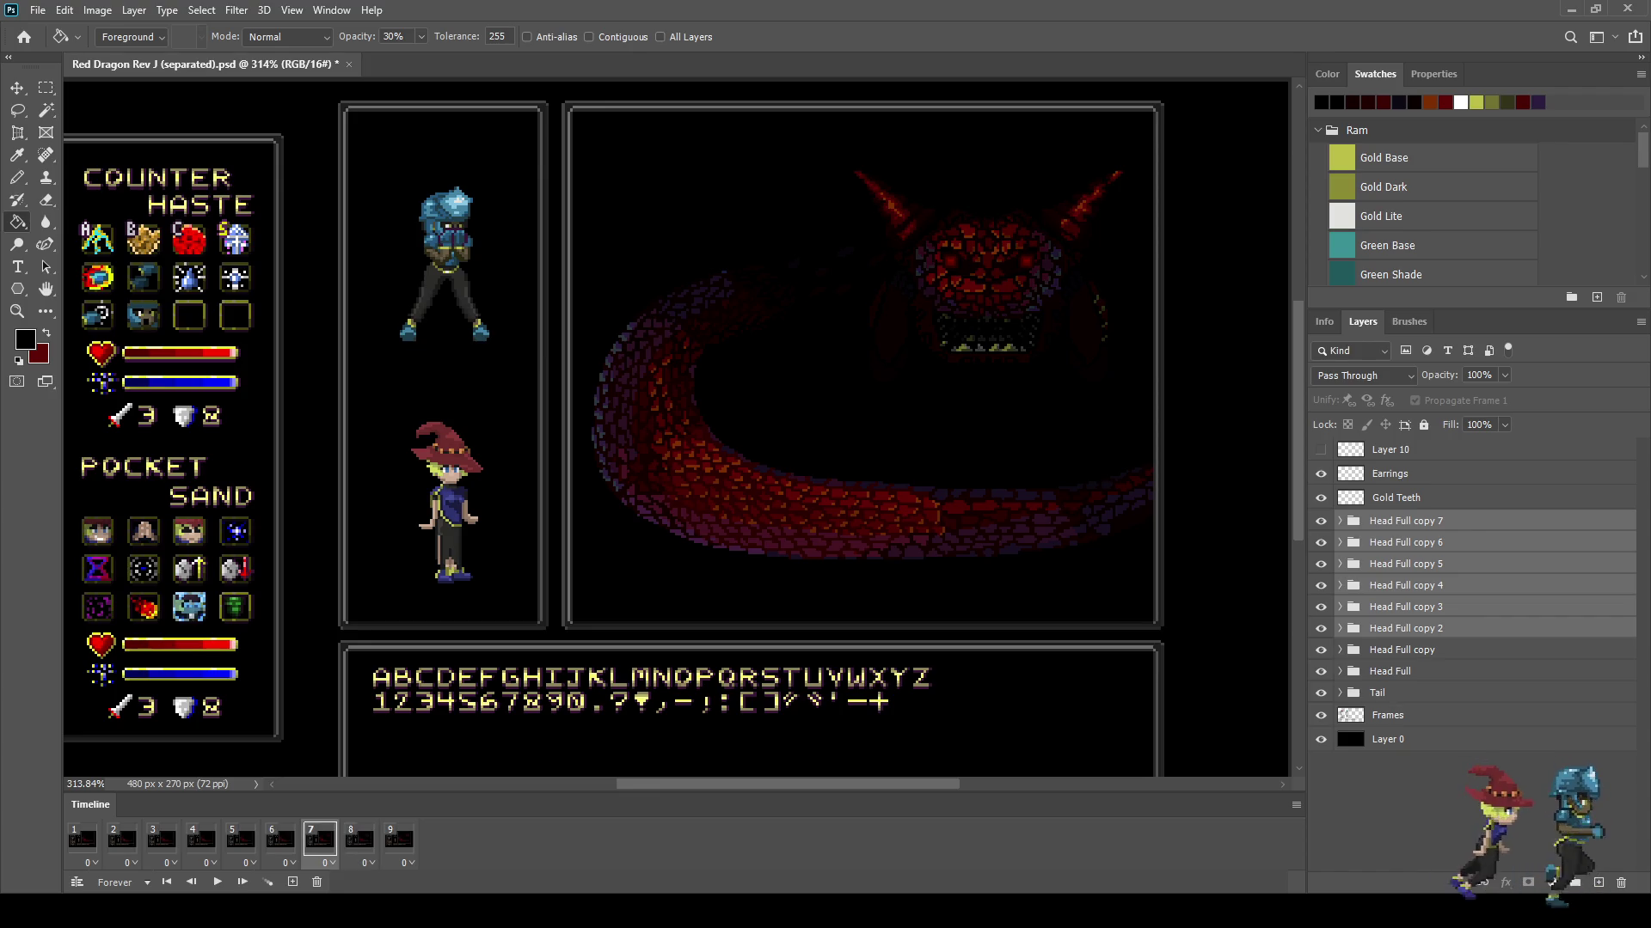
{"action": "key", "text": "ctrl+t"}
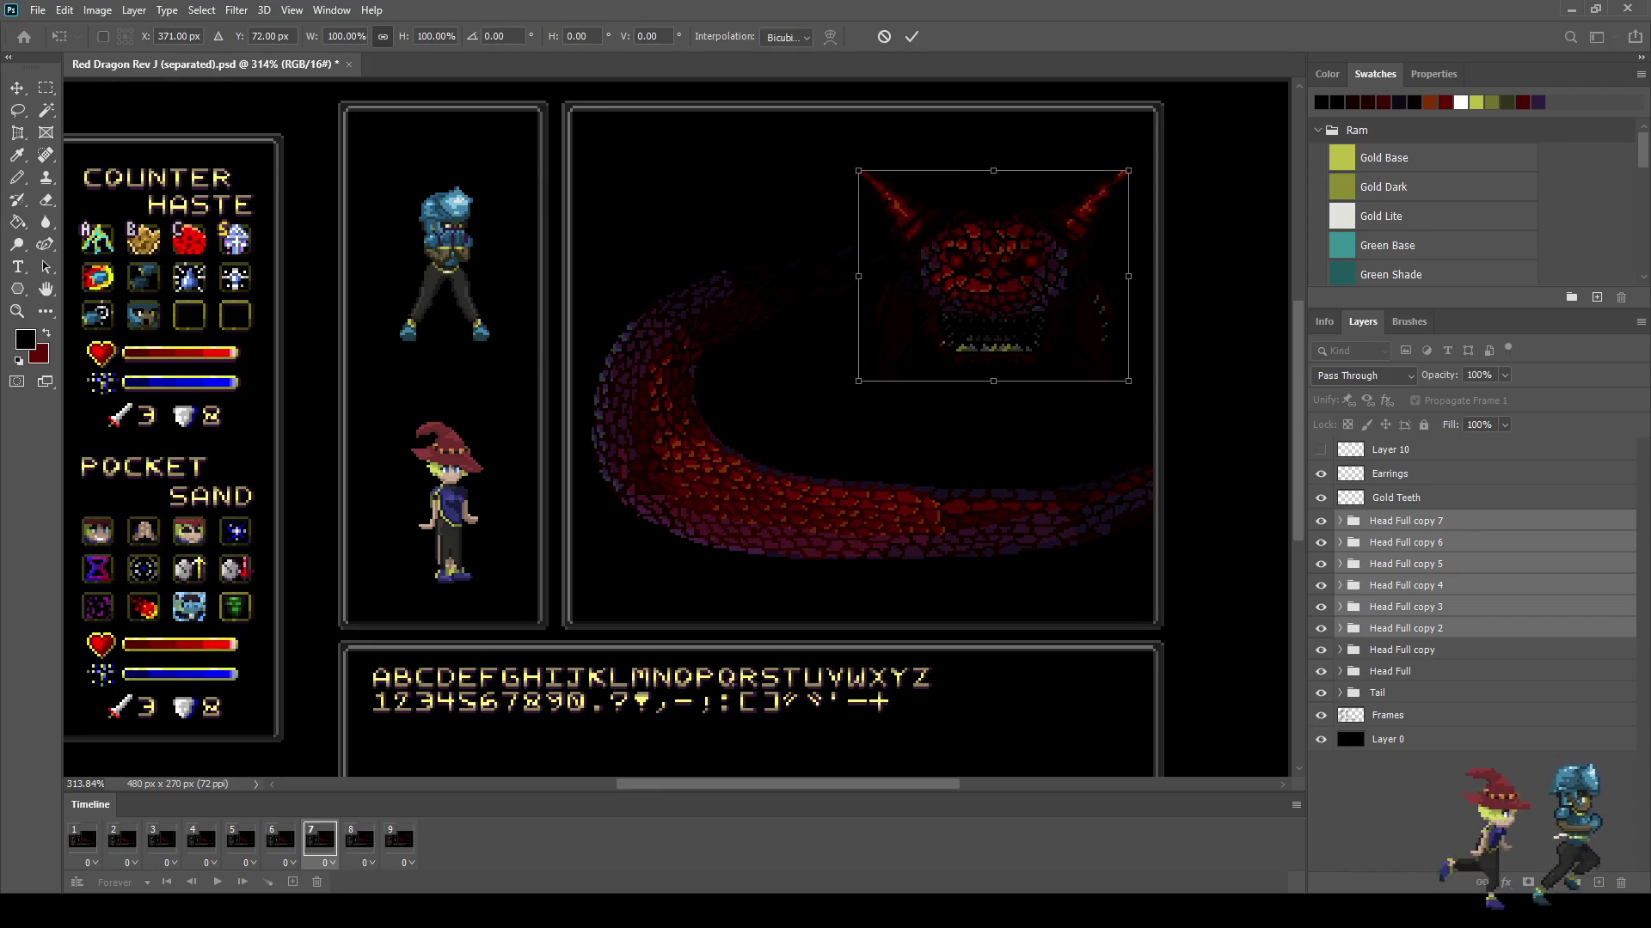
{"action": "key", "text": "g"}
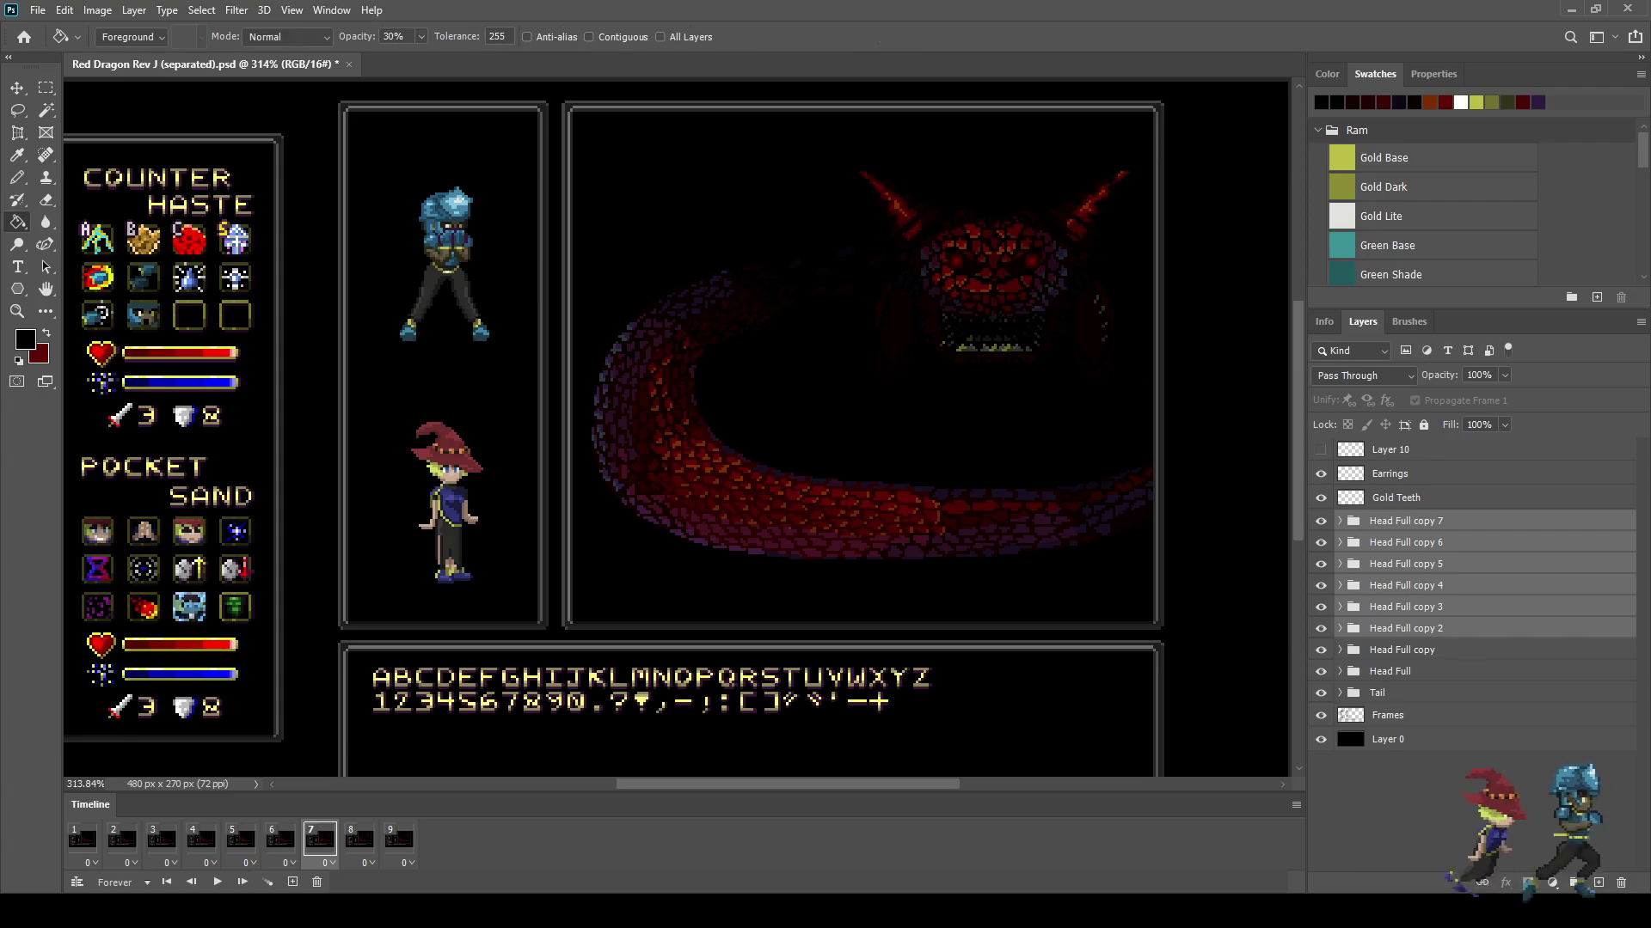
Step: On frame 6, shift the remaining head copies two pixels right
{"action": "left_click", "coordinate": [280, 840]}
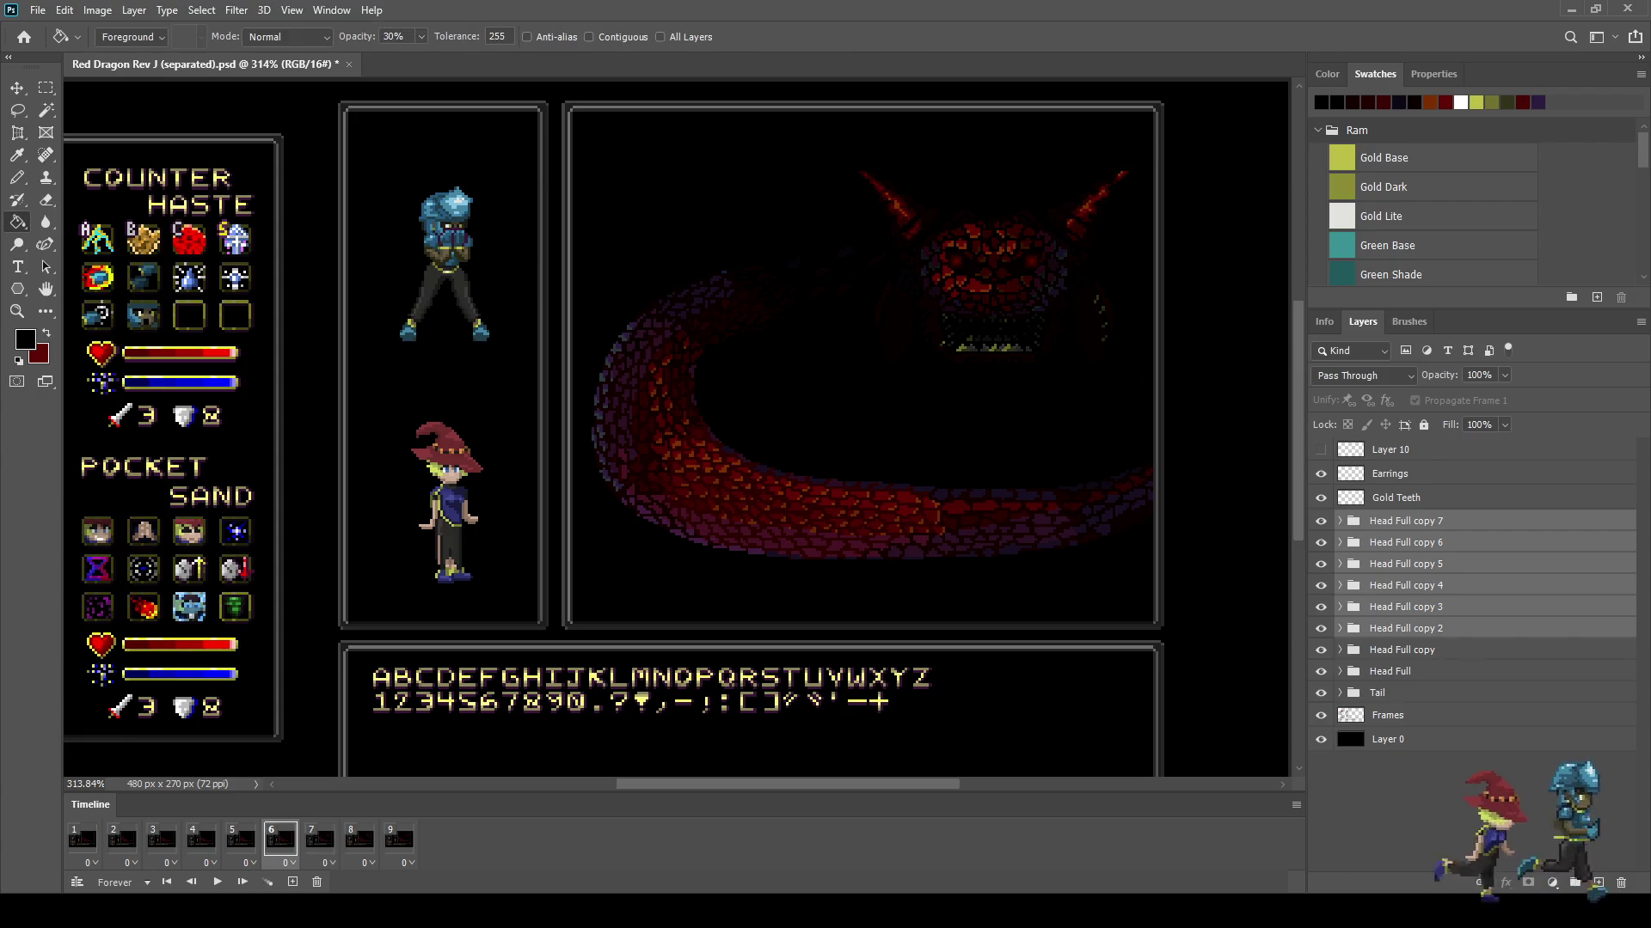
{"action": "left_click", "coordinate": [1406, 628], "text": "ctrl"}
{"action": "key", "text": "ctrl+Right"}
{"action": "key", "text": "ctrl+Right"}
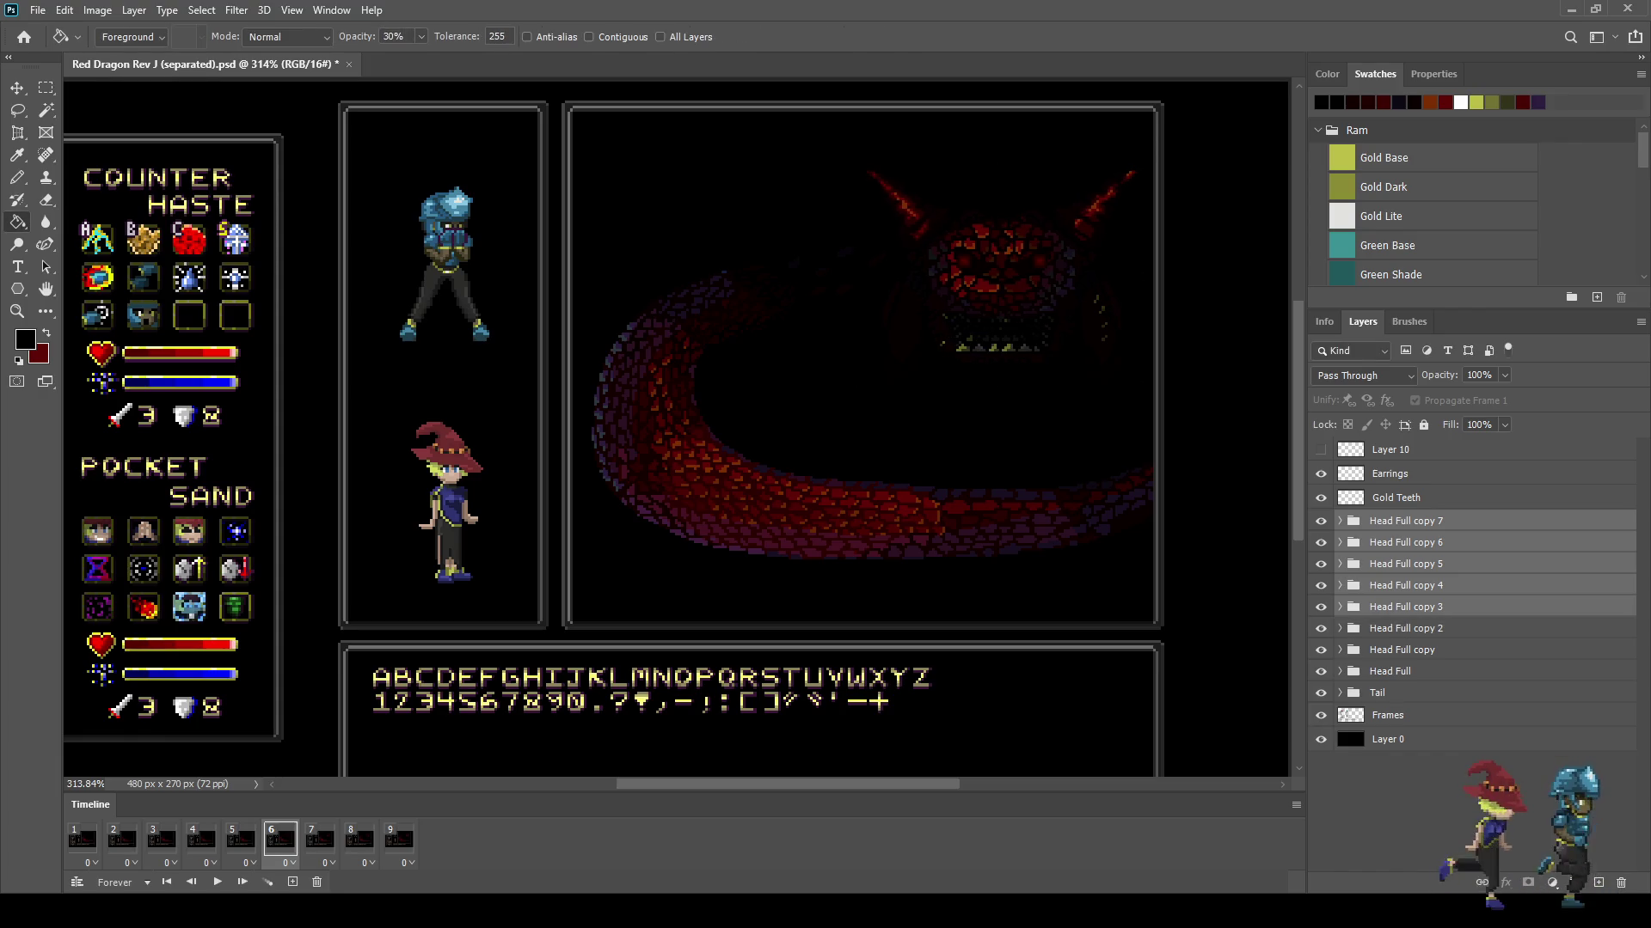
{"action": "left_click", "coordinate": [1406, 607], "text": "ctrl"}
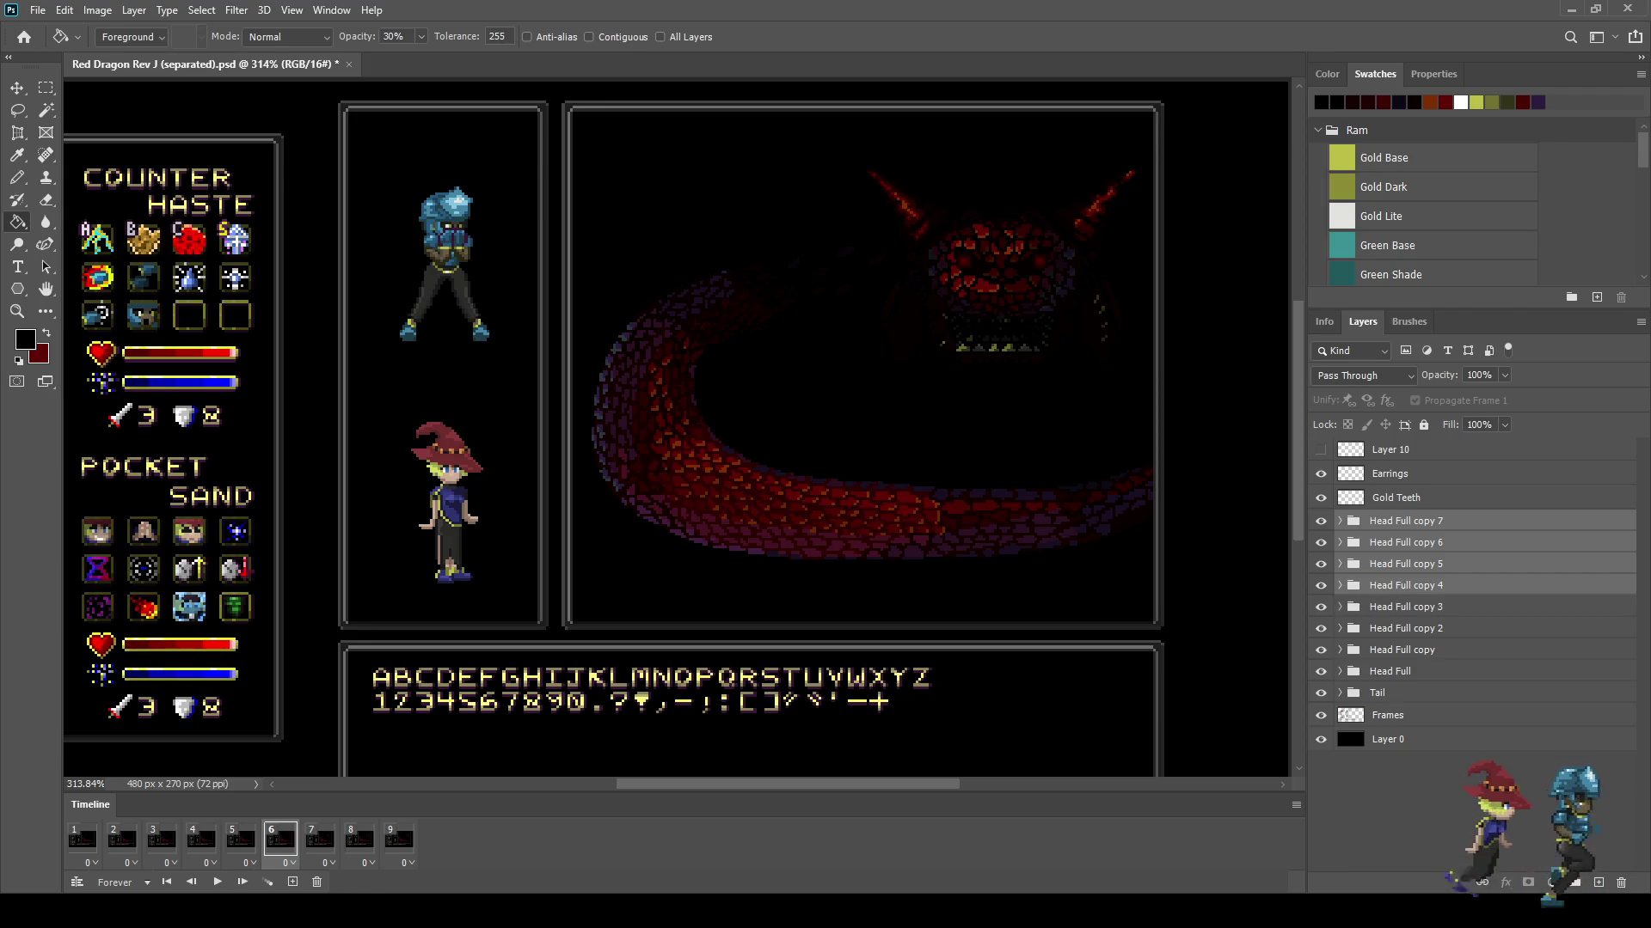
Step: On frame 5, apply a transform to the remaining head copies
{"action": "left_click", "coordinate": [240, 839]}
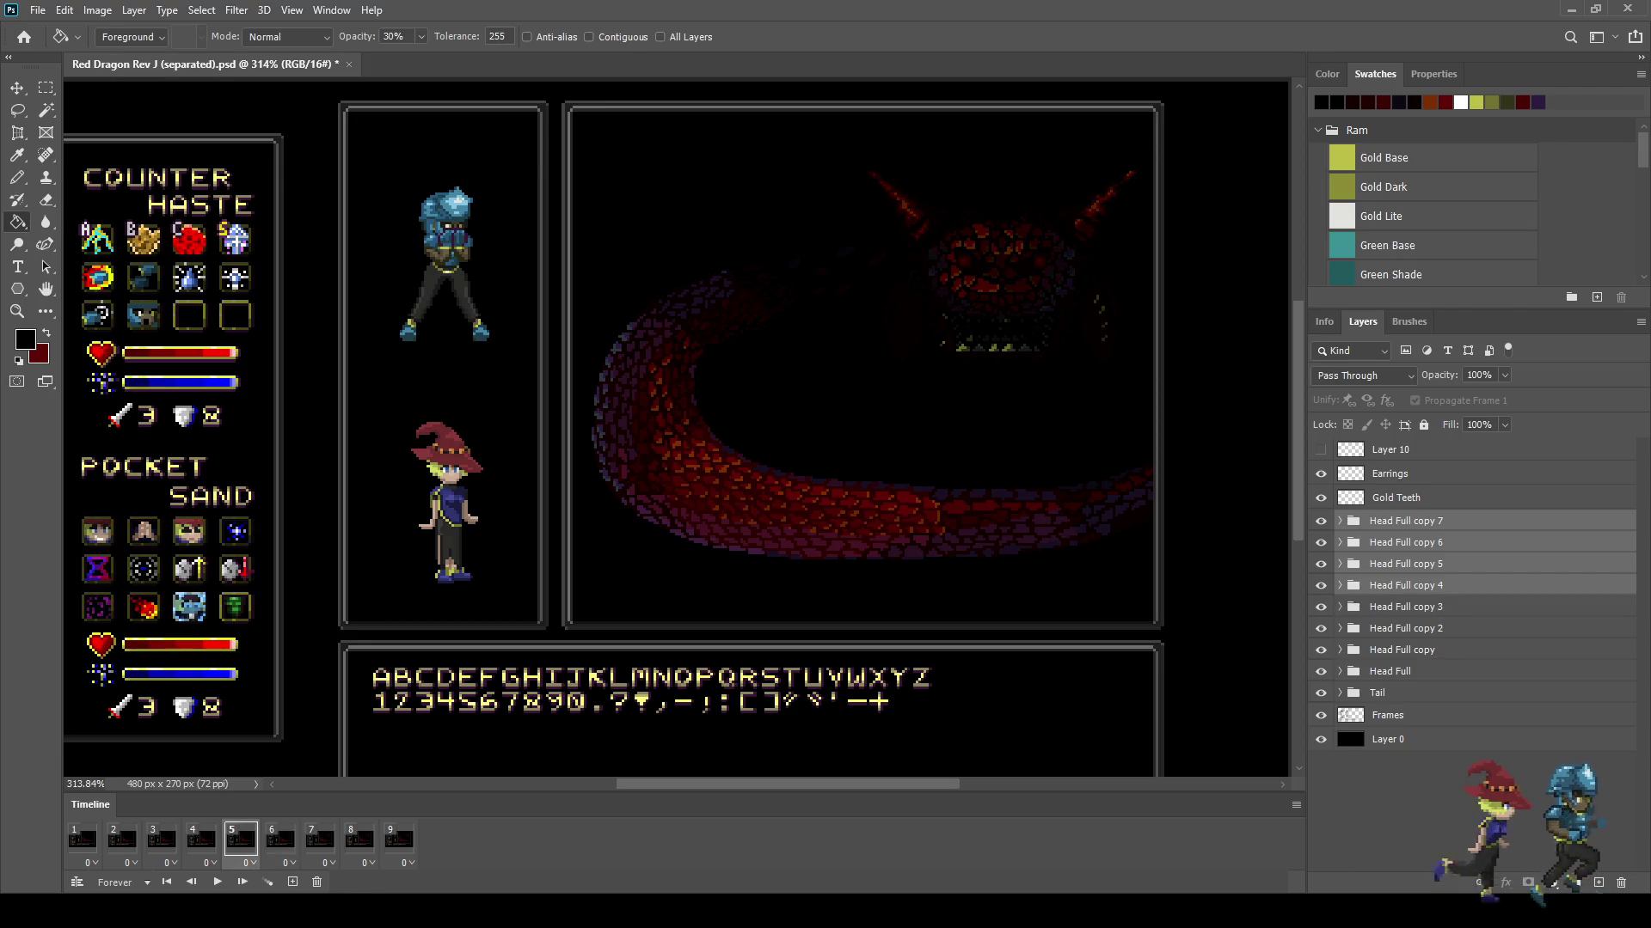
{"action": "key", "text": "ctrl+t"}
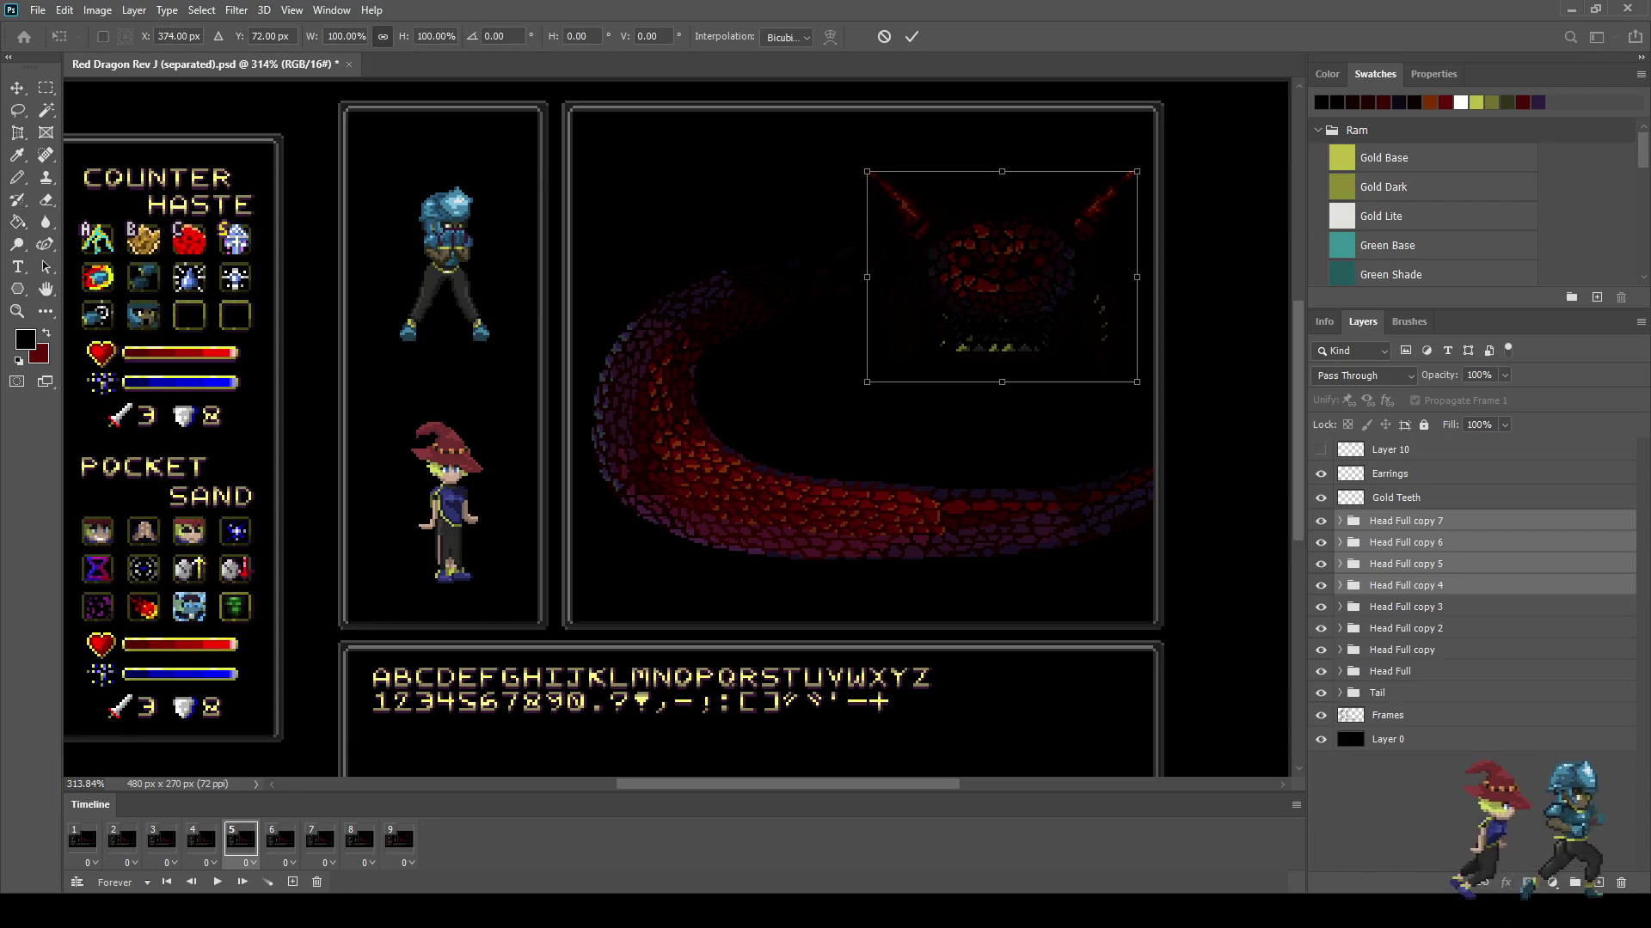
{"action": "key", "text": "Return"}
{"action": "key", "text": "g"}
Step: Drop copies 4 and 5, then nudge the head 1 px right and up on frame 4
{"action": "left_click", "coordinate": [1406, 585], "text": "ctrl"}
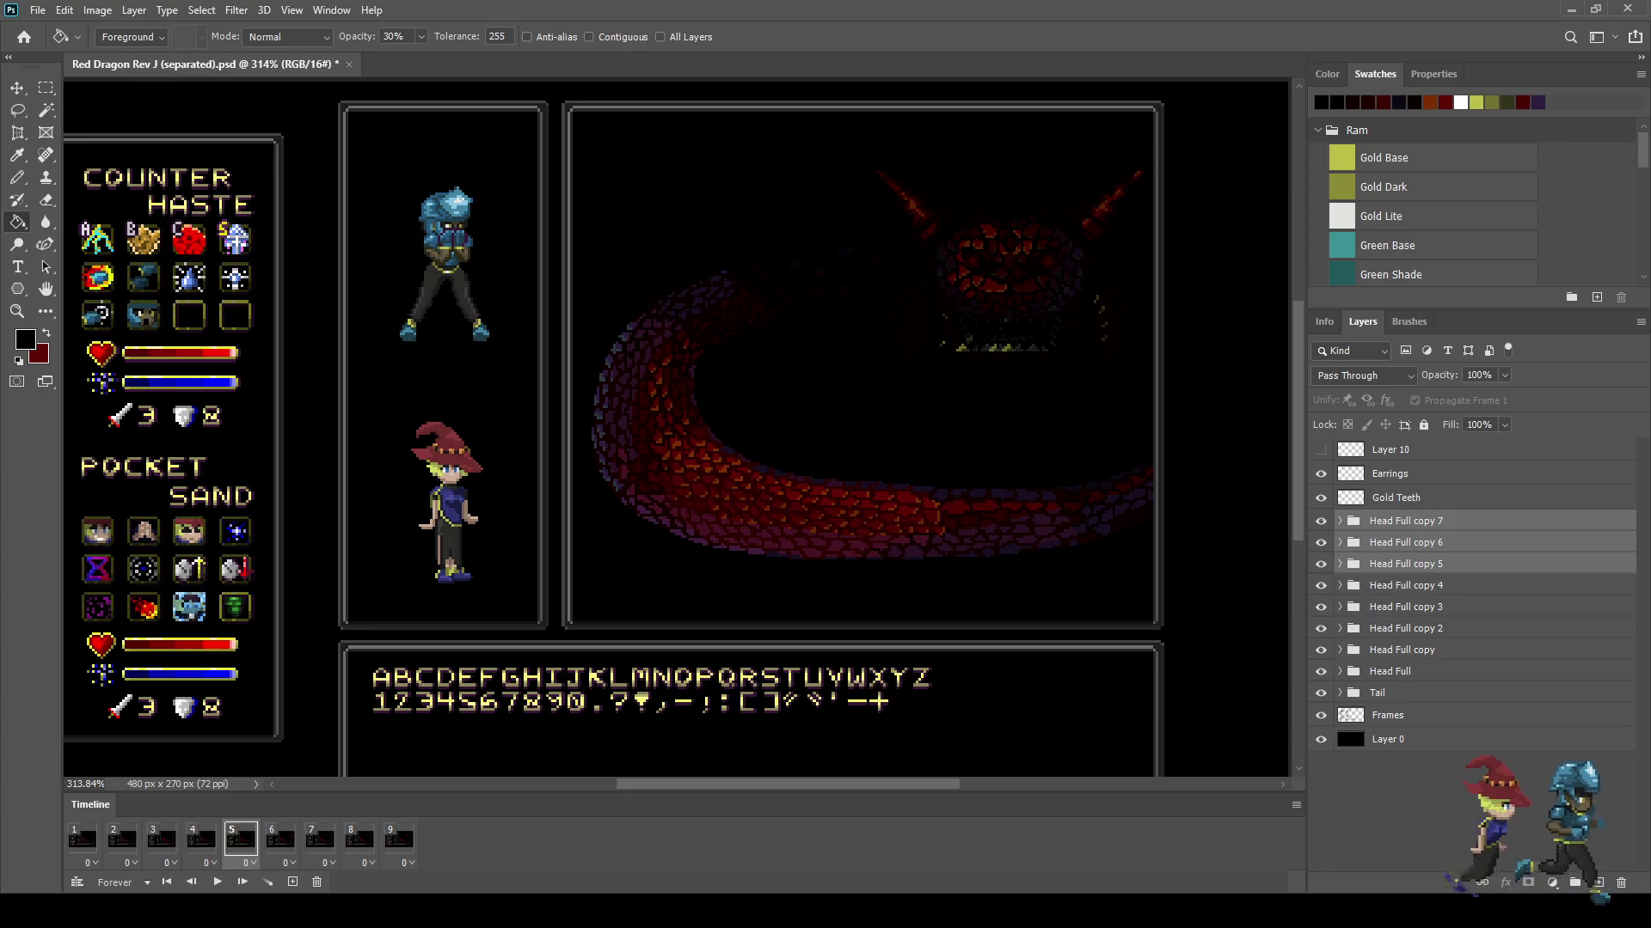
{"action": "left_click", "coordinate": [200, 839]}
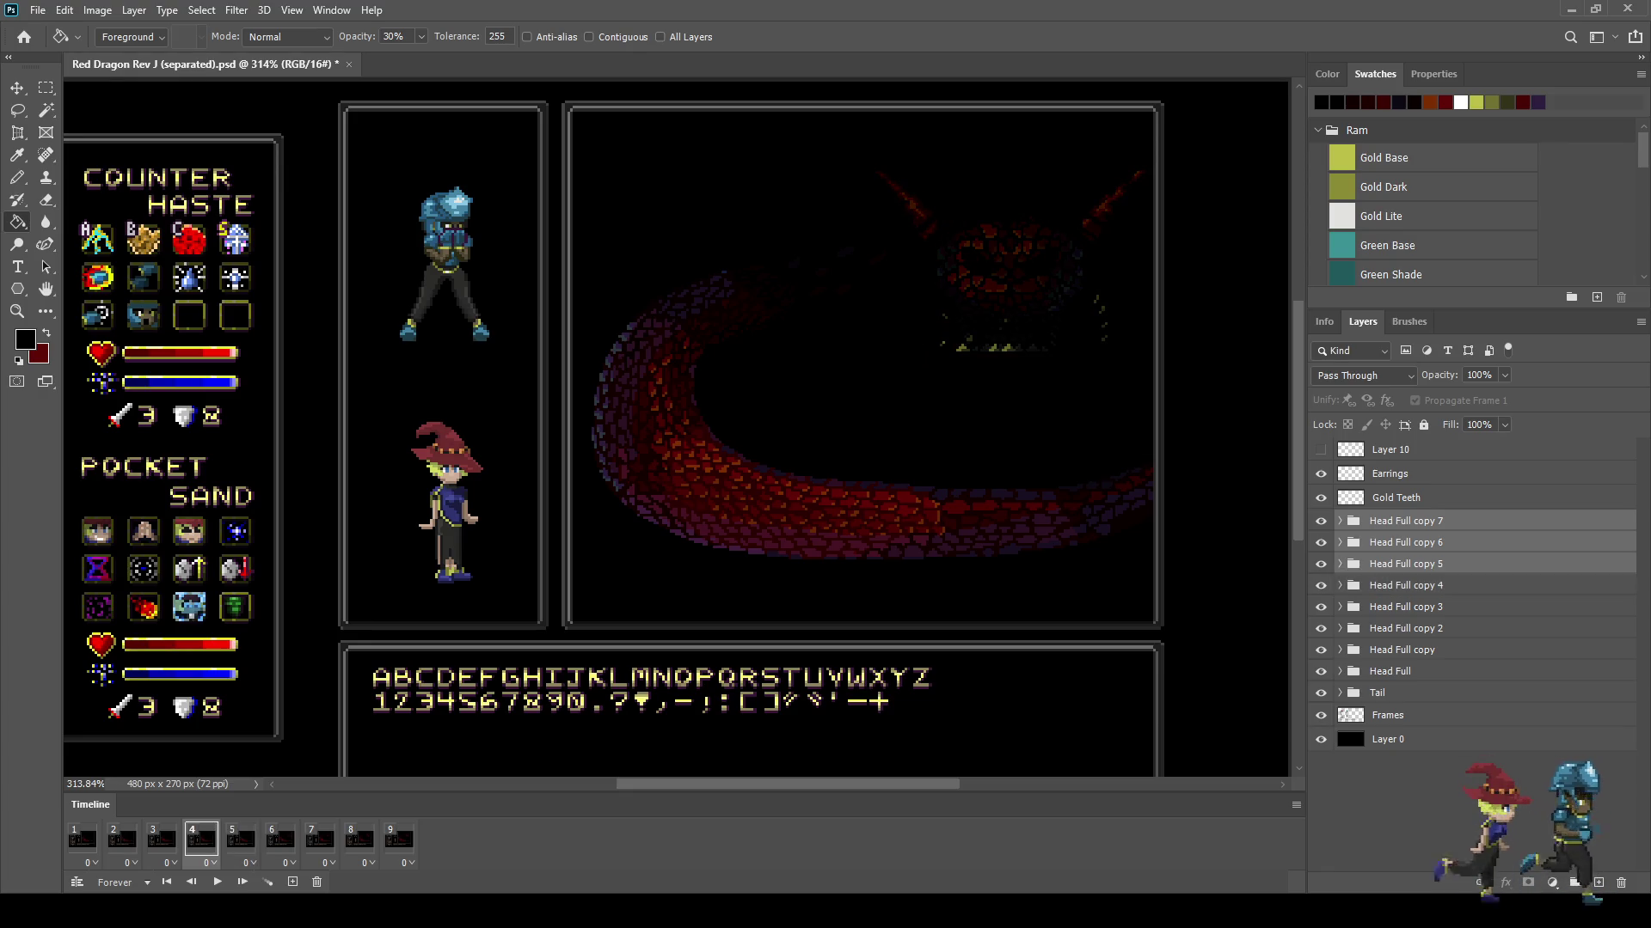
{"action": "left_click", "coordinate": [1406, 564], "text": "ctrl"}
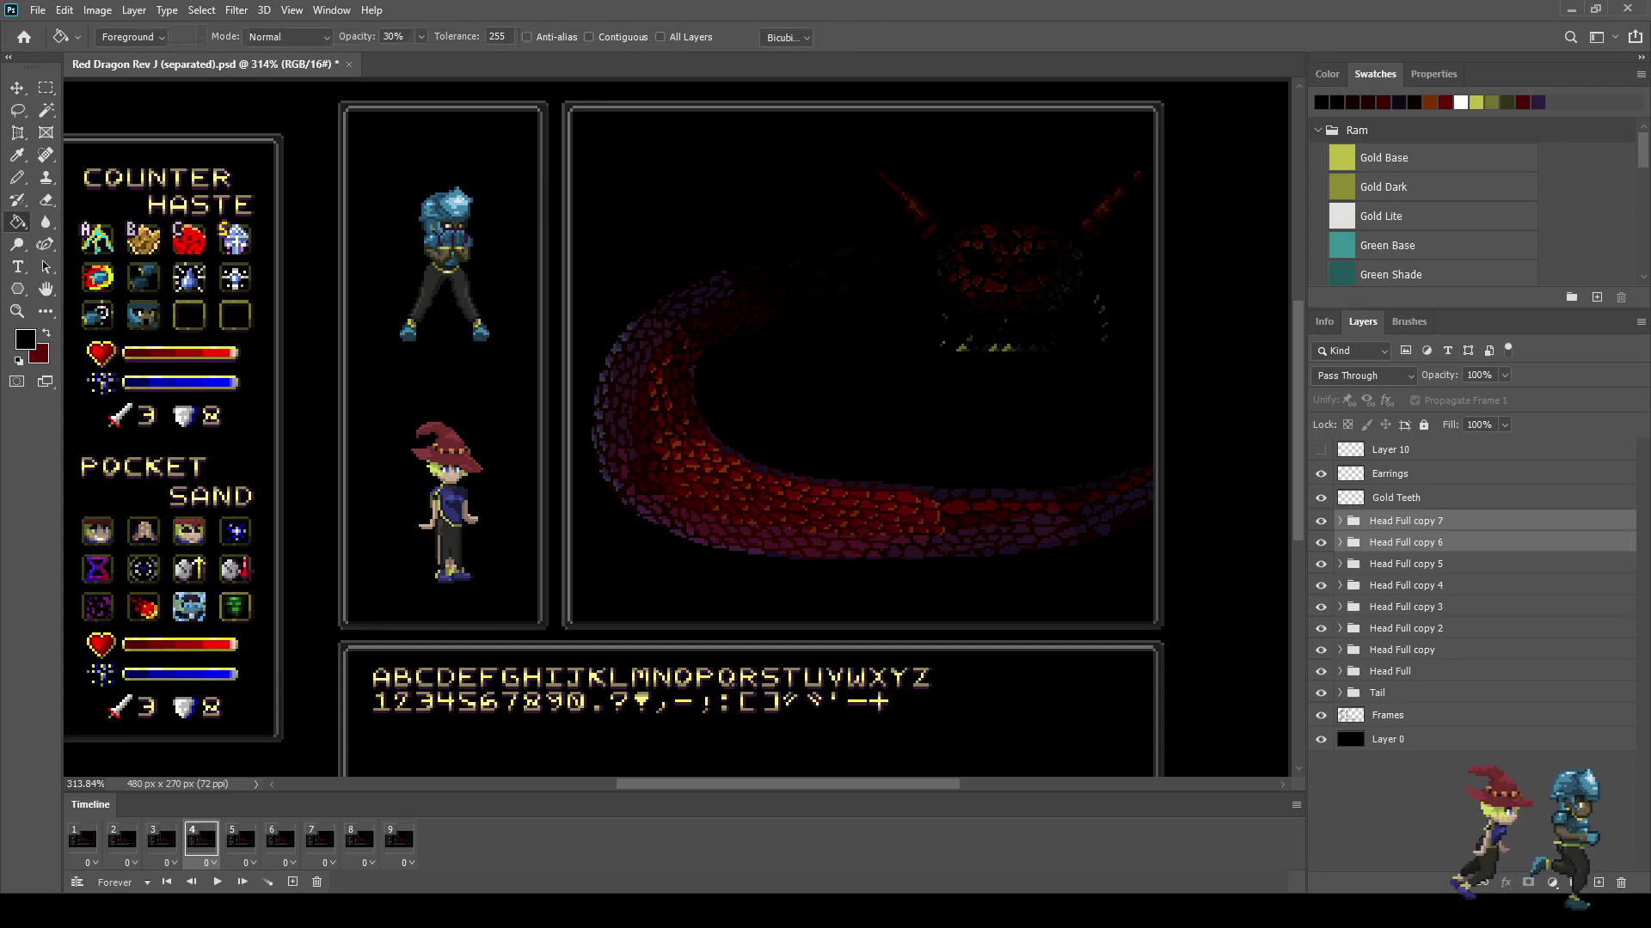
{"action": "key", "text": "ctrl+t"}
{"action": "key", "text": "Right"}
{"action": "key", "text": "Up"}
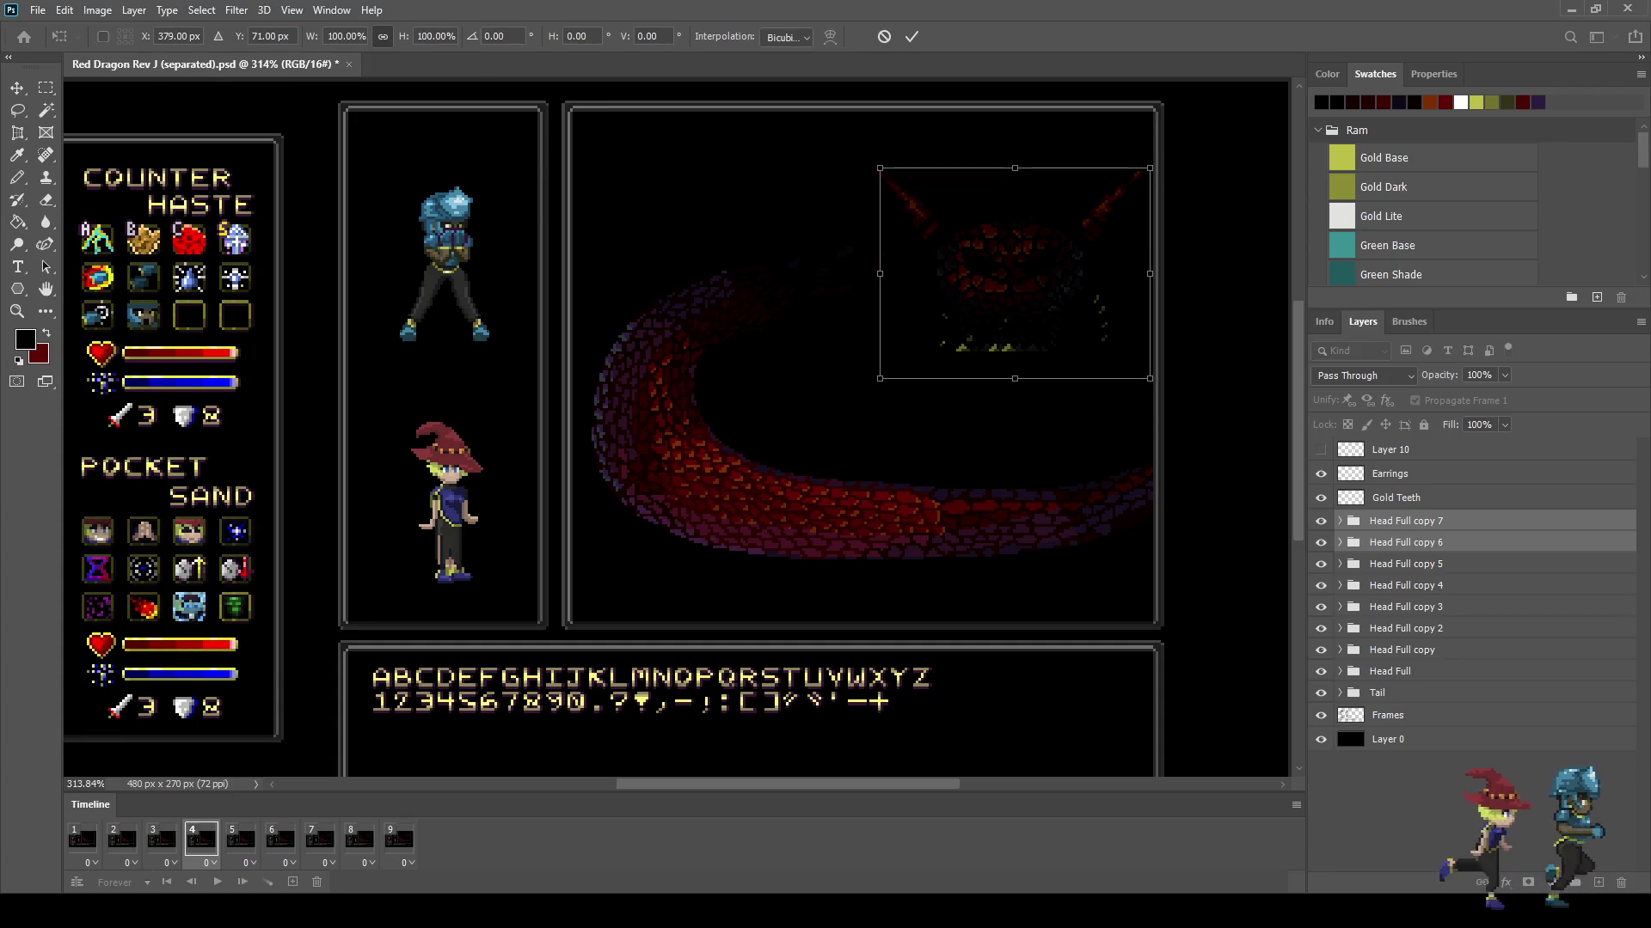
{"action": "key", "text": "Return"}
{"action": "key", "text": "g"}
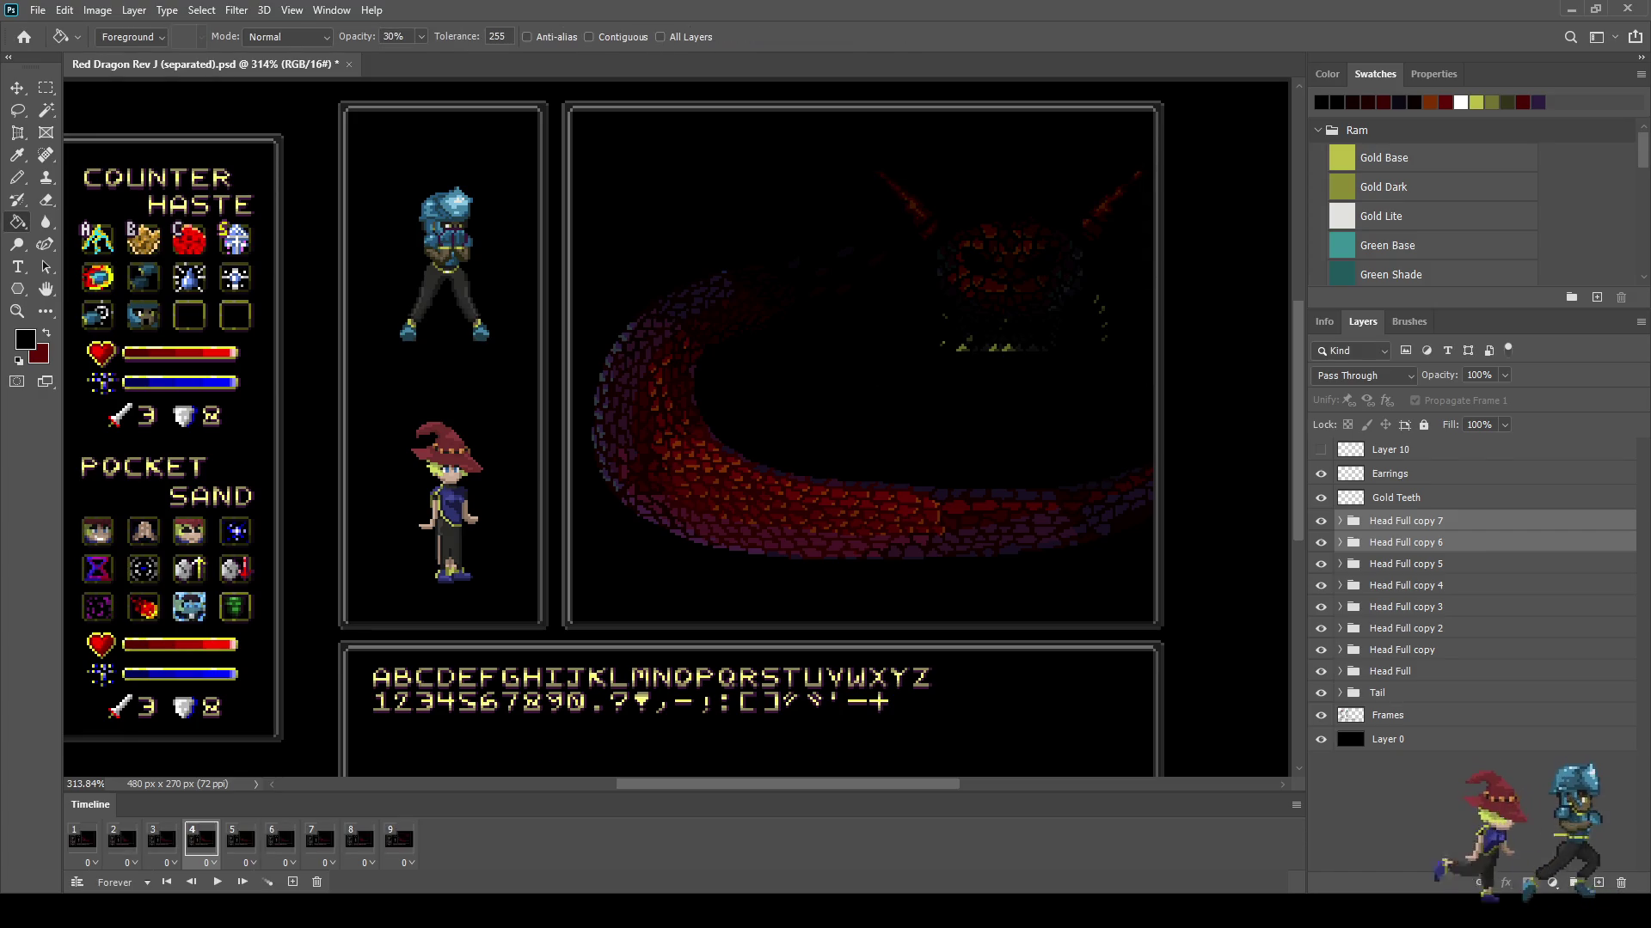
Step: On frame 3, nudge the dragon's head 1 px right and up
{"action": "left_click", "coordinate": [162, 840]}
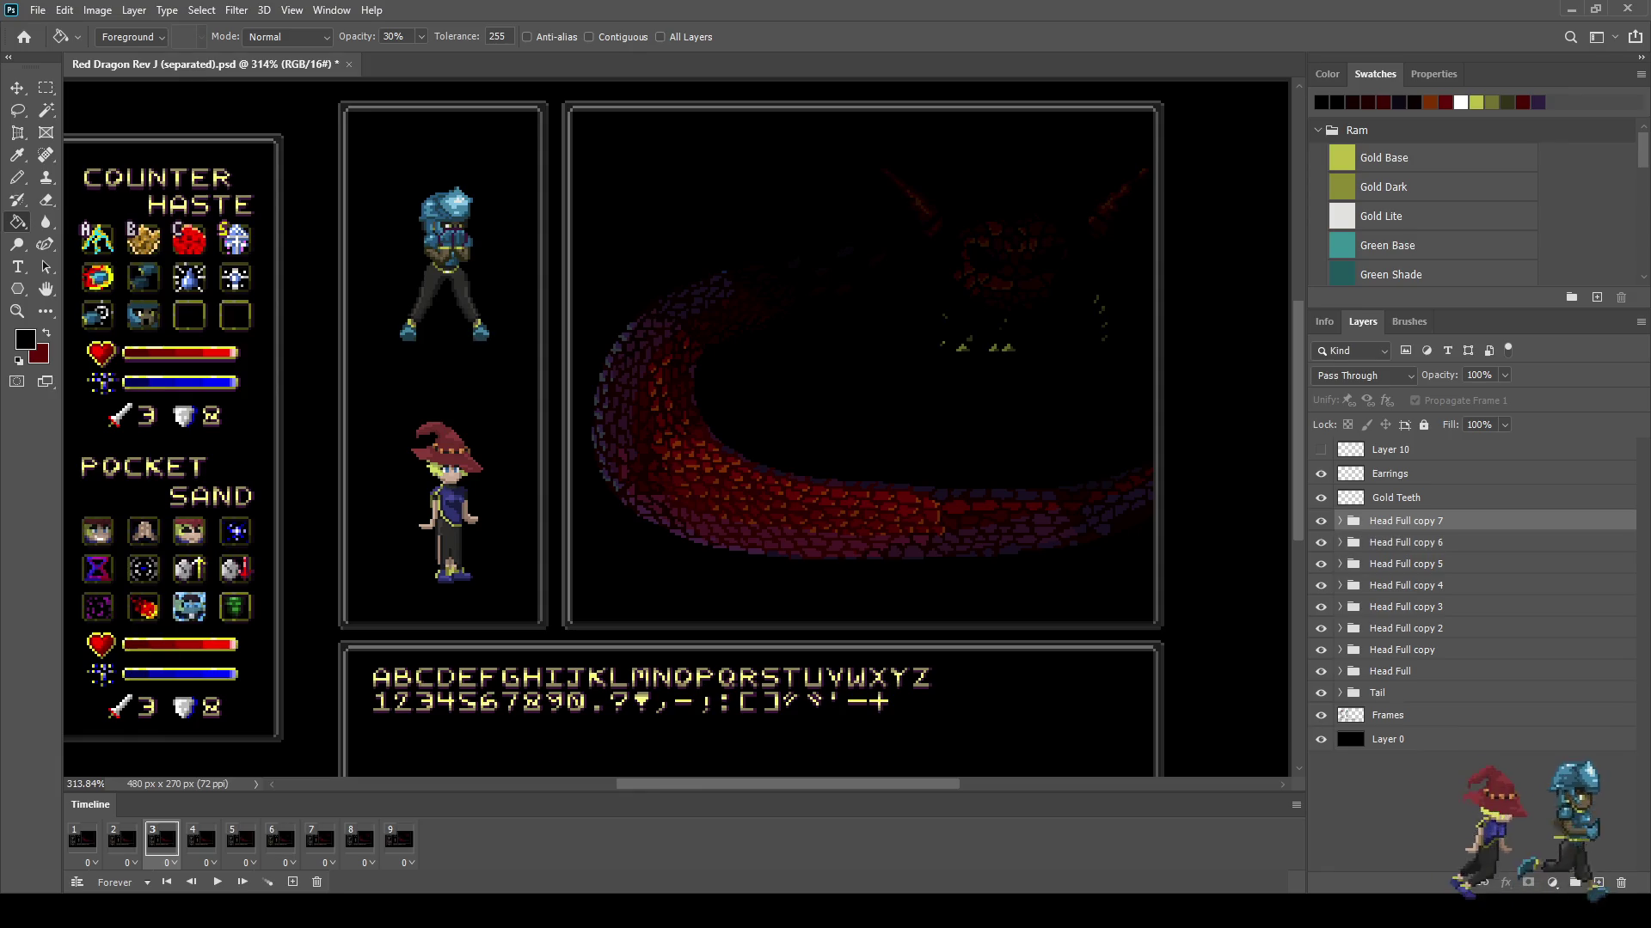
{"action": "key", "text": "ctrl+t"}
{"action": "key", "text": "Right"}
{"action": "key", "text": "Up"}
{"action": "key", "text": "Up"}
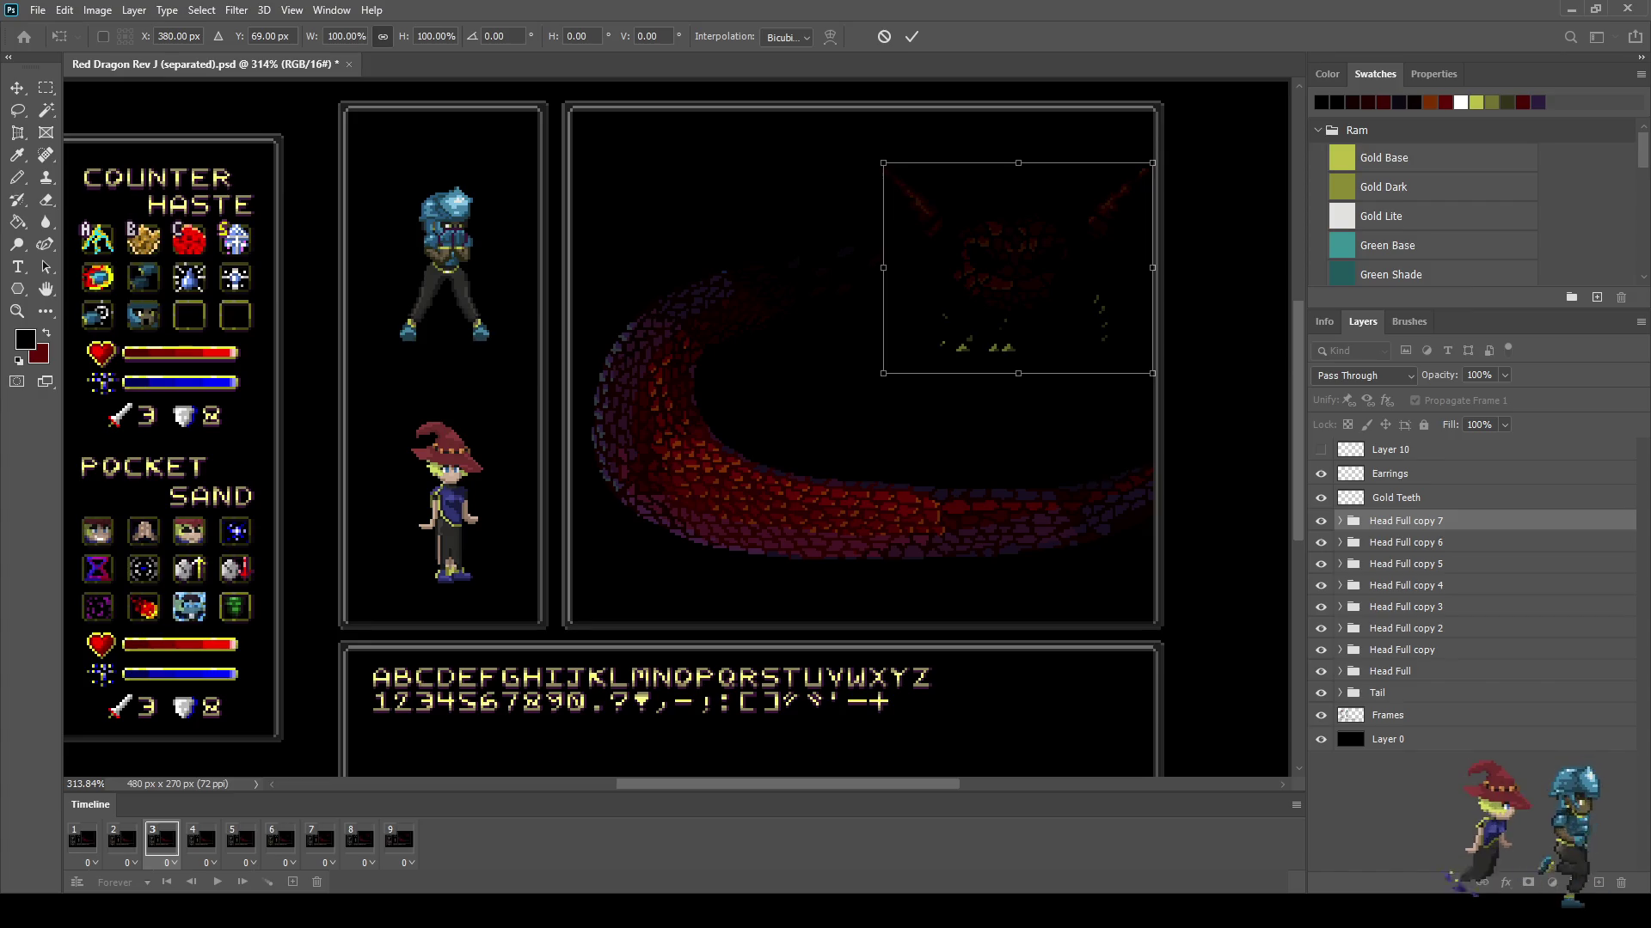
{"action": "key", "text": "g"}
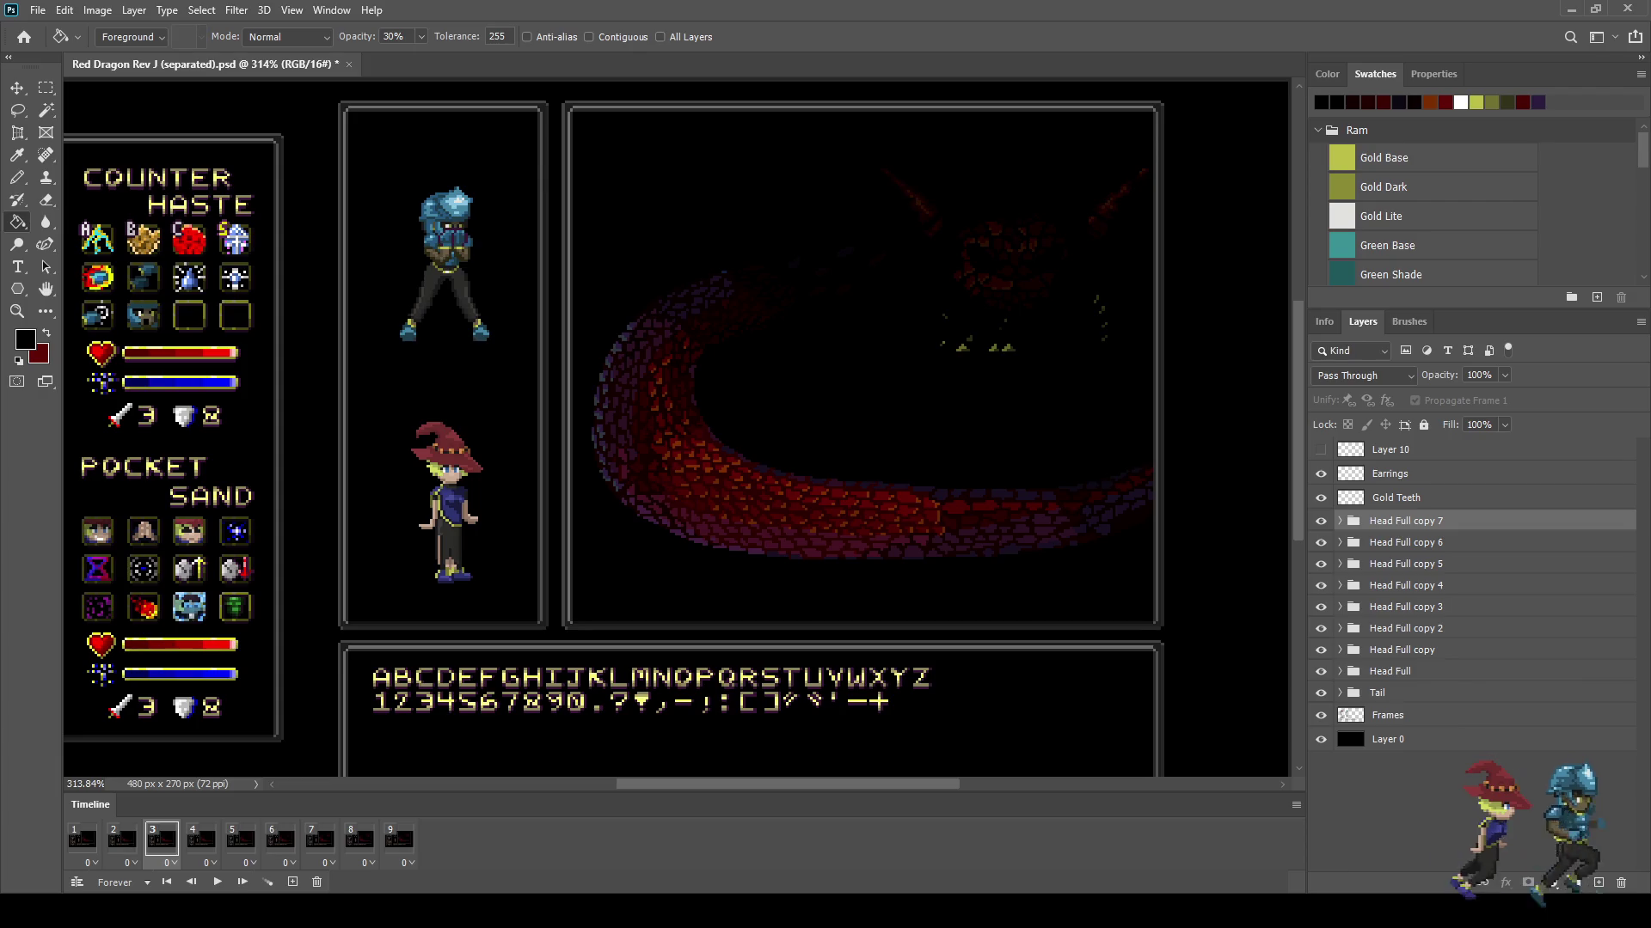
Step: Step through animation frames 2 to 9 to preview the dragon's motion
{"action": "left_click", "coordinate": [121, 839]}
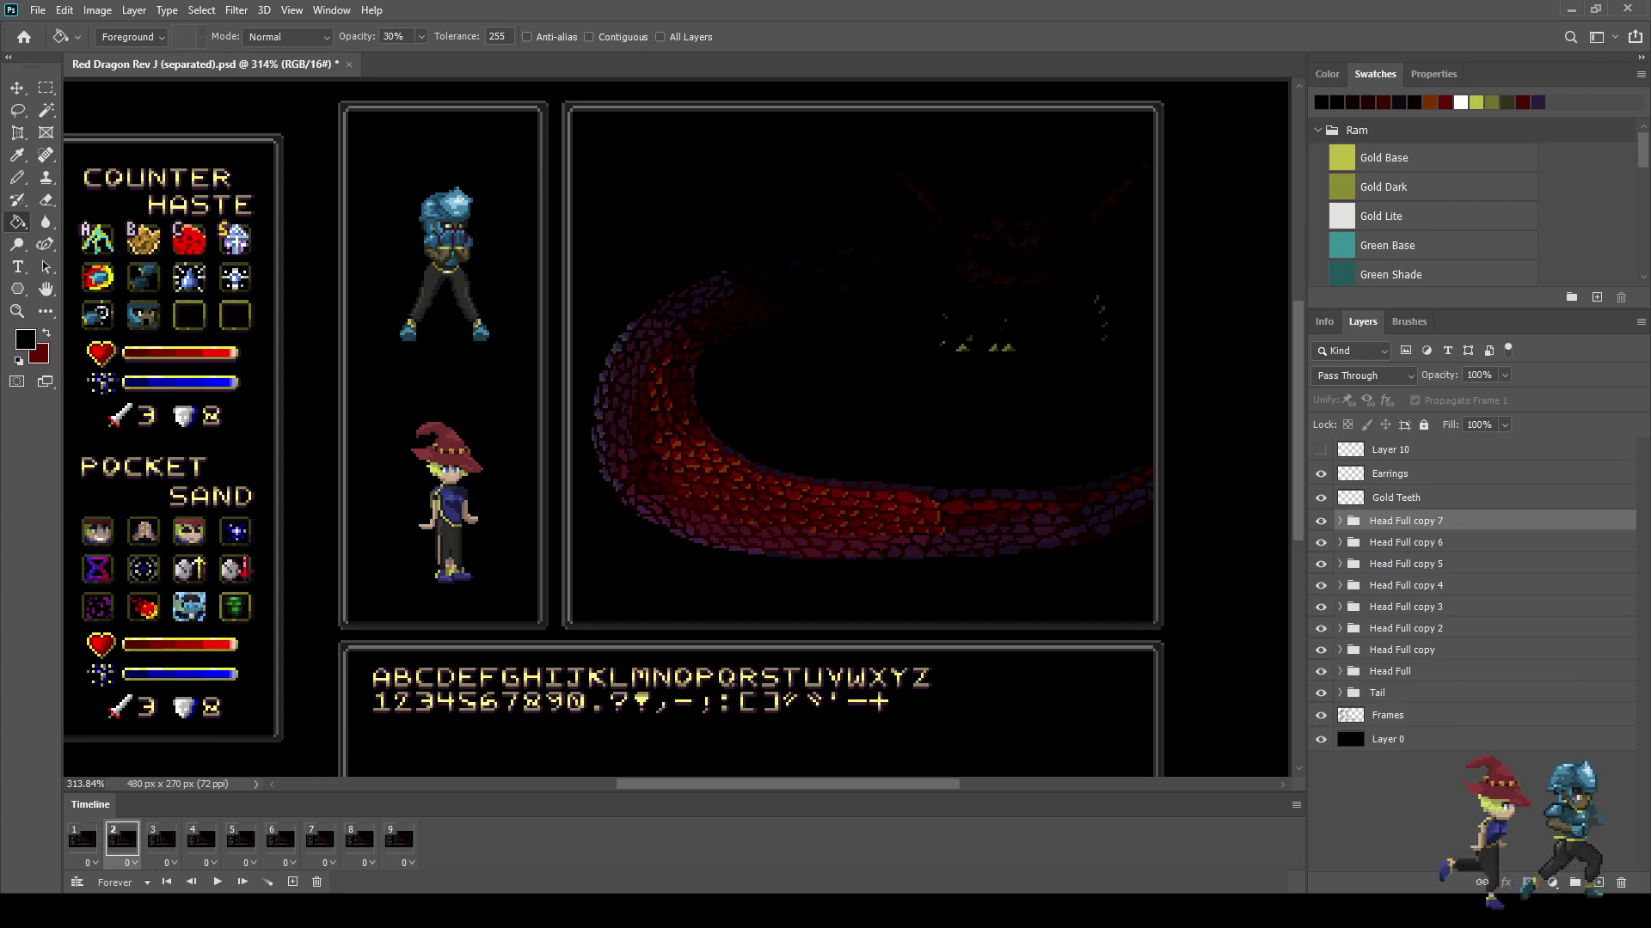
{"action": "left_click", "coordinate": [161, 839]}
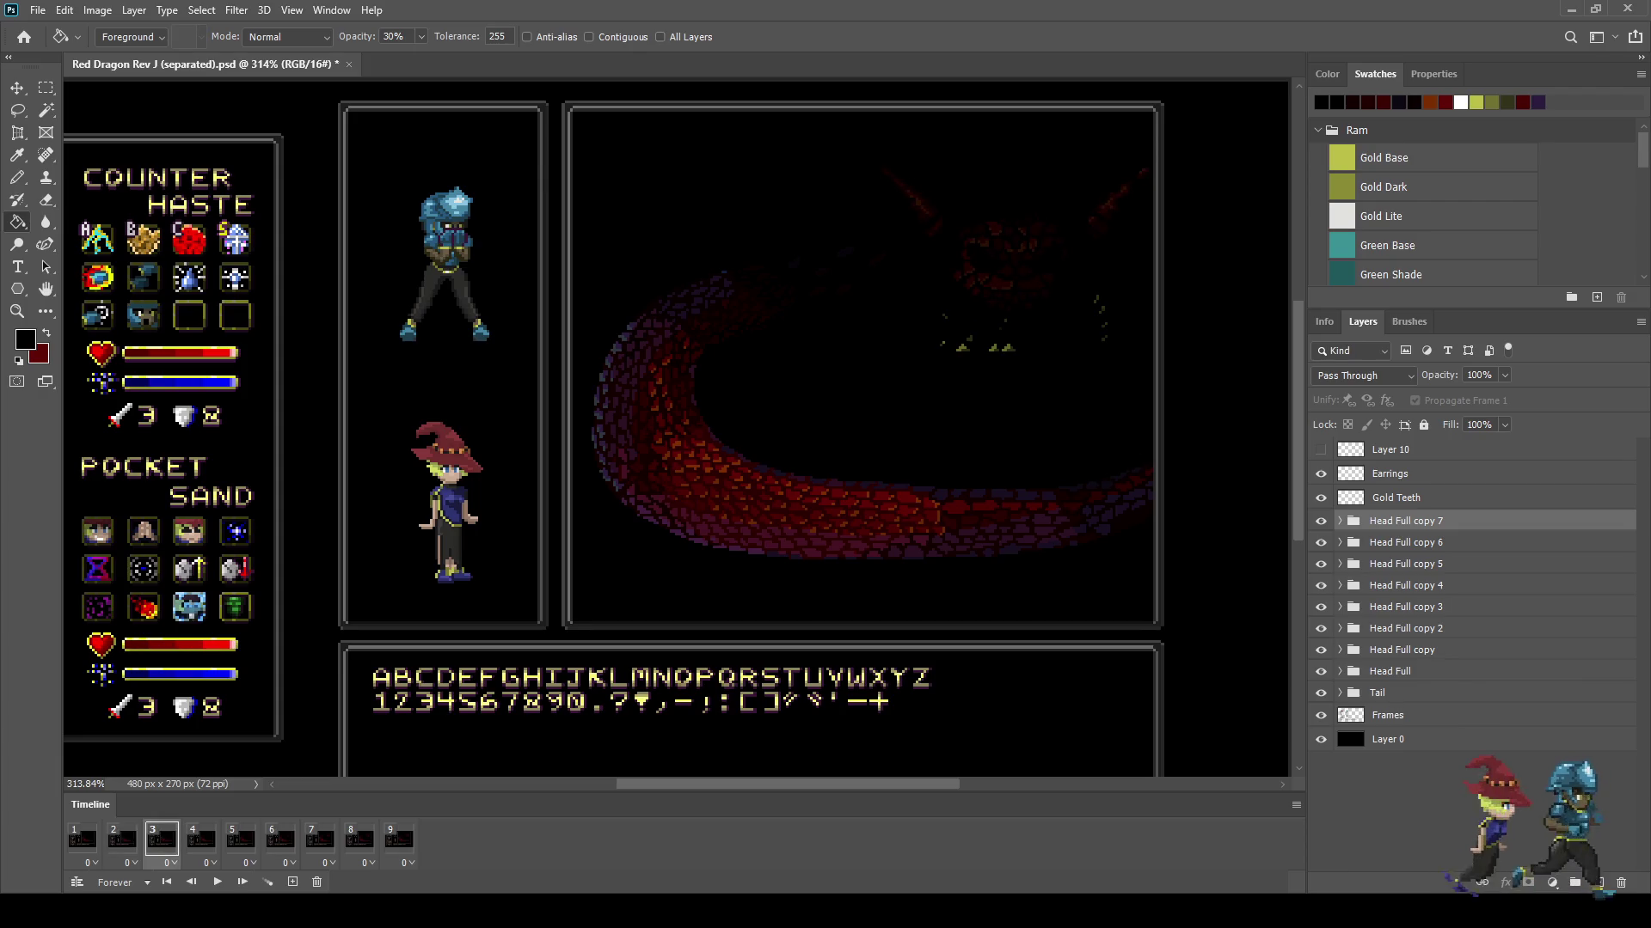
{"action": "left_click", "coordinate": [200, 839]}
{"action": "left_click", "coordinate": [240, 839]}
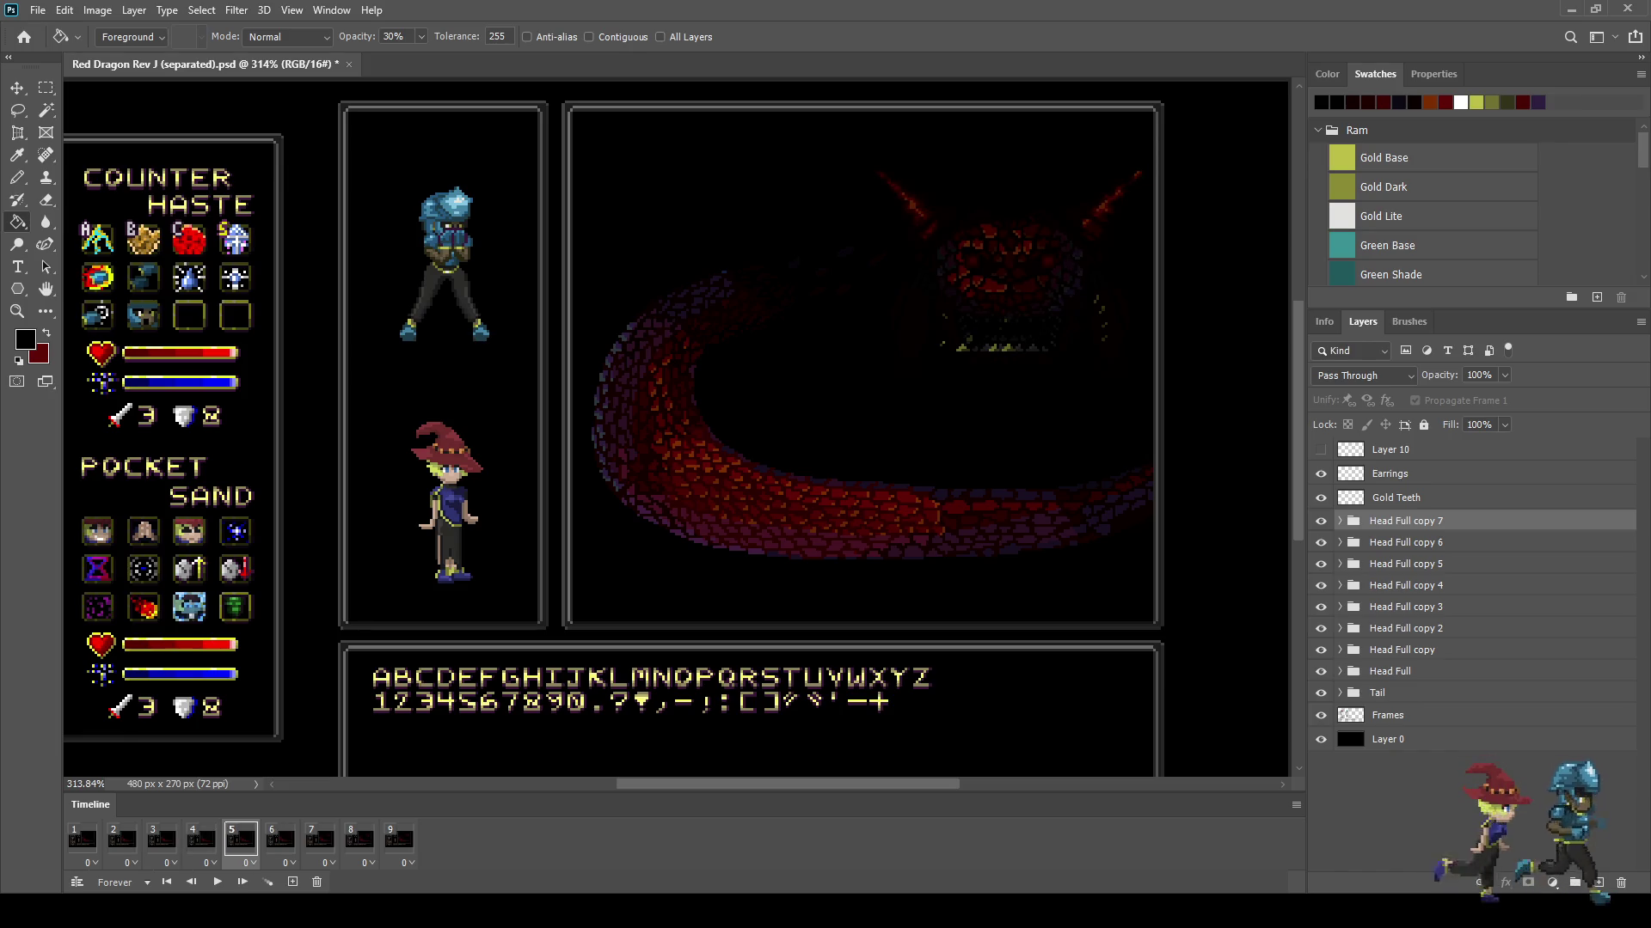
{"action": "left_click", "coordinate": [280, 839]}
{"action": "left_click", "coordinate": [319, 839]}
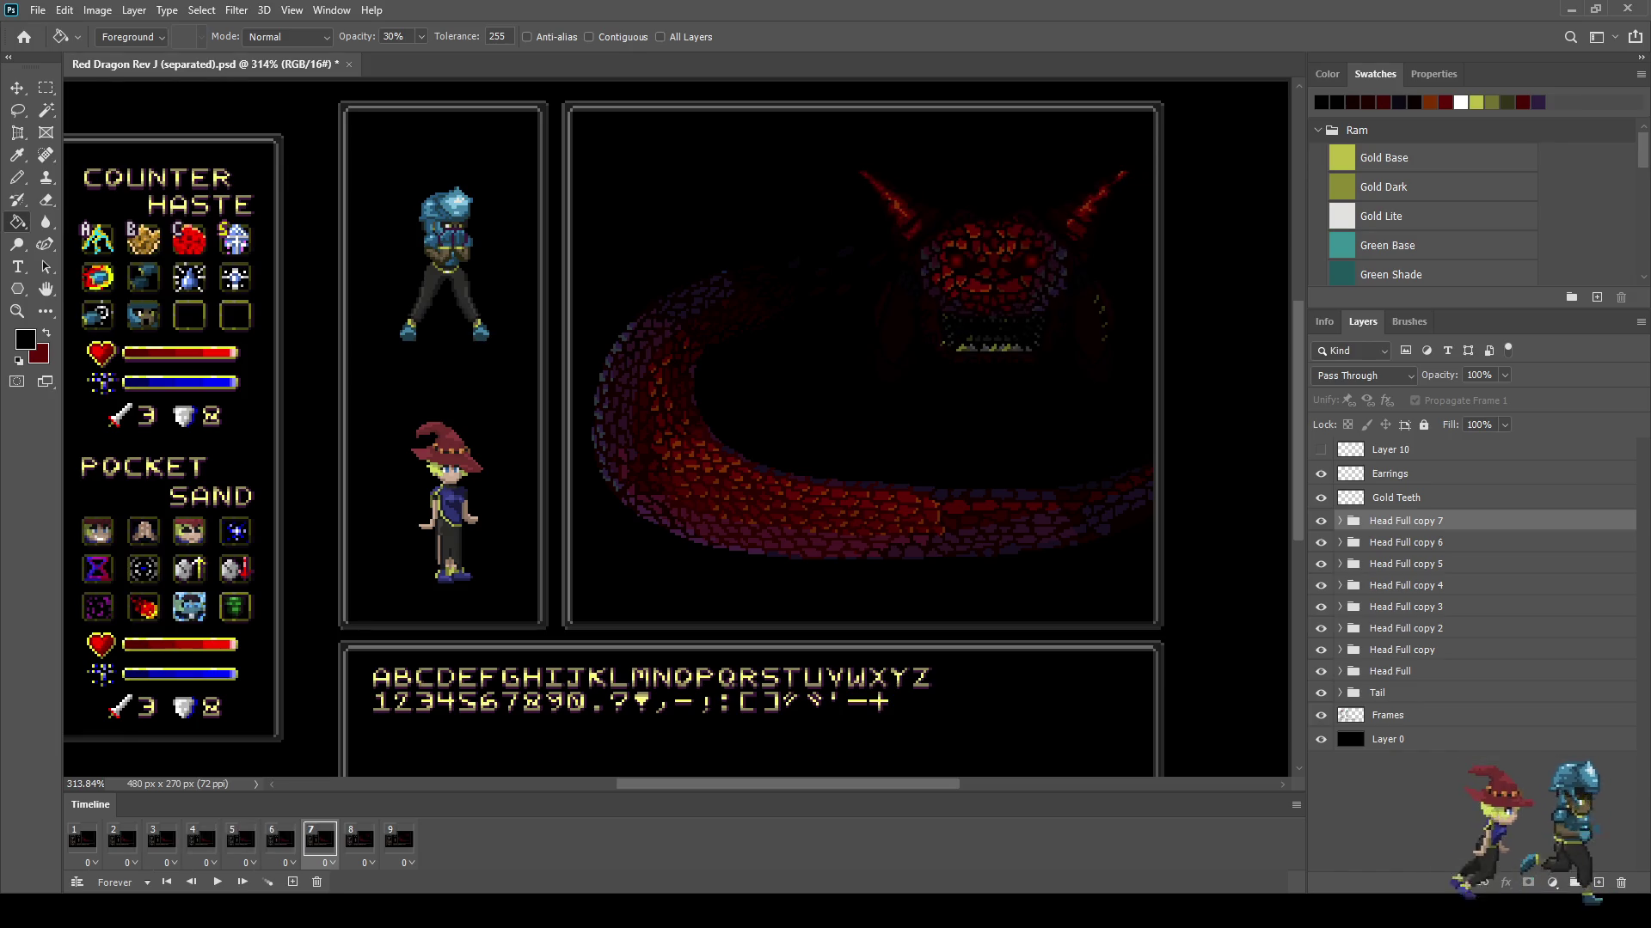
{"action": "left_click", "coordinate": [358, 839]}
{"action": "left_click", "coordinate": [398, 839]}
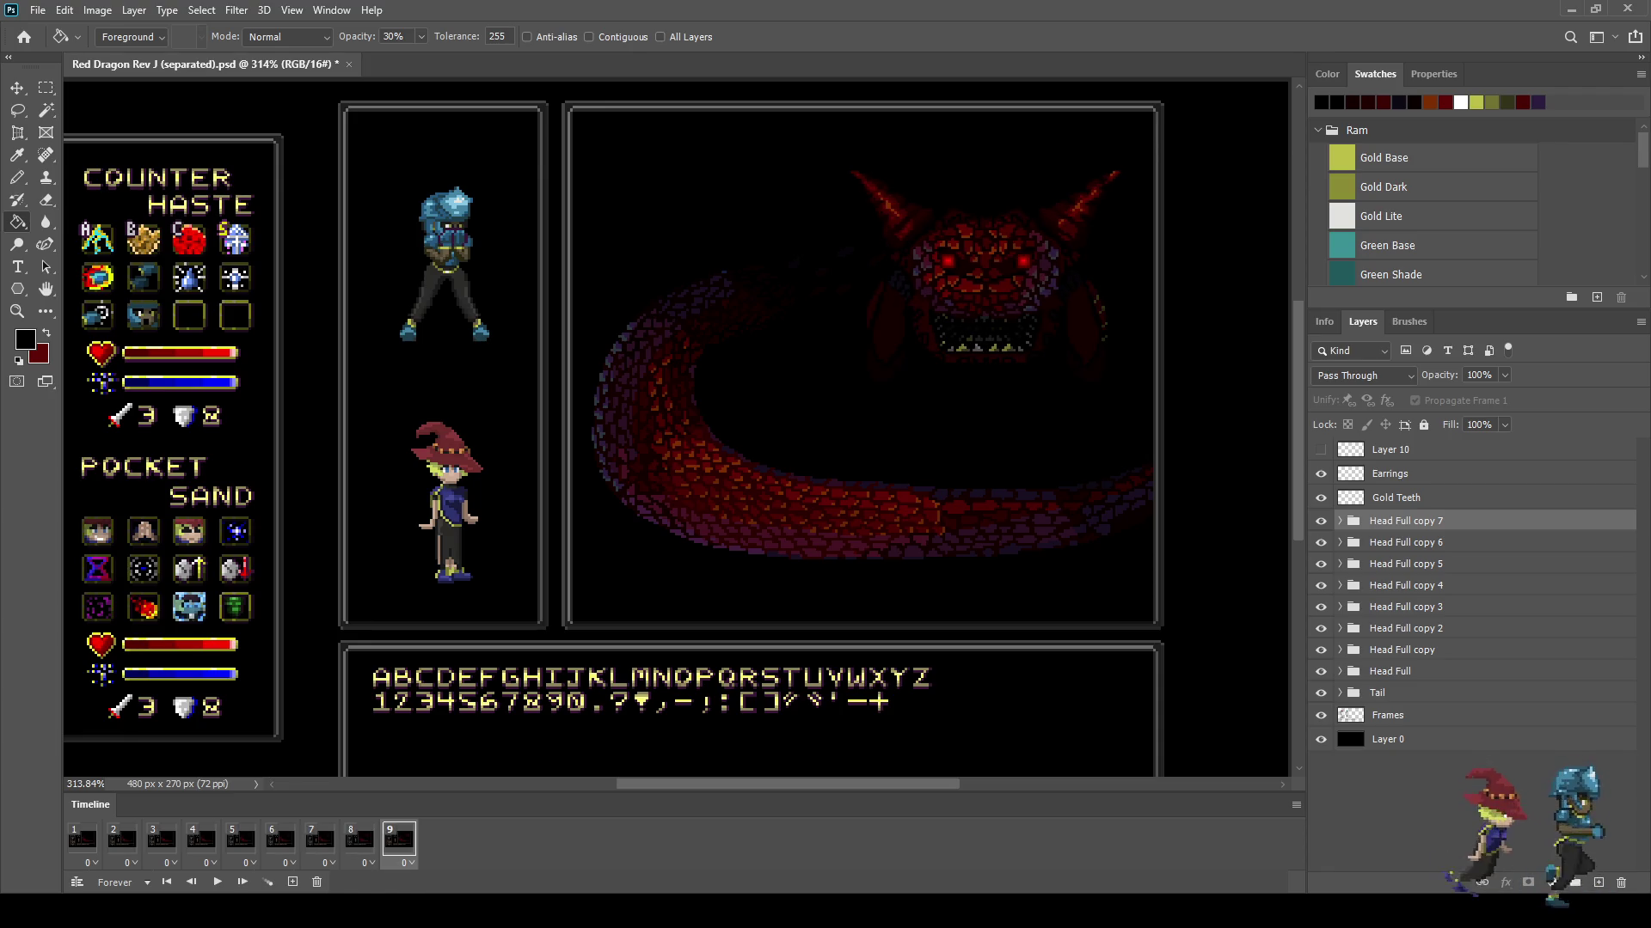
Step: Select the Gold Teeth and Earrings layers, then play and pause the preview
{"action": "left_click", "coordinate": [1396, 498]}
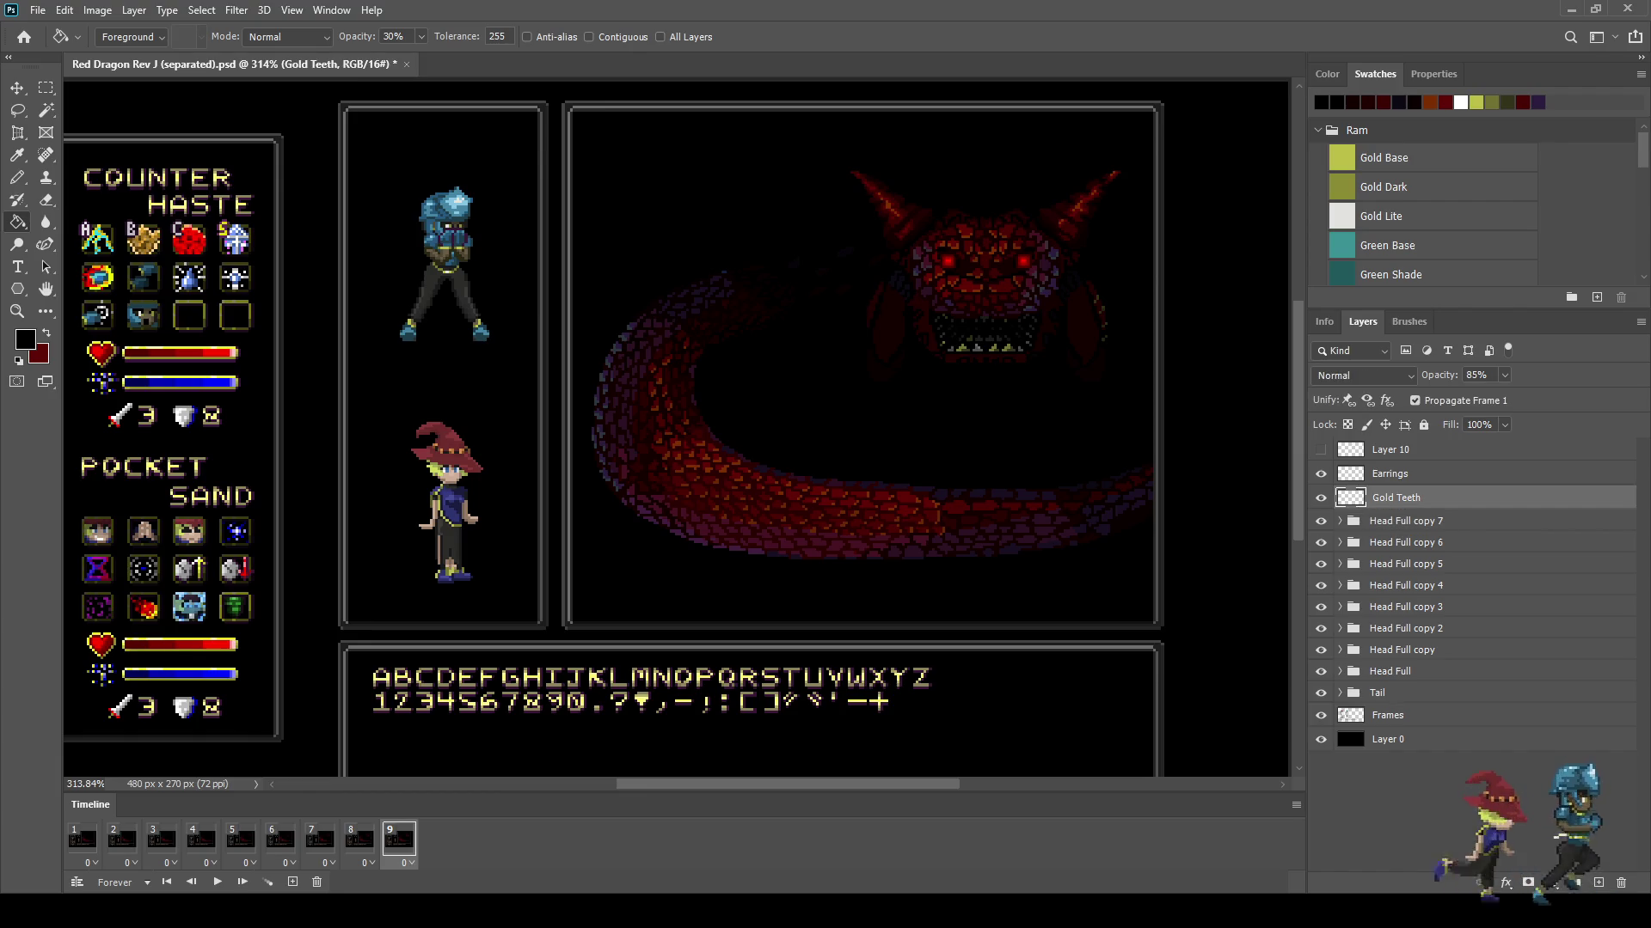
{"action": "left_click", "coordinate": [1389, 474]}
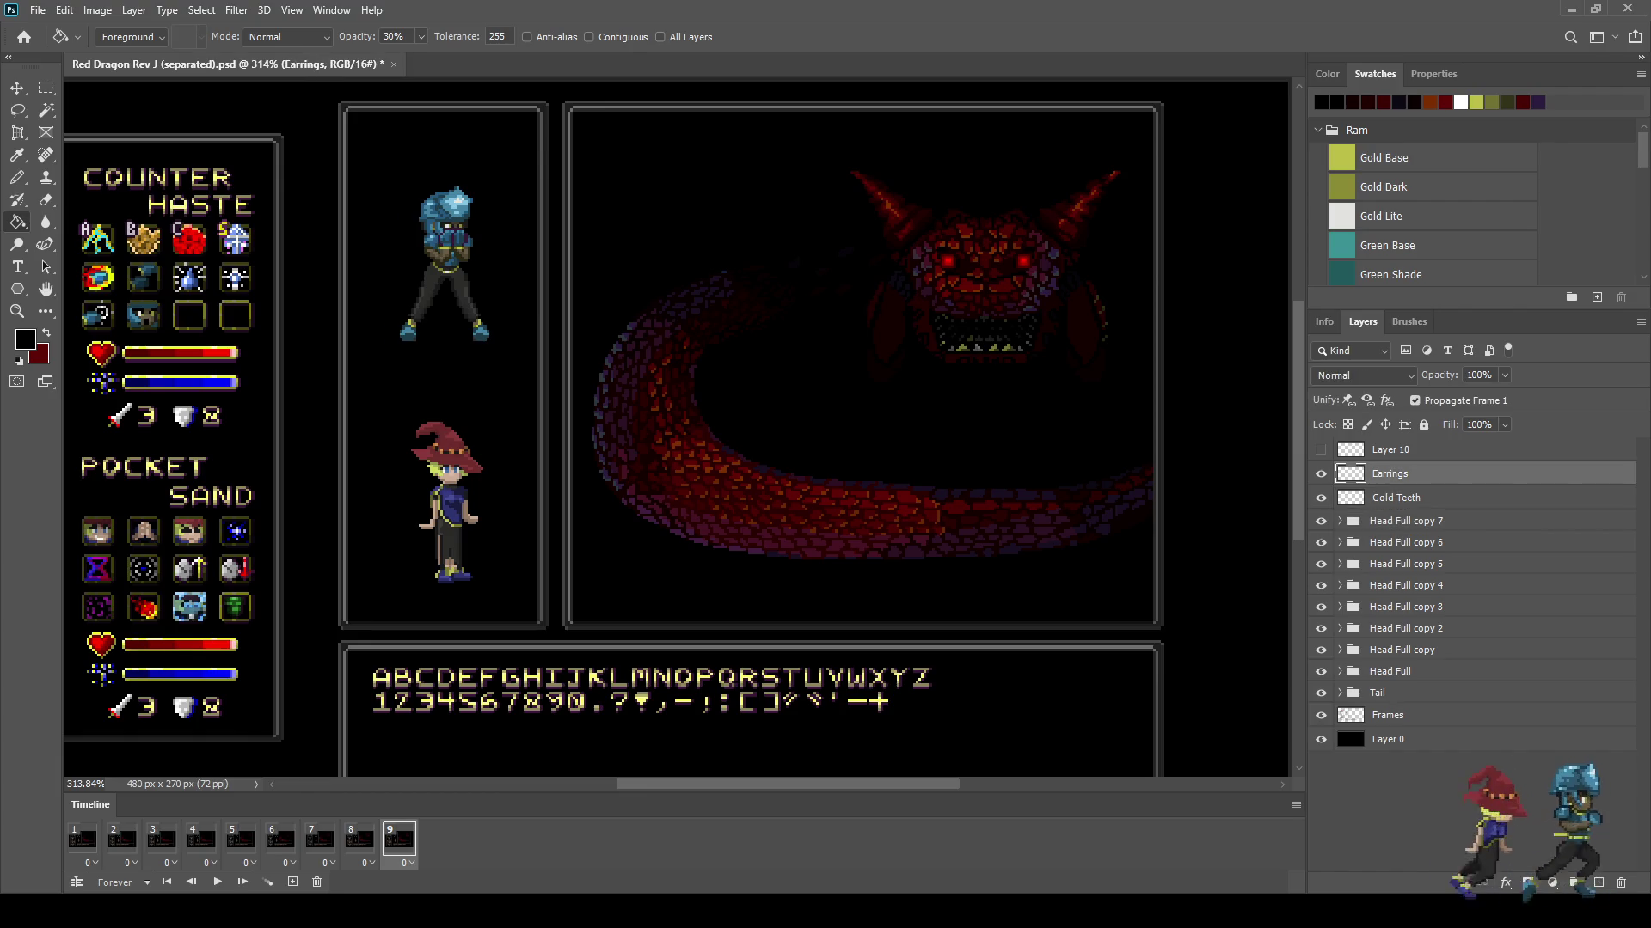
{"action": "key", "text": "space"}
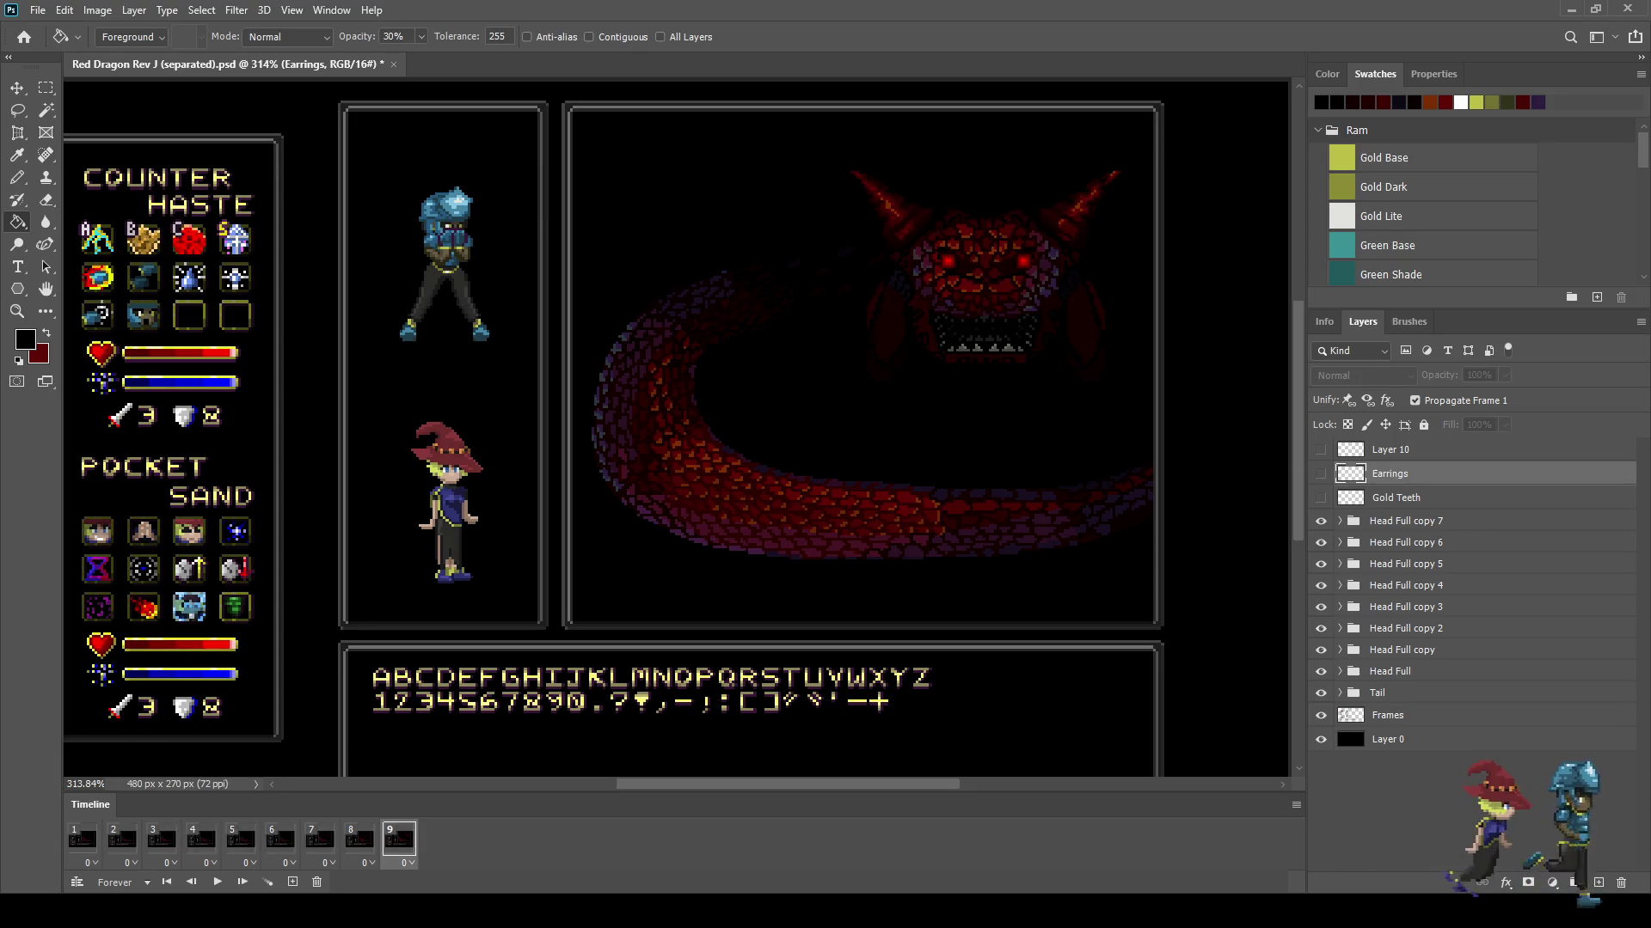
{"action": "key", "text": "space"}
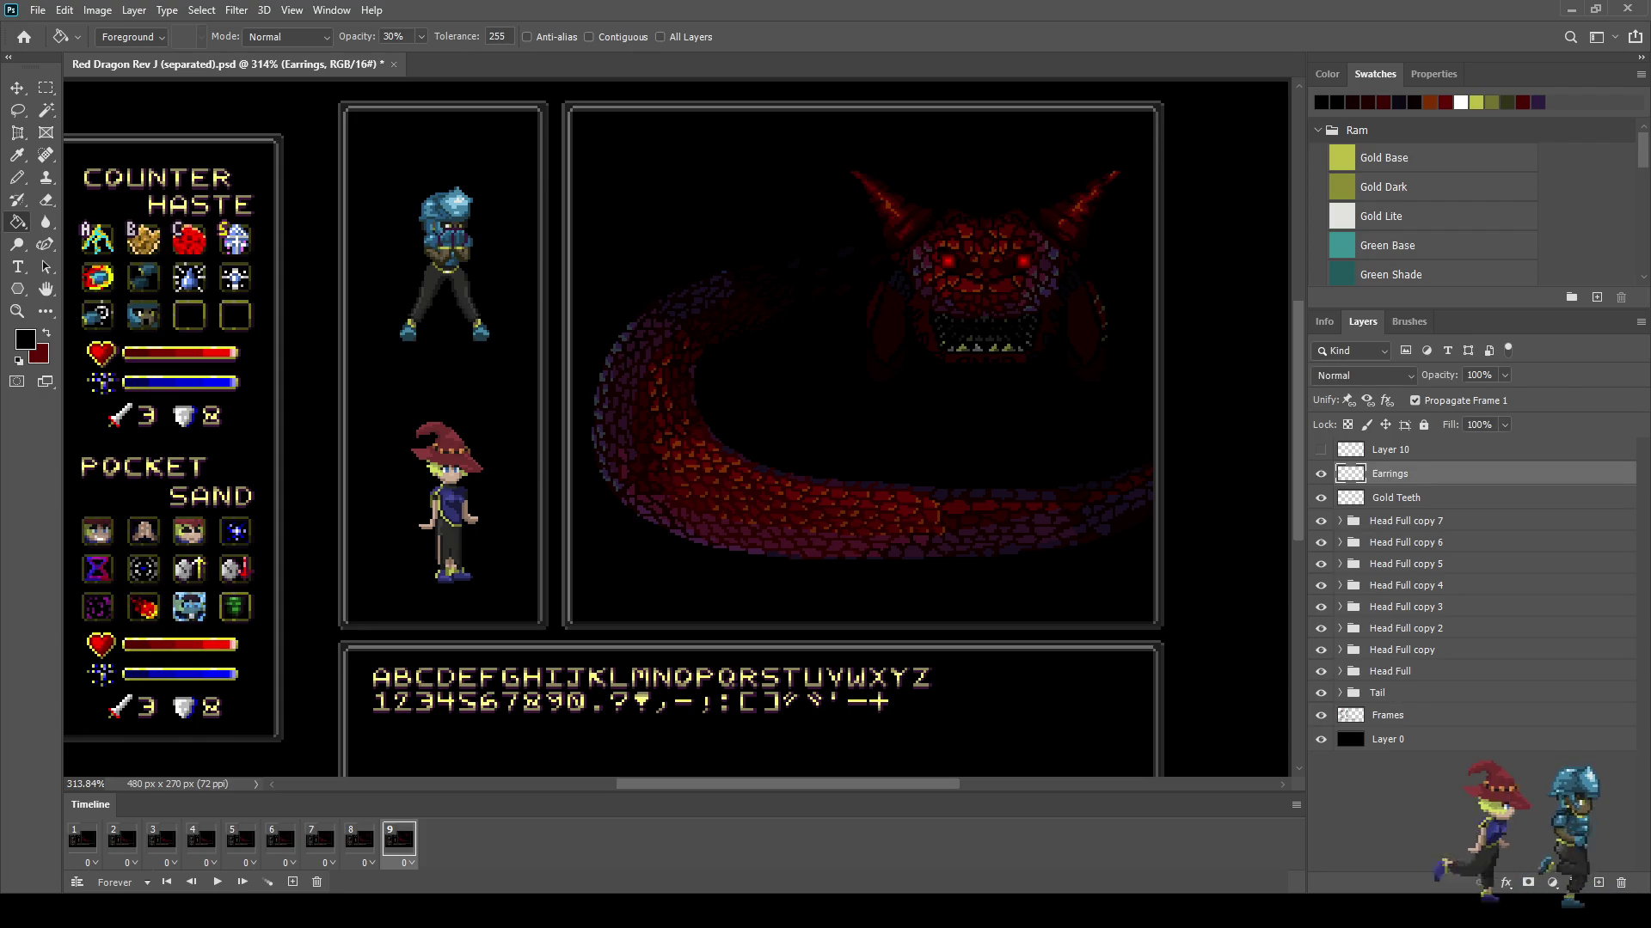
Step: Go to frame 8, zoom in on the jaw, and select Gold Teeth with Earrings
{"action": "key", "text": "space"}
{"action": "scroll", "coordinate": [1117, 365], "scroll_direction": "up", "scroll_amount": 5}
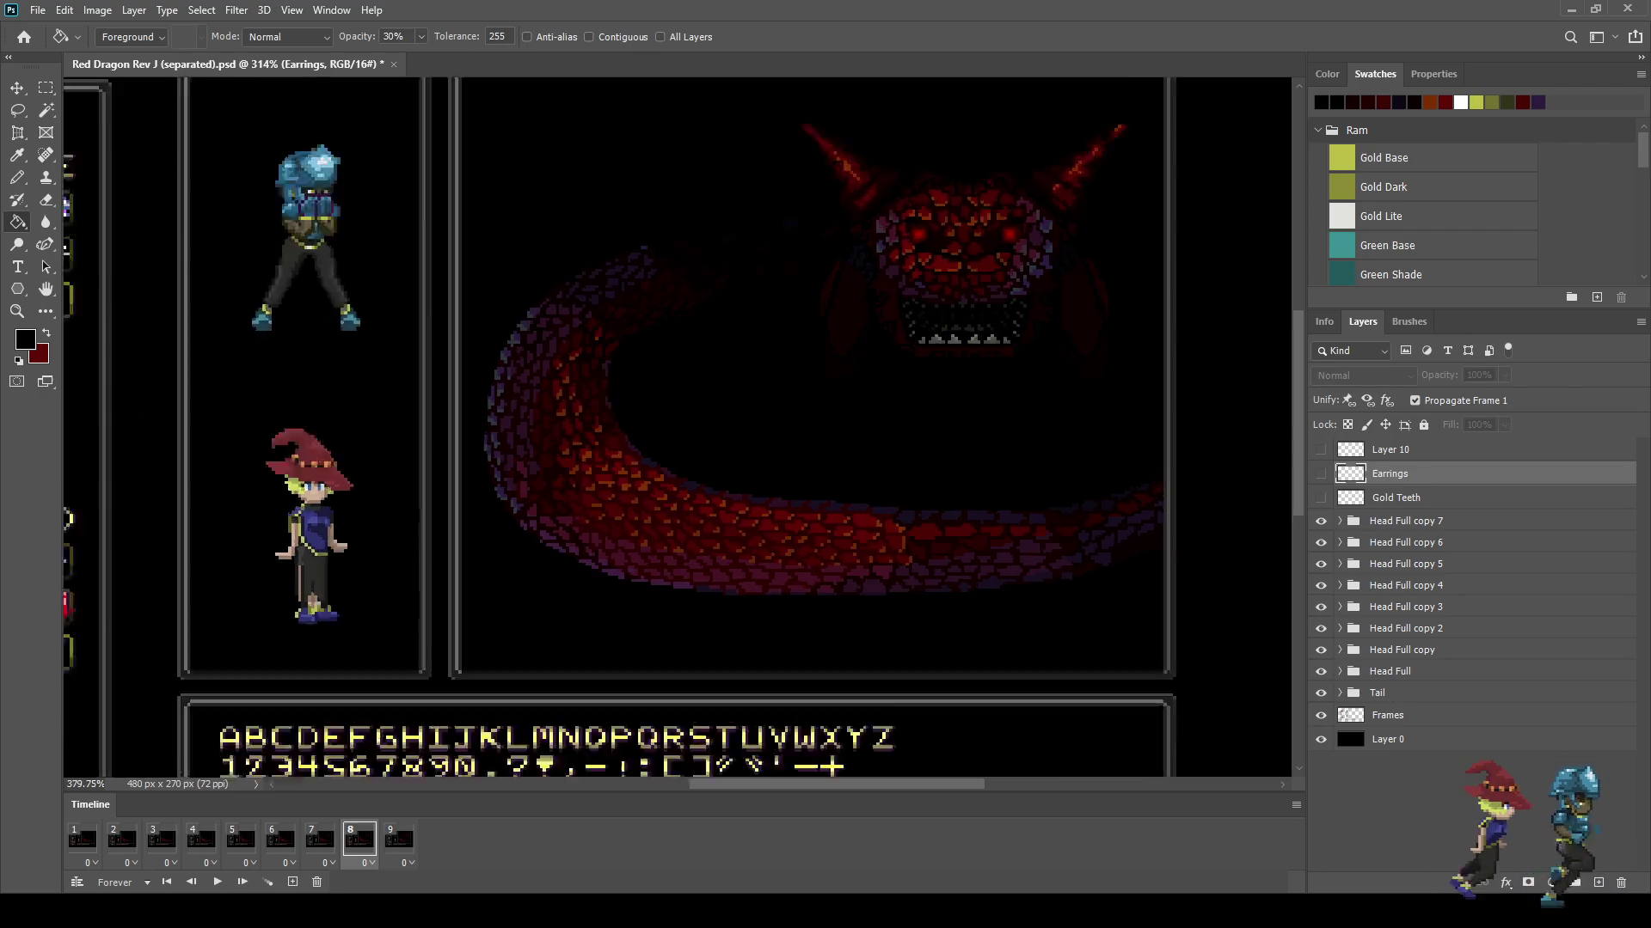
{"action": "scroll", "coordinate": [1122, 324], "scroll_direction": "up", "scroll_amount": 3}
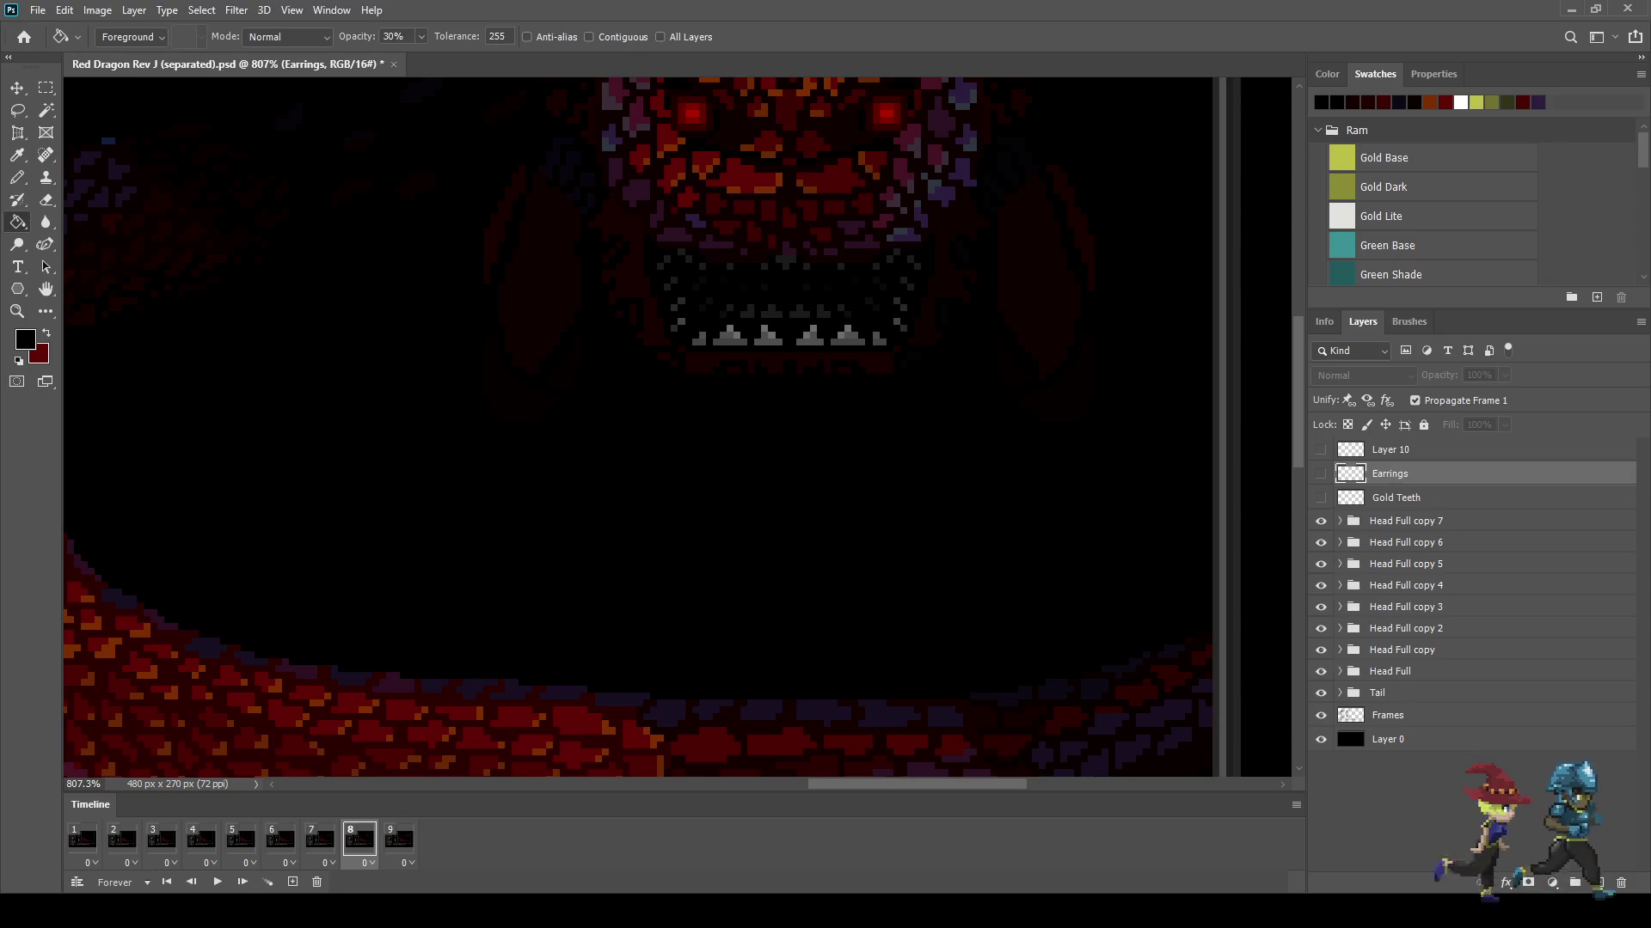
{"action": "left_click", "coordinate": [1396, 497], "text": "shift"}
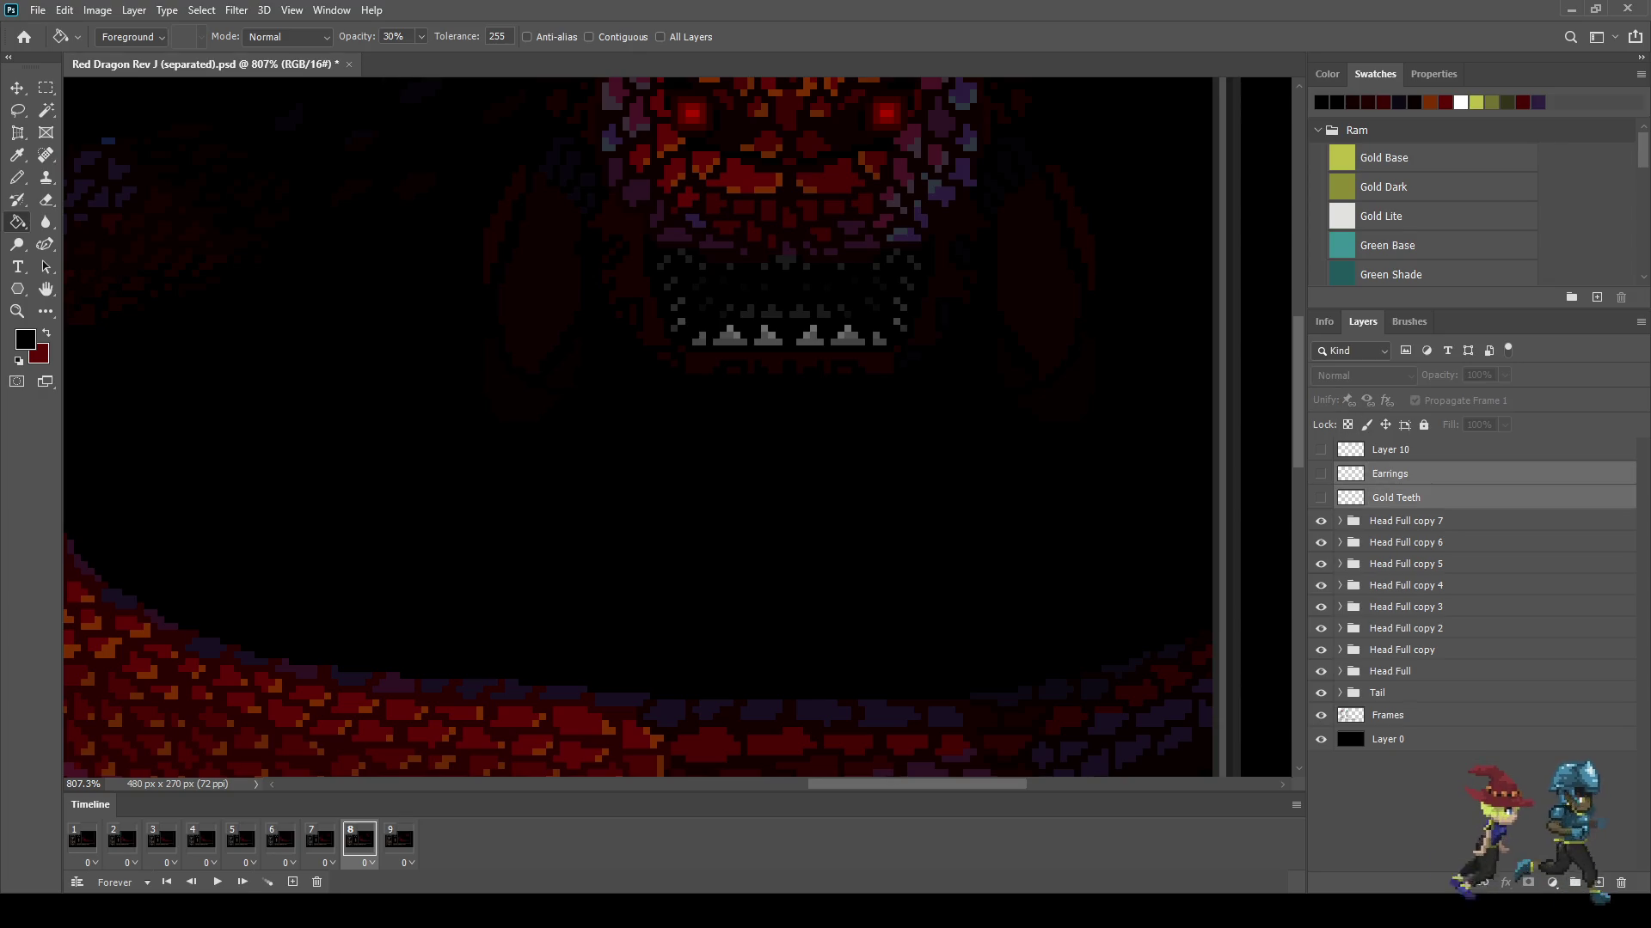
Step: Duplicate the Earrings and Gold Teeth layers and show the copies on frame 8
{"action": "key", "text": "ctrl+j"}
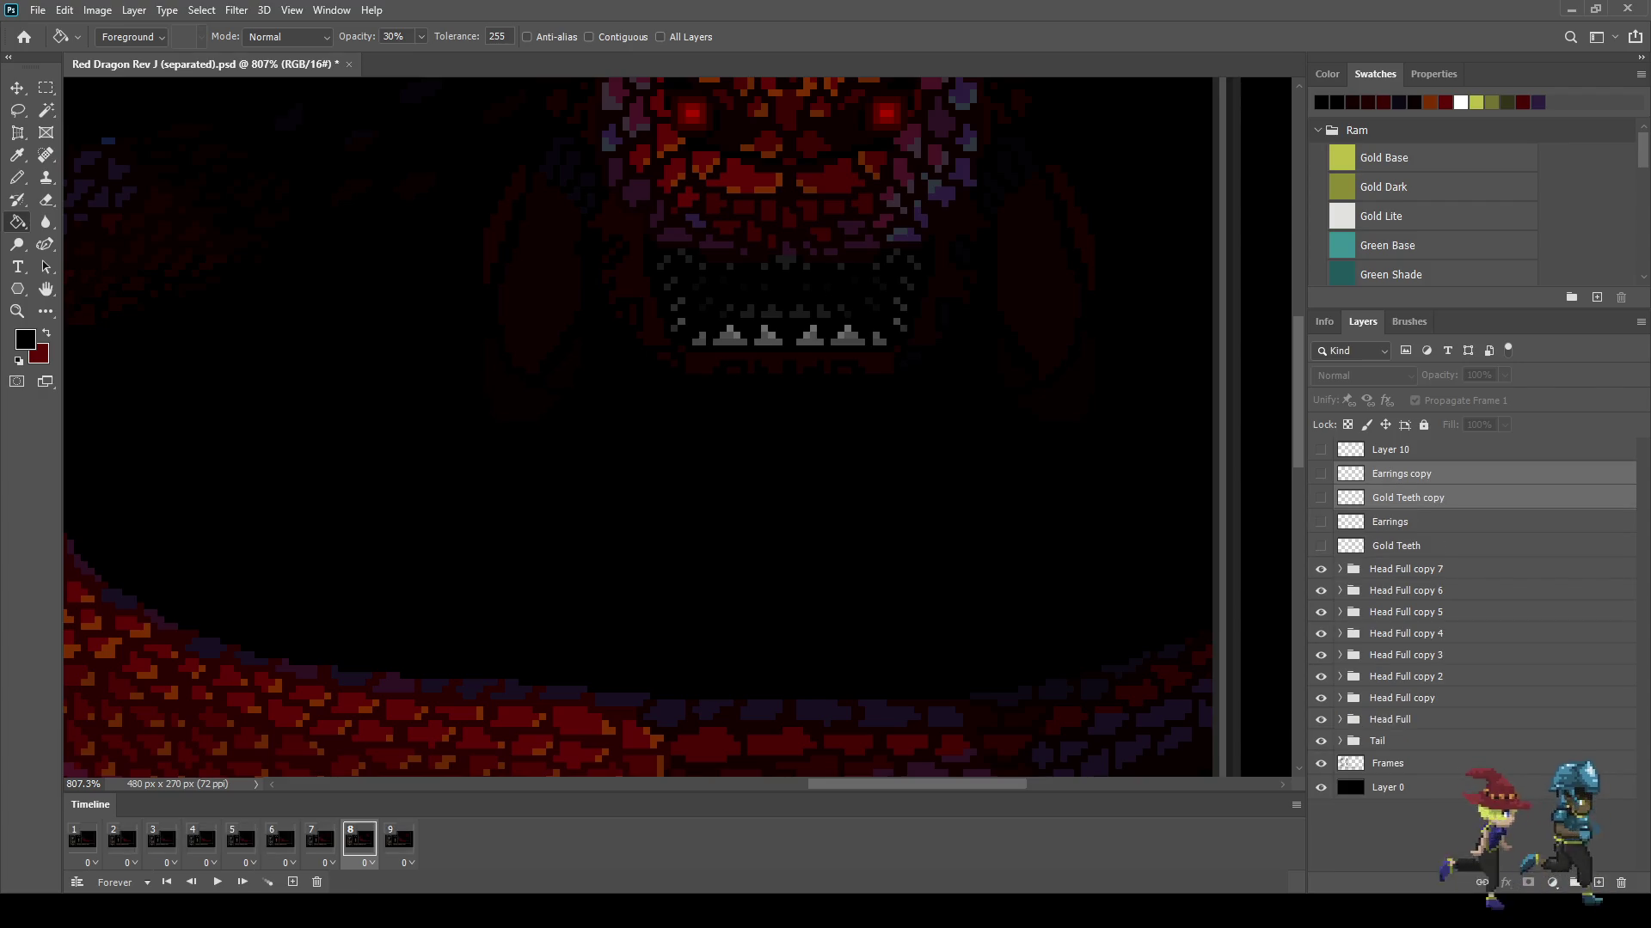
{"action": "left_click", "coordinate": [1320, 498]}
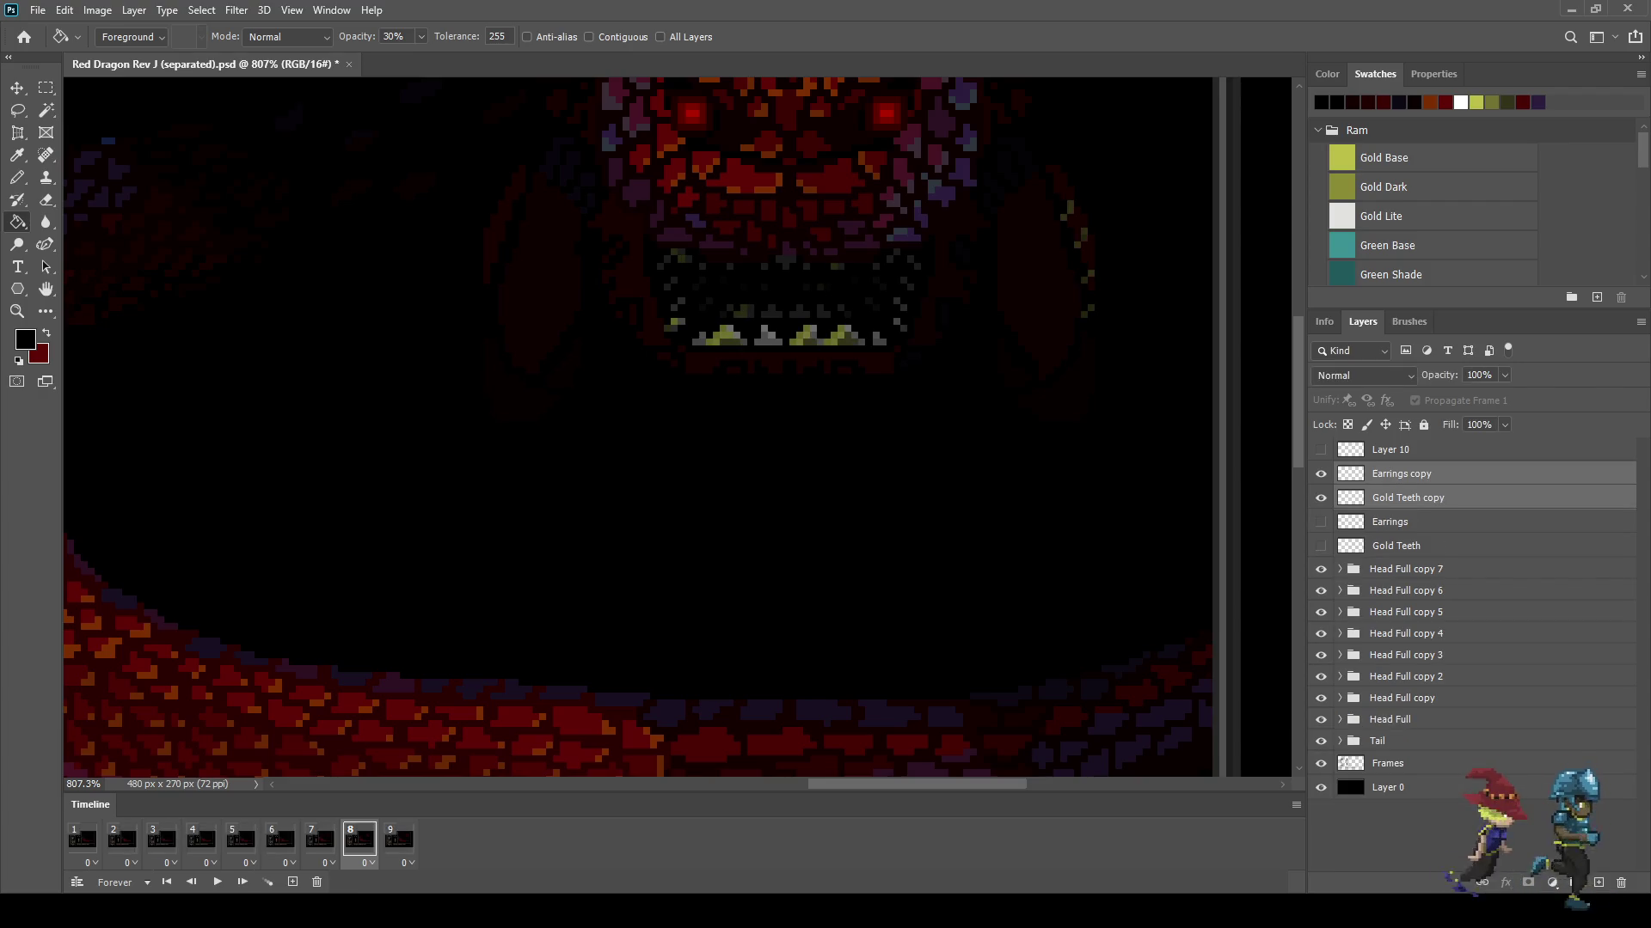
{"action": "key", "text": "ctrl+t"}
{"action": "key", "text": "Return"}
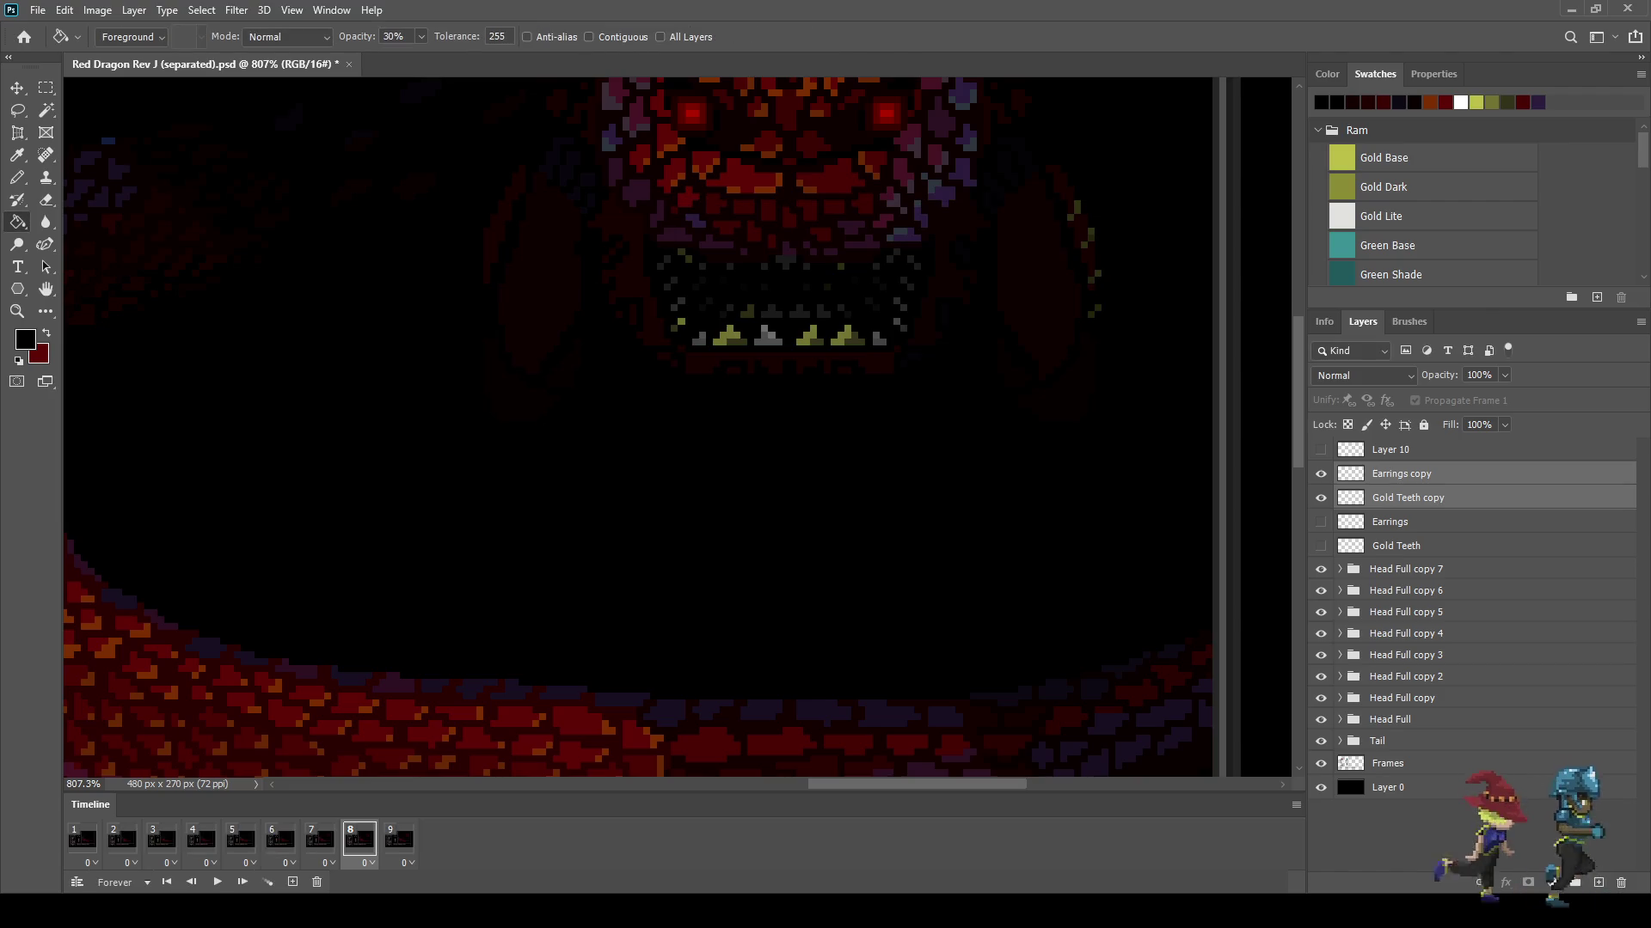
Step: On frame 7, add a new teeth and earrings copy nudged two pixels right
{"action": "left_click", "coordinate": [320, 839]}
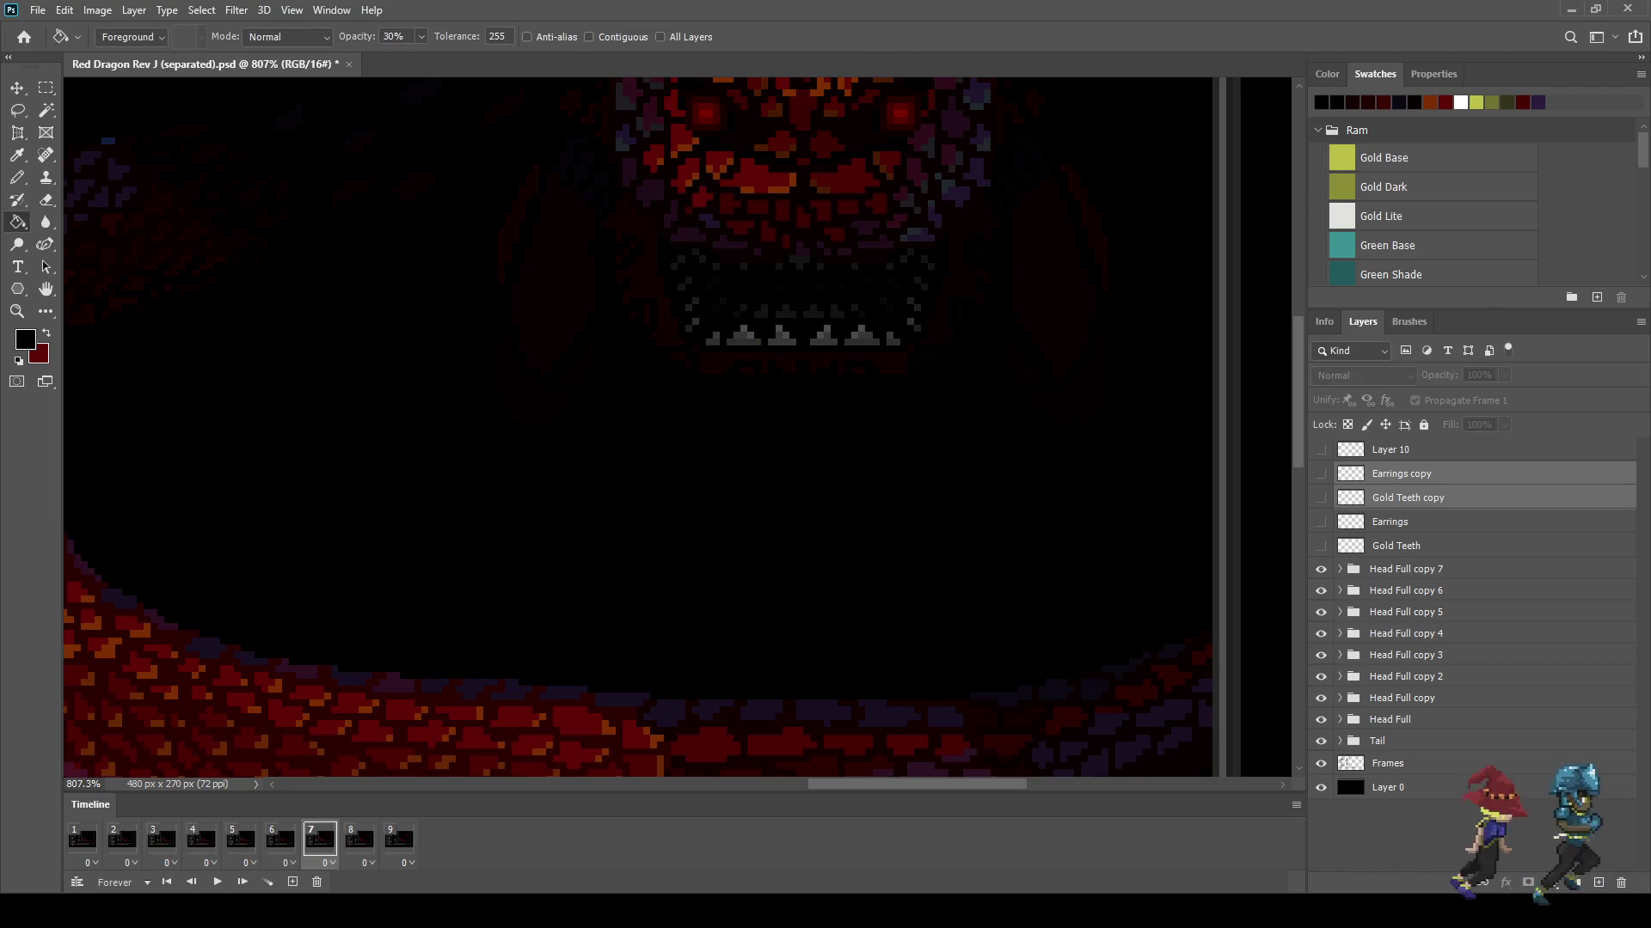
{"action": "key", "text": "ctrl+j"}
{"action": "key", "text": "ctrl+comma"}
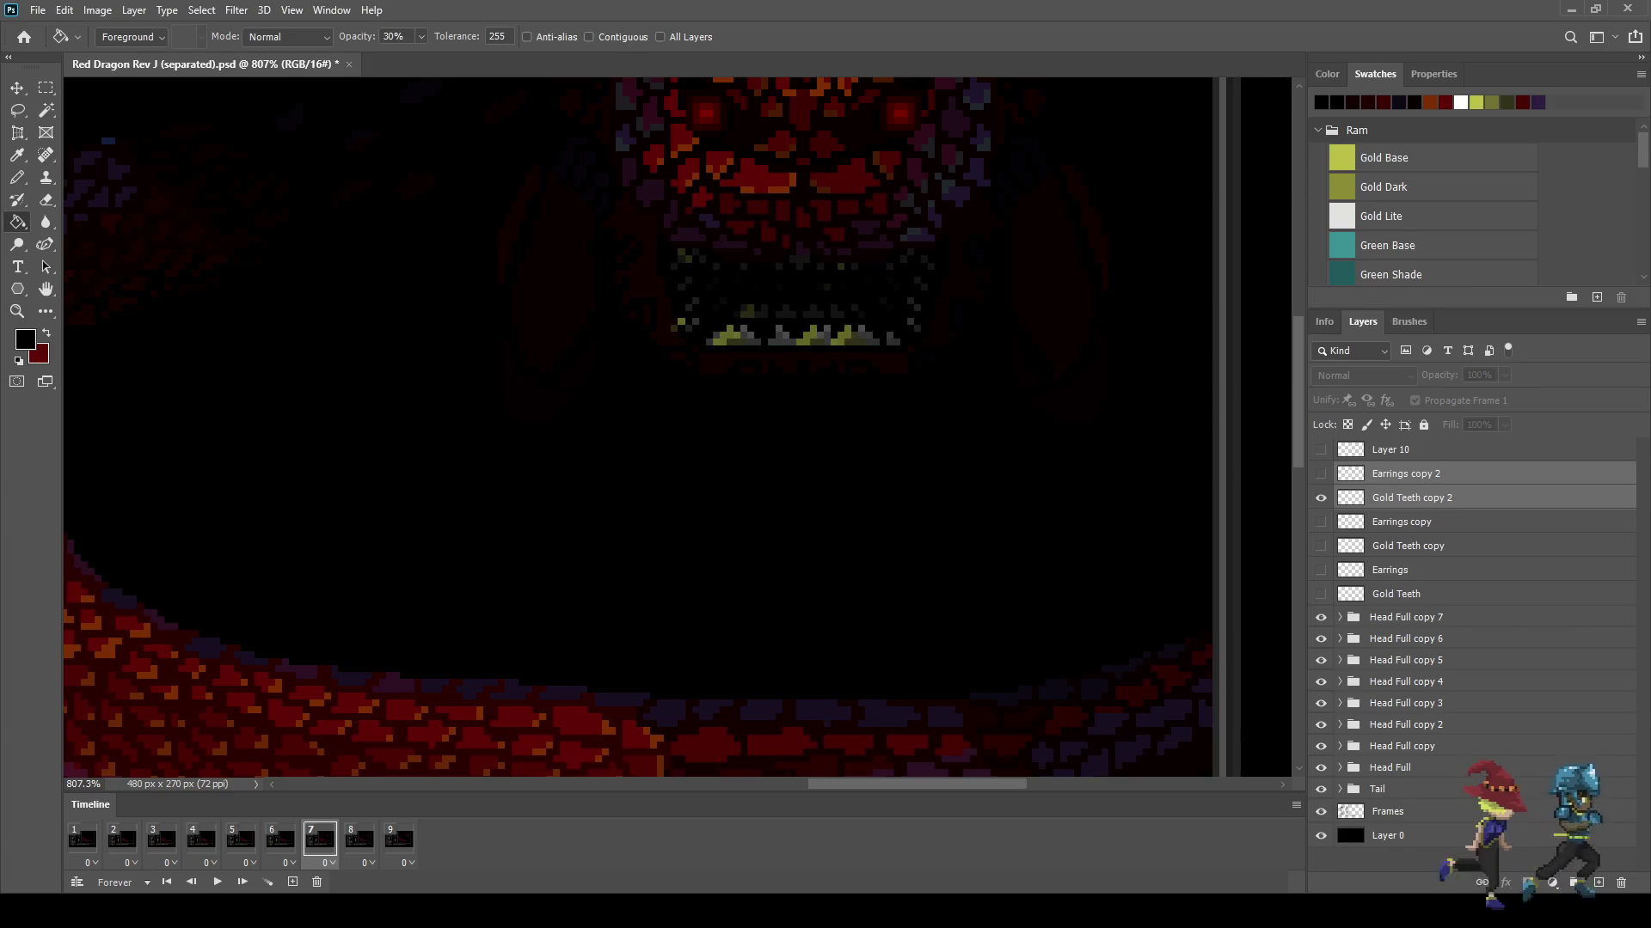
{"action": "key", "text": "ctrl+Right"}
{"action": "key", "text": "ctrl+Right"}
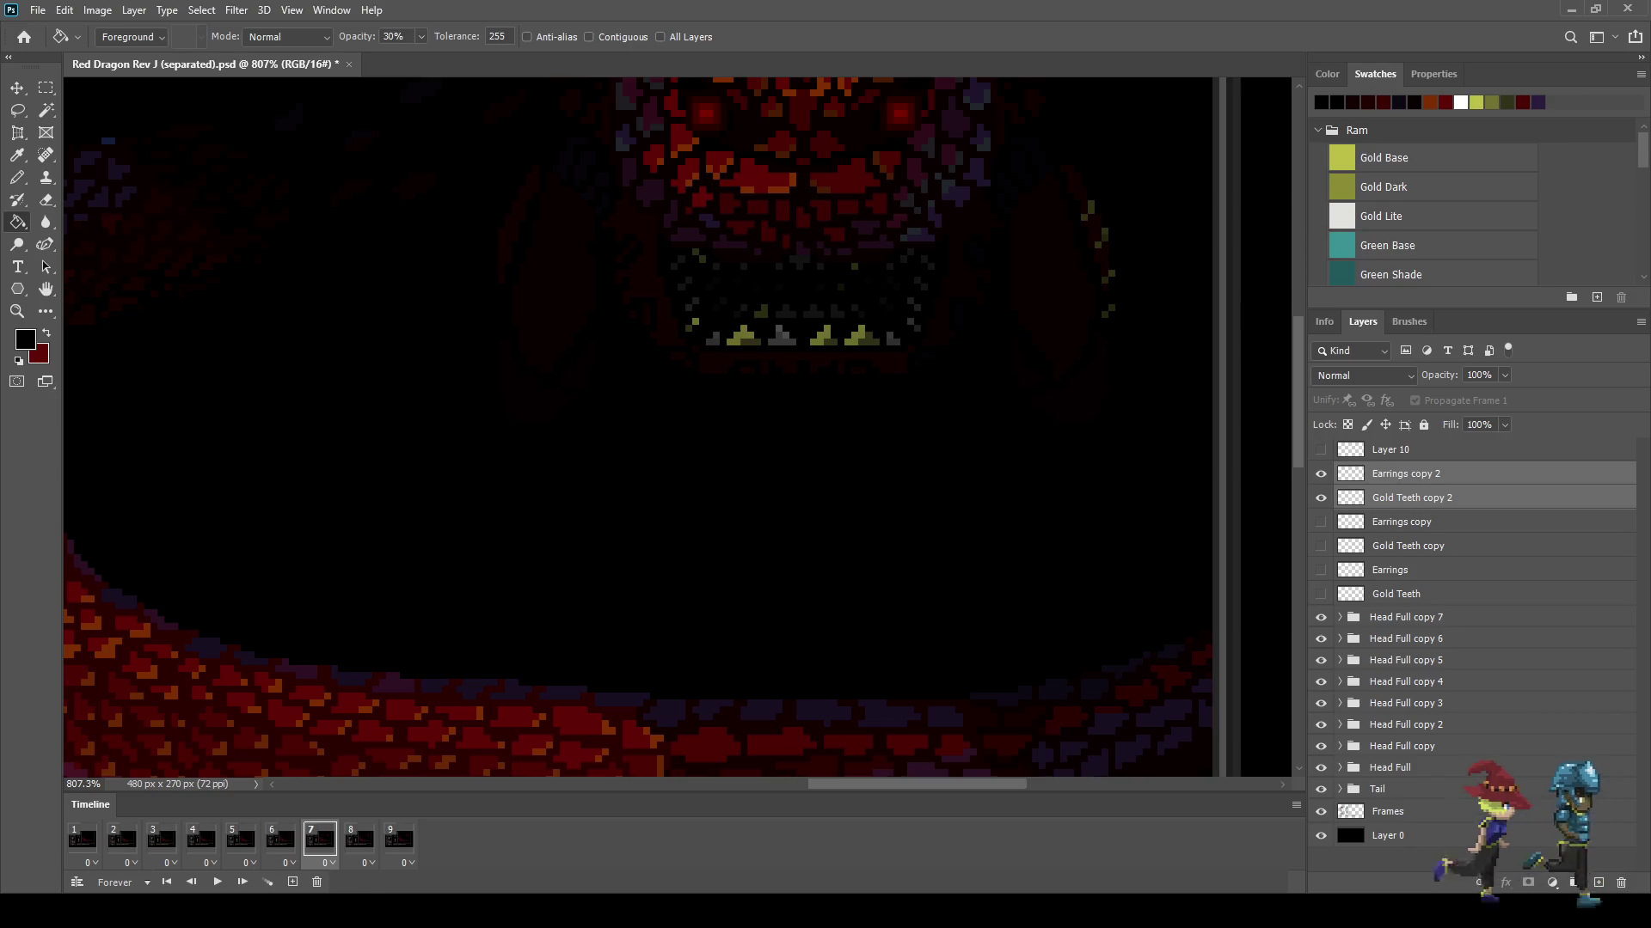
Step: On frame 6, duplicate and show a new teeth and earrings pair
{"action": "left_click", "coordinate": [280, 838]}
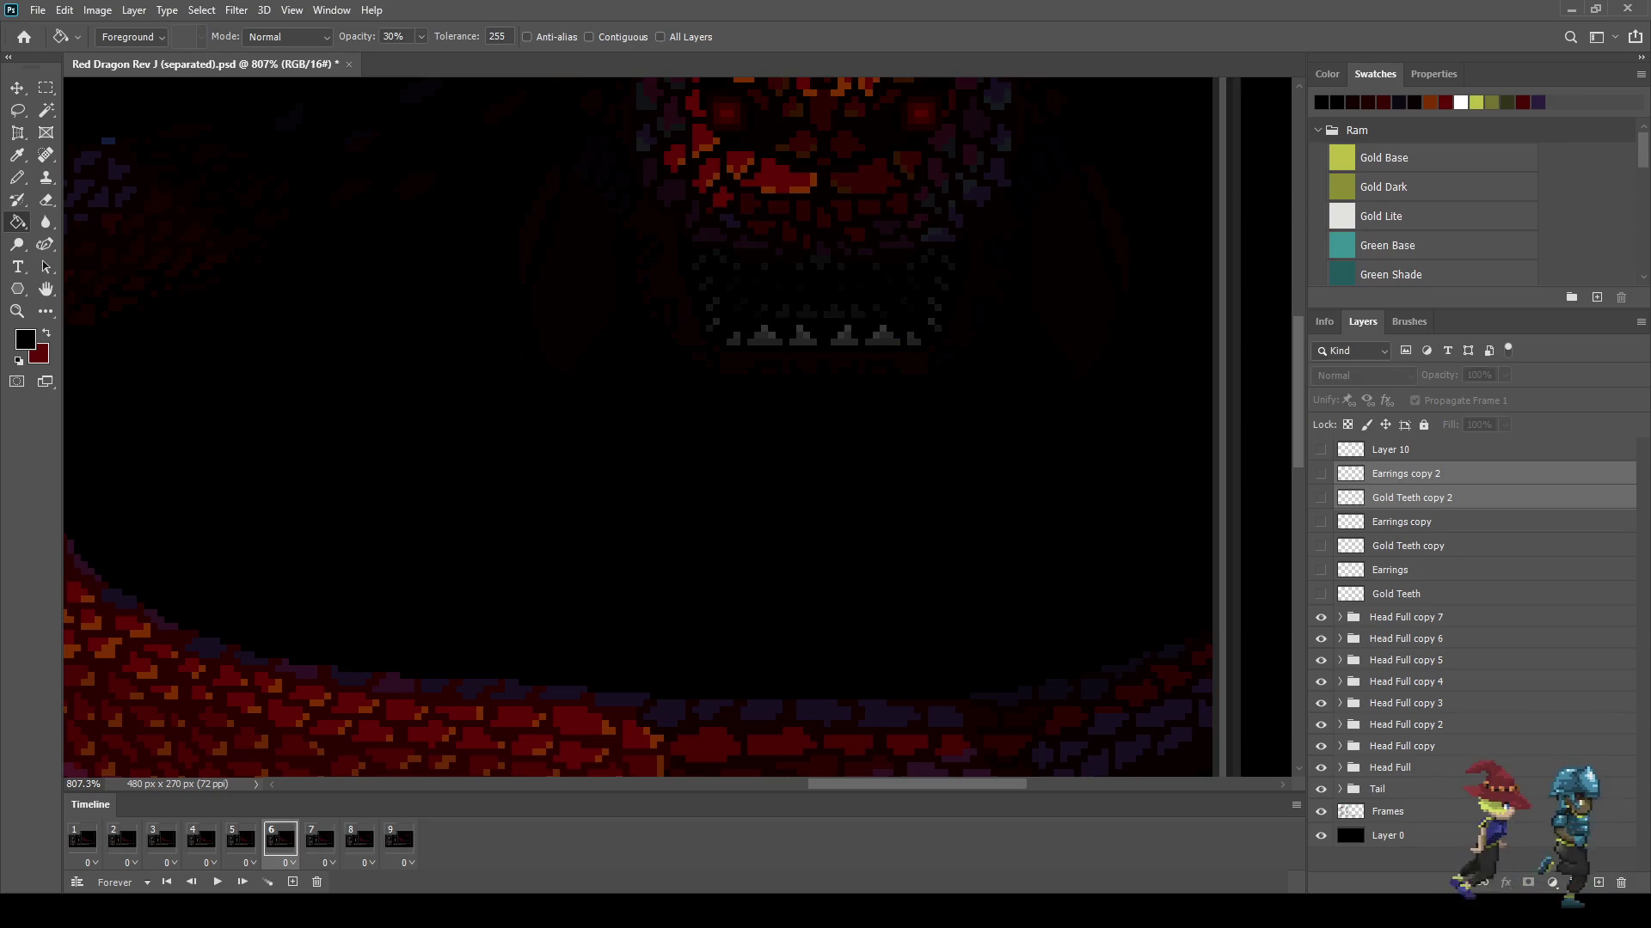
{"action": "key", "text": "ctrl+j"}
{"action": "key", "text": "ctrl+comma"}
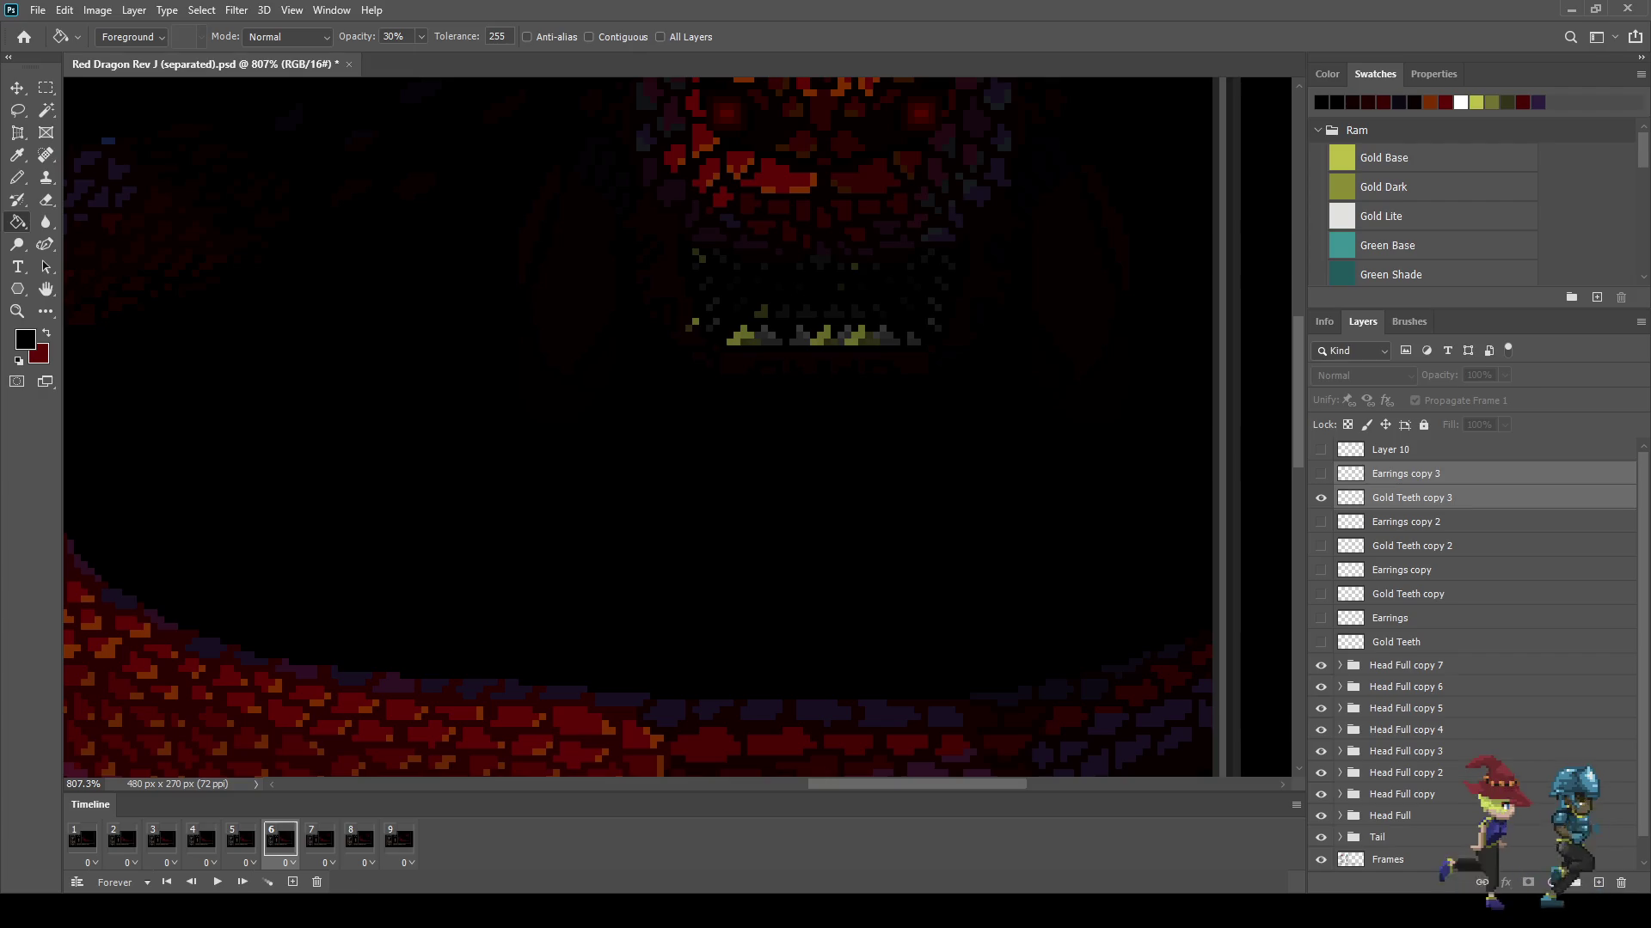
{"action": "key", "text": "ctrl+t"}
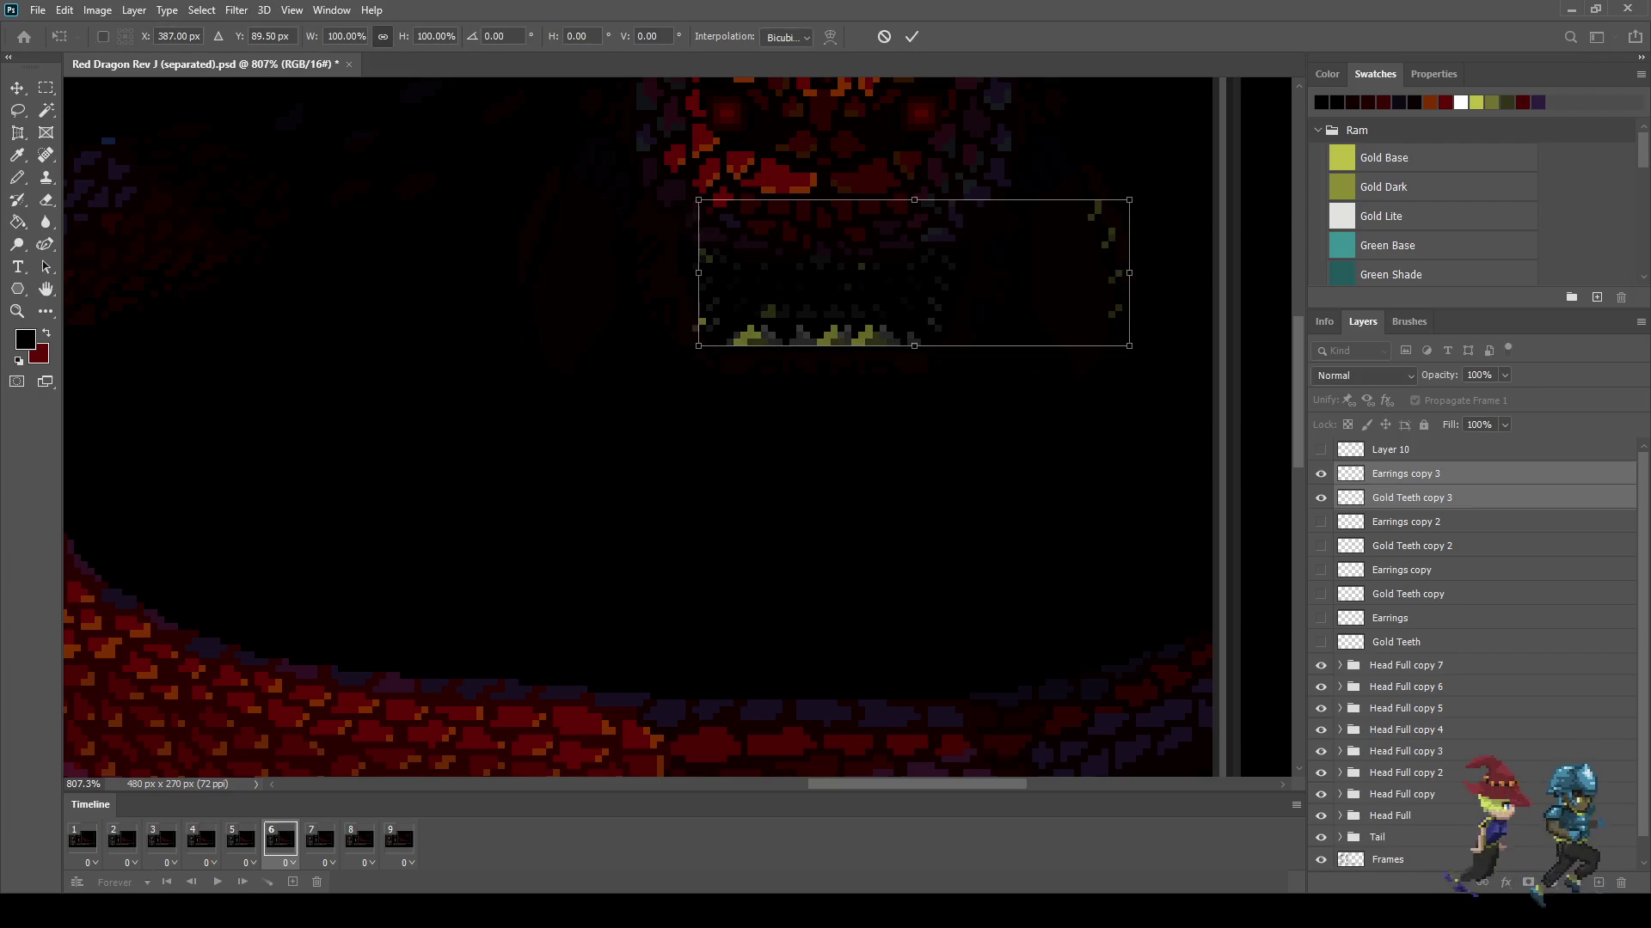
{"action": "key", "text": "Return"}
{"action": "key", "text": "g"}
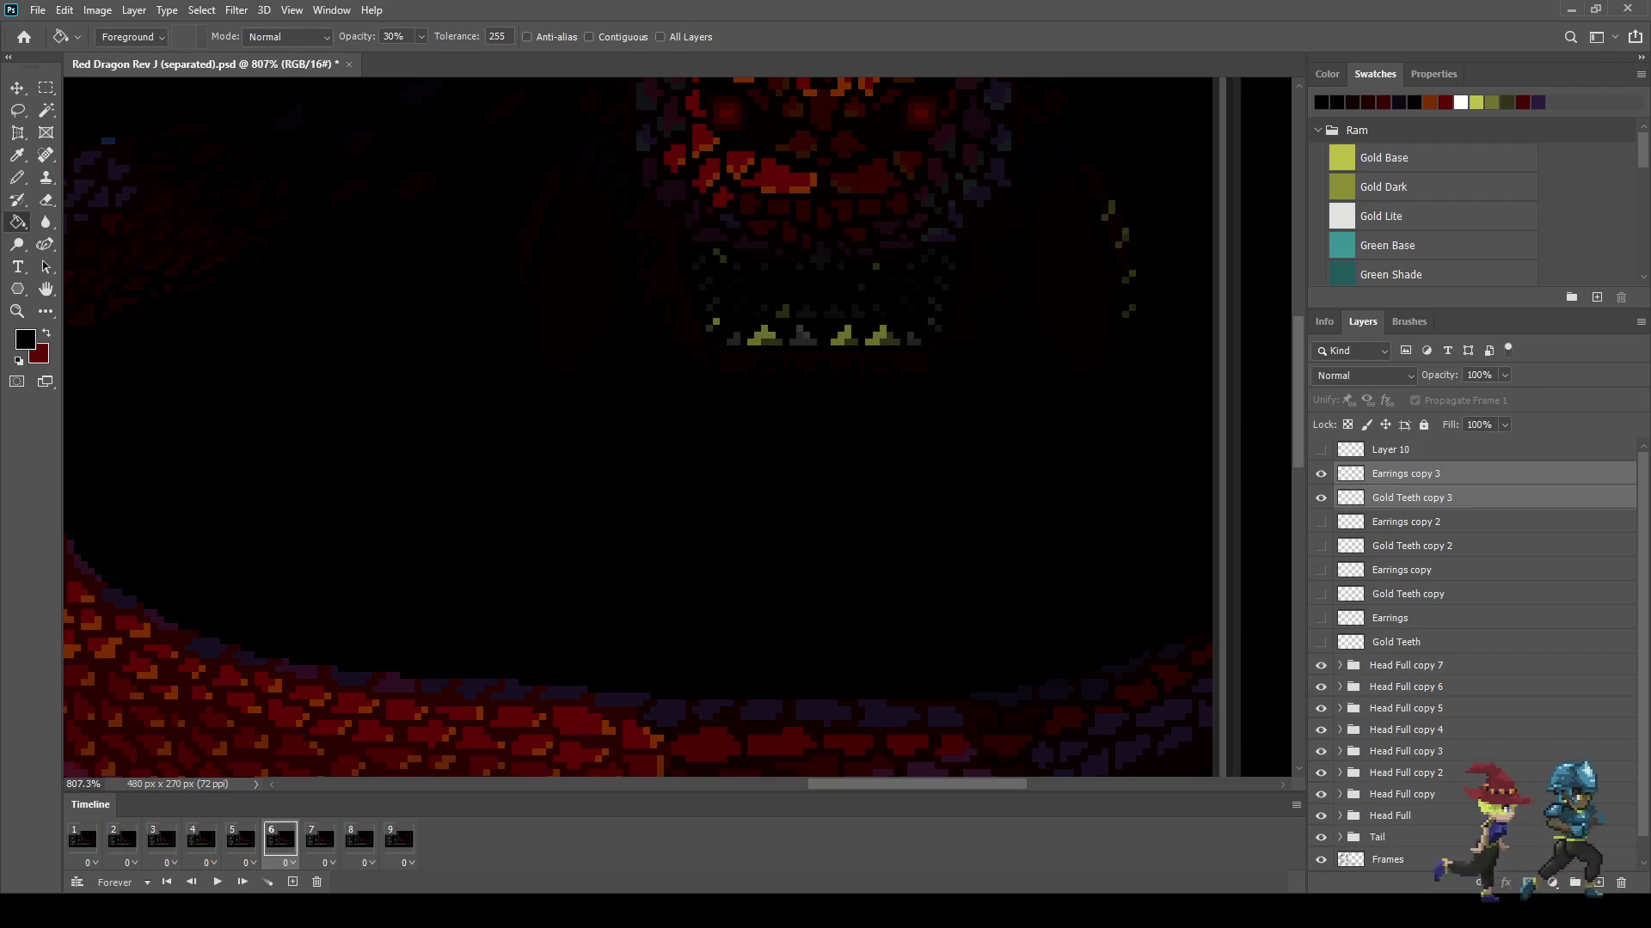
Step: On frame 5, add a new teeth and earrings copy shifted to the right
{"action": "left_click", "coordinate": [240, 839]}
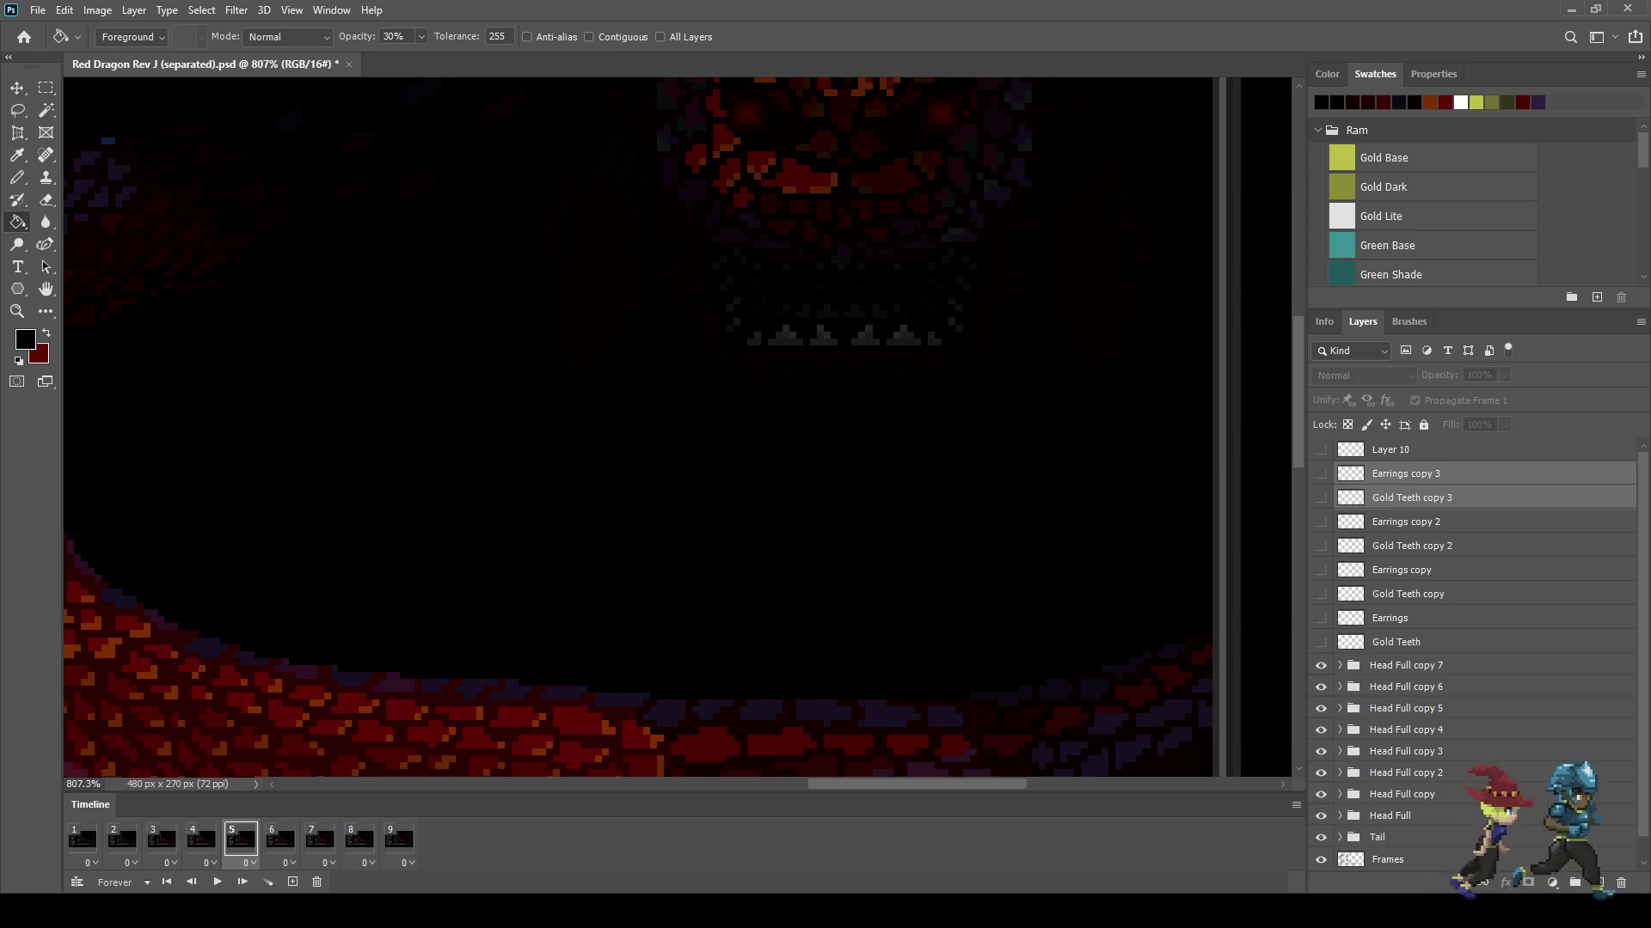
{"action": "key", "text": "ctrl+j"}
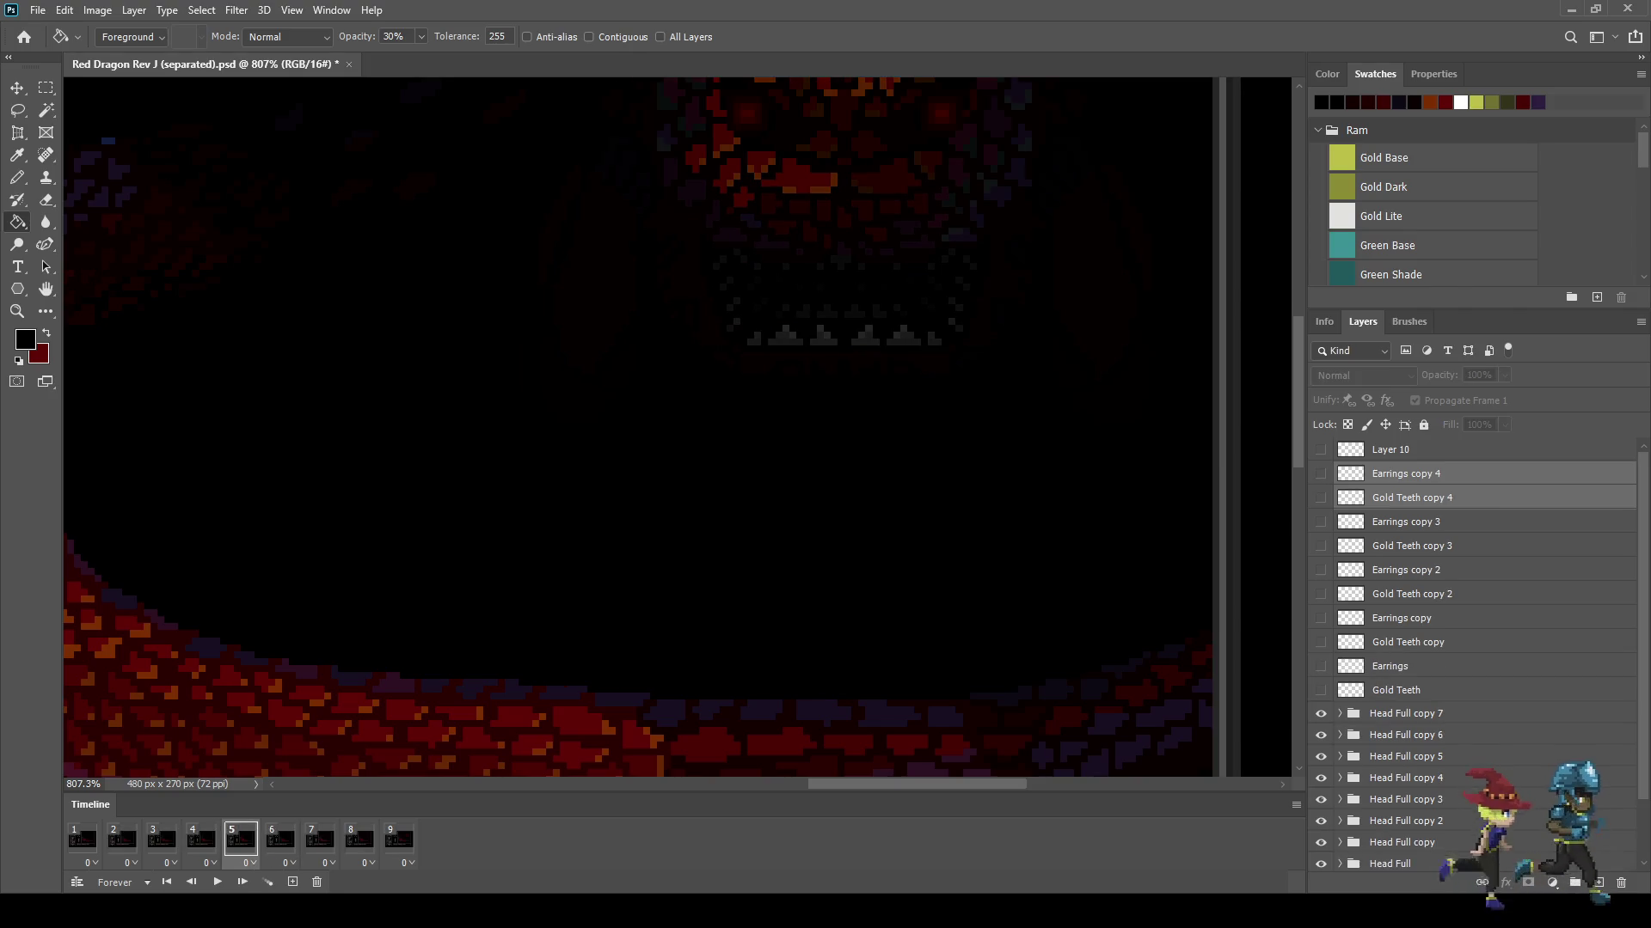
{"action": "left_click_drag", "start_coordinate": [1320, 474], "coordinate": [1320, 498]}
{"action": "key", "text": "ctrl+t"}
{"action": "key", "text": "Right"}
{"action": "key", "text": "Right"}
{"action": "key", "text": "Right"}
{"action": "key", "text": "Return"}
{"action": "key", "text": "g"}
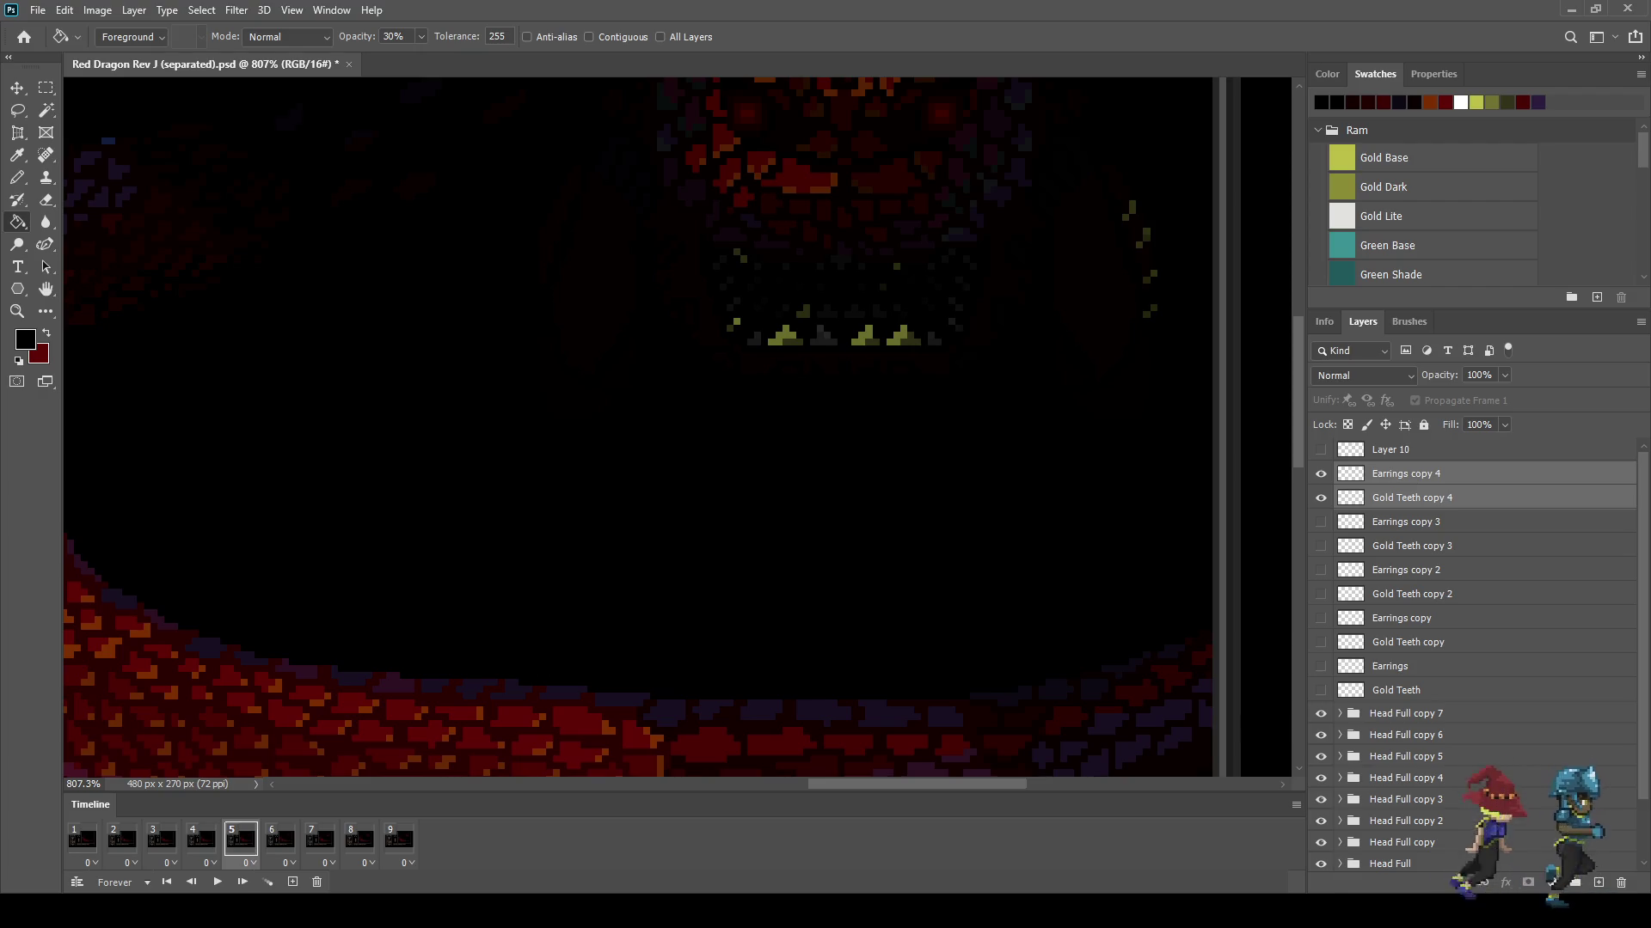
Step: On frame 4, add a teeth and earrings copy, test its position, and compare with frame 5
{"action": "left_click", "coordinate": [200, 839]}
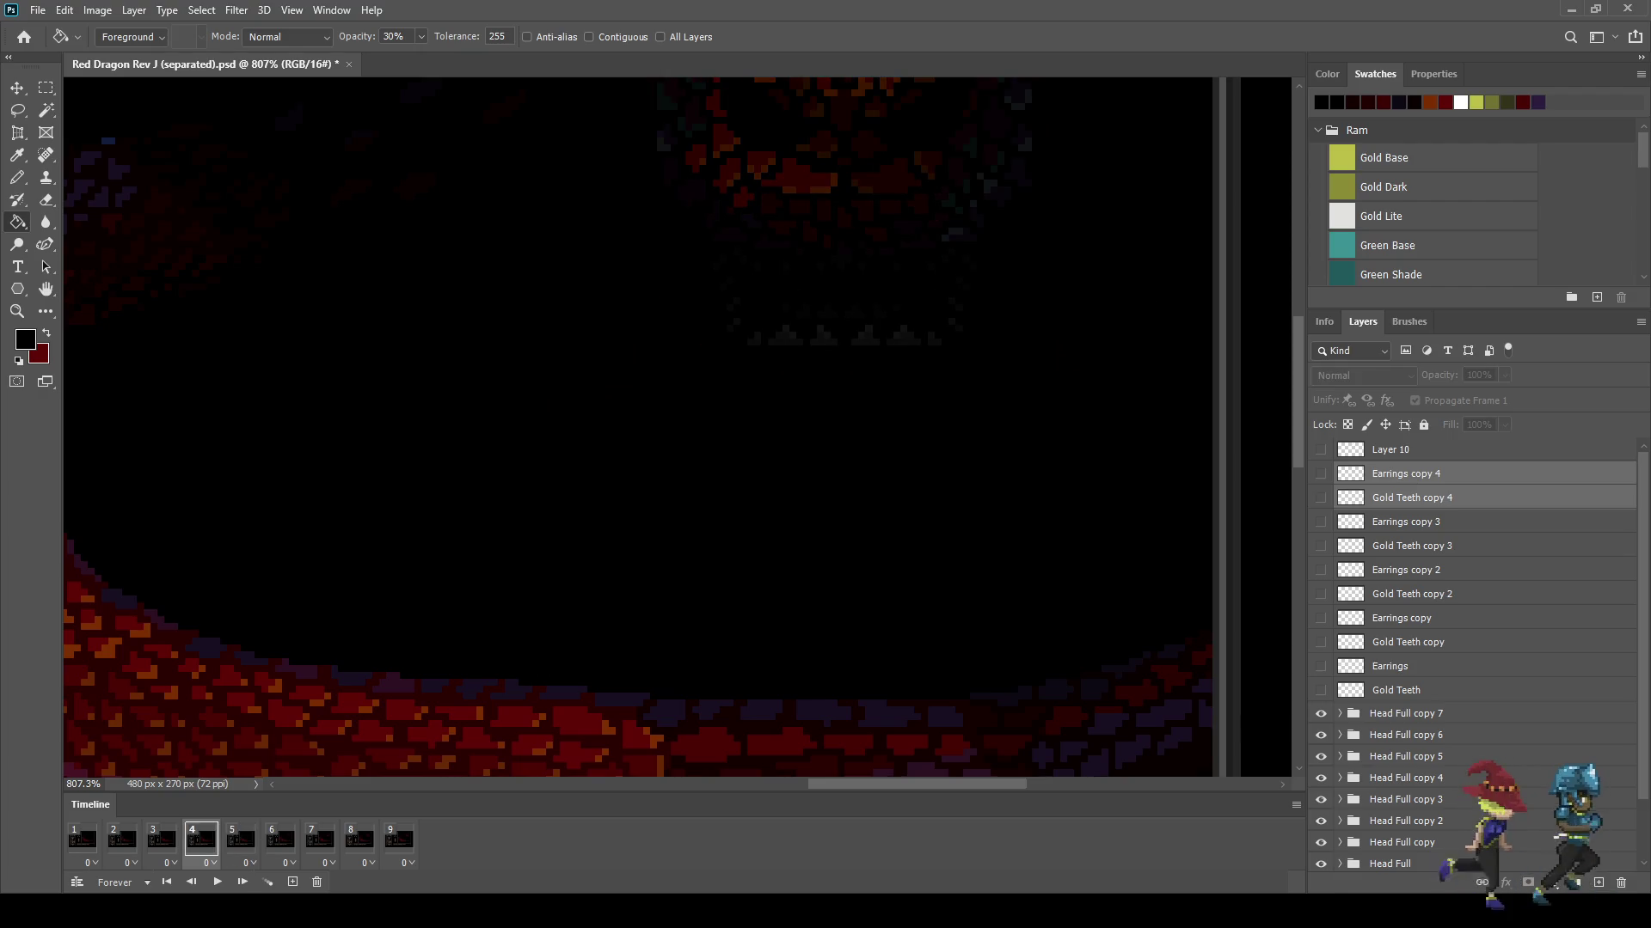
{"action": "key", "text": "ctrl+j"}
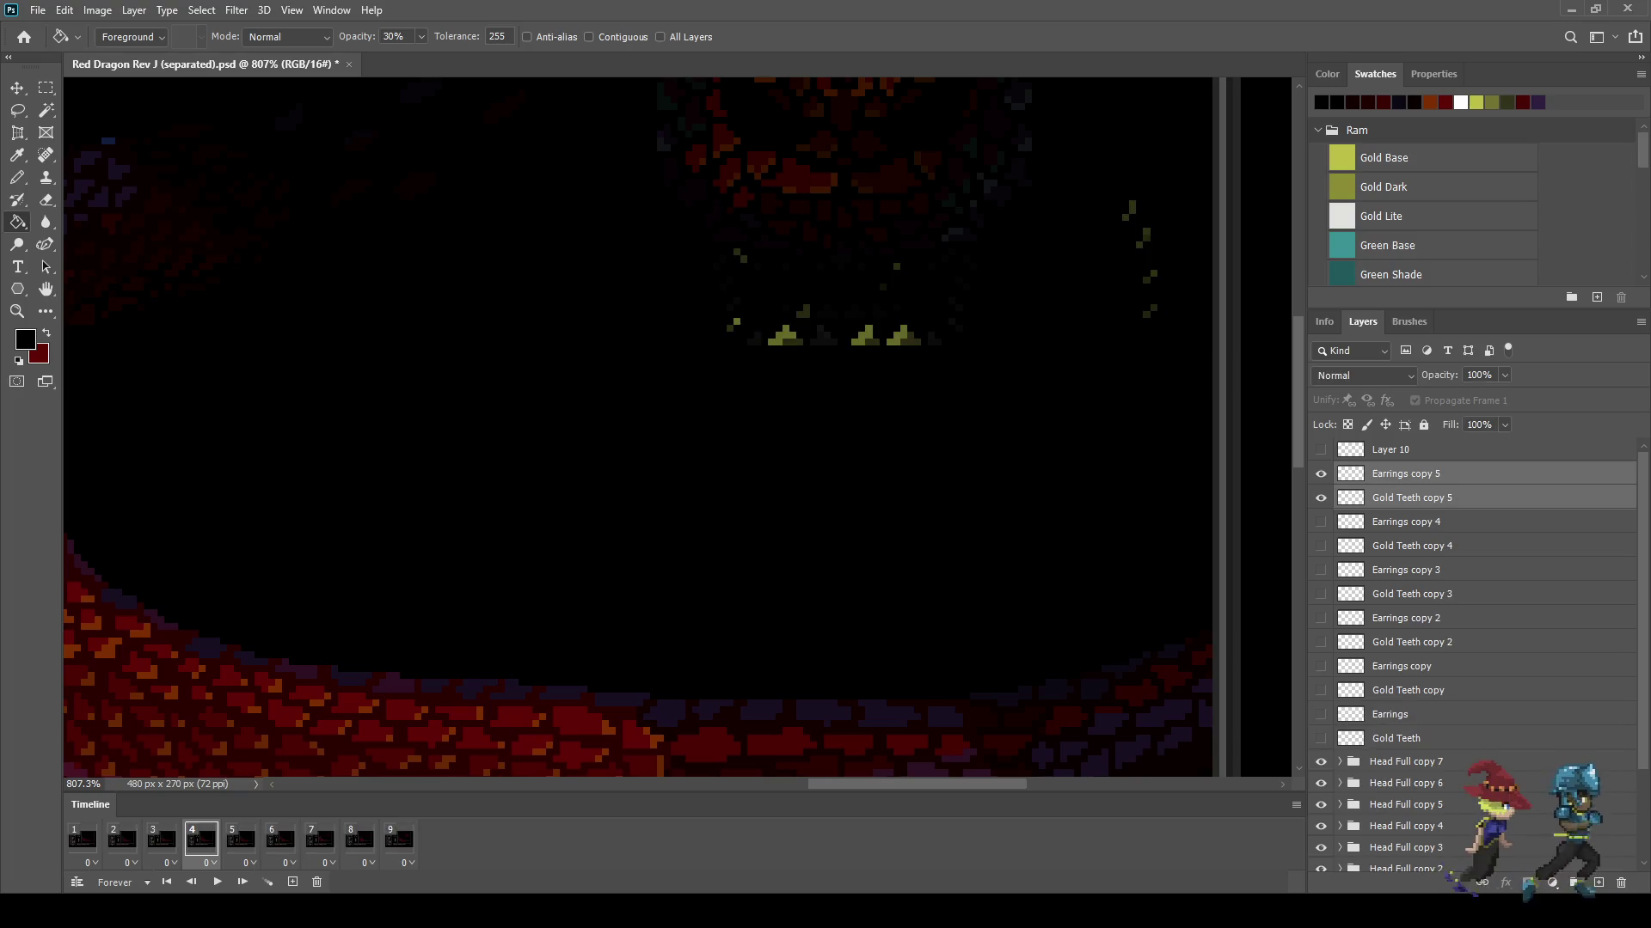
{"action": "key", "text": "ctrl+t"}
{"action": "key", "text": "Right"}
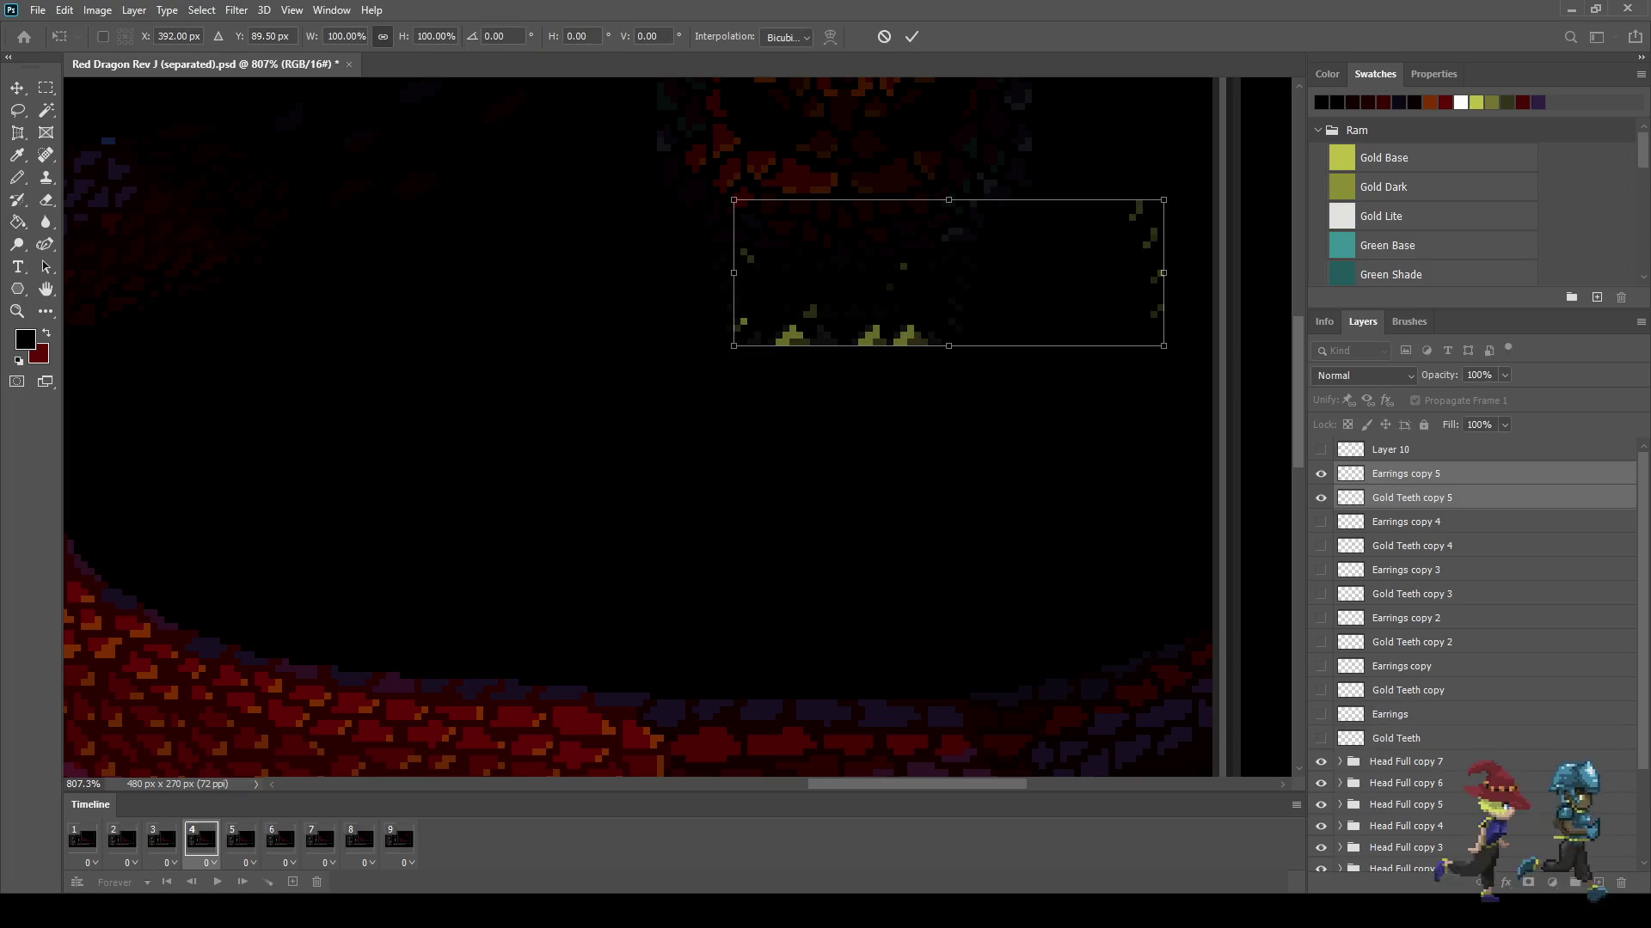
{"action": "key", "text": "Left"}
{"action": "key", "text": "Right"}
{"action": "key", "text": "Right"}
{"action": "key", "text": "Right"}
{"action": "key", "text": "Right"}
{"action": "key", "text": "Right"}
{"action": "key", "text": "Left"}
{"action": "key", "text": "Left"}
{"action": "key", "text": "Left"}
{"action": "key", "text": "Left"}
{"action": "key", "text": "Left"}
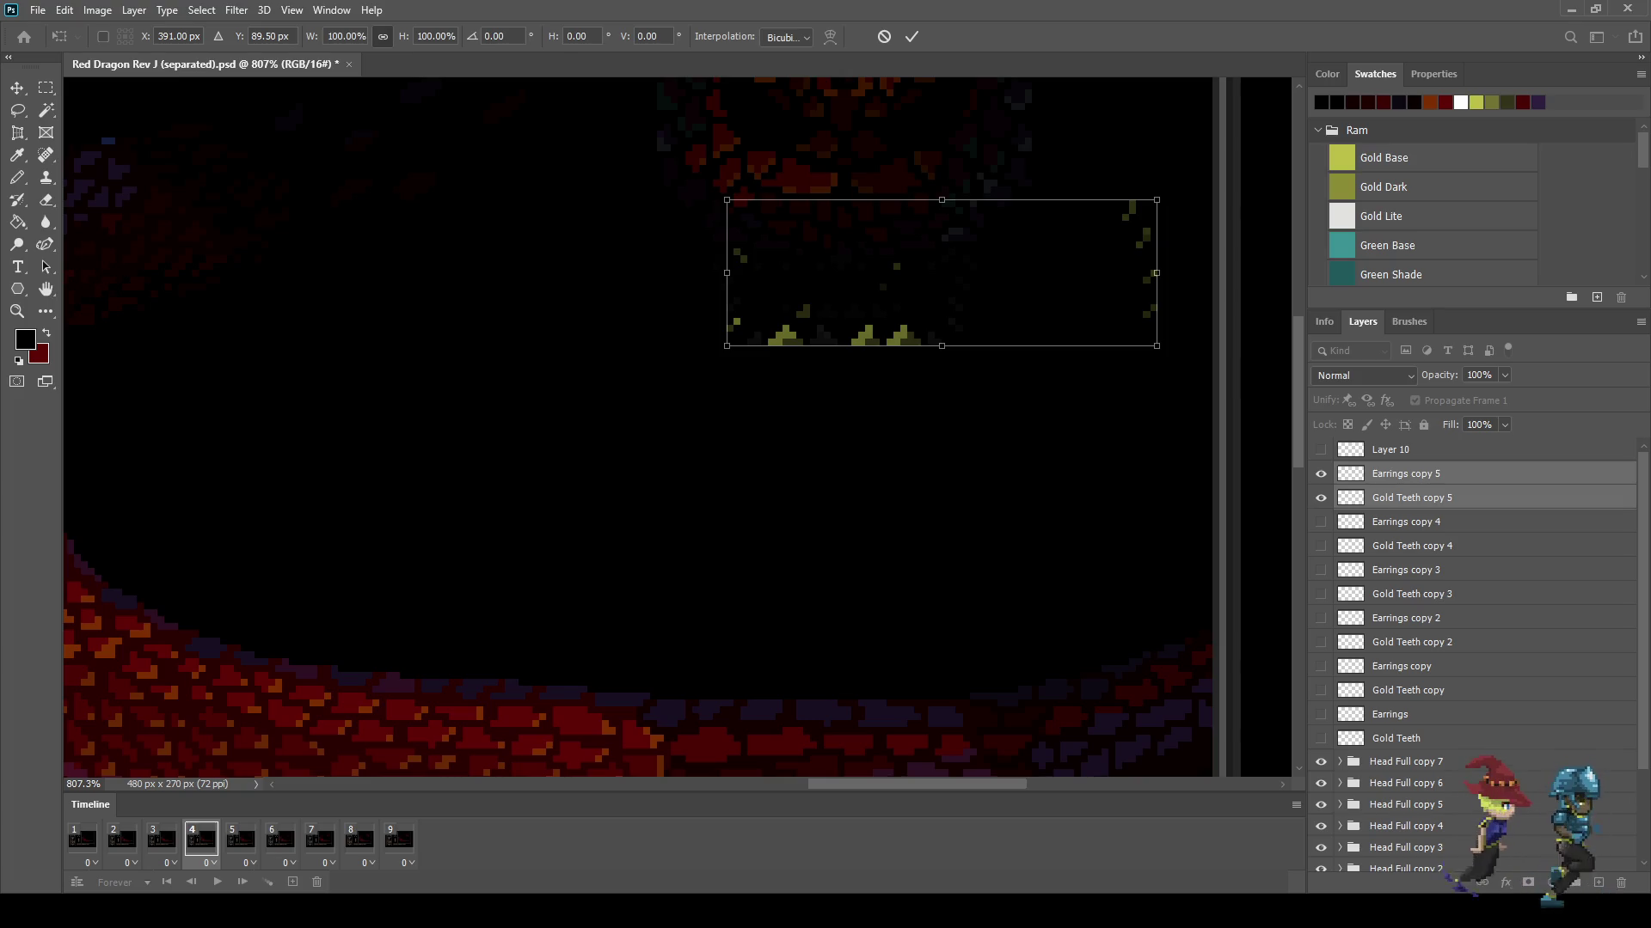
{"action": "key", "text": "Return"}
{"action": "key", "text": "g"}
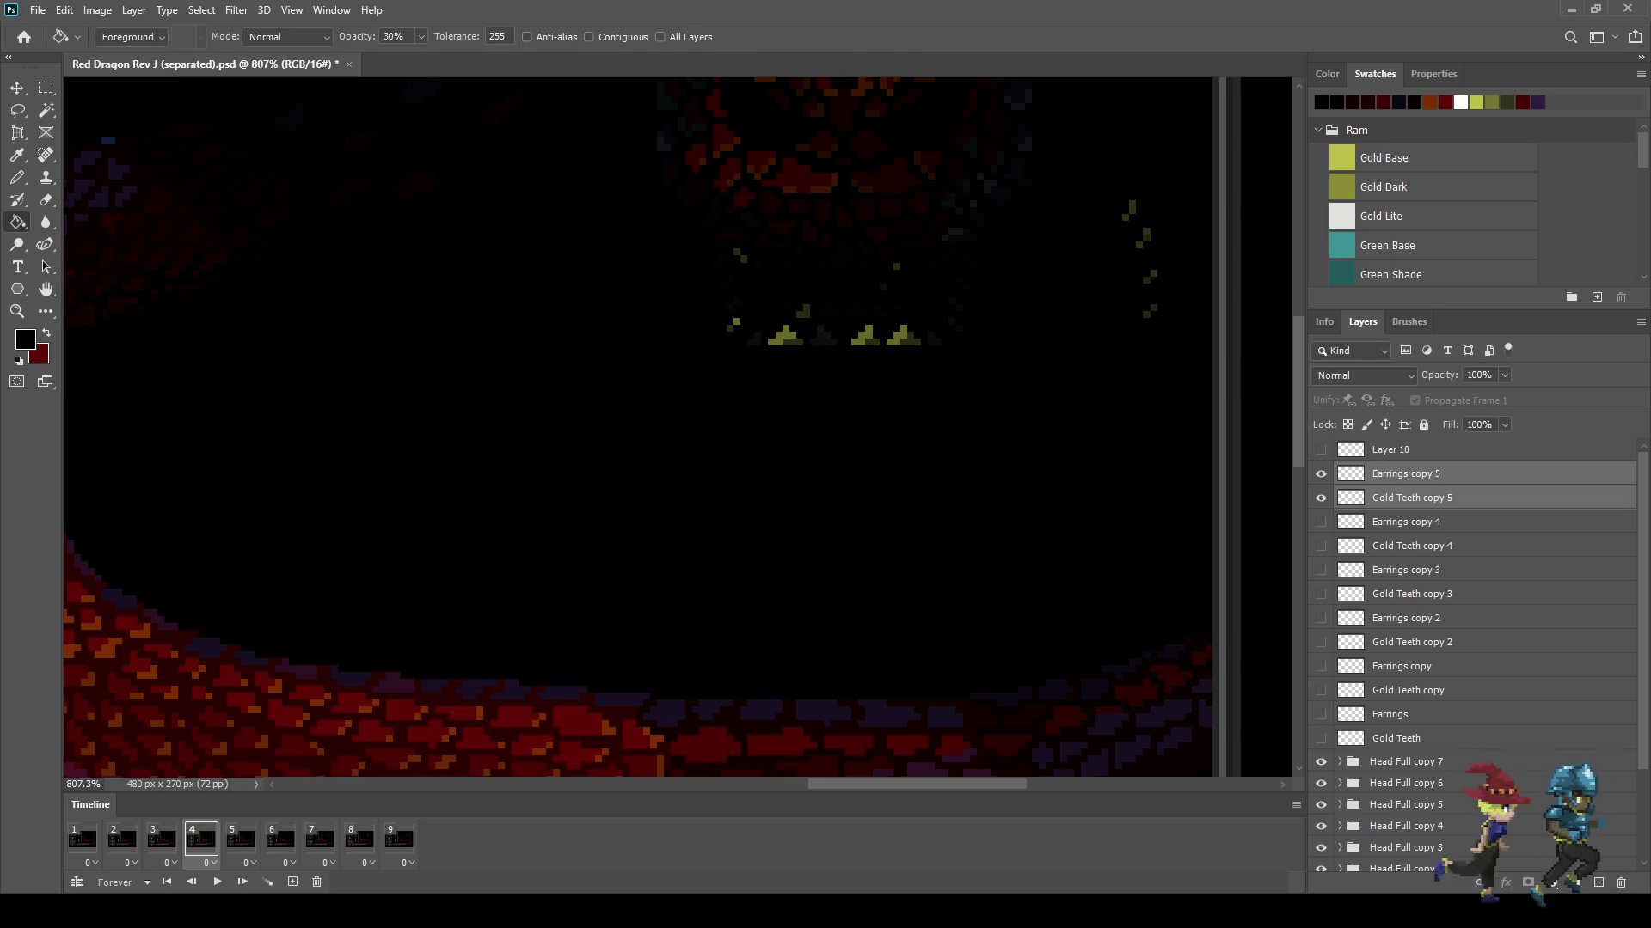
{"action": "left_click", "coordinate": [240, 839]}
{"action": "left_click", "coordinate": [201, 839]}
Step: On frame 3, add a teeth and earrings copy nudged one pixel right
{"action": "left_click", "coordinate": [161, 839]}
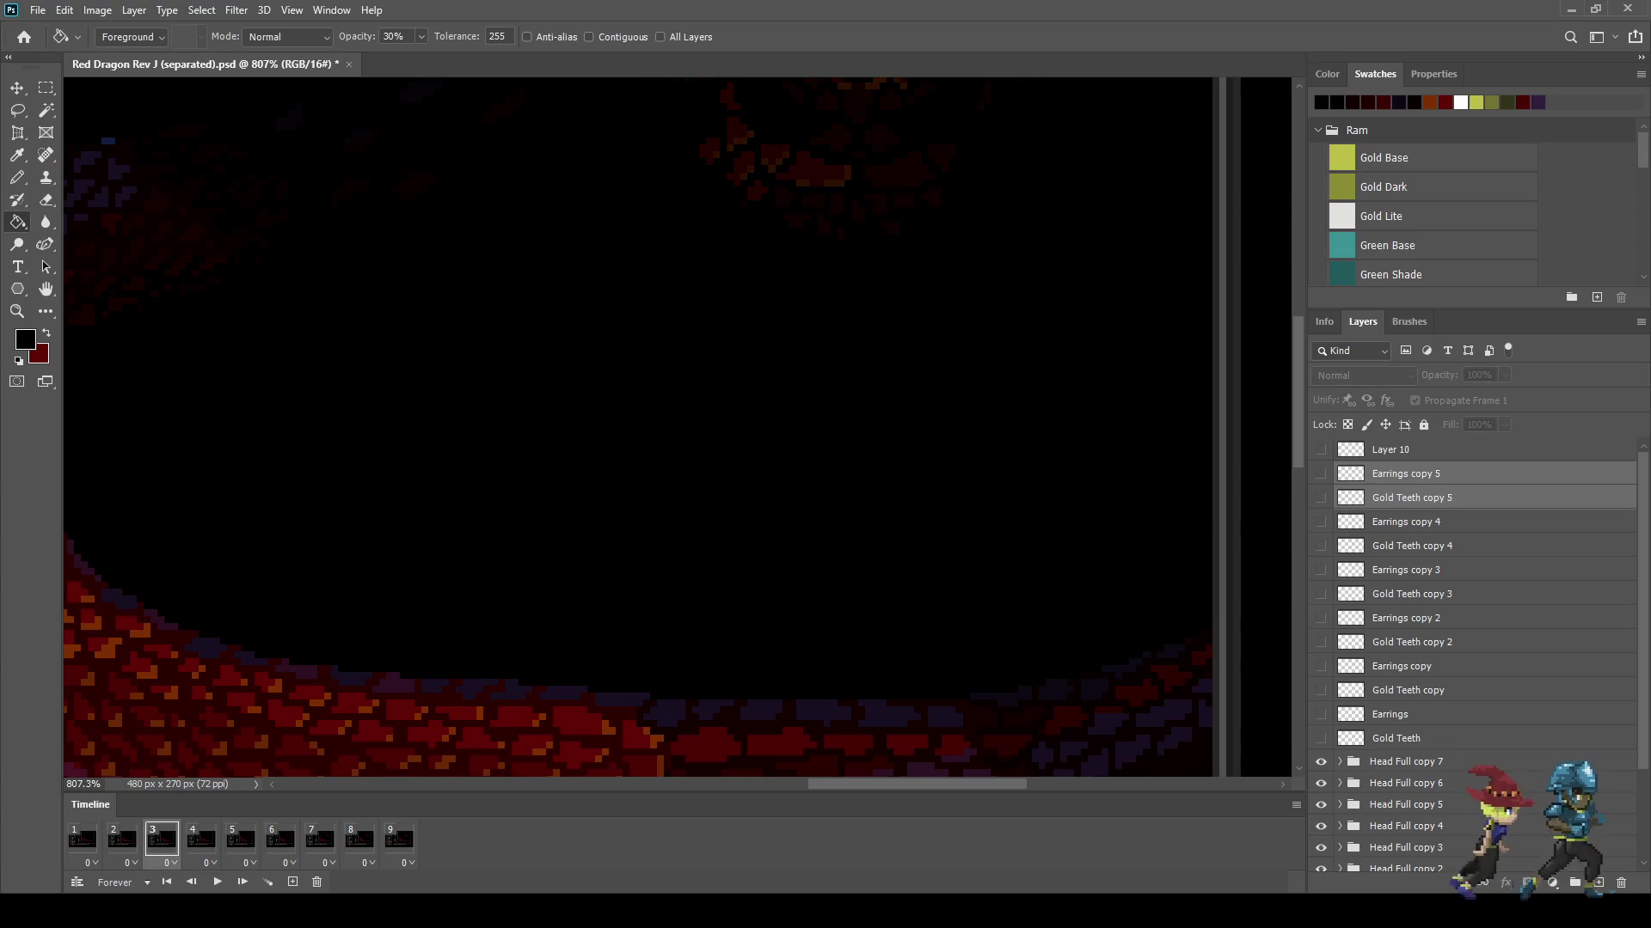
{"action": "key", "text": "ctrl+j"}
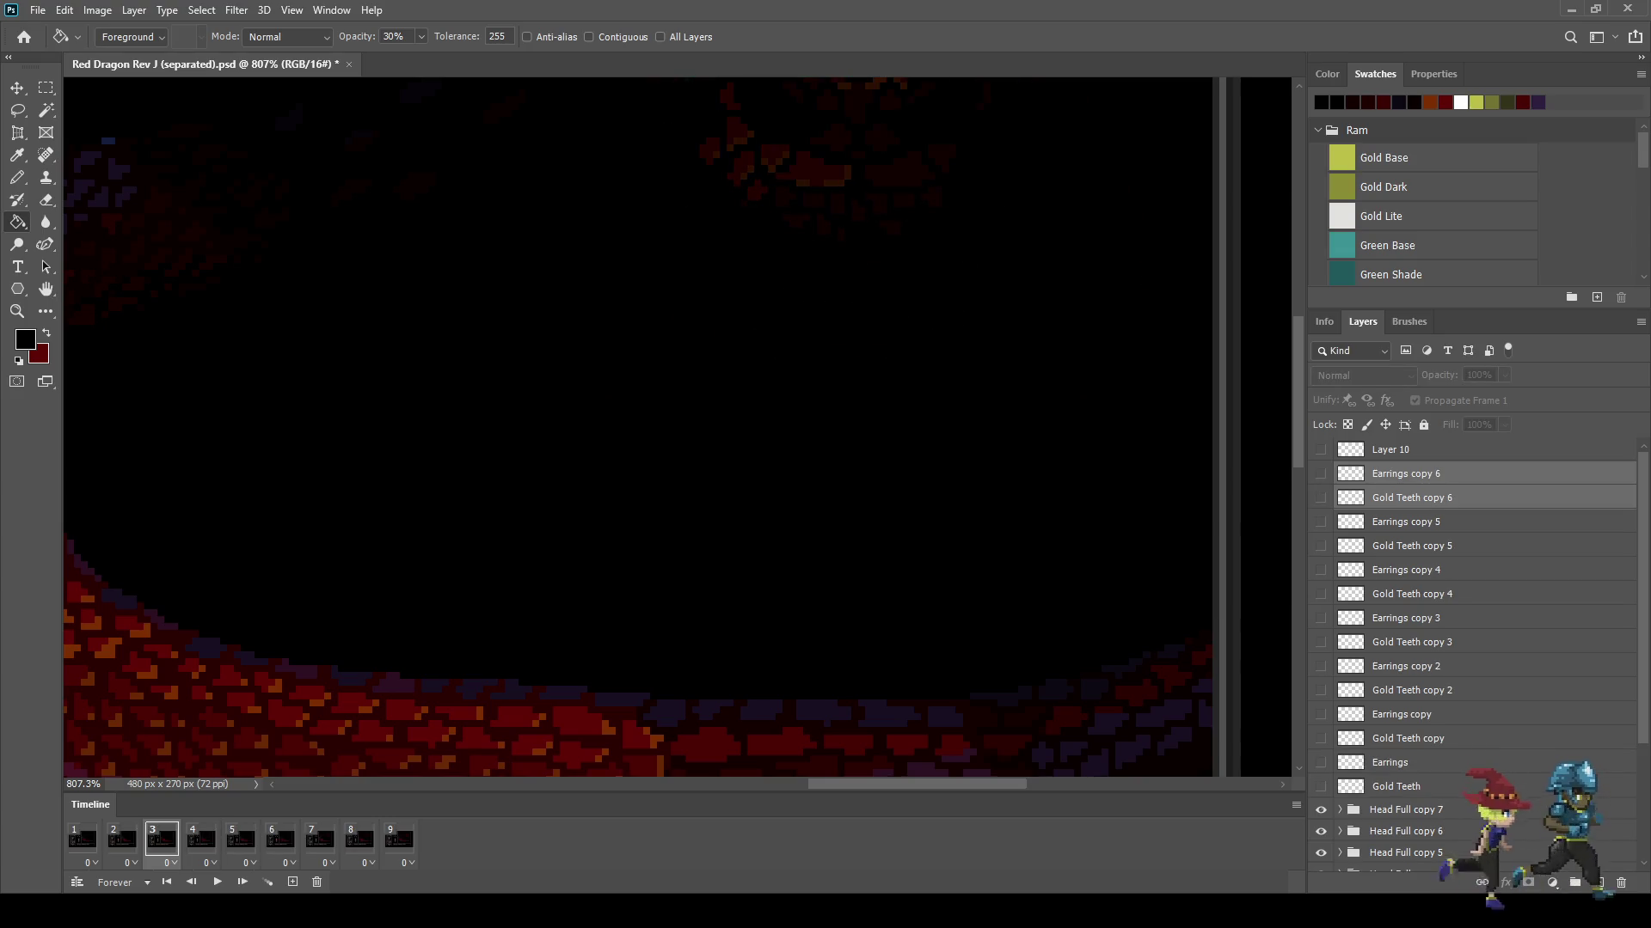
{"action": "key", "text": "ctrl+comma"}
{"action": "scroll", "coordinate": [949, 233], "scroll_direction": "up", "scroll_amount": 3}
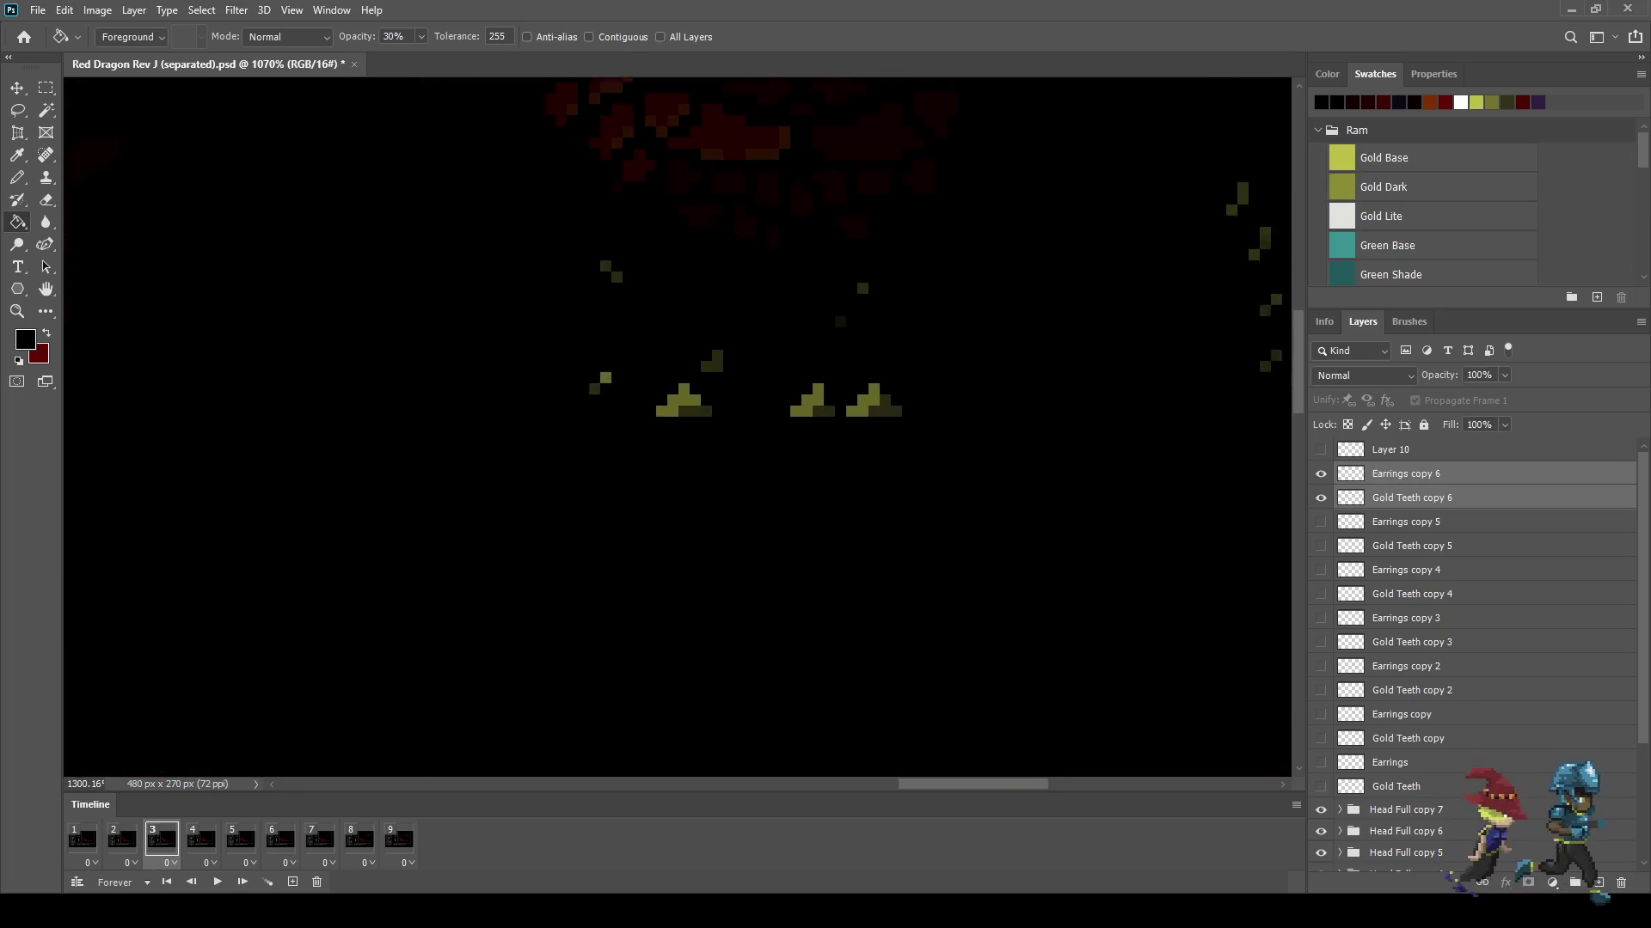
{"action": "scroll", "coordinate": [920, 403], "scroll_direction": "up", "scroll_amount": 2}
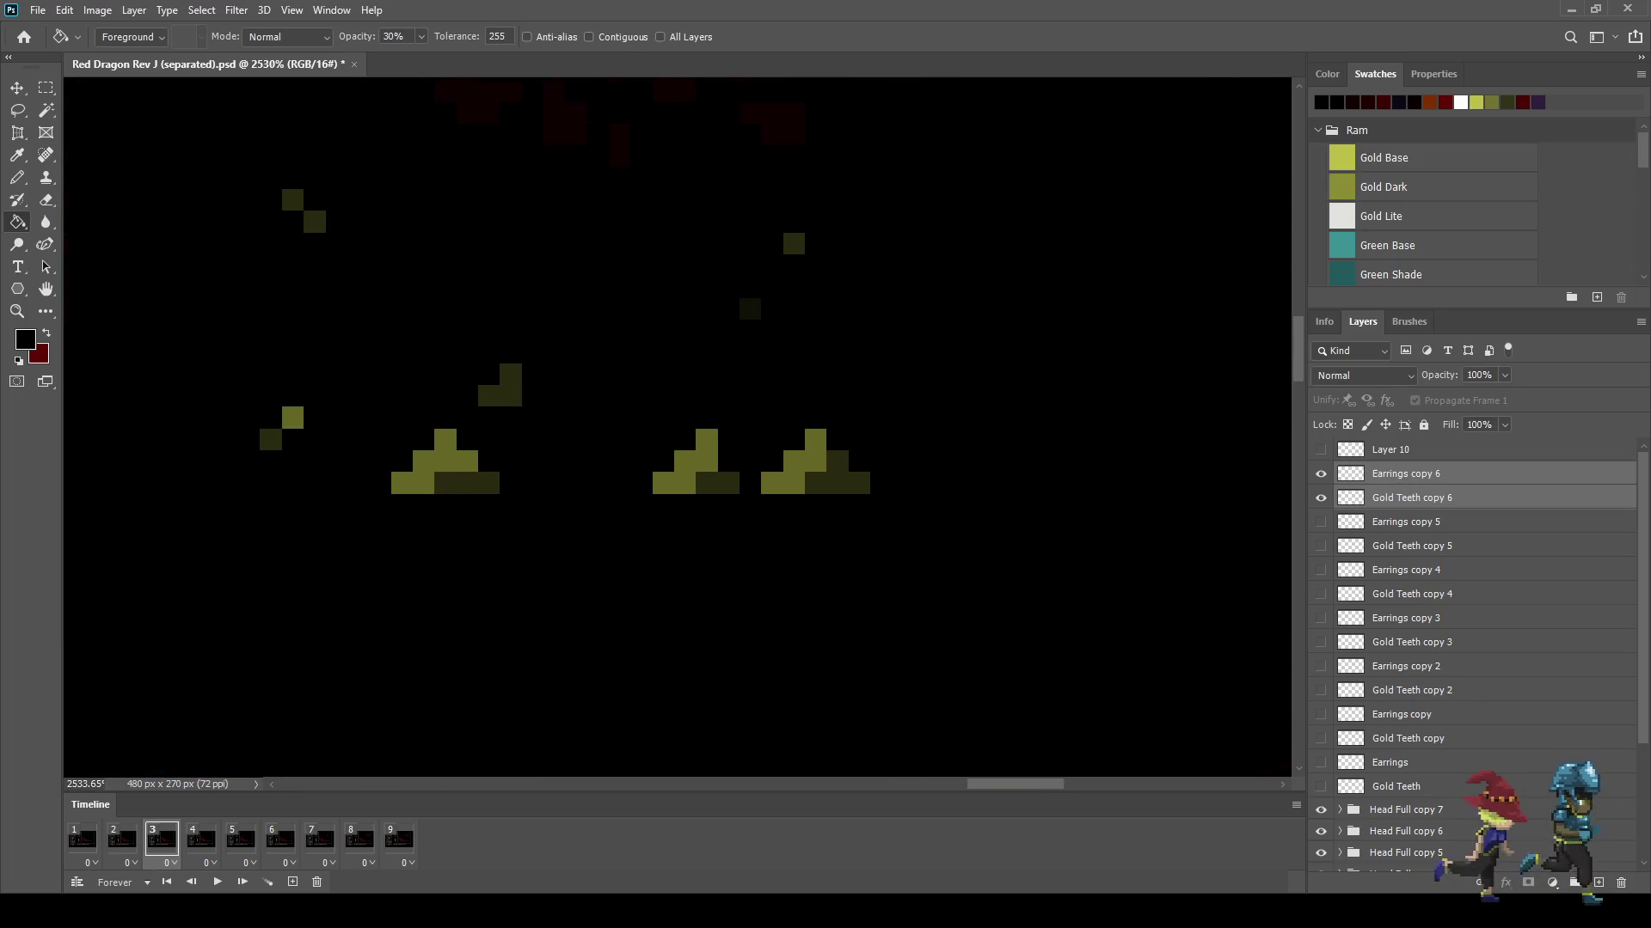
{"action": "scroll", "coordinate": [996, 352], "scroll_direction": "down", "scroll_amount": 6}
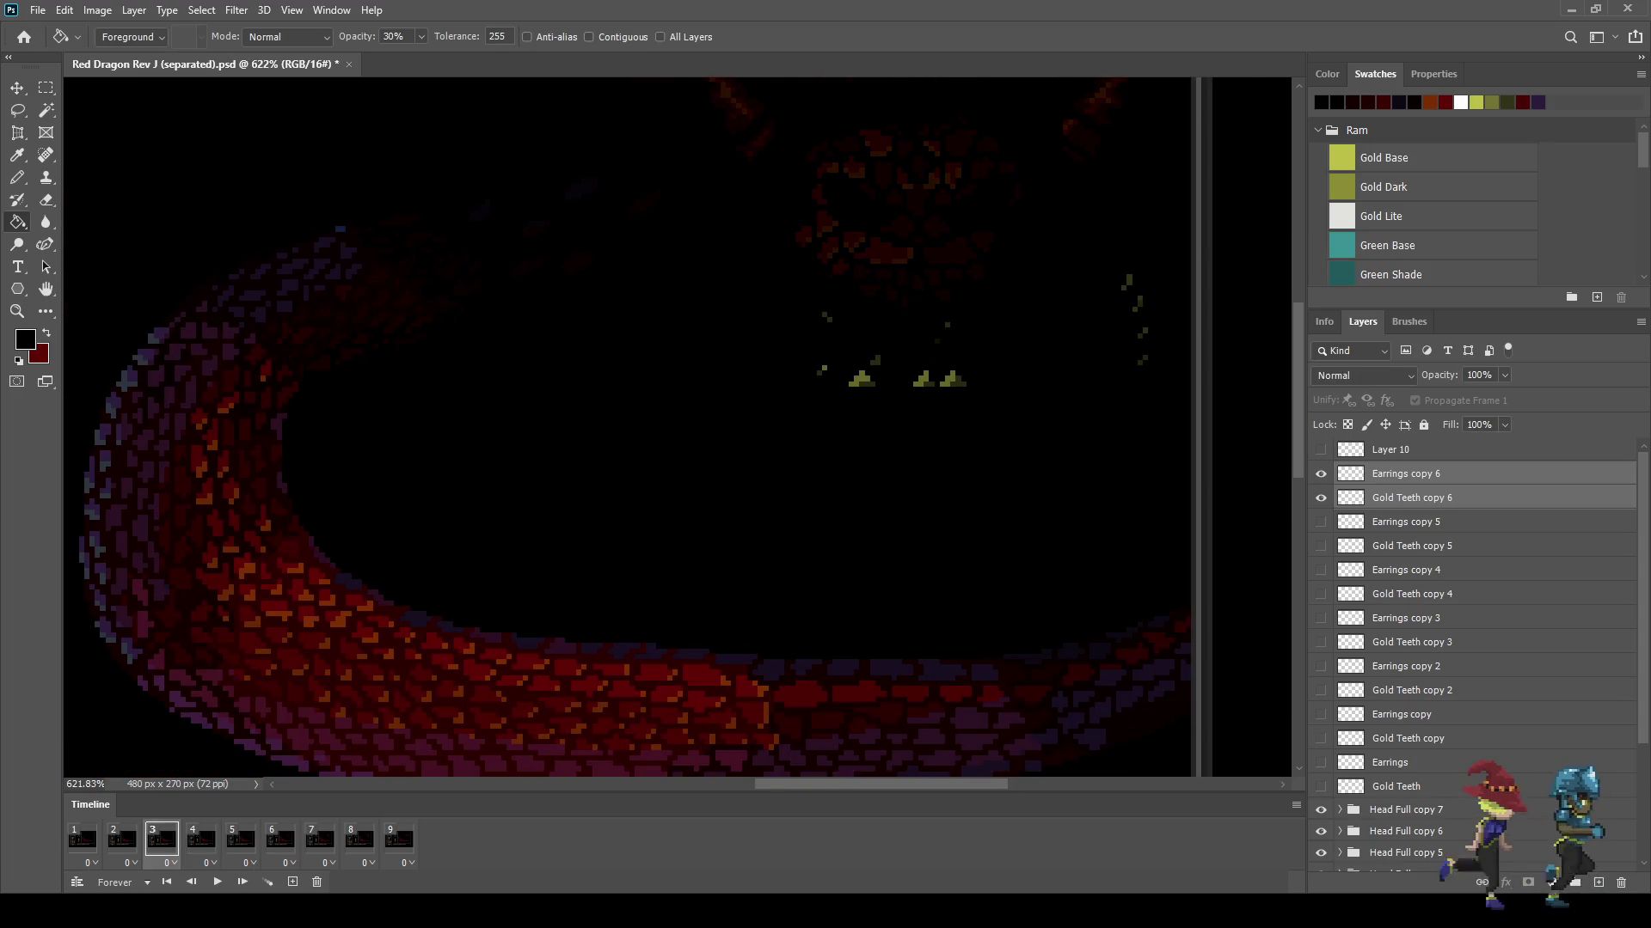
{"action": "key", "text": "ctrl+t"}
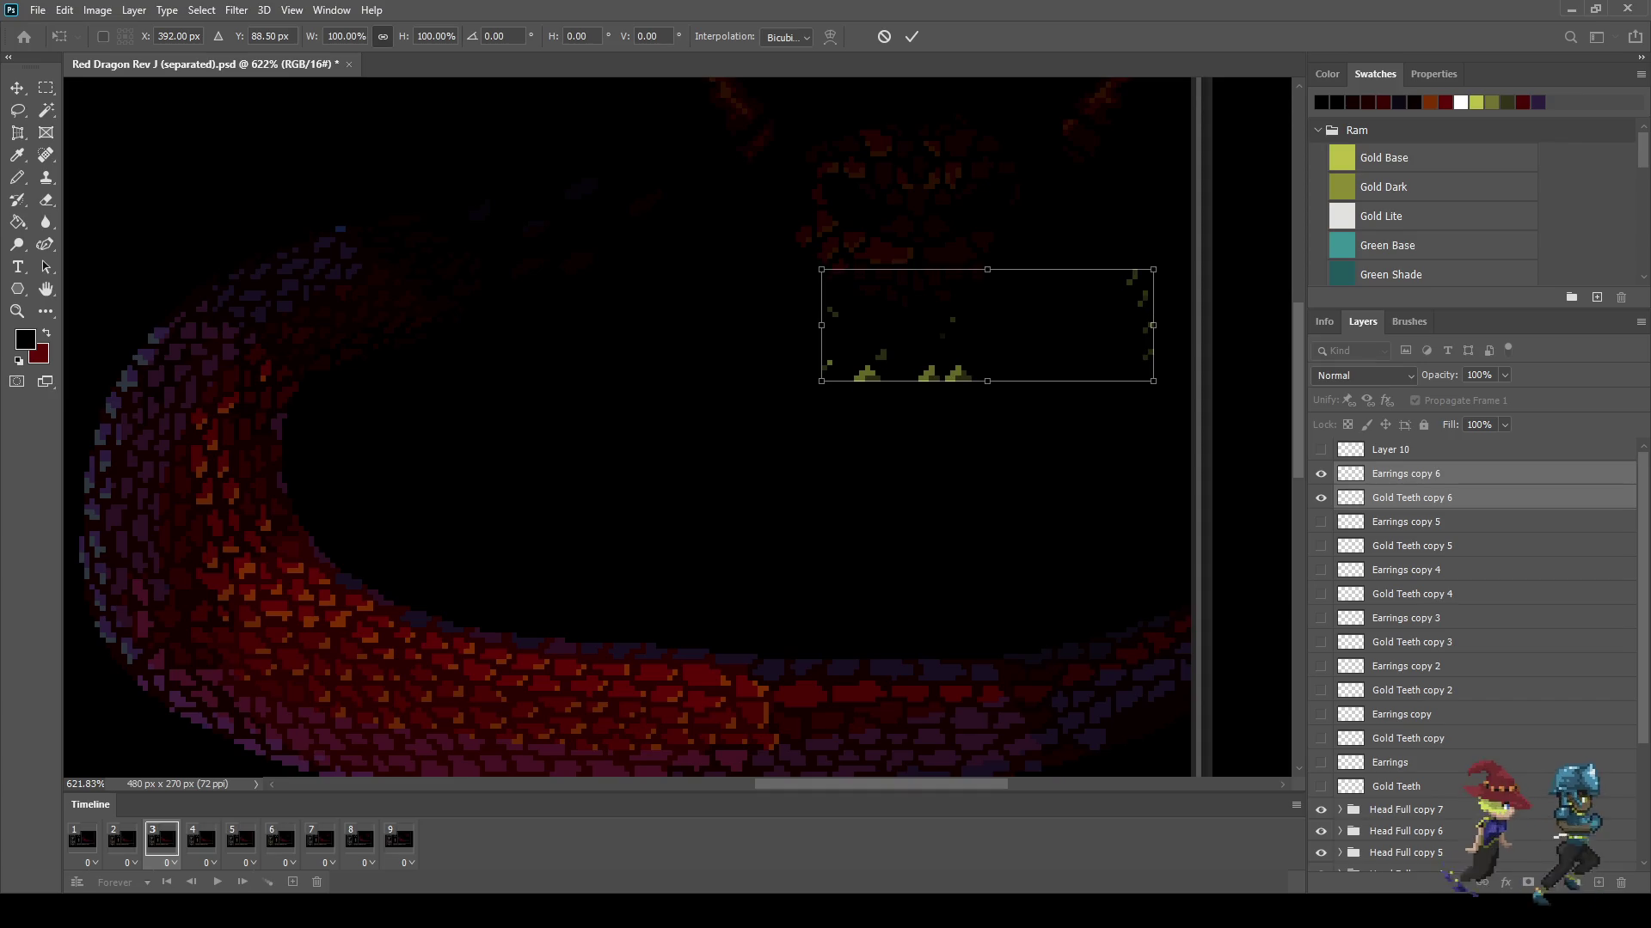
{"action": "key", "text": "Right"}
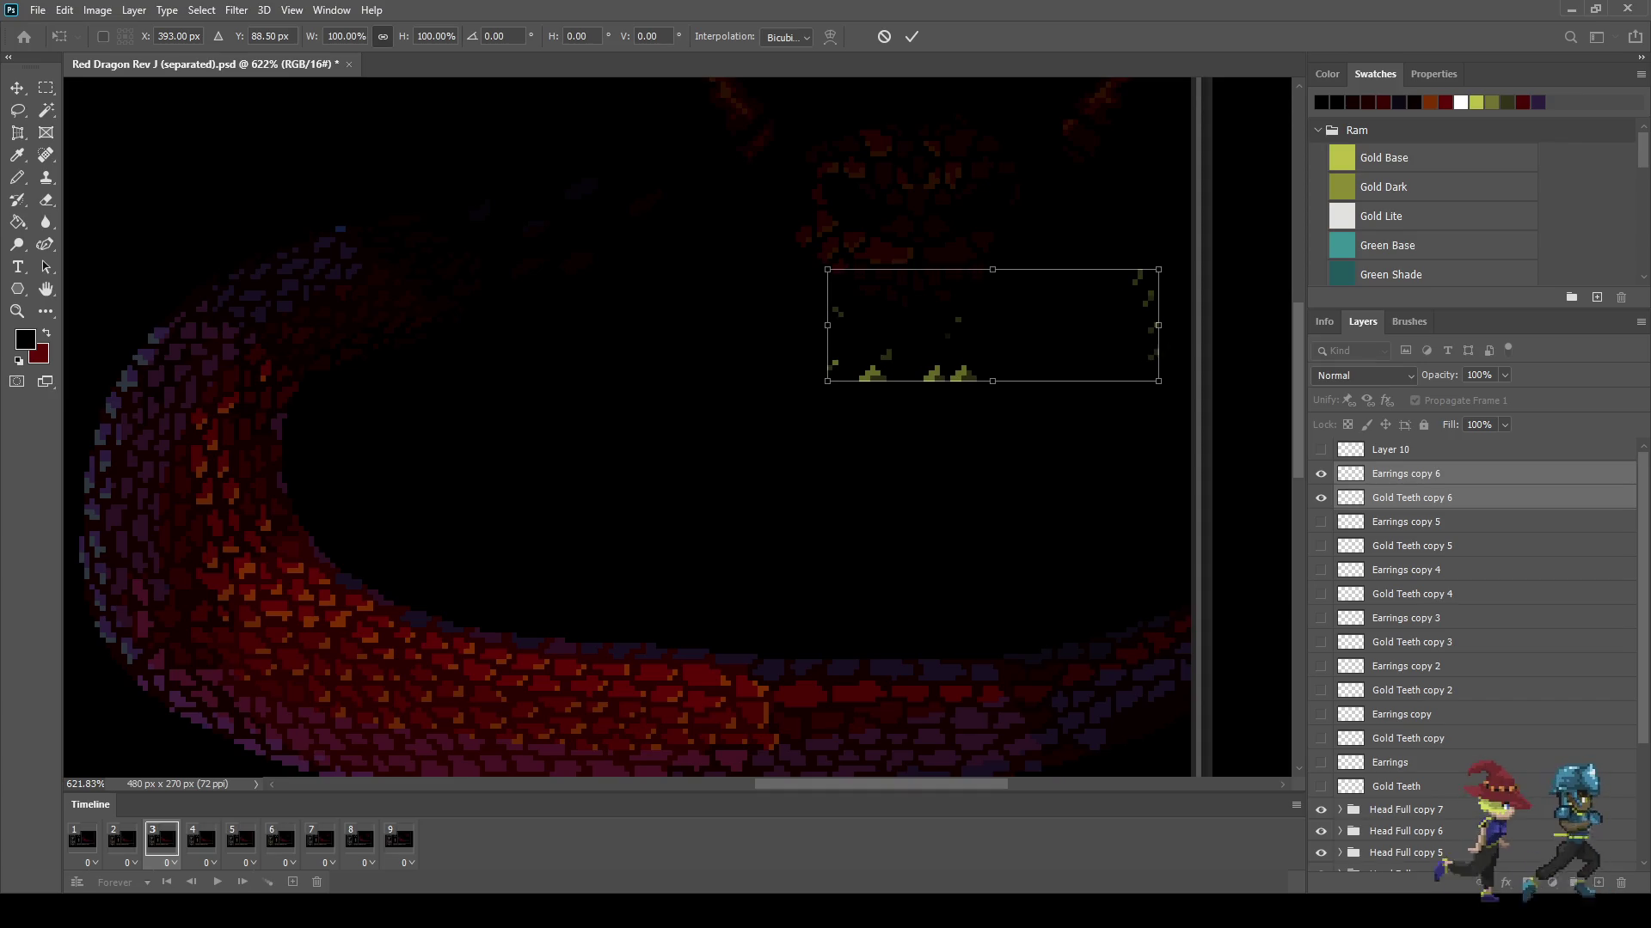
{"action": "key", "text": "Return"}
{"action": "key", "text": "g"}
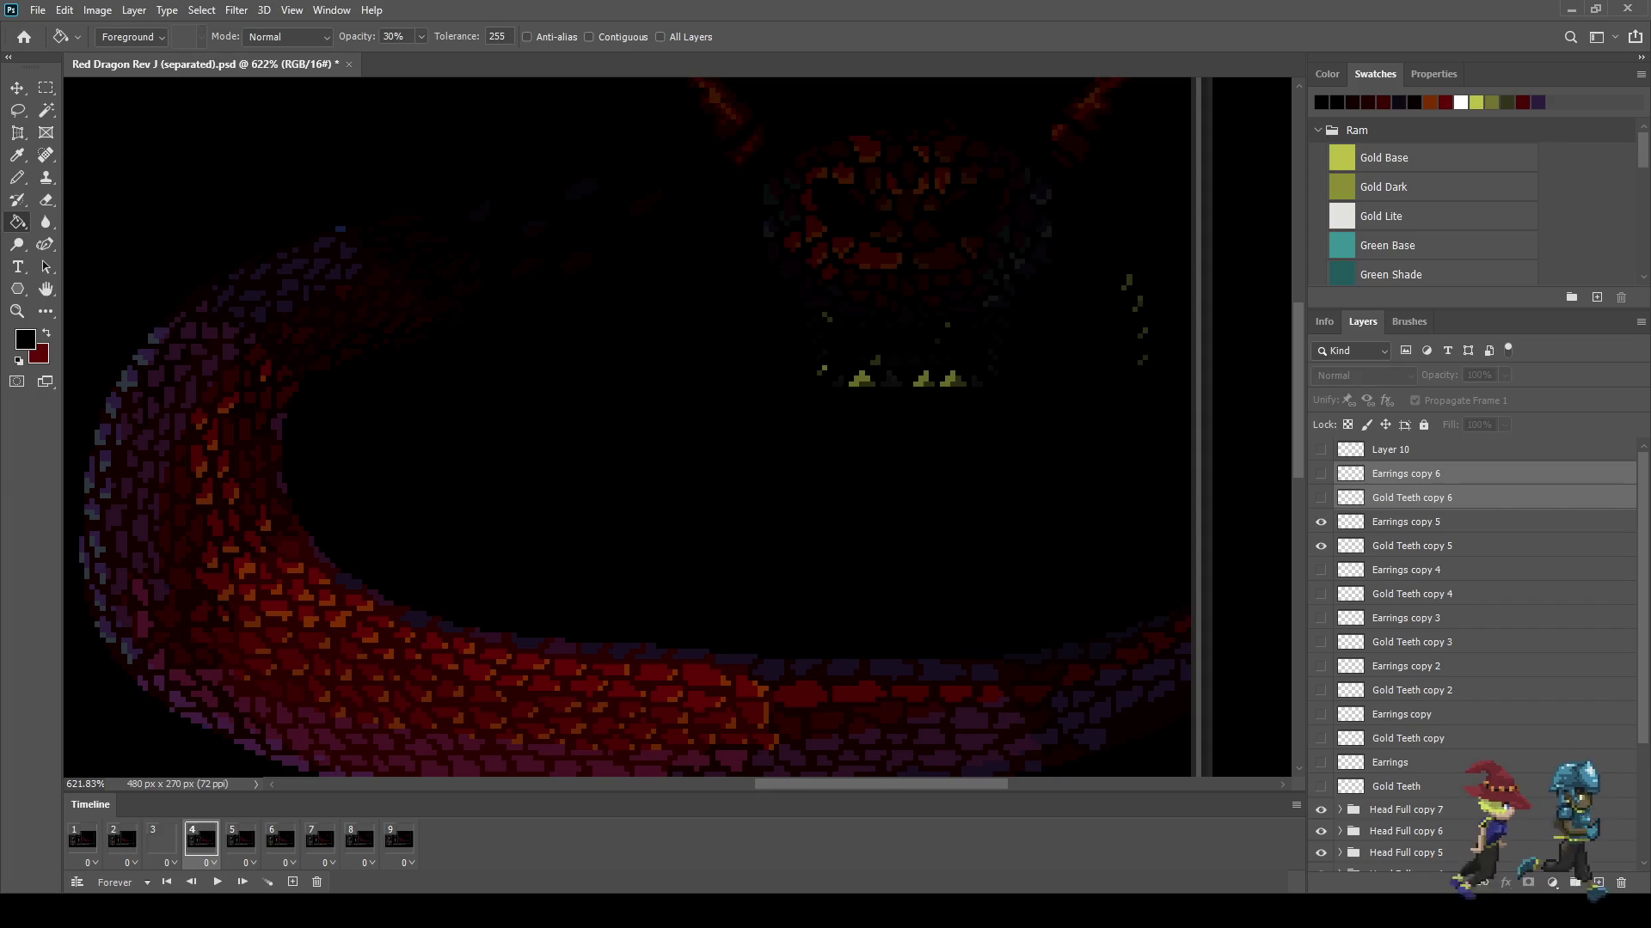
Step: Hide the copy 6 pair, add a copy shifted up and right, then duplicate to copy 8
{"action": "key", "text": "ctrl+comma"}
{"action": "key", "text": "ctrl+comma"}
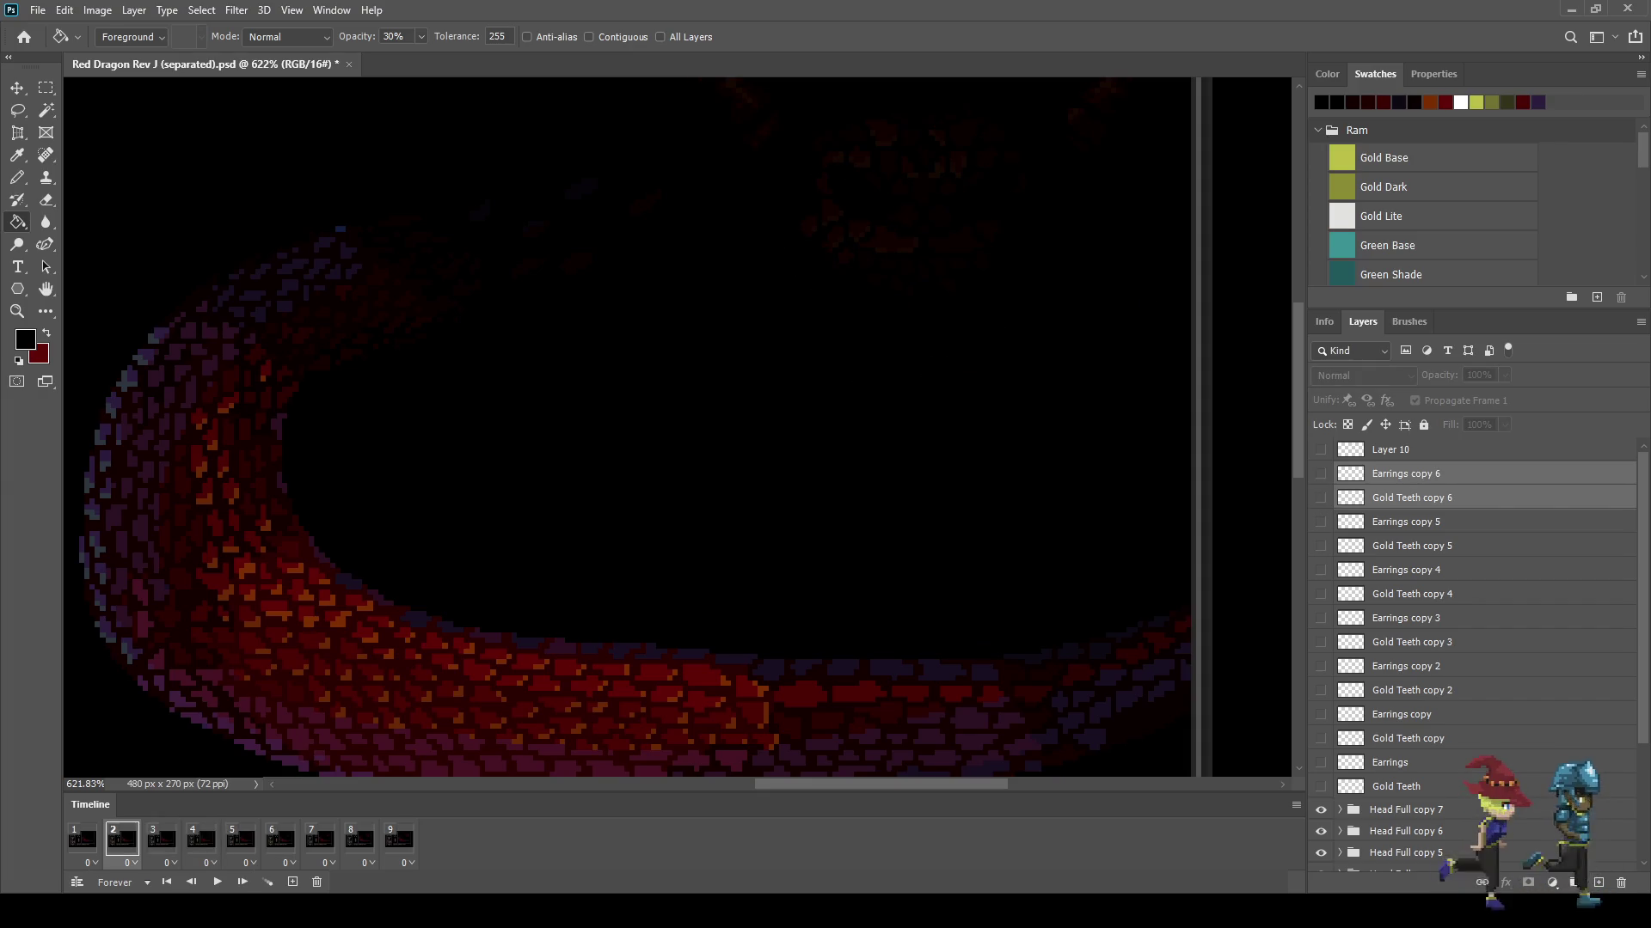
{"action": "key", "text": "ctrl+j"}
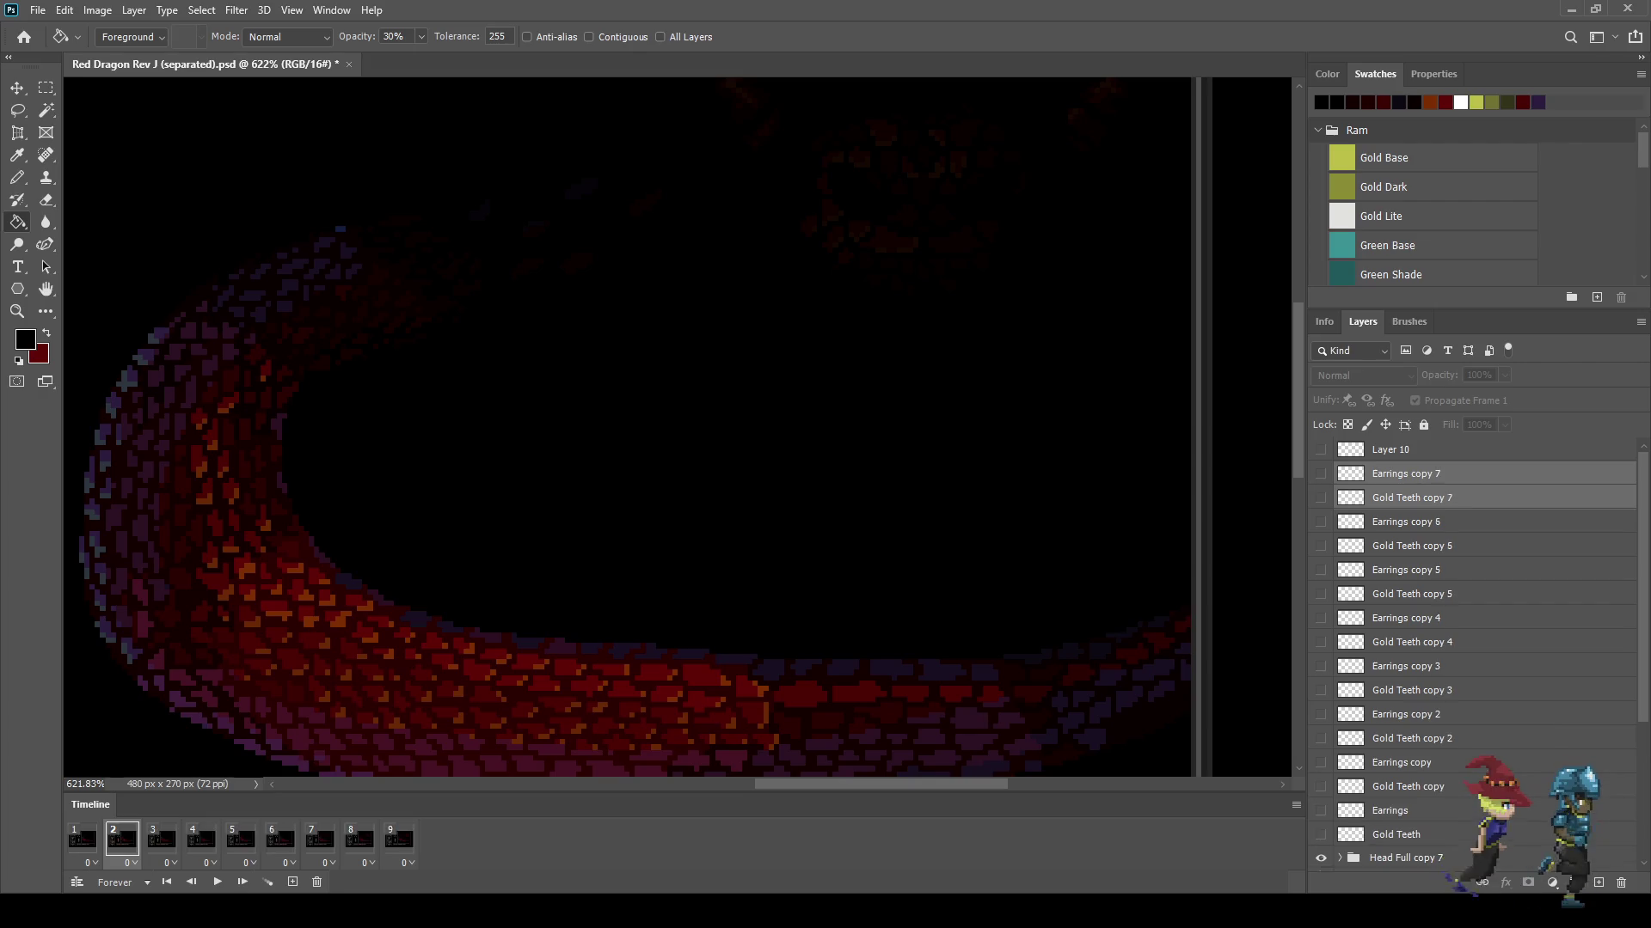
{"action": "key", "text": "ctrl+comma"}
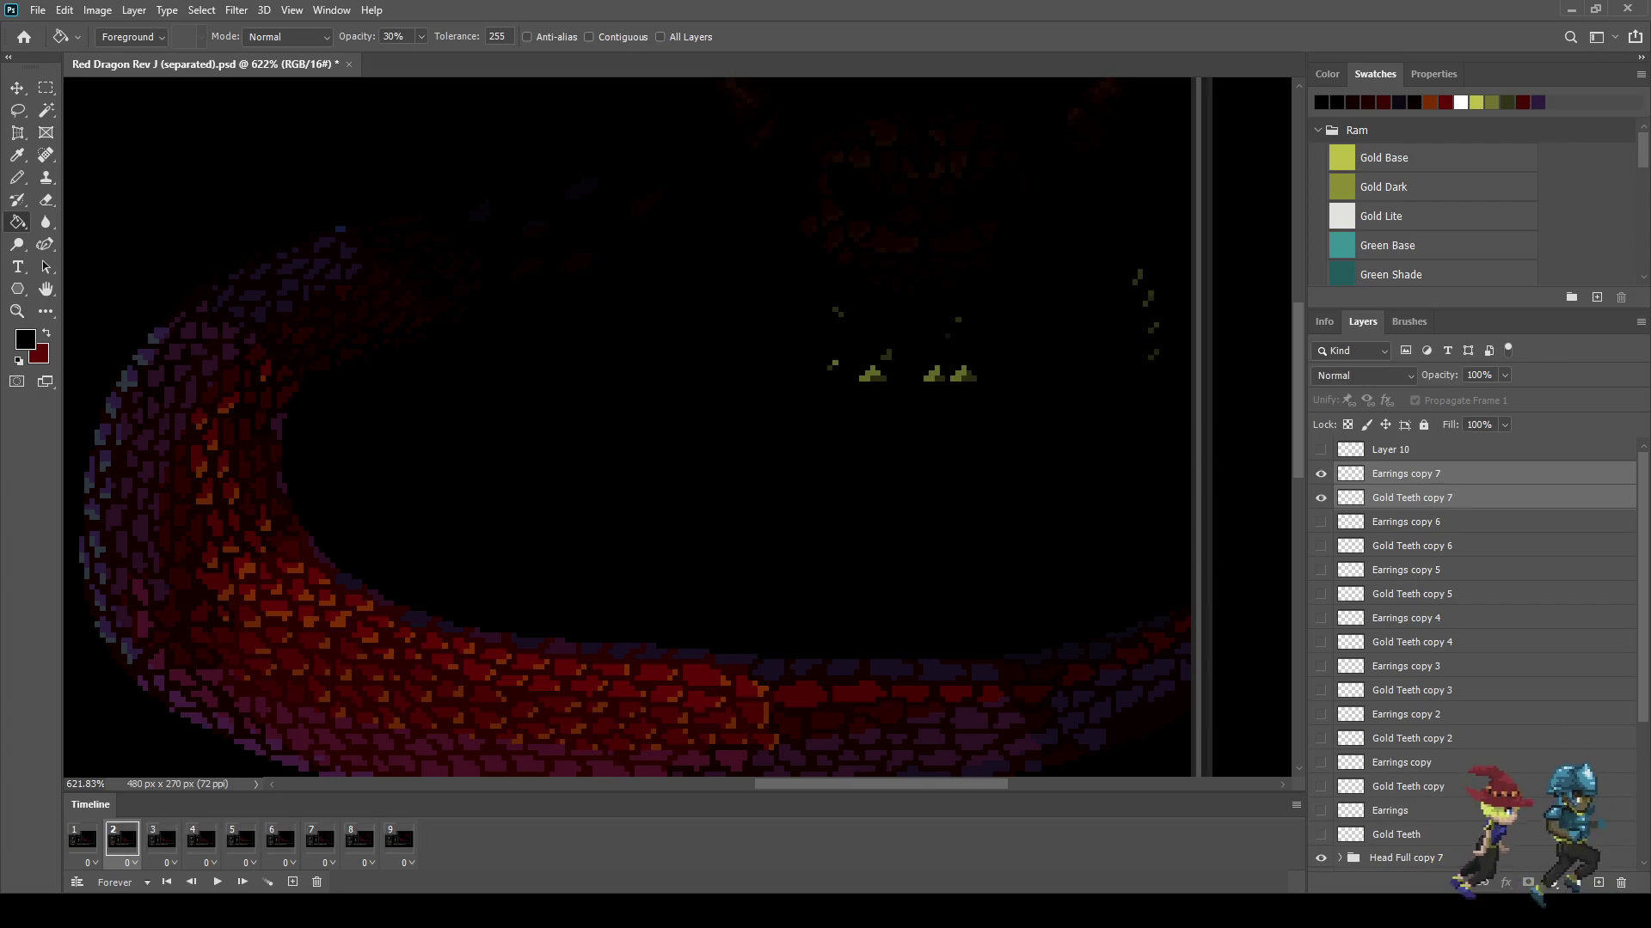
{"action": "key", "text": "ctrl+t"}
{"action": "key", "text": "Up"}
{"action": "key", "text": "Up"}
{"action": "key", "text": "Right"}
{"action": "key", "text": "Return"}
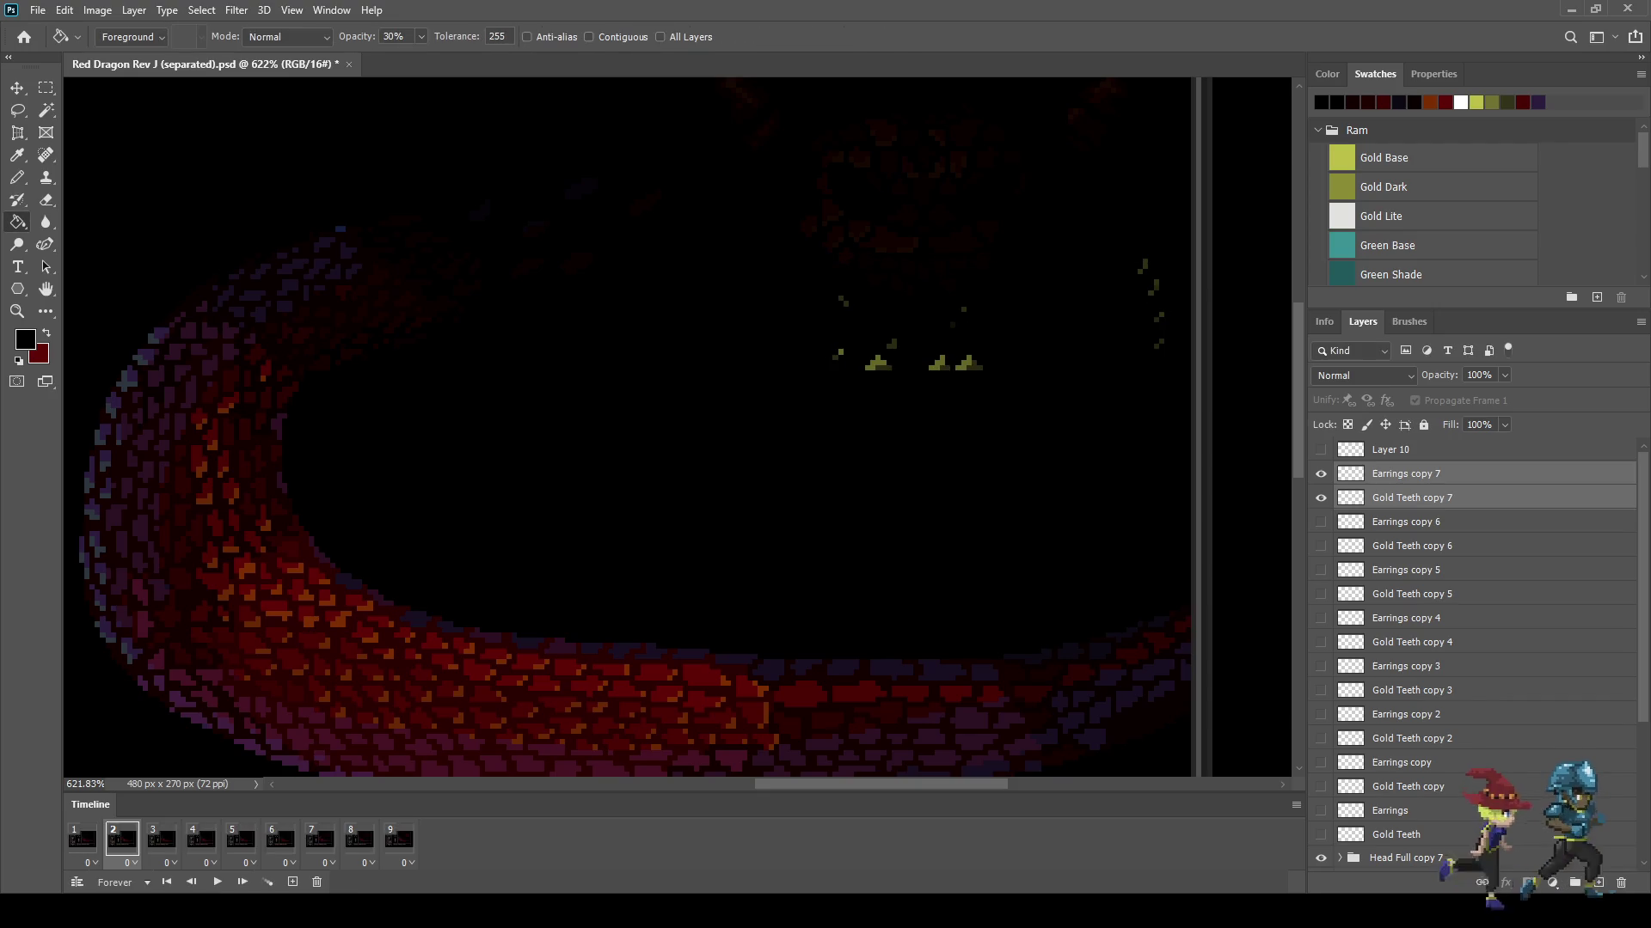
{"action": "key", "text": "Left"}
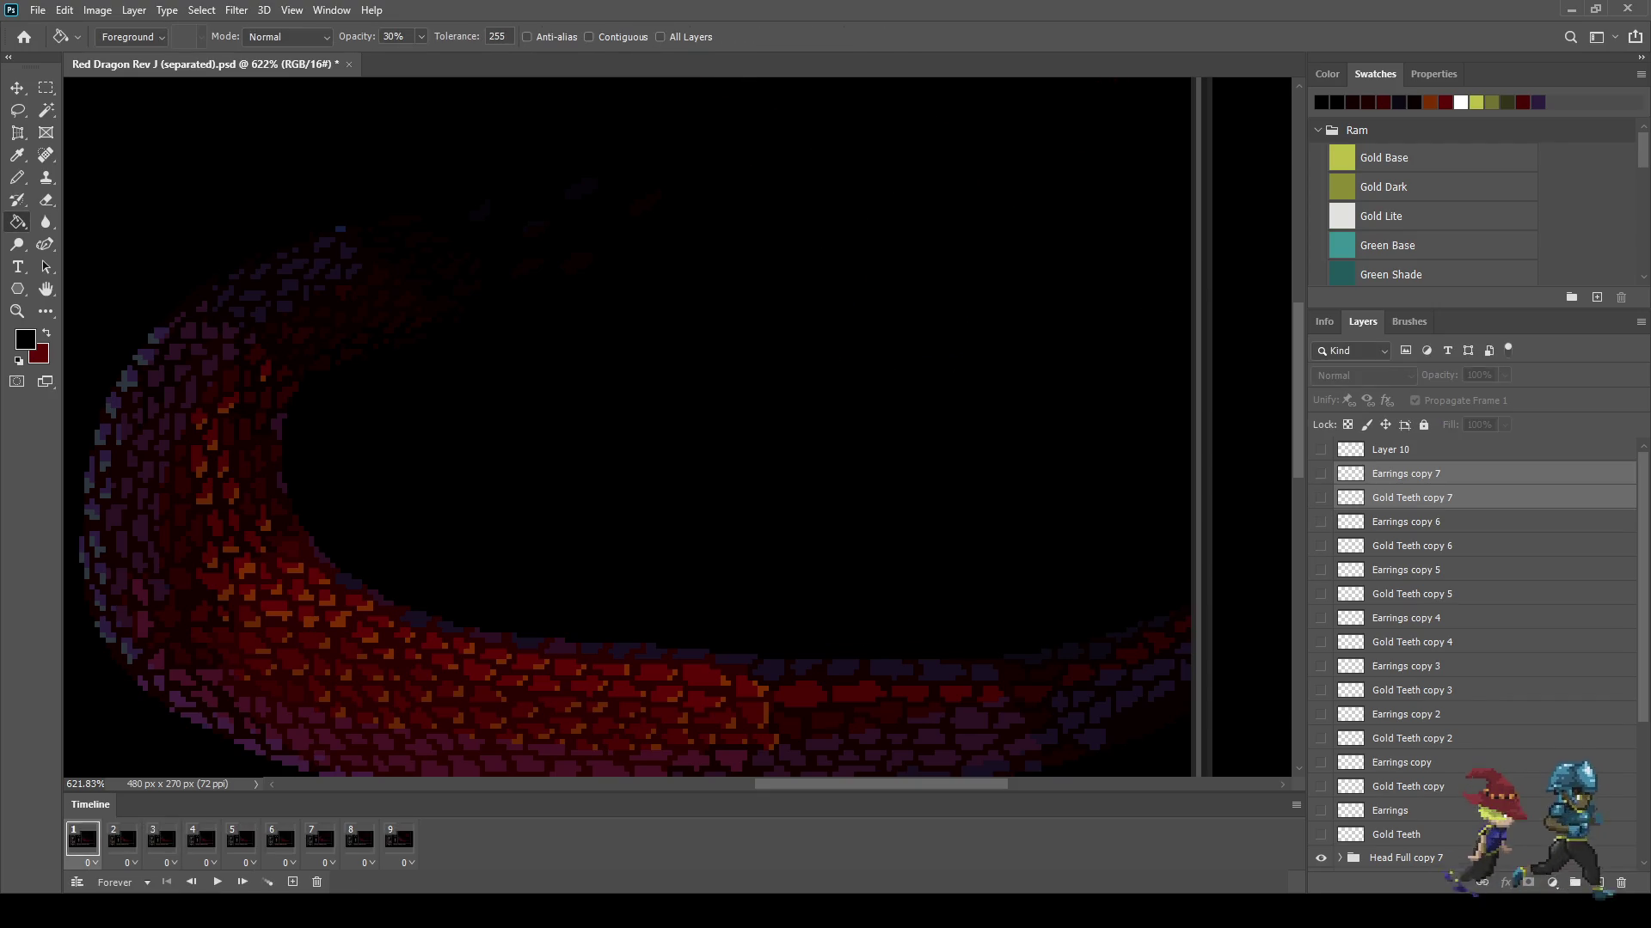
{"action": "key", "text": "ctrl+j"}
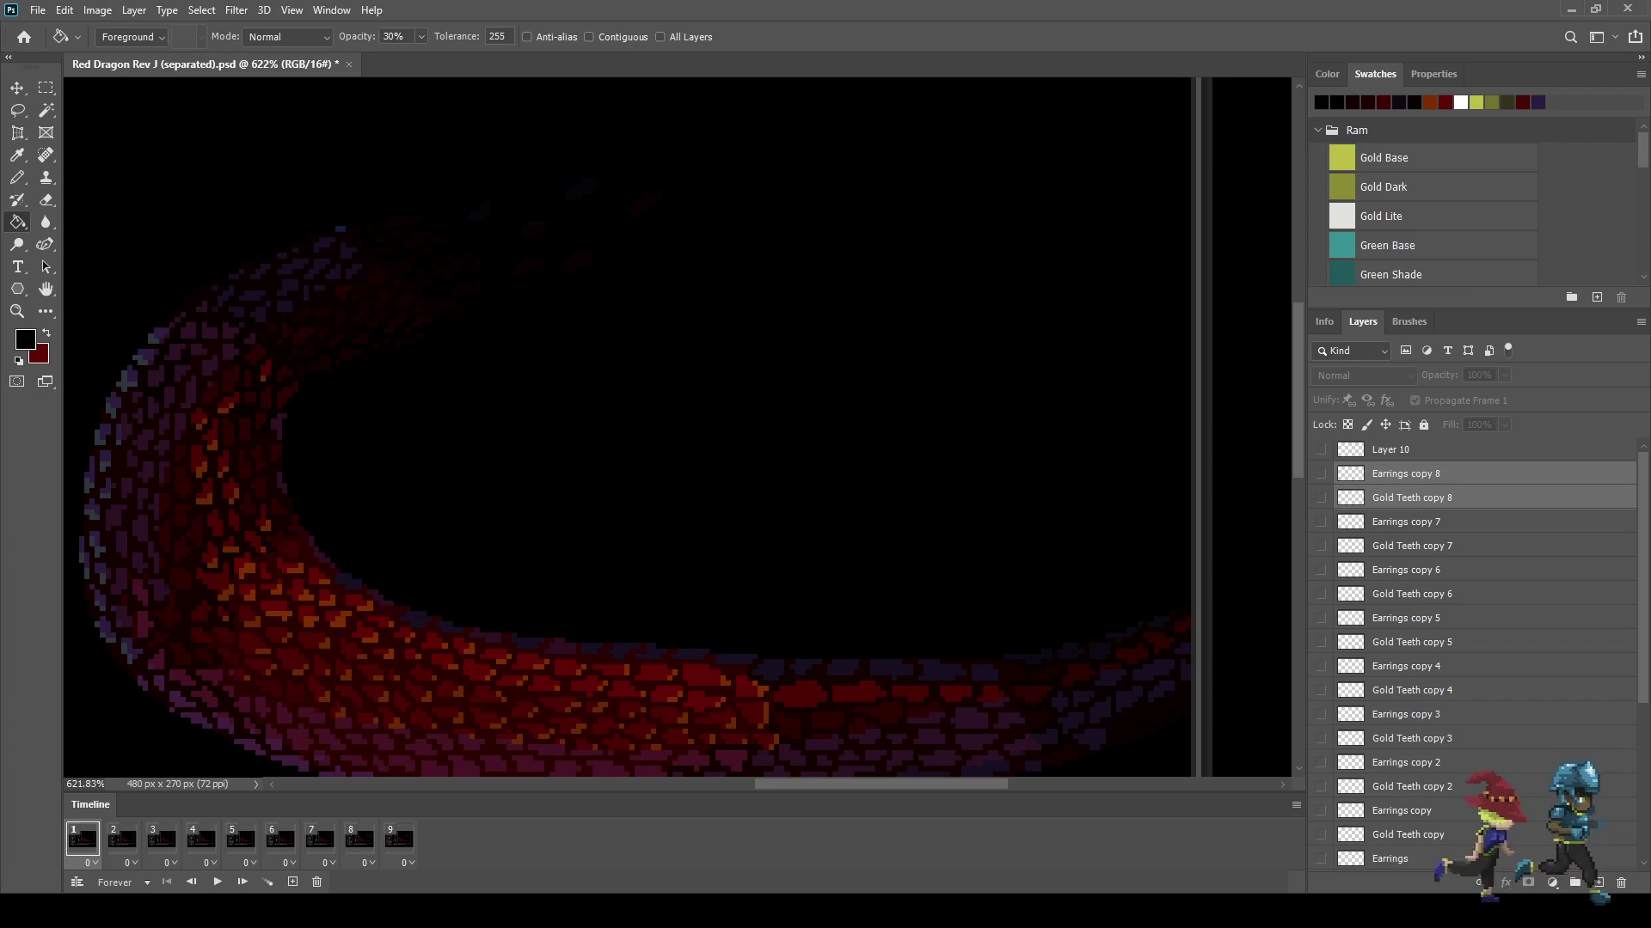
Step: Preview the idle loop with the copy 8 teeth and earrings shown, then save the document
{"action": "key", "text": "ctrl+0"}
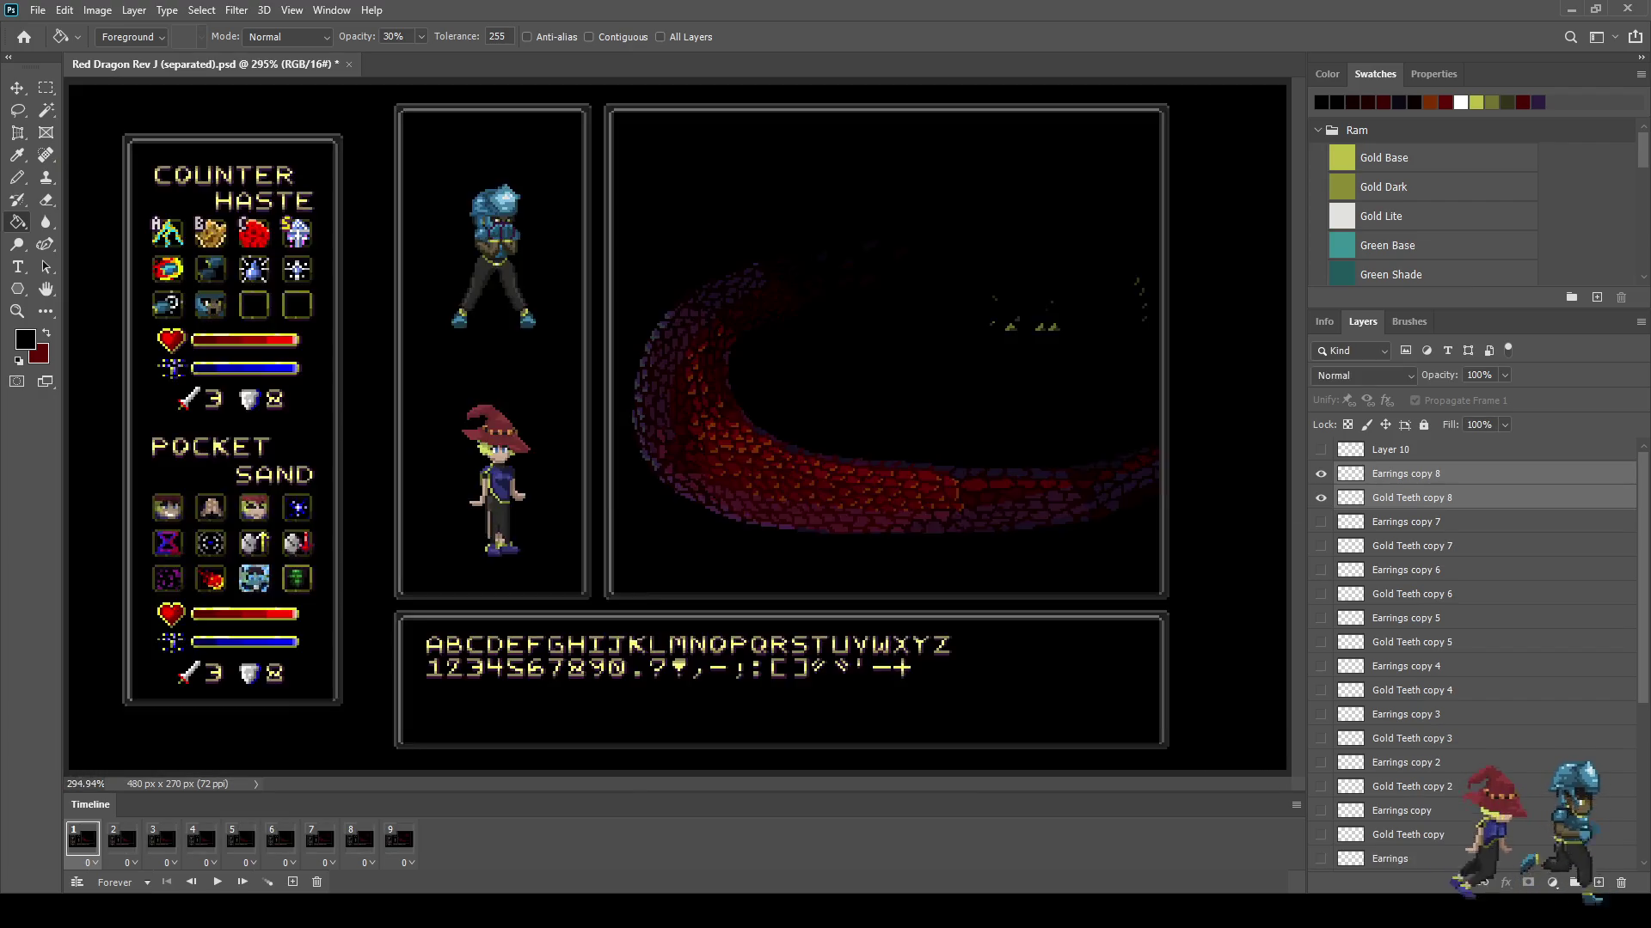
{"action": "key", "text": "space"}
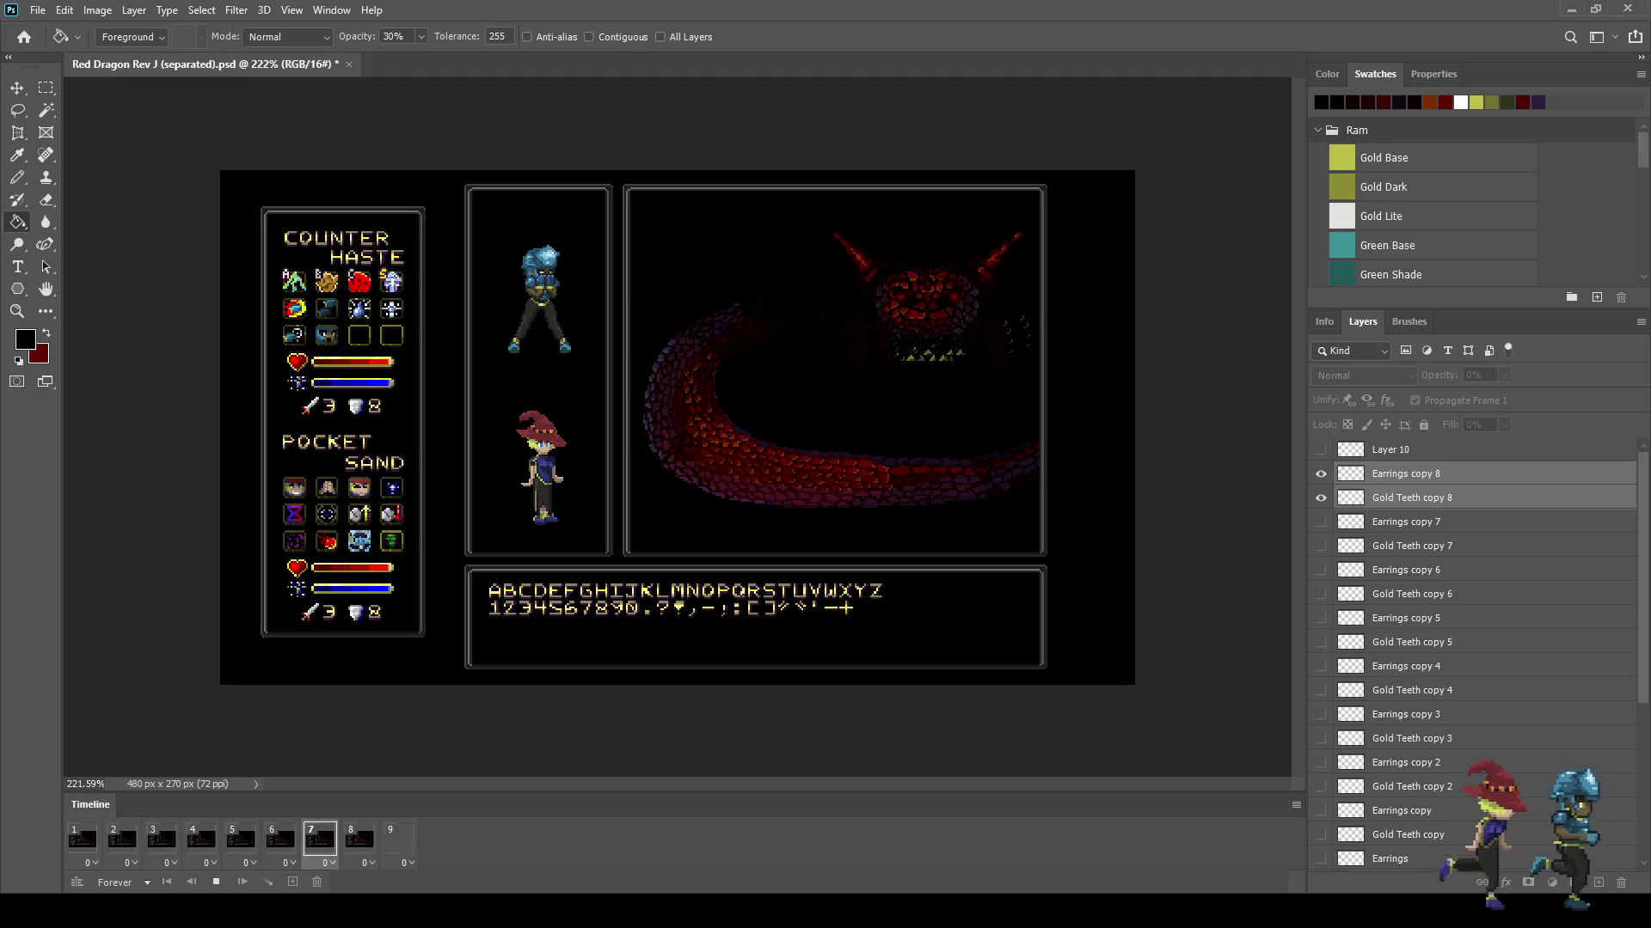
{"action": "key", "text": "space"}
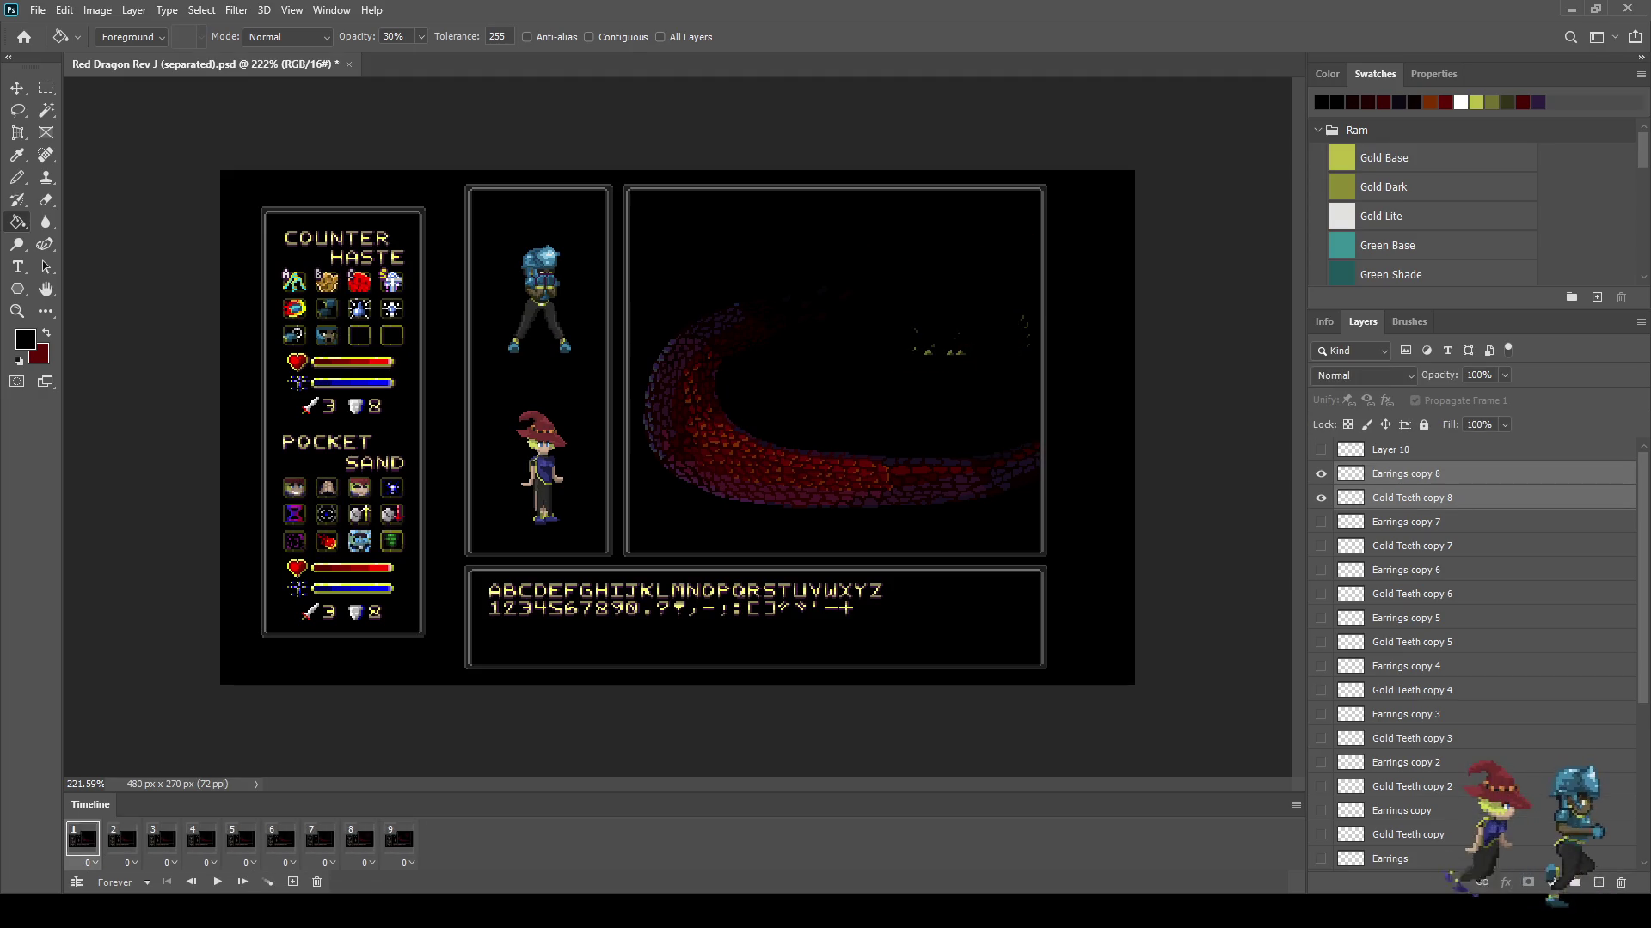
{"action": "left_click", "coordinate": [1410, 498]}
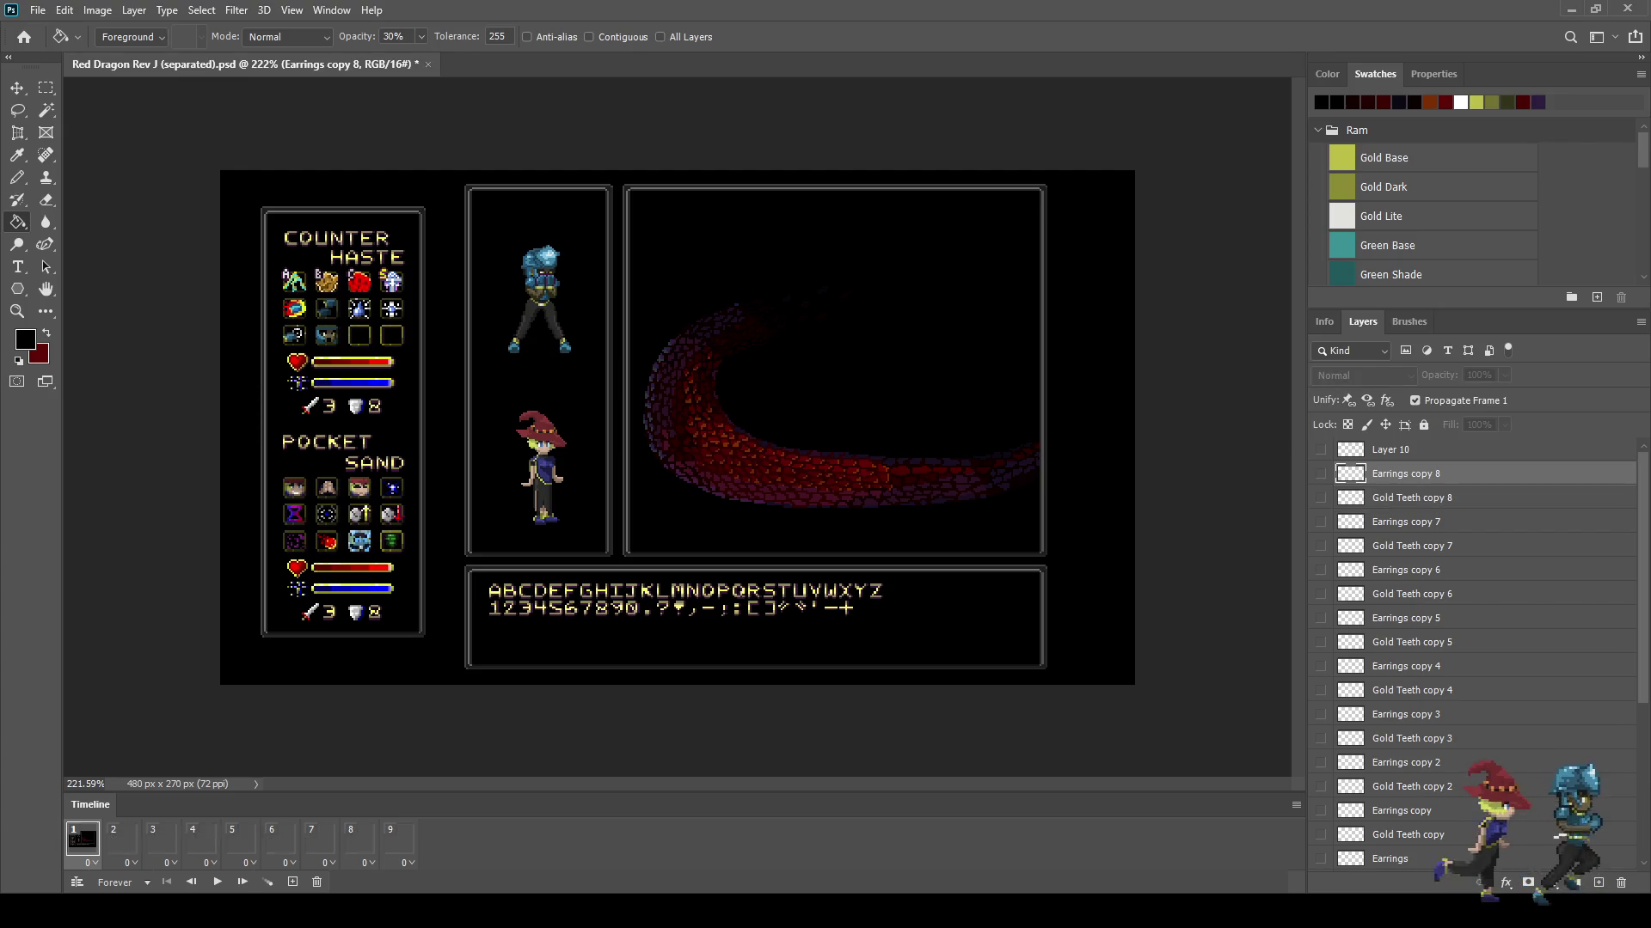
{"action": "left_click", "coordinate": [1405, 474]}
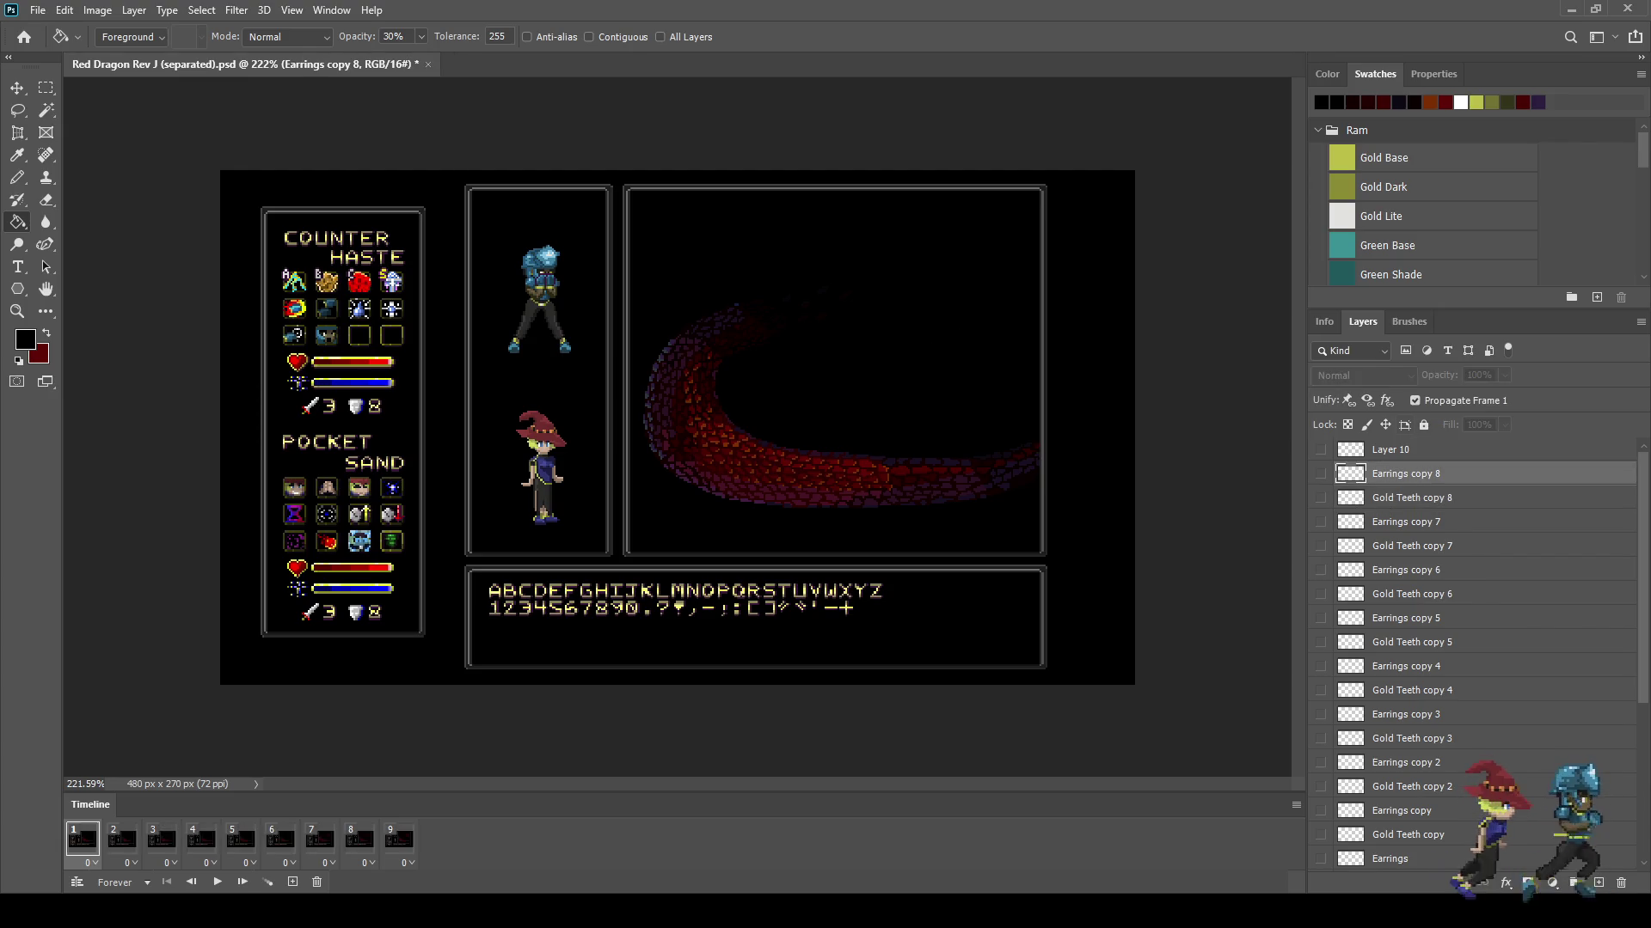
{"action": "left_click", "coordinate": [1321, 473]}
{"action": "left_click", "coordinate": [1320, 498]}
{"action": "key", "text": "space"}
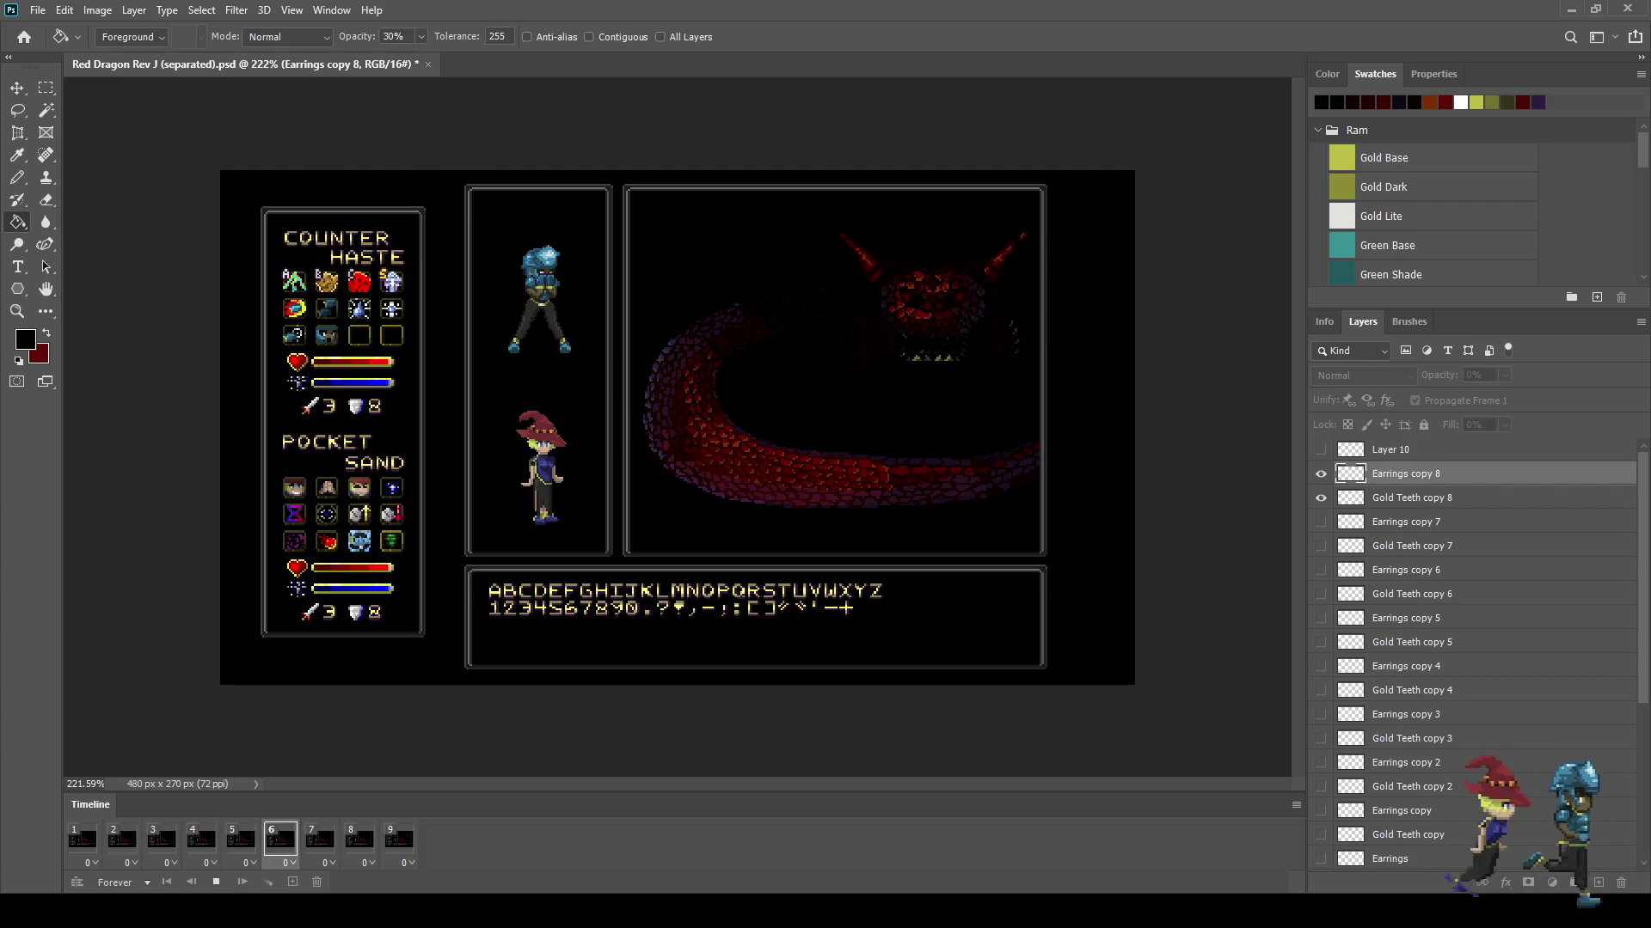
{"action": "scroll", "coordinate": [774, 385], "scroll_direction": "up", "scroll_amount": 2}
{"action": "key", "text": "space"}
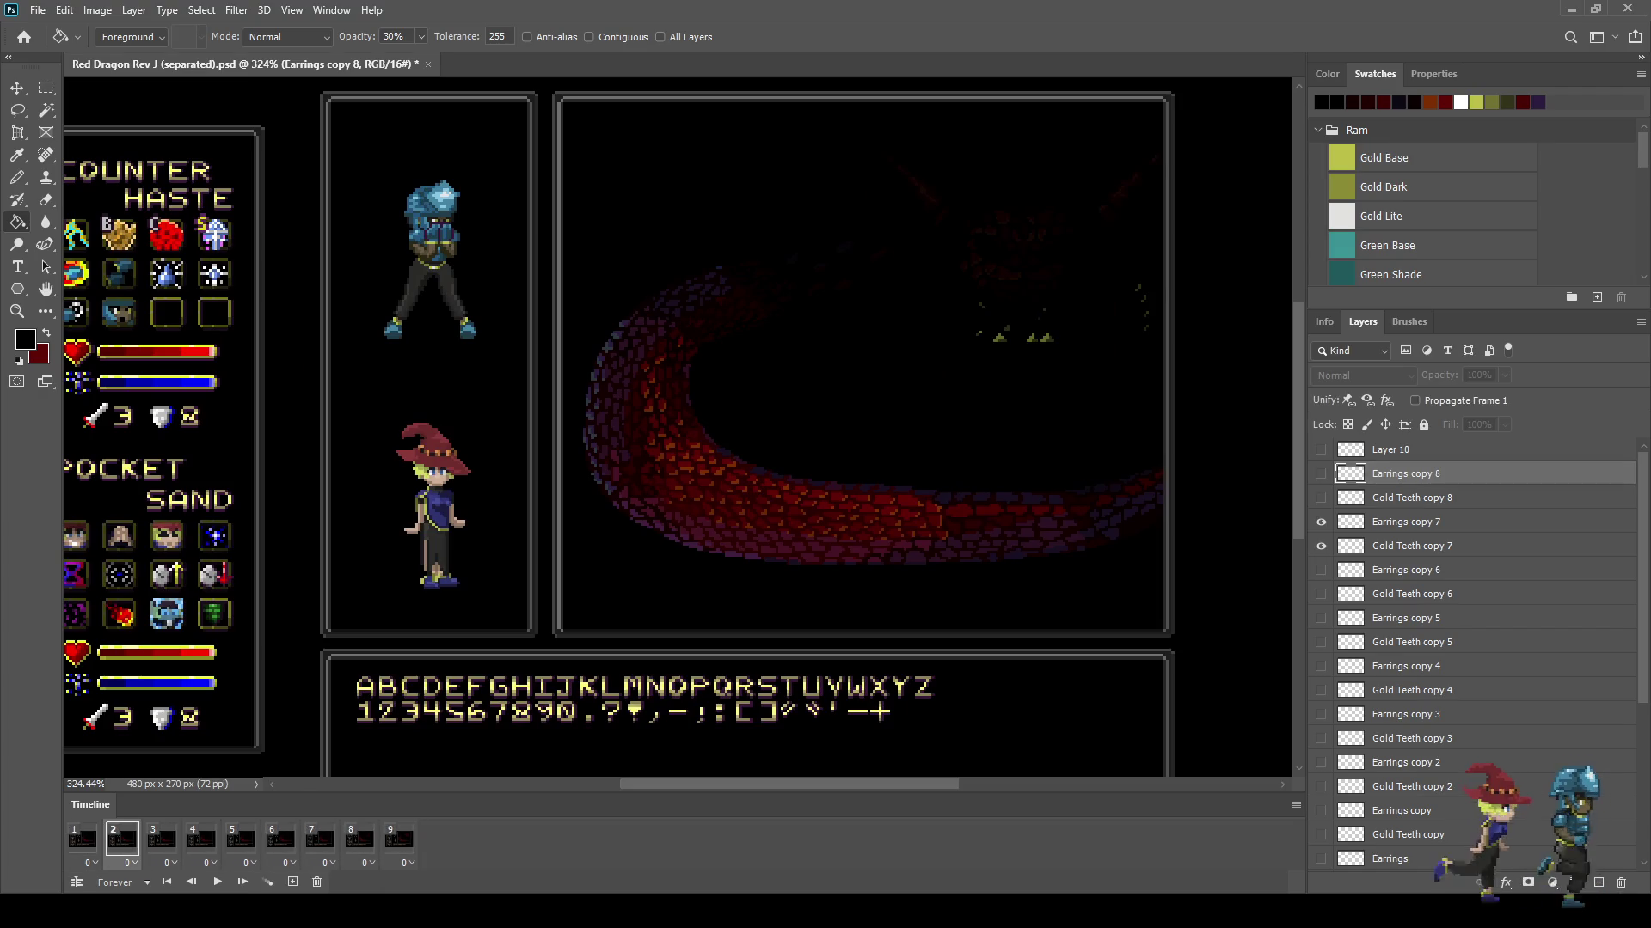
{"action": "key", "text": "ctrl+s"}
Step: Add a tenth frame, hide the copy 8 pair, and duplicate it as copy 9
{"action": "left_click", "coordinate": [83, 839]}
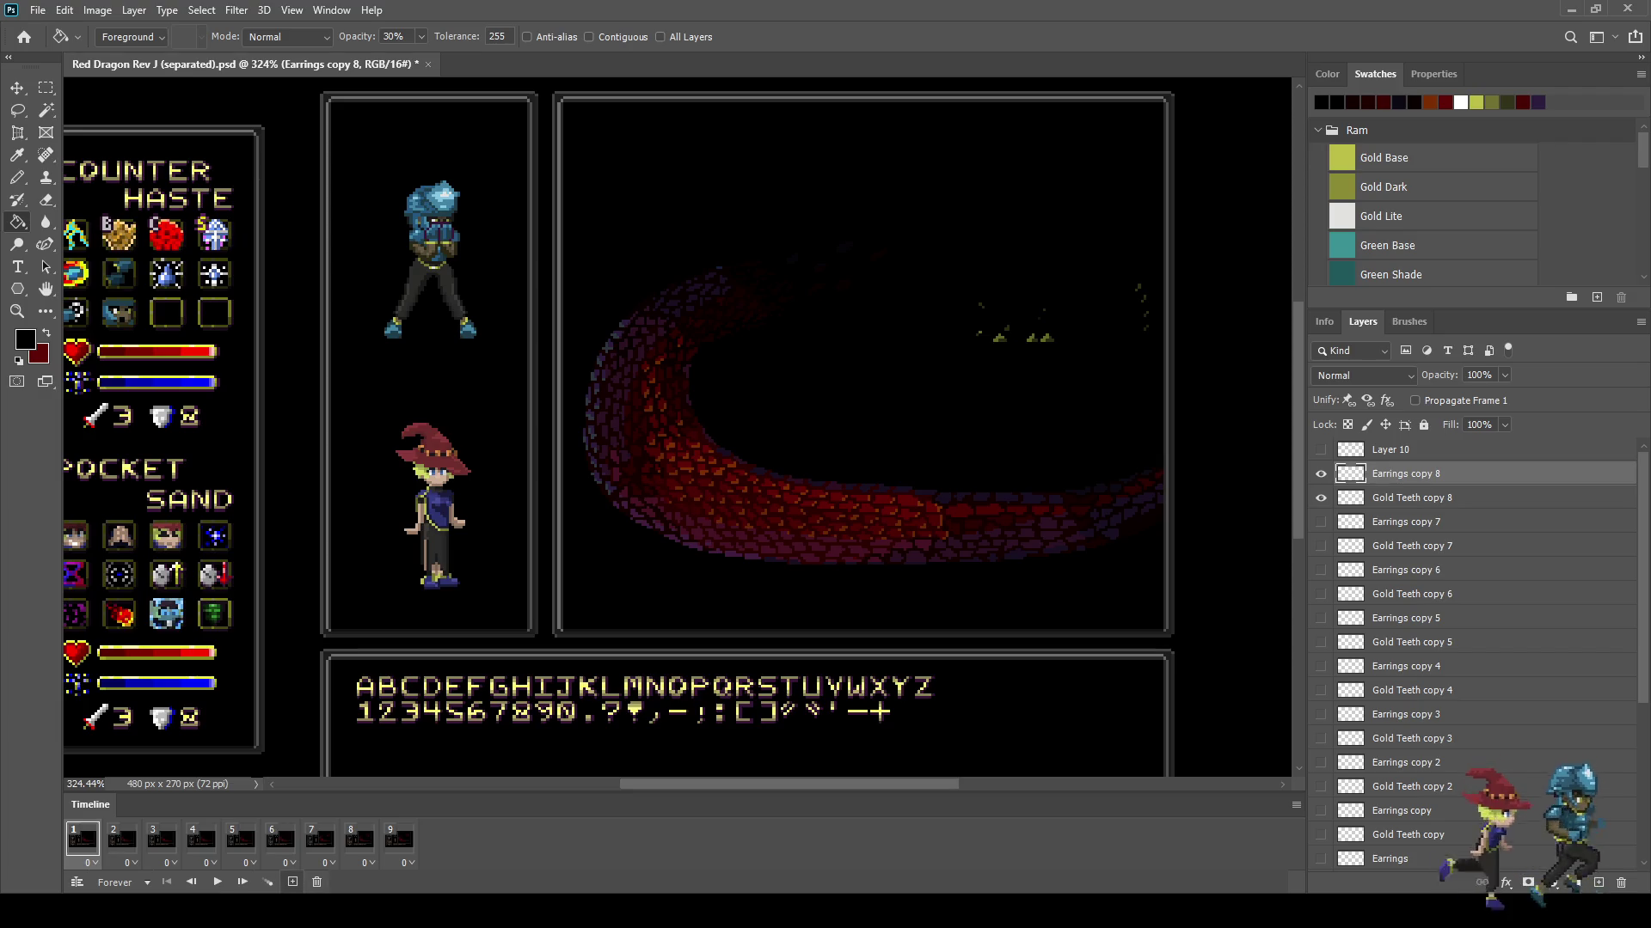
{"action": "left_click", "coordinate": [293, 882]}
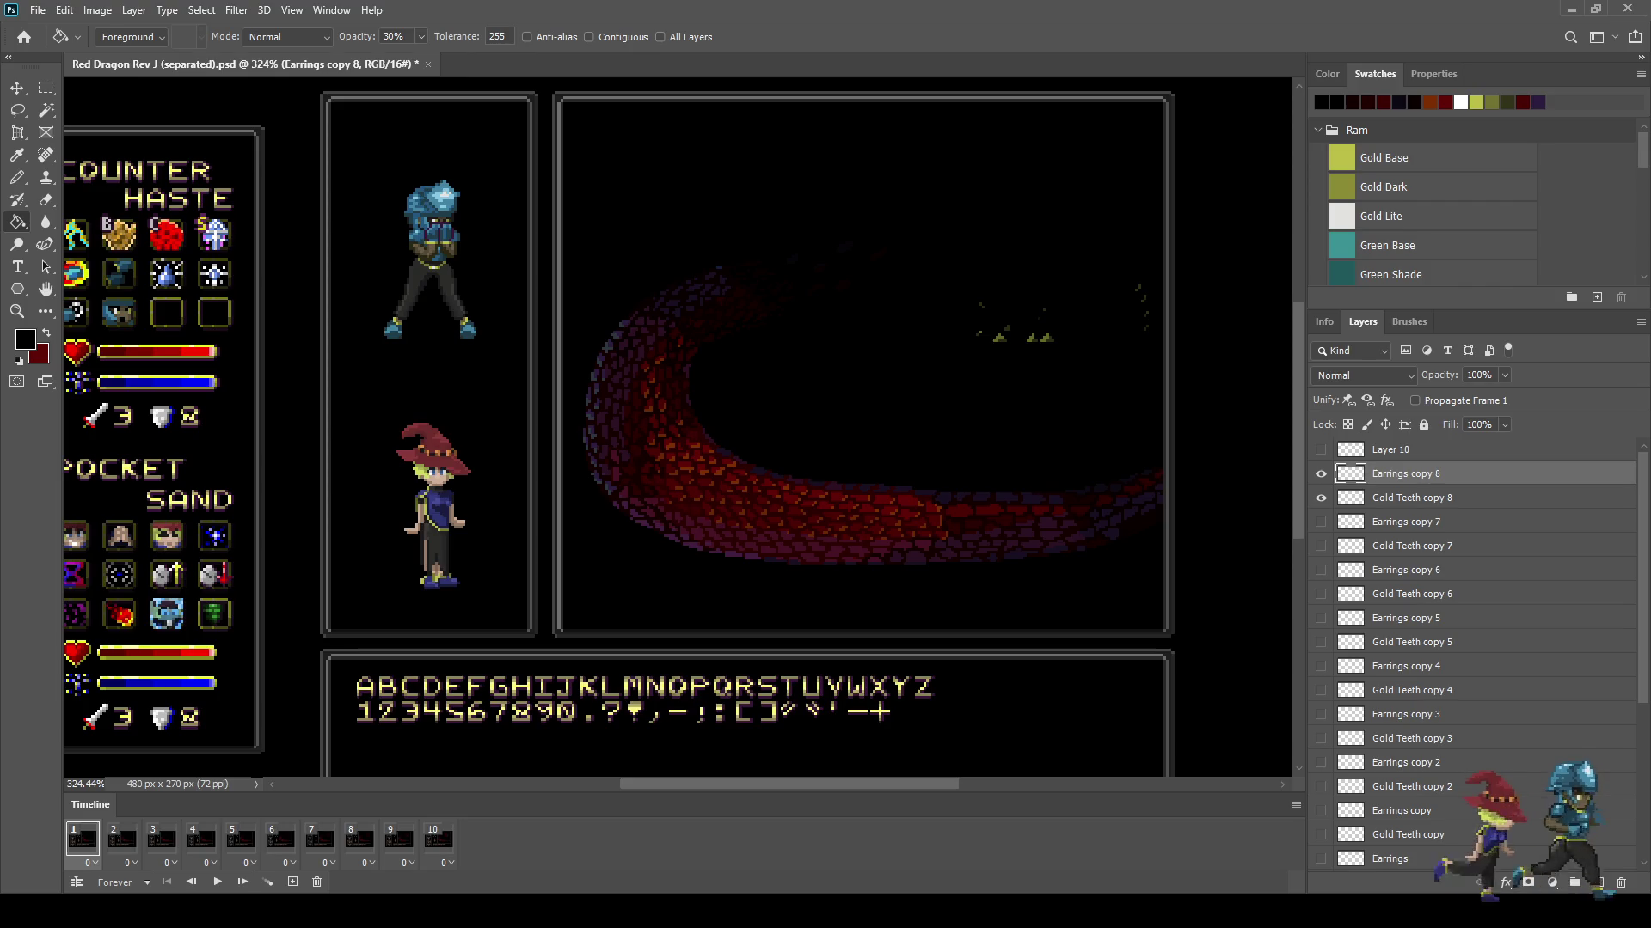
{"action": "left_click", "coordinate": [1320, 474]}
{"action": "left_click", "coordinate": [1320, 498]}
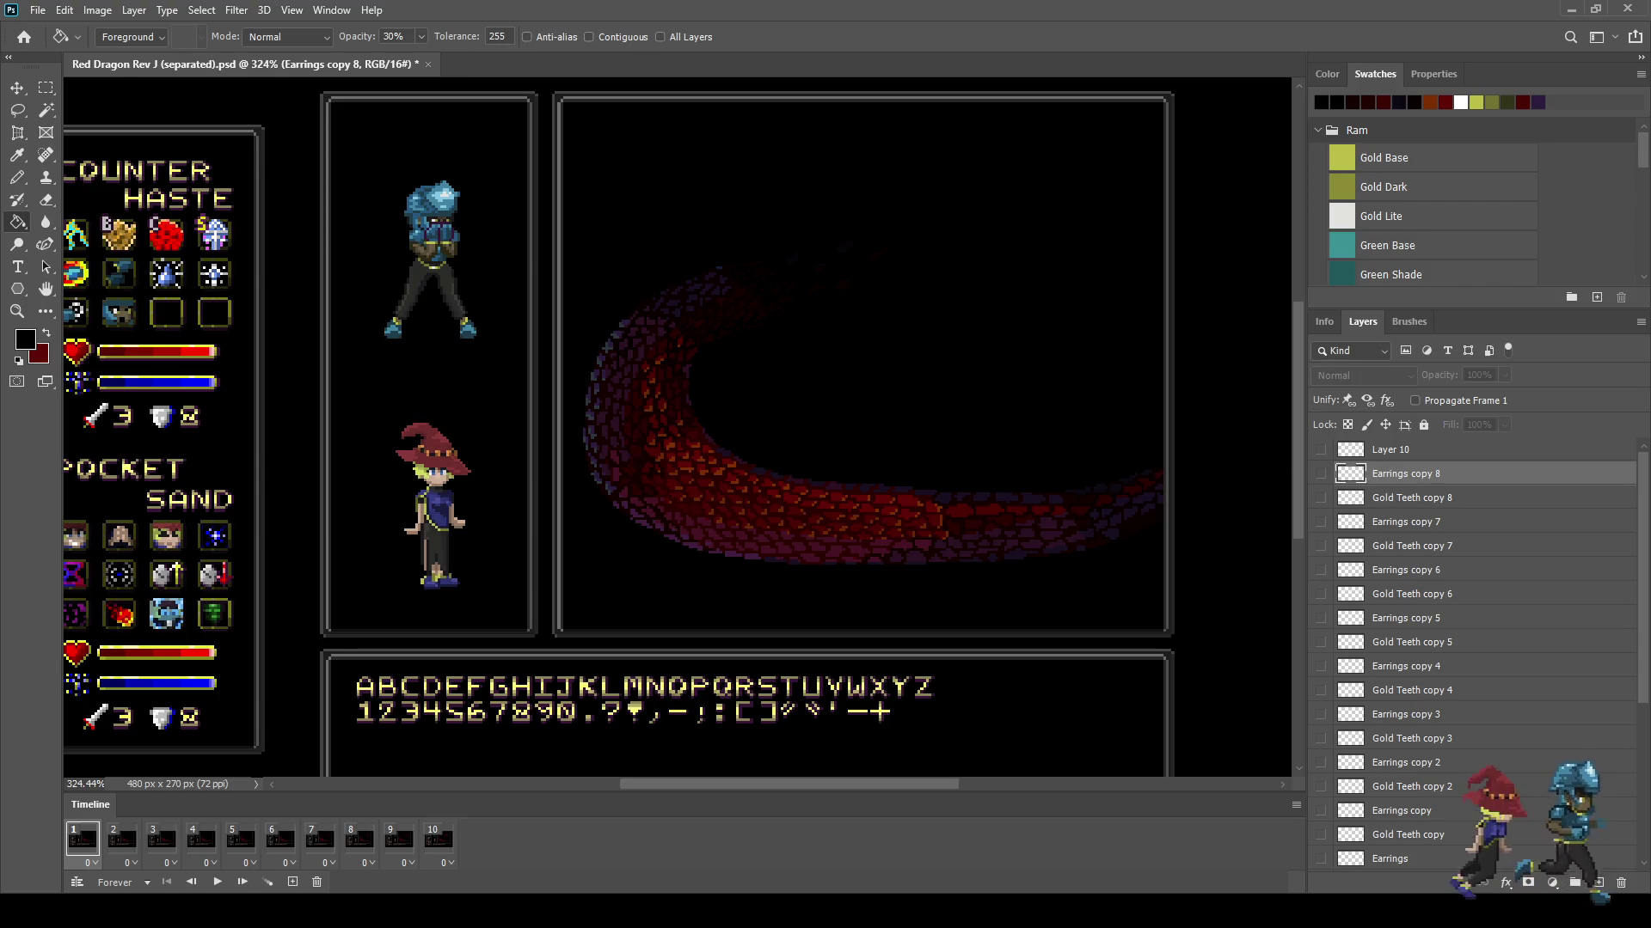
{"action": "left_click", "coordinate": [1410, 498], "text": "shift"}
{"action": "key", "text": "ctrl+j"}
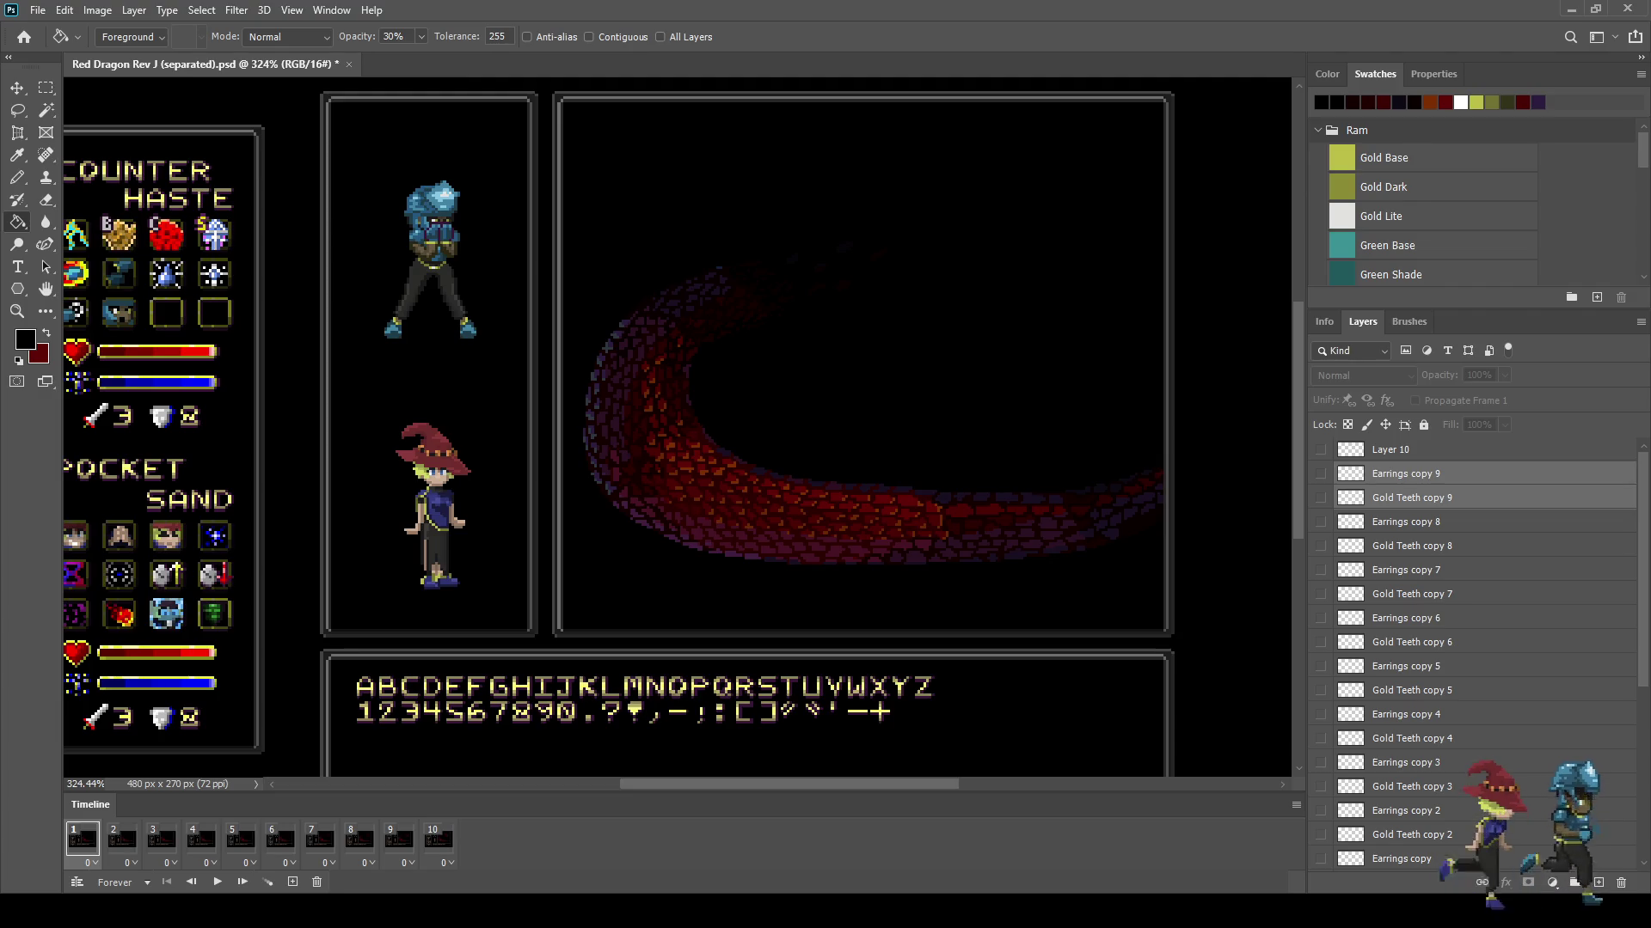
Step: Add an eleventh frame showing the copy 9 teeth and earrings at 50% opacity
{"action": "left_click", "coordinate": [292, 881]}
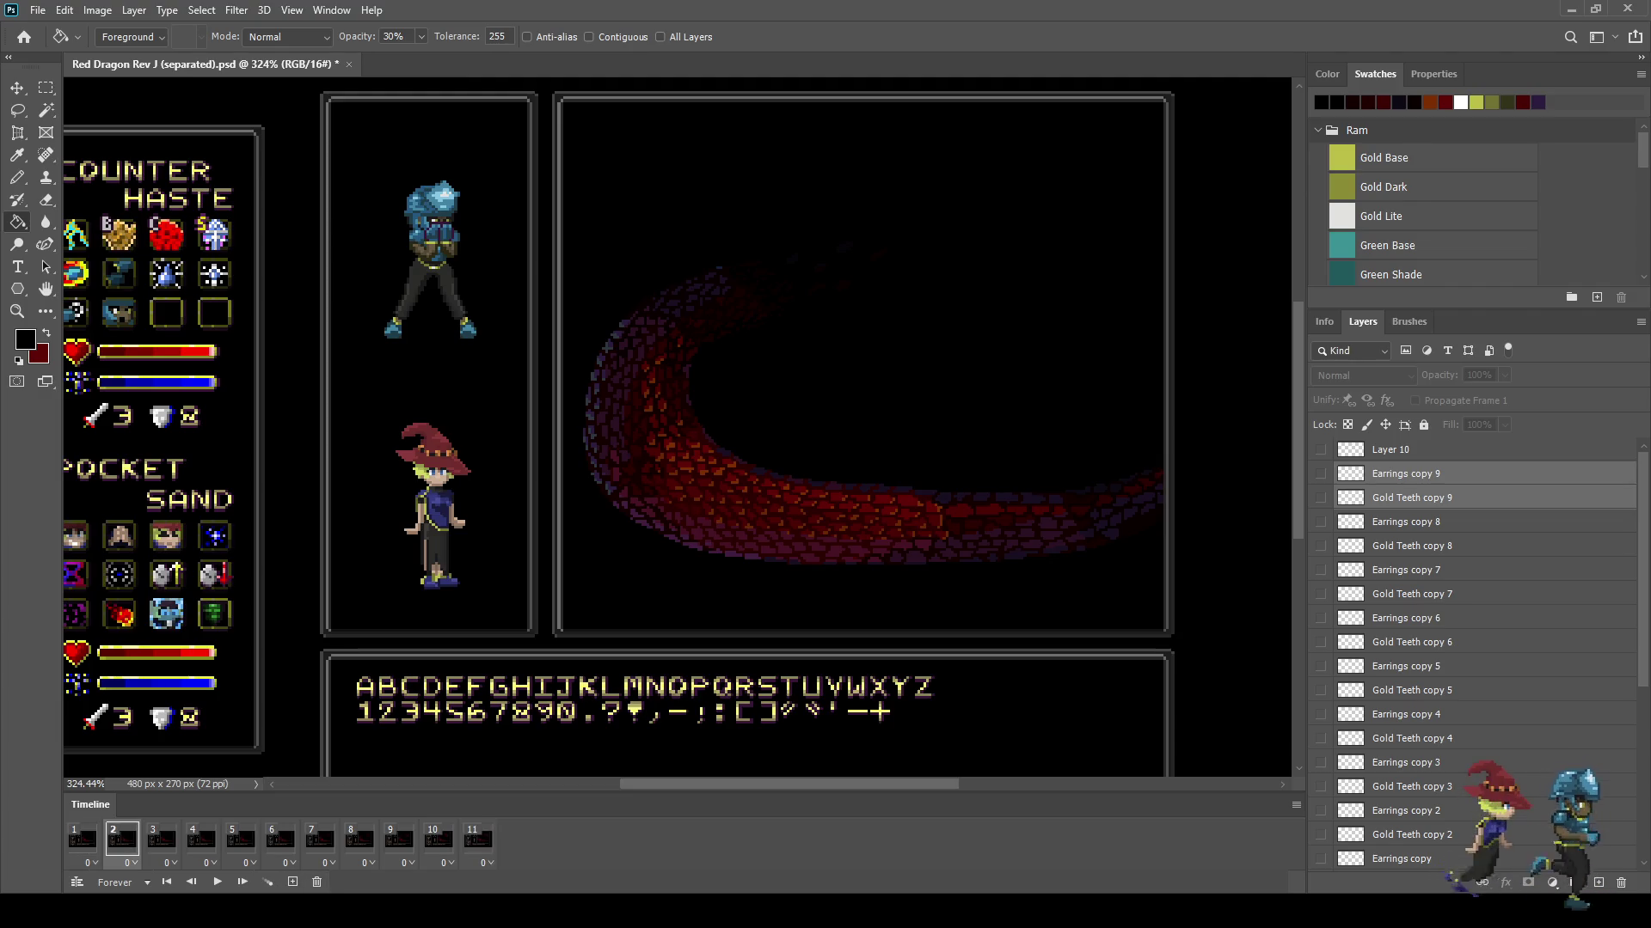
{"action": "left_click", "coordinate": [1320, 497]}
{"action": "left_click", "coordinate": [1321, 474]}
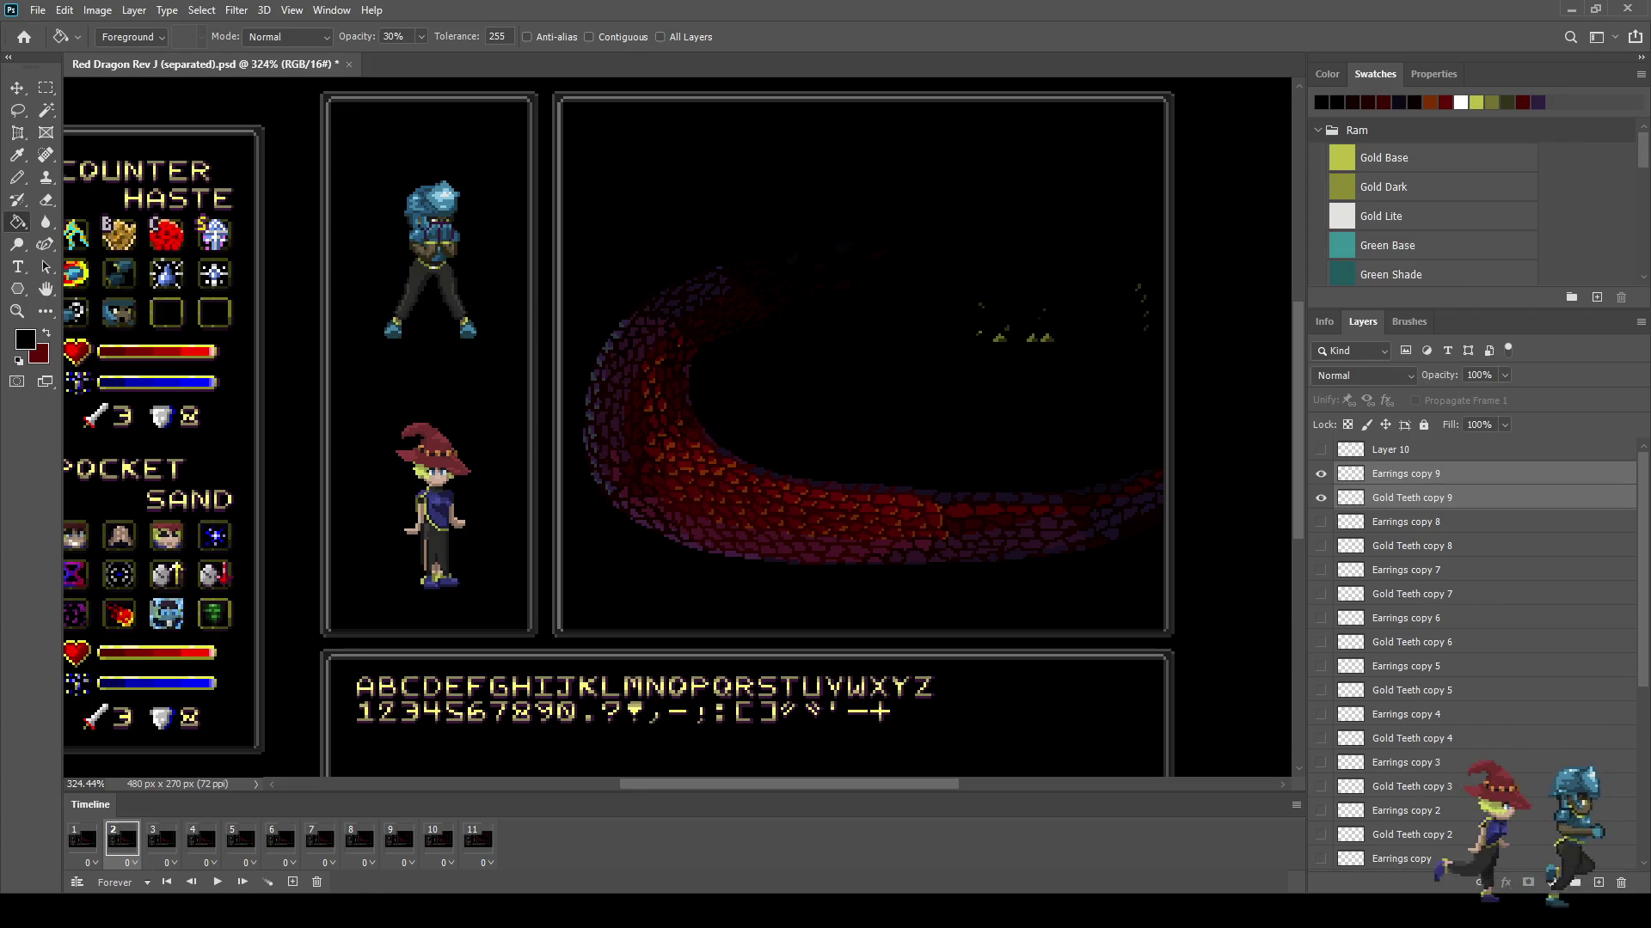
{"action": "left_click", "coordinate": [1479, 375]}
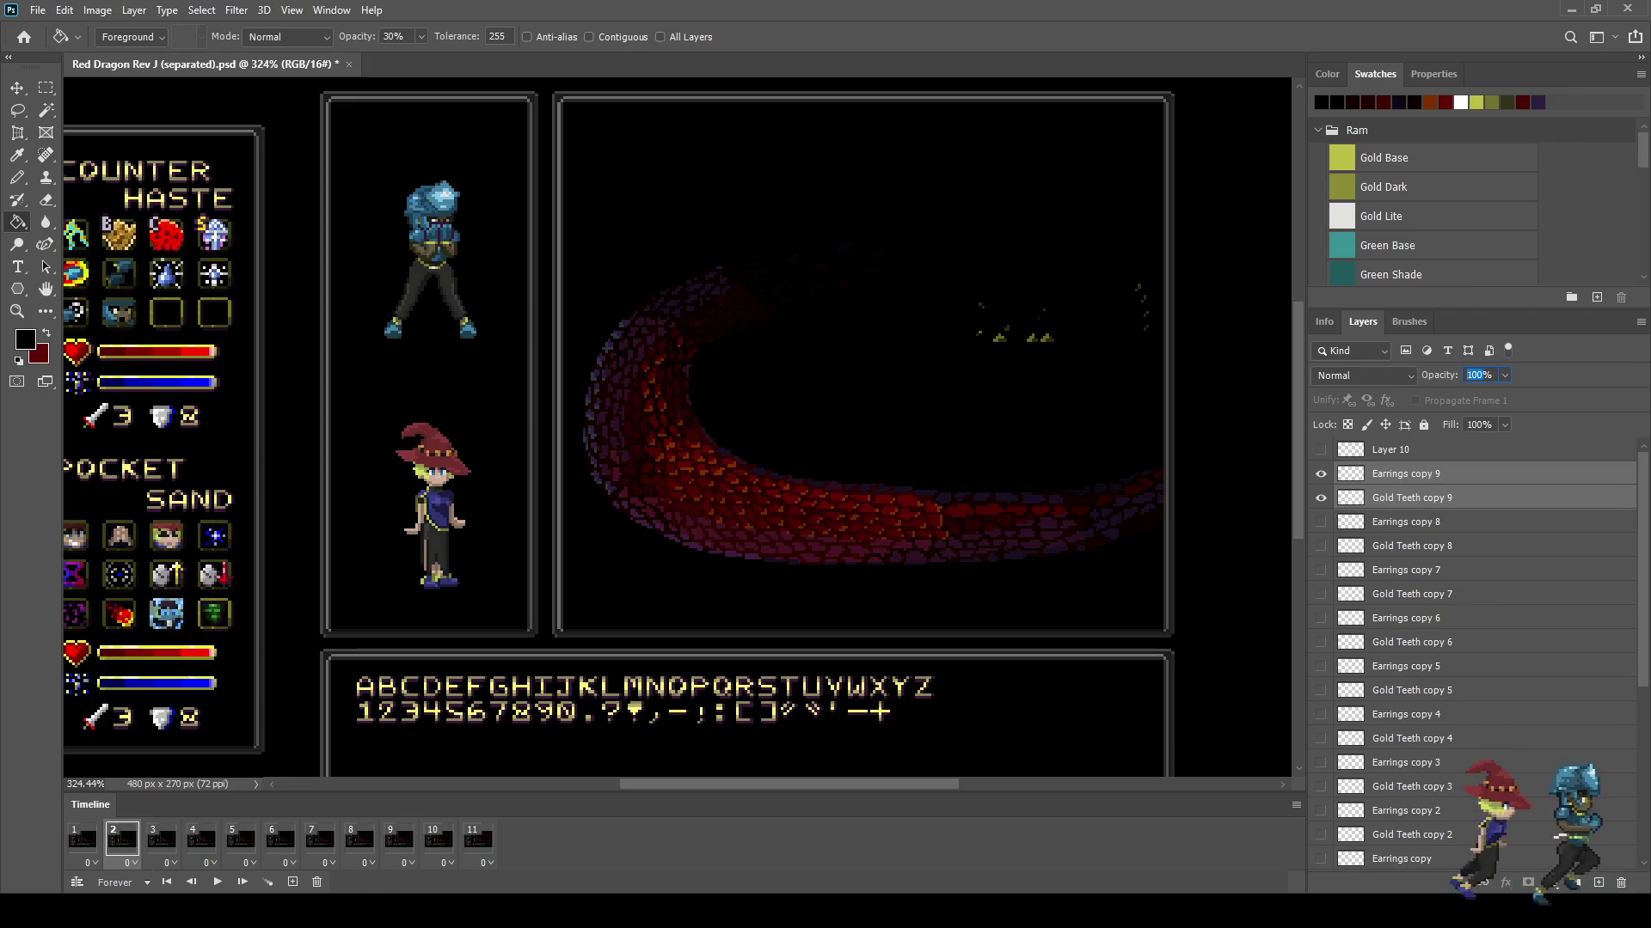
{"action": "type", "text": "50"}
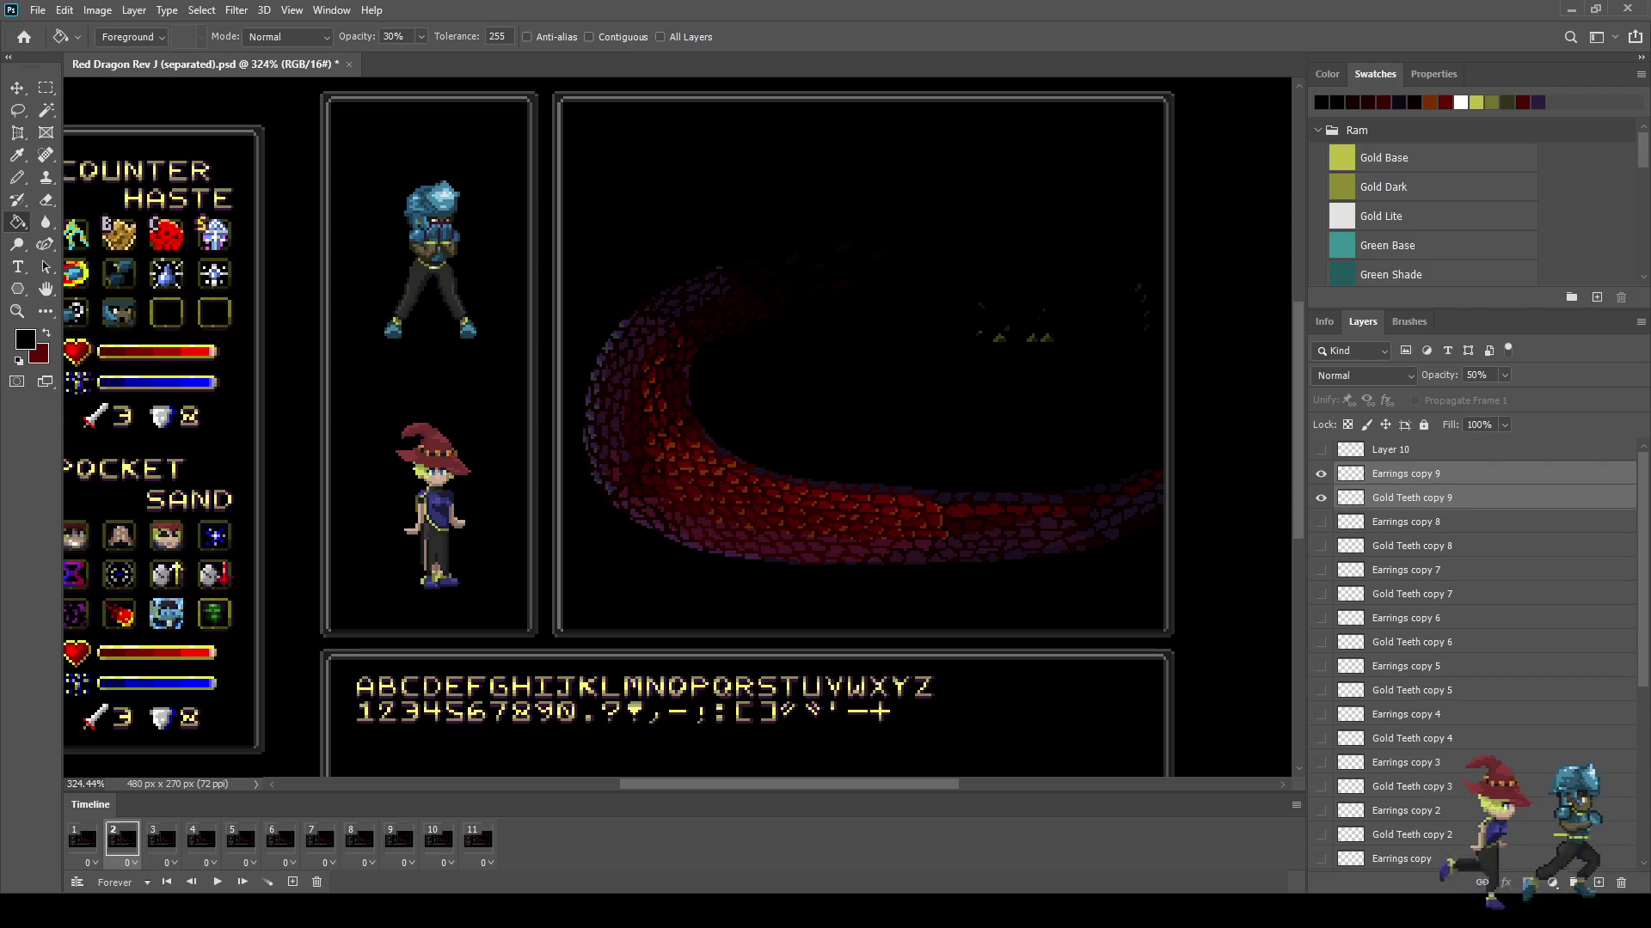
Step: Play the animation from frame 1, stop on frame 2, and view at 100%
{"action": "left_click", "coordinate": [82, 839]}
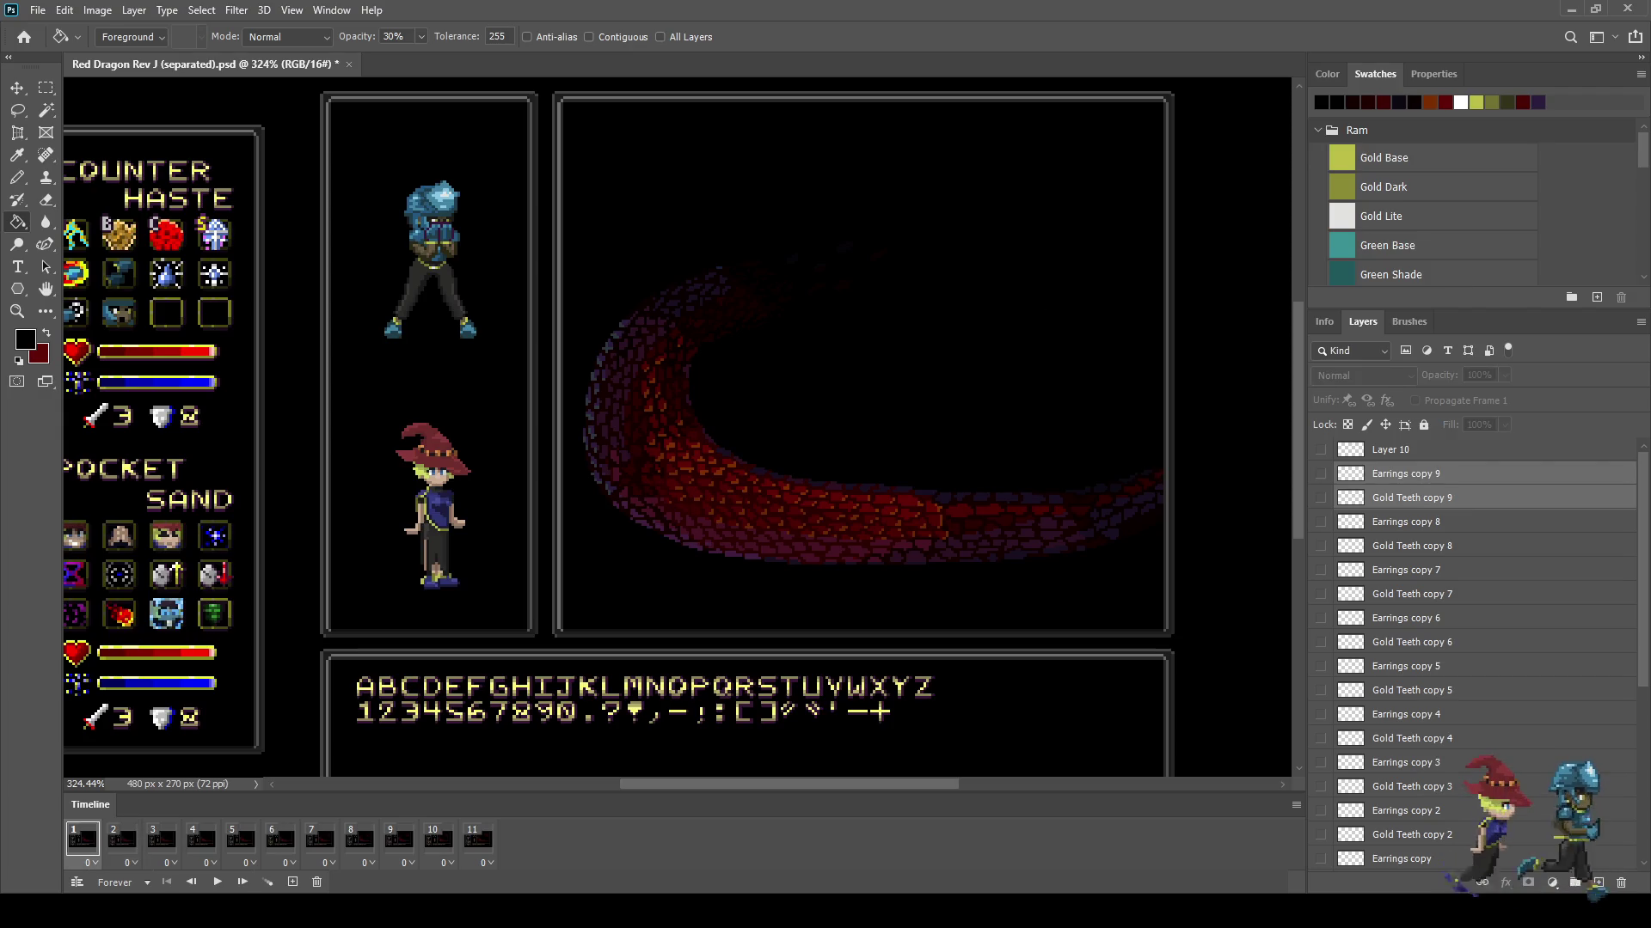
{"action": "key", "text": "space"}
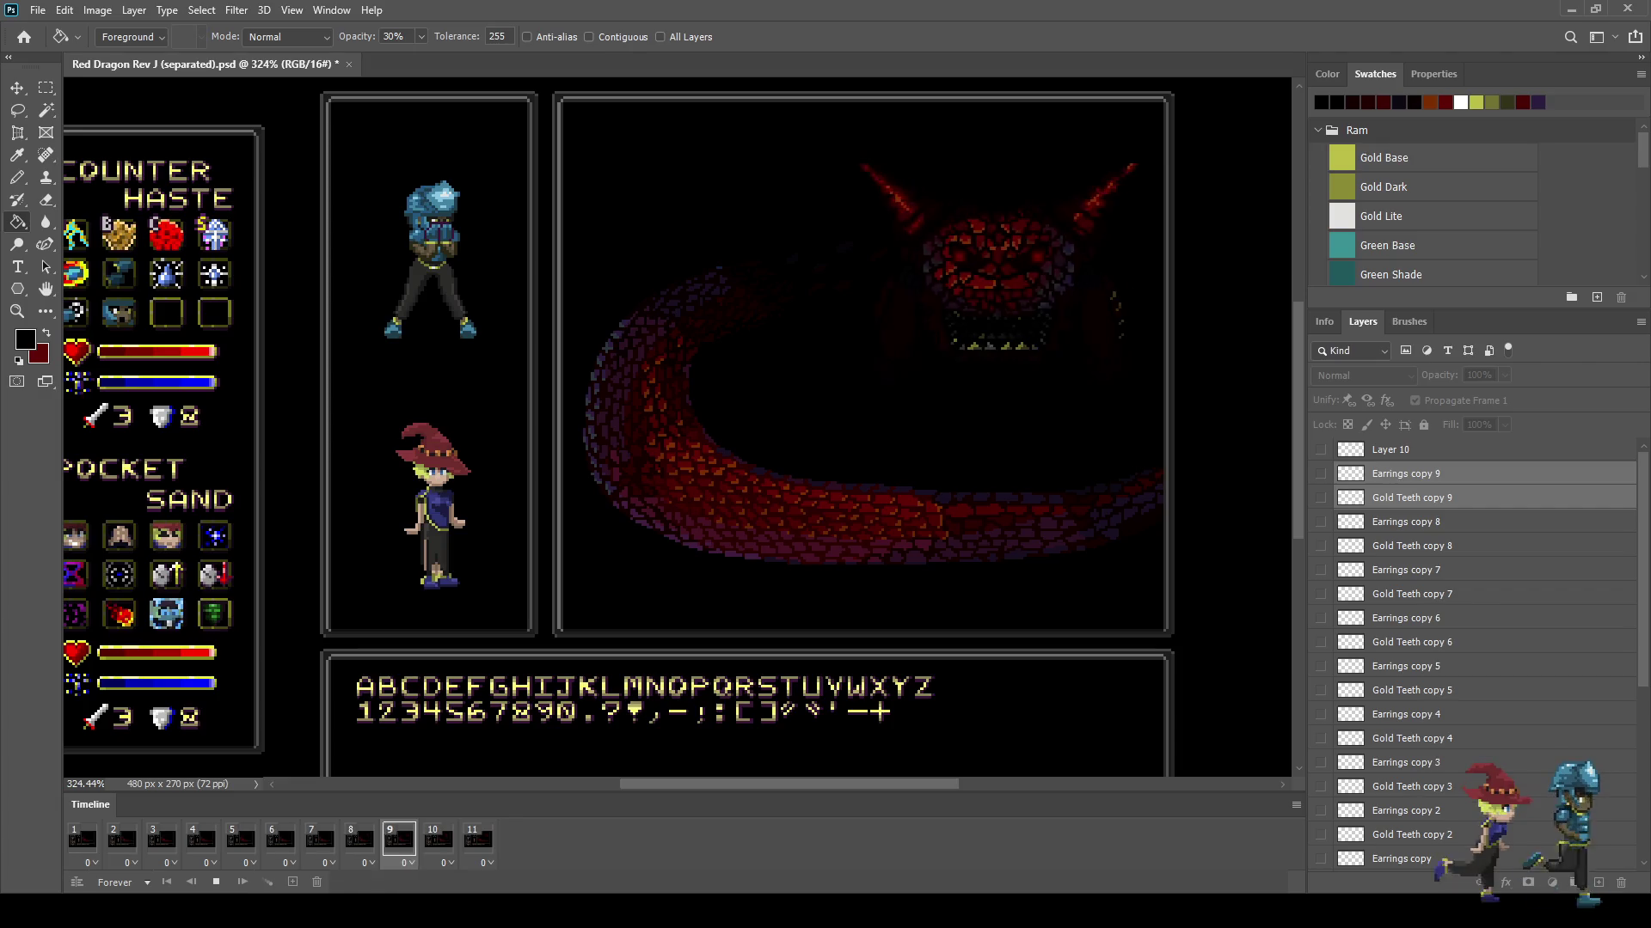
{"action": "key", "text": "ctrl+minus"}
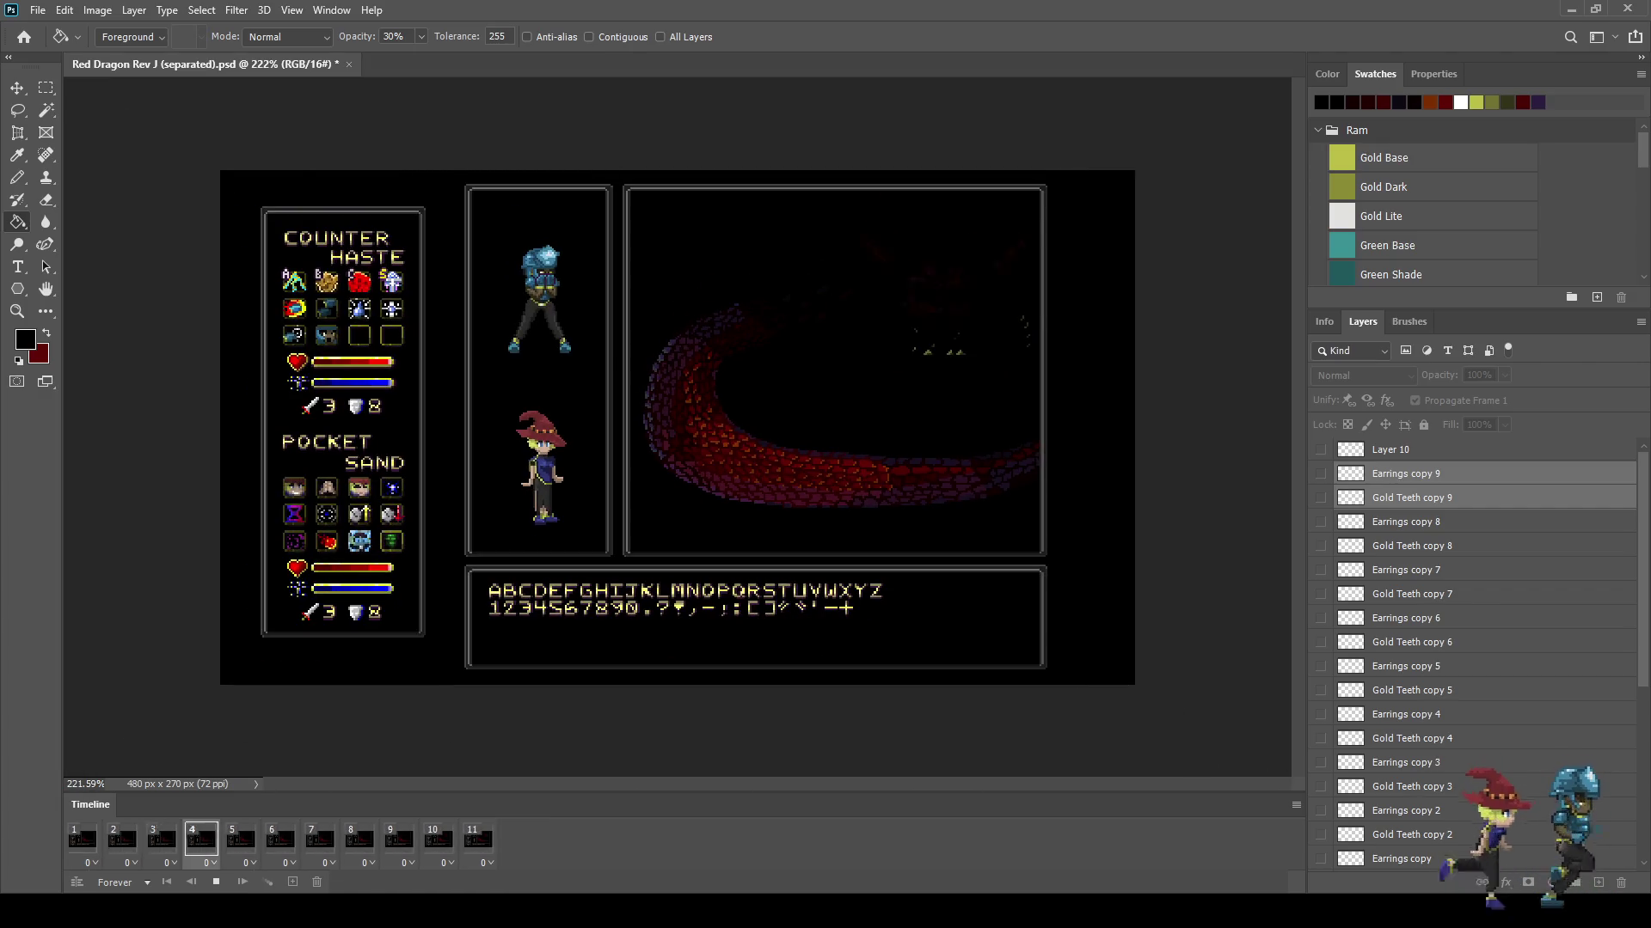
{"action": "key", "text": "space"}
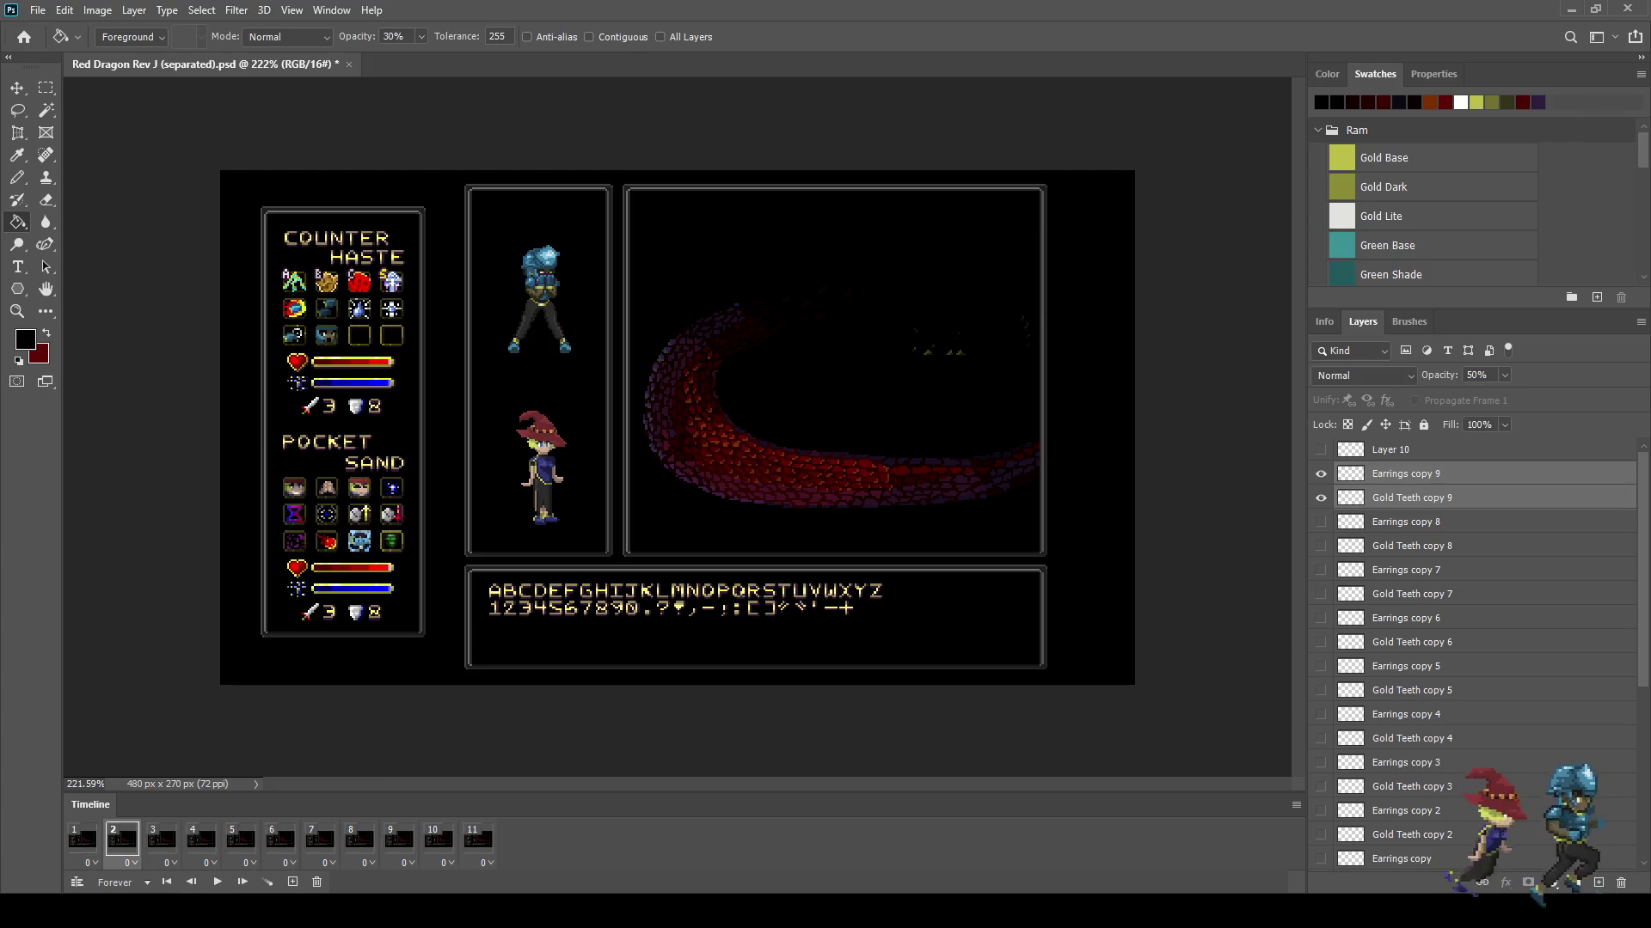
{"action": "key", "text": "ctrl+1"}
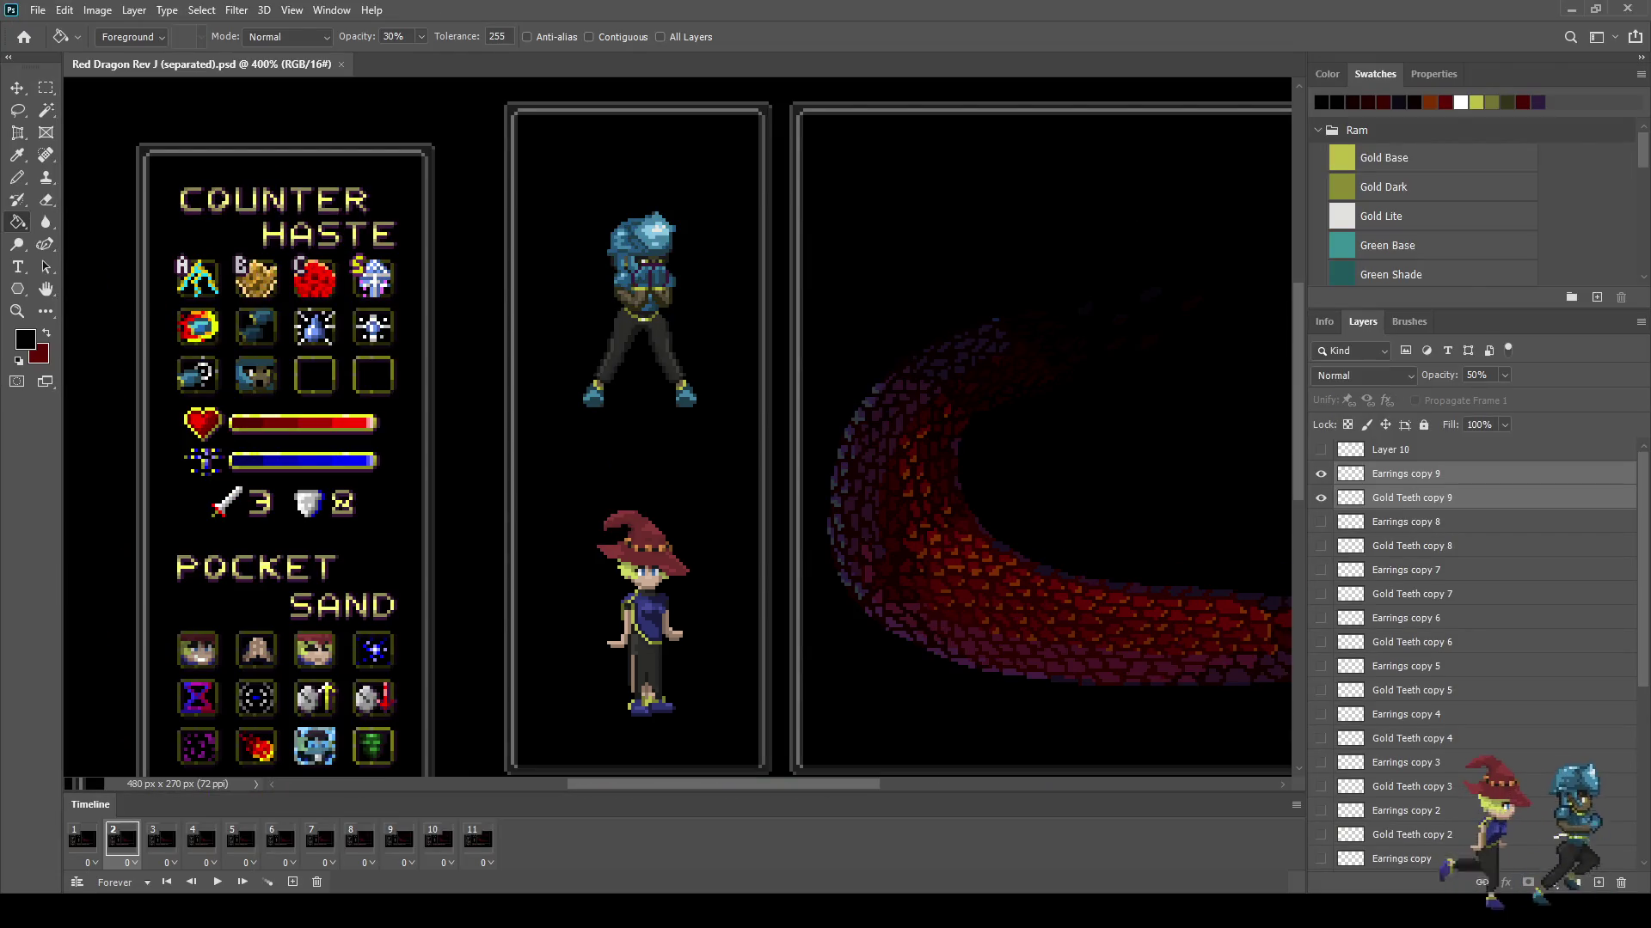
Step: Add a twelfth frame and set its delay to 2 seconds
{"action": "left_click", "coordinate": [292, 882]}
{"action": "left_click", "coordinate": [83, 840]}
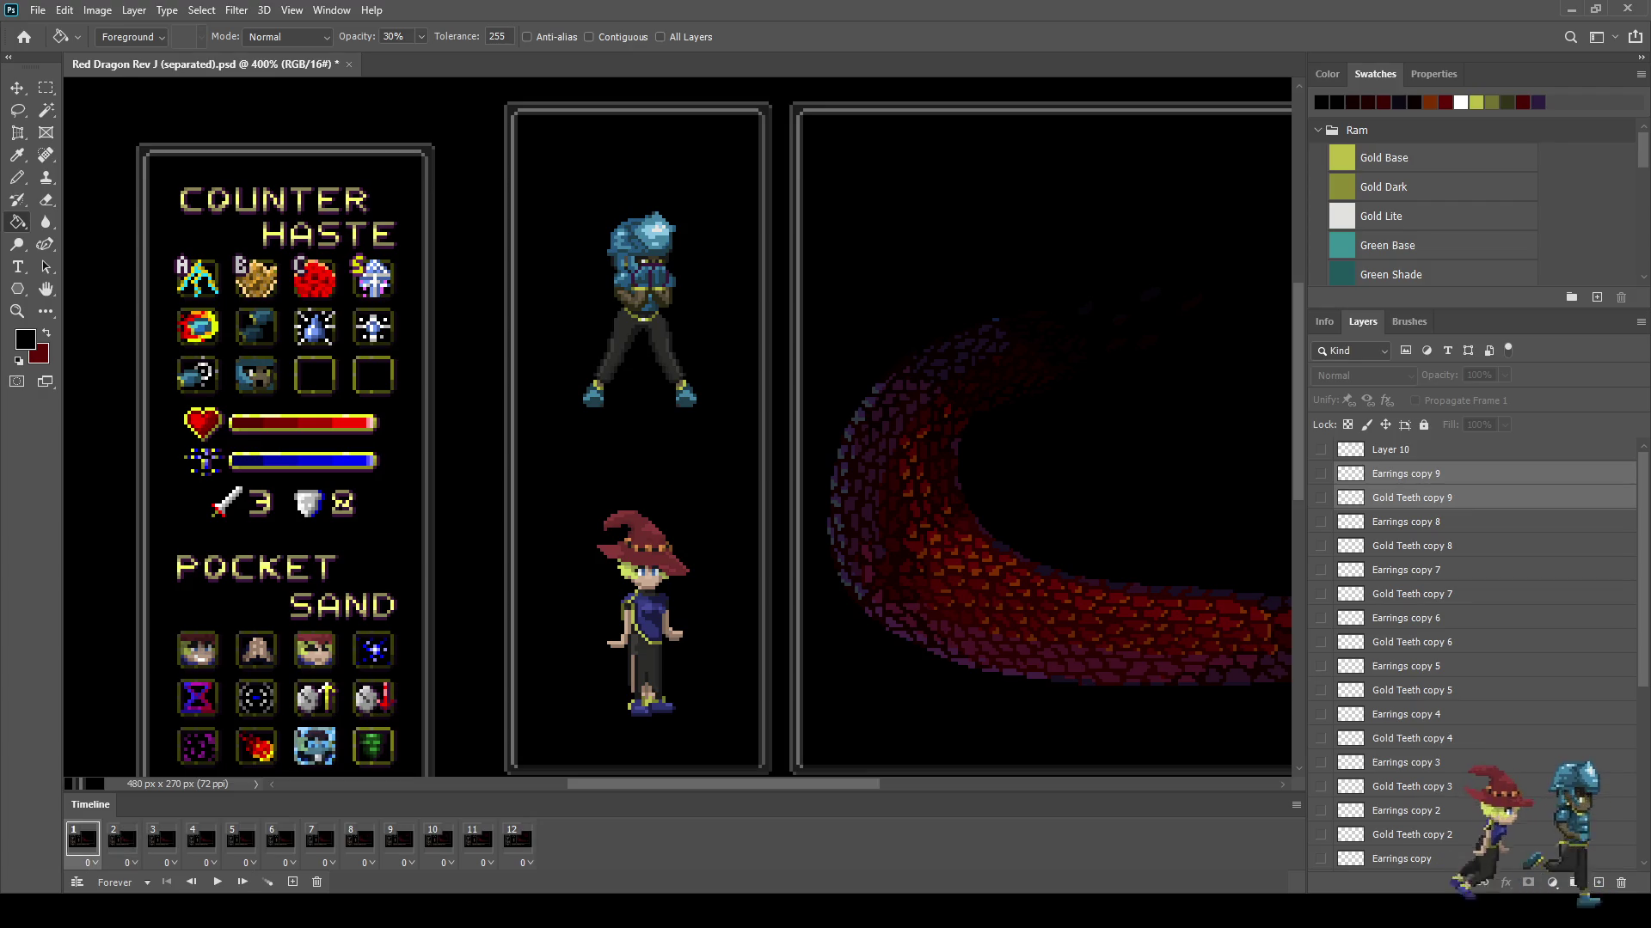
{"action": "left_click", "coordinate": [517, 839]}
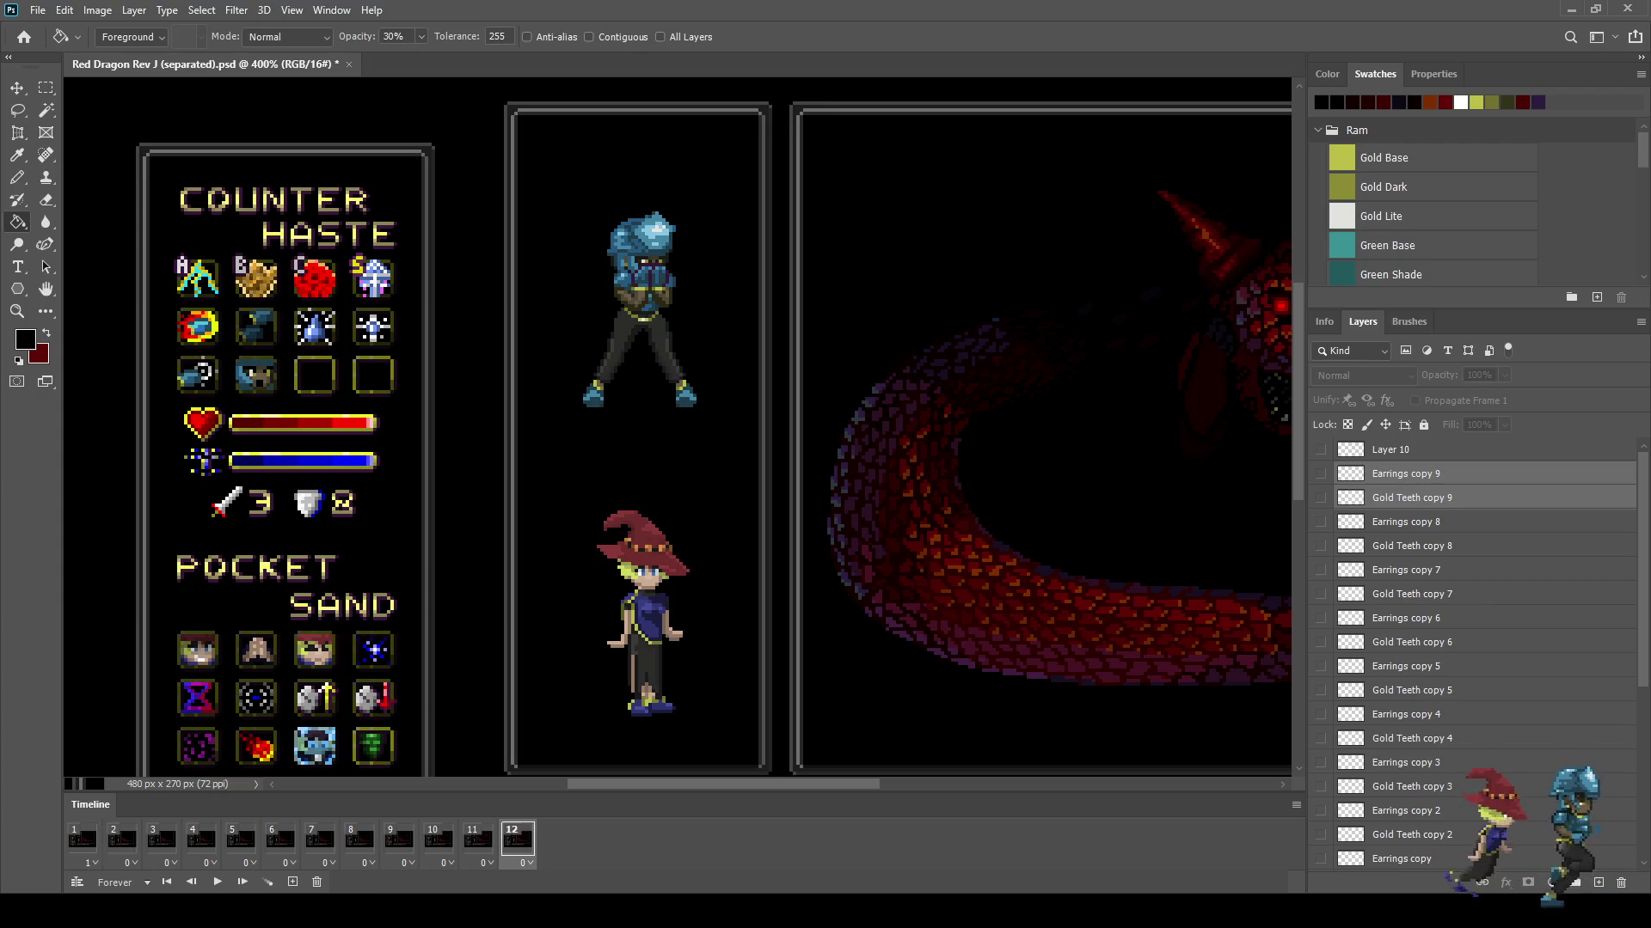
{"action": "left_click", "coordinate": [521, 863]}
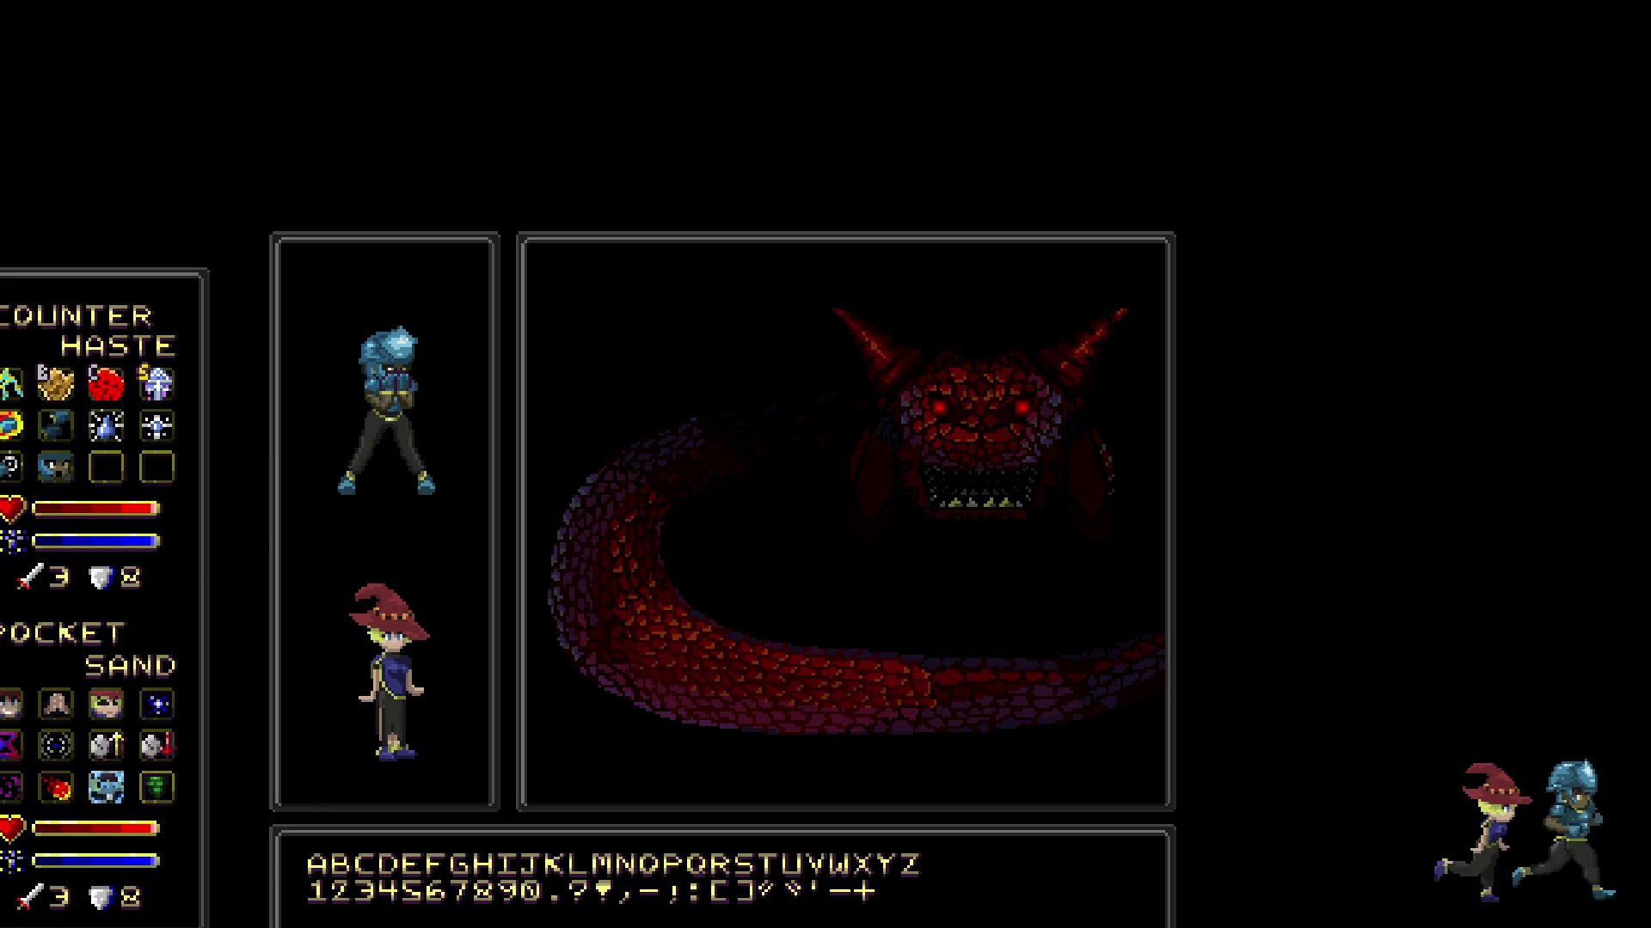
Step: Give frames 2–11 a 0.1-second delay, then rewind and preview full-screen
{"action": "key", "text": "Escape"}
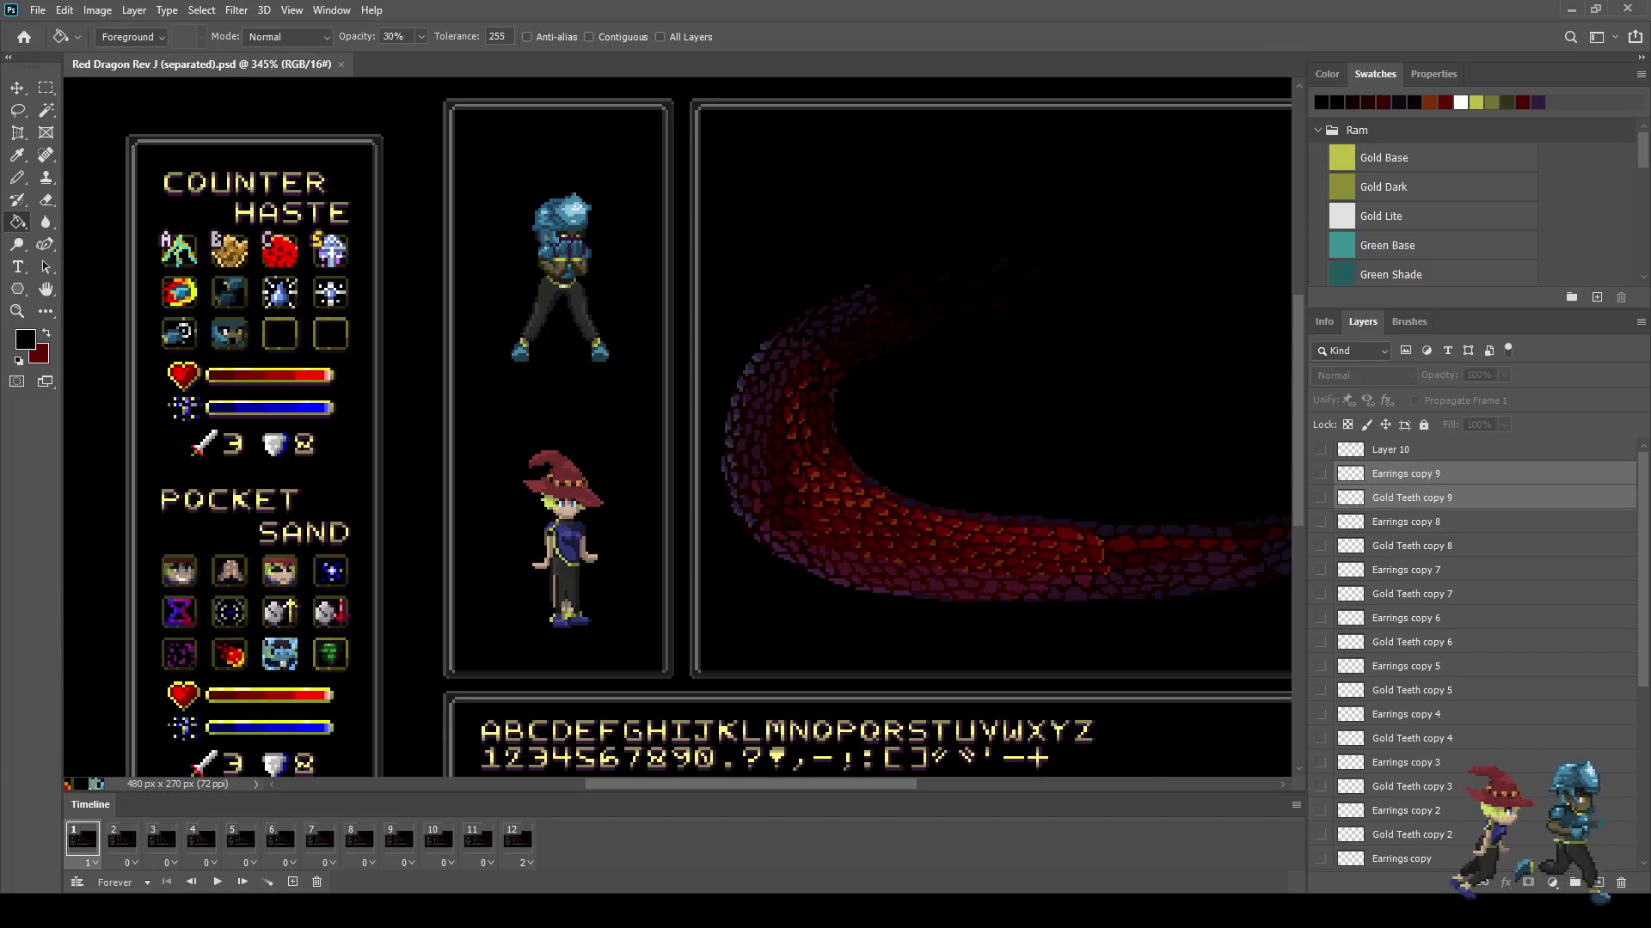
{"action": "left_click", "coordinate": [121, 839]}
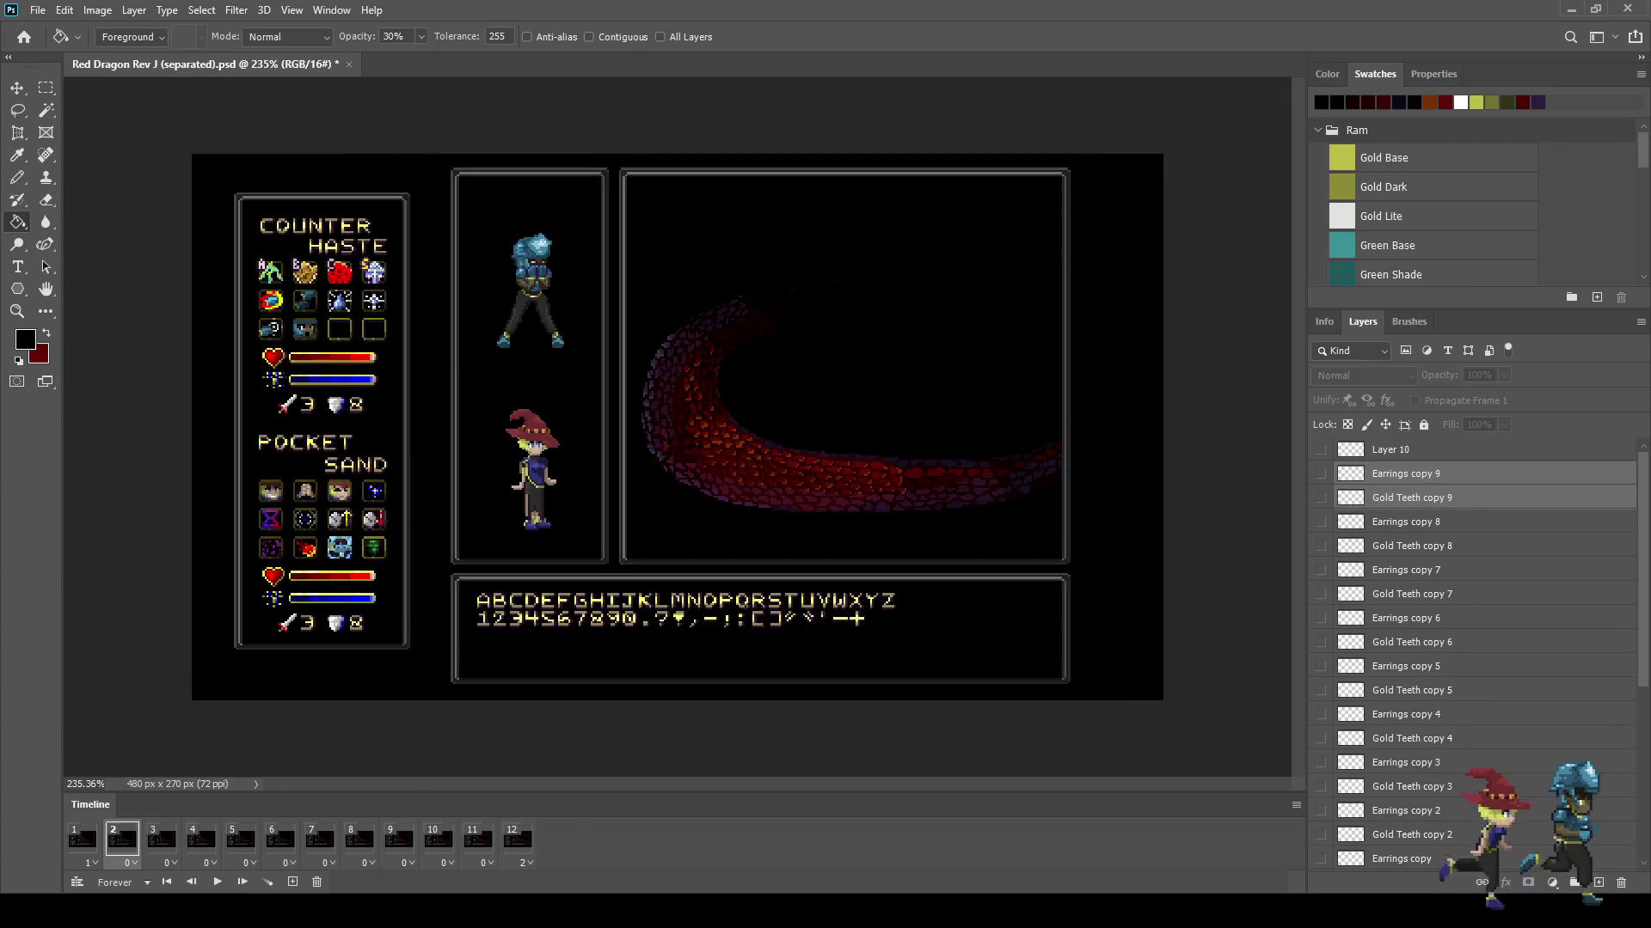
{"action": "scroll", "coordinate": [677, 427], "scroll_direction": "down", "scroll_amount": 3}
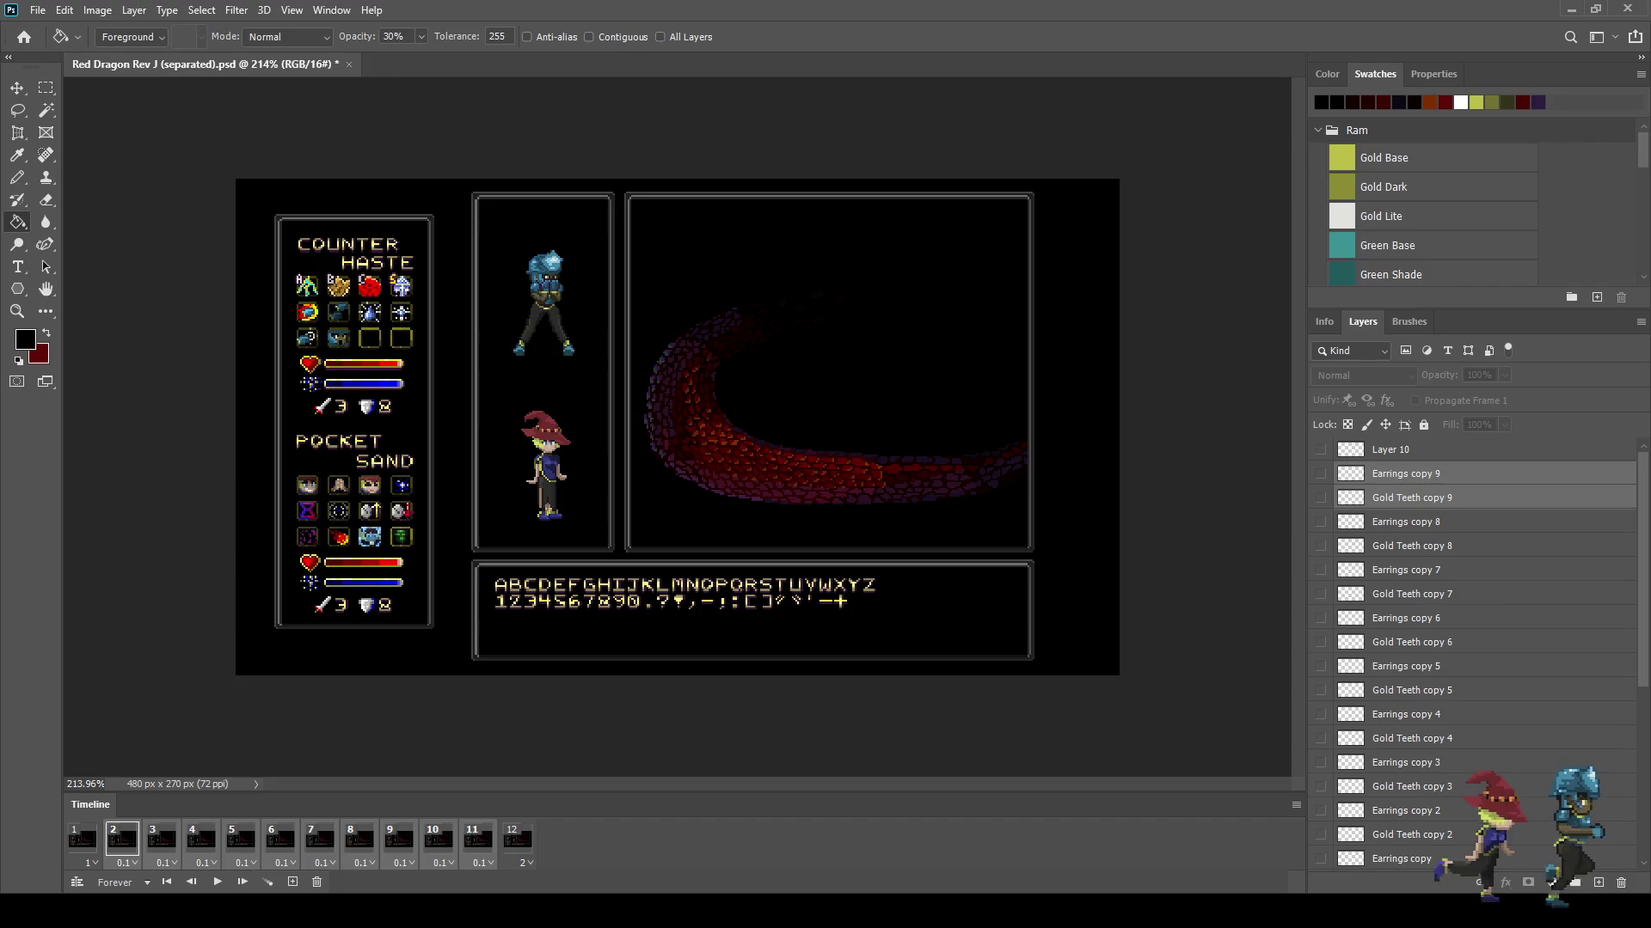
{"action": "left_click", "coordinate": [82, 839]}
{"action": "key", "text": "f"}
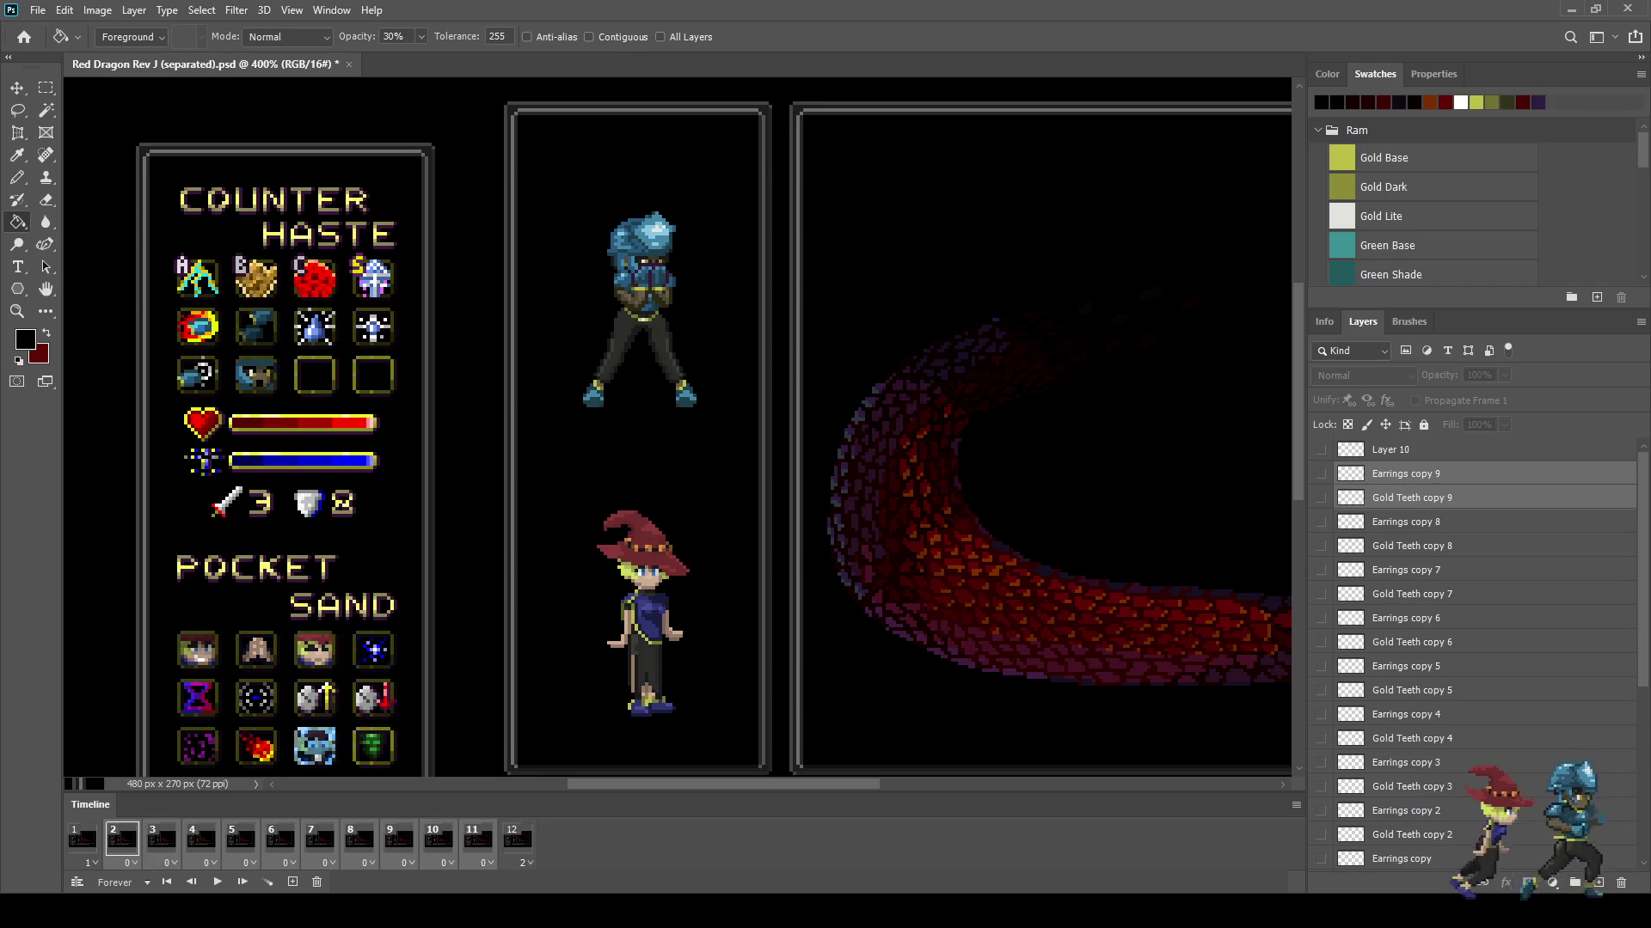
{"action": "left_click", "coordinate": [83, 838]}
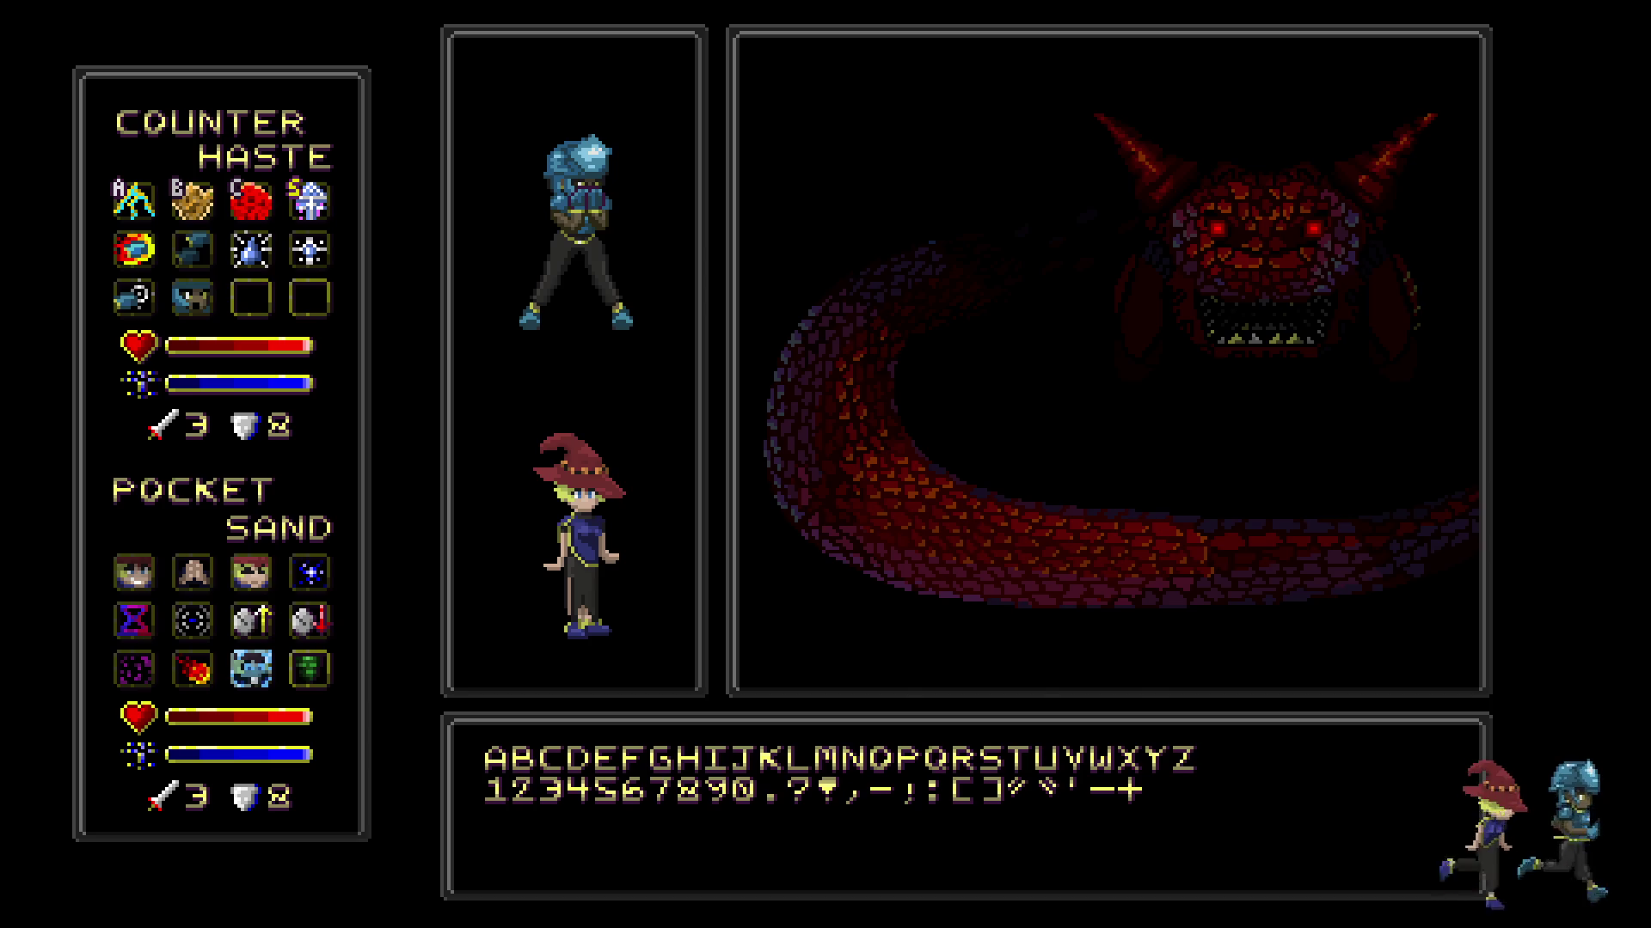
Step: Exit full screen, fit the artwork, then save and close Red Dragon Rev J (separated)
{"action": "key", "text": "f"}
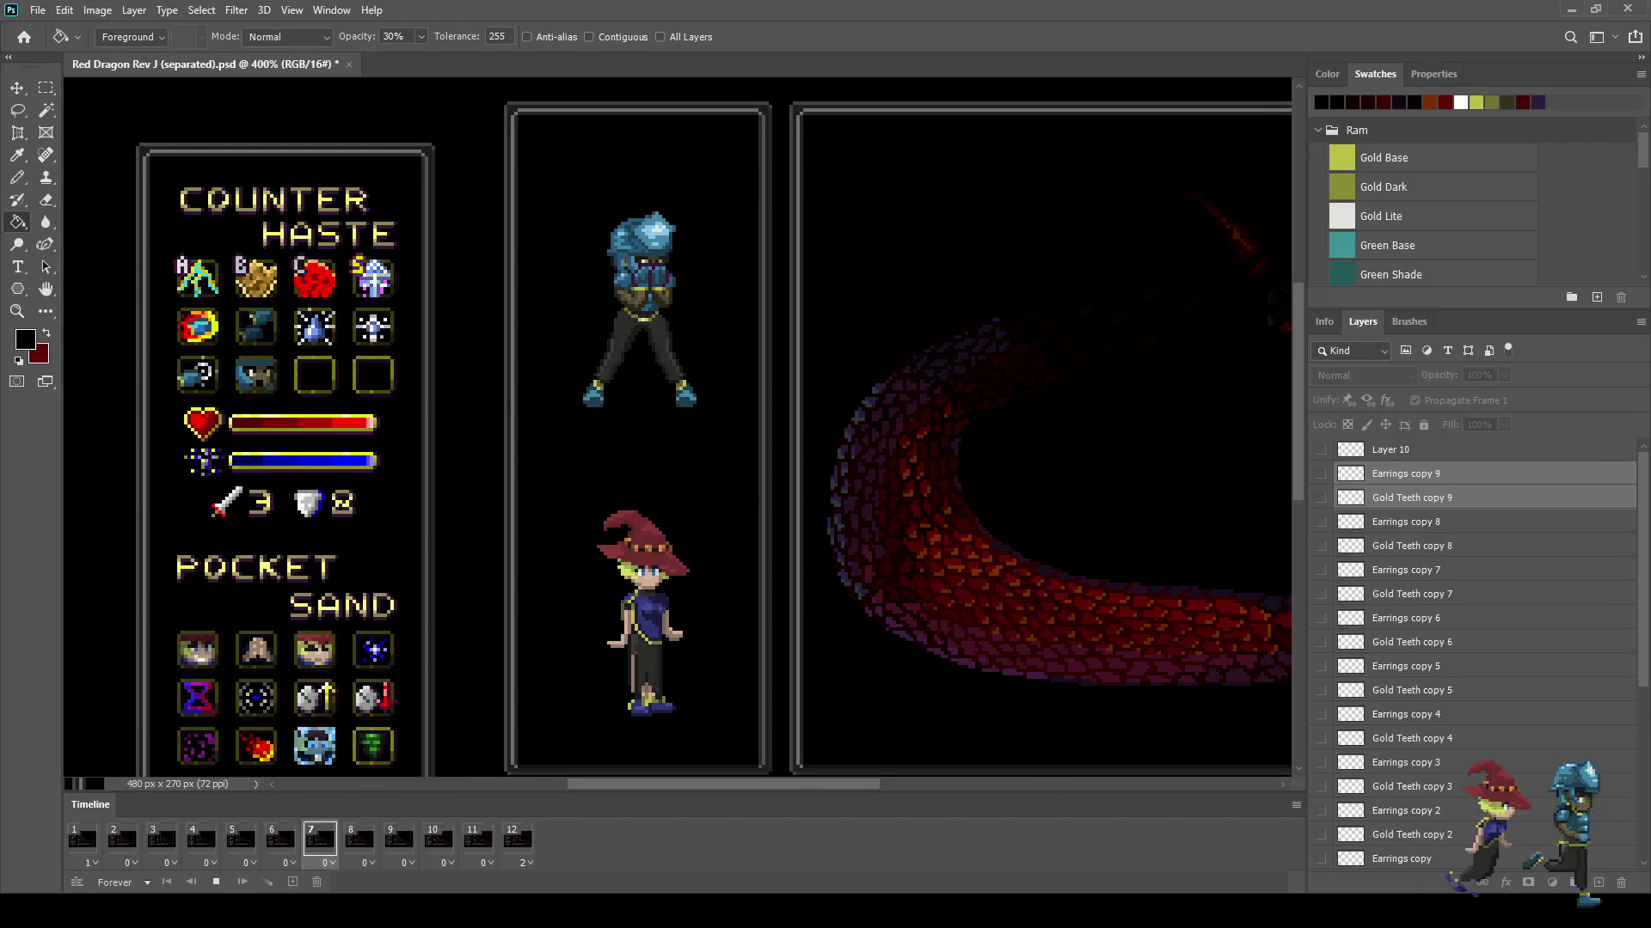
{"action": "key", "text": "ctrl+0"}
{"action": "key", "text": "ctrl+s"}
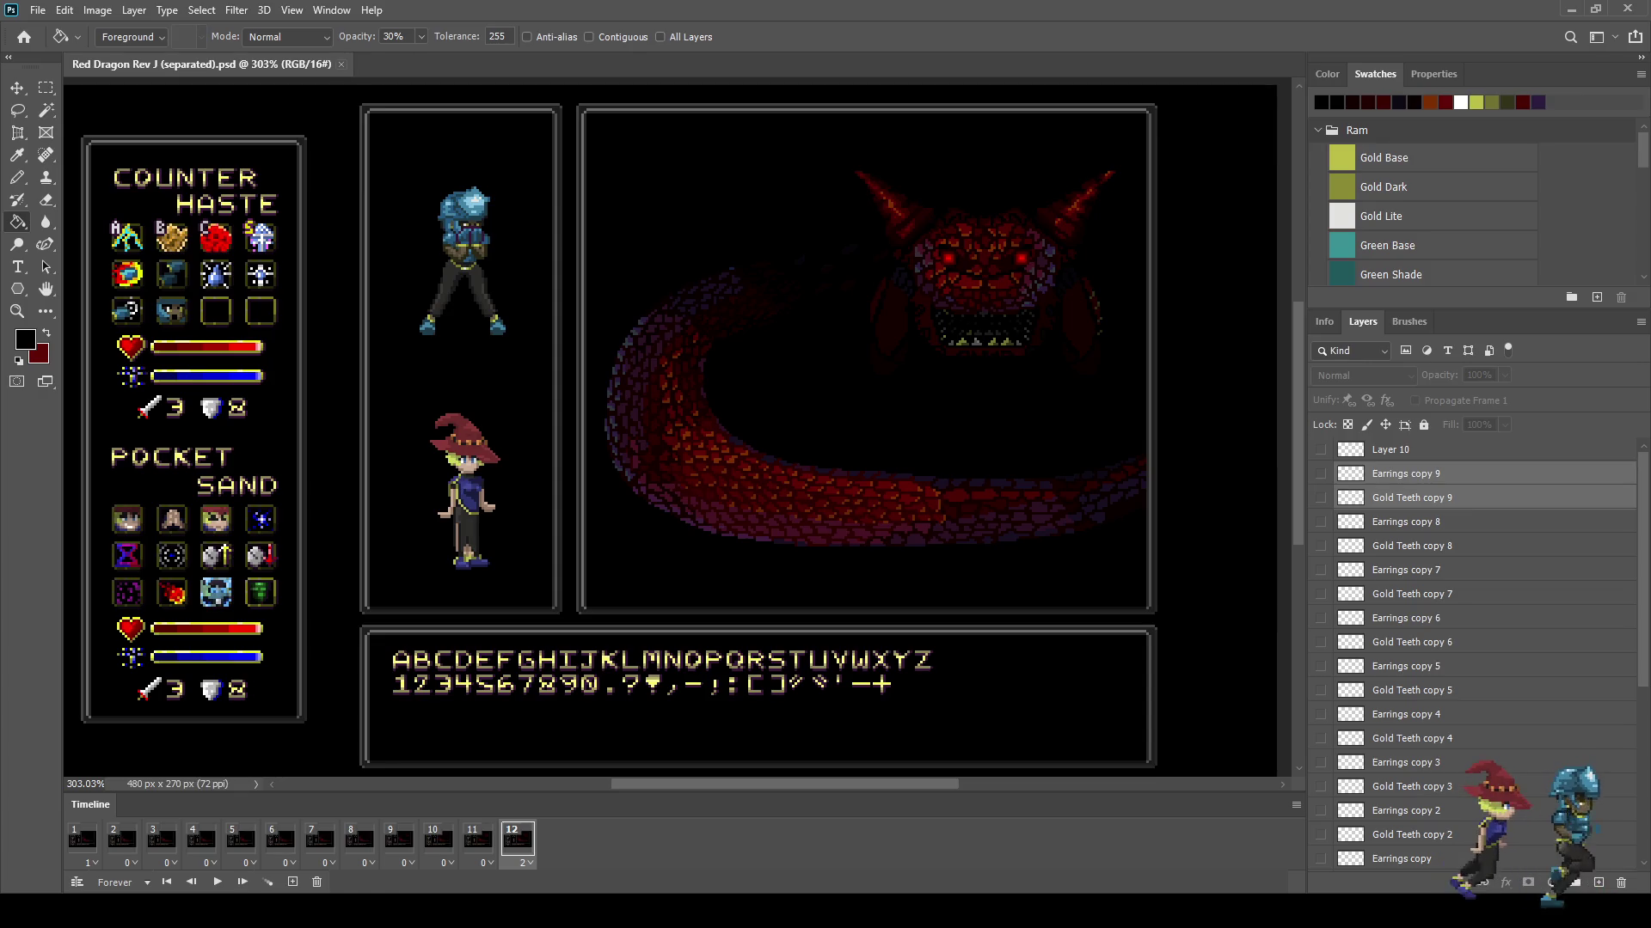
{"action": "key", "text": "ctrl+w"}
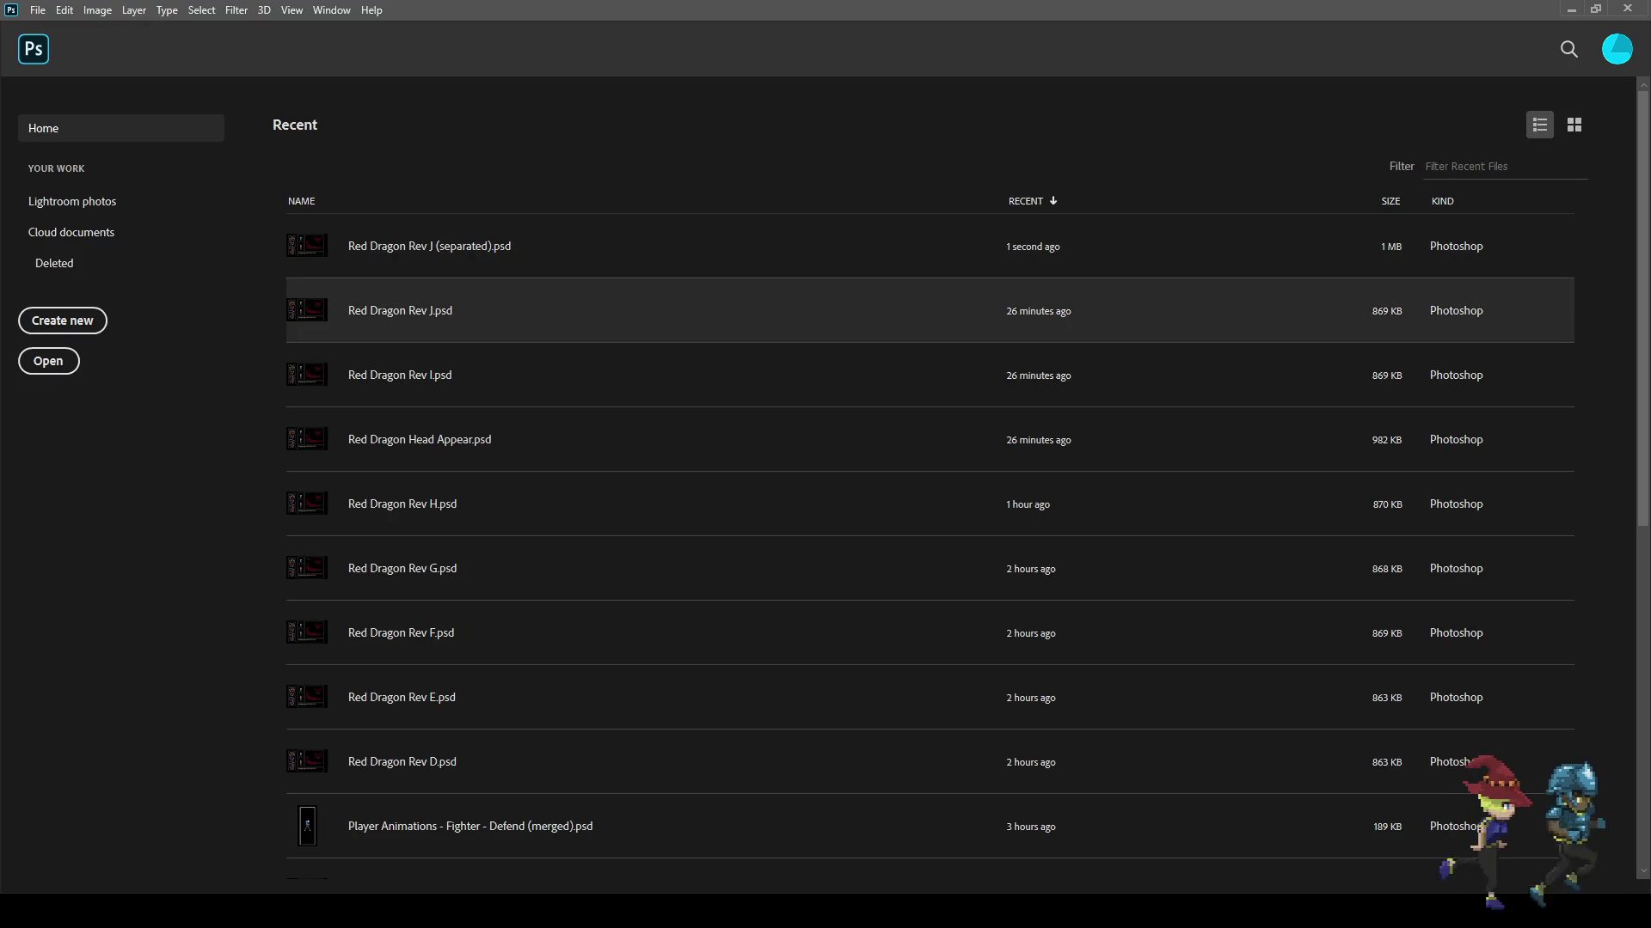
Step: Open Red Dragon Rev J.psd from the Recent list and add a second timeline frame
{"action": "left_click", "coordinate": [465, 311]}
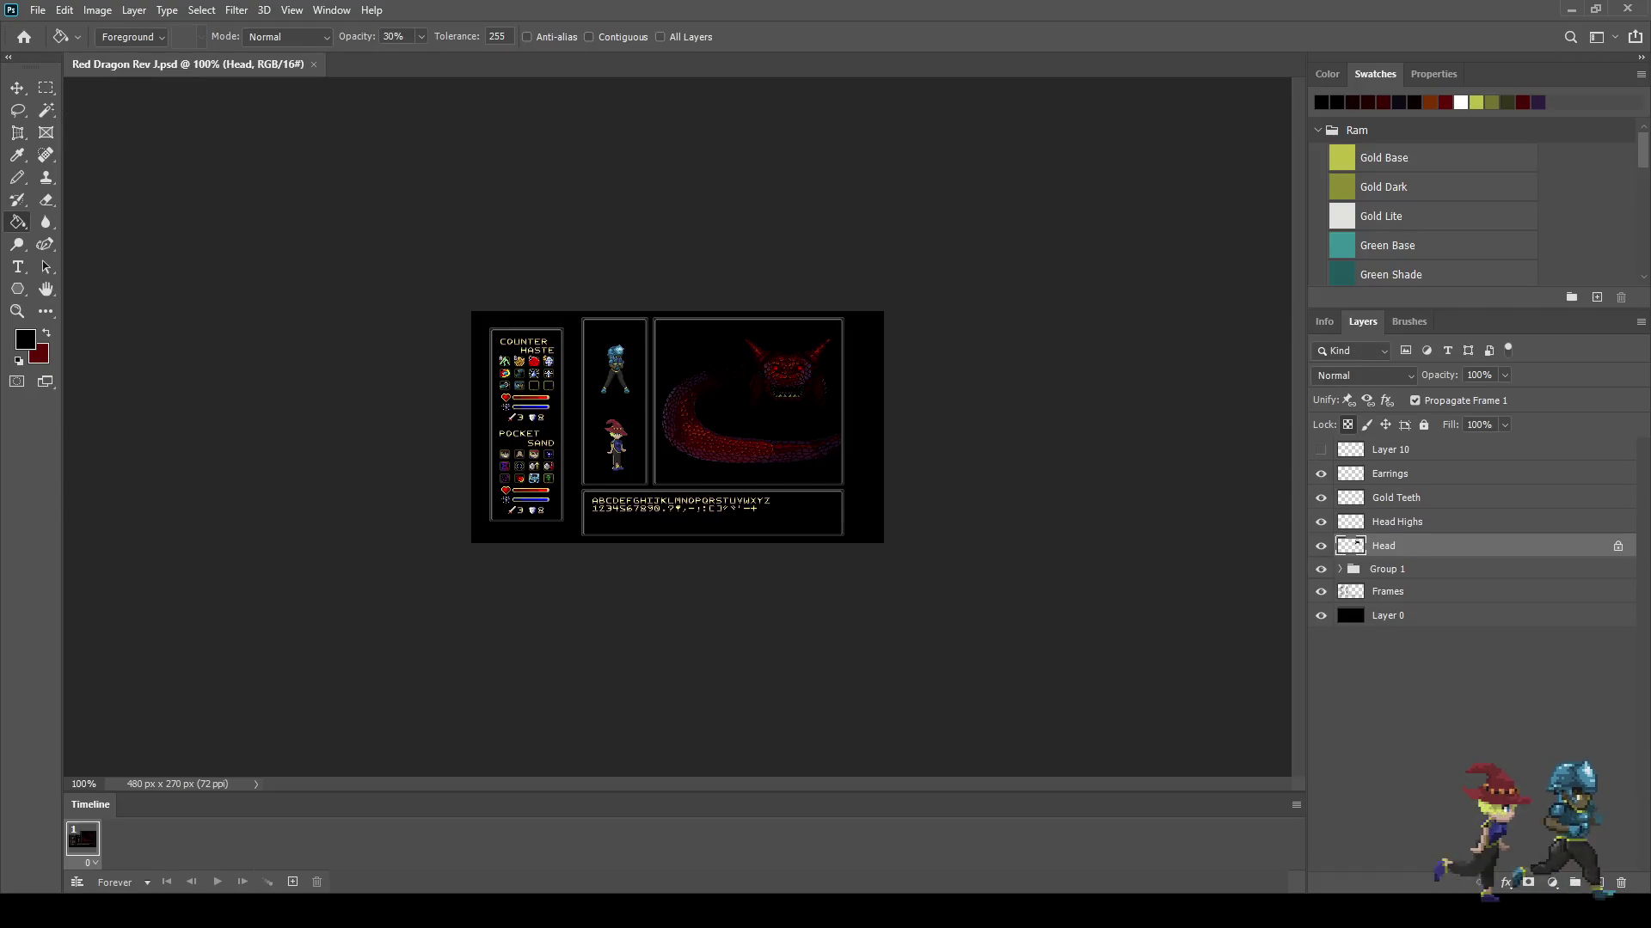
{"action": "scroll", "coordinate": [677, 428], "scroll_direction": "up", "scroll_amount": 5}
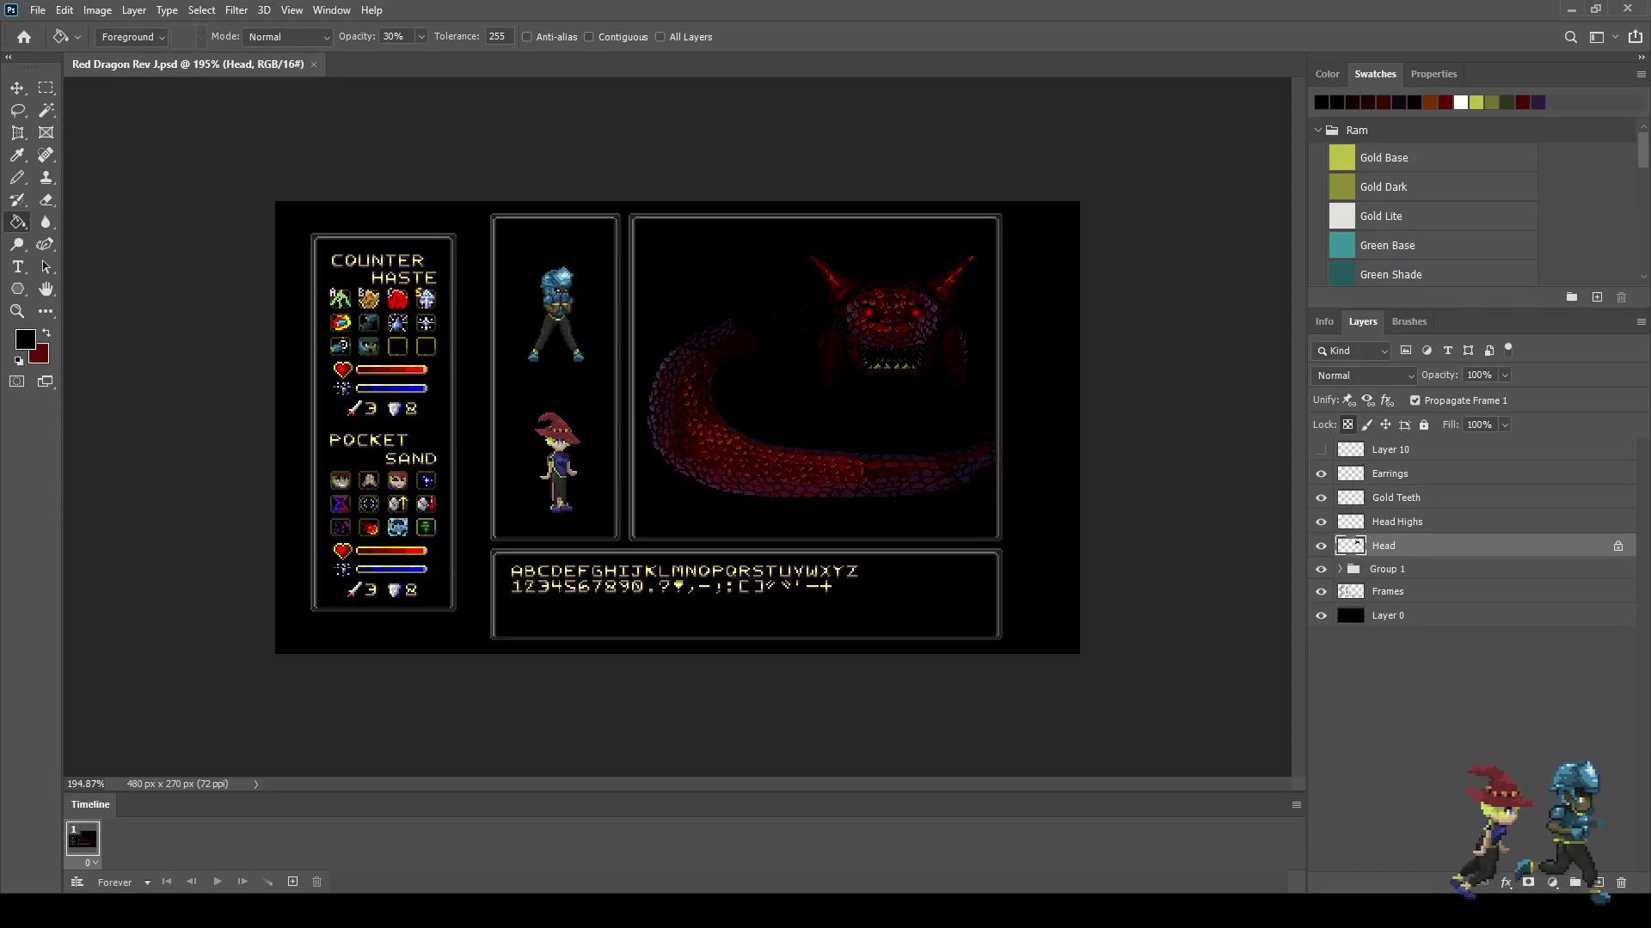
{"action": "scroll", "coordinate": [678, 427], "scroll_direction": "down", "scroll_amount": 2}
{"action": "scroll", "coordinate": [678, 427], "scroll_direction": "up", "scroll_amount": 4}
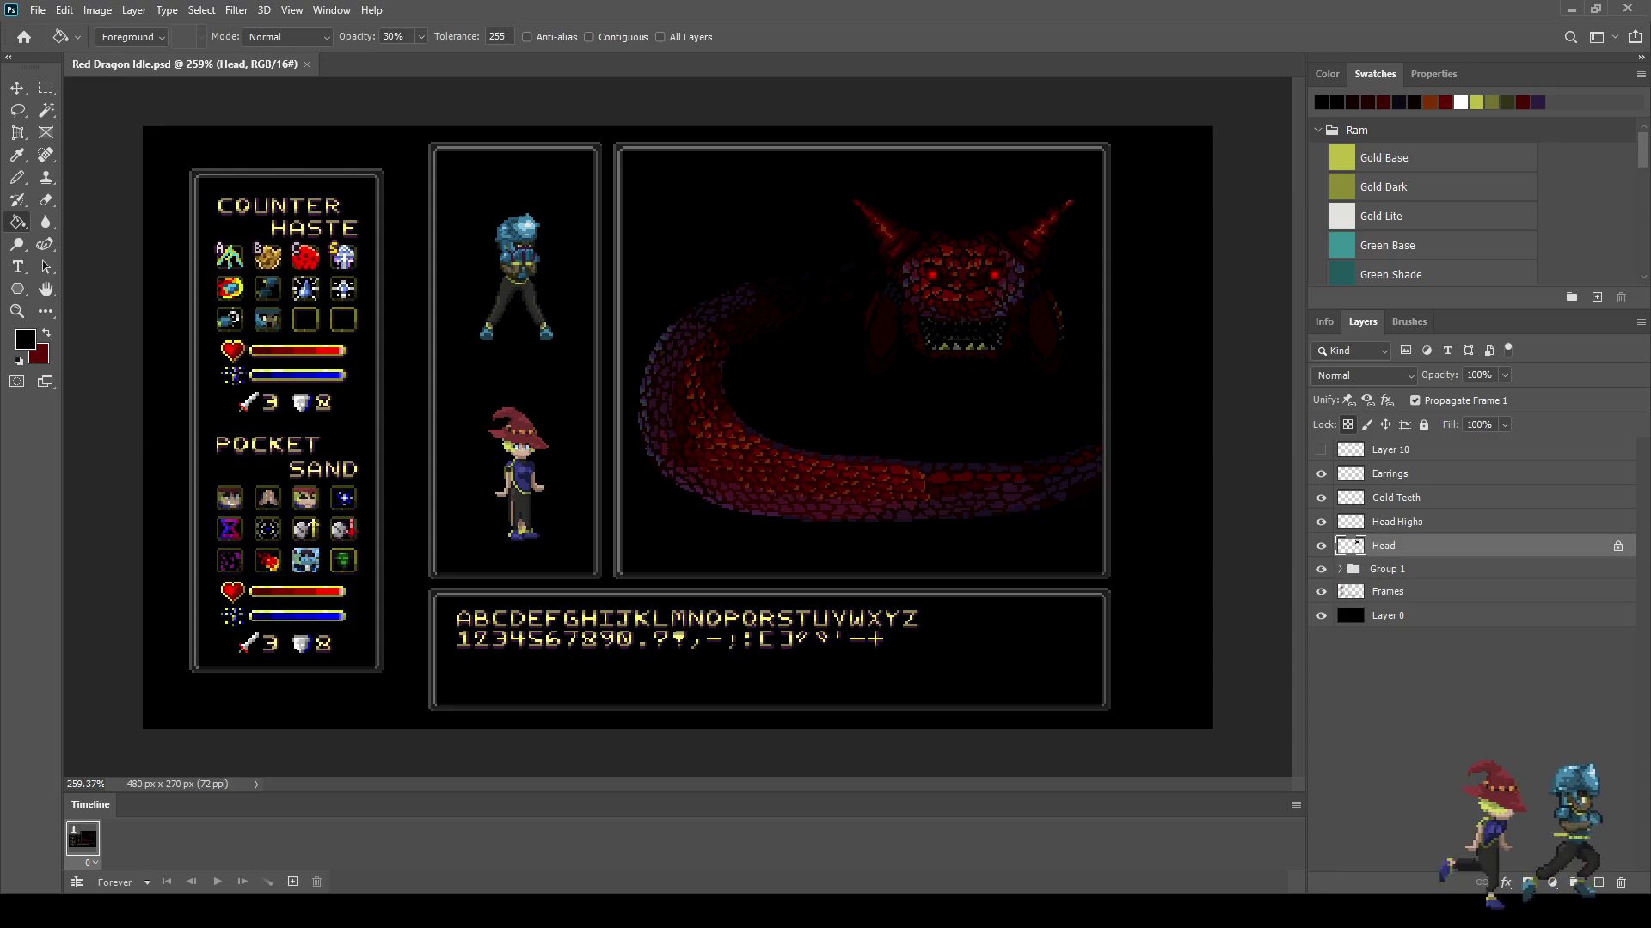
{"action": "scroll", "coordinate": [677, 427], "scroll_direction": "down", "scroll_amount": 2}
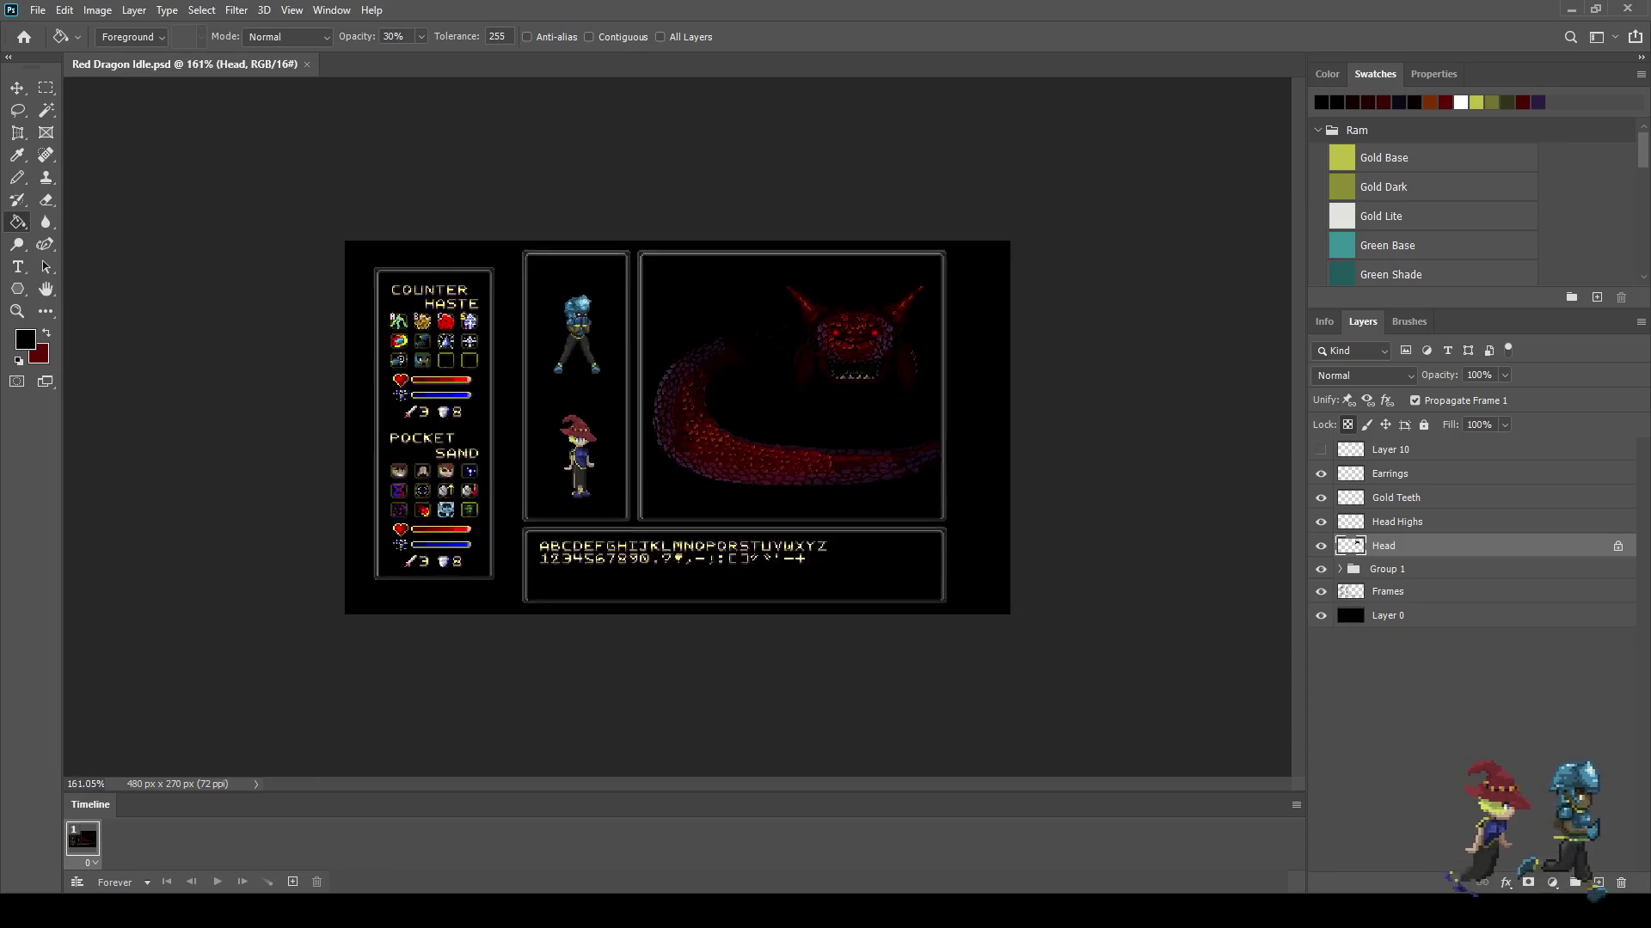
{"action": "scroll", "coordinate": [946, 309], "scroll_direction": "up", "scroll_amount": 4}
{"action": "scroll", "coordinate": [859, 387], "scroll_direction": "up", "scroll_amount": 1}
{"action": "scroll", "coordinate": [859, 387], "scroll_direction": "down", "scroll_amount": 1}
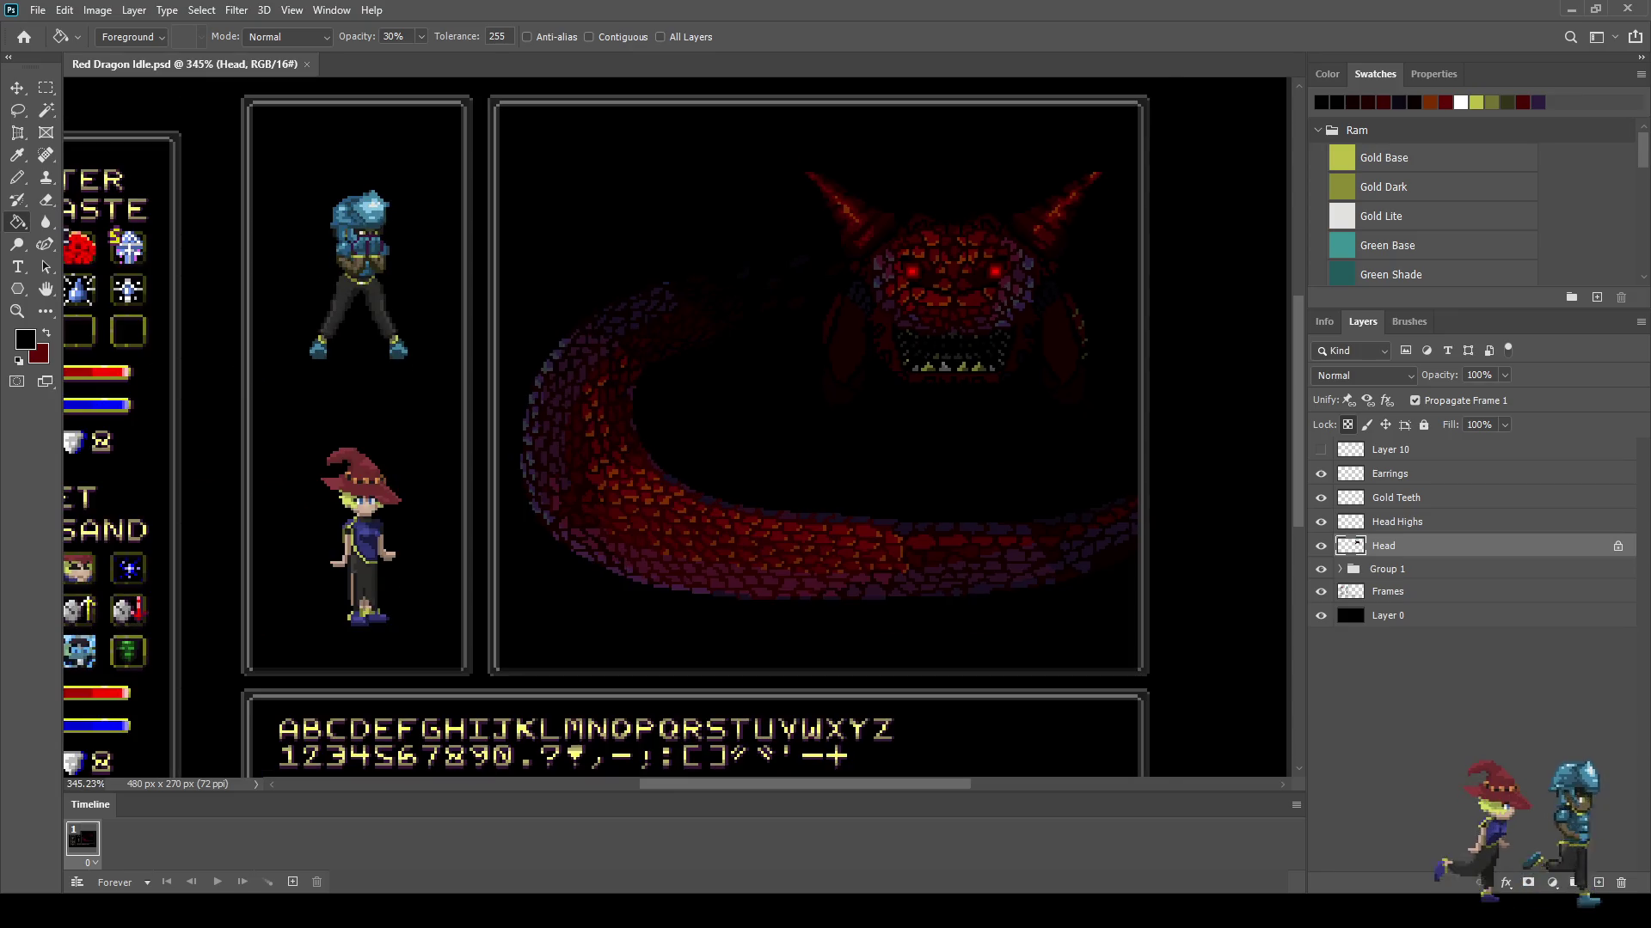
{"action": "left_click", "coordinate": [292, 882]}
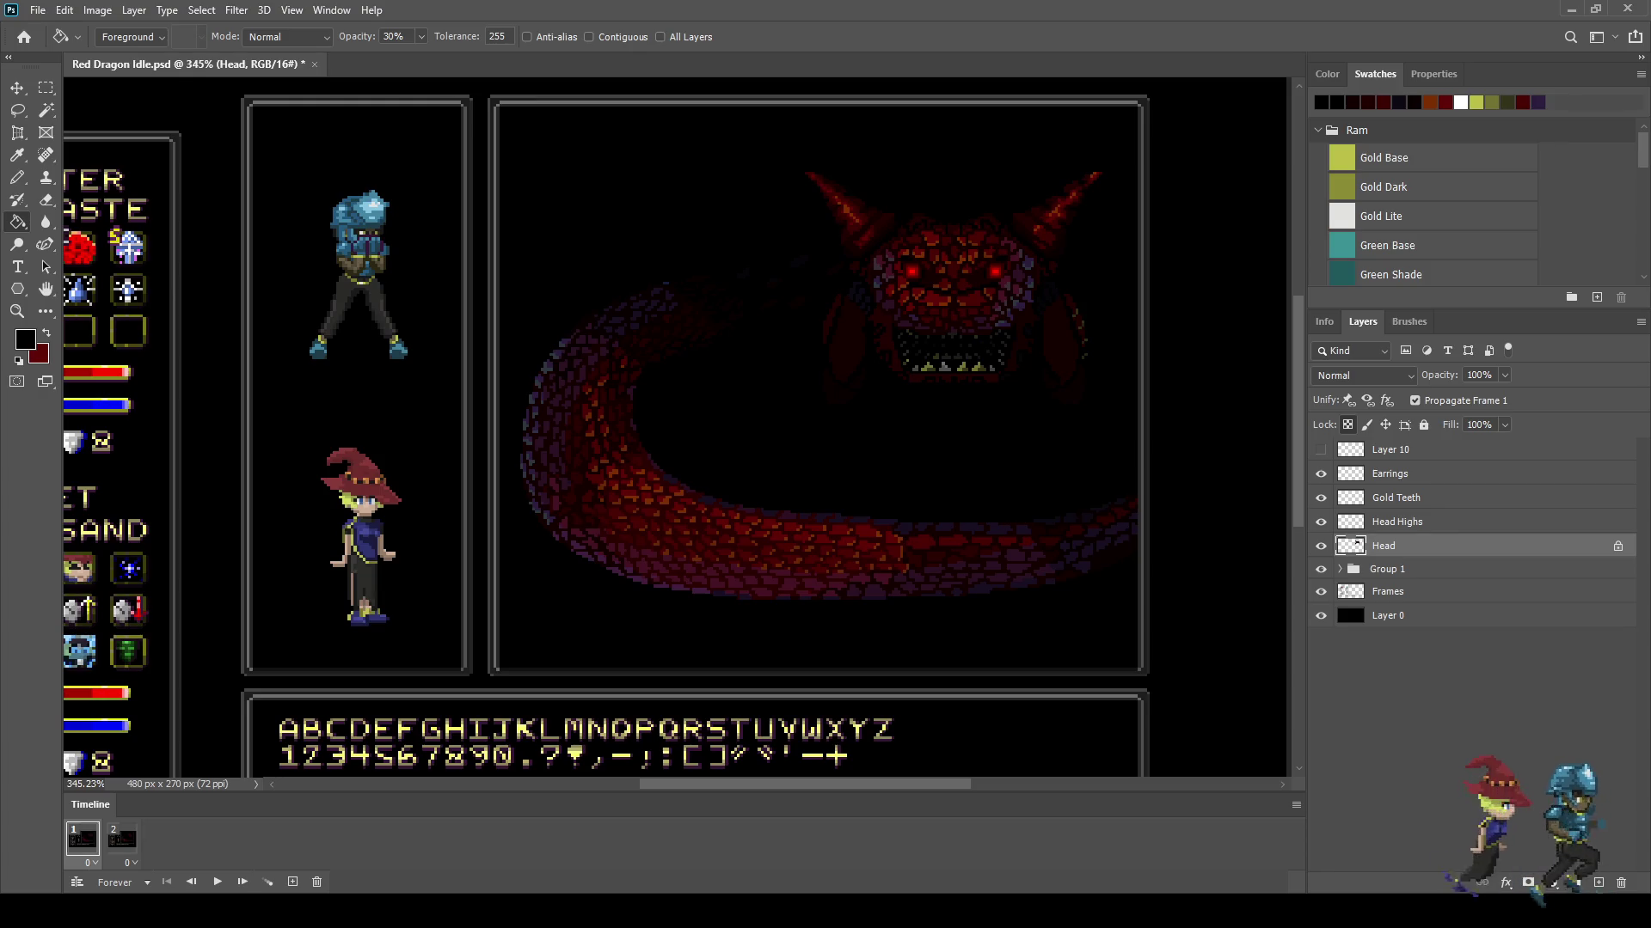
Step: Merge Head, Head Highs, Gold Teeth and Earrings into one layer and turn off Propagate Frame 1
{"action": "left_click", "coordinate": [1390, 474], "text": "shift"}
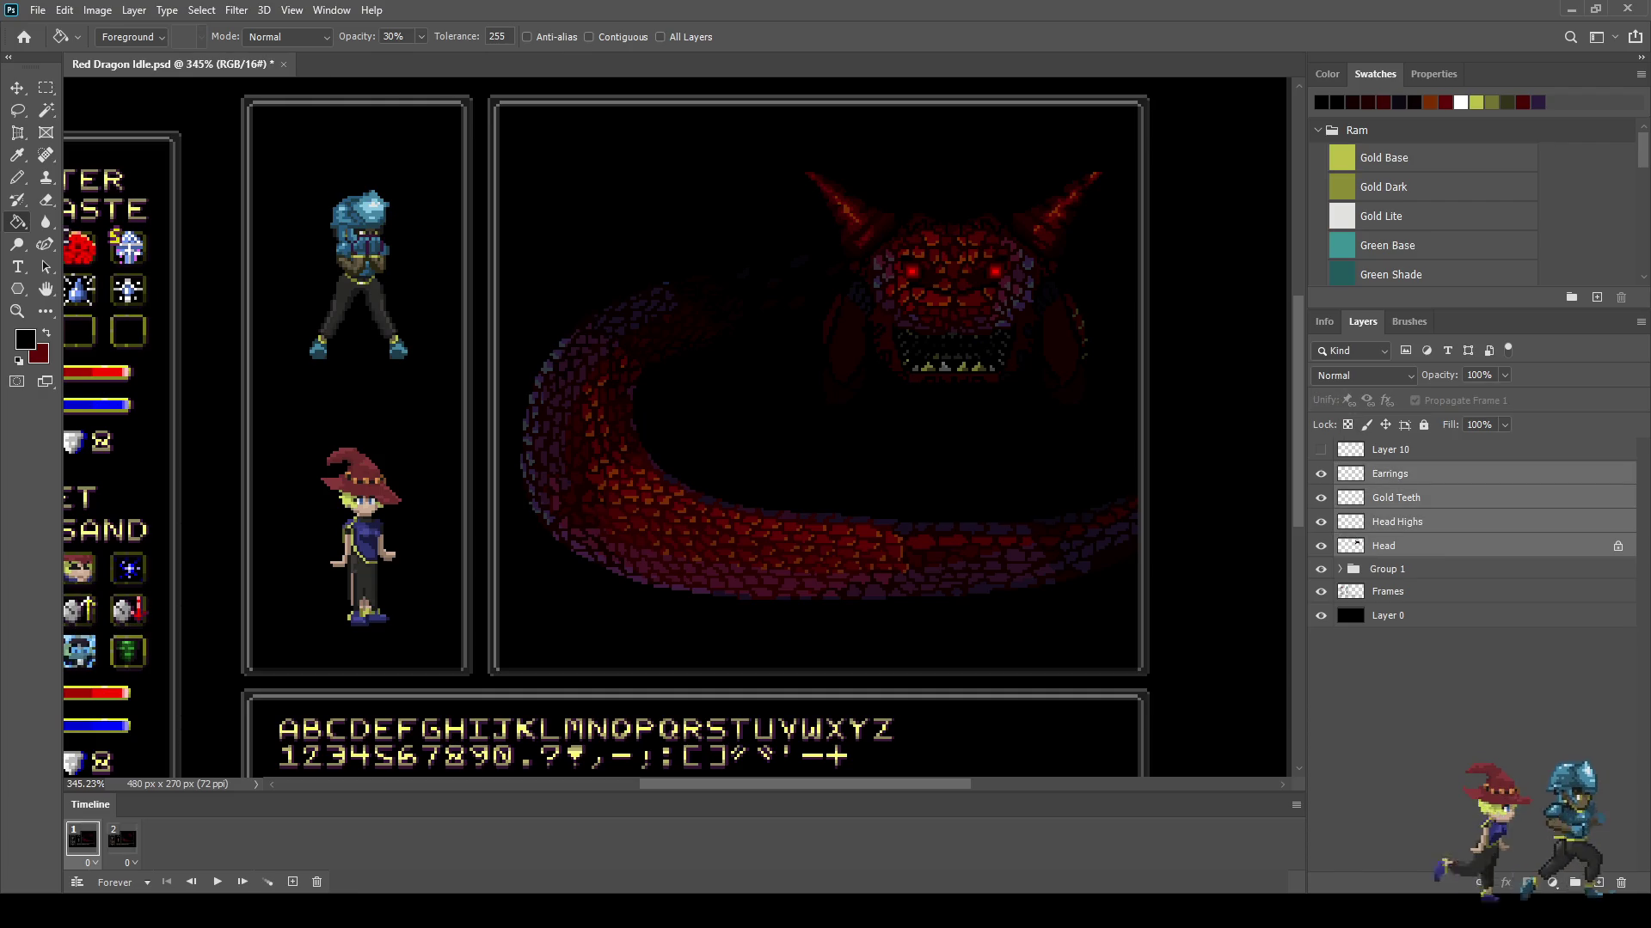
{"action": "key", "text": "ctrl+e"}
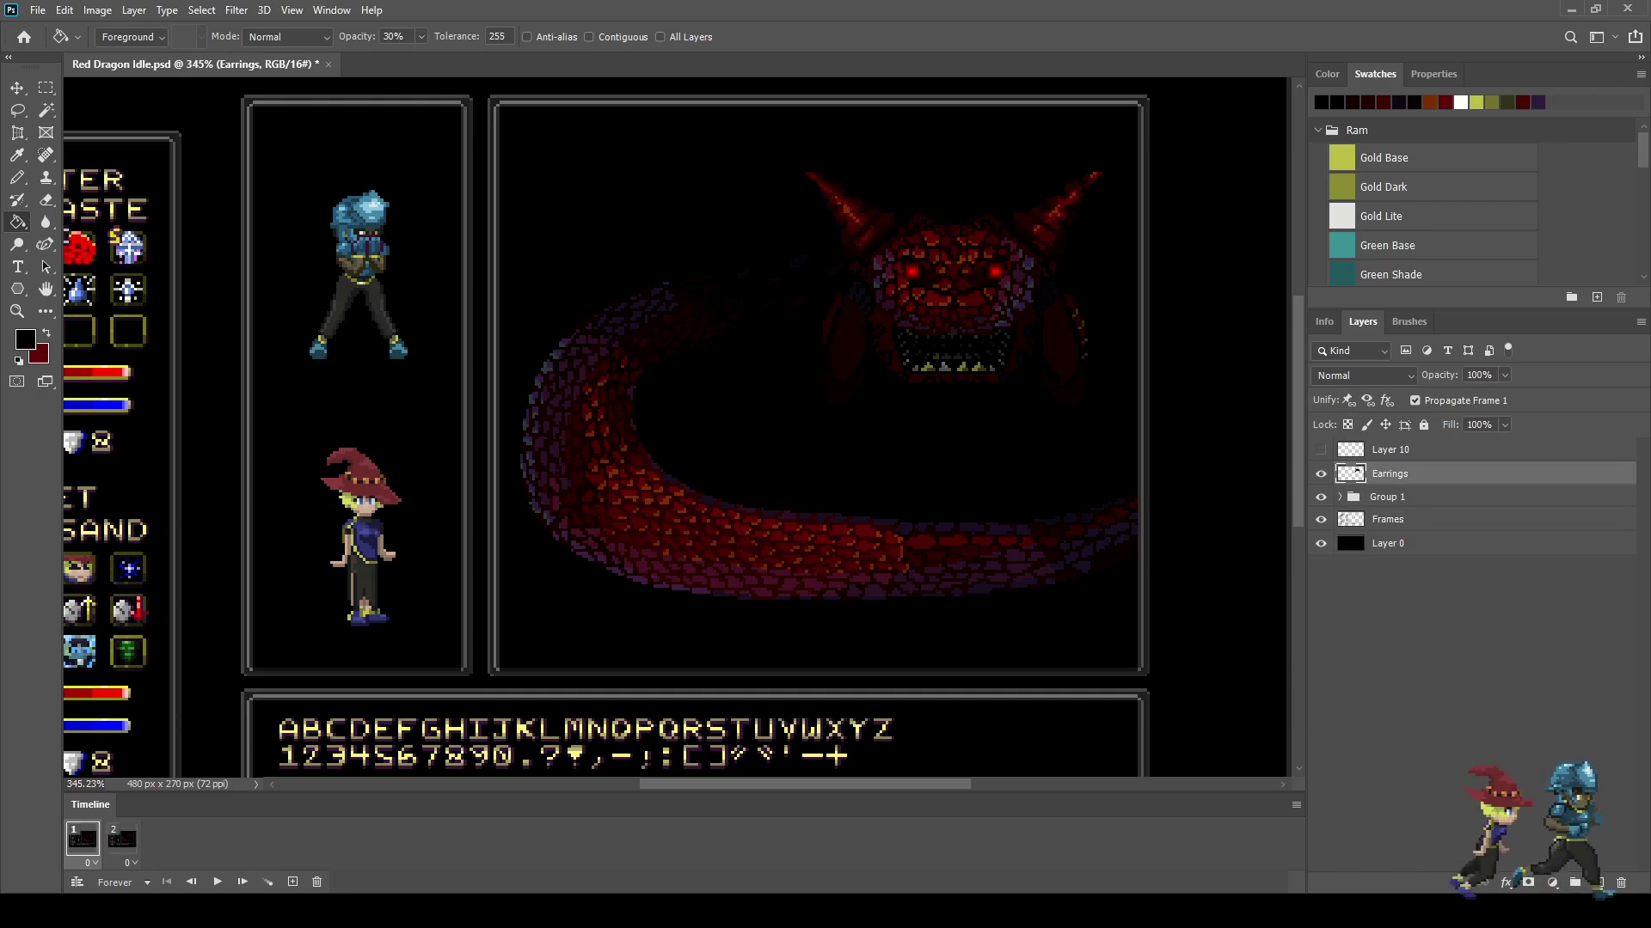
{"action": "left_click", "coordinate": [1321, 474]}
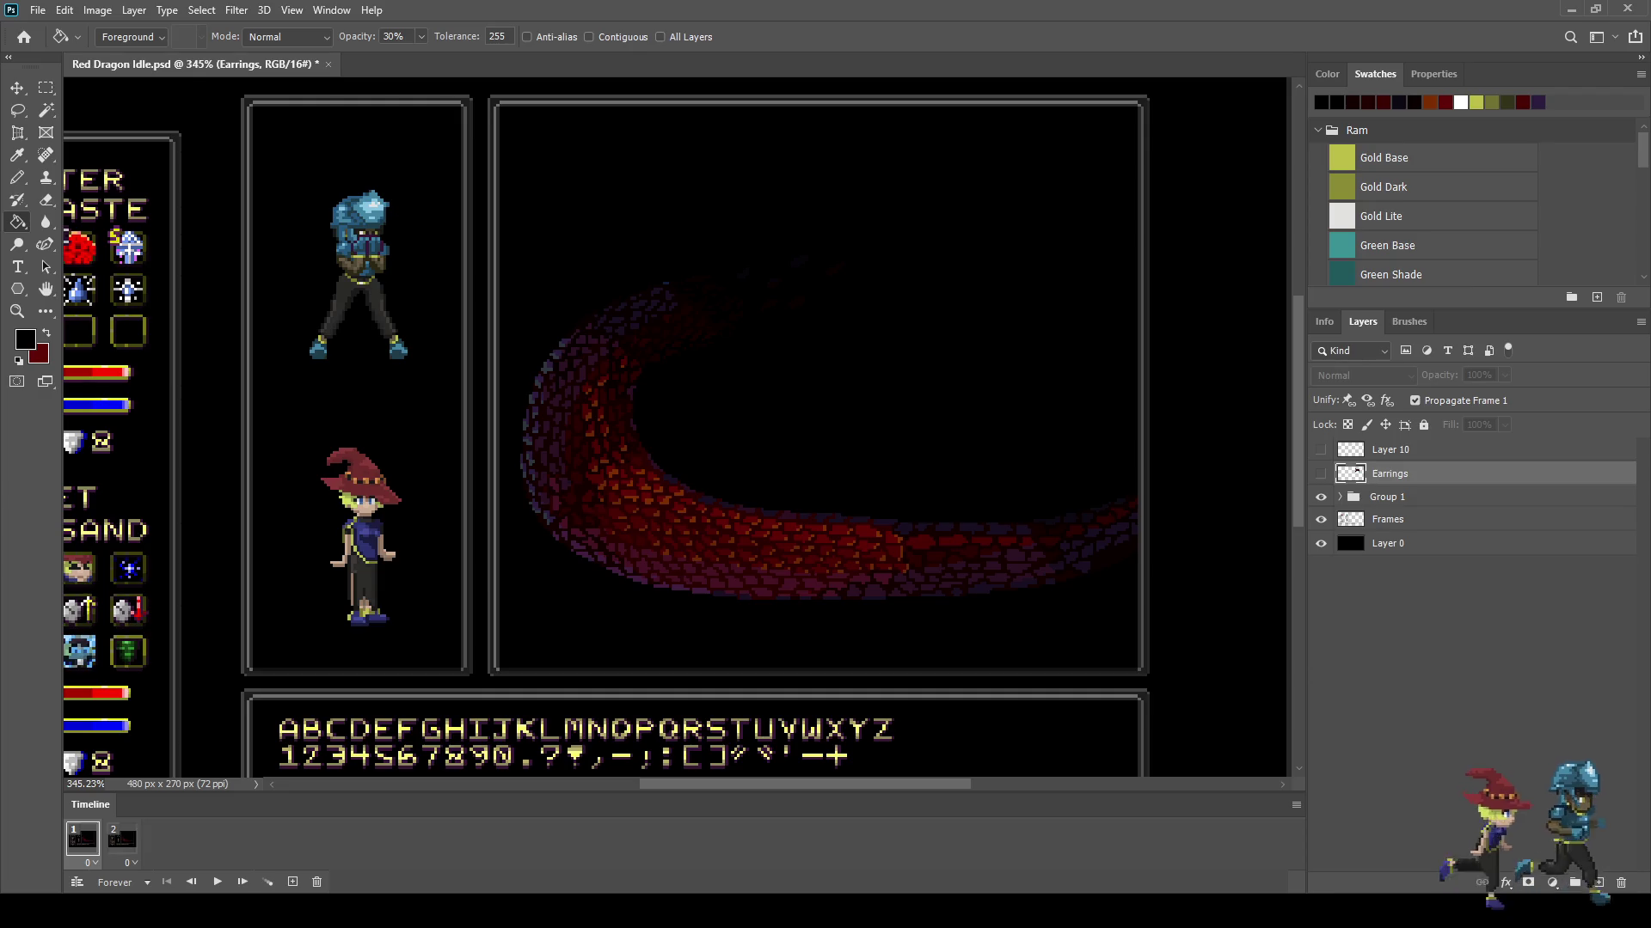
{"action": "left_click", "coordinate": [1414, 400]}
{"action": "left_click", "coordinate": [1321, 473]}
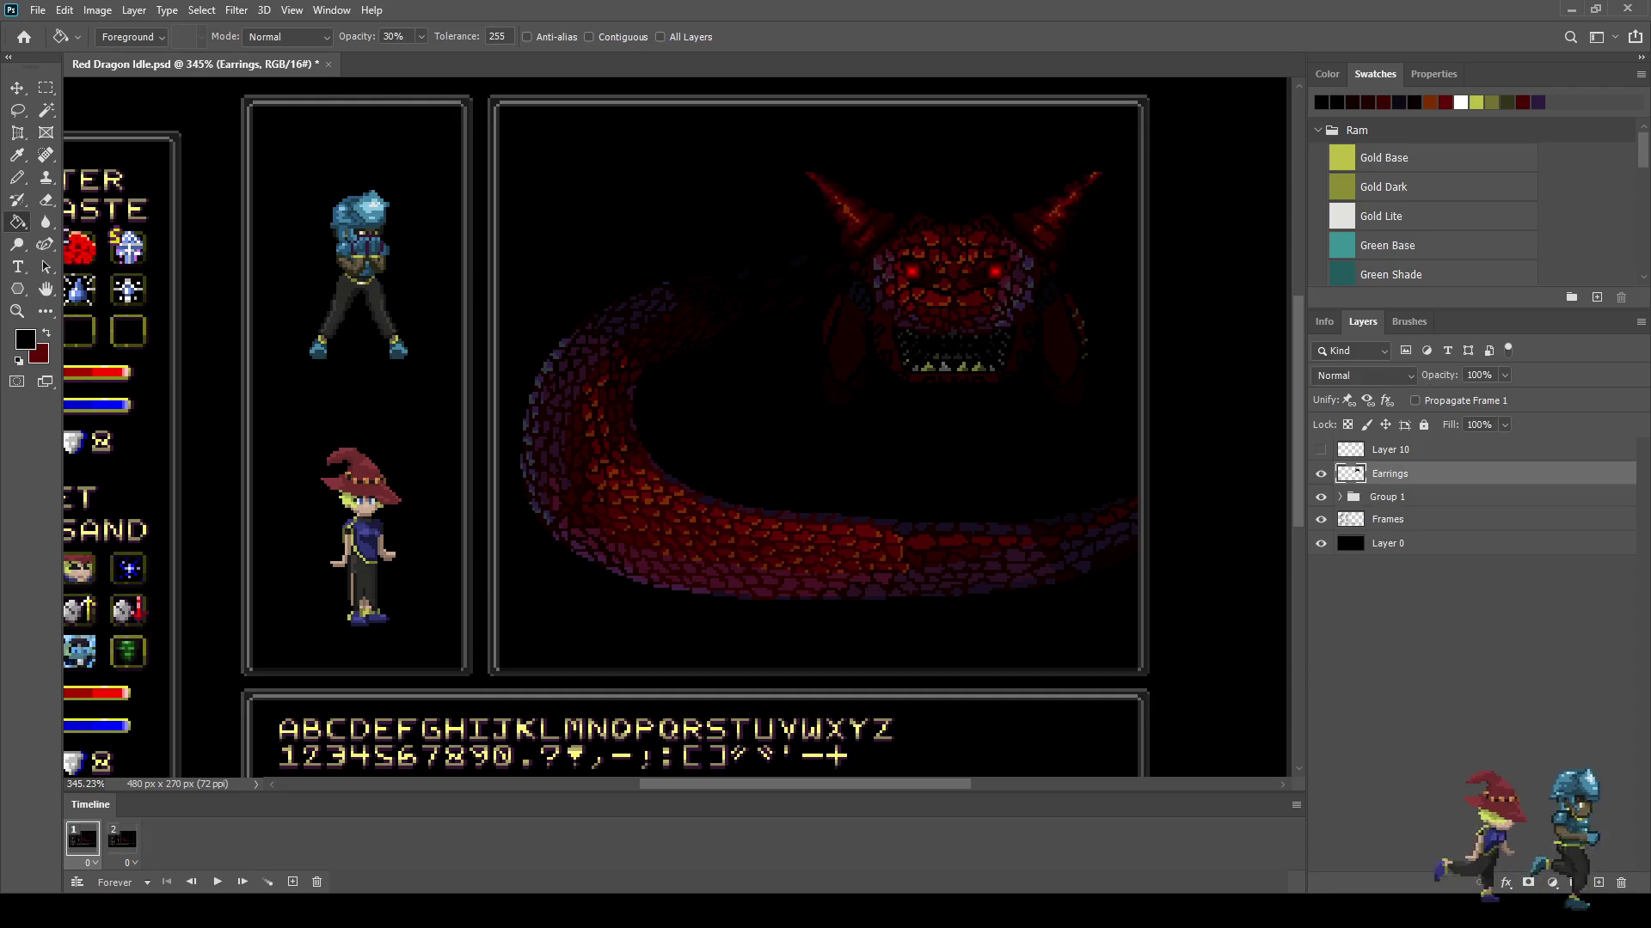
Step: On frame 2, duplicate the merged head layer and show the copy
{"action": "left_click", "coordinate": [122, 839]}
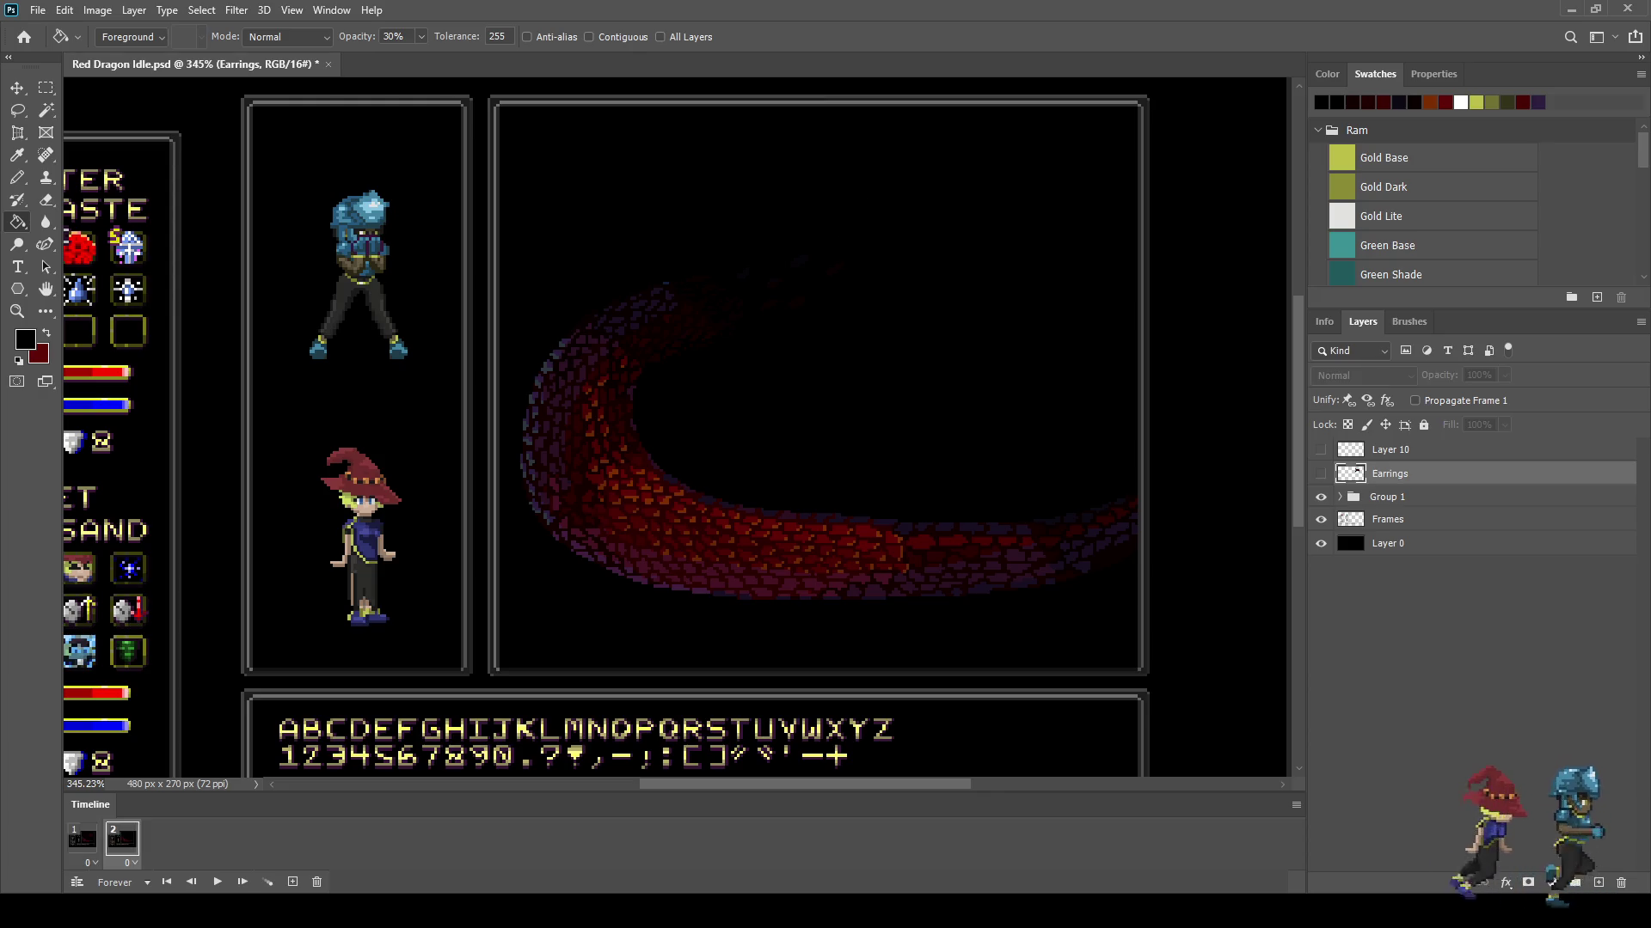
{"action": "key", "text": "ctrl+j"}
{"action": "left_click", "coordinate": [1321, 473]}
Step: Nudge the copied dragon head down one pixel
{"action": "scroll", "coordinate": [995, 320], "scroll_direction": "up", "scroll_amount": 2}
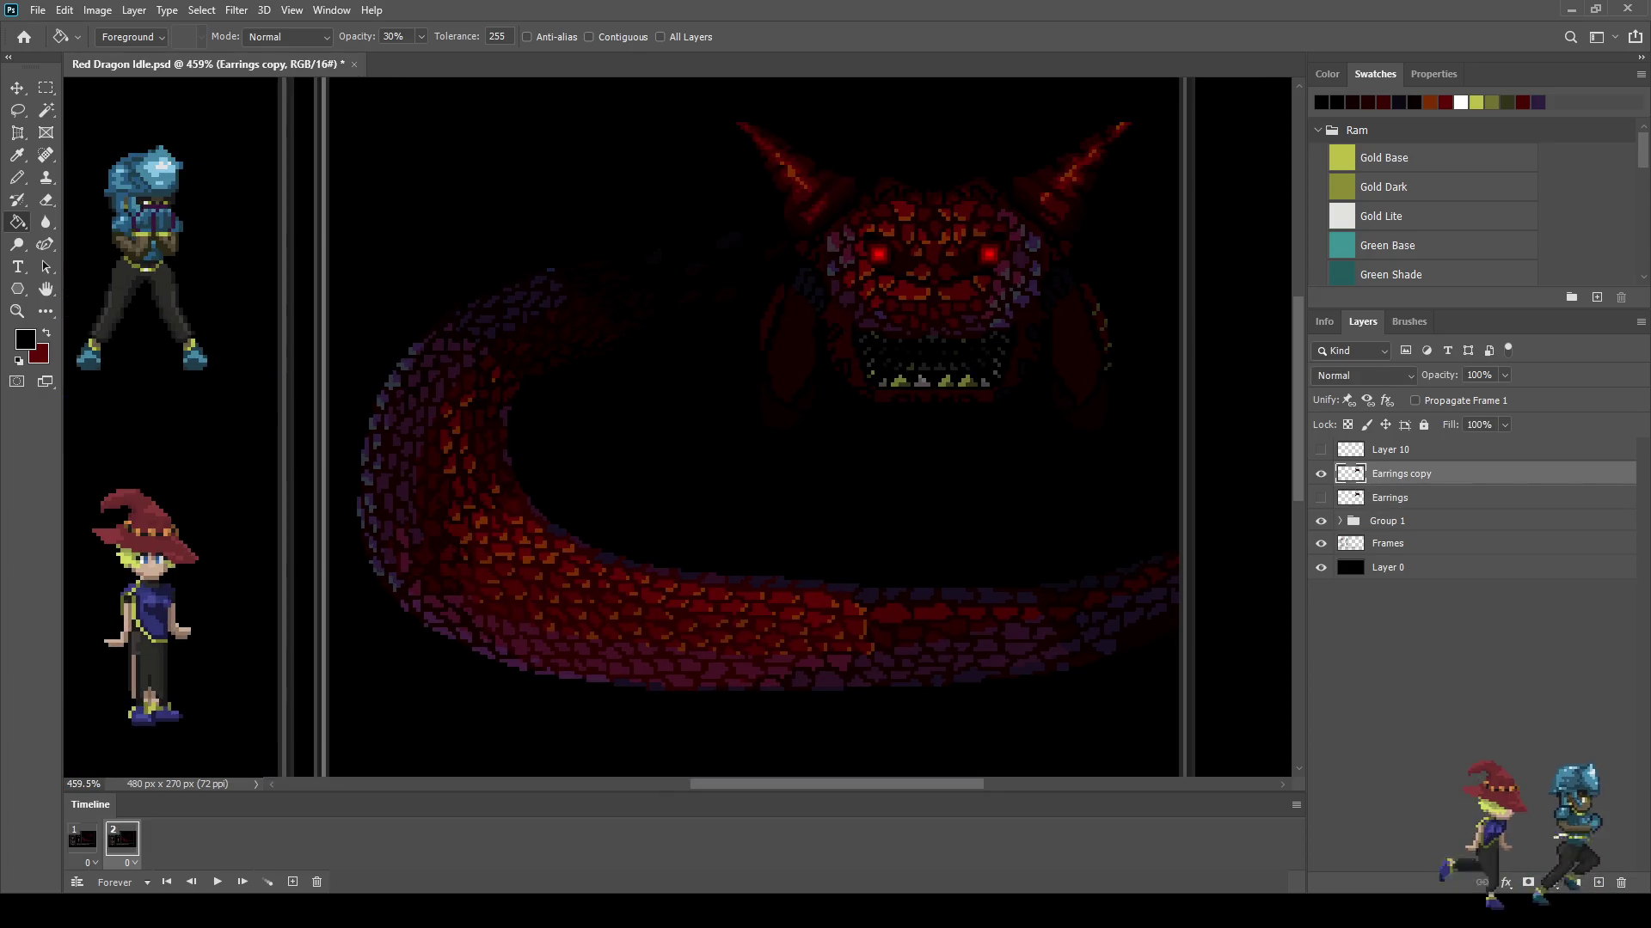
{"action": "scroll", "coordinate": [1075, 138], "scroll_direction": "up", "scroll_amount": 2}
{"action": "scroll", "coordinate": [1075, 137], "scroll_direction": "up", "scroll_amount": 1}
{"action": "scroll", "coordinate": [1074, 138], "scroll_direction": "up", "scroll_amount": 1}
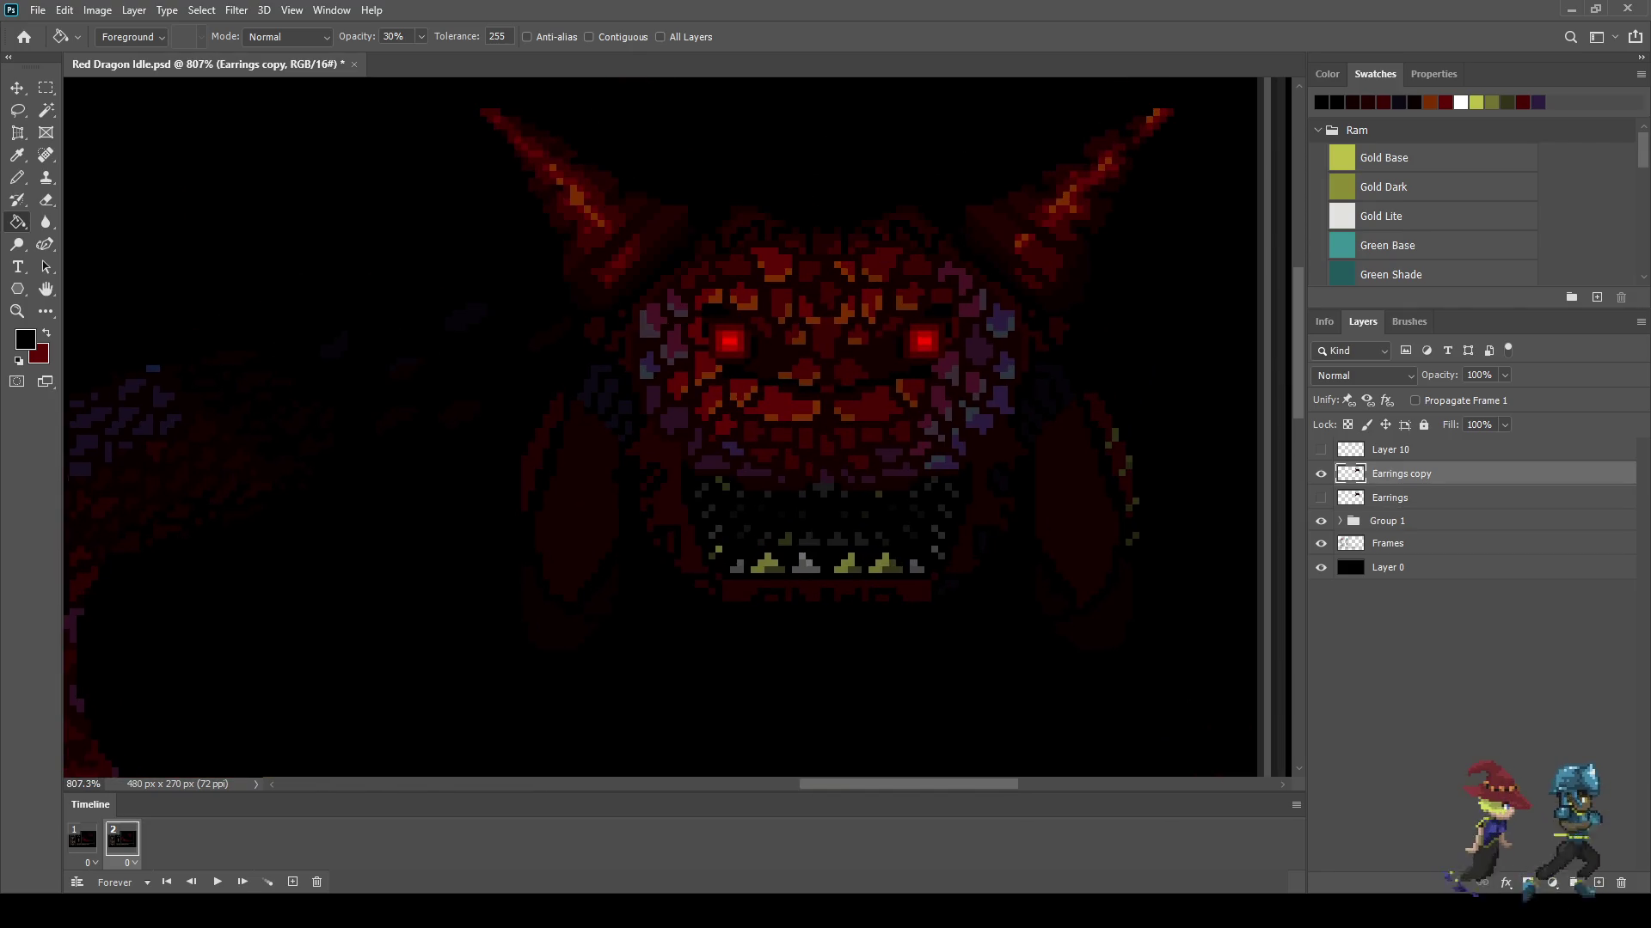
{"action": "key", "text": "ctrl+t"}
{"action": "scroll", "coordinate": [1014, 332], "scroll_direction": "down", "scroll_amount": 3}
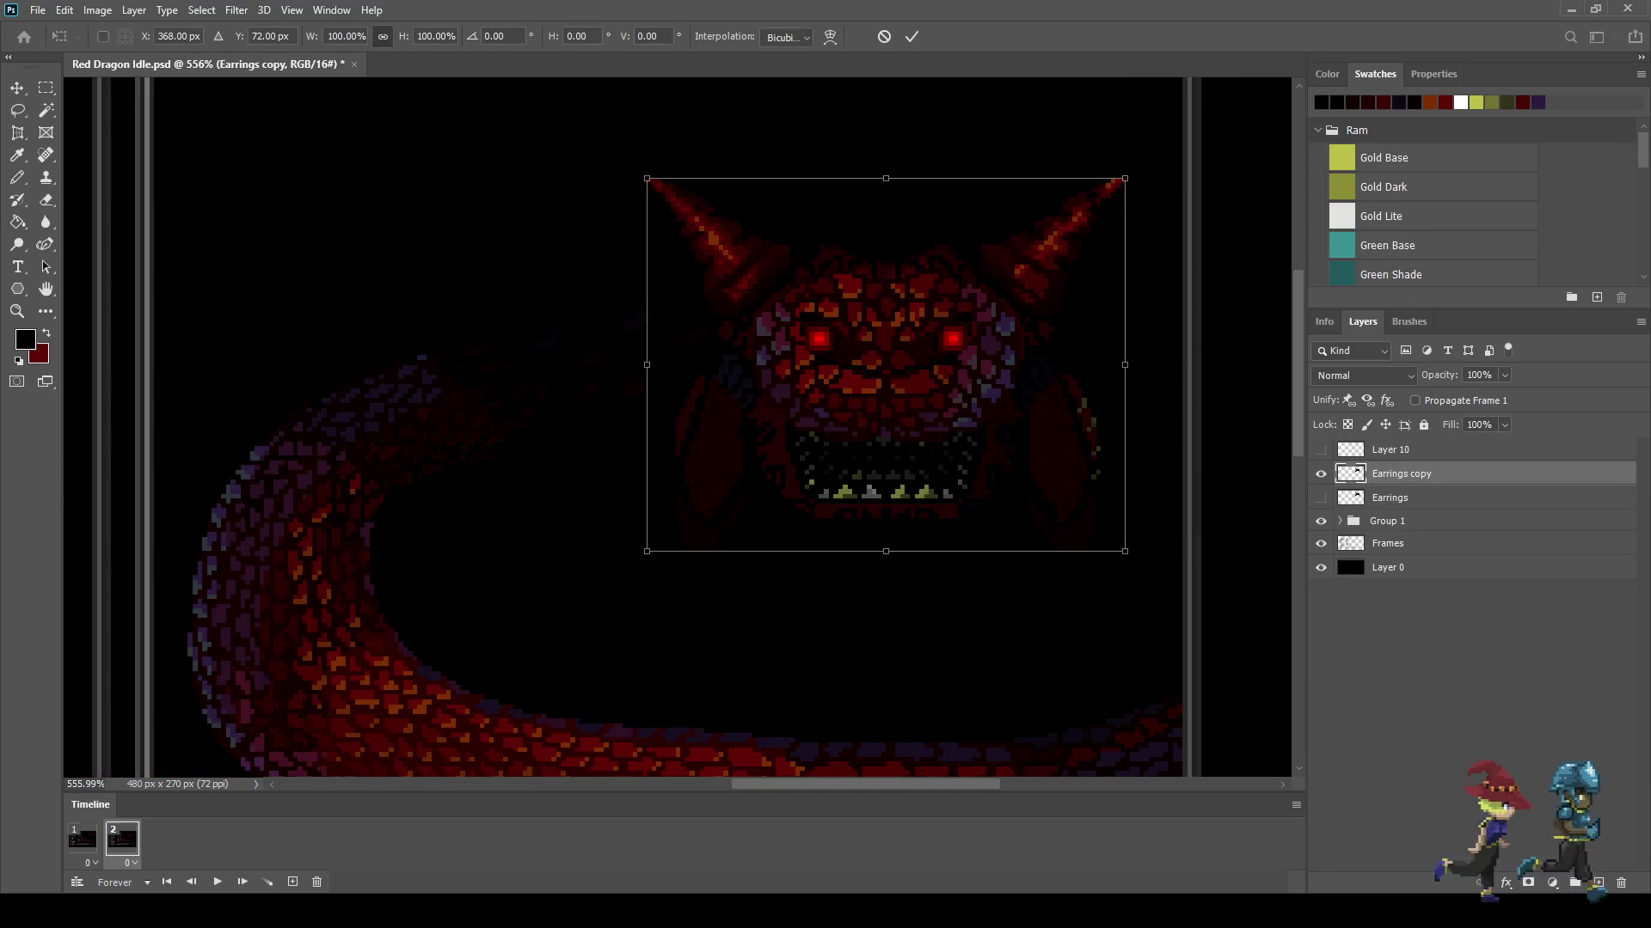
{"action": "key", "text": "Down"}
{"action": "key", "text": "Down"}
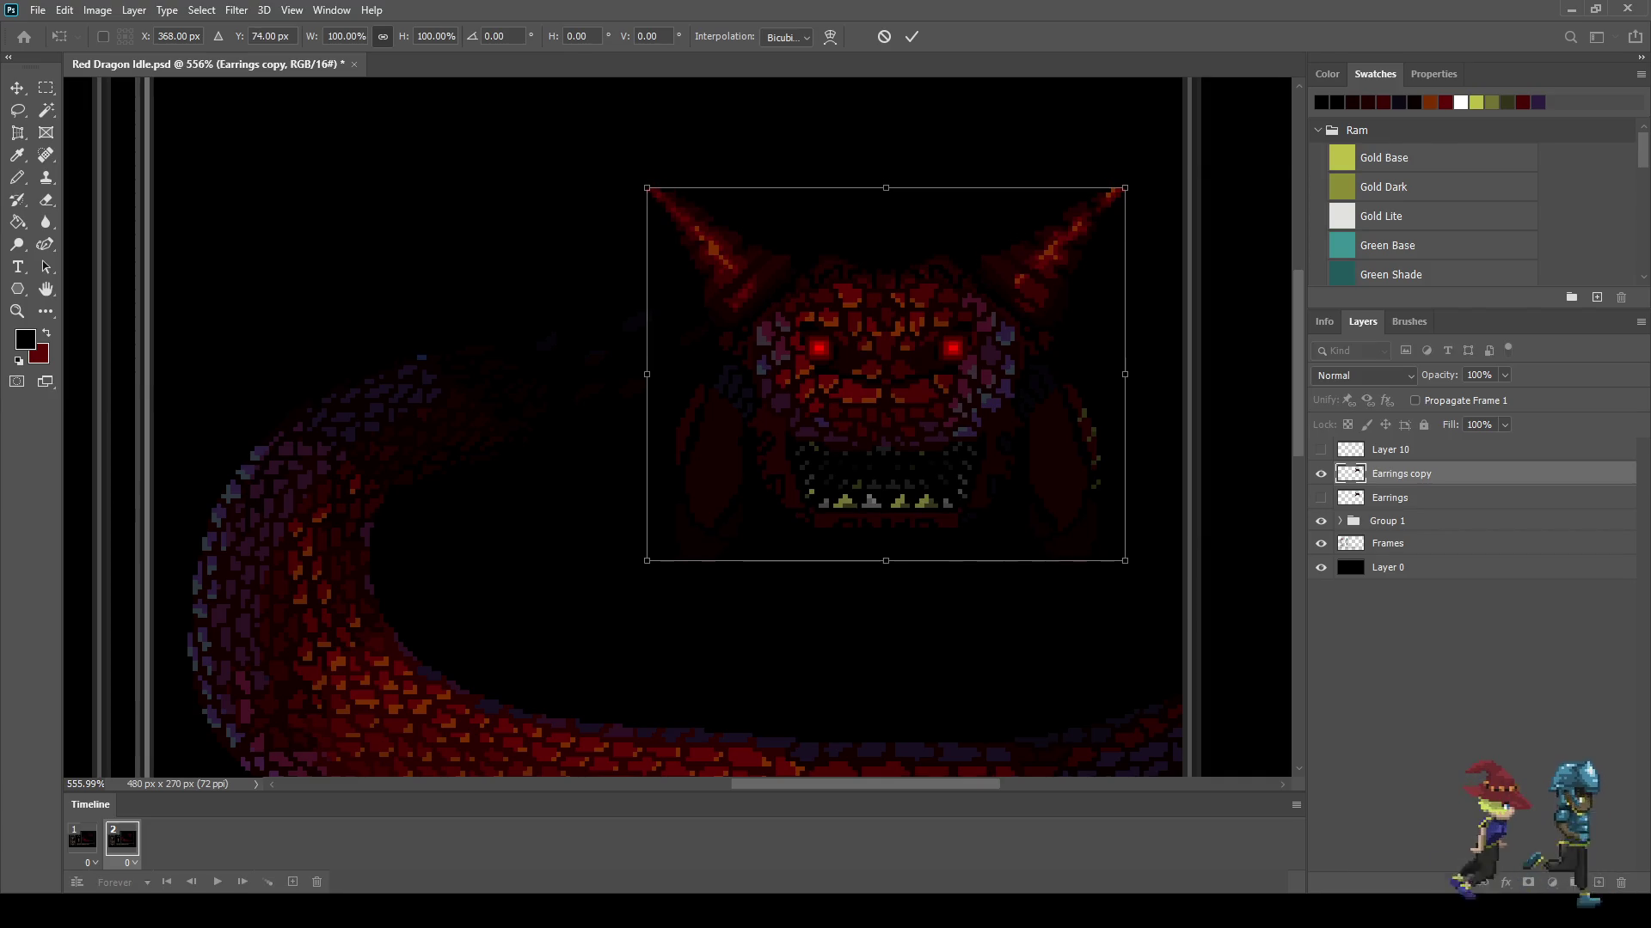
{"action": "key", "text": "Return"}
{"action": "key", "text": "g"}
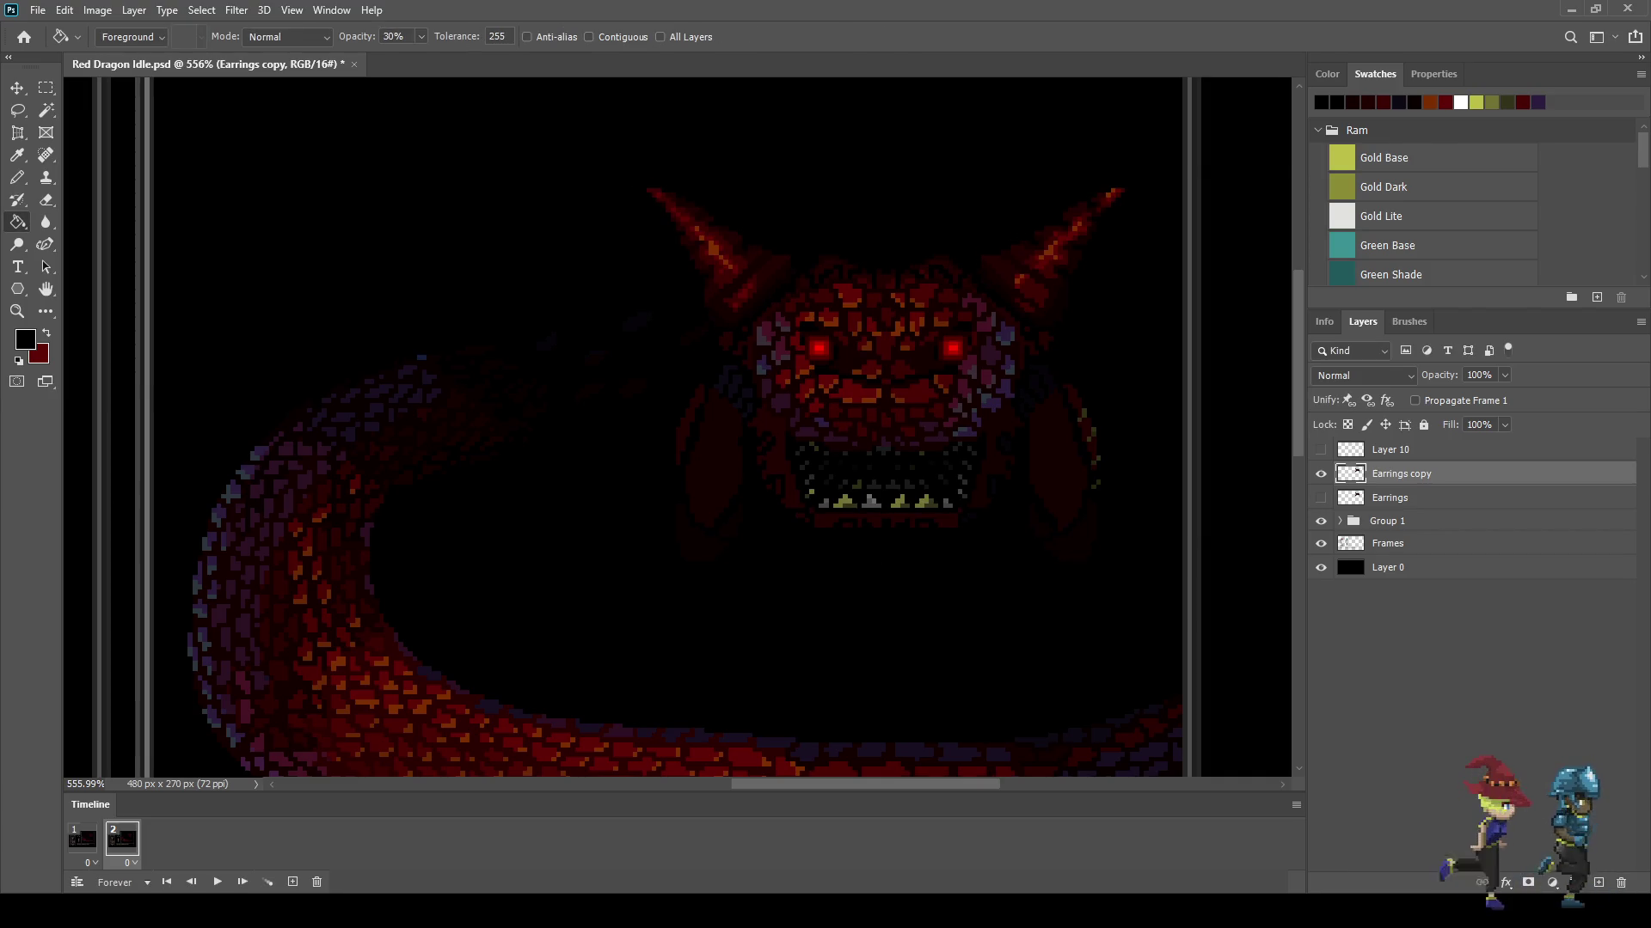
Step: Lasso the right-side frill and shift it with Free Transform
{"action": "key", "text": "l"}
{"action": "scroll", "coordinate": [1039, 461], "scroll_direction": "up", "scroll_amount": 3}
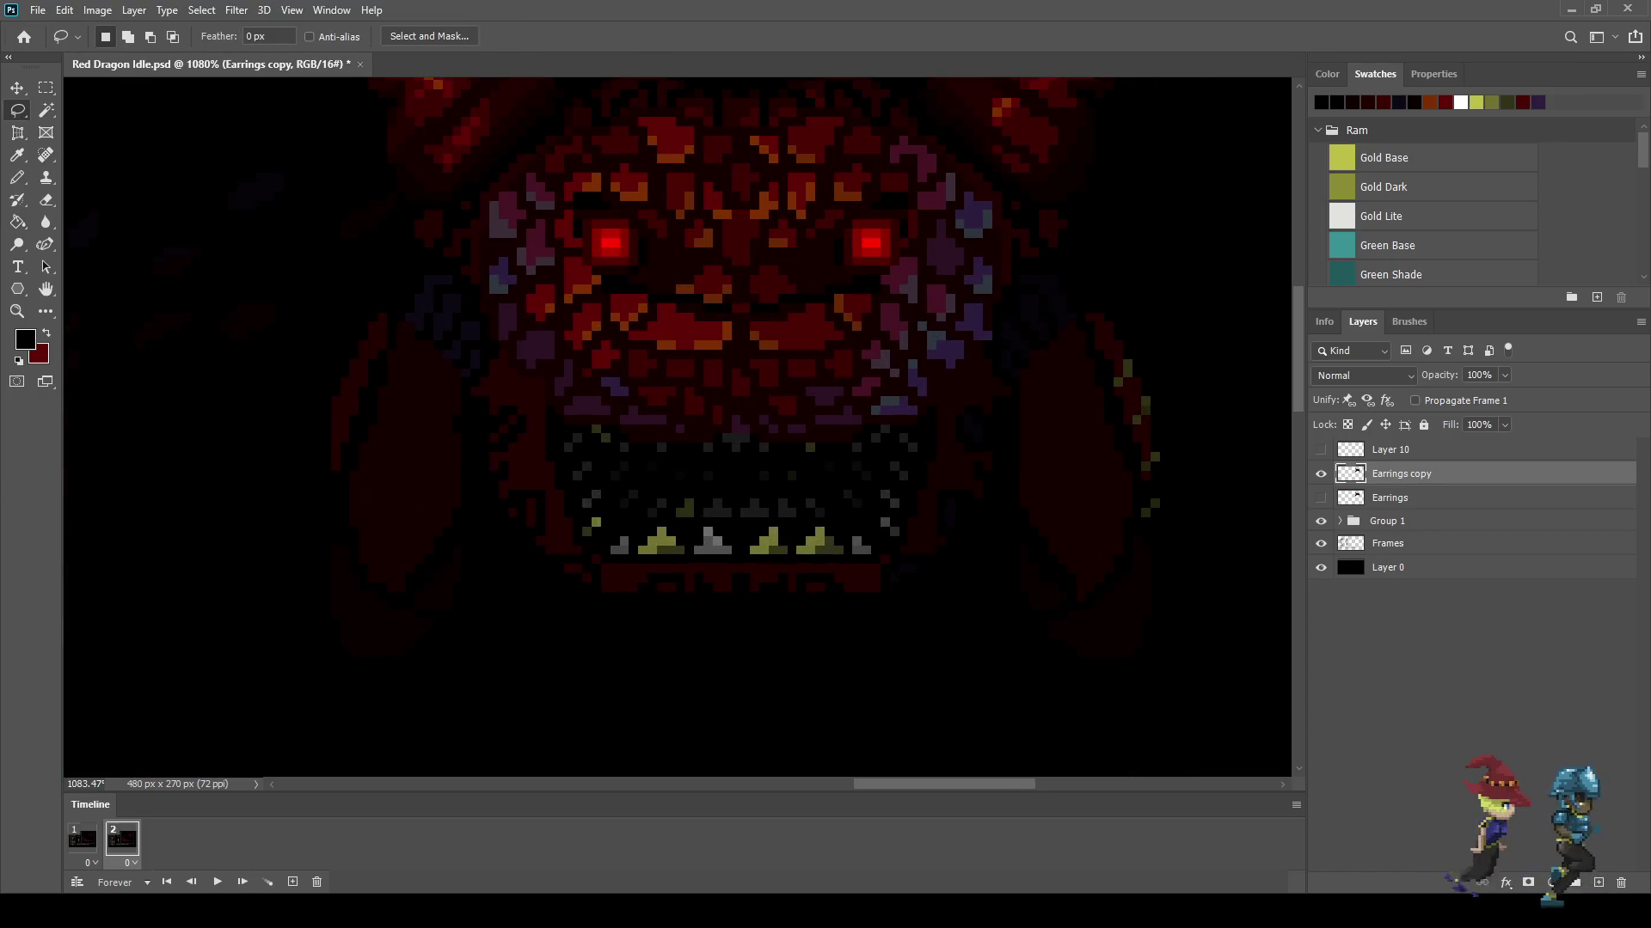
{"action": "mouse_move", "coordinate": [1013, 429]}
{"action": "left_mouse_down"}
{"action": "mouse_move", "coordinate": [1215, 400]}
{"action": "mouse_move", "coordinate": [1013, 429]}
{"action": "left_mouse_up"}
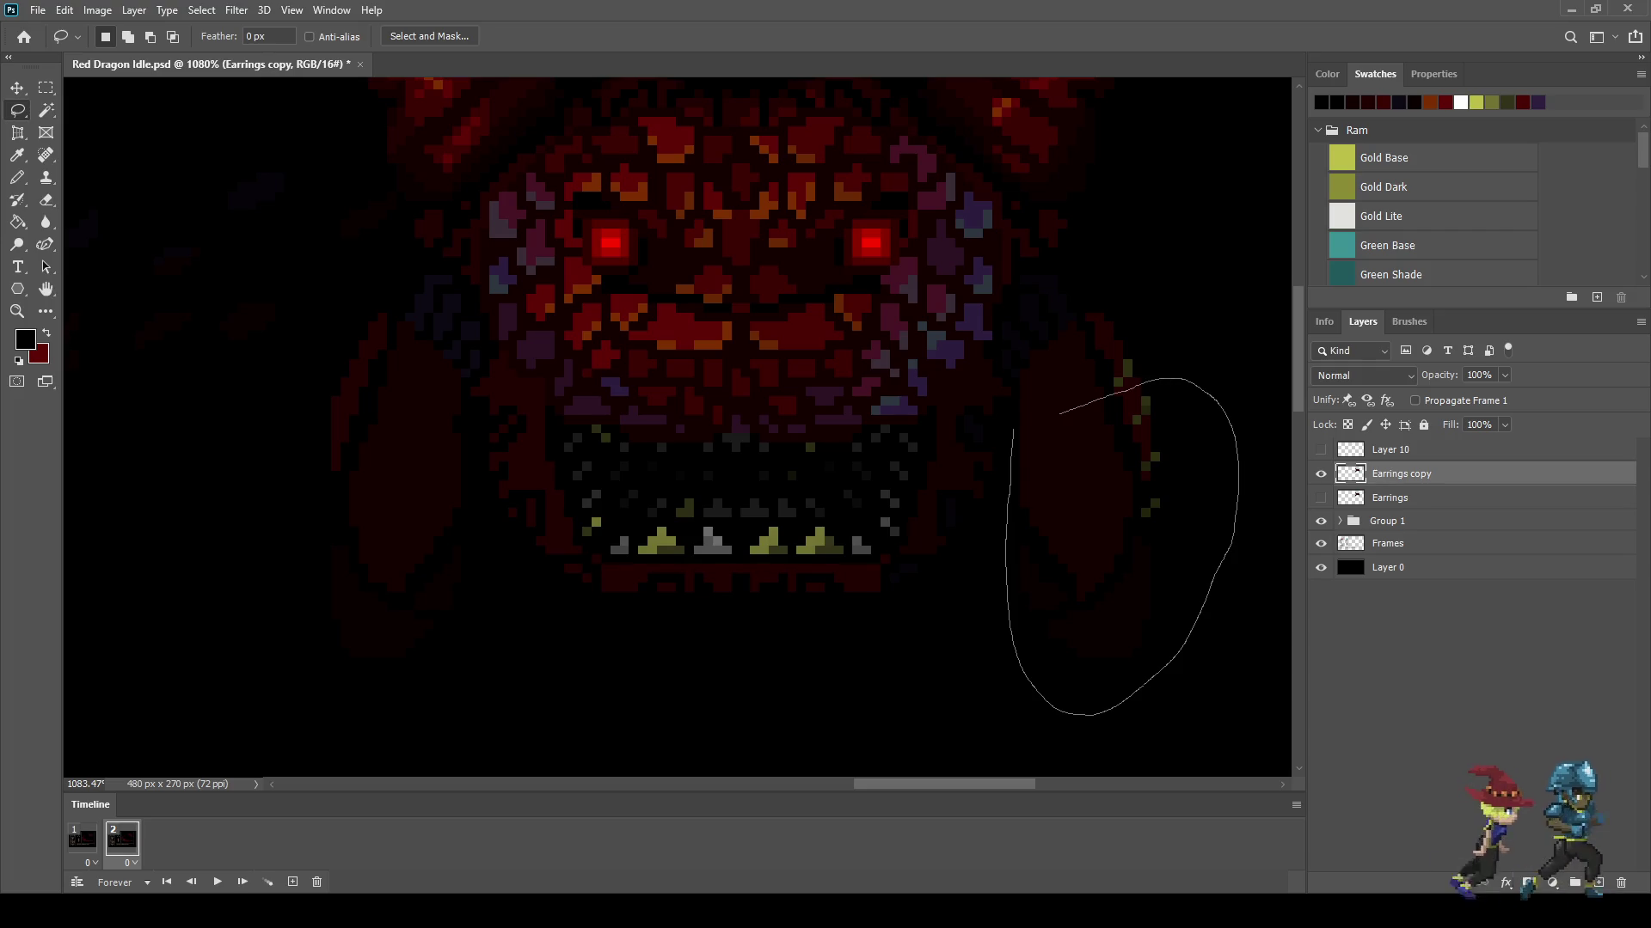
{"action": "key", "text": "ctrl+t"}
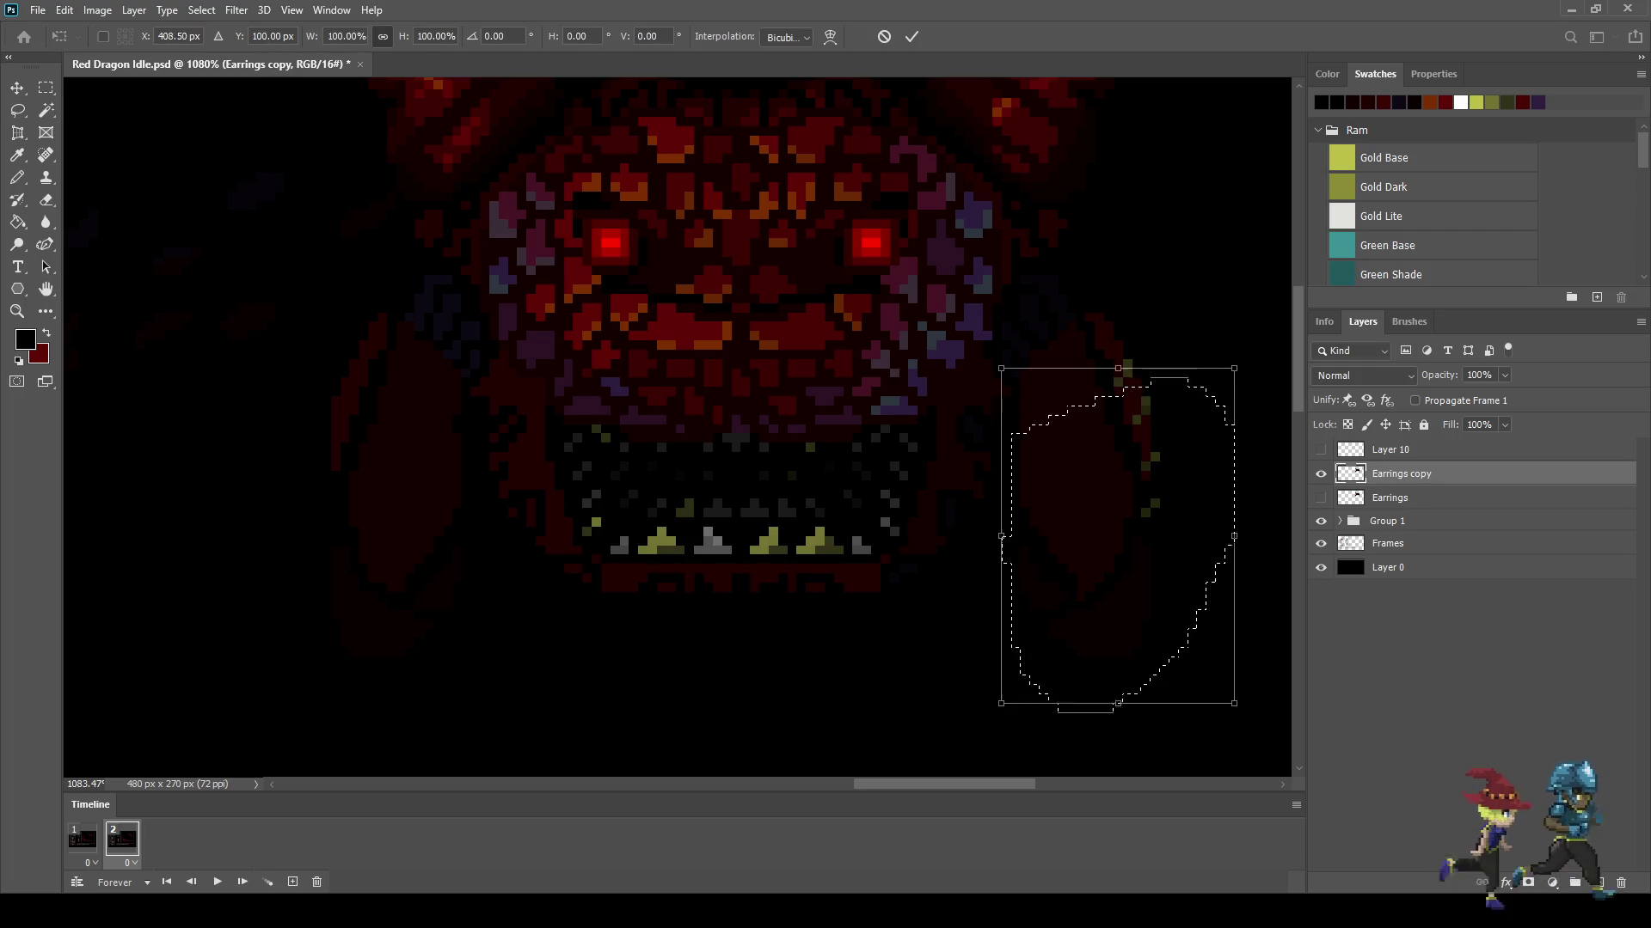
{"action": "key", "text": "Return"}
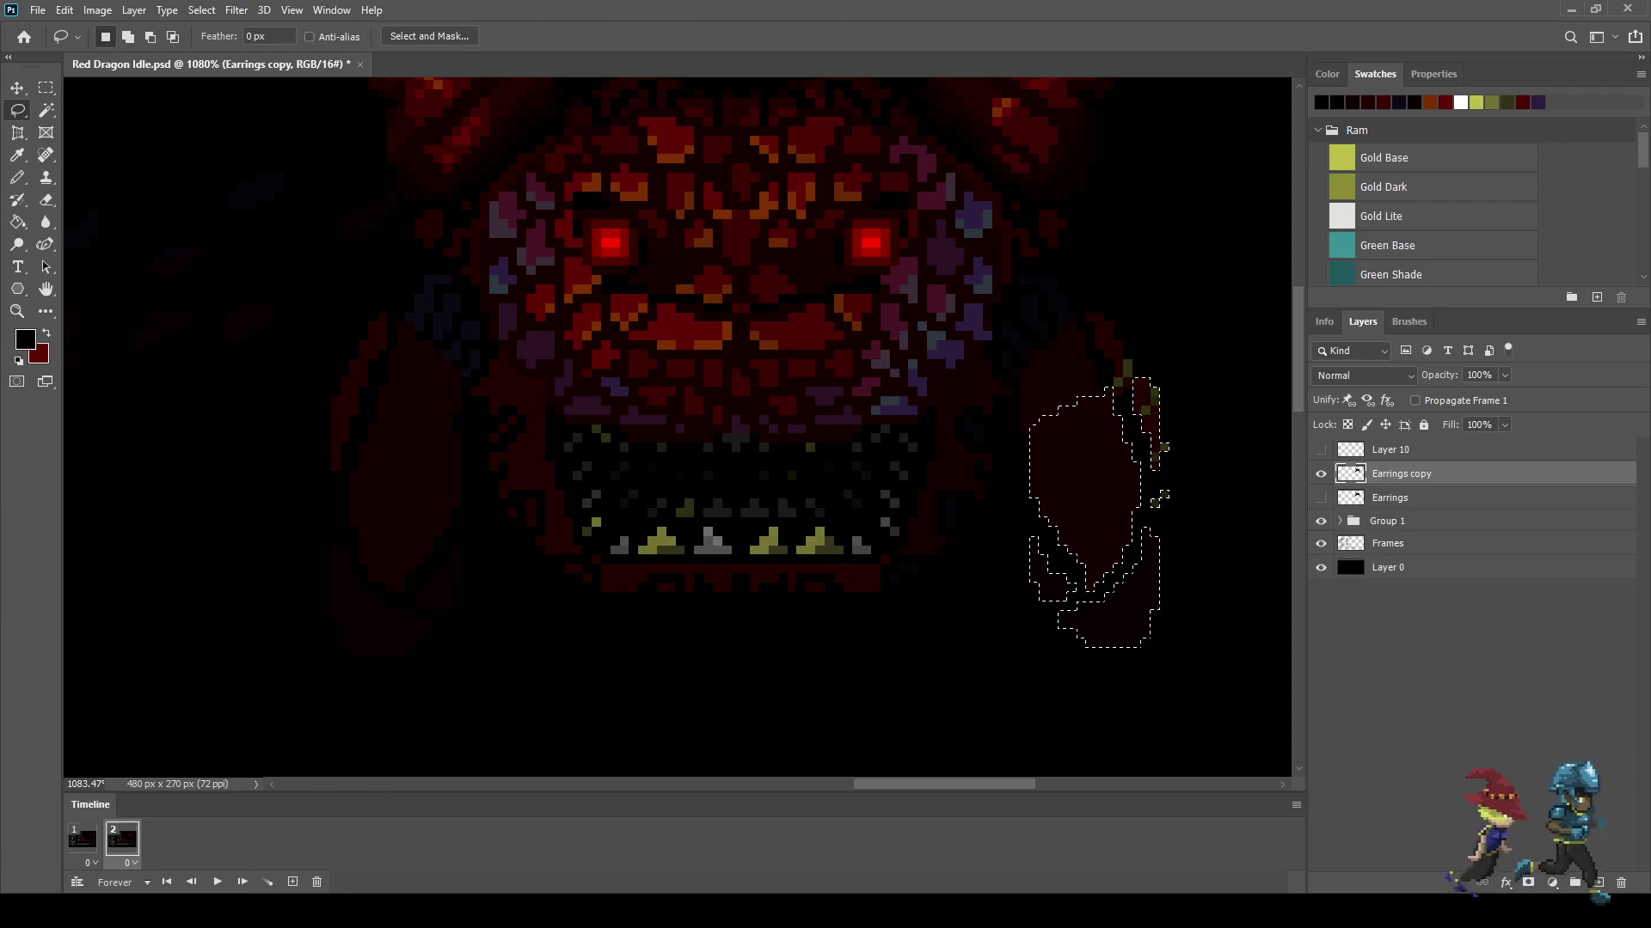
{"action": "key", "text": "ctrl+d"}
Step: Lasso the left frill and reposition it with Free Transform
{"action": "scroll", "coordinate": [679, 430], "scroll_direction": "down", "scroll_amount": 5}
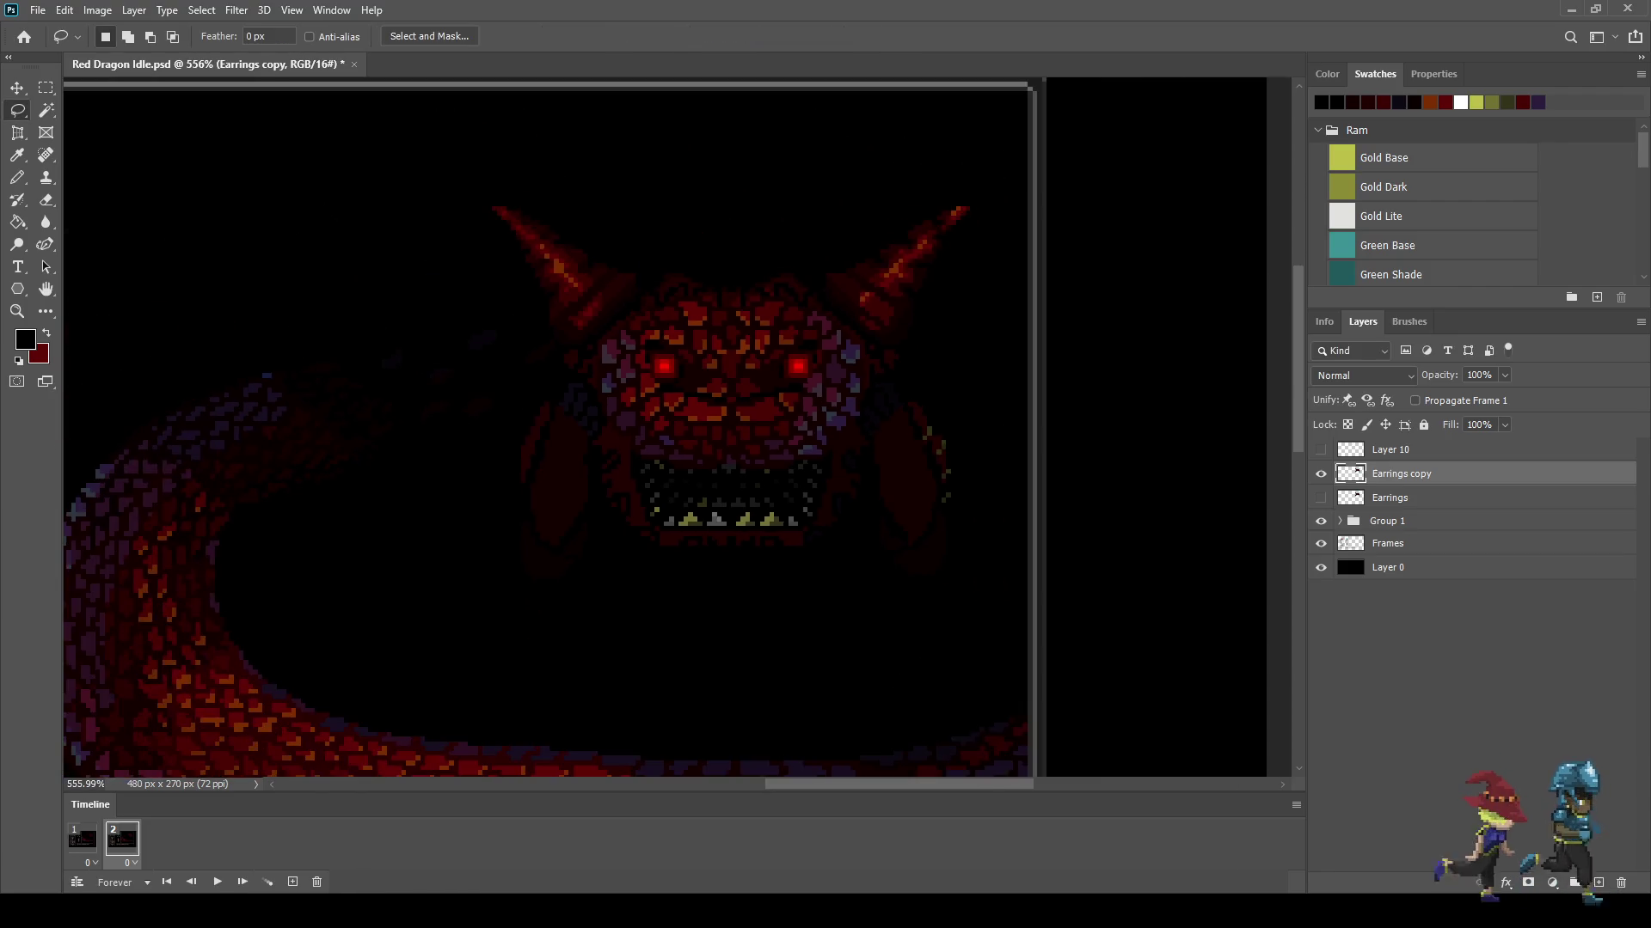
{"action": "scroll", "coordinate": [679, 430], "scroll_direction": "up", "scroll_amount": 5}
{"action": "mouse_move", "coordinate": [463, 407]}
{"action": "left_mouse_down"}
{"action": "mouse_move", "coordinate": [574, 420]}
{"action": "mouse_move", "coordinate": [611, 460]}
{"action": "left_mouse_up"}
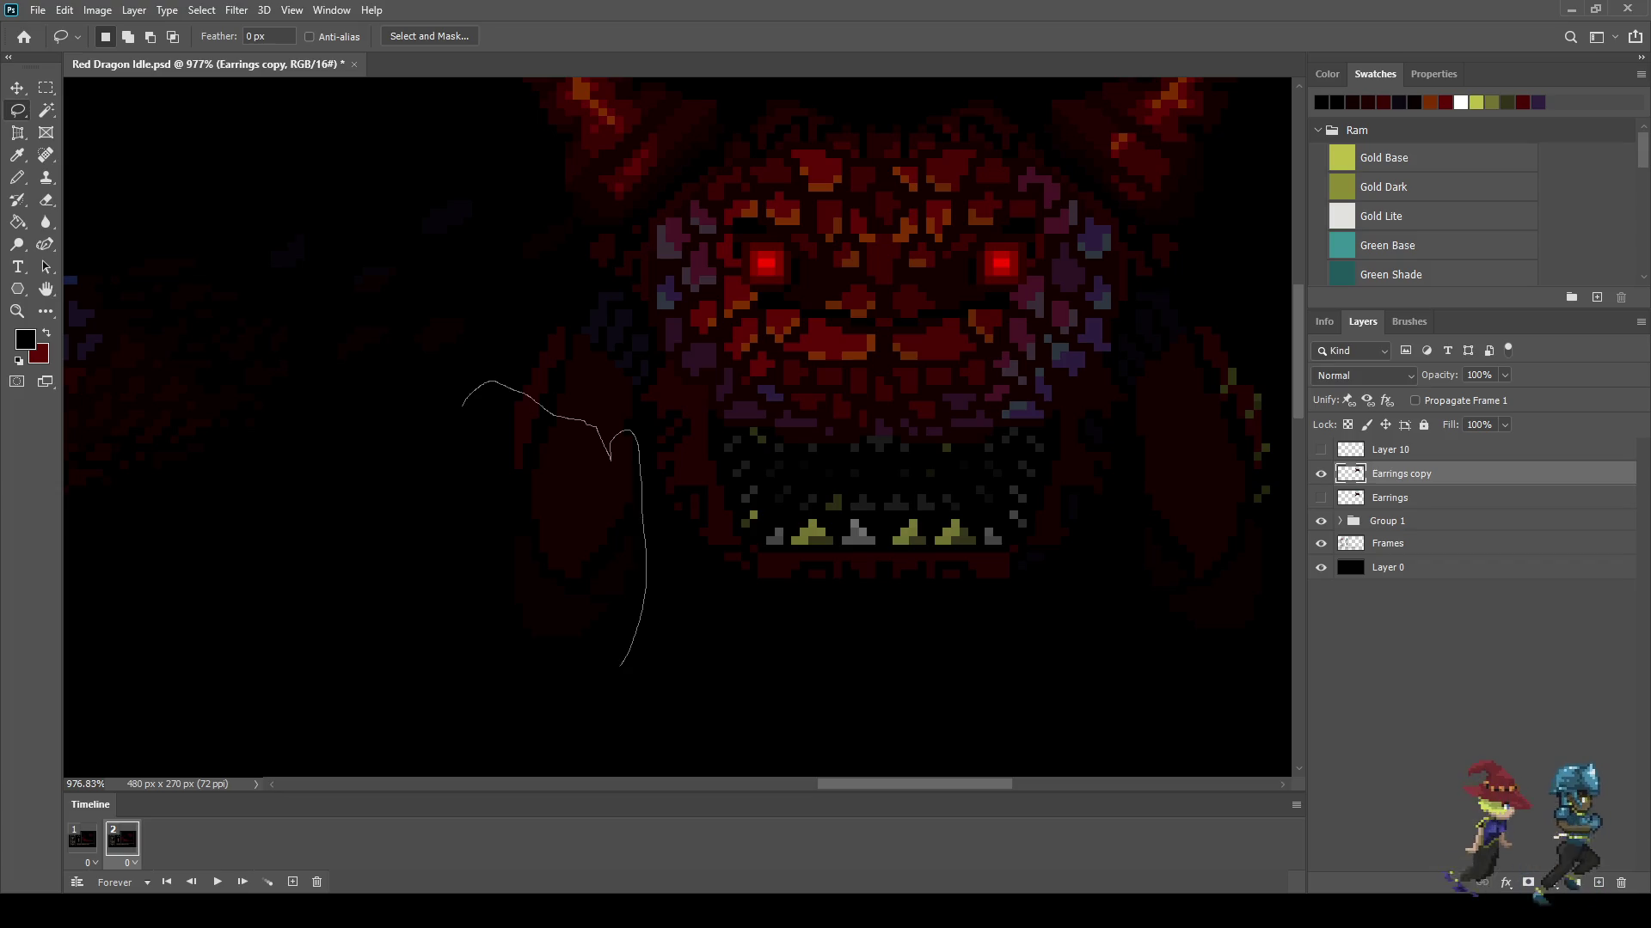
{"action": "left_click_drag", "start_coordinate": [632, 432], "coordinate": [464, 411]}
{"action": "key", "text": "ctrl+t"}
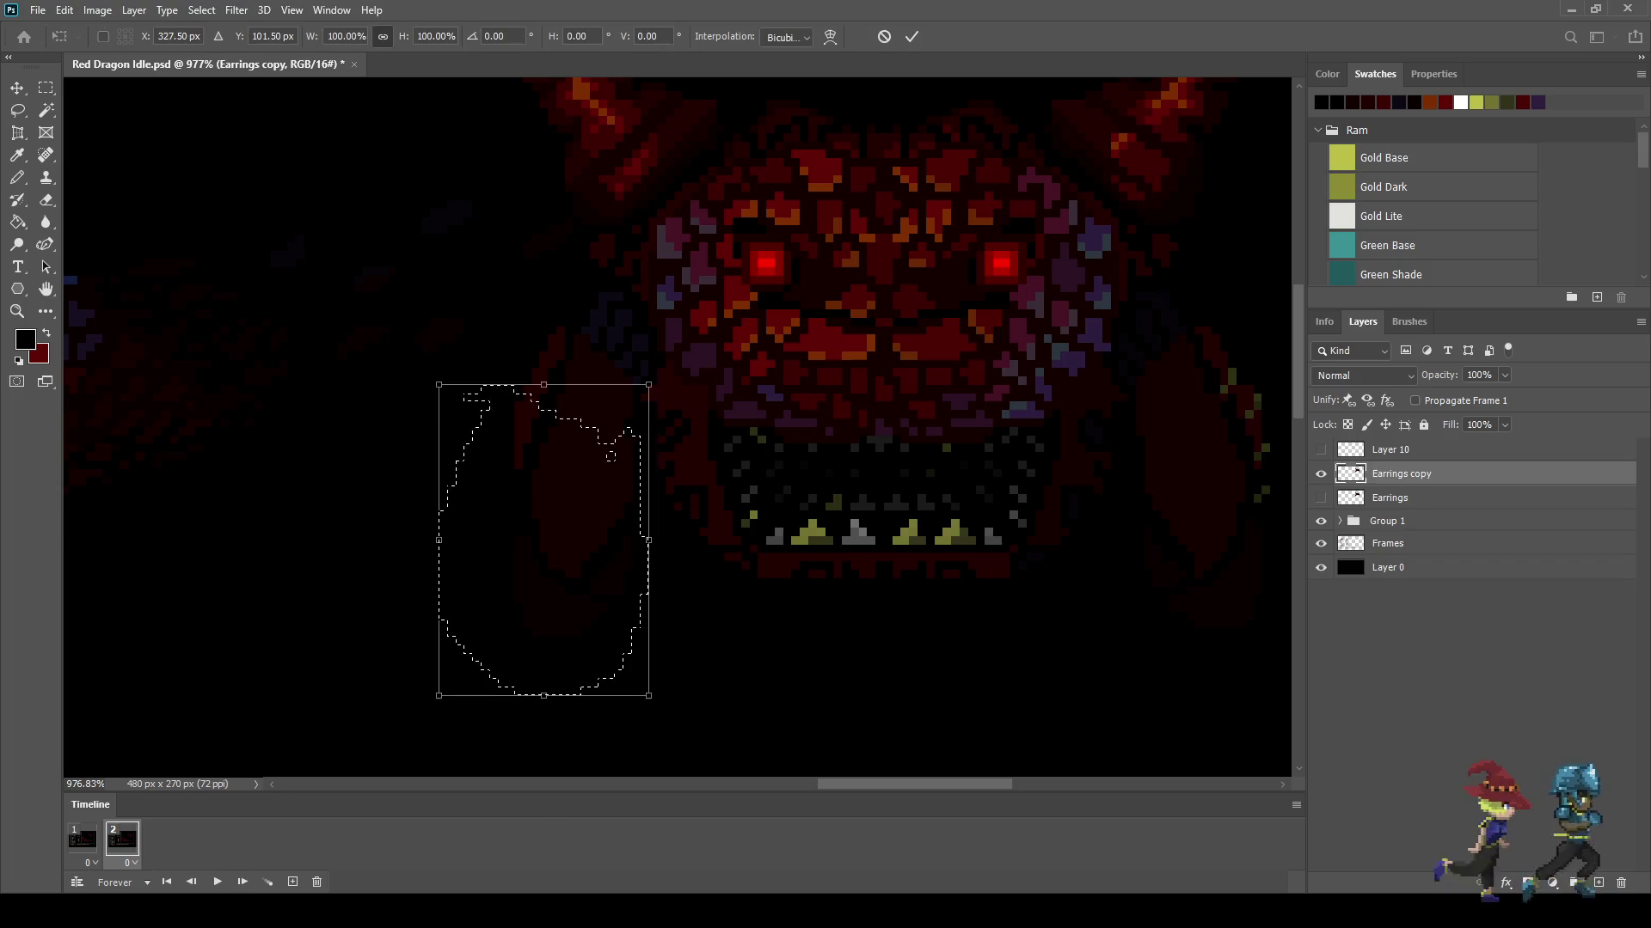
{"action": "key", "text": "Return"}
{"action": "key", "text": "ctrl+d"}
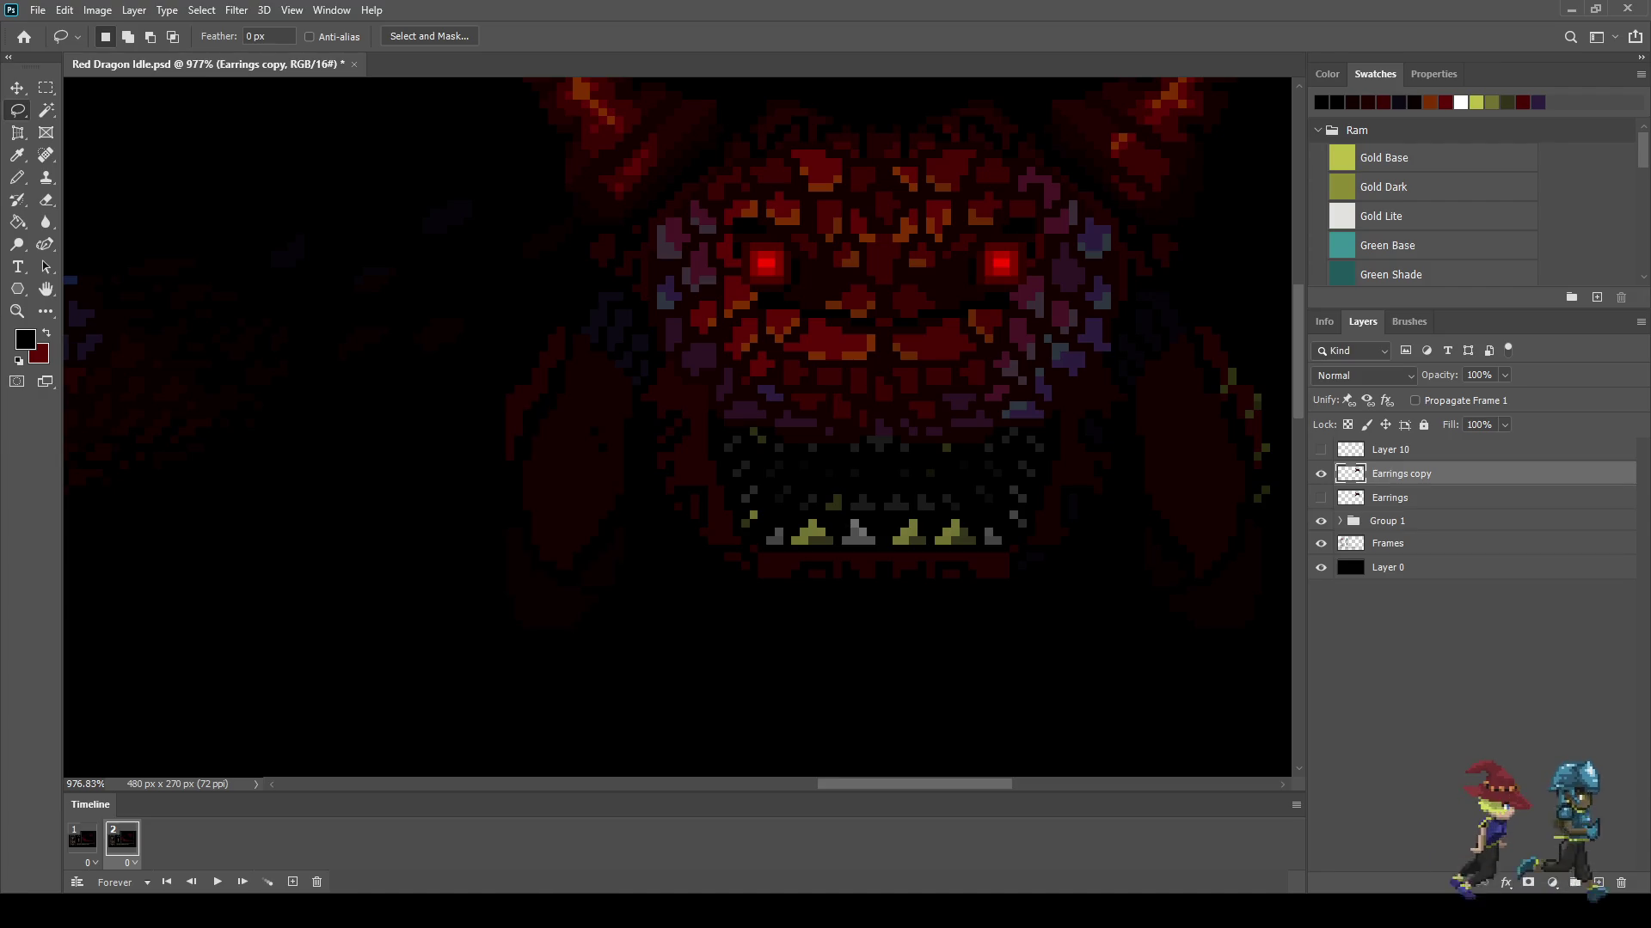
Step: Play the animation to preview the shifted frills
{"action": "scroll", "coordinate": [563, 482], "scroll_direction": "down", "scroll_amount": 3}
{"action": "scroll", "coordinate": [605, 453], "scroll_direction": "up", "scroll_amount": 1}
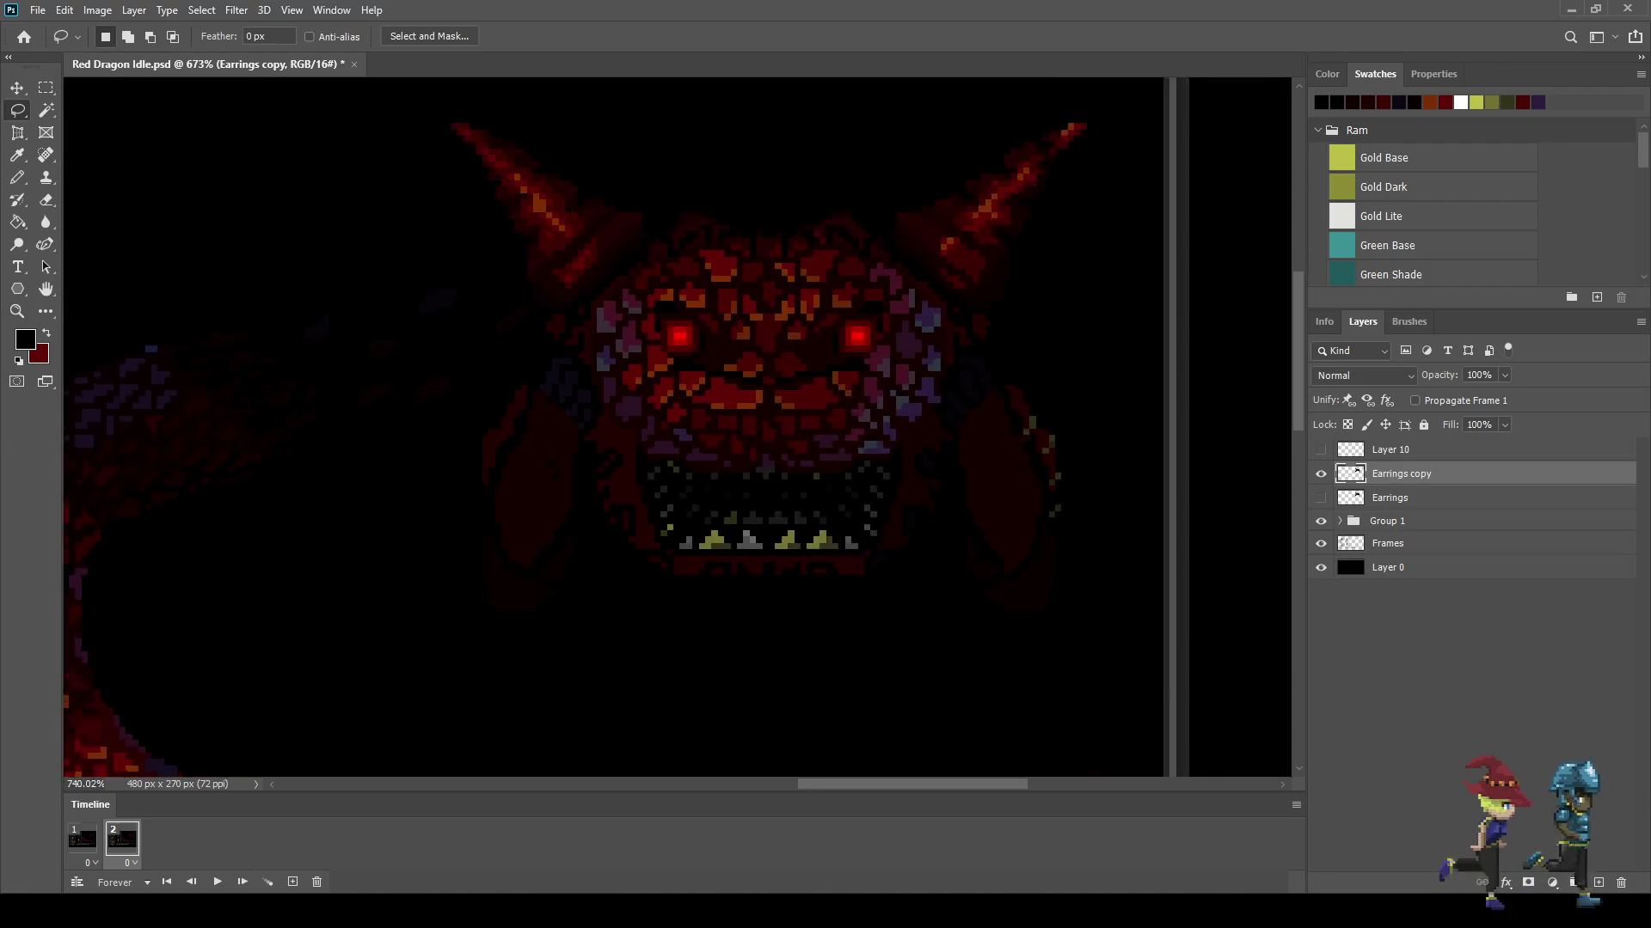
{"action": "scroll", "coordinate": [605, 453], "scroll_direction": "up", "scroll_amount": 1}
{"action": "scroll", "coordinate": [606, 453], "scroll_direction": "up", "scroll_amount": 1}
{"action": "key", "text": "space"}
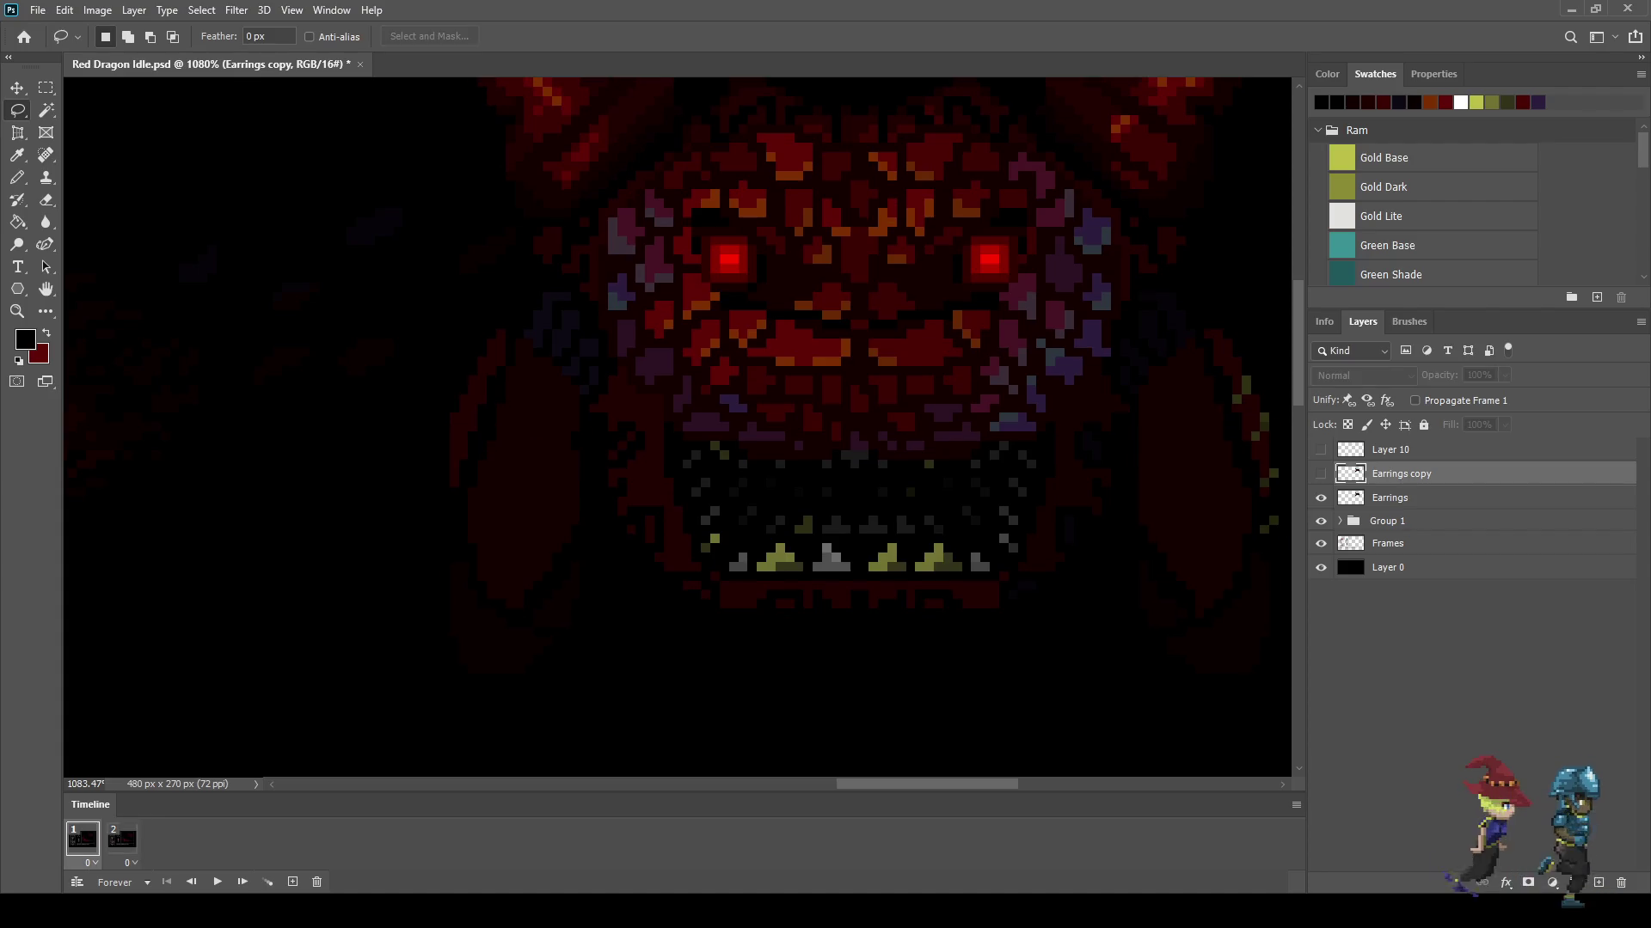
Step: Stop the animation preview and zoom around the dragon artwork
{"action": "key", "text": "space"}
{"action": "key", "text": "i"}
{"action": "scroll", "coordinate": [521, 430], "scroll_direction": "up", "scroll_amount": 2}
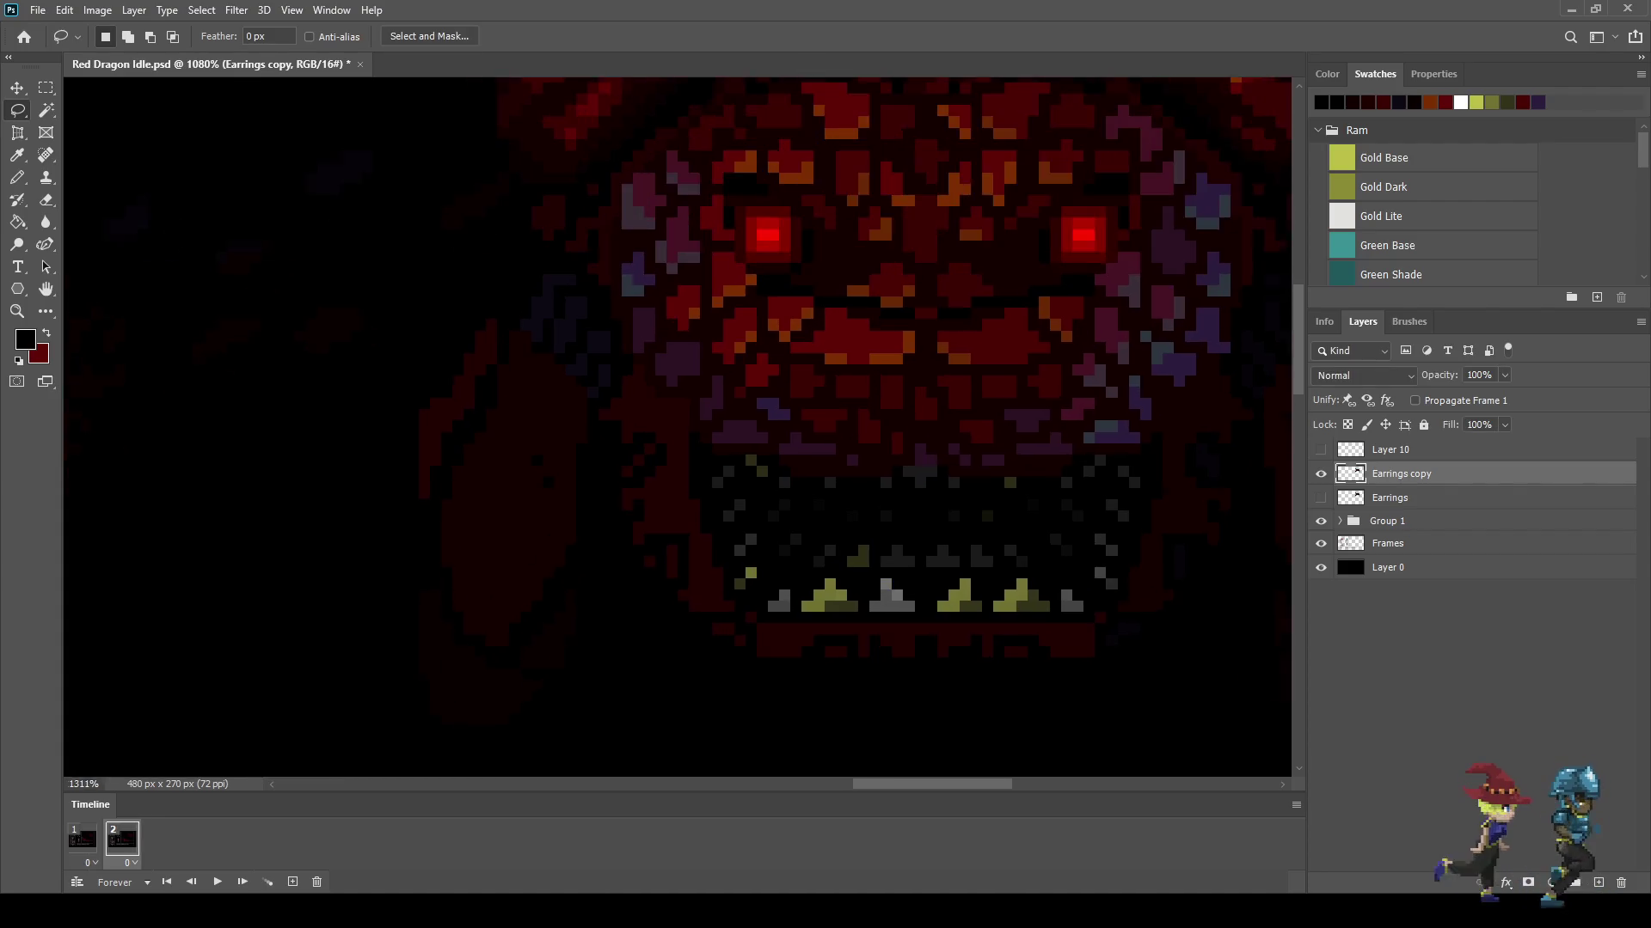
{"action": "key", "text": "b"}
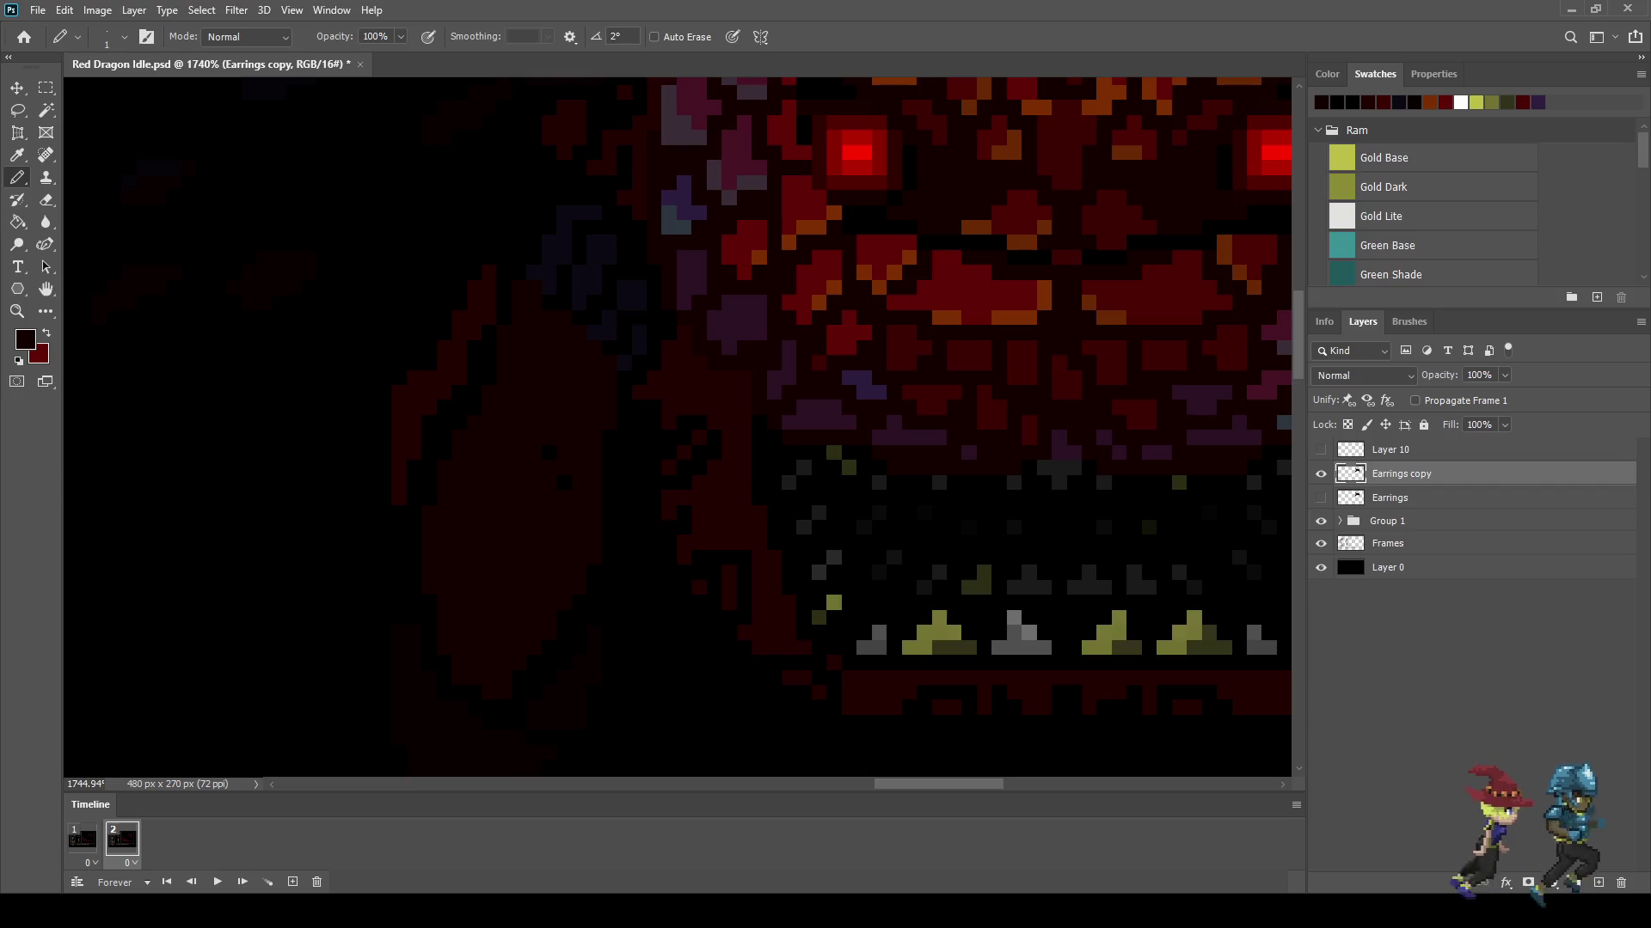
{"action": "scroll", "coordinate": [672, 333], "scroll_direction": "down", "scroll_amount": 4}
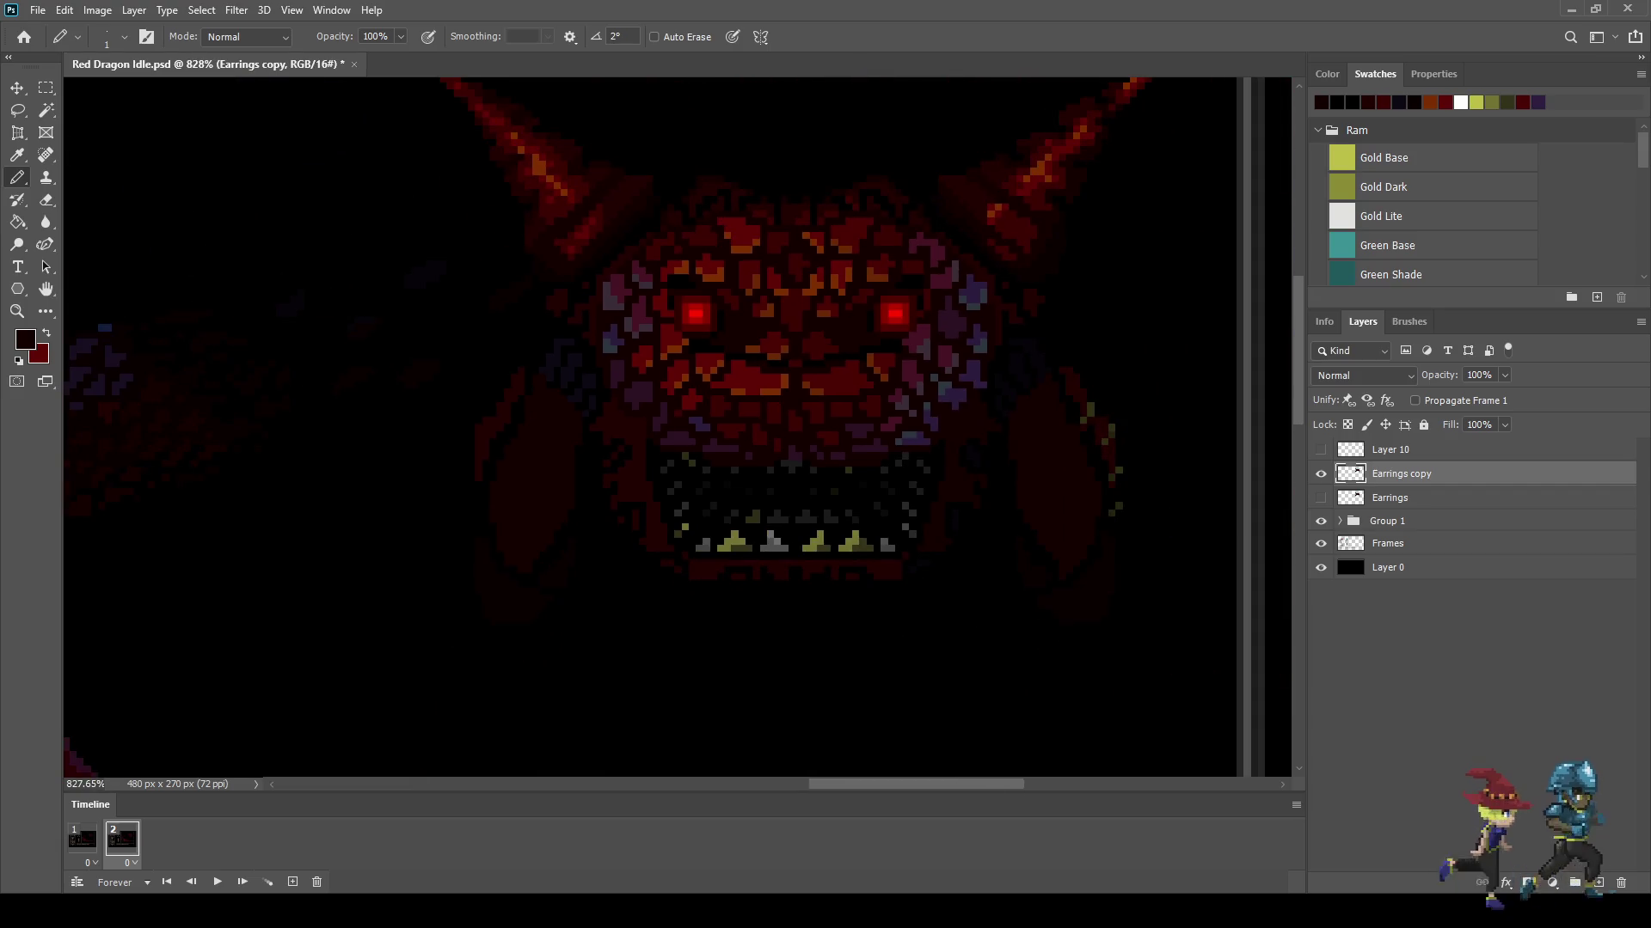
{"action": "scroll", "coordinate": [945, 419], "scroll_direction": "up", "scroll_amount": 3}
{"action": "scroll", "coordinate": [949, 504], "scroll_direction": "down", "scroll_amount": 2}
{"action": "scroll", "coordinate": [949, 504], "scroll_direction": "down", "scroll_amount": 2}
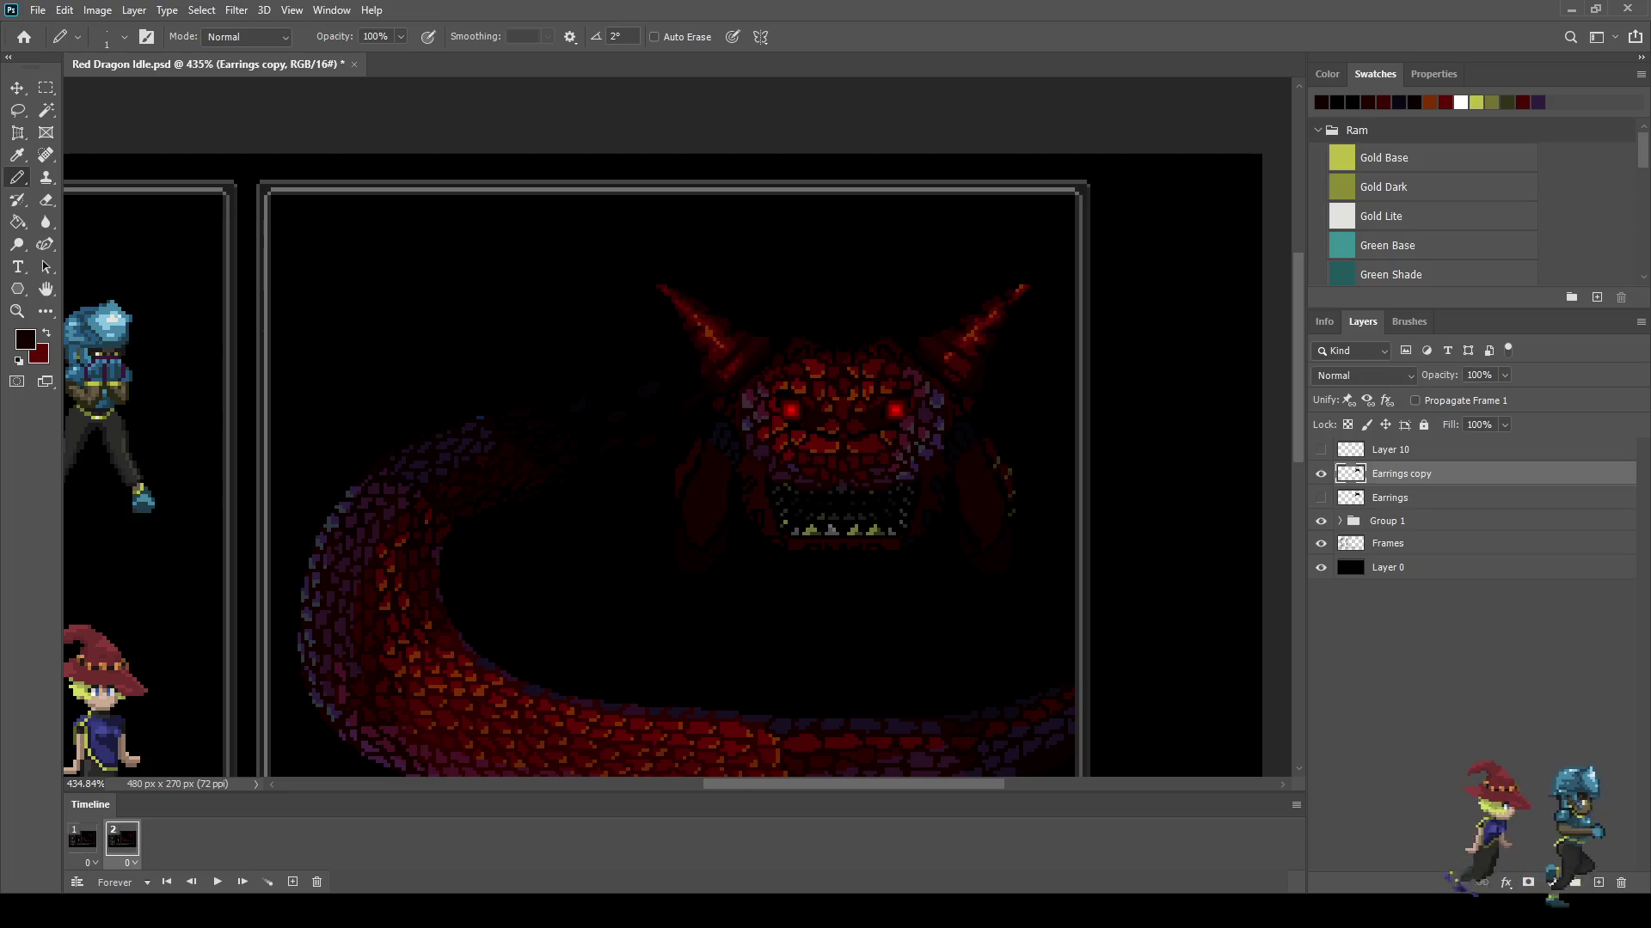
Step: Add a third frame with a new Earrings copy 2 head layer nudged down one pixel
{"action": "left_click", "coordinate": [293, 882]}
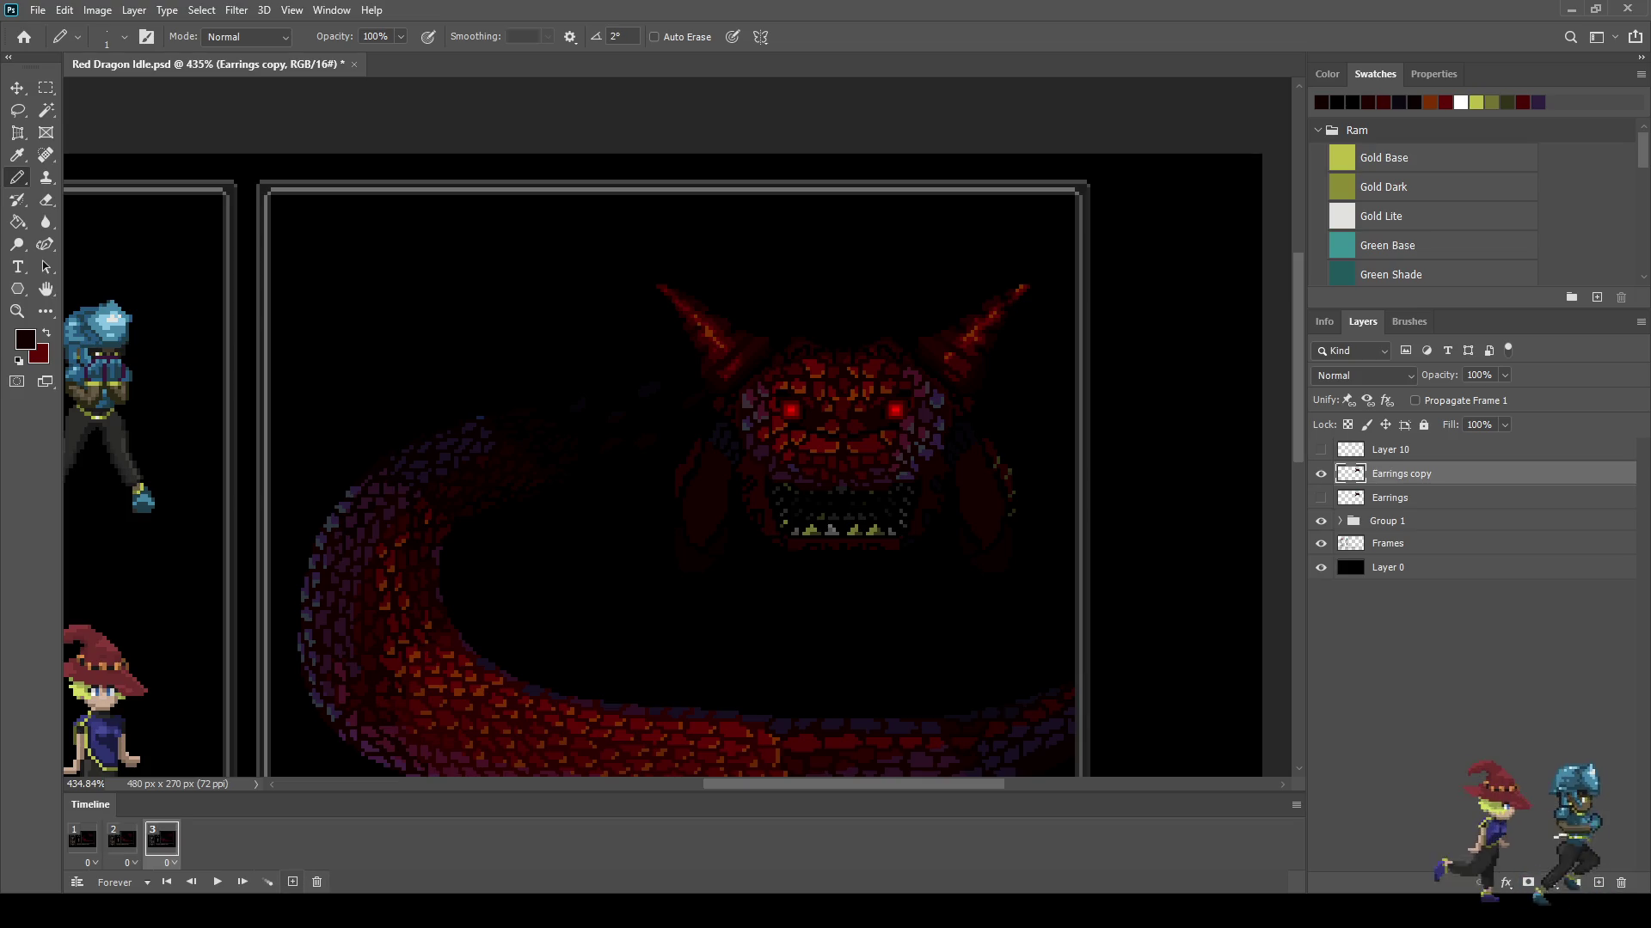
{"action": "left_click", "coordinate": [1321, 474]}
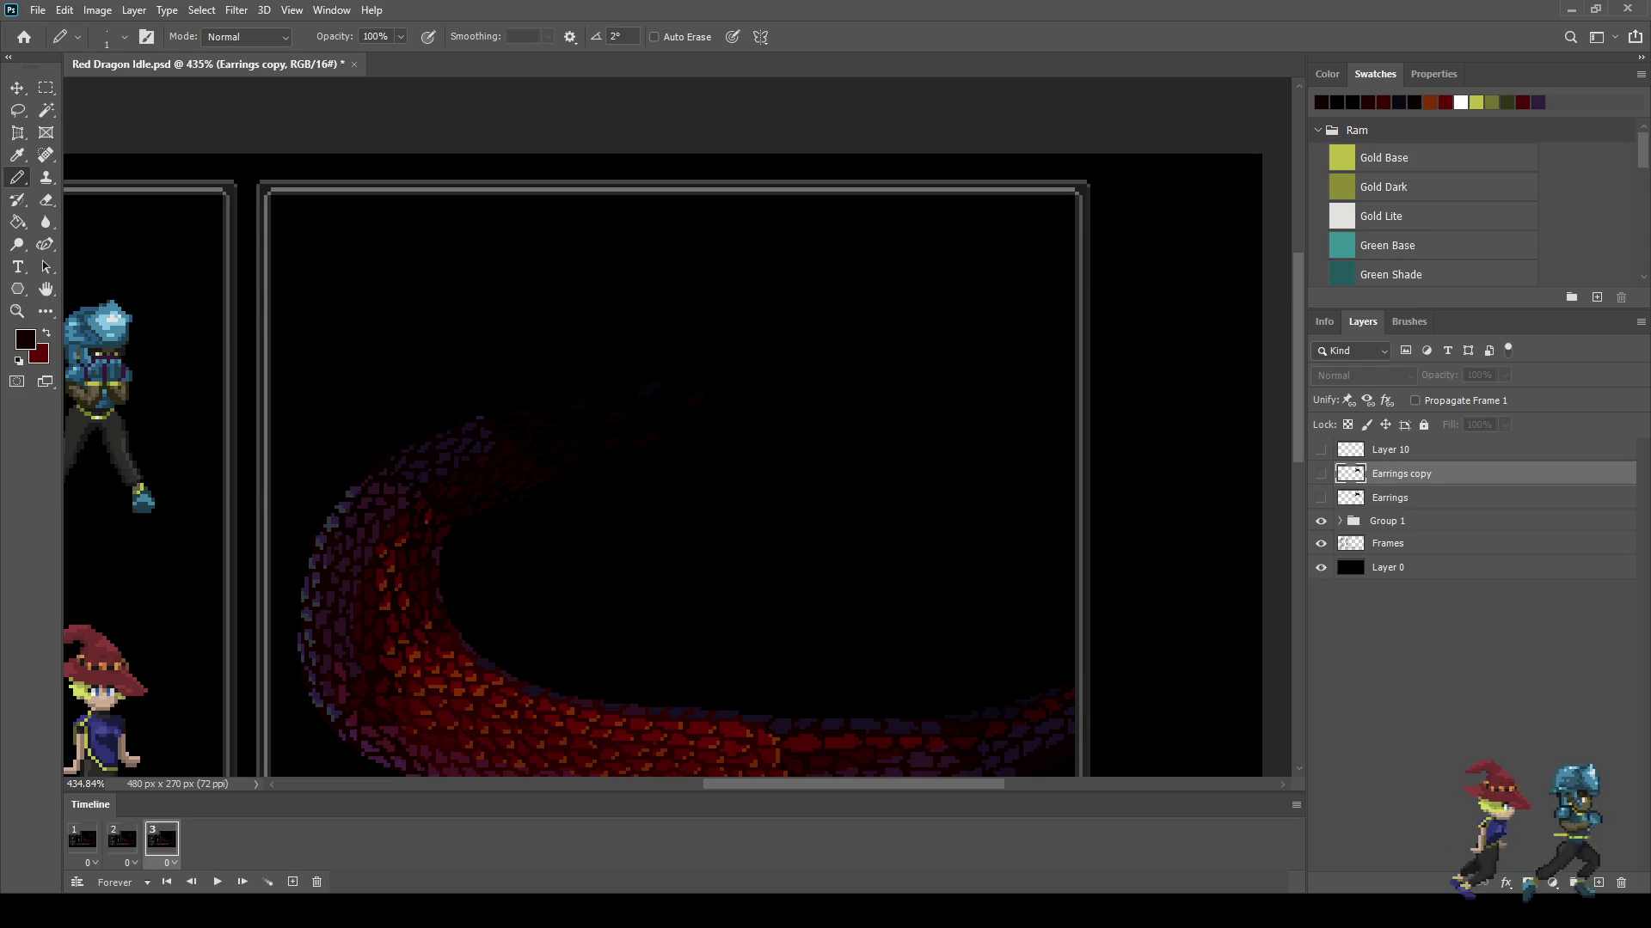
{"action": "key", "text": "ctrl+j"}
{"action": "left_click", "coordinate": [1321, 473]}
{"action": "key", "text": "ctrl+t"}
{"action": "key", "text": "Down"}
{"action": "key", "text": "Down"}
{"action": "key", "text": "Return"}
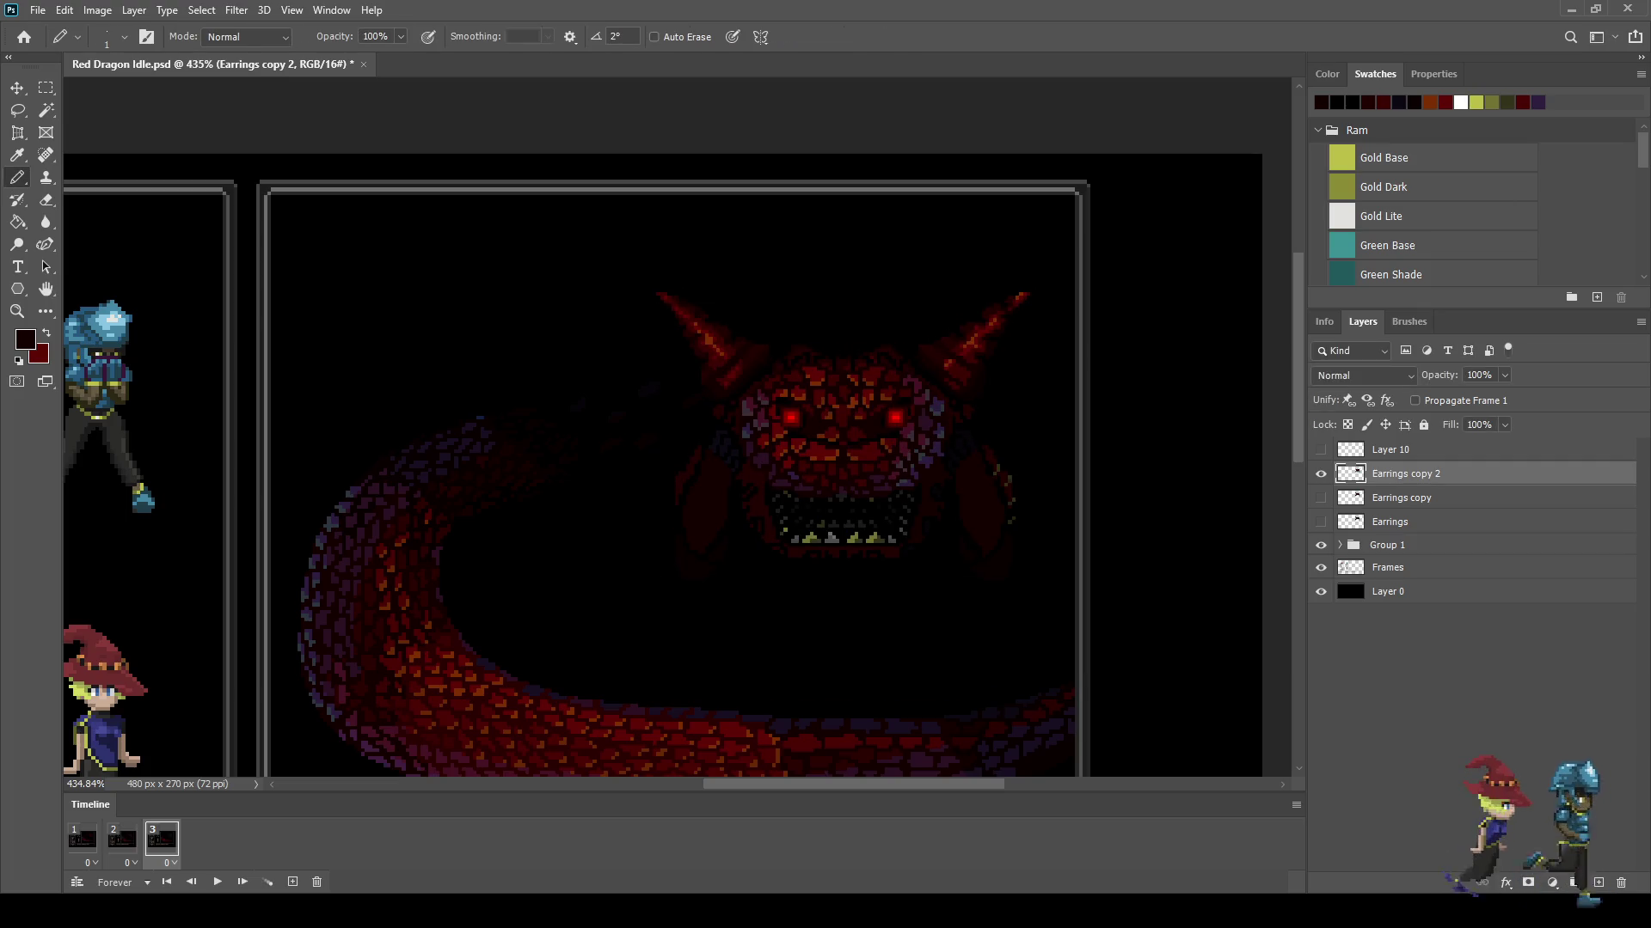
{"action": "key", "text": "l"}
{"action": "scroll", "coordinate": [998, 554], "scroll_direction": "up", "scroll_amount": 2}
Step: Lasso the dragon's right frill on the frame 3 head layer and shift it slightly
{"action": "scroll", "coordinate": [998, 554], "scroll_direction": "up", "scroll_amount": 2}
{"action": "scroll", "coordinate": [998, 553], "scroll_direction": "up", "scroll_amount": 1}
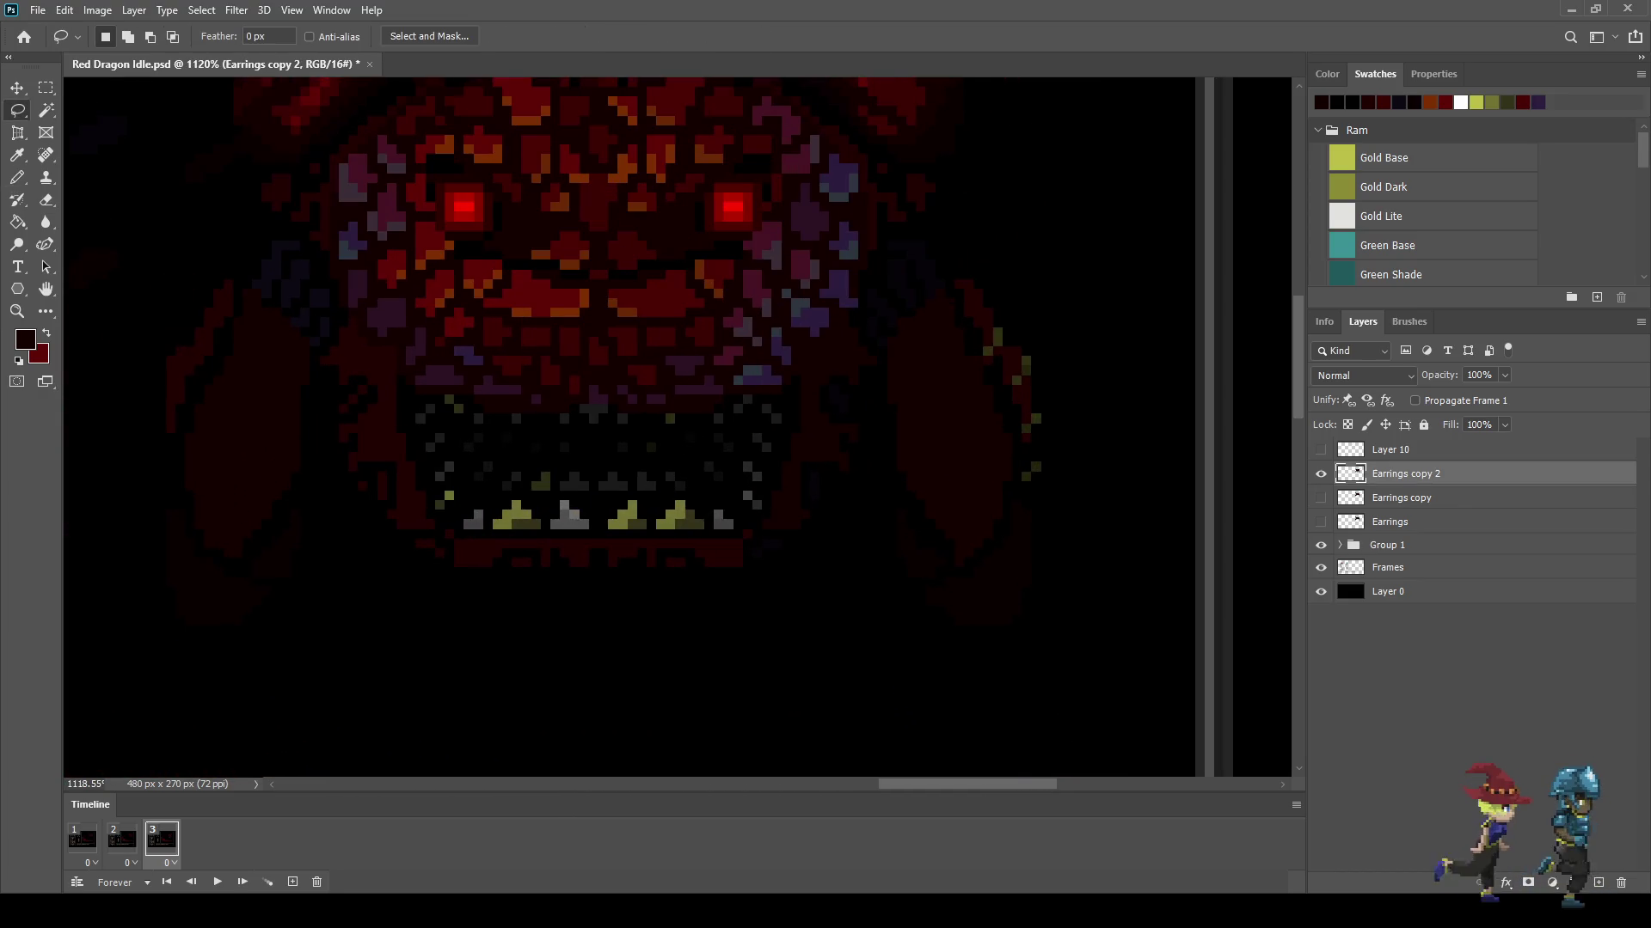
{"action": "mouse_move", "coordinate": [873, 489]}
{"action": "left_mouse_down"}
{"action": "mouse_move", "coordinate": [923, 436]}
{"action": "mouse_move", "coordinate": [841, 569]}
{"action": "mouse_move", "coordinate": [872, 488]}
{"action": "left_mouse_up"}
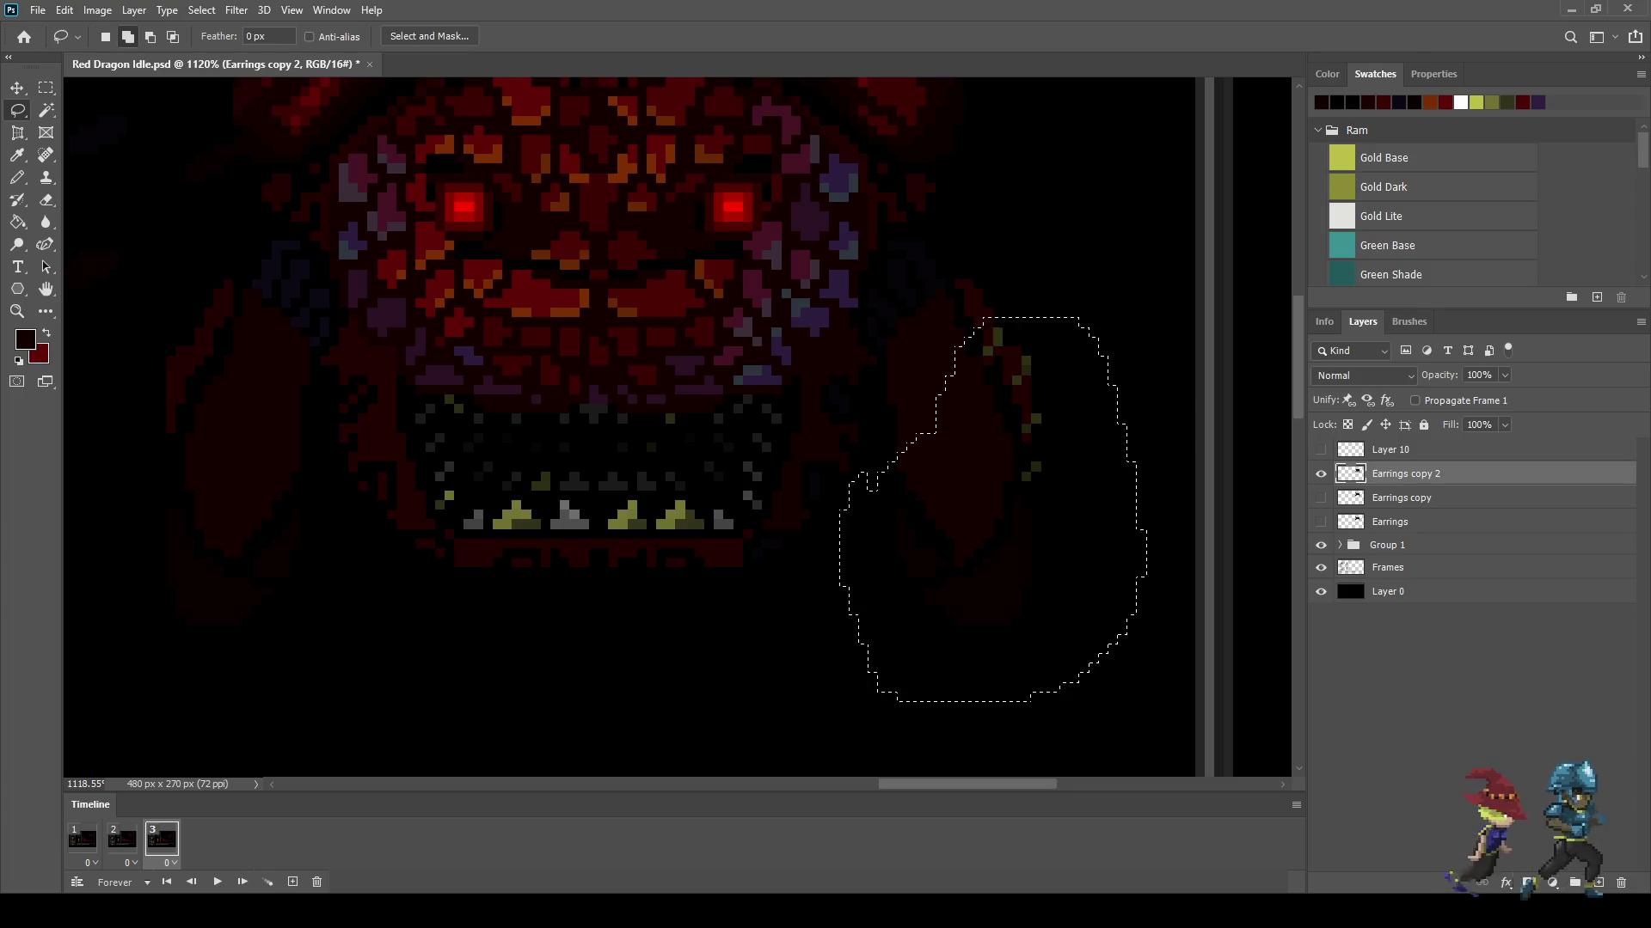
{"action": "key", "text": "ctrl+t"}
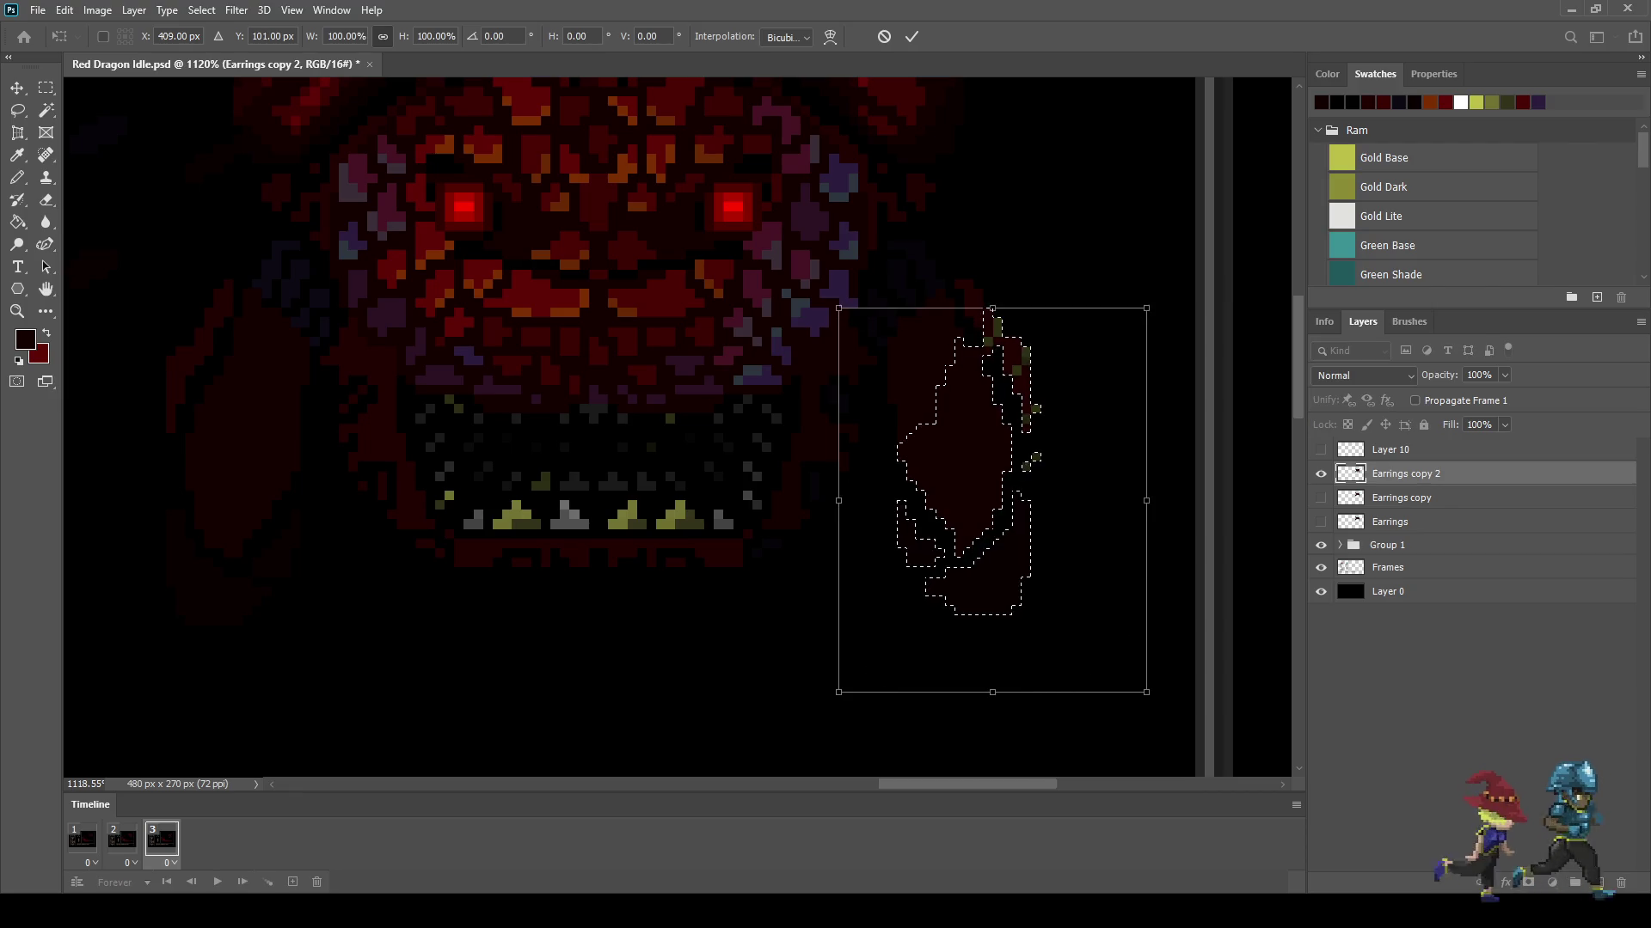
{"action": "key", "text": "Return"}
{"action": "key", "text": "ctrl+d"}
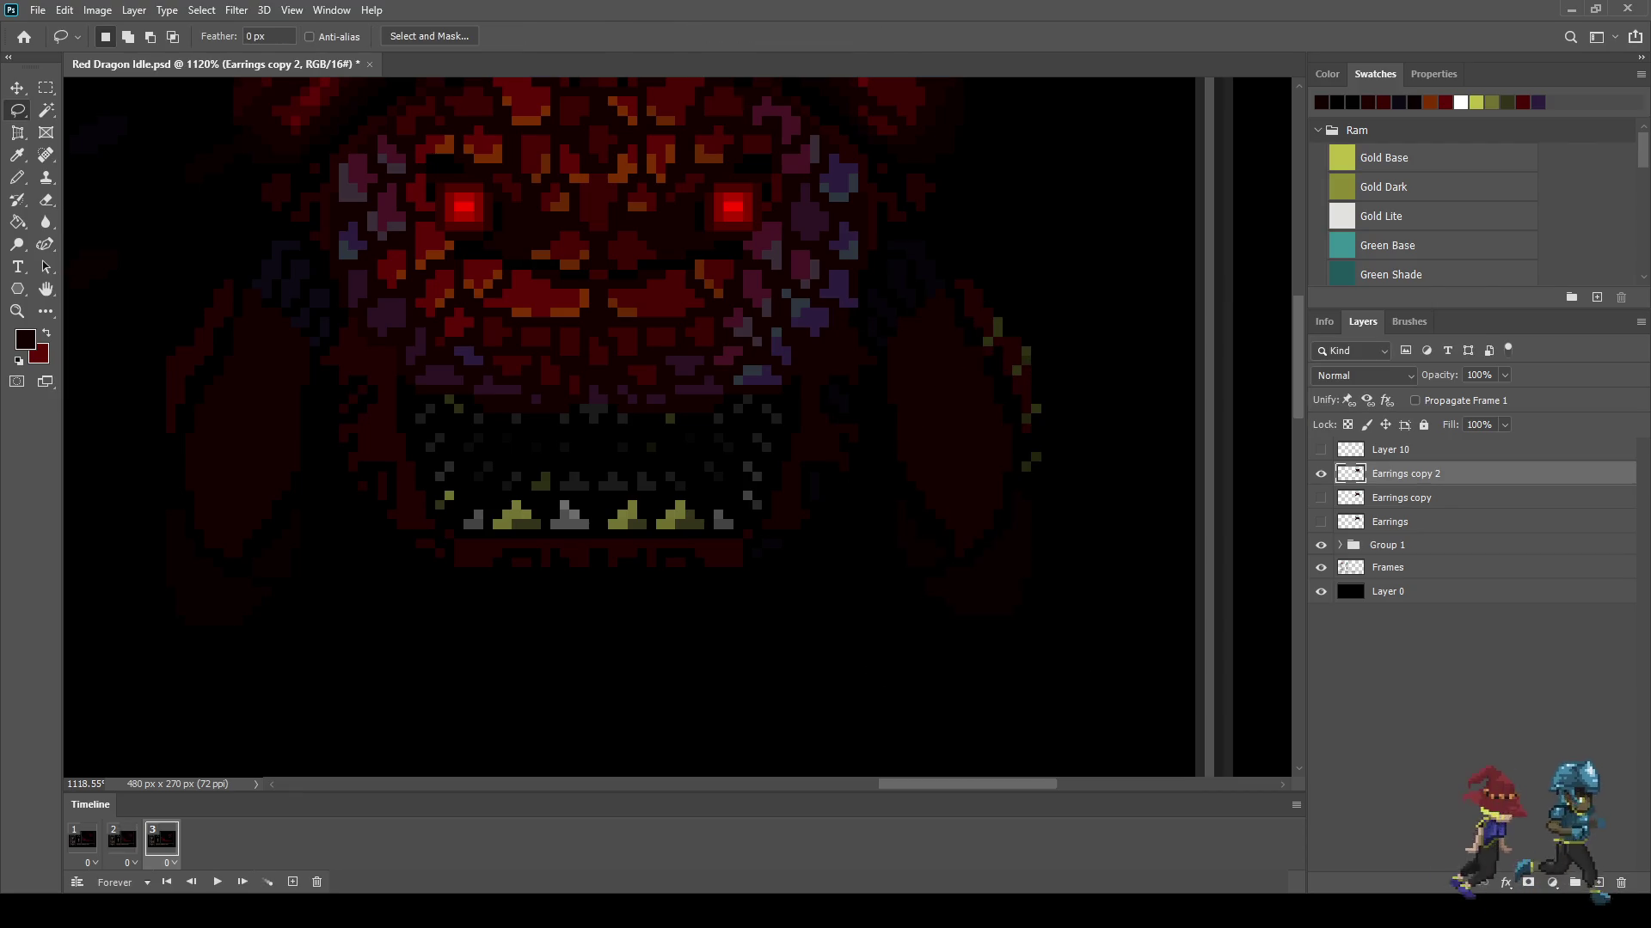
{"action": "left_click_drag", "start_coordinate": [851, 537], "coordinate": [969, 387]}
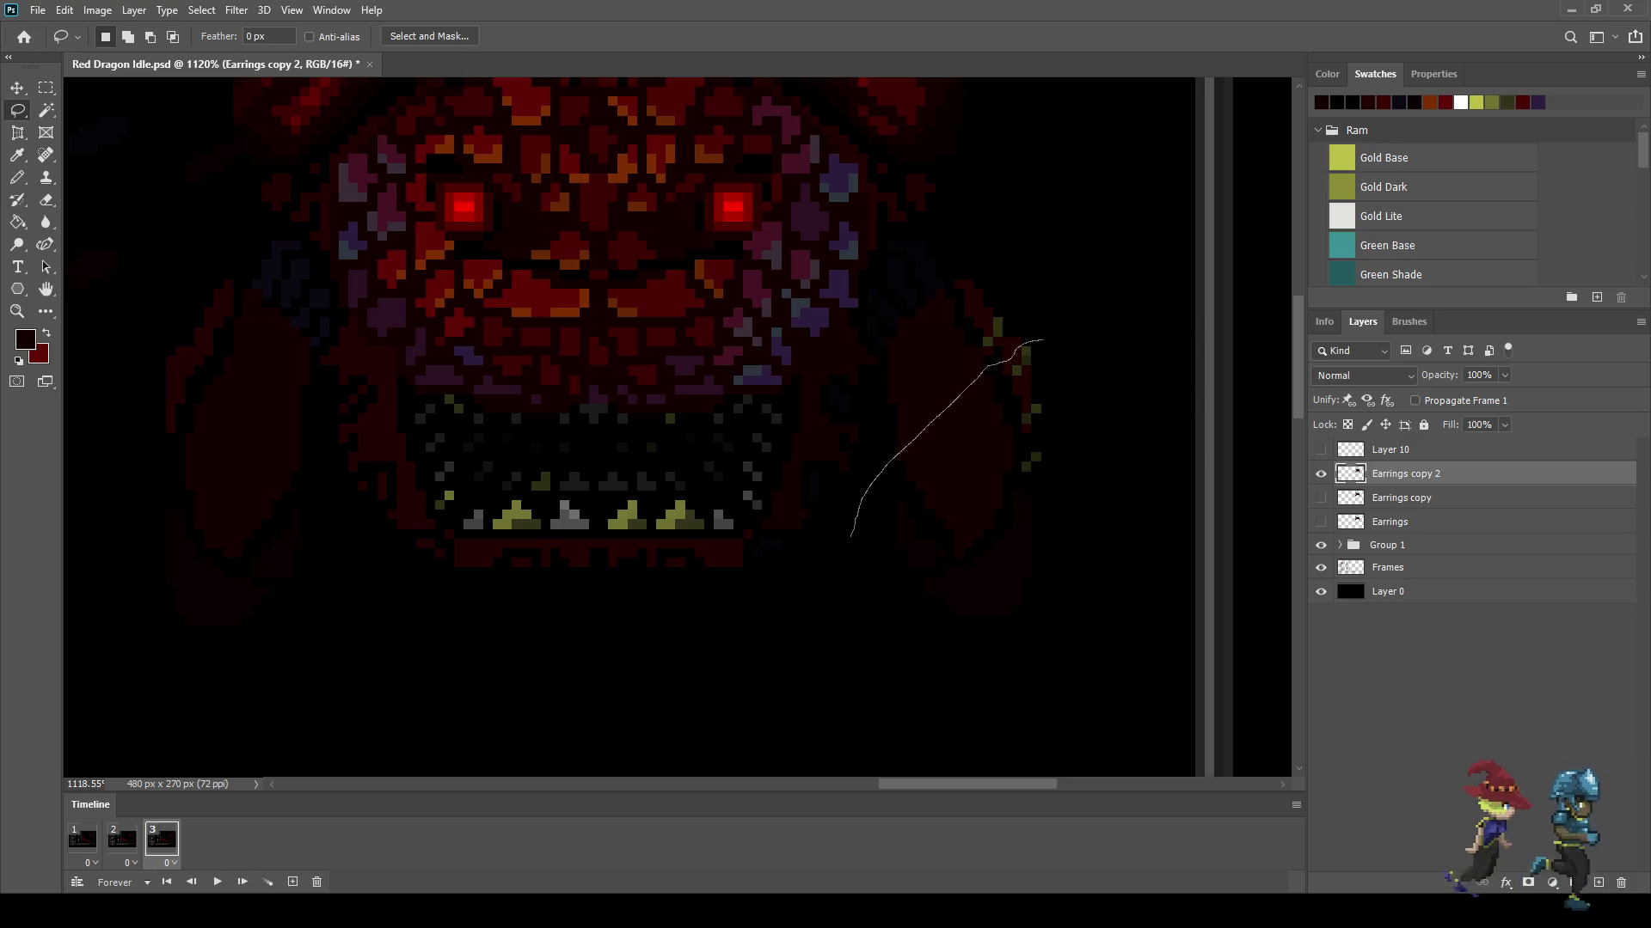
{"action": "left_click_drag", "start_coordinate": [1042, 341], "coordinate": [851, 535]}
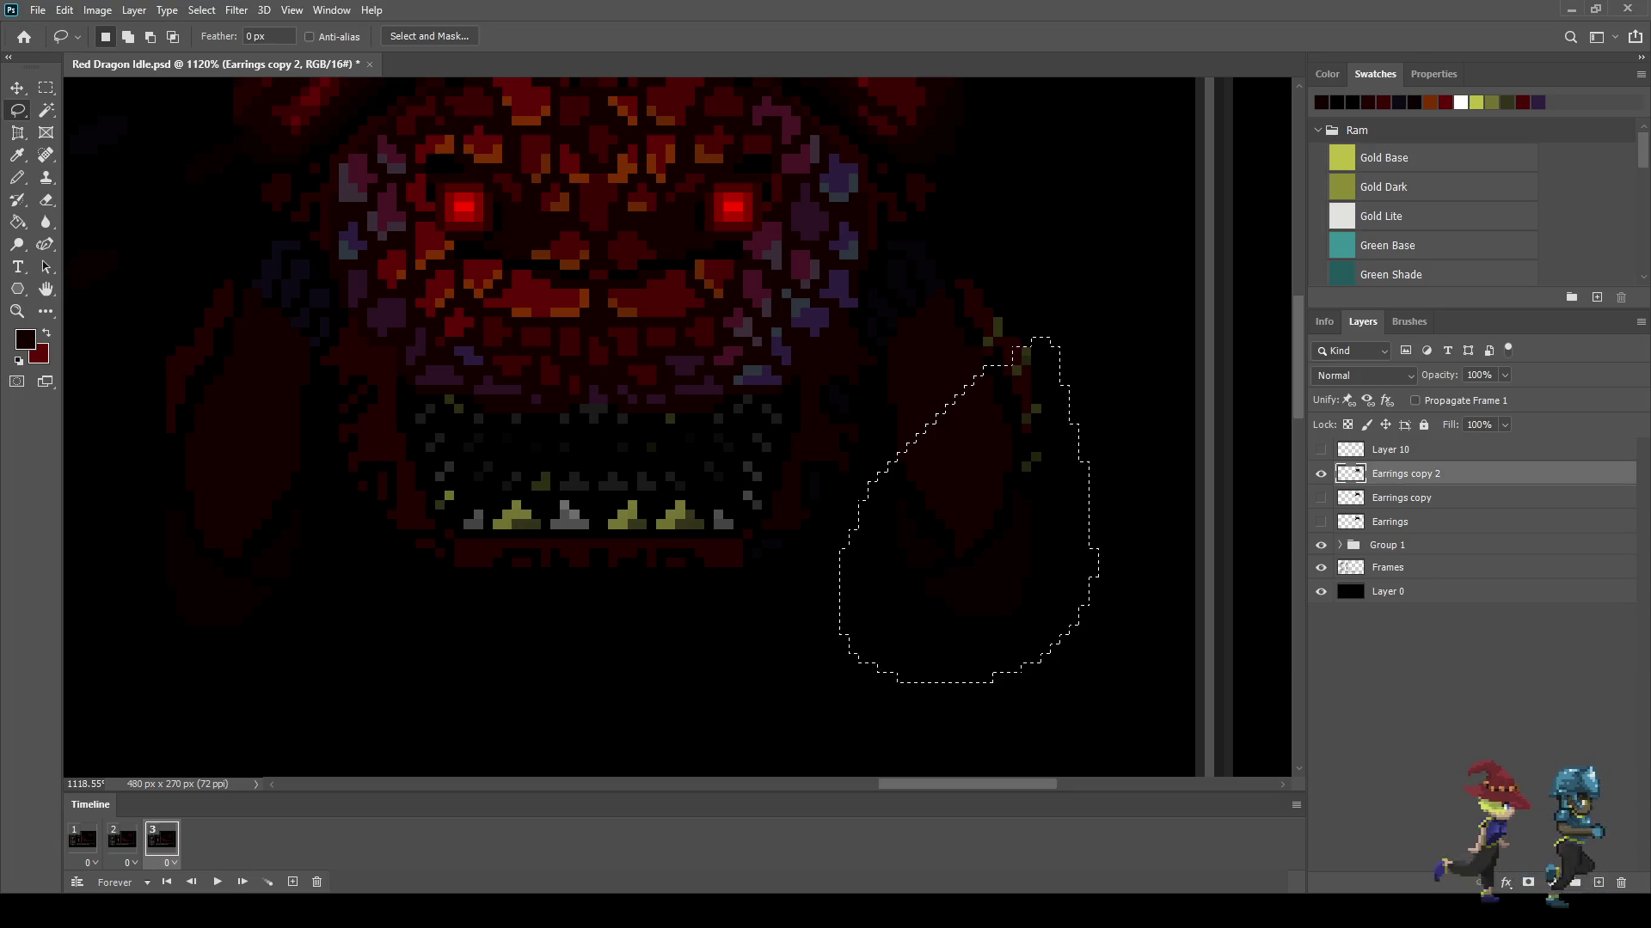
{"action": "key", "text": "ctrl+t"}
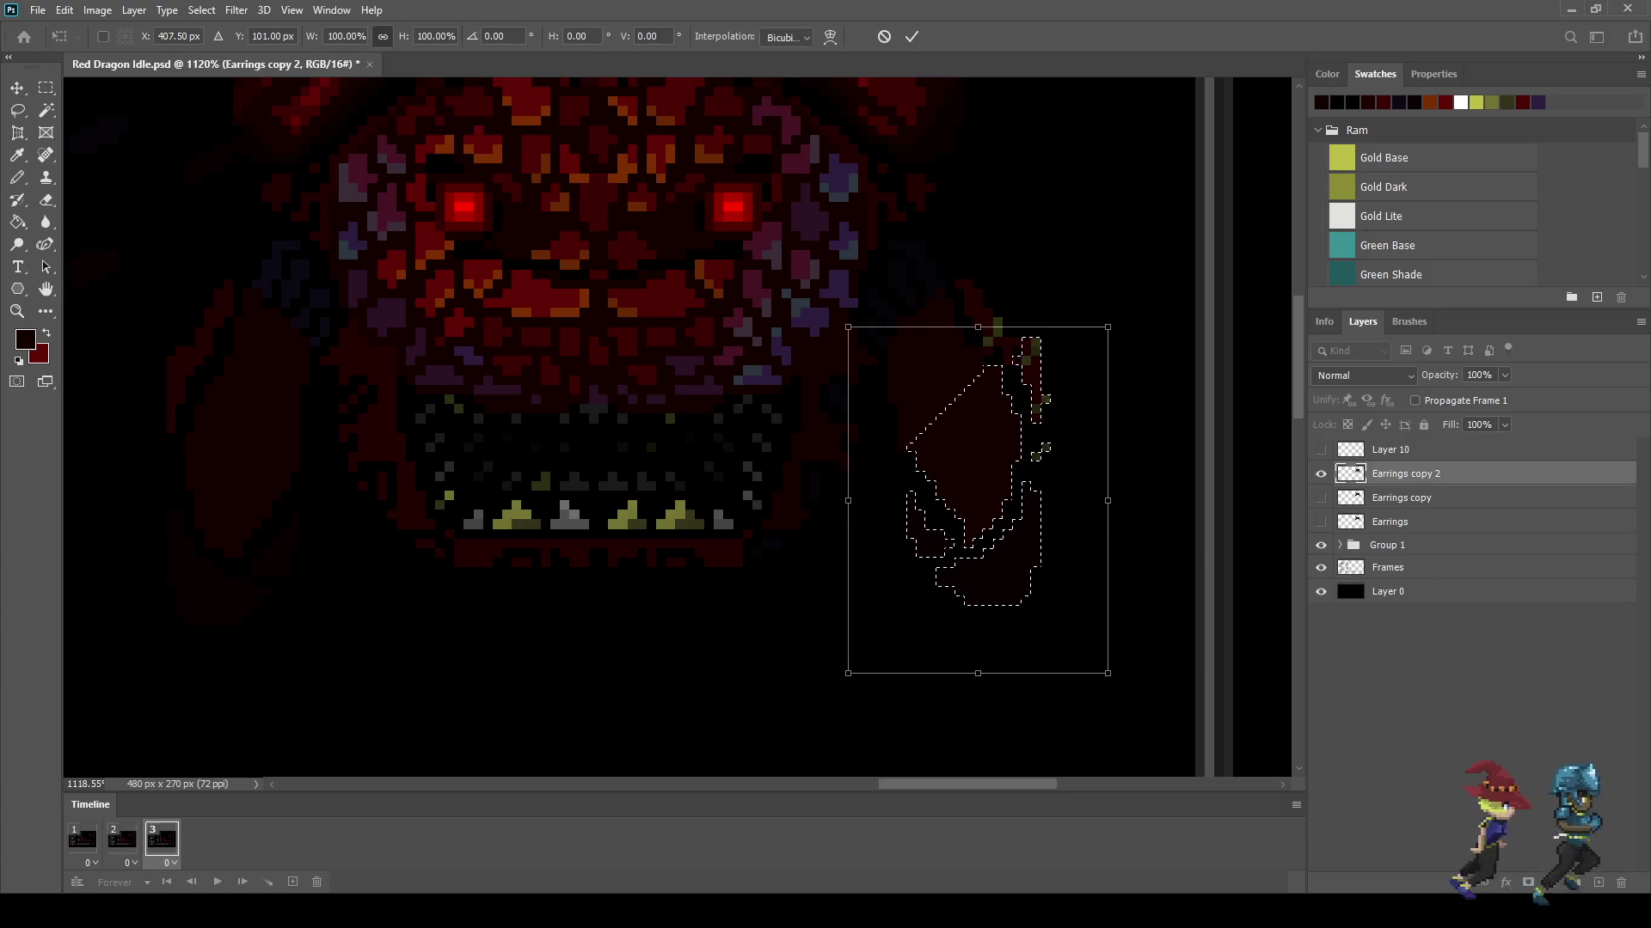
{"action": "key", "text": "Return"}
{"action": "key", "text": "ctrl+d"}
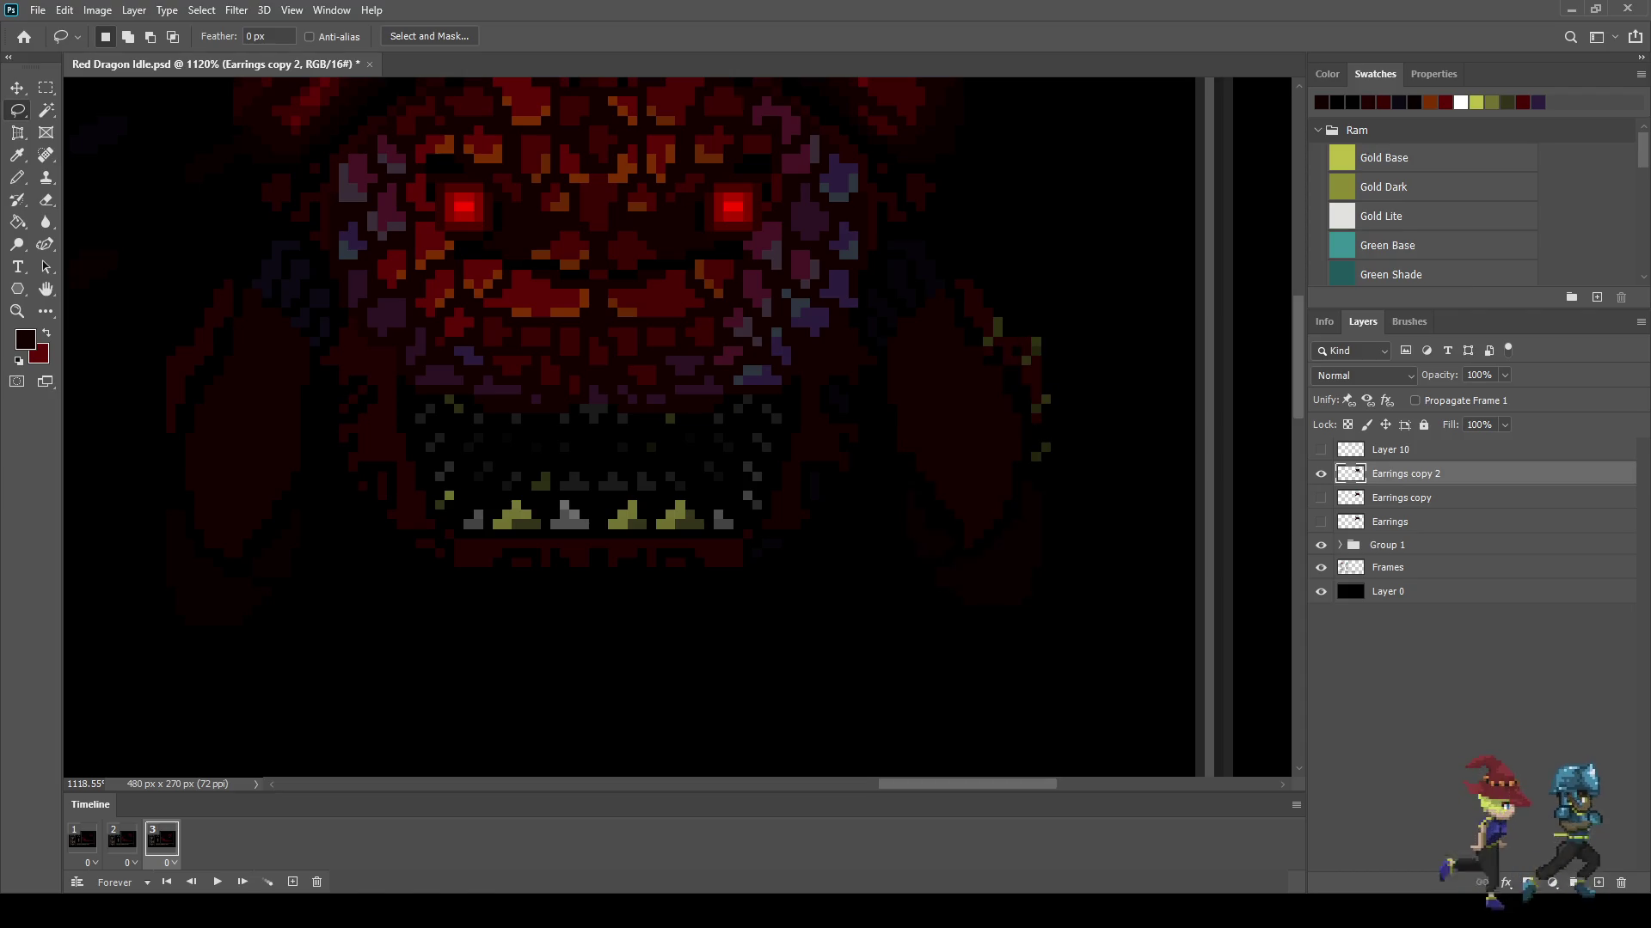
Step: Lasso the dragon's left frill and shift it slightly into a new position
{"action": "scroll", "coordinate": [833, 412], "scroll_direction": "down", "scroll_amount": 5}
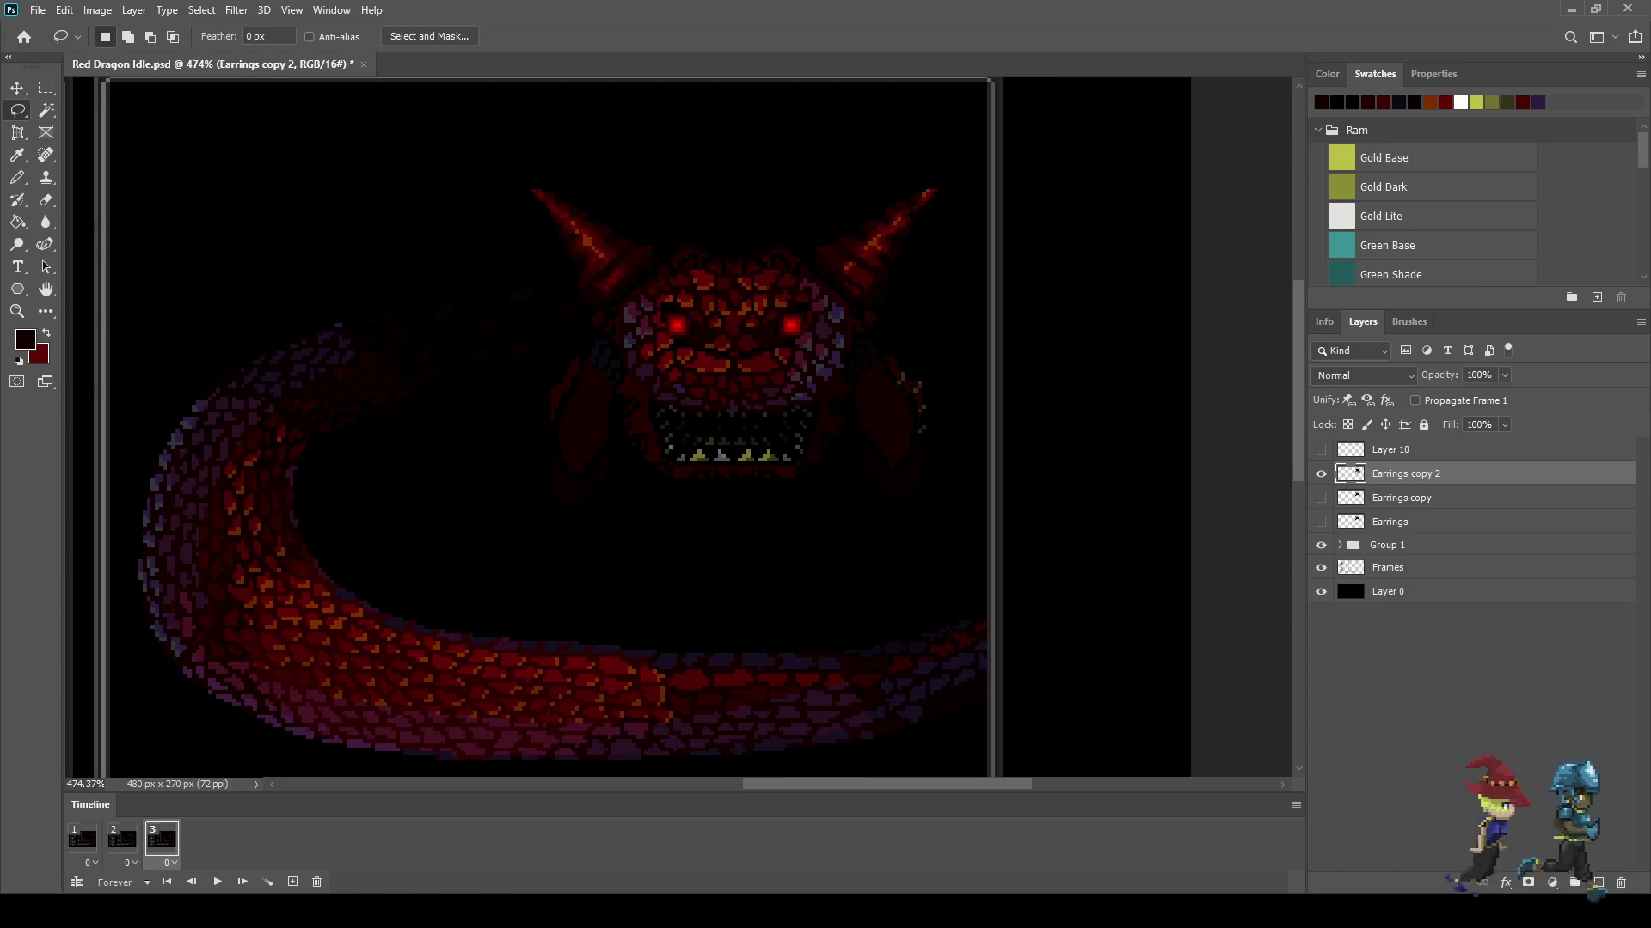
{"action": "scroll", "coordinate": [498, 411], "scroll_direction": "up", "scroll_amount": 4}
{"action": "mouse_move", "coordinate": [526, 432]}
{"action": "left_mouse_down"}
{"action": "mouse_move", "coordinate": [593, 343]}
{"action": "mouse_move", "coordinate": [564, 581]}
{"action": "mouse_move", "coordinate": [528, 421]}
{"action": "left_mouse_up"}
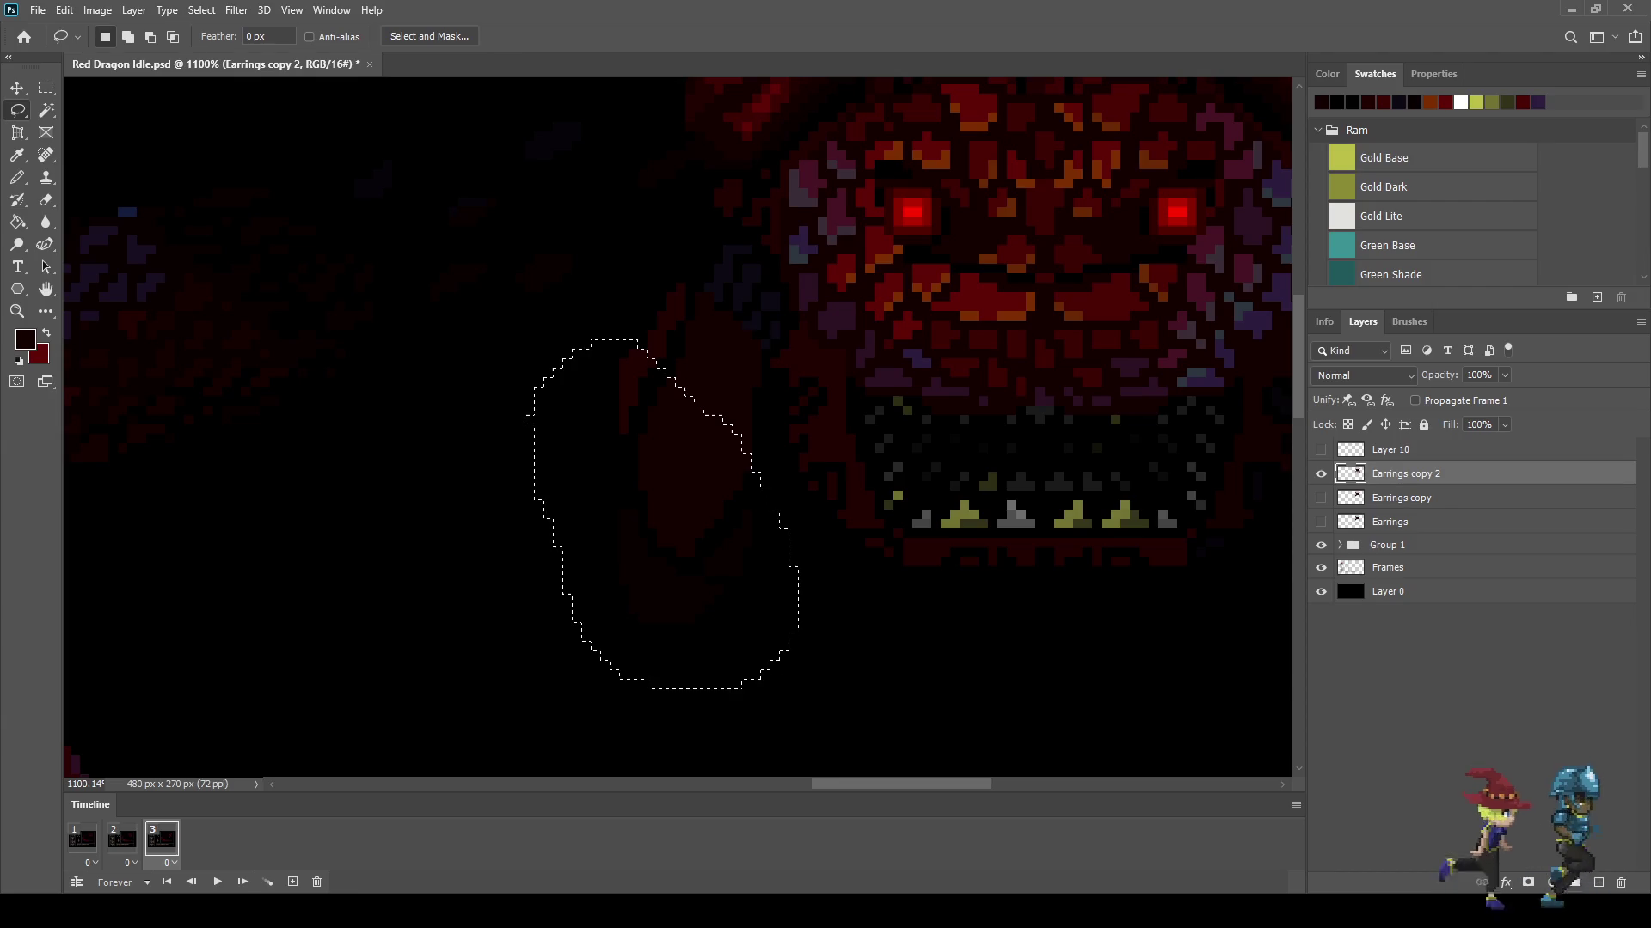
{"action": "key", "text": "ctrl+t"}
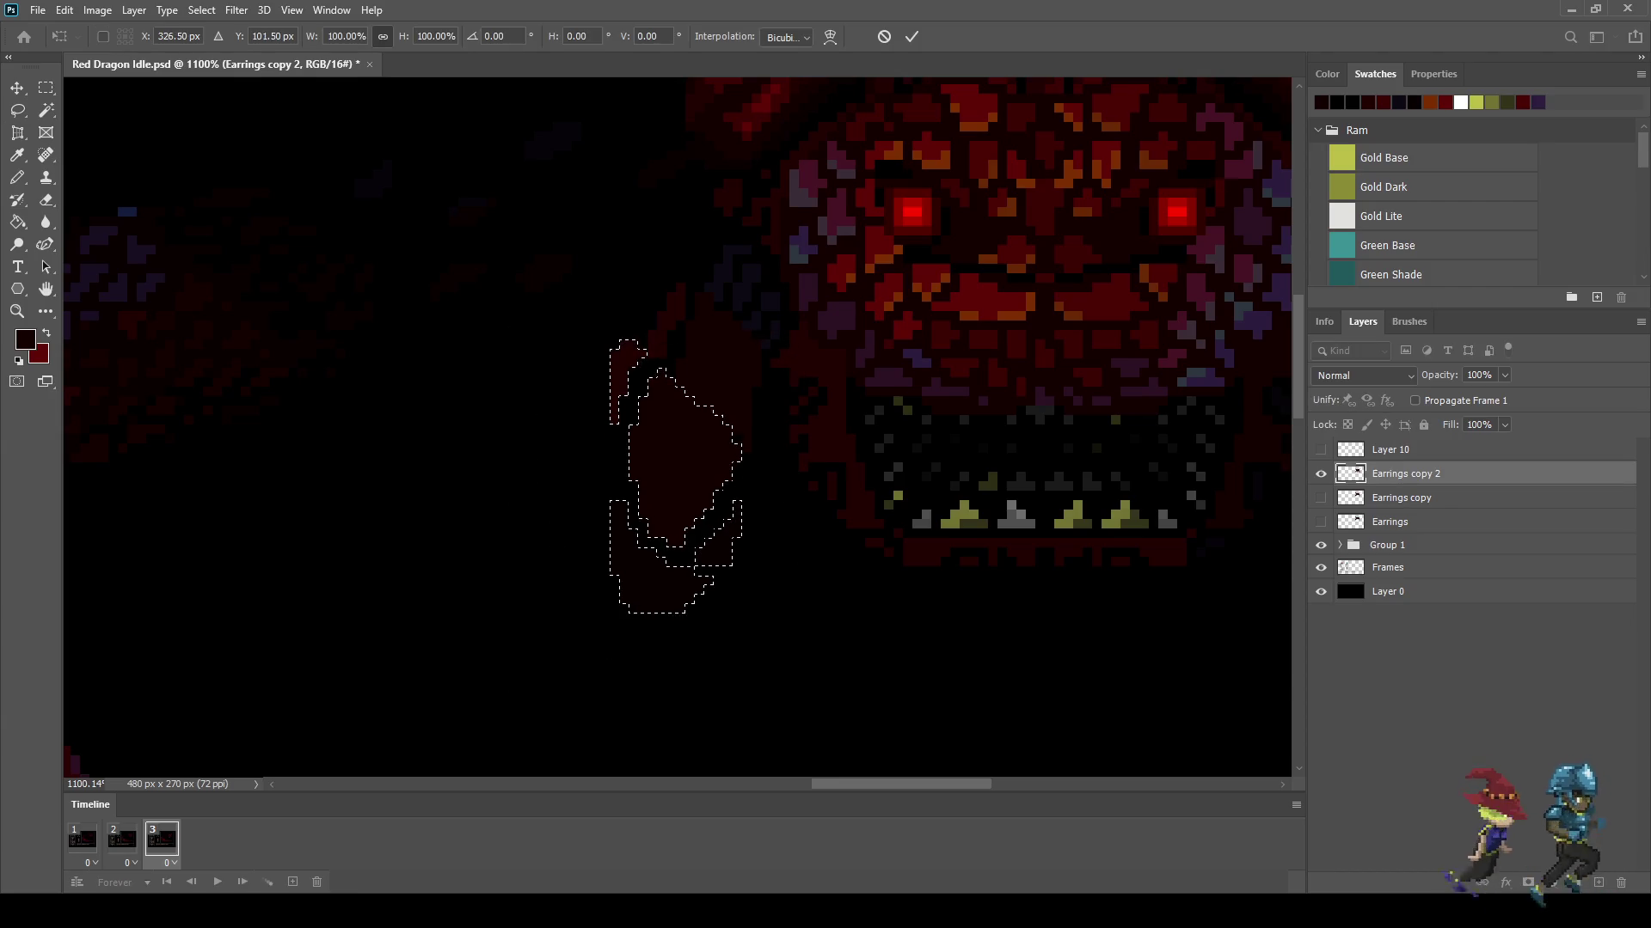
{"action": "key", "text": "Return"}
{"action": "key", "text": "ctrl+d"}
{"action": "left_click_drag", "start_coordinate": [575, 379], "coordinate": [557, 375]}
{"action": "scroll", "coordinate": [668, 536], "scroll_direction": "up", "scroll_amount": 5}
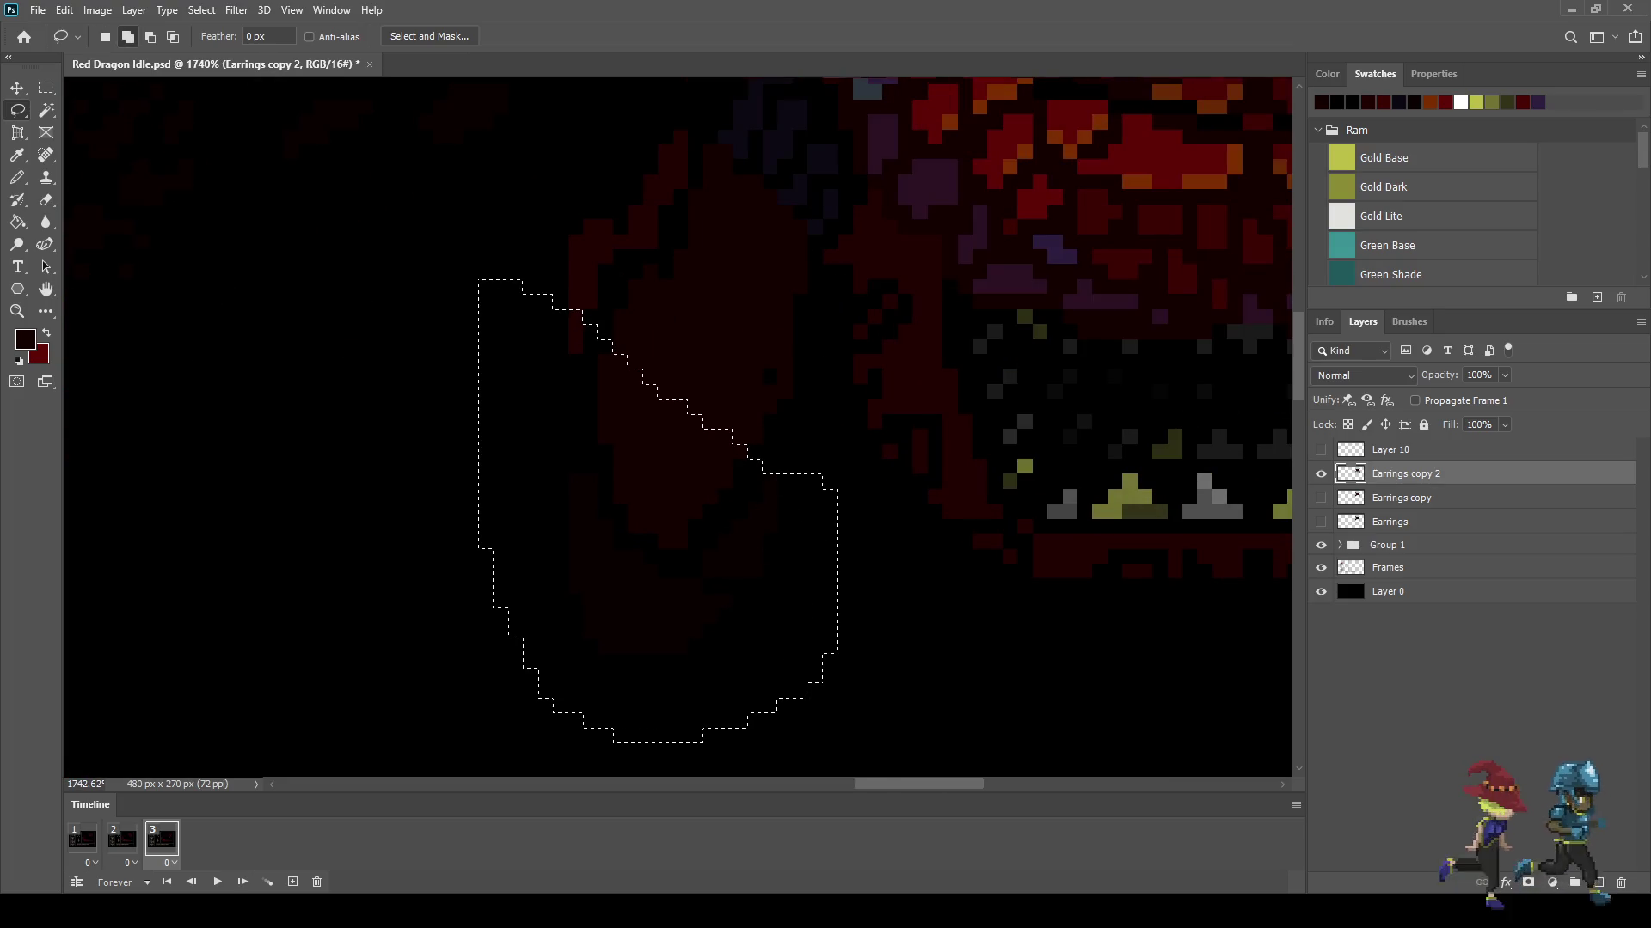
{"action": "key", "text": "ctrl+t"}
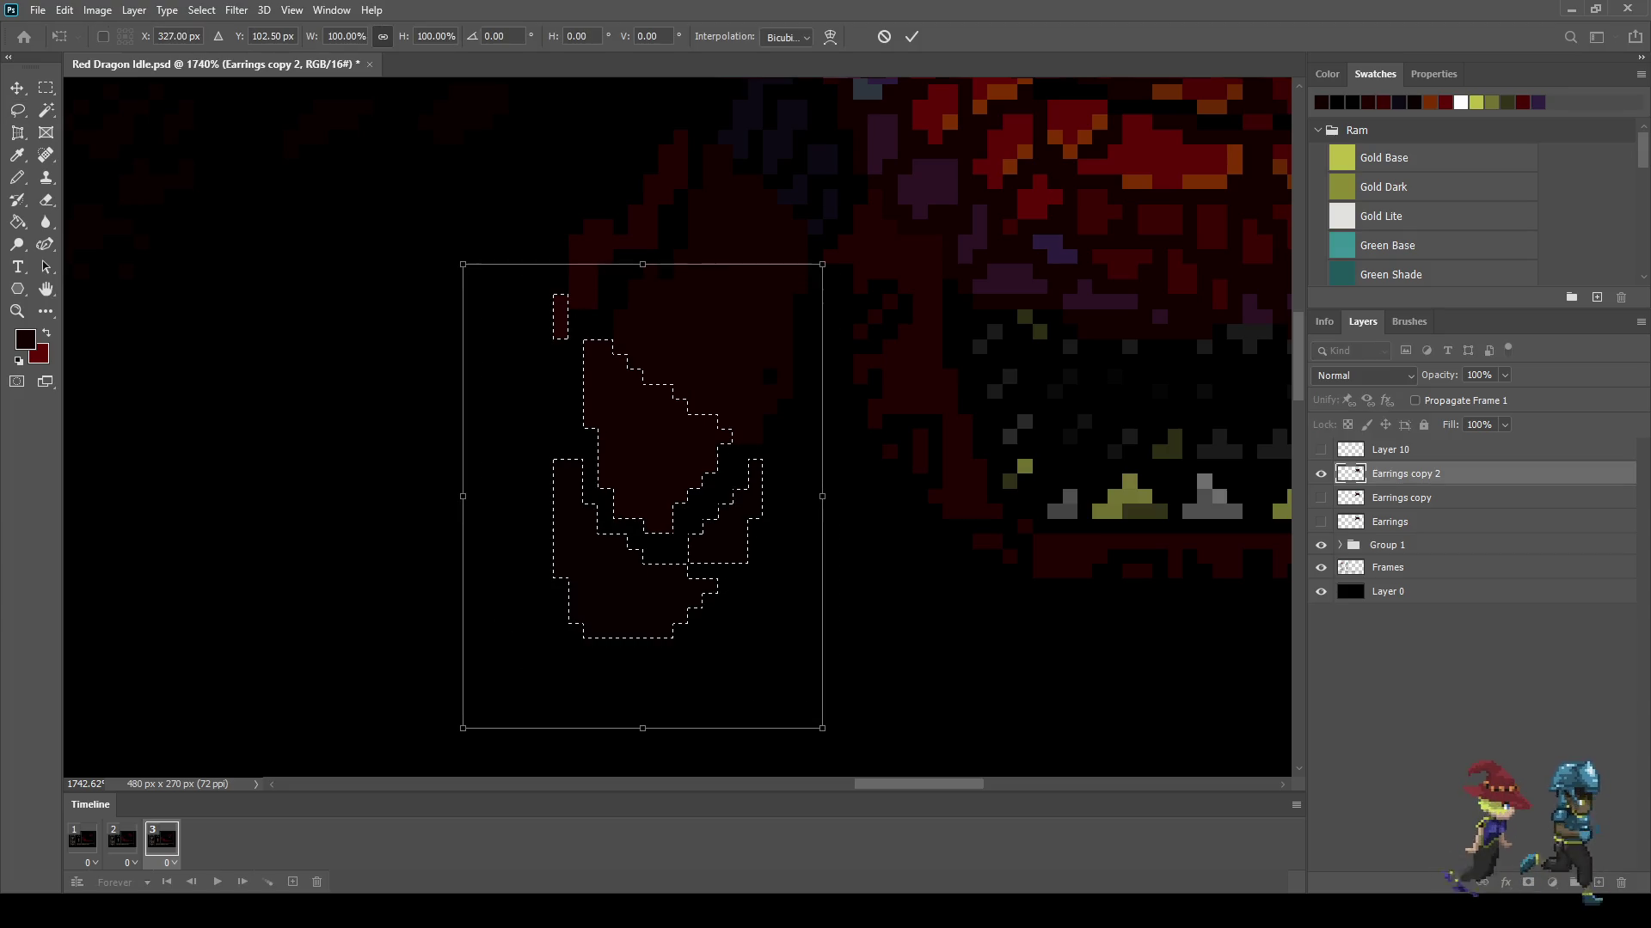
{"action": "key", "text": "Return"}
{"action": "key", "text": "ctrl+d"}
{"action": "scroll", "coordinate": [997, 605], "scroll_direction": "down", "scroll_amount": 5}
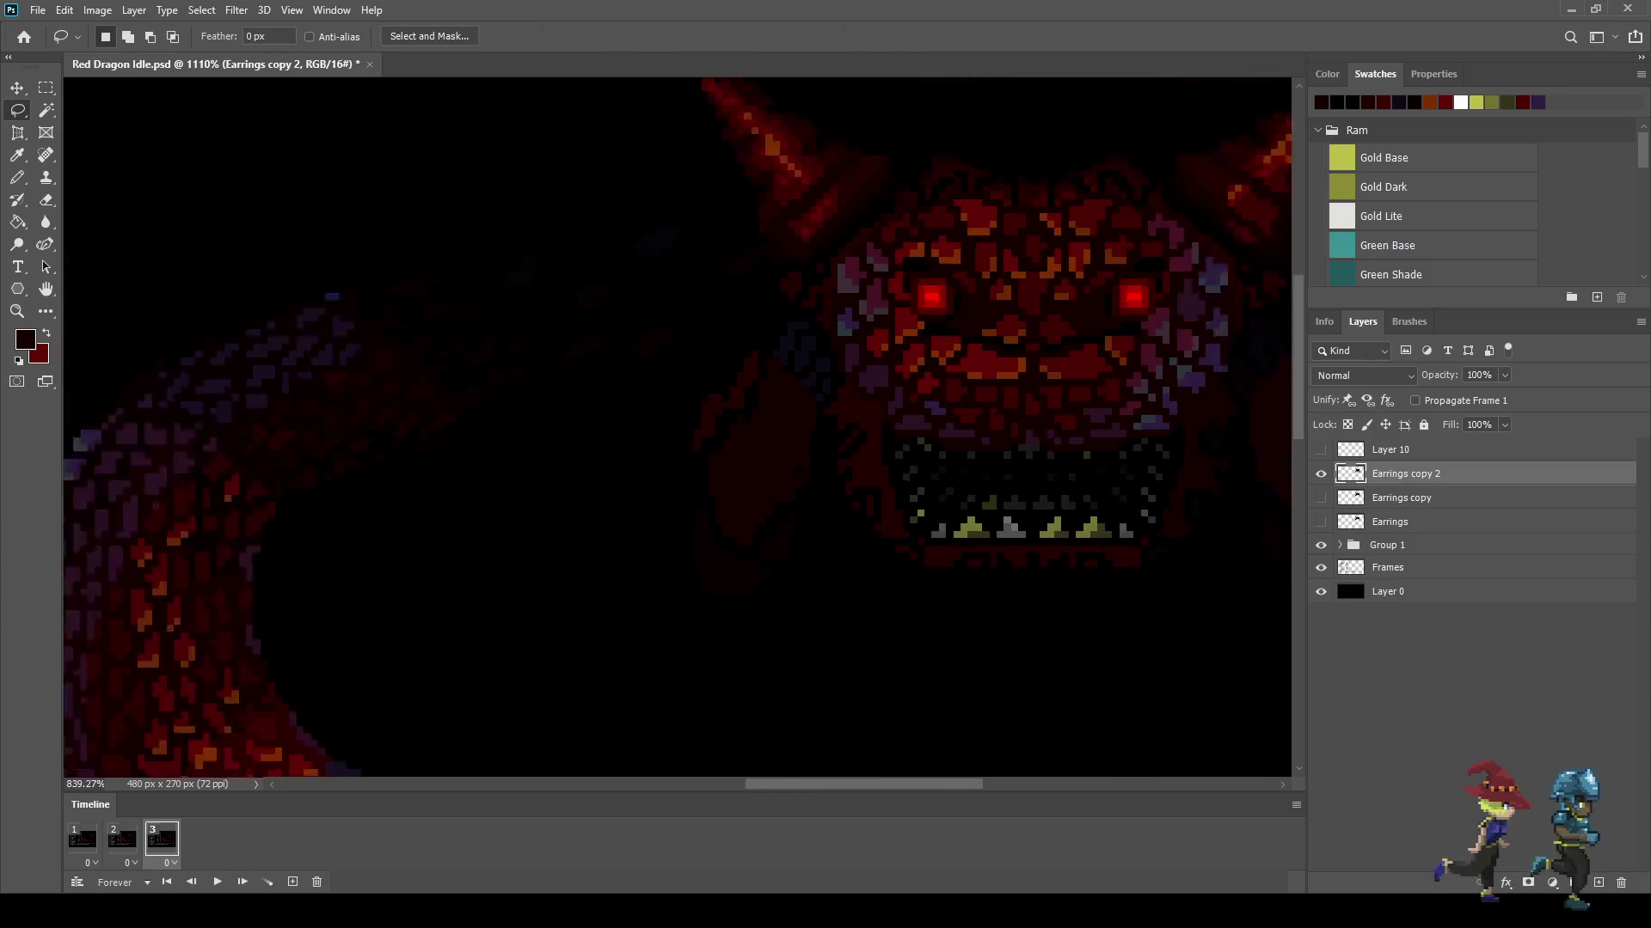
Step: Zoom around the head and briefly preview the three idle frames
{"action": "scroll", "coordinate": [853, 519], "scroll_direction": "up", "scroll_amount": 5}
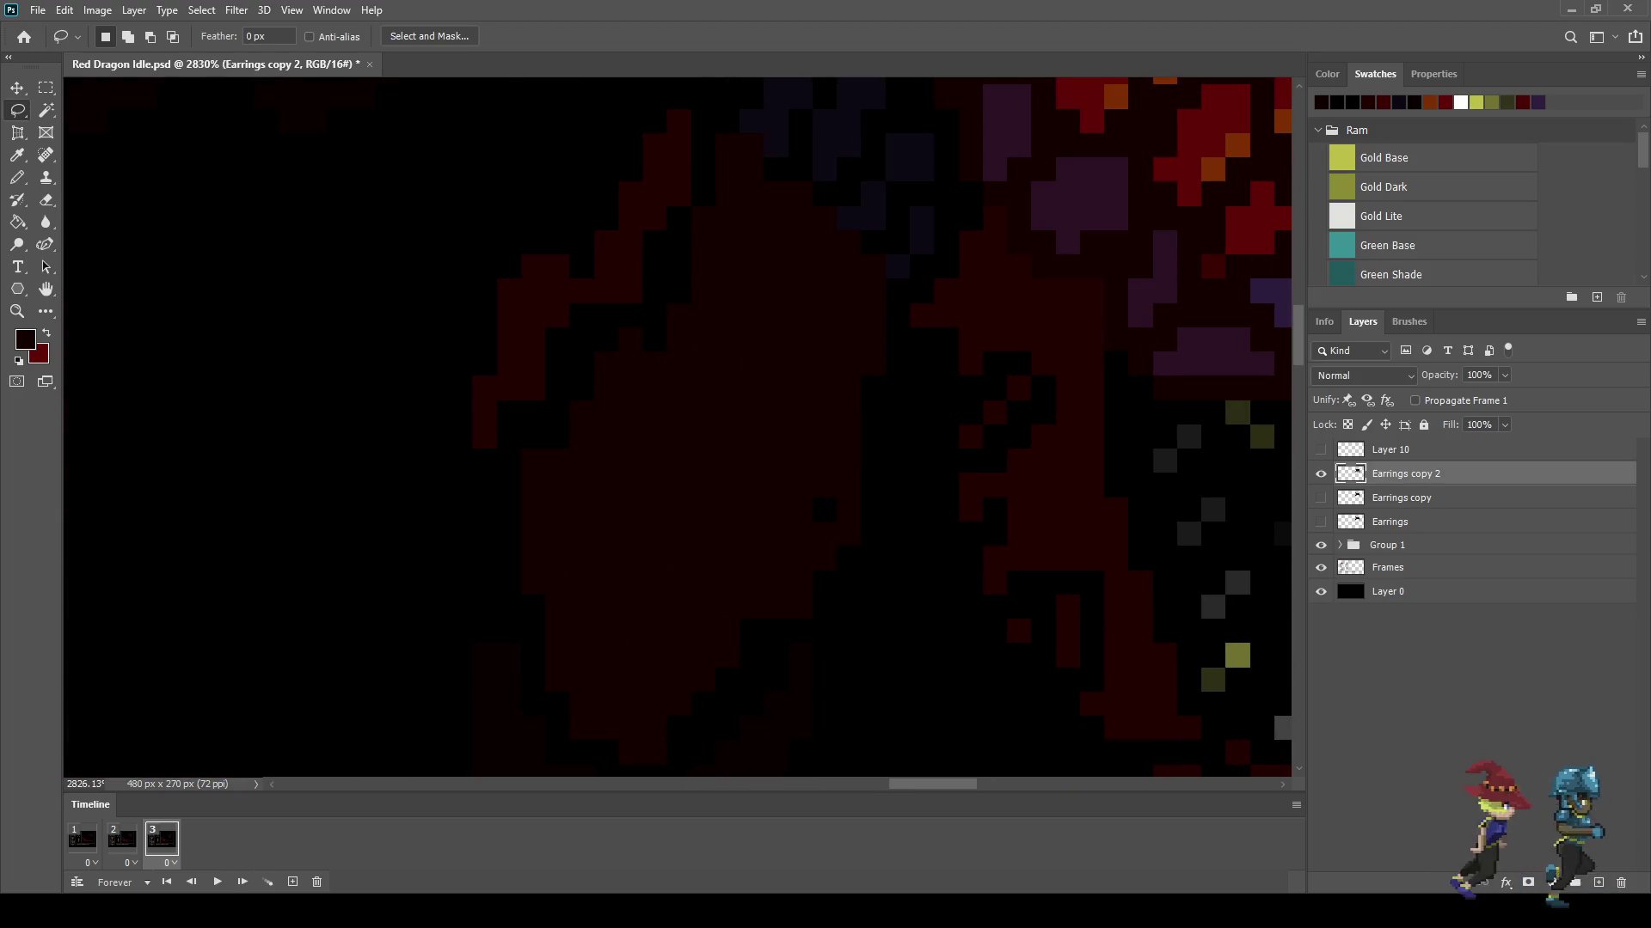
{"action": "key", "text": "b"}
{"action": "scroll", "coordinate": [738, 537], "scroll_direction": "down", "scroll_amount": 2}
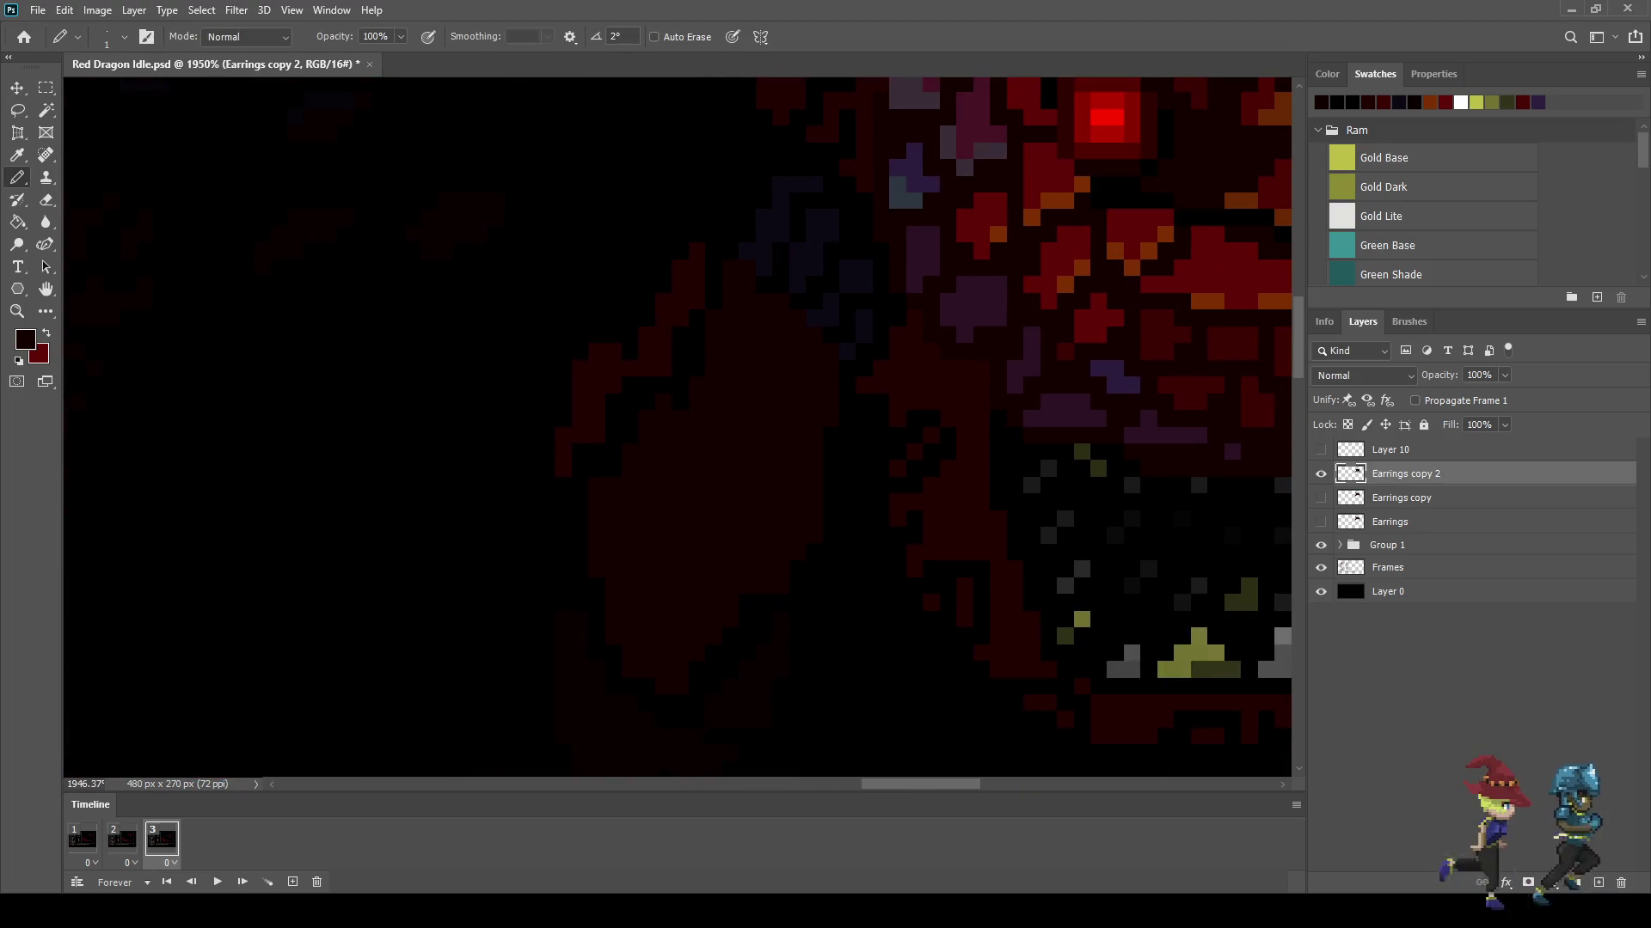
{"action": "scroll", "coordinate": [675, 417], "scroll_direction": "down", "scroll_amount": 3}
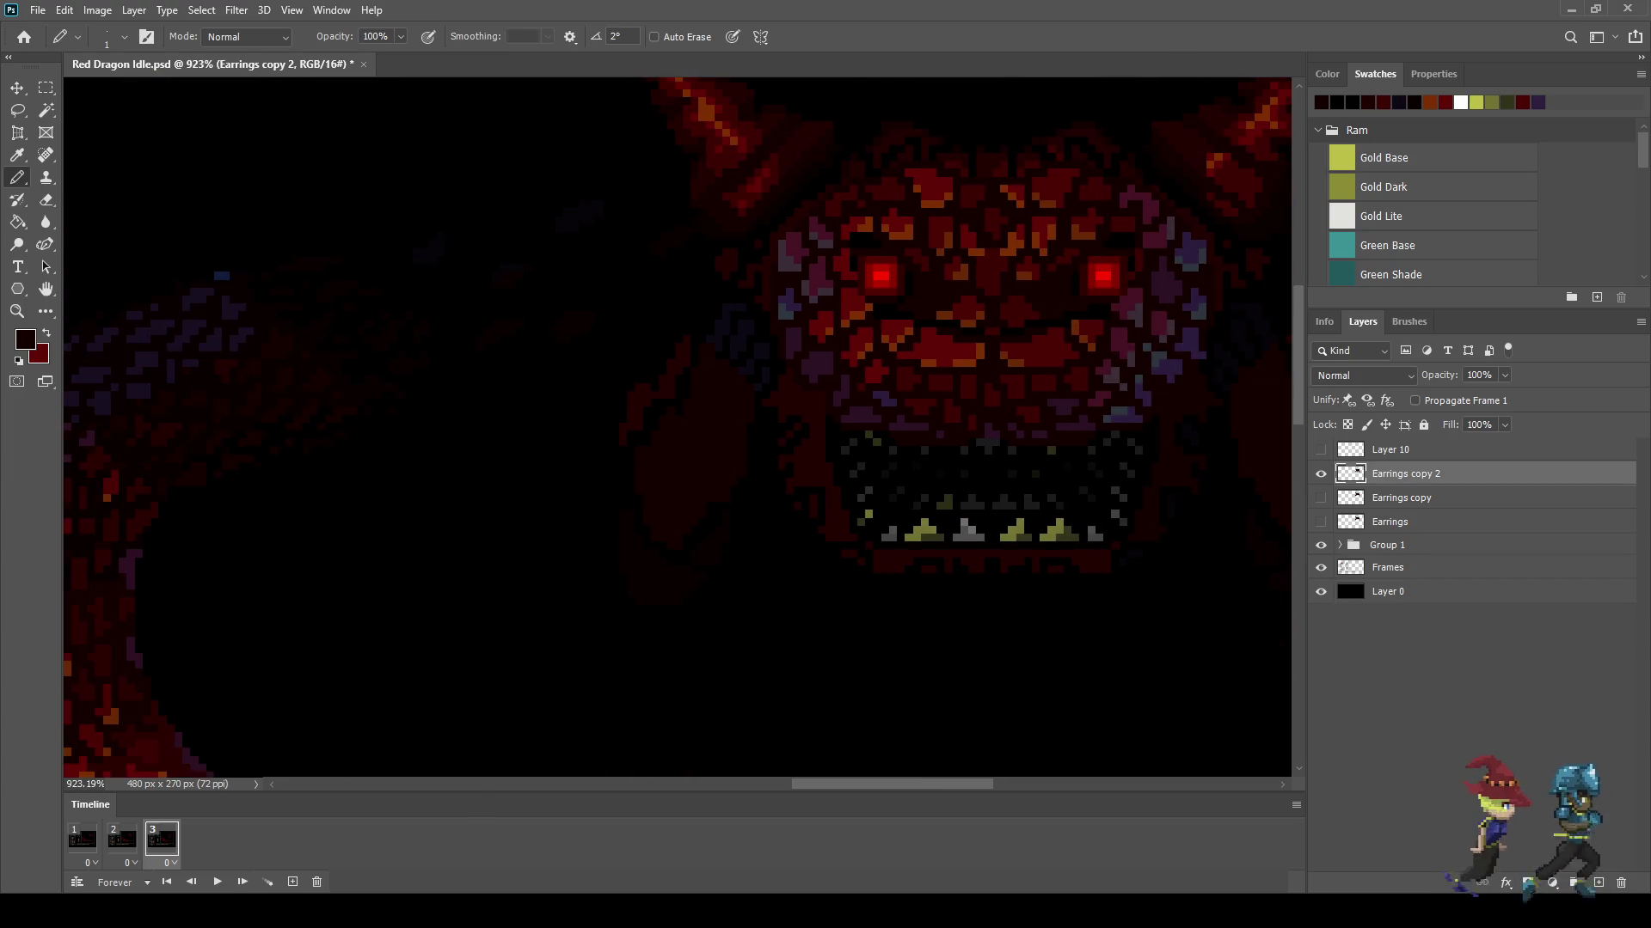
{"action": "key", "text": "space"}
{"action": "key", "text": "space"}
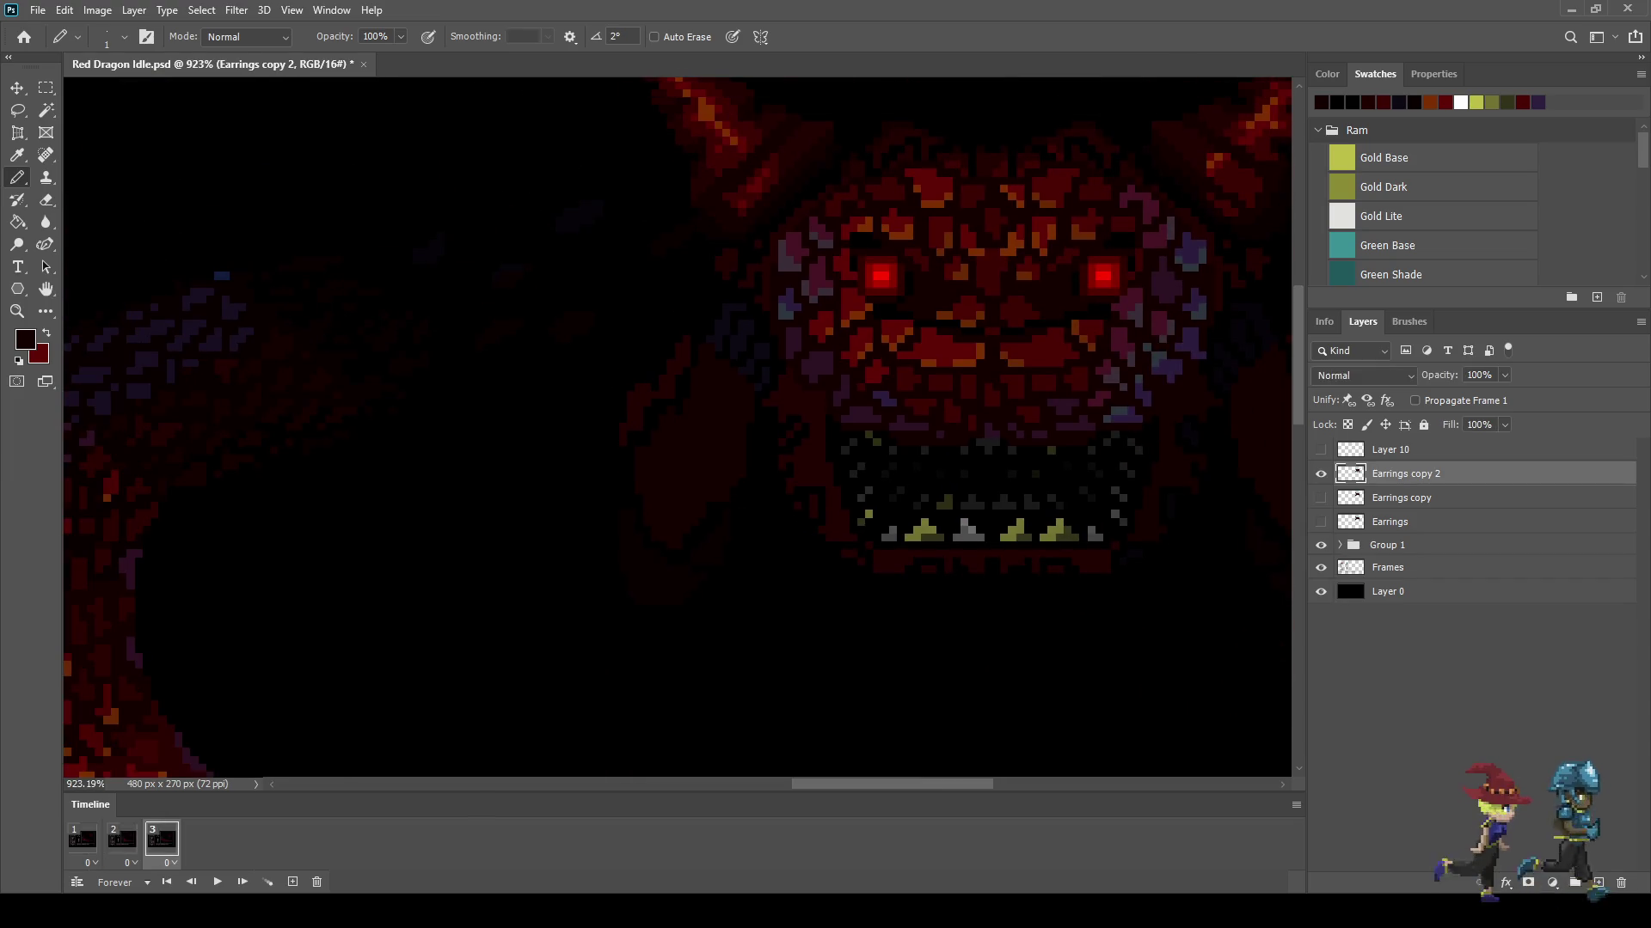
{"action": "scroll", "coordinate": [1246, 412], "scroll_direction": "up", "scroll_amount": 5}
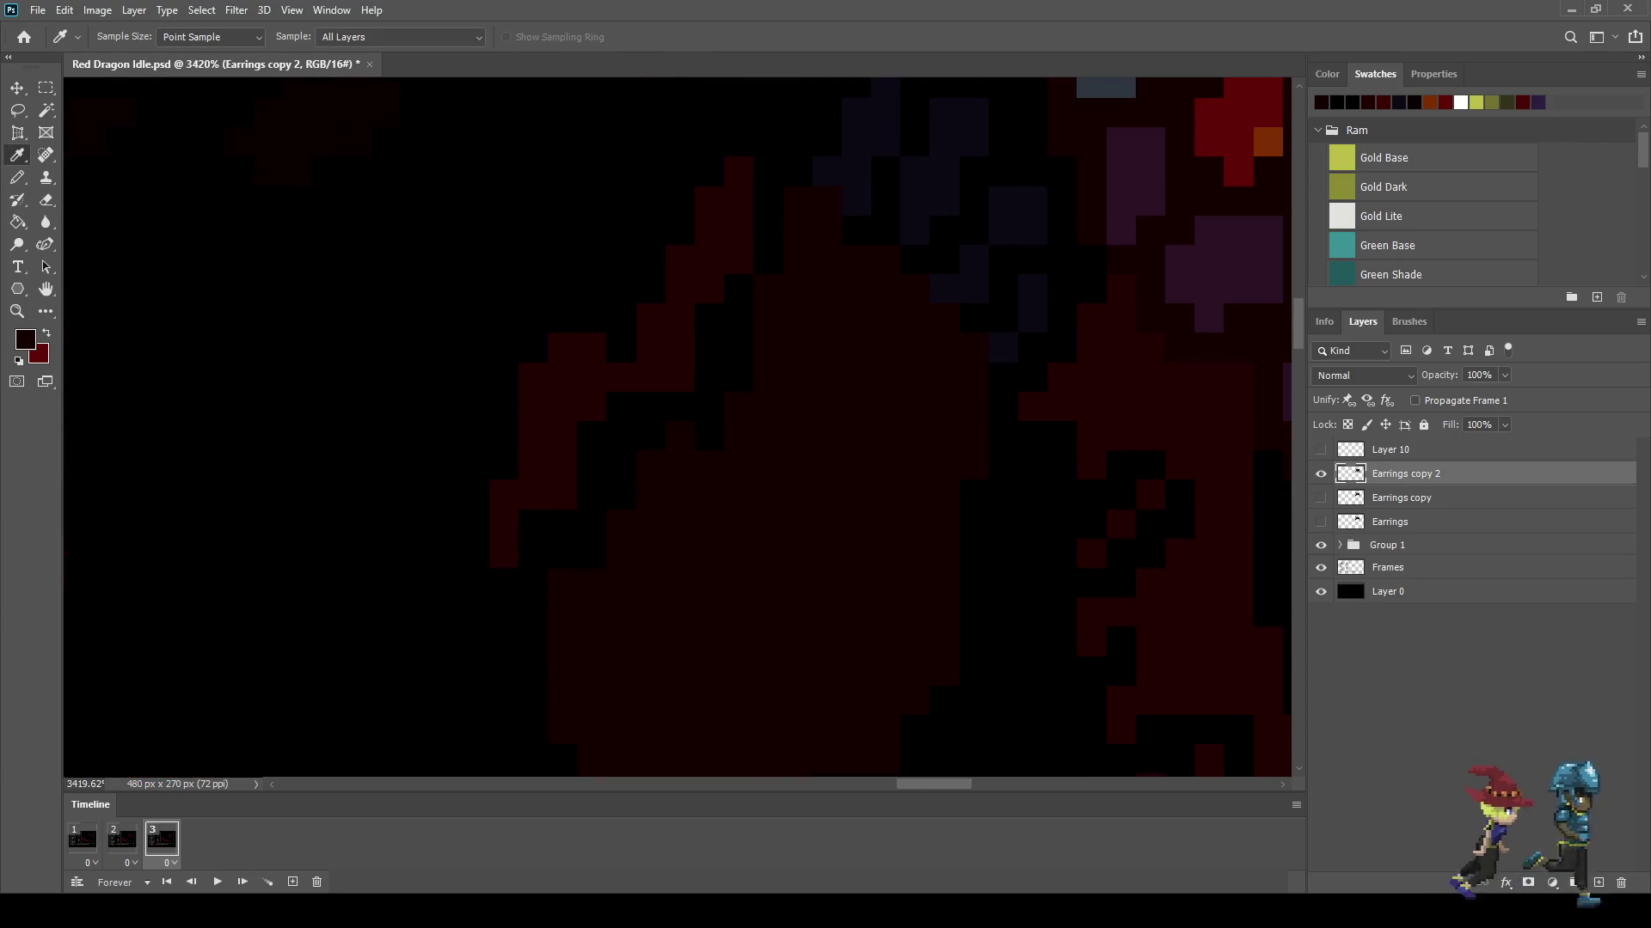
Step: Erase the two stray red pixels on the head's edge and play the idle animation
{"action": "key", "text": "b"}
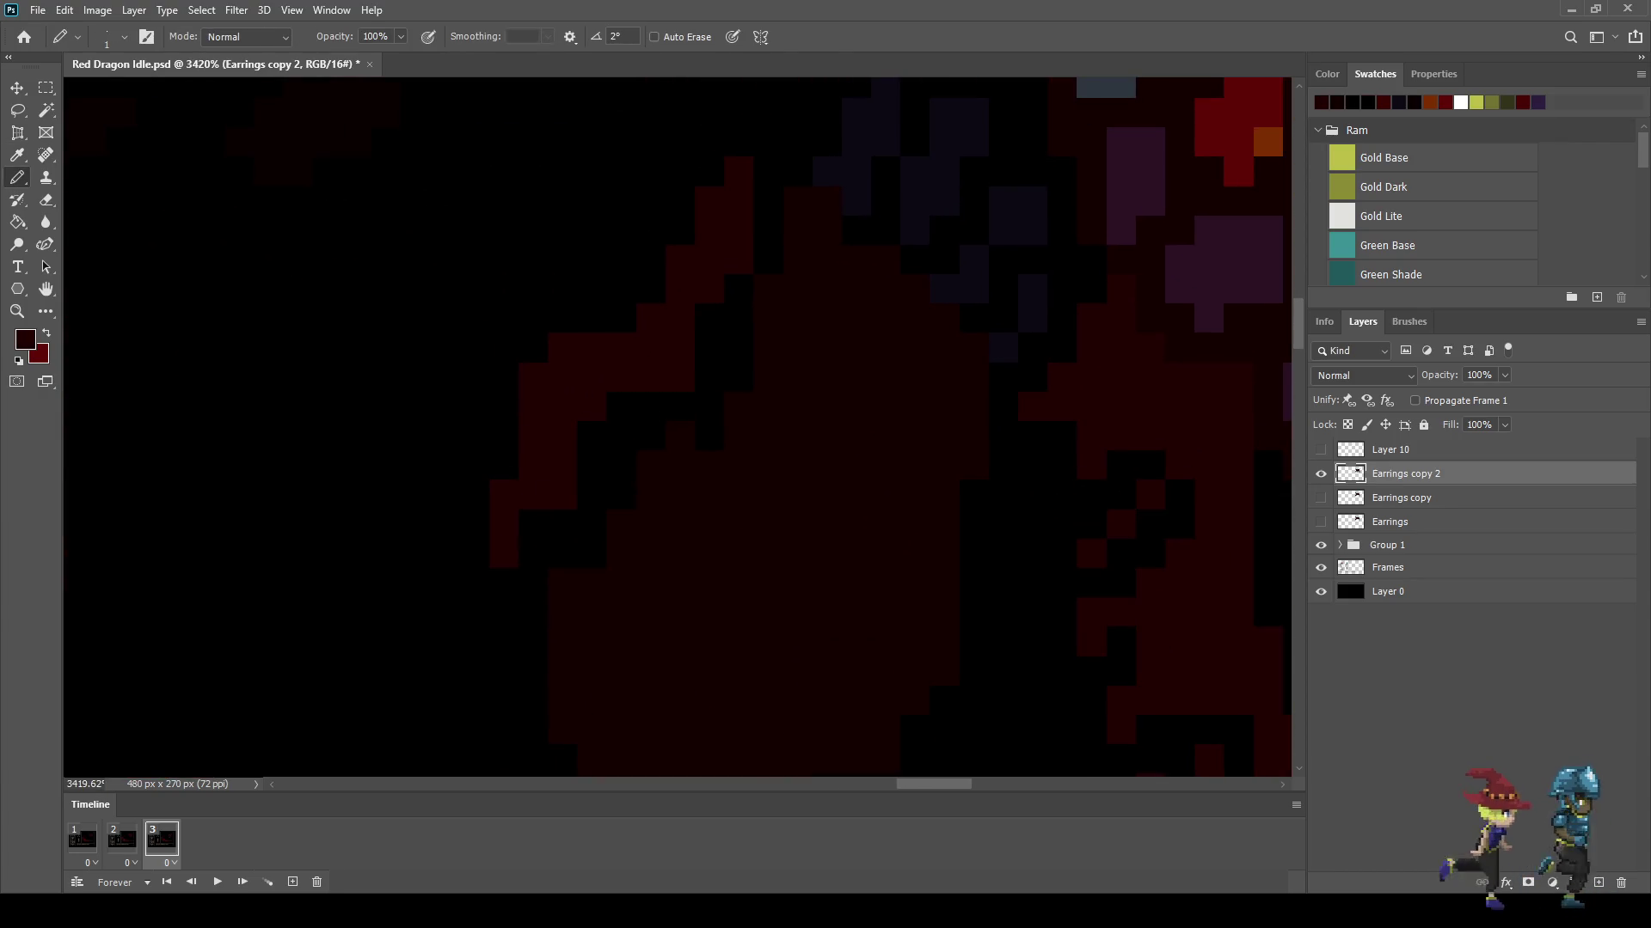
{"action": "key", "text": "e"}
{"action": "left_click", "coordinate": [562, 348]}
{"action": "left_click", "coordinate": [533, 379]}
{"action": "scroll", "coordinate": [533, 378], "scroll_direction": "down", "scroll_amount": 4}
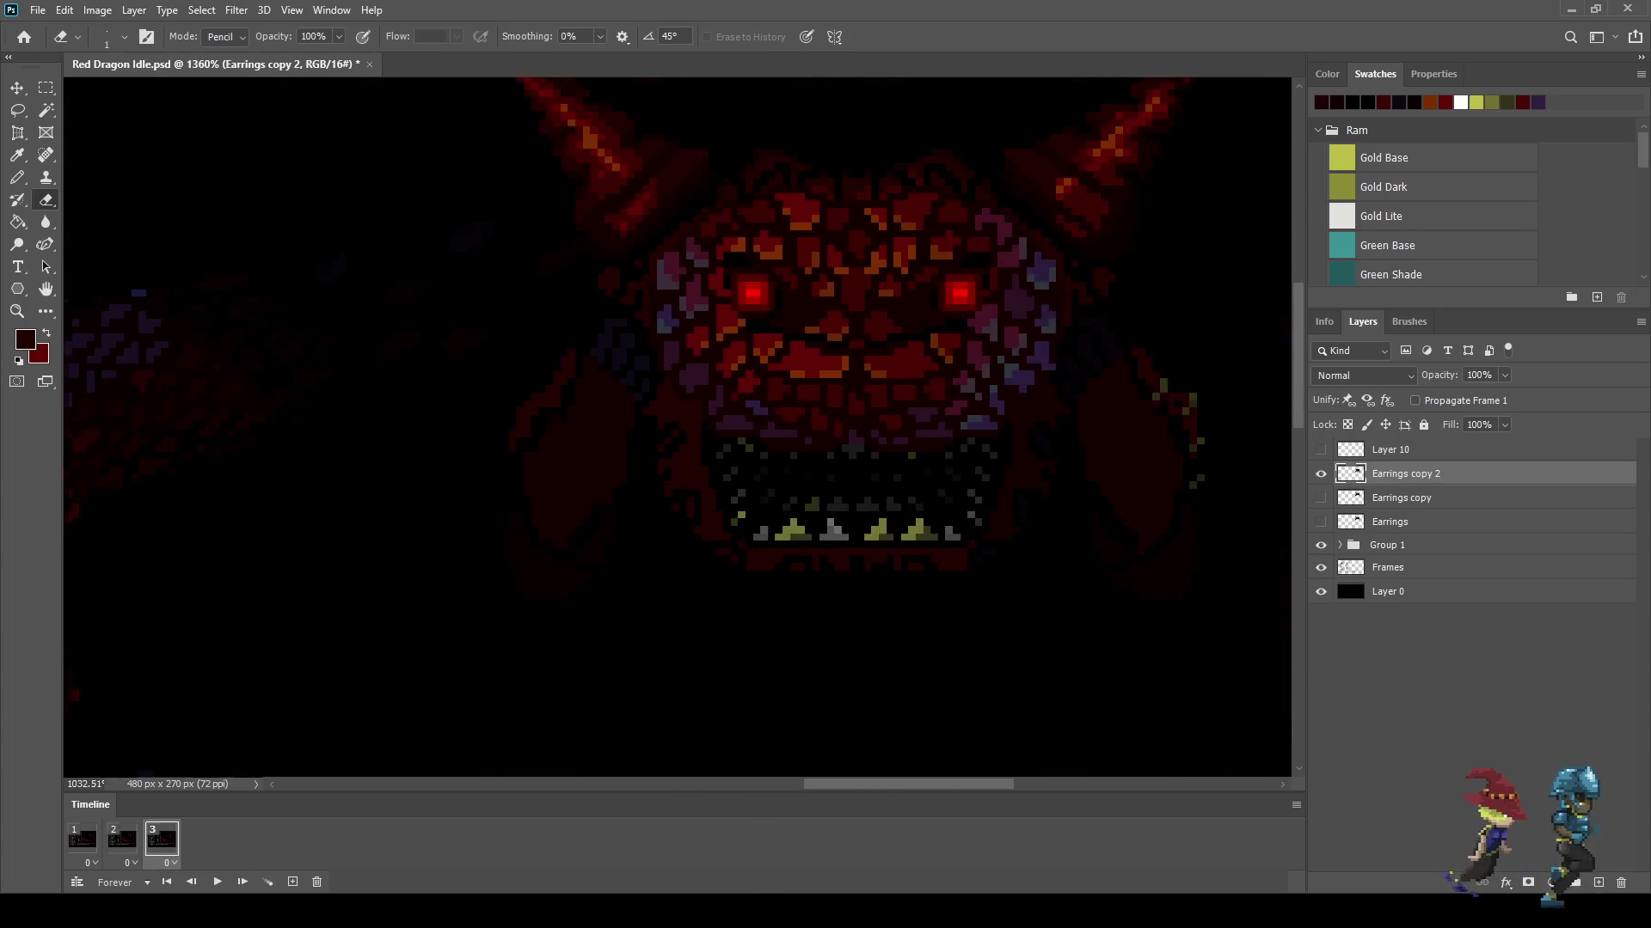
{"action": "scroll", "coordinate": [694, 394], "scroll_direction": "down", "scroll_amount": 4}
{"action": "key", "text": "space"}
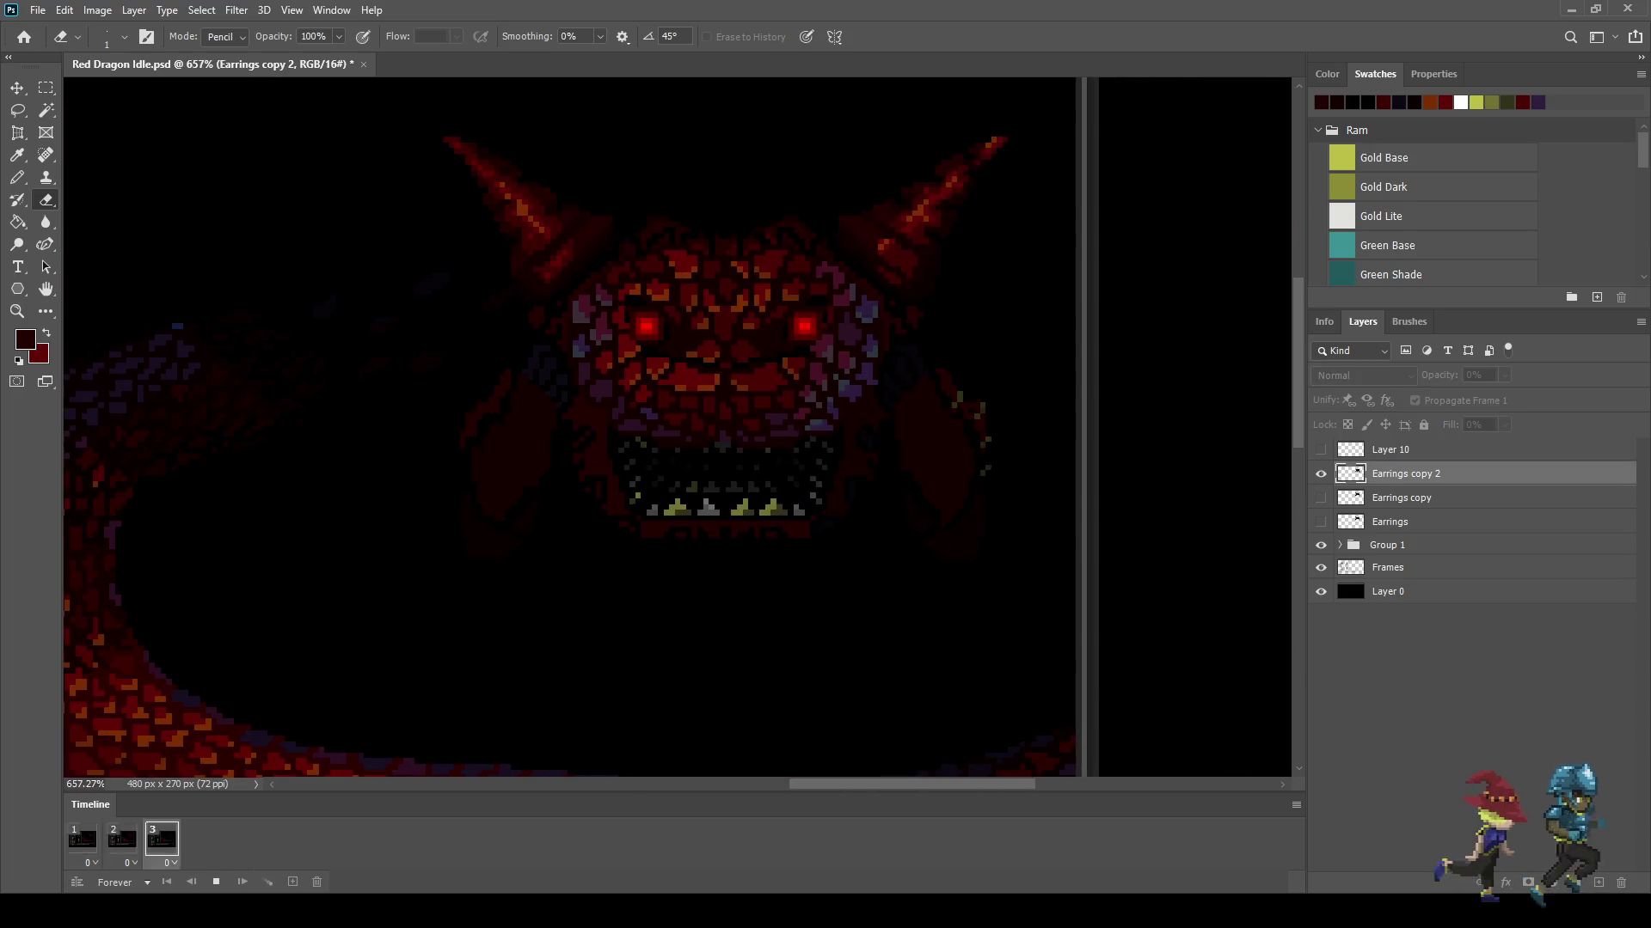
{"action": "scroll", "coordinate": [670, 430], "scroll_direction": "down", "scroll_amount": 1}
Step: Stop playback and save the dragon animation file with Ctrl+S
{"action": "scroll", "coordinate": [670, 430], "scroll_direction": "down", "scroll_amount": 2}
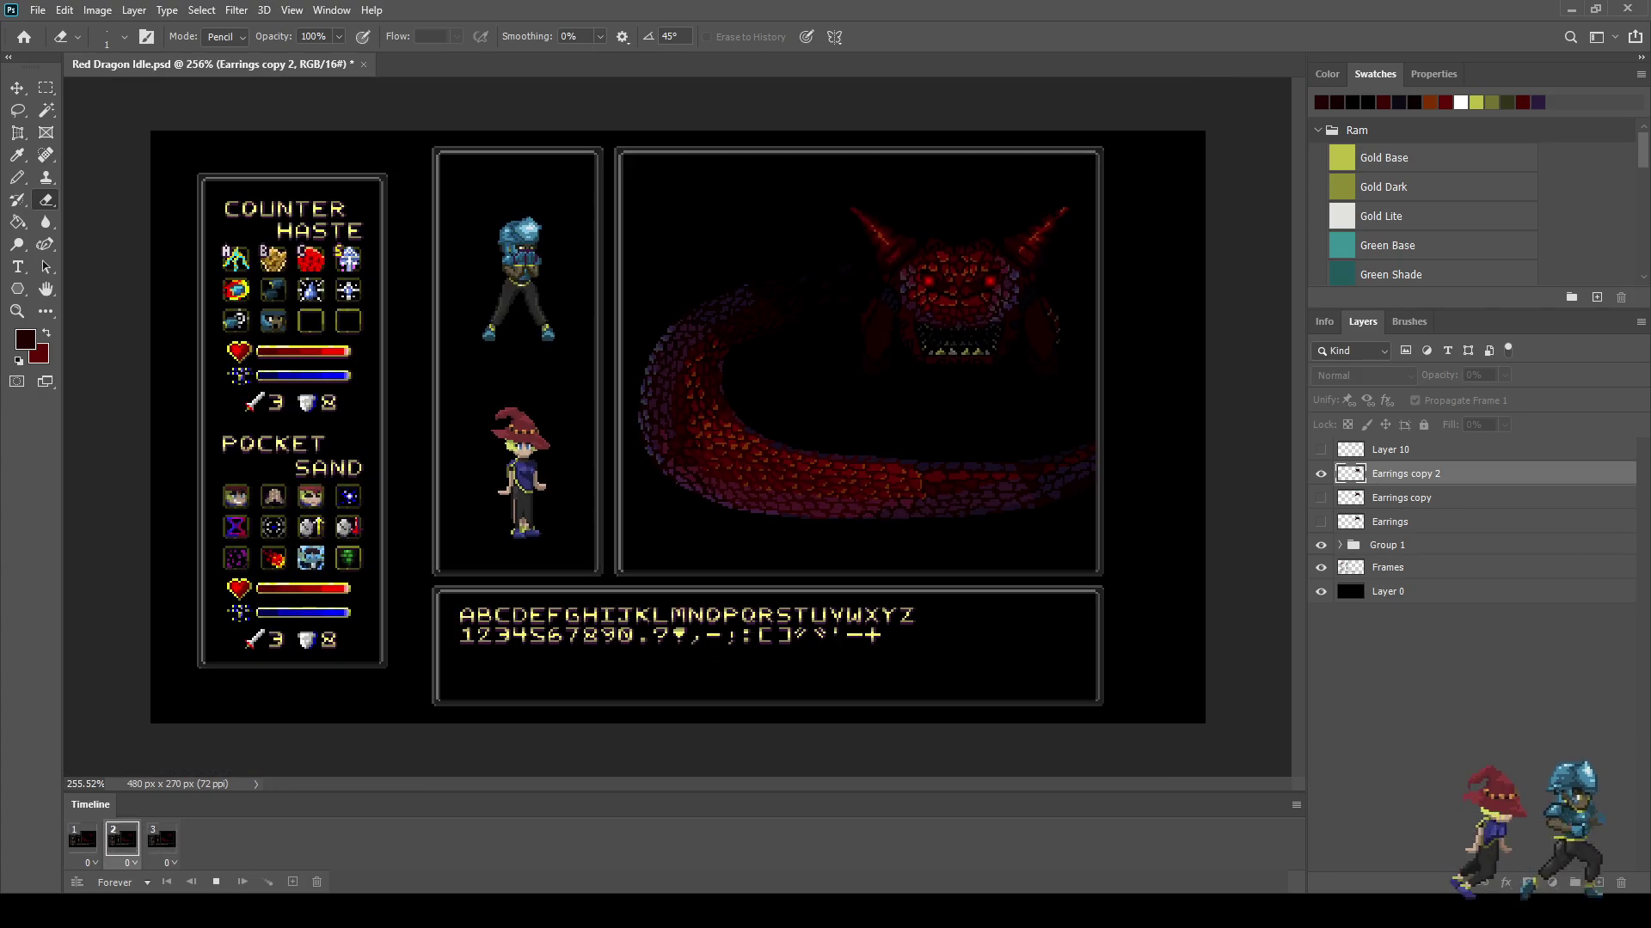
{"action": "scroll", "coordinate": [1004, 262], "scroll_direction": "up", "scroll_amount": 1}
{"action": "scroll", "coordinate": [1004, 262], "scroll_direction": "up", "scroll_amount": 2}
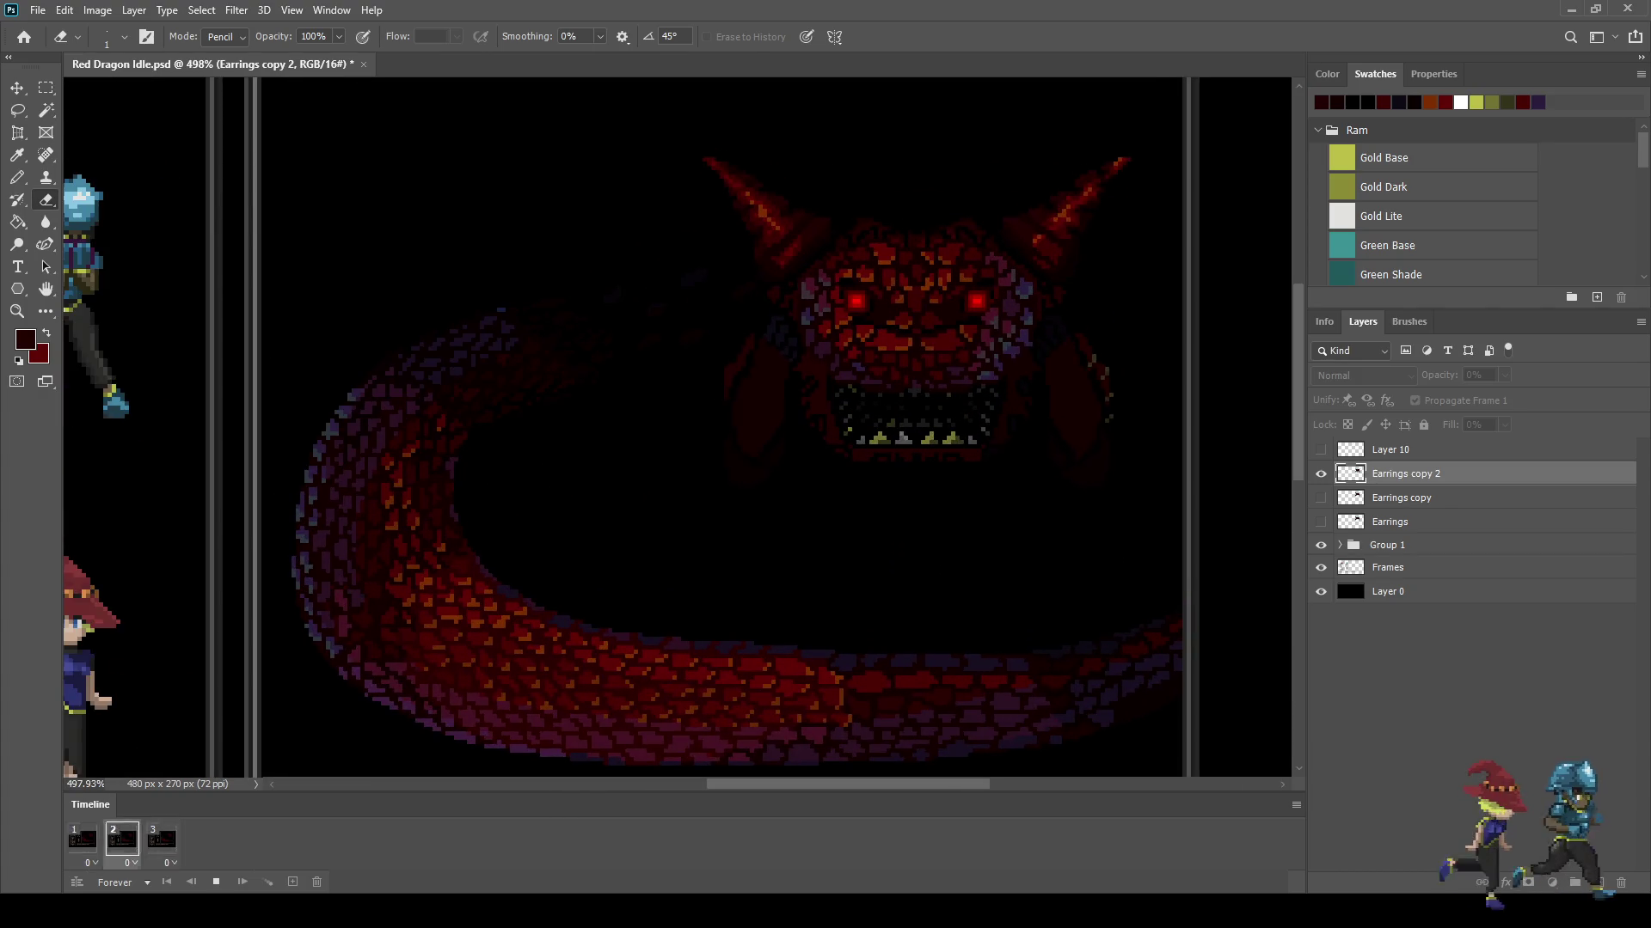
{"action": "key", "text": "space"}
{"action": "key", "text": "ctrl+s"}
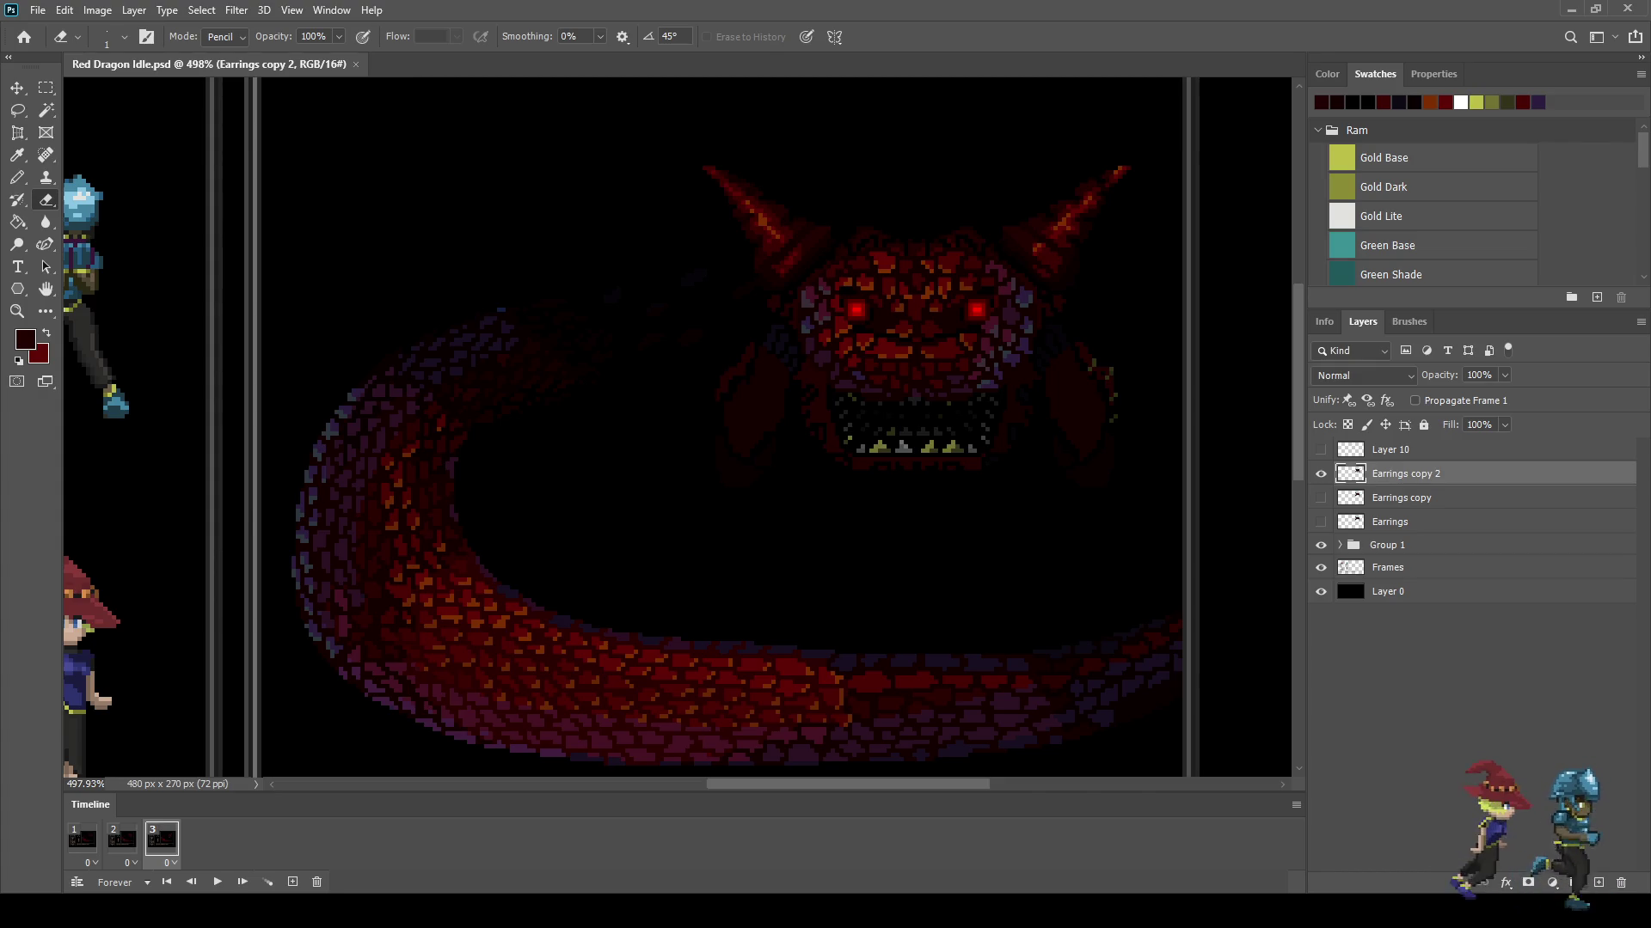
Step: Replay the animation, stop on frame 3, and add a fourth frame copied from it
{"action": "key", "text": "space"}
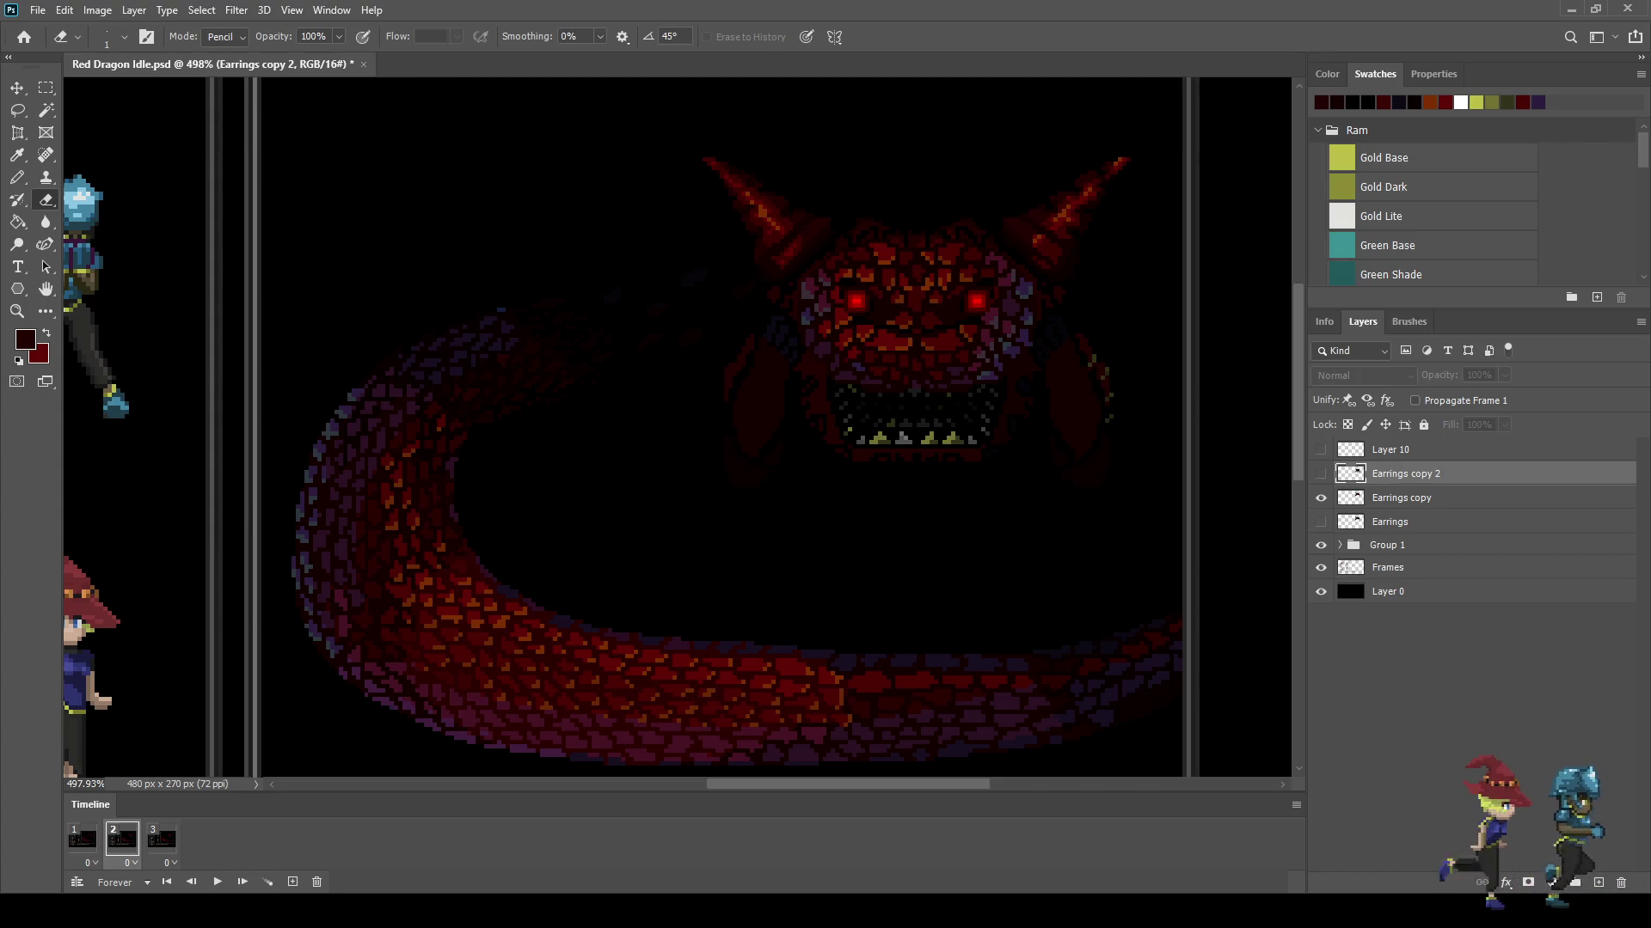
{"action": "key", "text": "space"}
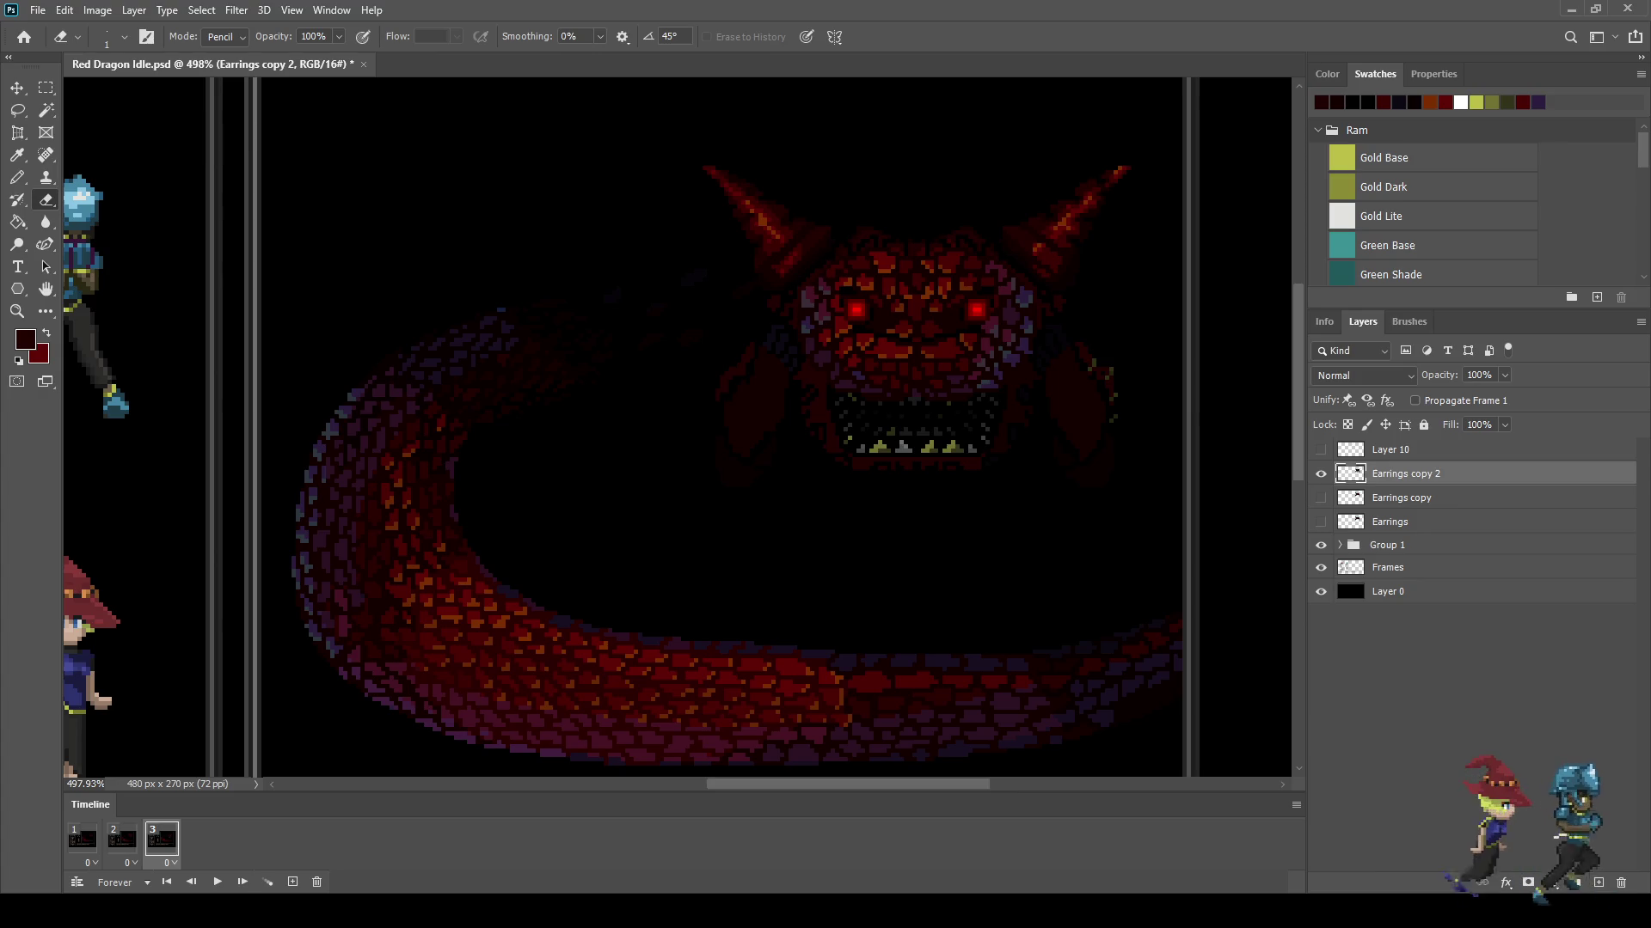
{"action": "left_click", "coordinate": [292, 882]}
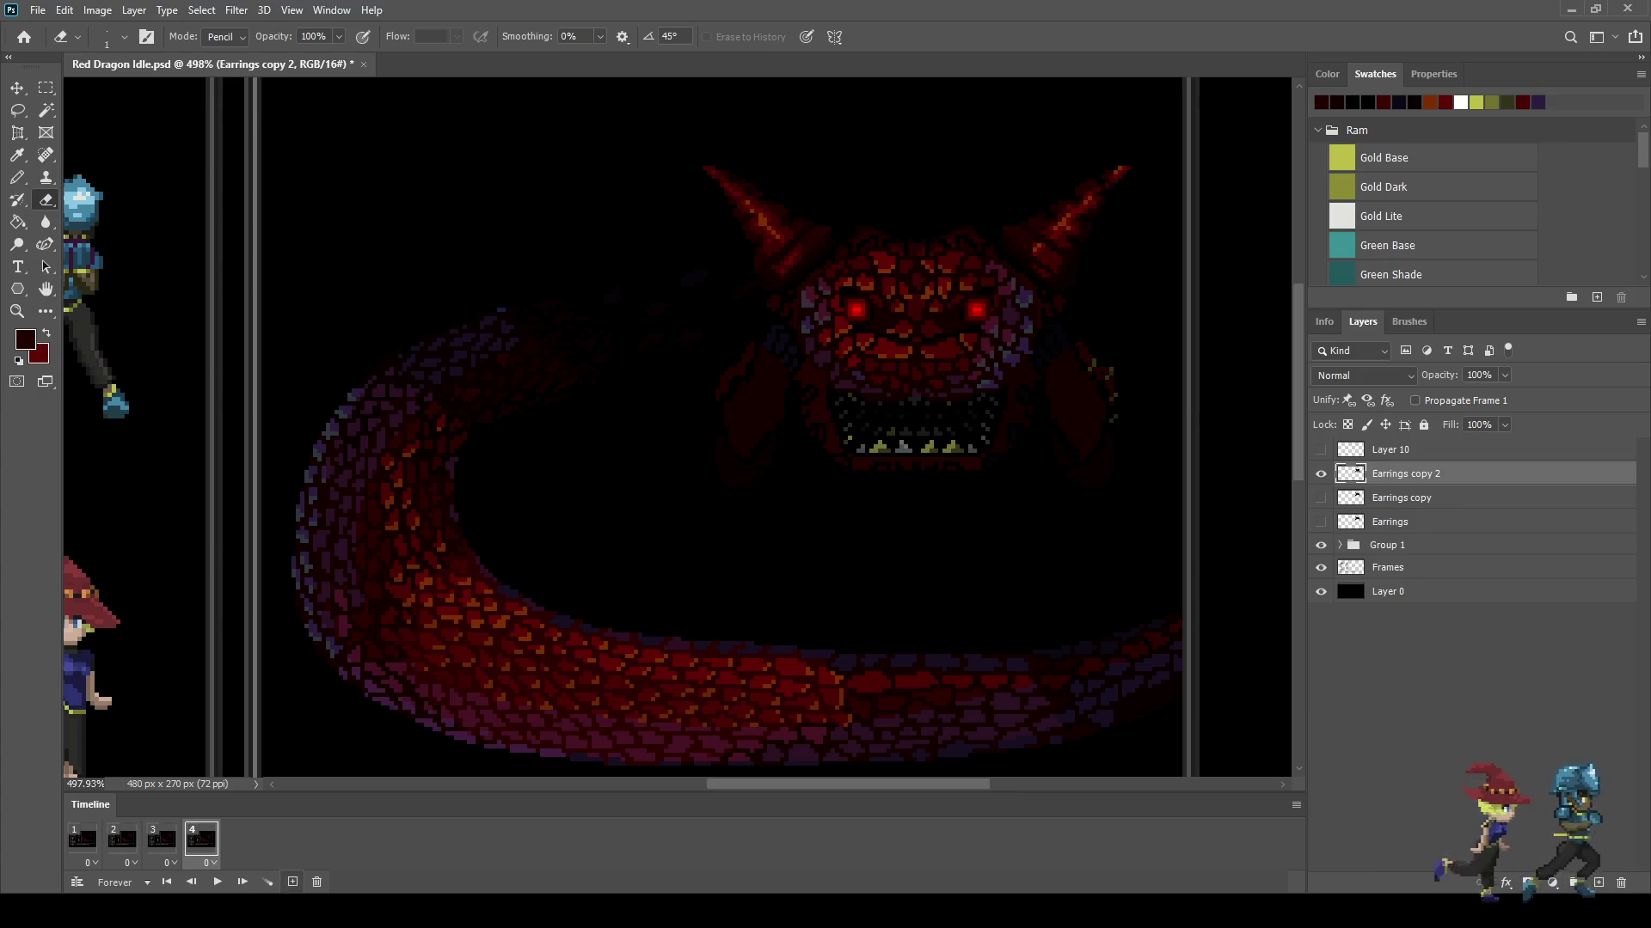
Step: Replace Earrings copy 2 with an Earrings copy 3 head nudged 2 px down, then add frame 5
{"action": "left_click", "coordinate": [1320, 473]}
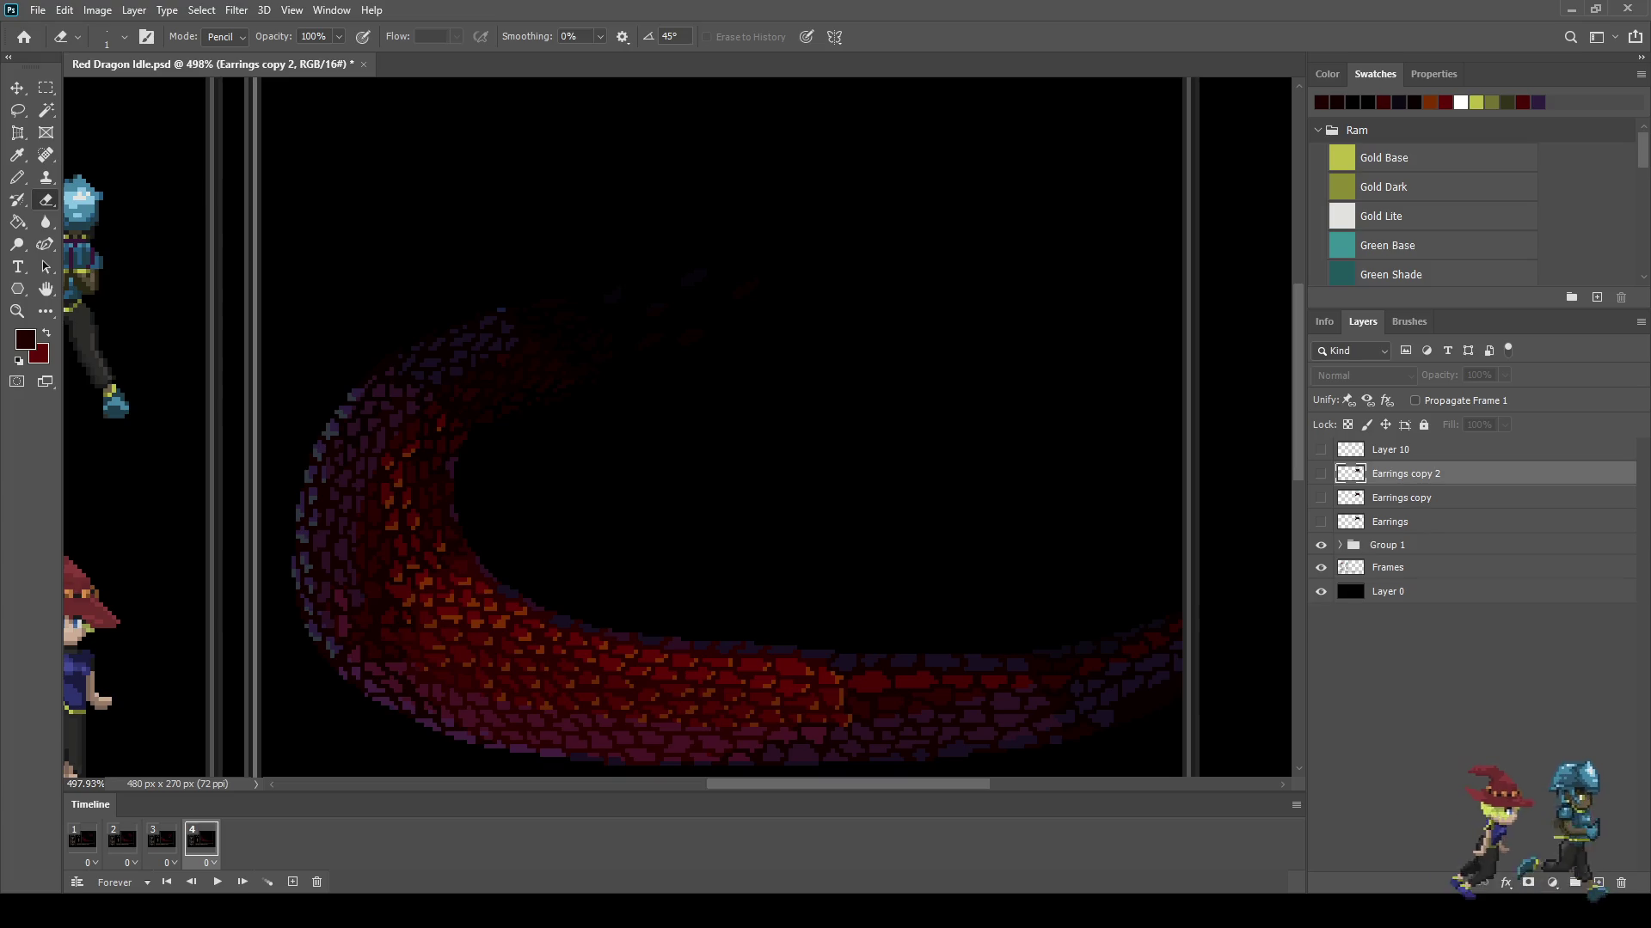
{"action": "key", "text": "ctrl+j"}
{"action": "key", "text": "ctrl+t"}
{"action": "key", "text": "Down"}
{"action": "key", "text": "Down"}
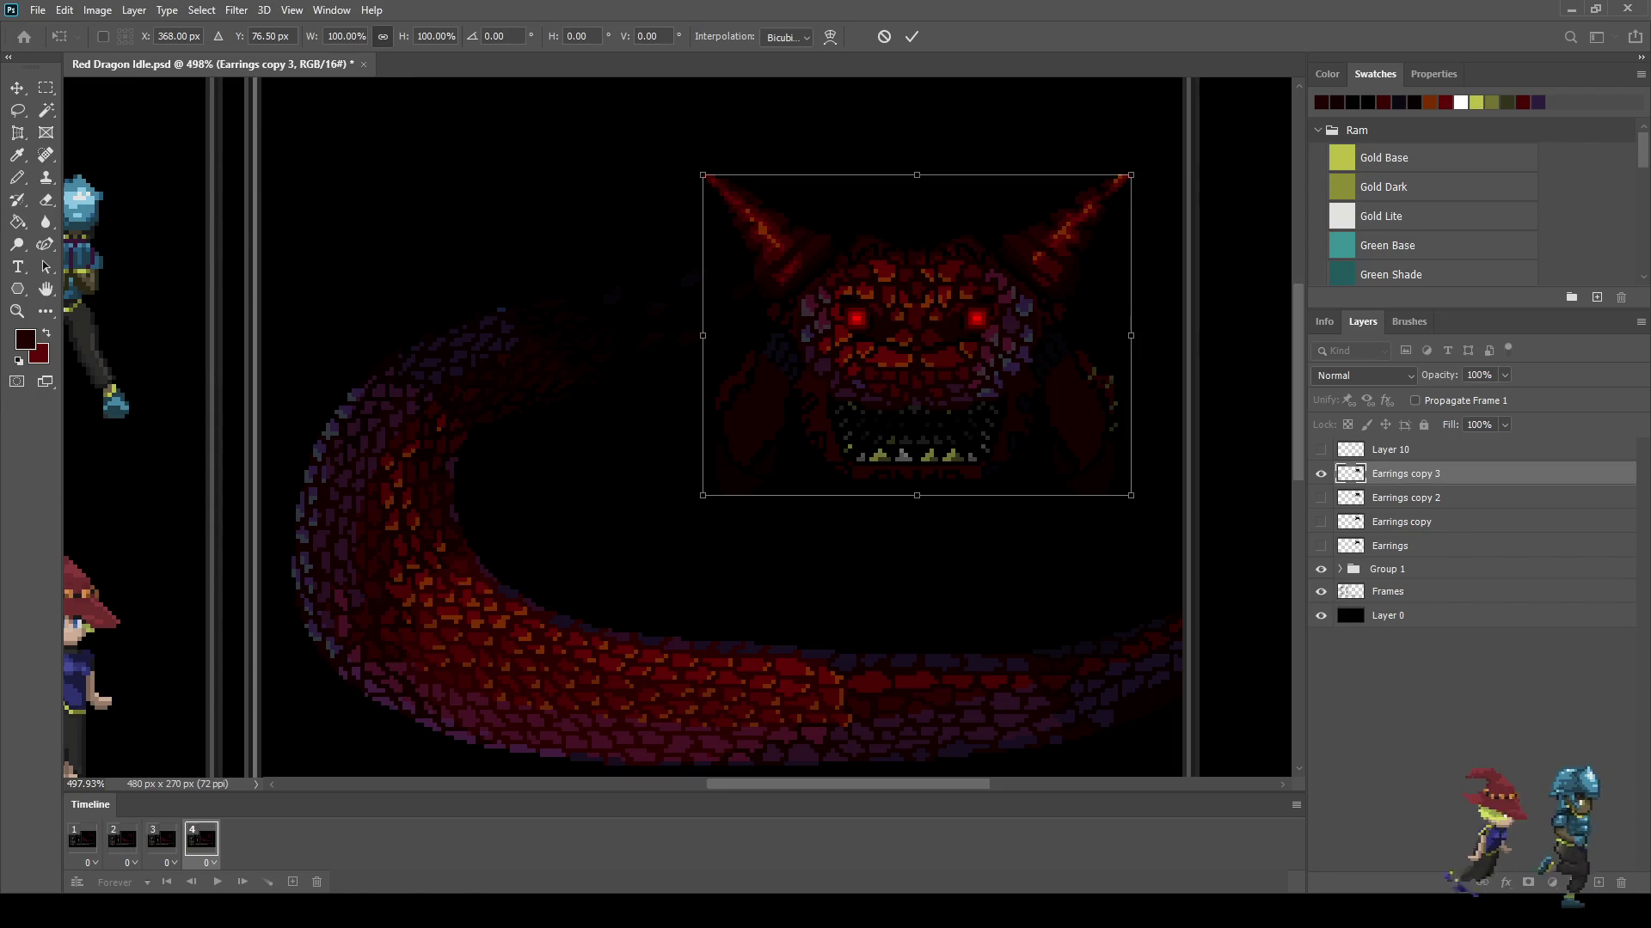
{"action": "key", "text": "Return"}
{"action": "key", "text": "e"}
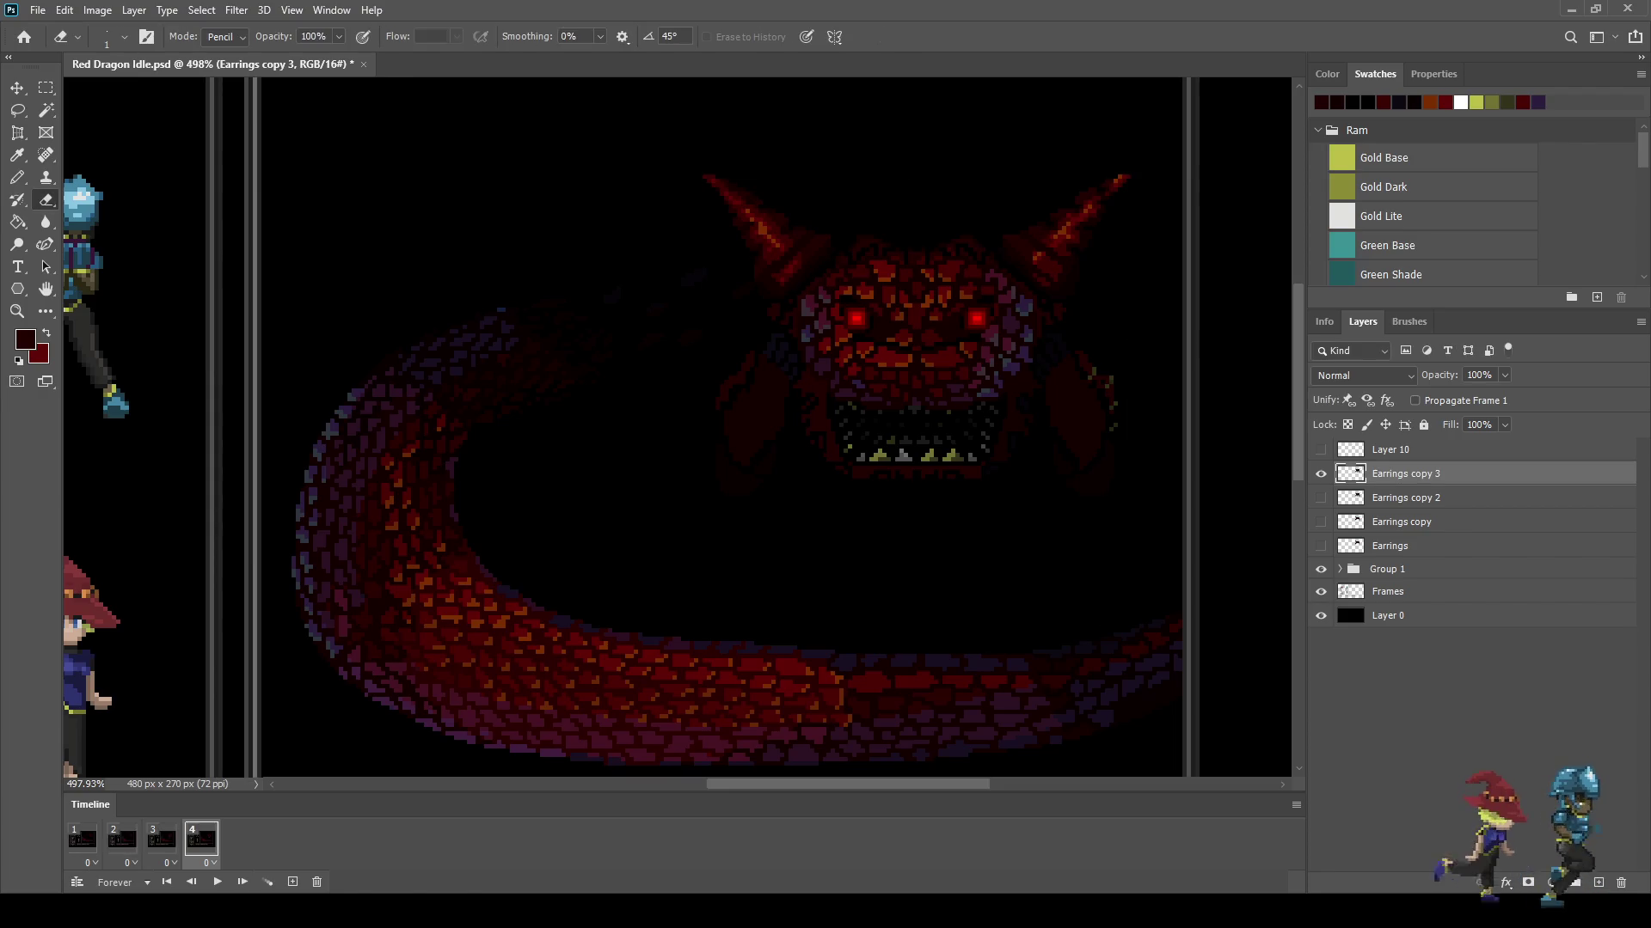
{"action": "left_click", "coordinate": [293, 882]}
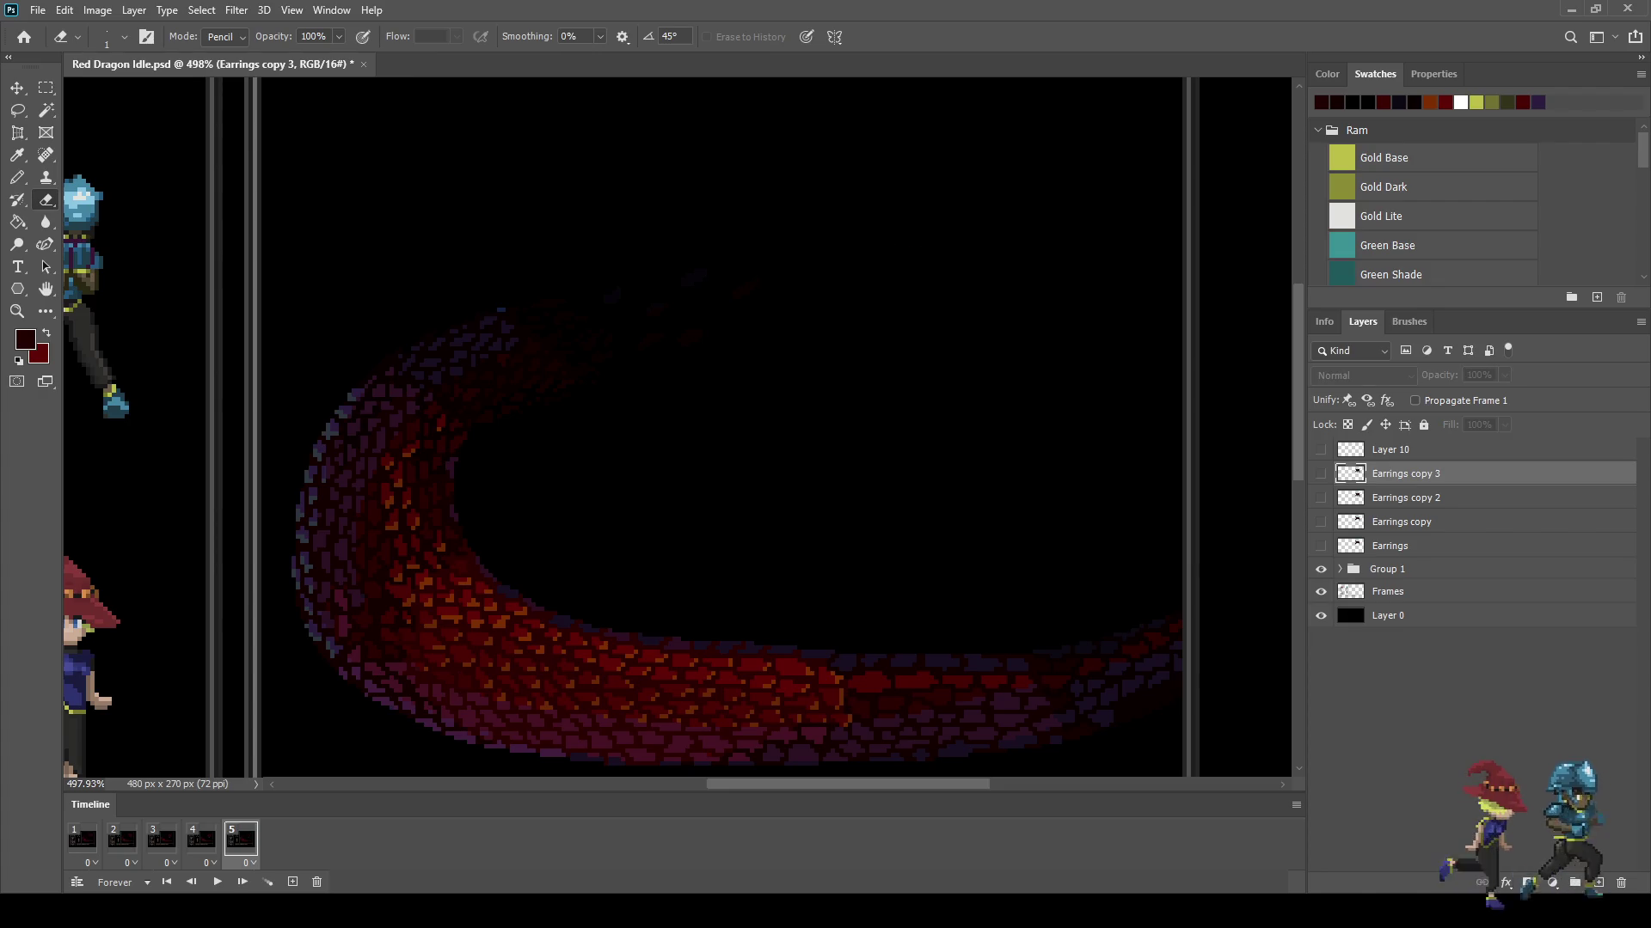
Step: Duplicate the Earrings copy head as Earrings copy 4, show it in frame 5, and compare with frames 3-4
{"action": "left_click", "coordinate": [1401, 522]}
{"action": "key", "text": "ctrl+j"}
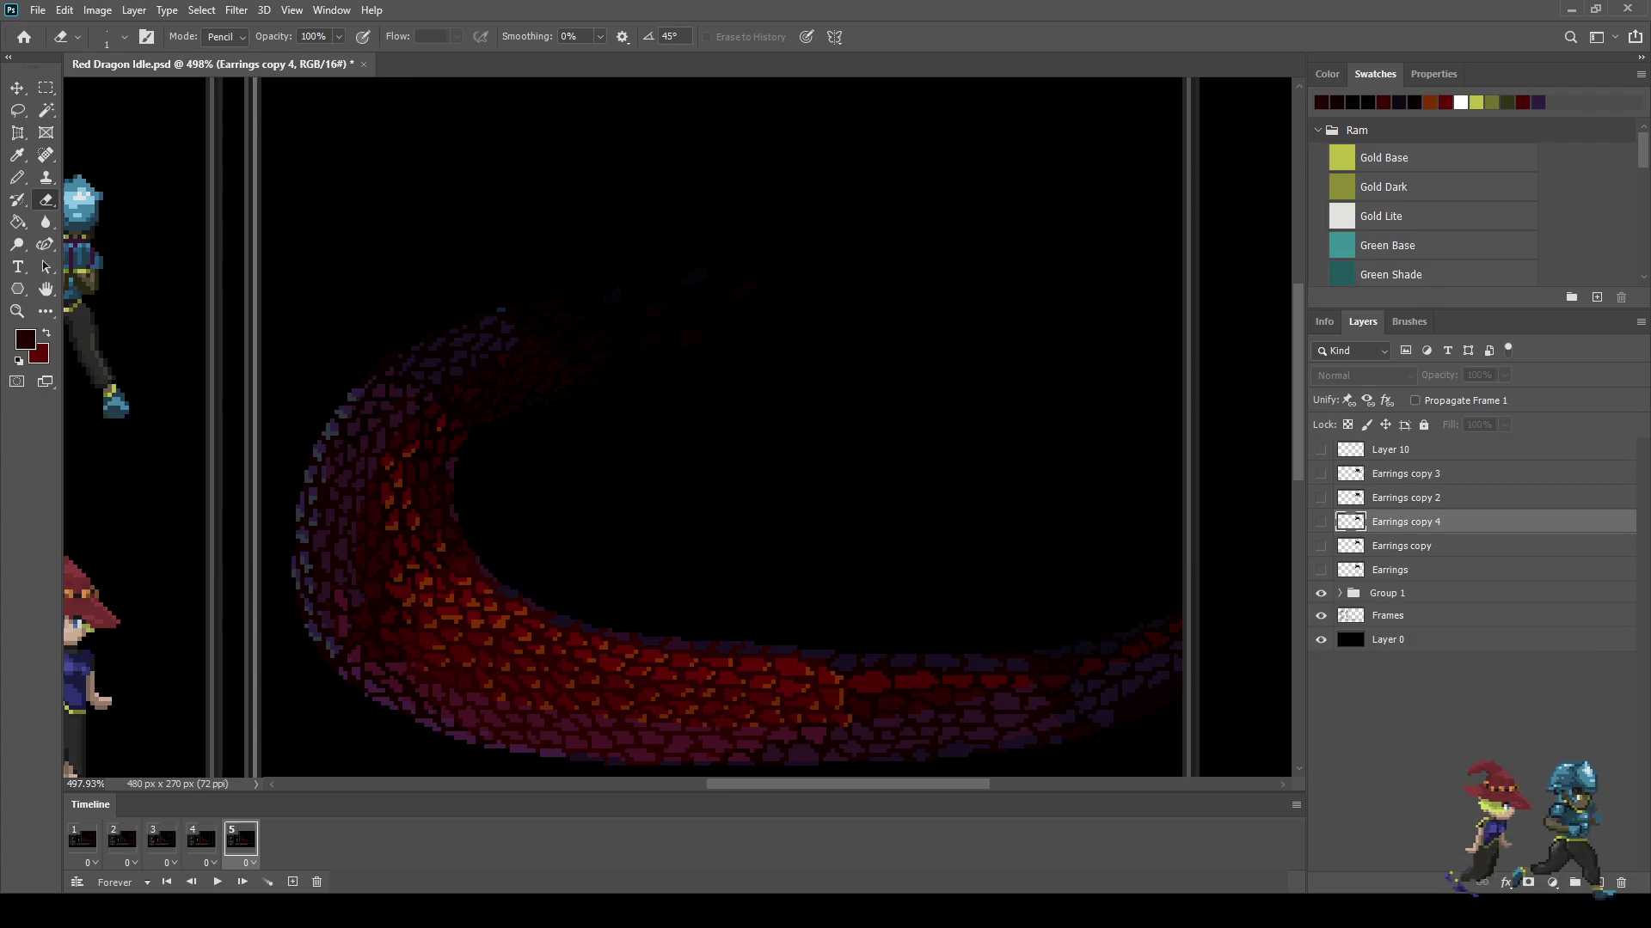
{"action": "left_click", "coordinate": [1320, 521]}
{"action": "left_click", "coordinate": [201, 840]}
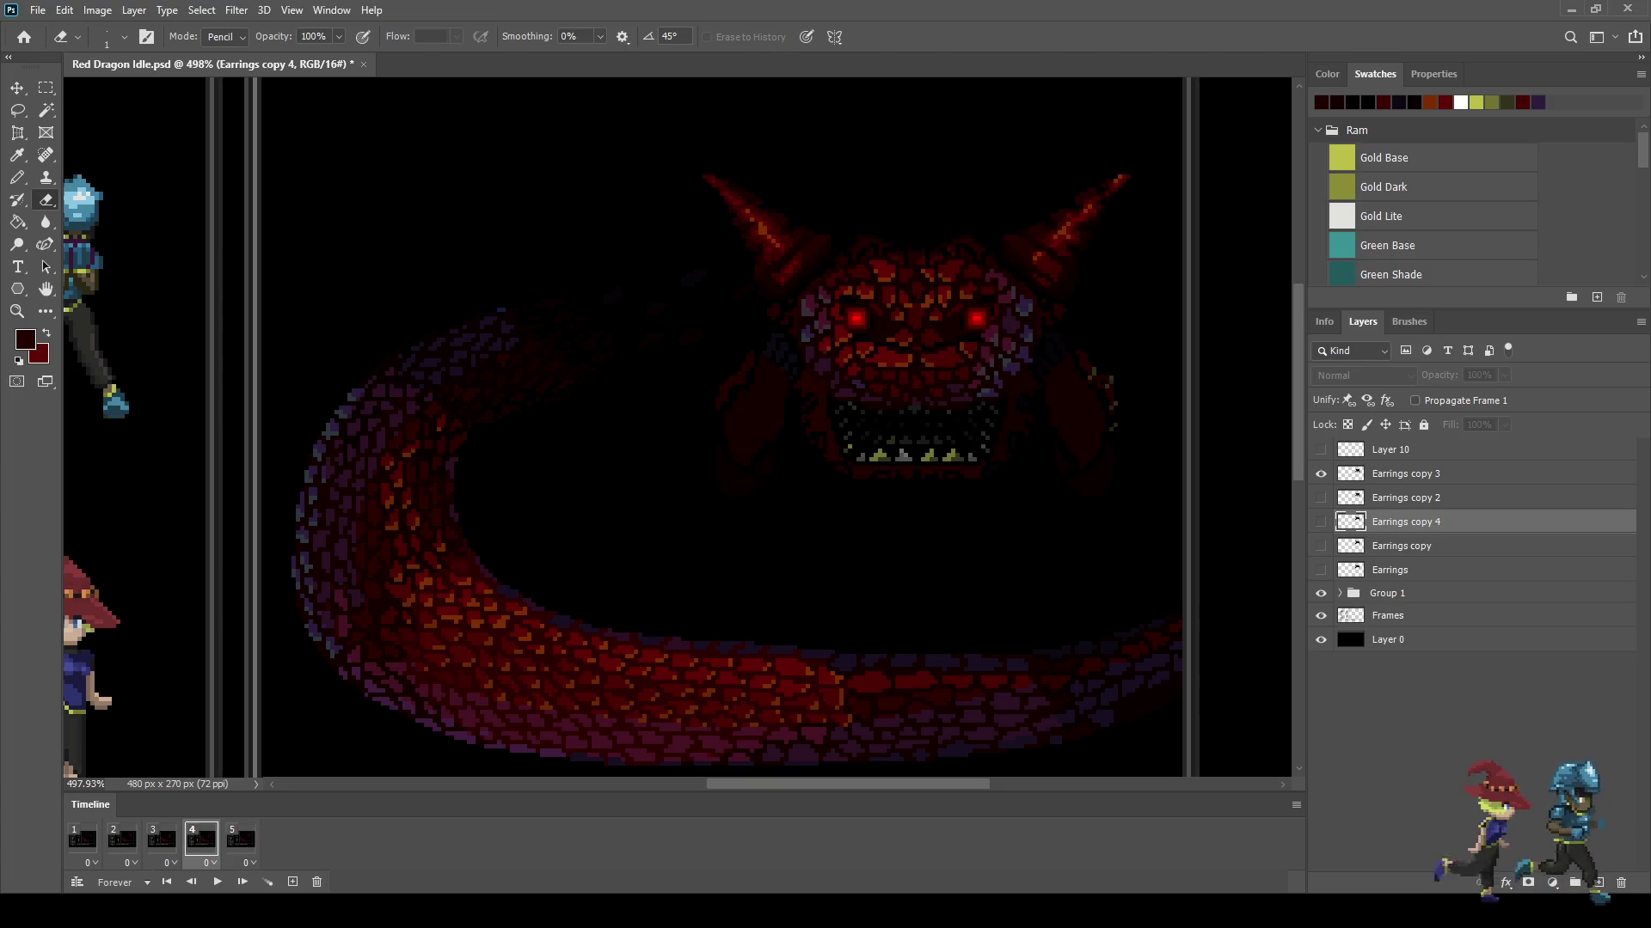
{"action": "left_click", "coordinate": [162, 840]}
{"action": "left_click", "coordinate": [201, 840]}
{"action": "left_click", "coordinate": [241, 840]}
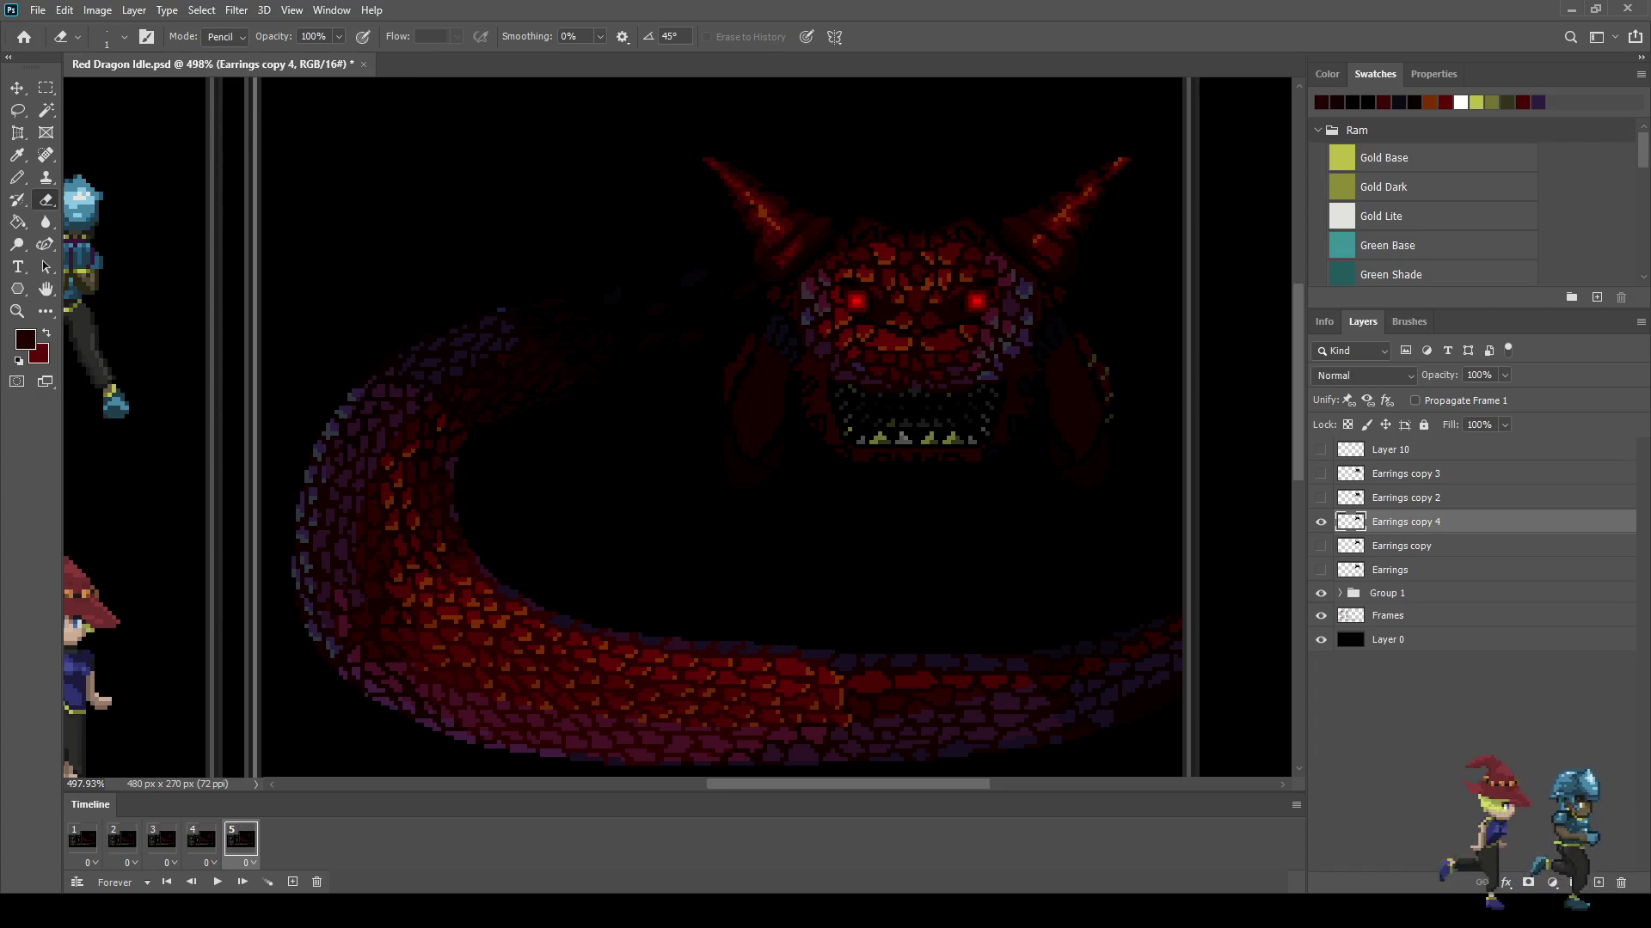
Step: Lower the frame 5 head with Shift+Down and play the five-frame loop
{"action": "key", "text": "ctrl+t"}
{"action": "key", "text": "shift+Down"}
{"action": "key", "text": "Return"}
{"action": "key", "text": "e"}
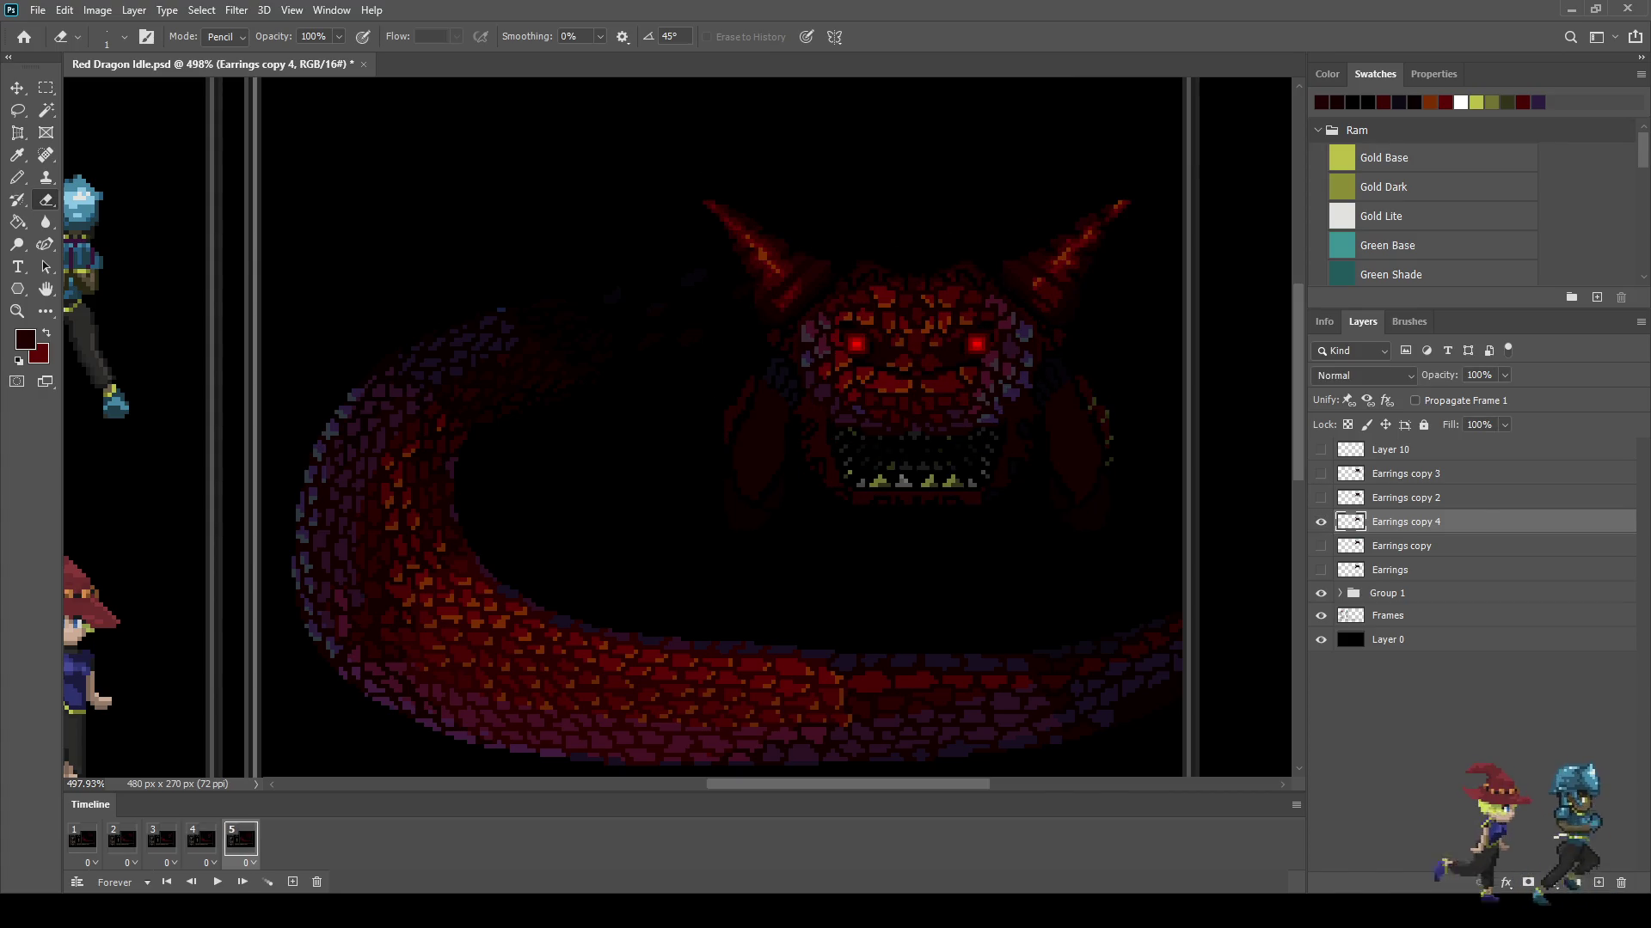
{"action": "key", "text": "space"}
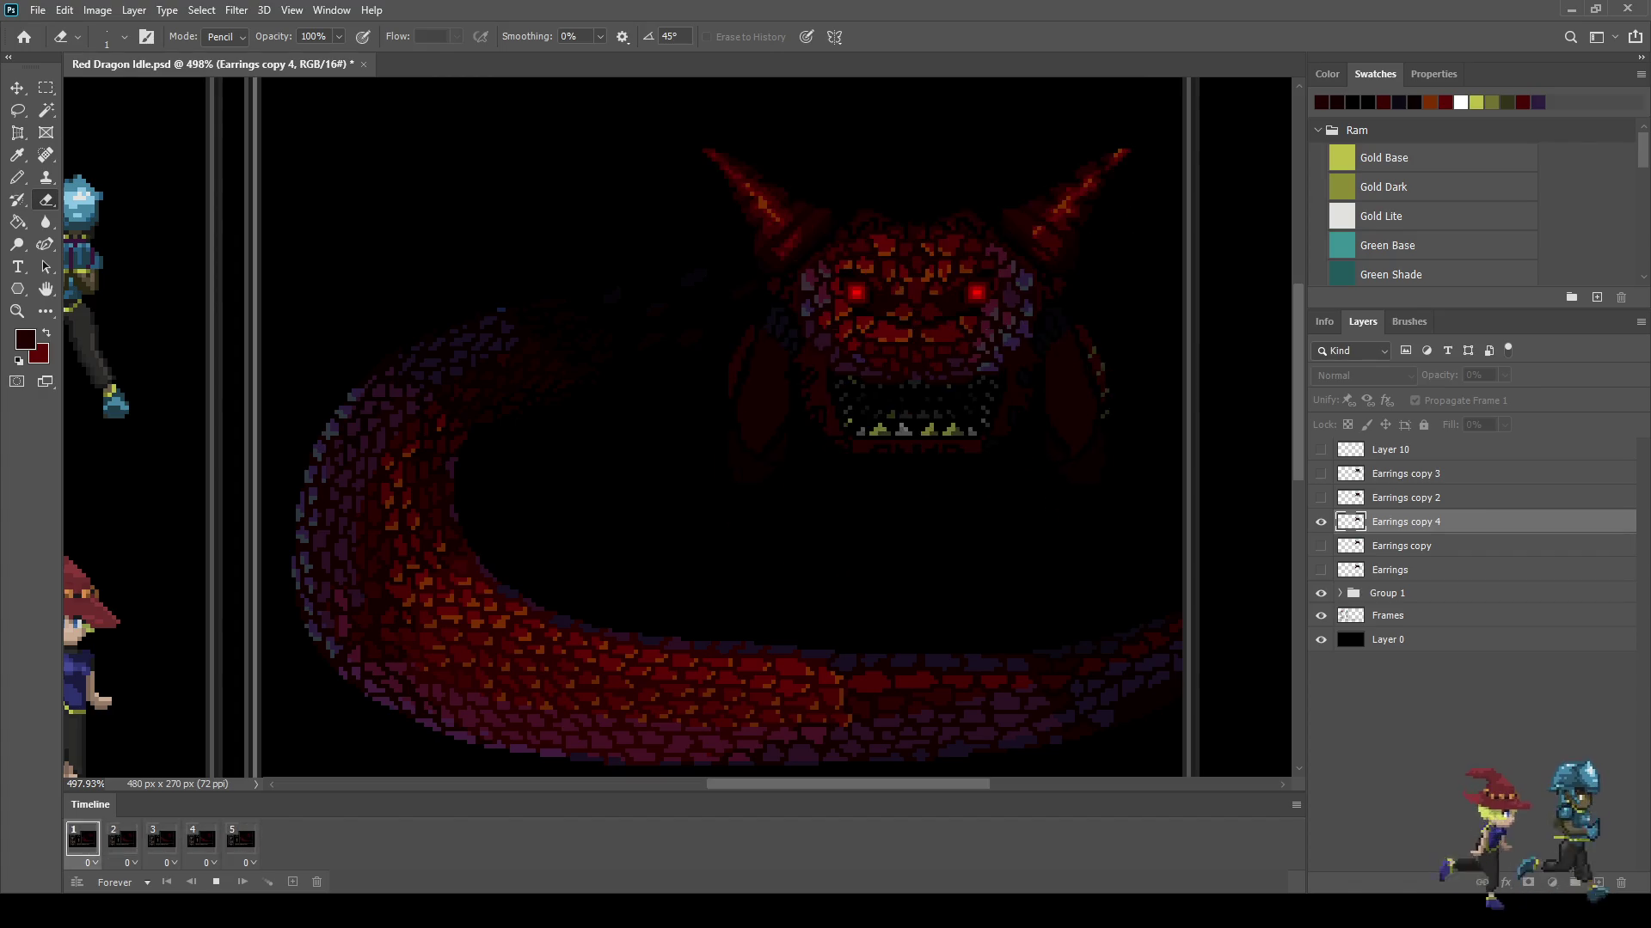
Step: Add a sixth frame showing a new Earrings copy 5 head layer instead of the previous head
{"action": "scroll", "coordinate": [676, 428], "scroll_direction": "down", "scroll_amount": 3}
{"action": "scroll", "coordinate": [853, 348], "scroll_direction": "up", "scroll_amount": 2}
{"action": "scroll", "coordinate": [853, 348], "scroll_direction": "up", "scroll_amount": 2}
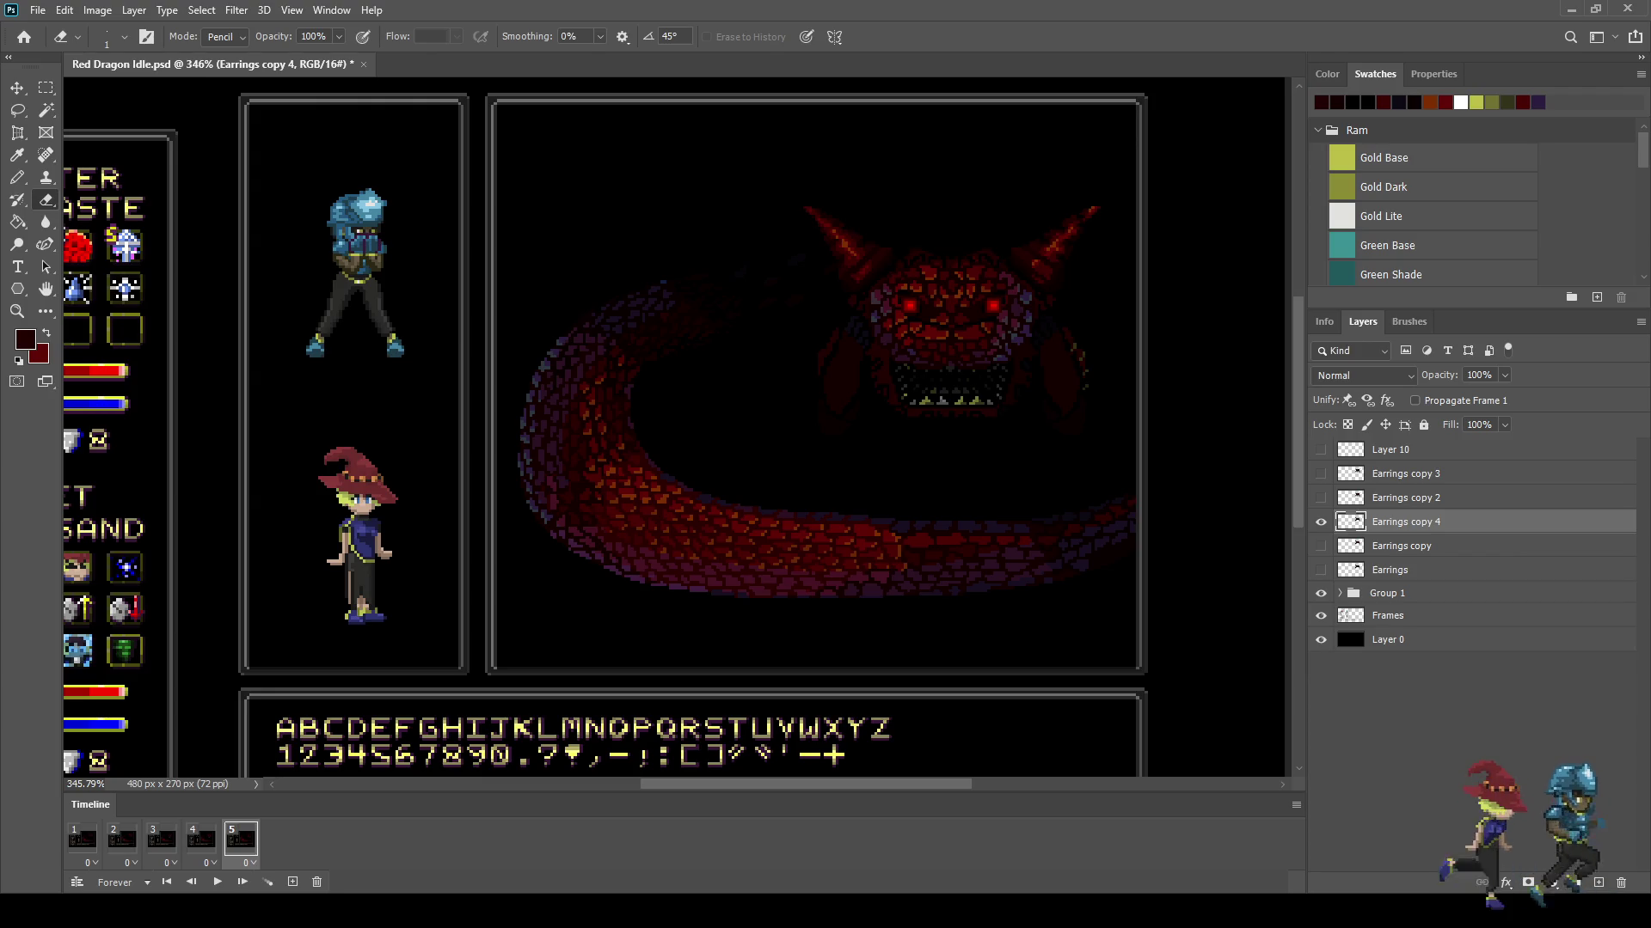
{"action": "left_click", "coordinate": [293, 882]}
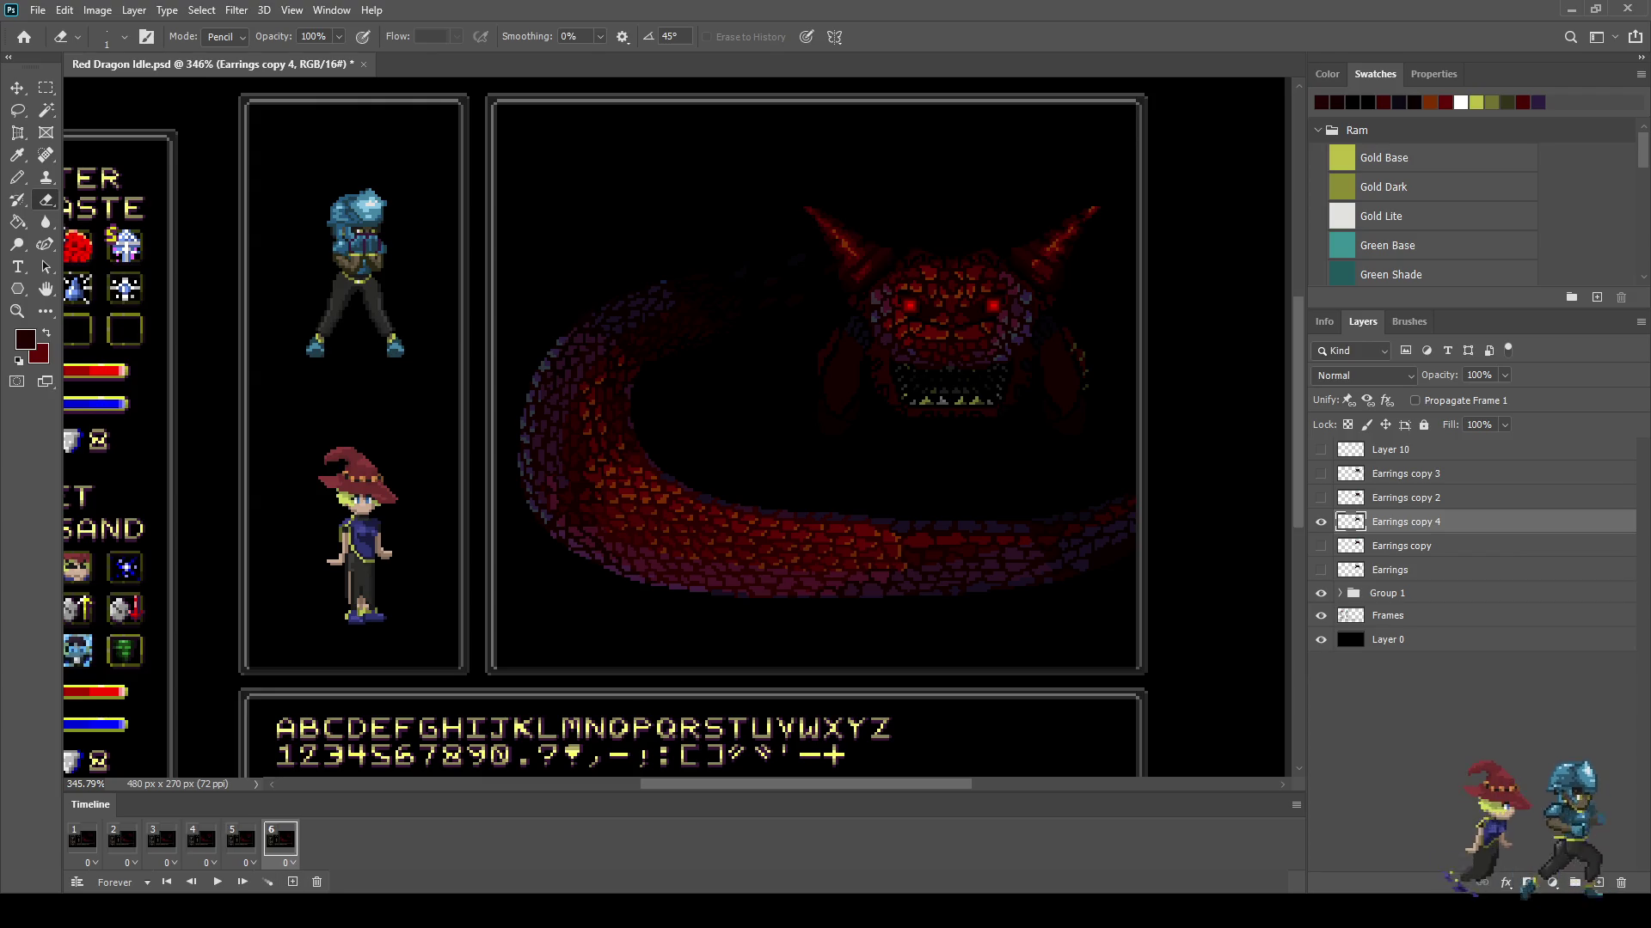
{"action": "left_click", "coordinate": [1320, 522]}
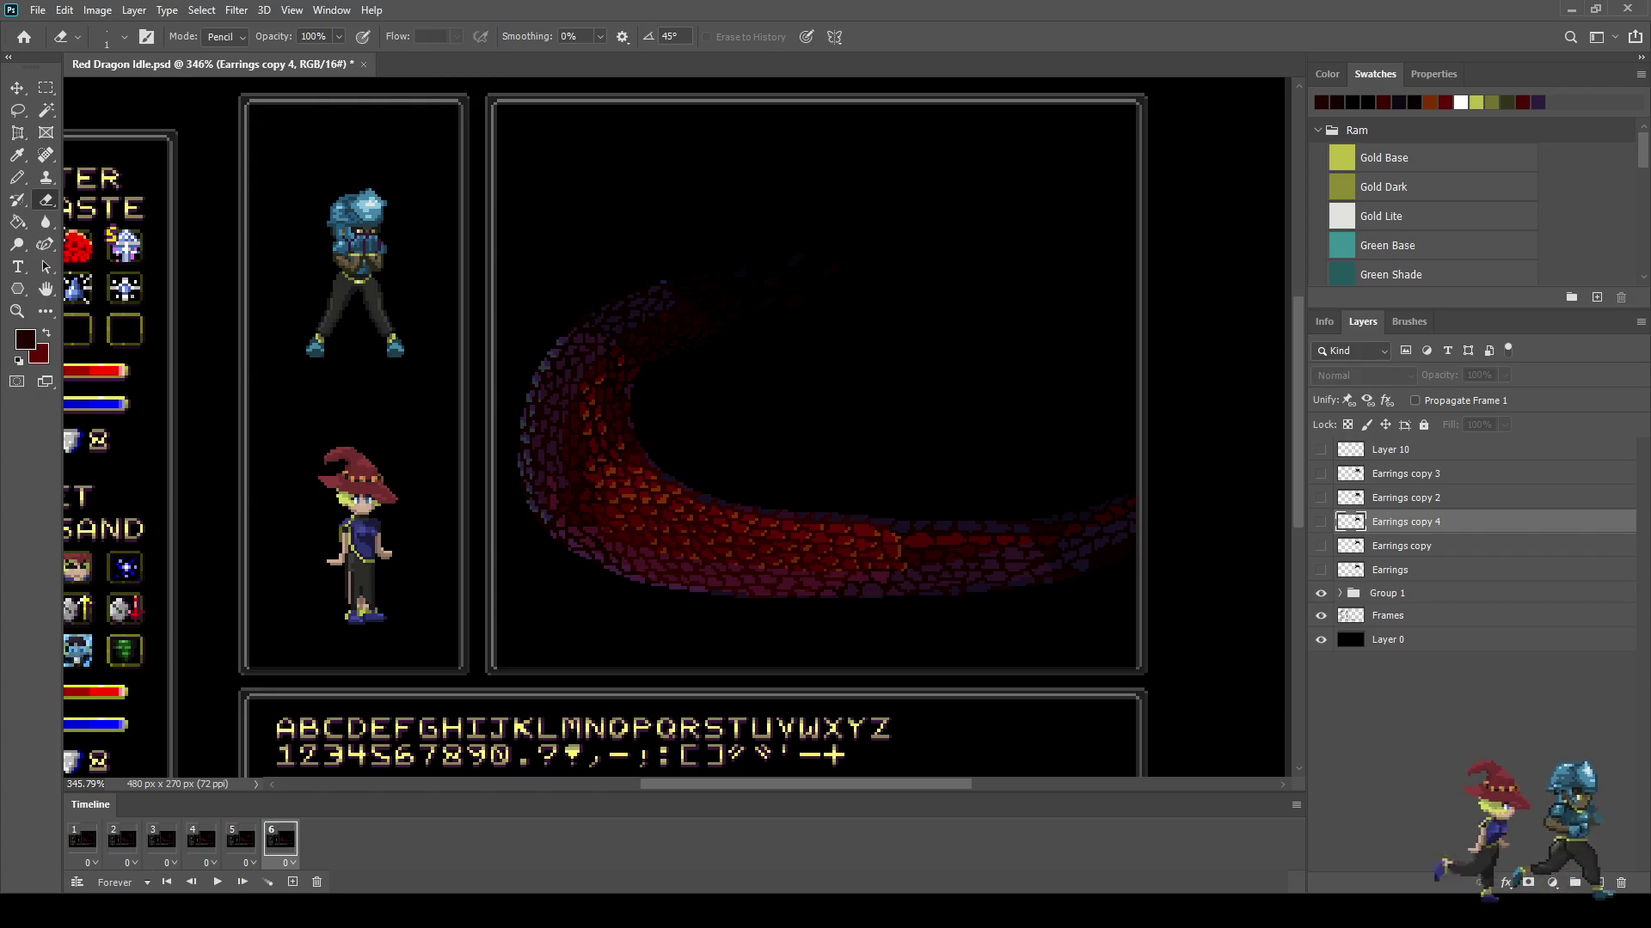
{"action": "left_click", "coordinate": [1390, 570]}
{"action": "key", "text": "ctrl+j"}
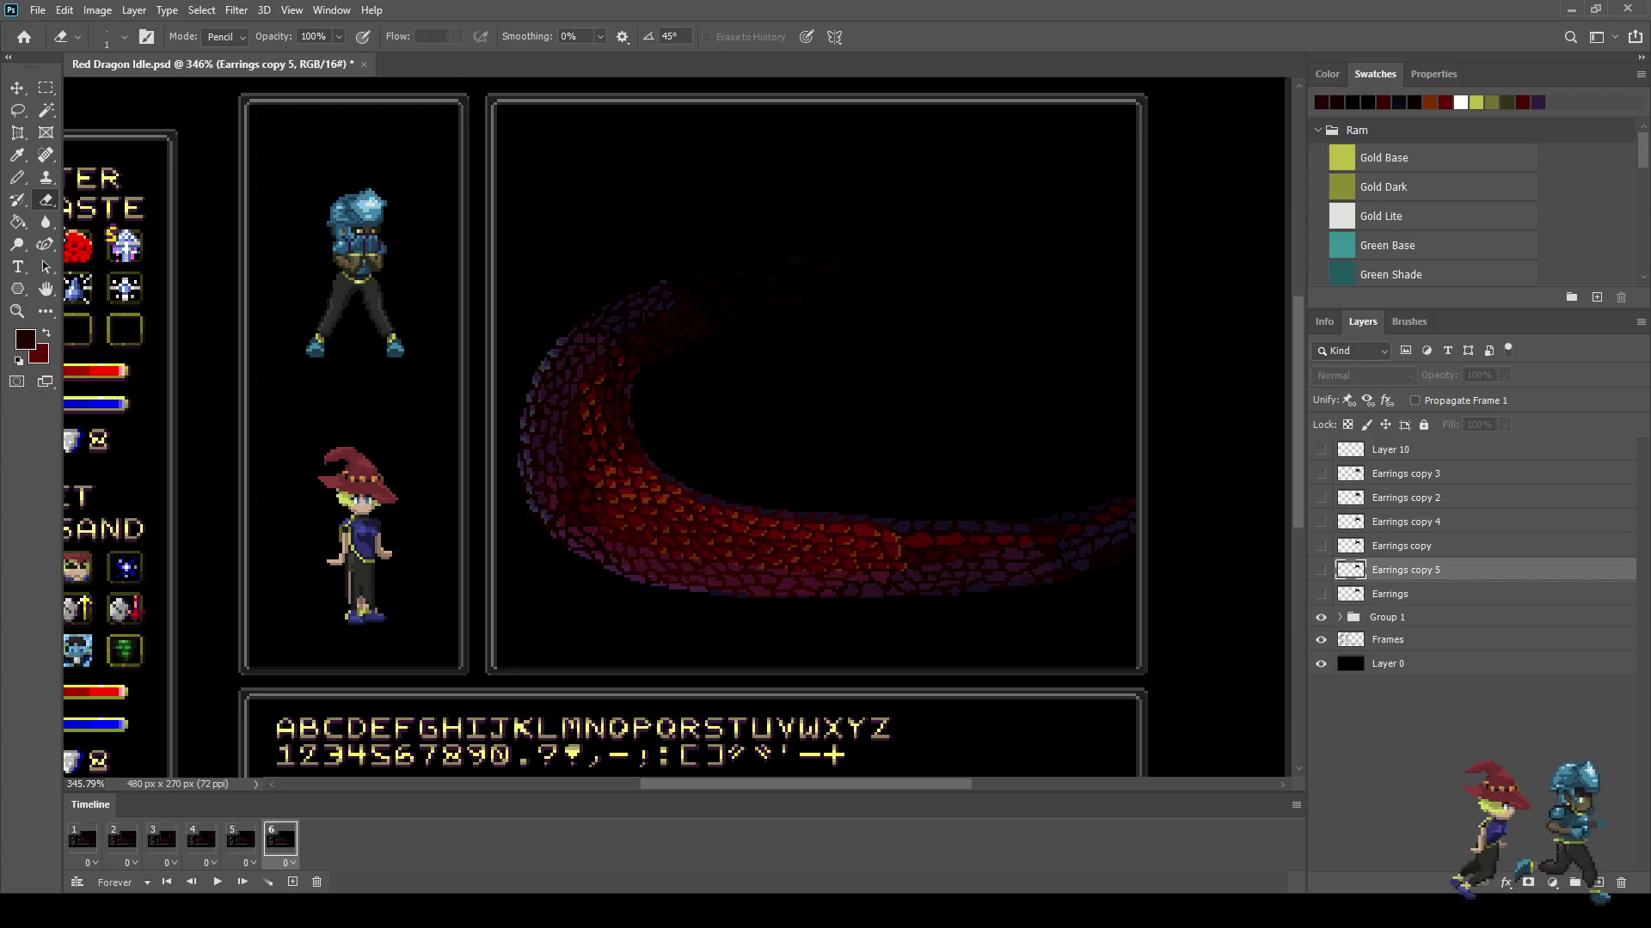
{"action": "left_click", "coordinate": [1320, 570]}
Step: Lower the frame 6 head by Shift+Down plus one pixel, save, and play the six-frame loop
{"action": "scroll", "coordinate": [1178, 400], "scroll_direction": "up", "scroll_amount": 1}
{"action": "key", "text": "ctrl+t"}
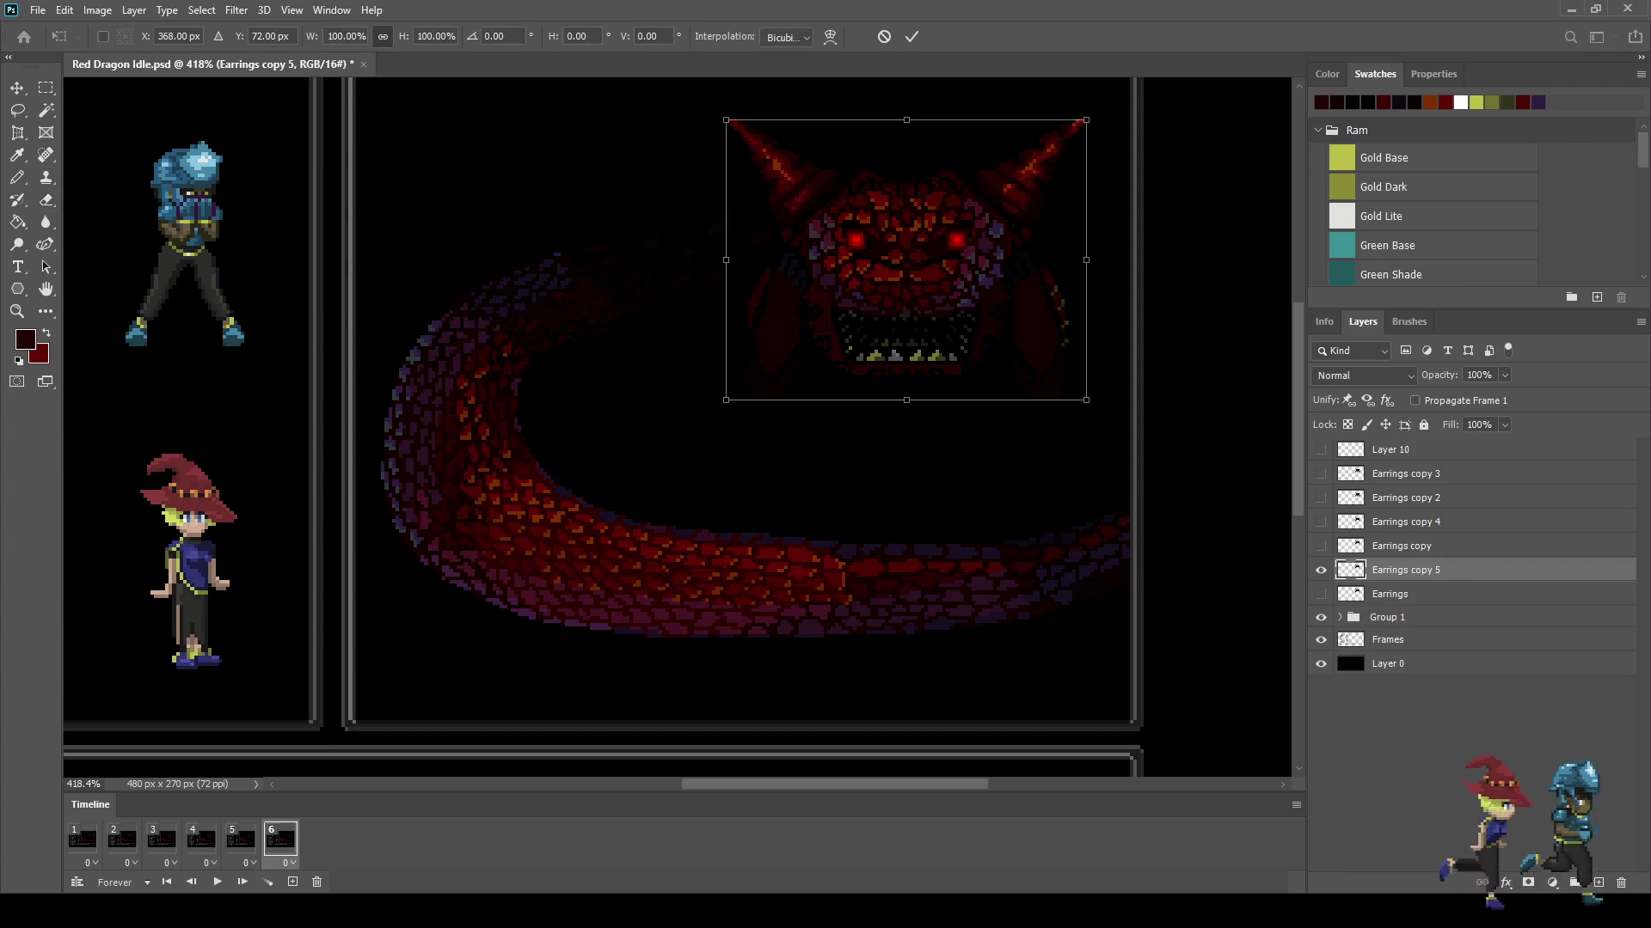
{"action": "key", "text": "shift+Down"}
{"action": "key", "text": "Down"}
{"action": "key", "text": "Down"}
{"action": "key", "text": "Down"}
{"action": "key", "text": "Return"}
{"action": "key", "text": "e"}
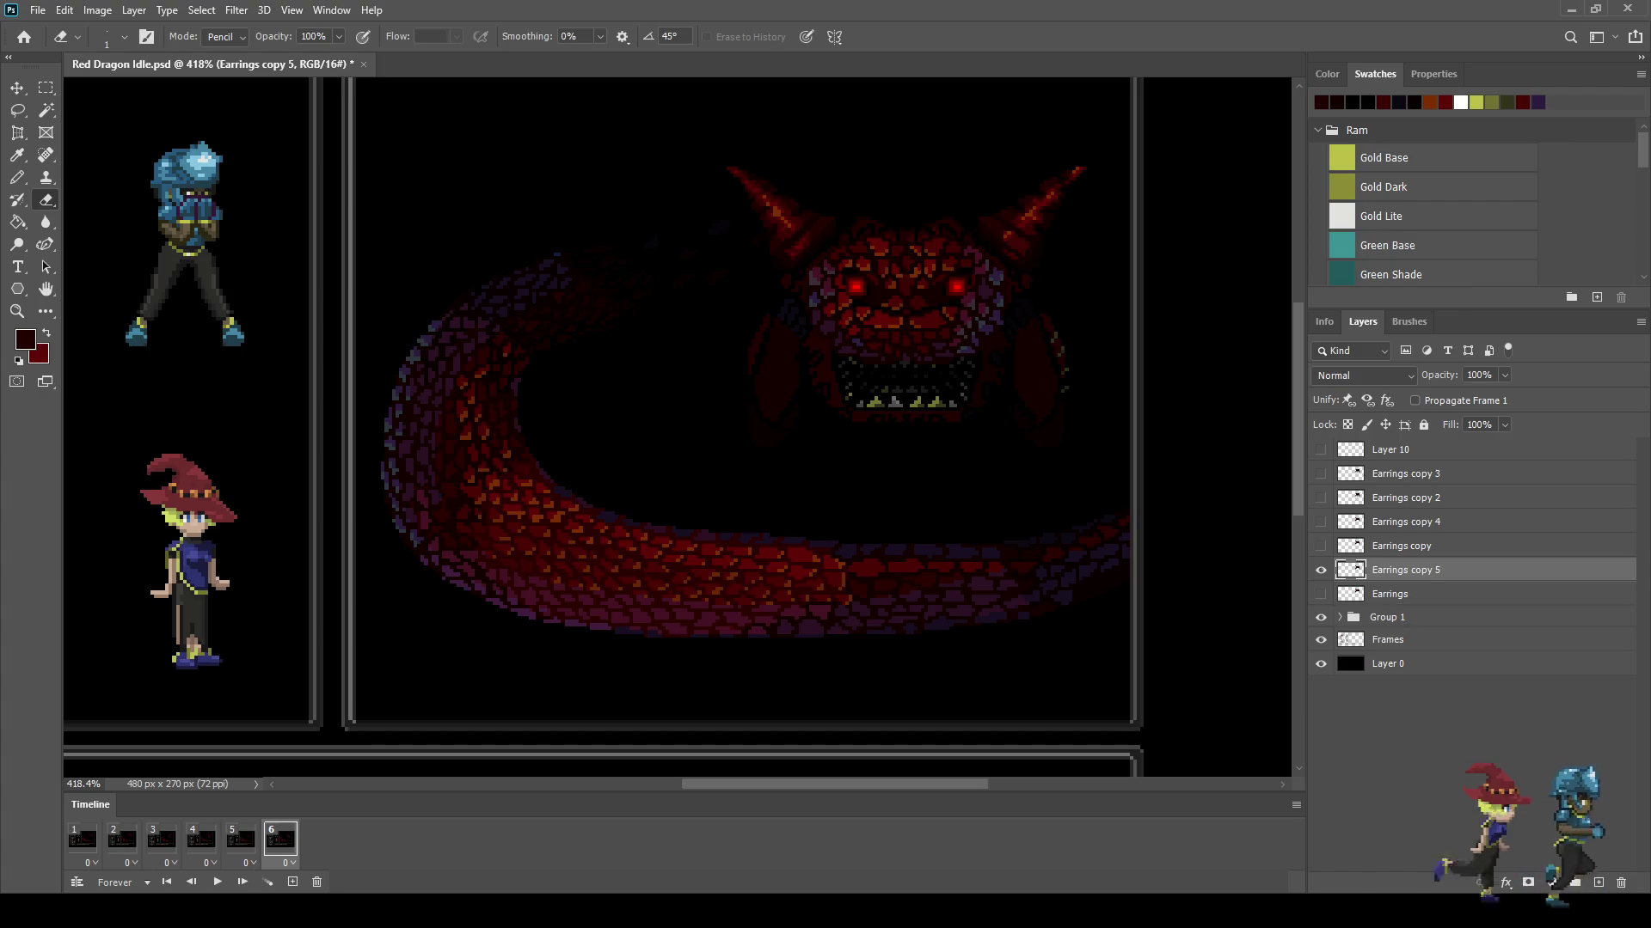
{"action": "key", "text": "ctrl+s"}
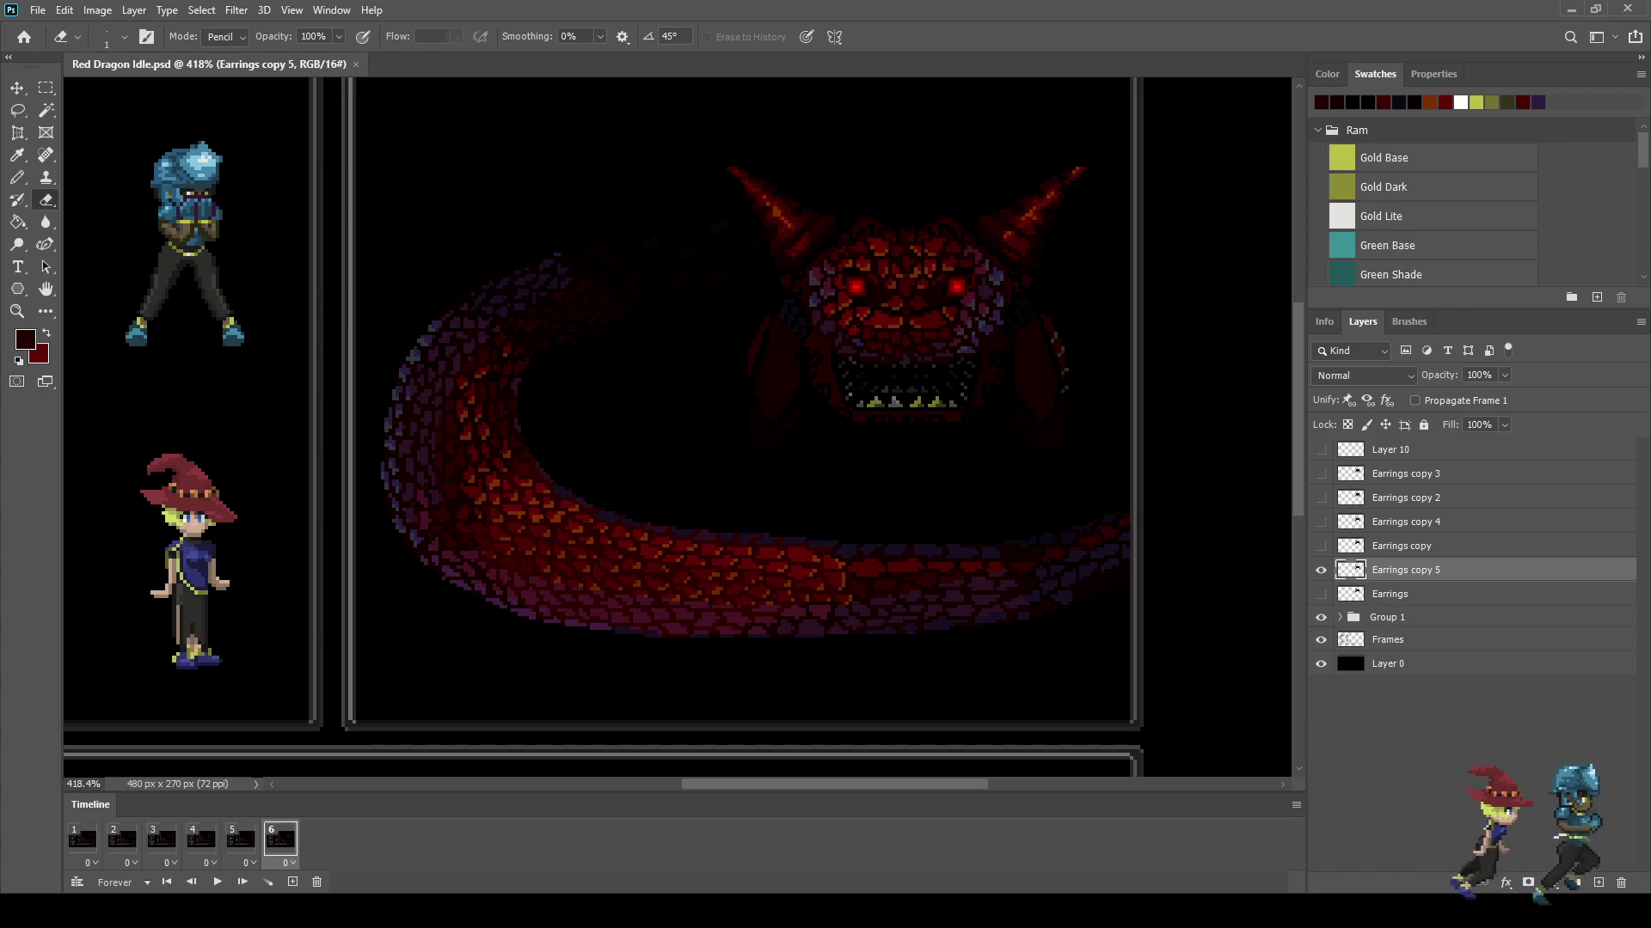
{"action": "key", "text": "space"}
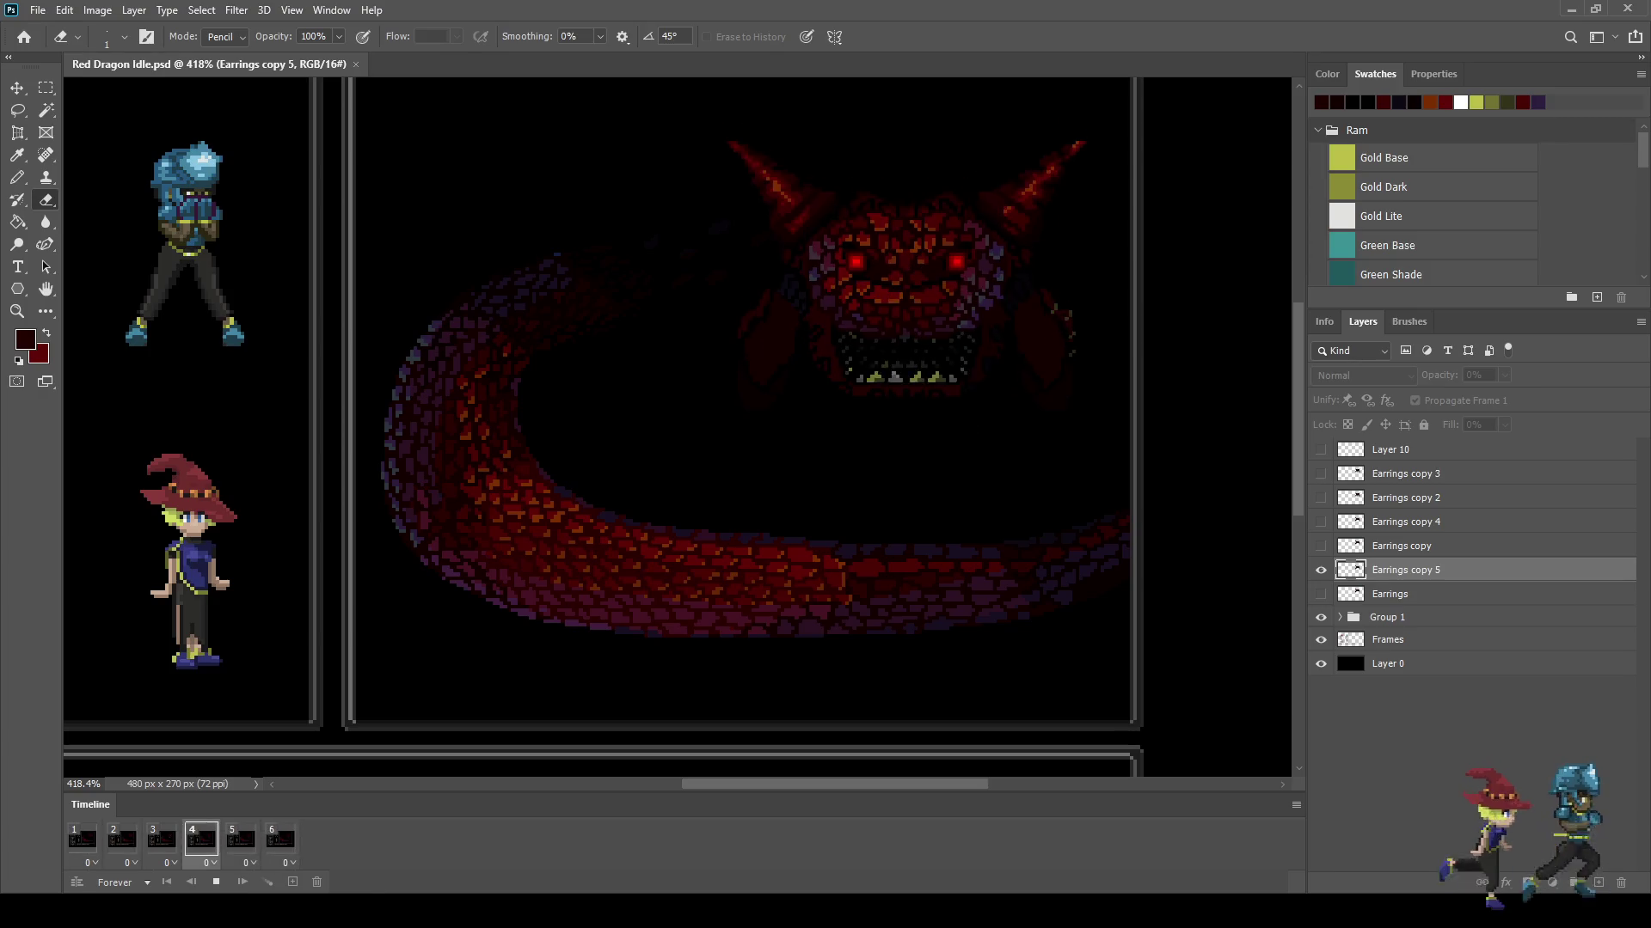
Step: Fit the scene in view, stop the preview on frame 2, and select its Earrings copy layer
{"action": "key", "text": "ctrl+1"}
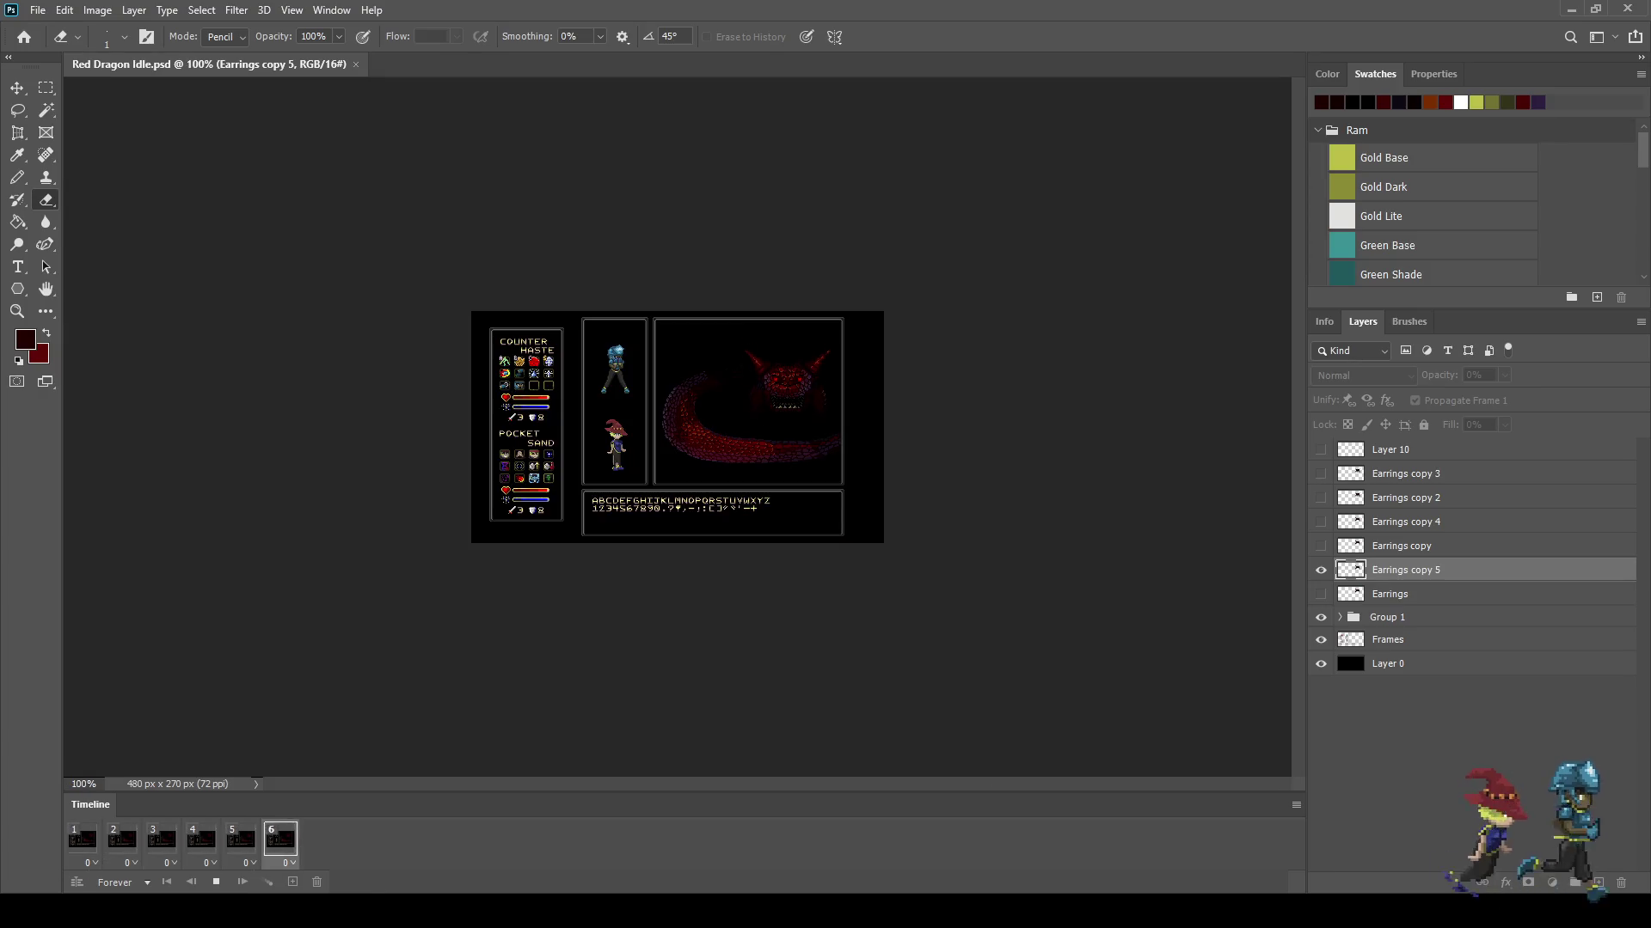
{"action": "key", "text": "ctrl+plus"}
{"action": "key", "text": "ctrl+plus"}
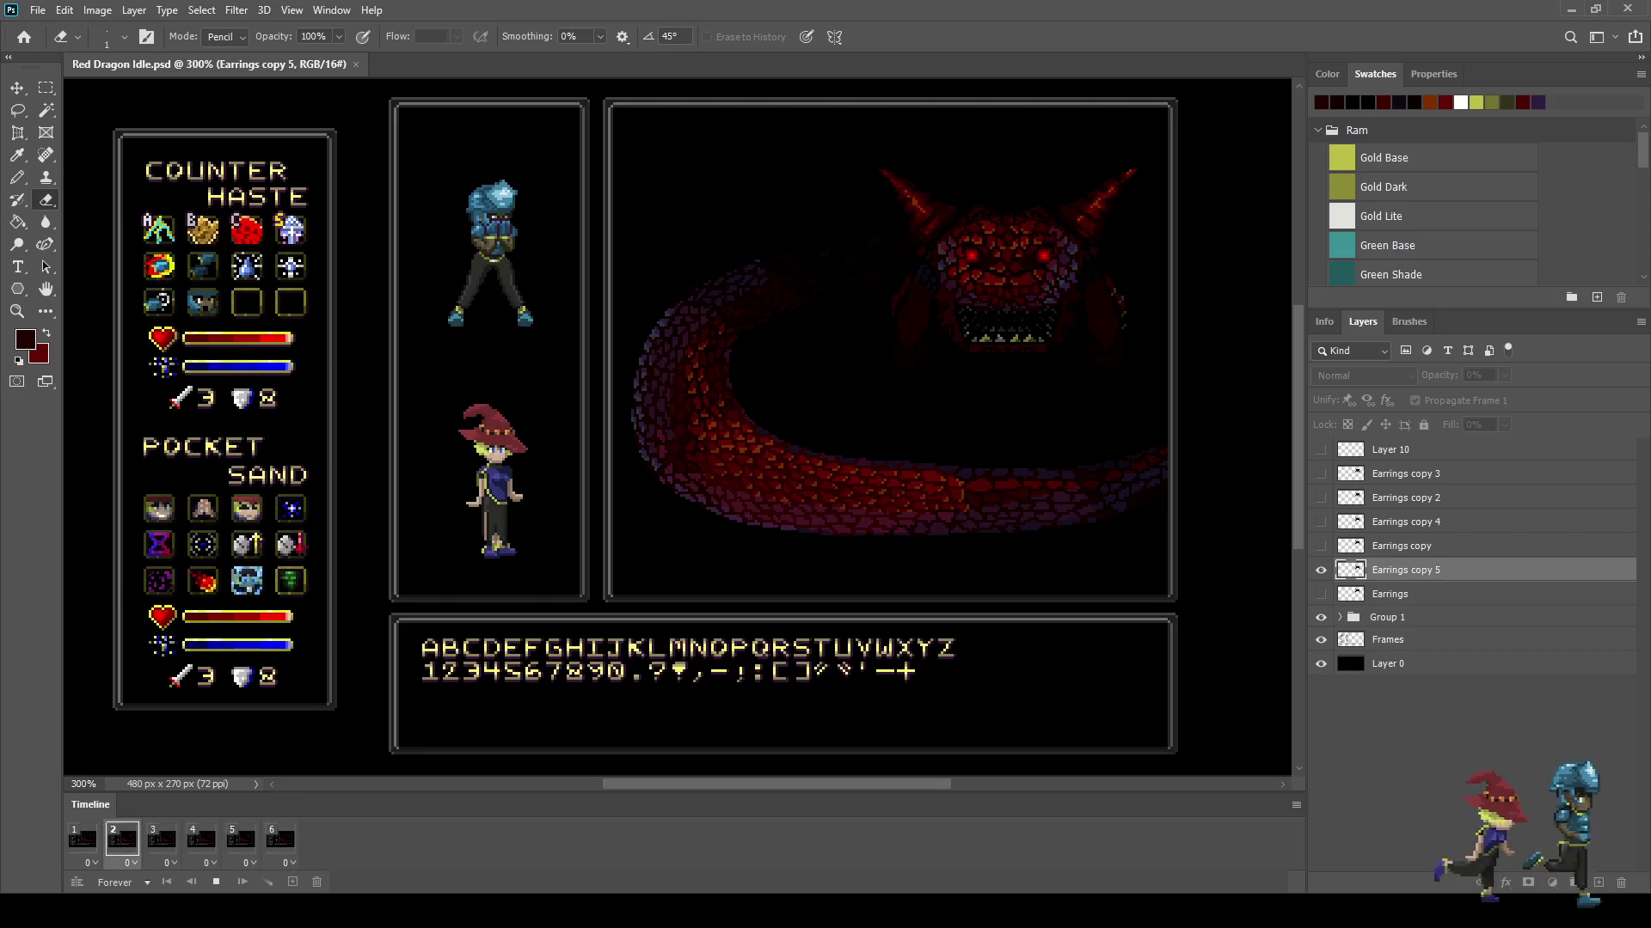
{"action": "scroll", "coordinate": [677, 427], "scroll_direction": "up", "scroll_amount": 2}
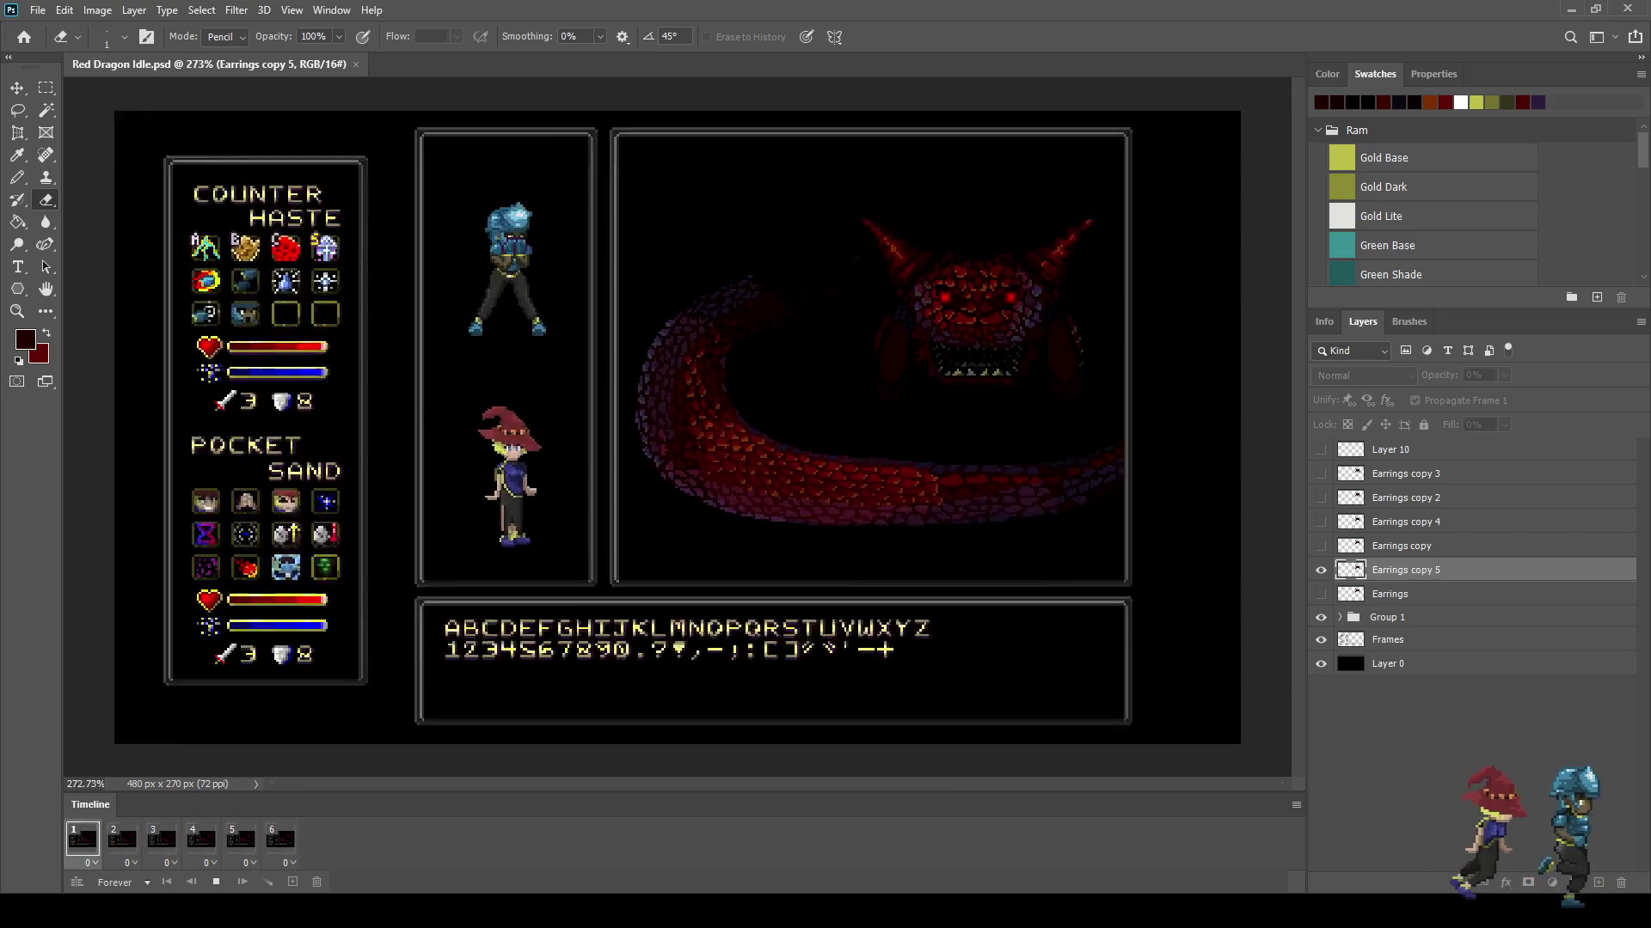
{"action": "key", "text": "space"}
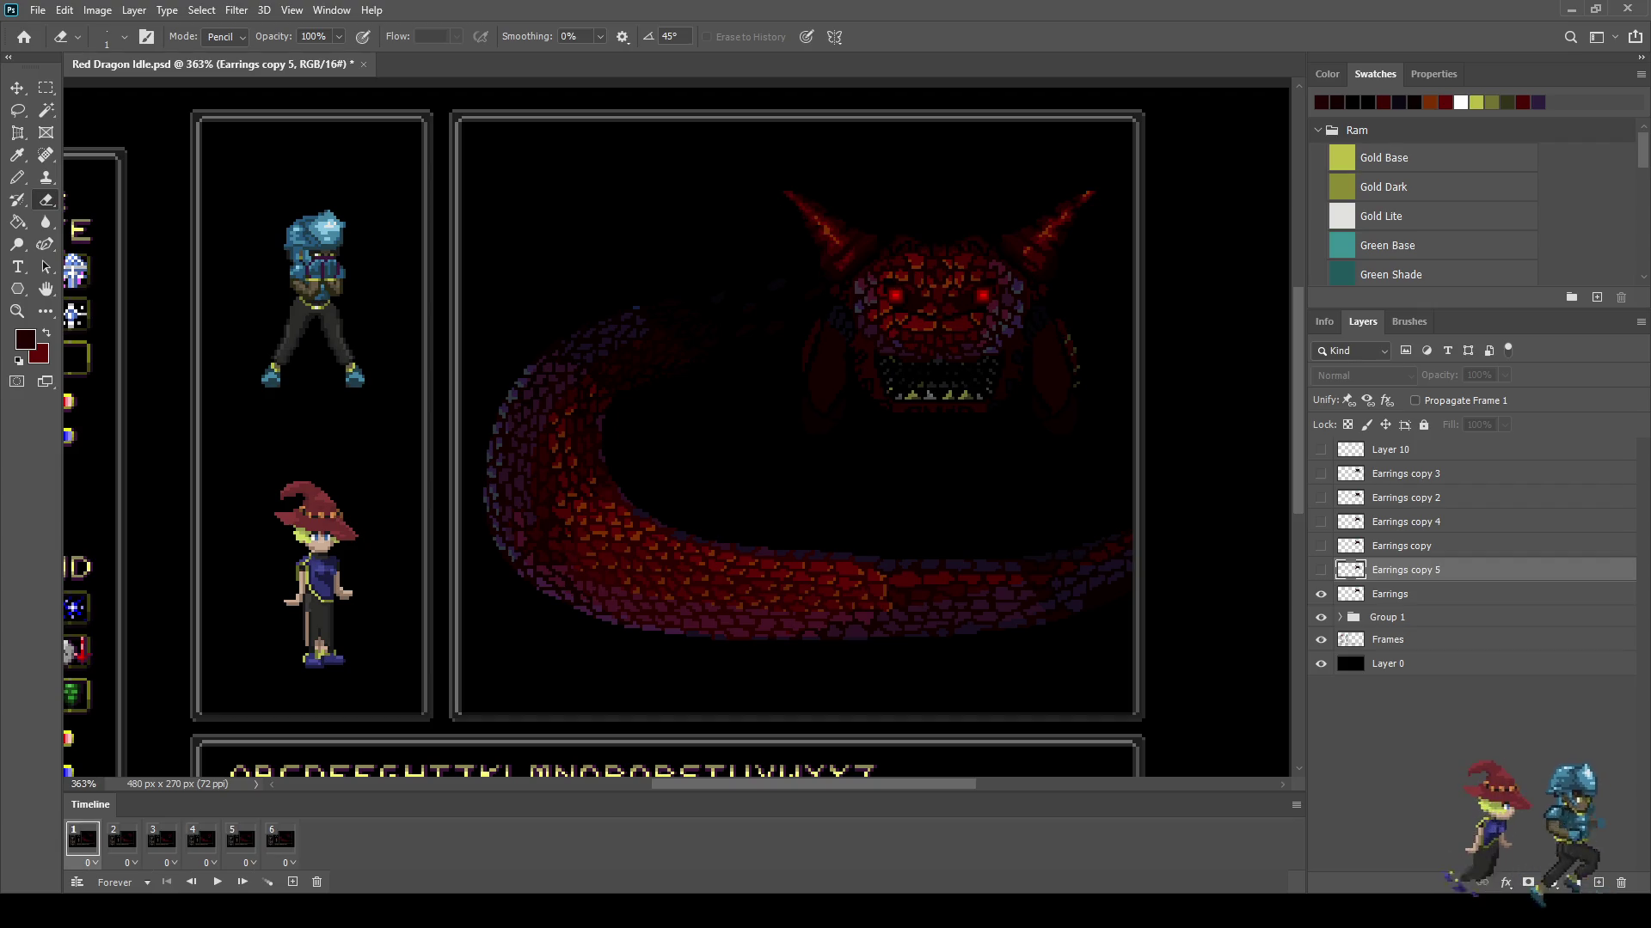
{"action": "left_click", "coordinate": [122, 839]}
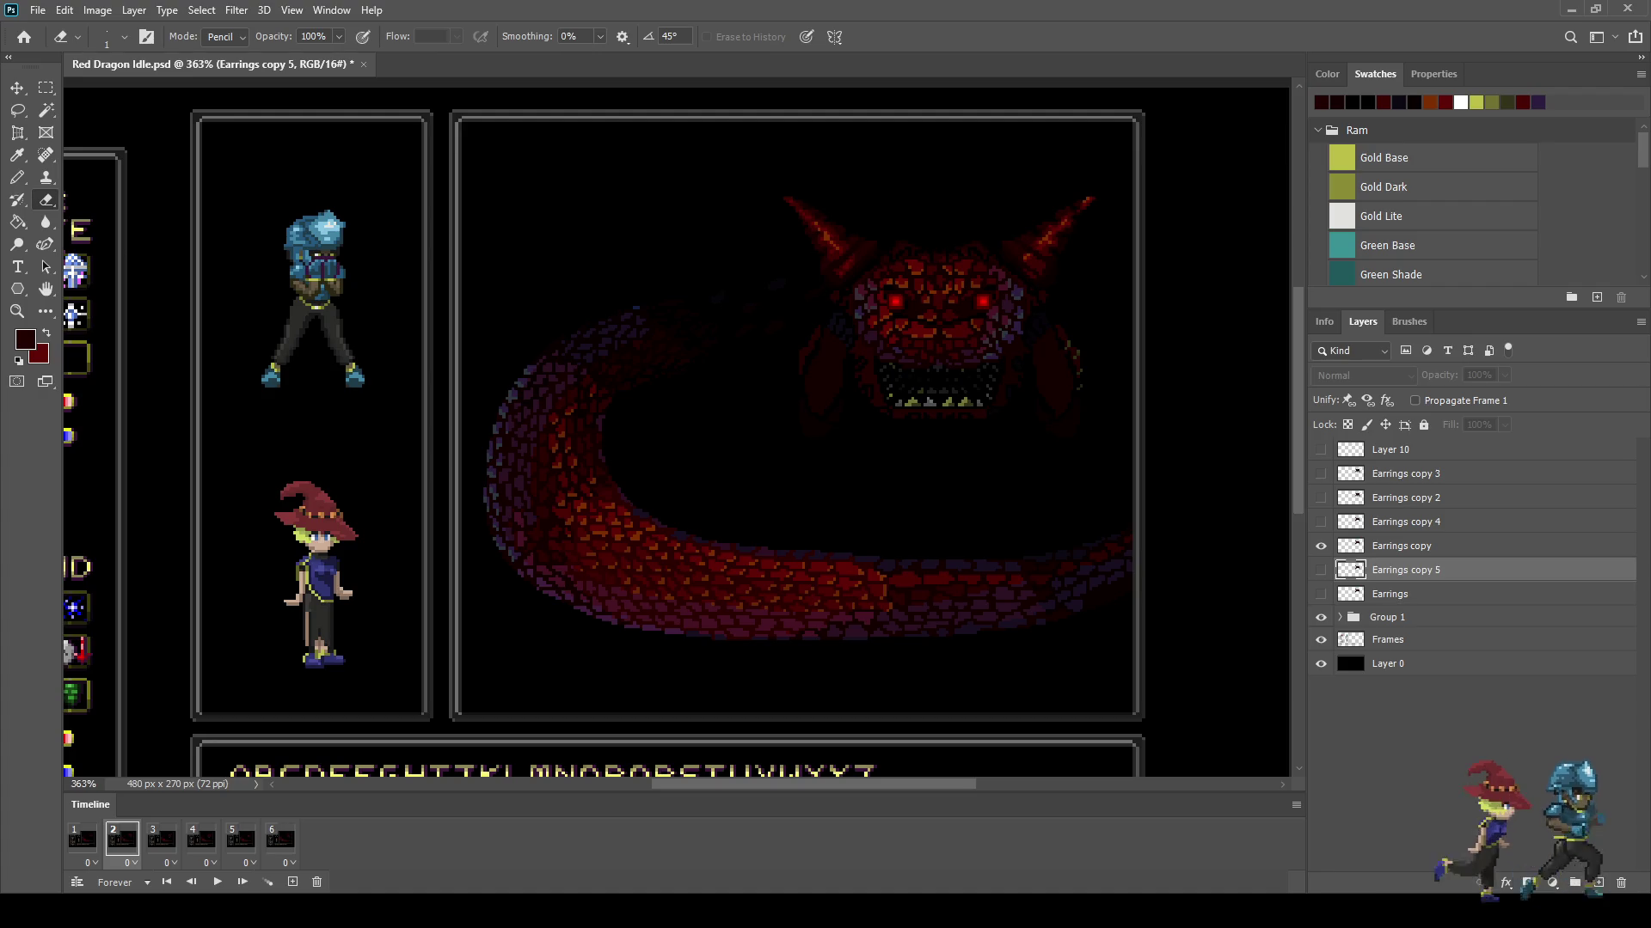
{"action": "left_click", "coordinate": [1401, 545]}
{"action": "scroll", "coordinate": [965, 395], "scroll_direction": "up", "scroll_amount": 10}
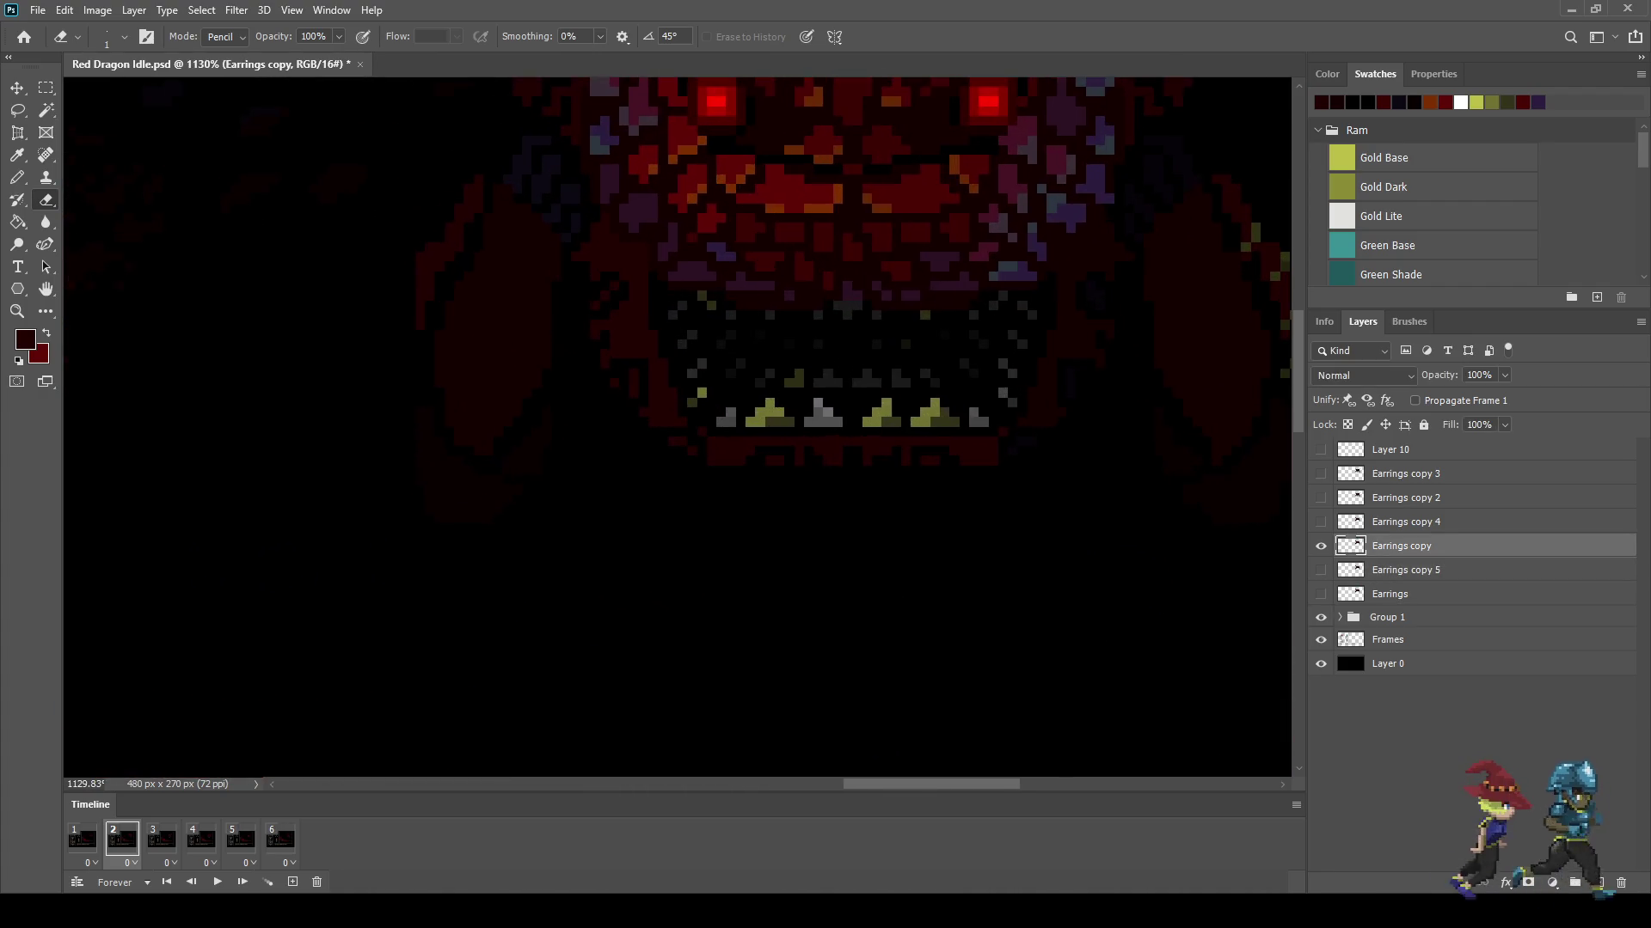
Step: Lasso the frame 2 lower jaw and teeth, raise them one pixel, then go to frame 3
{"action": "key", "text": "l"}
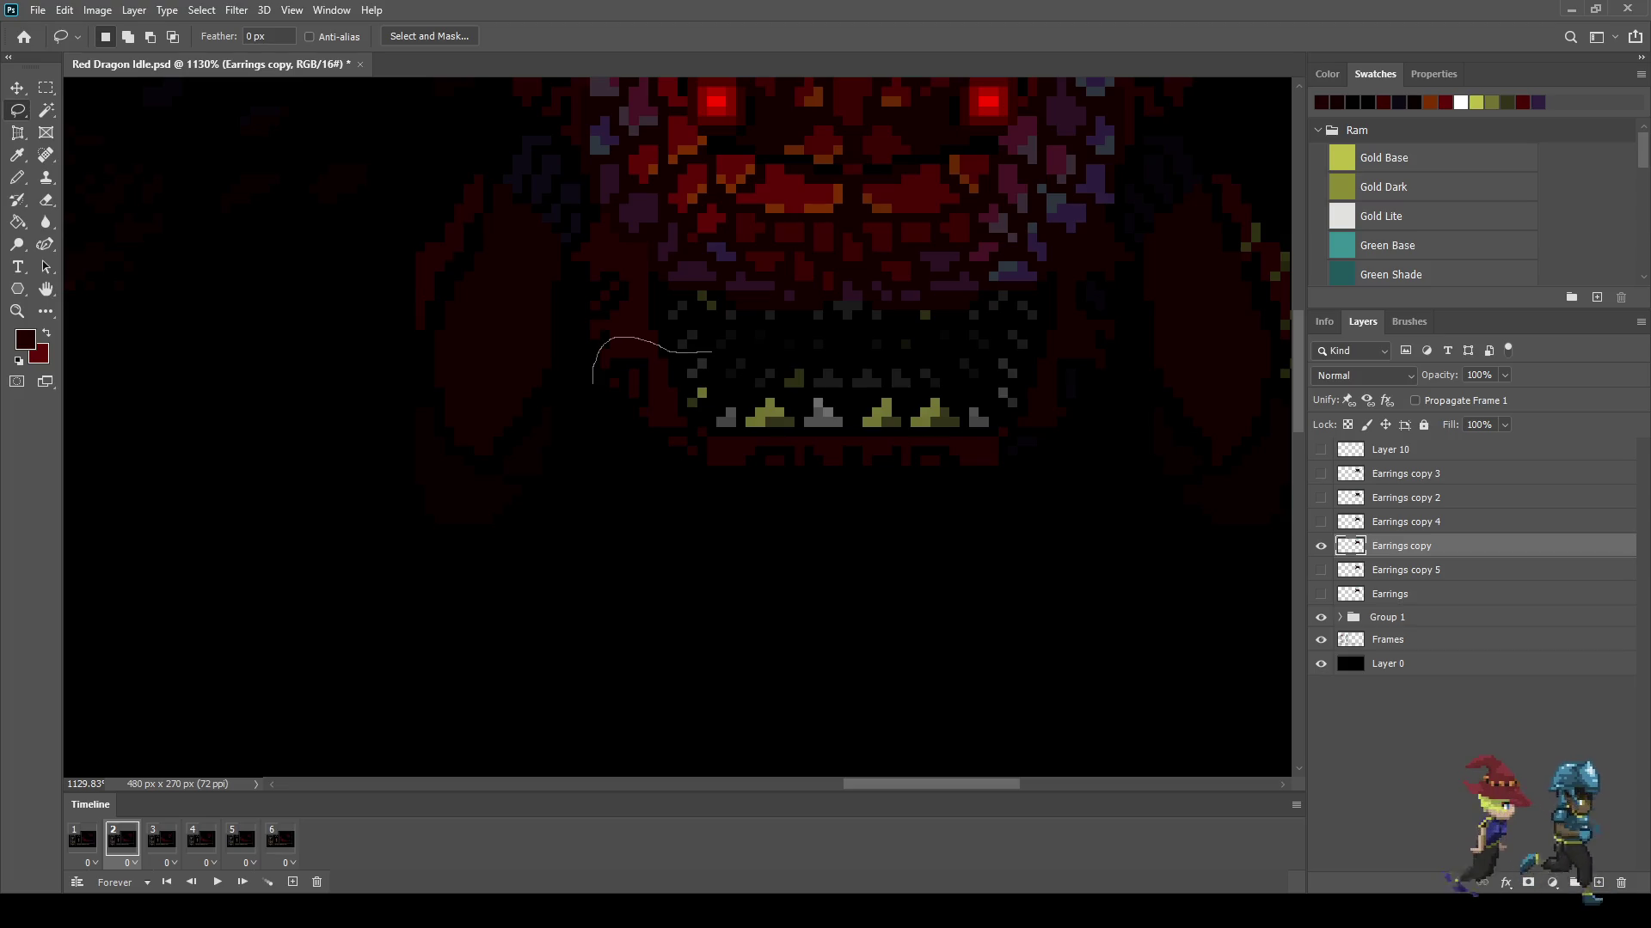
{"action": "left_click_drag", "start_coordinate": [760, 351], "coordinate": [972, 355]}
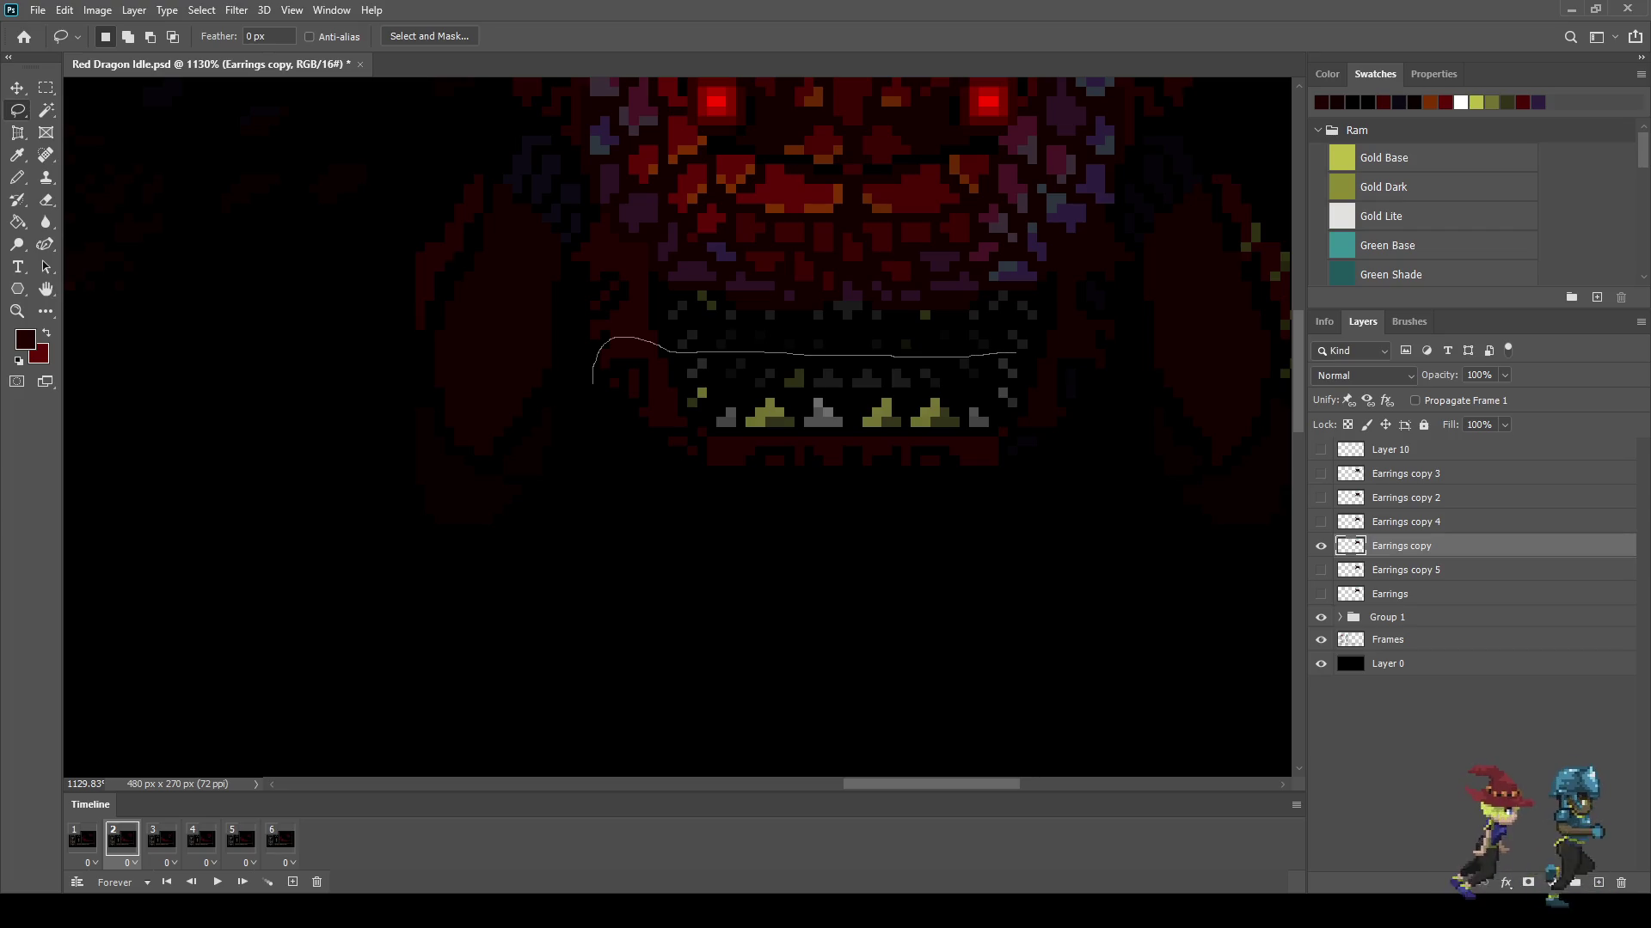
{"action": "mouse_move", "coordinate": [1082, 338]}
{"action": "left_mouse_down"}
{"action": "mouse_move", "coordinate": [643, 493]}
{"action": "mouse_move", "coordinate": [593, 395]}
{"action": "left_mouse_up"}
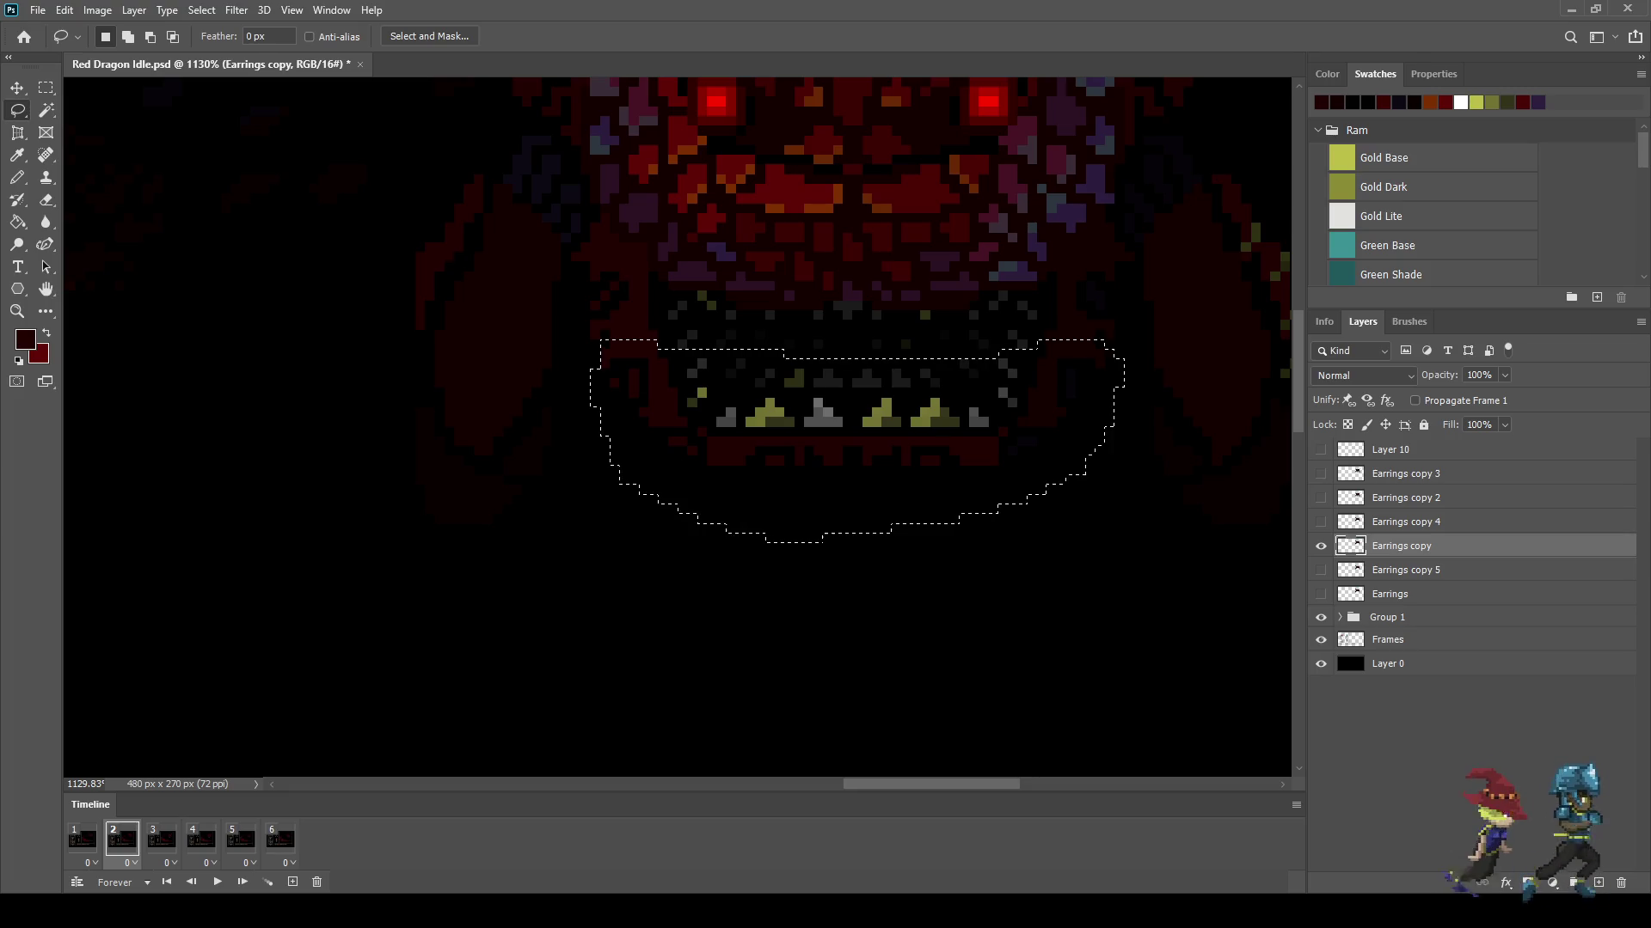
{"action": "key", "text": "ctrl+t"}
{"action": "key", "text": "Up"}
{"action": "key", "text": "Return"}
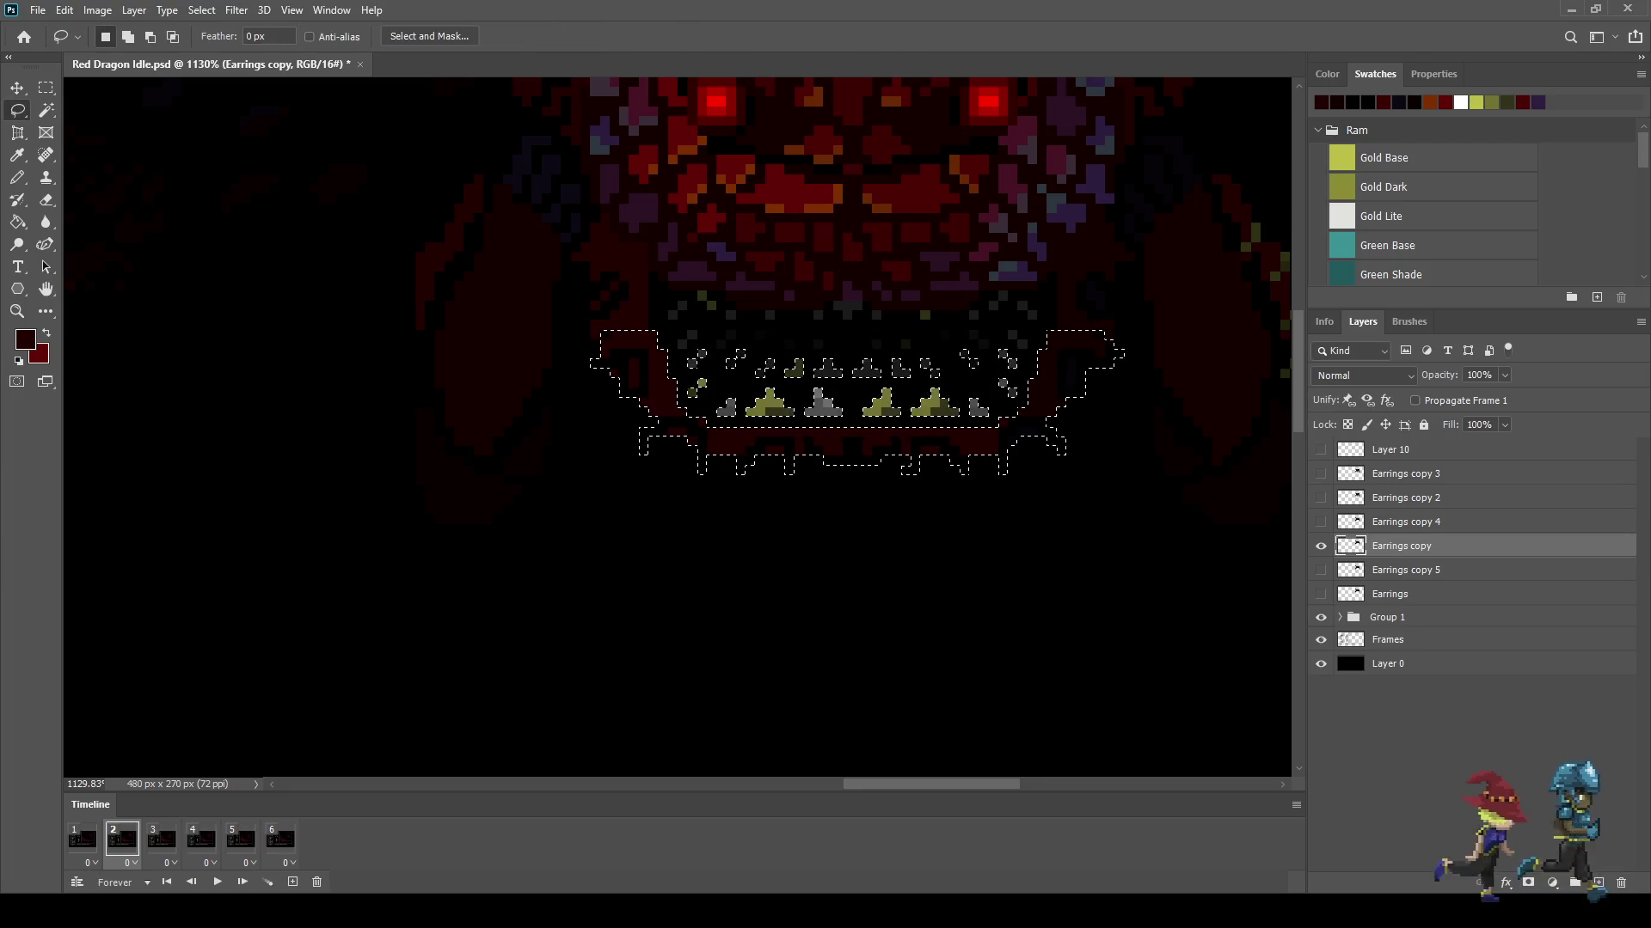
{"action": "key", "text": "ctrl+d"}
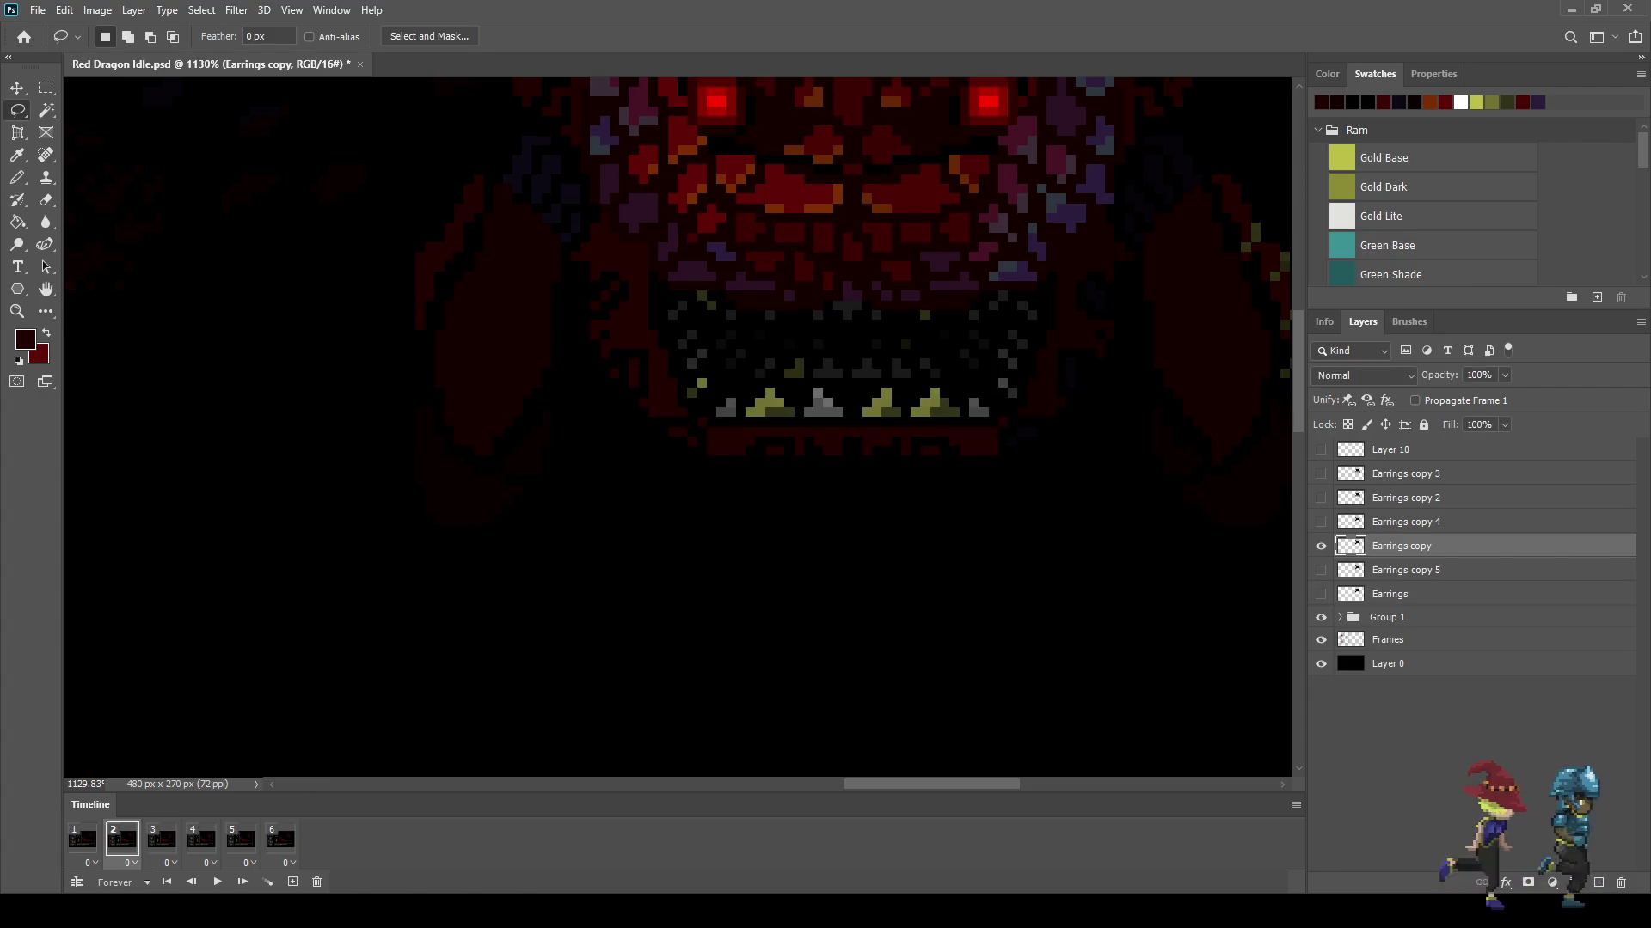
{"action": "left_click", "coordinate": [162, 839]}
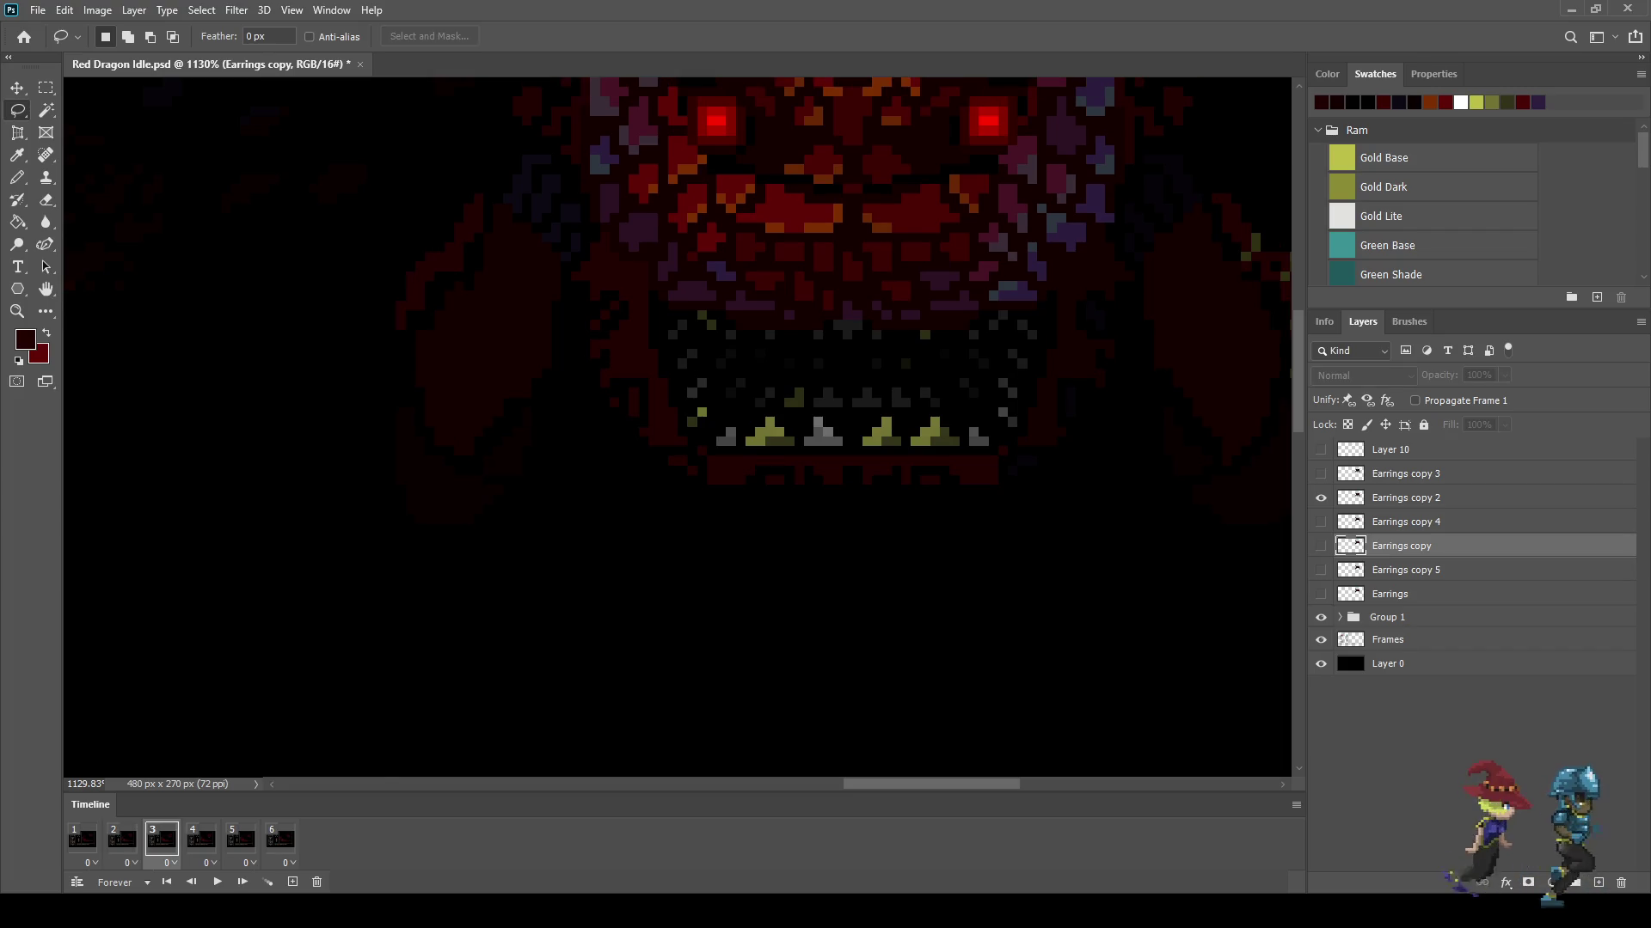
Step: On Earrings copy 2, lasso the lower jaw and teeth, refine the selection, deselect, then advance to frame 4
{"action": "left_click", "coordinate": [1405, 498]}
{"action": "scroll", "coordinate": [716, 285], "scroll_direction": "up", "scroll_amount": 1}
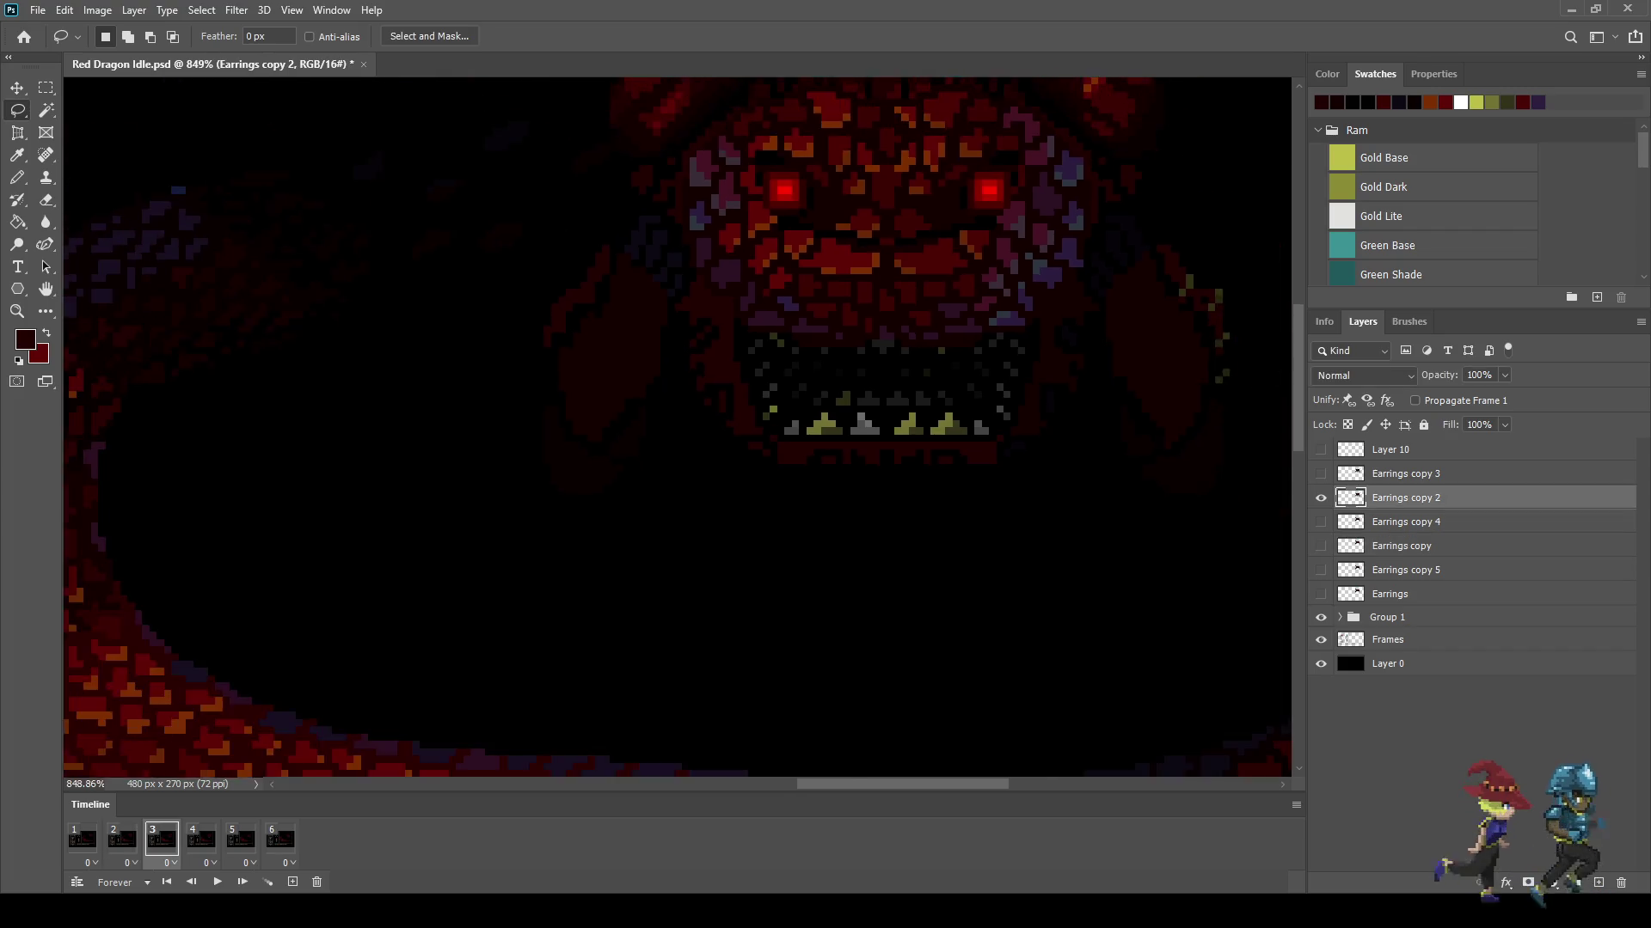
{"action": "mouse_move", "coordinate": [578, 428]}
{"action": "left_mouse_down"}
{"action": "mouse_move", "coordinate": [667, 380]}
{"action": "mouse_move", "coordinate": [951, 388]}
{"action": "left_mouse_up"}
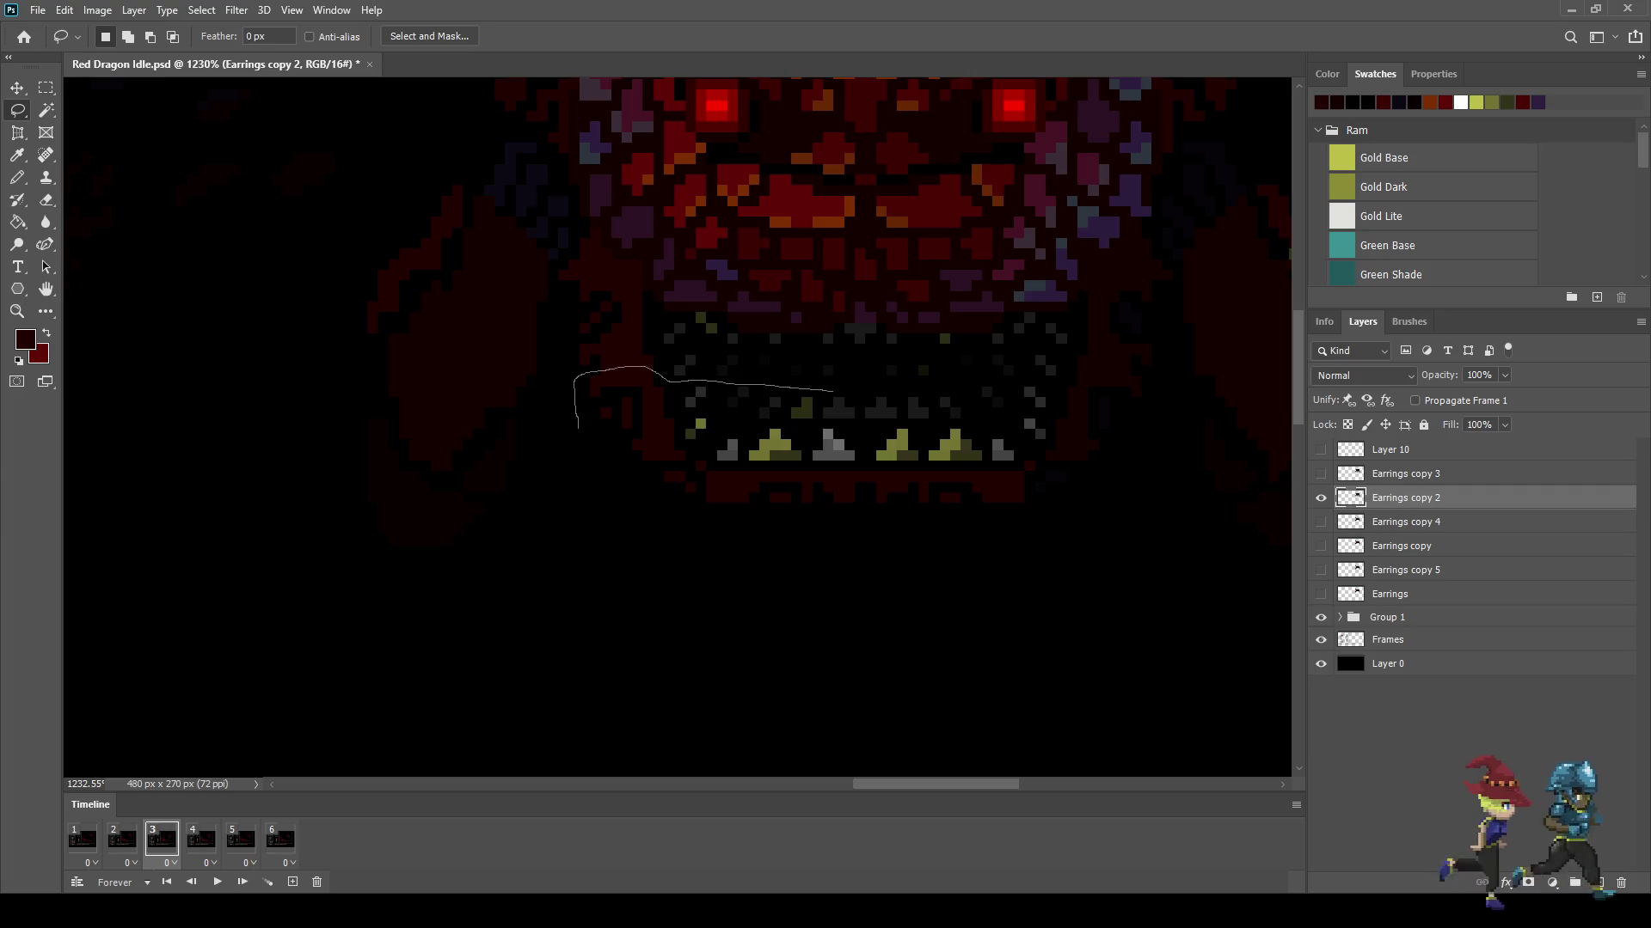
{"action": "left_click_drag", "start_coordinate": [1029, 379], "coordinate": [1127, 369]}
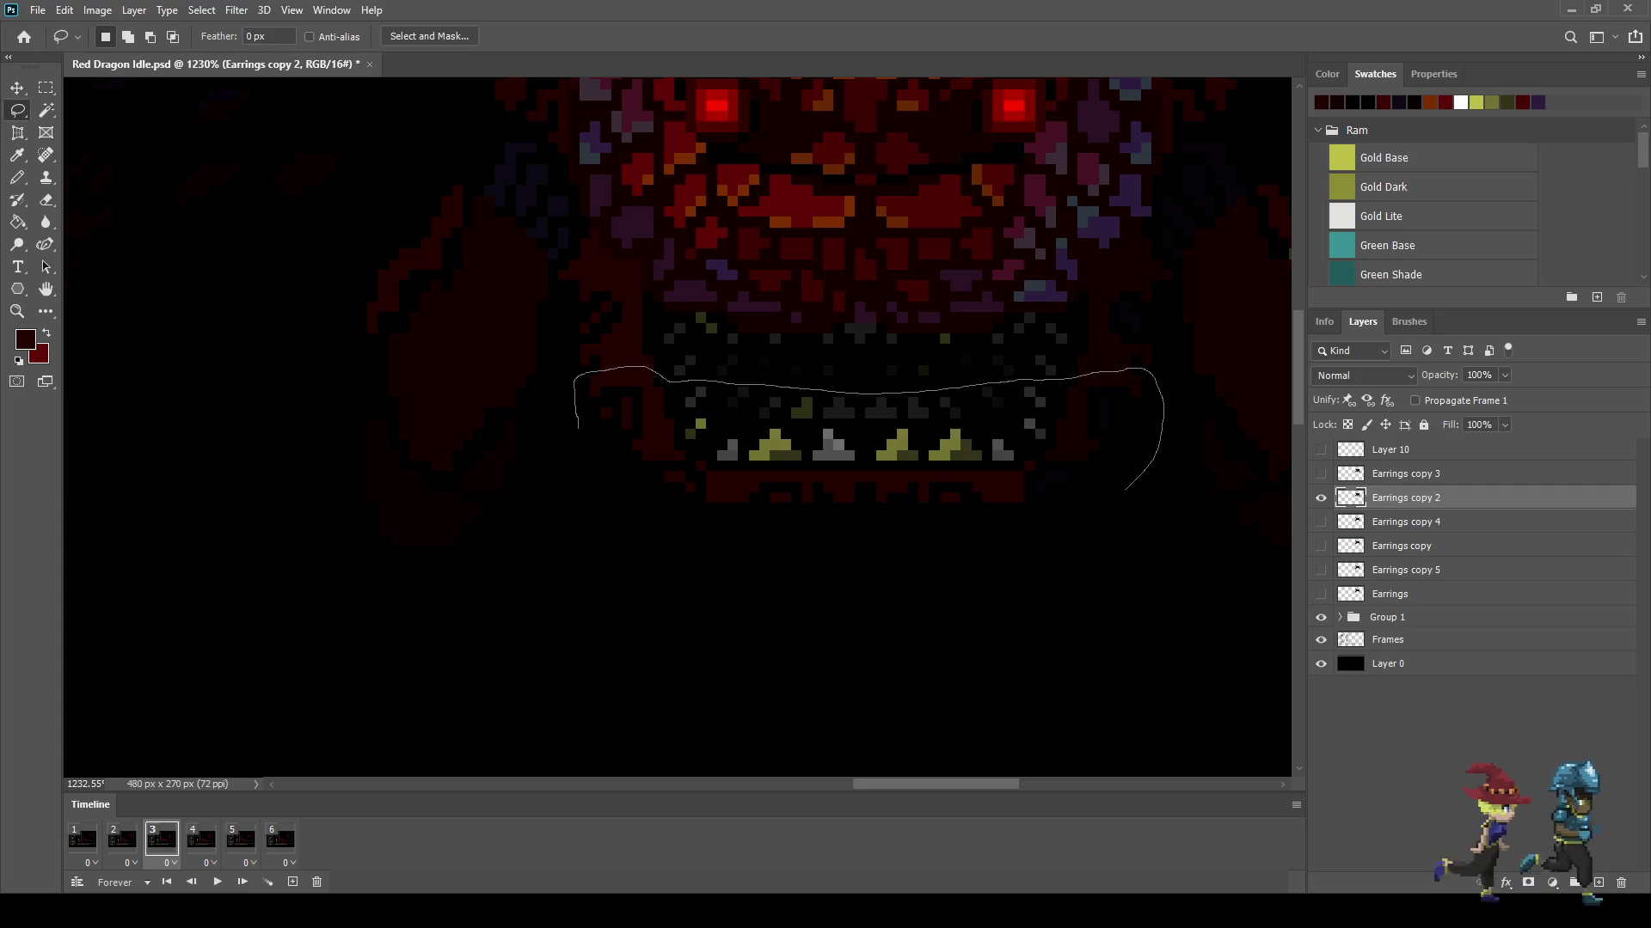
{"action": "left_click_drag", "start_coordinate": [1146, 369], "coordinate": [577, 427]}
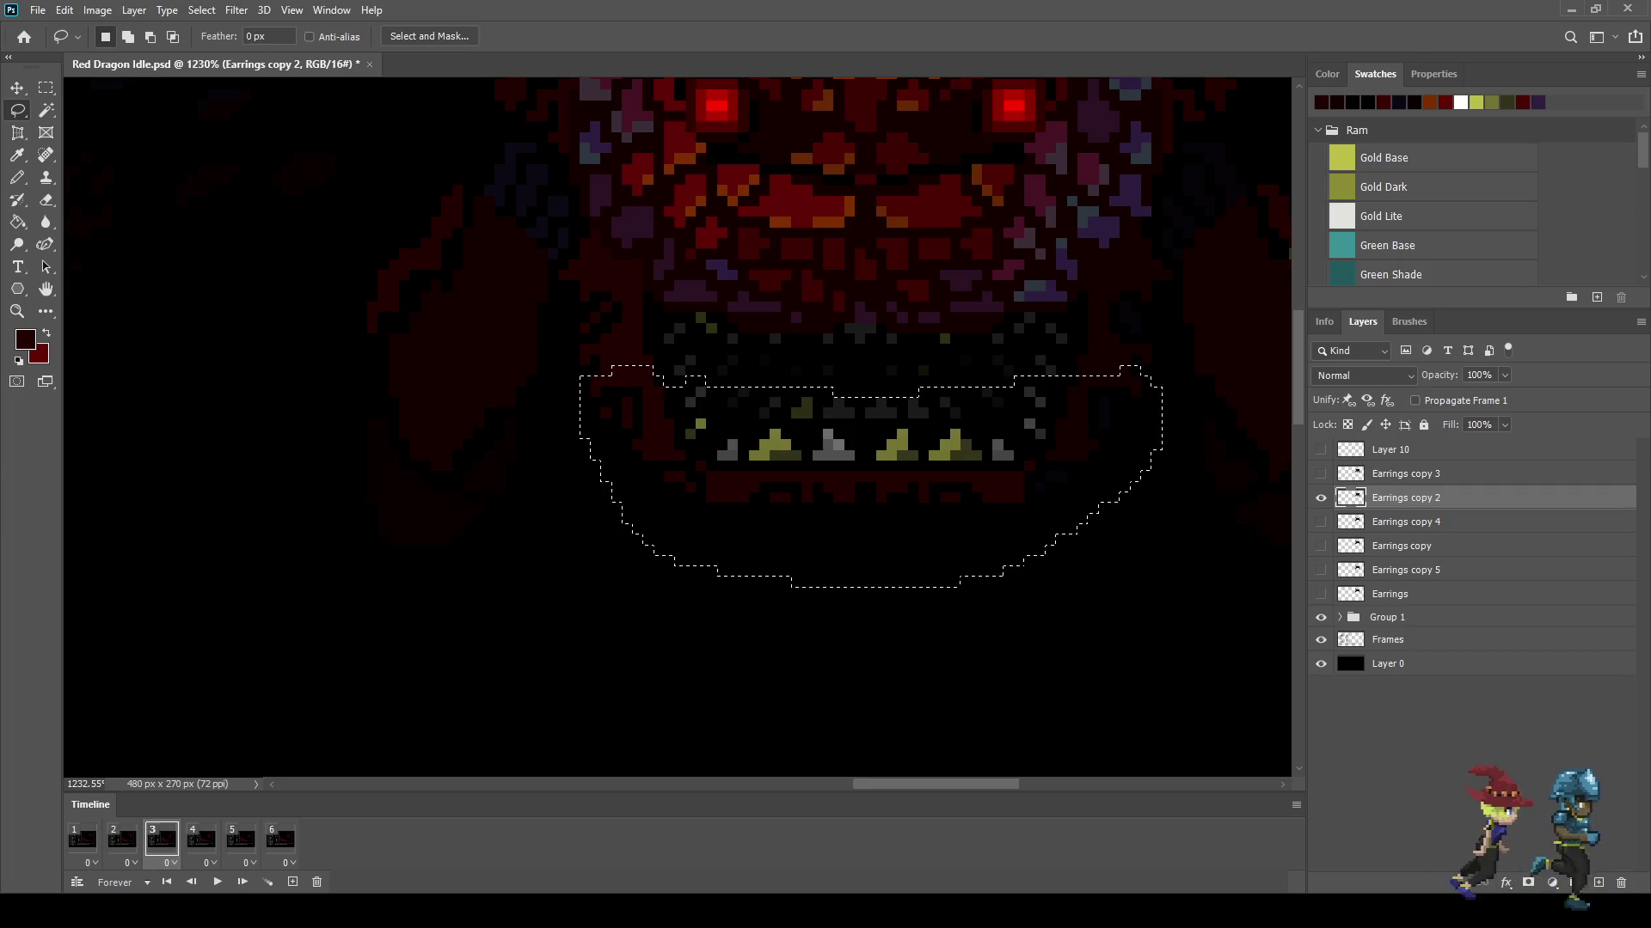
{"action": "left_click", "coordinate": [1349, 497], "text": "ctrl+alt+shift"}
{"action": "key", "text": "ctrl+d"}
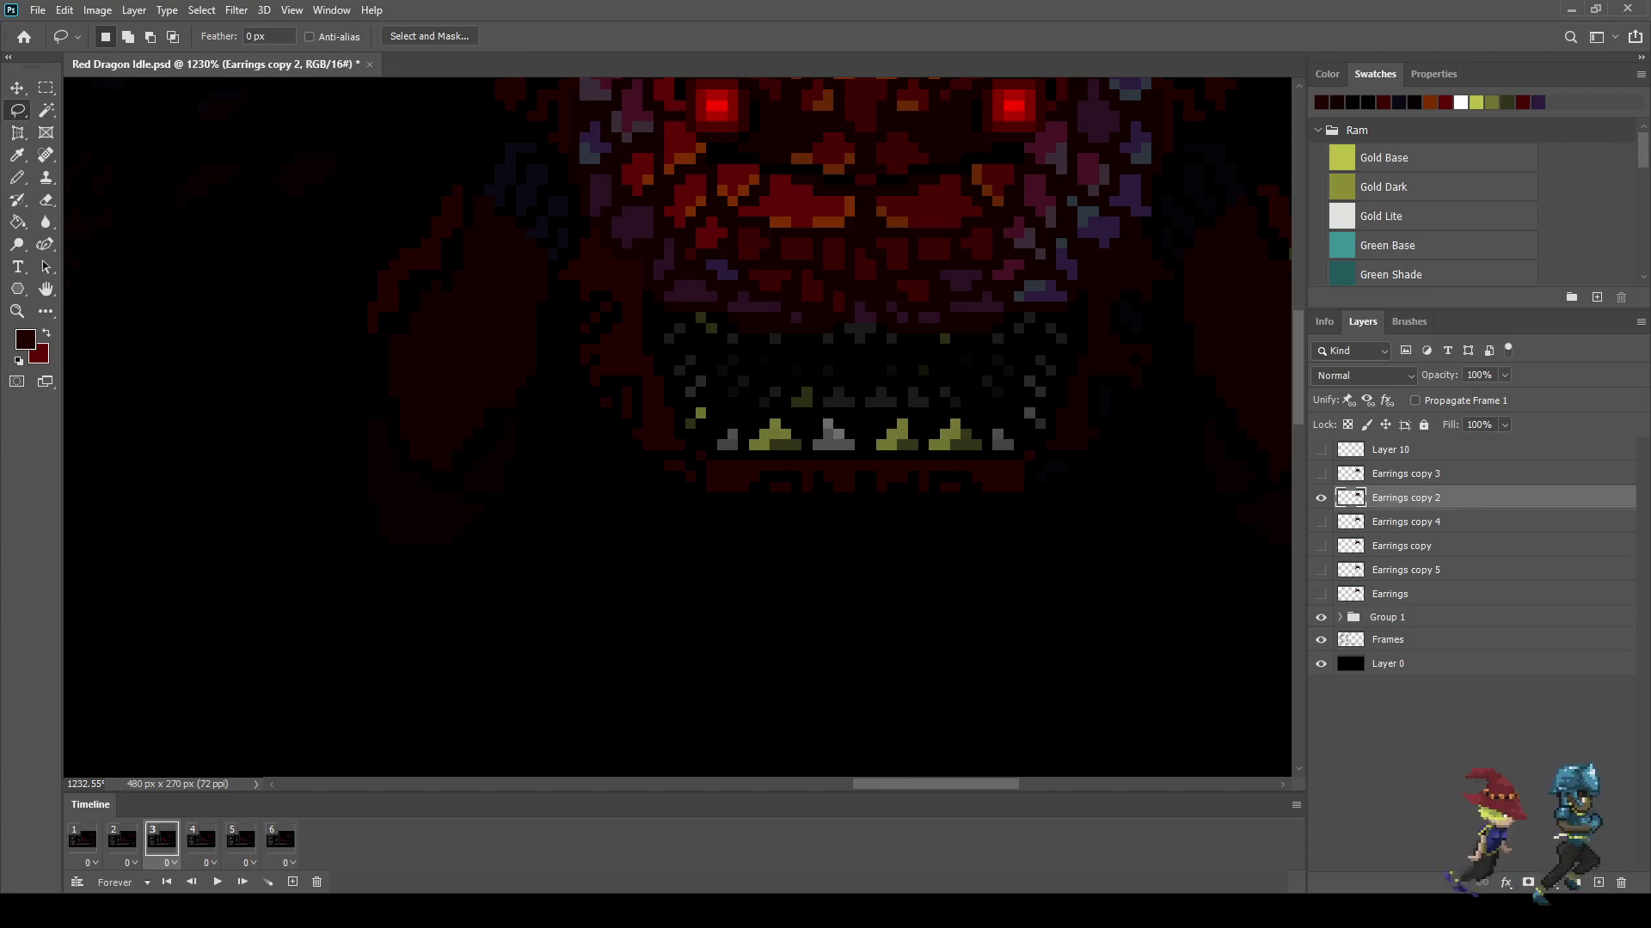
{"action": "key", "text": "space"}
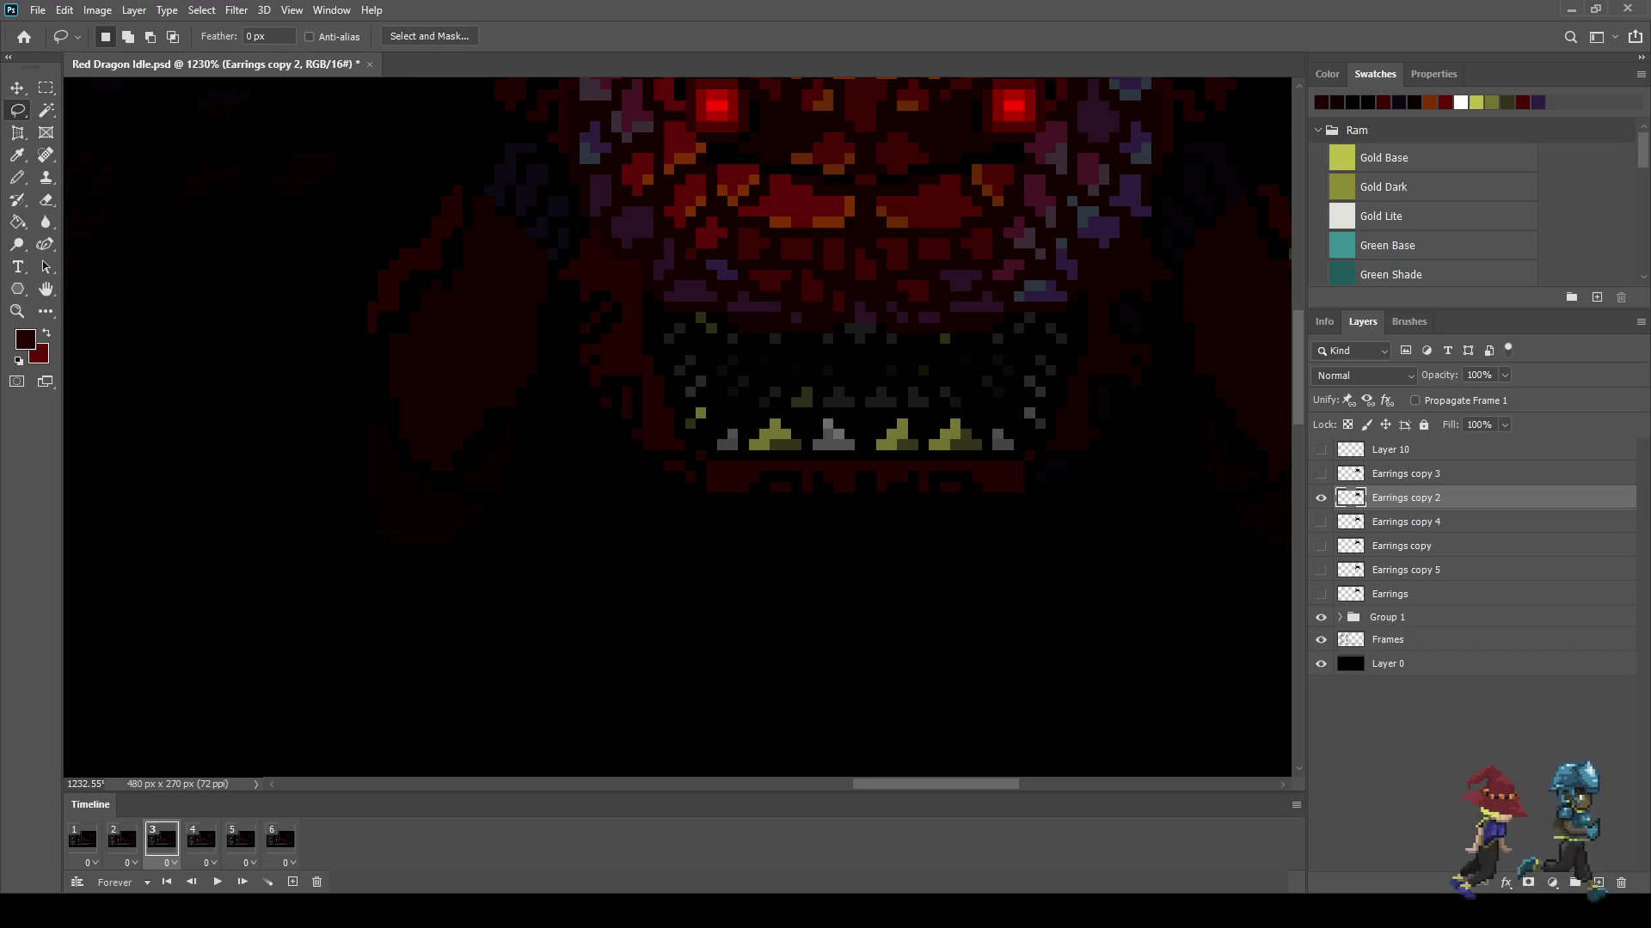
{"action": "key", "text": "space"}
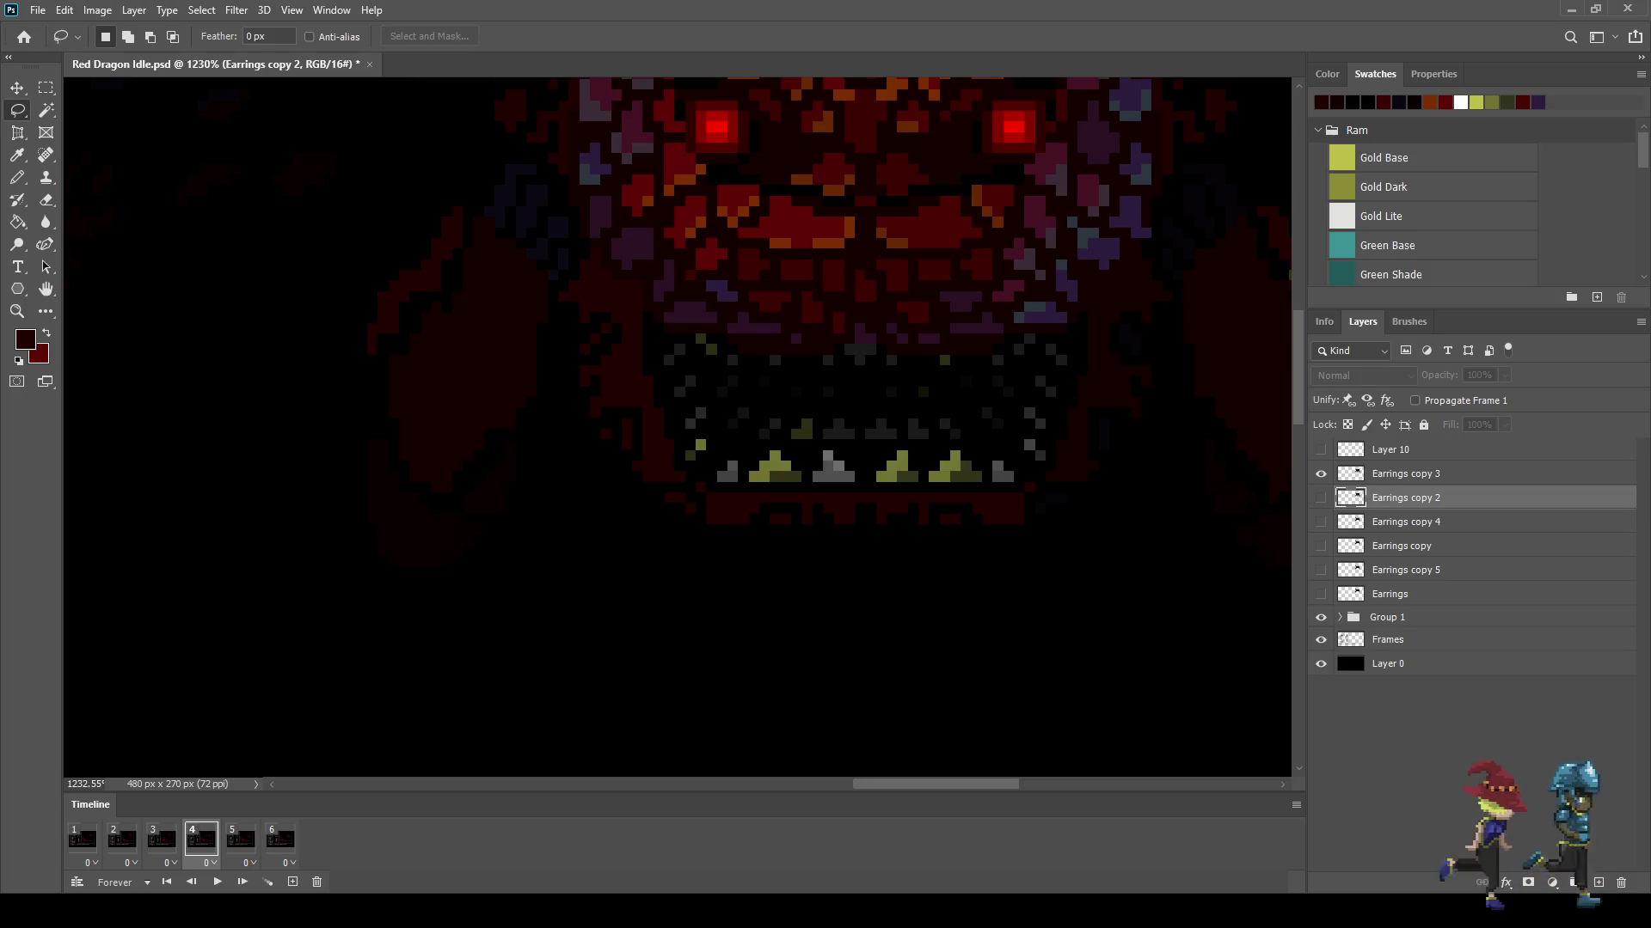
Step: On the Earrings copy layer, lasso the jaw and teeth and nudge them up with Free Transform
{"action": "left_click", "coordinate": [1406, 473]}
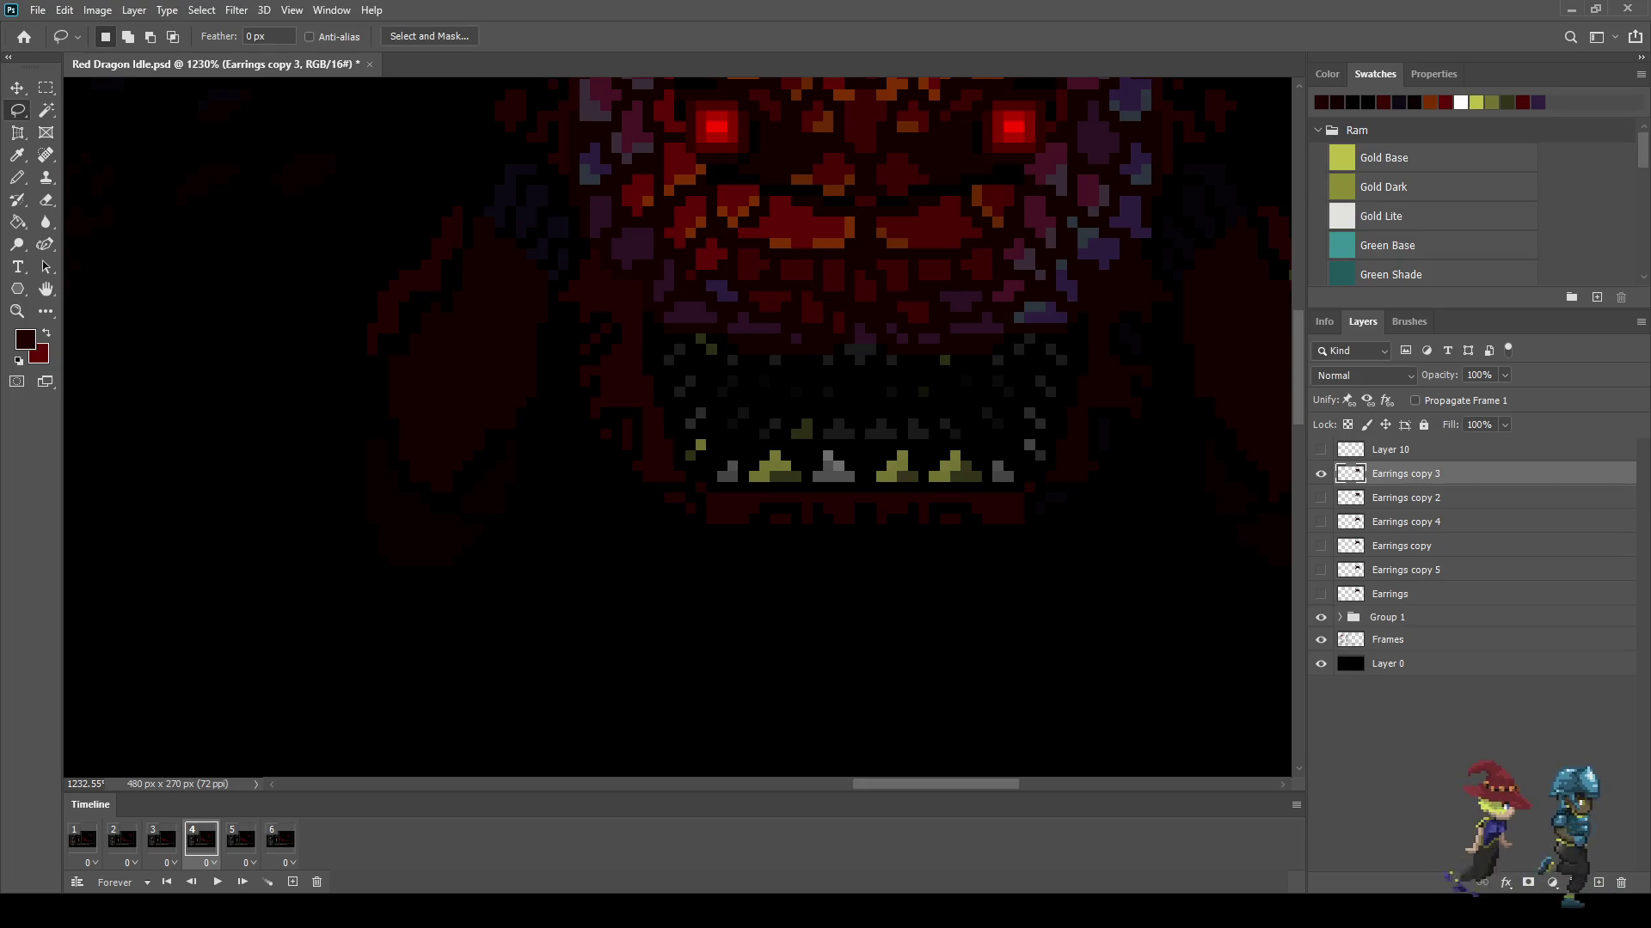
{"action": "mouse_move", "coordinate": [582, 398]}
{"action": "left_mouse_down"}
{"action": "mouse_move", "coordinate": [564, 434]}
{"action": "mouse_move", "coordinate": [653, 392]}
{"action": "left_mouse_up"}
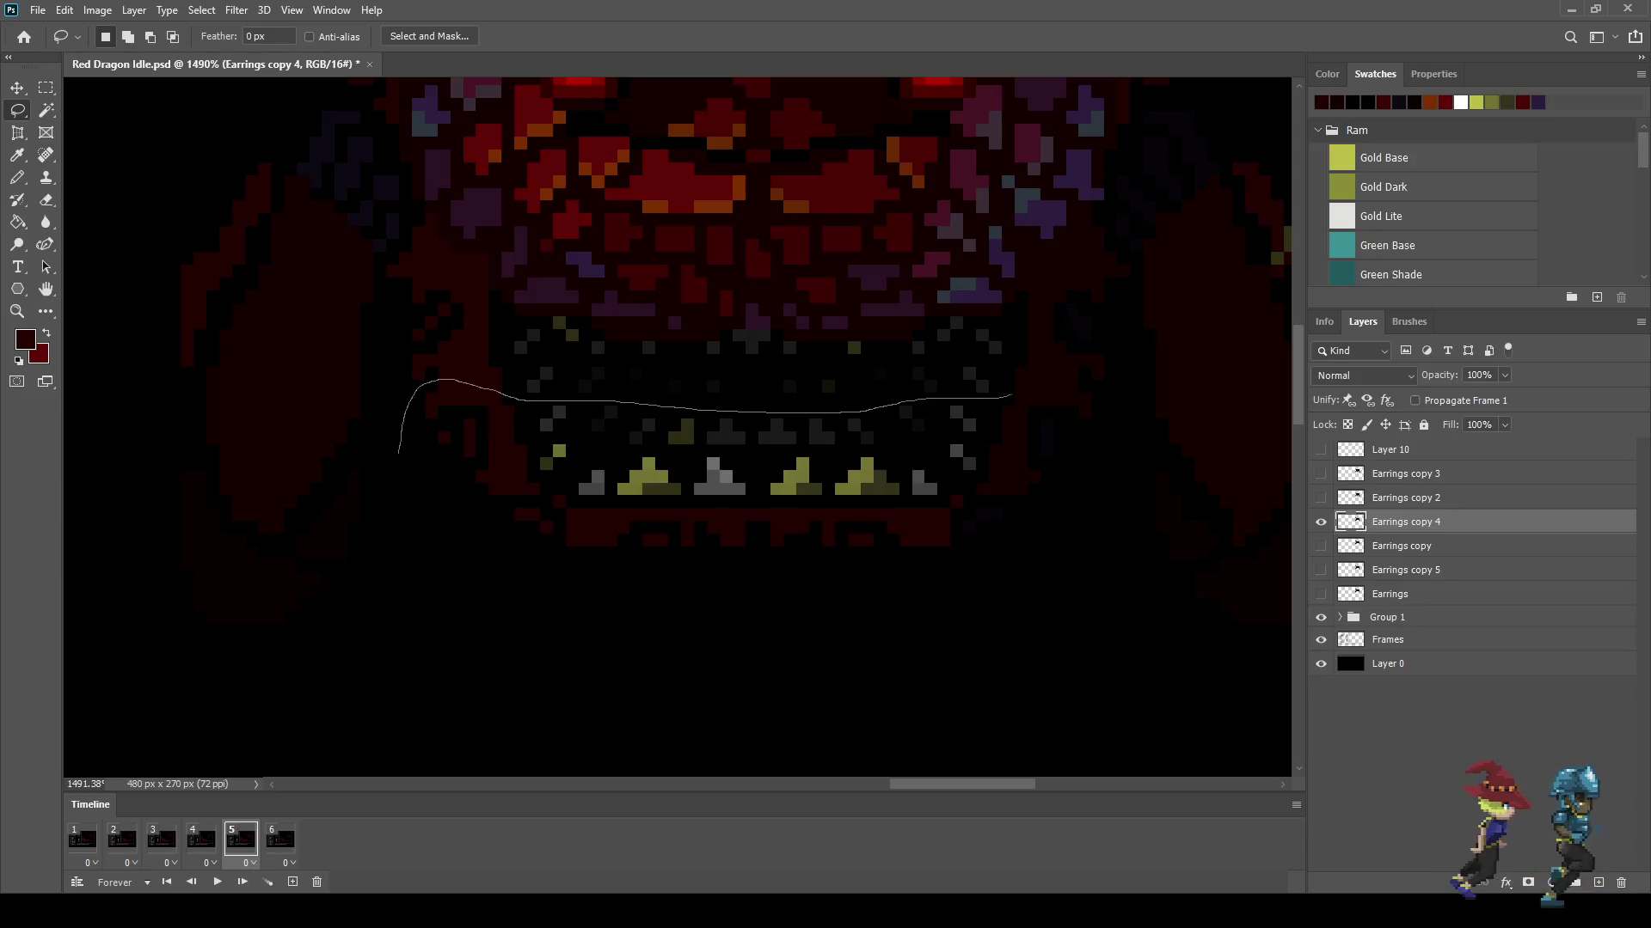
{"action": "mouse_move", "coordinate": [1011, 395]}
{"action": "left_mouse_down"}
{"action": "mouse_move", "coordinate": [1070, 383]}
{"action": "mouse_move", "coordinate": [1057, 516]}
{"action": "mouse_move", "coordinate": [473, 608]}
{"action": "mouse_move", "coordinate": [400, 447]}
{"action": "left_mouse_up"}
{"action": "key", "text": "ctrl+t"}
{"action": "key", "text": "Up"}
{"action": "key", "text": "Up"}
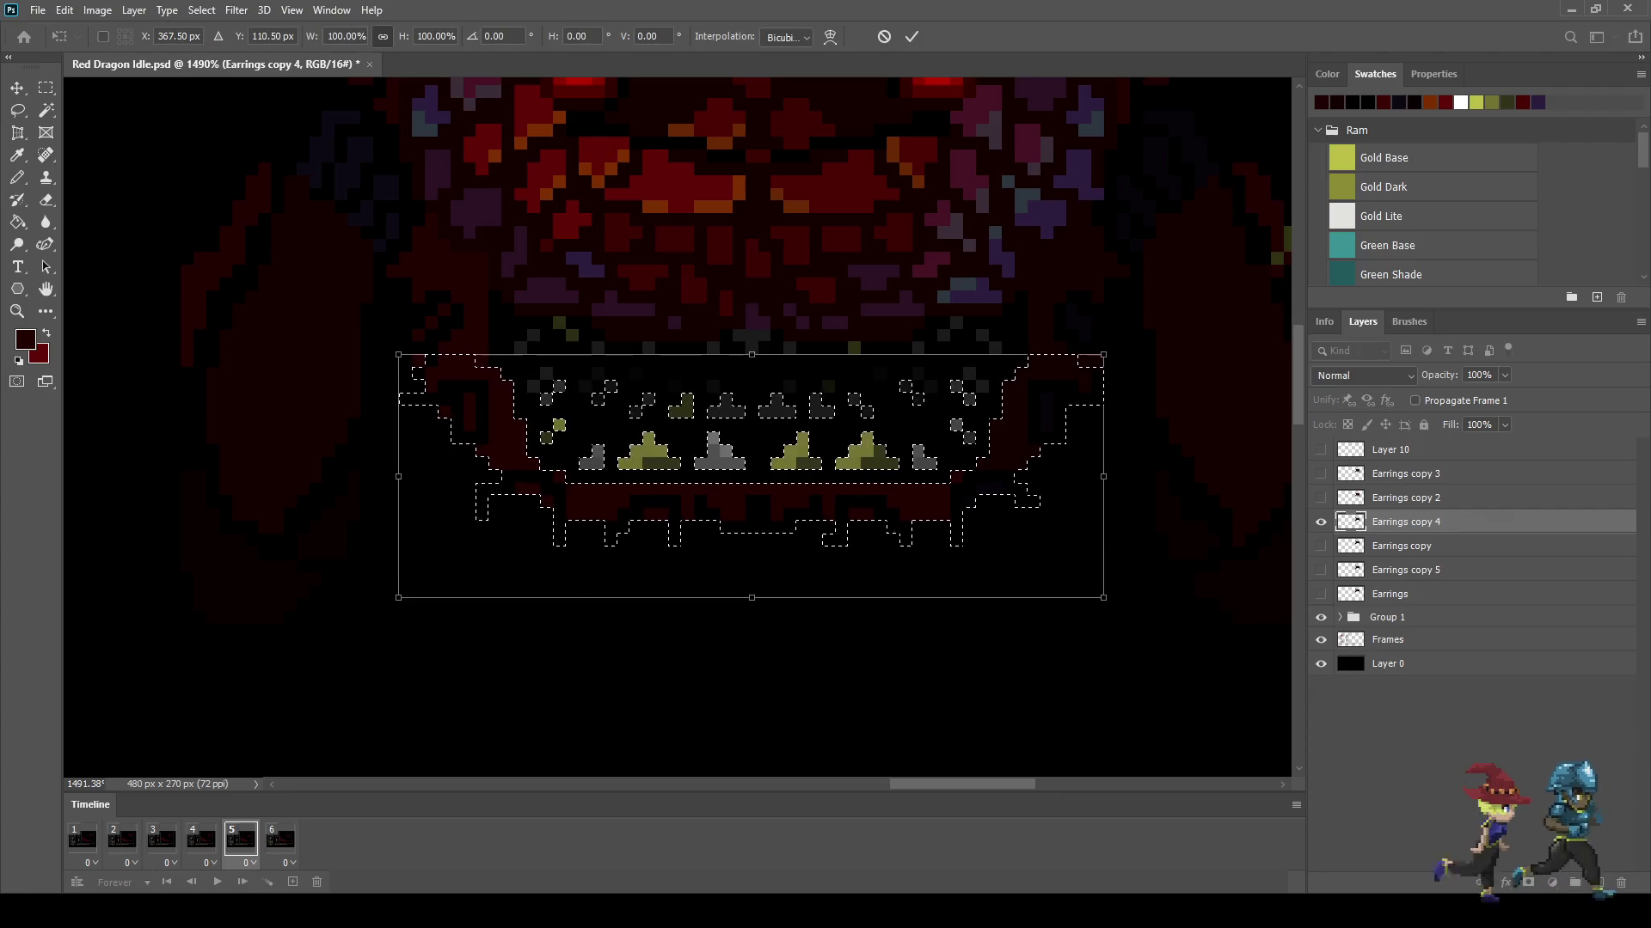
{"action": "key", "text": "Return"}
{"action": "key", "text": "ctrl+d"}
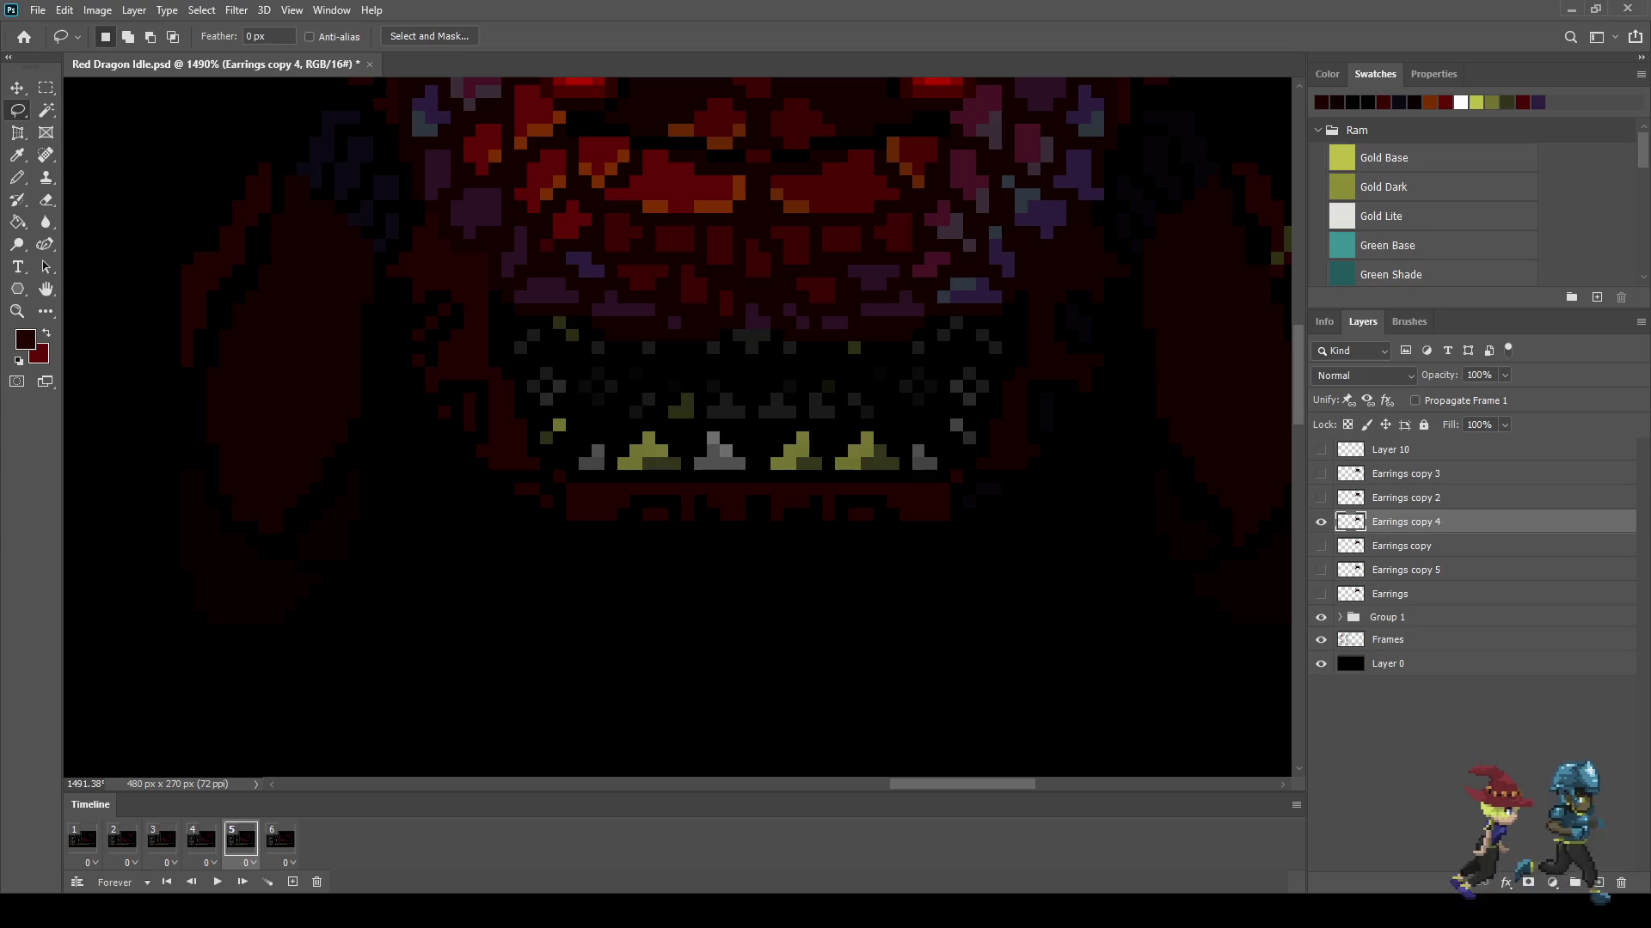
{"action": "left_click", "coordinate": [281, 840]}
Step: Play and stop the six-frame dragon idle loop, then save the Red Dragon Idle document
{"action": "scroll", "coordinate": [742, 563], "scroll_direction": "down", "scroll_amount": 2}
{"action": "scroll", "coordinate": [742, 563], "scroll_direction": "down", "scroll_amount": 2}
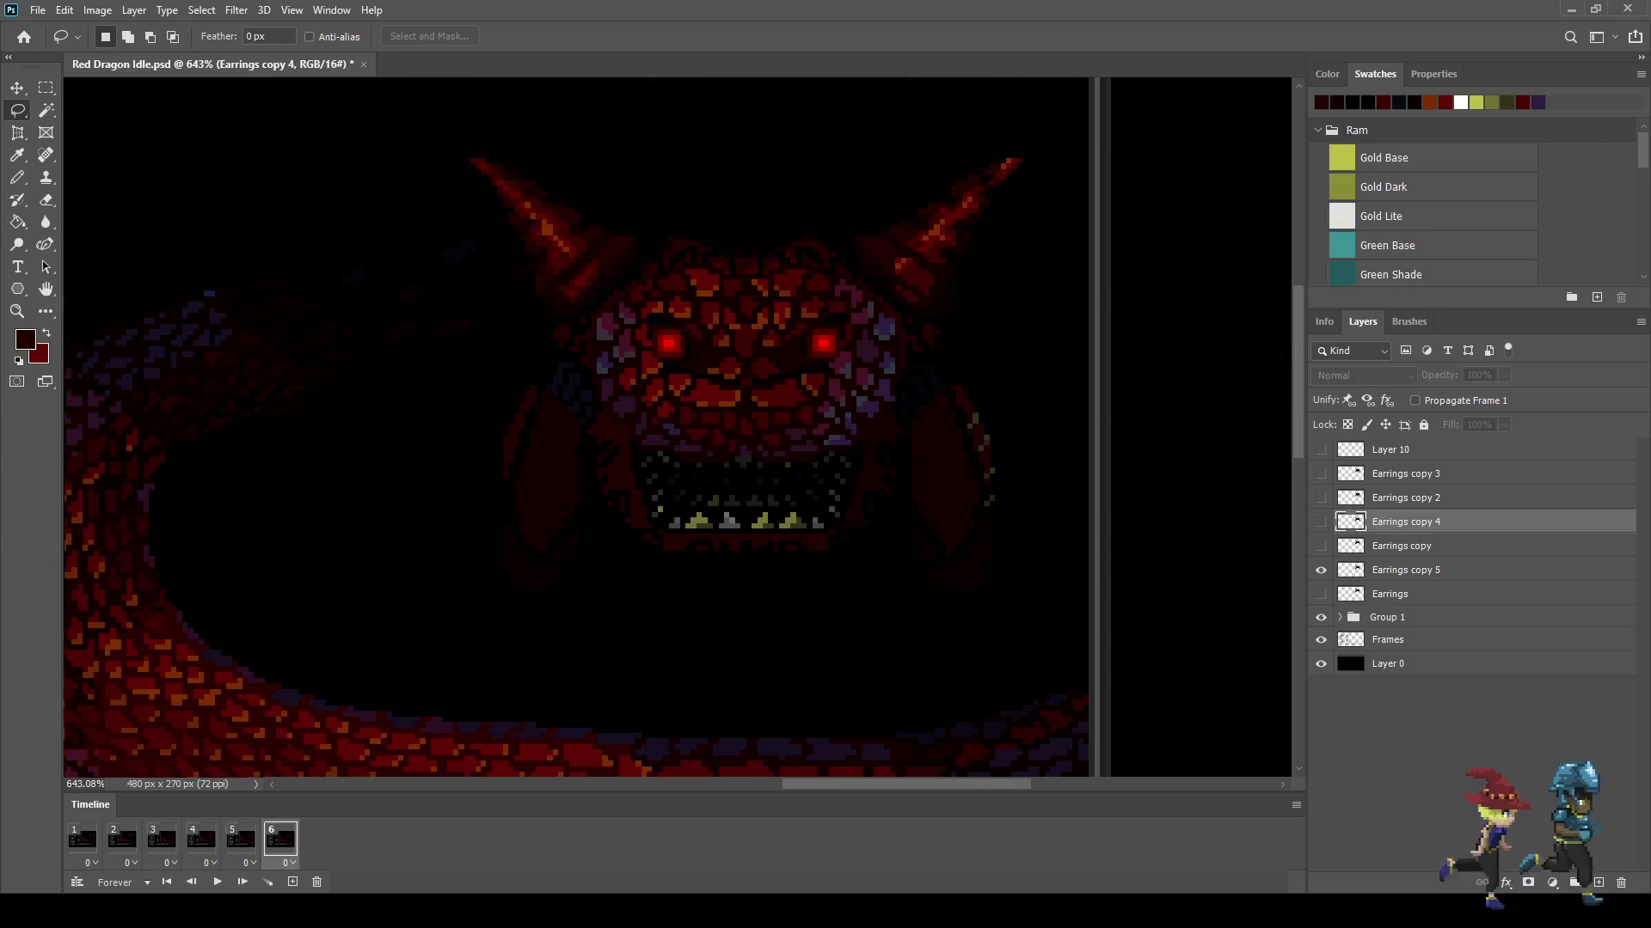
{"action": "scroll", "coordinate": [742, 563], "scroll_direction": "down", "scroll_amount": 1}
{"action": "scroll", "coordinate": [762, 371], "scroll_direction": "down", "scroll_amount": 1}
{"action": "key", "text": "space"}
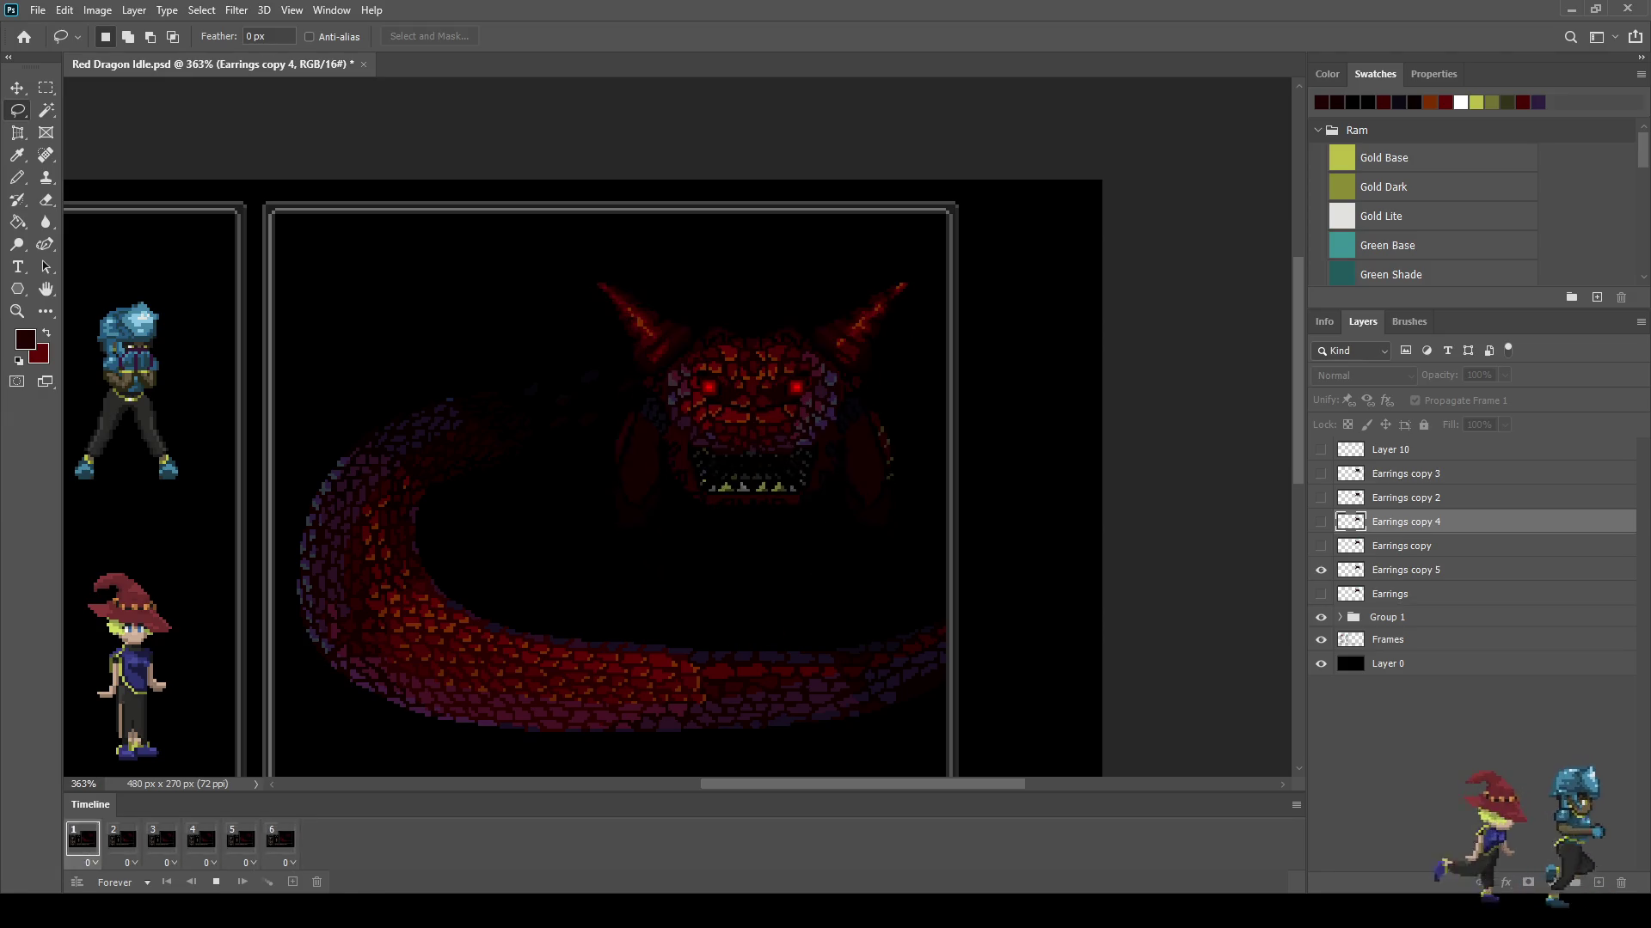
{"action": "scroll", "coordinate": [761, 372], "scroll_direction": "down", "scroll_amount": 1}
{"action": "scroll", "coordinate": [971, 262], "scroll_direction": "up", "scroll_amount": 1}
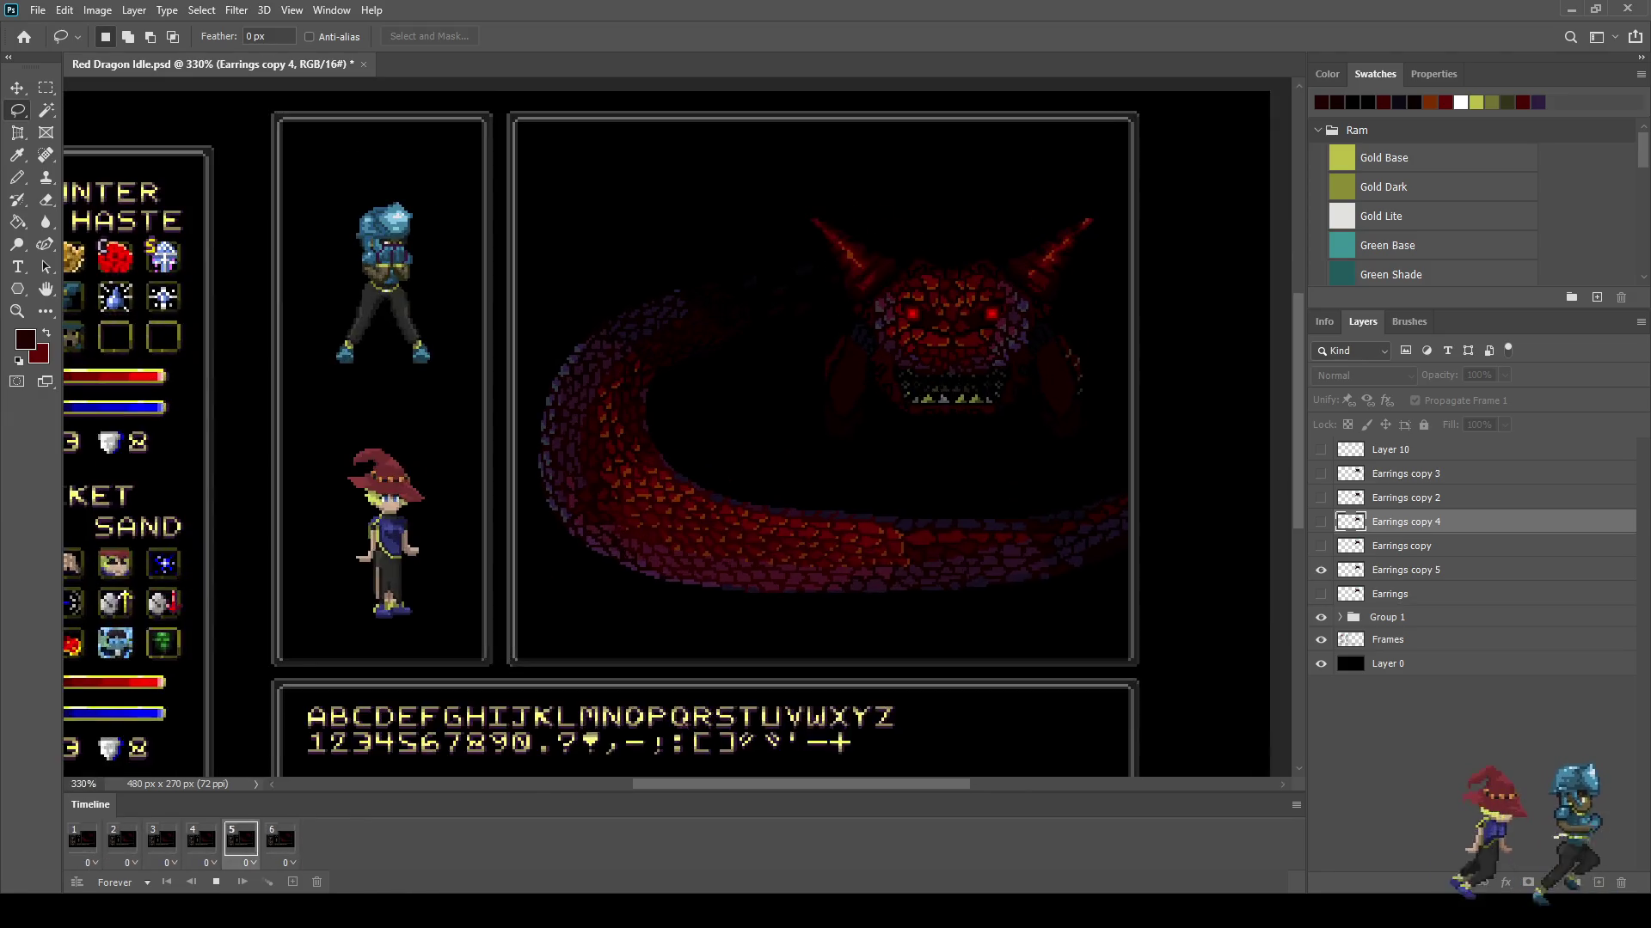
{"action": "key", "text": "space"}
{"action": "key", "text": "ctrl+s"}
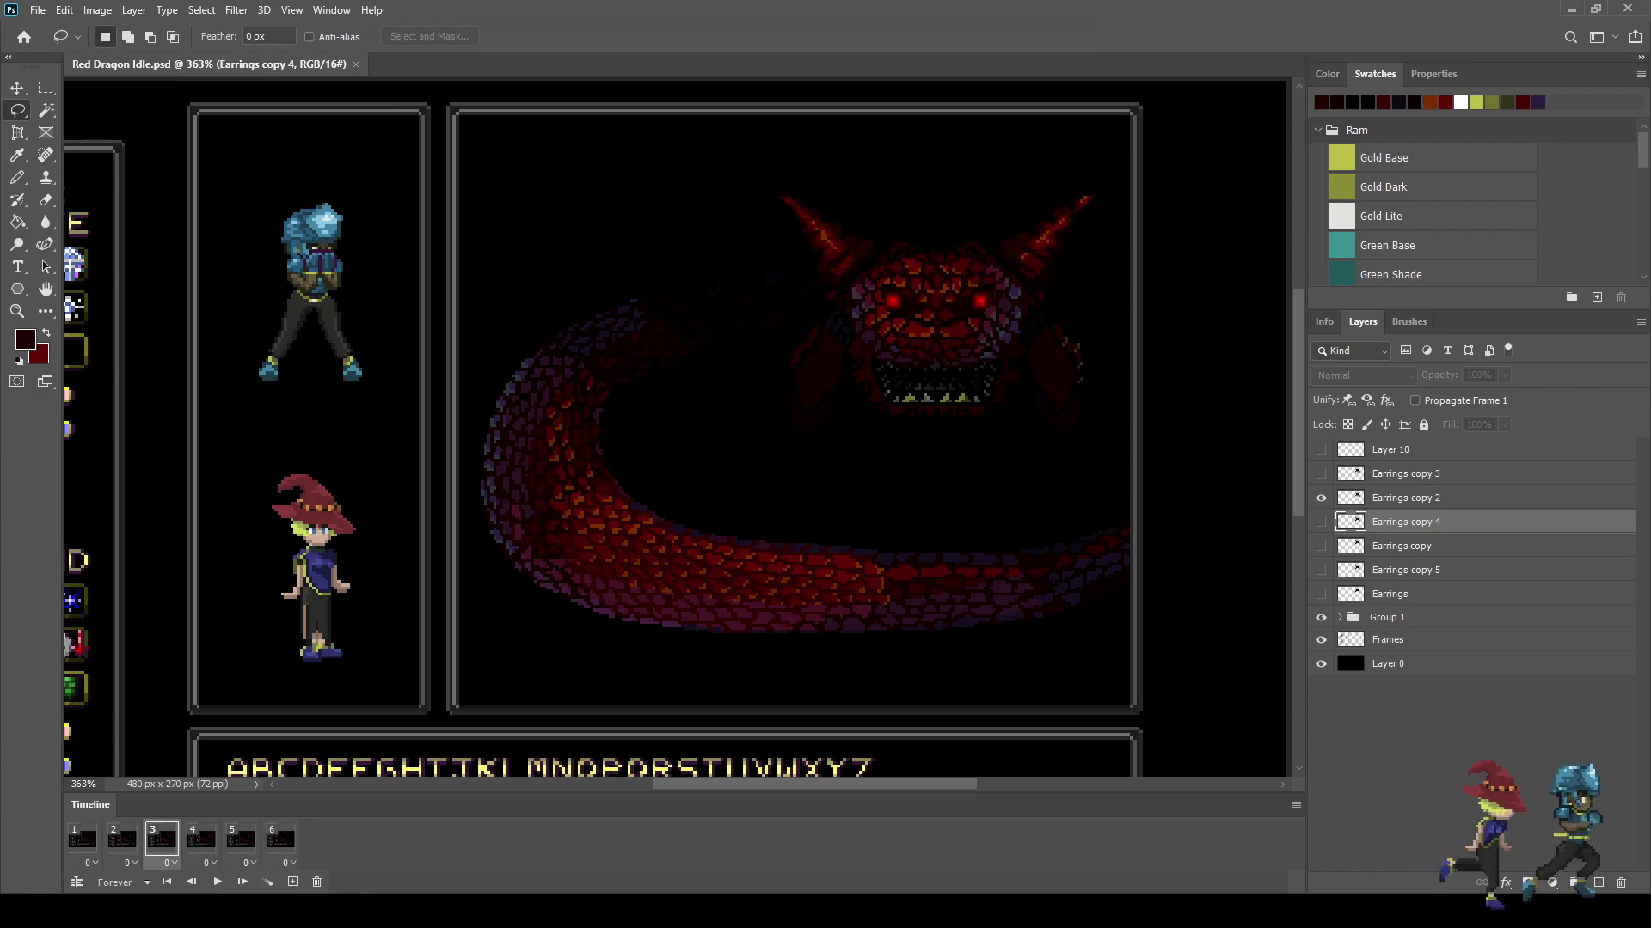
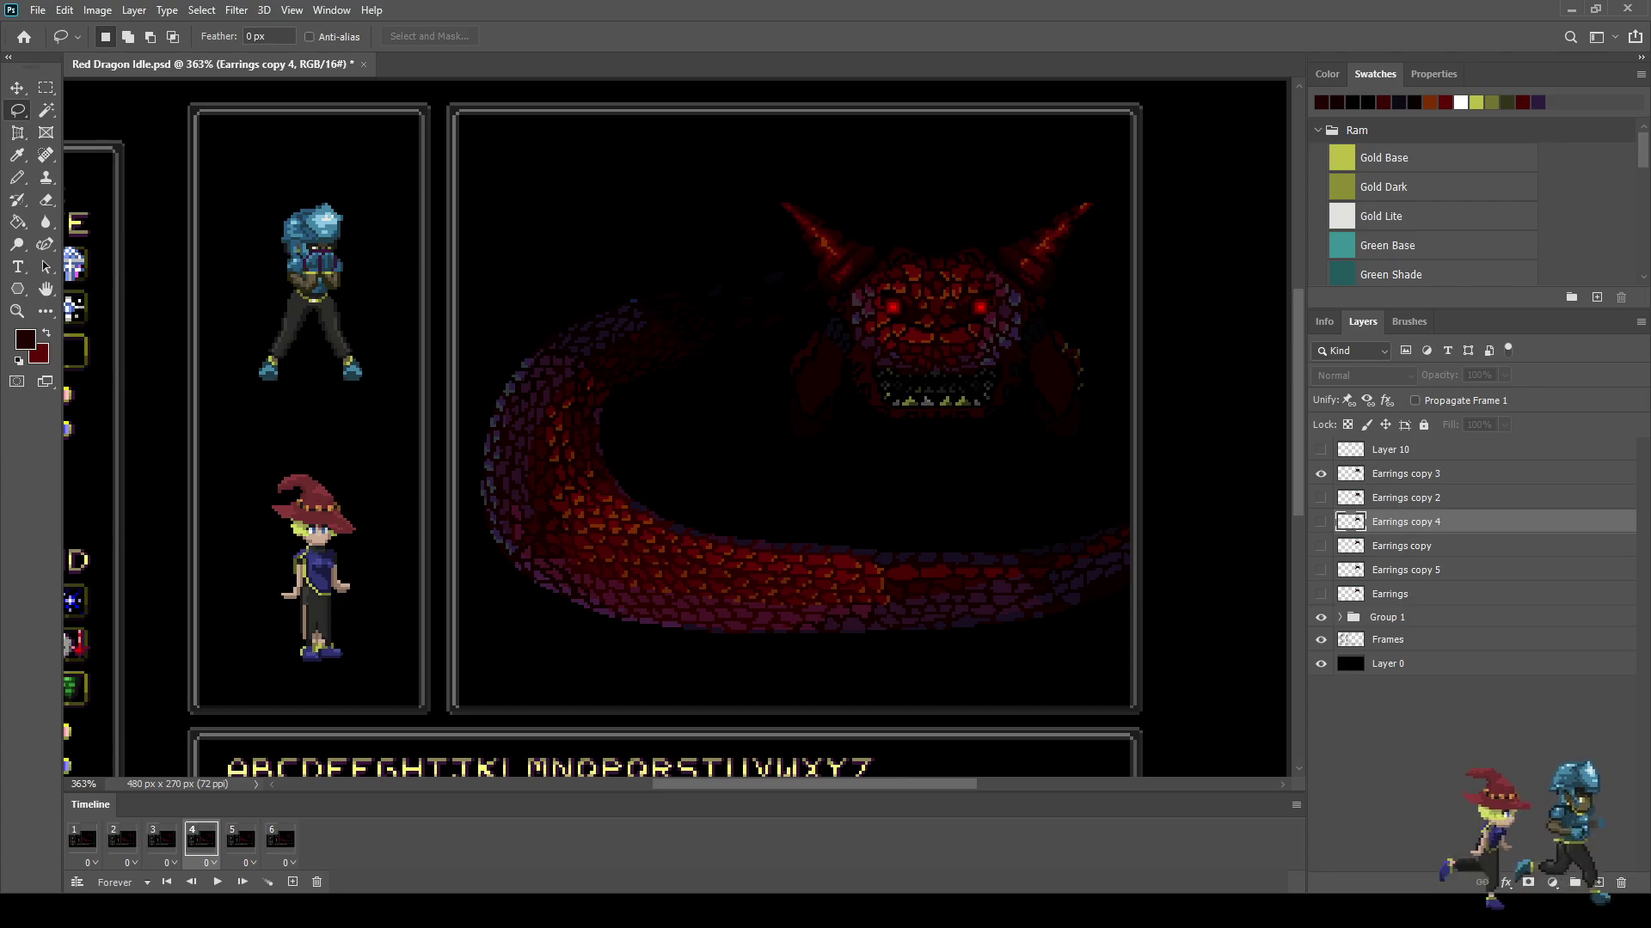
Step: On frame 4's Earrings copy 3 layer, lasso and nudge the dark piece beside the dragon's jaw
{"action": "key", "text": "space"}
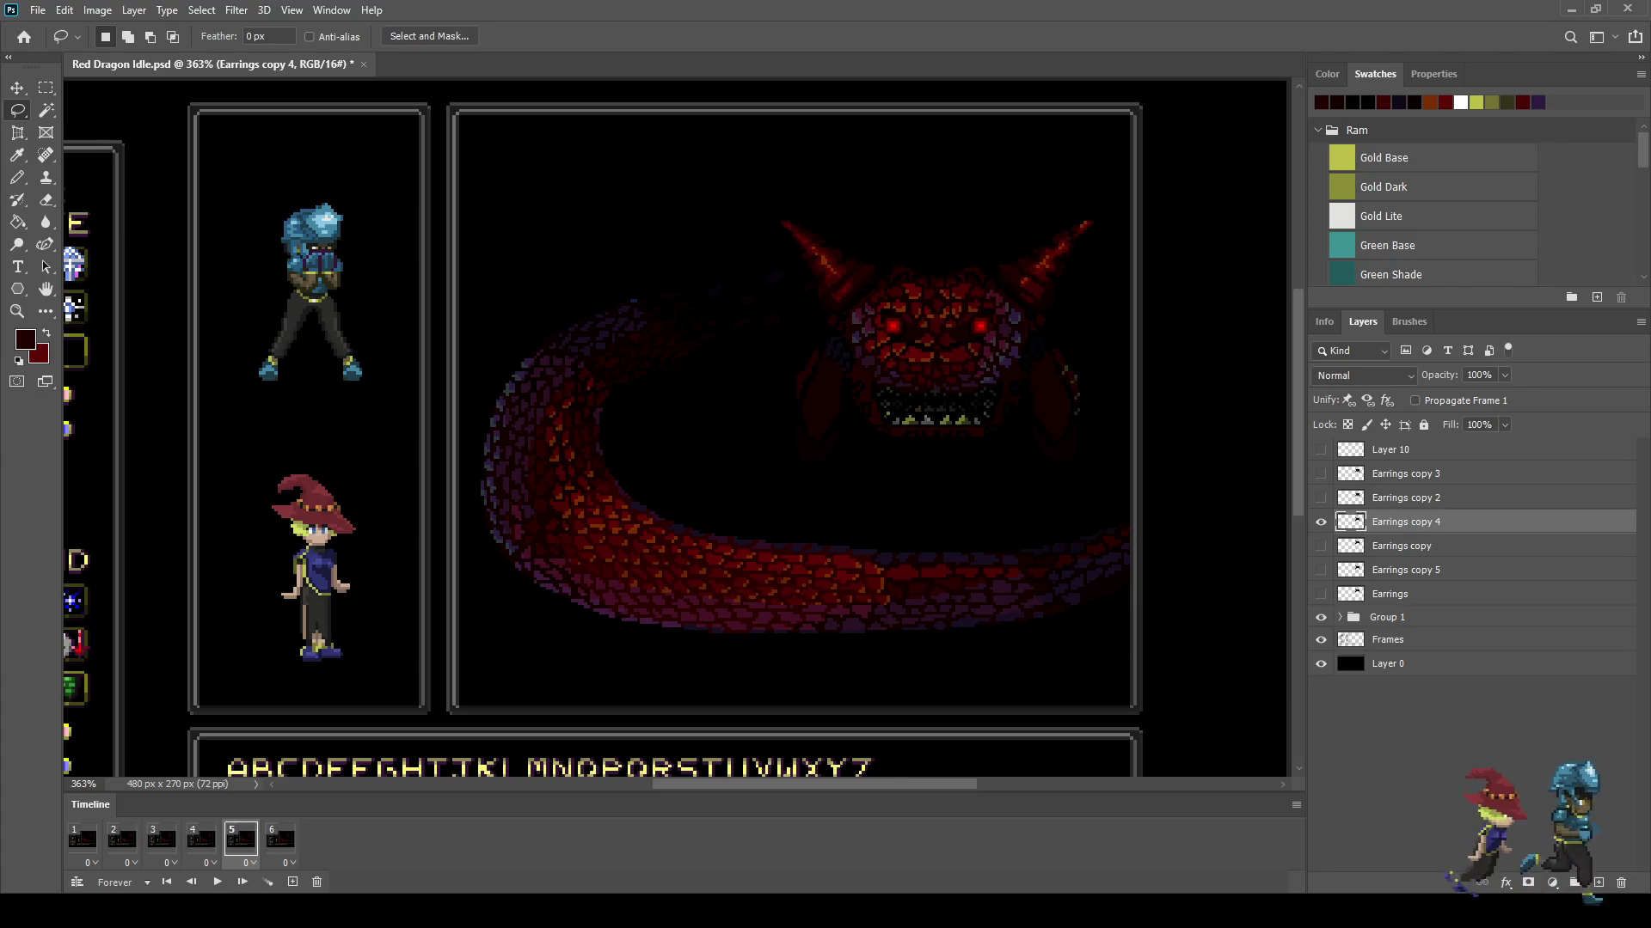
{"action": "key", "text": "space"}
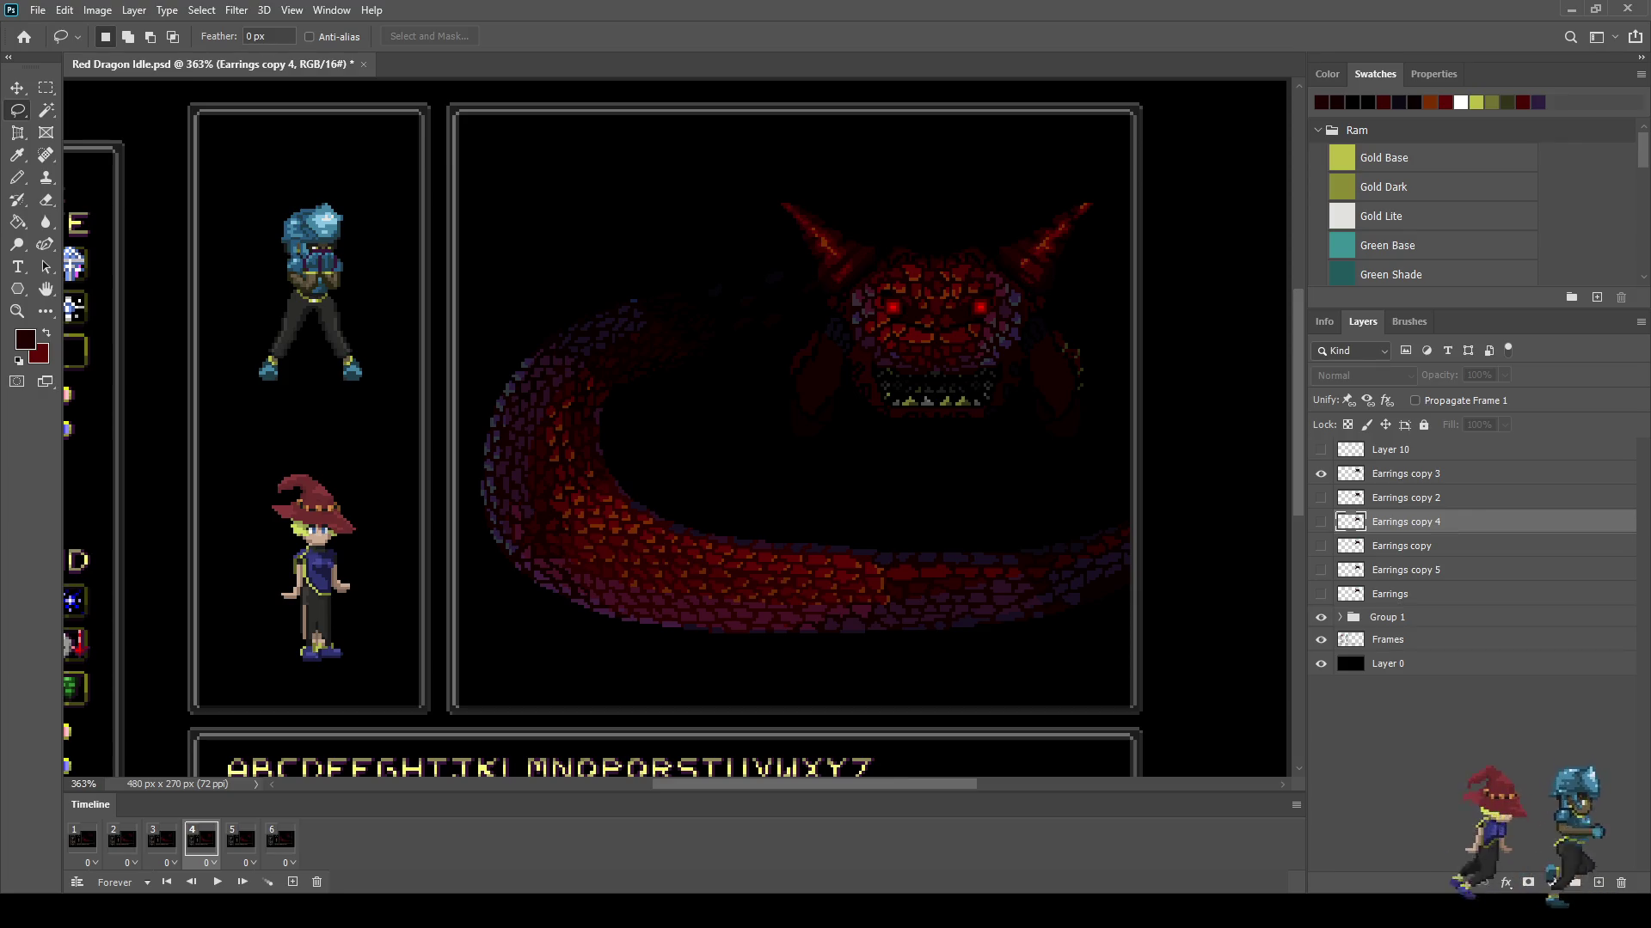
{"action": "key", "text": "space"}
{"action": "scroll", "coordinate": [896, 363], "scroll_direction": "up", "scroll_amount": 10}
{"action": "mouse_move", "coordinate": [503, 330]}
{"action": "left_mouse_down"}
{"action": "mouse_move", "coordinate": [540, 626]}
{"action": "mouse_move", "coordinate": [501, 327]}
{"action": "left_mouse_up"}
{"action": "key", "text": "ctrl+t"}
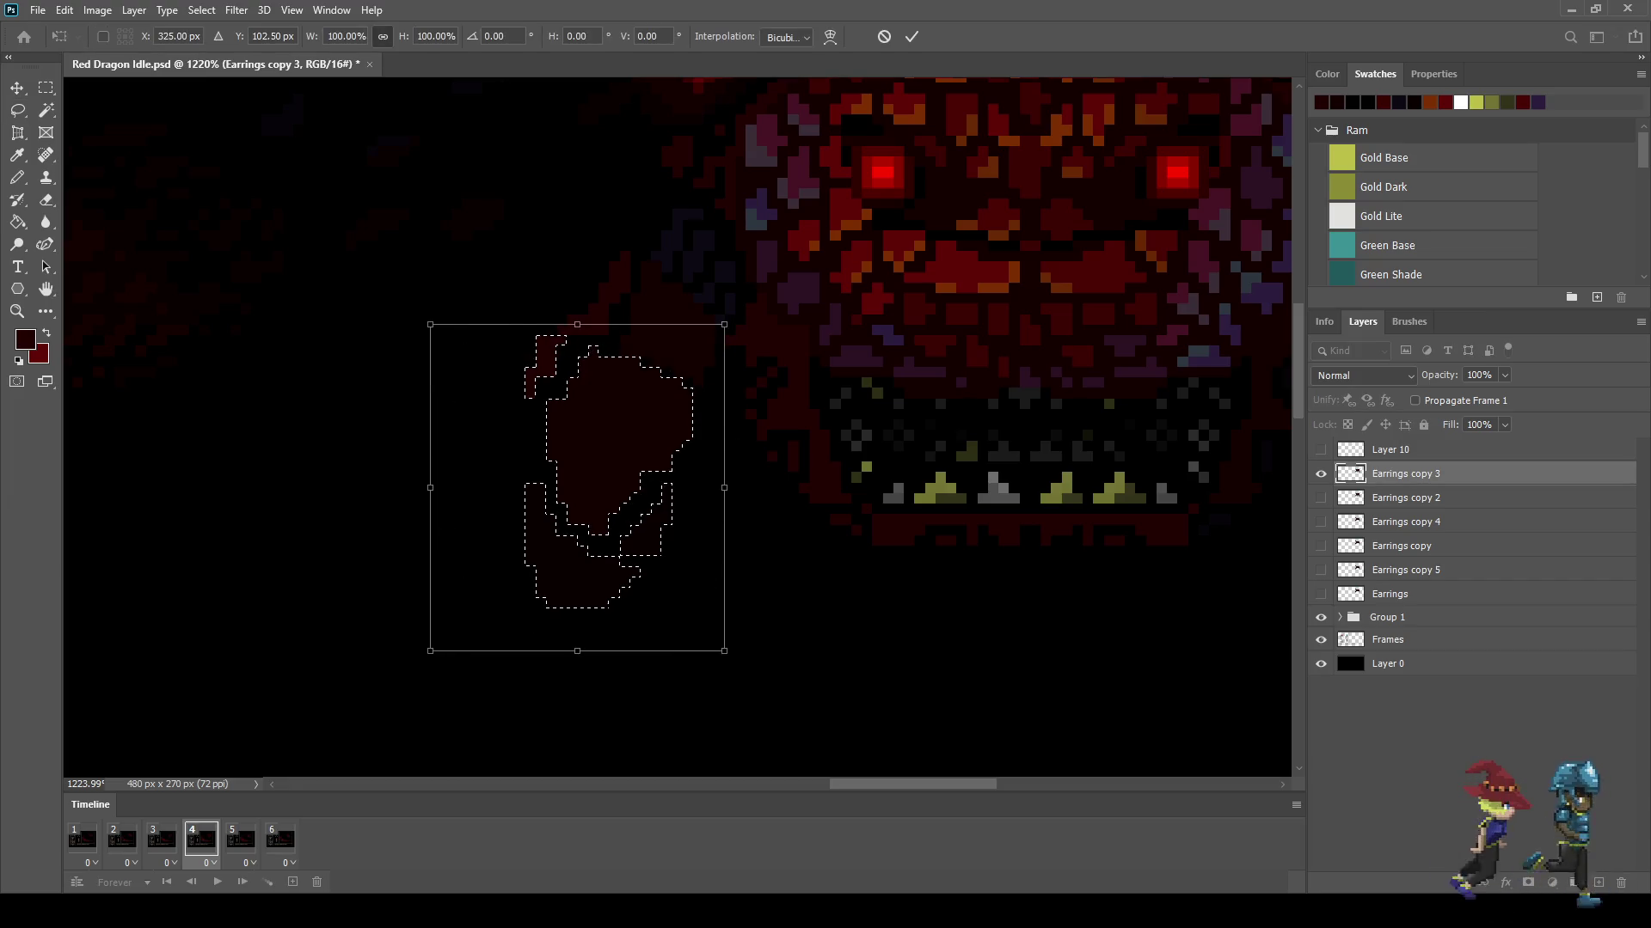
{"action": "key", "text": "Return"}
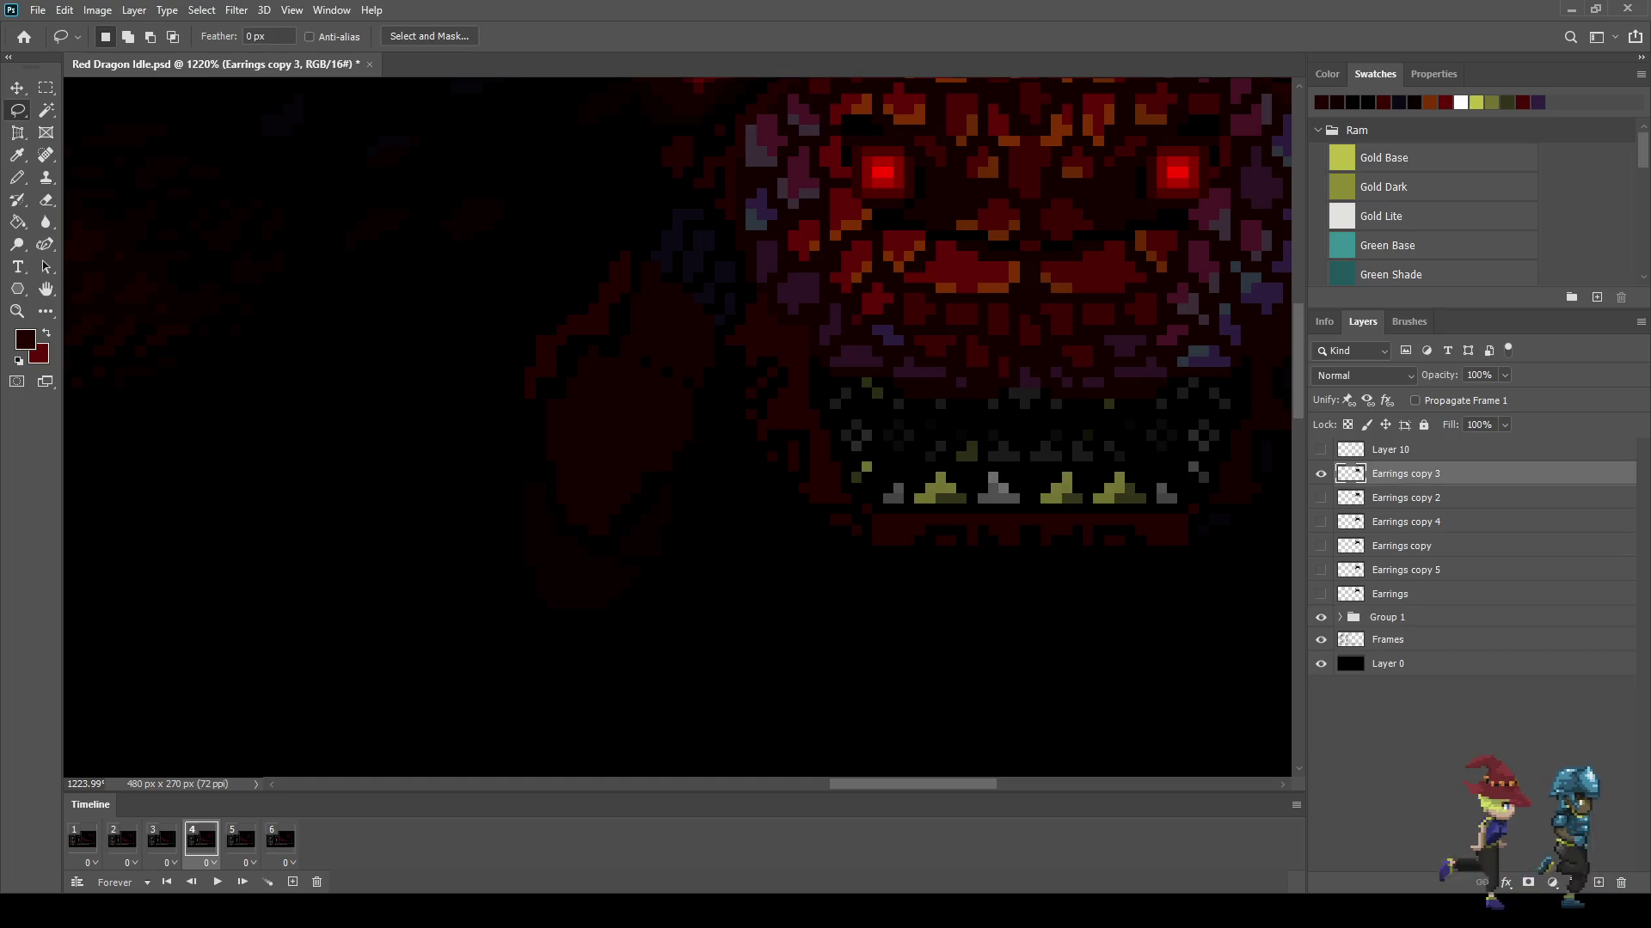
{"action": "scroll", "coordinate": [1076, 349], "scroll_direction": "up", "scroll_amount": 3}
Step: Switch to the Pencil and sample the dragon's cheek colour while zooming around the face
{"action": "key", "text": "b"}
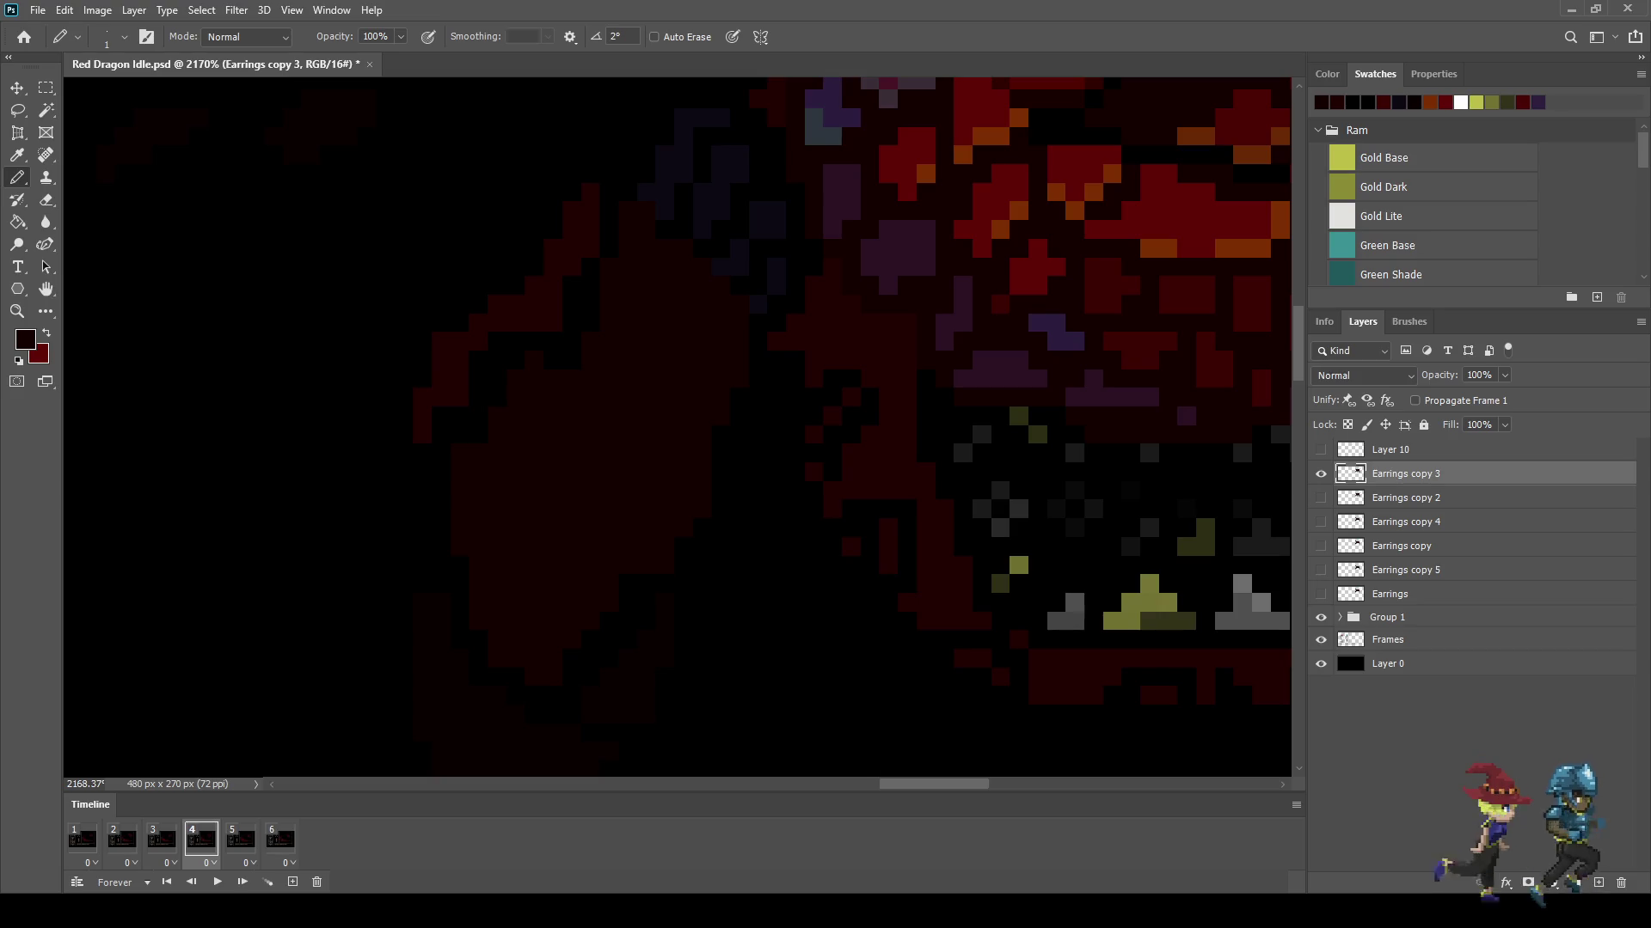
{"action": "scroll", "coordinate": [729, 435], "scroll_direction": "down", "scroll_amount": 10}
{"action": "scroll", "coordinate": [888, 523], "scroll_direction": "up", "scroll_amount": 3}
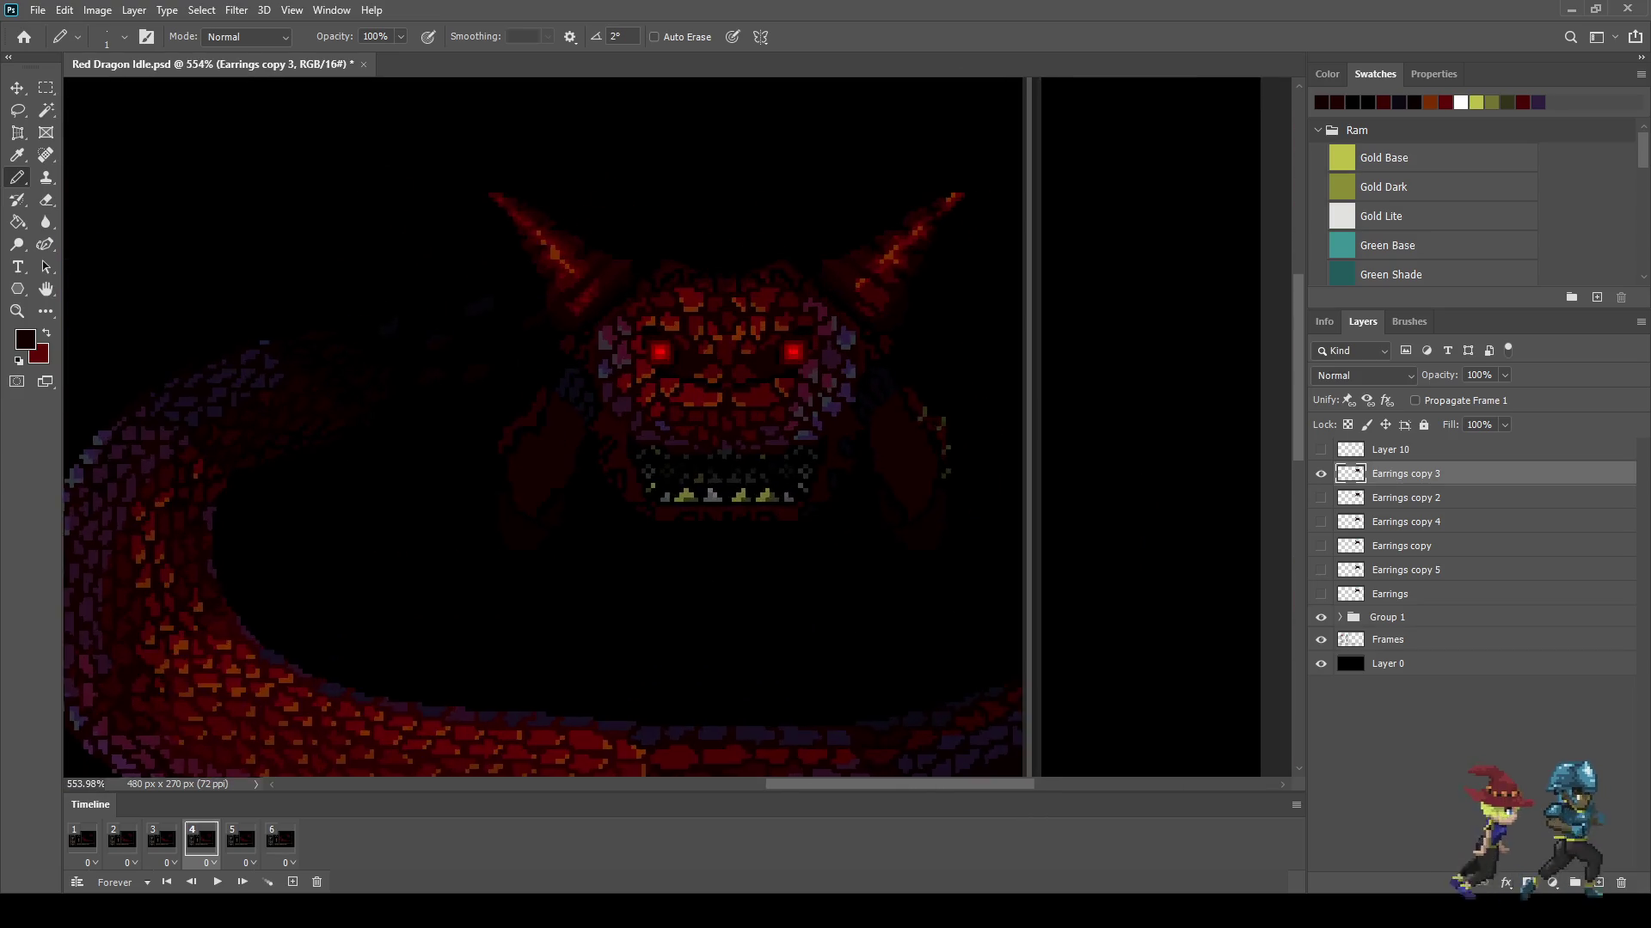
{"action": "scroll", "coordinate": [990, 412], "scroll_direction": "up", "scroll_amount": 4}
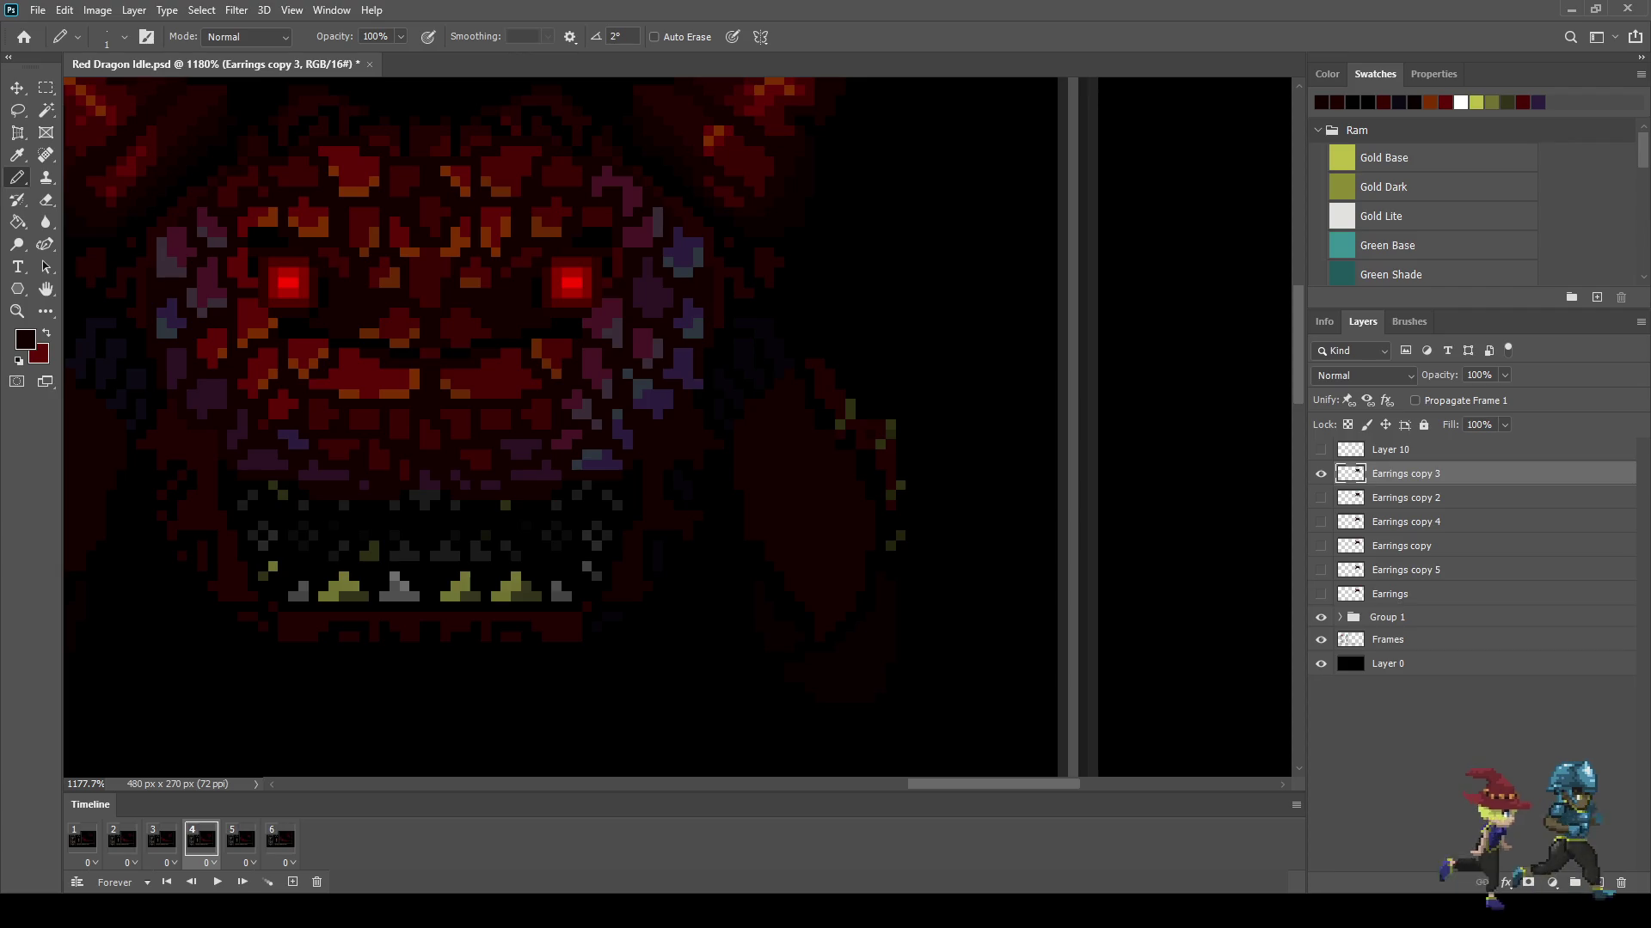
{"action": "scroll", "coordinate": [858, 445], "scroll_direction": "up", "scroll_amount": 3}
{"action": "key", "text": "alt"}
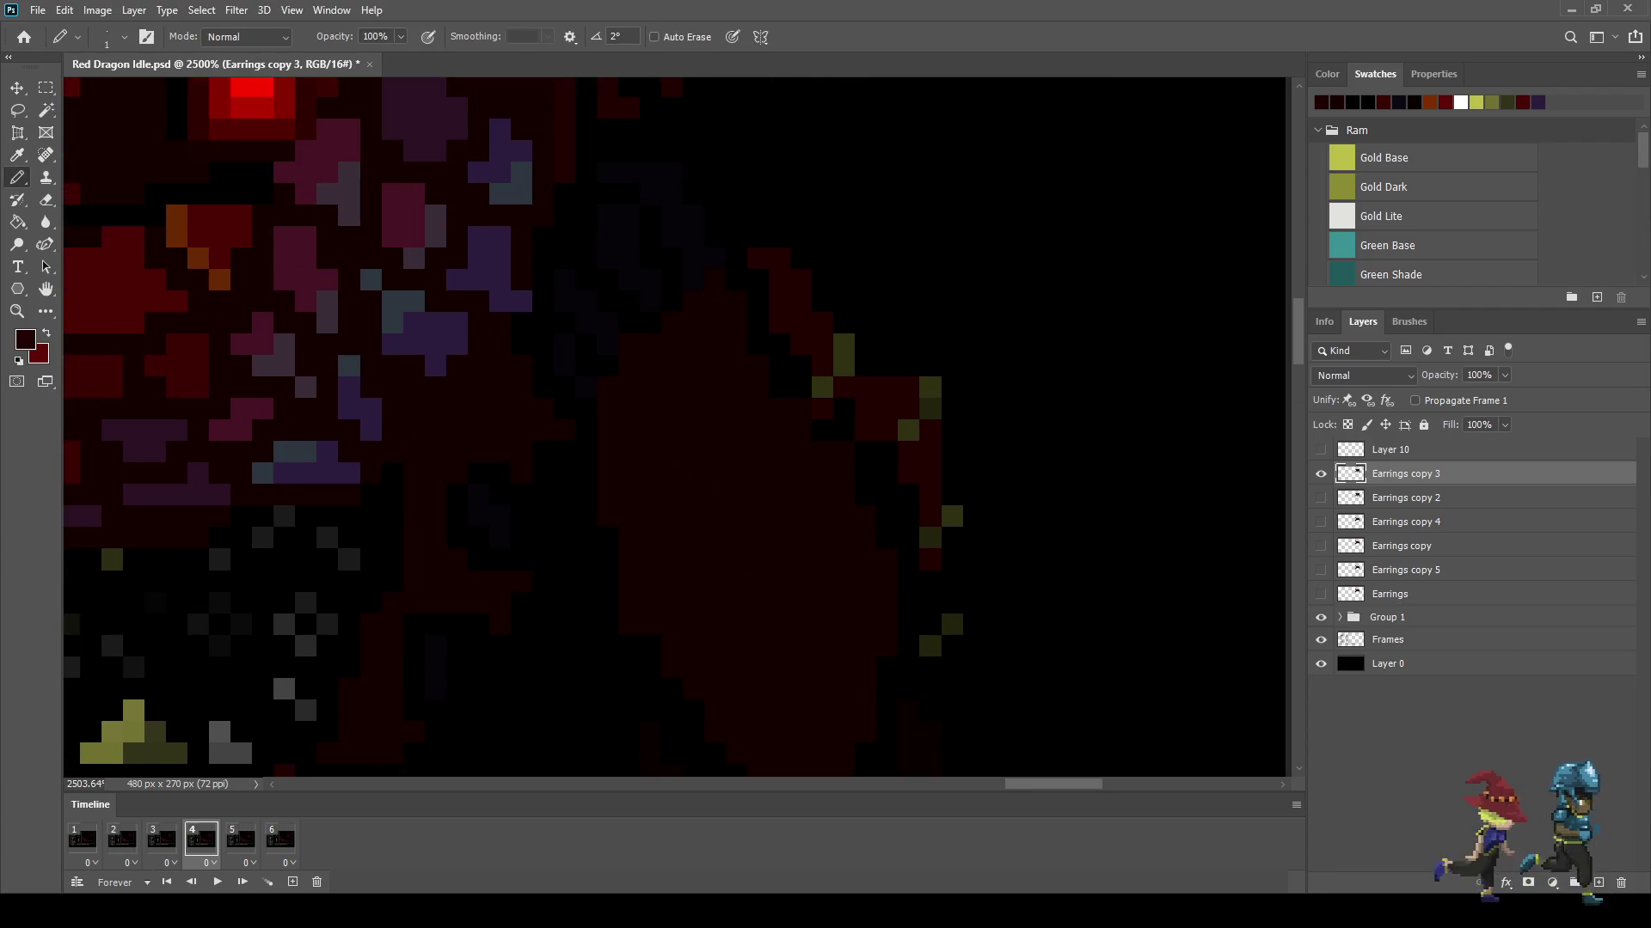
{"action": "scroll", "coordinate": [611, 466], "scroll_direction": "down", "scroll_amount": 3}
{"action": "scroll", "coordinate": [602, 387], "scroll_direction": "down", "scroll_amount": 1}
Step: Step back to frame 2 and briefly preview the animation
{"action": "key", "text": "Left"}
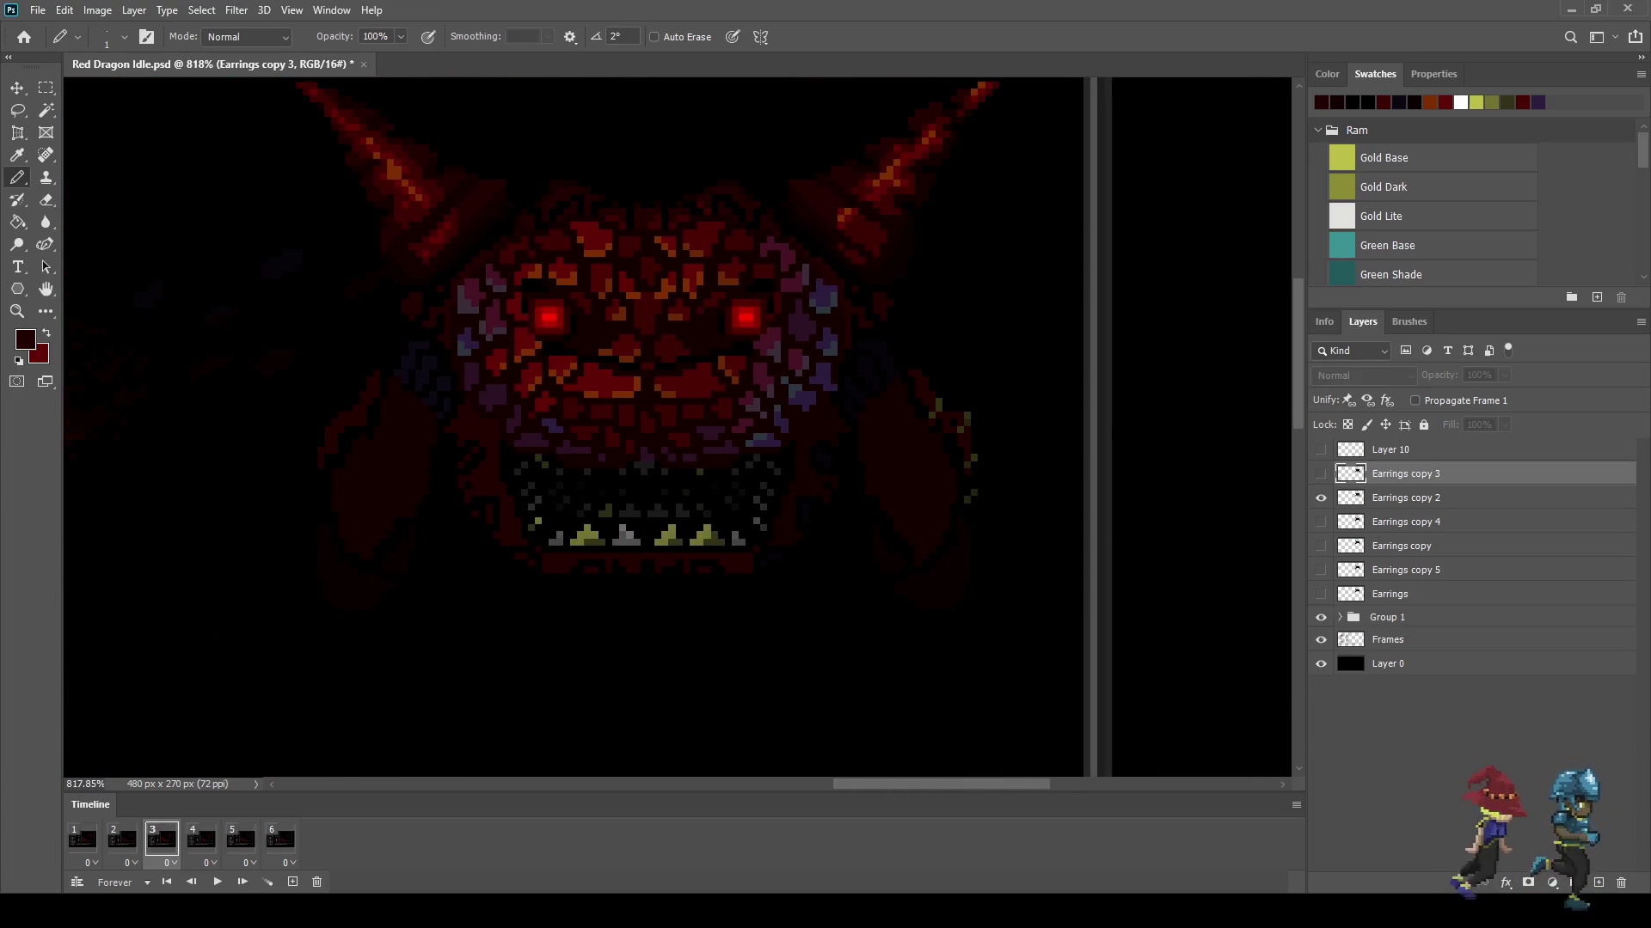
{"action": "key", "text": "Left"}
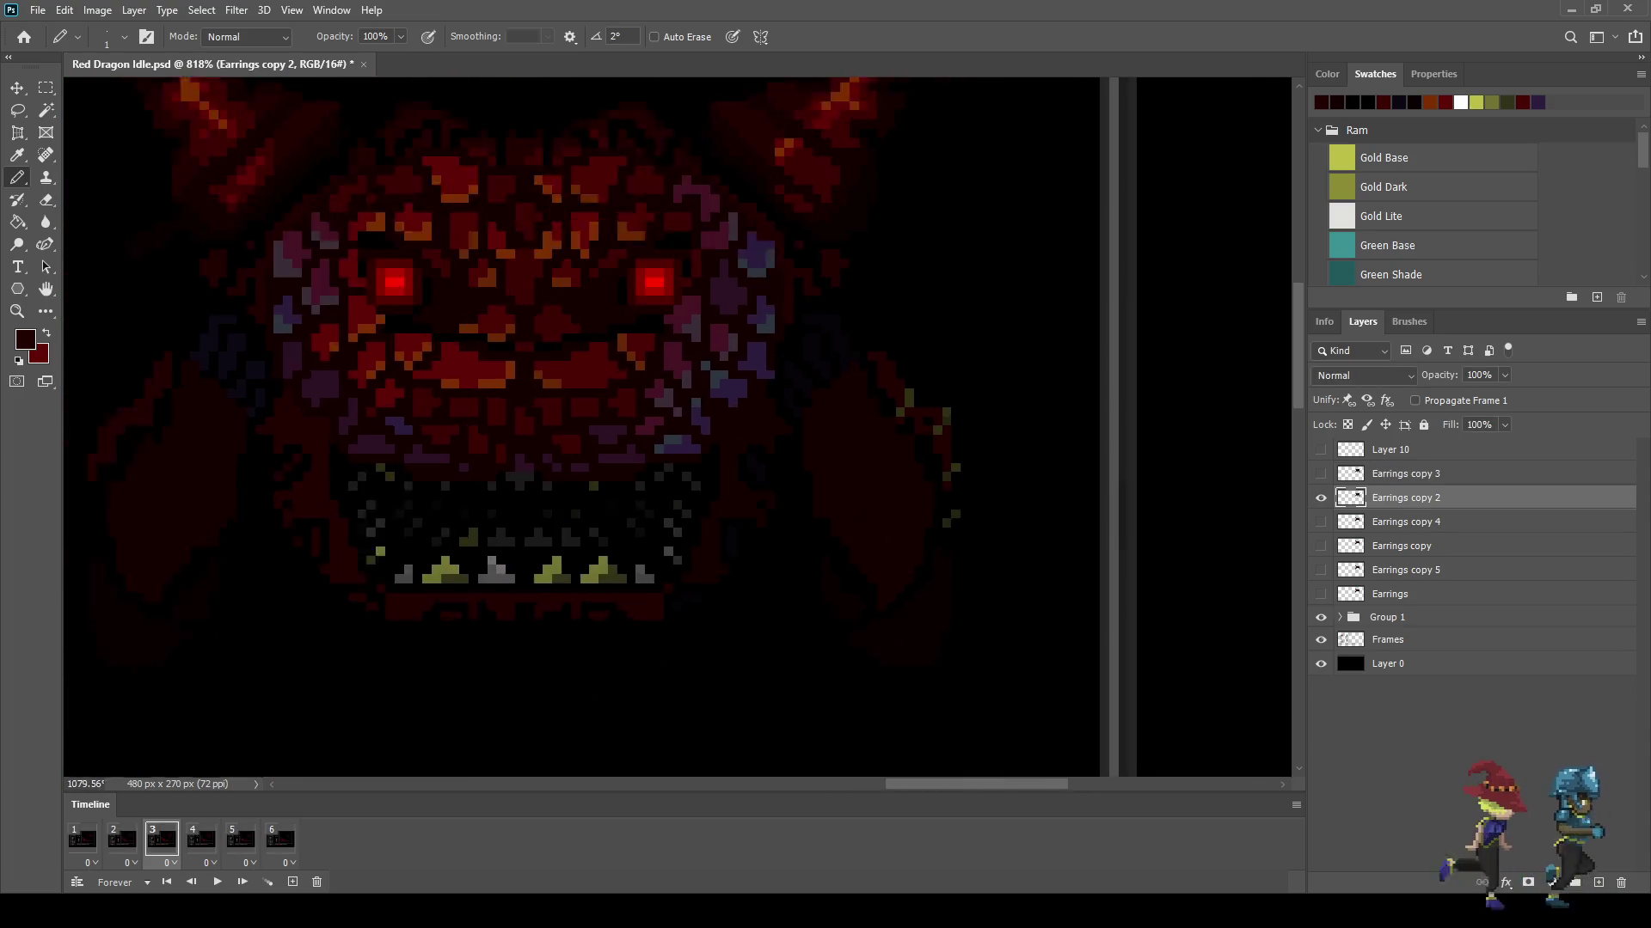
{"action": "scroll", "coordinate": [988, 447], "scroll_direction": "up", "scroll_amount": 3}
{"action": "key", "text": "space"}
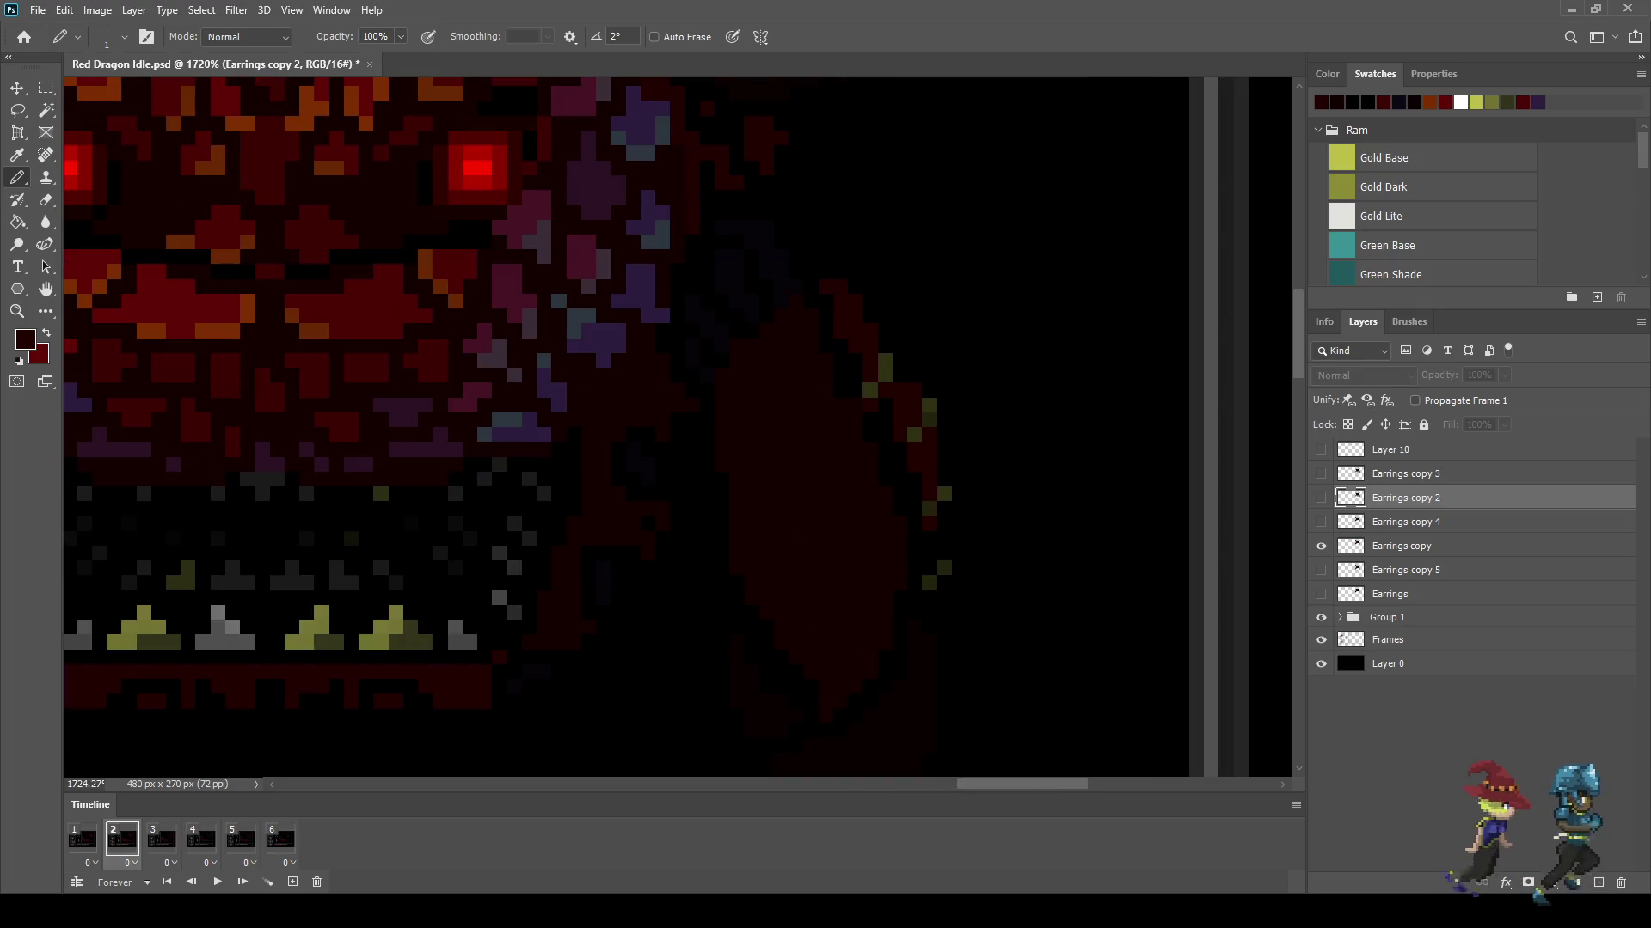
{"action": "key", "text": "space"}
Step: Advance to frame 5 and play the idle loop again to check the motion
{"action": "key", "text": "Right"}
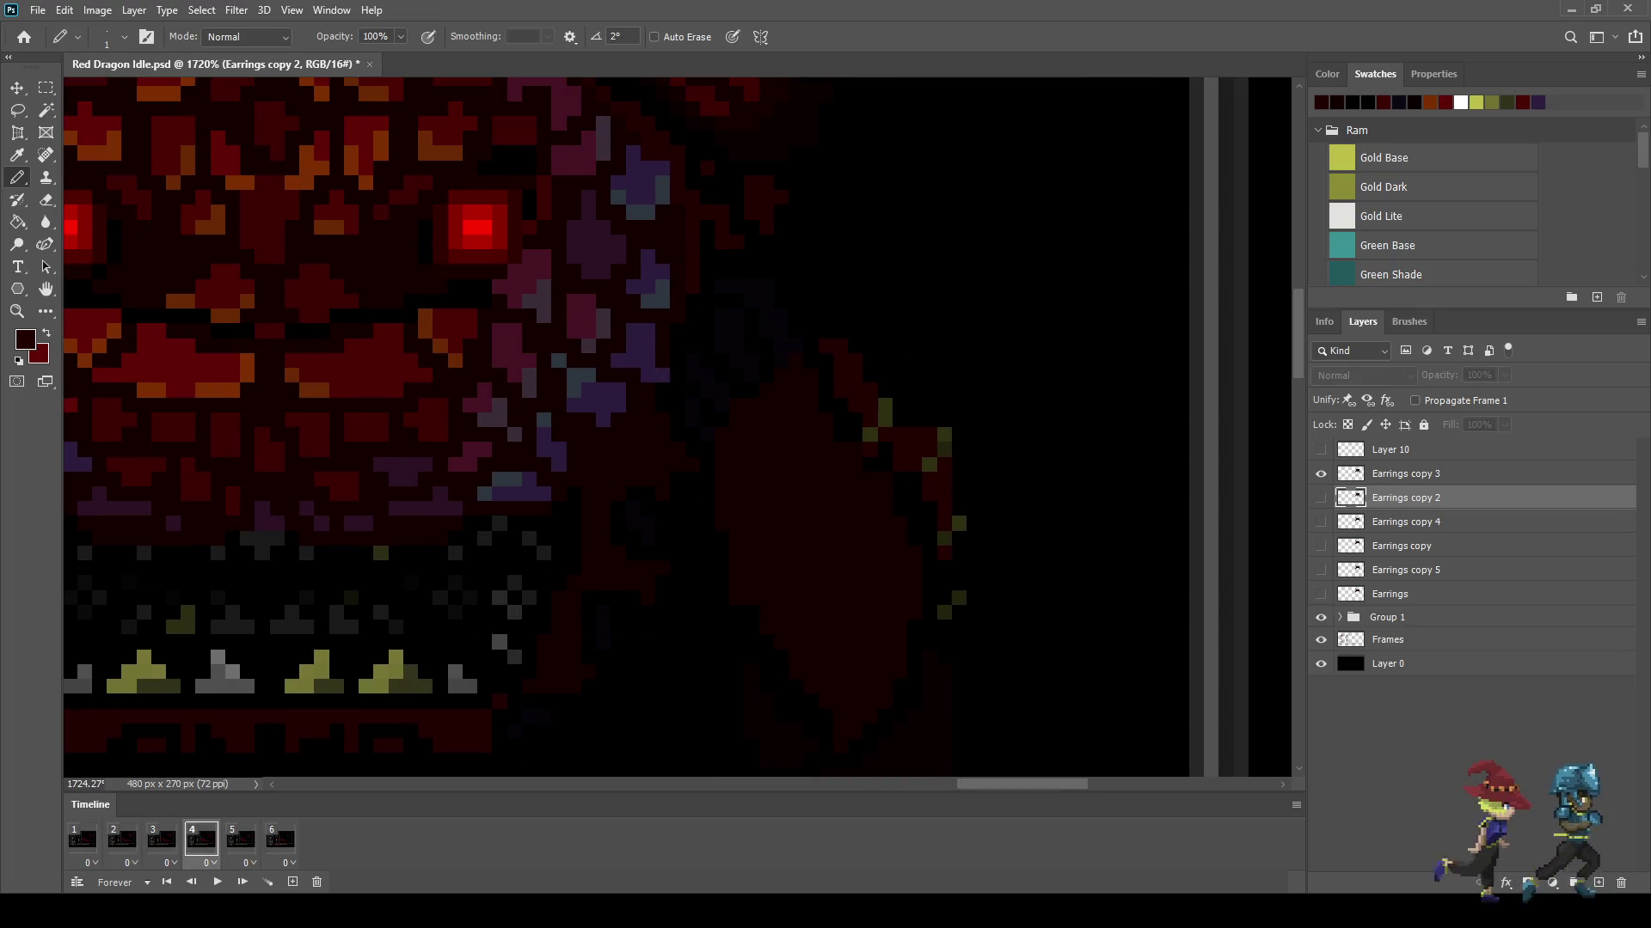
{"action": "key", "text": "Right"}
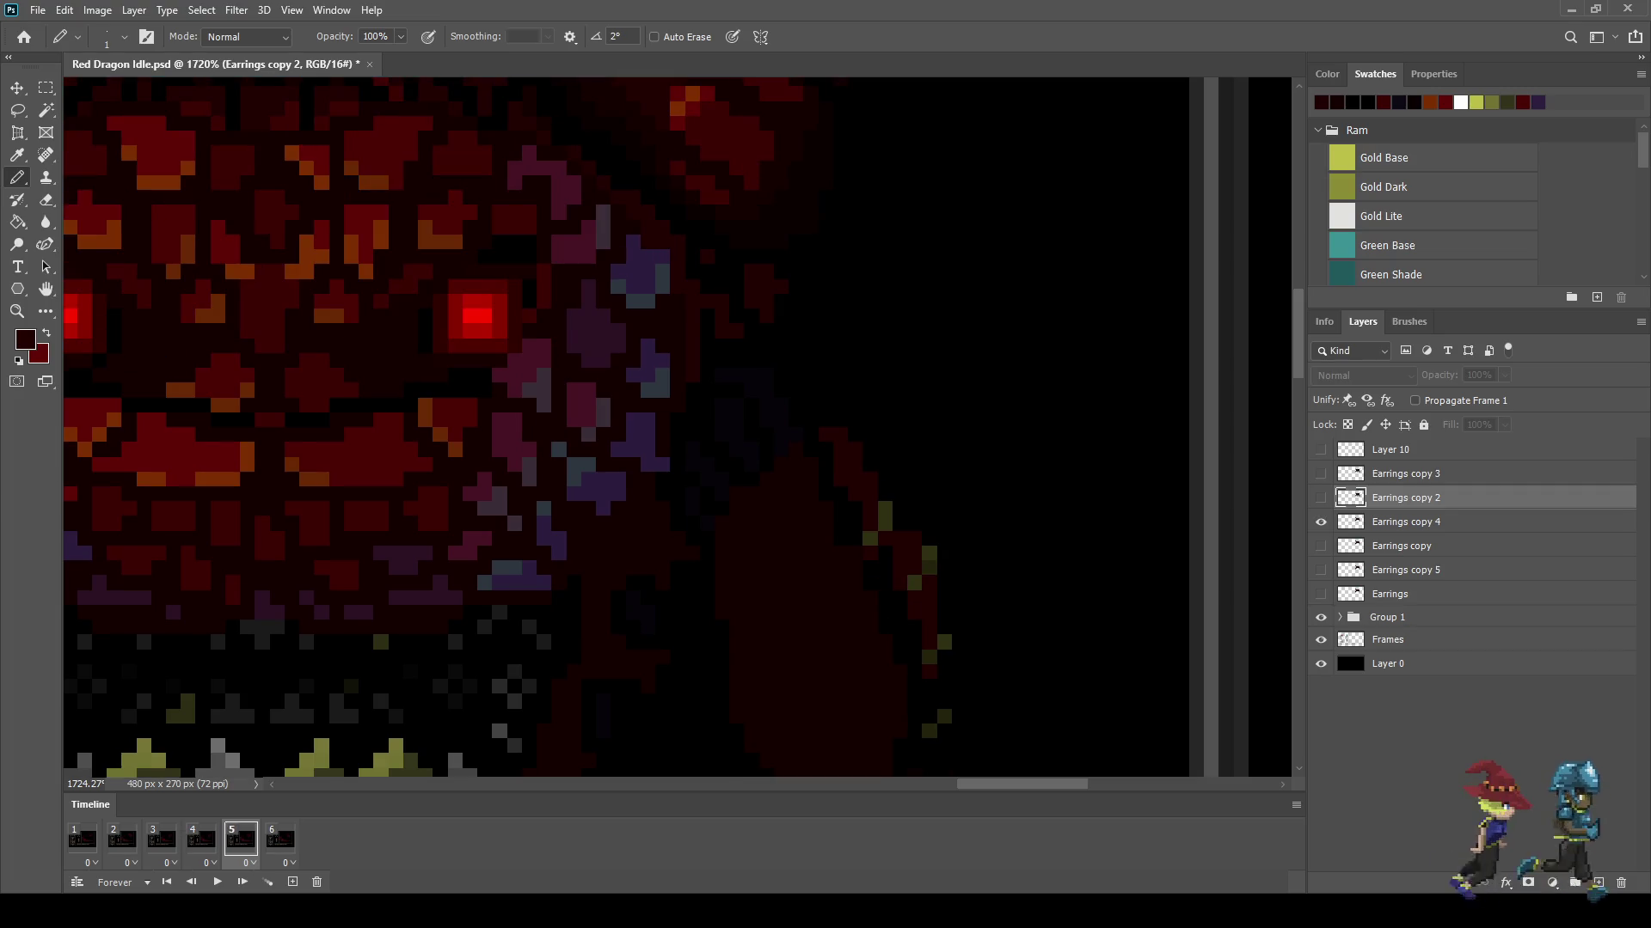
{"action": "scroll", "coordinate": [1064, 463], "scroll_direction": "down", "scroll_amount": 5}
{"action": "key", "text": "space"}
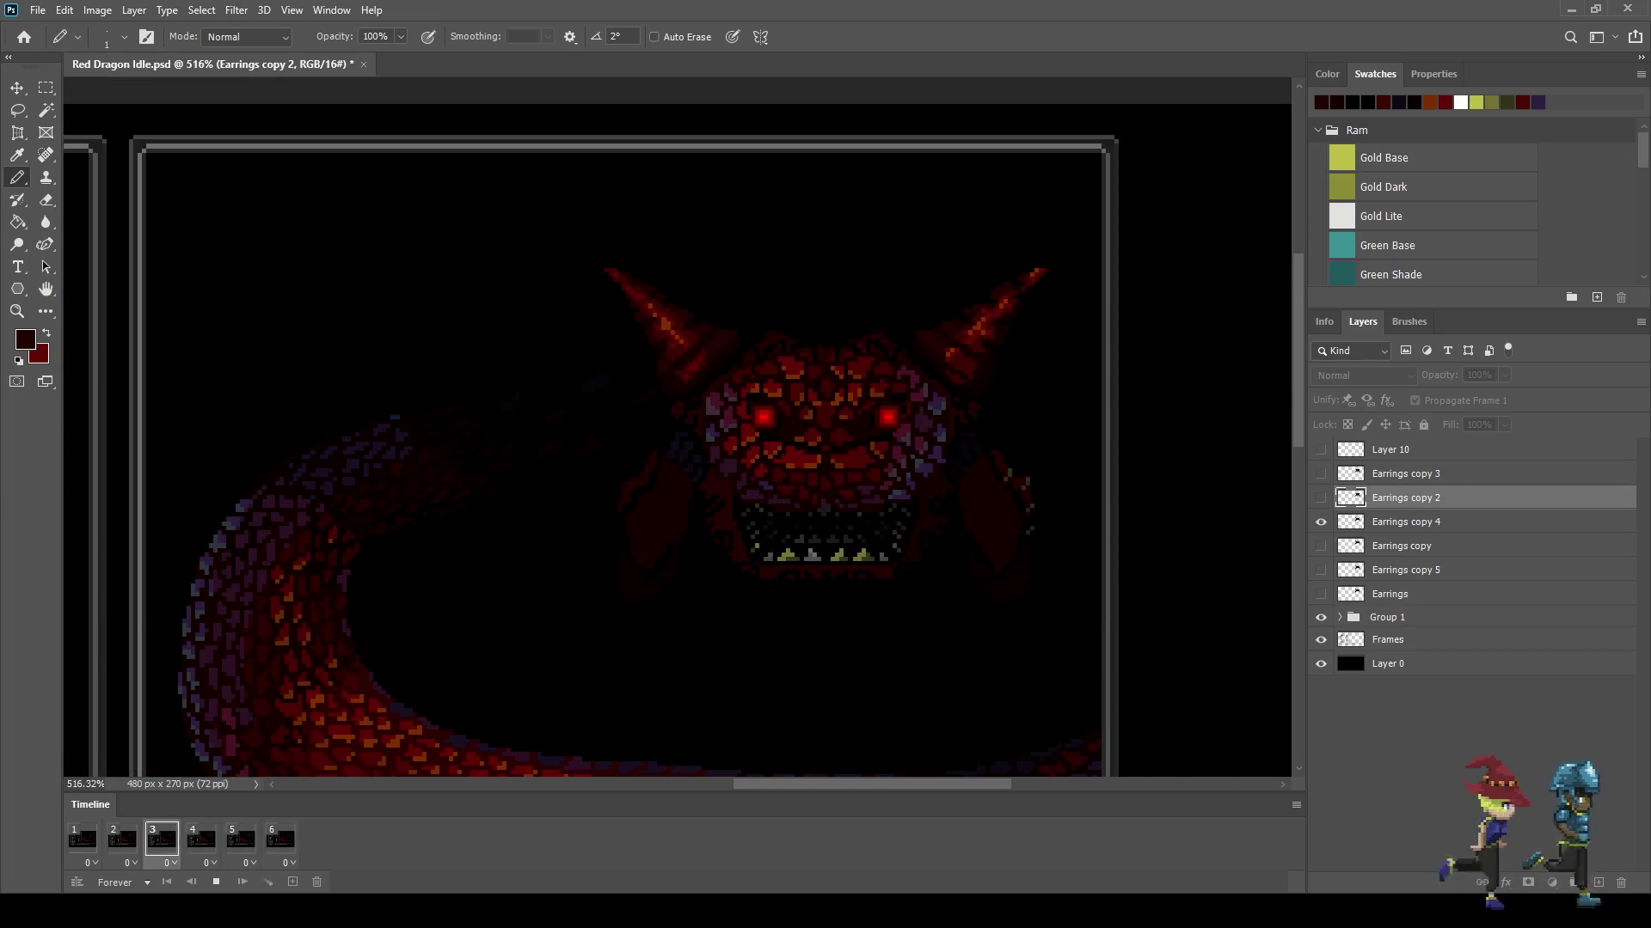
{"action": "scroll", "coordinate": [1111, 476], "scroll_direction": "down", "scroll_amount": 2}
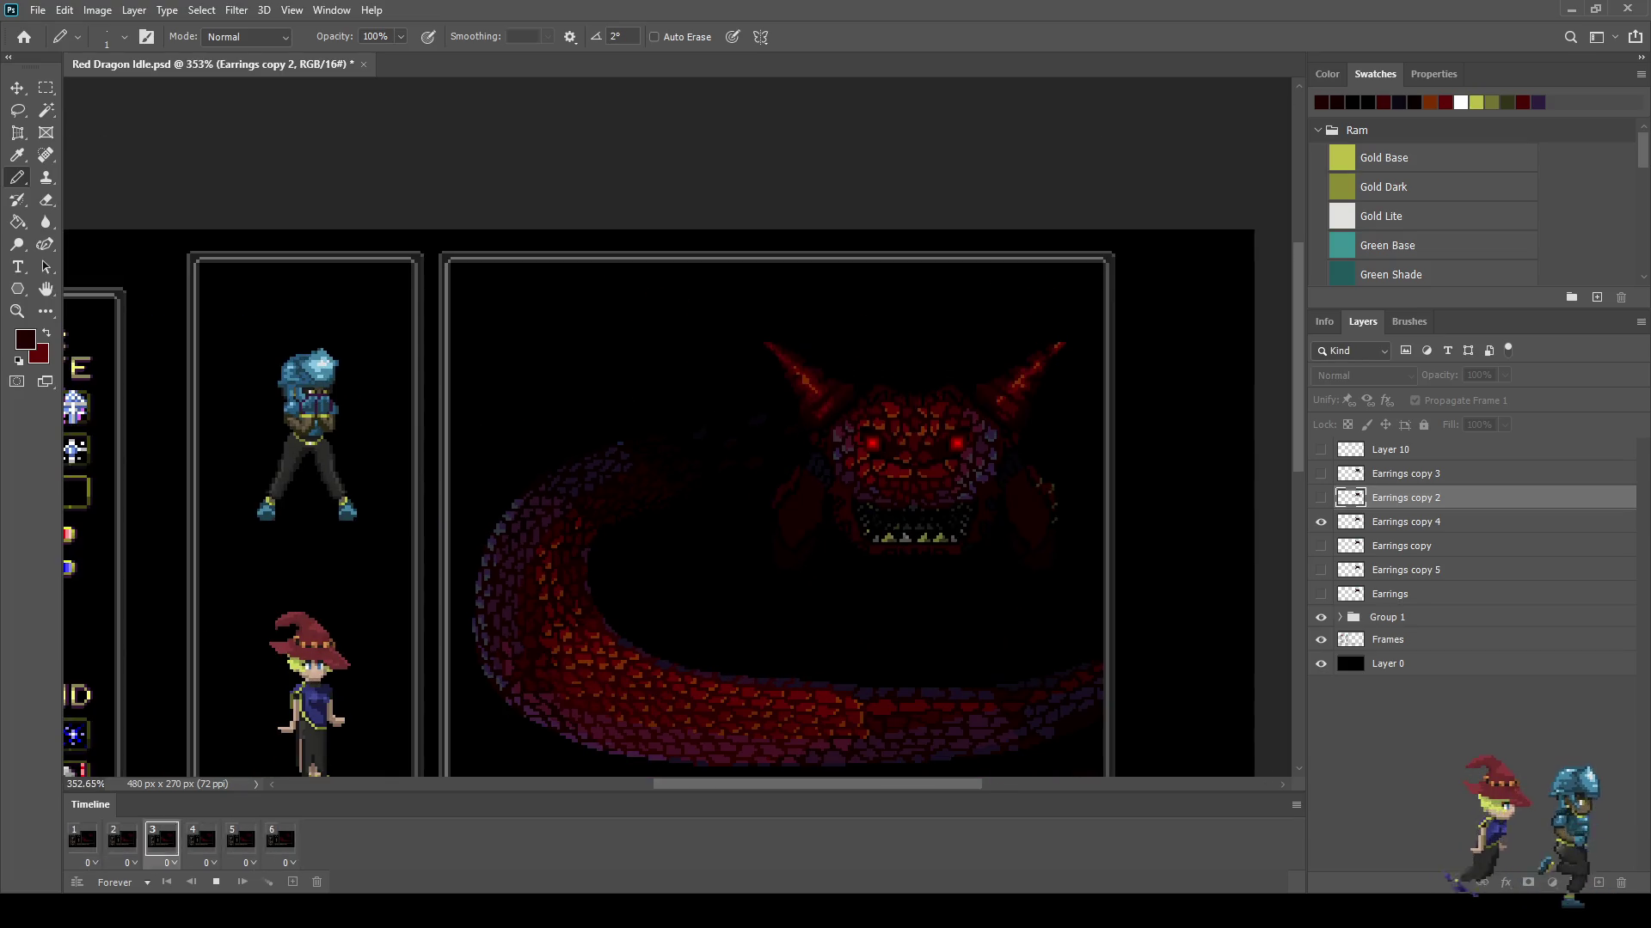
{"action": "scroll", "coordinate": [911, 481], "scroll_direction": "down", "scroll_amount": 1}
{"action": "scroll", "coordinate": [911, 481], "scroll_direction": "up", "scroll_amount": 1}
{"action": "scroll", "coordinate": [911, 482], "scroll_direction": "up", "scroll_amount": 2}
{"action": "scroll", "coordinate": [911, 481], "scroll_direction": "up", "scroll_amount": 1}
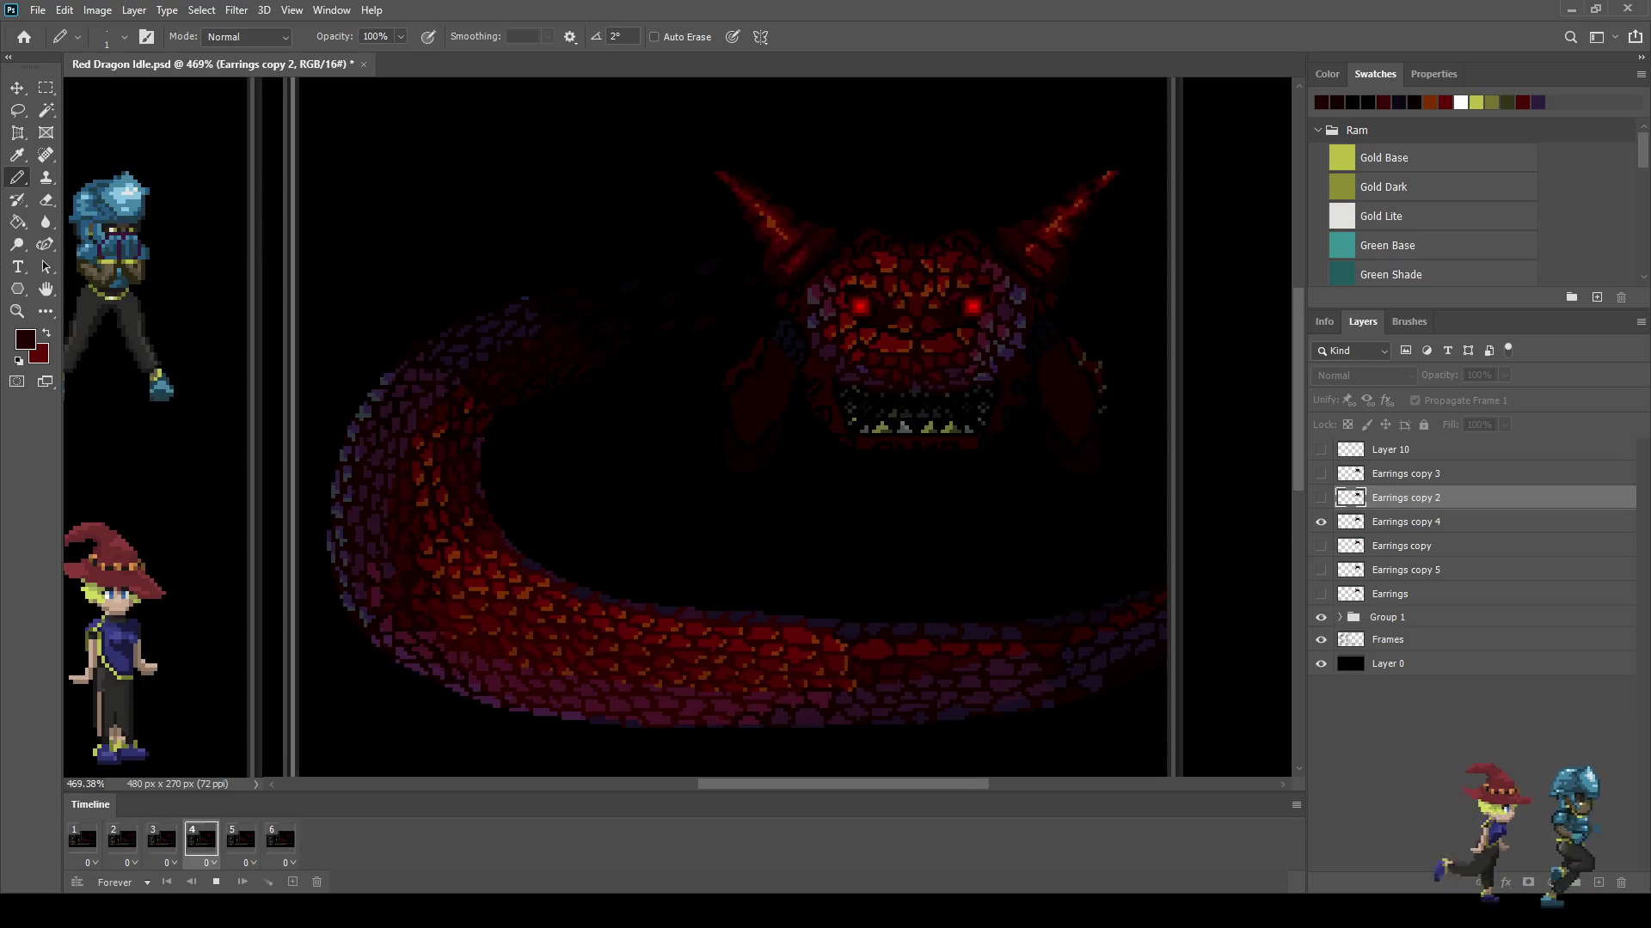
{"action": "key", "text": "space"}
Step: Save the Red Dragon Idle file, then land on frame 6 with Earrings copy 5 active
{"action": "key", "text": "ctrl+s"}
{"action": "key", "text": "Right"}
{"action": "key", "text": "Right"}
{"action": "key", "text": "Right"}
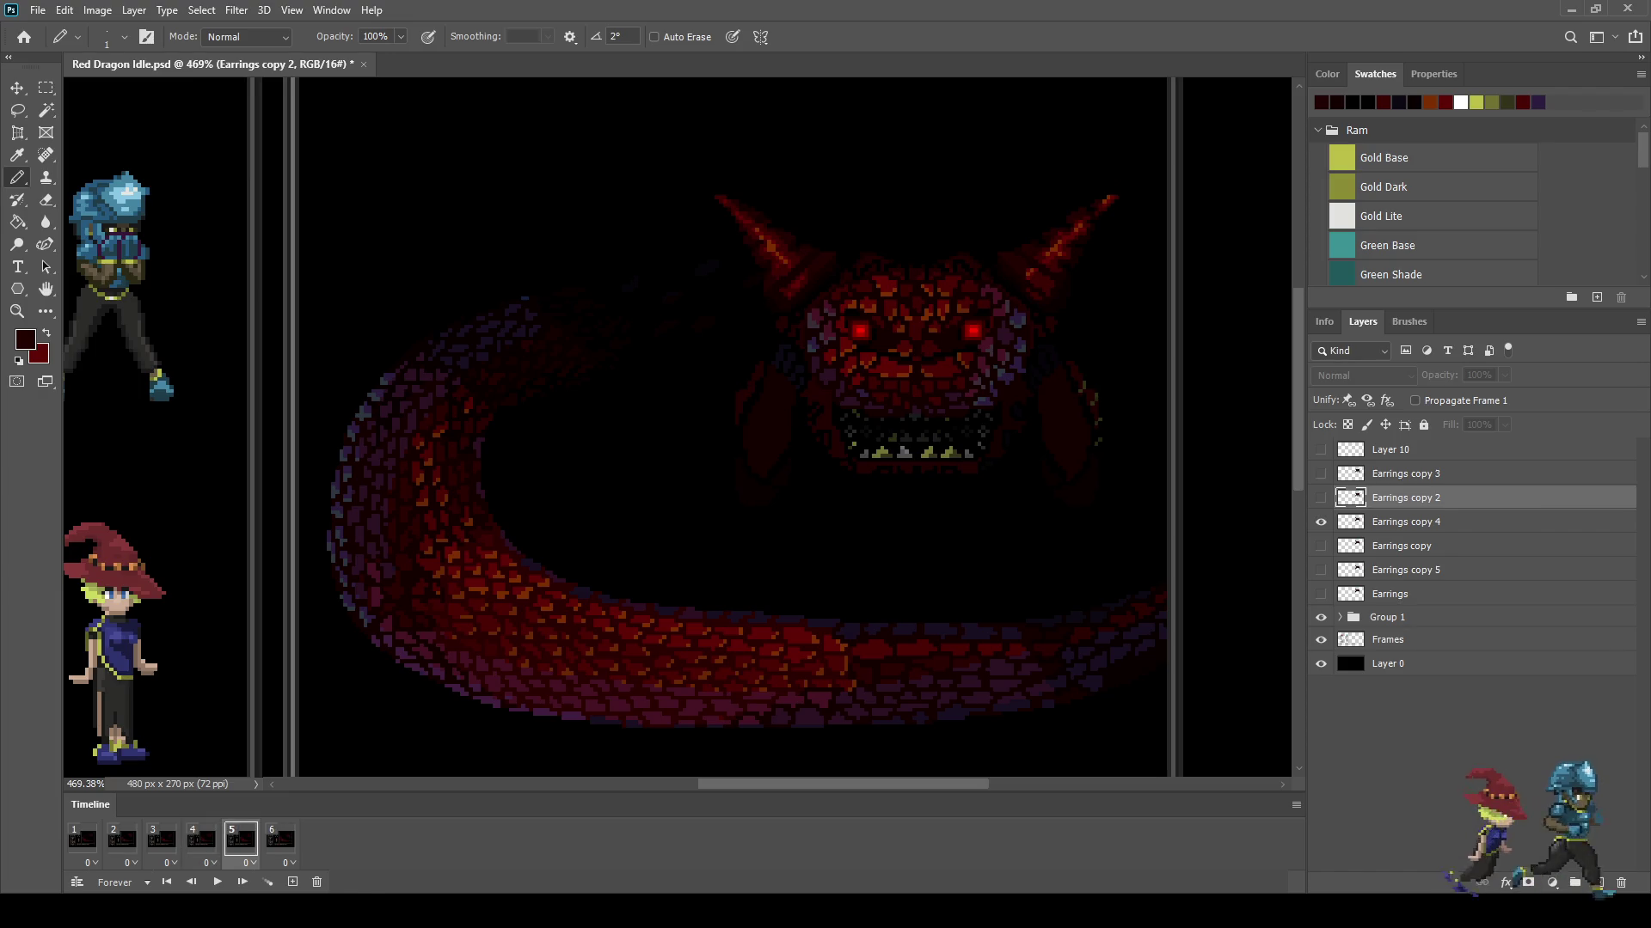
{"action": "key", "text": "Right"}
{"action": "key", "text": "Left"}
{"action": "key", "text": "Left"}
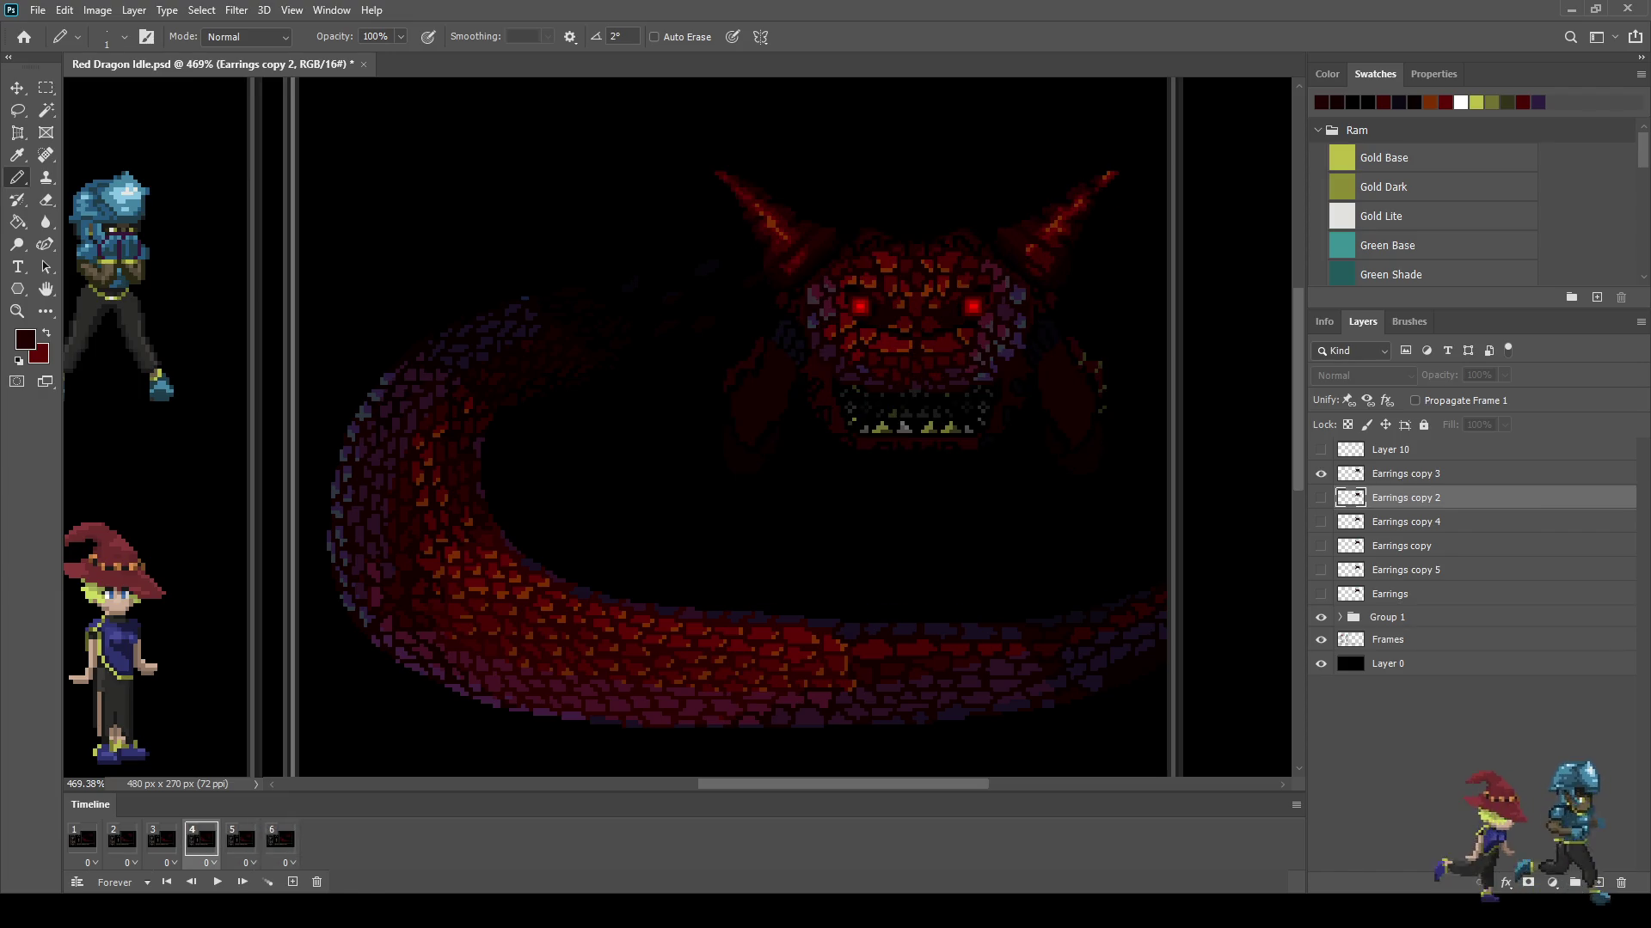
{"action": "key", "text": "Right"}
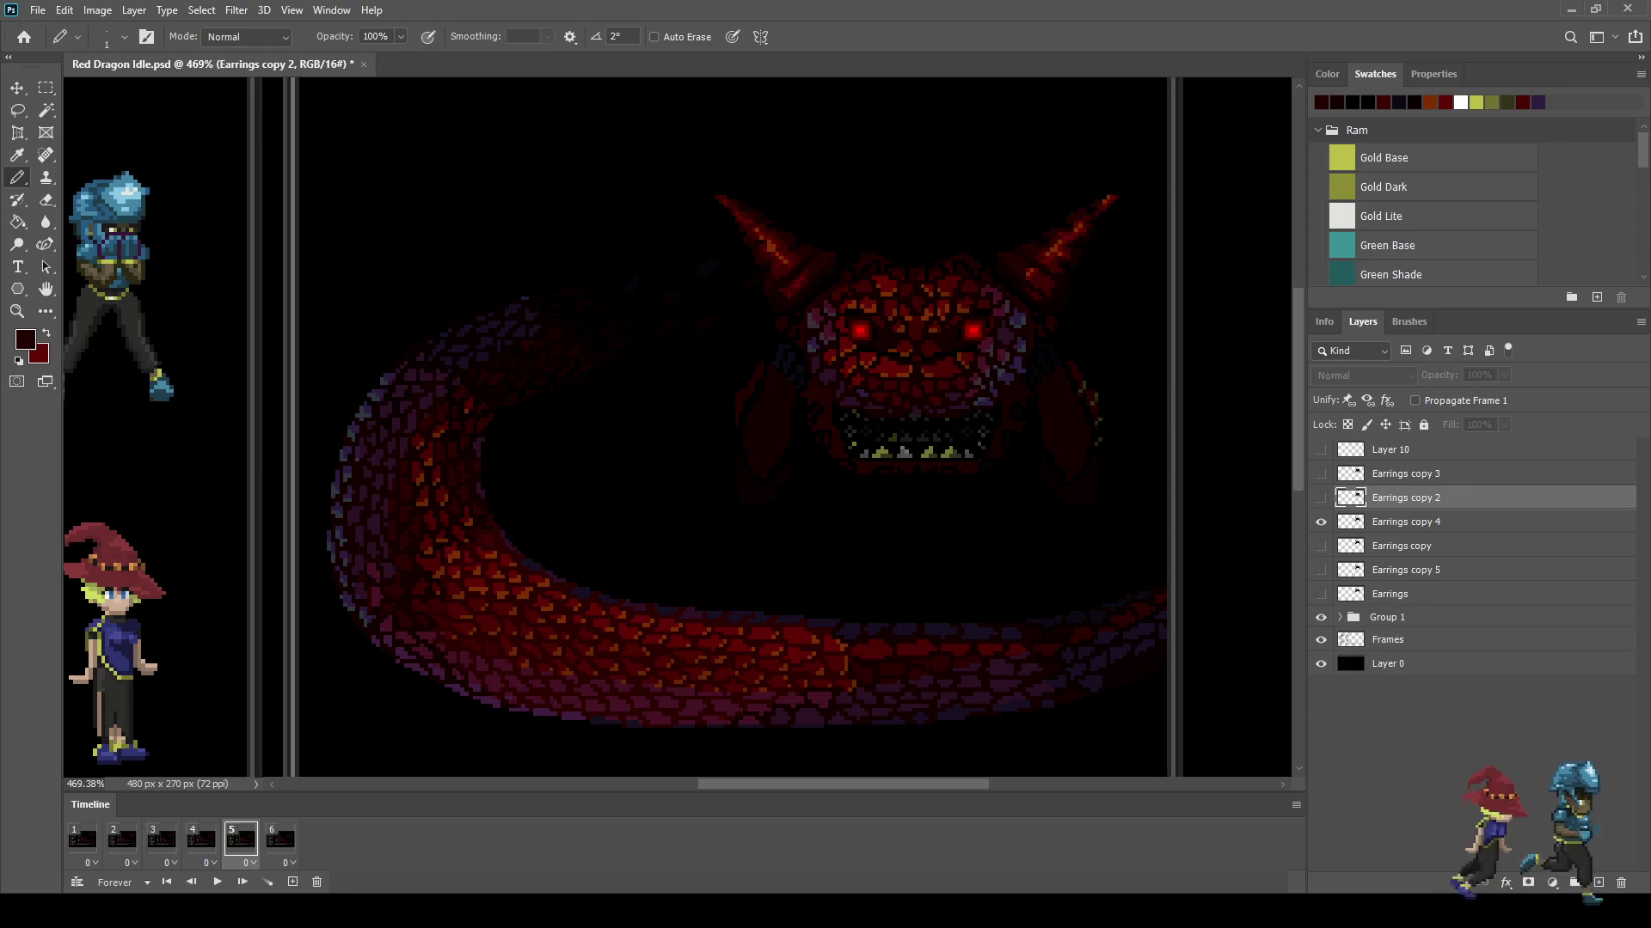
{"action": "key", "text": "Left"}
{"action": "key", "text": "Left"}
{"action": "key", "text": "Right"}
{"action": "key", "text": "Right"}
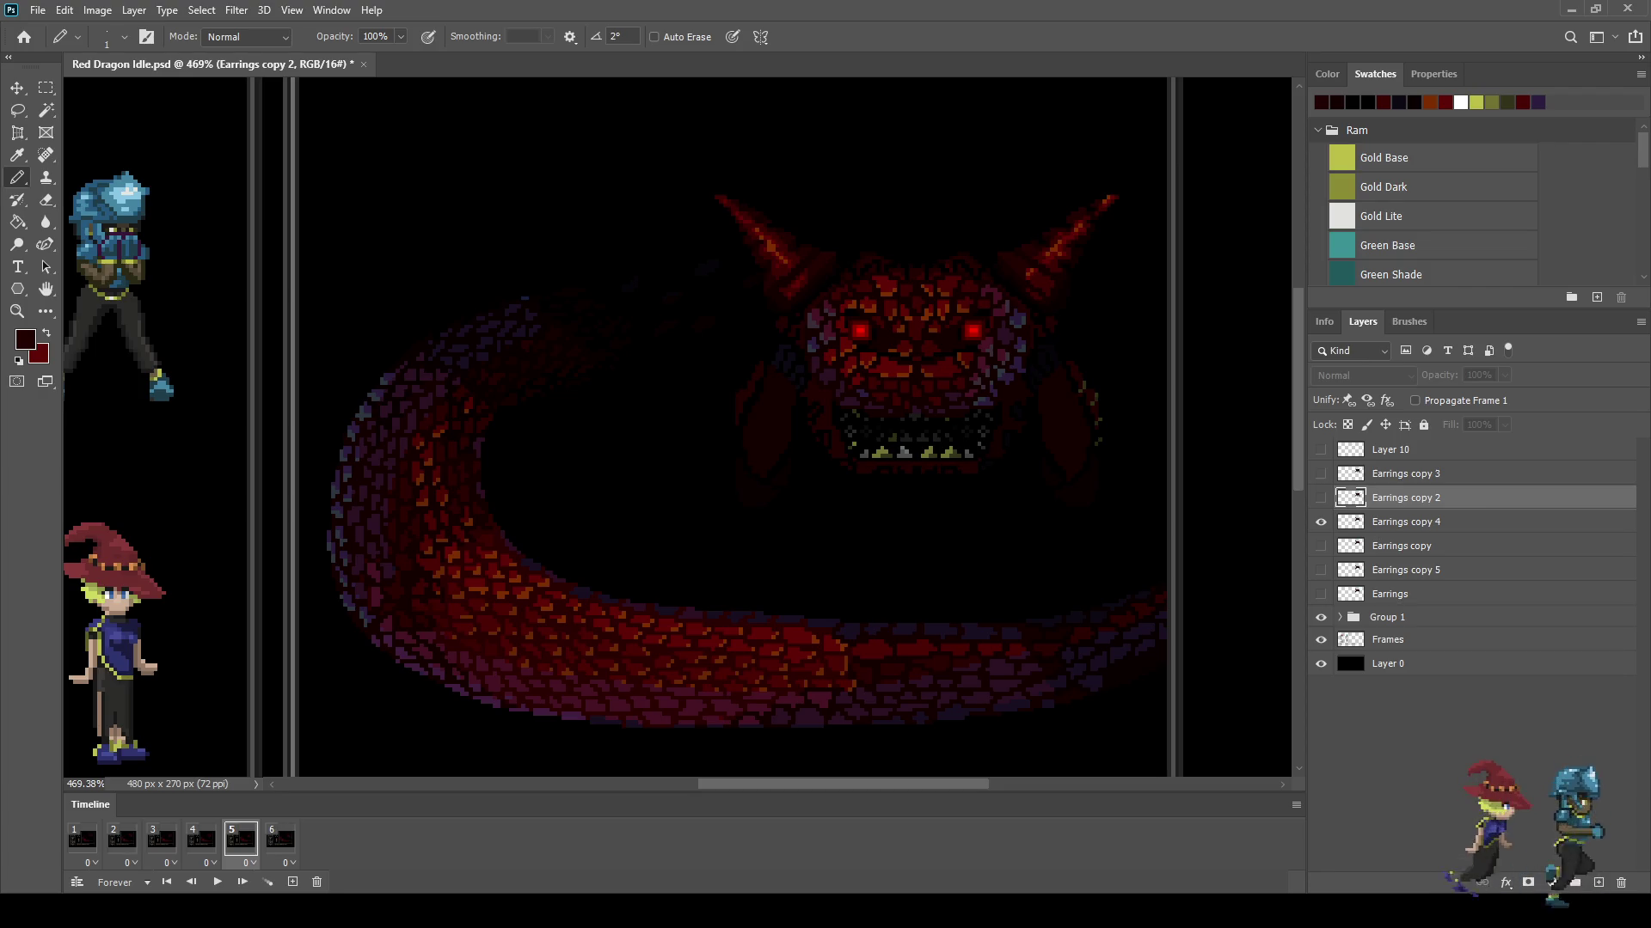
{"action": "key", "text": "space"}
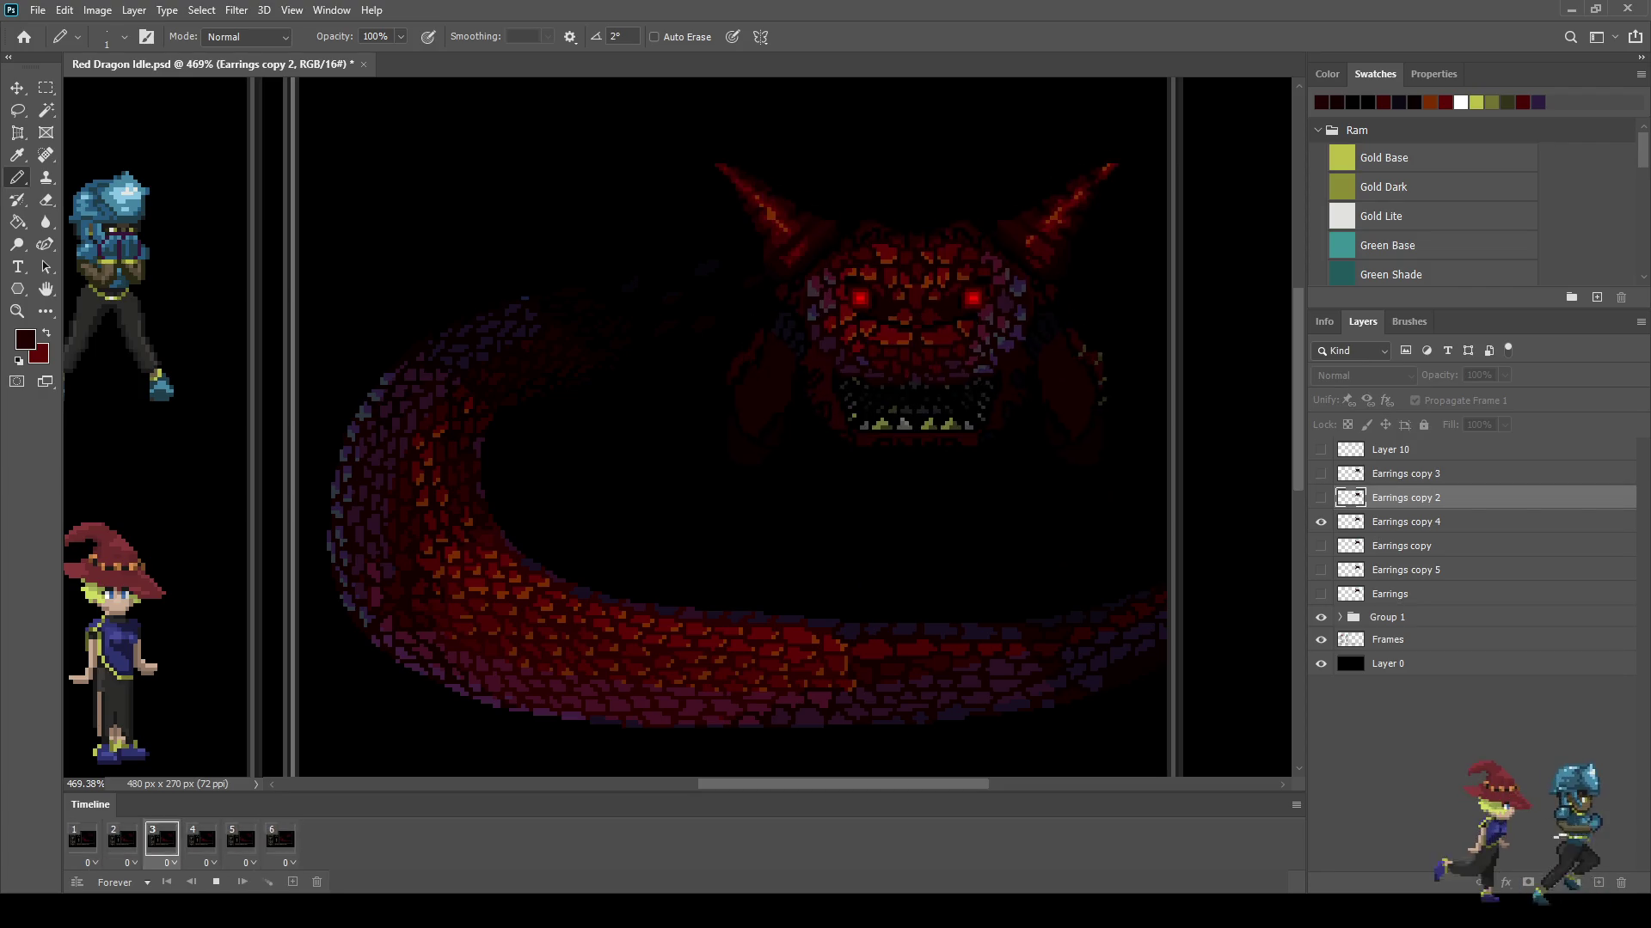
{"action": "key", "text": "space"}
{"action": "key", "text": "space"}
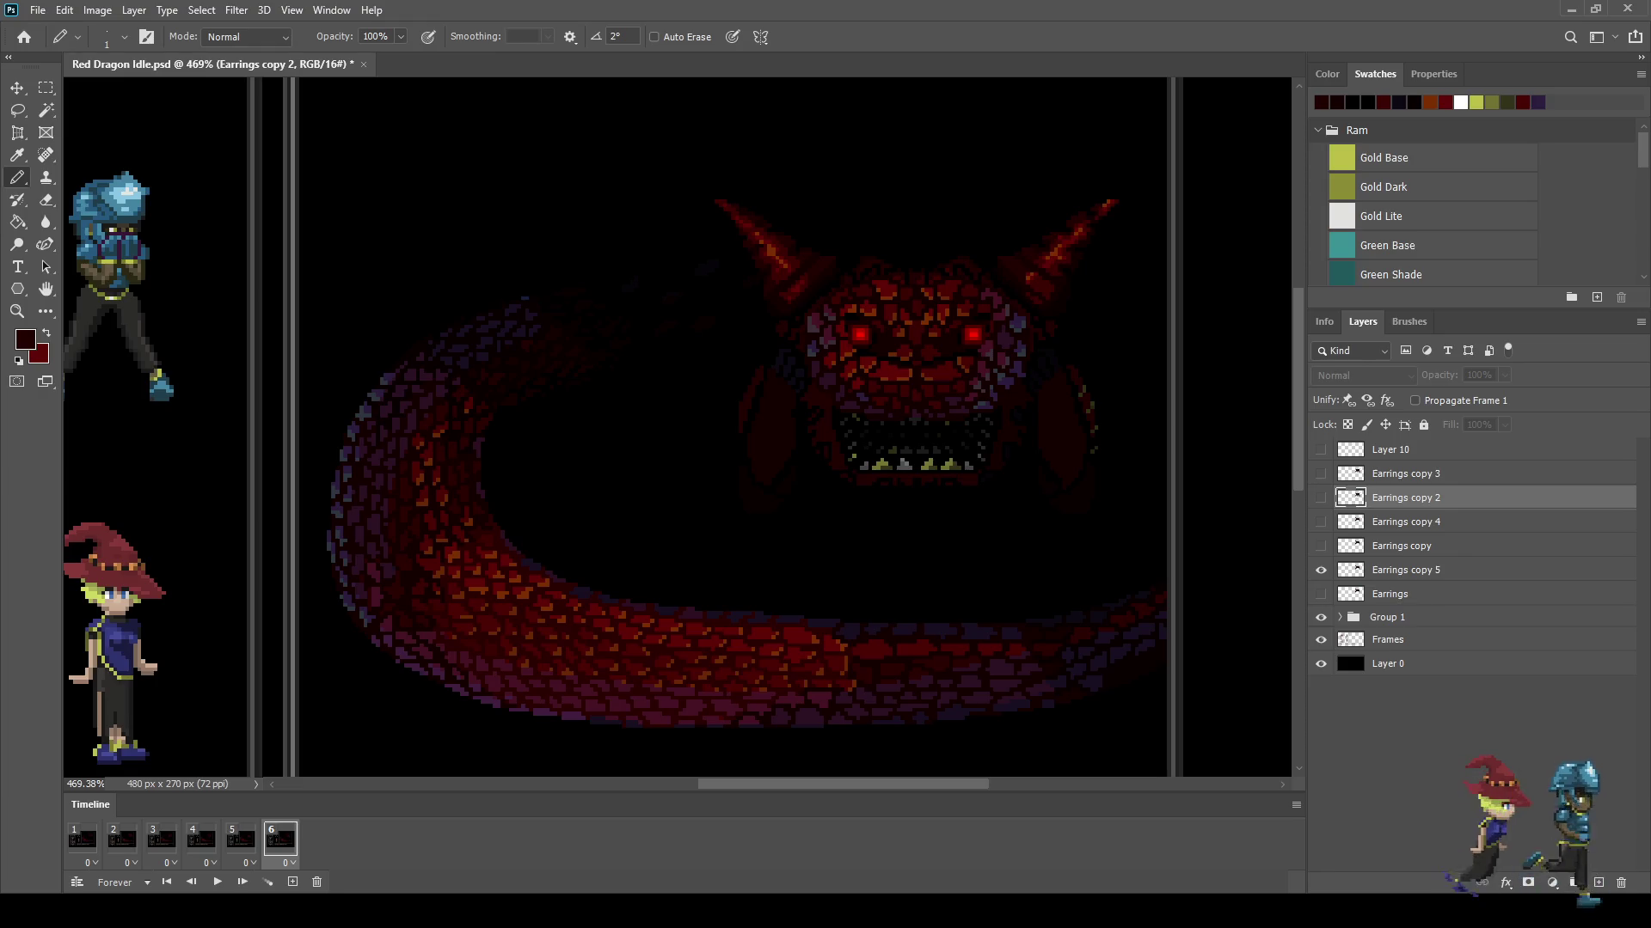
{"action": "key", "text": "space"}
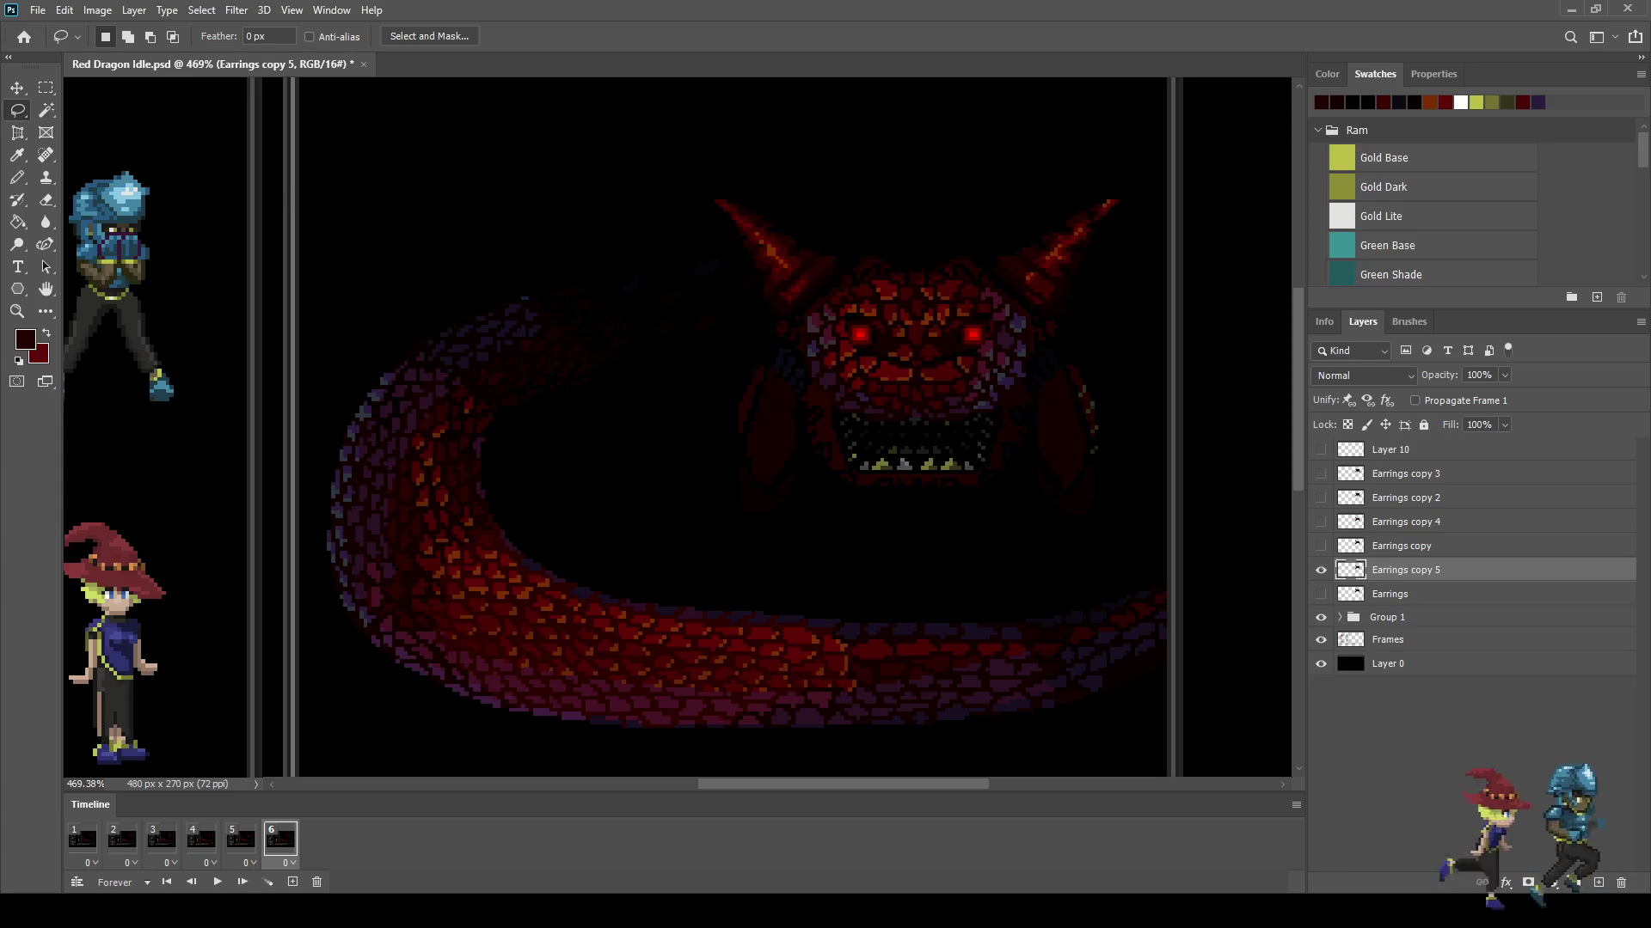
Step: Lasso the area around the dragon's head and face
{"action": "left_click_drag", "start_coordinate": [703, 169], "coordinate": [1076, 337]}
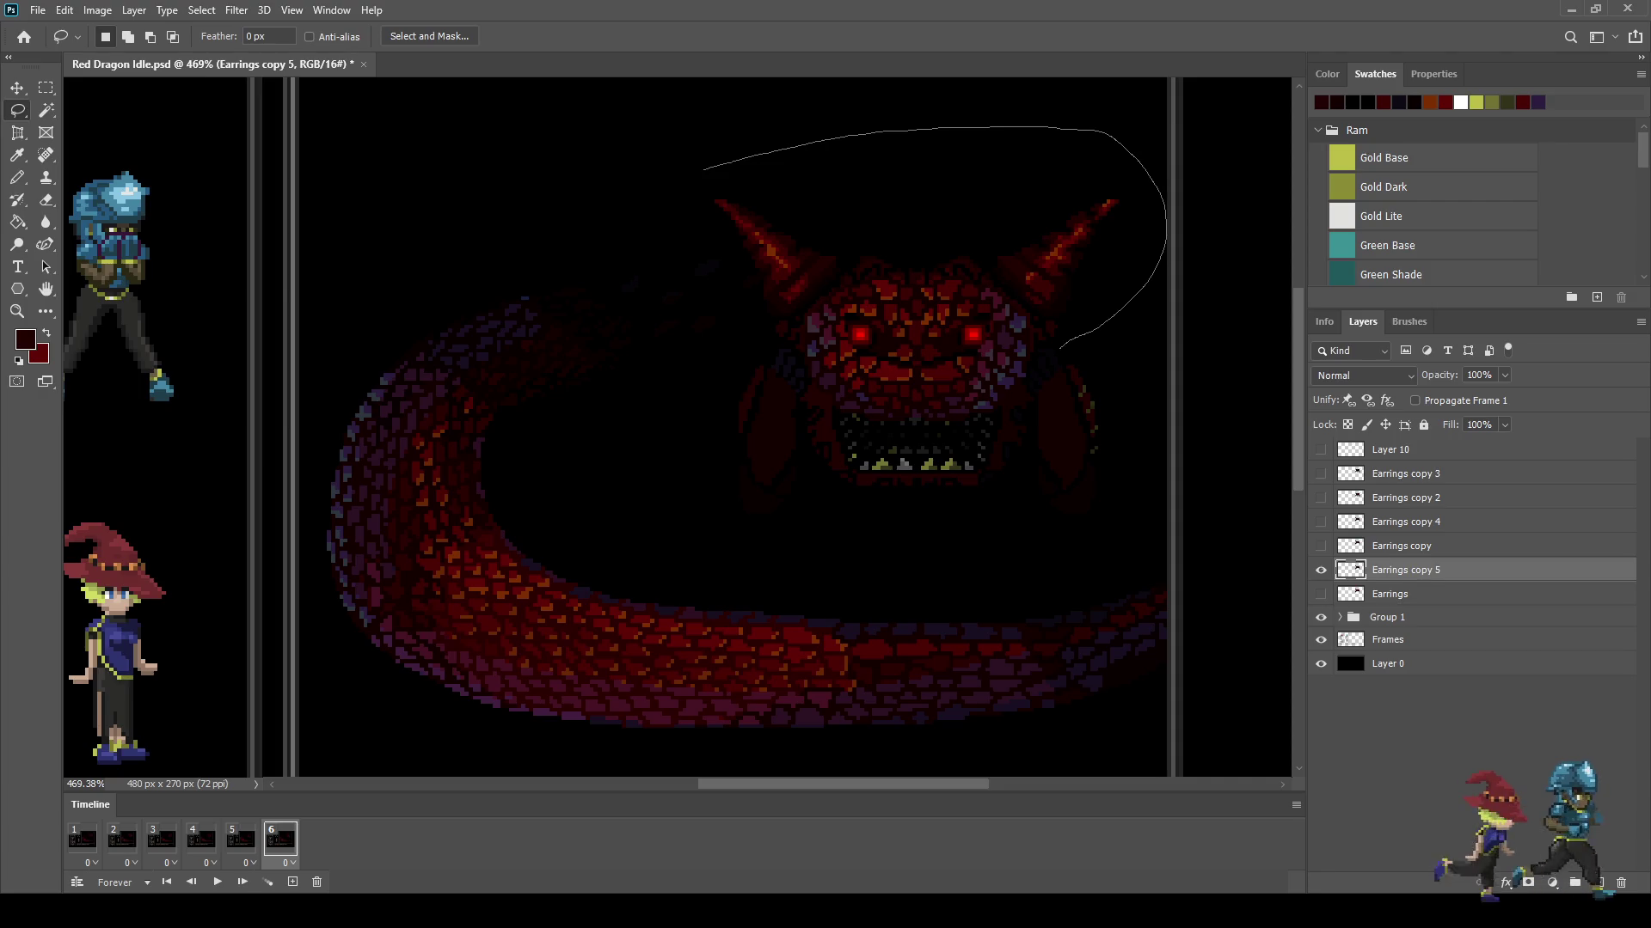
{"action": "left_click_drag", "start_coordinate": [1000, 404], "coordinate": [982, 414]}
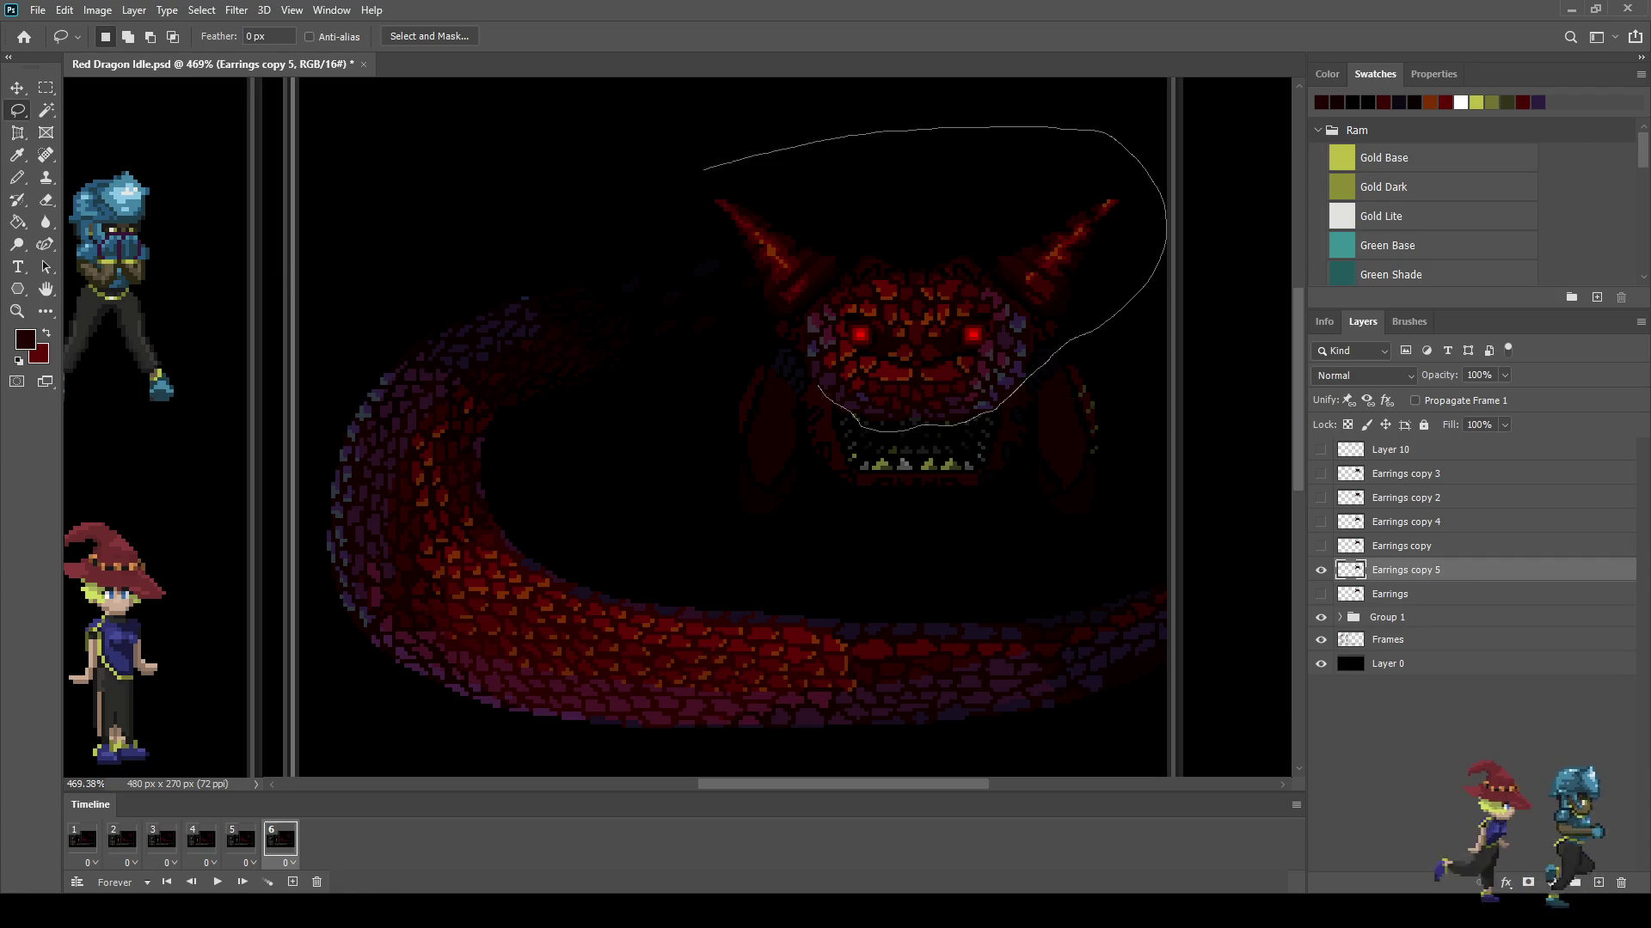
{"action": "left_click_drag", "start_coordinate": [815, 379], "coordinate": [696, 171]}
{"action": "scroll", "coordinate": [955, 357], "scroll_direction": "up", "scroll_amount": 5}
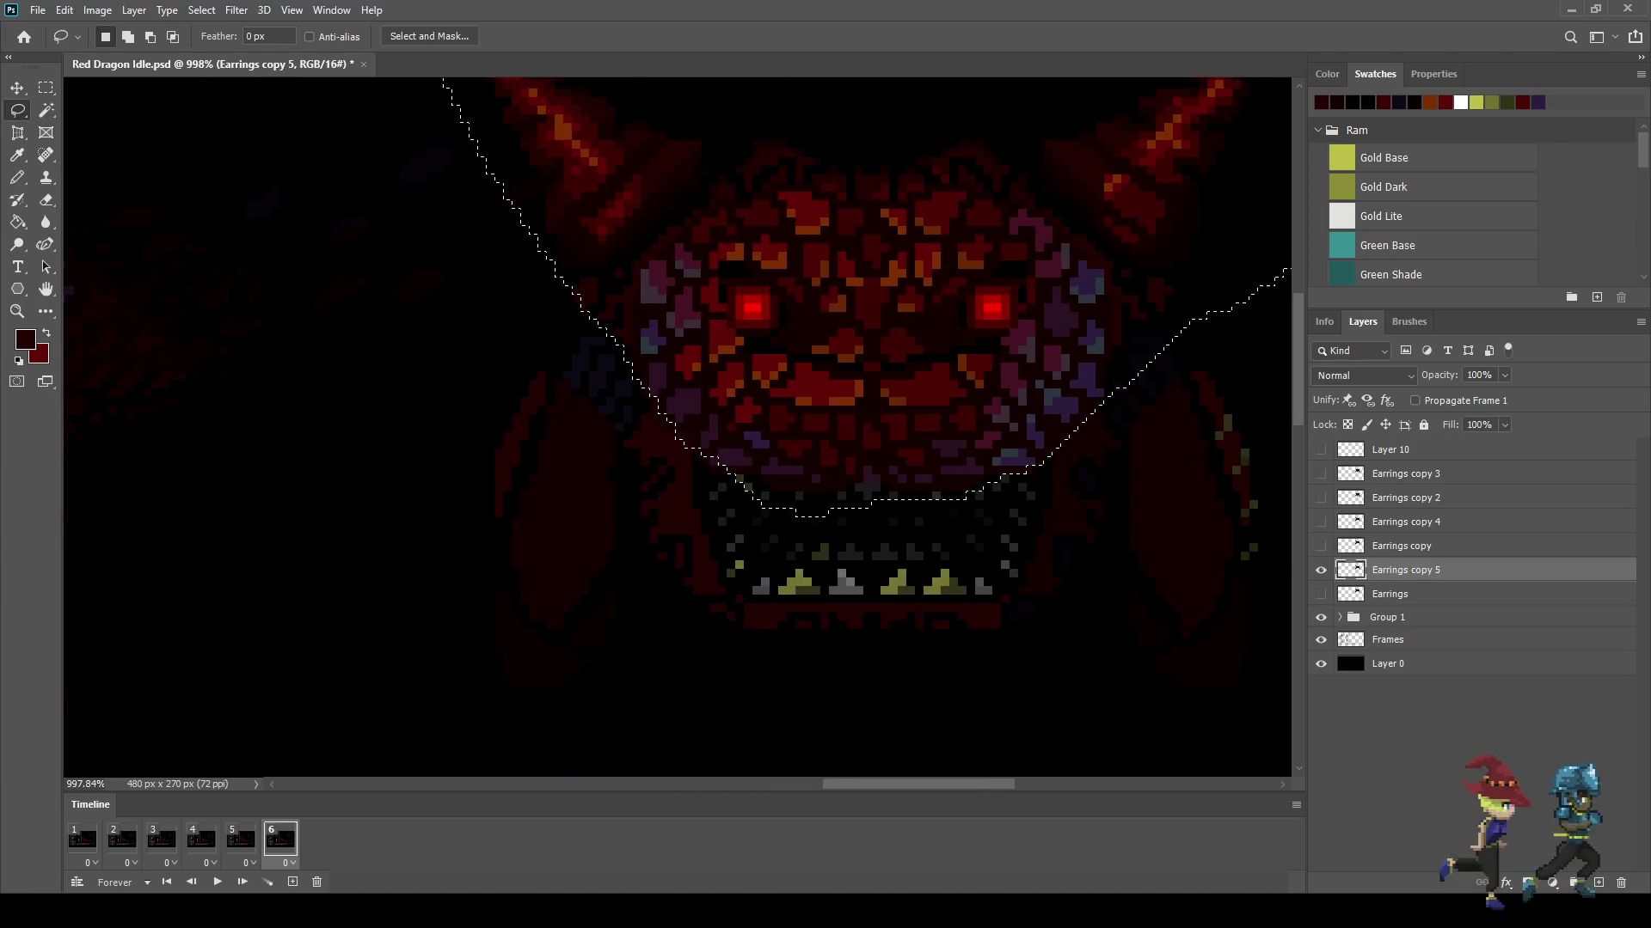
{"action": "scroll", "coordinate": [878, 470], "scroll_direction": "up", "scroll_amount": 2}
{"action": "scroll", "coordinate": [877, 470], "scroll_direction": "up", "scroll_amount": 2}
Step: Refine the head selection by adding and trimming small areas near the jaw
{"action": "key", "text": "shift"}
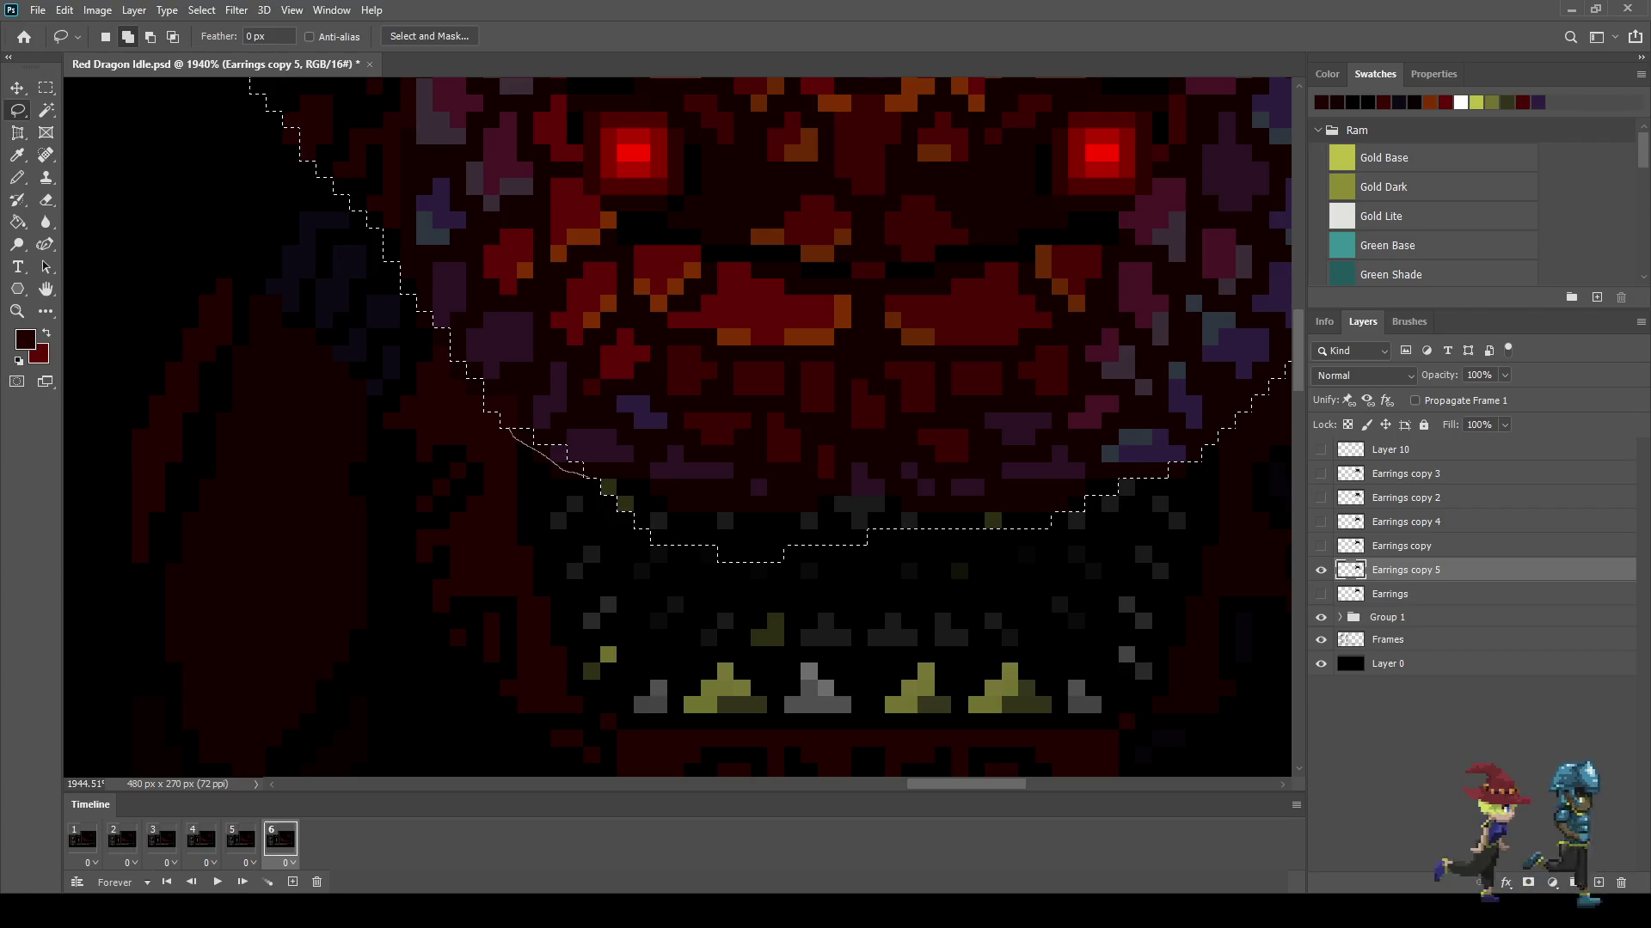
{"action": "left_click_drag", "start_coordinate": [550, 460], "coordinate": [484, 398]}
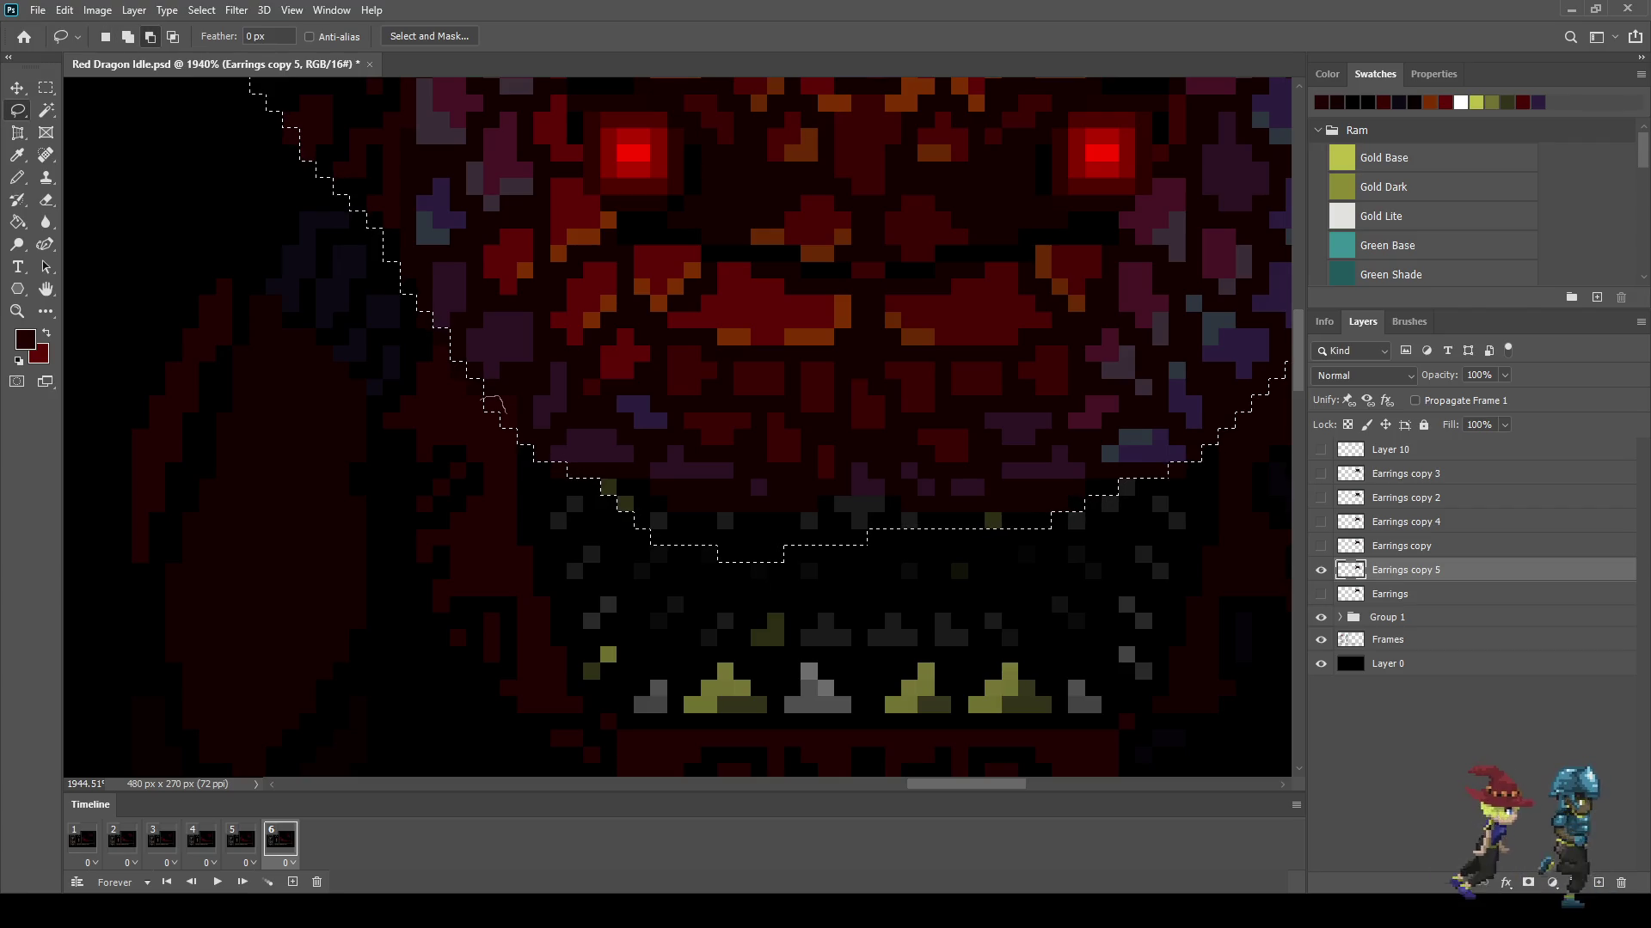
{"action": "left_click_drag", "start_coordinate": [508, 413], "coordinate": [517, 397]}
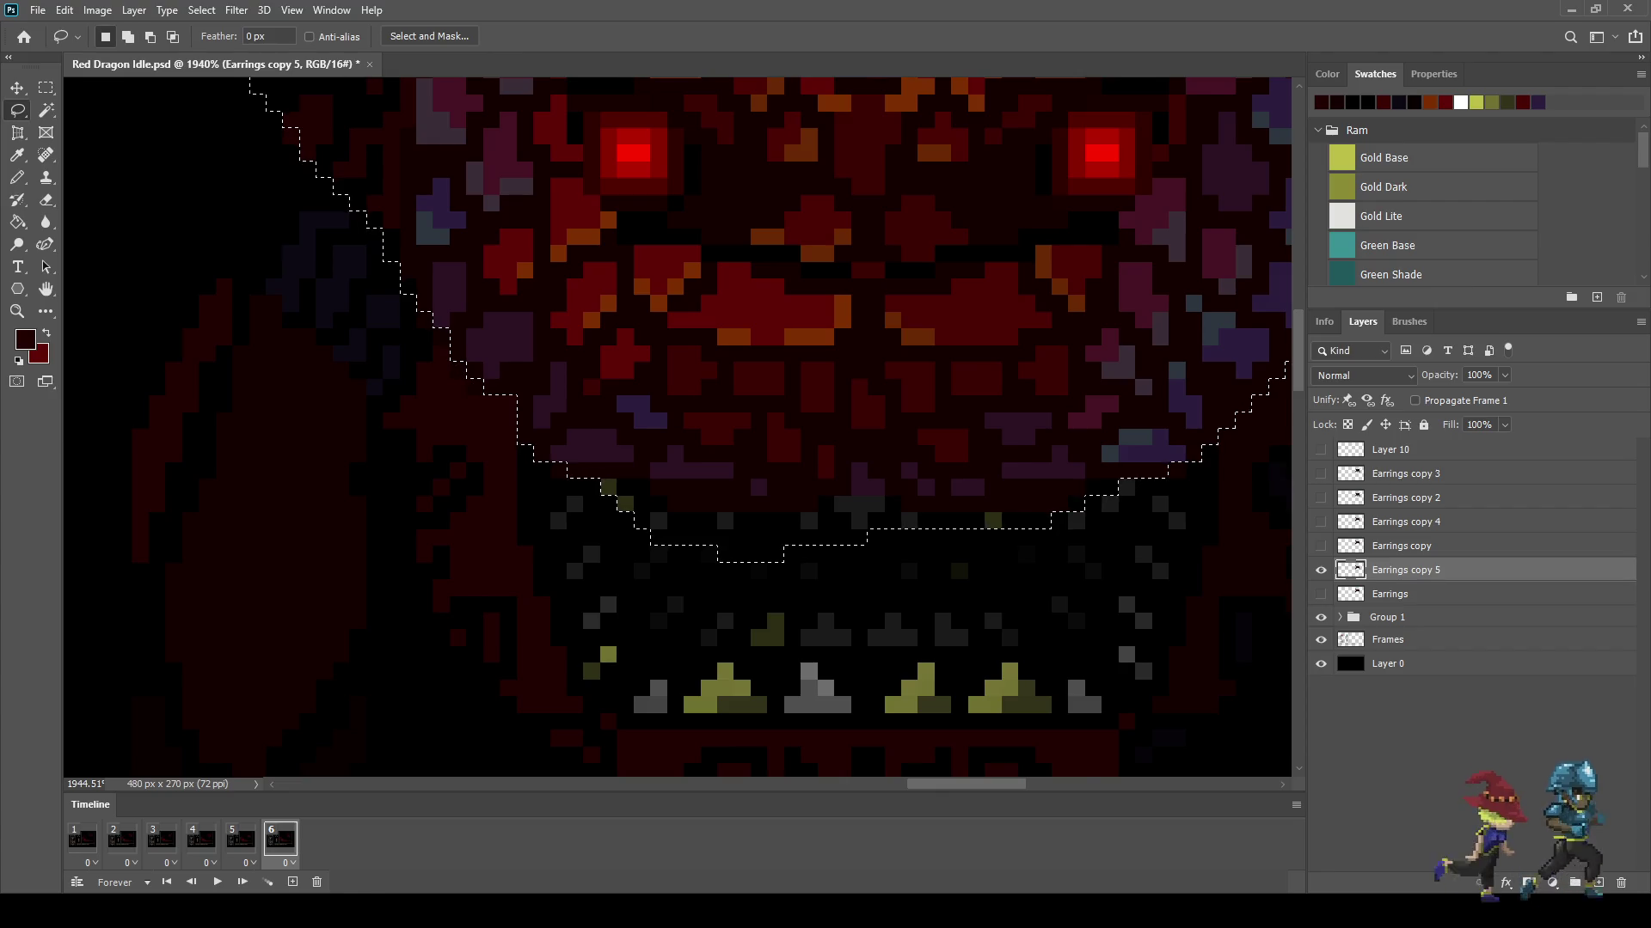
{"action": "scroll", "coordinate": [452, 349], "scroll_direction": "up", "scroll_amount": 5}
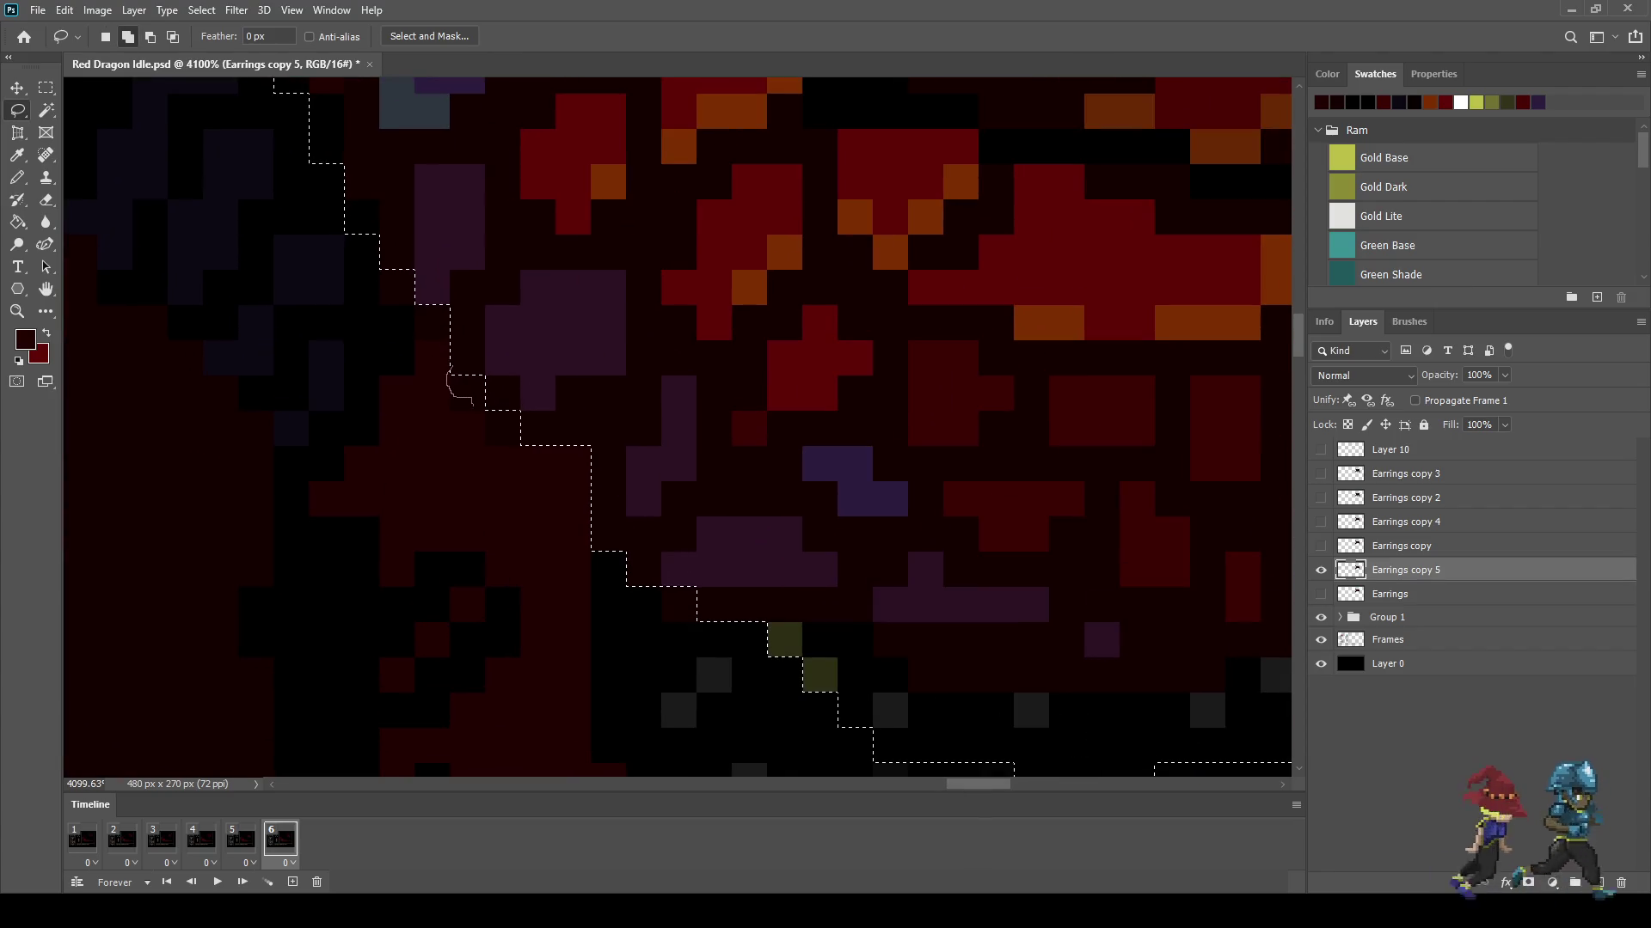
{"action": "scroll", "coordinate": [454, 387], "scroll_direction": "down", "scroll_amount": 3}
{"action": "scroll", "coordinate": [778, 384], "scroll_direction": "down", "scroll_amount": 2}
{"action": "scroll", "coordinate": [778, 384], "scroll_direction": "down", "scroll_amount": 2}
{"action": "scroll", "coordinate": [778, 384], "scroll_direction": "down", "scroll_amount": 1}
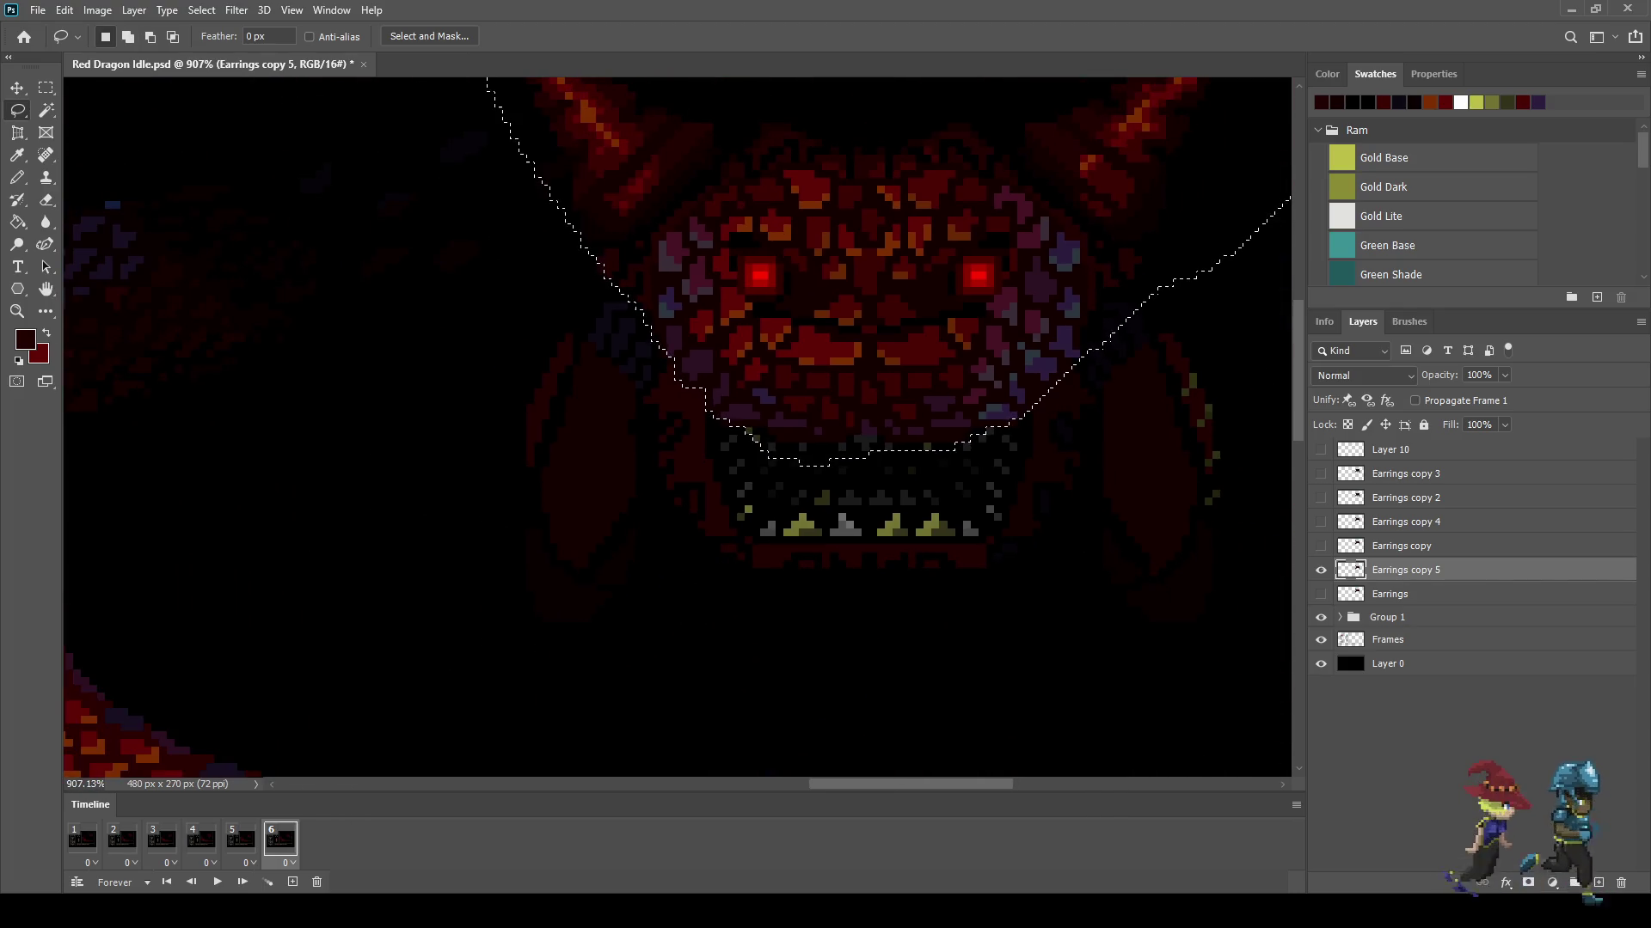
{"action": "scroll", "coordinate": [757, 386], "scroll_direction": "down", "scroll_amount": 2}
{"action": "scroll", "coordinate": [774, 387], "scroll_direction": "up", "scroll_amount": 2}
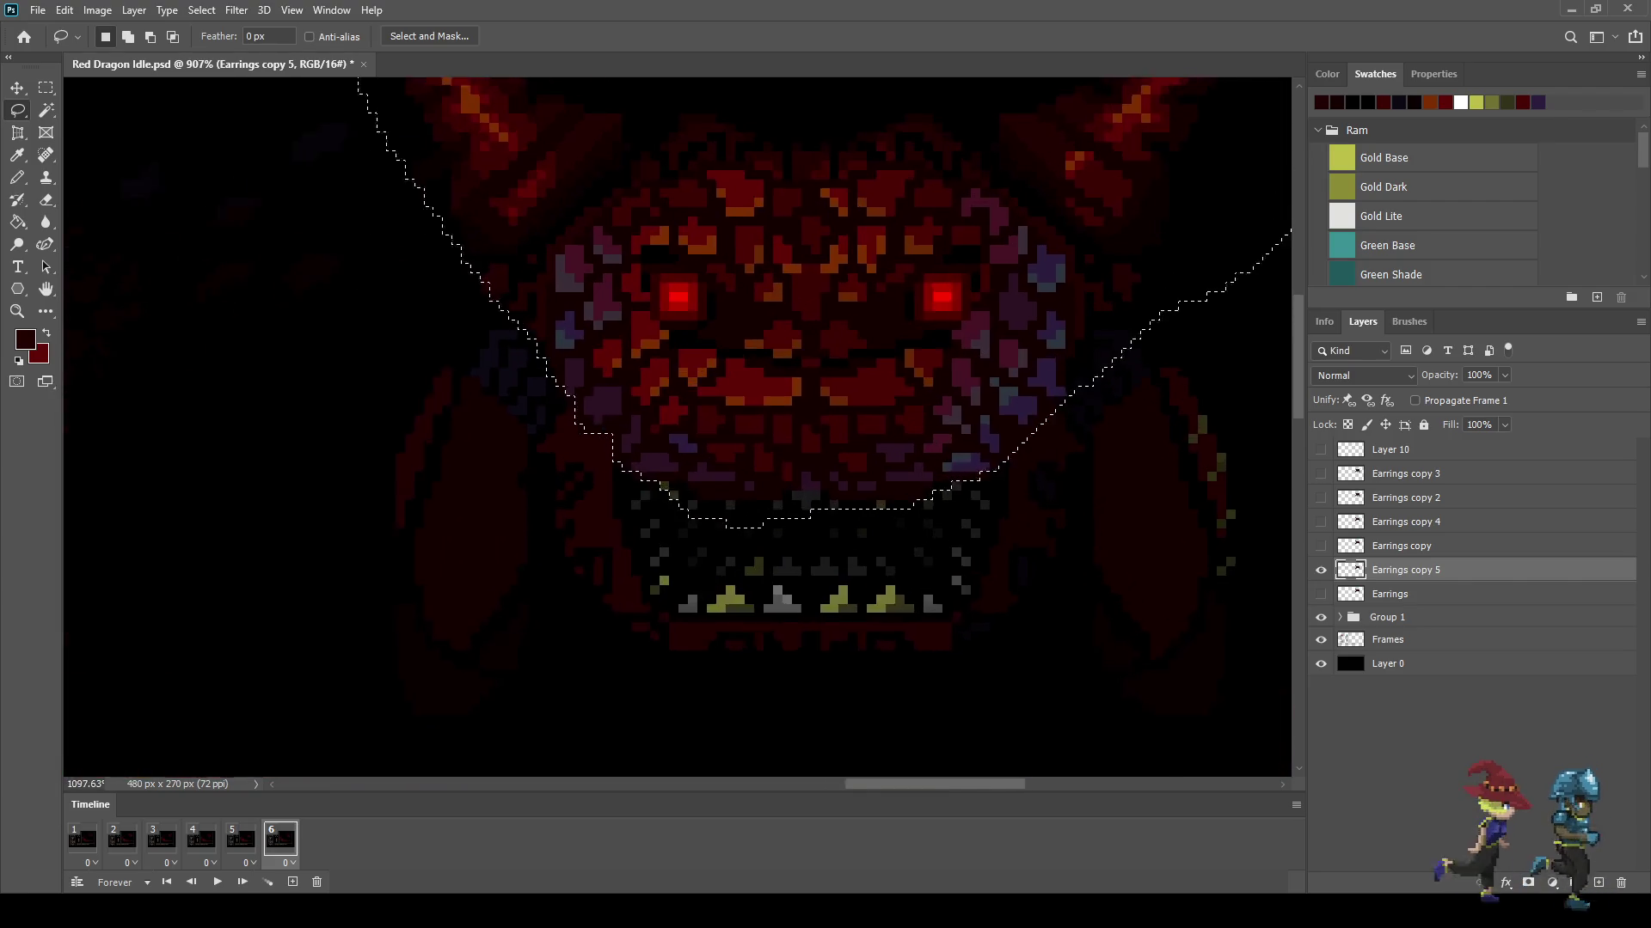
{"action": "scroll", "coordinate": [1108, 349], "scroll_direction": "up", "scroll_amount": 2}
{"action": "scroll", "coordinate": [1108, 349], "scroll_direction": "up", "scroll_amount": 1}
{"action": "scroll", "coordinate": [1108, 349], "scroll_direction": "up", "scroll_amount": 2}
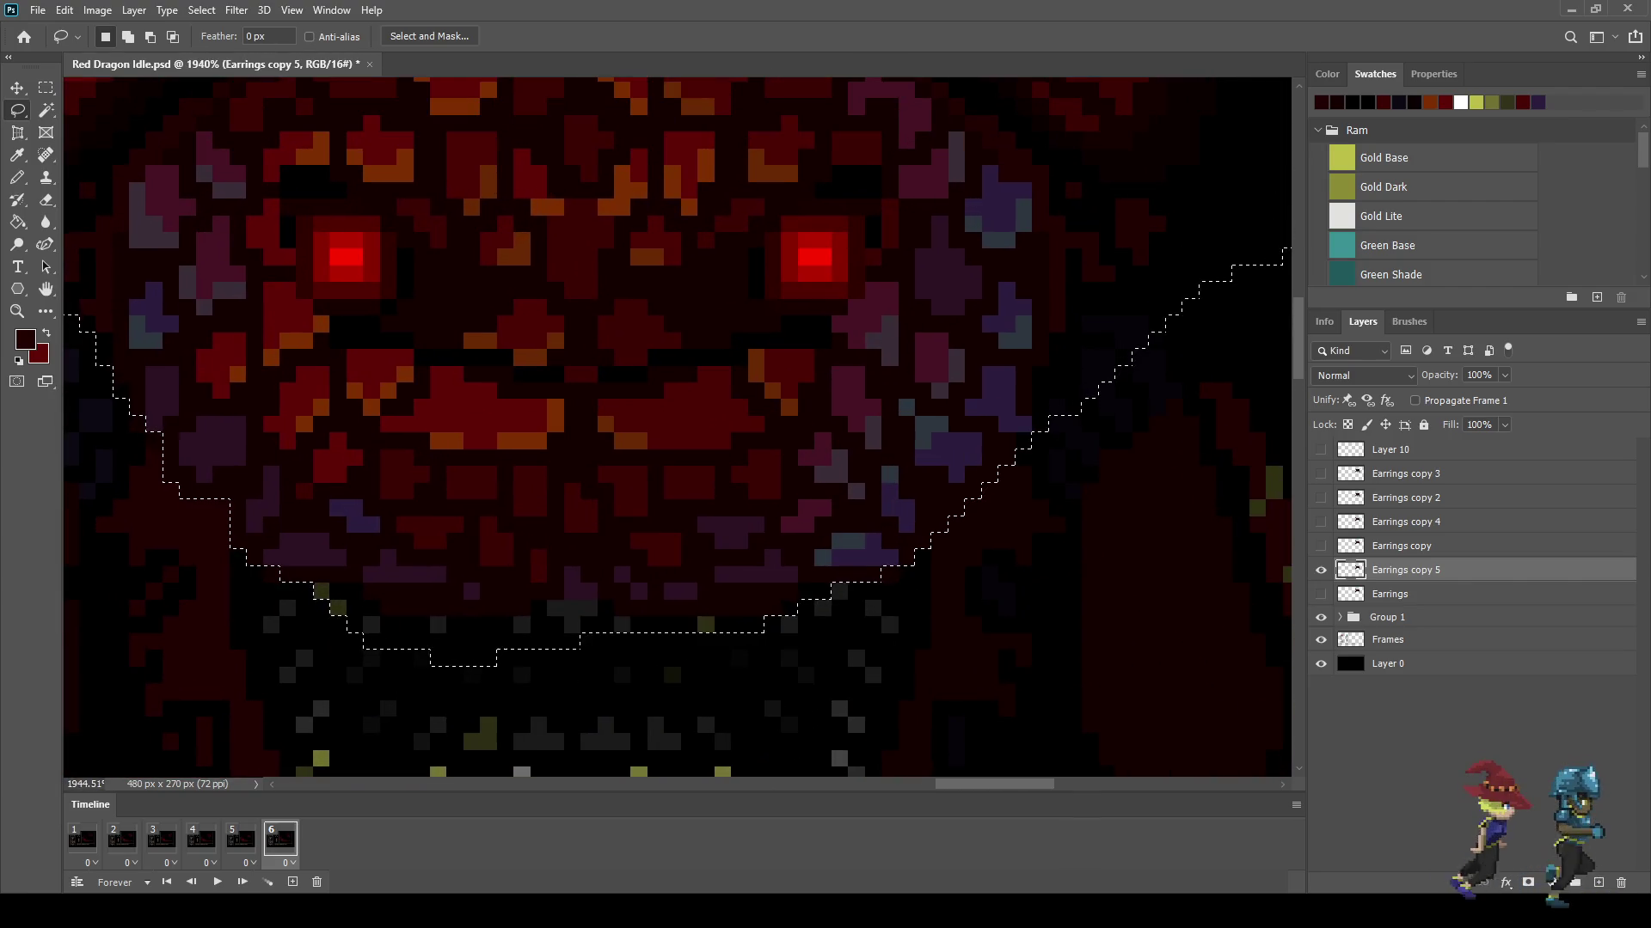
{"action": "scroll", "coordinate": [1096, 362], "scroll_direction": "down", "scroll_amount": 2}
{"action": "scroll", "coordinate": [1096, 361], "scroll_direction": "down", "scroll_amount": 1}
{"action": "scroll", "coordinate": [1097, 361], "scroll_direction": "down", "scroll_amount": 1}
{"action": "scroll", "coordinate": [1096, 361], "scroll_direction": "down", "scroll_amount": 1}
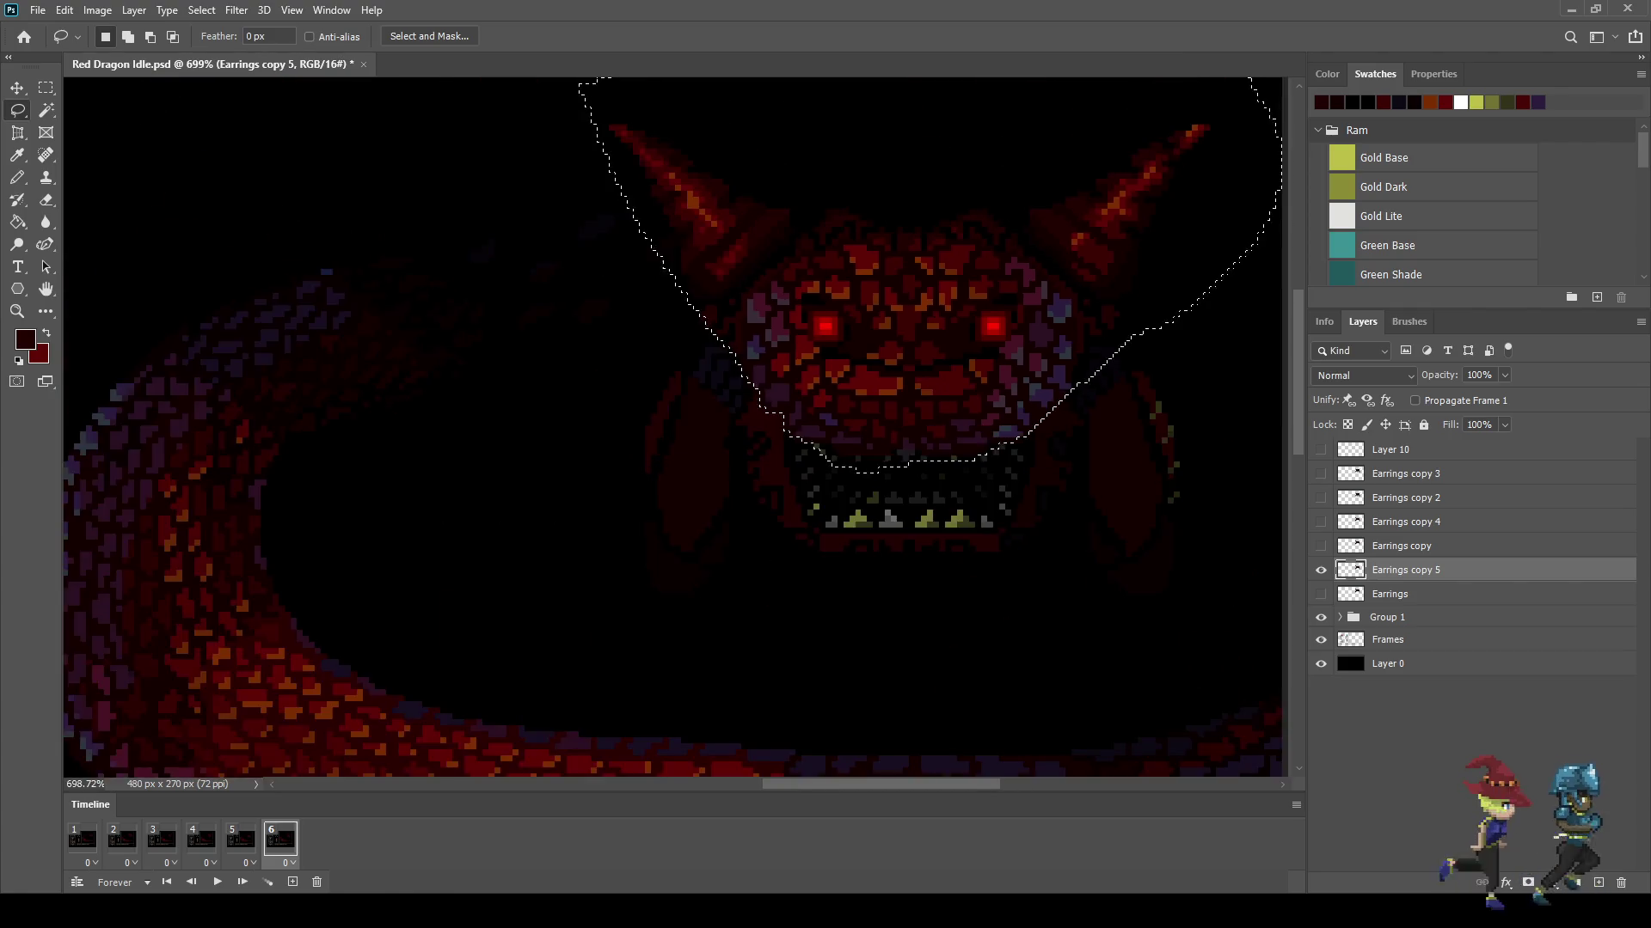
{"action": "scroll", "coordinate": [859, 430], "scroll_direction": "down", "scroll_amount": 3}
{"action": "scroll", "coordinate": [860, 430], "scroll_direction": "up", "scroll_amount": 1}
{"action": "scroll", "coordinate": [859, 430], "scroll_direction": "up", "scroll_amount": 1}
{"action": "scroll", "coordinate": [859, 430], "scroll_direction": "up", "scroll_amount": 1}
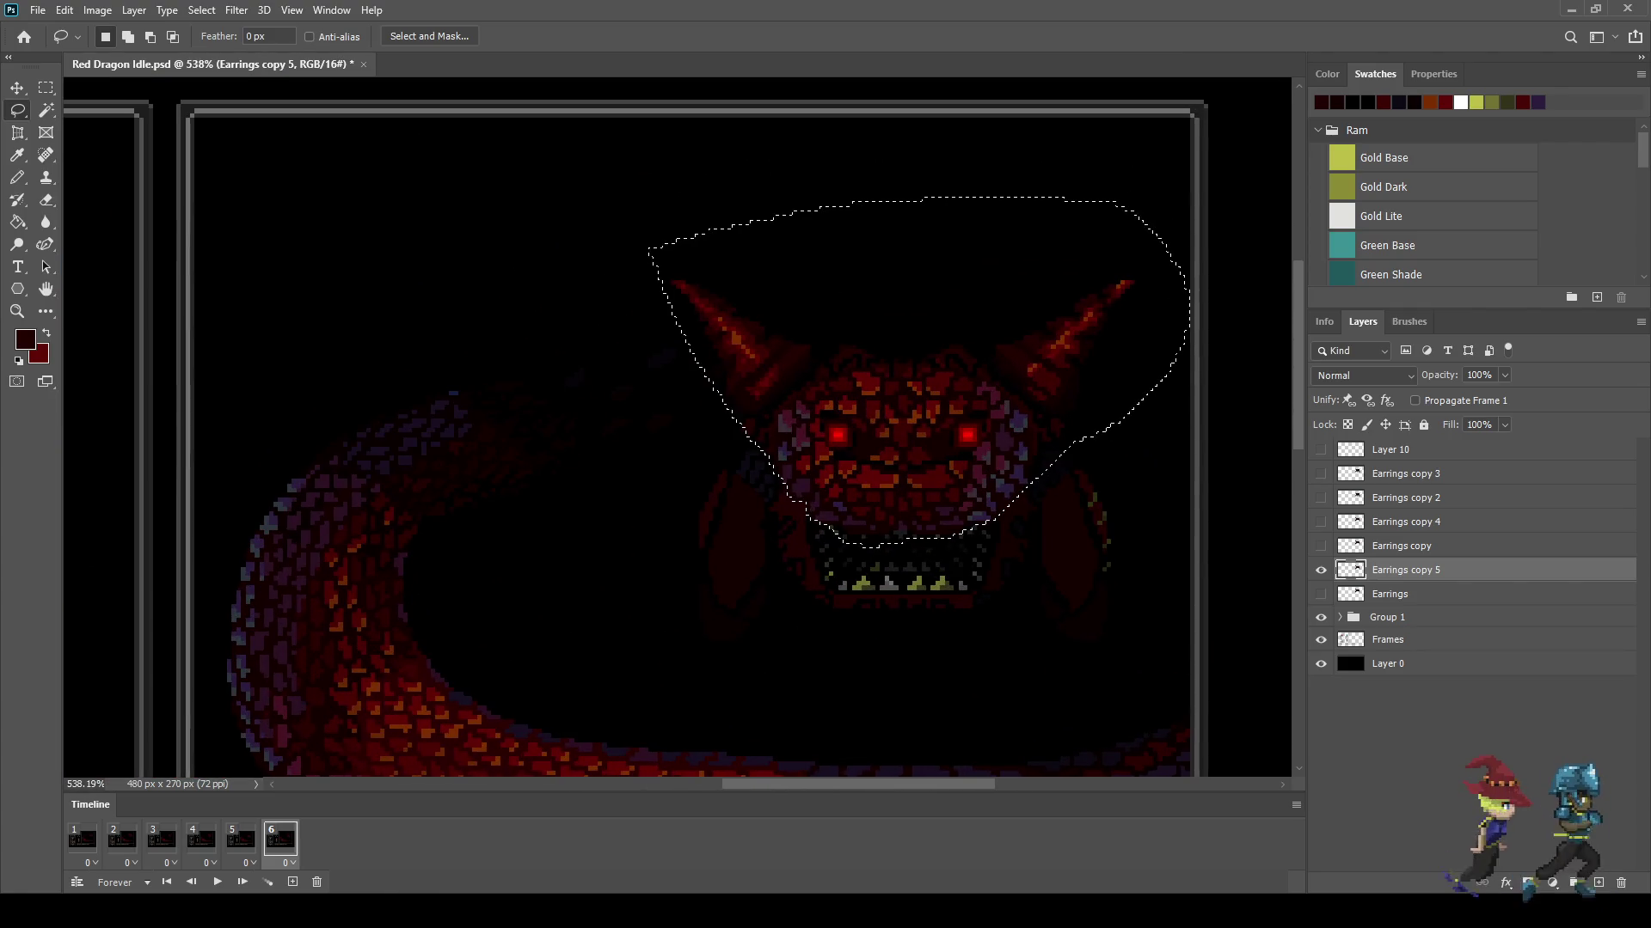
Step: Stretch the selected dragon head to 101.22% height using Nearest Neighbor interpolation
{"action": "key", "text": "ctrl+t"}
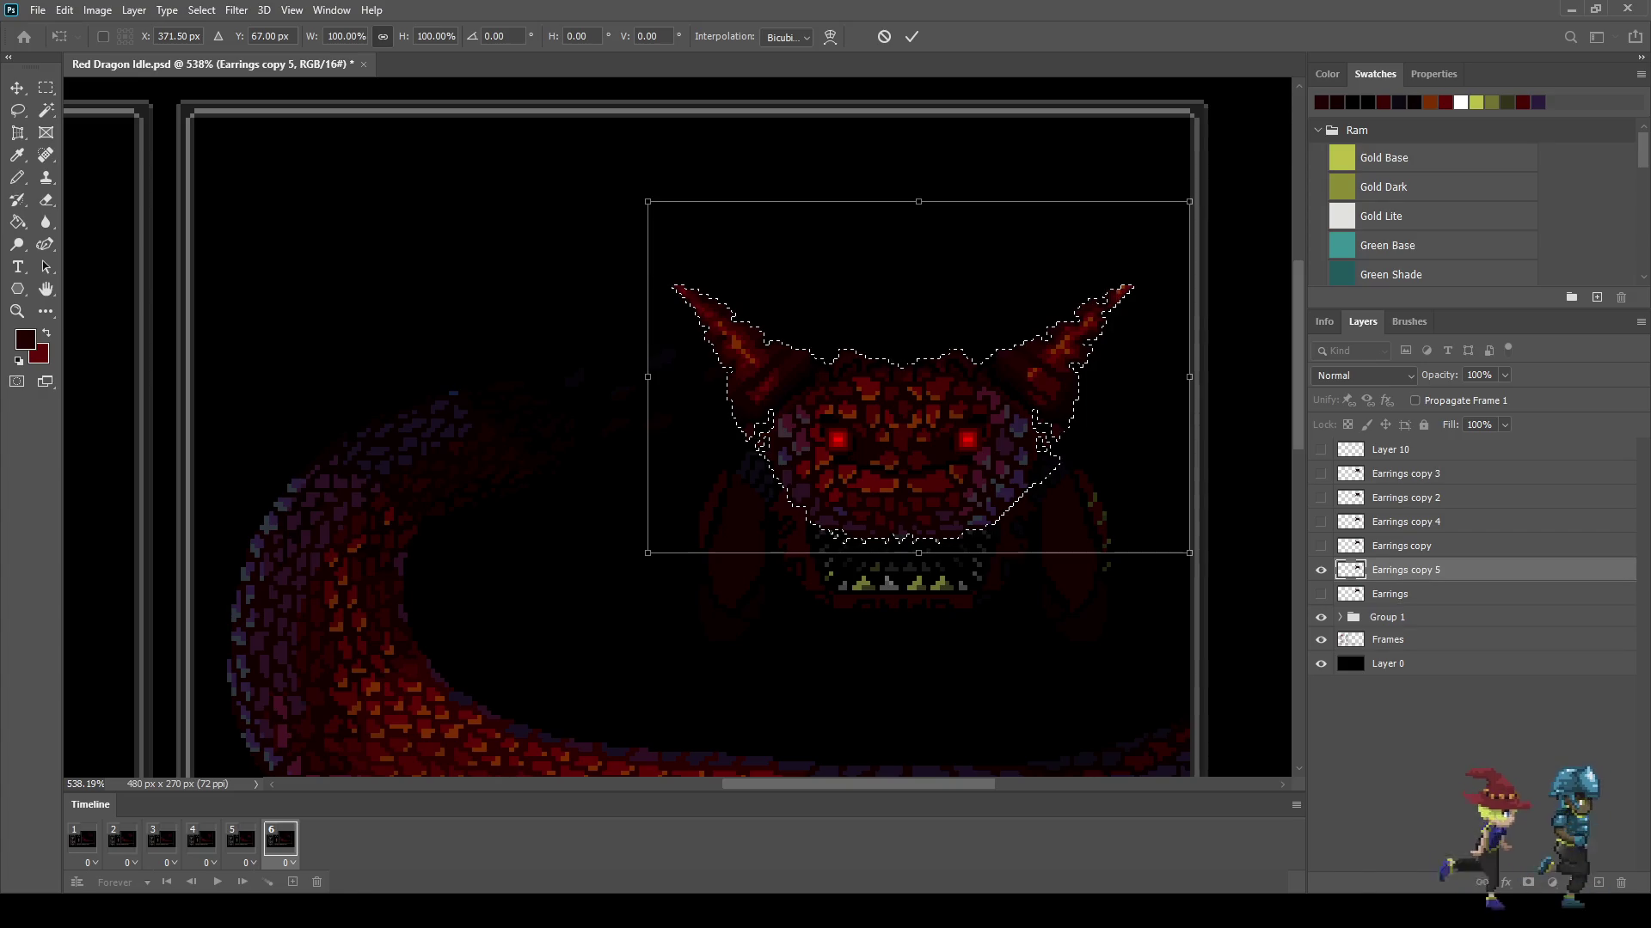
{"action": "left_click_drag", "start_coordinate": [919, 552], "coordinate": [918, 557]}
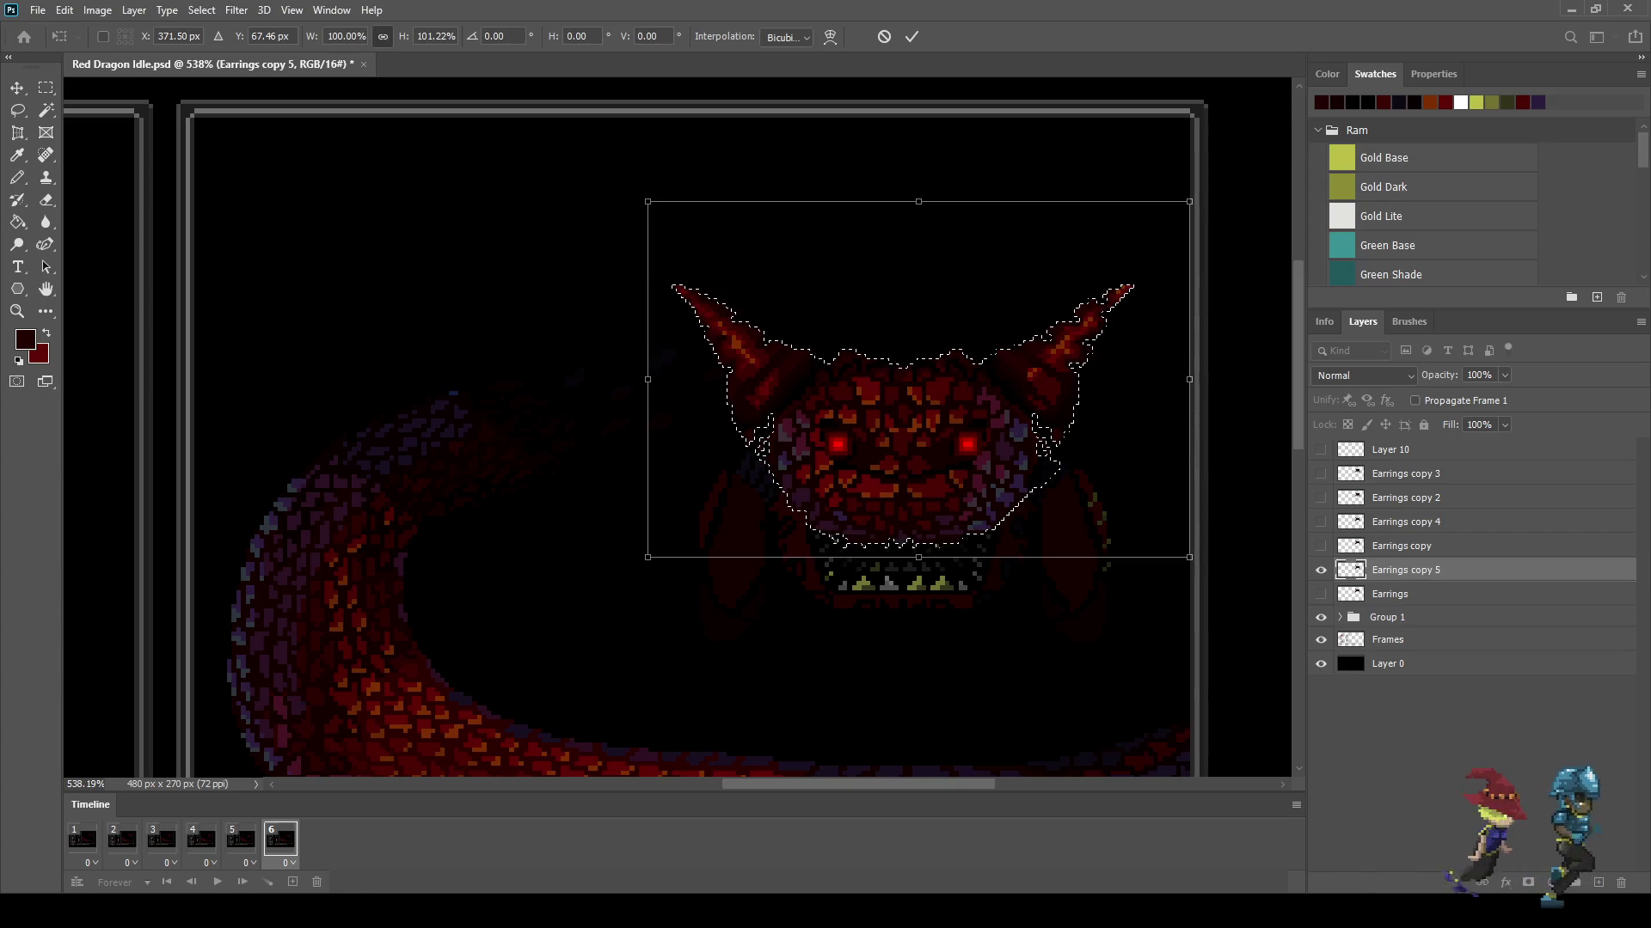
{"action": "left_click", "coordinate": [911, 36]}
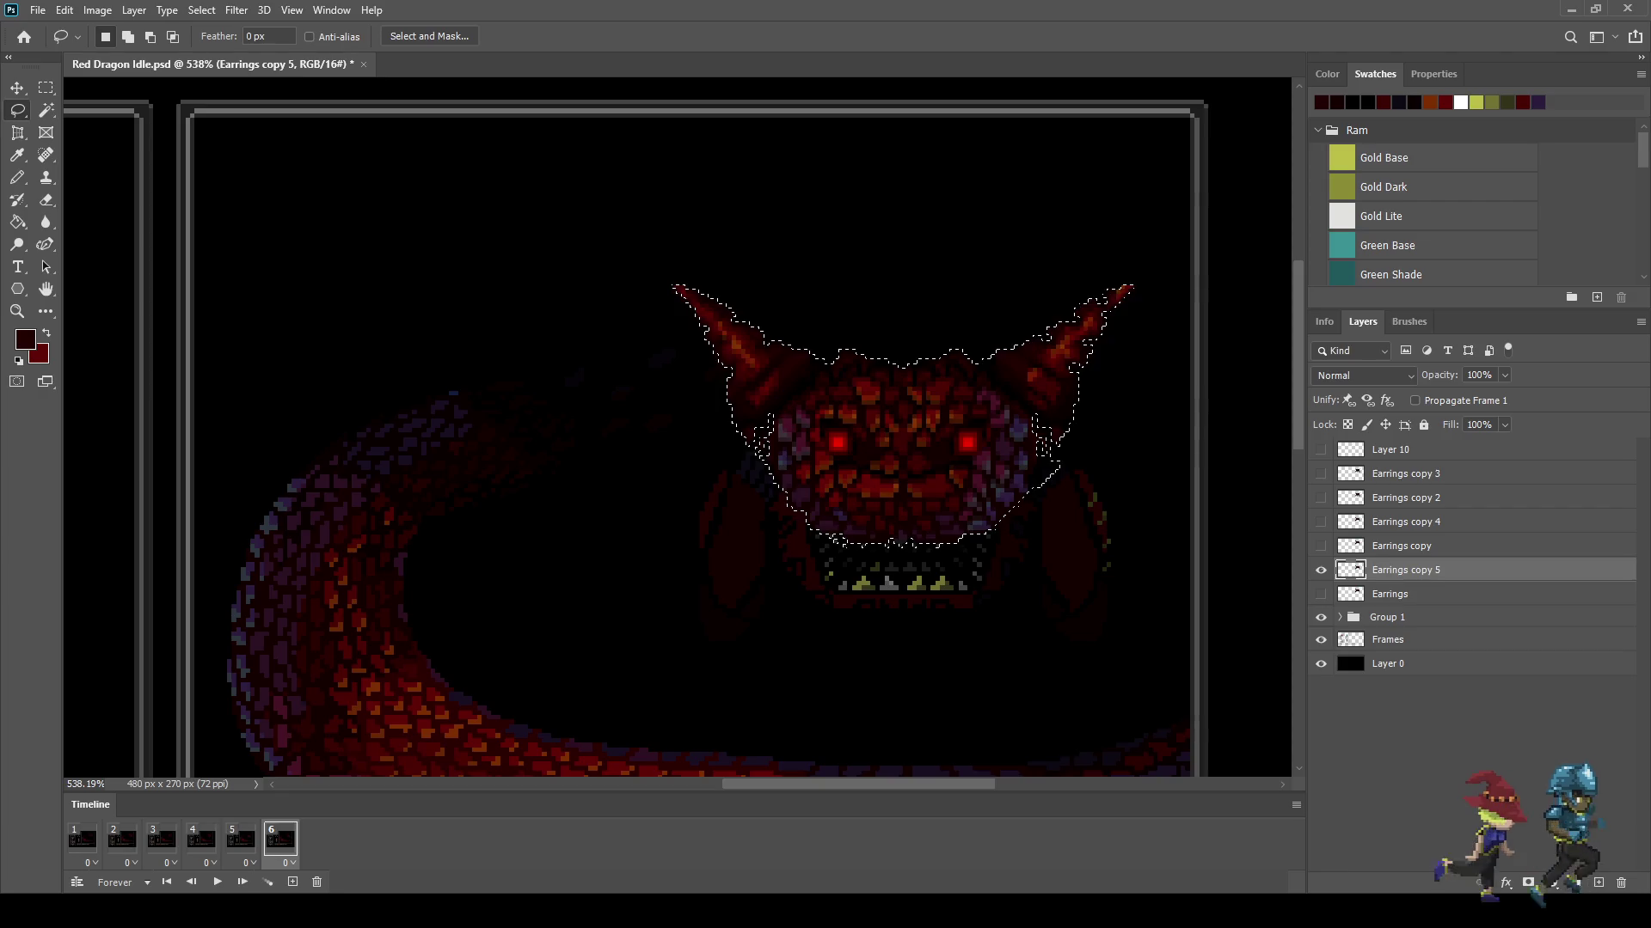
{"action": "left_click_drag", "start_coordinate": [649, 249], "coordinate": [851, 203]}
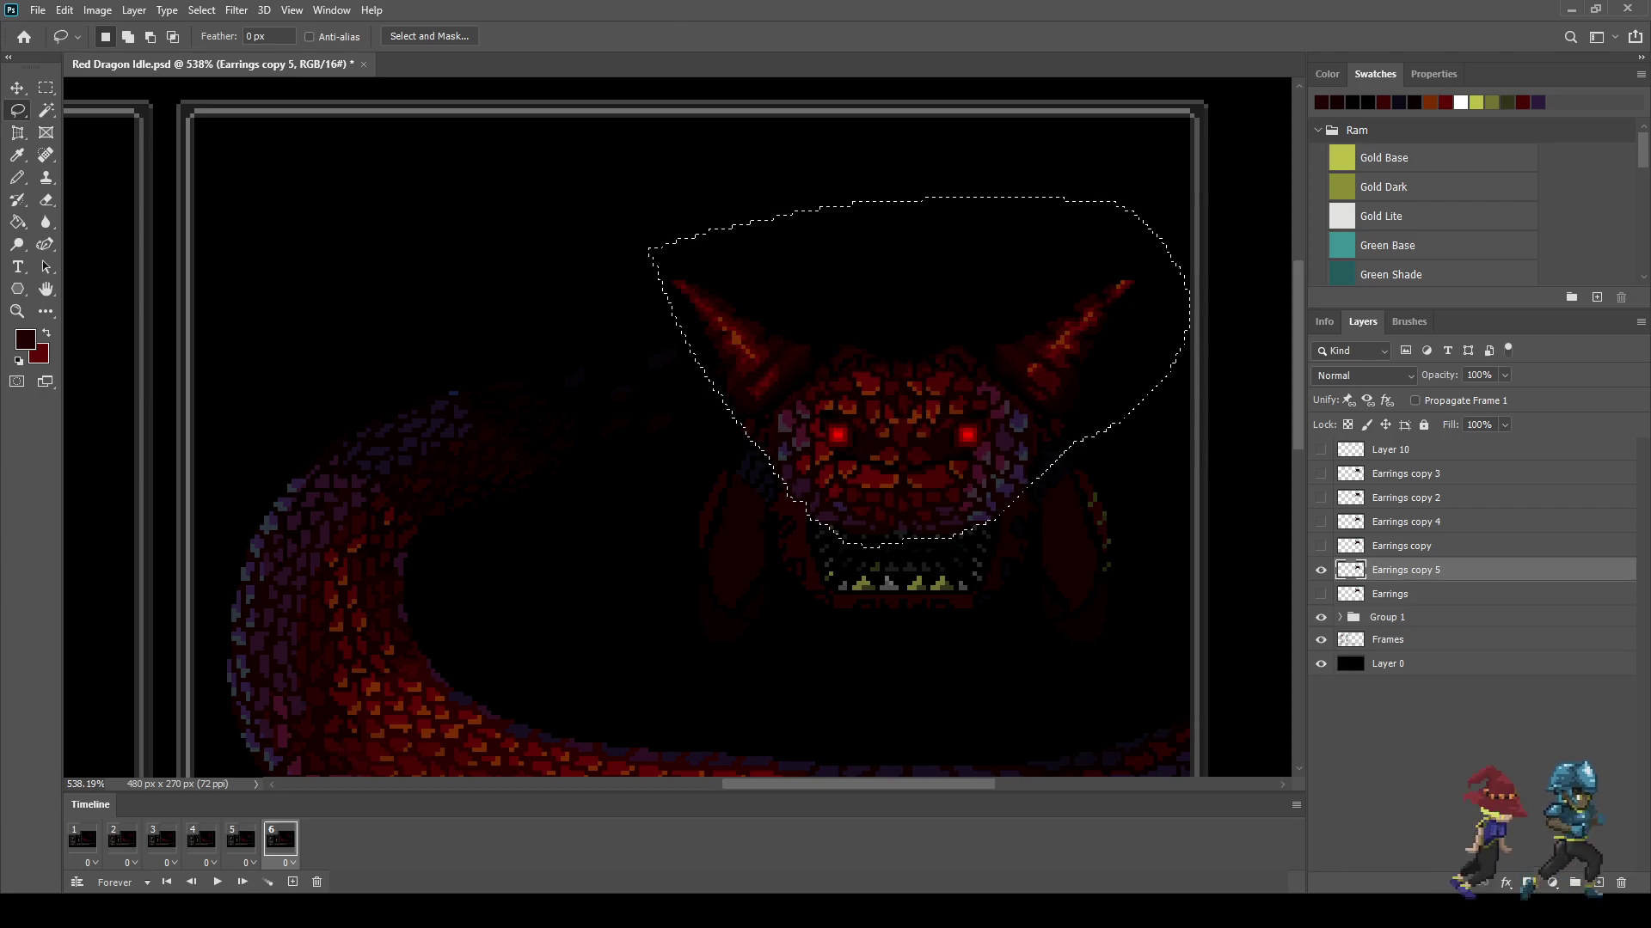
{"action": "key", "text": "ctrl+t"}
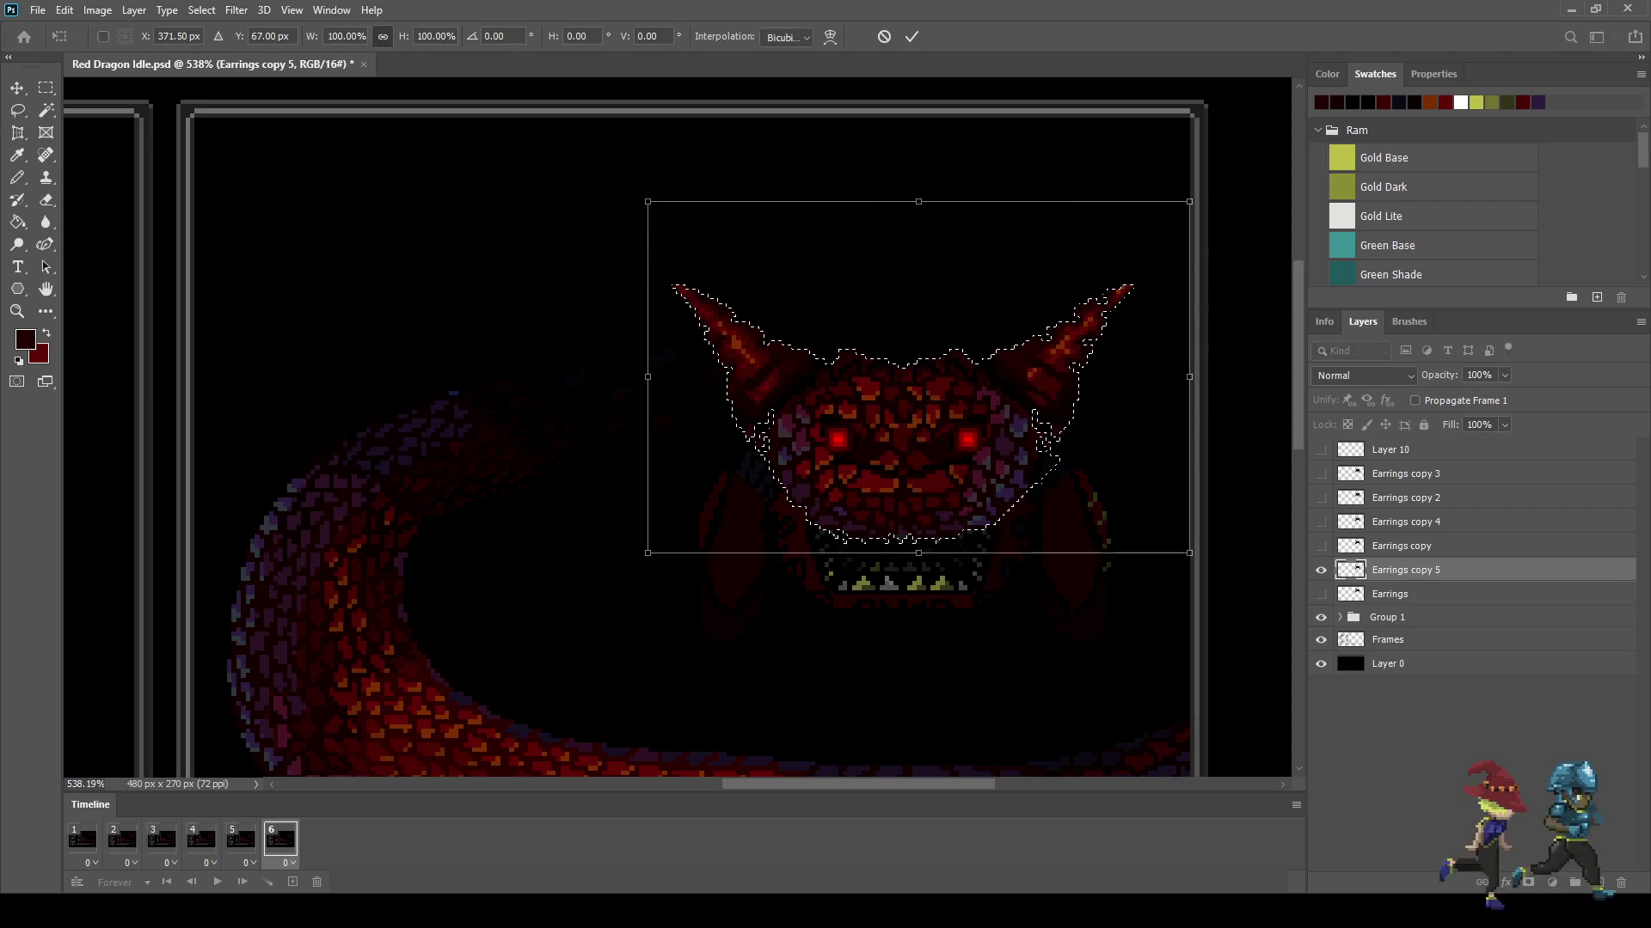
{"action": "scroll", "coordinate": [785, 37], "scroll_direction": "up", "scroll_amount": 2}
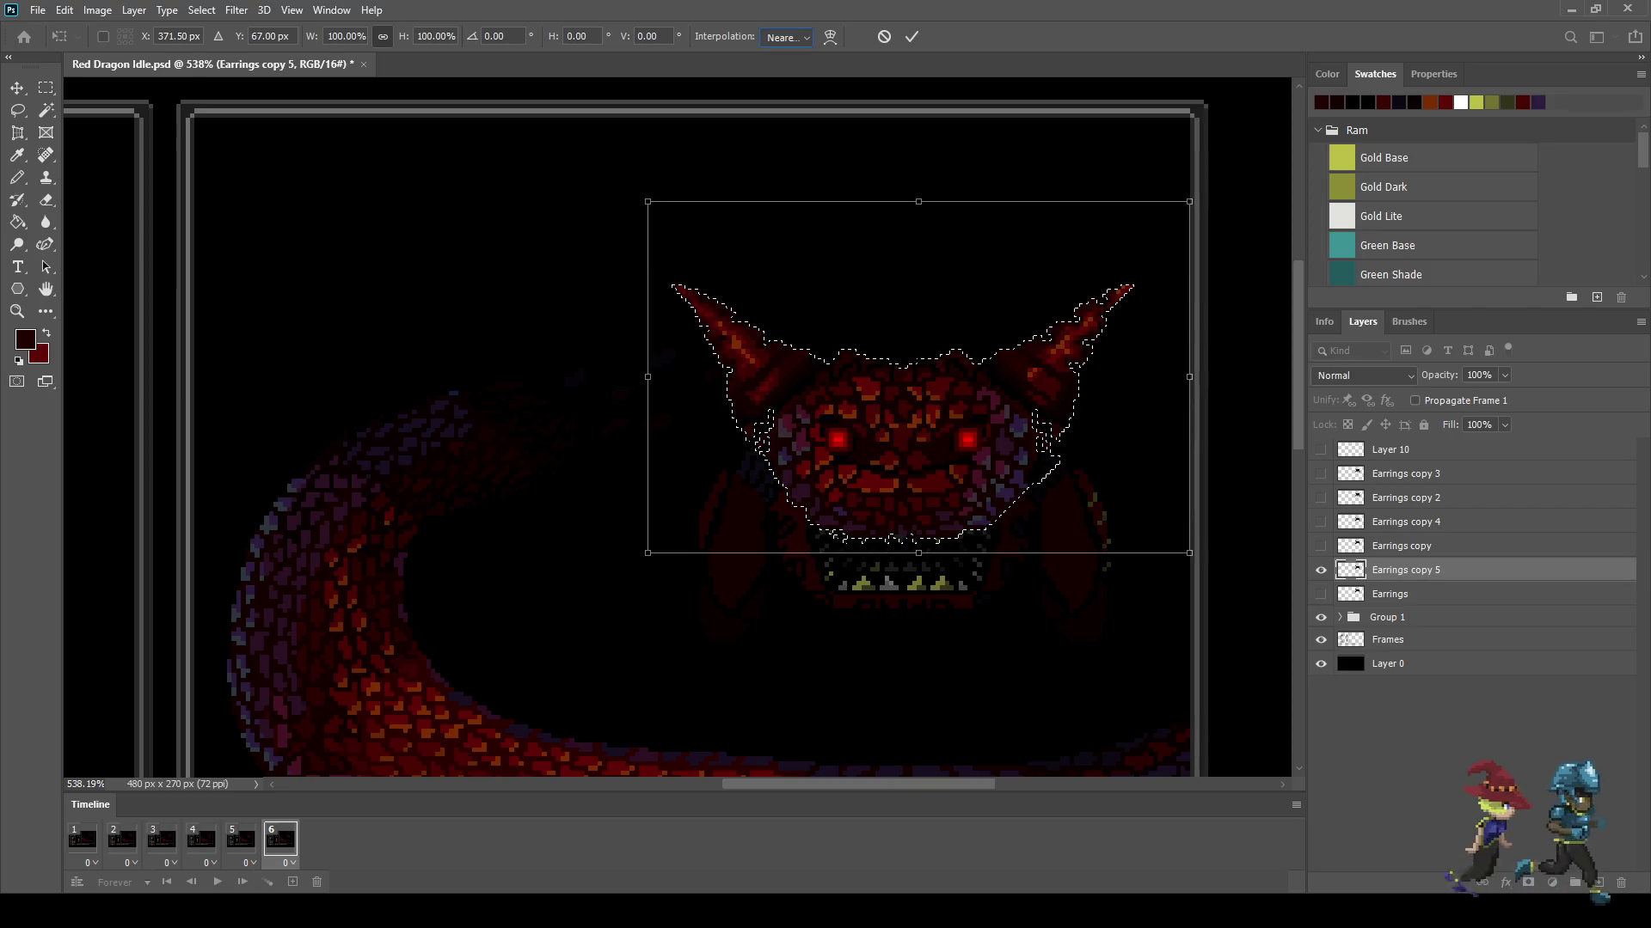
{"action": "left_click_drag", "start_coordinate": [918, 553], "coordinate": [919, 557]}
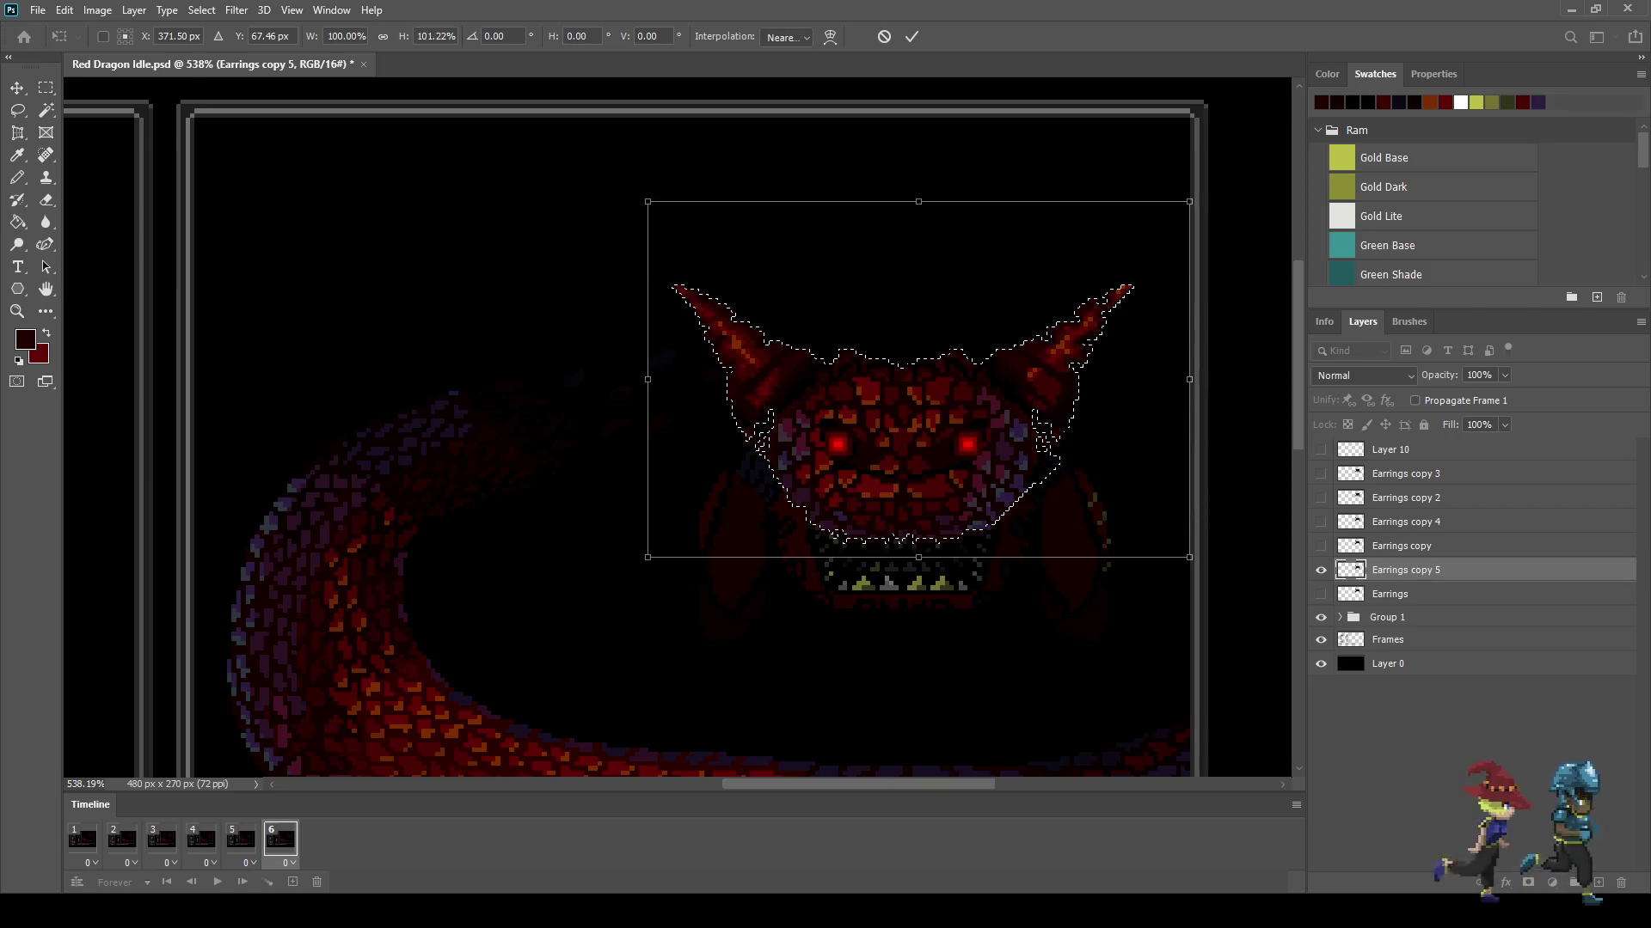
{"action": "left_click", "coordinate": [911, 36]}
Step: Deselect, fit the scene on screen, and play the idle loop
{"action": "key", "text": "space"}
{"action": "key", "text": "ctrl+d"}
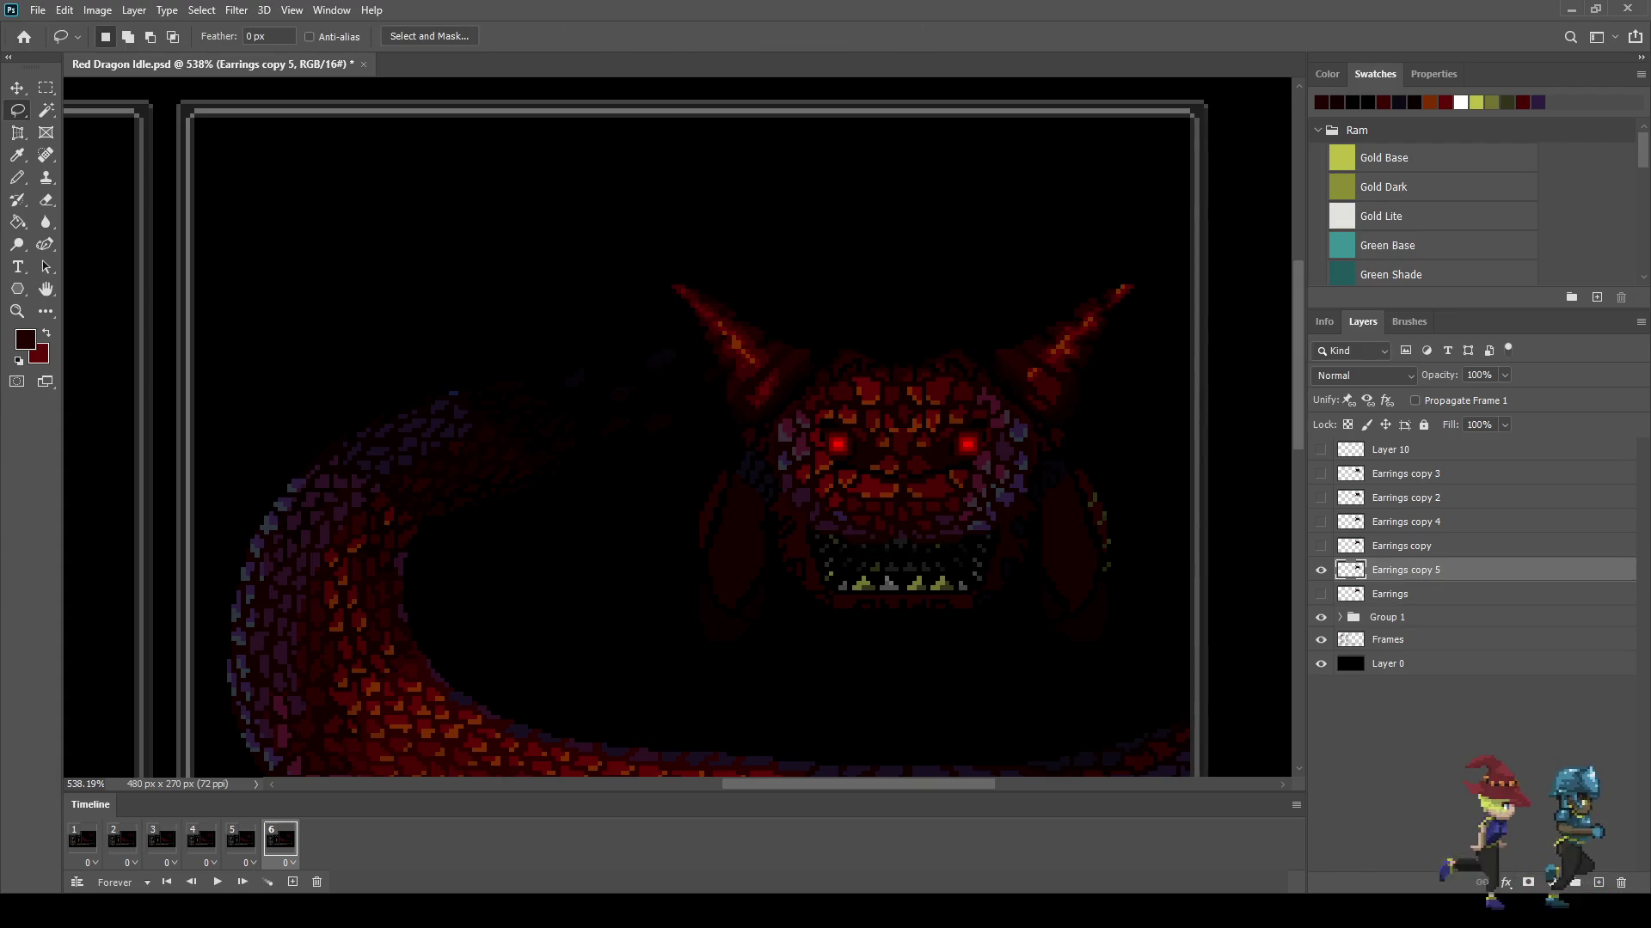
{"action": "key", "text": "ctrl+0"}
{"action": "scroll", "coordinate": [1032, 303], "scroll_direction": "up", "scroll_amount": 1}
{"action": "scroll", "coordinate": [1031, 303], "scroll_direction": "up", "scroll_amount": 1}
{"action": "scroll", "coordinate": [1032, 302], "scroll_direction": "up", "scroll_amount": 2}
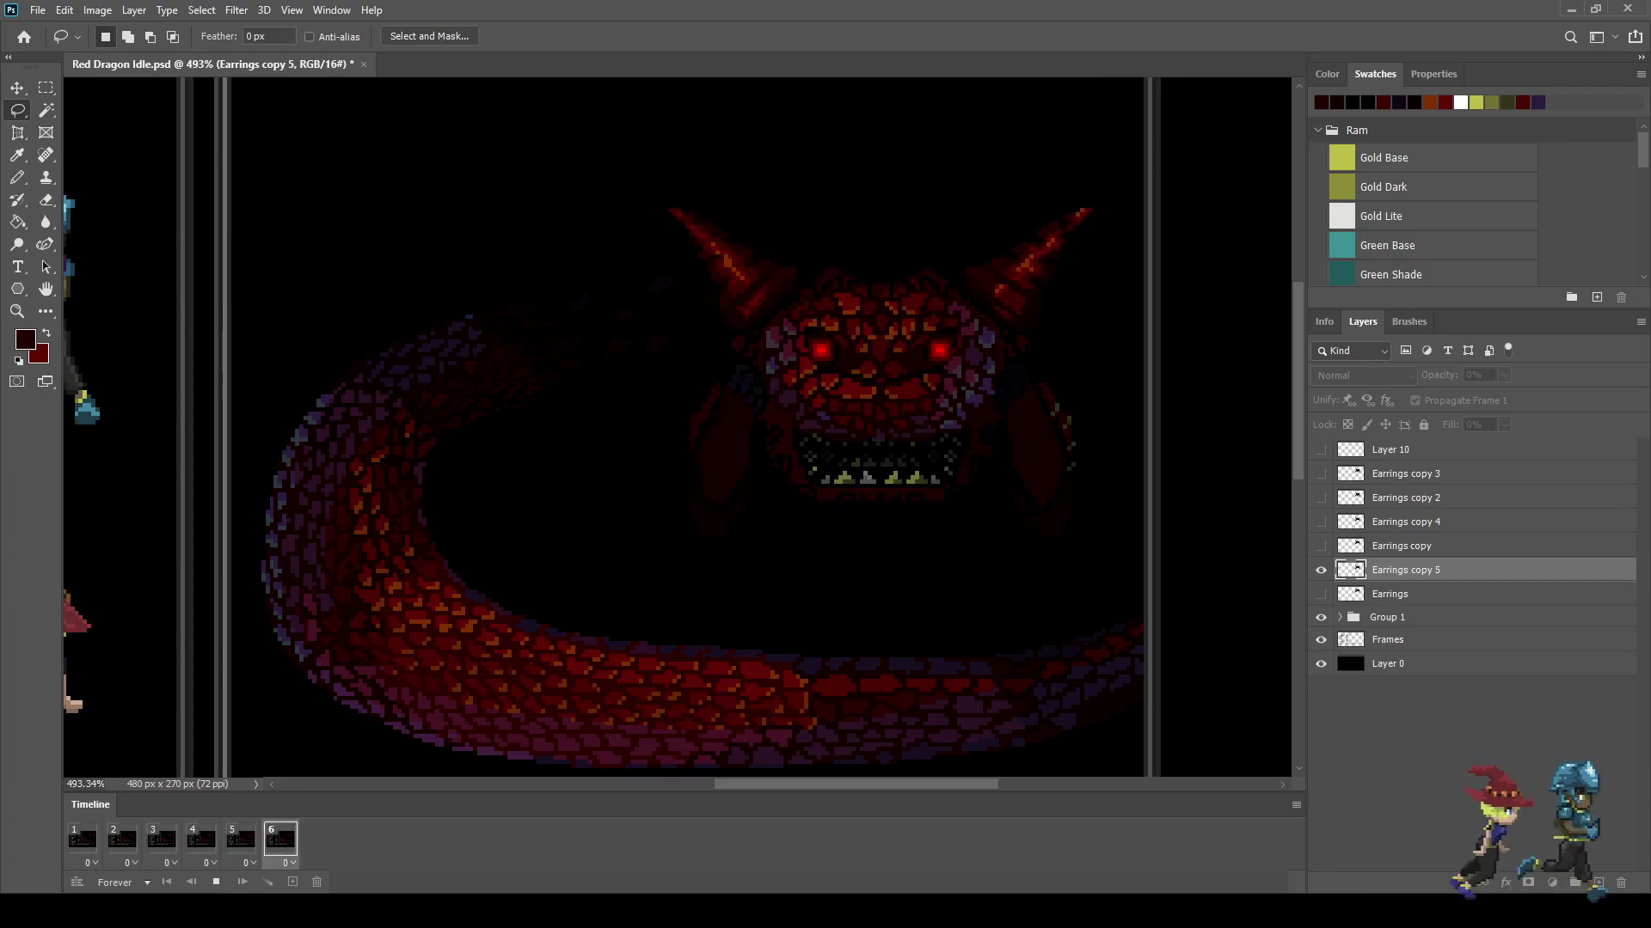
Step: Save the file and duplicate frame 6 into a new seventh frame
{"action": "key", "text": "ctrl+s"}
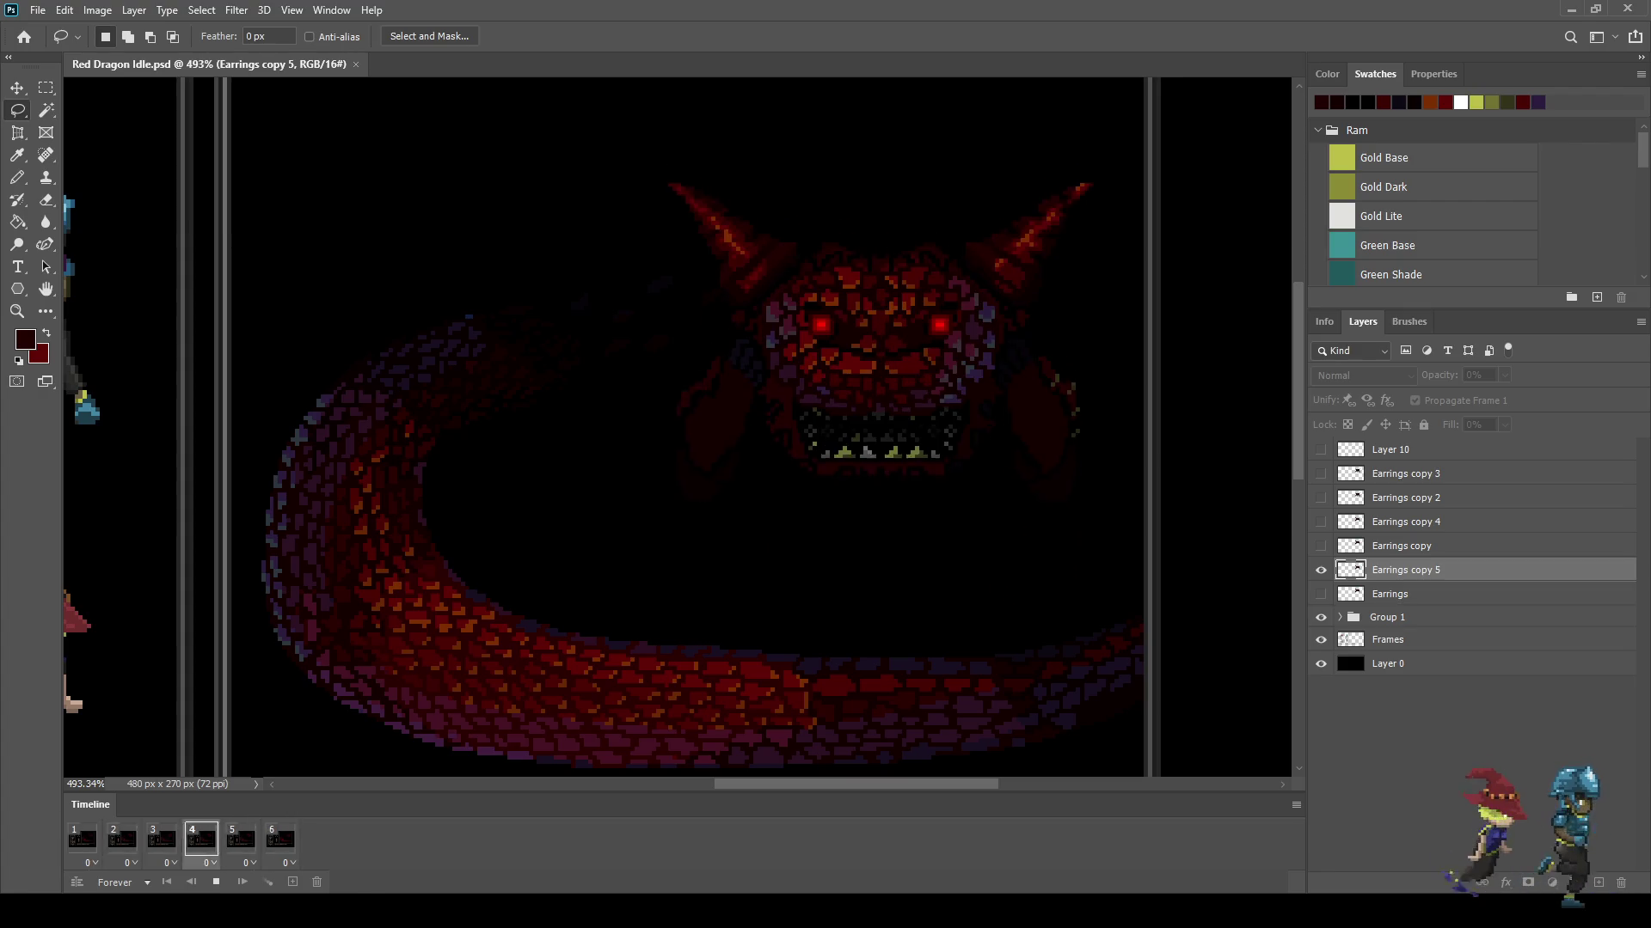
{"action": "key", "text": "space"}
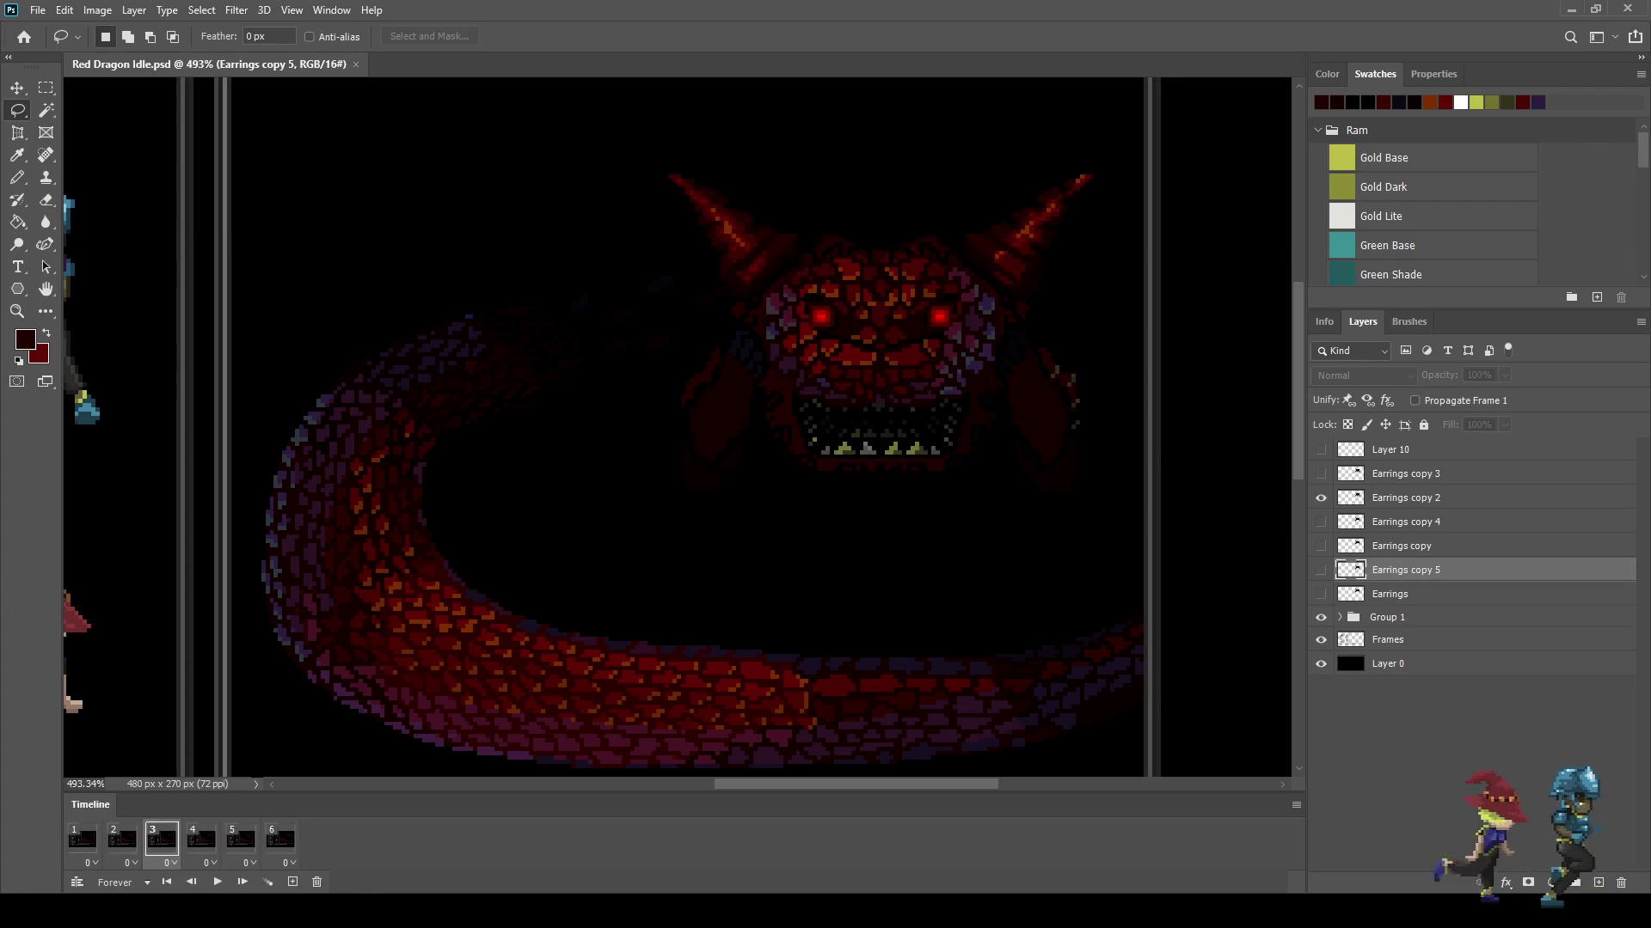
{"action": "key", "text": "space"}
{"action": "key", "text": "space"}
{"action": "key", "text": "space"}
{"action": "key", "text": "space"}
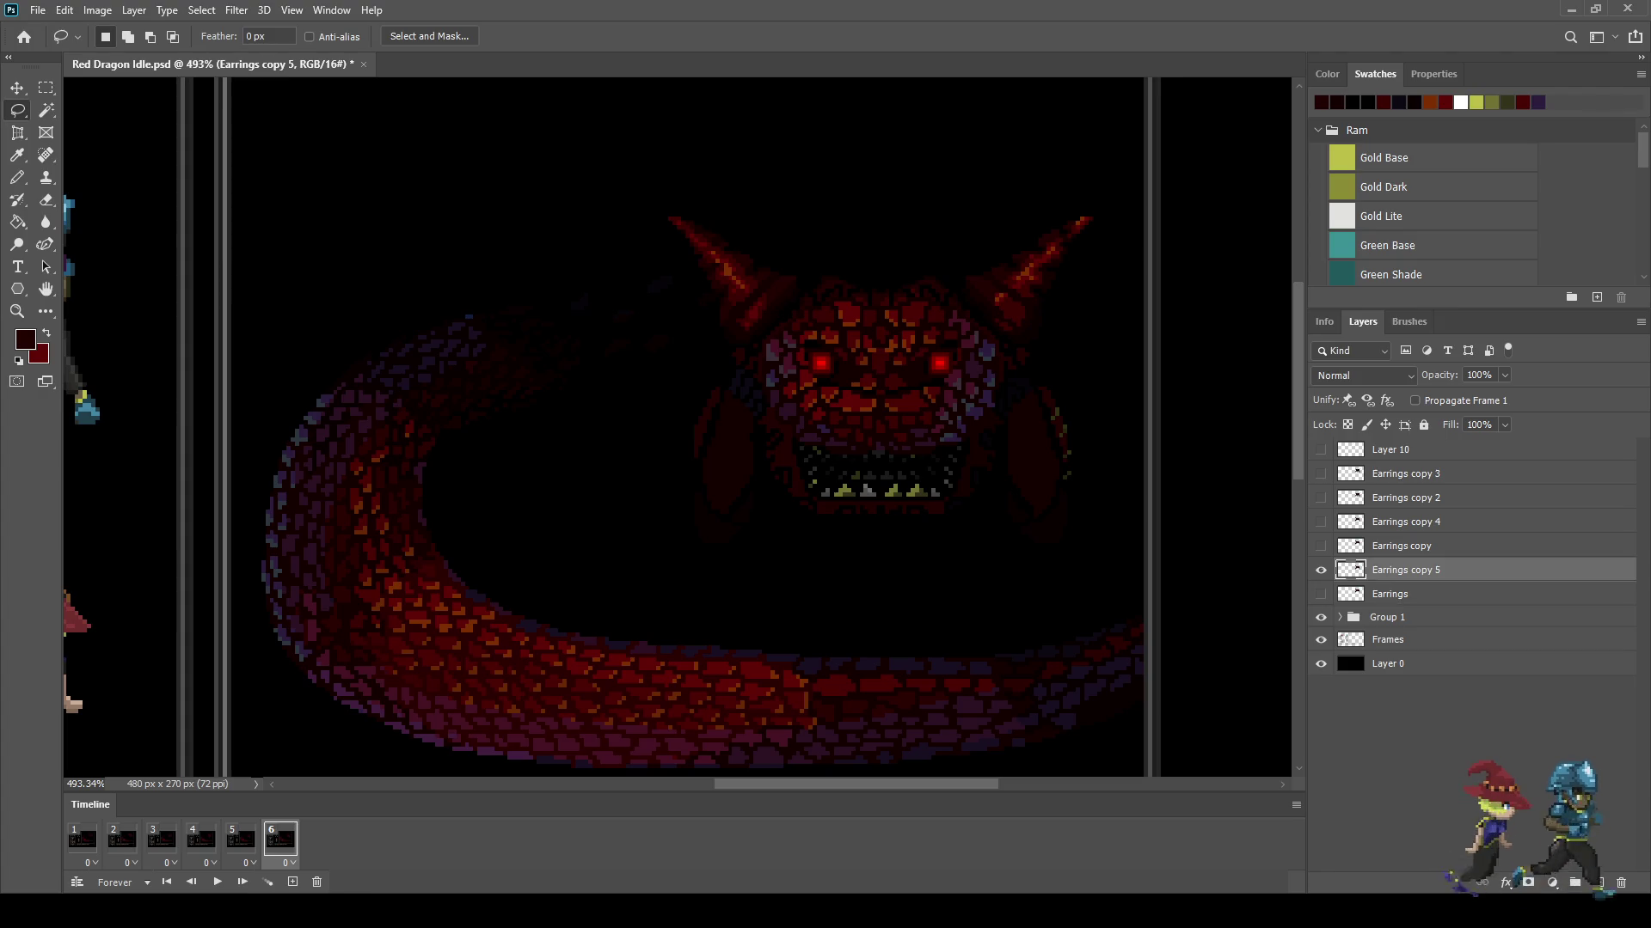
{"action": "left_click", "coordinate": [293, 883]}
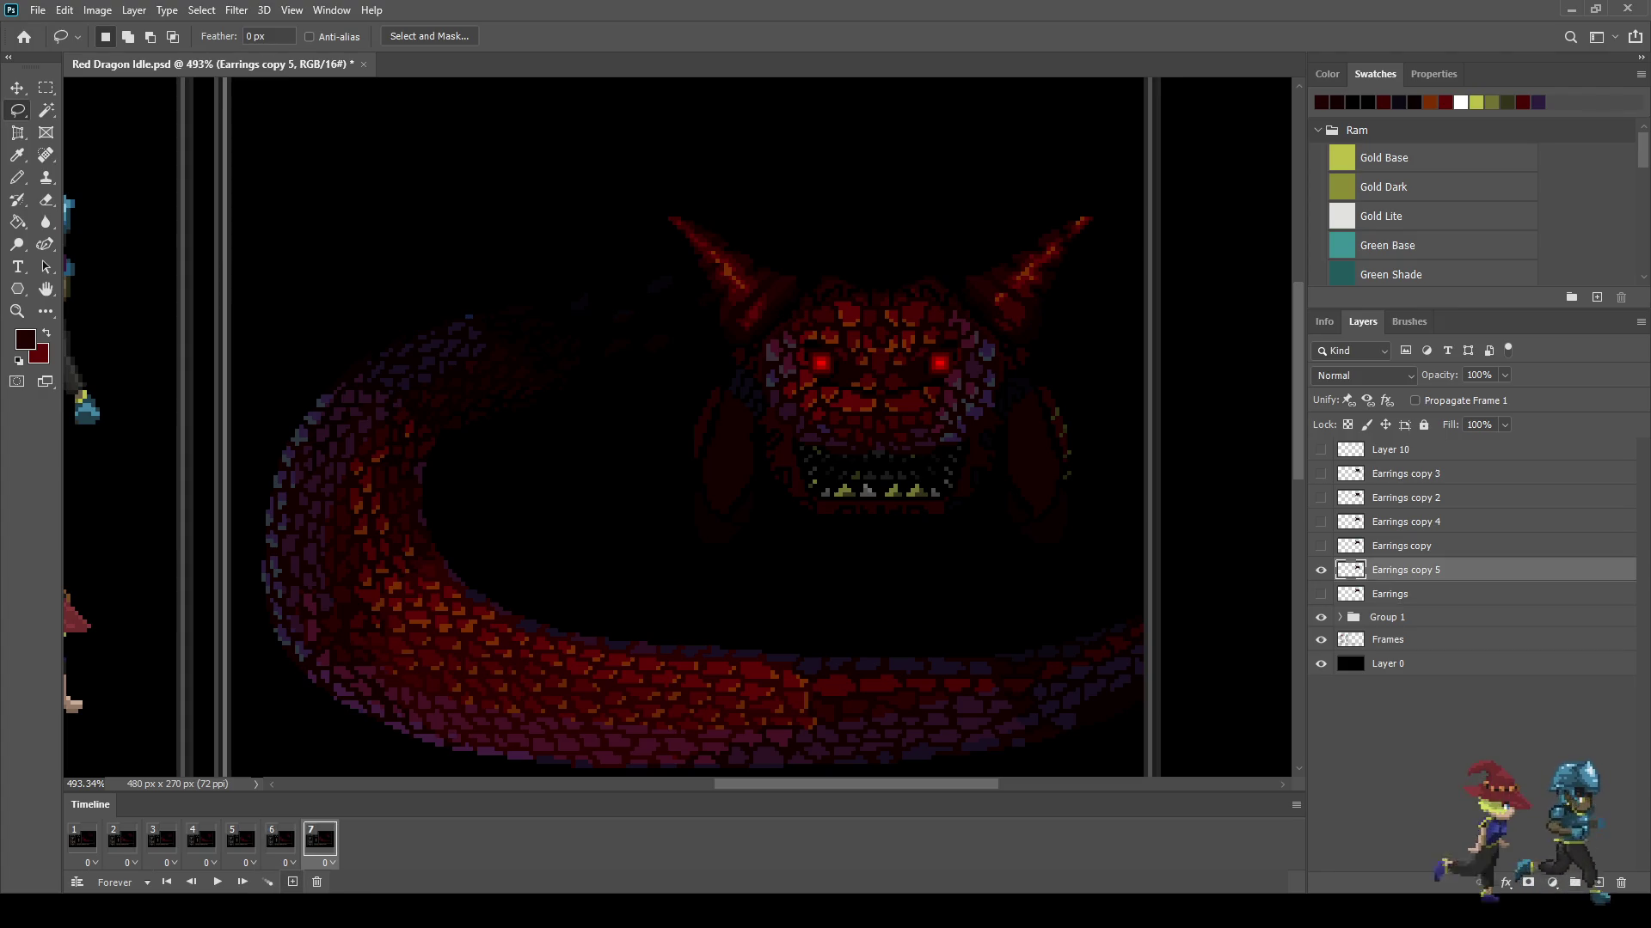
Step: Hide Earrings copy 5 and duplicate it as Earrings copy 6 for frame 7
{"action": "key", "text": "ctrl+comma"}
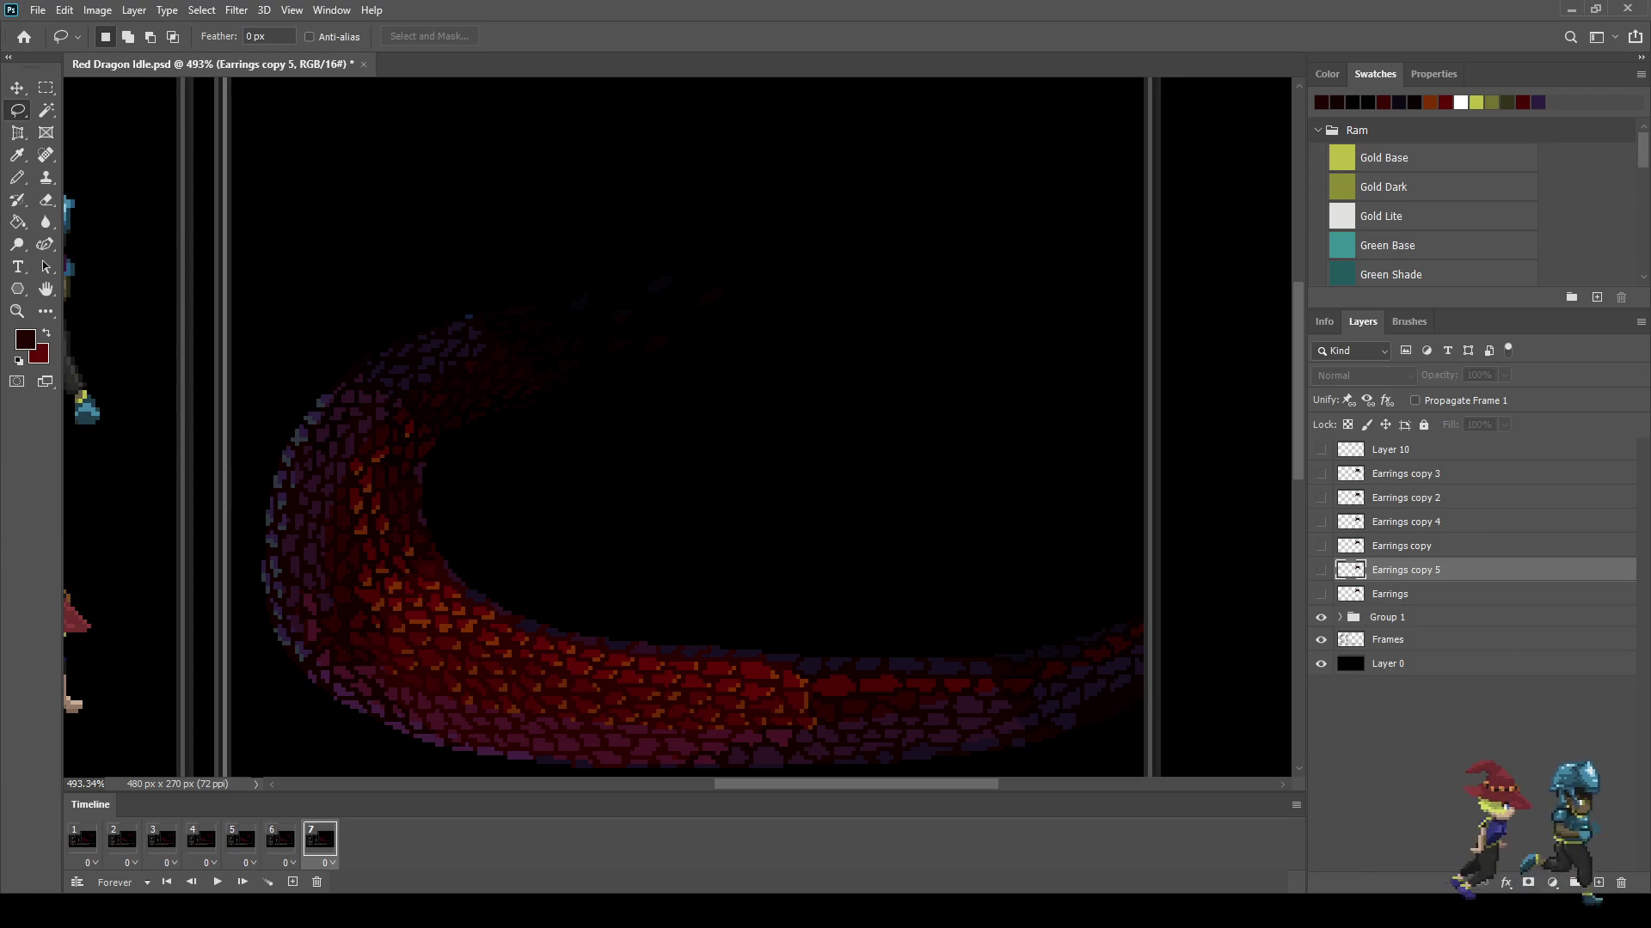
{"action": "key", "text": "alt+bracketleft"}
{"action": "key", "text": "ctrl+j"}
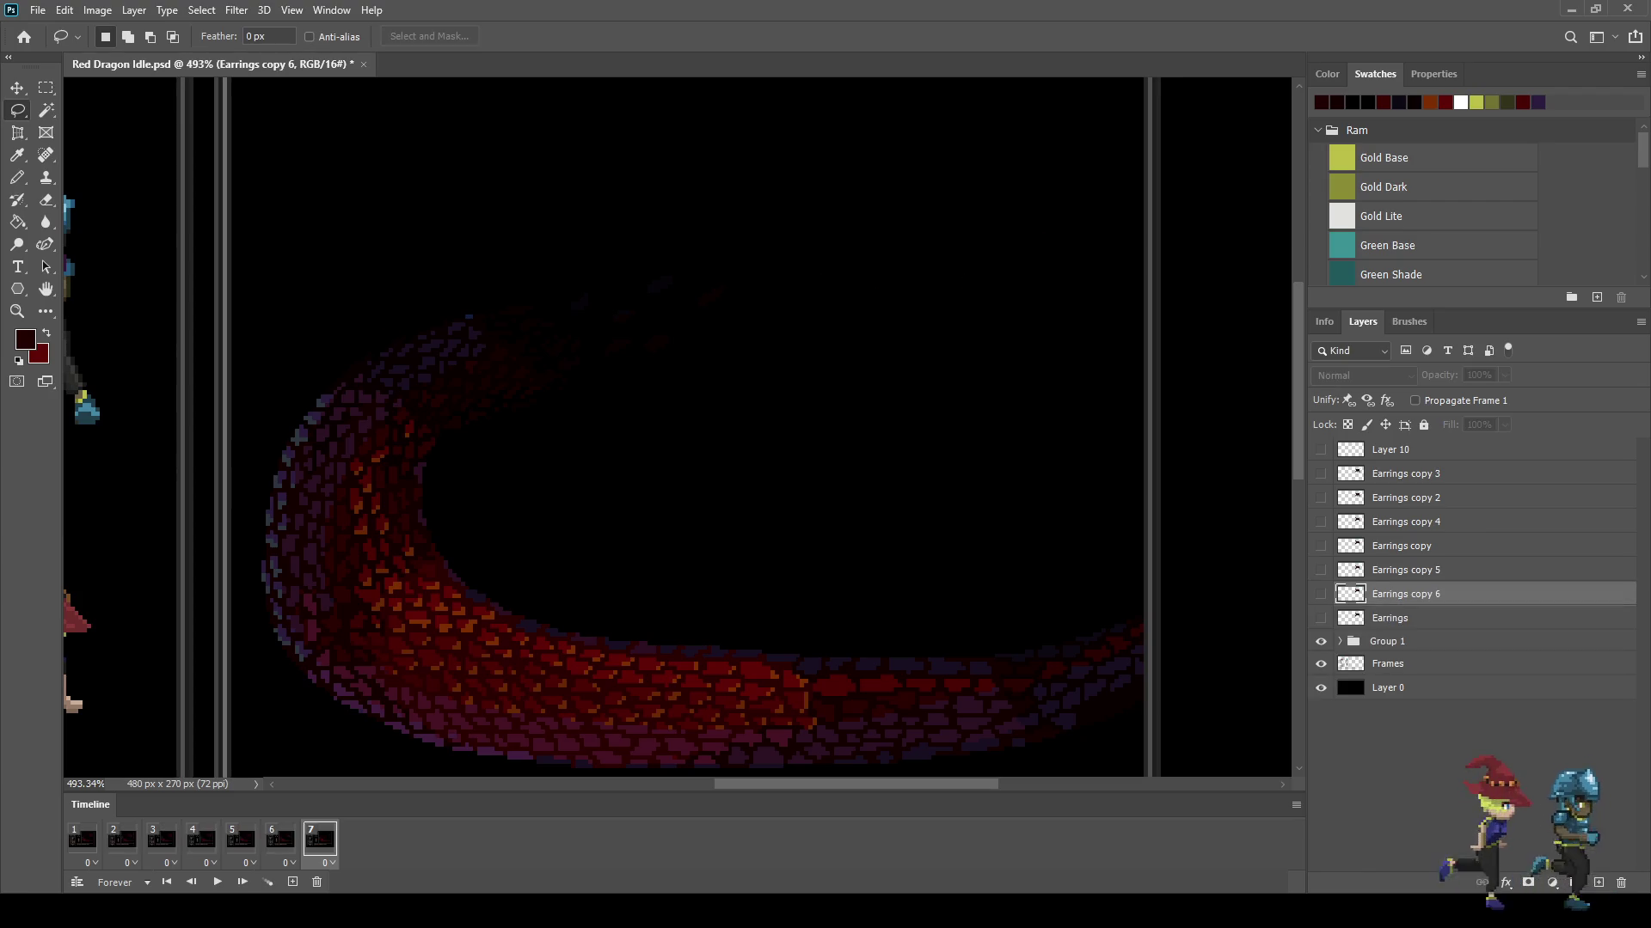
{"action": "key", "text": "ctrl+comma"}
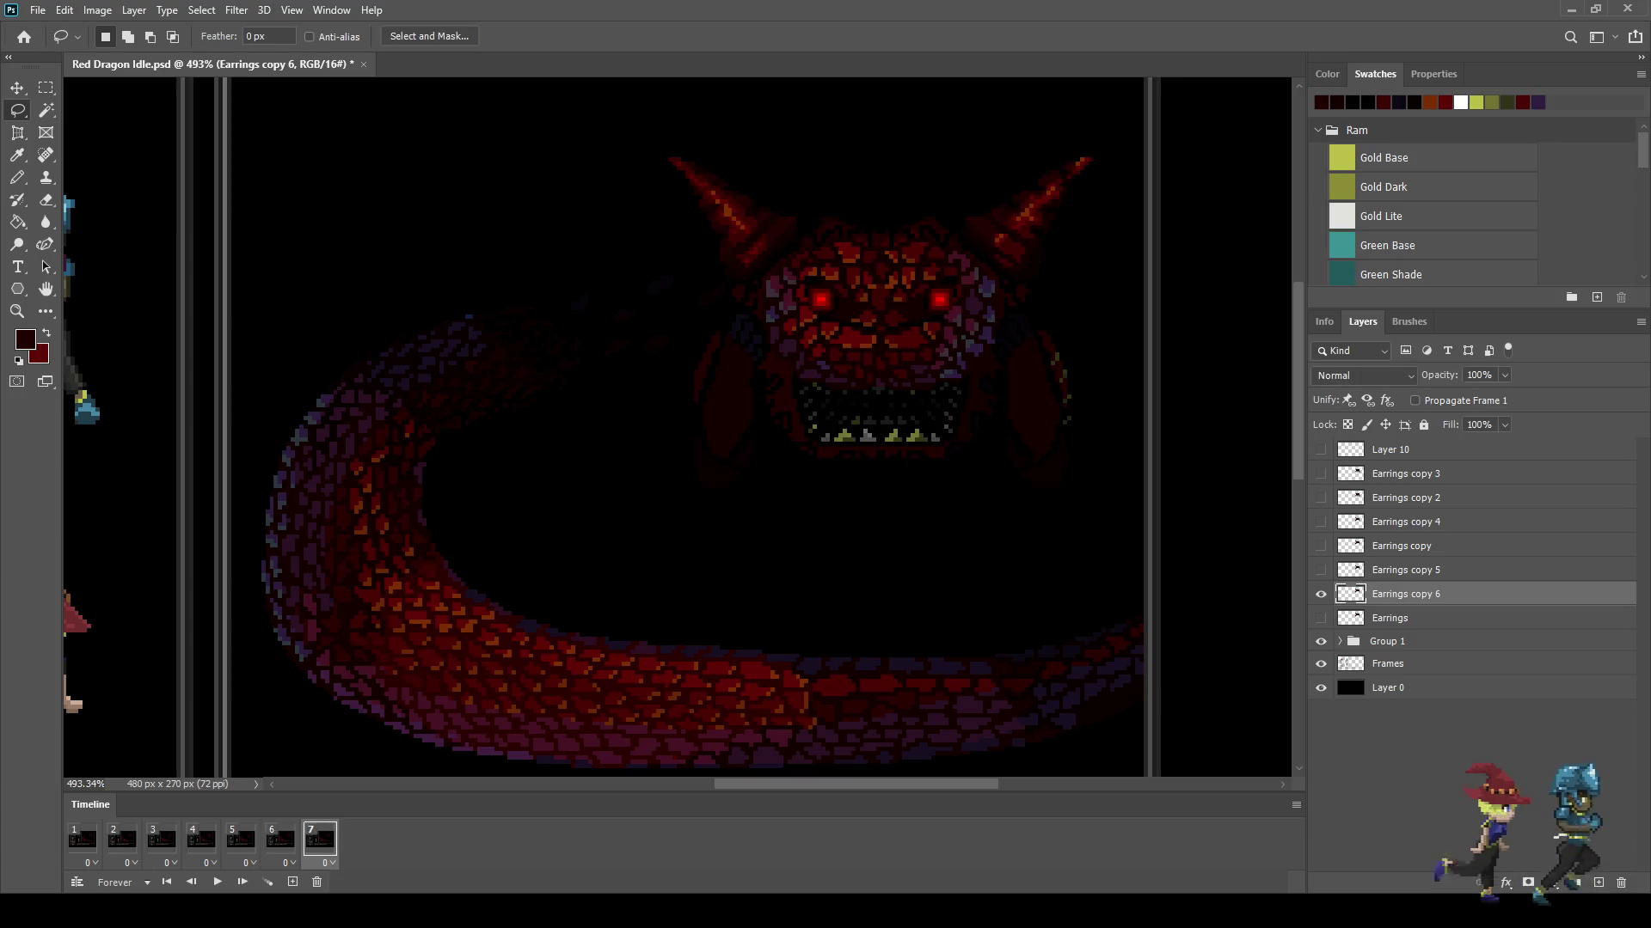
Step: Stretch frame 7's dragon head to 102.6% height, comparing against frame 6
{"action": "key", "text": "ctrl+t"}
{"action": "key", "text": "Down"}
{"action": "key", "text": "Down"}
{"action": "key", "text": "Down"}
{"action": "key", "text": "Down"}
{"action": "key", "text": "Down"}
{"action": "key", "text": "Down"}
{"action": "key", "text": "Return"}
{"action": "key", "text": "Left"}
{"action": "key", "text": "Right"}
{"action": "key", "text": "Left"}
{"action": "key", "text": "Left"}
{"action": "key", "text": "Right"}
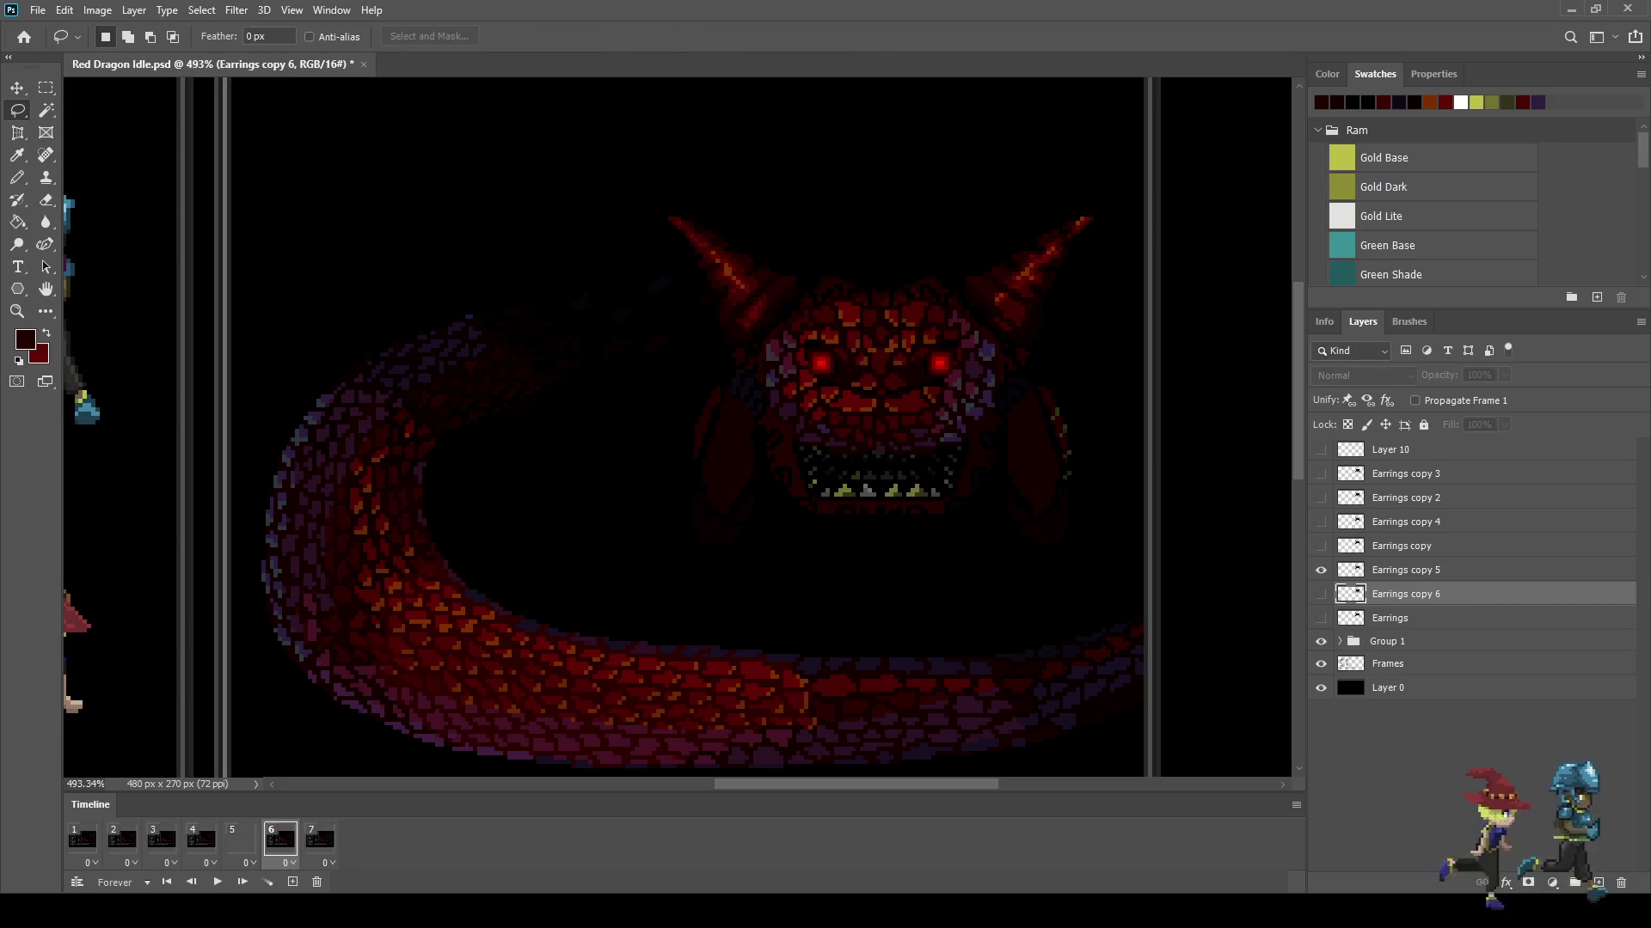
{"action": "key", "text": "Right"}
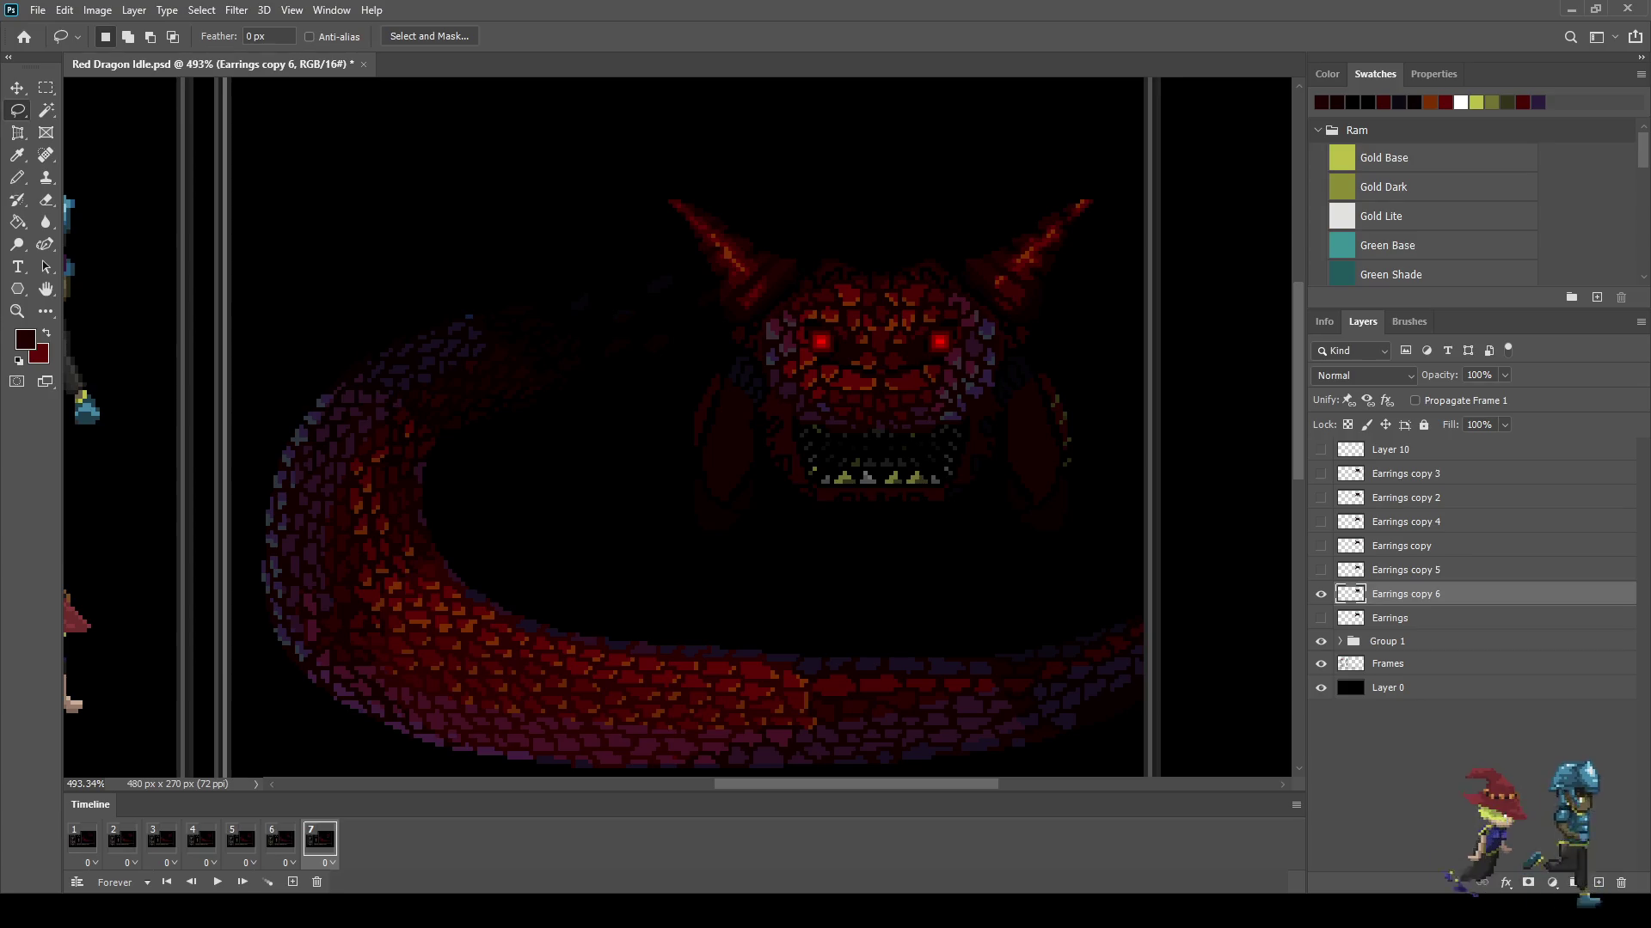
{"action": "key", "text": "ctrl+t"}
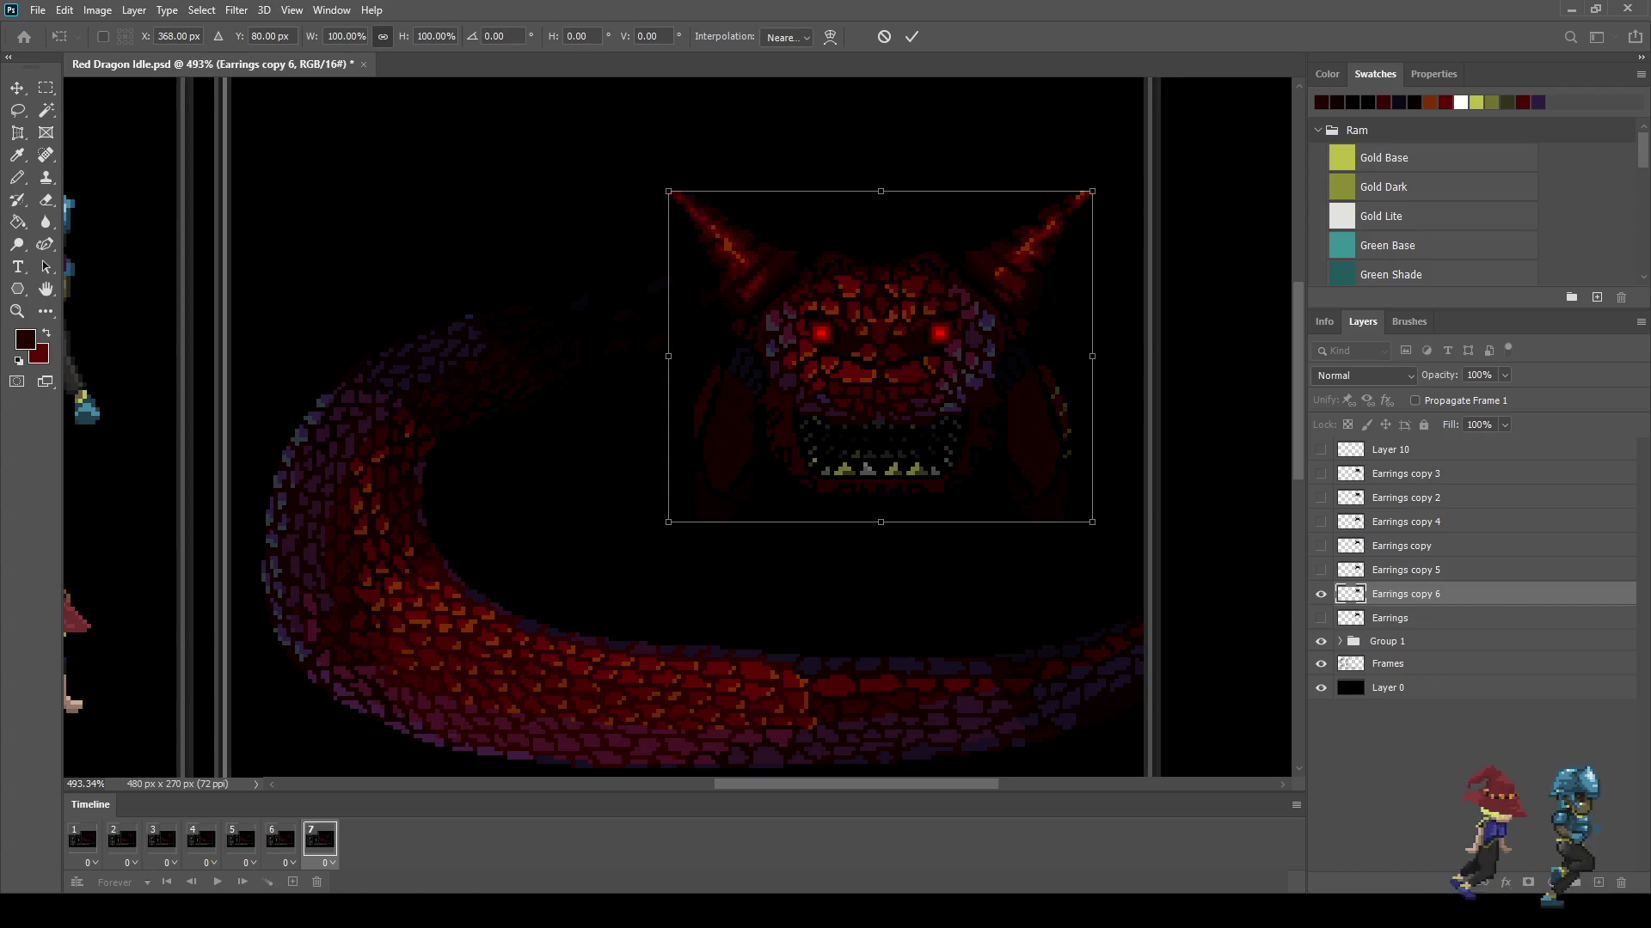
{"action": "left_click_drag", "start_coordinate": [881, 521], "coordinate": [880, 530]}
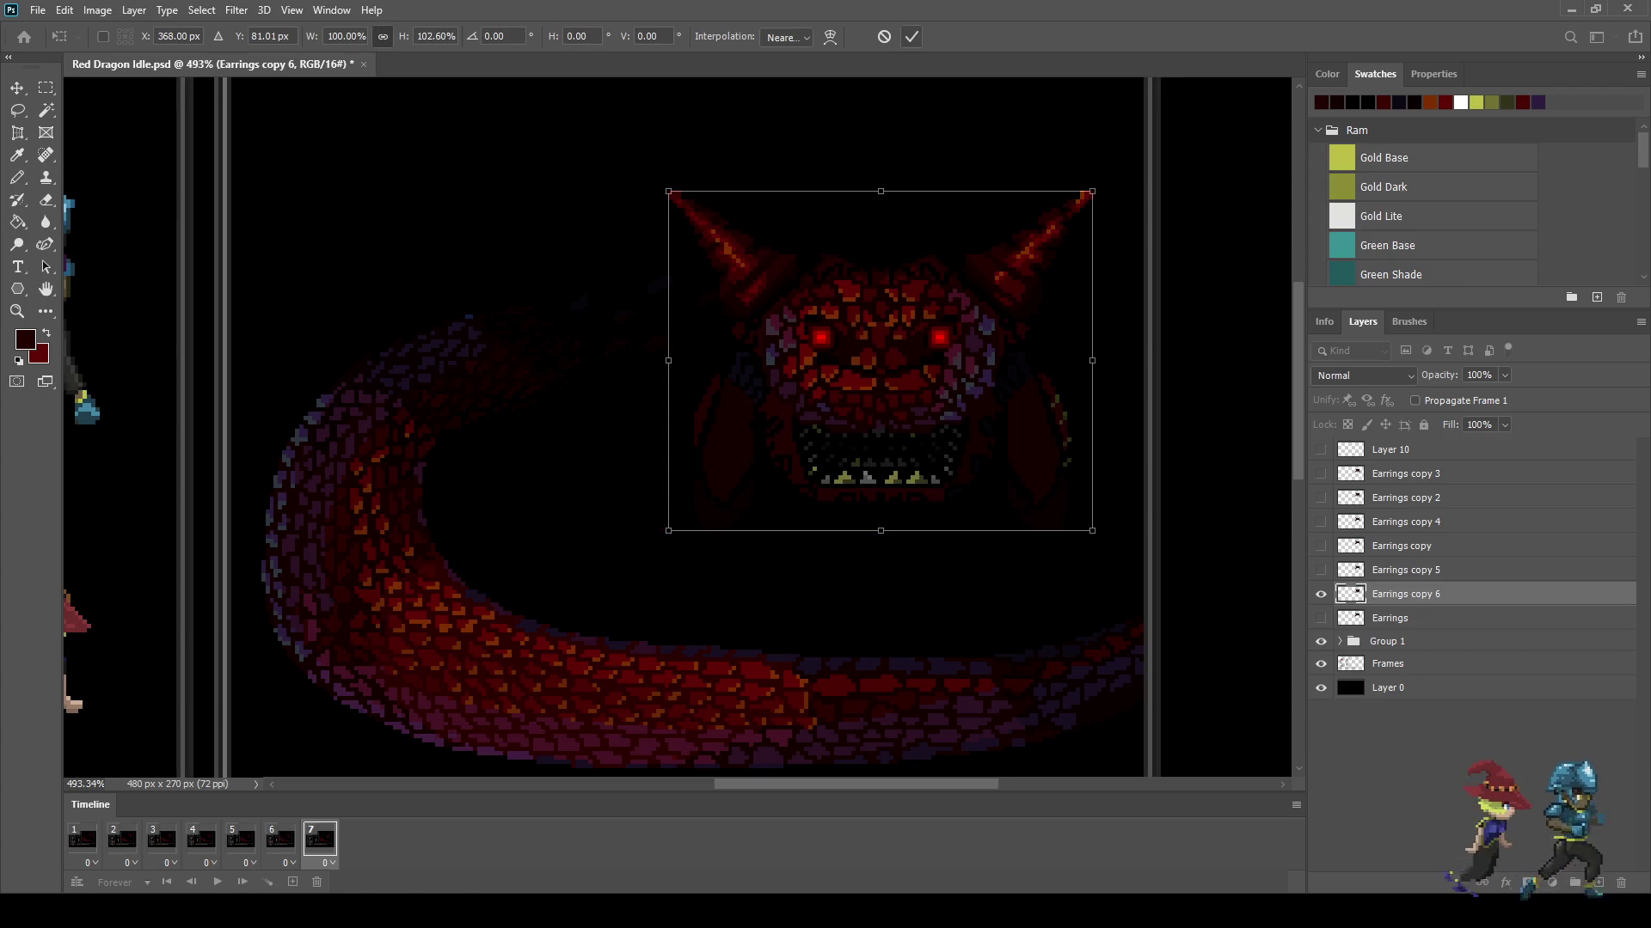
{"action": "left_click", "coordinate": [911, 36]}
Step: Lasso the dangling earring left of the face and start transforming it
{"action": "scroll", "coordinate": [706, 452], "scroll_direction": "up", "scroll_amount": 3}
{"action": "mouse_move", "coordinate": [662, 284]}
{"action": "left_mouse_down"}
{"action": "mouse_move", "coordinate": [722, 290]}
{"action": "mouse_move", "coordinate": [679, 258]}
{"action": "left_mouse_up"}
{"action": "key", "text": "ctrl+t"}
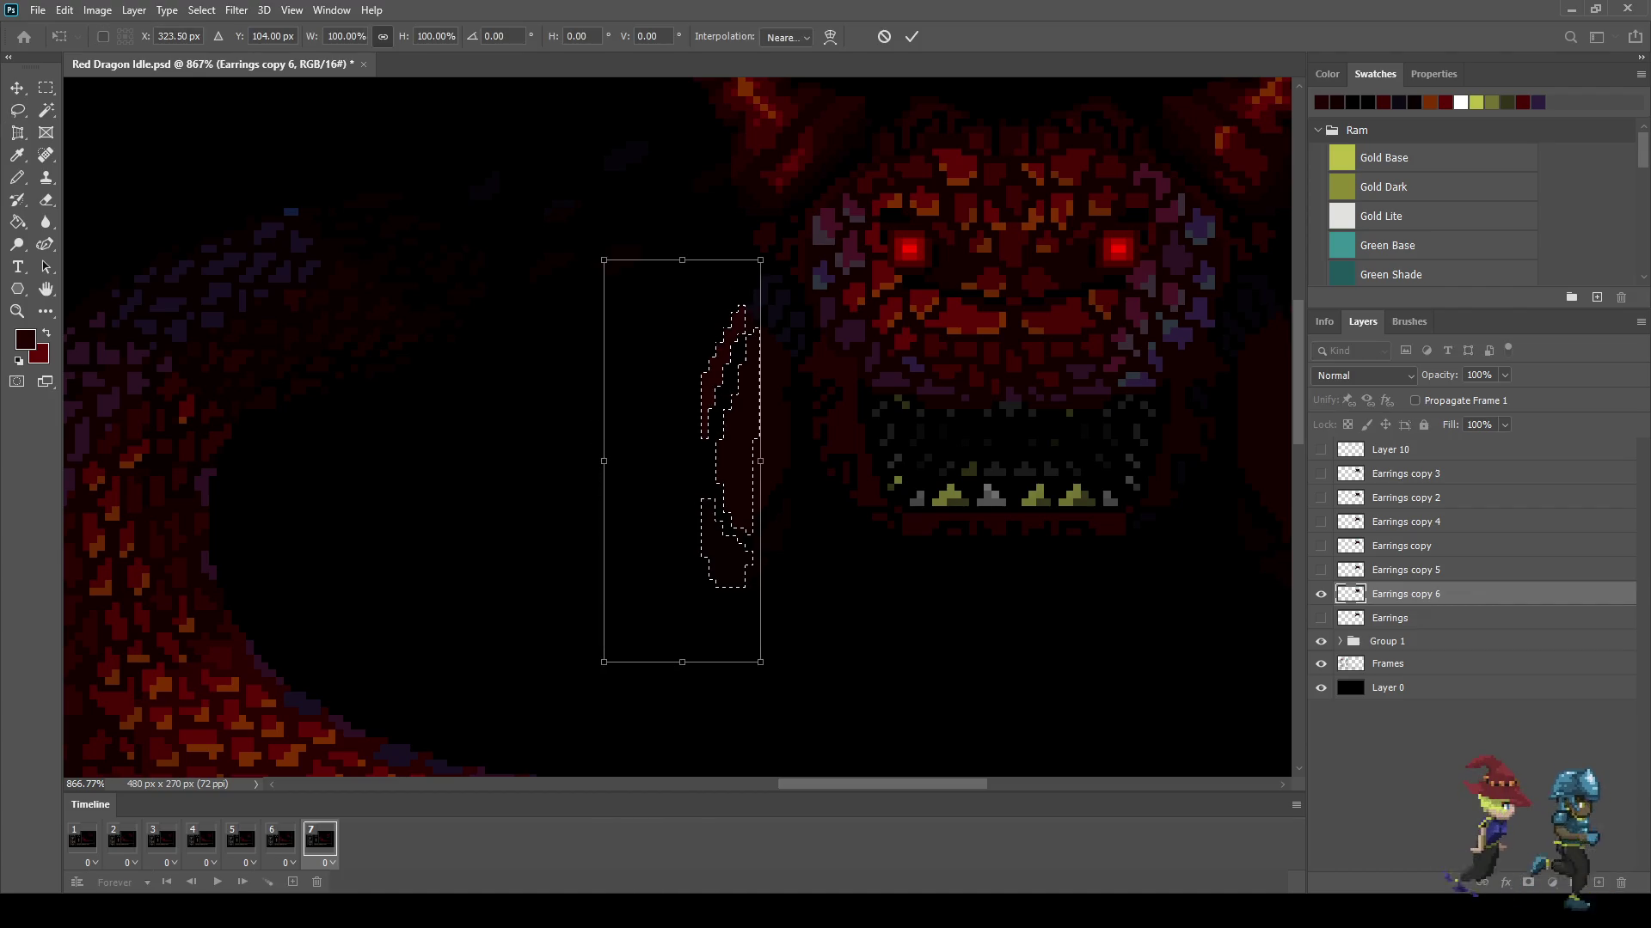
Step: Nudge the left earring right and down, commit, and deselect
{"action": "key", "text": "Down"}
{"action": "key", "text": "Right"}
{"action": "key", "text": "Down"}
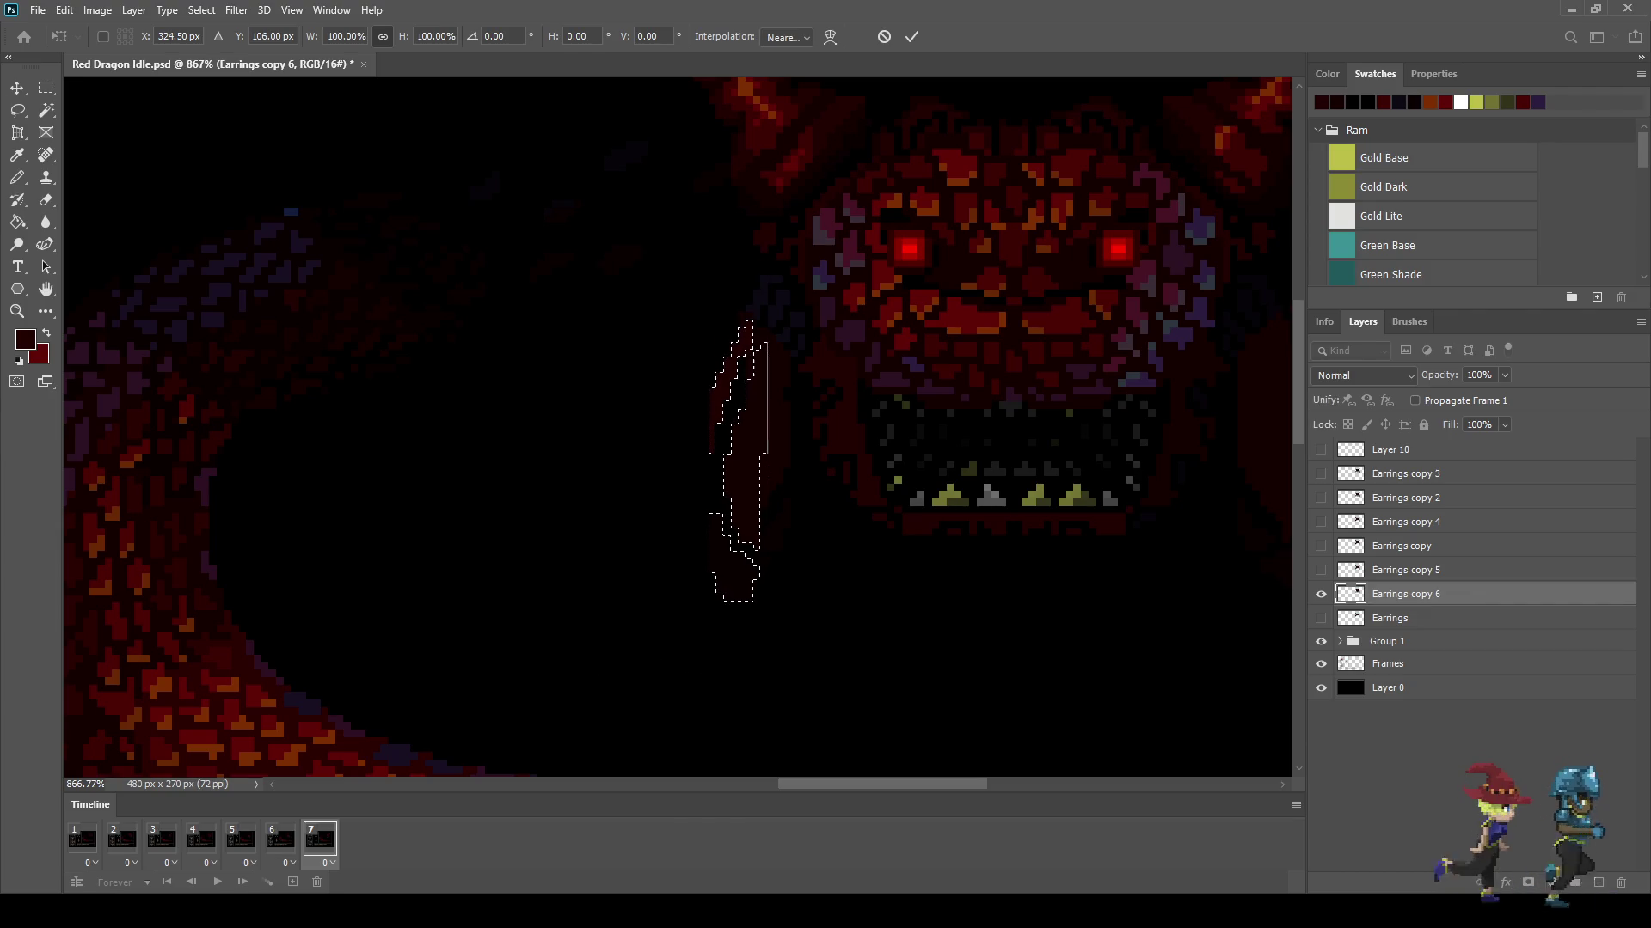
{"action": "key", "text": "Return"}
{"action": "key", "text": "ctrl+d"}
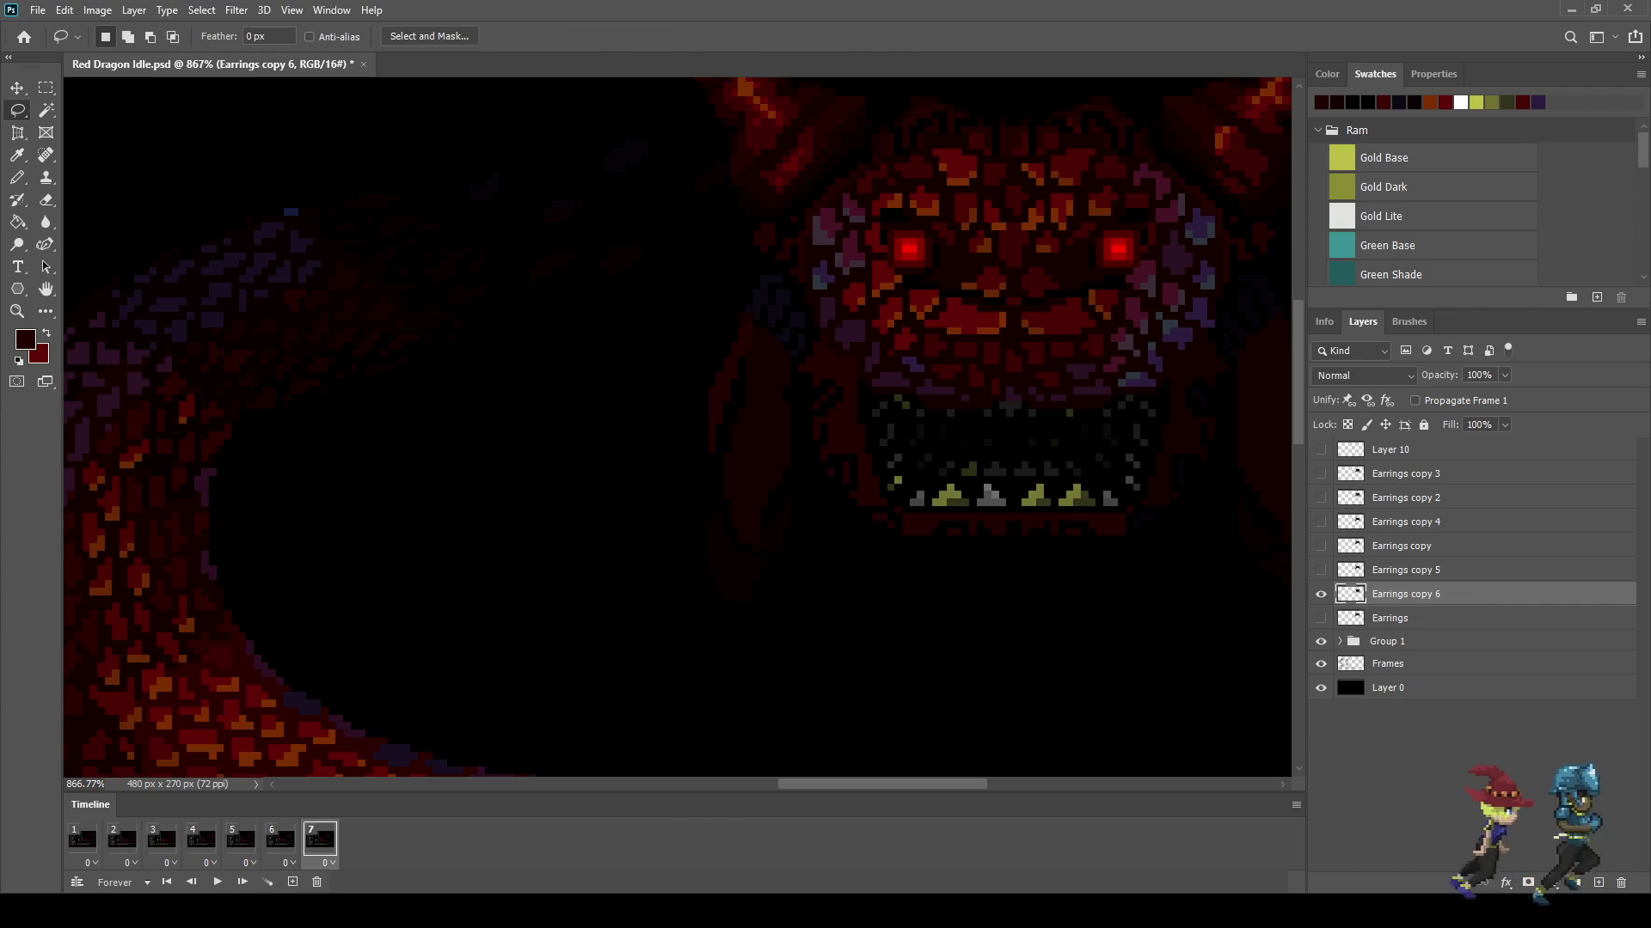
{"action": "scroll", "coordinate": [764, 301], "scroll_direction": "up", "scroll_amount": 3}
{"action": "scroll", "coordinate": [763, 301], "scroll_direction": "up", "scroll_amount": 3}
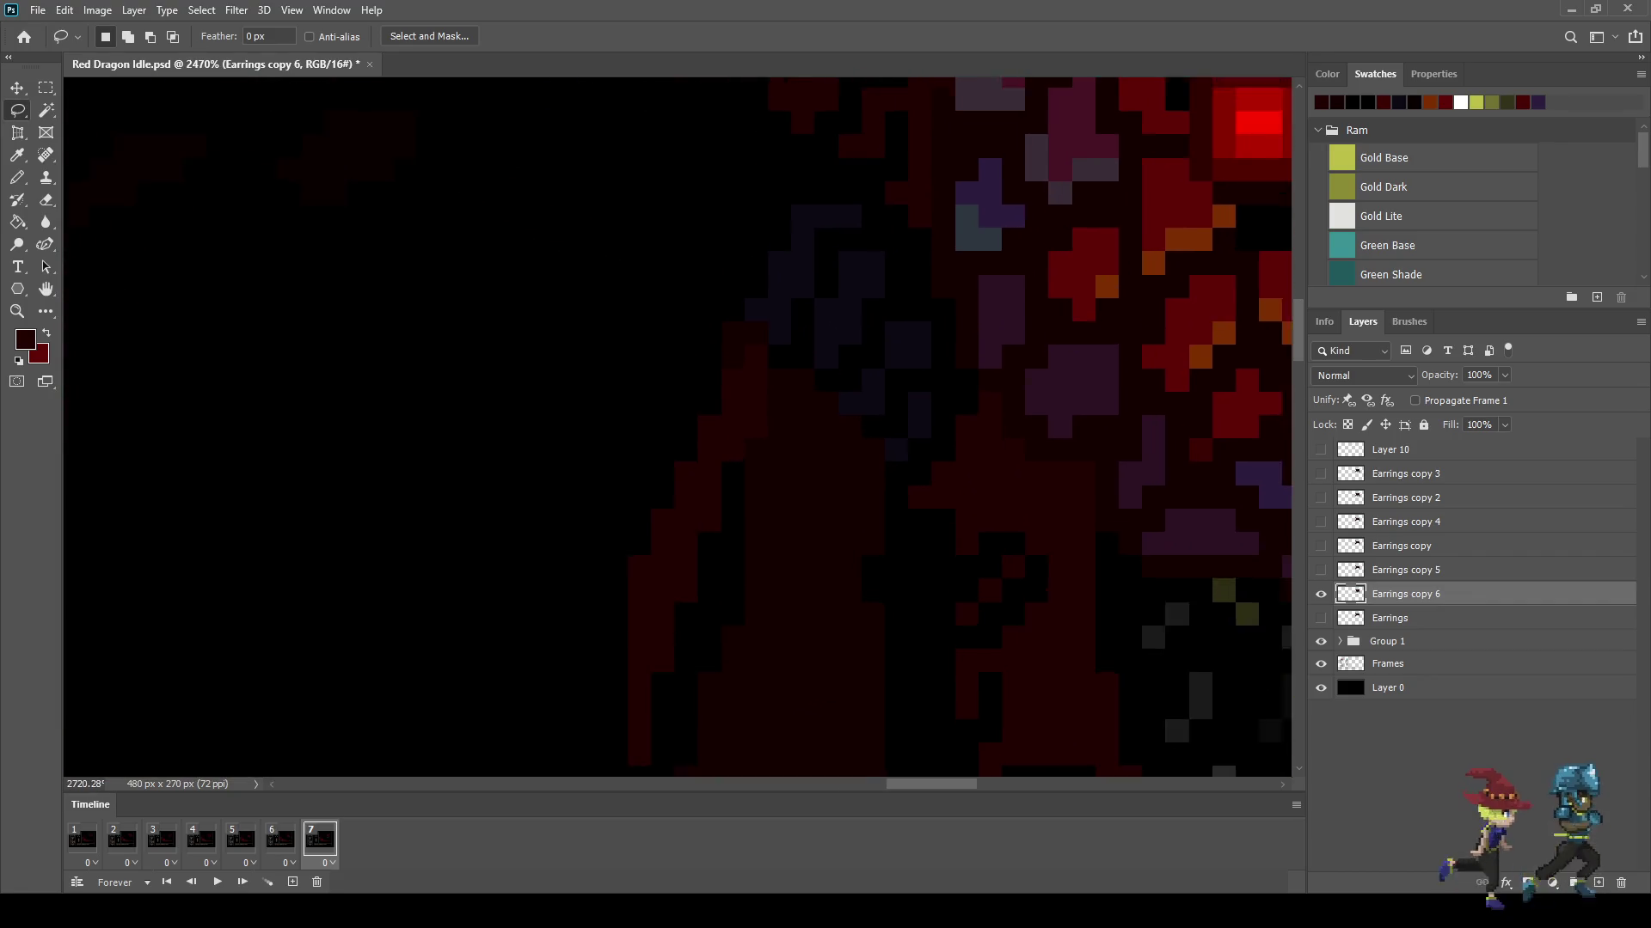
Step: Sample a colour from the art and switch to the Pencil
{"action": "key", "text": "i"}
{"action": "key", "text": "b"}
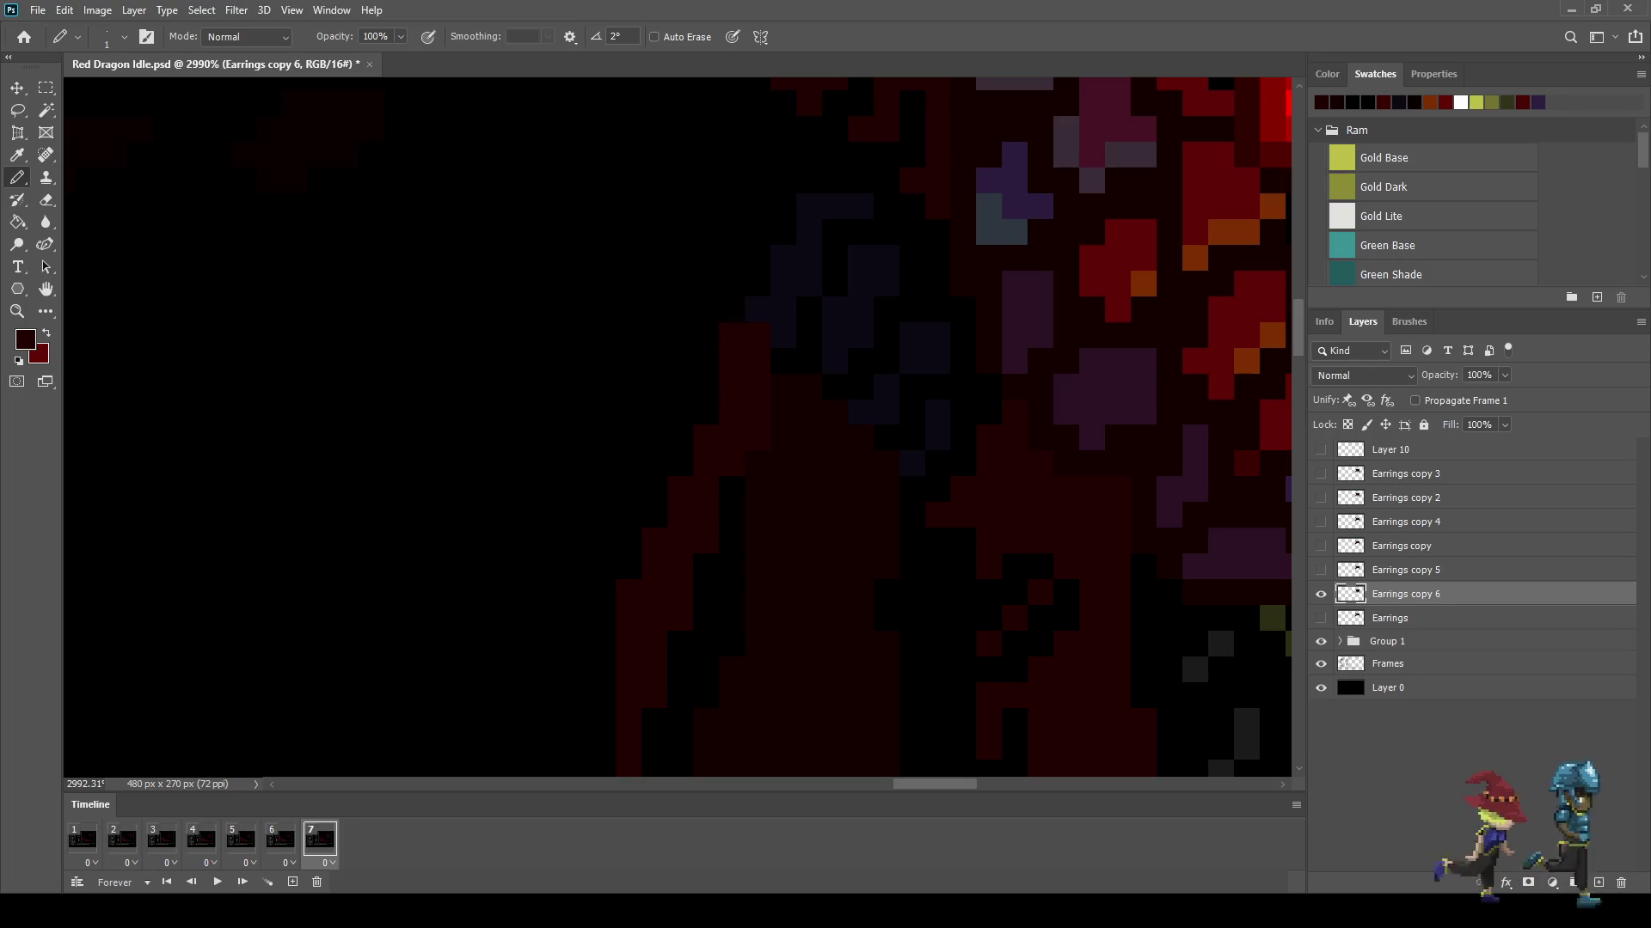
{"action": "scroll", "coordinate": [748, 409], "scroll_direction": "down", "scroll_amount": 10}
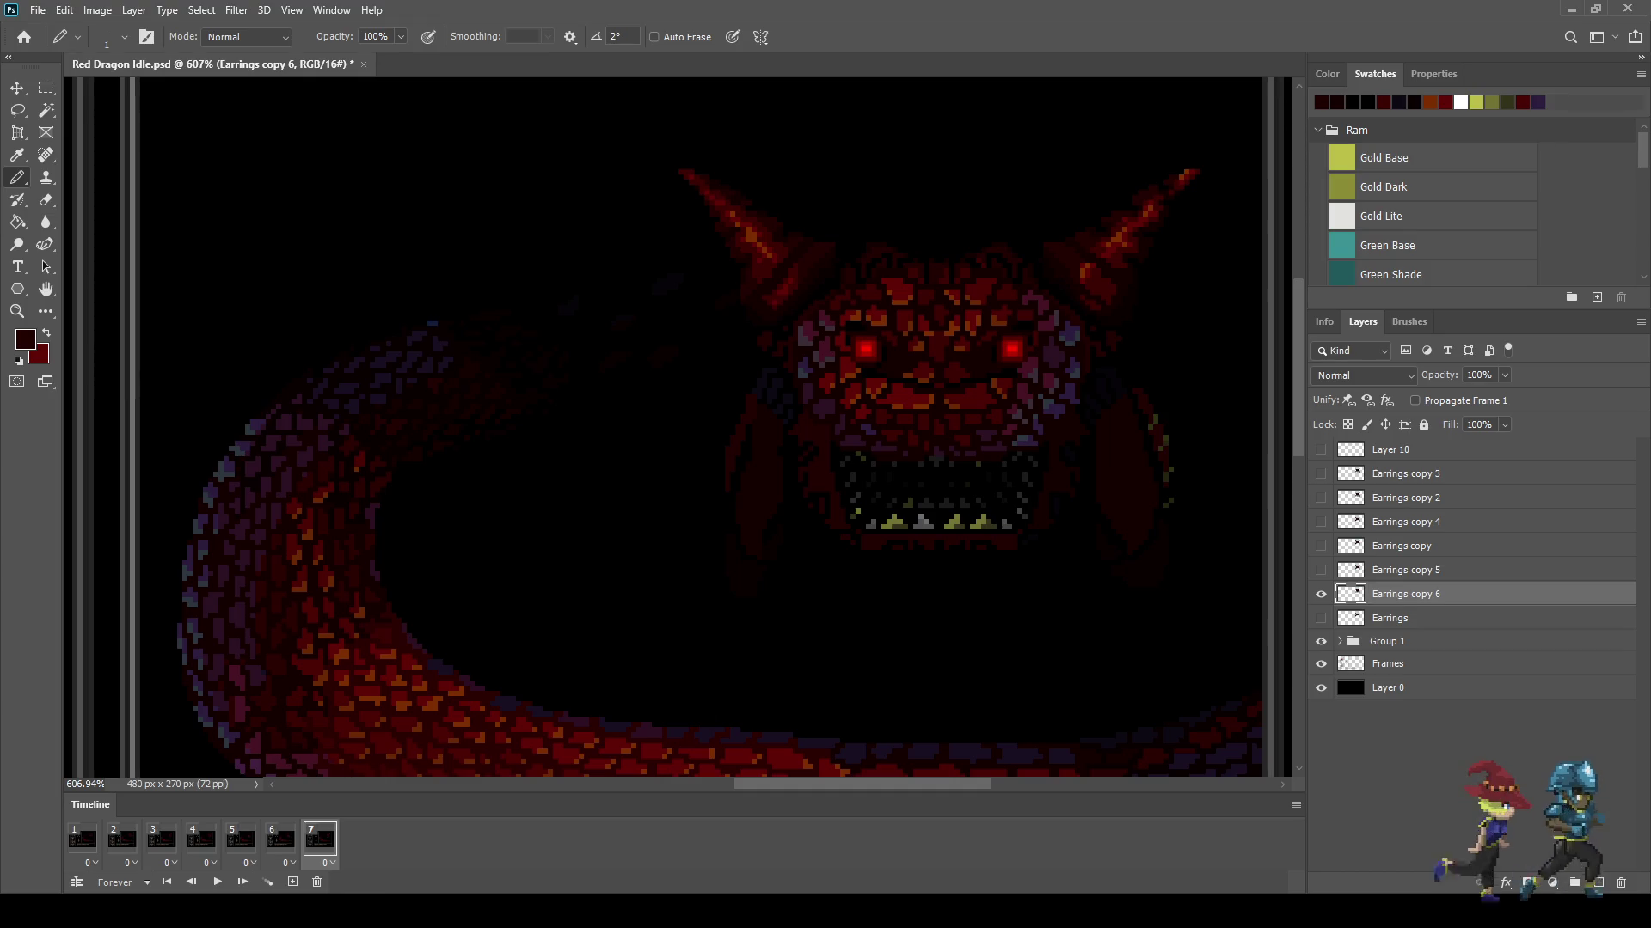
{"action": "scroll", "coordinate": [1254, 428], "scroll_direction": "up", "scroll_amount": 5}
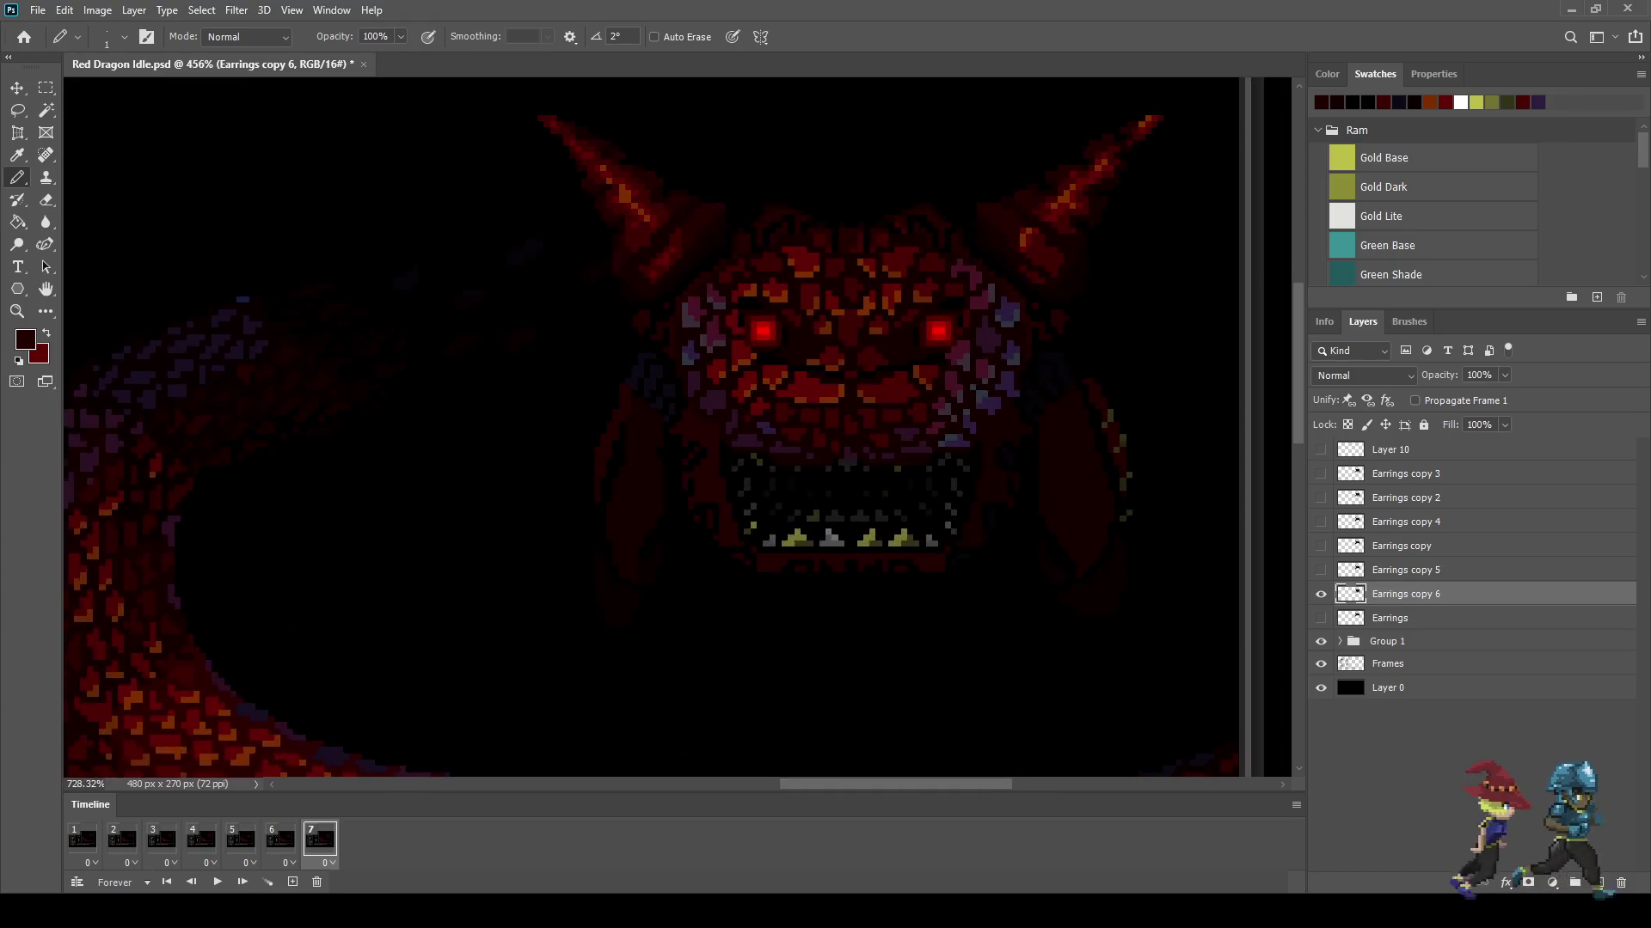
Step: Lasso the frill on the dragon's right side, shift it slightly, and fit the scene on screen
{"action": "key", "text": "l"}
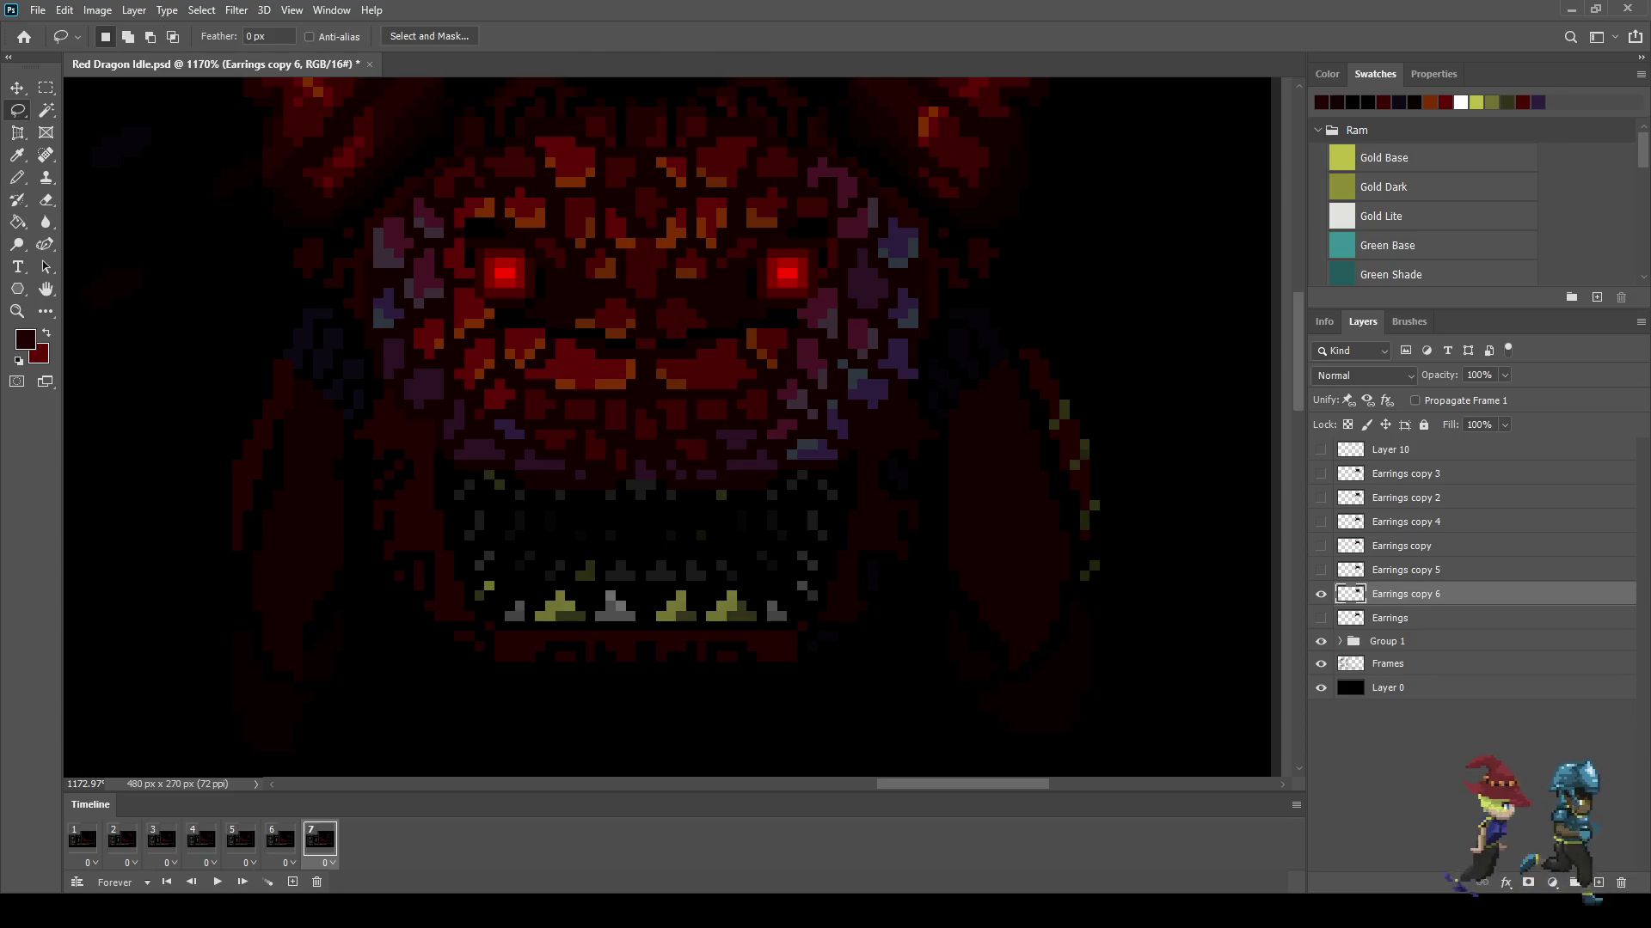
{"action": "mouse_move", "coordinate": [1021, 307]}
{"action": "left_mouse_down"}
{"action": "mouse_move", "coordinate": [1004, 762]}
{"action": "mouse_move", "coordinate": [1002, 436]}
{"action": "left_mouse_up"}
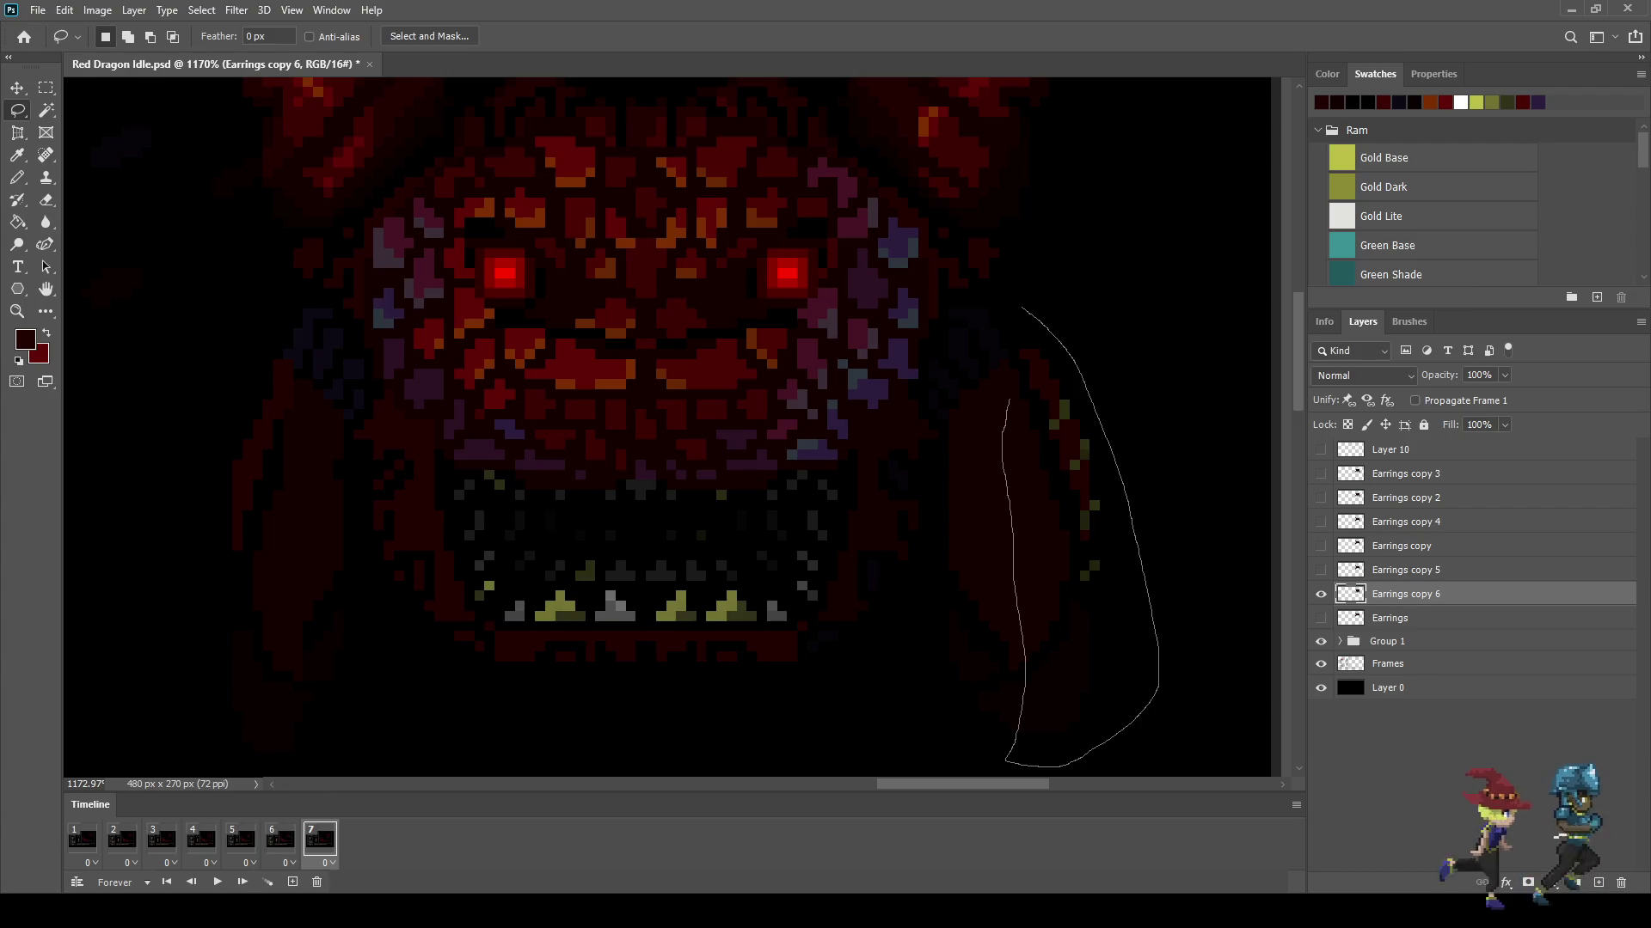
{"action": "left_click_drag", "start_coordinate": [1023, 317], "coordinate": [1022, 310]}
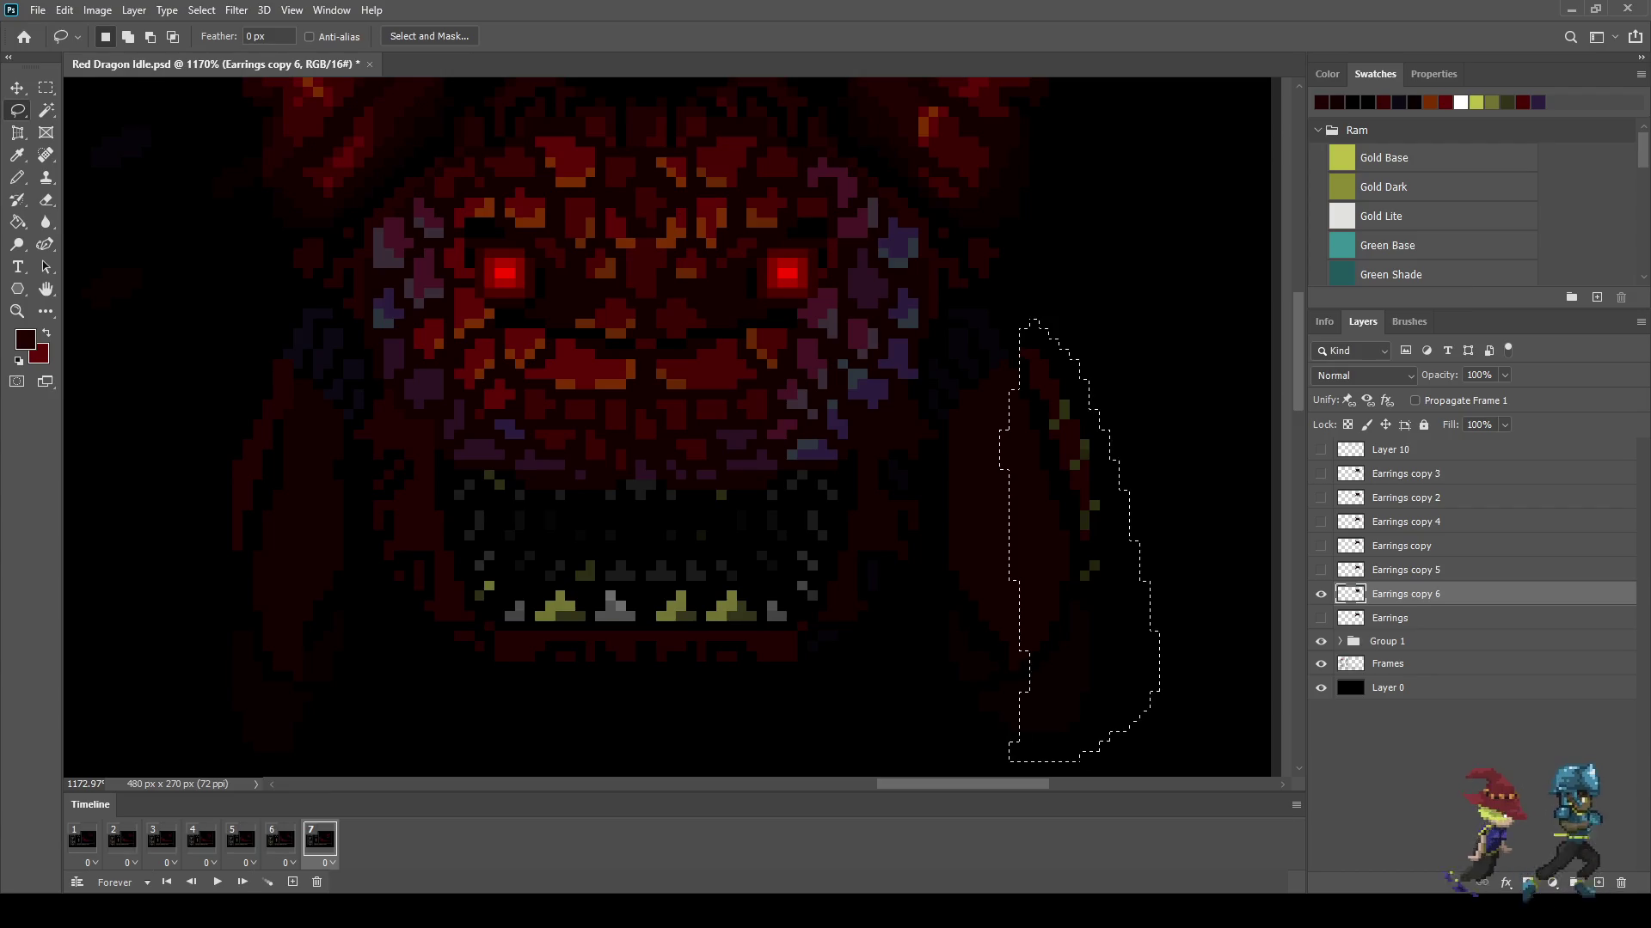
{"action": "key", "text": "ctrl+t"}
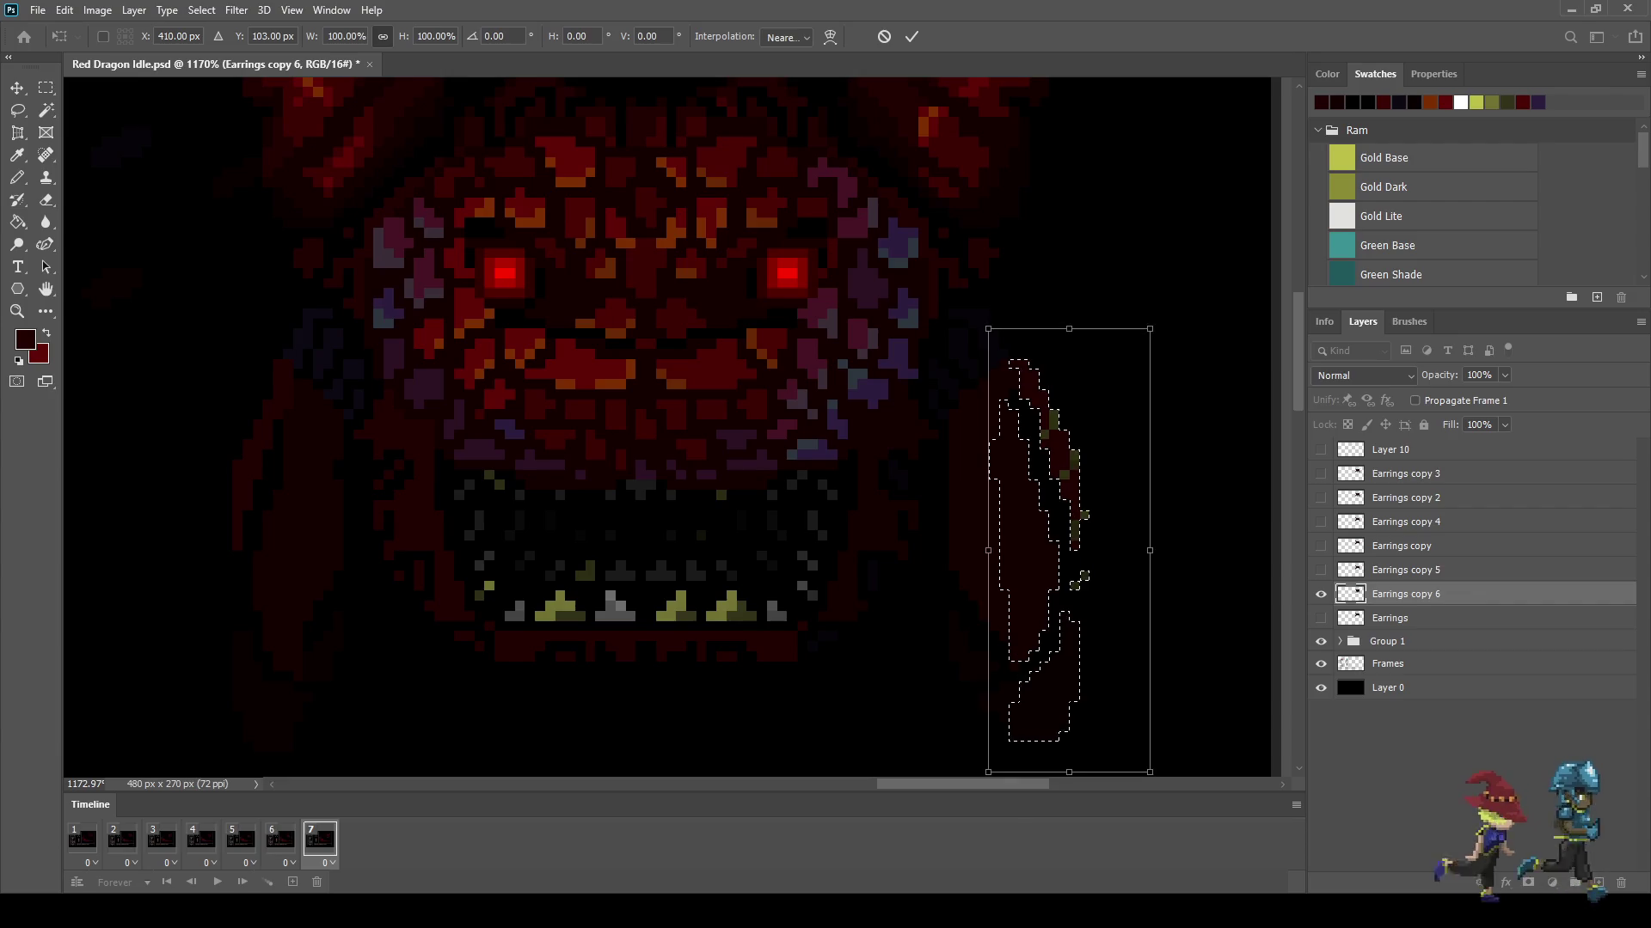
{"action": "key", "text": "Return"}
{"action": "key", "text": "ctrl+d"}
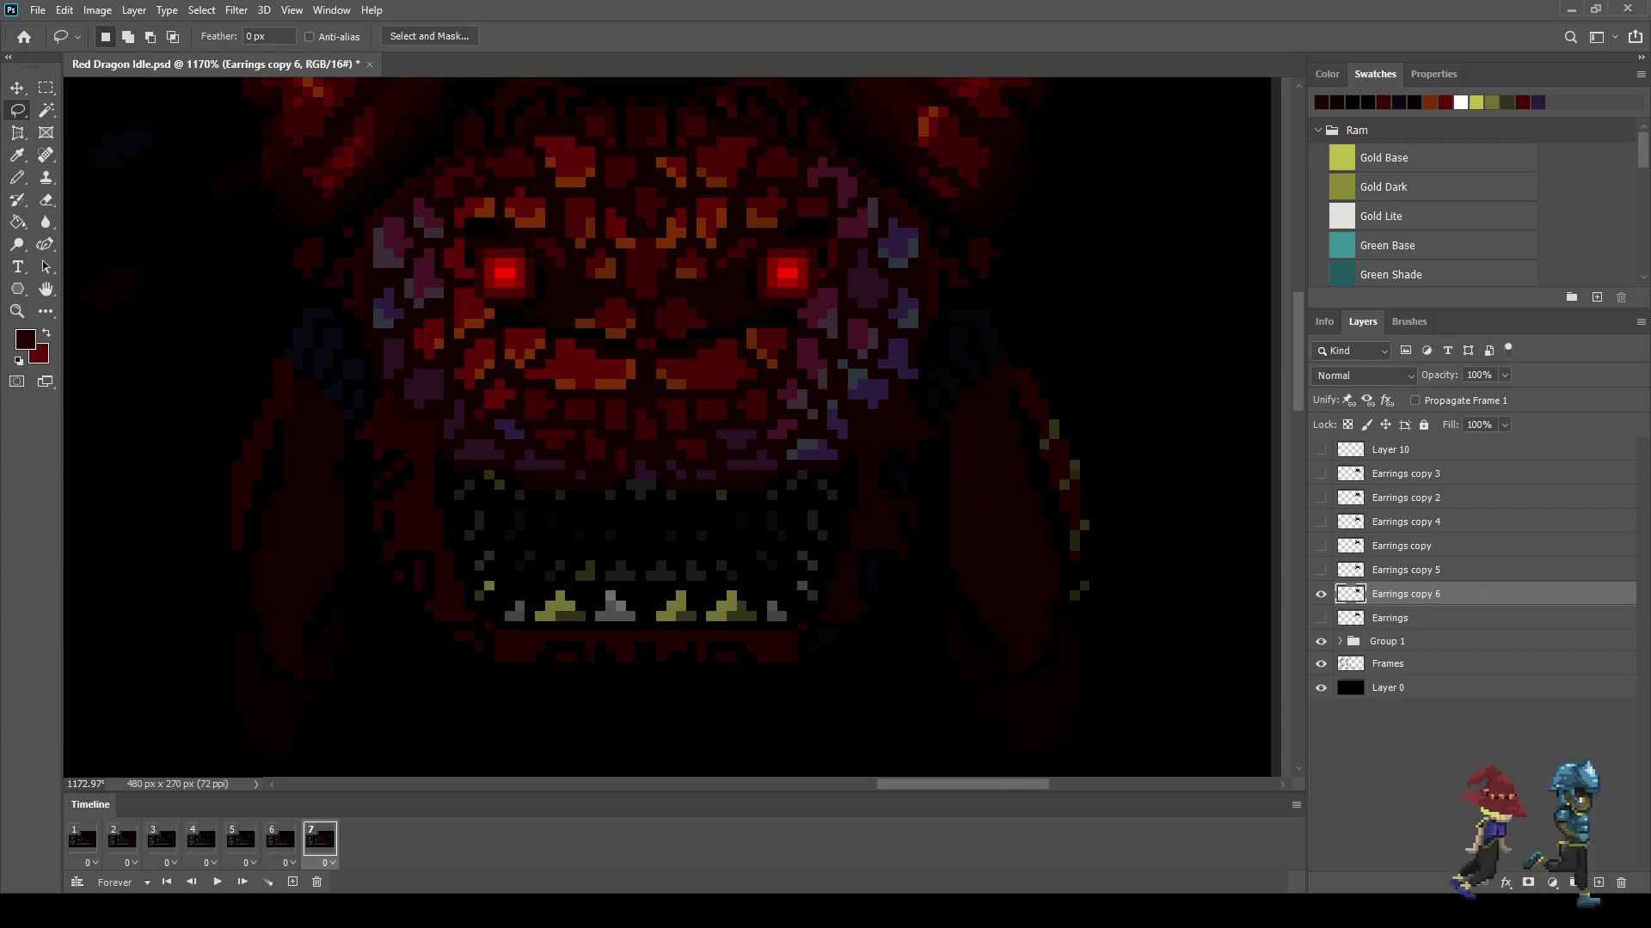
{"action": "key", "text": "ctrl+0"}
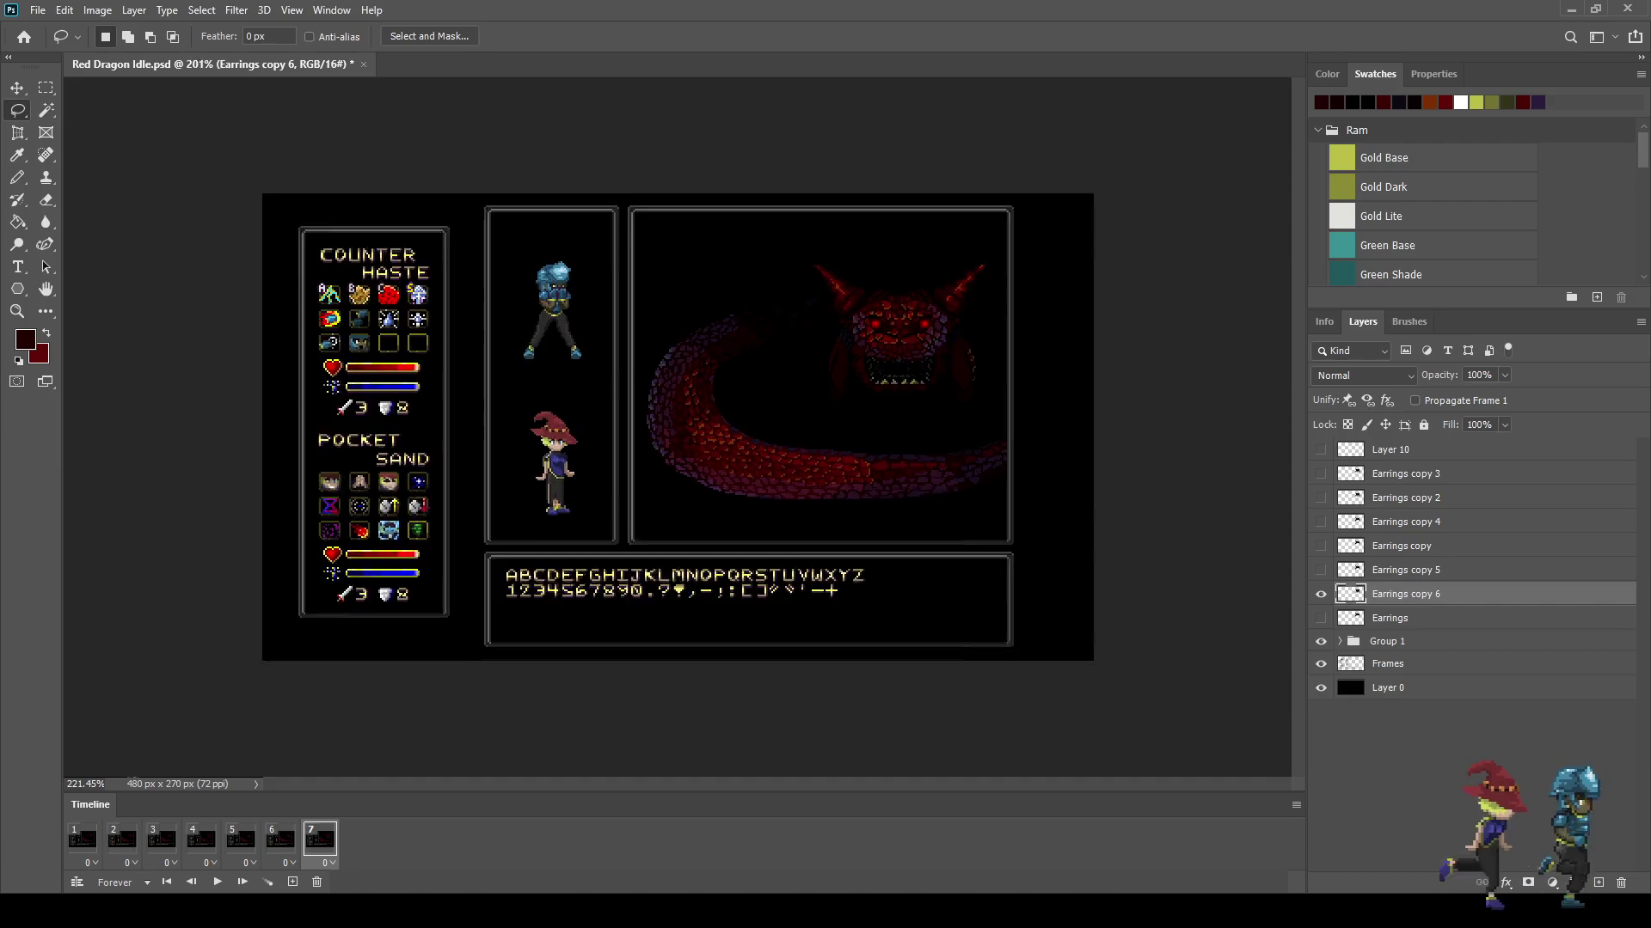
{"action": "scroll", "coordinate": [826, 430], "scroll_direction": "up", "scroll_amount": 1}
{"action": "key", "text": "space"}
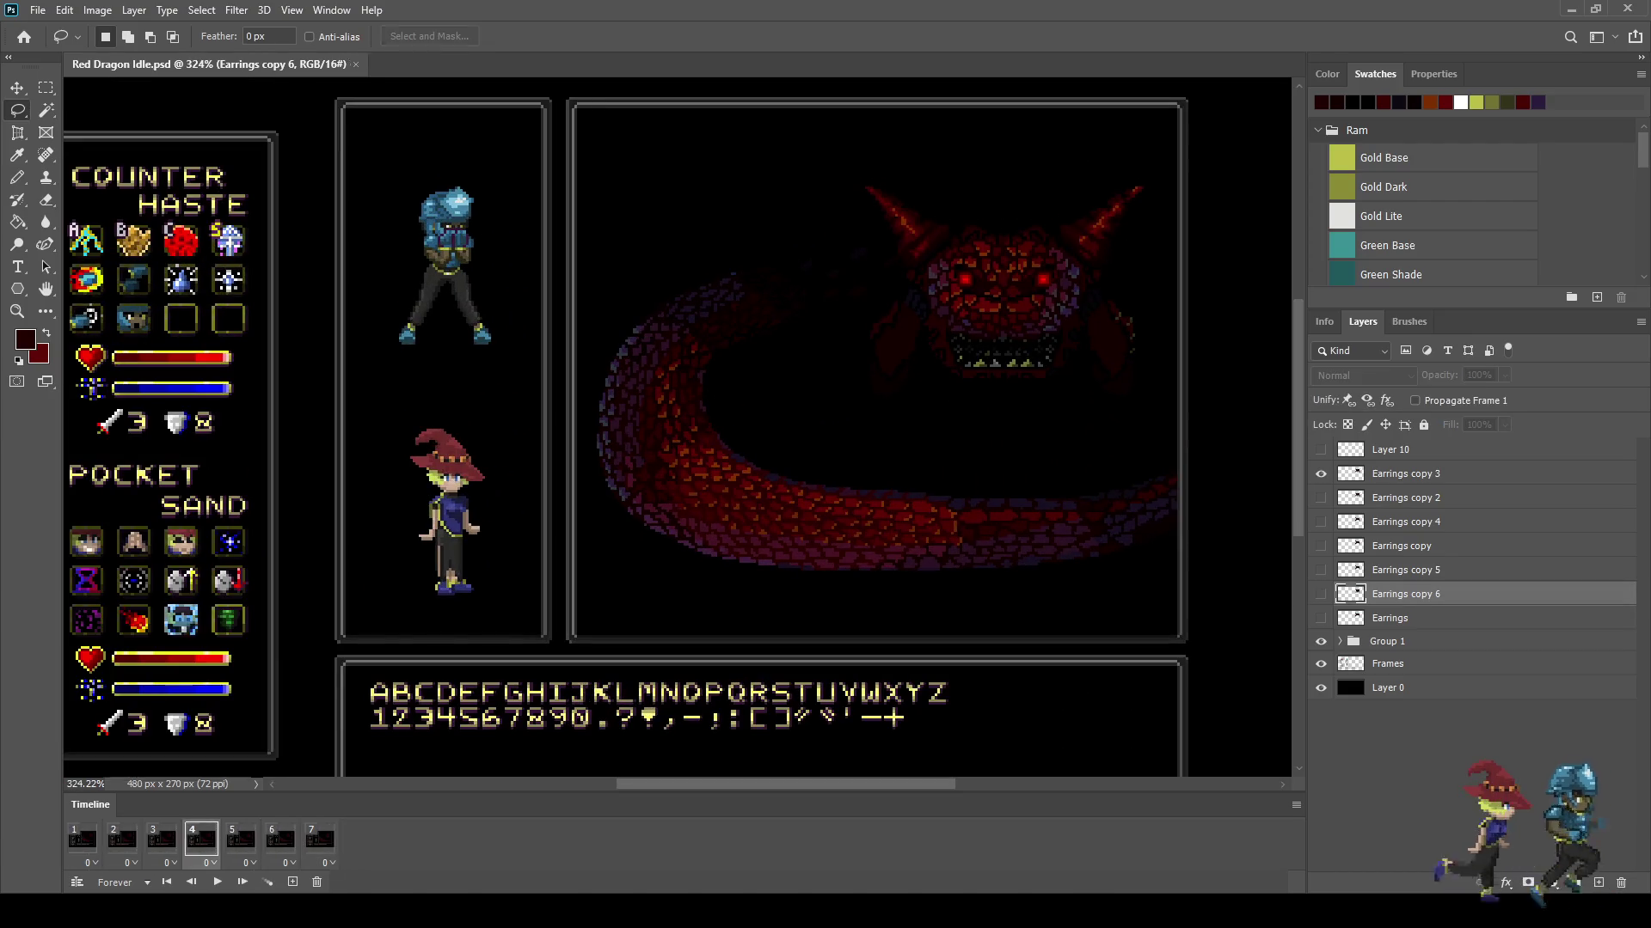
{"action": "key", "text": "ctrl+1"}
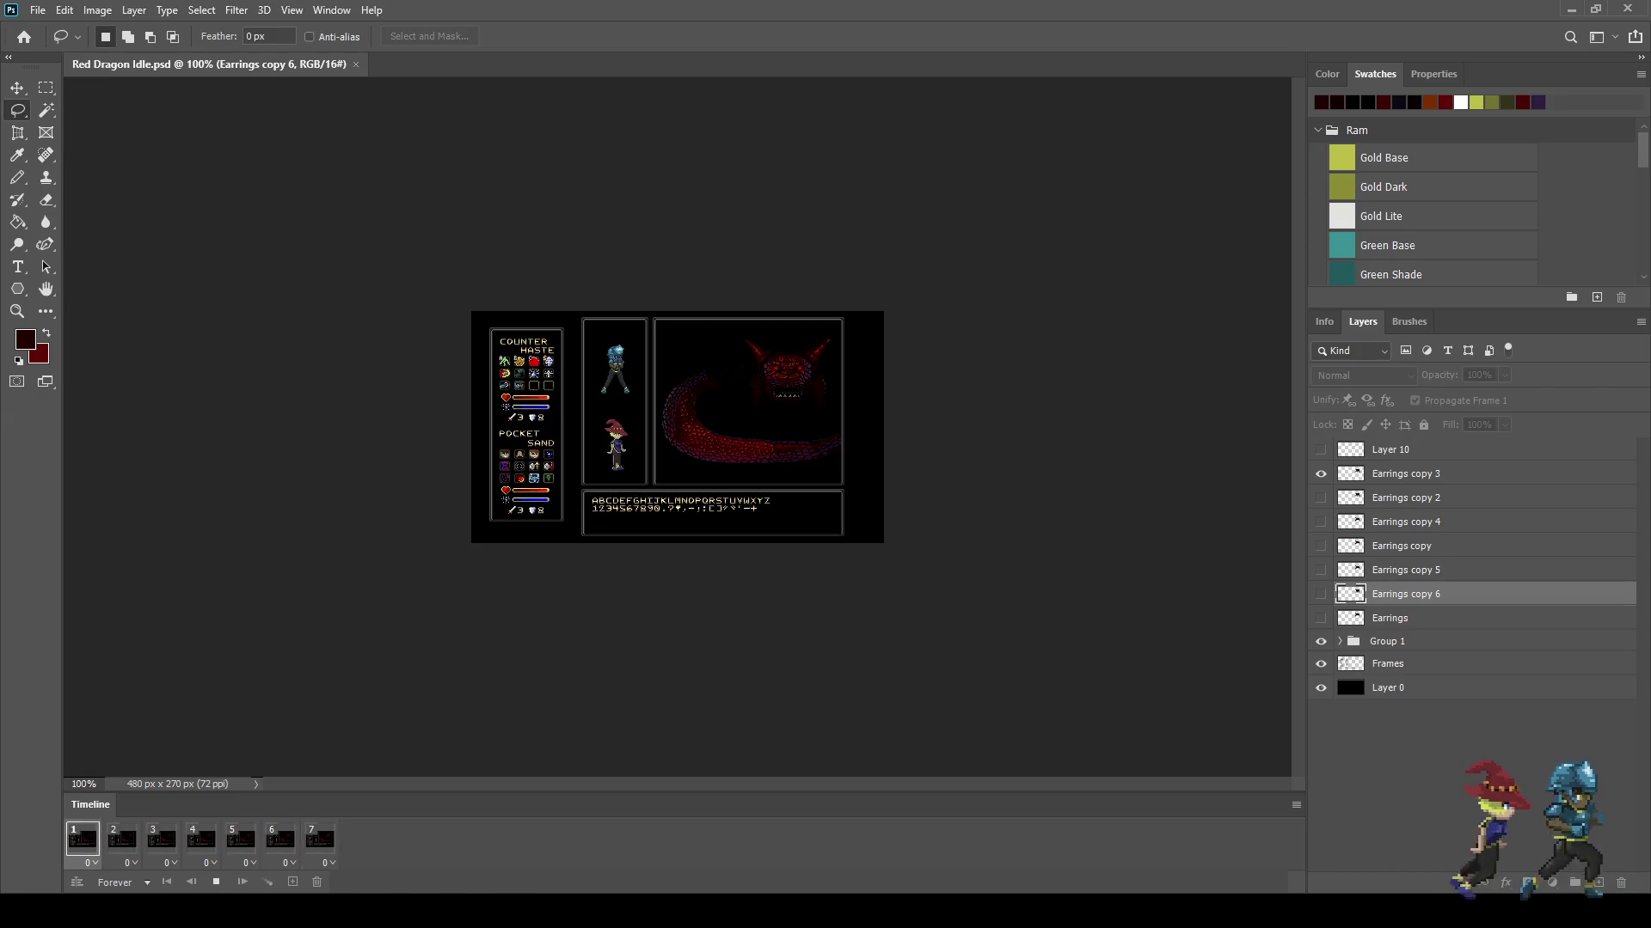
{"action": "key", "text": "f"}
{"action": "key", "text": "ctrl+plus"}
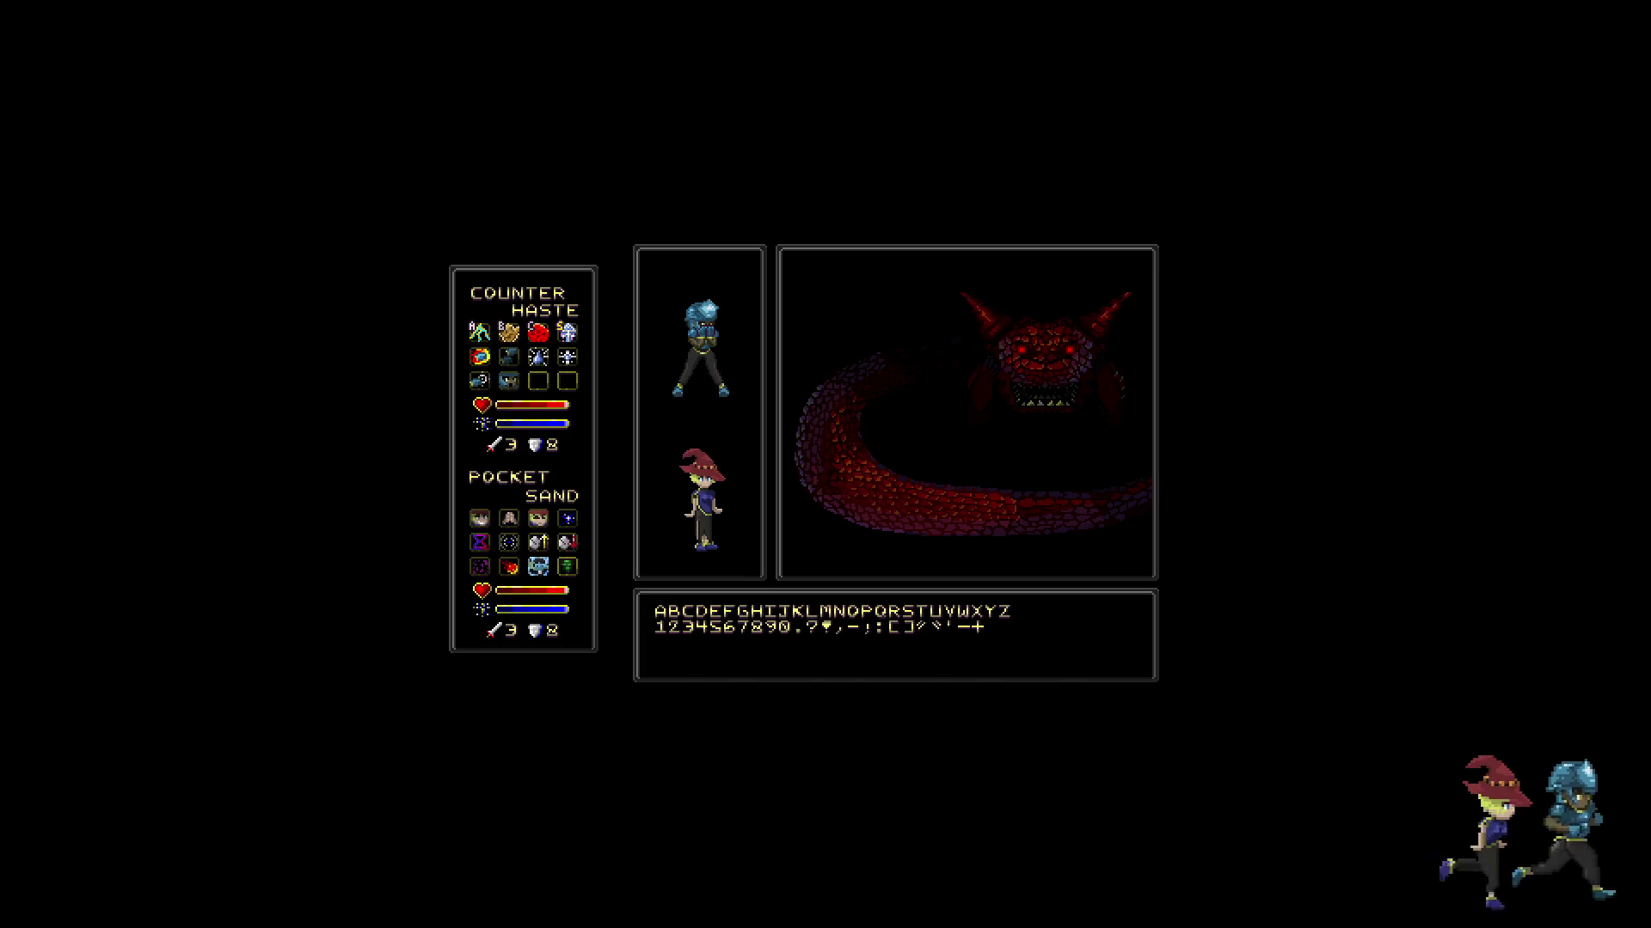
{"action": "key", "text": "ctrl+plus"}
{"action": "key", "text": "ctrl+plus"}
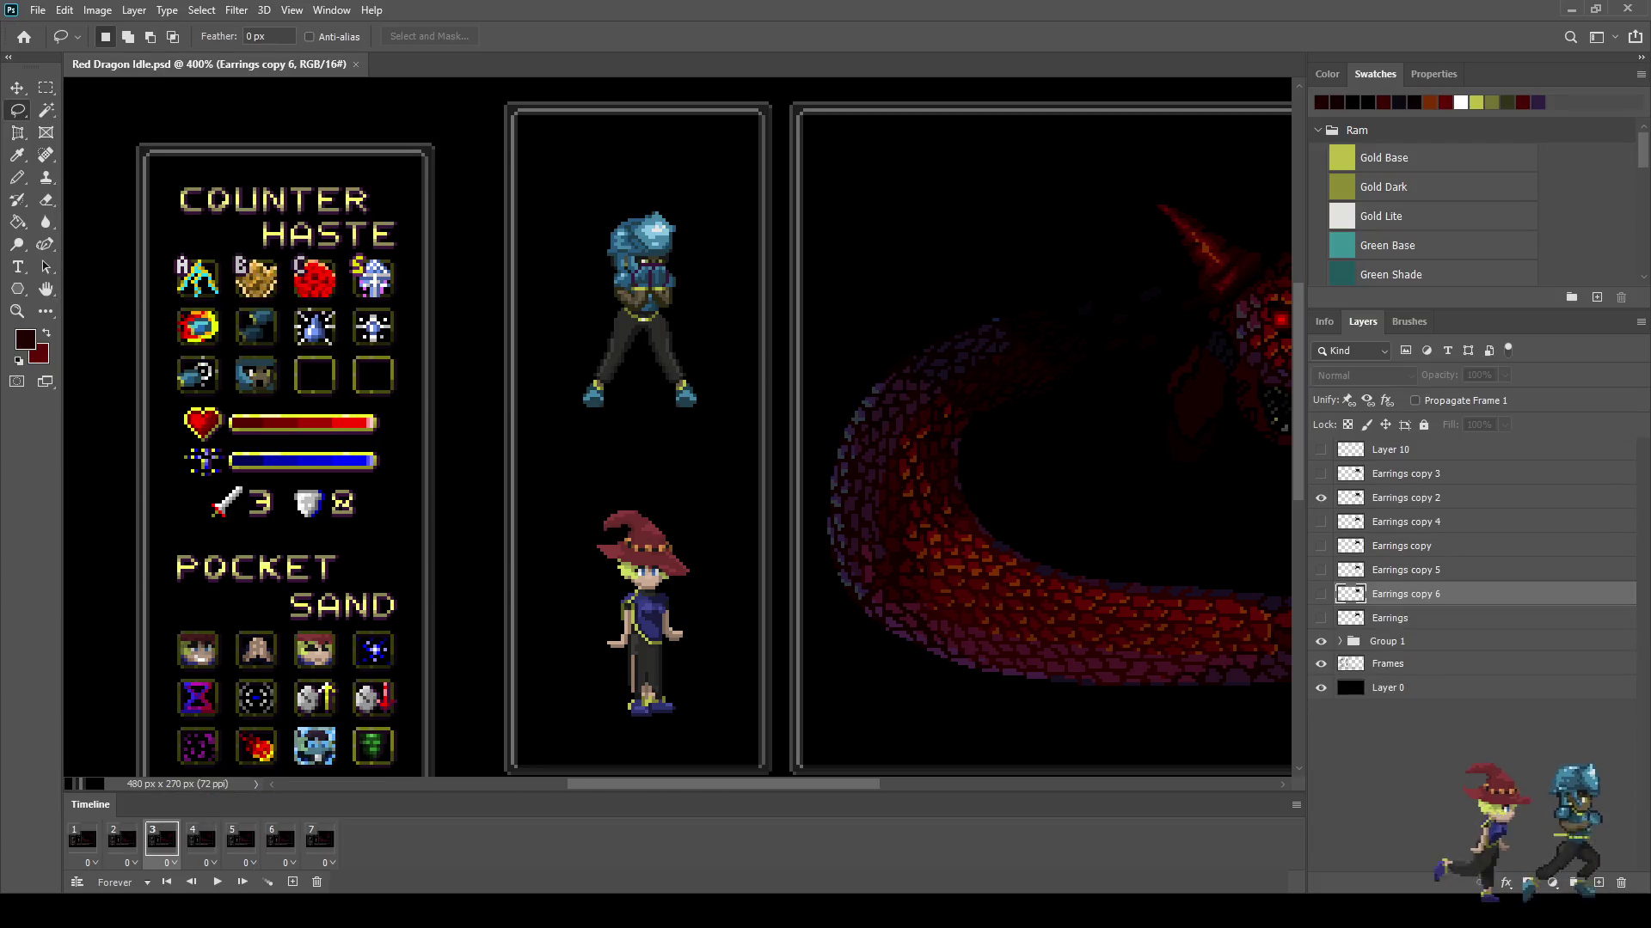
Step: Select all seven frames, set their delay to 0.1 seconds, and play the loop
{"action": "key", "text": "space"}
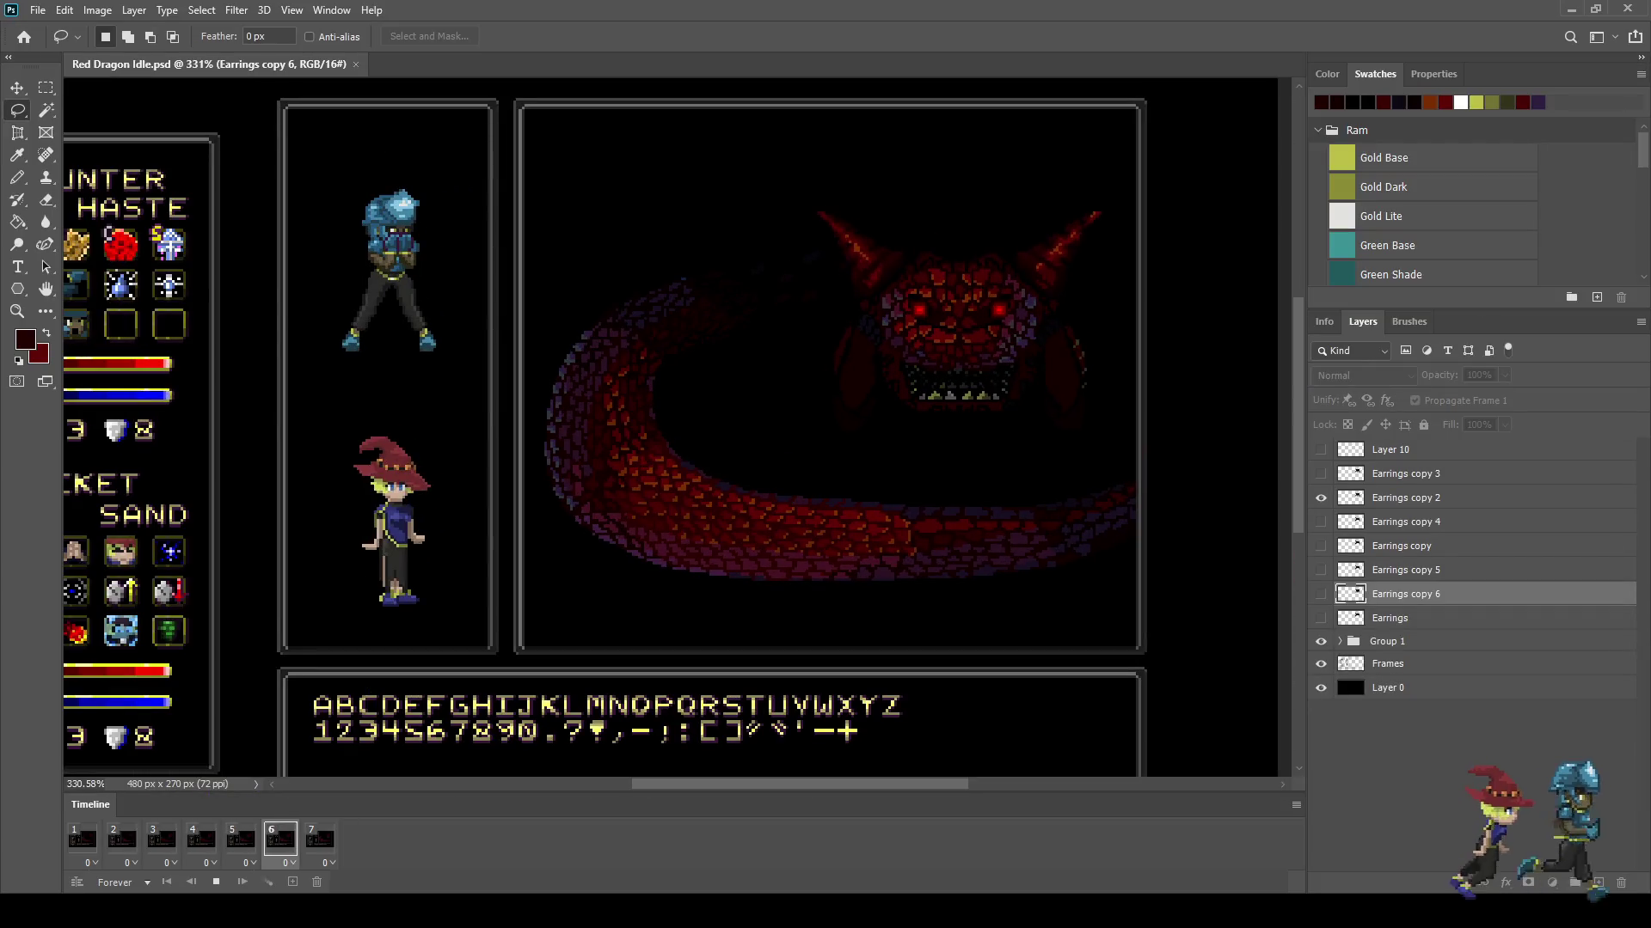
{"action": "key", "text": "space"}
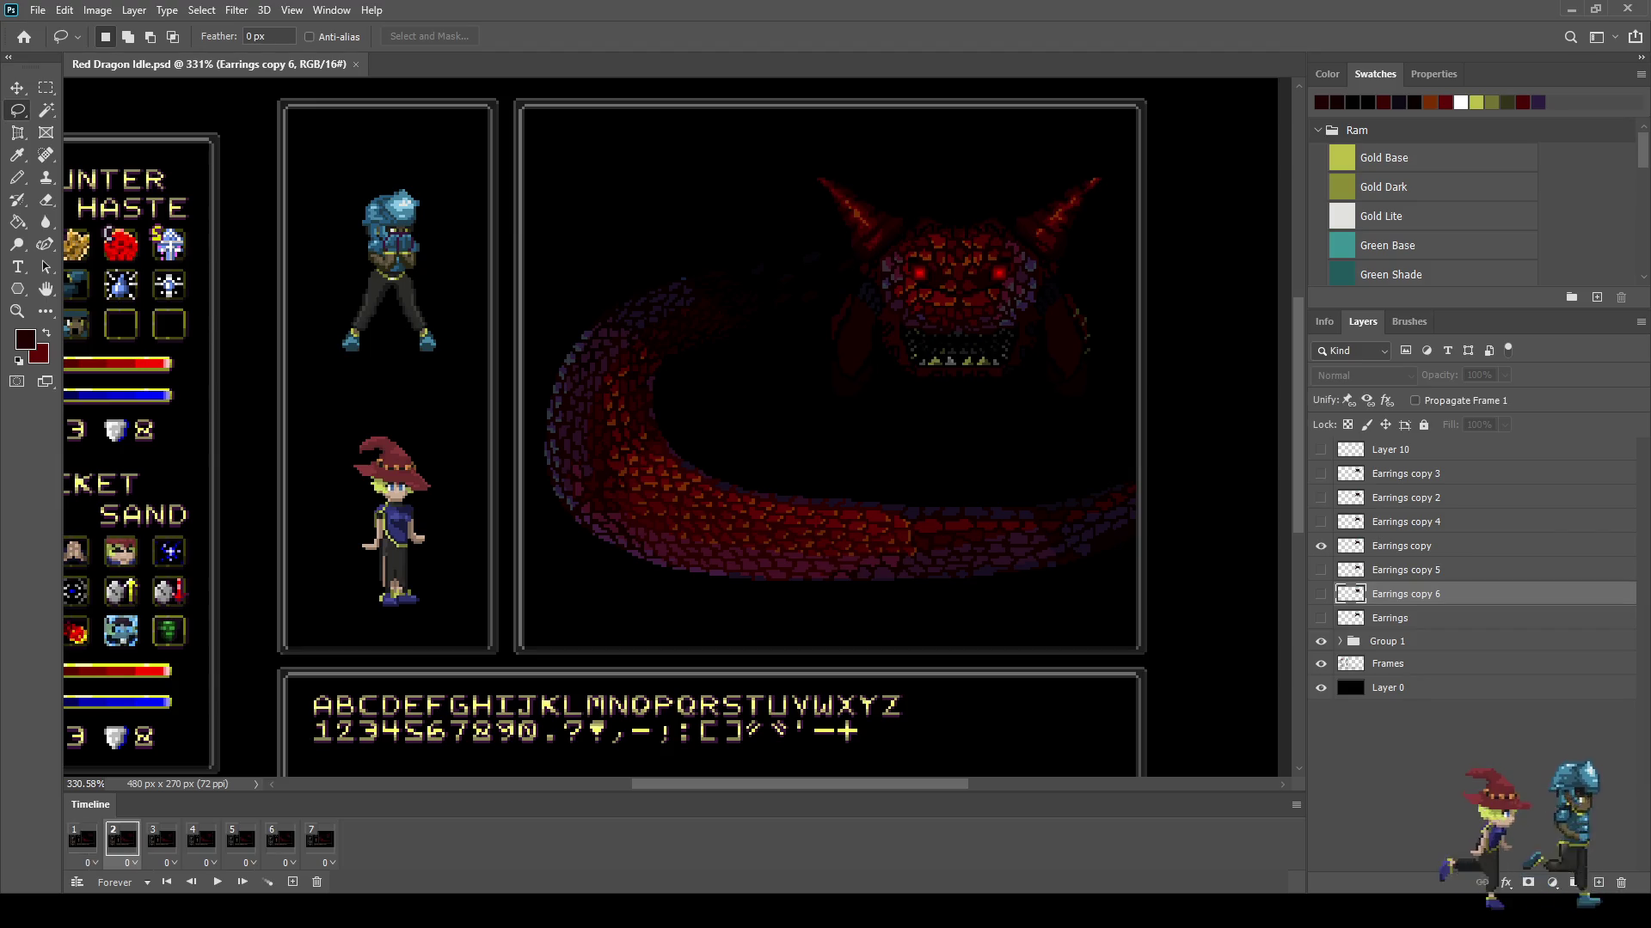
{"action": "left_click", "coordinate": [320, 839]}
{"action": "left_click", "coordinate": [83, 839], "text": "shift"}
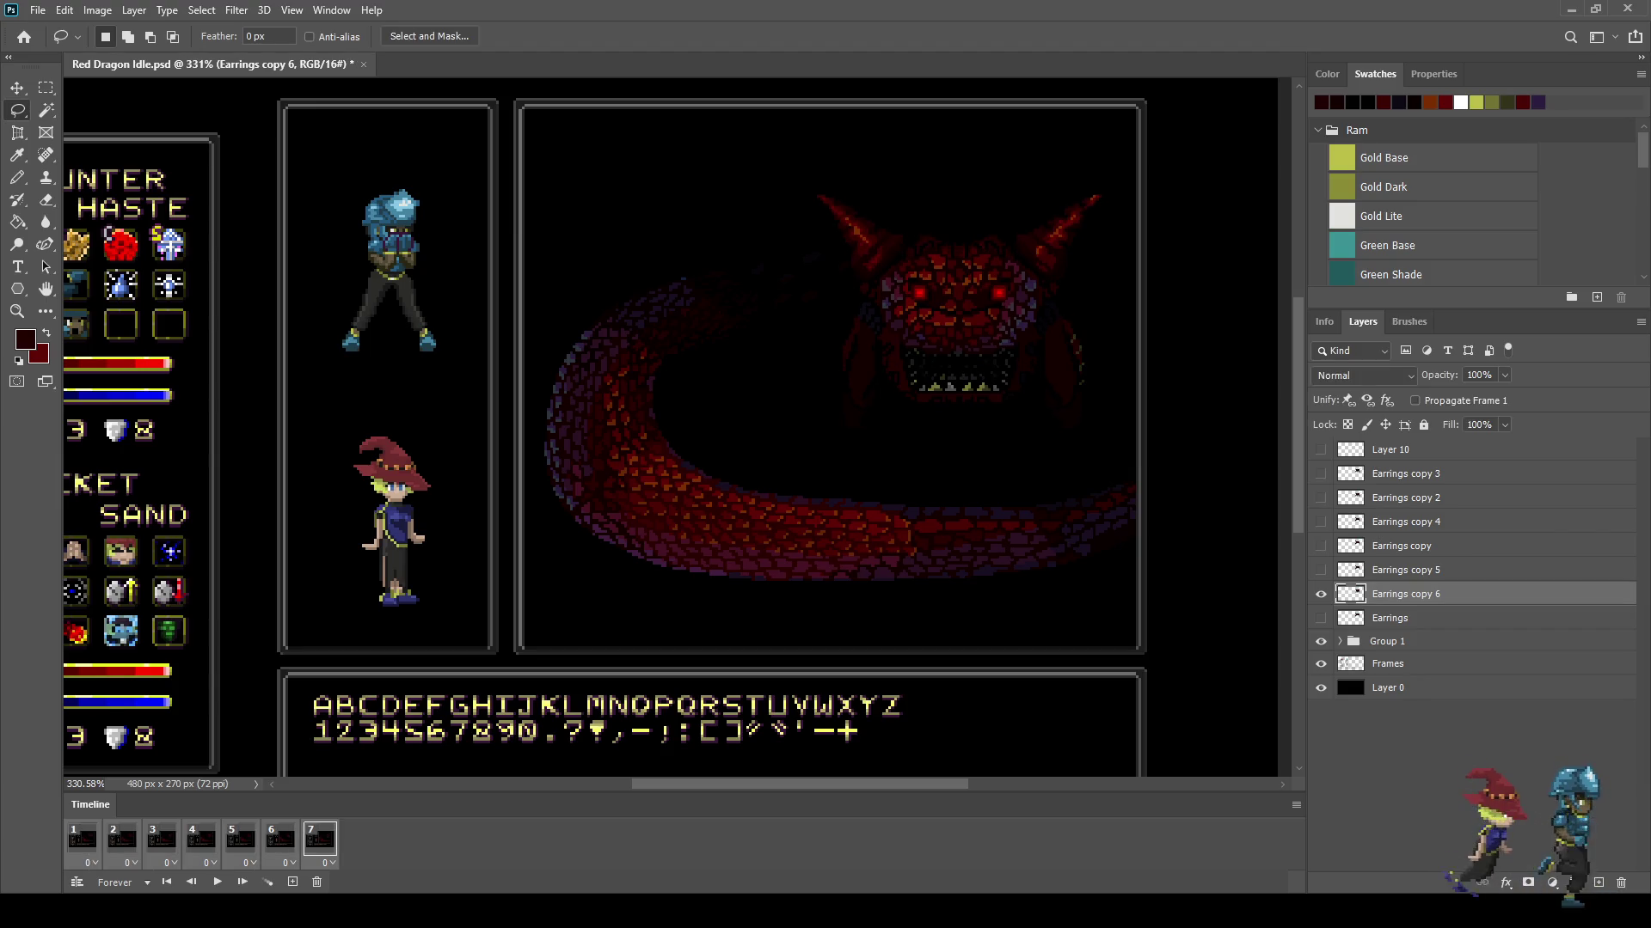
{"action": "left_click", "coordinate": [89, 863]}
{"action": "key", "text": "space"}
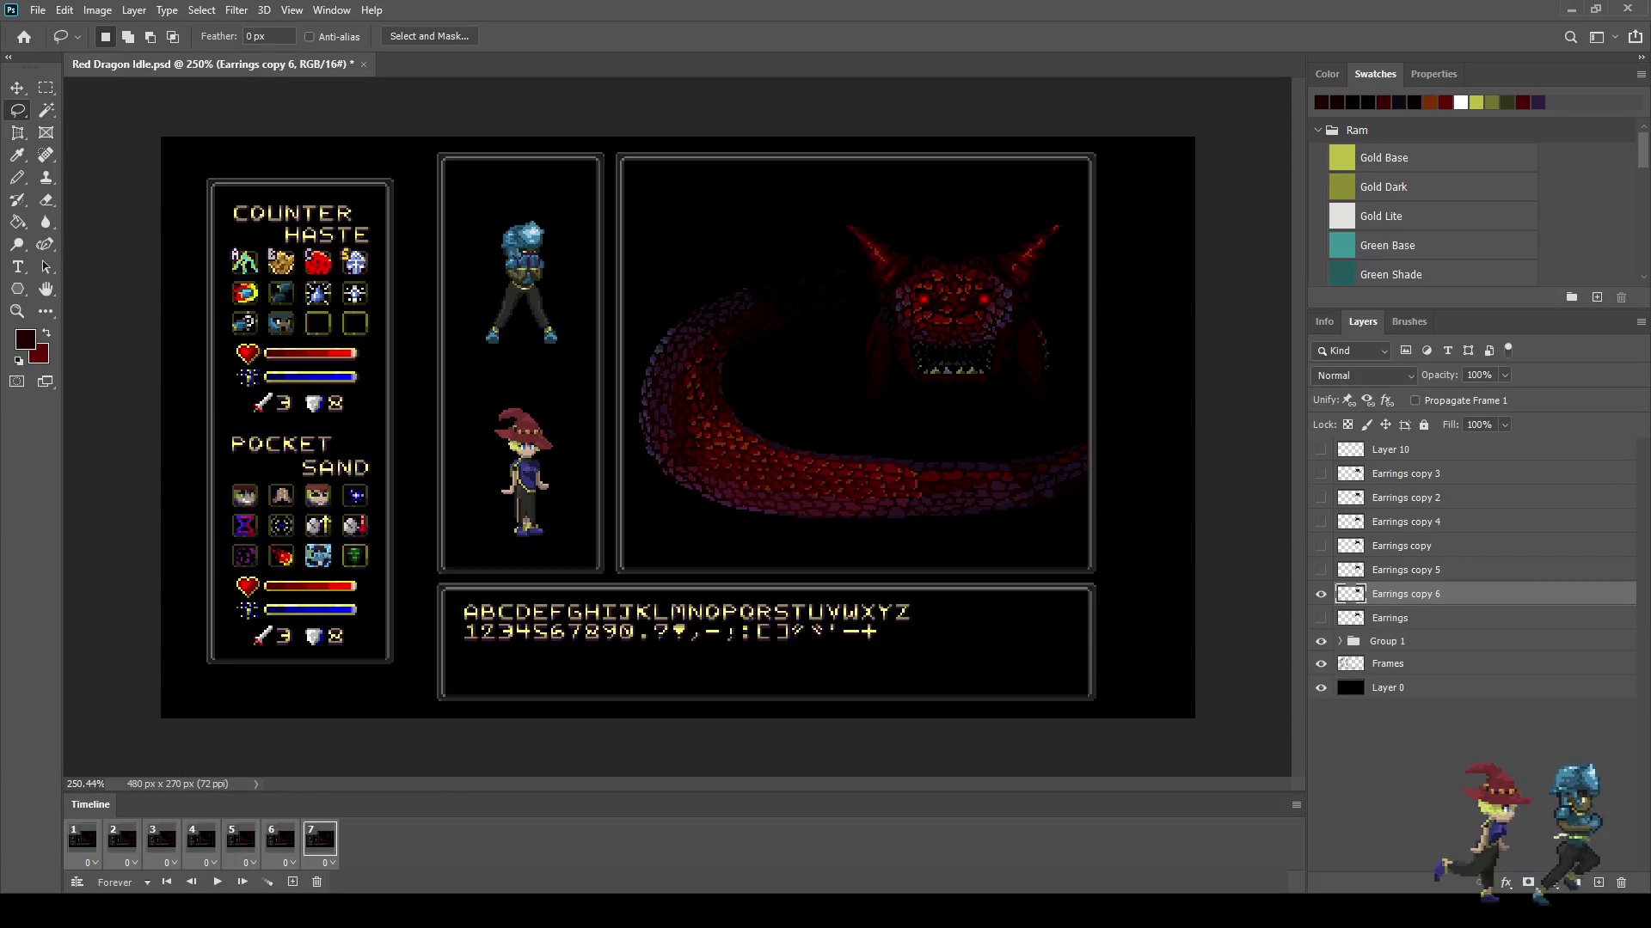
Step: Compare frames 6 and 7, then duplicate frame 7 into an eighth frame
{"action": "scroll", "coordinate": [936, 462], "scroll_direction": "up", "scroll_amount": 2}
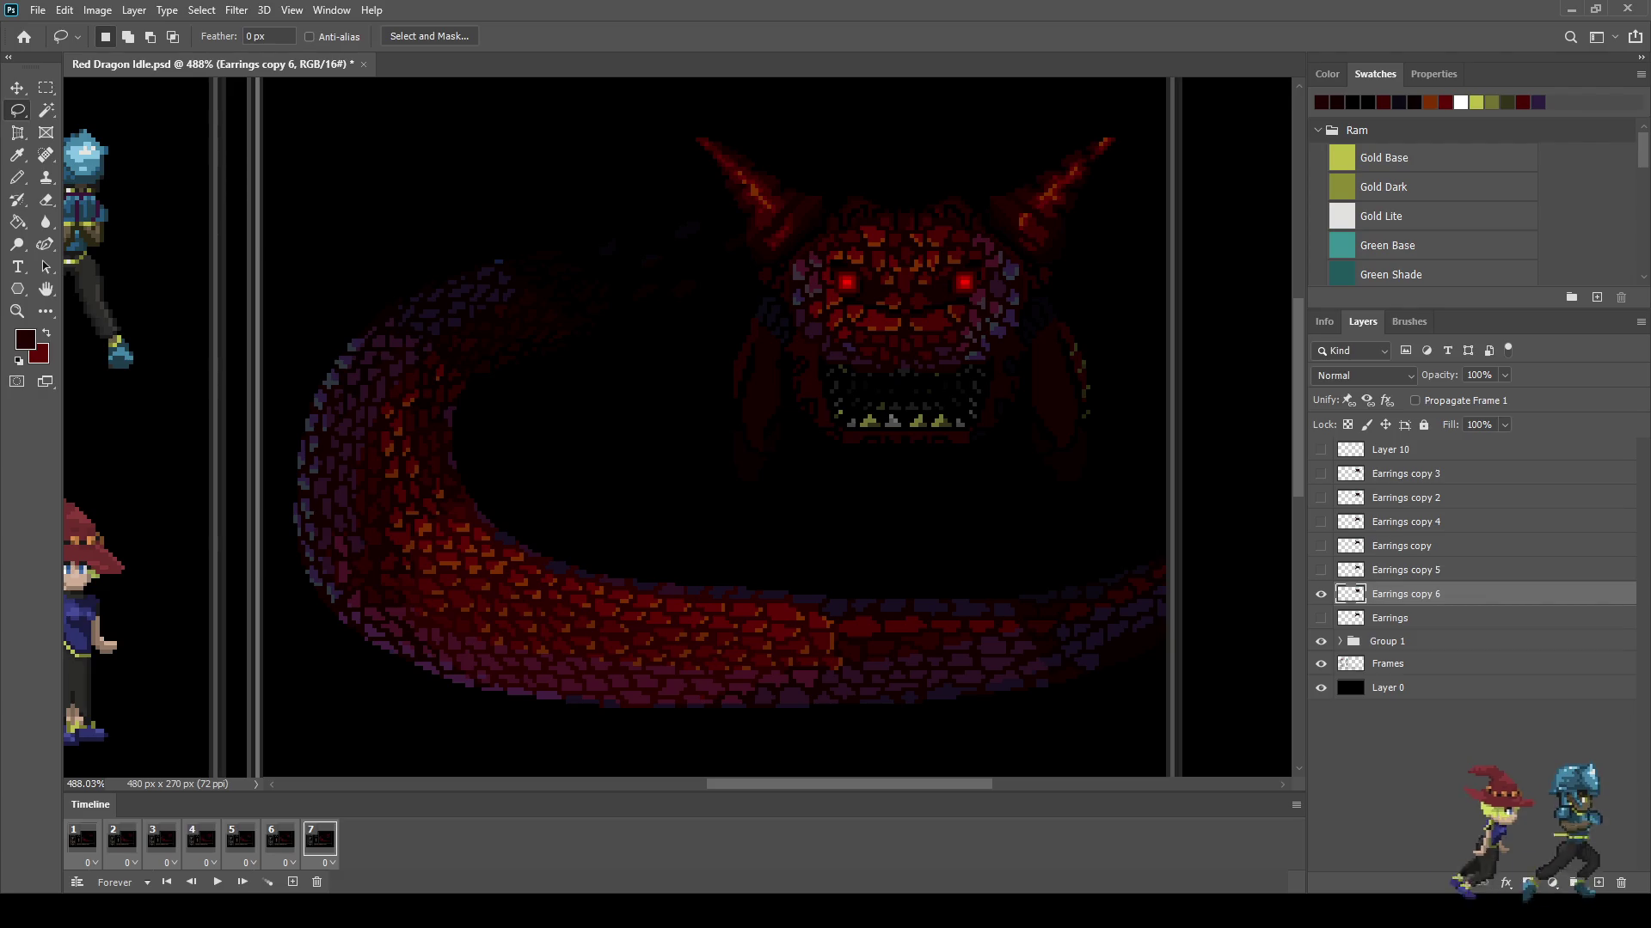
{"action": "left_click", "coordinate": [280, 839]}
{"action": "left_click", "coordinate": [319, 839]}
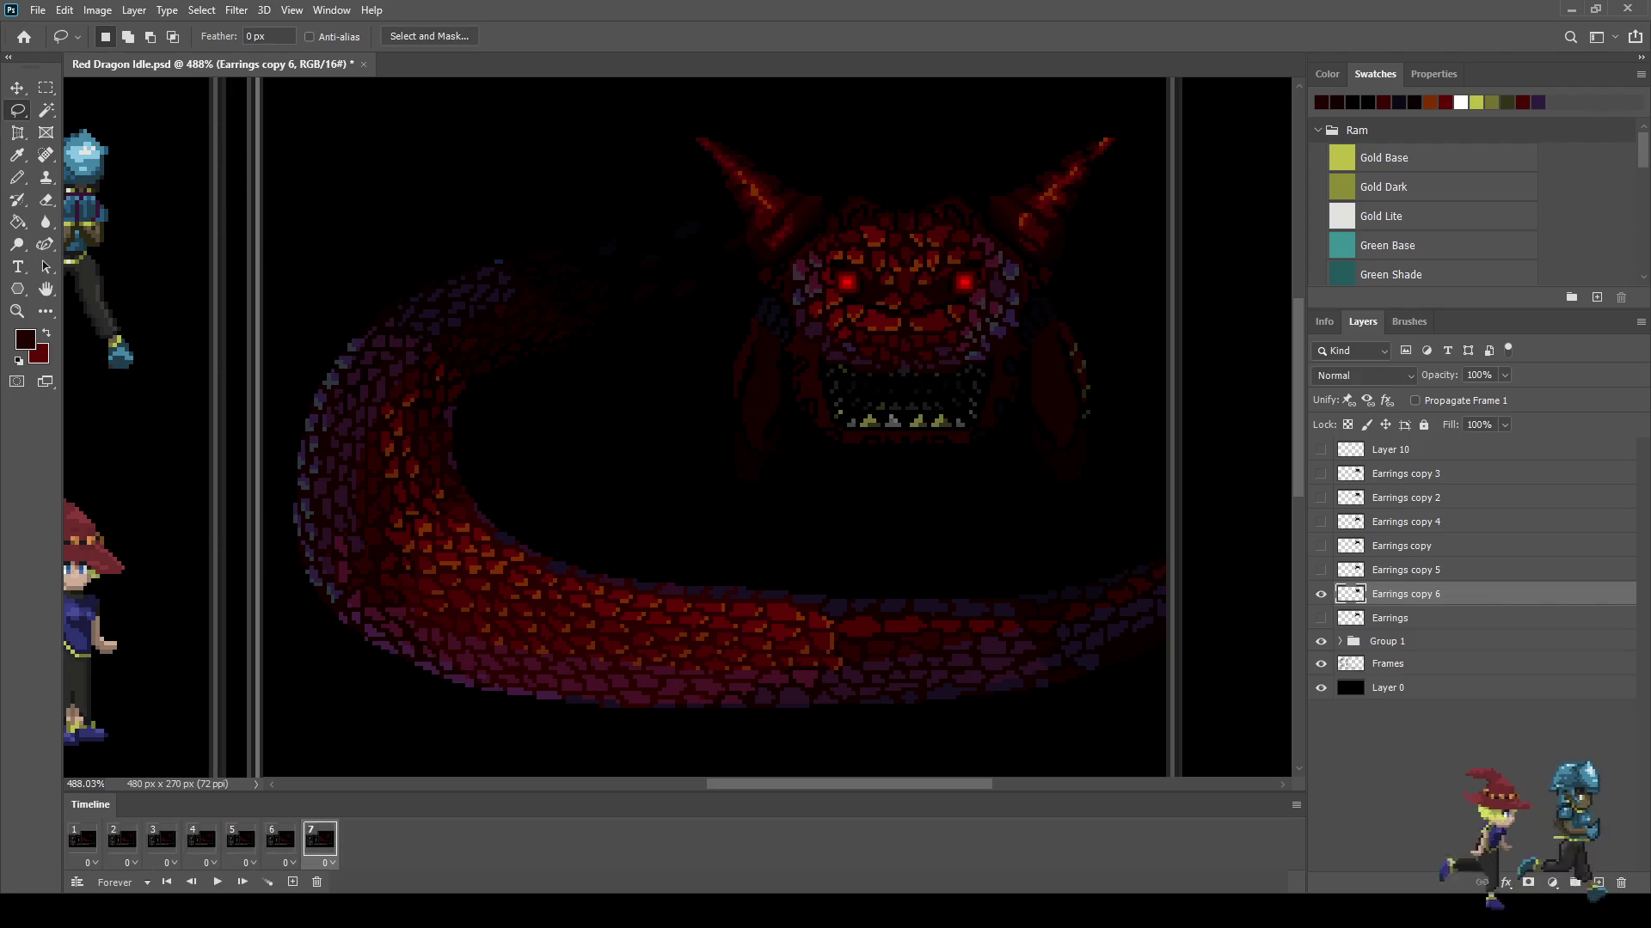
{"action": "left_click", "coordinate": [292, 882]}
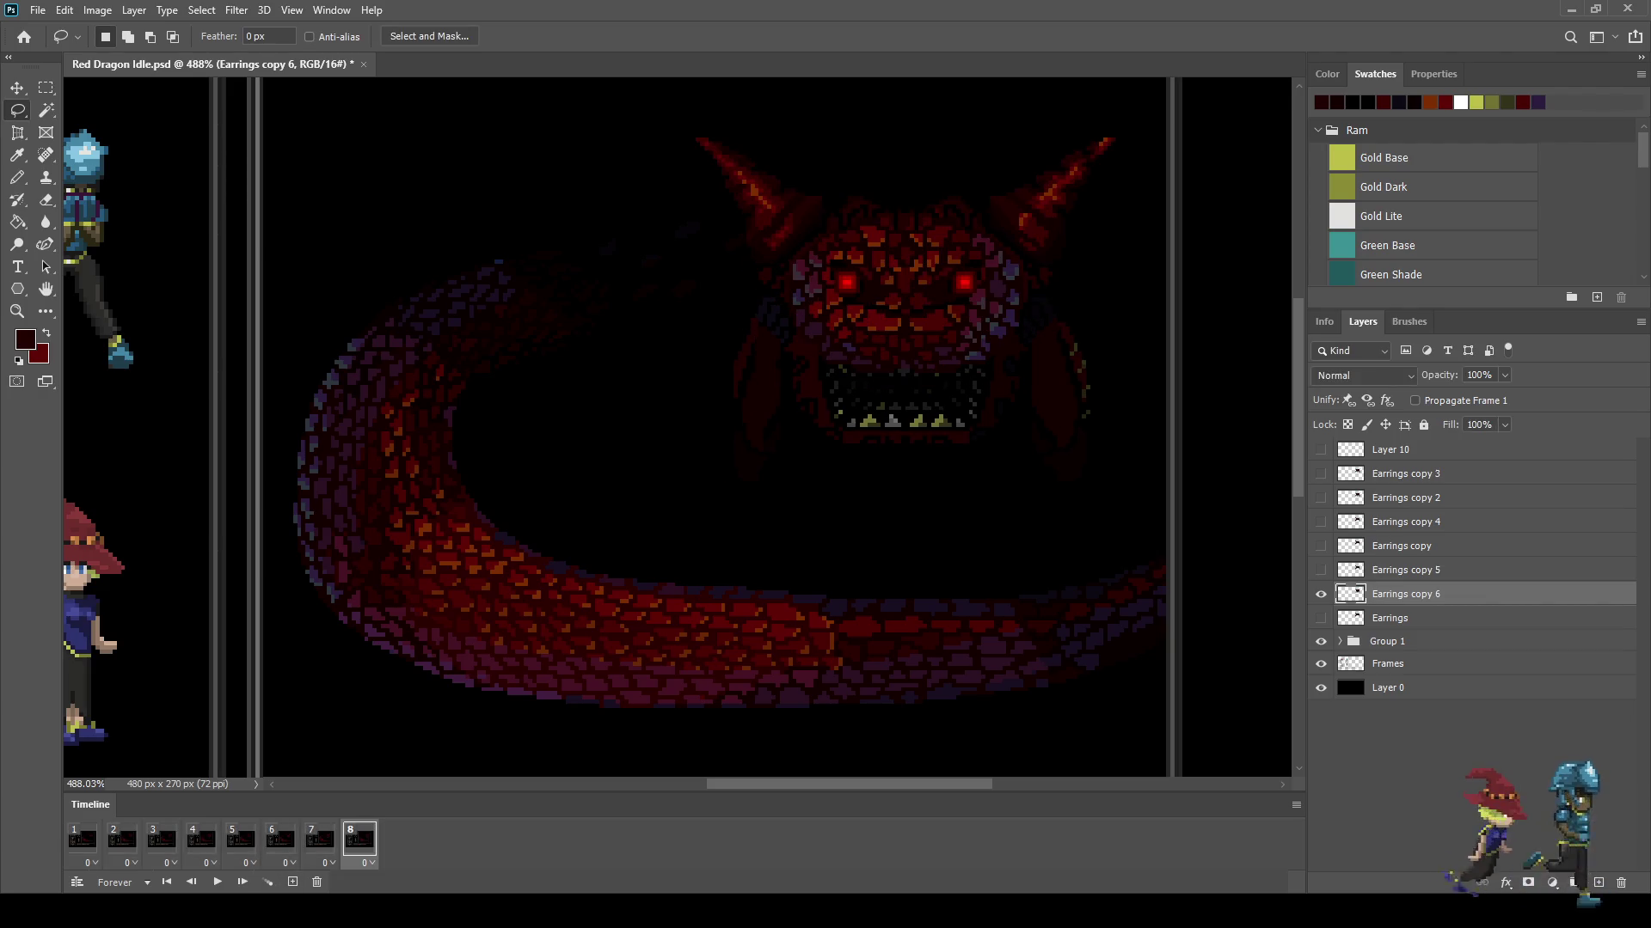
Step: Play the loop, stop on frame 8, and duplicate the dragon layer as Earrings copy 7
{"action": "key", "text": "space"}
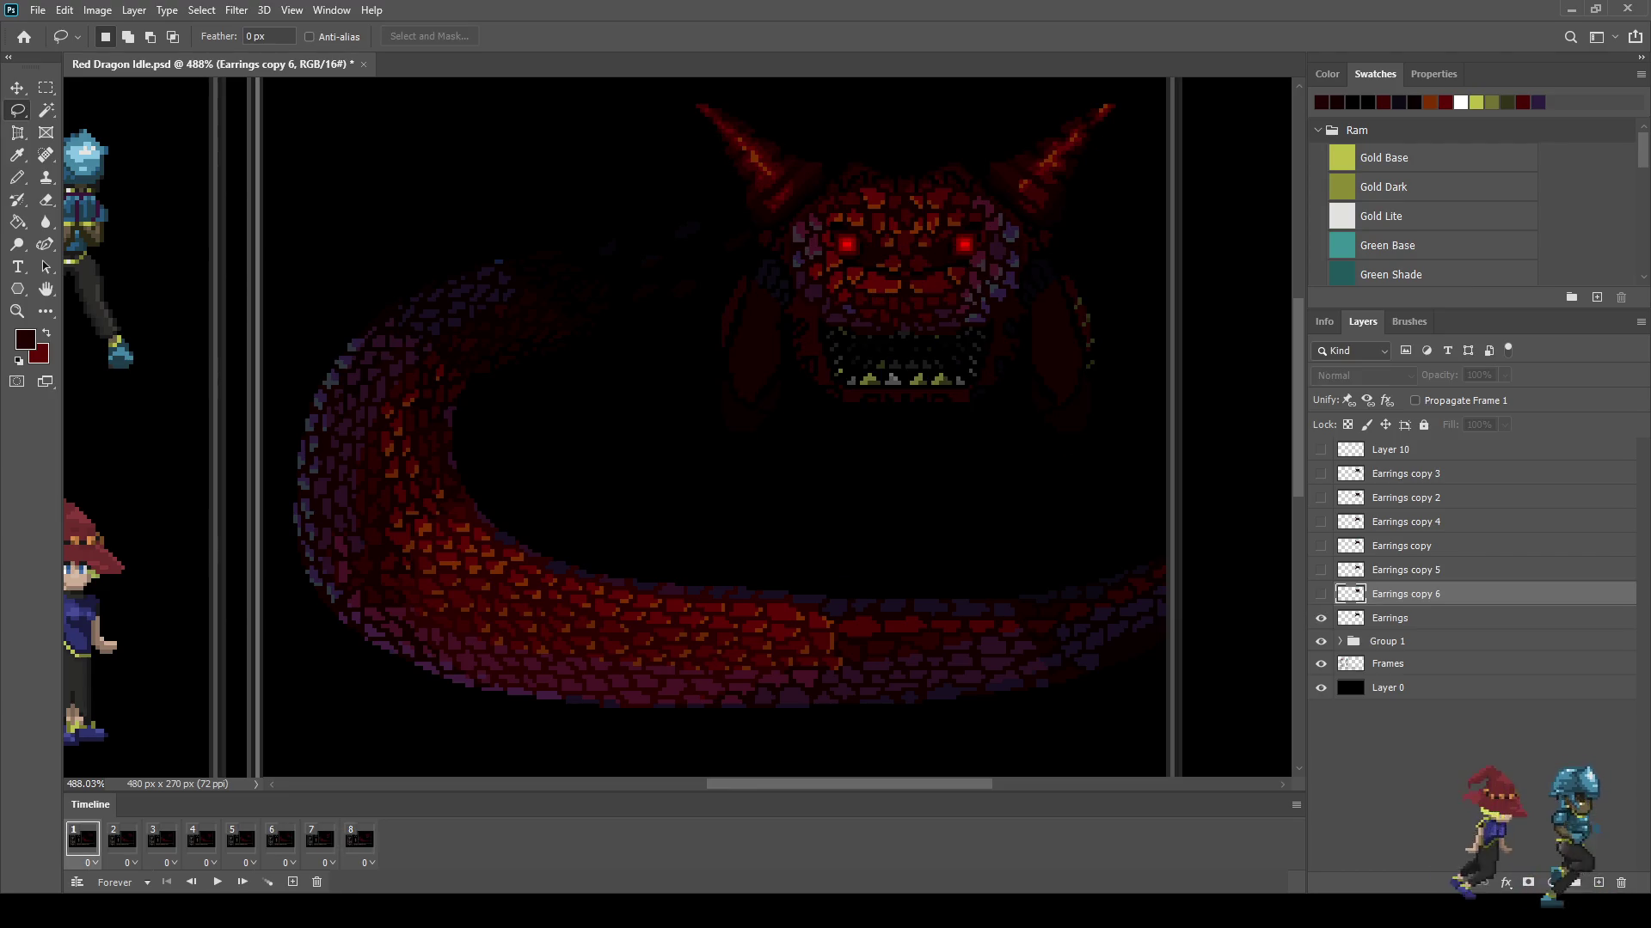
{"action": "key", "text": "space"}
{"action": "key", "text": "space"}
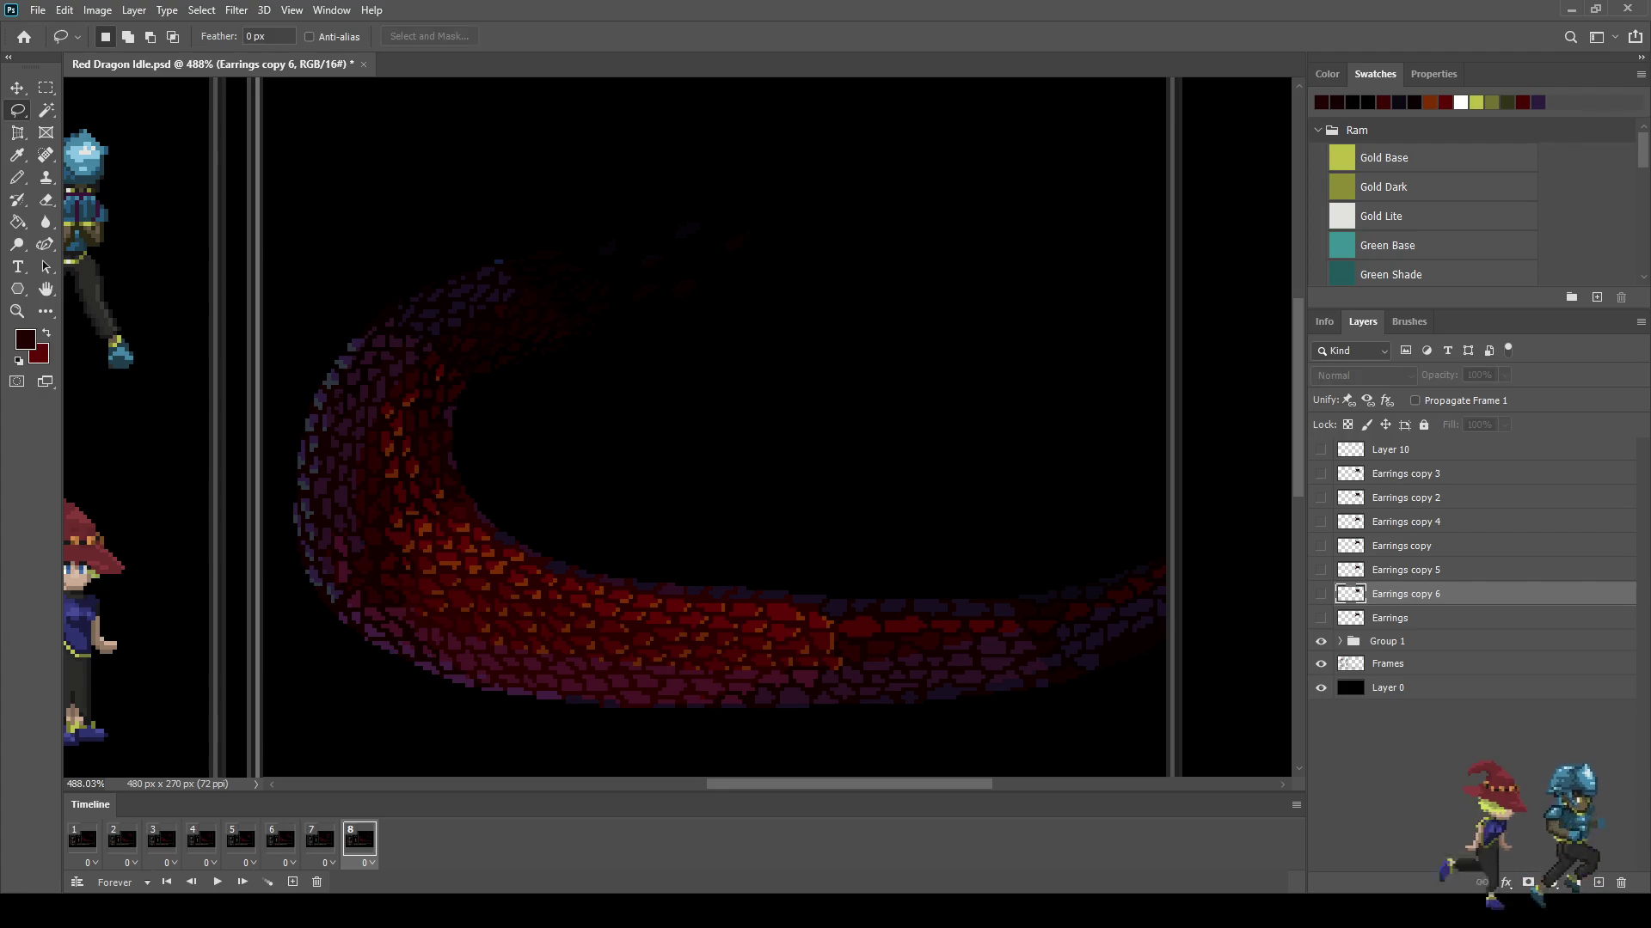
{"action": "key", "text": "ctrl+j"}
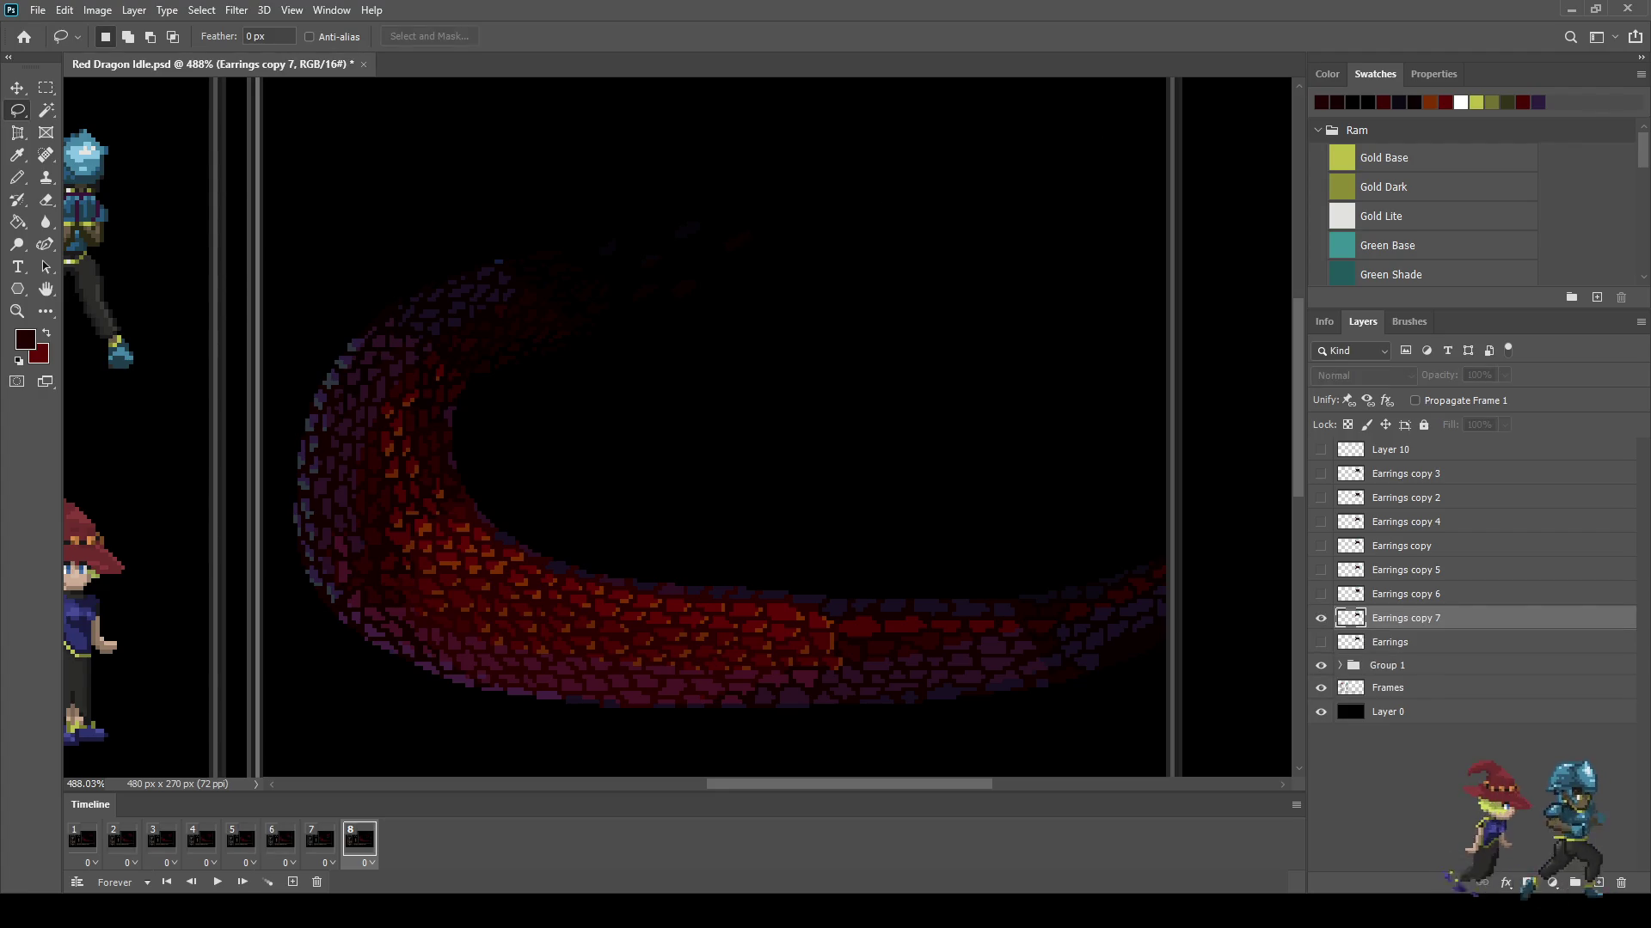
{"action": "key", "text": "space"}
{"action": "scroll", "coordinate": [987, 291], "scroll_direction": "up", "scroll_amount": 5}
{"action": "scroll", "coordinate": [968, 301], "scroll_direction": "up", "scroll_amount": 1}
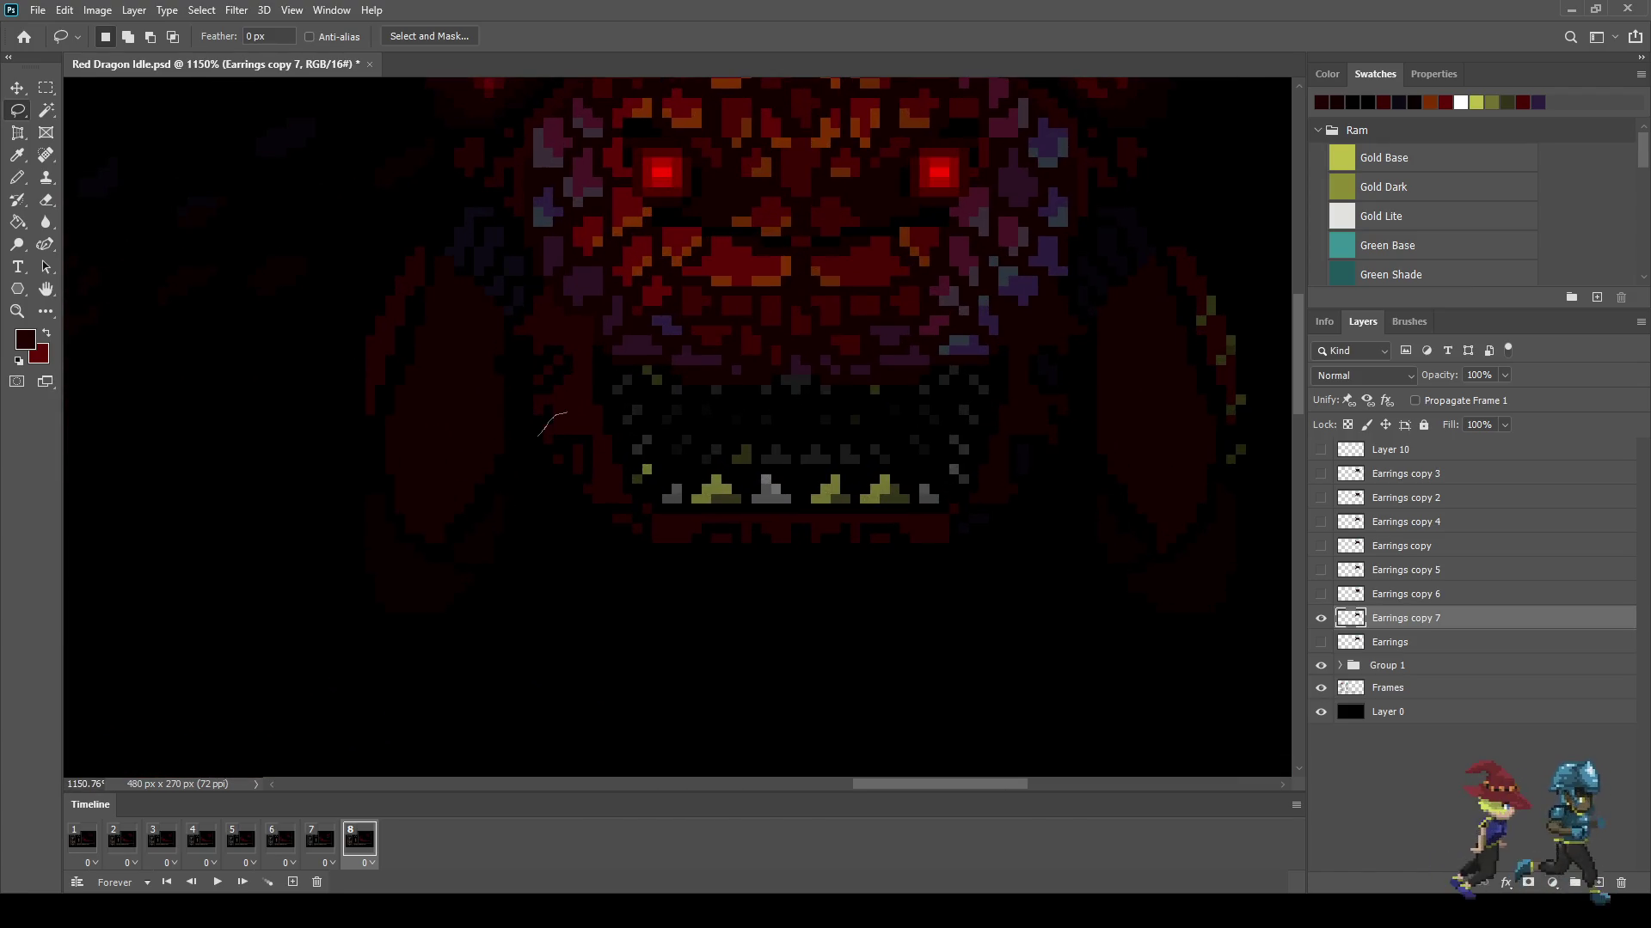
Step: Raise the dragon's lower jaw and mouth, then its upper teeth and jaw, by about 2 pixels
{"action": "mouse_move", "coordinate": [616, 423]}
{"action": "left_mouse_down"}
{"action": "mouse_move", "coordinate": [804, 442]}
{"action": "mouse_move", "coordinate": [1007, 415]}
{"action": "mouse_move", "coordinate": [1085, 464]}
{"action": "mouse_move", "coordinate": [923, 589]}
{"action": "mouse_move", "coordinate": [552, 518]}
{"action": "mouse_move", "coordinate": [539, 435]}
{"action": "mouse_move", "coordinate": [612, 412]}
{"action": "left_mouse_up"}
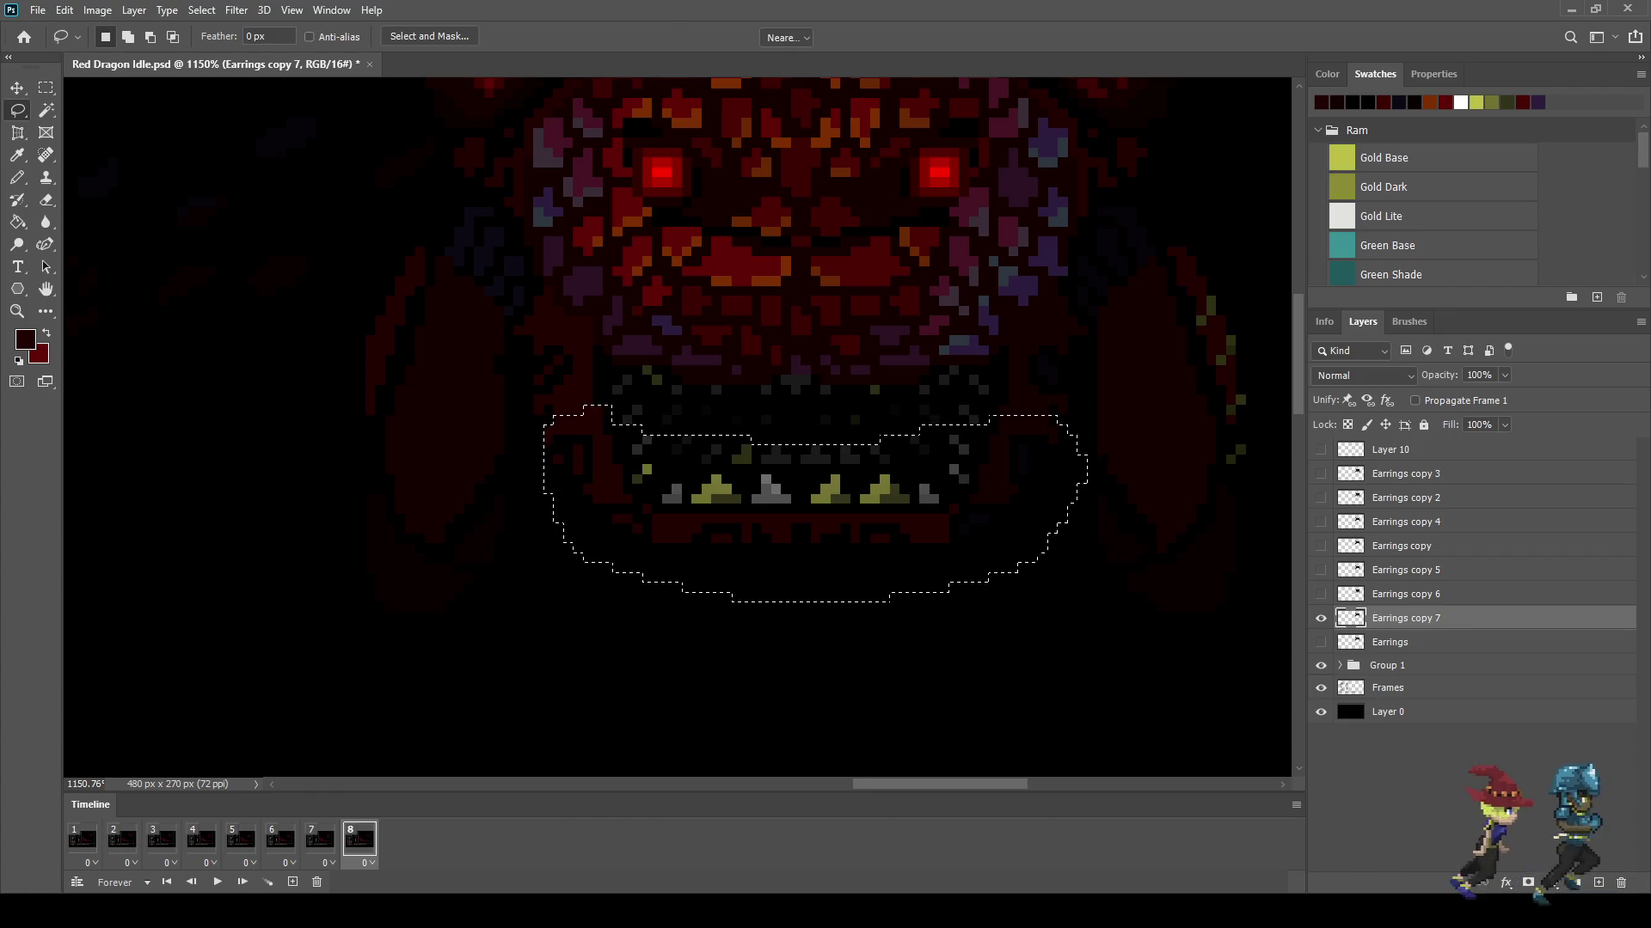
{"action": "key", "text": "ctrl+t"}
{"action": "key", "text": "Up"}
{"action": "key", "text": "Up"}
{"action": "key", "text": "Return"}
{"action": "key", "text": "ctrl+d"}
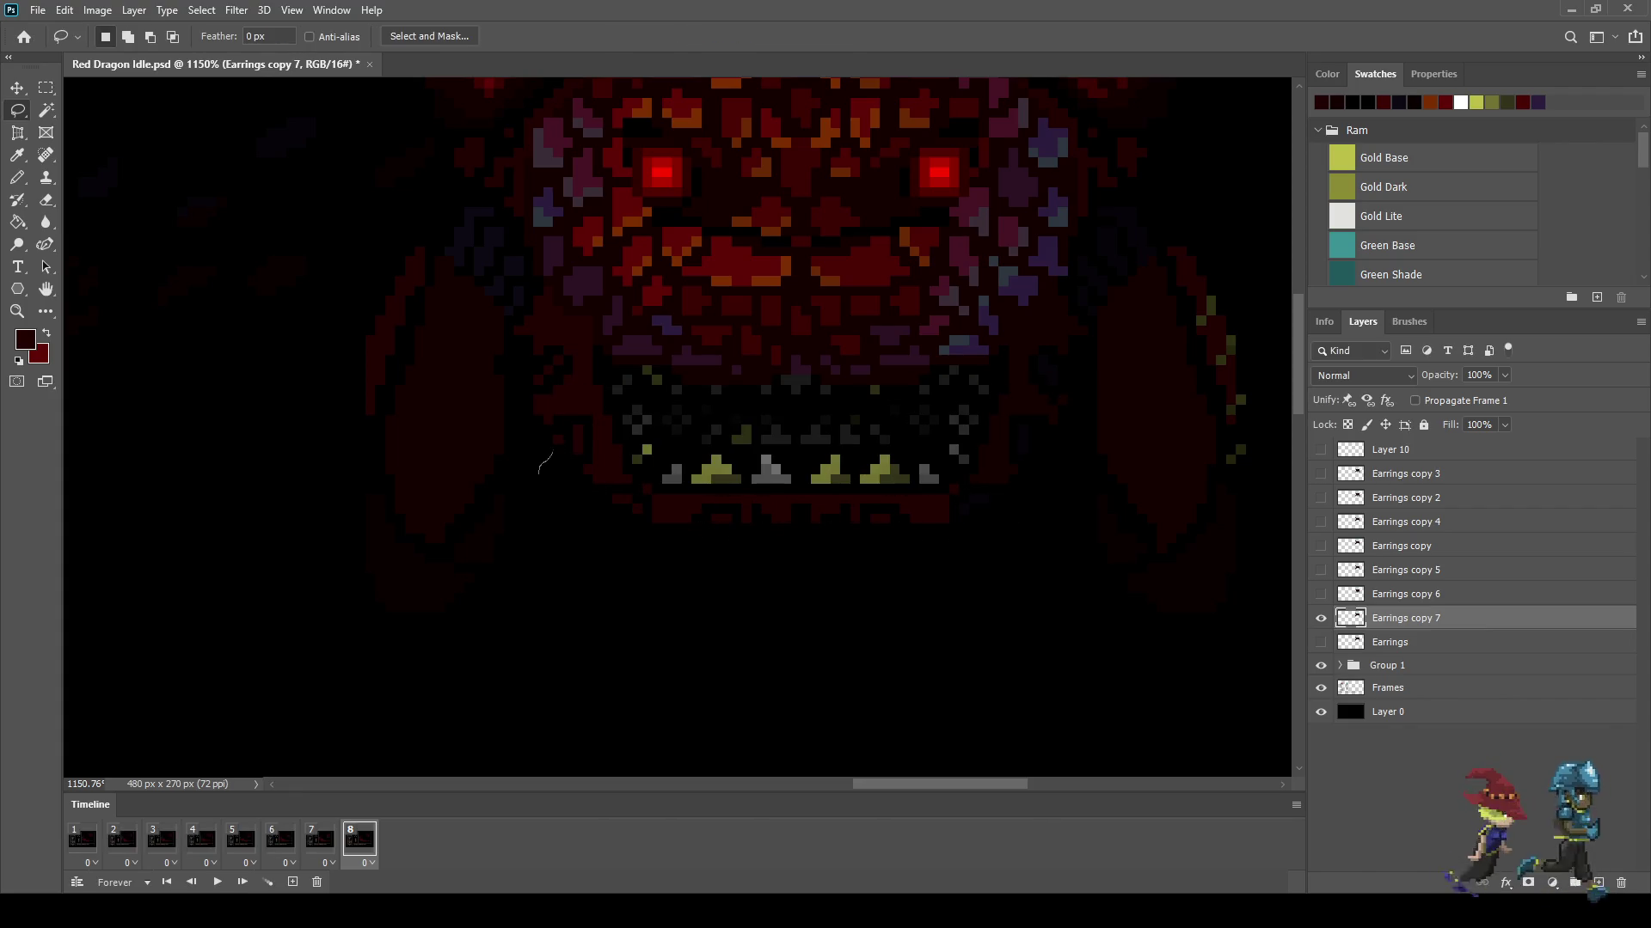
{"action": "mouse_move", "coordinate": [646, 441]}
{"action": "left_mouse_down"}
{"action": "mouse_move", "coordinate": [982, 439]}
{"action": "mouse_move", "coordinate": [1054, 531]}
{"action": "mouse_move", "coordinate": [612, 568]}
{"action": "mouse_move", "coordinate": [550, 470]}
{"action": "left_mouse_up"}
{"action": "key", "text": "ctrl+Up"}
{"action": "key", "text": "ctrl+Up"}
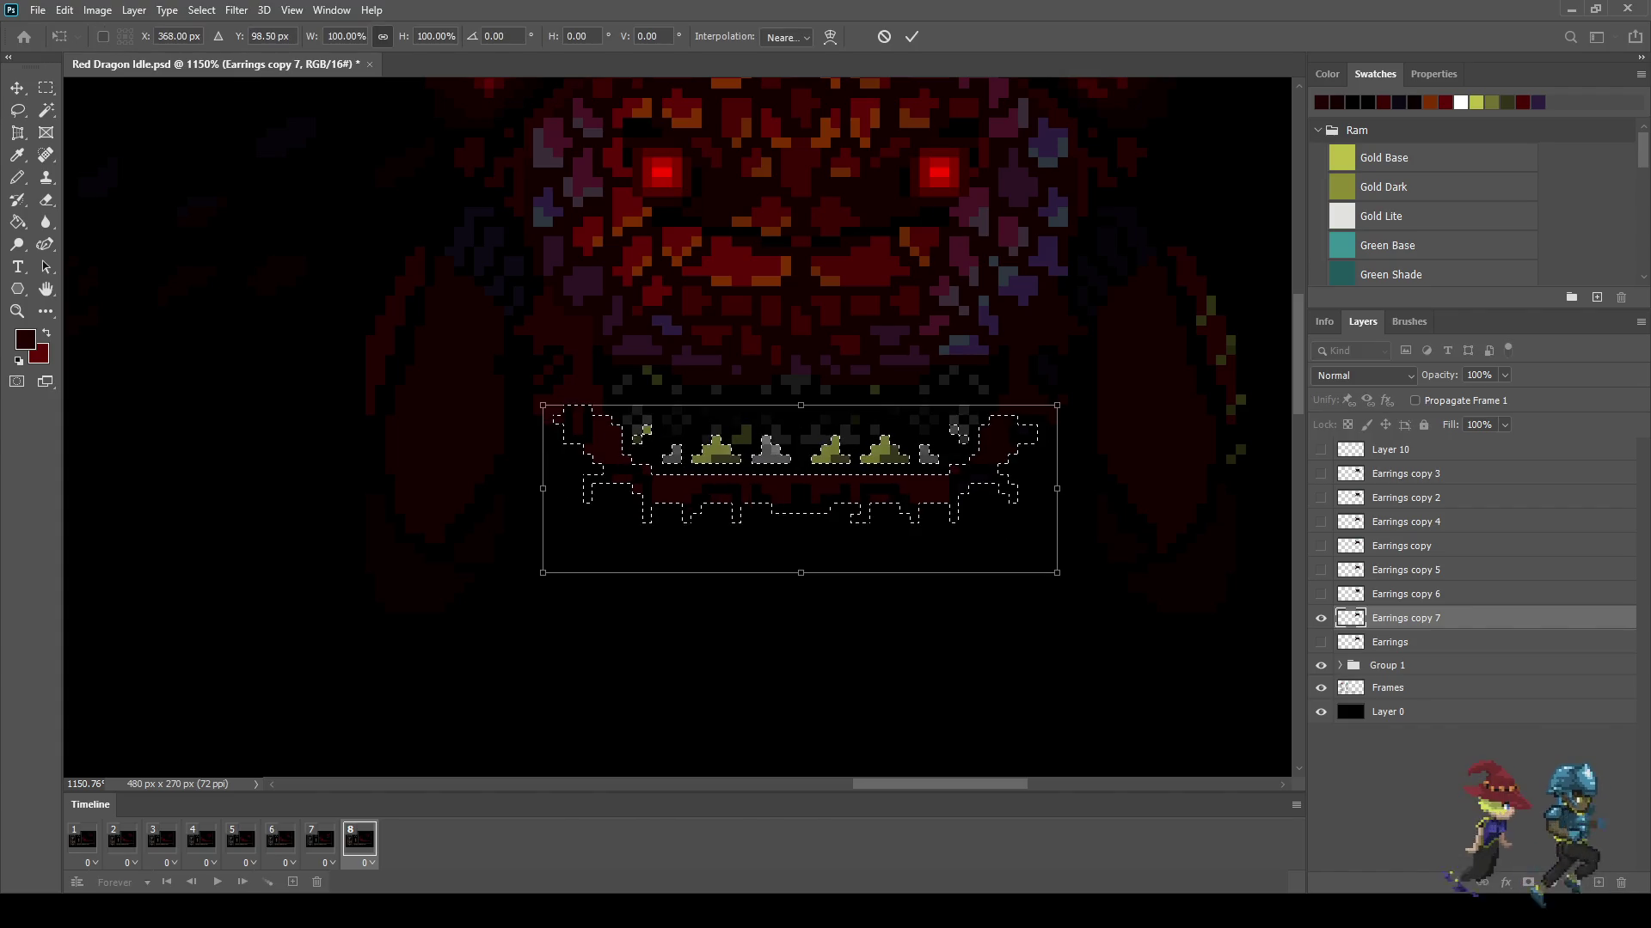
{"action": "key", "text": "ctrl+d"}
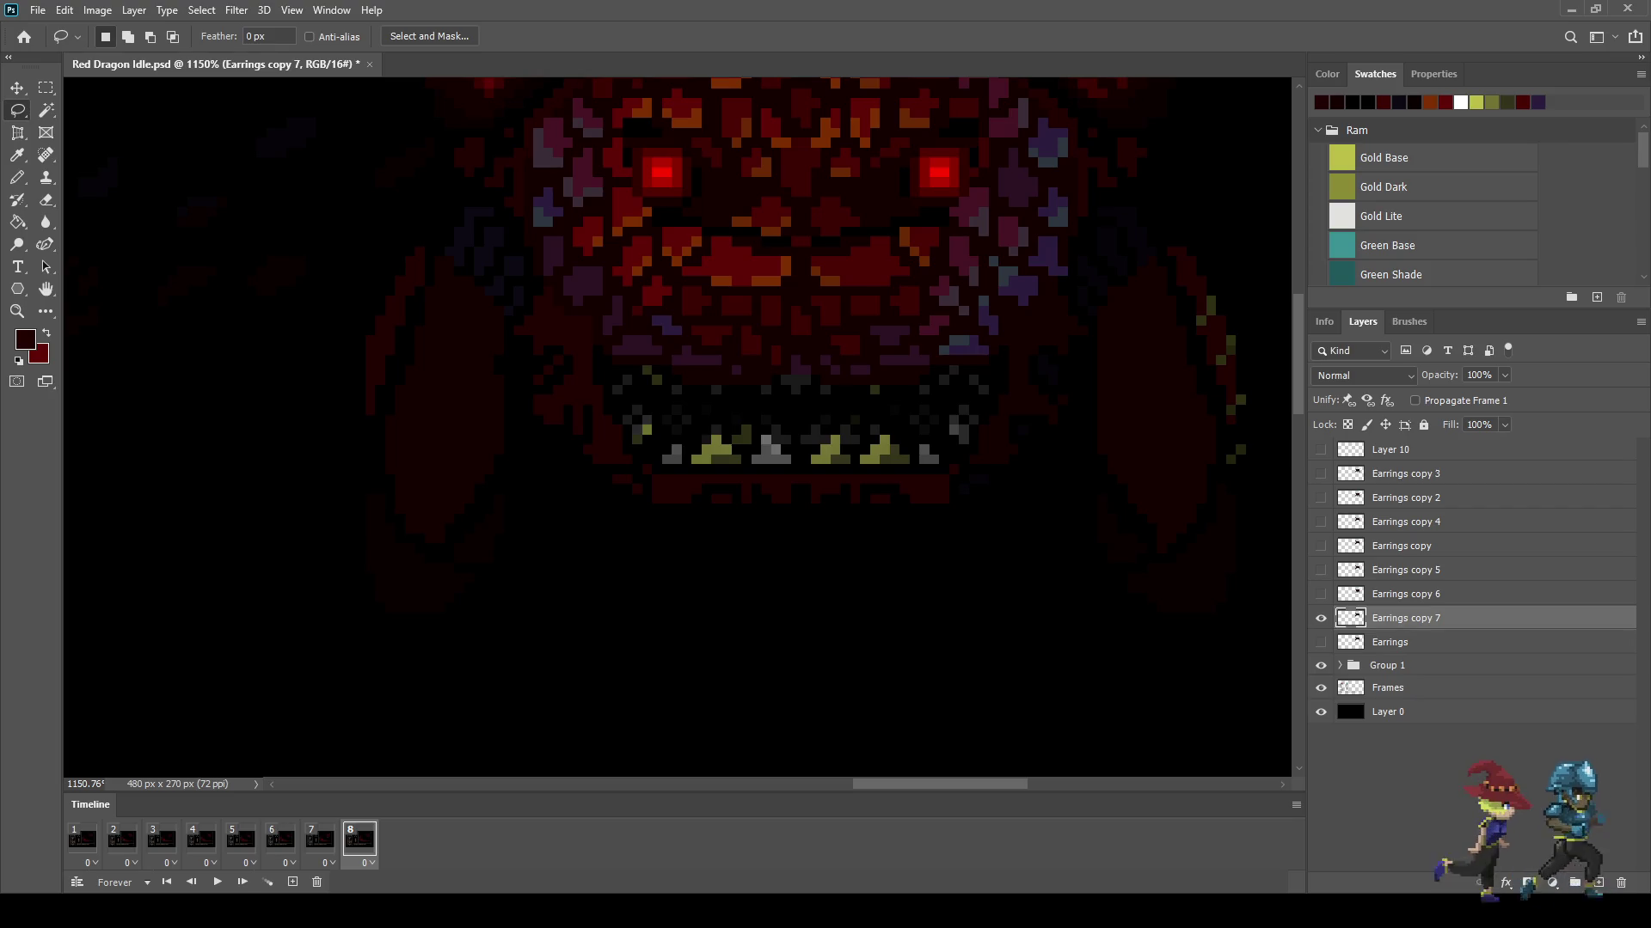
Step: Outline the head's lower-left side, leave it unchanged, and play the edited eight-frame loop
{"action": "scroll", "coordinate": [677, 427], "scroll_direction": "down", "scroll_amount": 5}
{"action": "scroll", "coordinate": [676, 427], "scroll_direction": "up", "scroll_amount": 5}
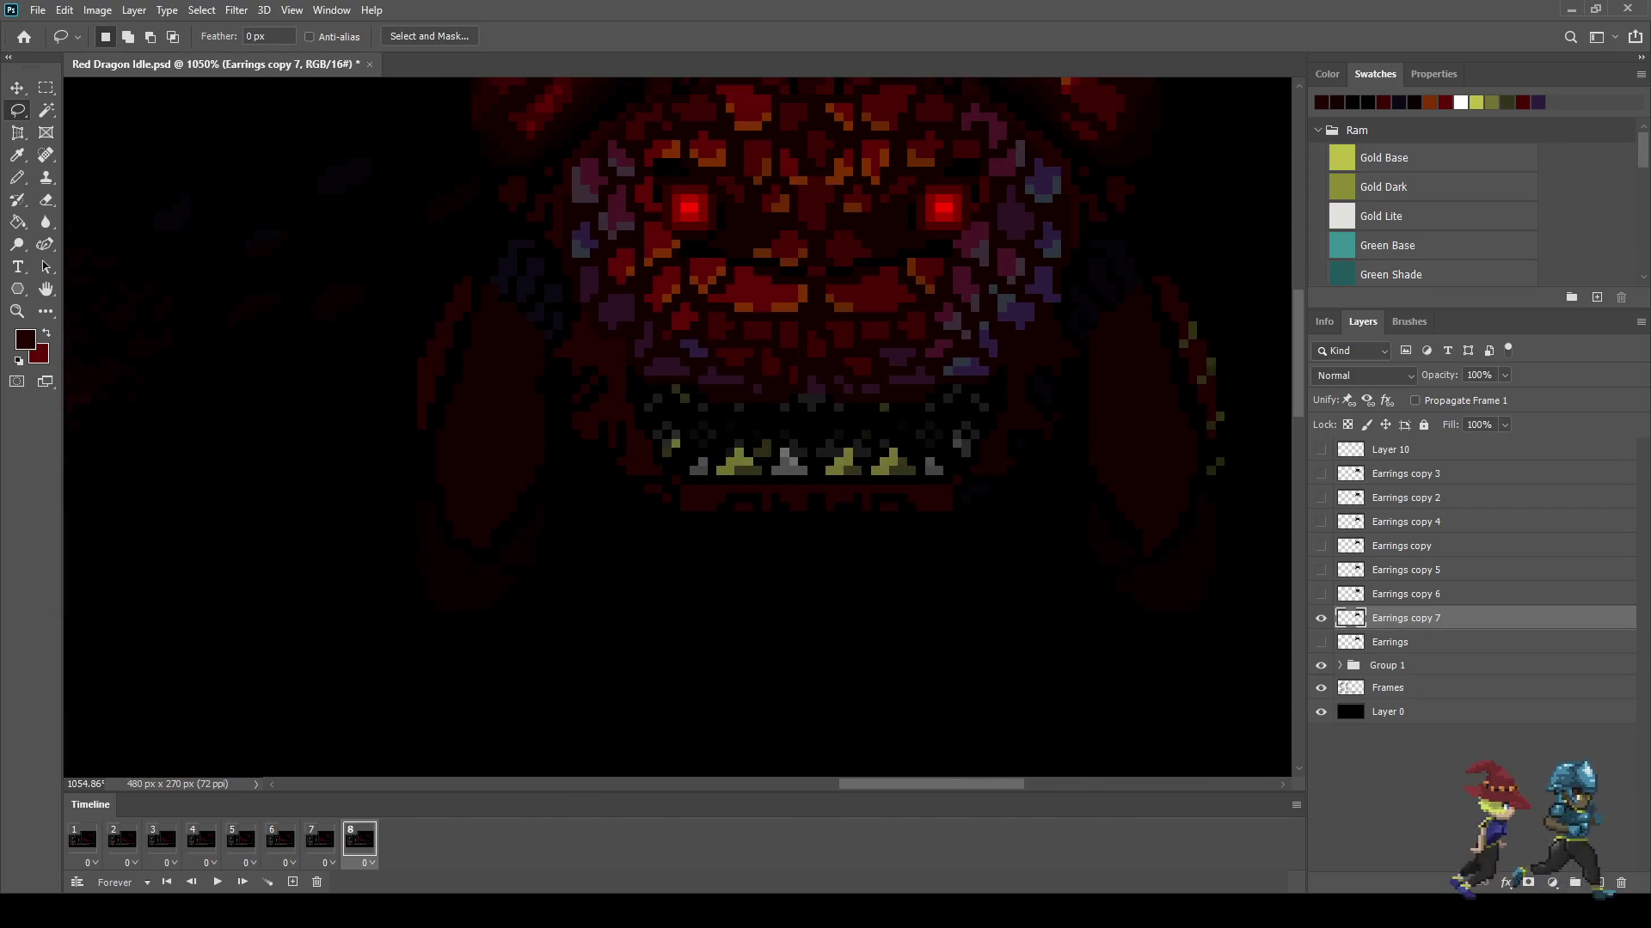
{"action": "mouse_move", "coordinate": [411, 362]}
{"action": "left_mouse_down"}
{"action": "mouse_move", "coordinate": [518, 421]}
{"action": "mouse_move", "coordinate": [597, 554]}
{"action": "mouse_move", "coordinate": [387, 635]}
{"action": "mouse_move", "coordinate": [360, 414]}
{"action": "mouse_move", "coordinate": [382, 363]}
{"action": "left_mouse_up"}
{"action": "key", "text": "ctrl+t"}
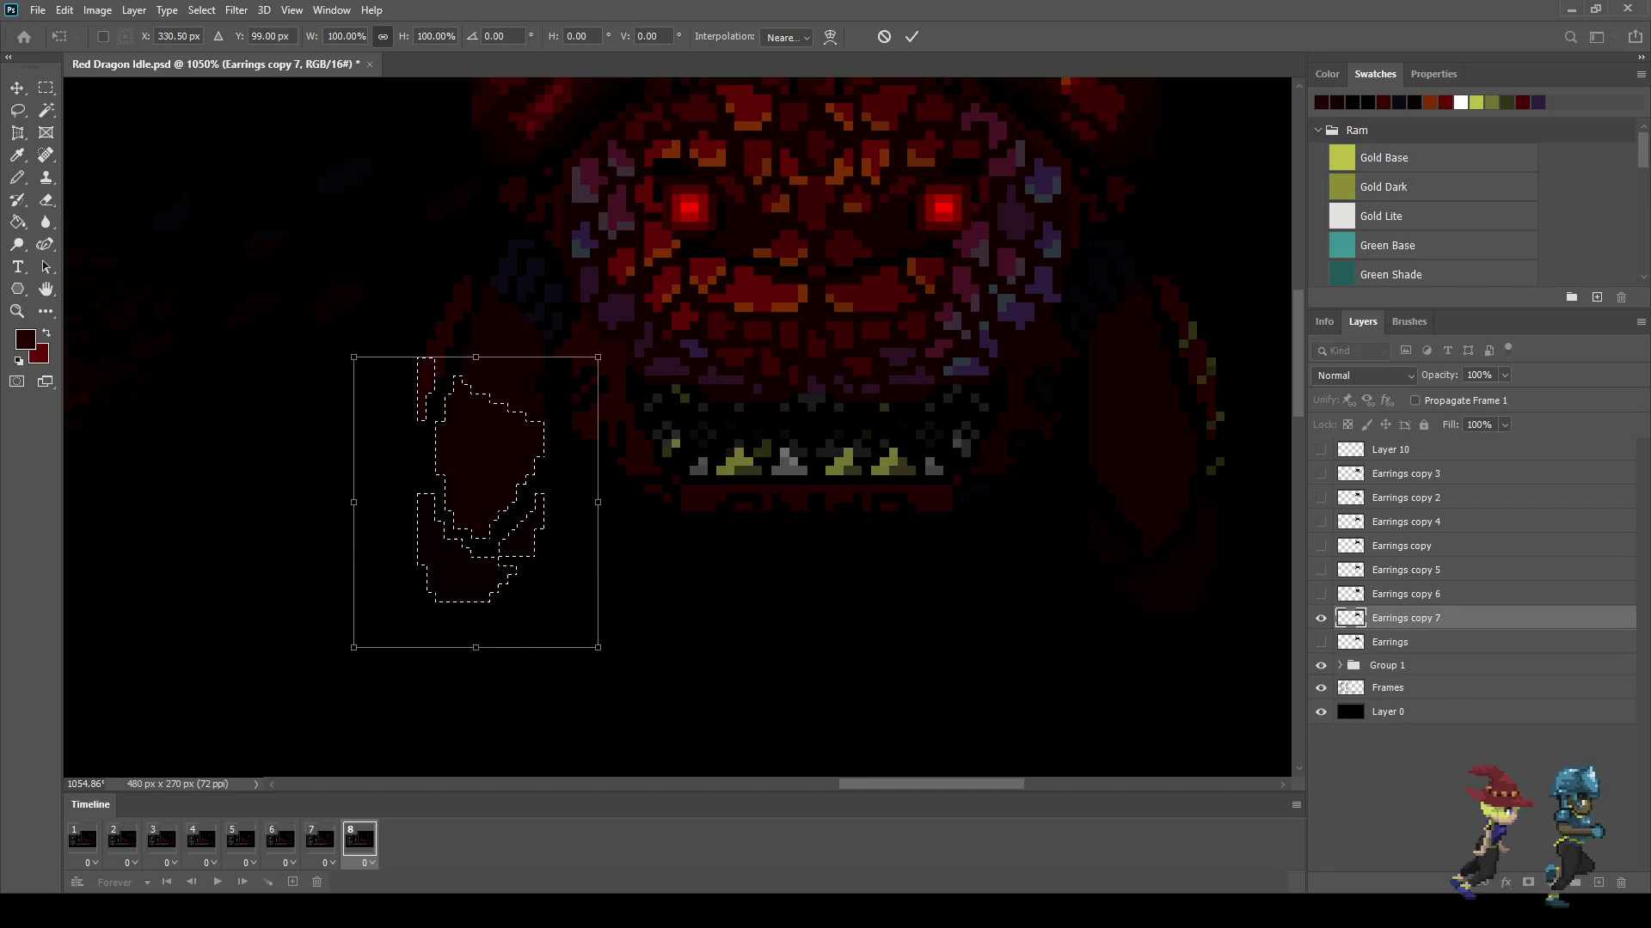
{"action": "key", "text": "Return"}
{"action": "left_click_drag", "start_coordinate": [1051, 497], "coordinate": [1018, 505]}
{"action": "key", "text": "ctrl+d"}
{"action": "scroll", "coordinate": [677, 428], "scroll_direction": "down", "scroll_amount": 3}
{"action": "scroll", "coordinate": [1043, 481], "scroll_direction": "down", "scroll_amount": 3}
{"action": "key", "text": "space"}
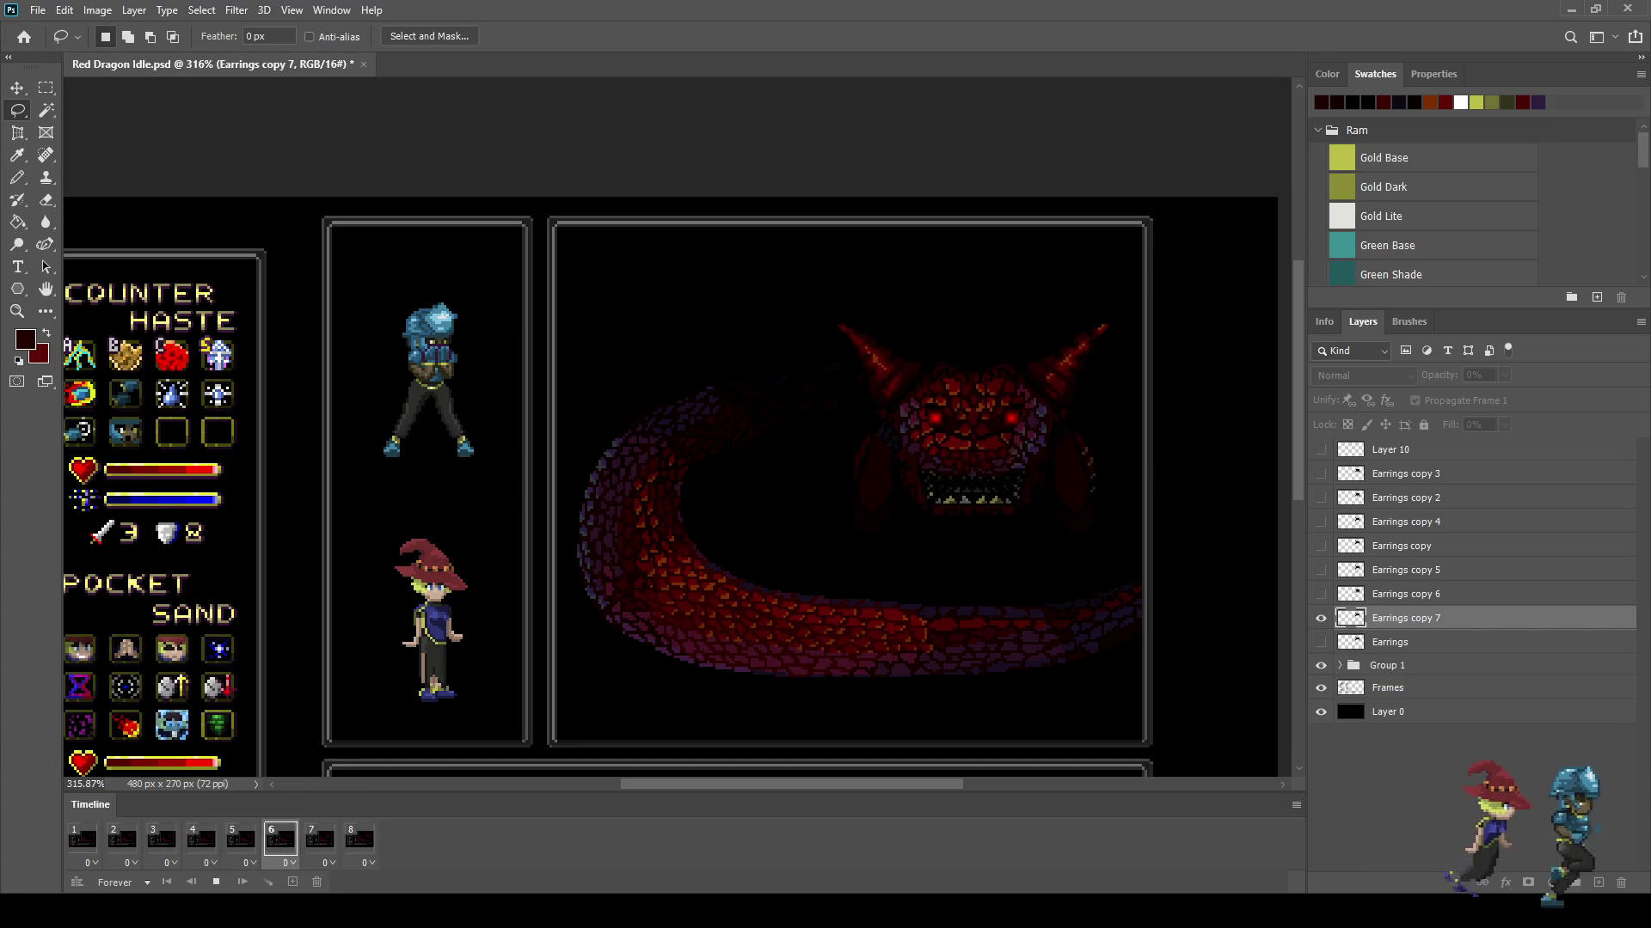
Step: Zoom out to preview the whole scene, then make Earrings copy 7 the active layer
{"action": "scroll", "coordinate": [678, 427], "scroll_direction": "down", "scroll_amount": 1}
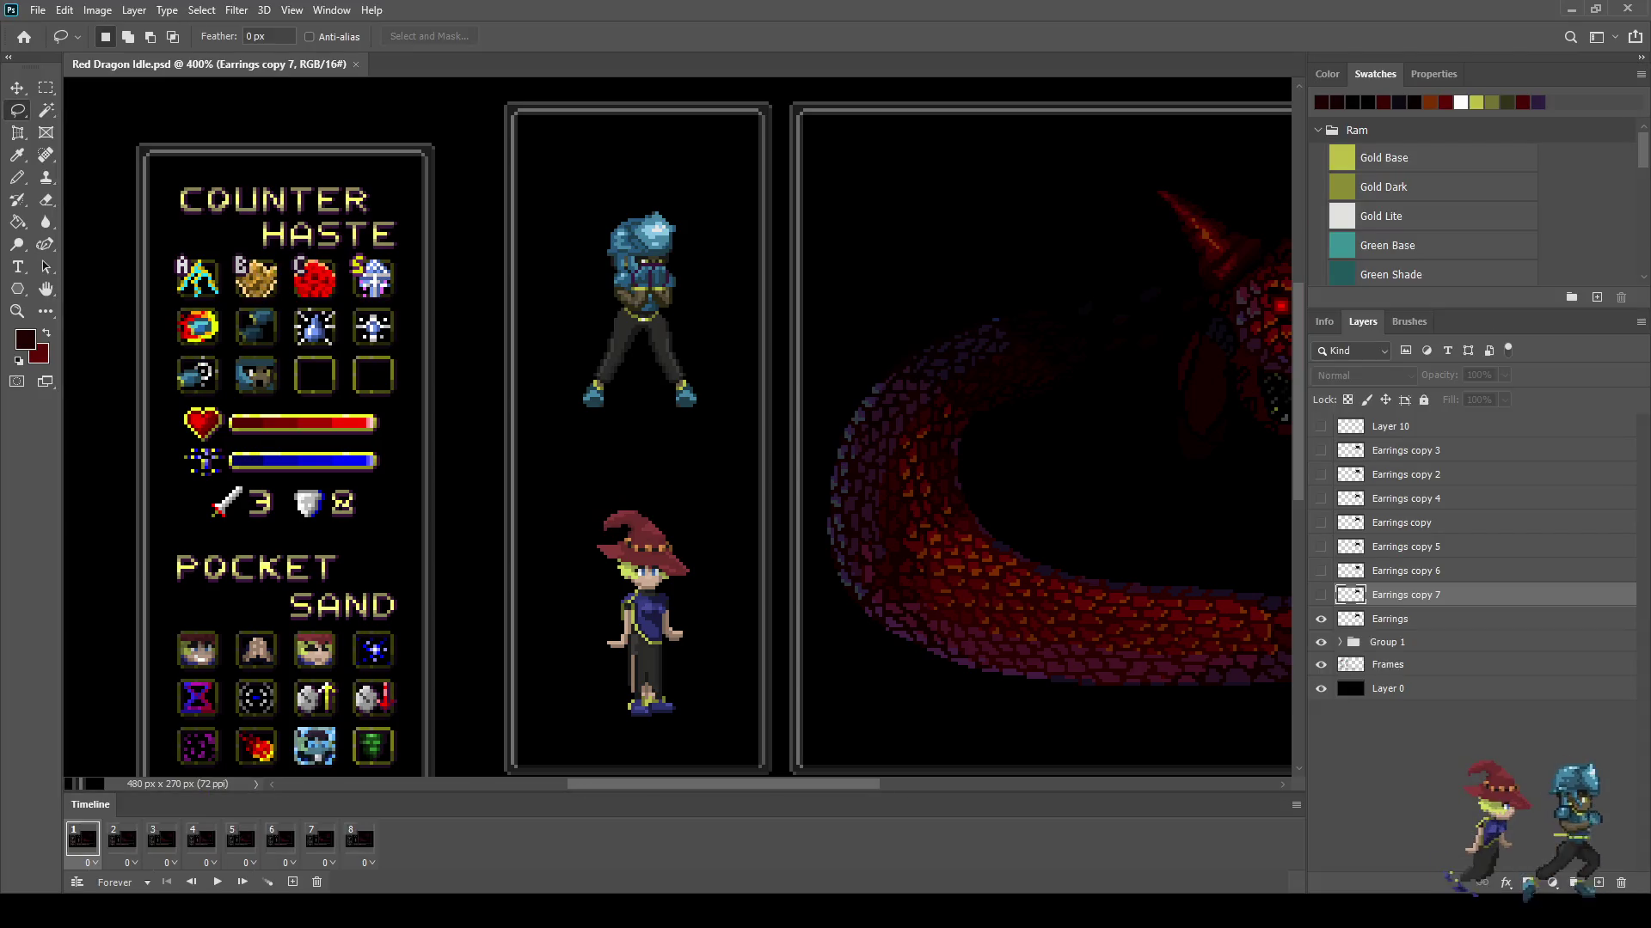
{"action": "left_click", "coordinate": [1405, 618]}
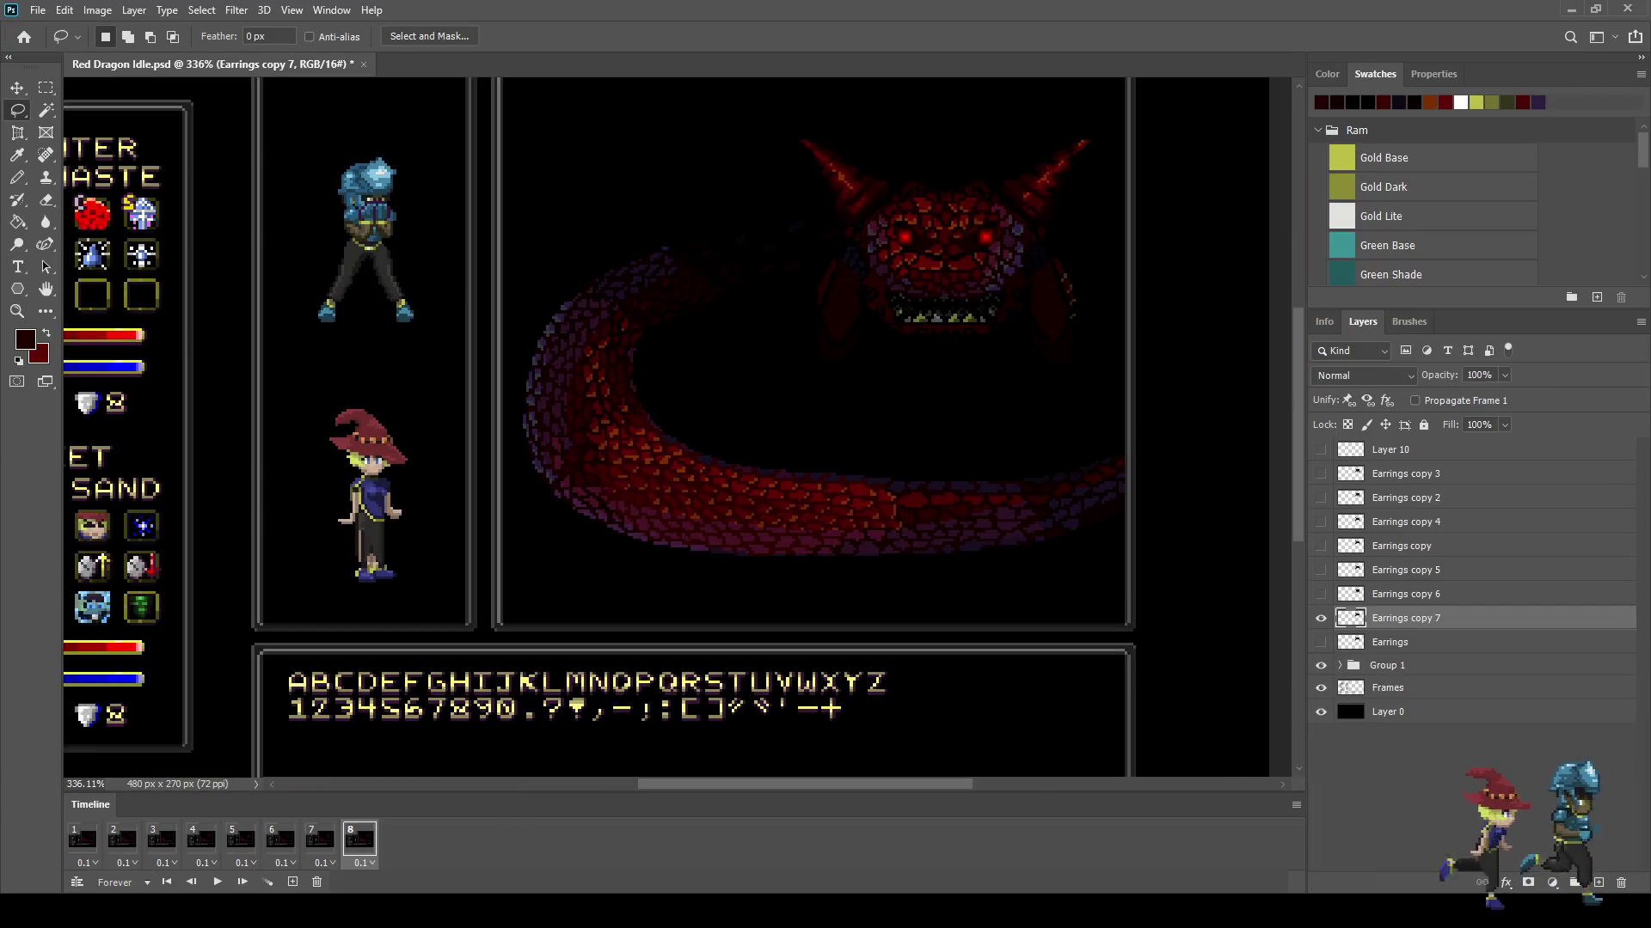
Step: Cancel the transform on the dragon head, choose the Lasso tool, and play then stop the loop
{"action": "key", "text": "ctrl+t"}
{"action": "key", "text": "Return"}
{"action": "key", "text": "l"}
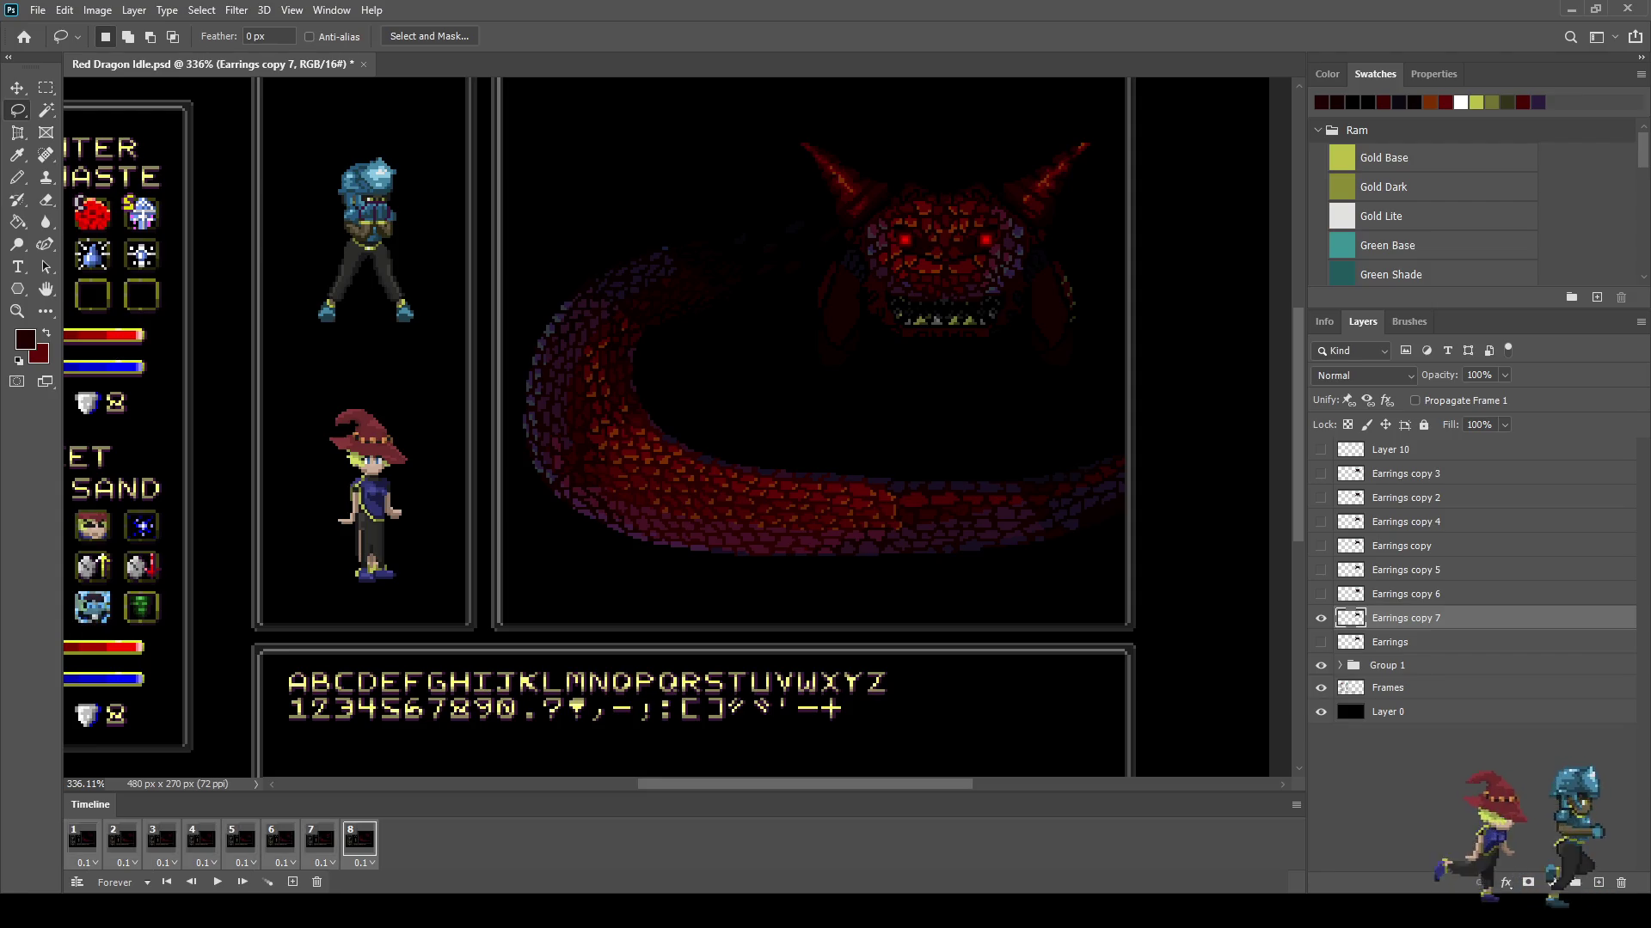
{"action": "key", "text": "space"}
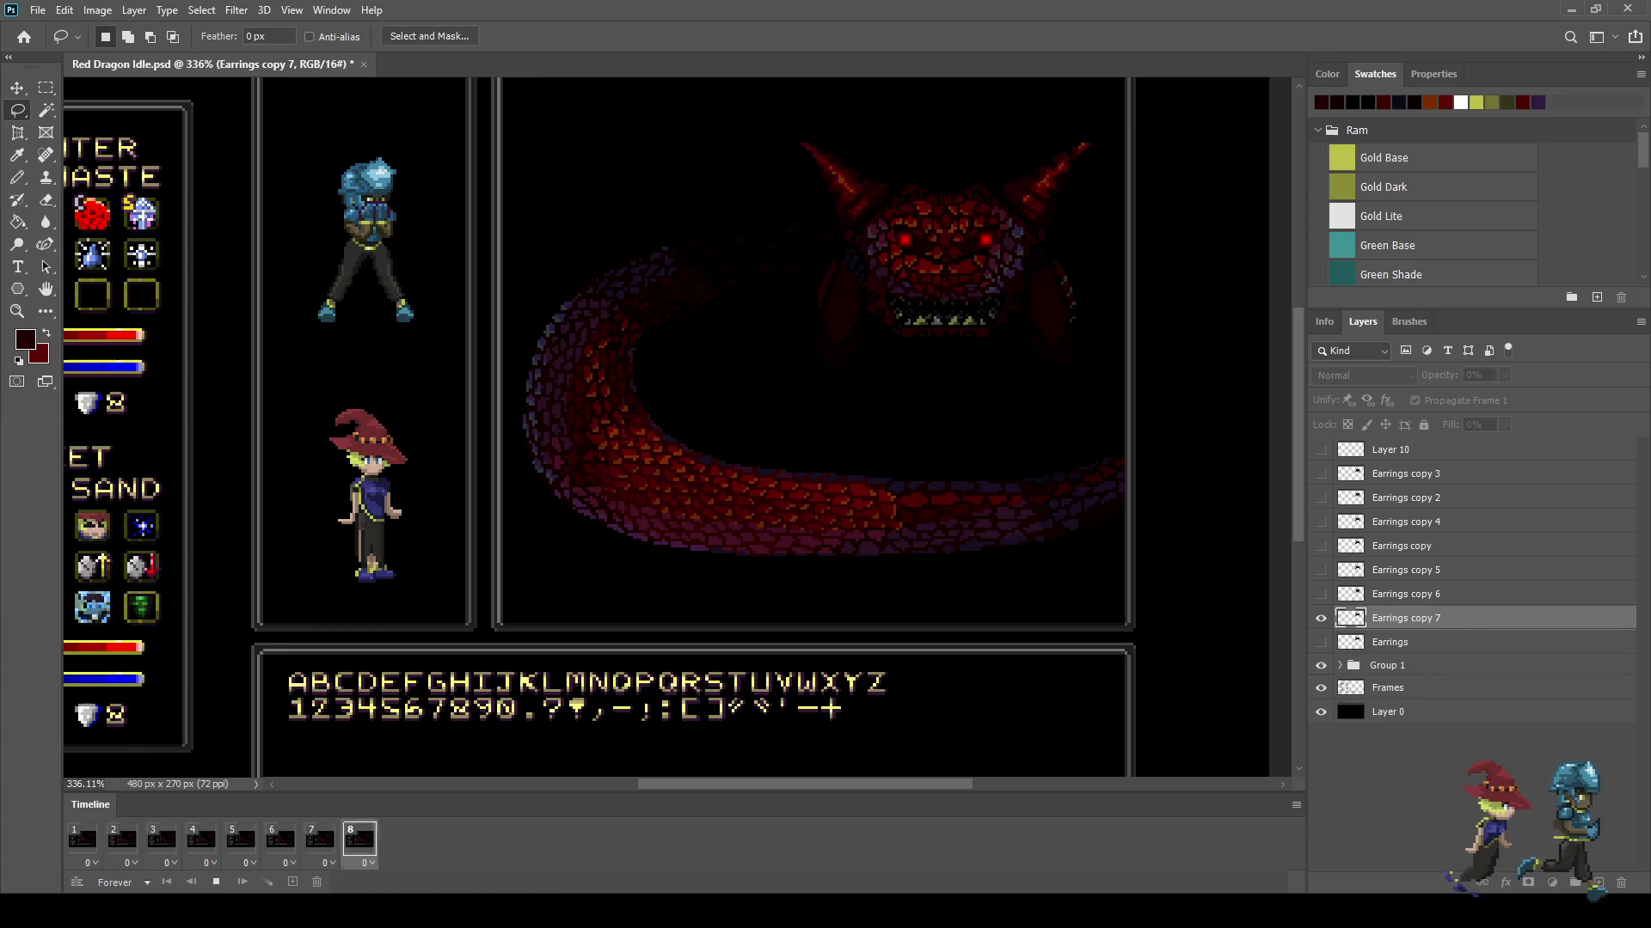
{"action": "key", "text": "space"}
Step: Select frames 1–8 and view the scene in full-screen mode on black
{"action": "left_click", "coordinate": [359, 840]}
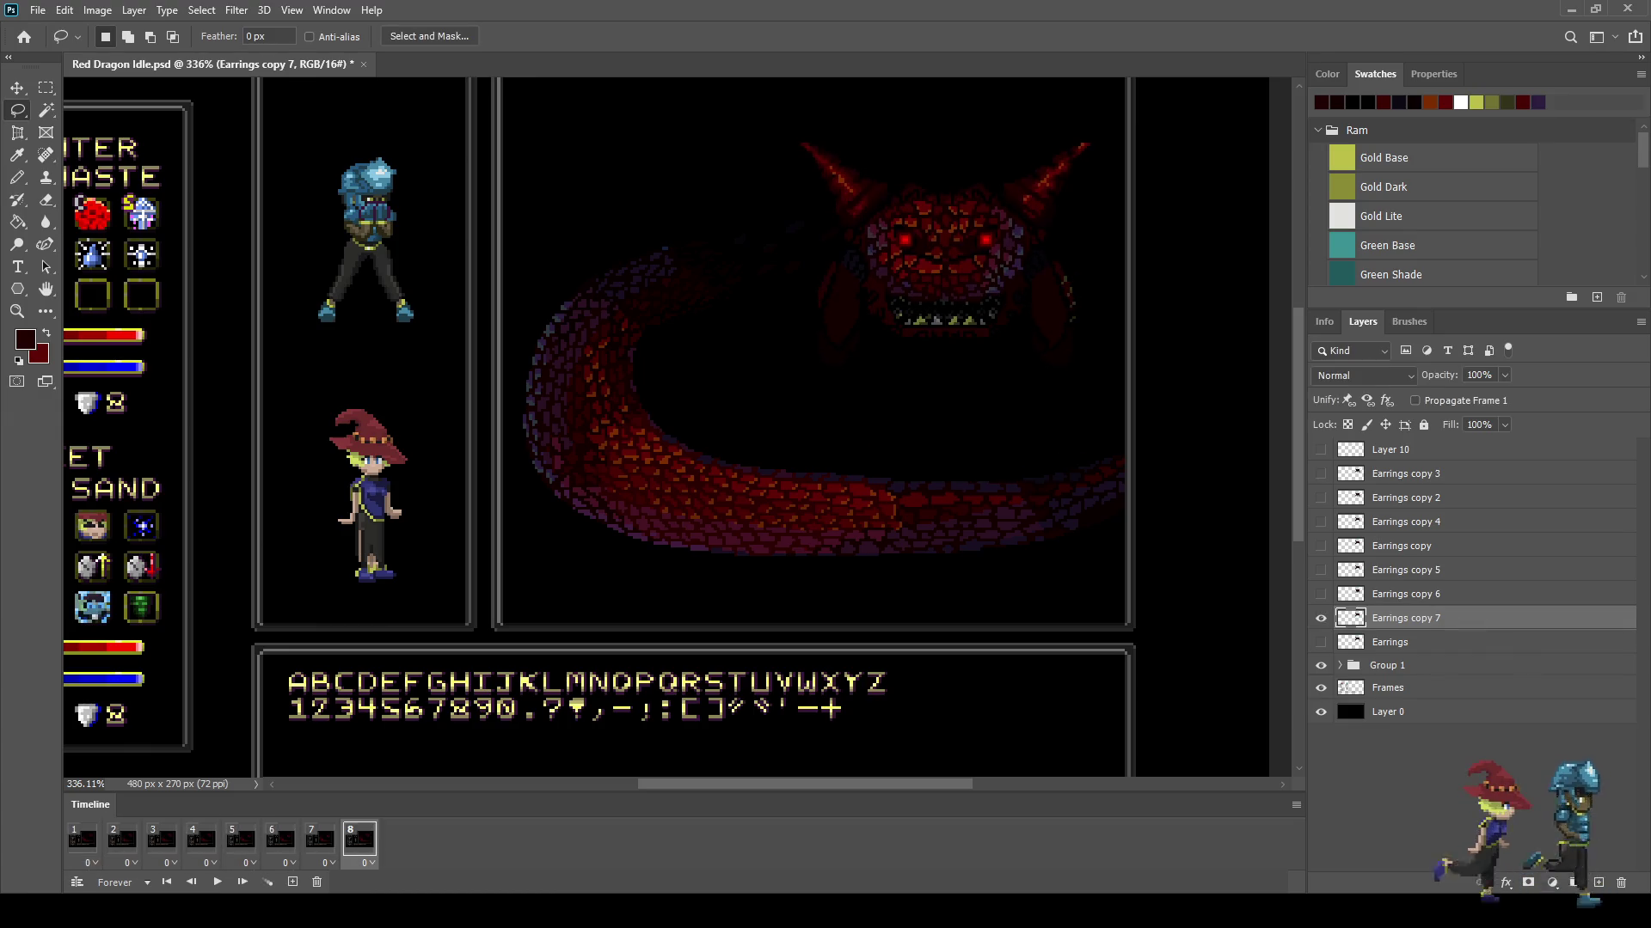
{"action": "left_click", "coordinate": [81, 840], "text": "shift"}
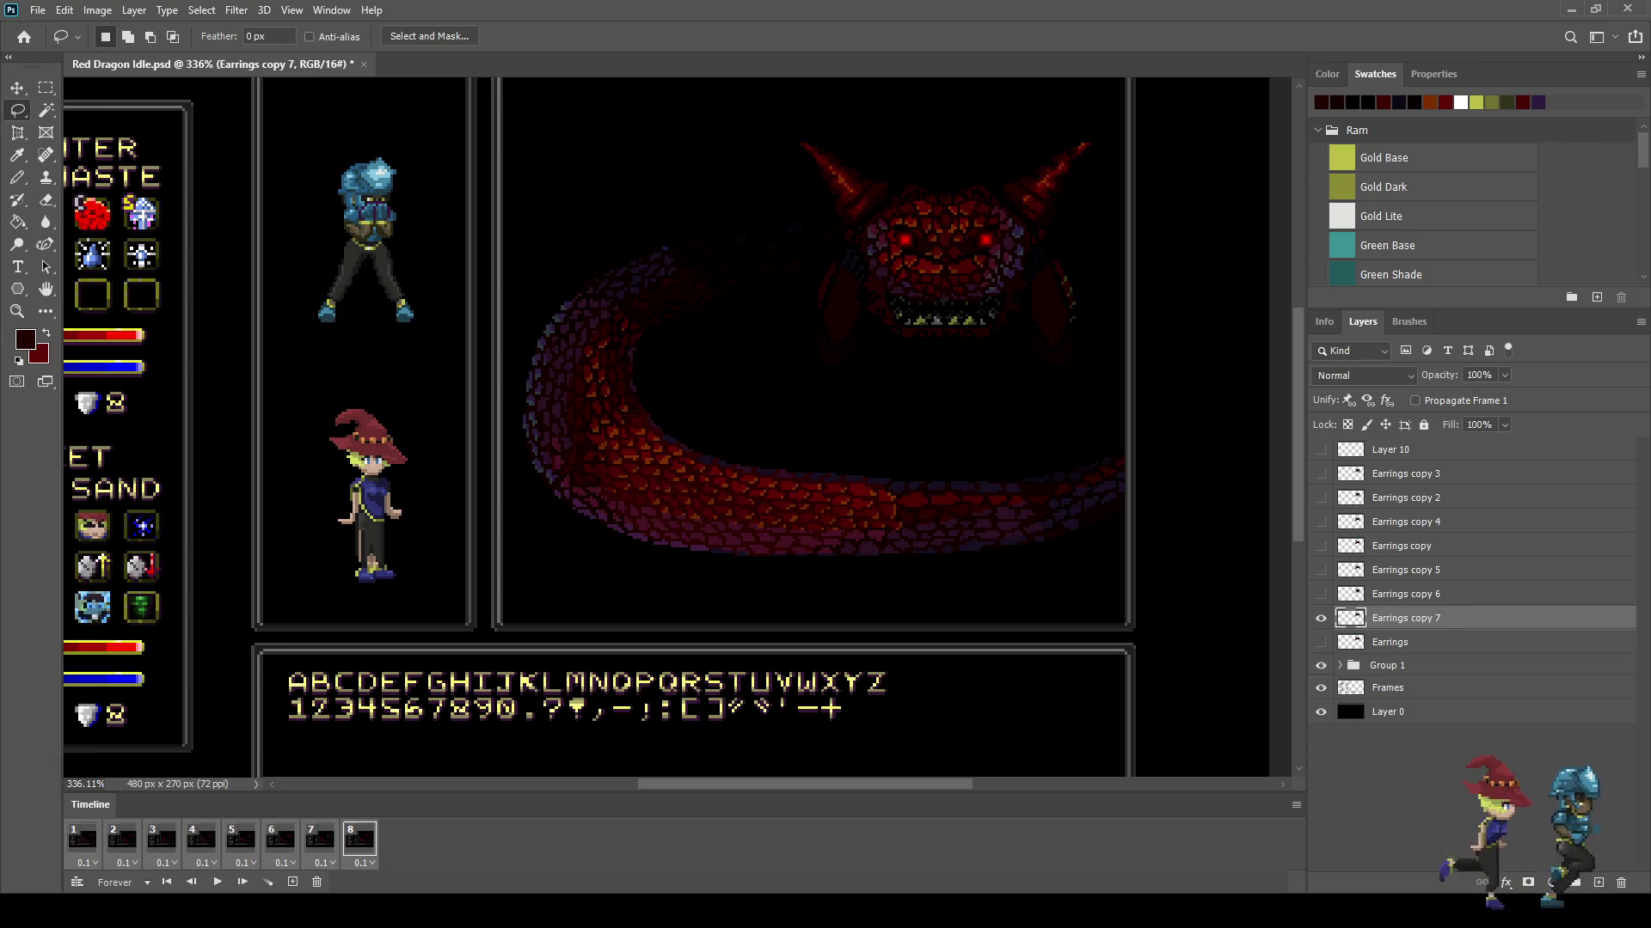
{"action": "key", "text": "f"}
{"action": "key", "text": "f"}
{"action": "key", "text": "ctrl+minus"}
{"action": "key", "text": "ctrl+minus"}
{"action": "key", "text": "ctrl+minus"}
{"action": "key", "text": "ctrl+0"}
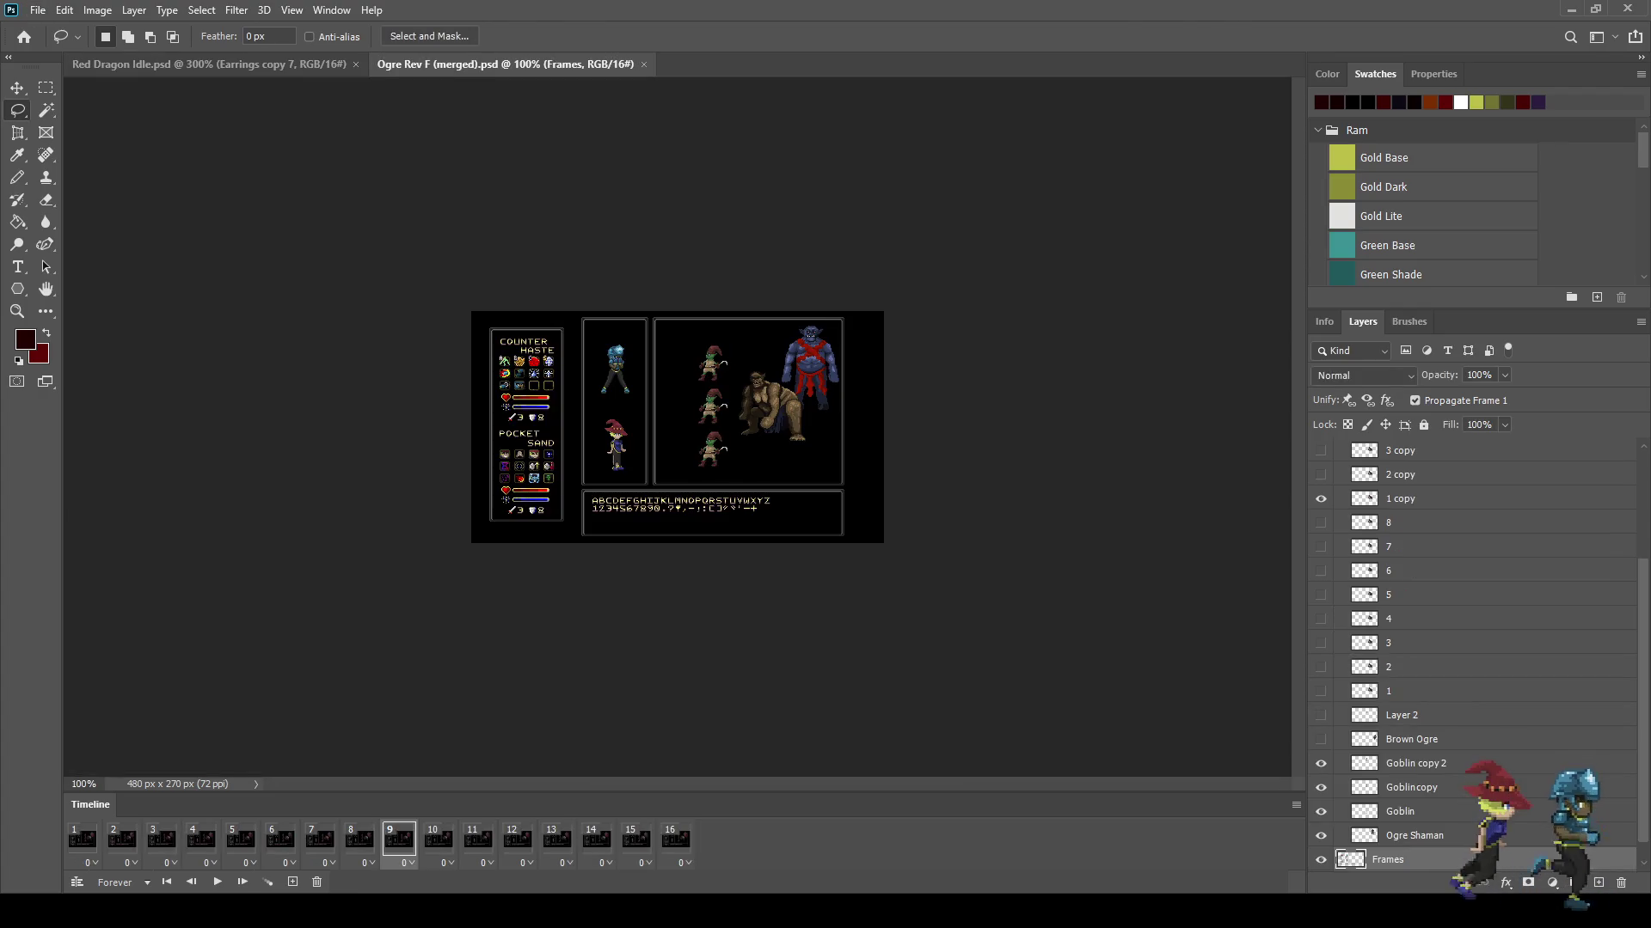
Step: Play the ogre timeline, then switch to Red Dragon Idle.psd and play its loop
{"action": "key", "text": "space"}
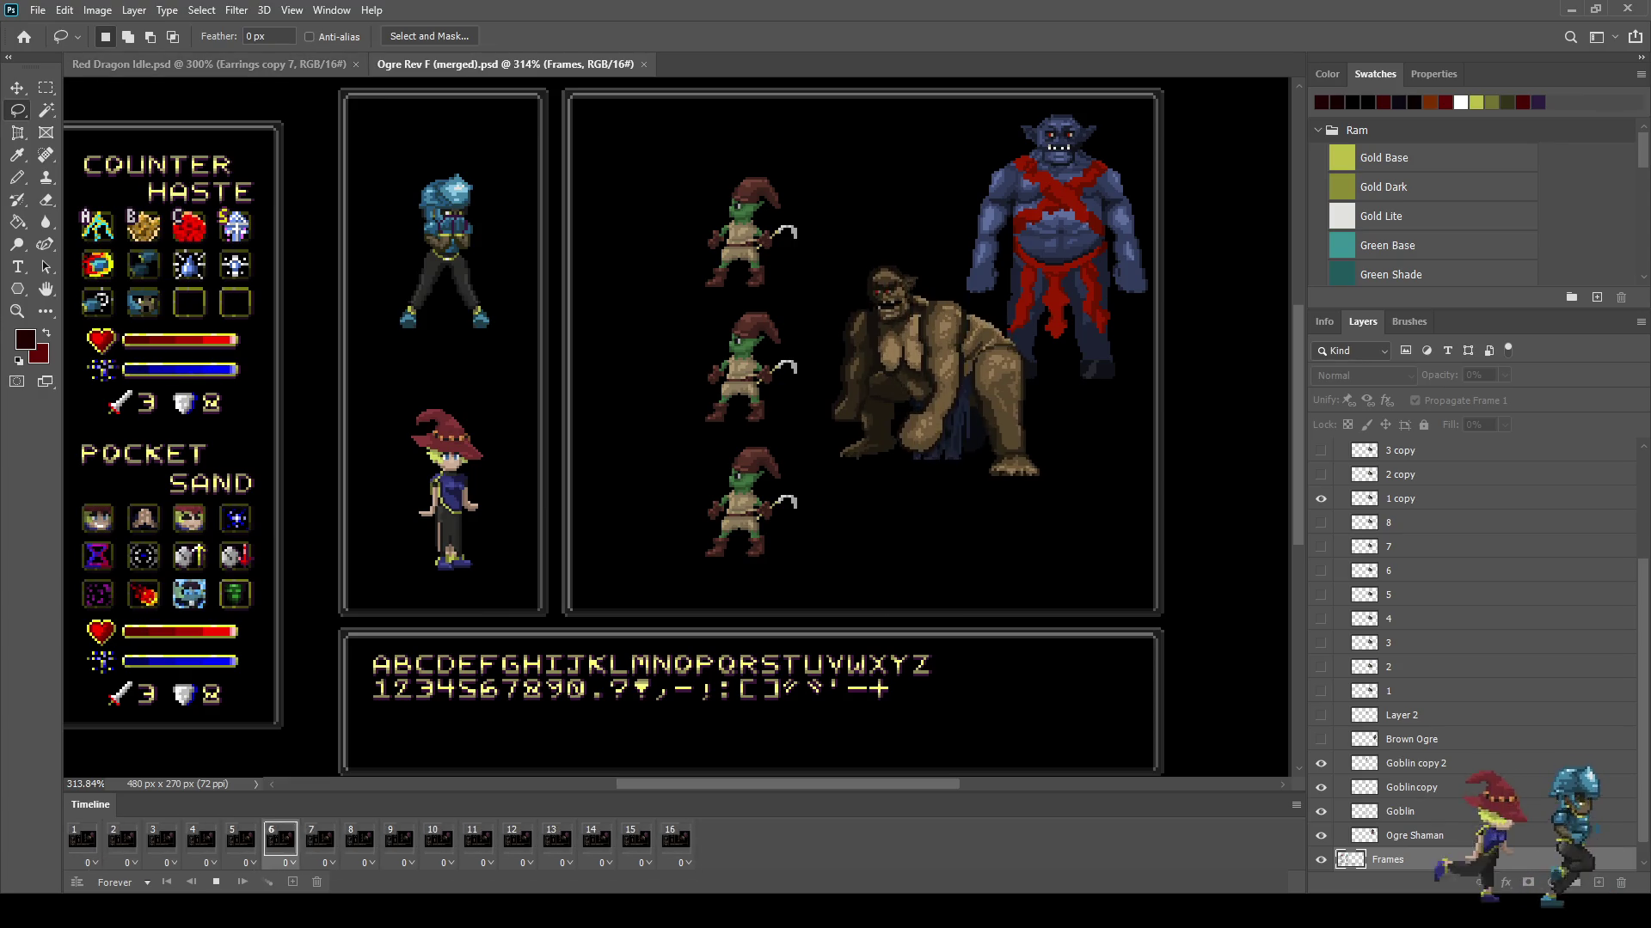
{"action": "key", "text": "ctrl+Tab"}
{"action": "key", "text": "space"}
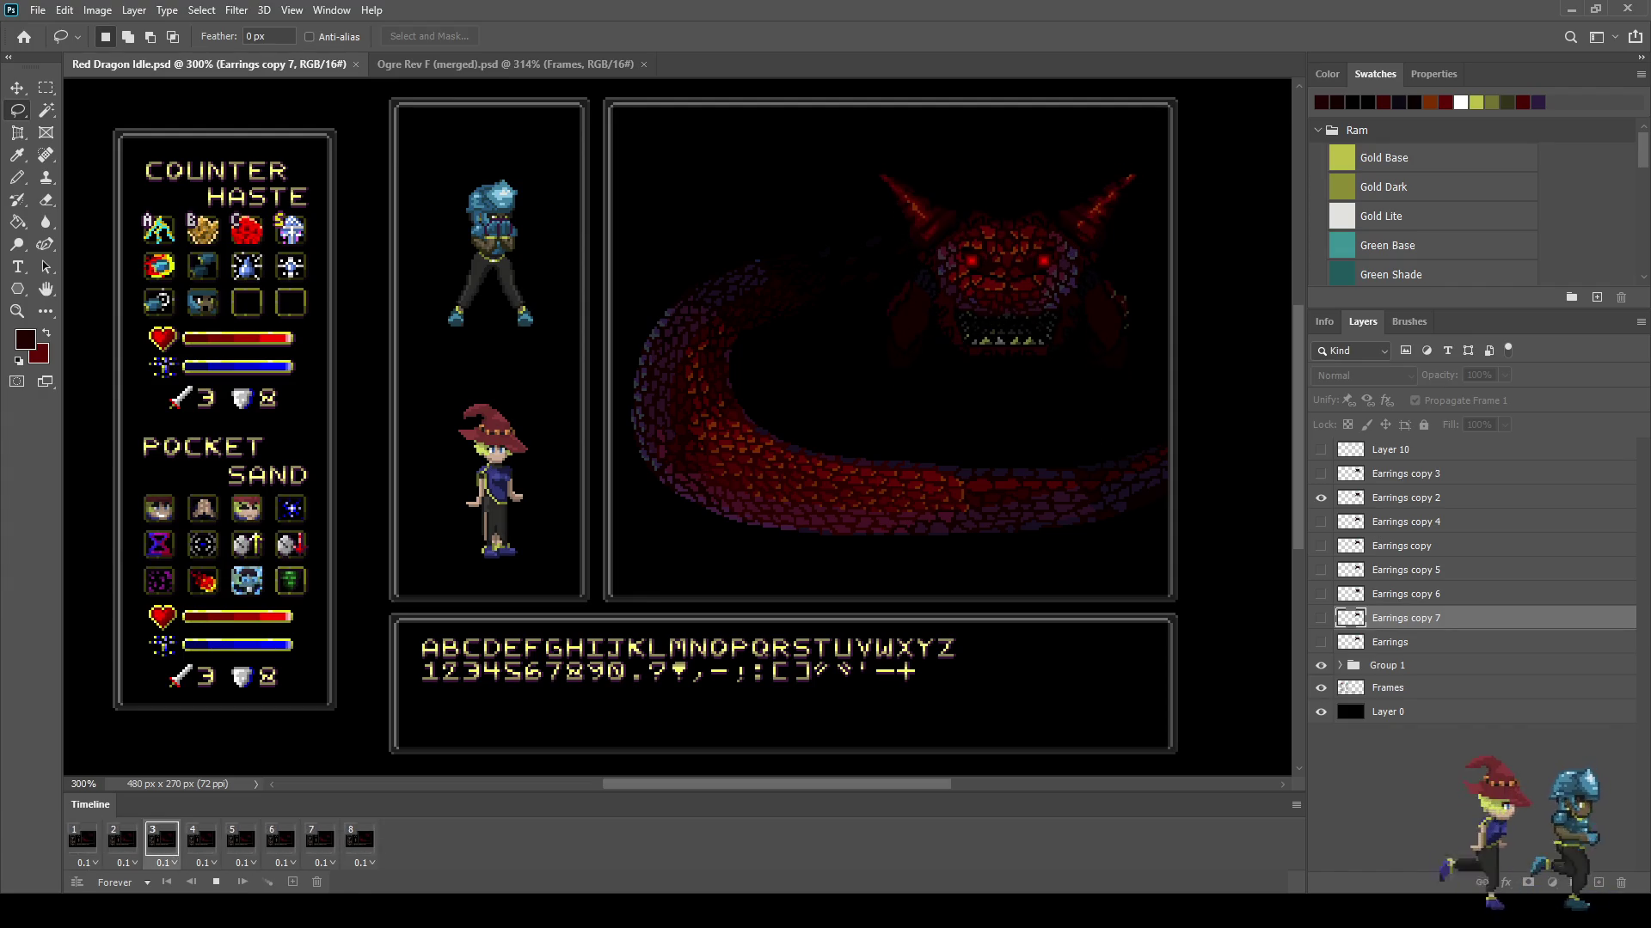
Step: Select all eight frames, reset their delays to 0, and replay the loop
{"action": "key", "text": "space"}
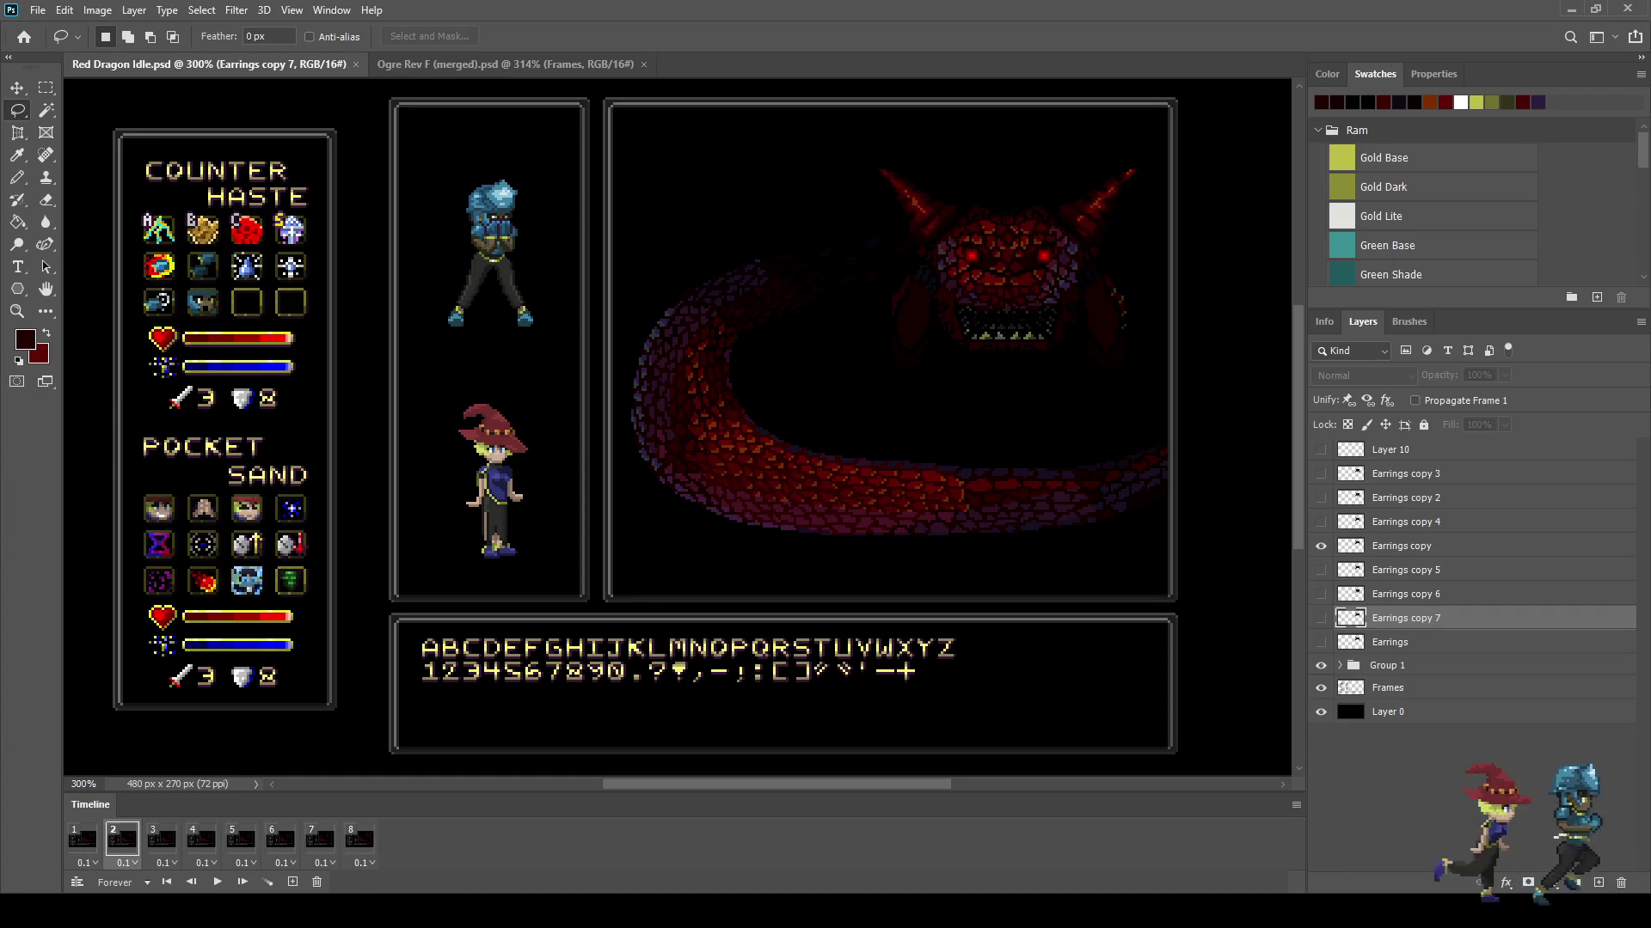
{"action": "left_click", "coordinate": [359, 838]}
{"action": "left_click", "coordinate": [83, 839], "text": "shift"}
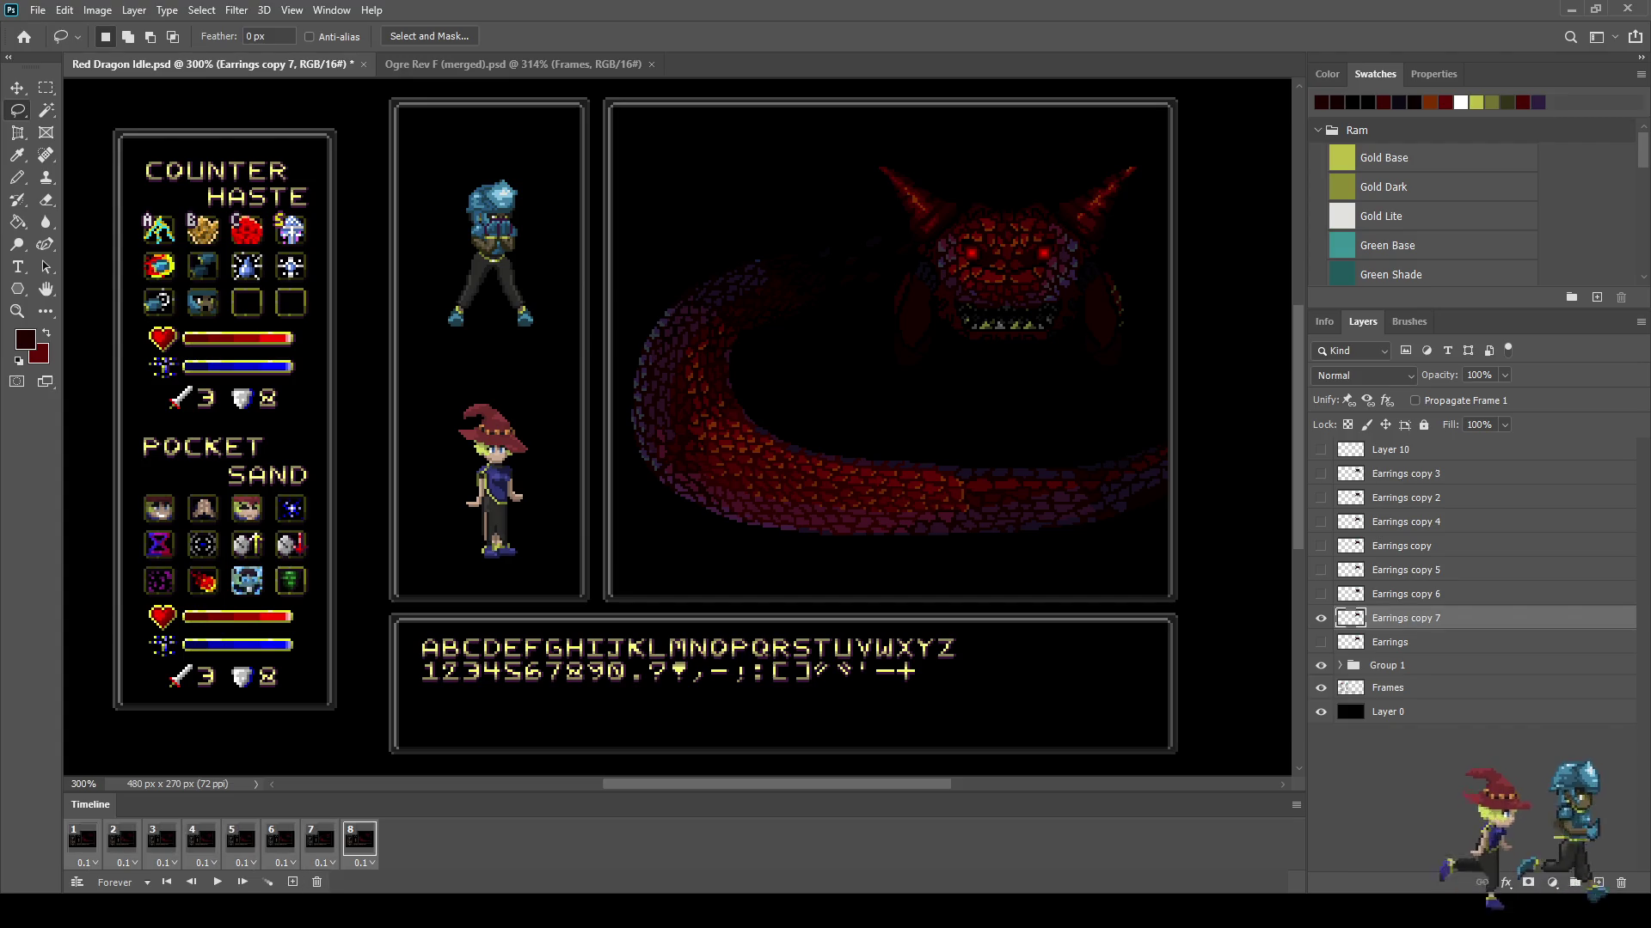
{"action": "key", "text": "ctrl+s"}
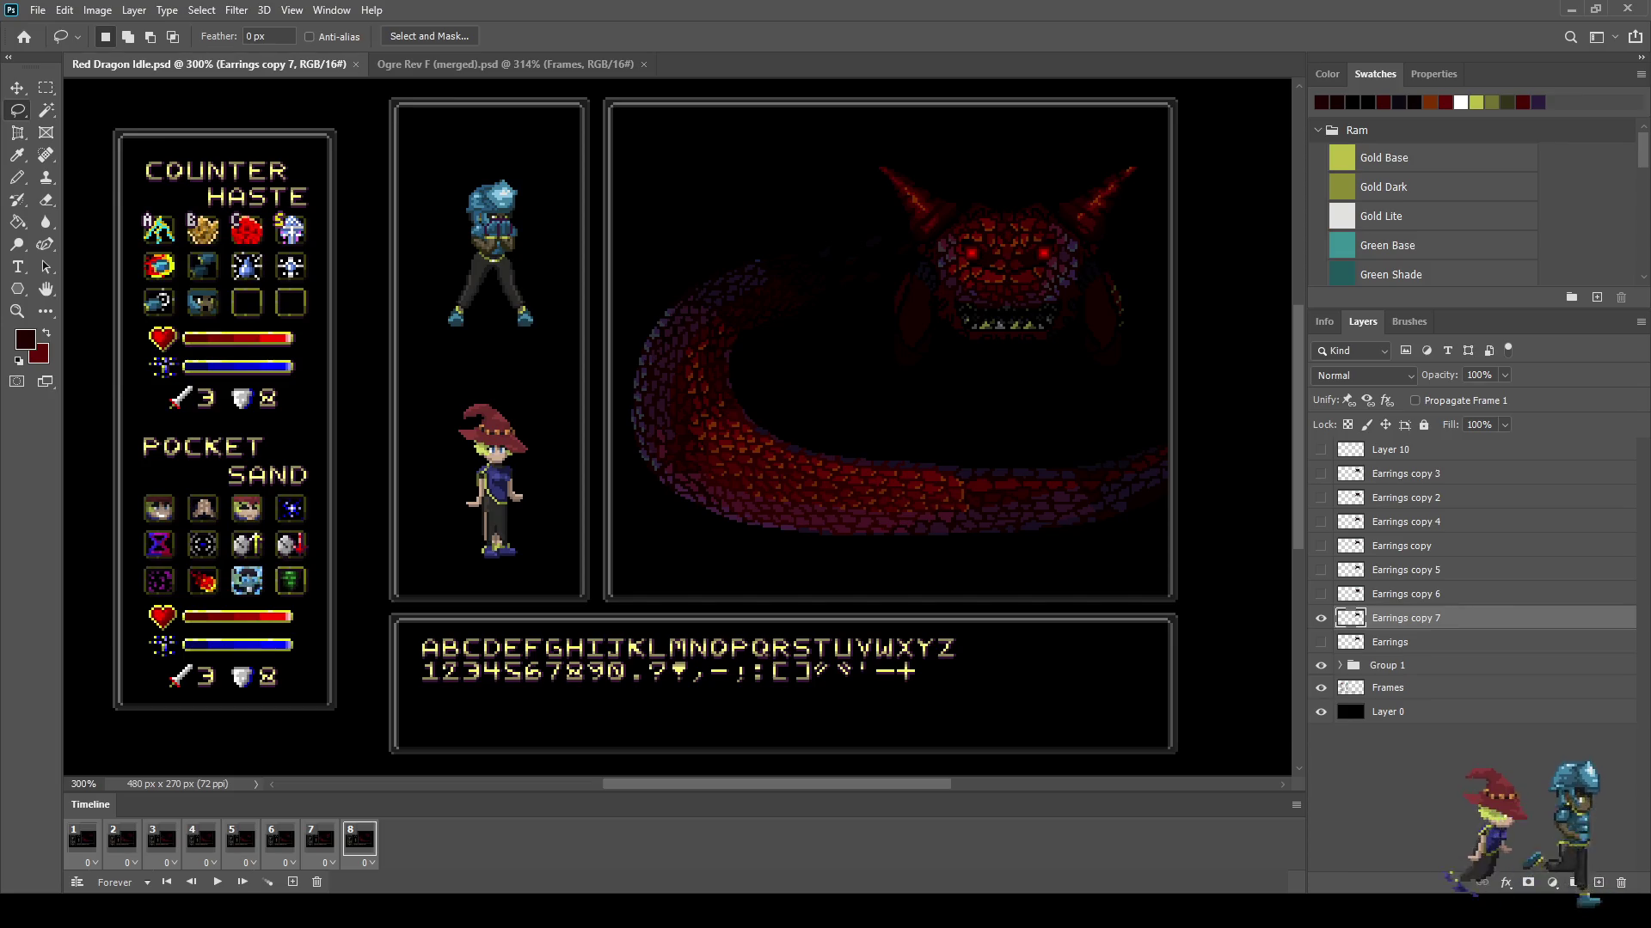
{"action": "key", "text": "space"}
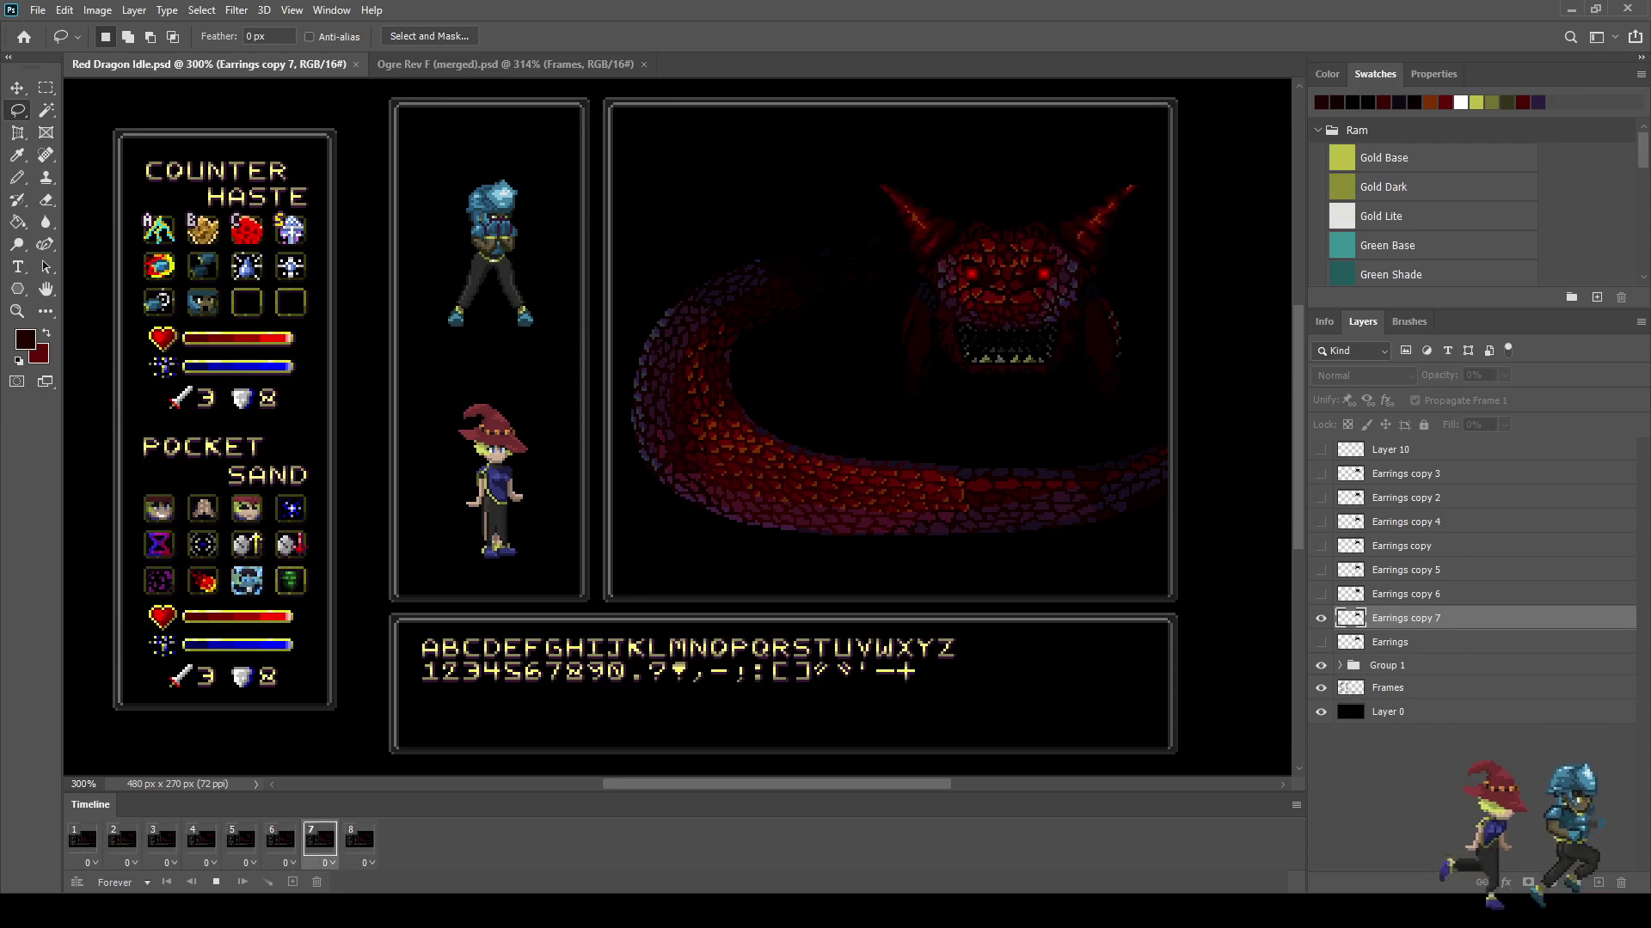
{"action": "key", "text": "space"}
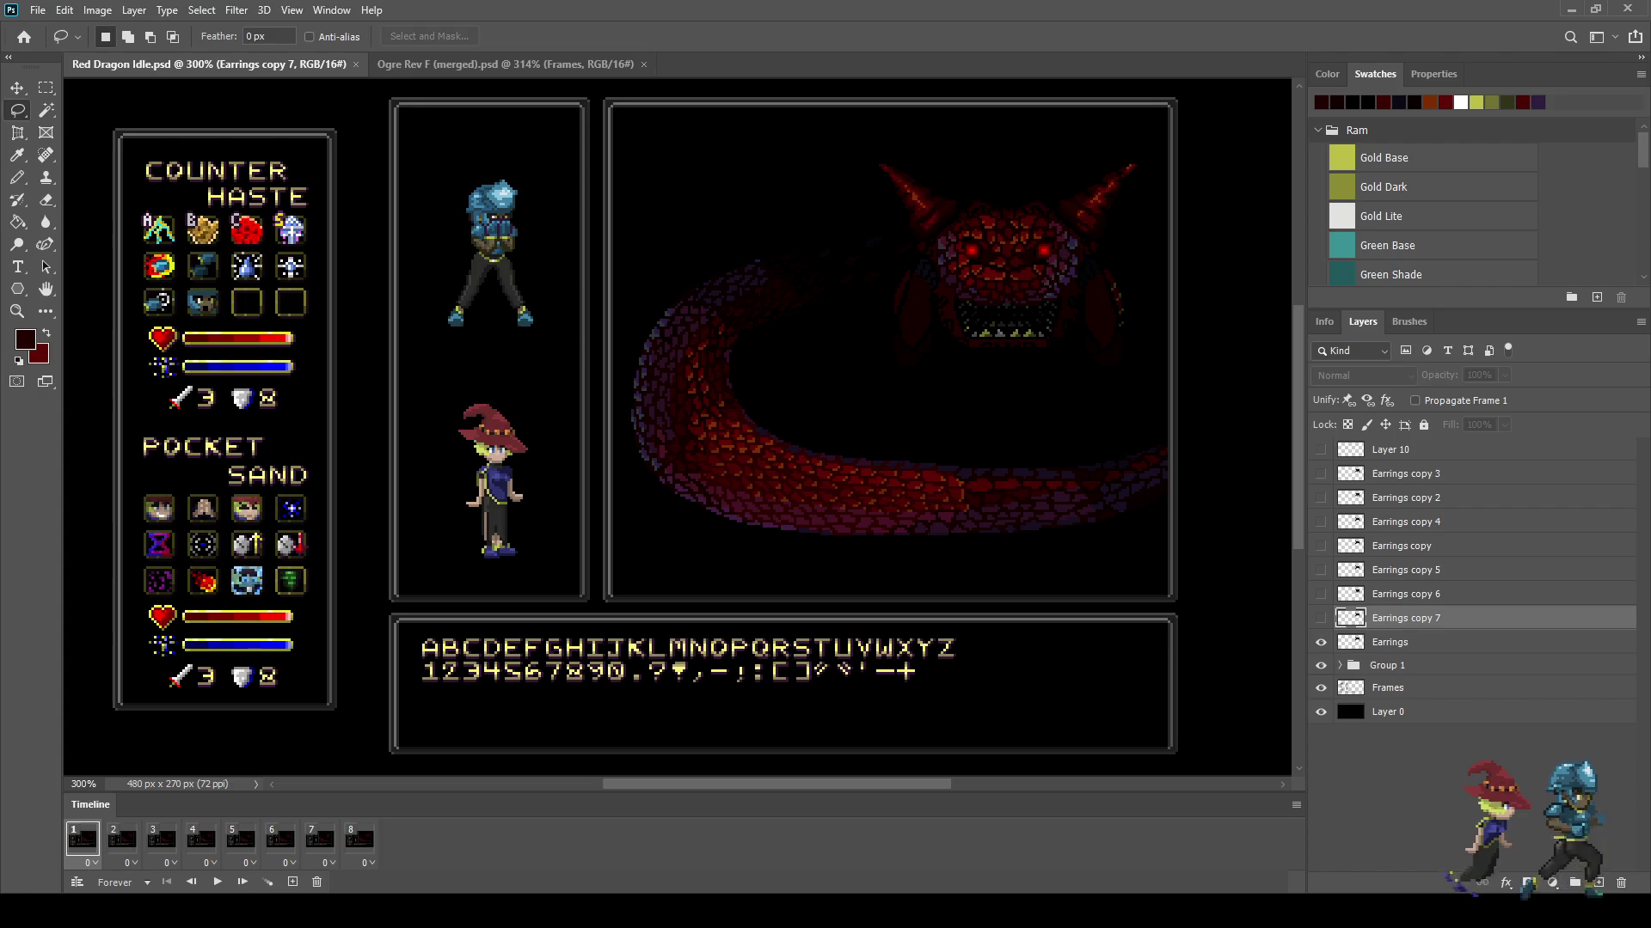
Step: Compare frames 7 and 8, then add a ninth frame after frame 8
{"action": "left_click", "coordinate": [359, 839]}
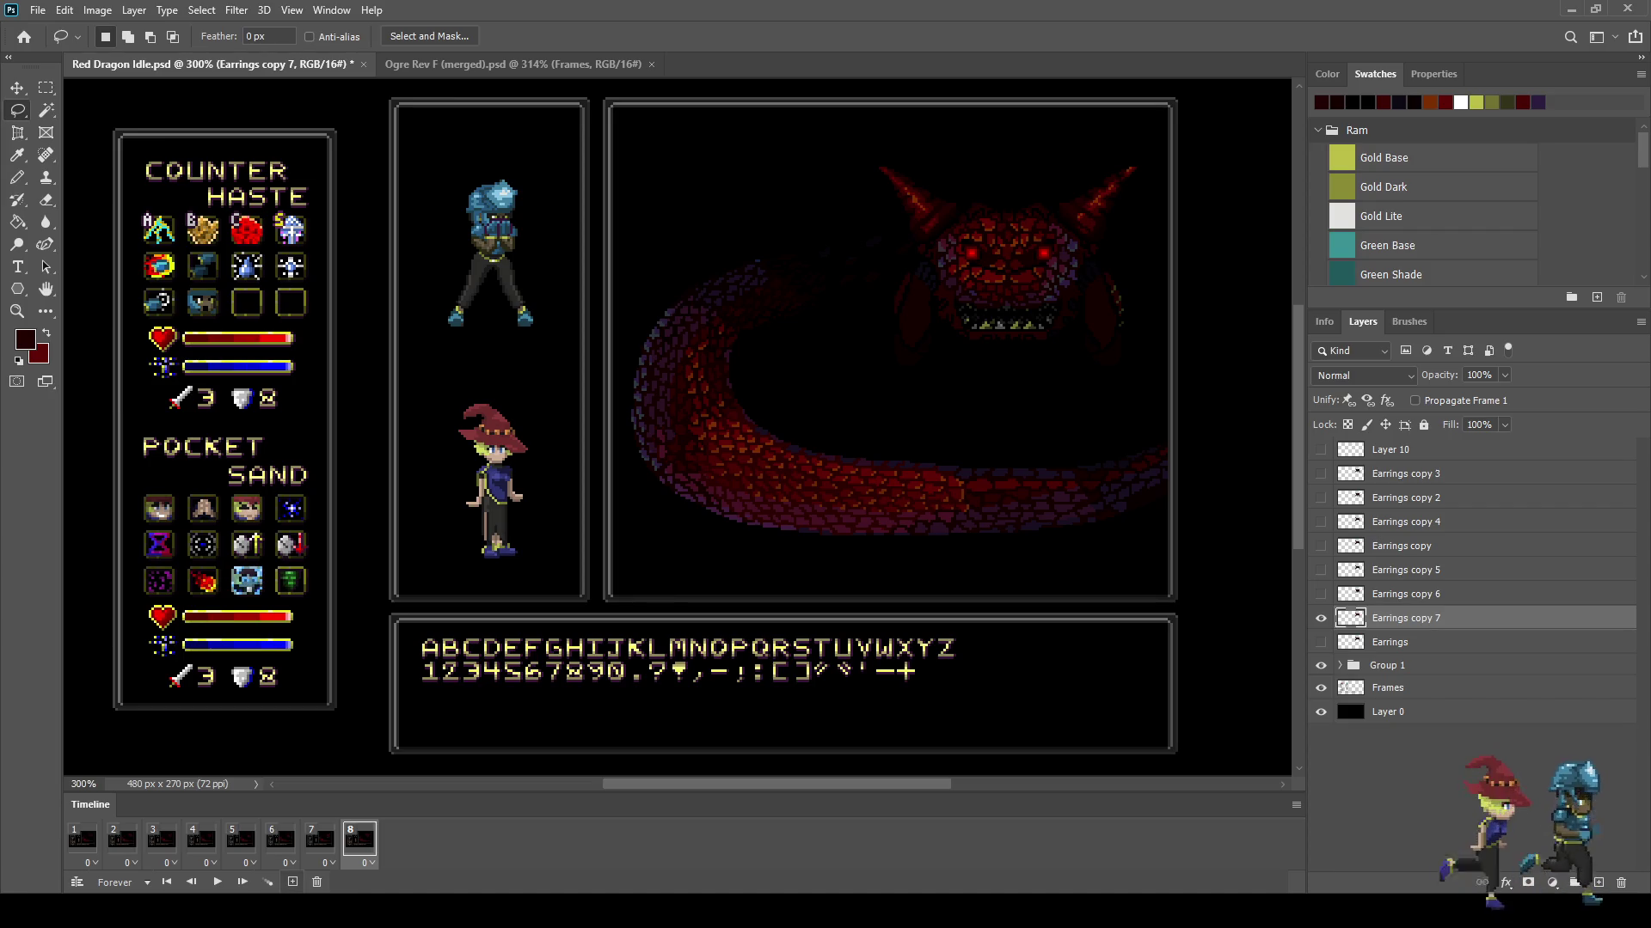
{"action": "left_click", "coordinate": [319, 839]}
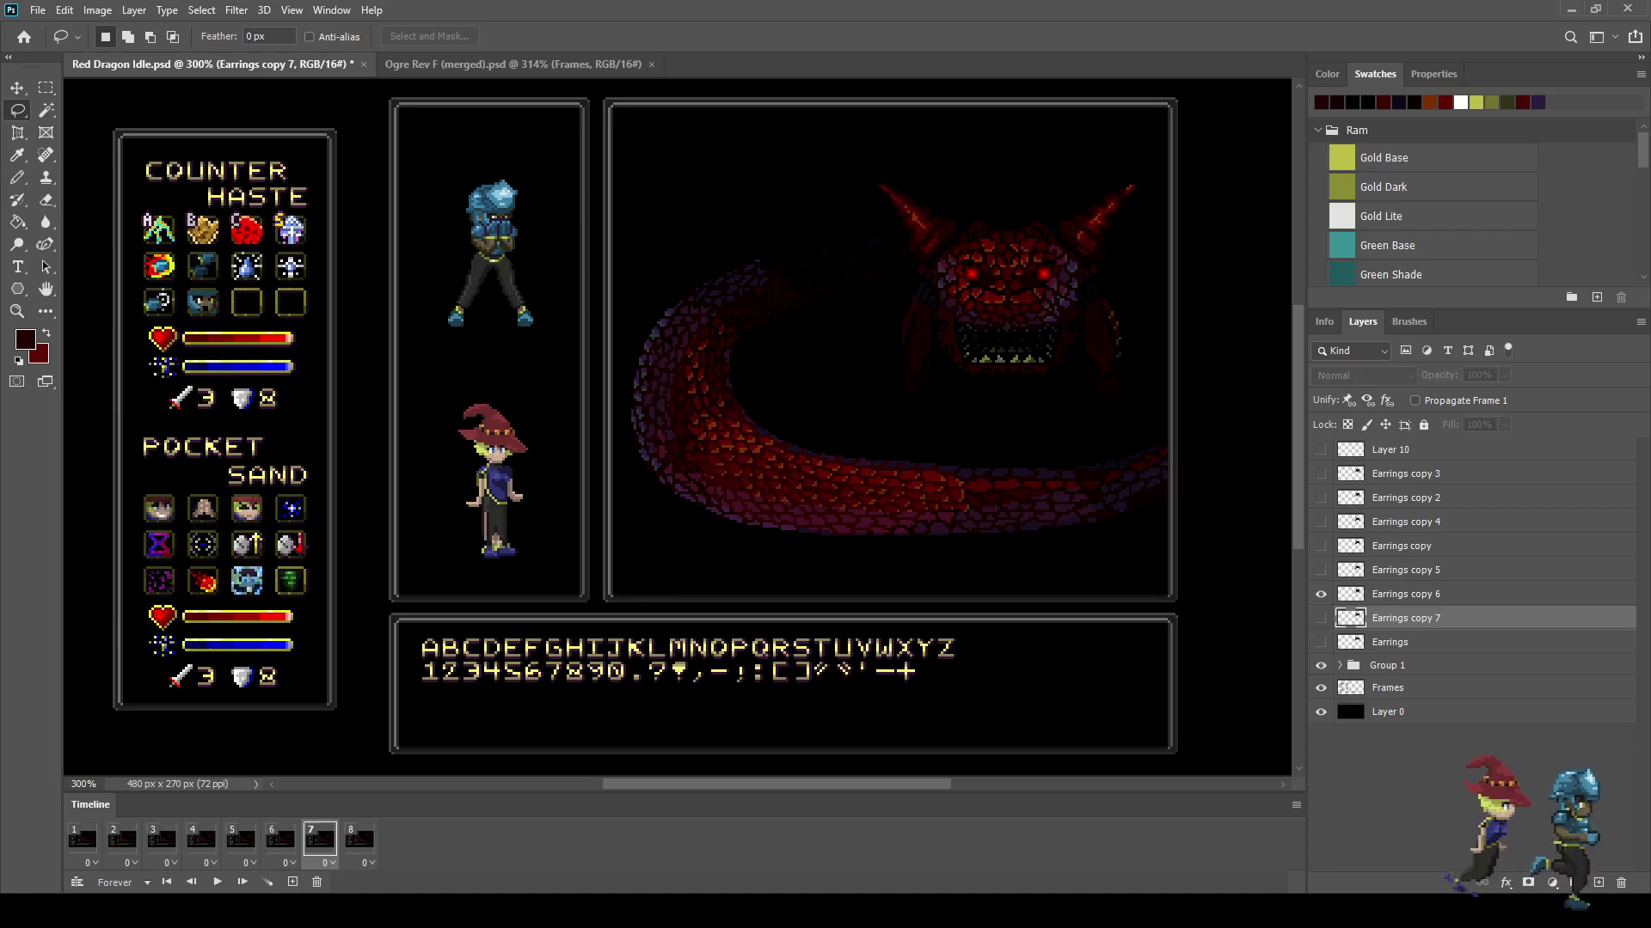
{"action": "left_click", "coordinate": [359, 839]}
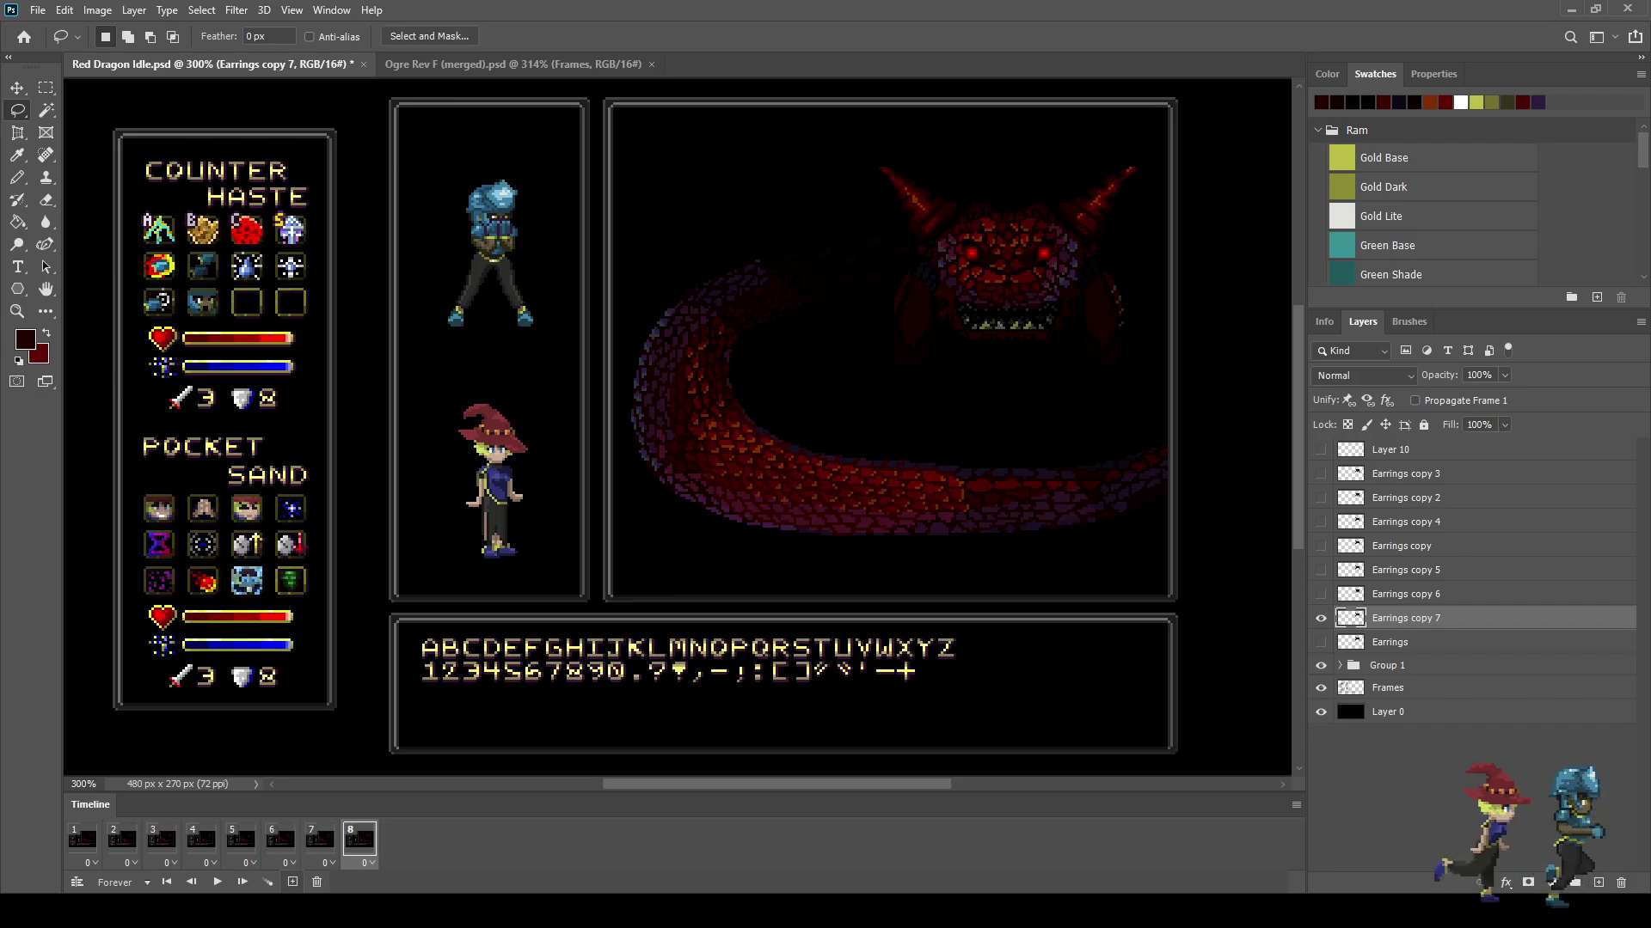
{"action": "left_click", "coordinate": [292, 882]}
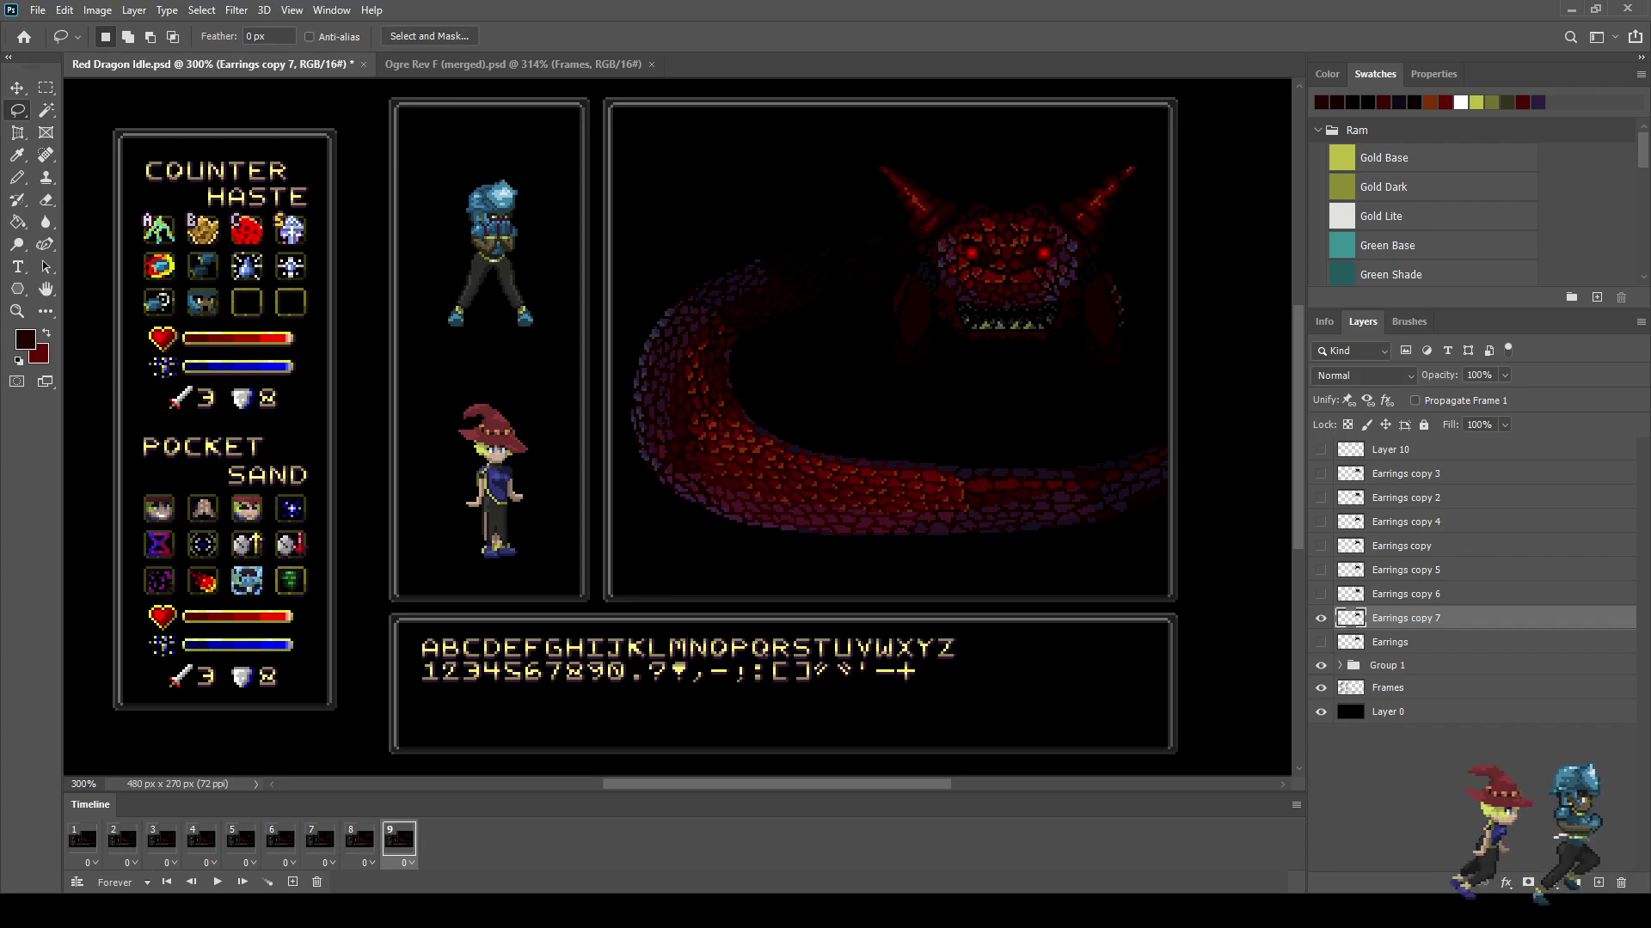
Step: Give frame 9 its own dragon layer, Earrings copy 8, stopping playback on that frame
{"action": "key", "text": "space"}
{"action": "key", "text": "space"}
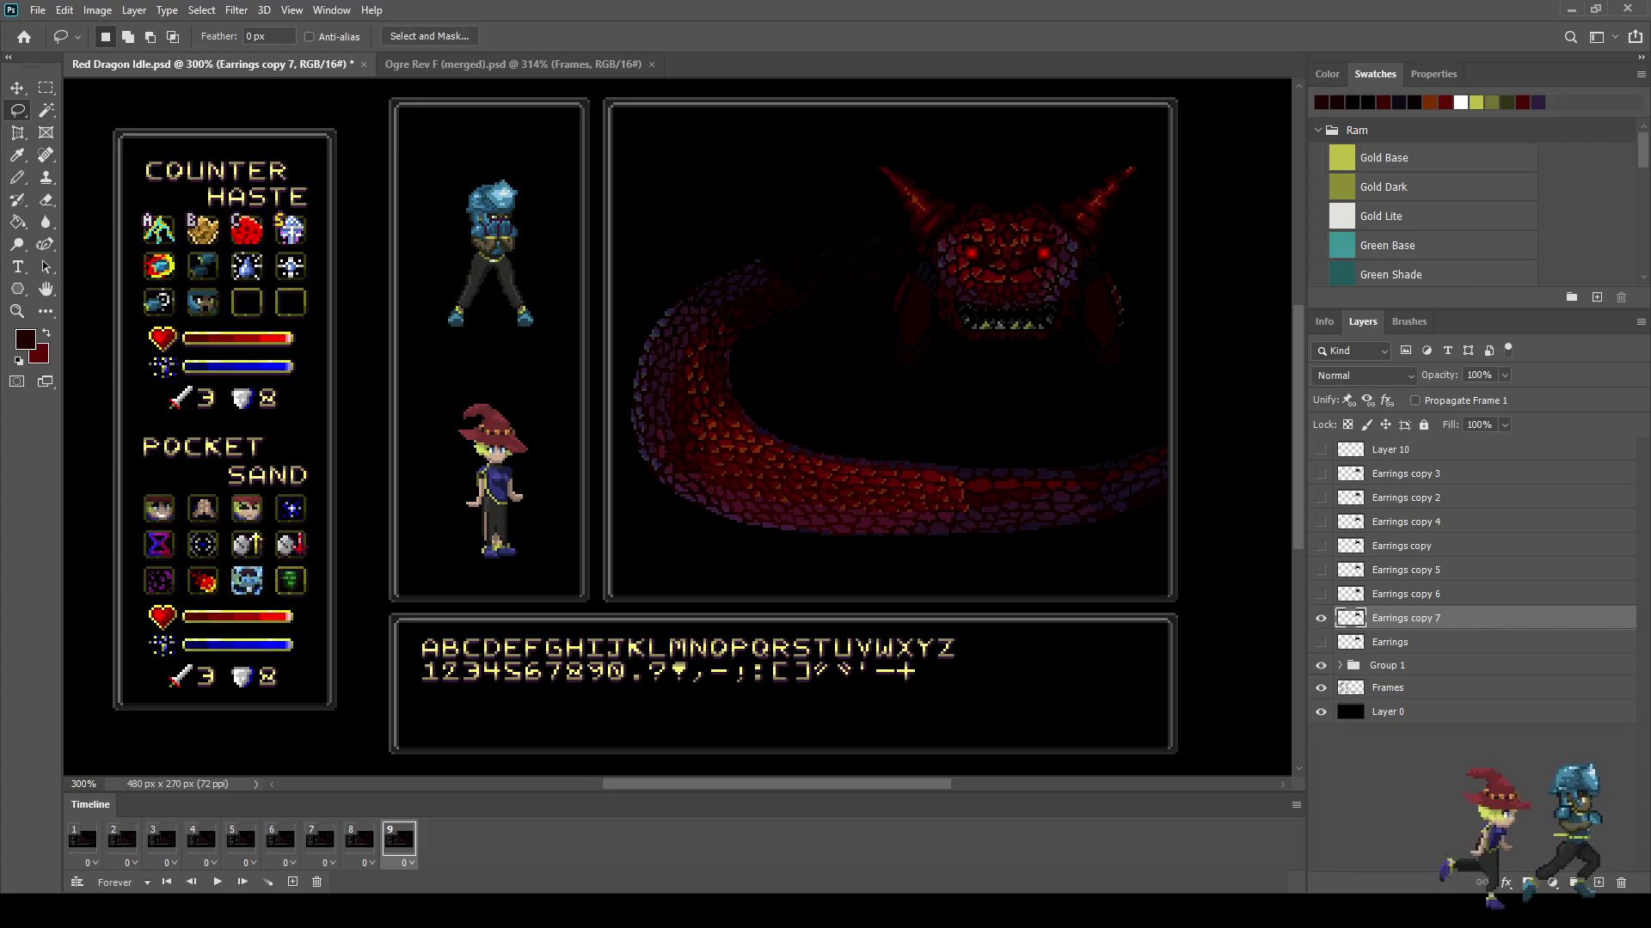
{"action": "key", "text": "space"}
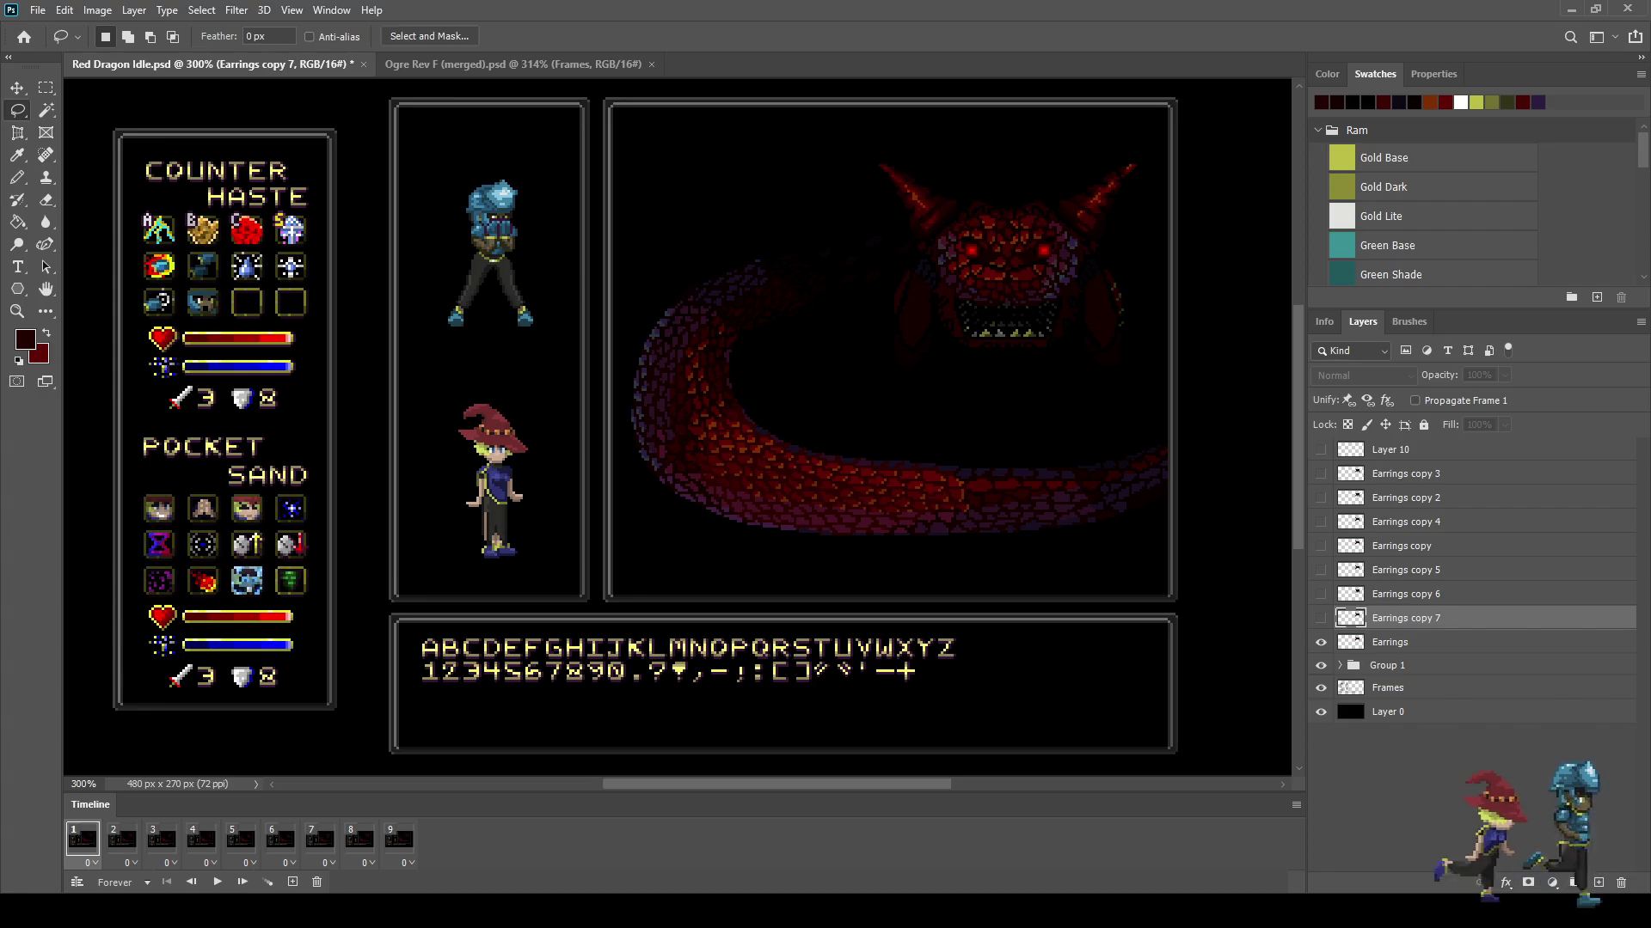
{"action": "key", "text": "space"}
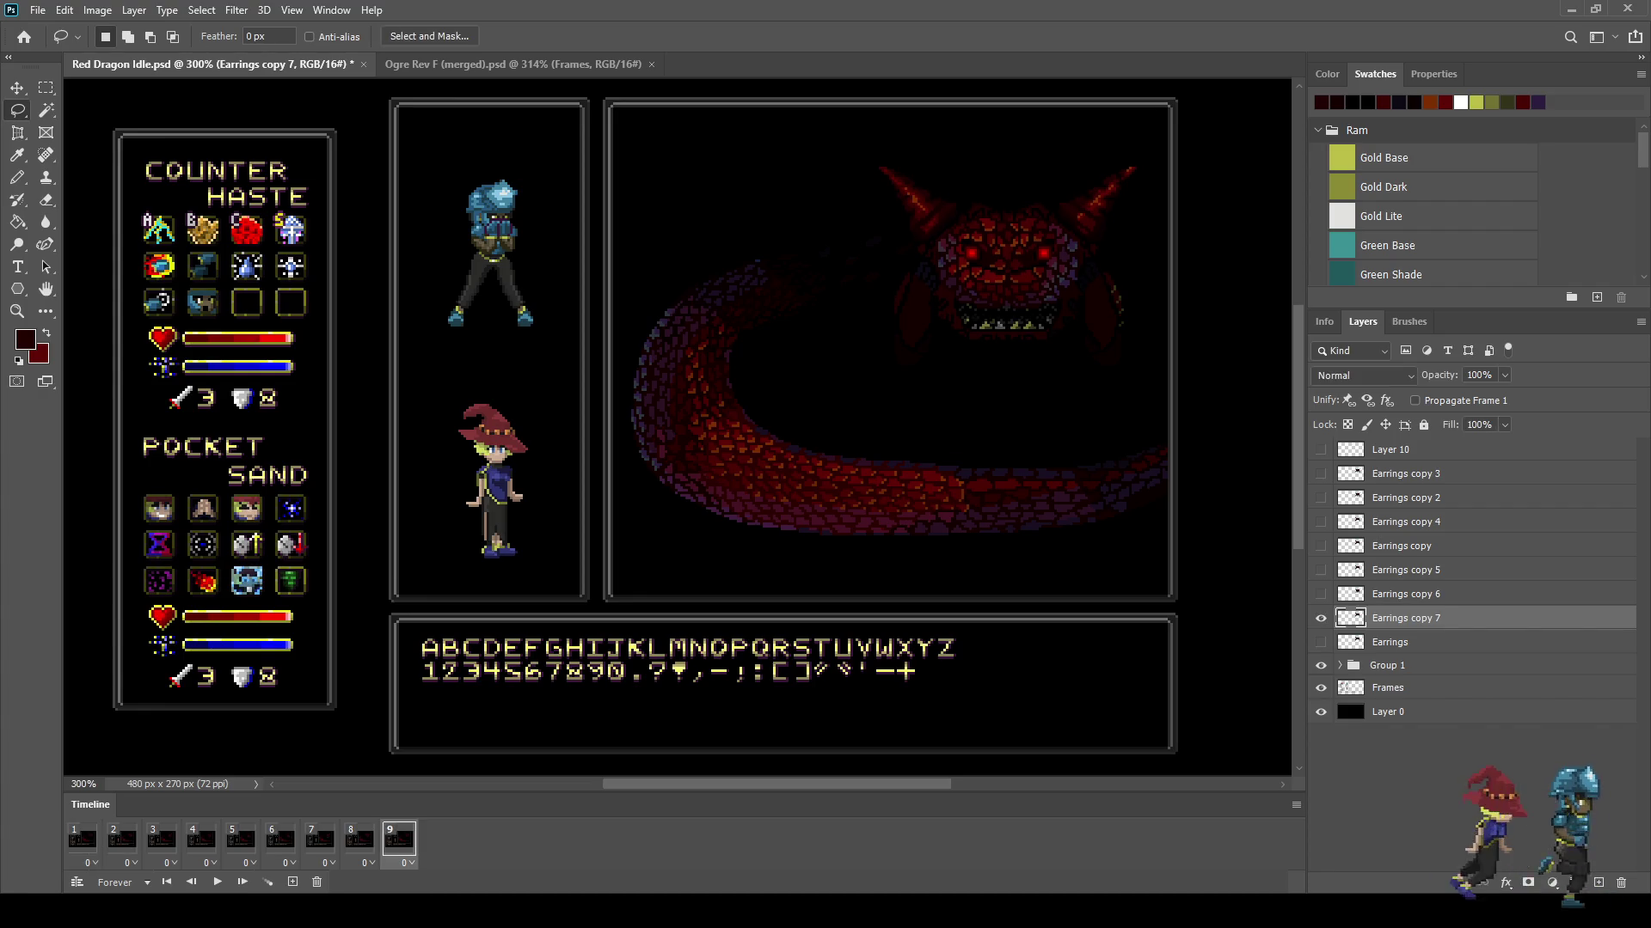
{"action": "key", "text": "space"}
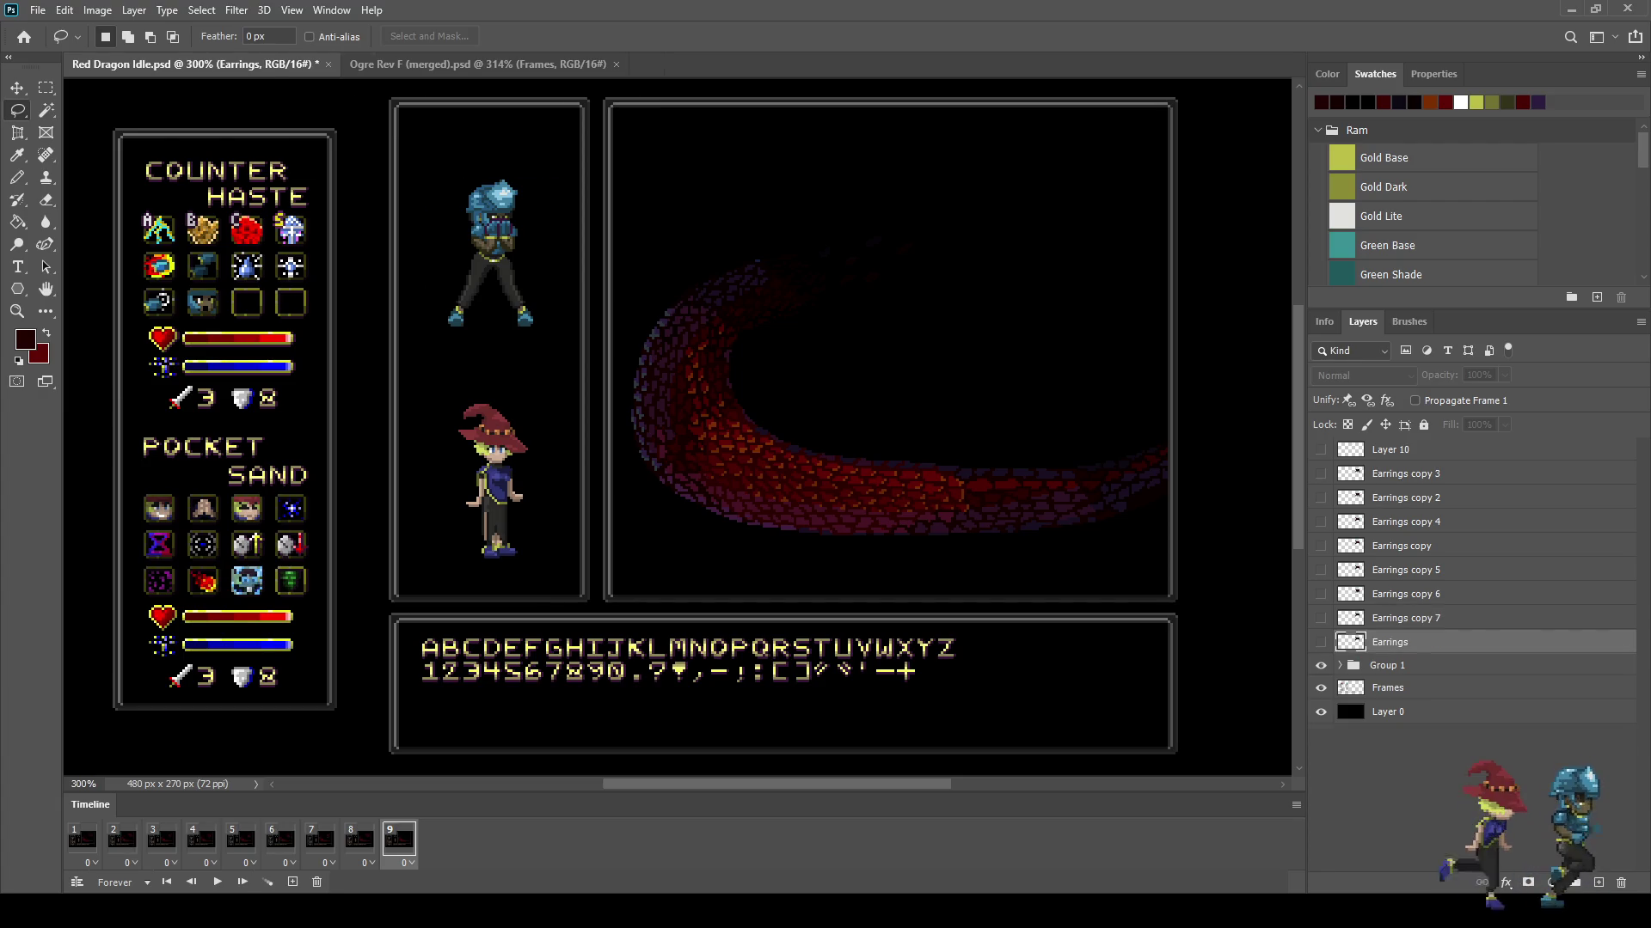
{"action": "key", "text": "ctrl+j"}
{"action": "scroll", "coordinate": [1019, 262], "scroll_direction": "up", "scroll_amount": 4}
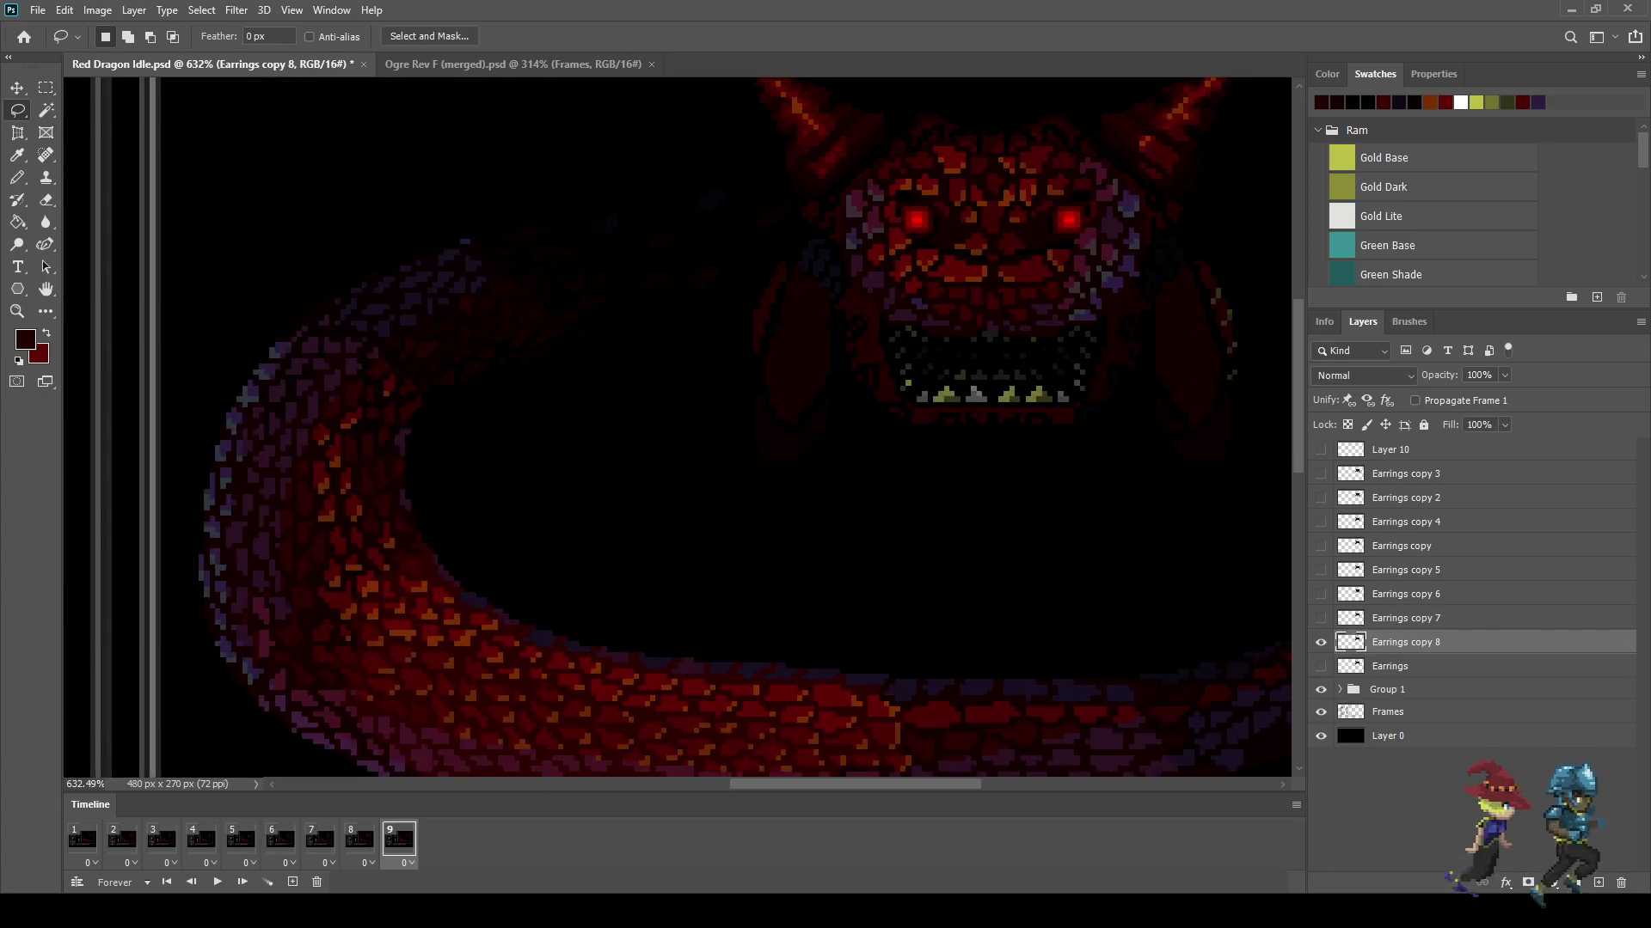
{"action": "scroll", "coordinate": [1097, 329], "scroll_direction": "up", "scroll_amount": 2}
{"action": "key", "text": "space"}
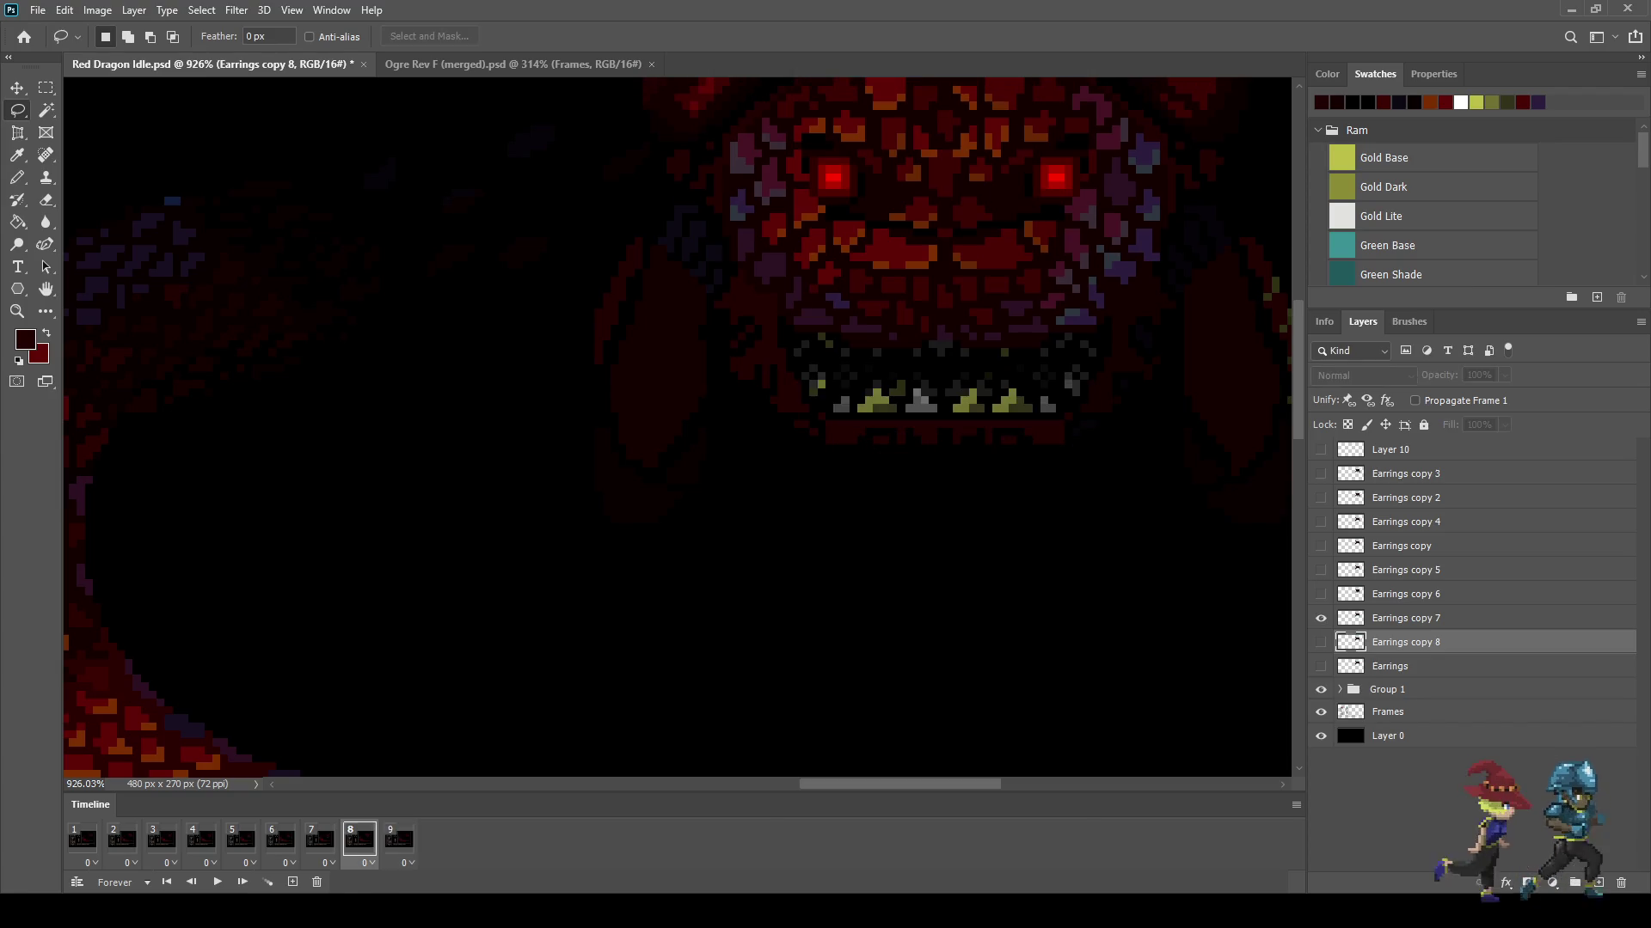
{"action": "key", "text": "space"}
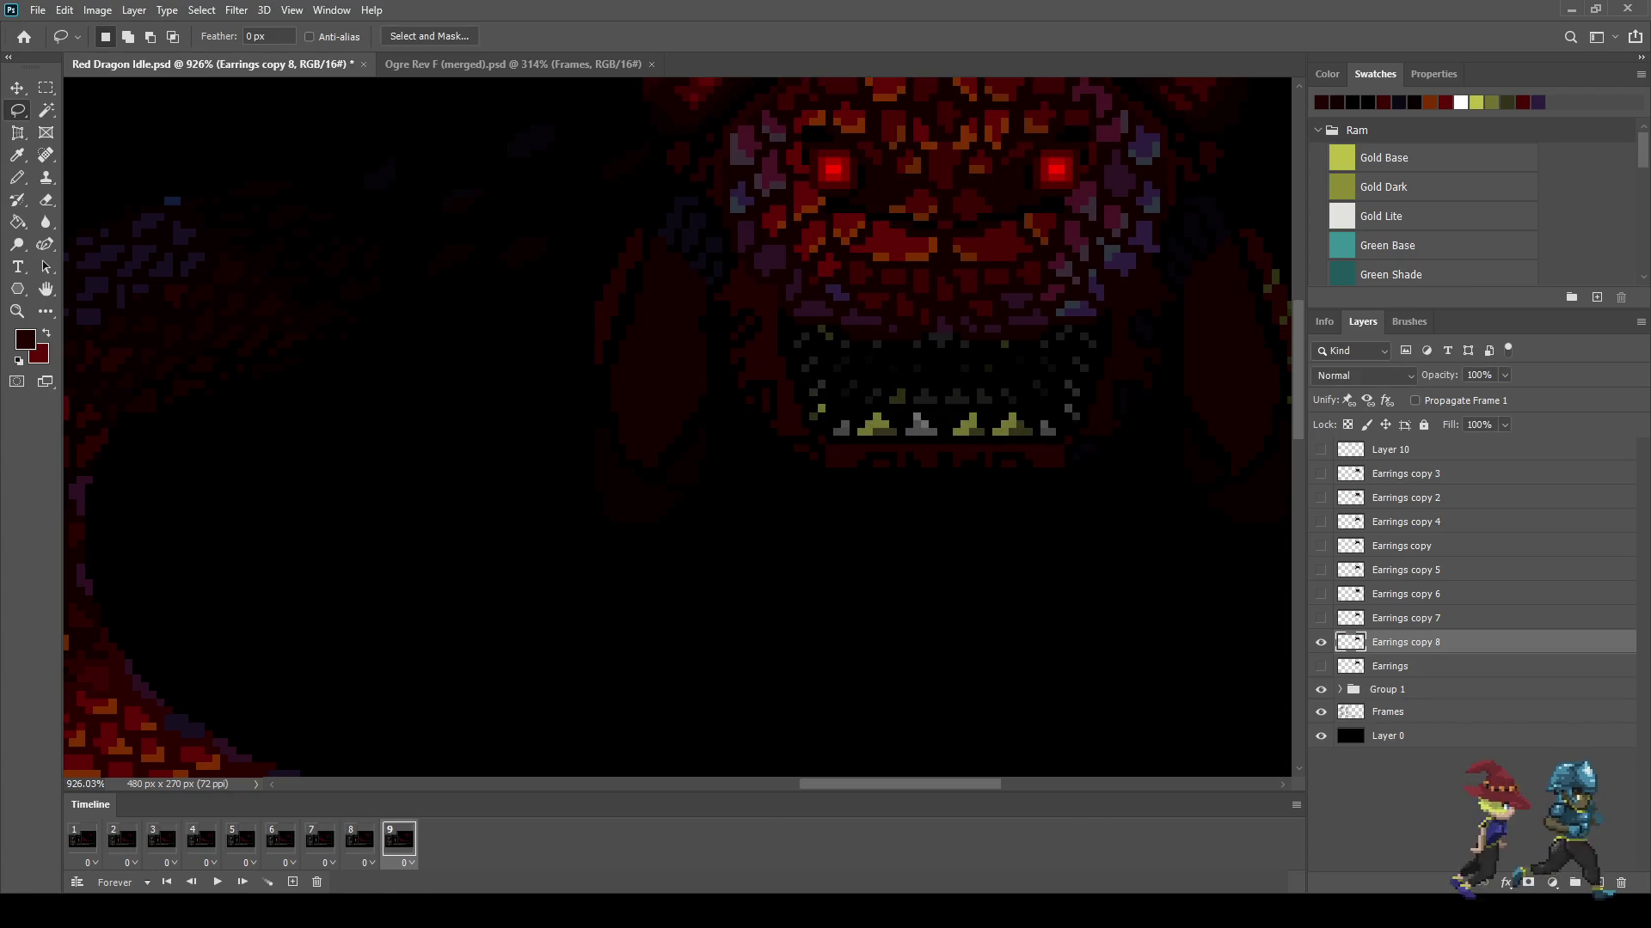
{"action": "scroll", "coordinate": [1005, 352], "scroll_direction": "up", "scroll_amount": 2}
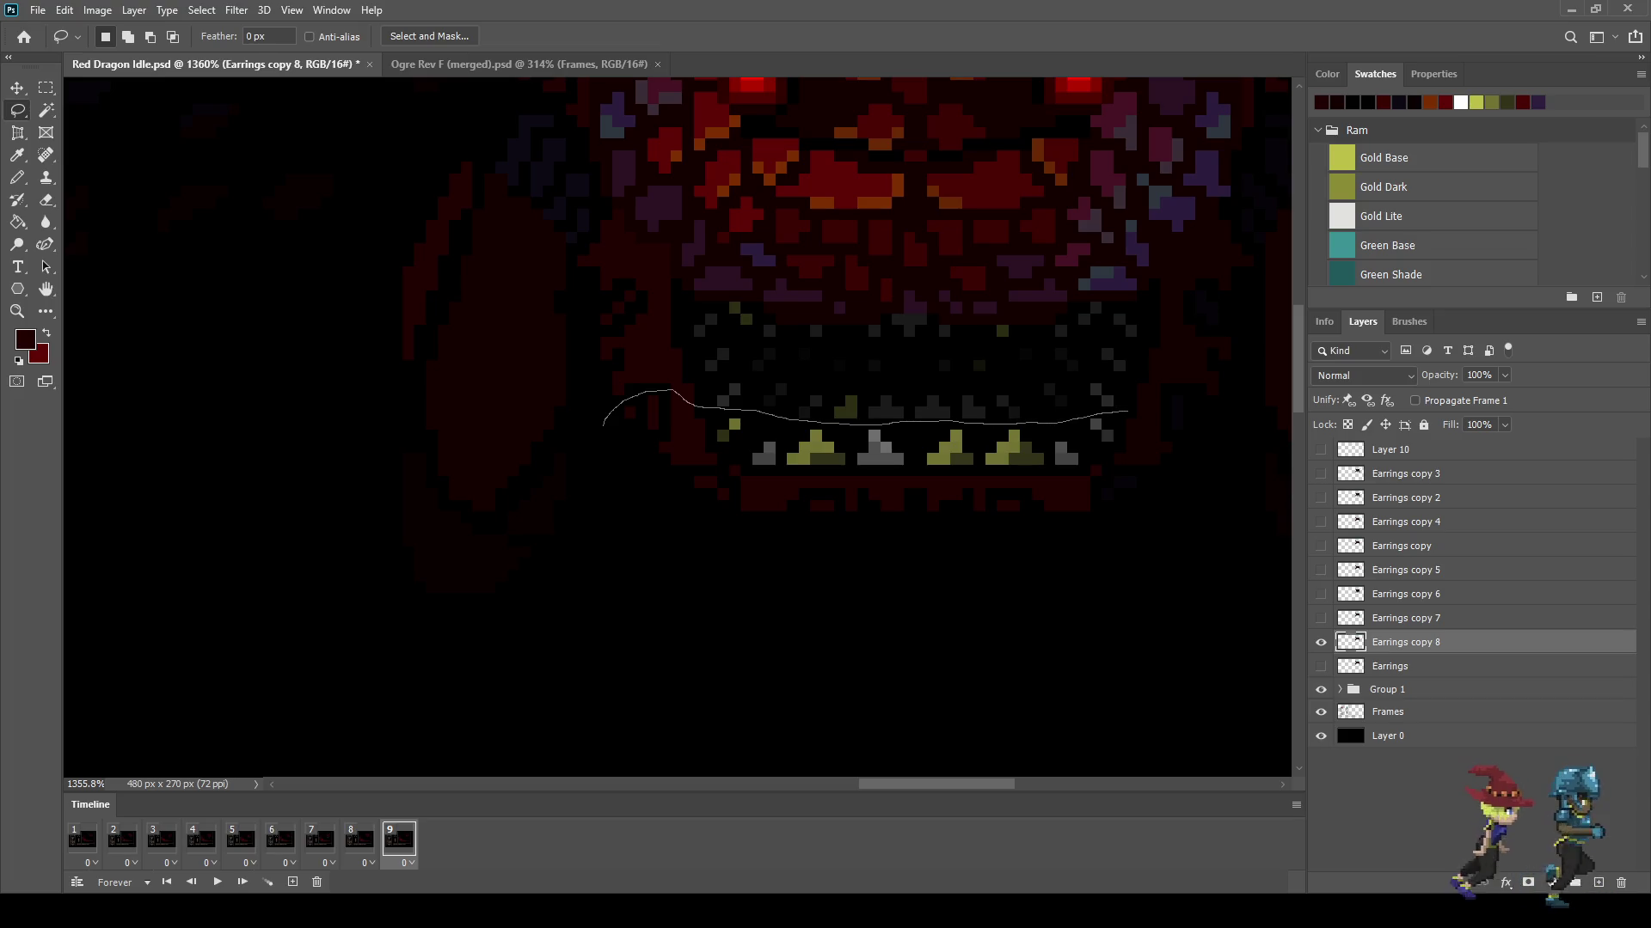
Step: Raise the dragon's lower jaw a couple of pixels on frame 9
{"action": "left_click_drag", "start_coordinate": [1135, 524], "coordinate": [634, 522]}
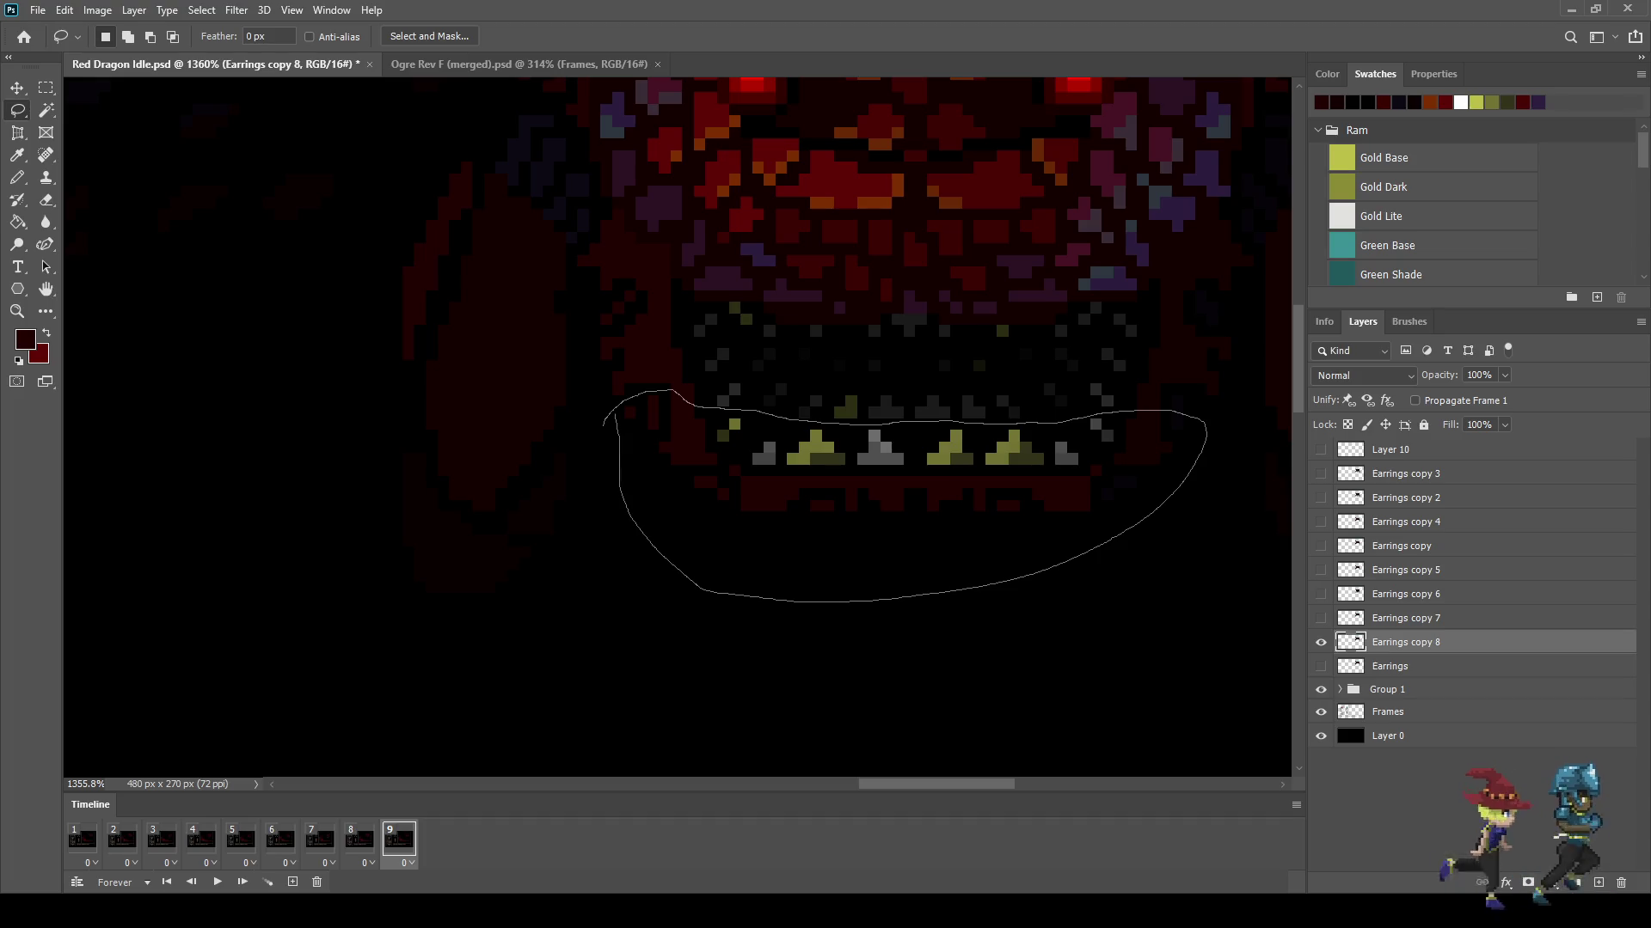
{"action": "key", "text": "ctrl+t"}
{"action": "key", "text": "Up"}
{"action": "key", "text": "Up"}
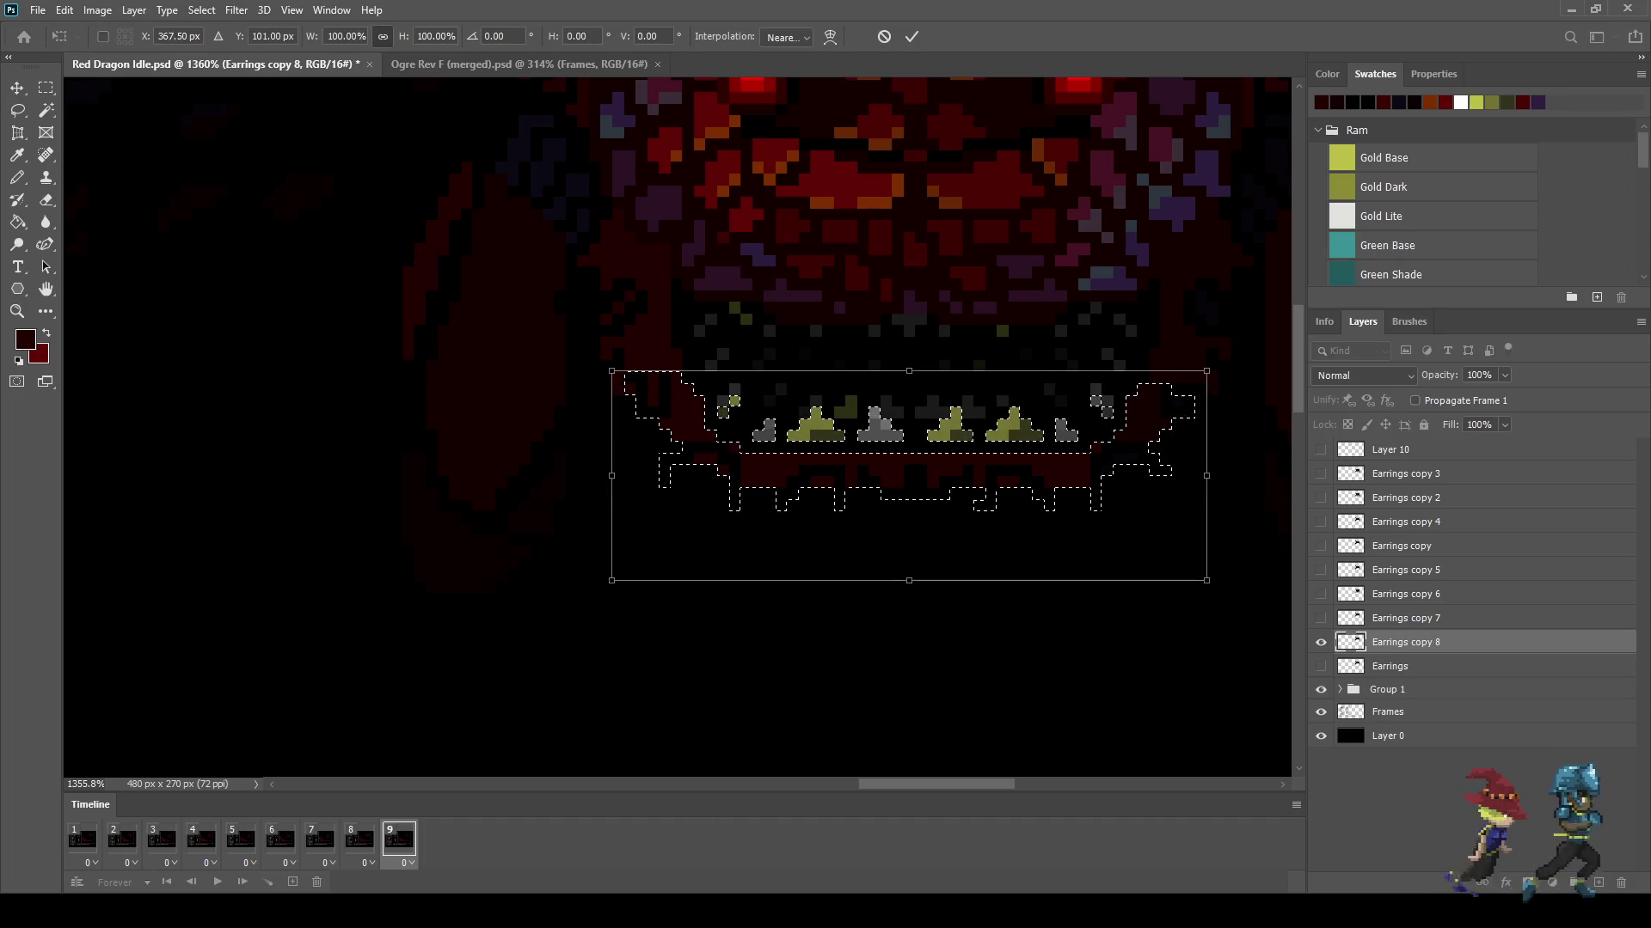
{"action": "key", "text": "Return"}
{"action": "key", "text": "ctrl+d"}
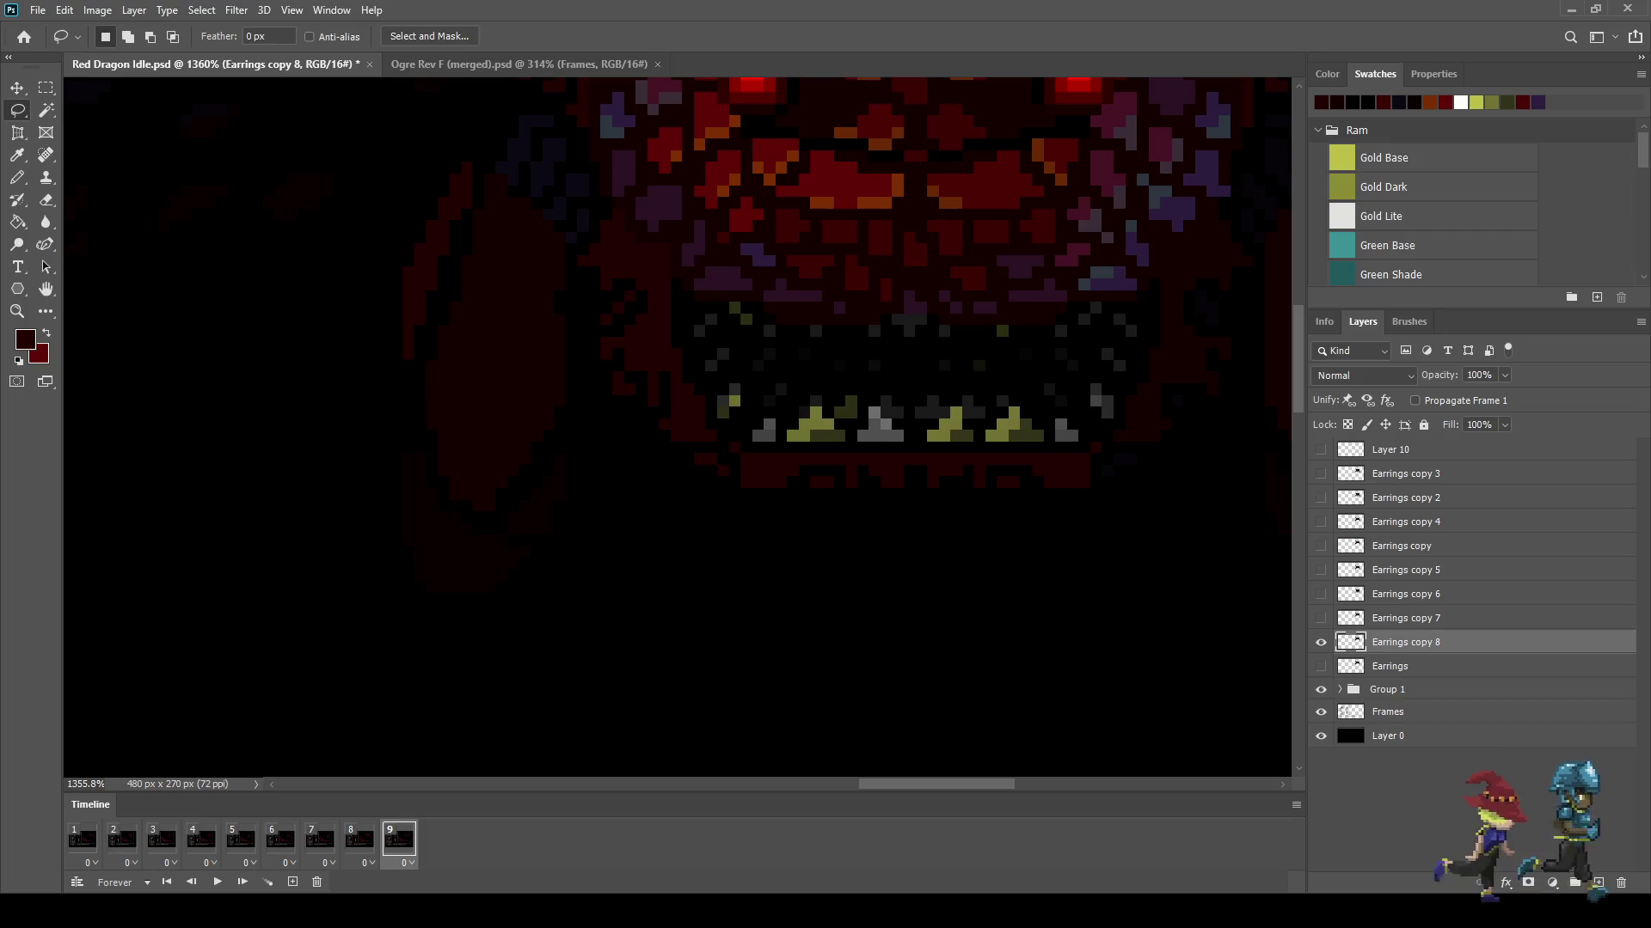
Step: Step back and forth between frames 8 and 9 to compare the jaw
{"action": "left_click", "coordinate": [359, 839]}
{"action": "scroll", "coordinate": [677, 427], "scroll_direction": "down", "scroll_amount": 1}
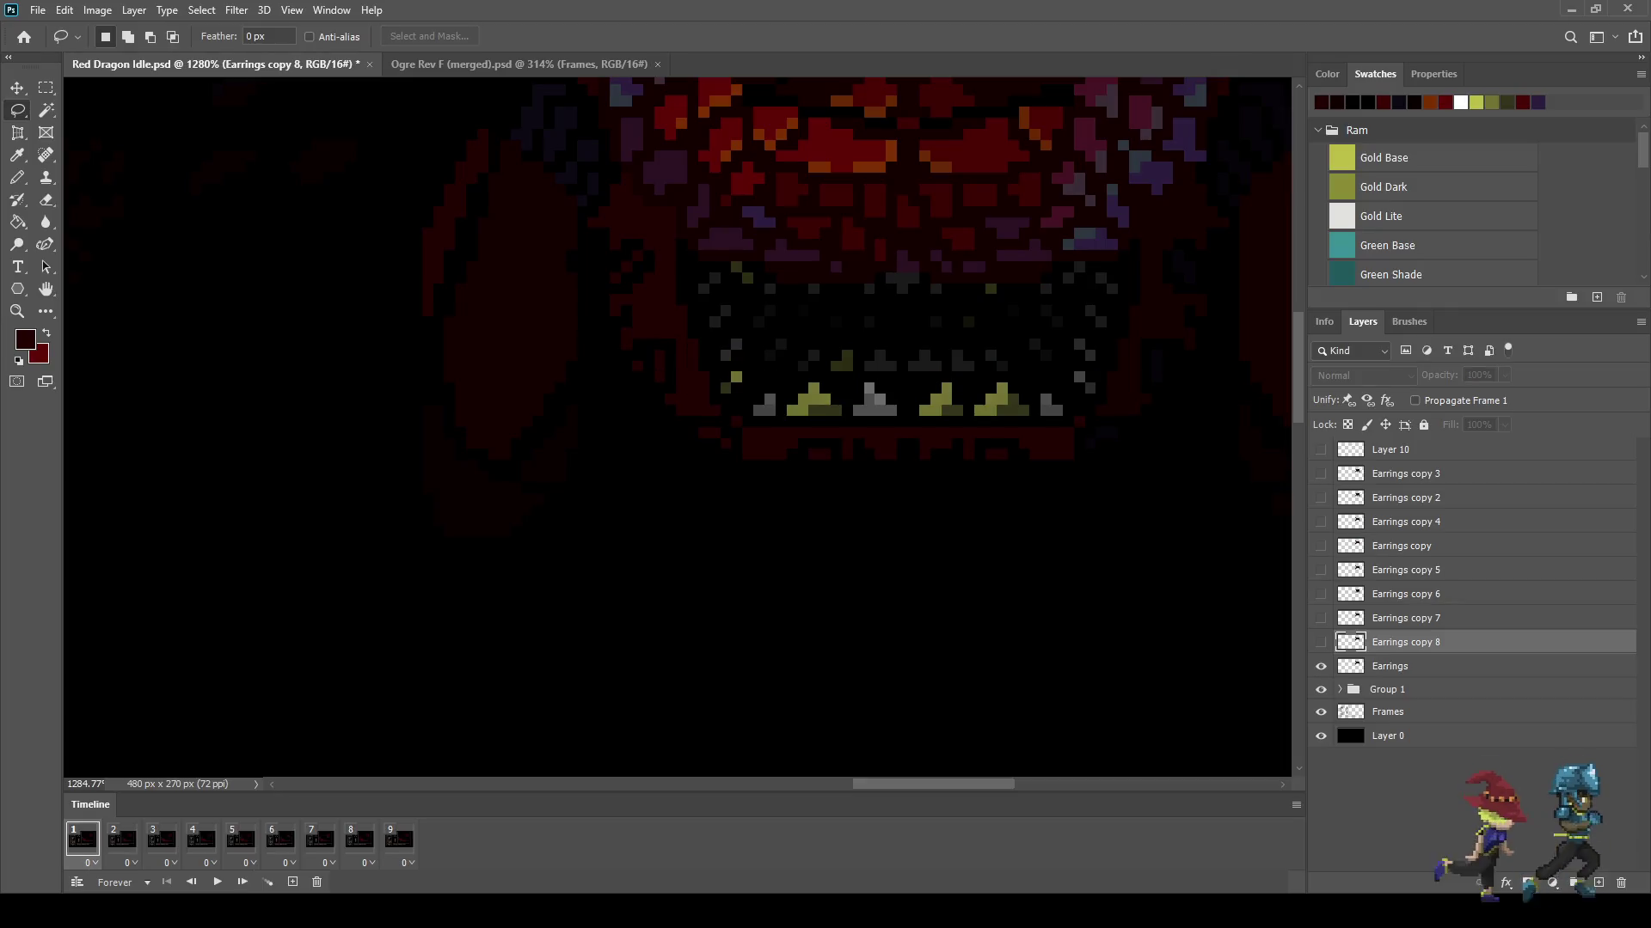
{"action": "key", "text": "Left"}
{"action": "key", "text": "Left"}
{"action": "key", "text": "Right"}
{"action": "key", "text": "Left"}
{"action": "key", "text": "Right"}
Step: Play the idle loop zoomed out to the full scene, then switch to the Ogre Rev F (merged) document
{"action": "key", "text": "space"}
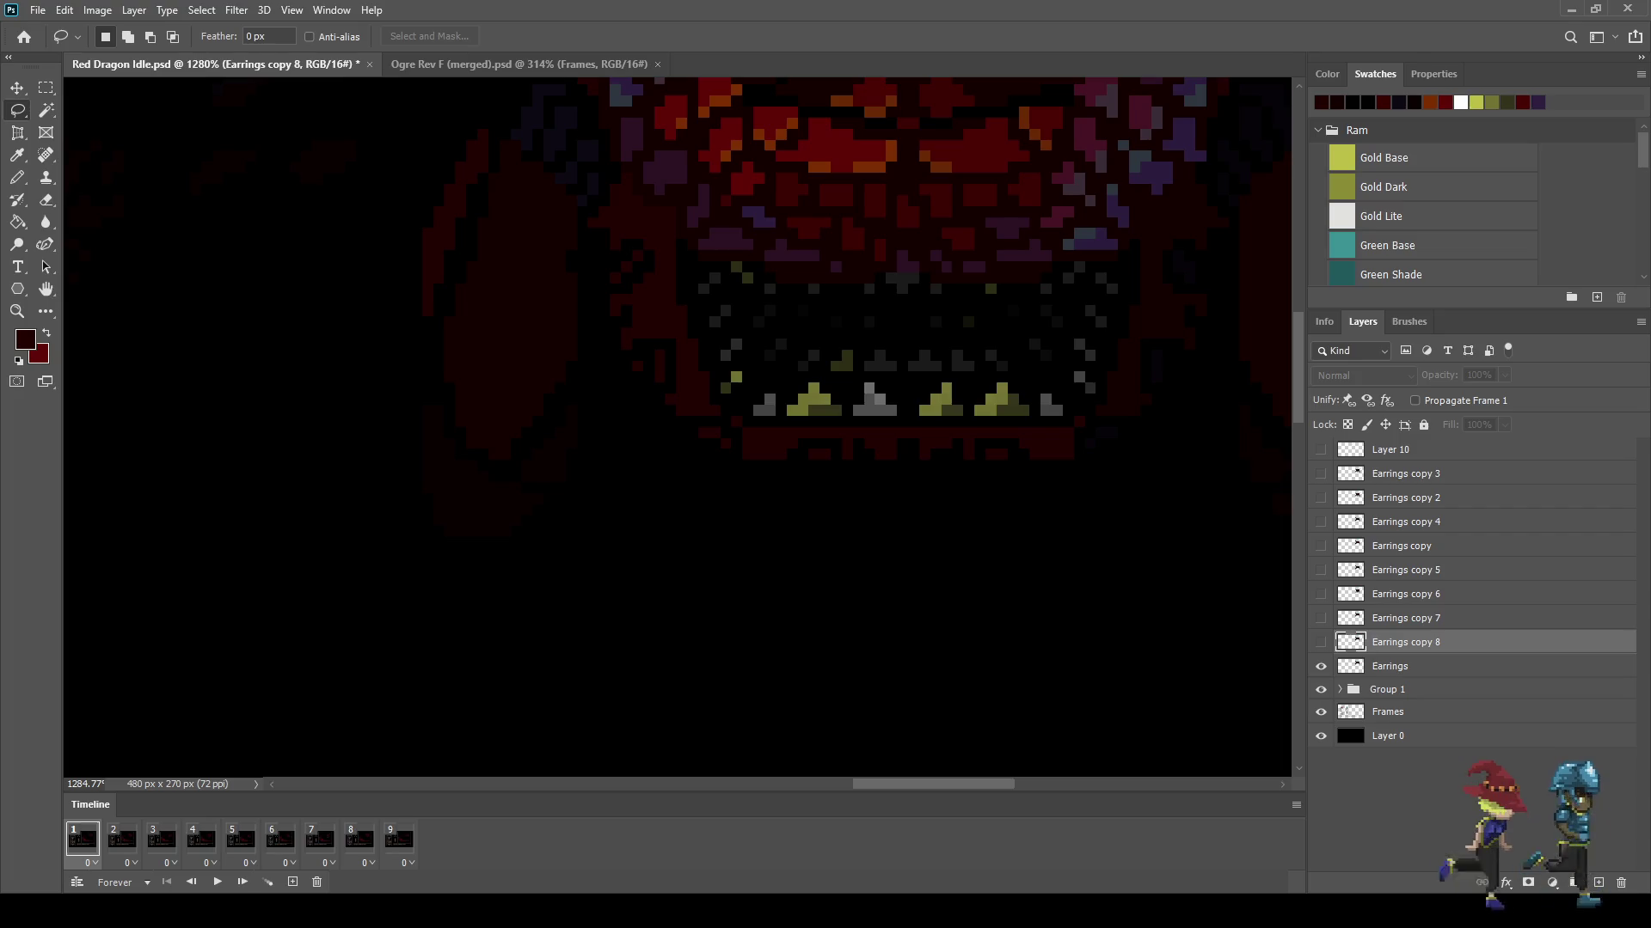
{"action": "key", "text": "space"}
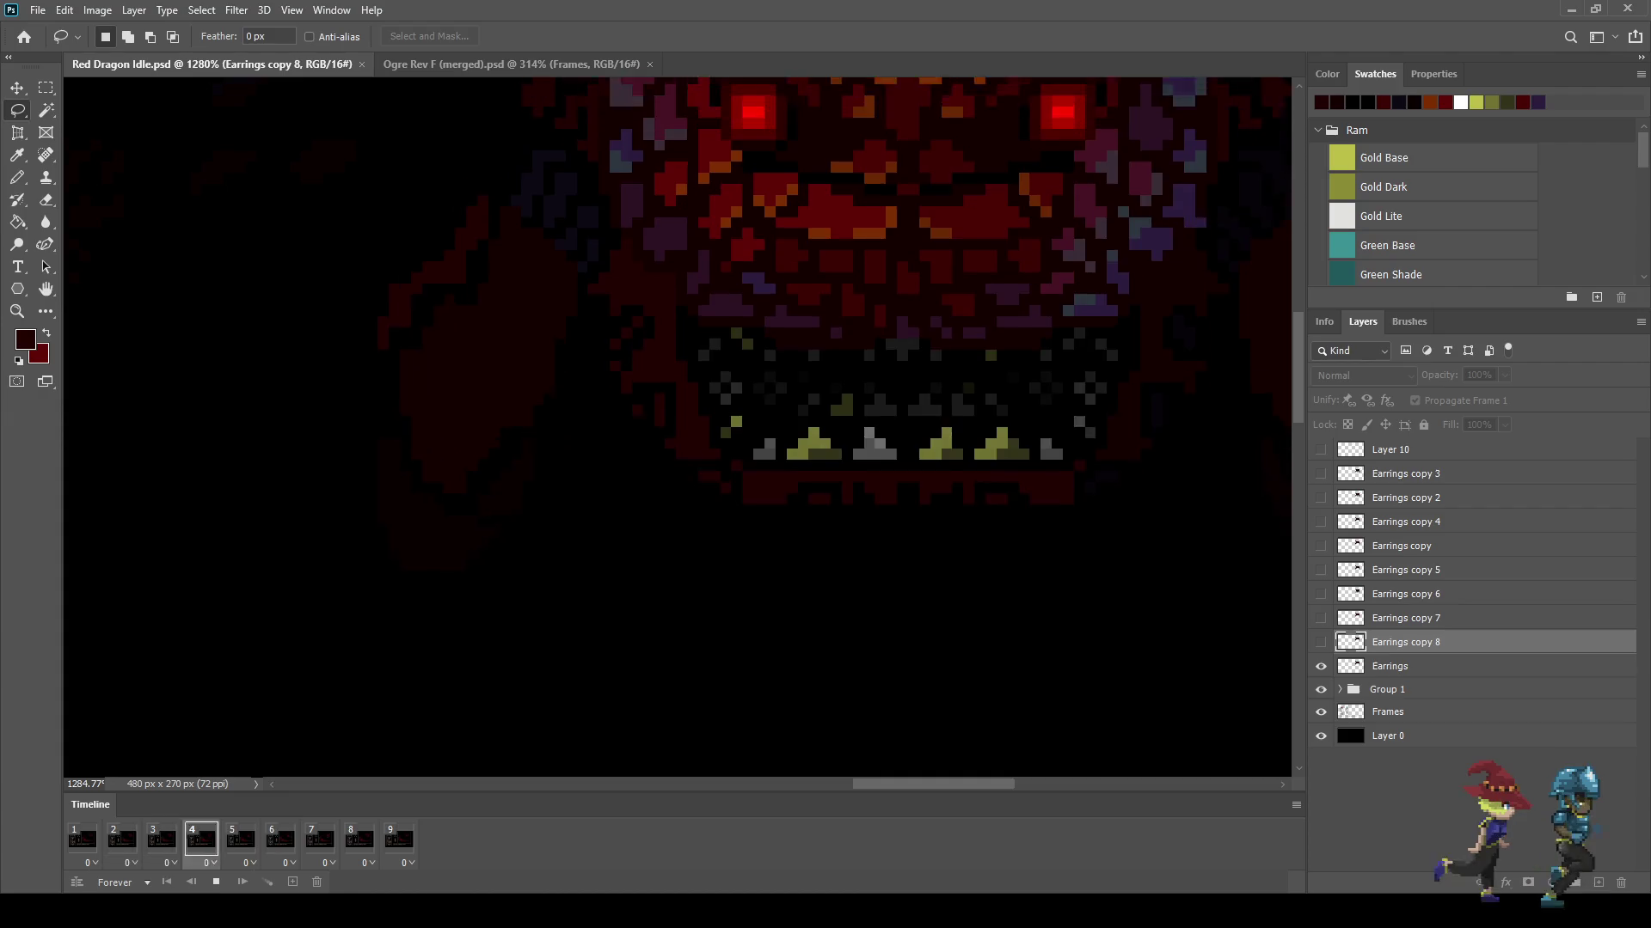
{"action": "key", "text": "ctrl+1"}
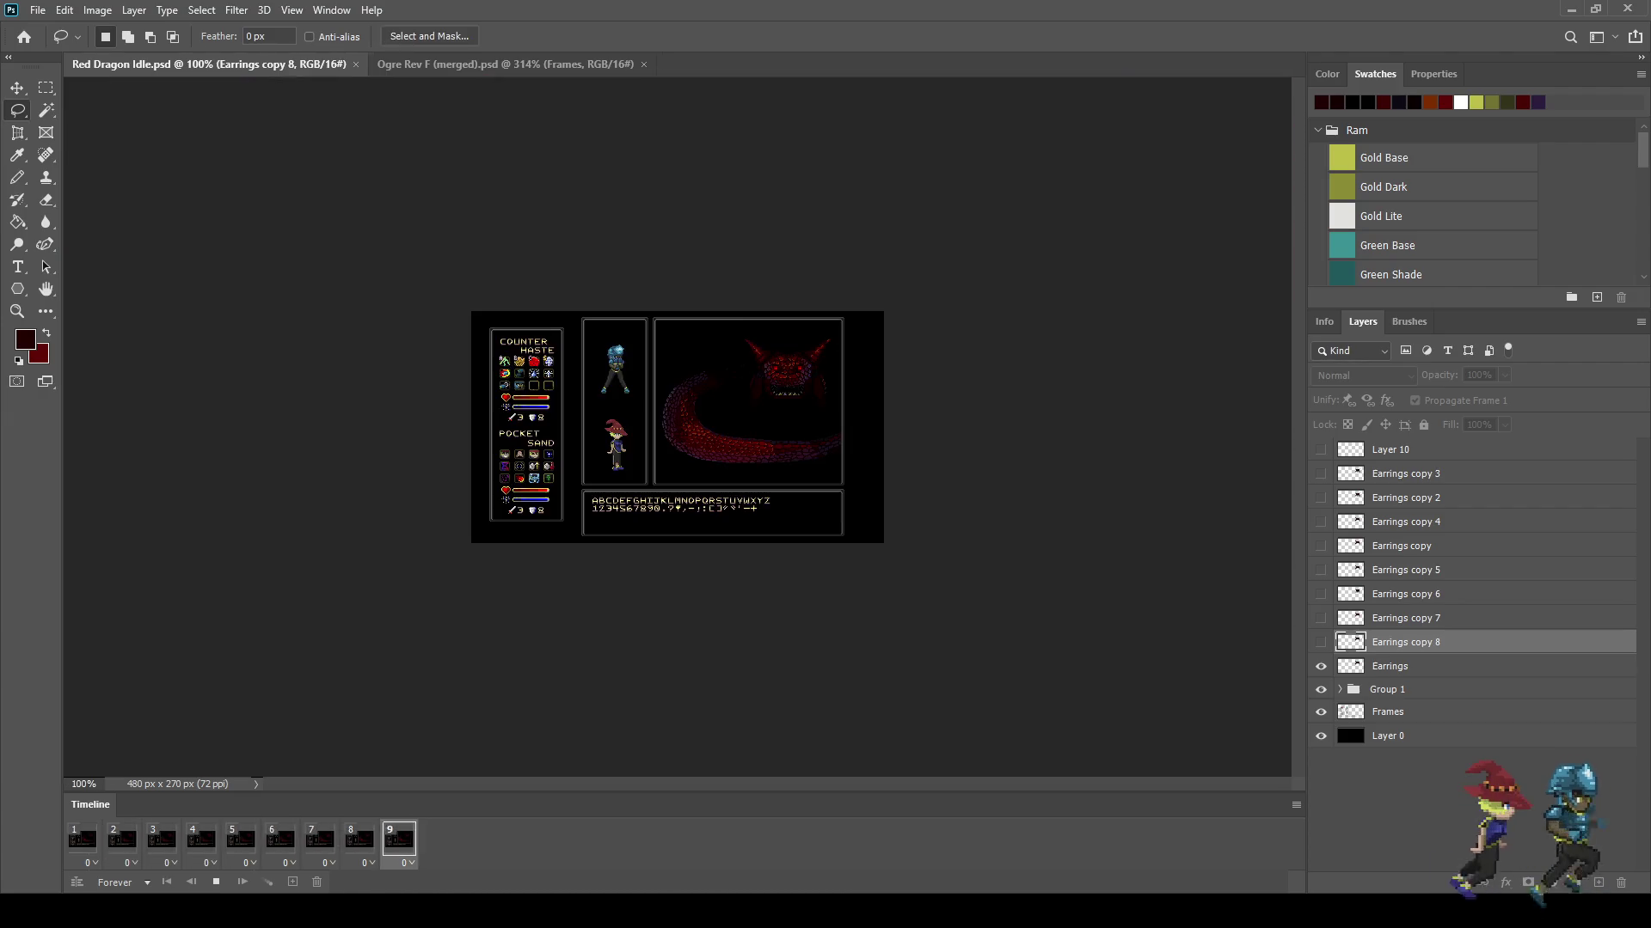
{"action": "key", "text": "ctrl+plus"}
{"action": "key", "text": "ctrl+plus"}
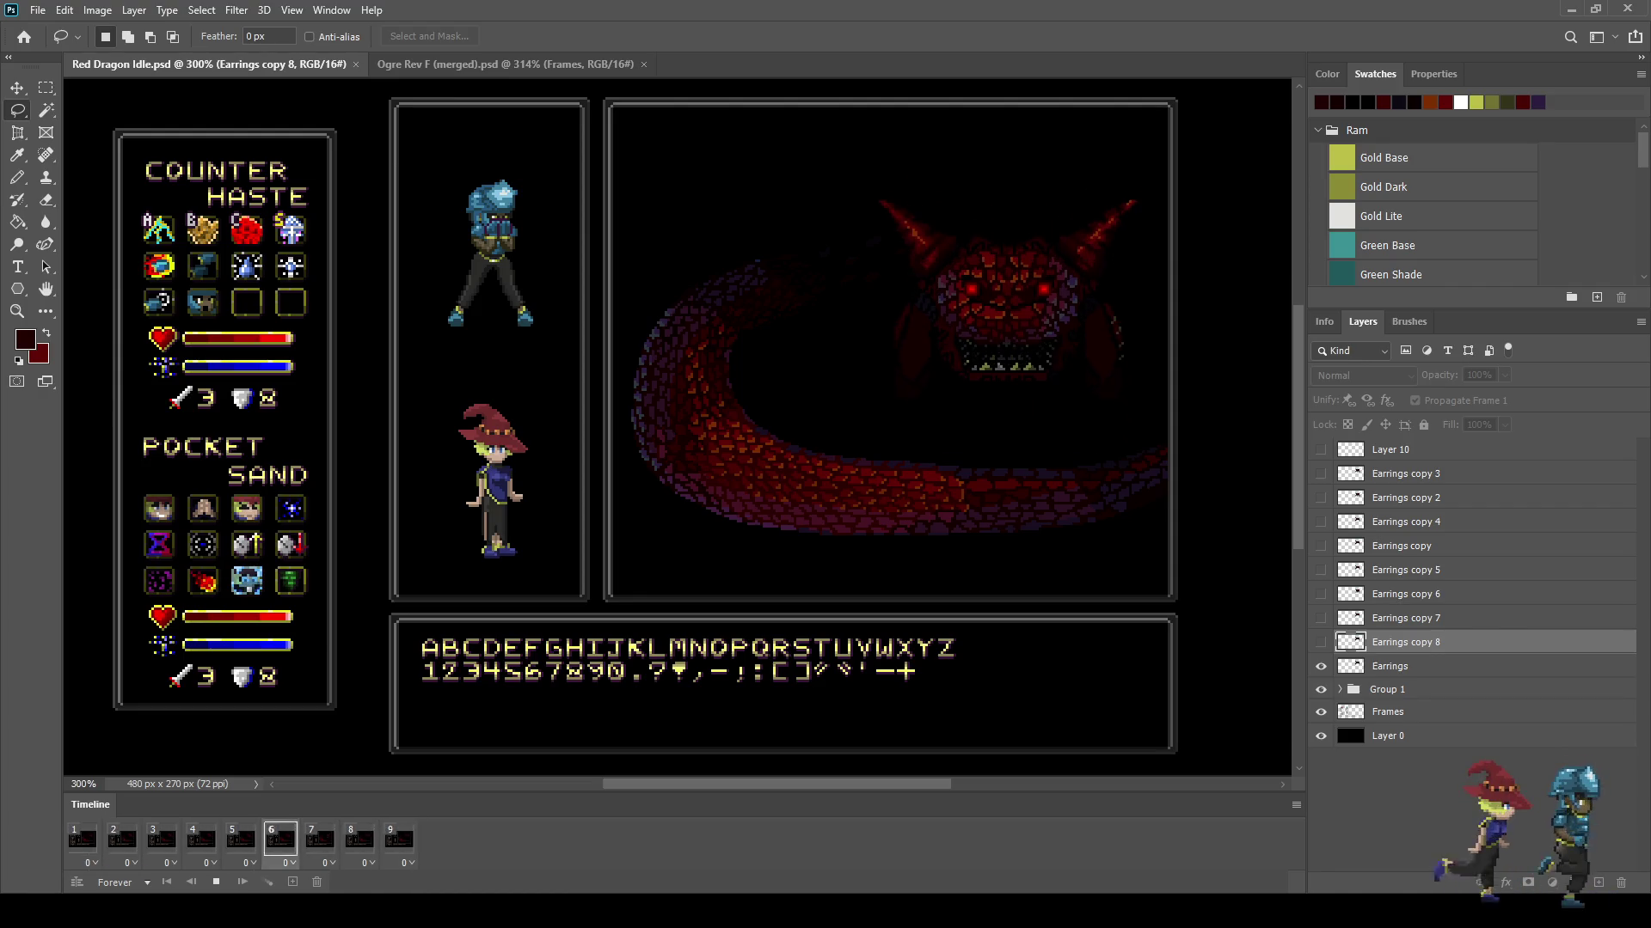
{"action": "left_click", "coordinate": [506, 64]}
{"action": "scroll", "coordinate": [752, 411], "scroll_direction": "down", "scroll_amount": 5}
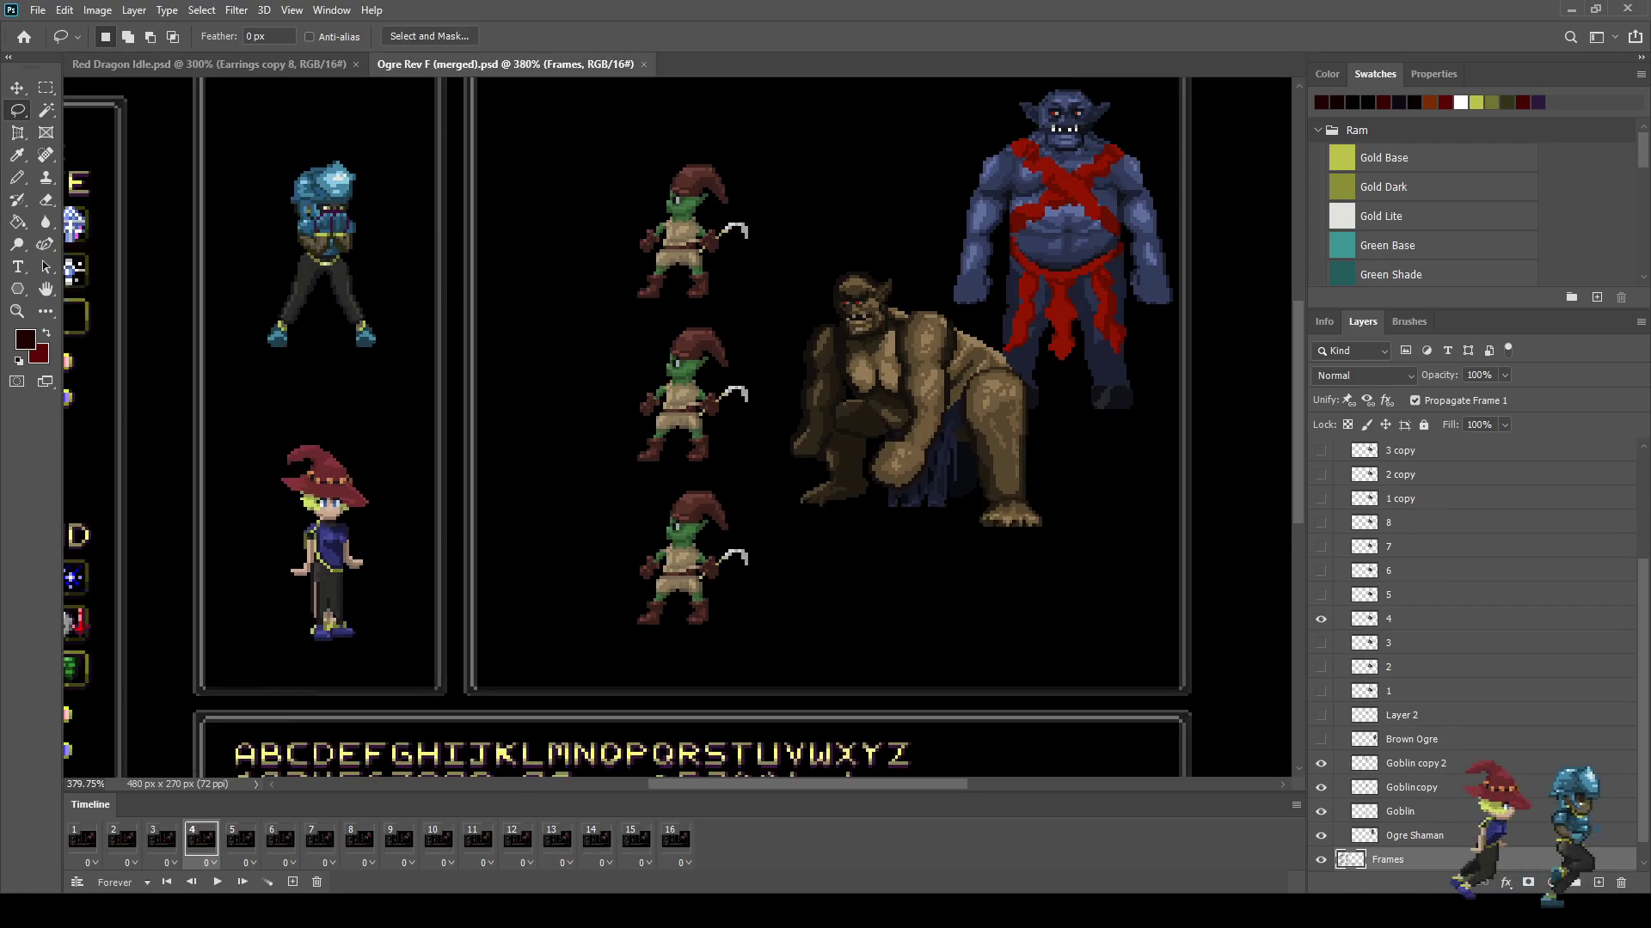
{"action": "scroll", "coordinate": [678, 443], "scroll_direction": "up", "scroll_amount": 1}
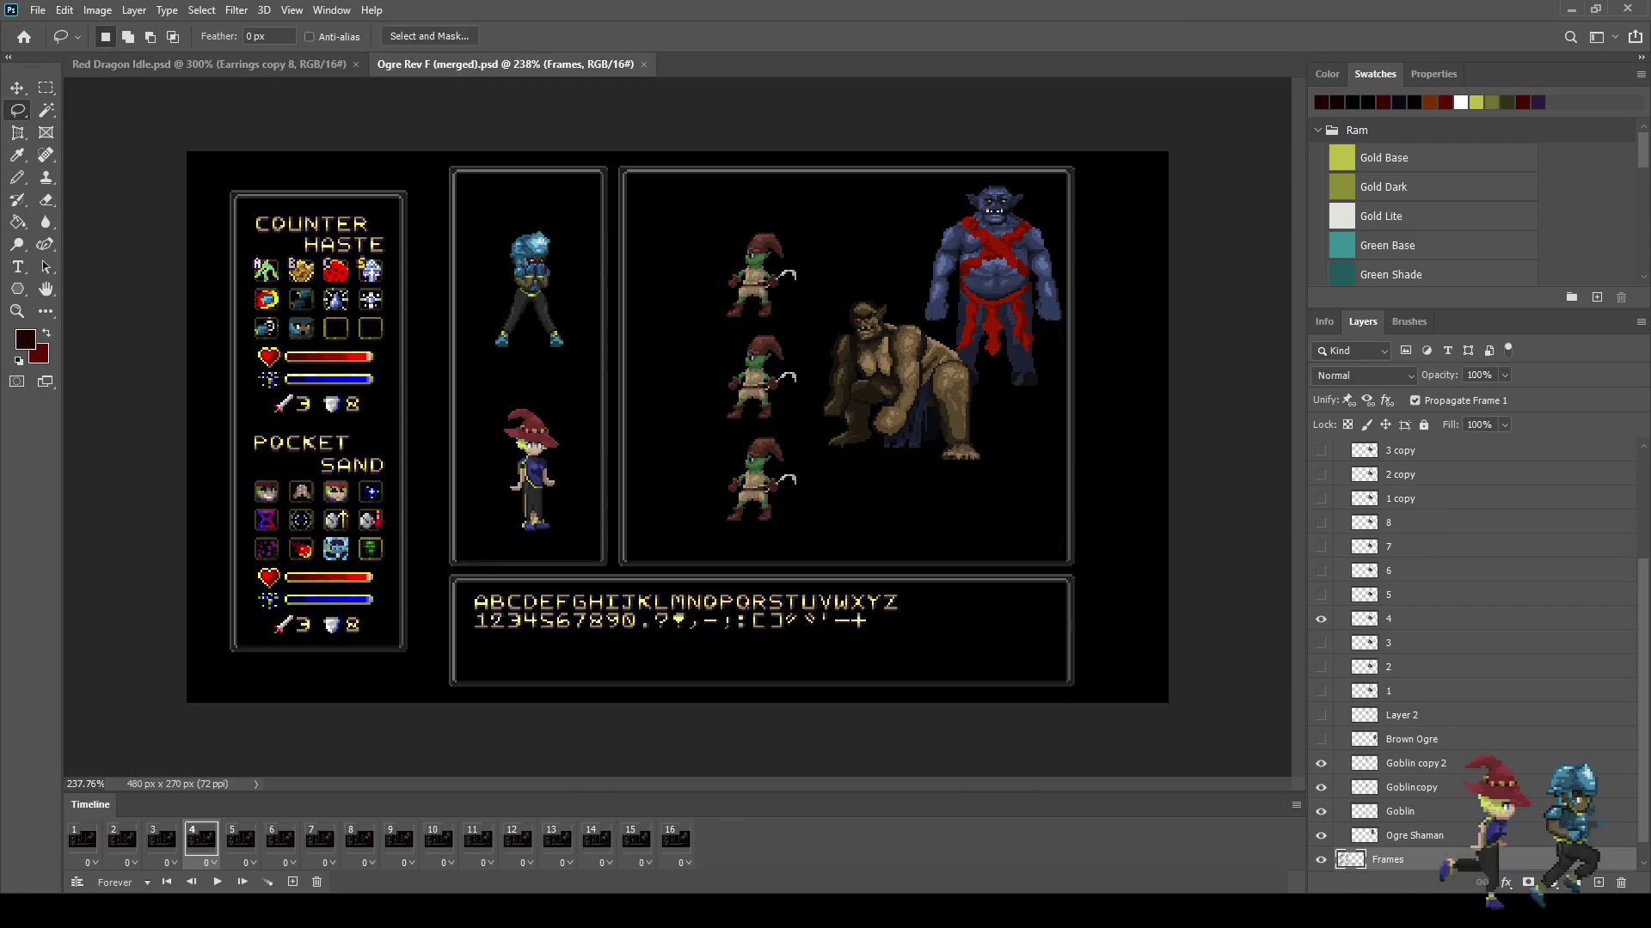
{"action": "key", "text": "space"}
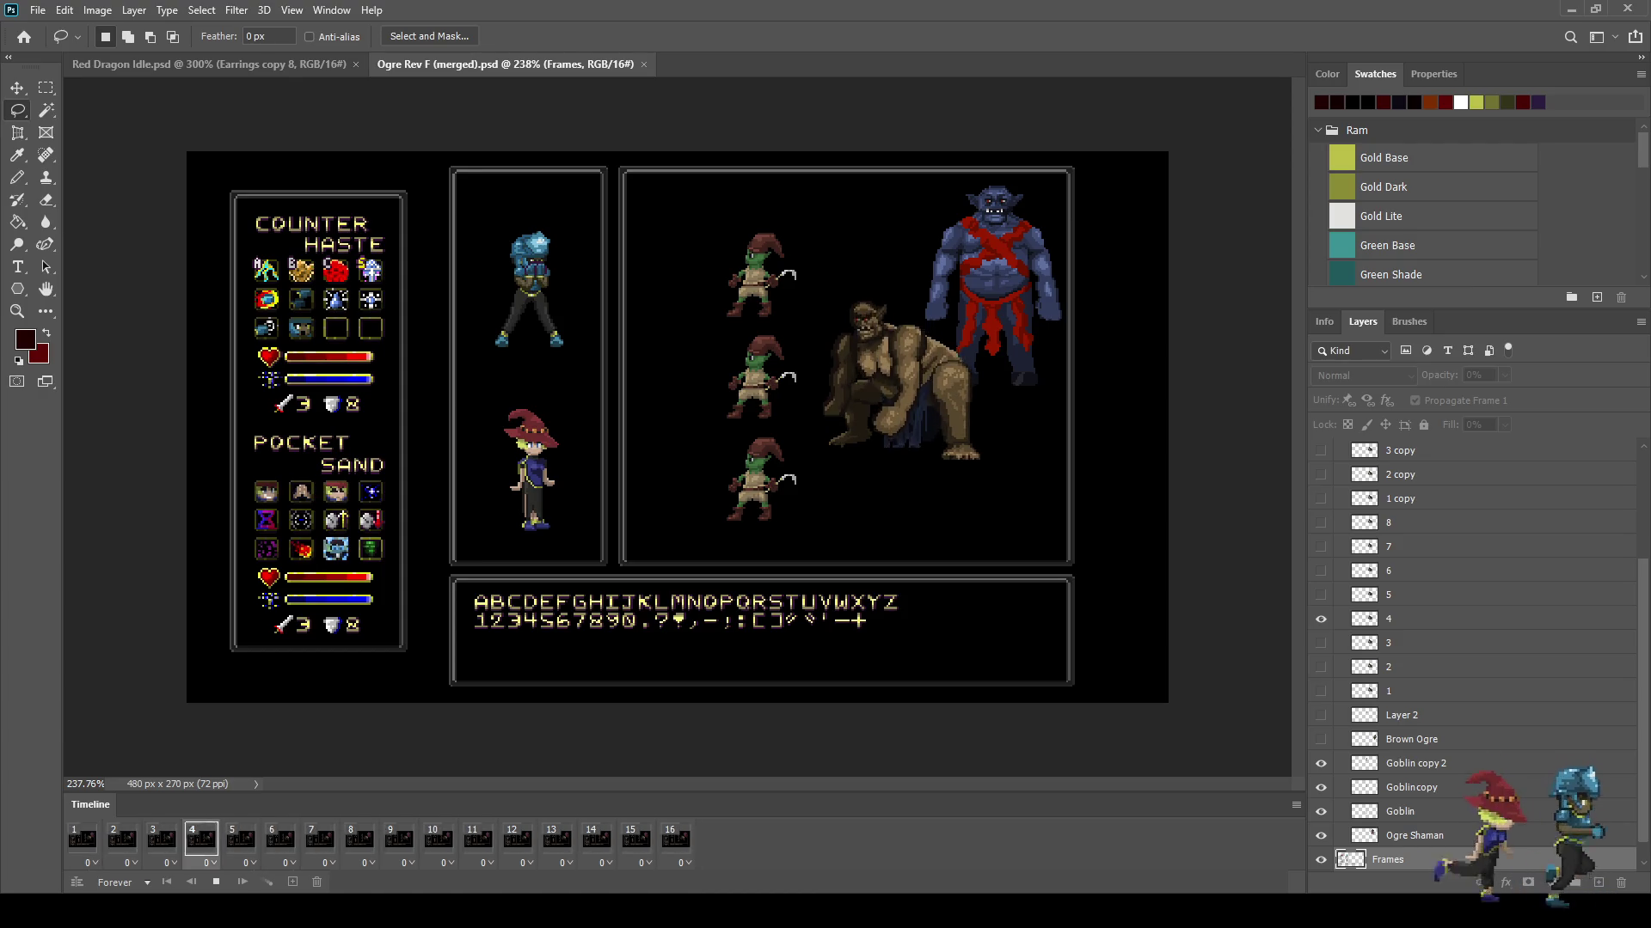
{"action": "key", "text": "ctrl+Tab"}
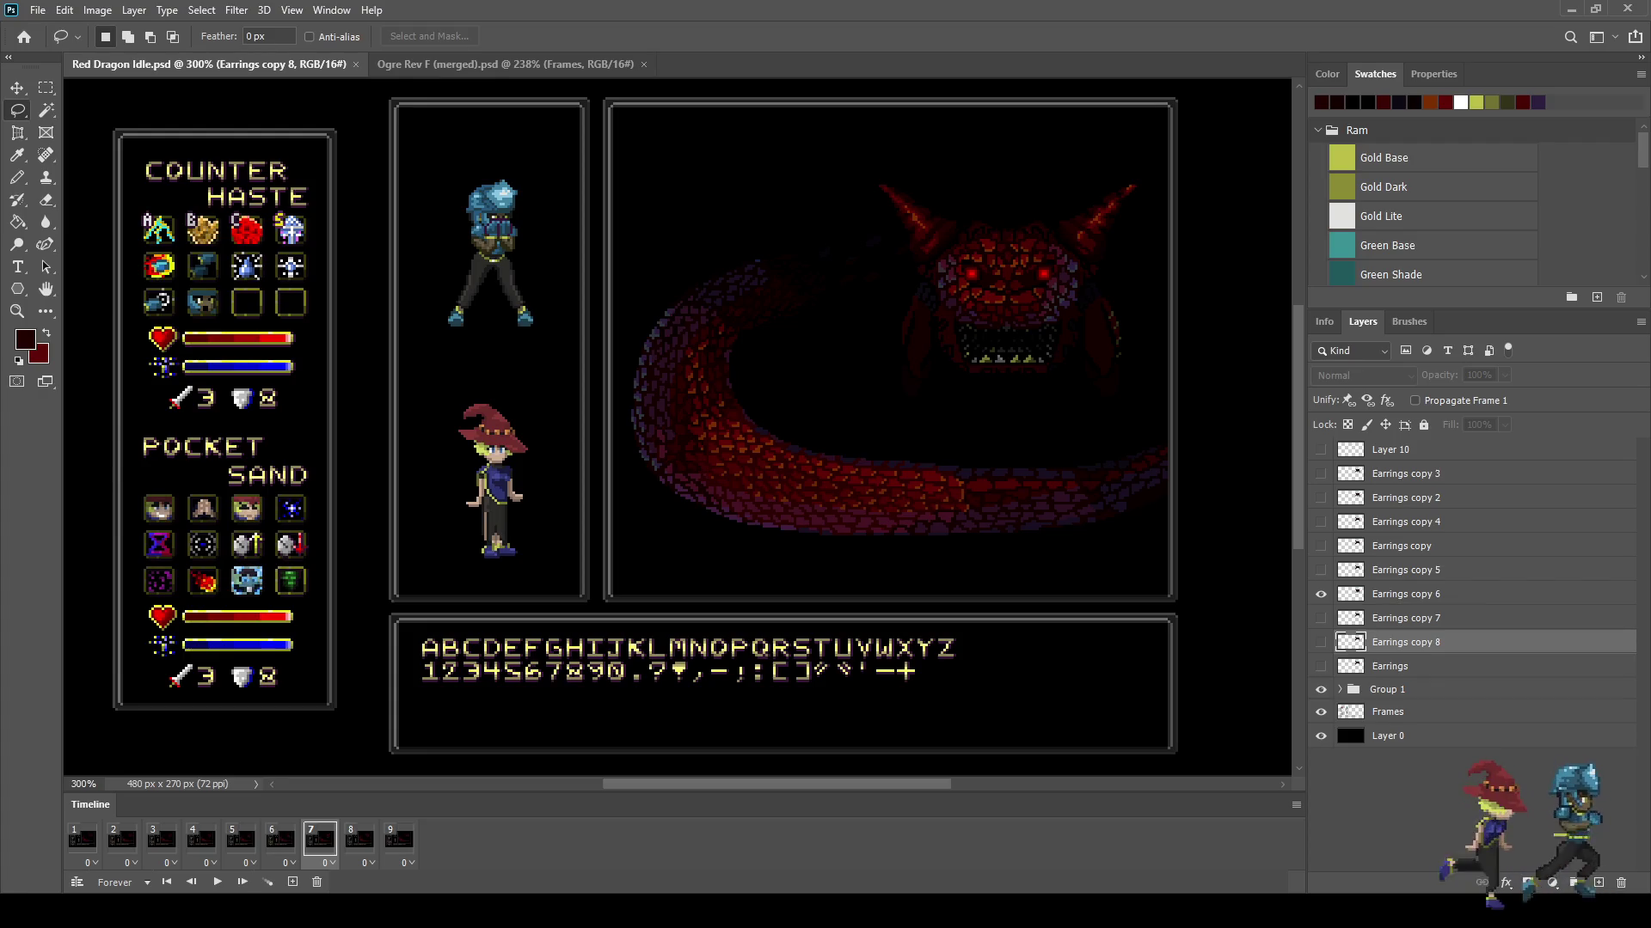
Step: Play and stop the loop, then save it as Red Dragon Idle (tail group merged).psd
{"action": "key", "text": "space"}
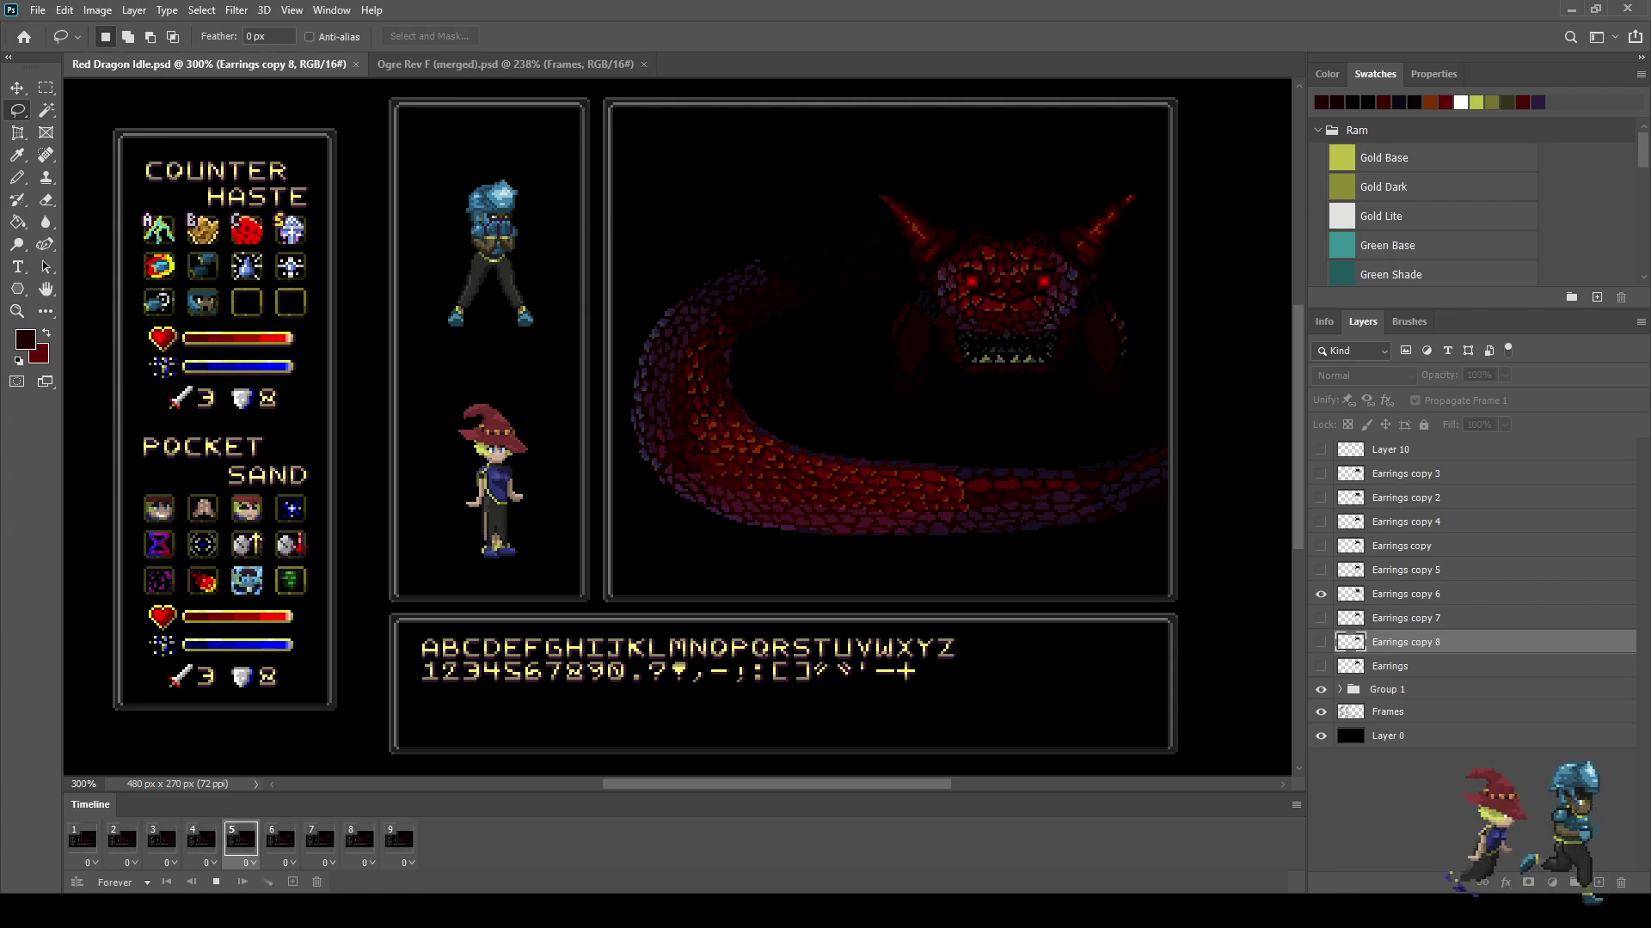
{"action": "key", "text": "space"}
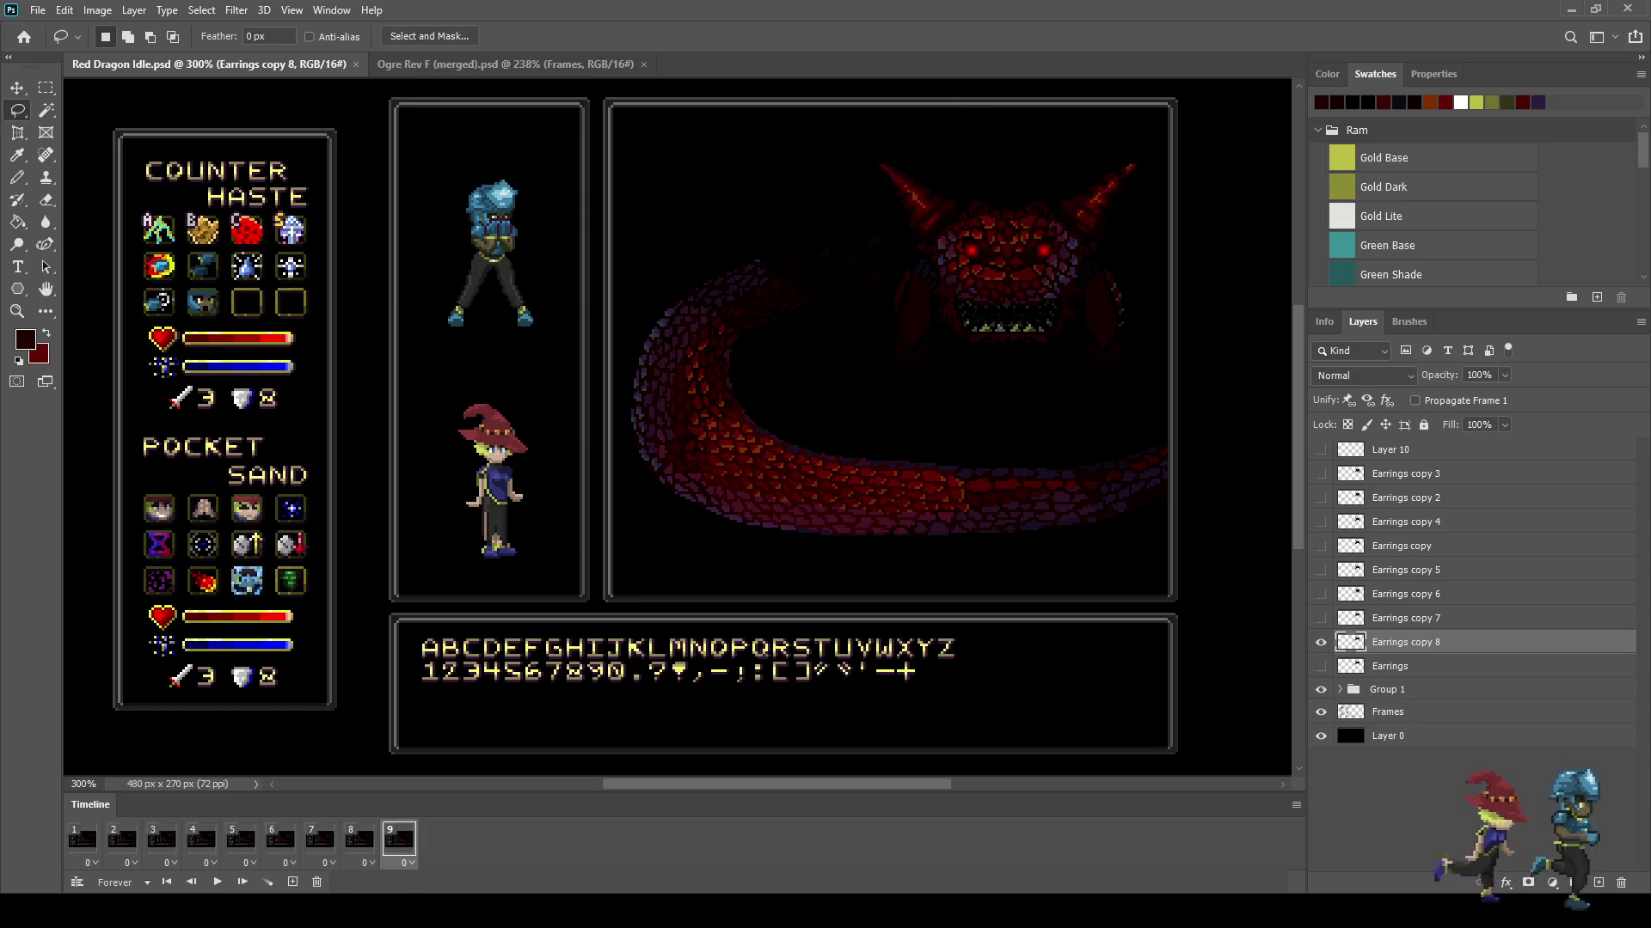
{"action": "key", "text": "space"}
{"action": "key", "text": "ctrl+s"}
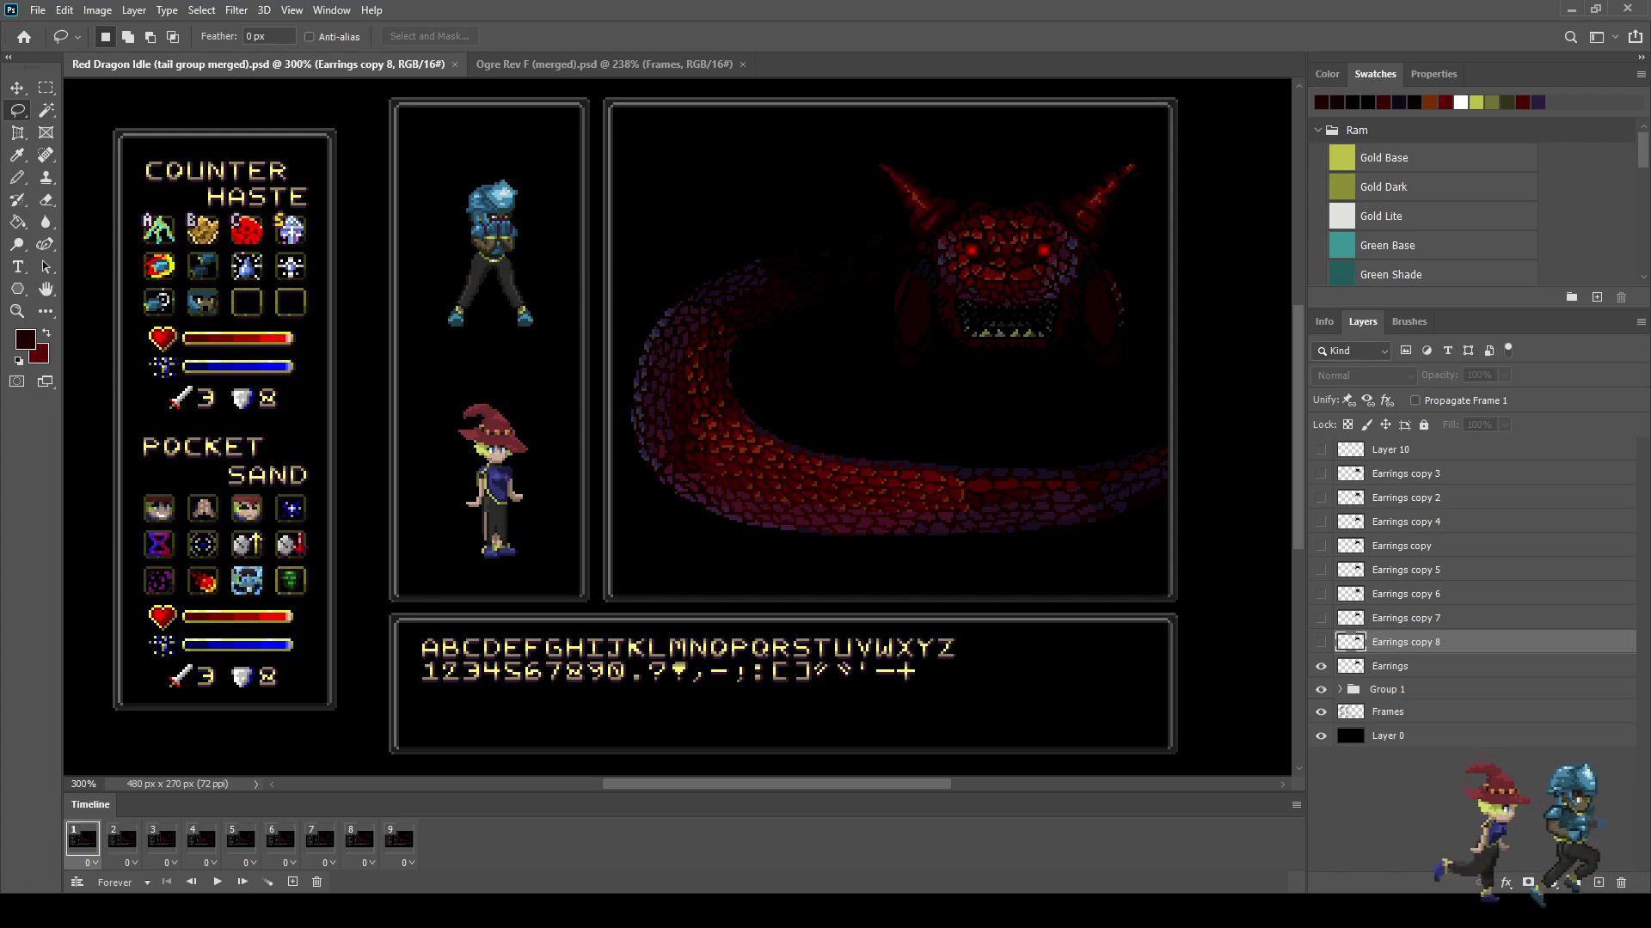
Step: Merge Group 1 into a single layer and rename it Tail
{"action": "left_click", "coordinate": [1339, 690]}
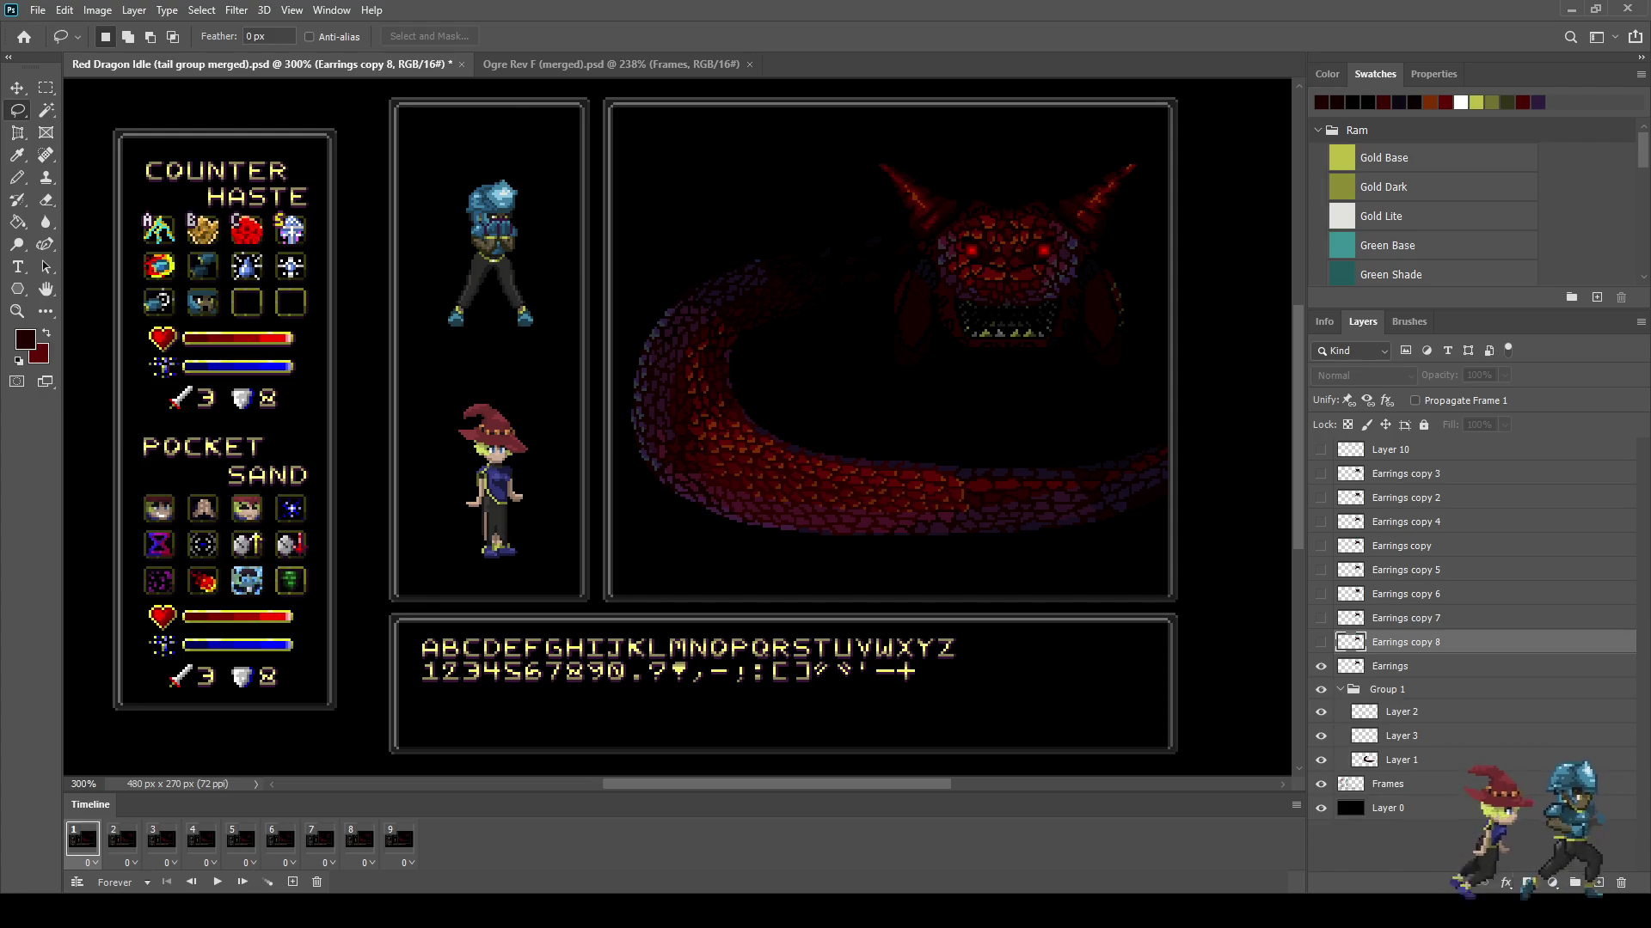
{"action": "left_click", "coordinate": [1339, 690]}
{"action": "left_click", "coordinate": [1390, 689]}
{"action": "key", "text": "ctrl+e"}
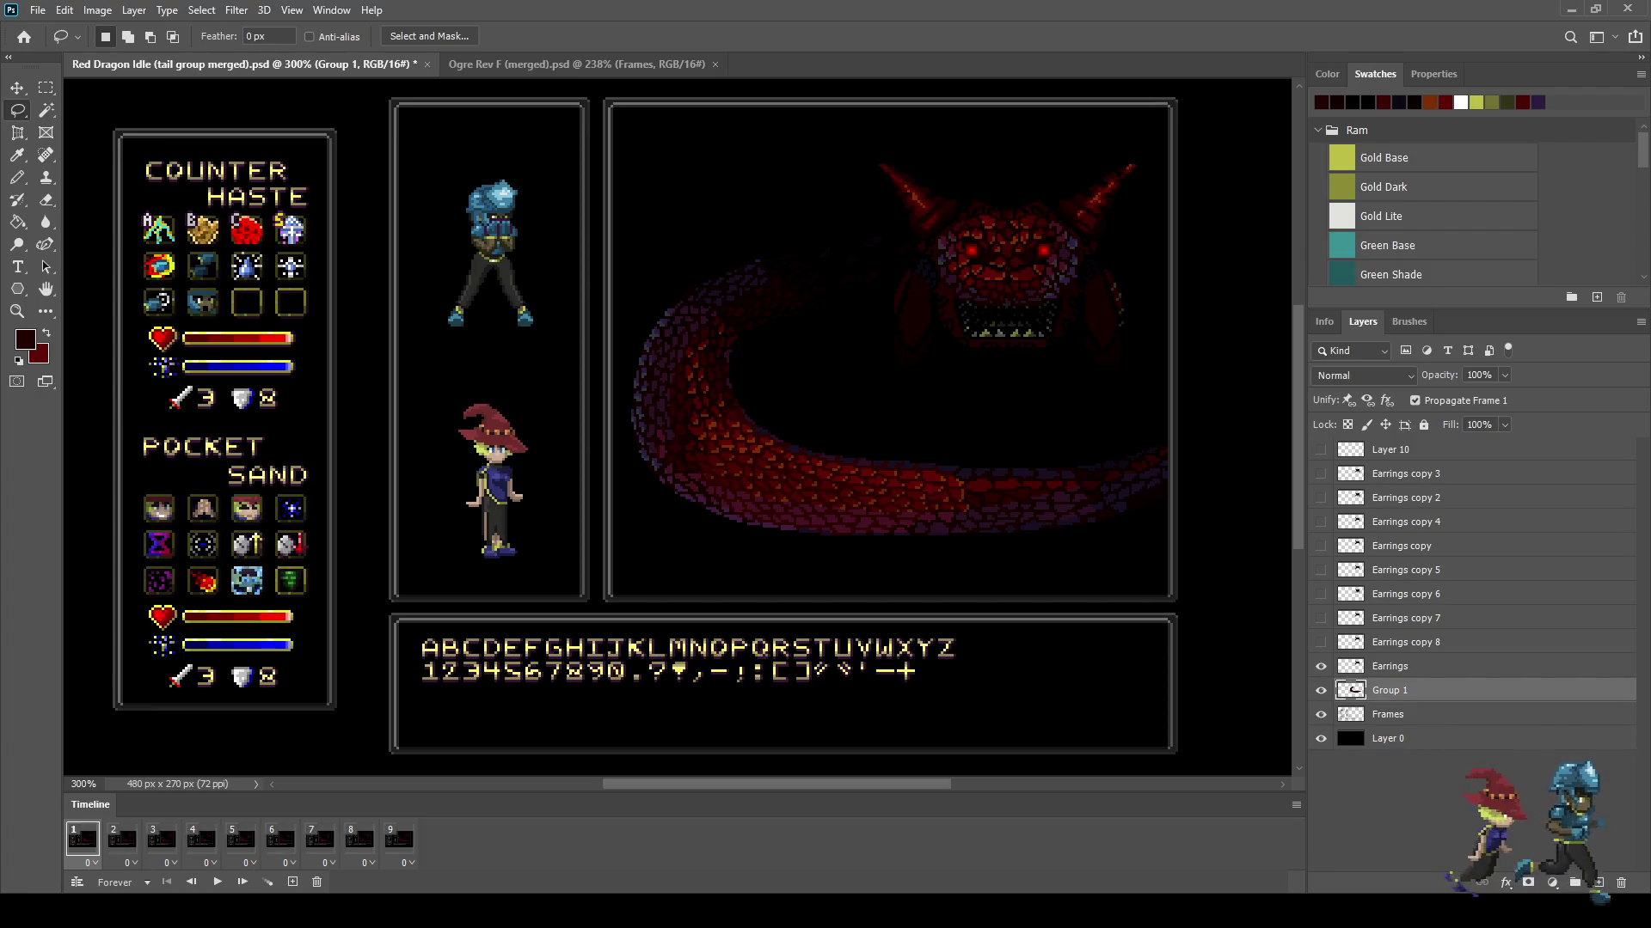
{"action": "double_click", "coordinate": [1389, 689]}
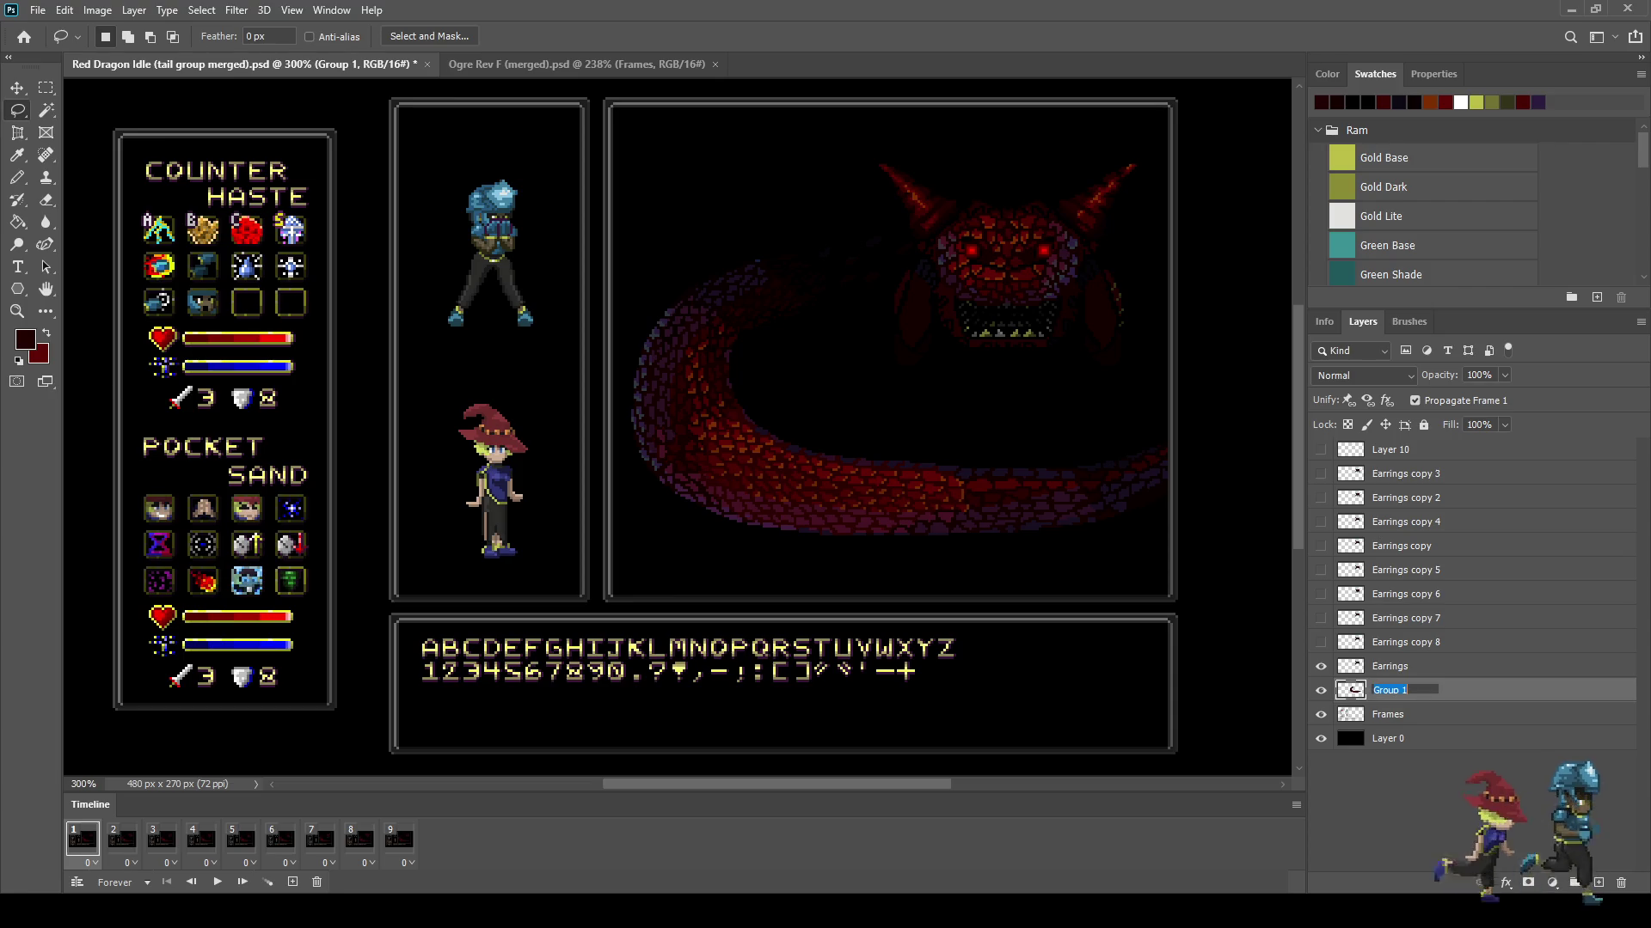
{"action": "type", "text": "Tail"}
{"action": "key", "text": "Return"}
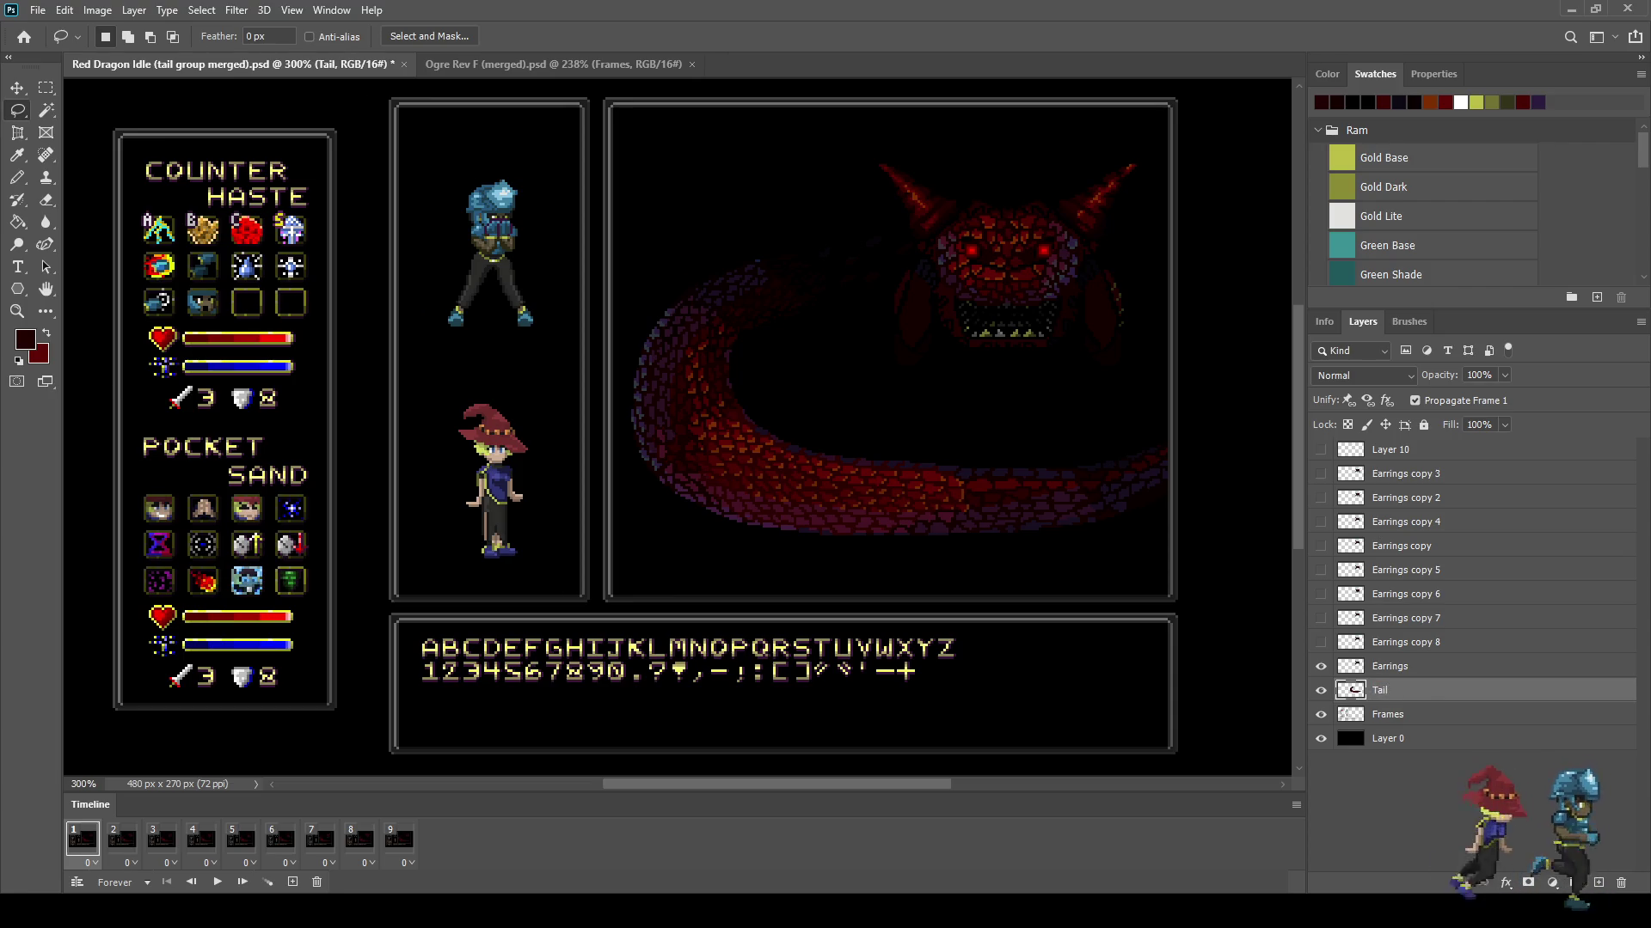
Step: Keep the Tail layer visible in frame 1, hide it in frame 9, then go to frame 2
{"action": "left_click", "coordinate": [1320, 691]}
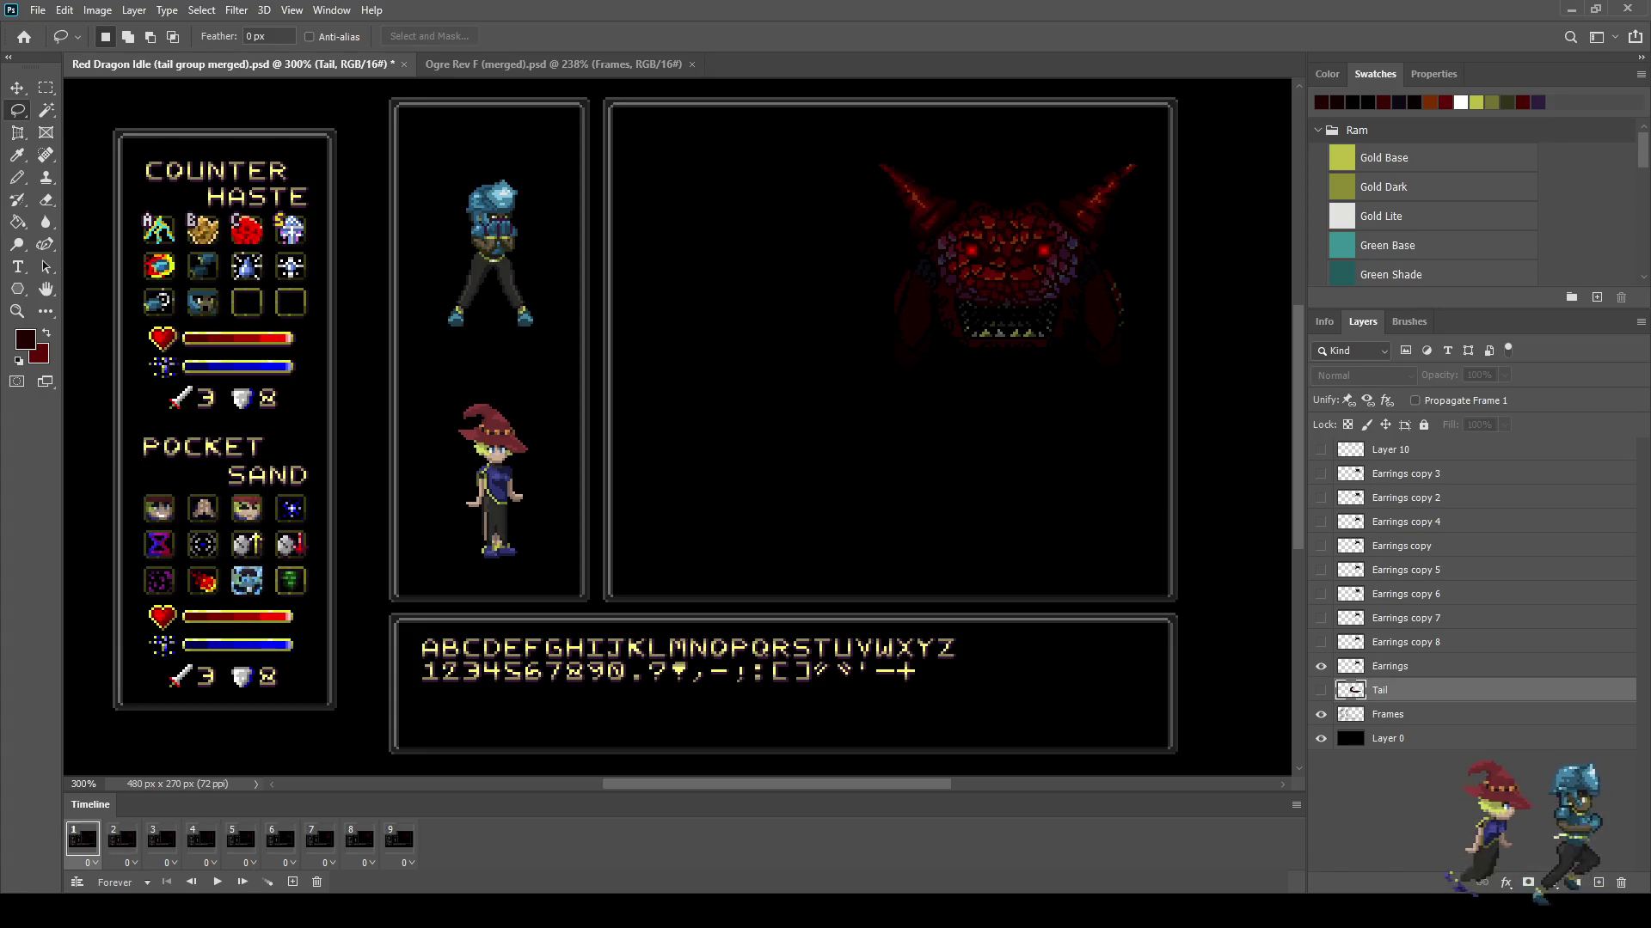
{"action": "left_click", "coordinate": [1321, 691]}
{"action": "left_click", "coordinate": [398, 839]}
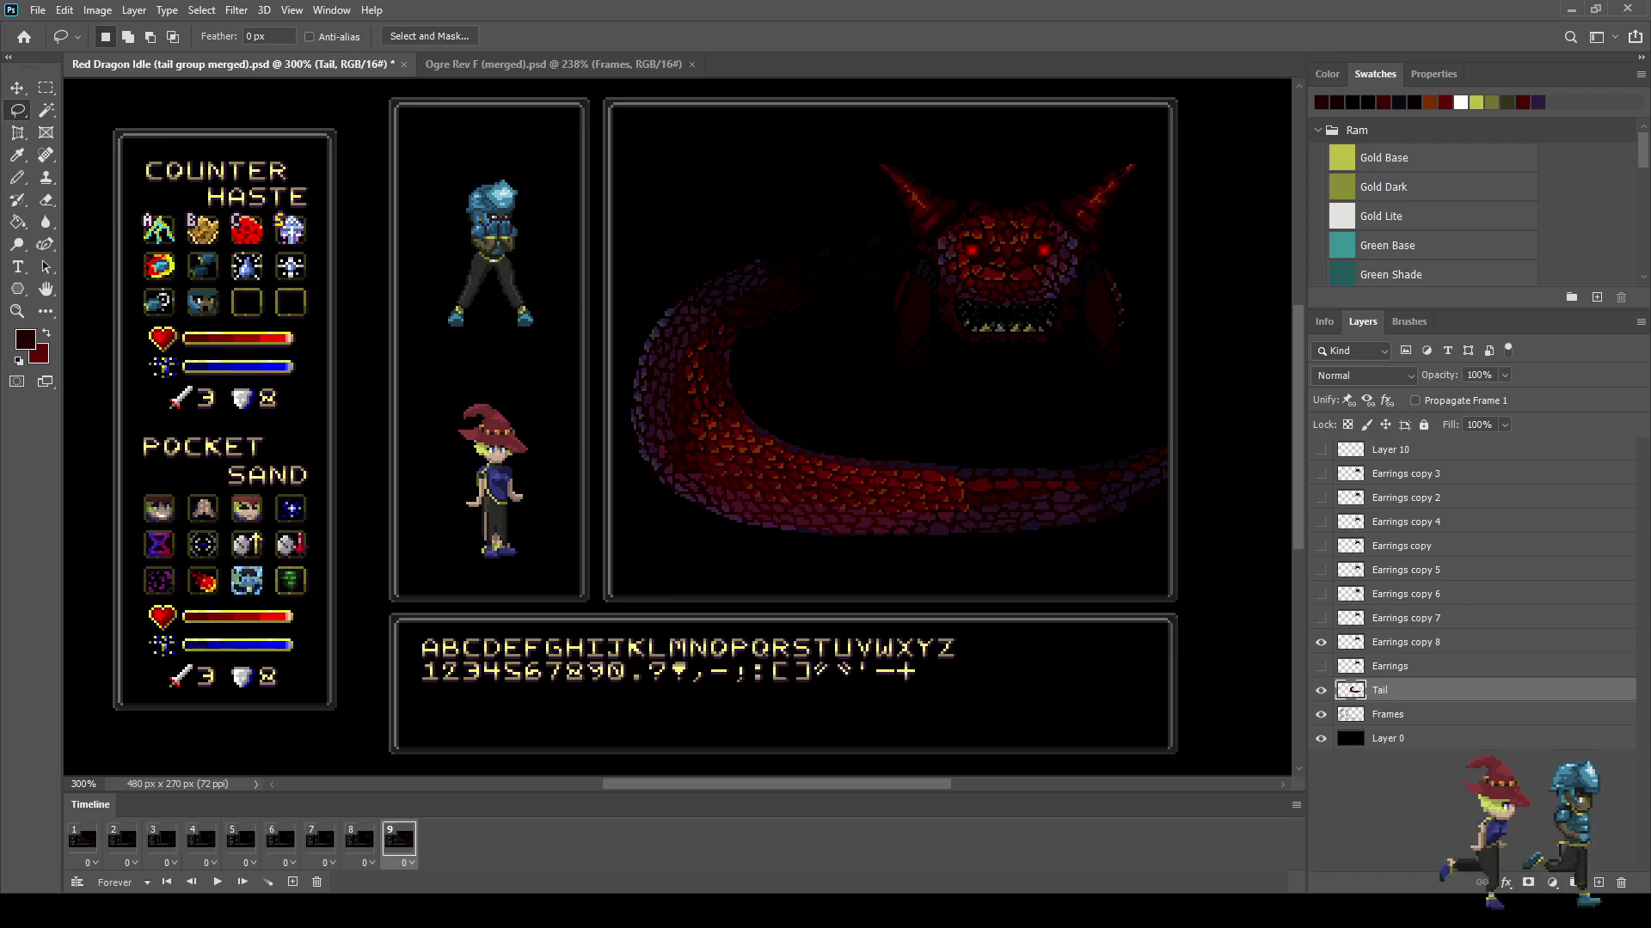
{"action": "left_click", "coordinate": [83, 839]}
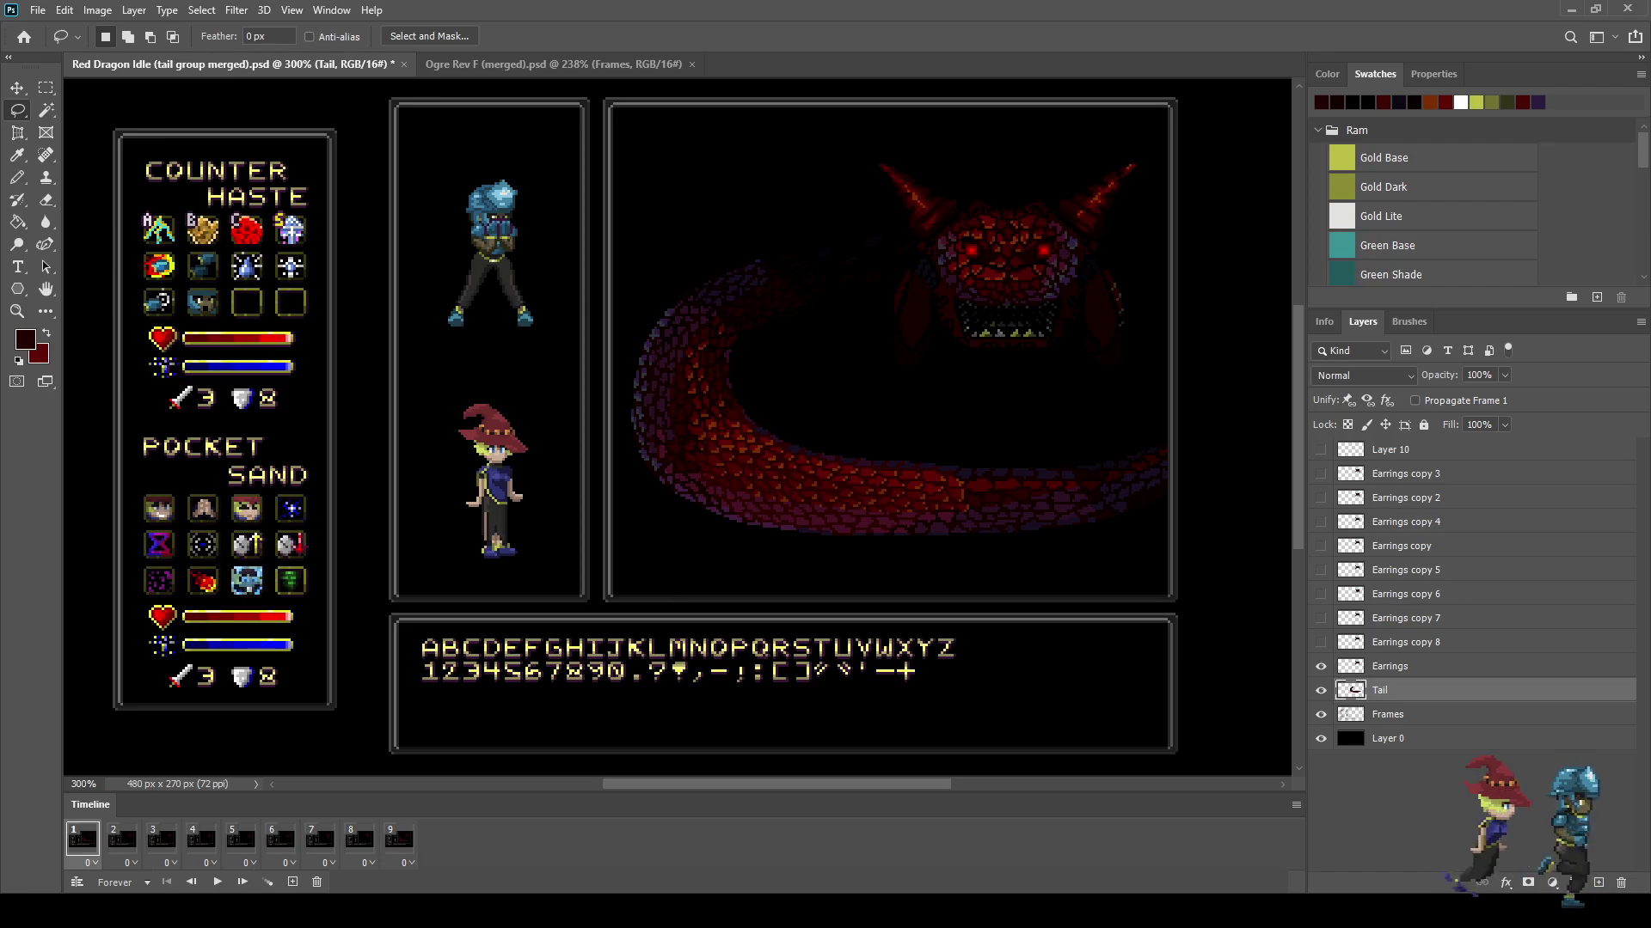
{"action": "left_click", "coordinate": [1321, 691]}
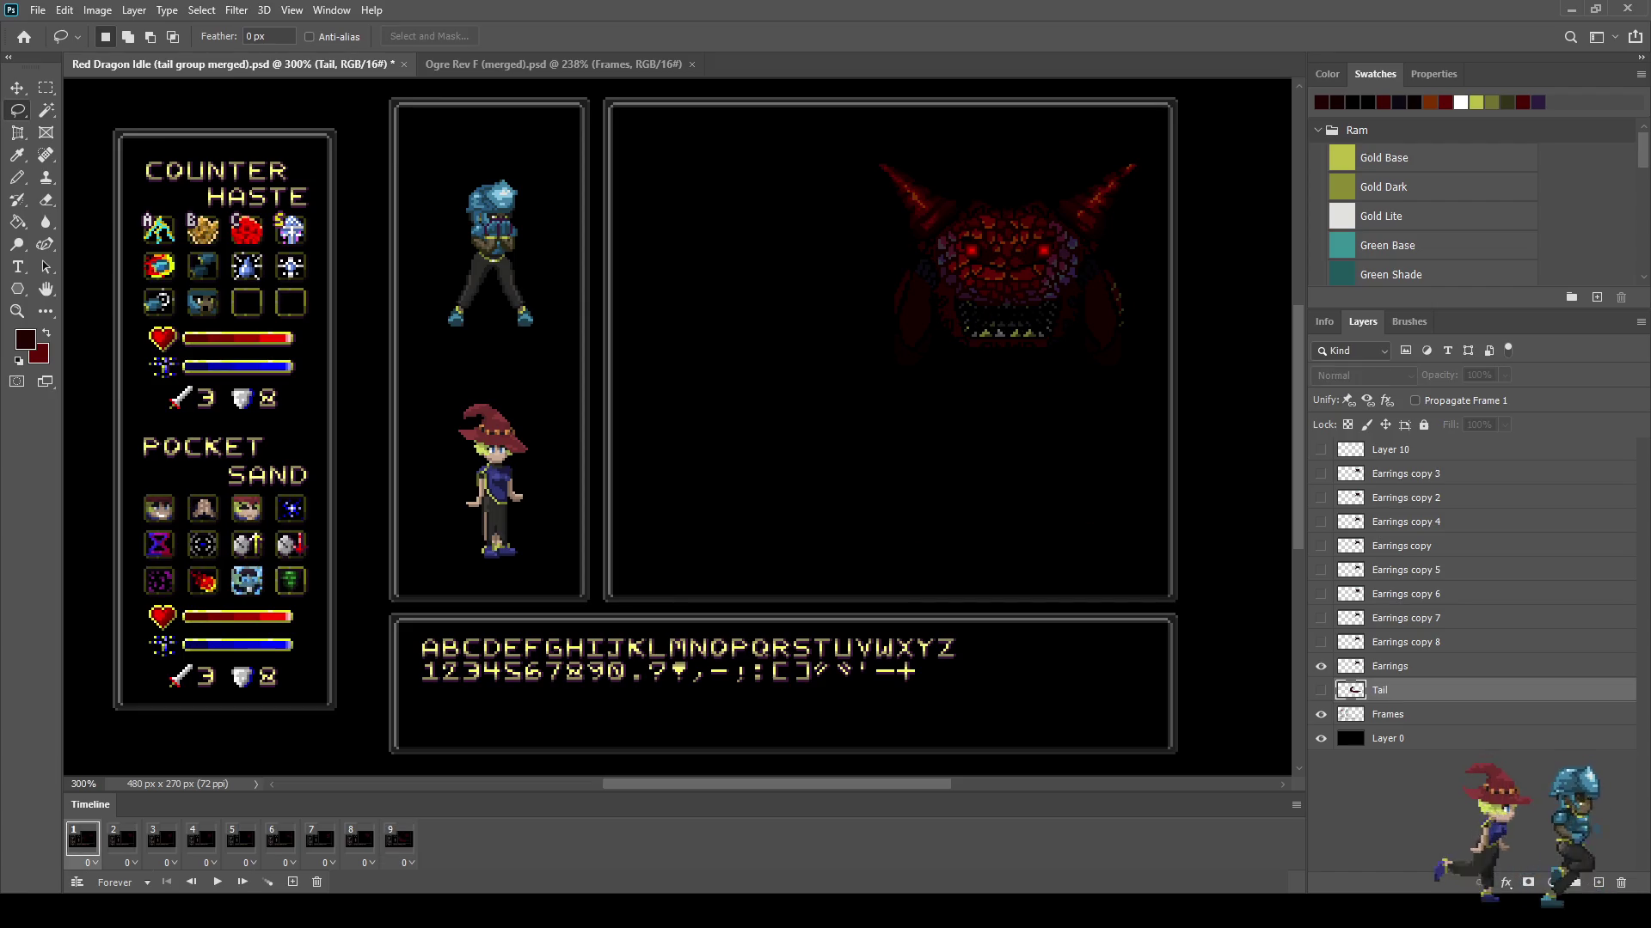
{"action": "left_click", "coordinate": [1320, 690]}
{"action": "left_click", "coordinate": [1320, 691]}
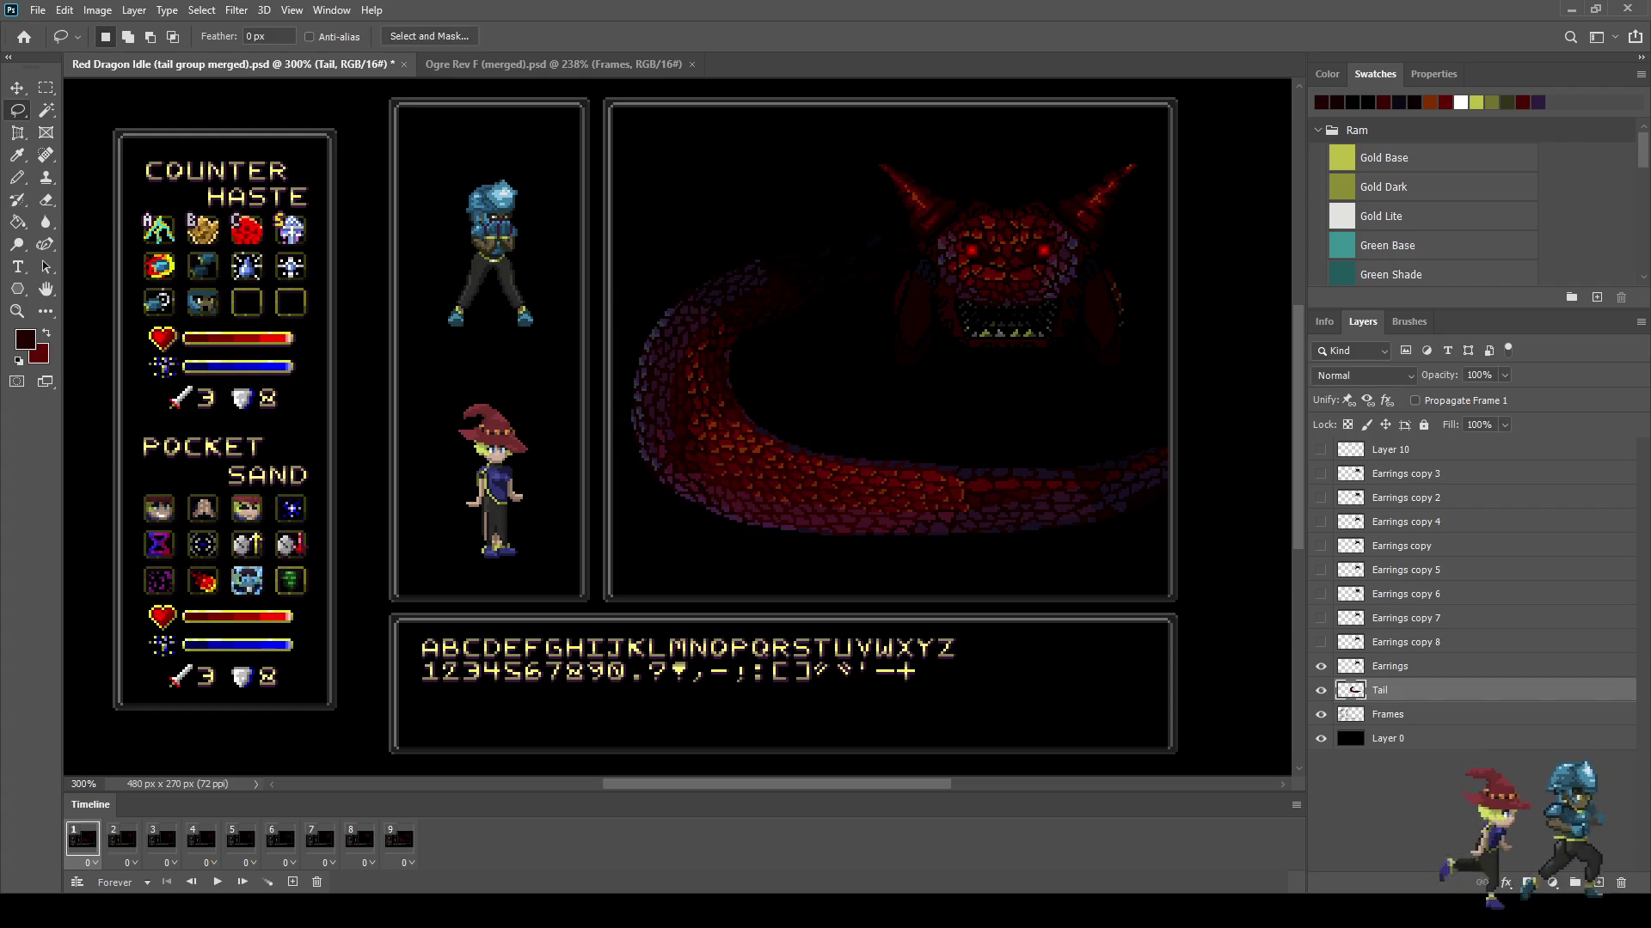
{"action": "left_click", "coordinate": [398, 839]}
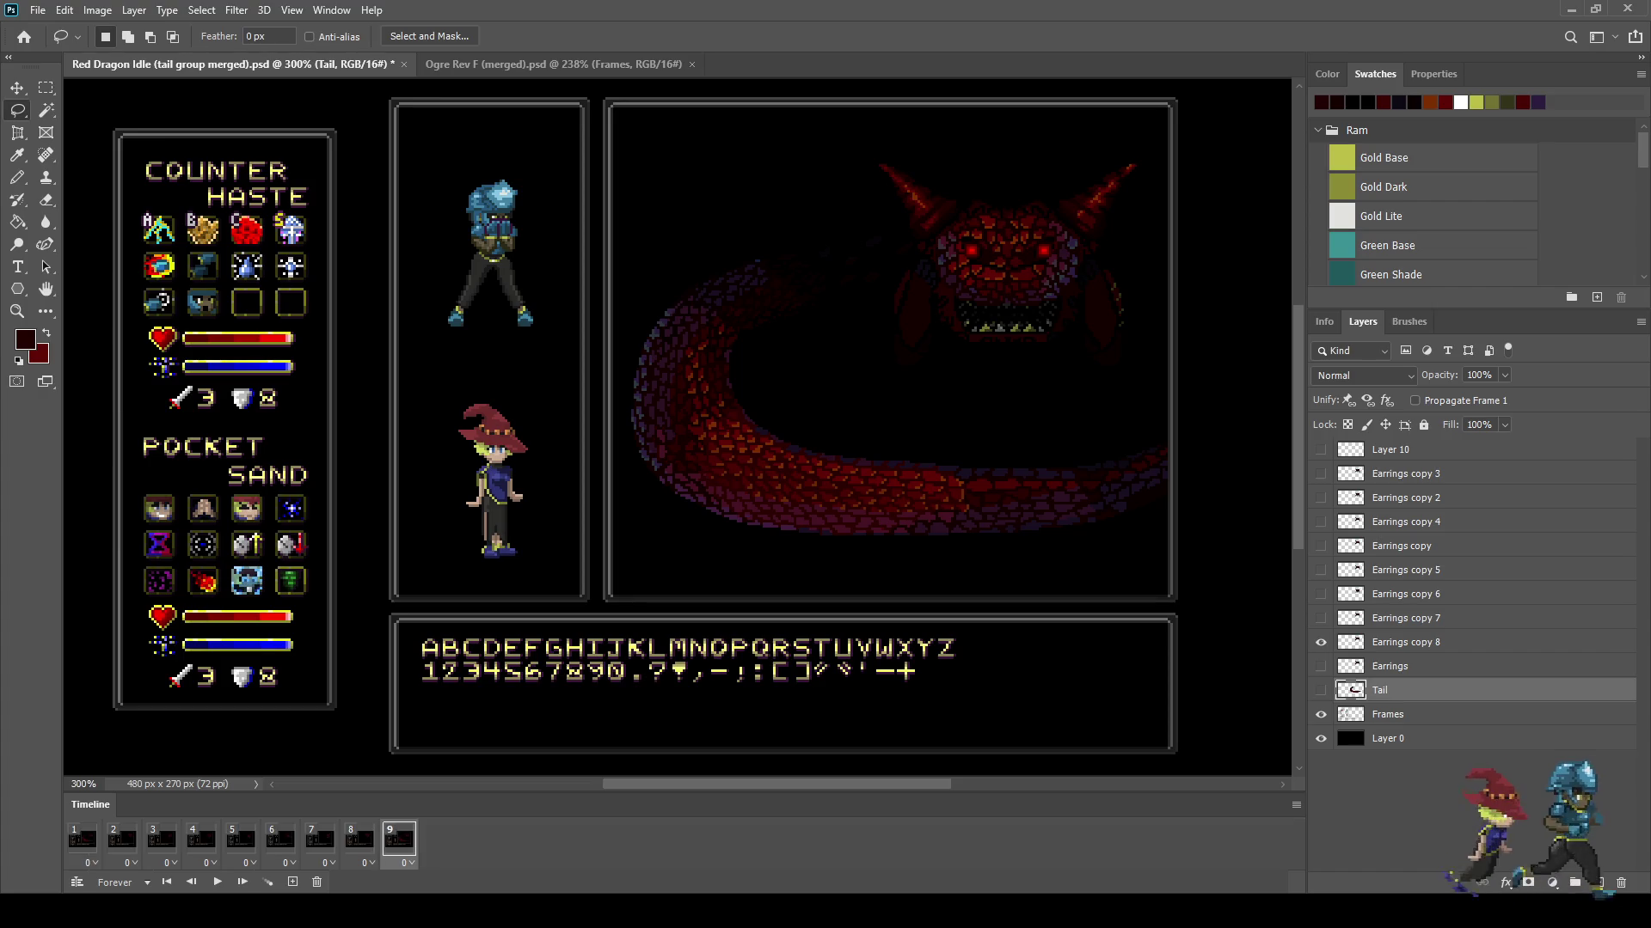
{"action": "left_click", "coordinate": [1320, 691]}
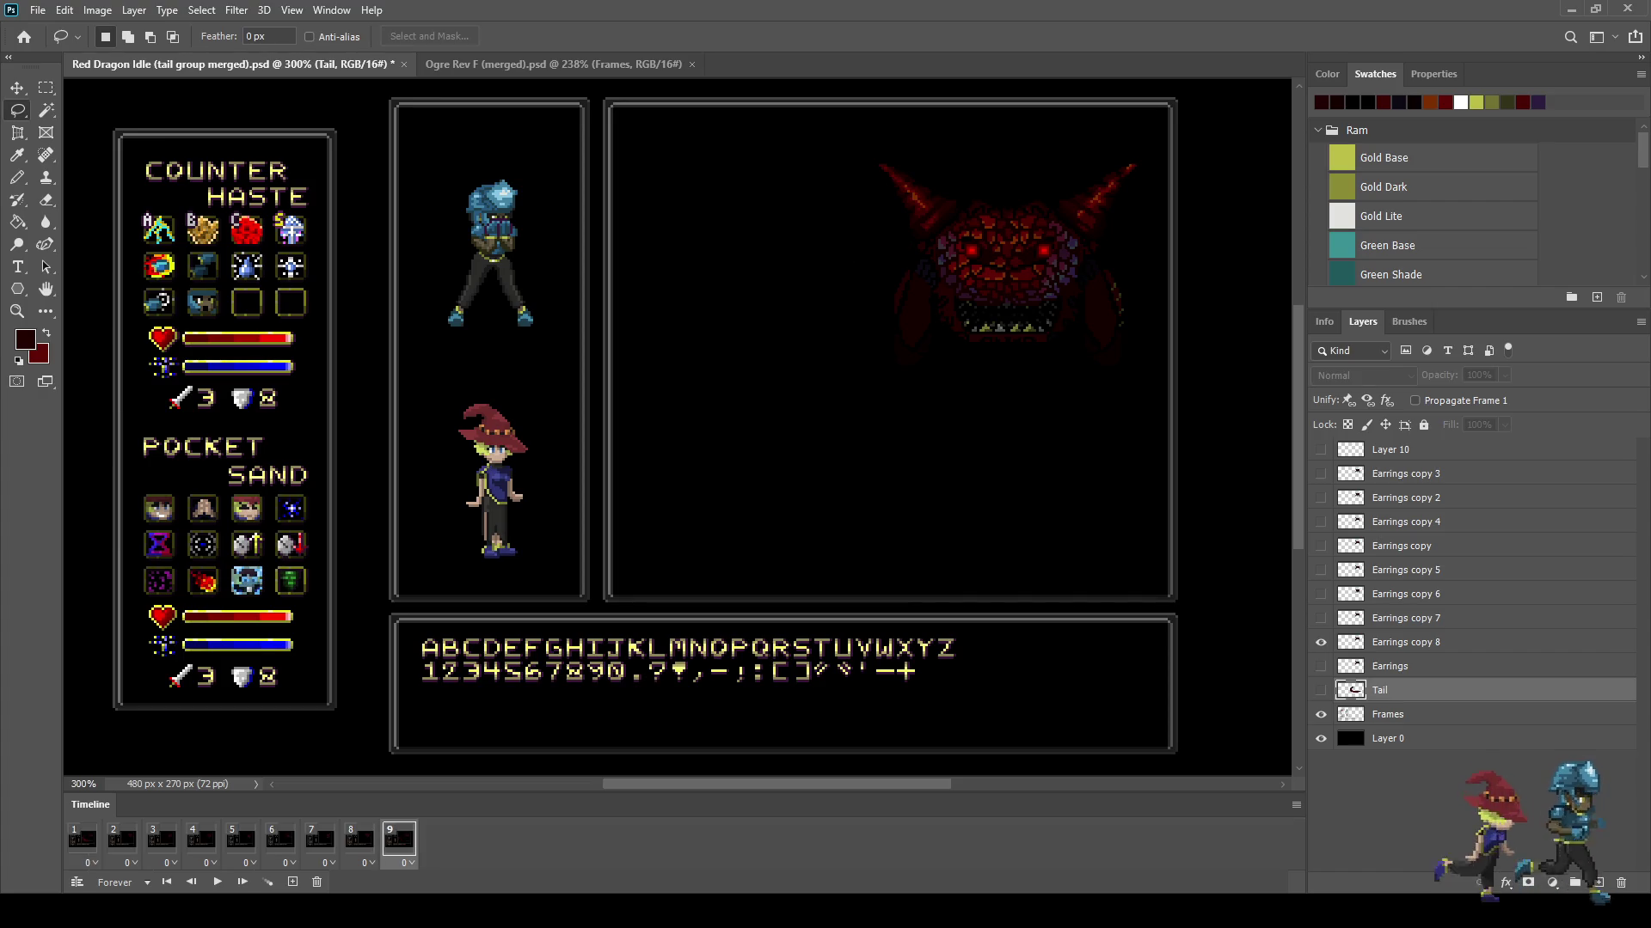
{"action": "left_click", "coordinate": [82, 839]}
{"action": "left_click", "coordinate": [122, 838]}
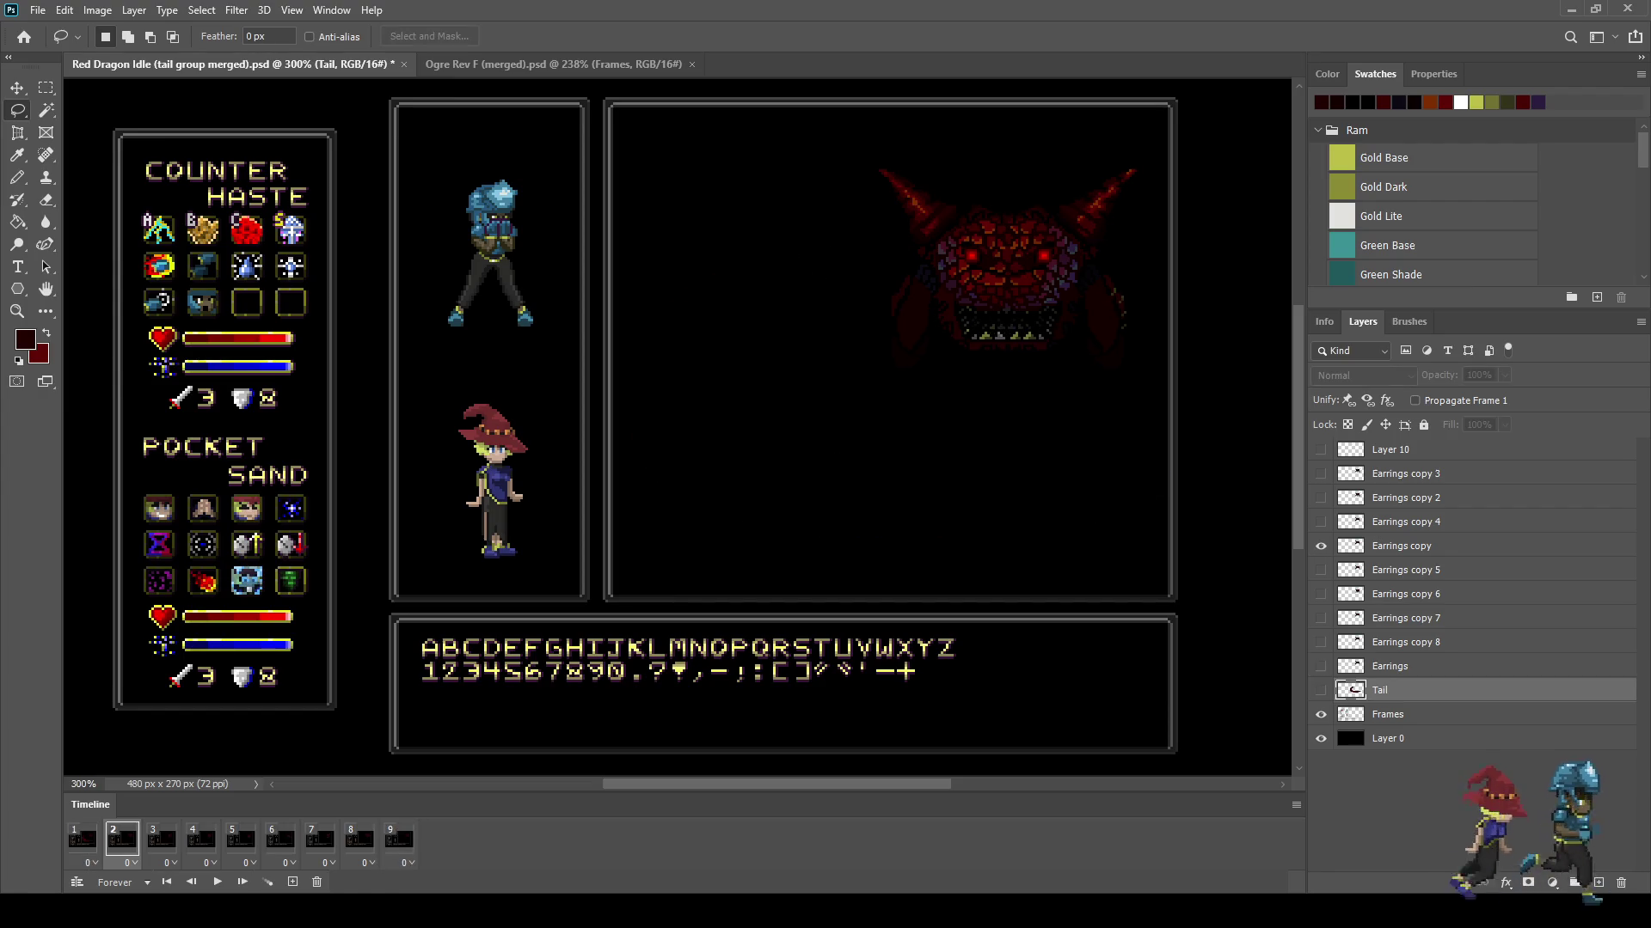
Step: Duplicate the Tail layer as Tail copy, visible in frame 2, and frame the tail's upper section
{"action": "key", "text": "ctrl+j"}
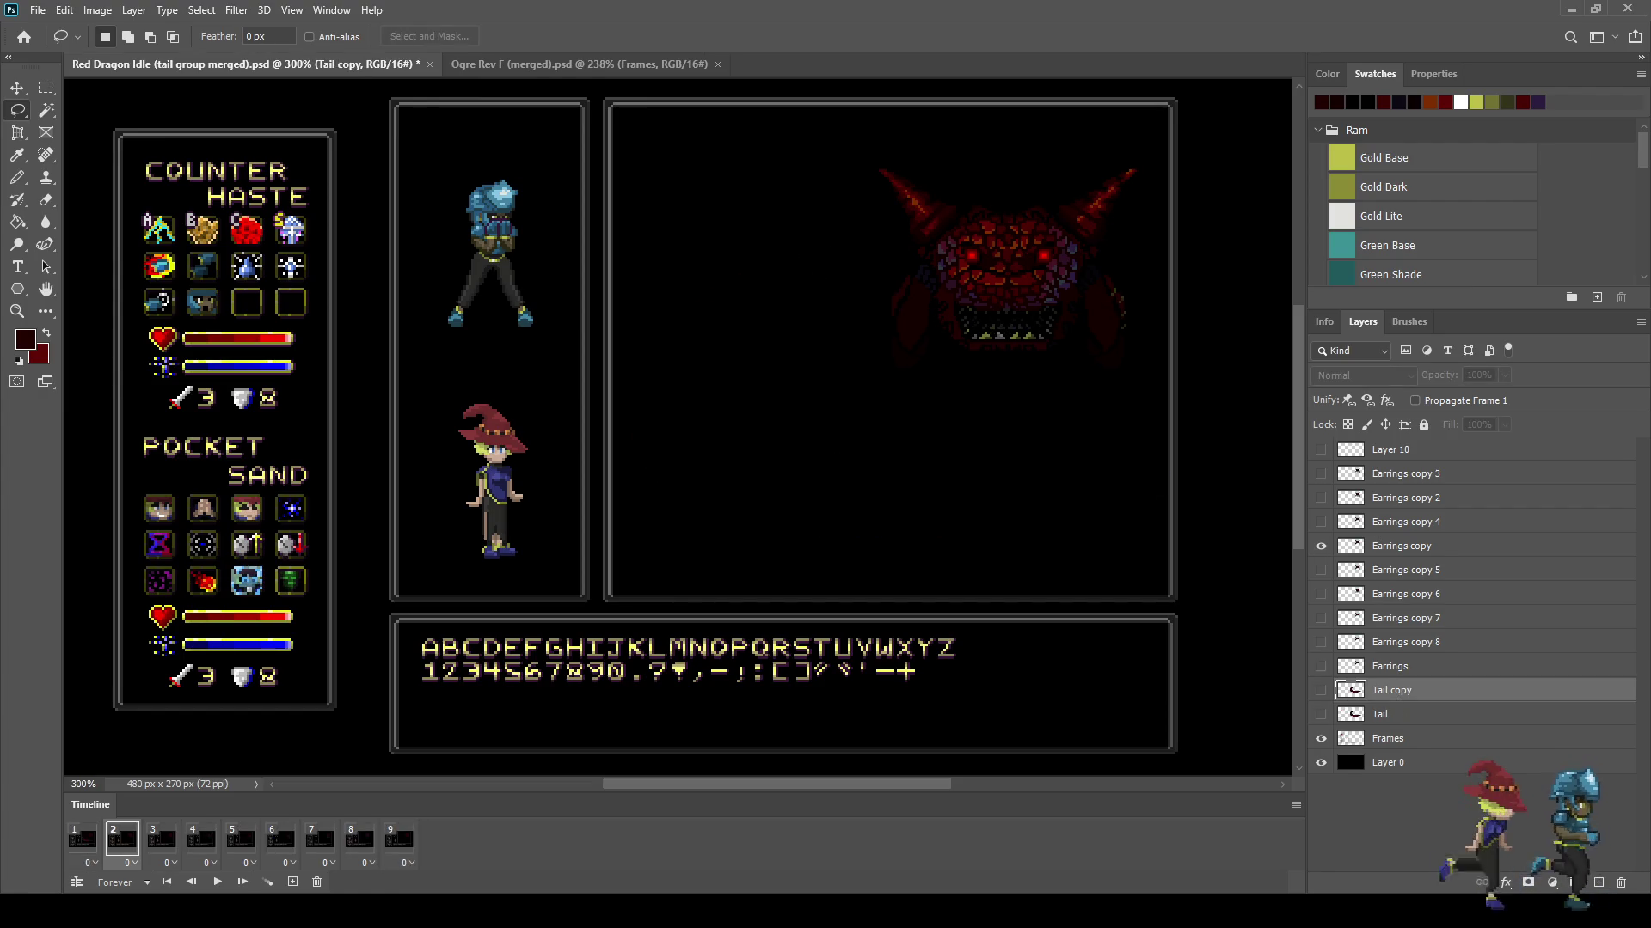
{"action": "left_click", "coordinate": [1320, 690]}
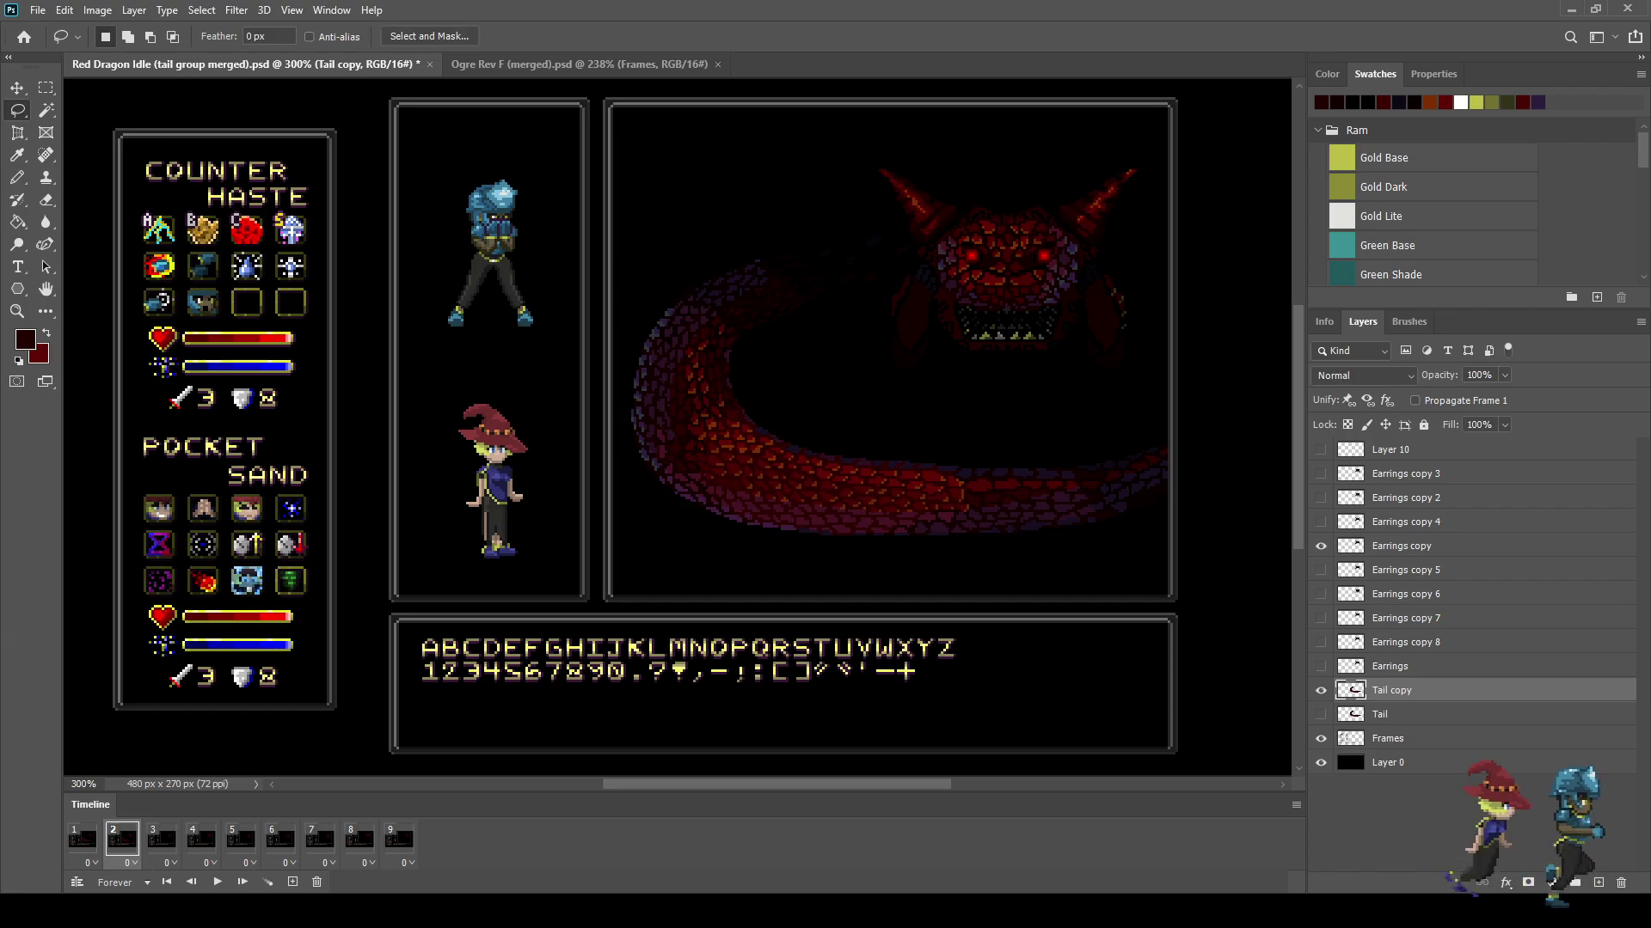
{"action": "scroll", "coordinate": [679, 430], "scroll_direction": "down", "scroll_amount": 3}
{"action": "scroll", "coordinate": [680, 430], "scroll_direction": "up", "scroll_amount": 3}
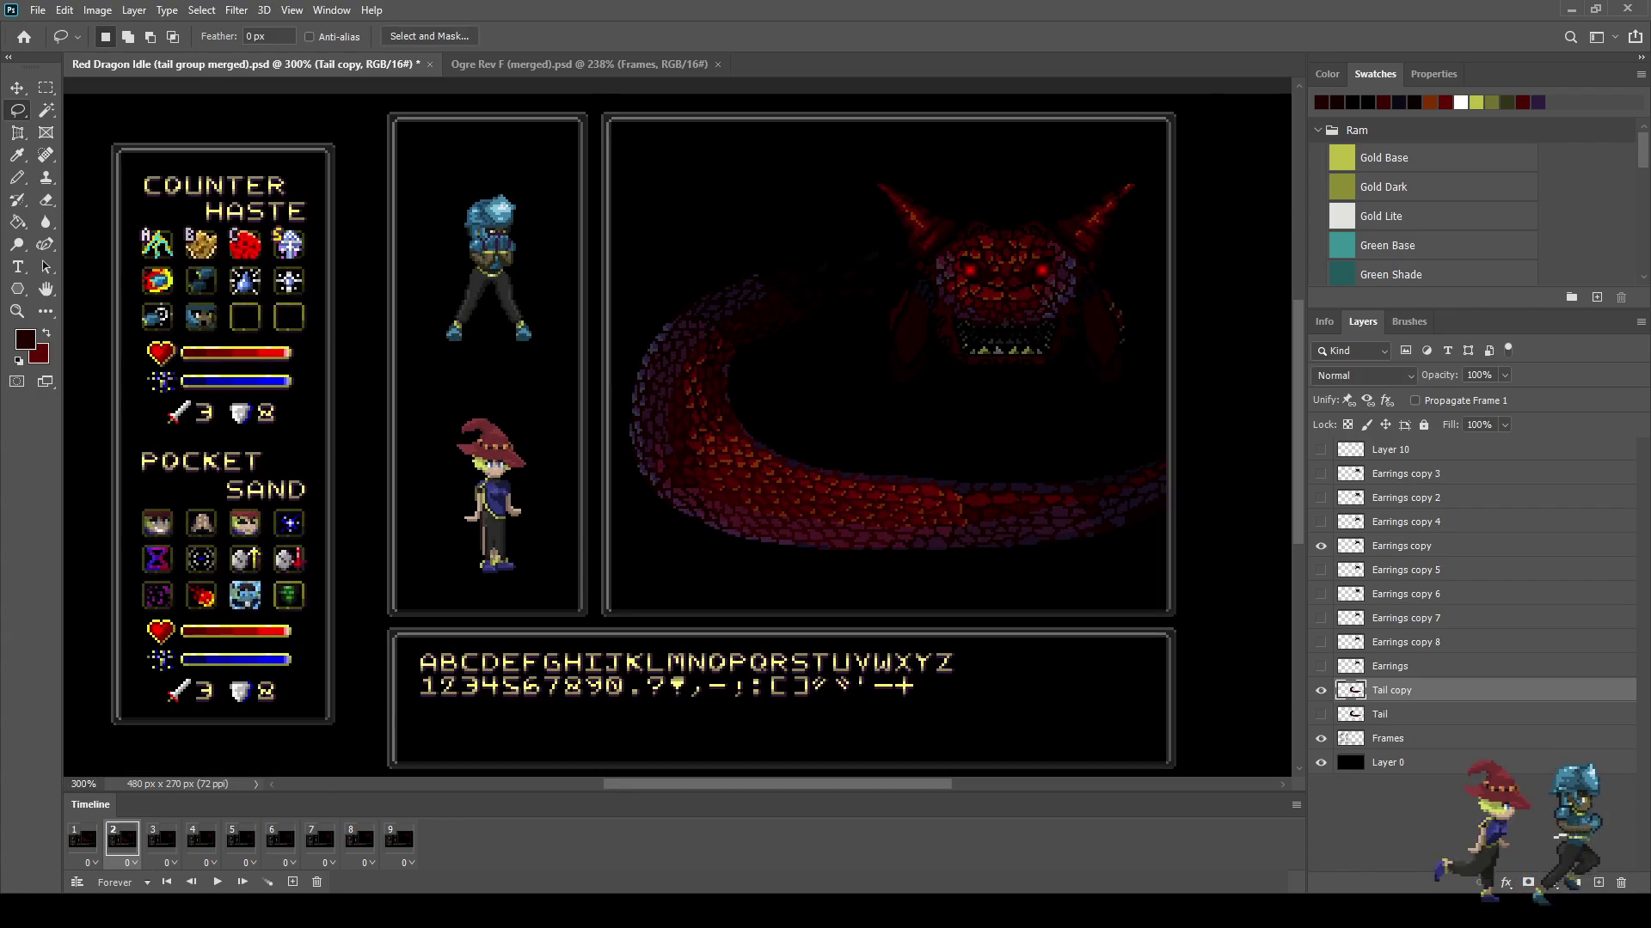
{"action": "scroll", "coordinate": [705, 266], "scroll_direction": "up", "scroll_amount": 4}
{"action": "scroll", "coordinate": [705, 266], "scroll_direction": "down", "scroll_amount": 1}
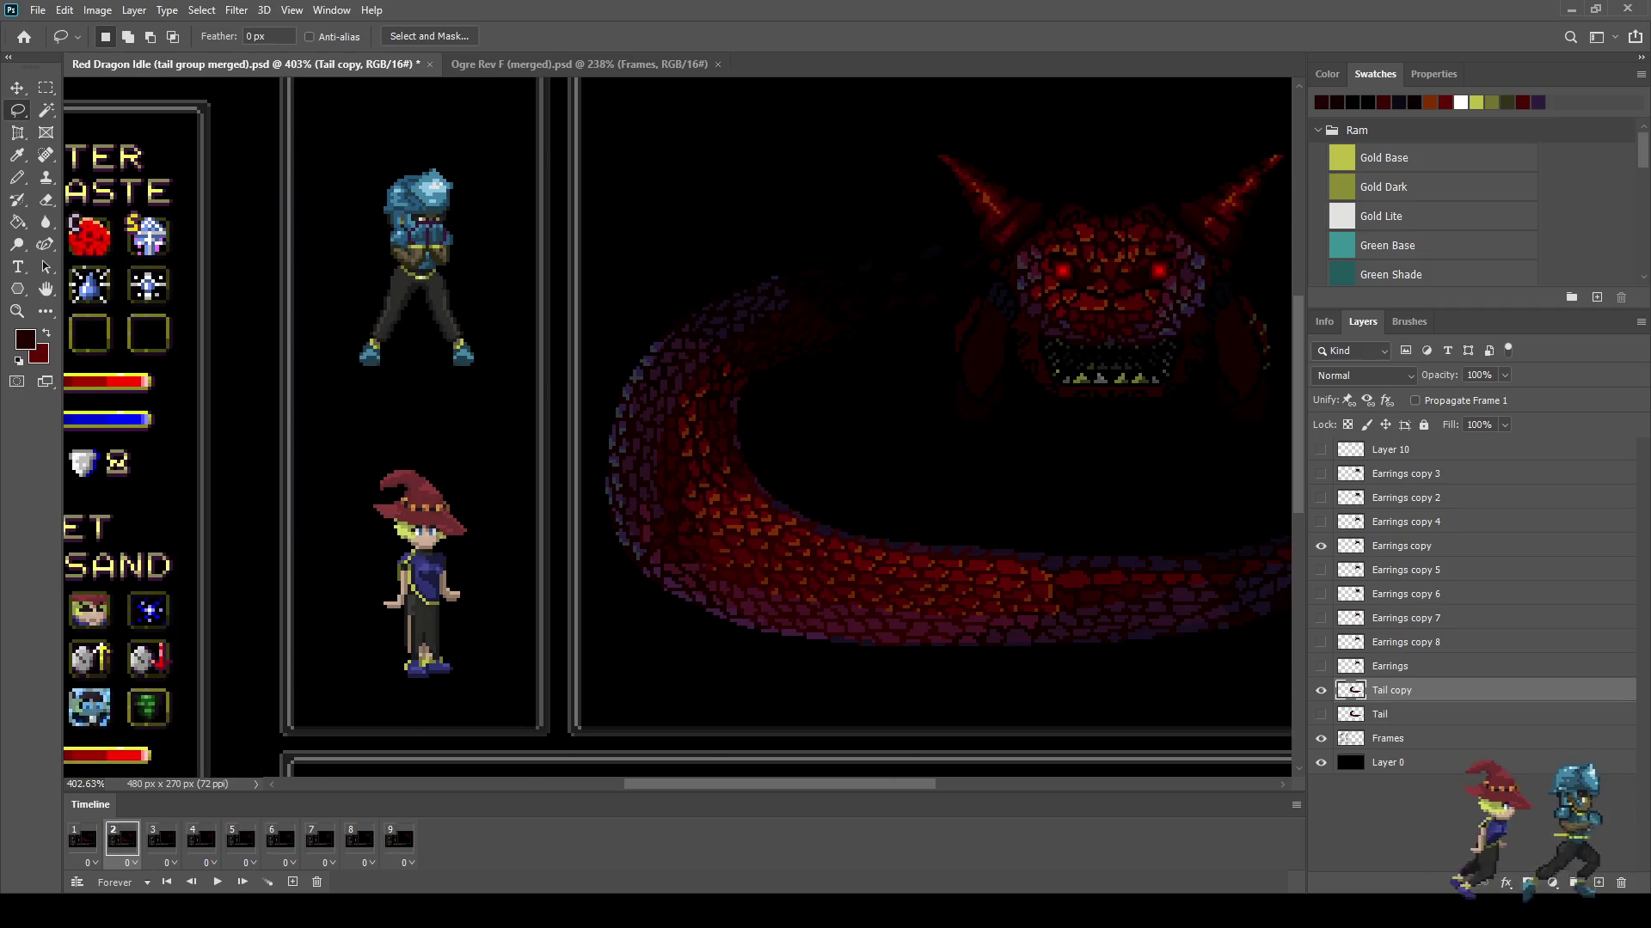
{"action": "scroll", "coordinate": [679, 430], "scroll_direction": "down", "scroll_amount": 3}
{"action": "scroll", "coordinate": [729, 276], "scroll_direction": "up", "scroll_amount": 1}
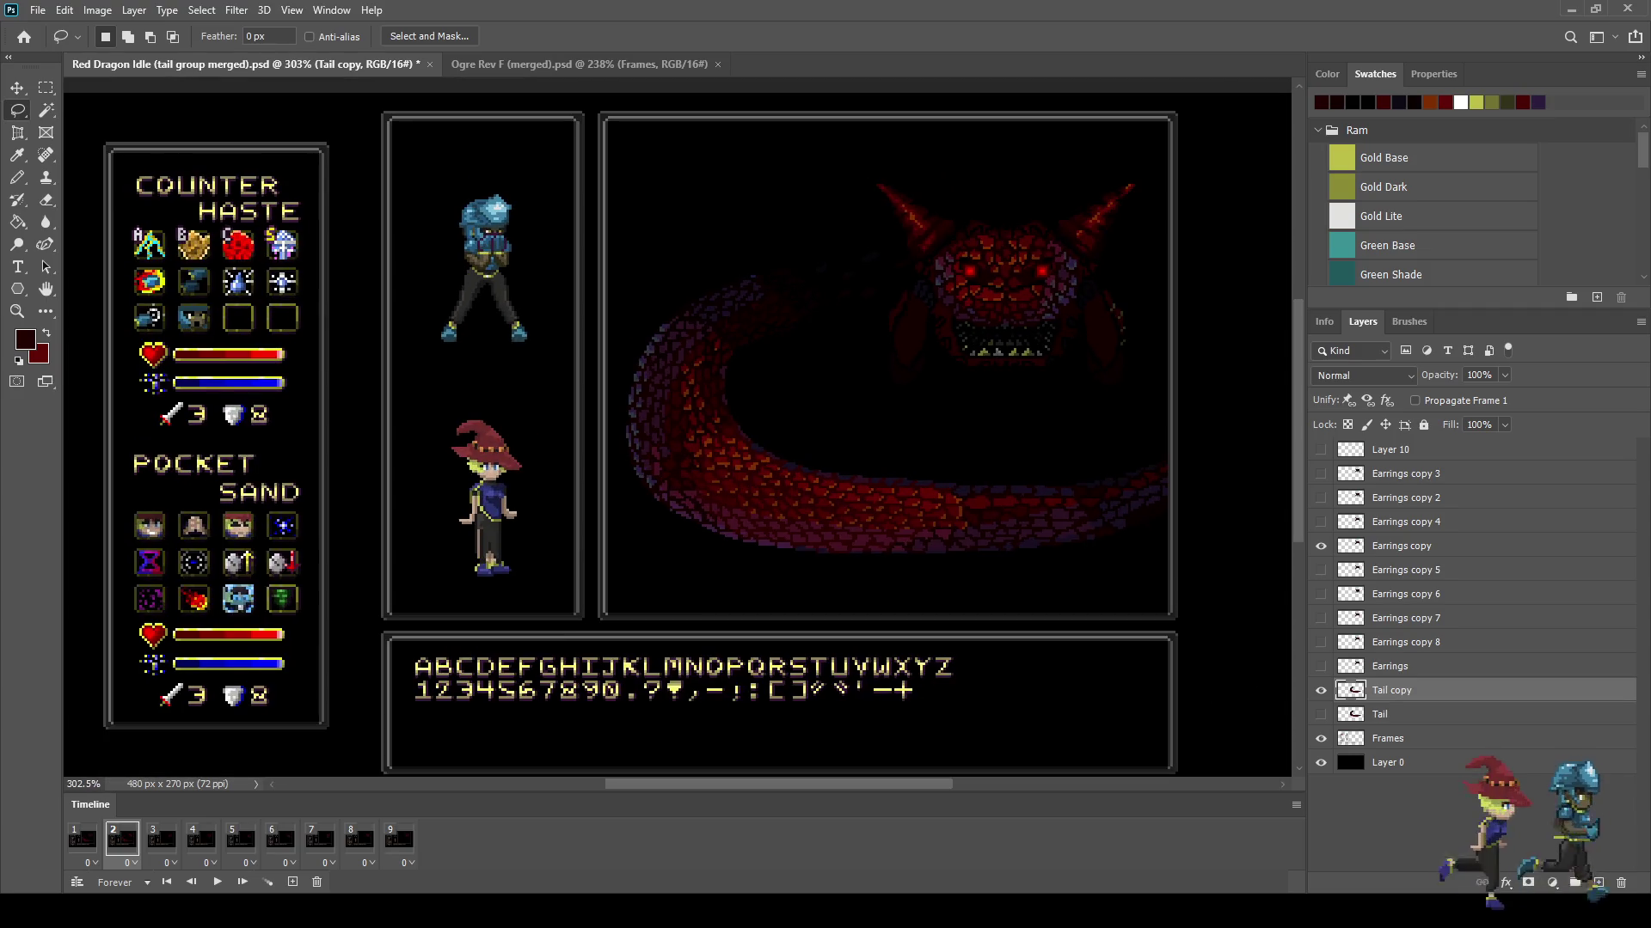
{"action": "scroll", "coordinate": [738, 254], "scroll_direction": "up", "scroll_amount": 2}
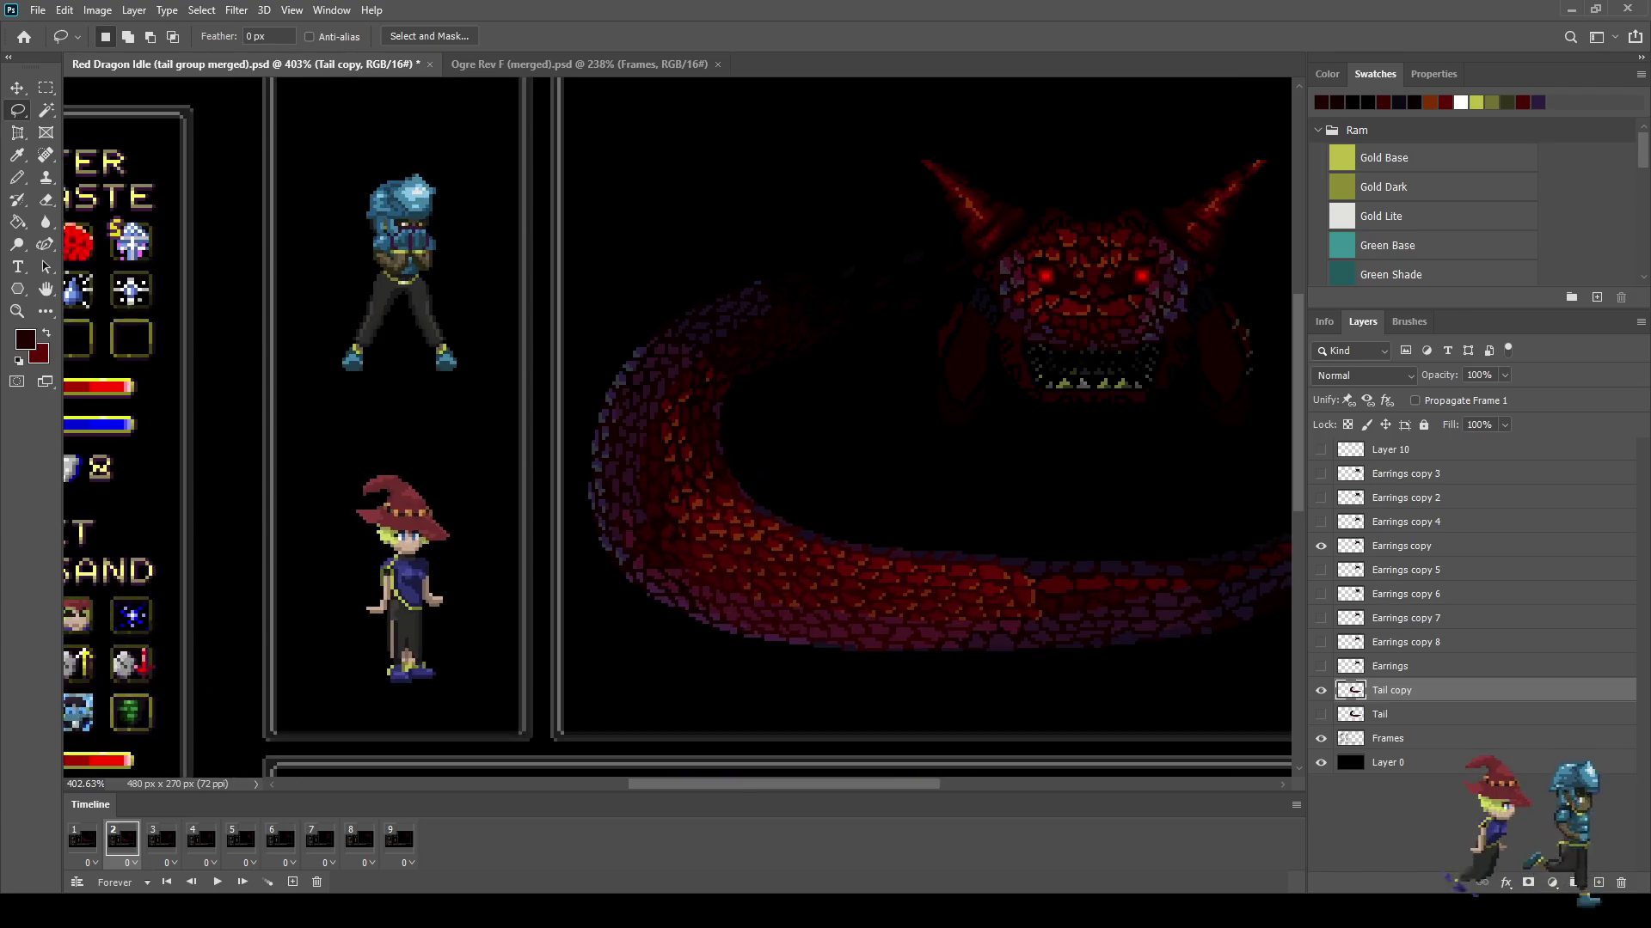
{"action": "scroll", "coordinate": [738, 255], "scroll_direction": "up", "scroll_amount": 5}
{"action": "scroll", "coordinate": [739, 254], "scroll_direction": "up", "scroll_amount": 2}
{"action": "scroll", "coordinate": [729, 270], "scroll_direction": "up", "scroll_amount": 2}
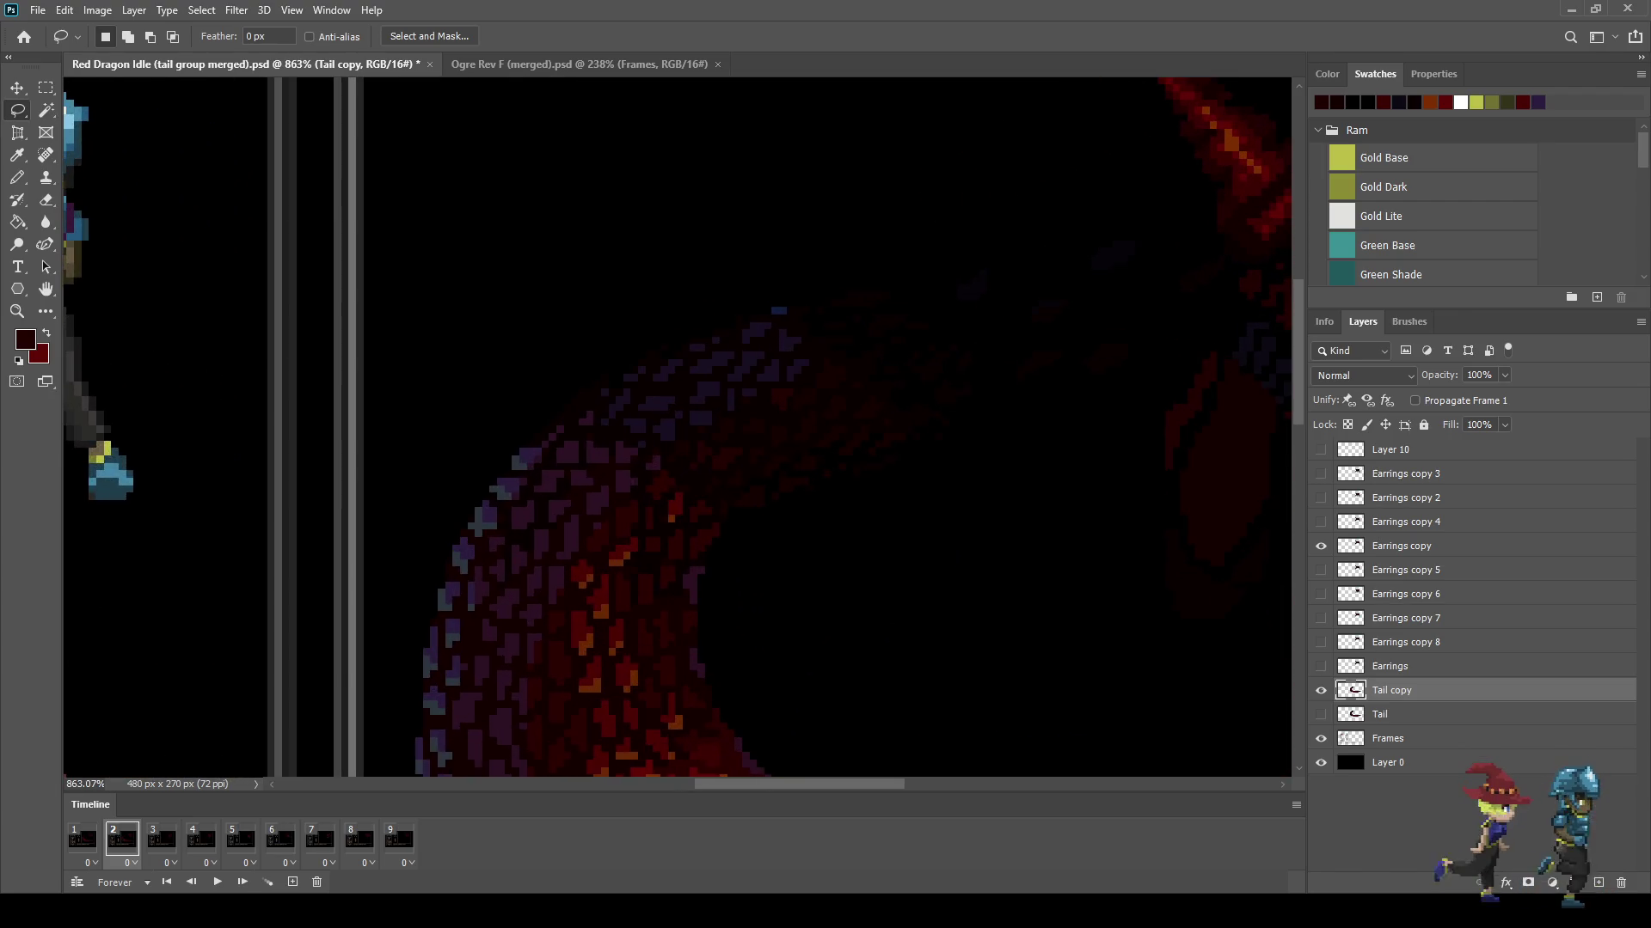
{"action": "scroll", "coordinate": [679, 429], "scroll_direction": "right", "scroll_amount": 2}
{"action": "scroll", "coordinate": [679, 430], "scroll_direction": "right", "scroll_amount": 1}
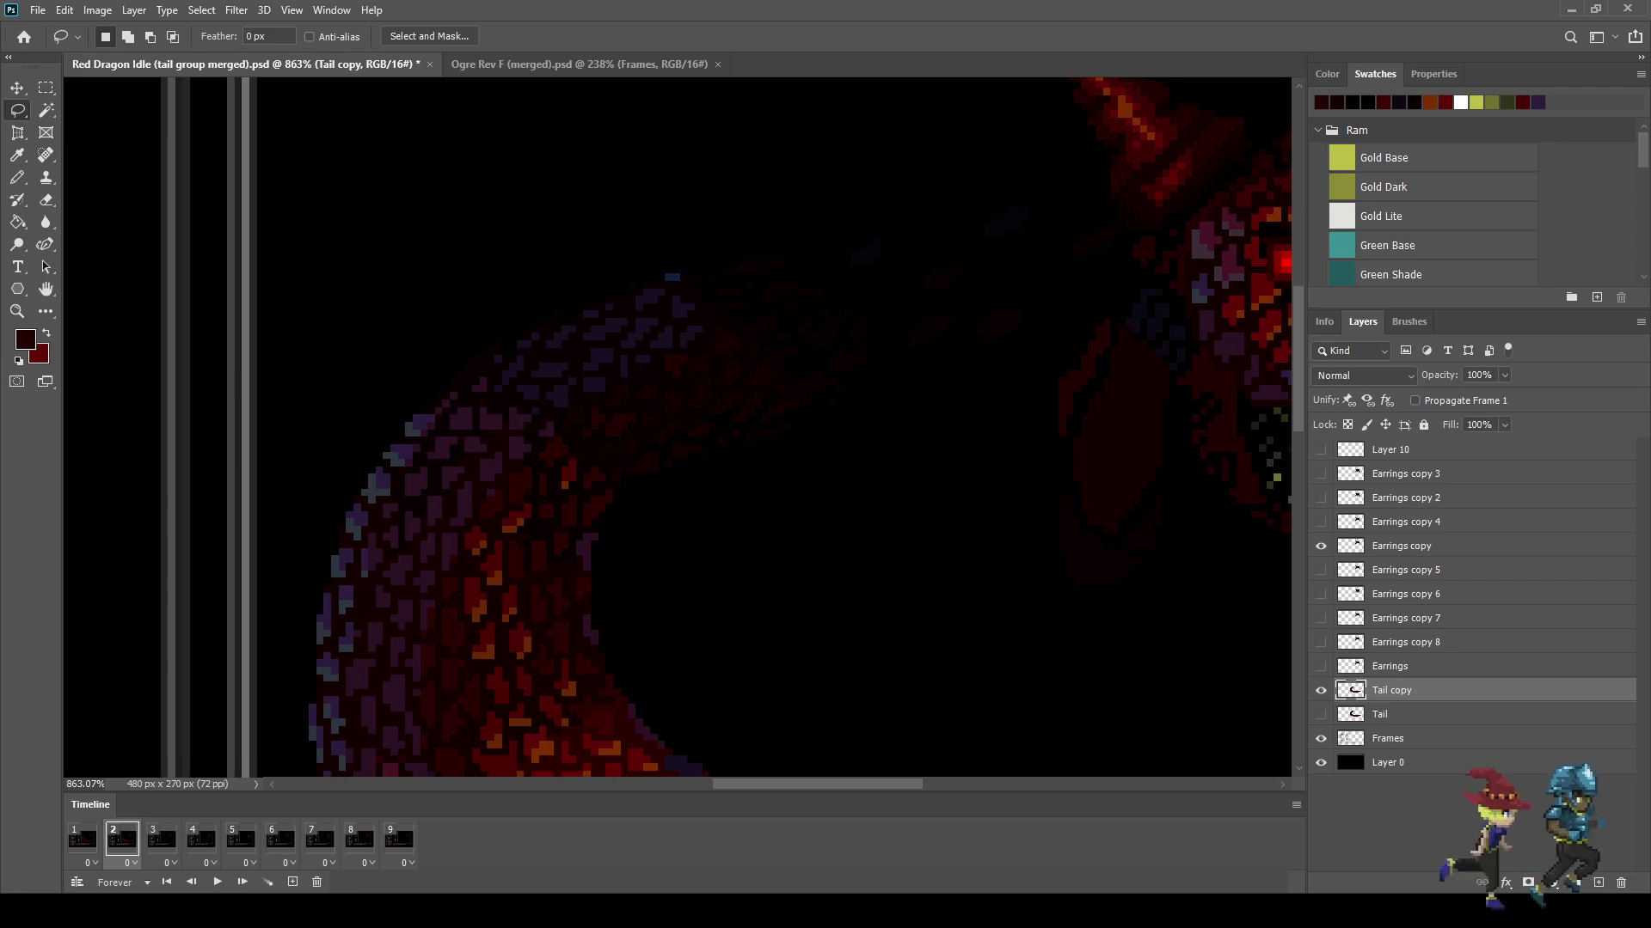
Step: Scale the tail's upper section to about 107% and nudge it one pixel up and left
{"action": "left_click_drag", "start_coordinate": [584, 368], "coordinate": [1034, 172]}
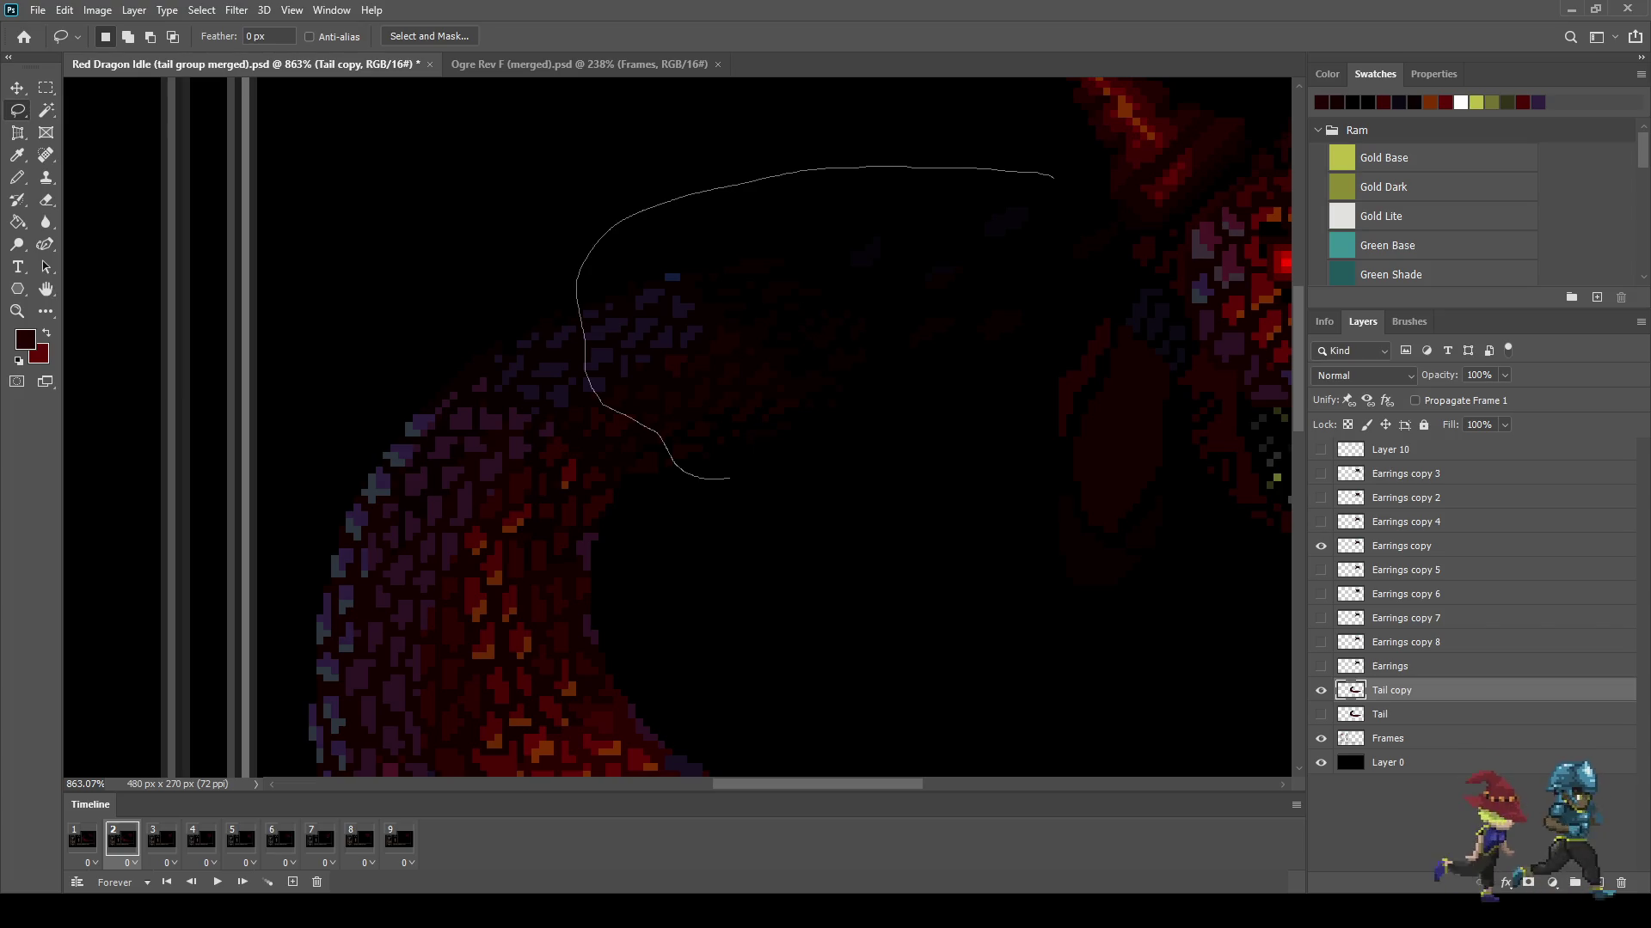
{"action": "left_click_drag", "start_coordinate": [1056, 212], "coordinate": [733, 480]}
{"action": "key", "text": "ctrl+t"}
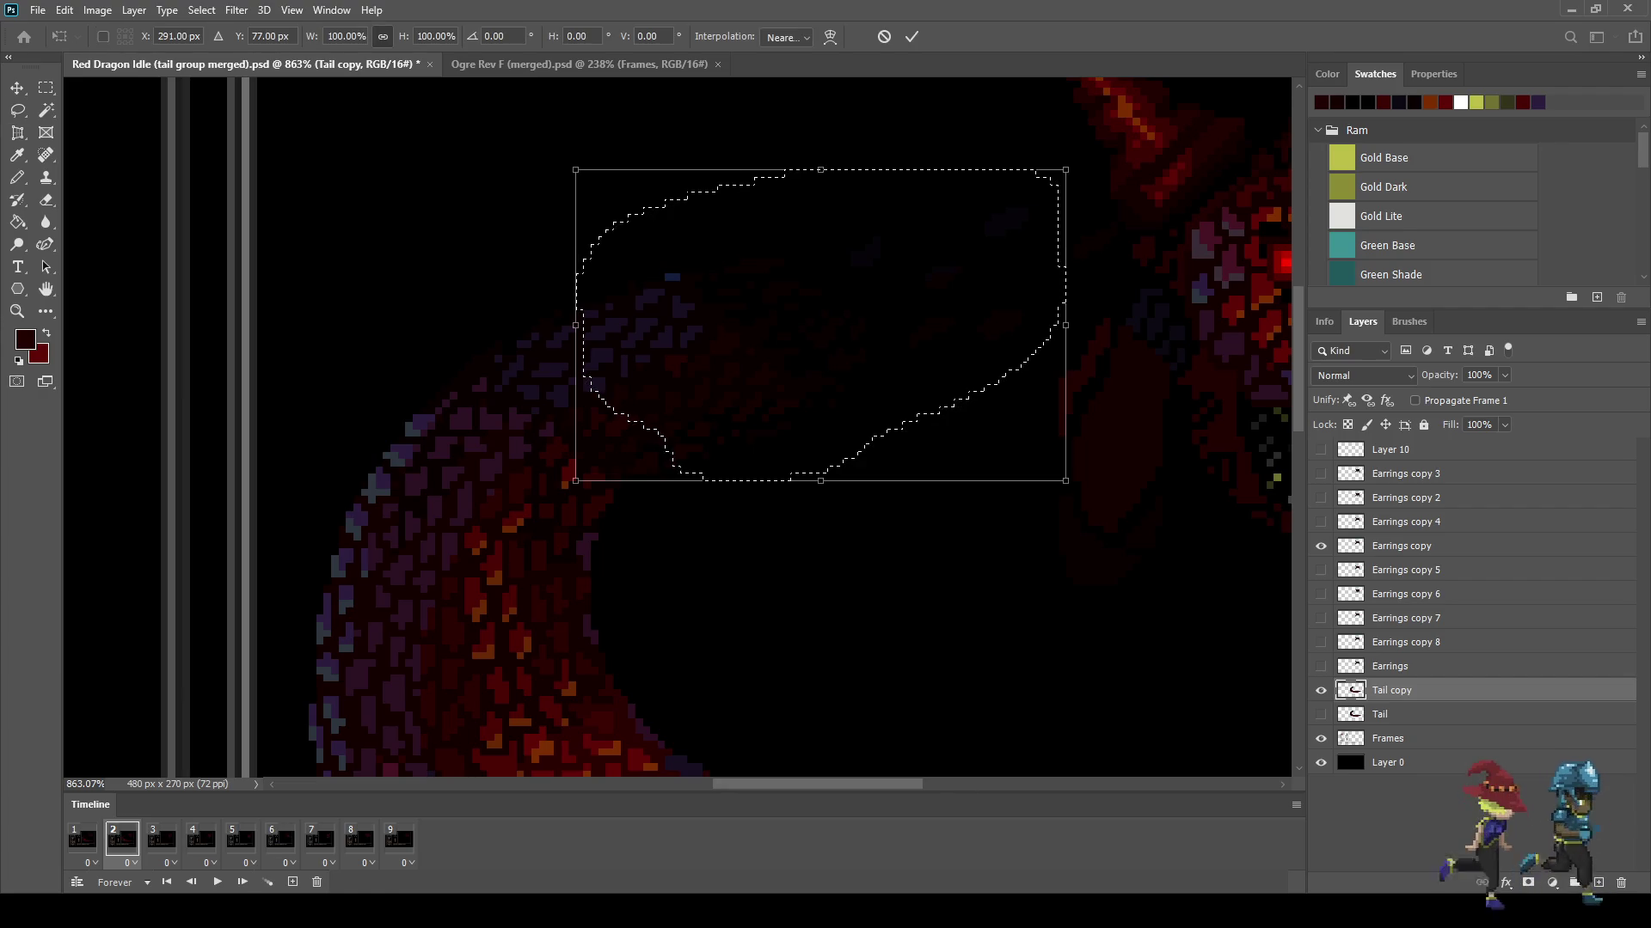
{"action": "left_click_drag", "start_coordinate": [575, 169], "coordinate": [567, 163]}
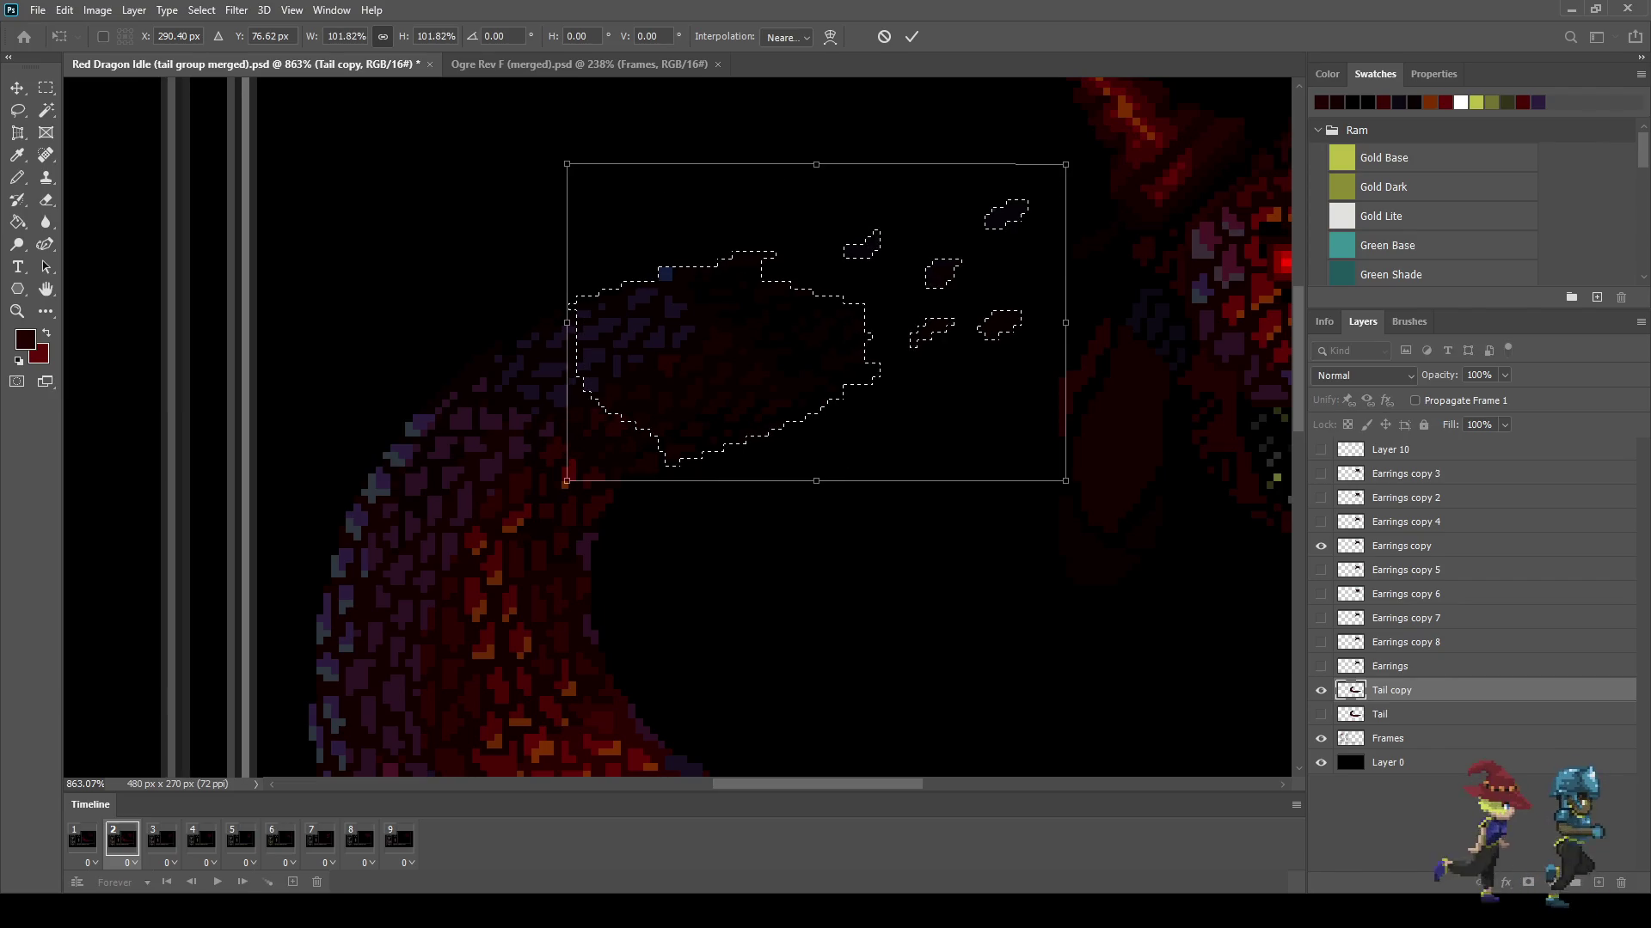
{"action": "left_click_drag", "start_coordinate": [1065, 480], "coordinate": [1089, 496]}
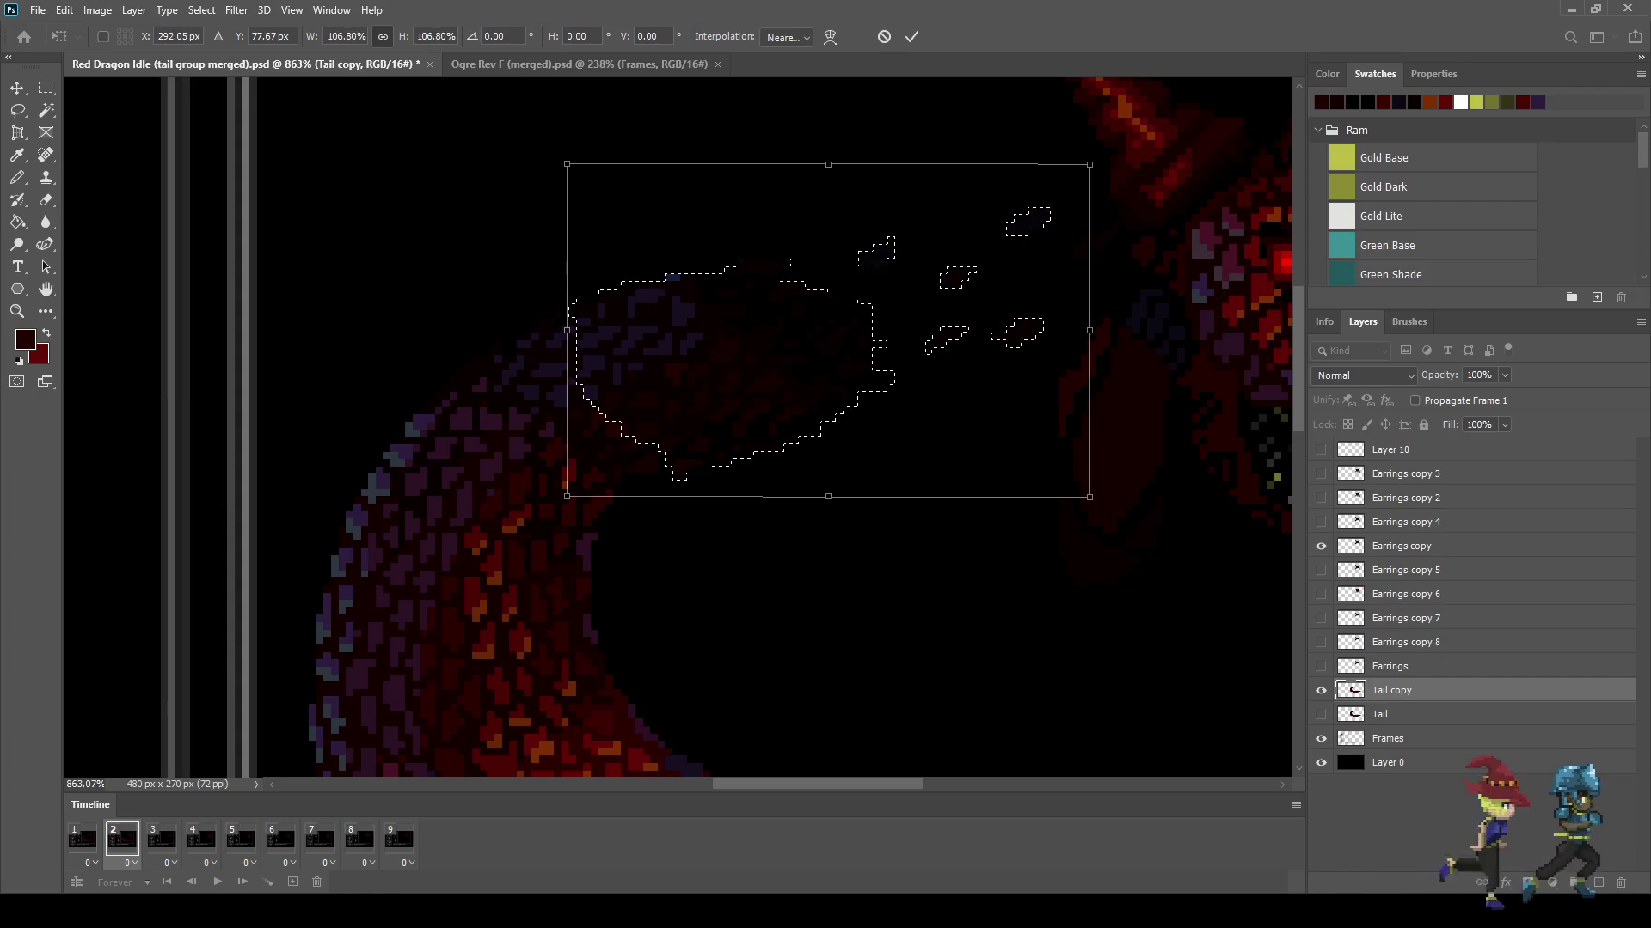
{"action": "key", "text": "Up"}
{"action": "key", "text": "Left"}
{"action": "key", "text": "Left"}
{"action": "key", "text": "Return"}
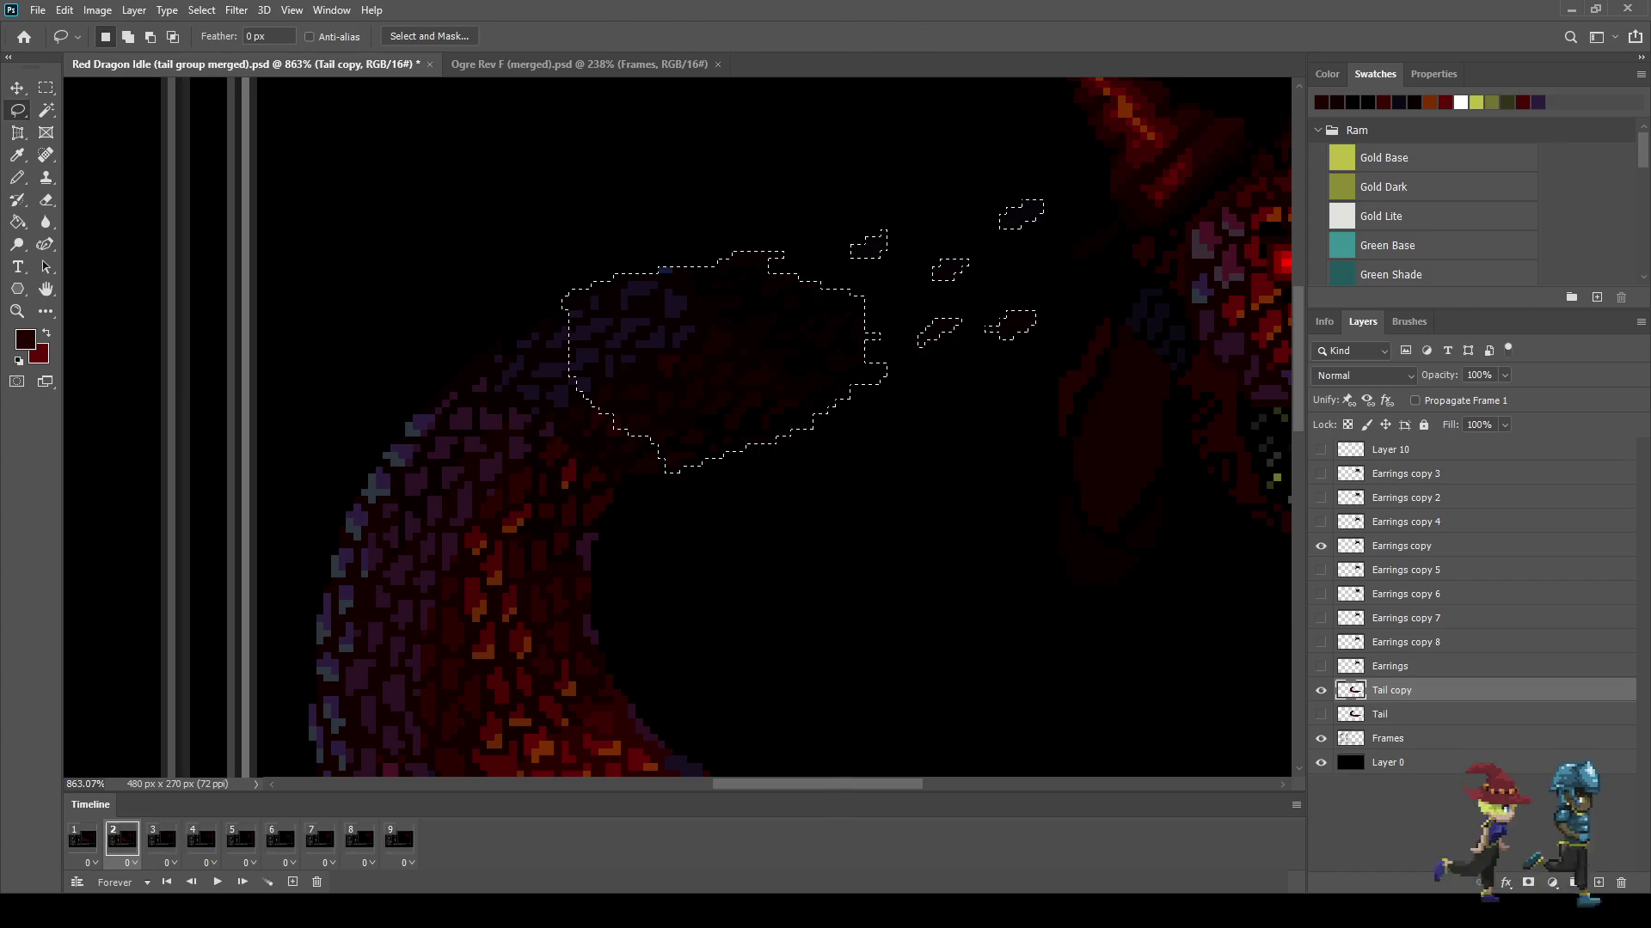
{"action": "key", "text": "ctrl+d"}
Step: Preview the loop to check the enlarged tail
{"action": "scroll", "coordinate": [814, 278], "scroll_direction": "down", "scroll_amount": 5}
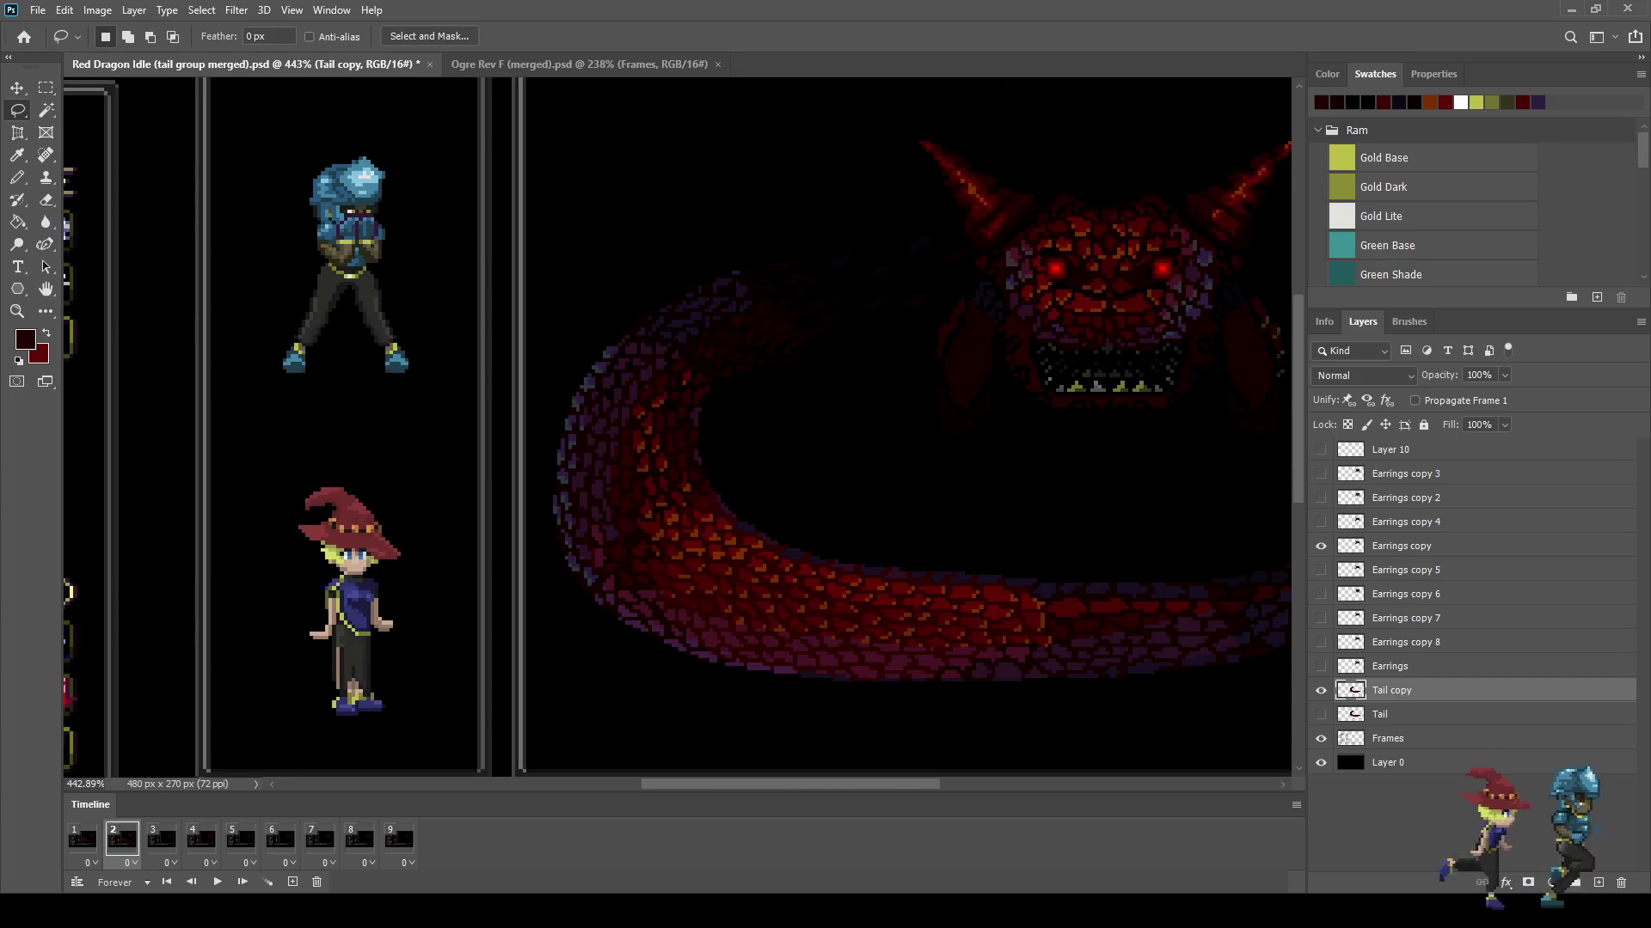
{"action": "key", "text": "space"}
{"action": "key", "text": "space"}
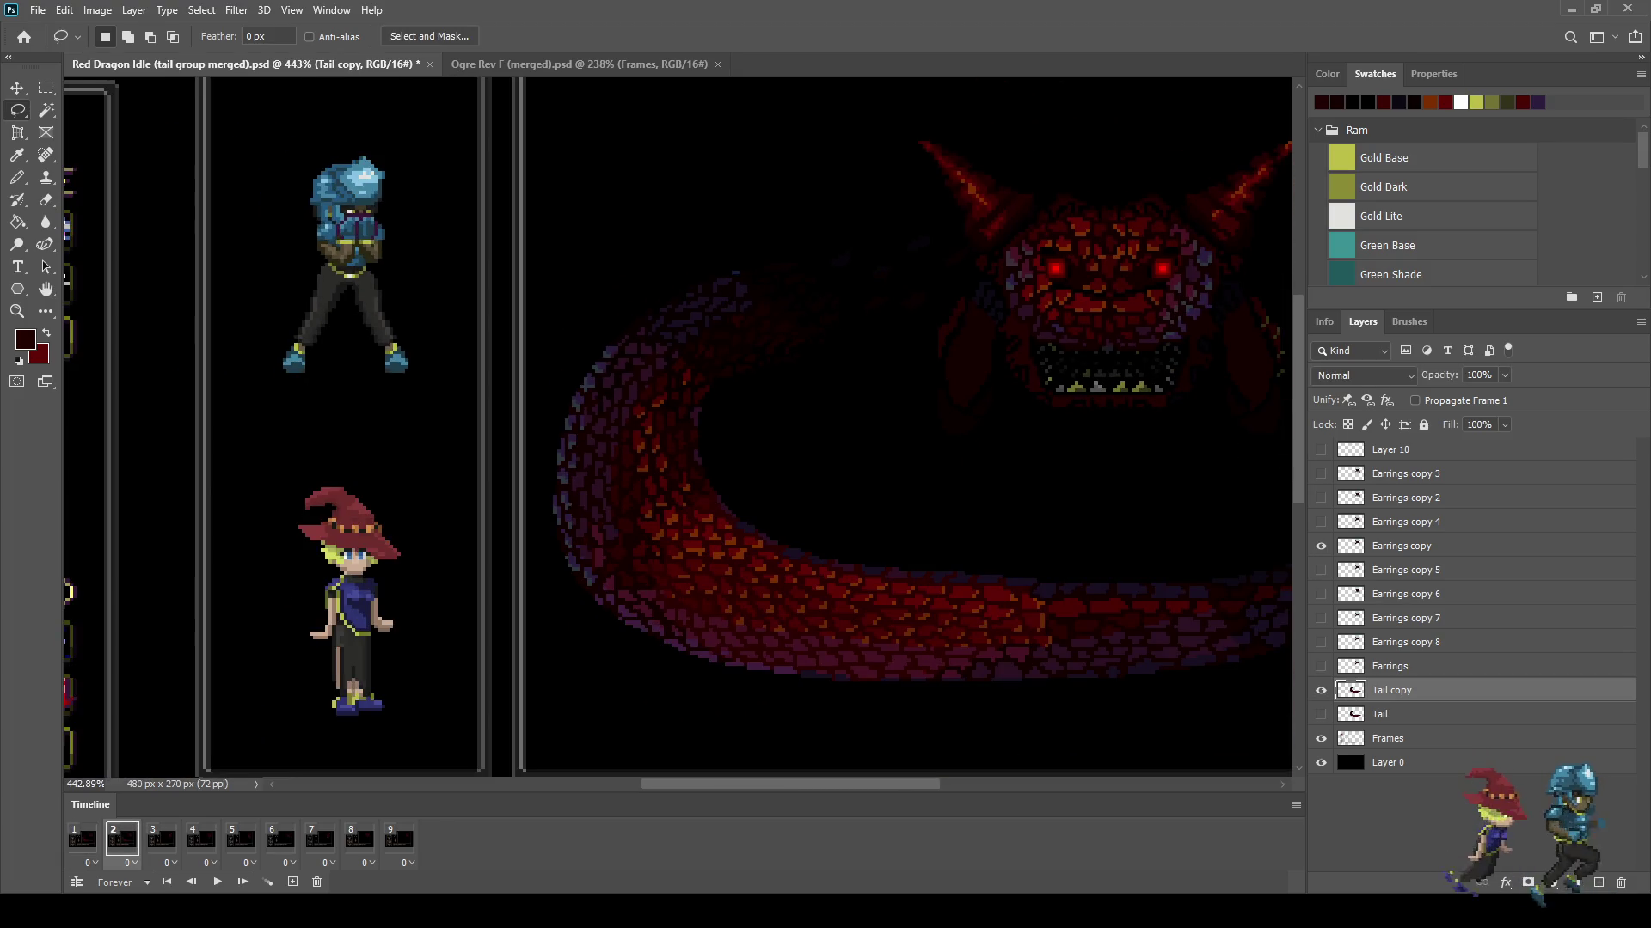
{"action": "key", "text": "space"}
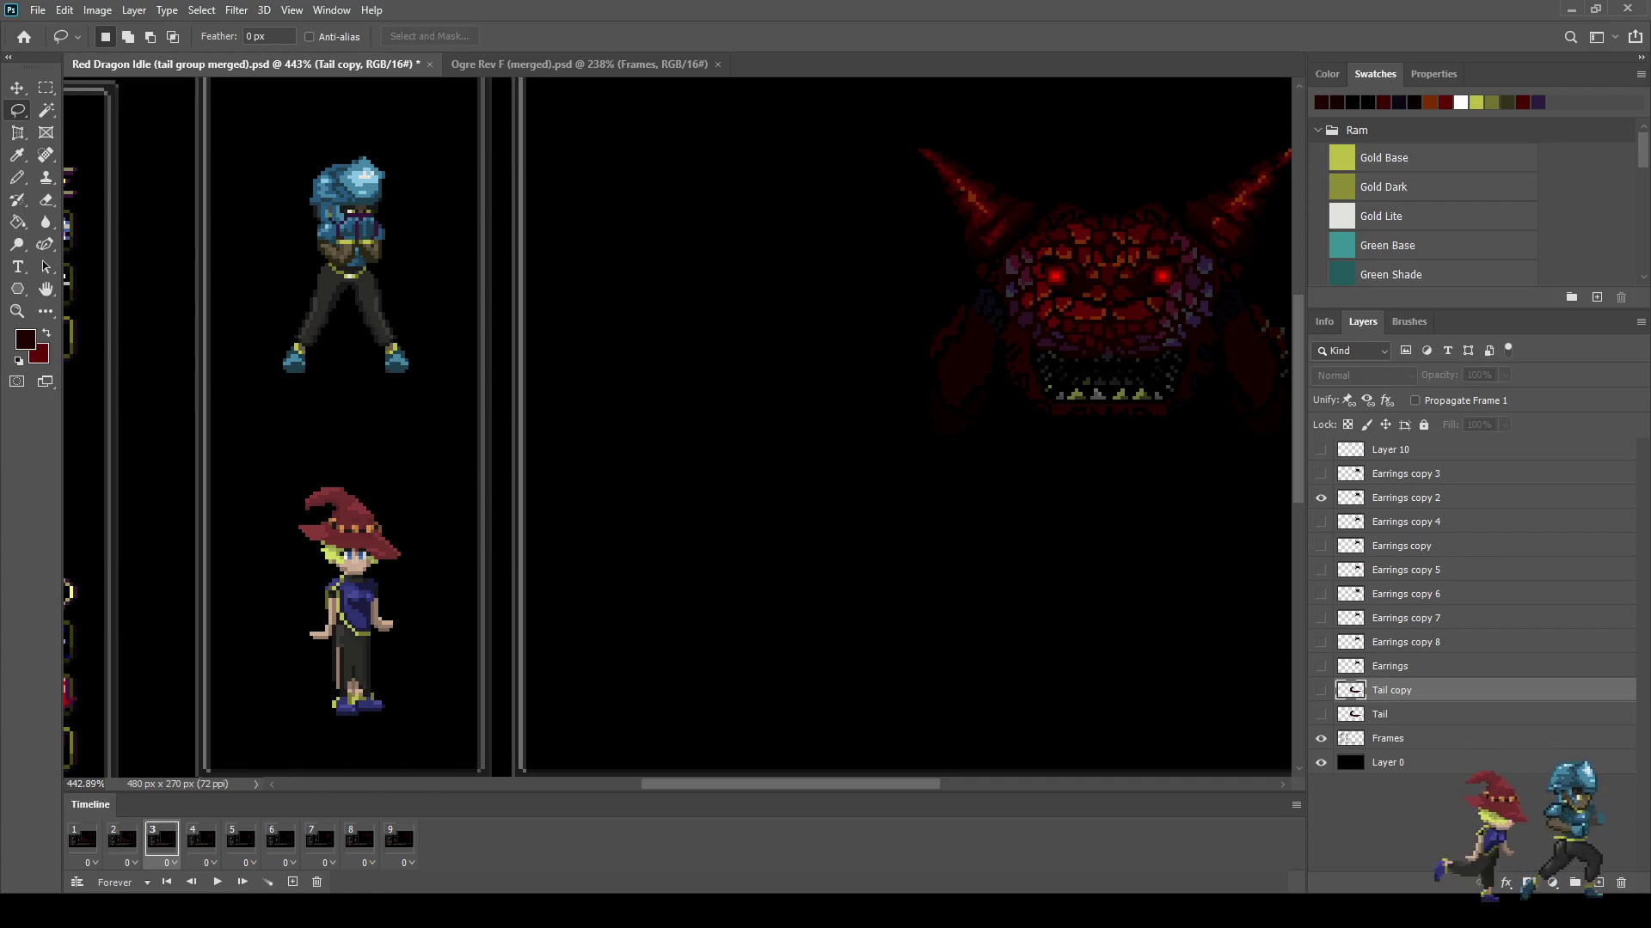
Step: Duplicate the Tail layer as Tail copy 2 and show it in frame 3, comparing against frame 2
{"action": "left_click", "coordinate": [1418, 714]}
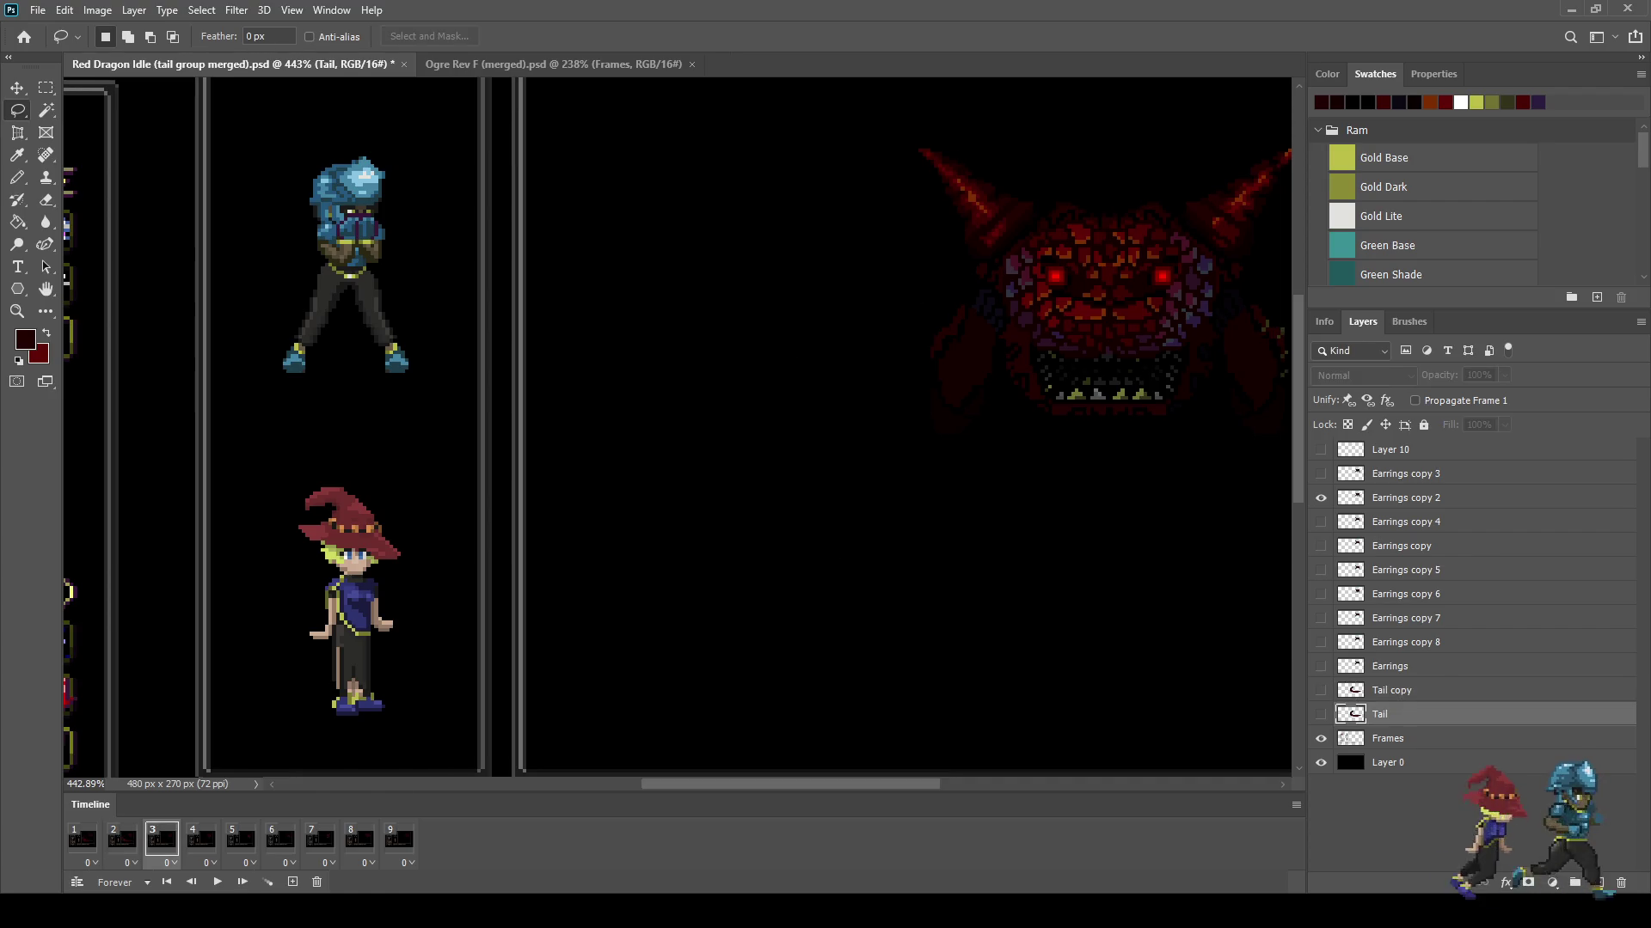
{"action": "key", "text": "ctrl+j"}
{"action": "key", "text": "ctrl+bracketright"}
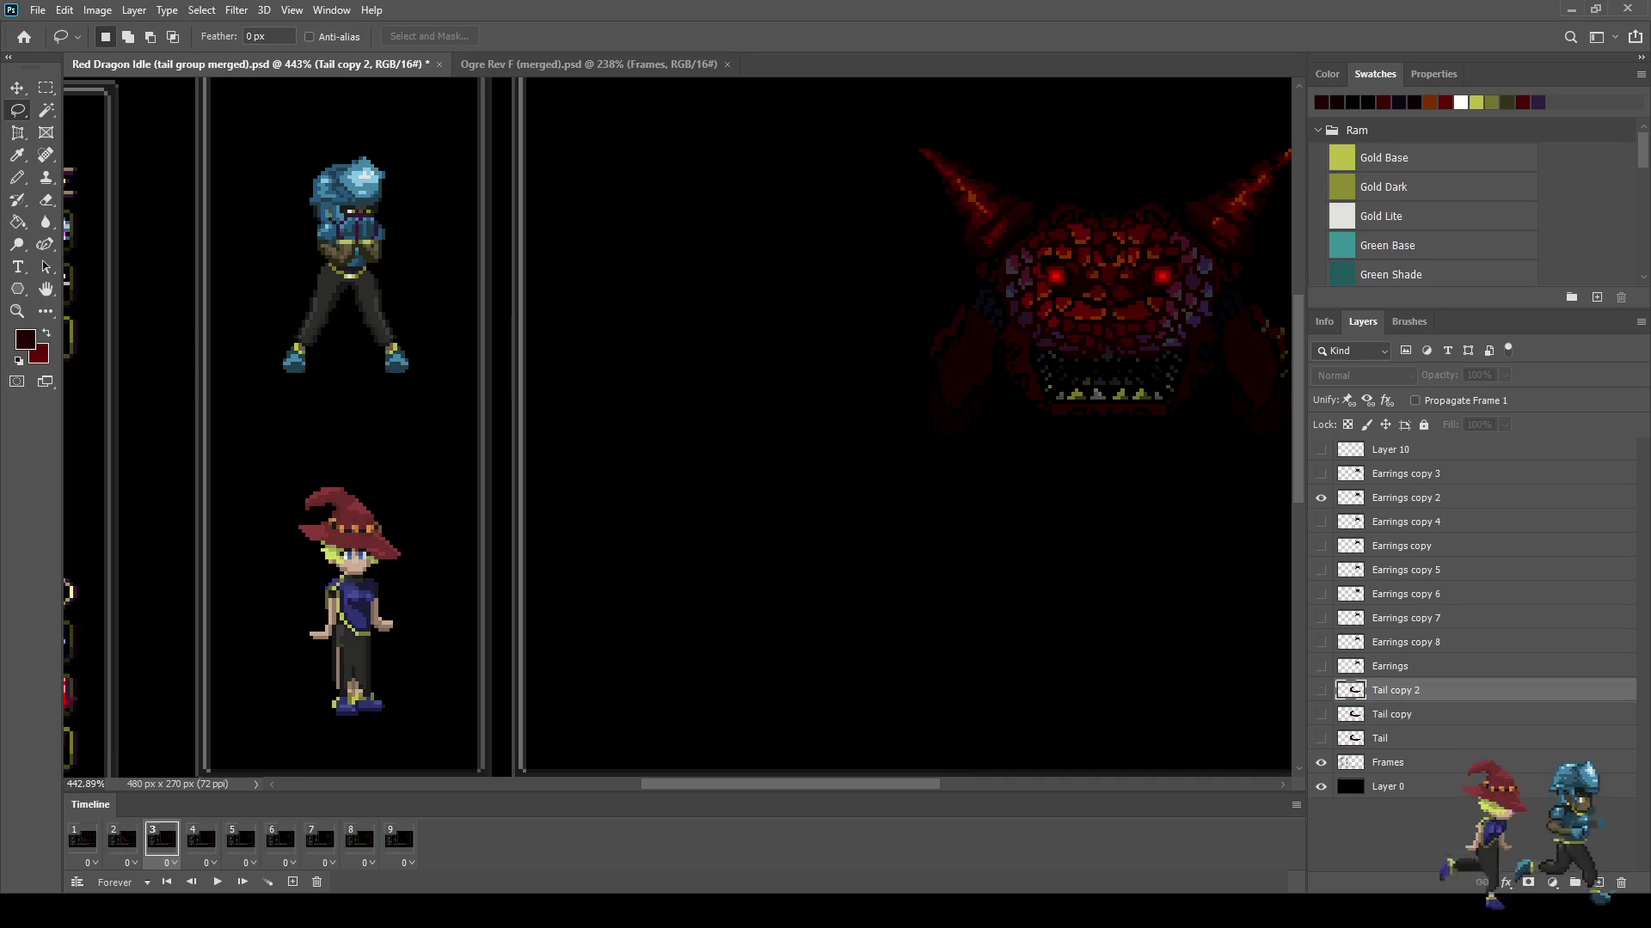
{"action": "key", "text": "ctrl+comma"}
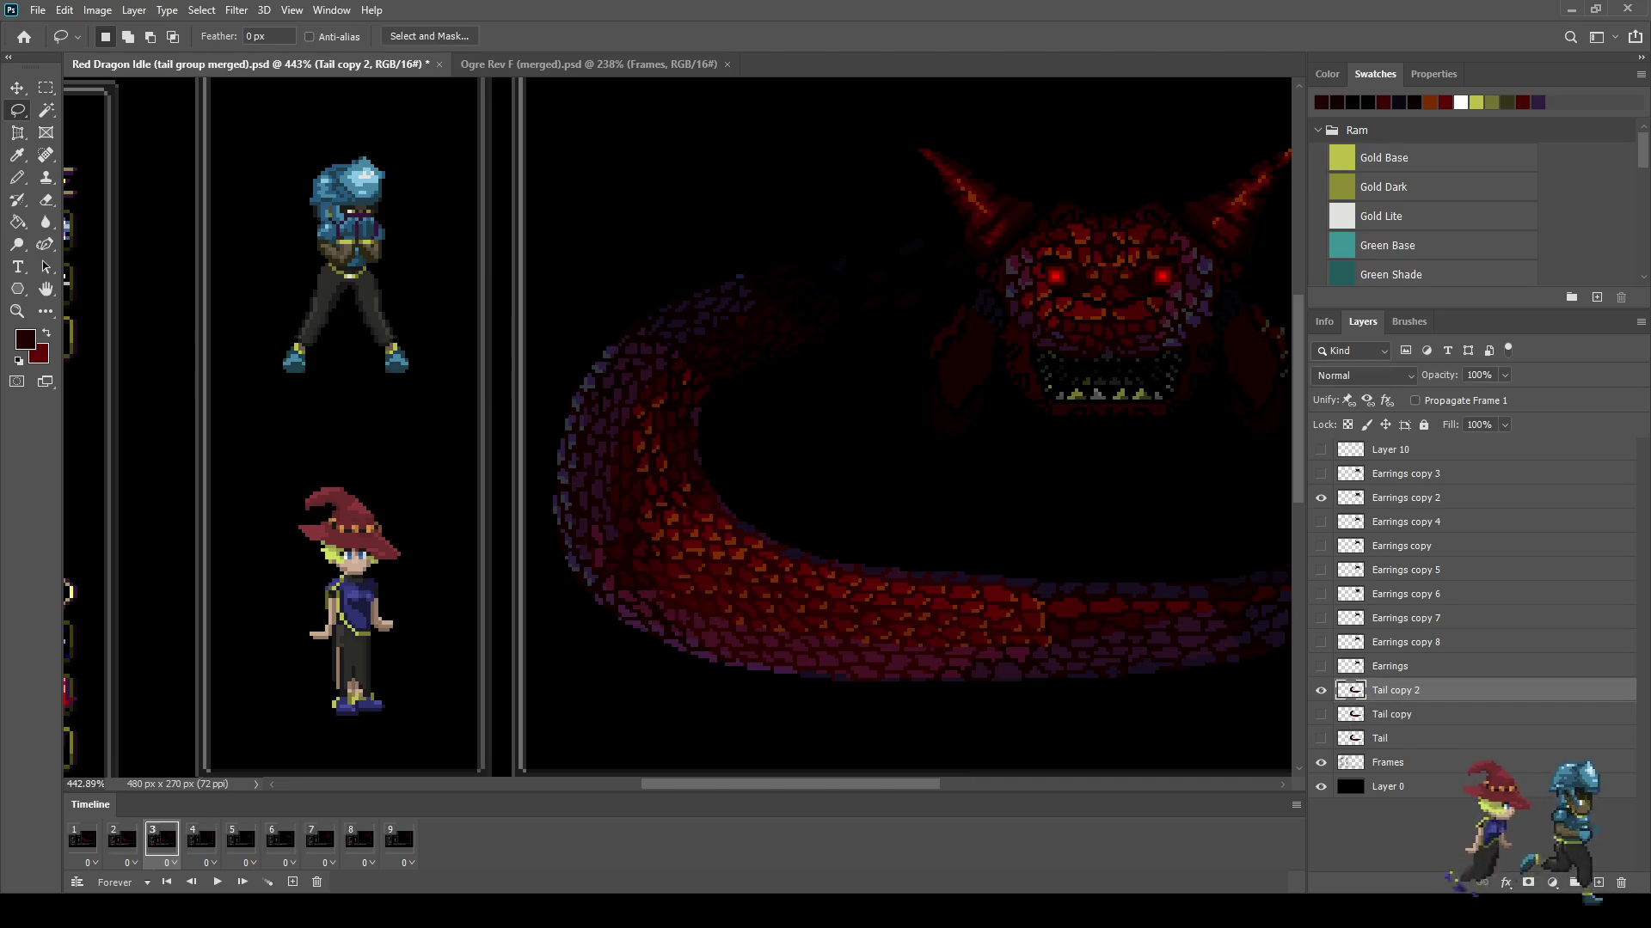
{"action": "left_click", "coordinate": [121, 838]}
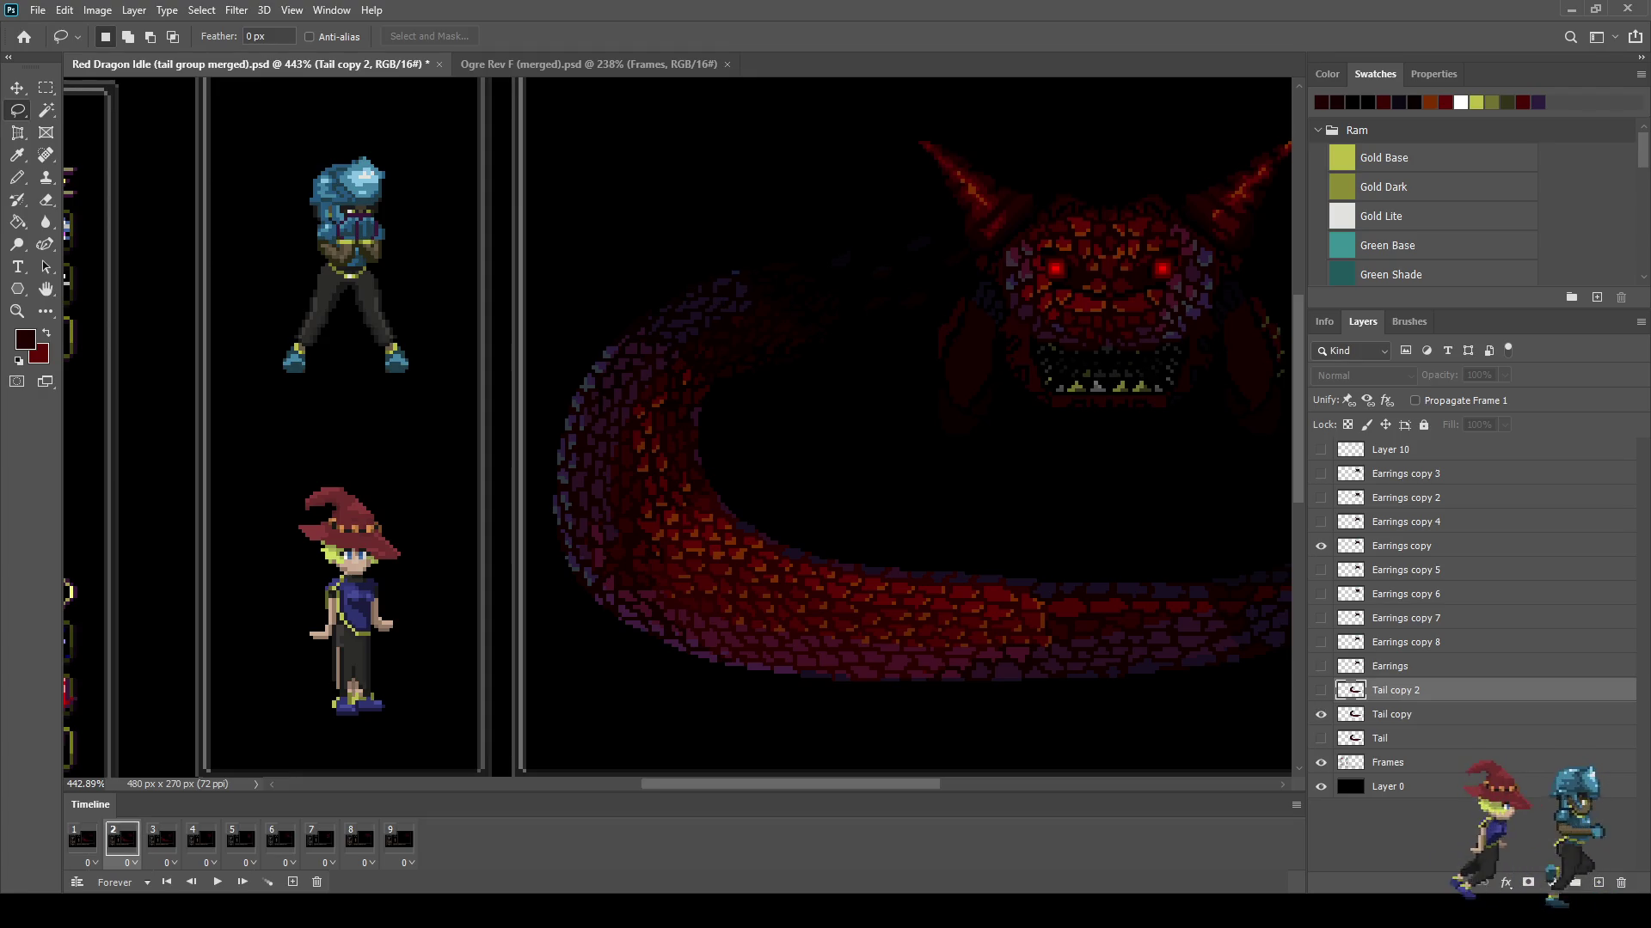
{"action": "left_click", "coordinate": [160, 839]}
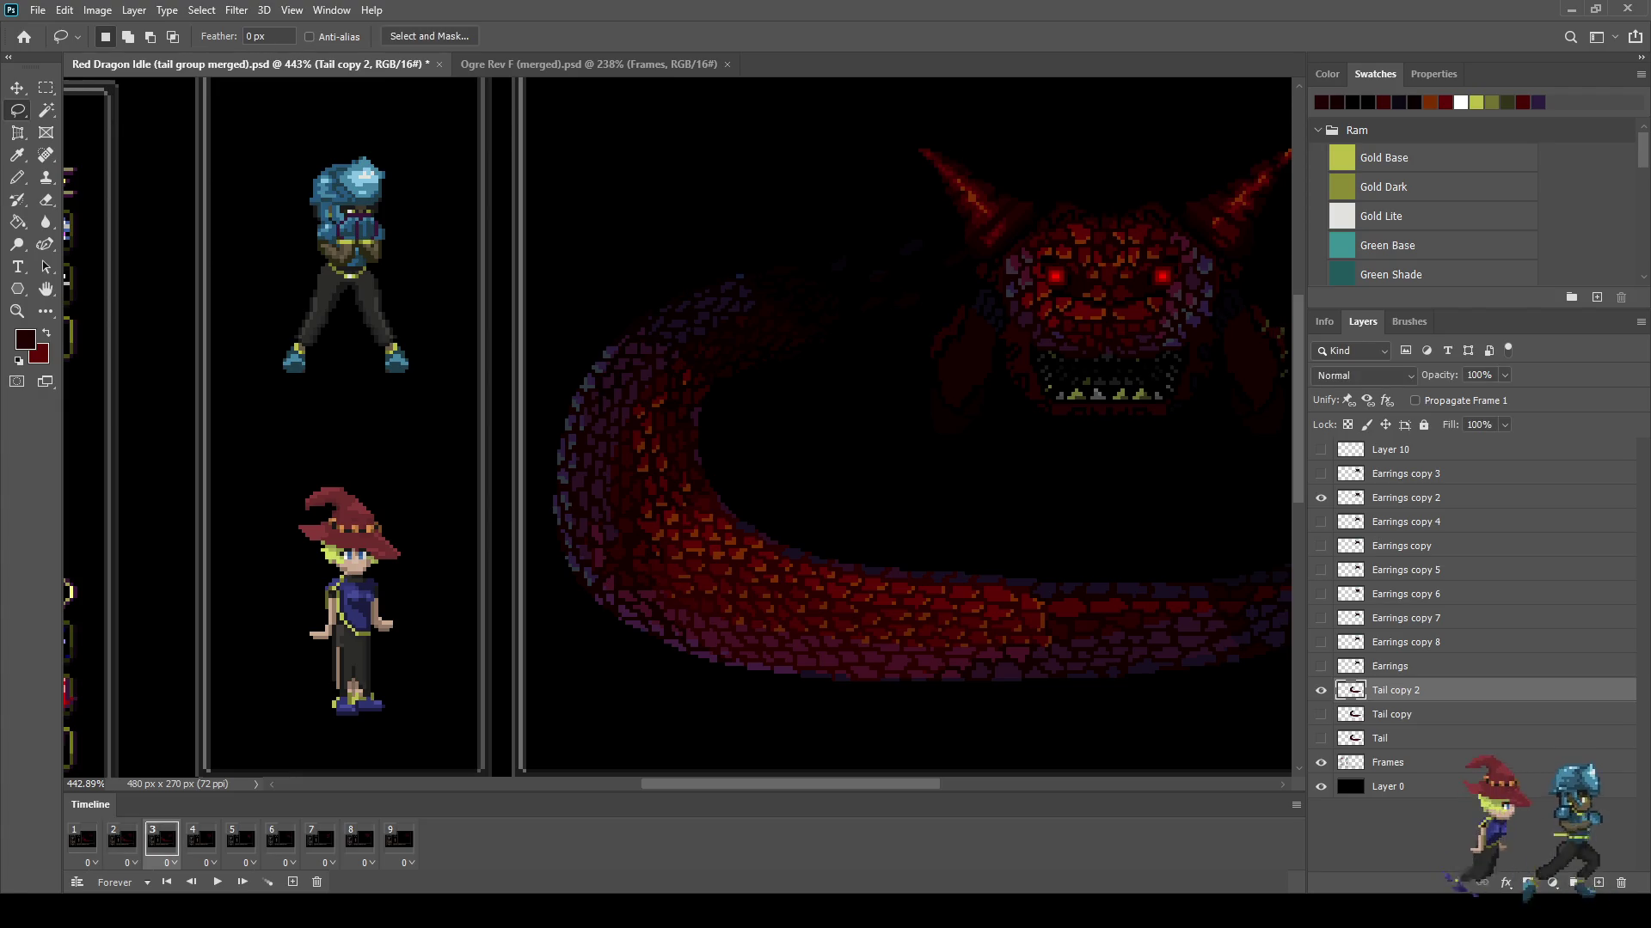
Step: Lasso the tail's left bend, widen it slightly to both sides with Free Transform, commit and deselect
{"action": "mouse_move", "coordinate": [595, 334]}
{"action": "left_mouse_down"}
{"action": "mouse_move", "coordinate": [763, 469]}
{"action": "mouse_move", "coordinate": [530, 502]}
{"action": "left_mouse_up"}
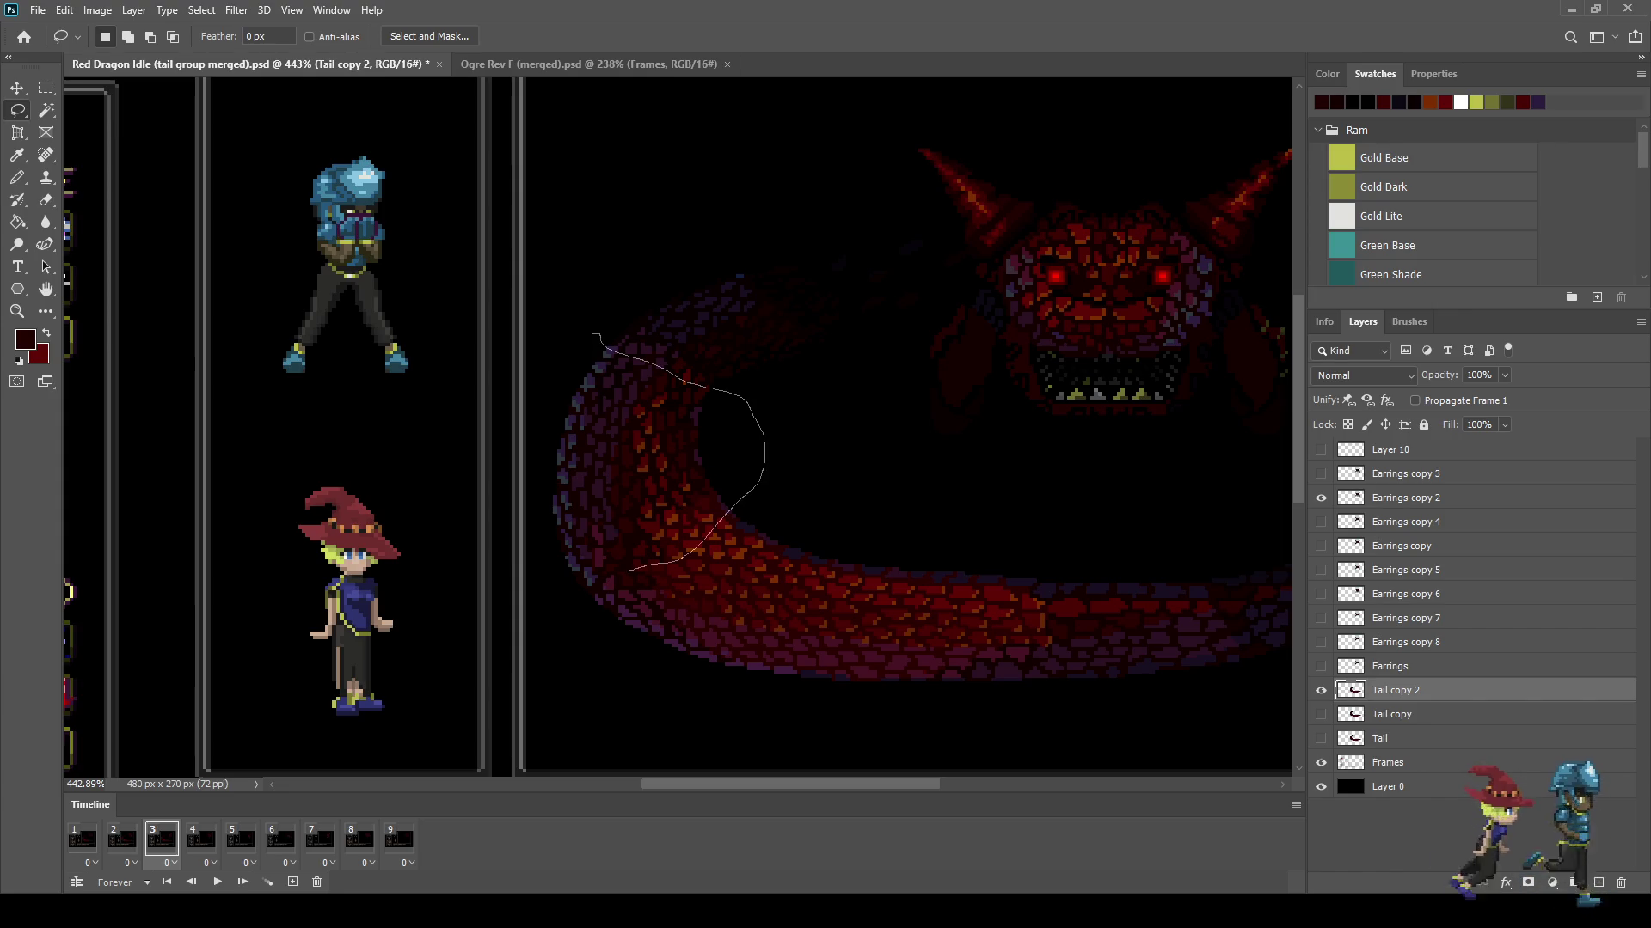
{"action": "left_click_drag", "start_coordinate": [530, 503], "coordinate": [593, 337]}
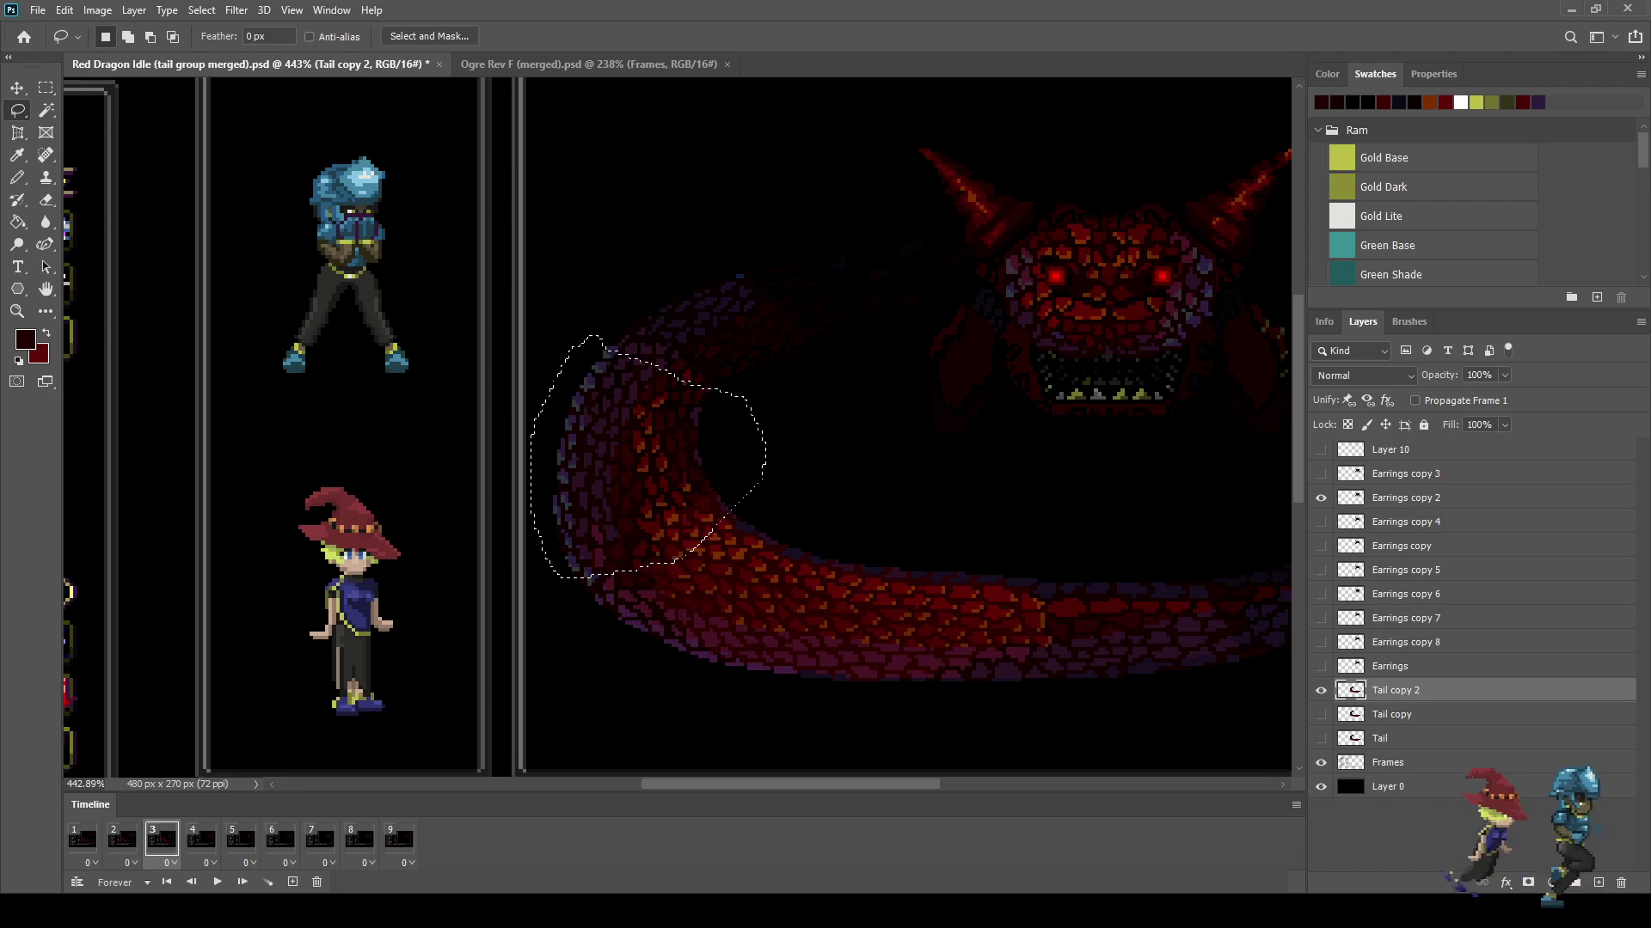
{"action": "key", "text": "ctrl+t"}
{"action": "scroll", "coordinate": [539, 465], "scroll_direction": "up", "scroll_amount": 3}
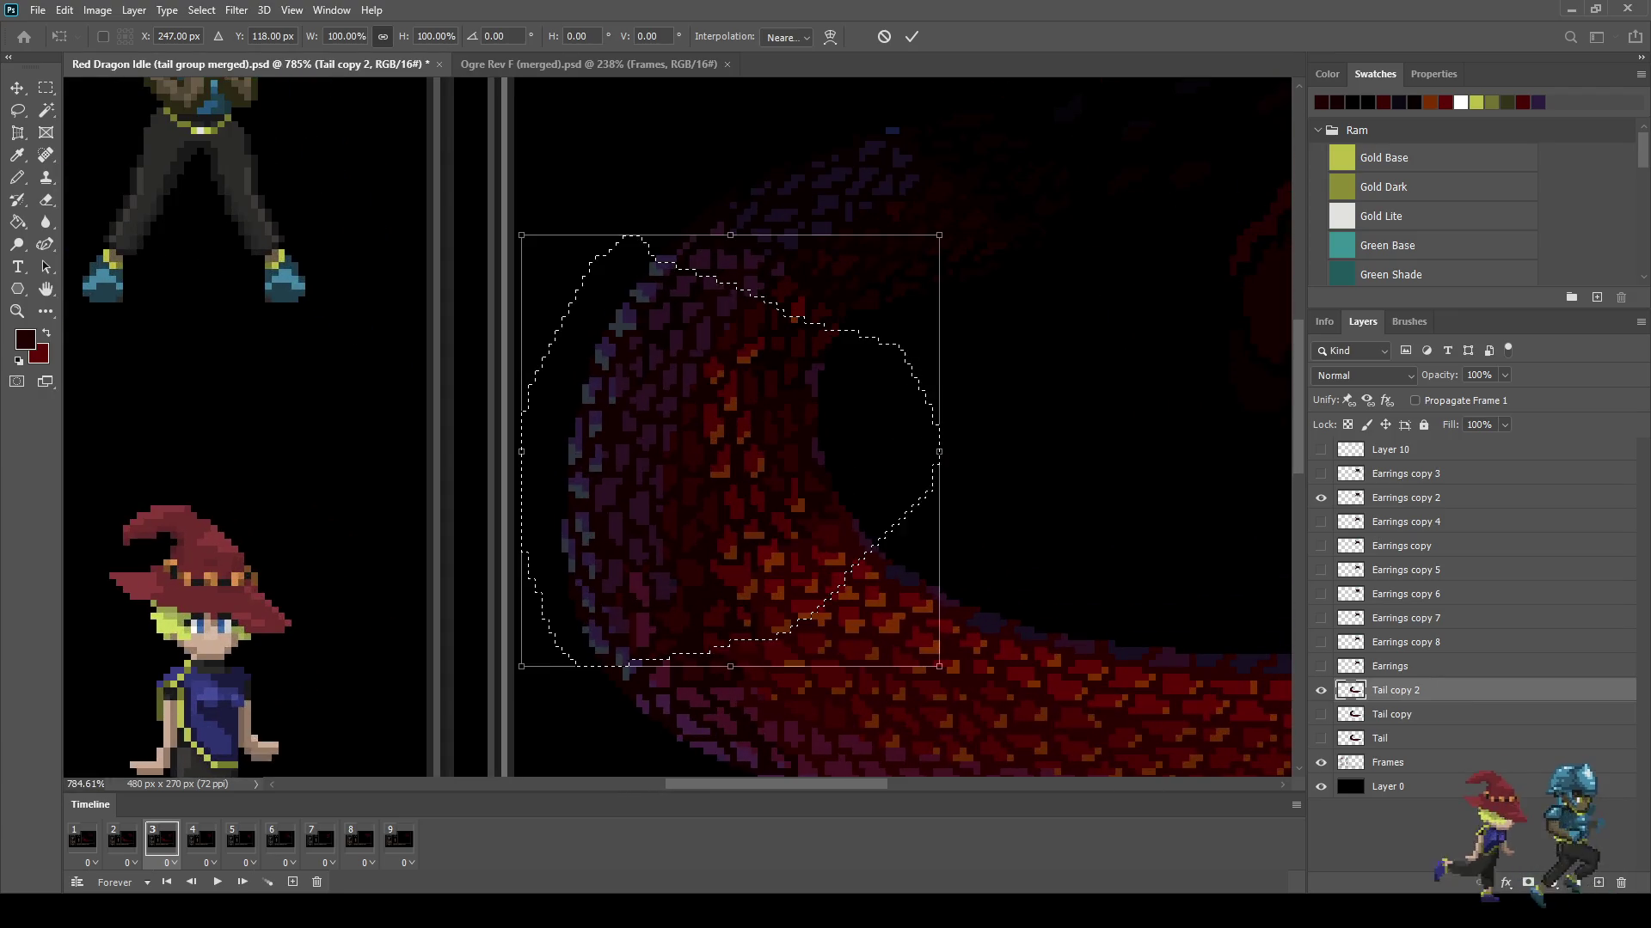
{"action": "left_click_drag", "start_coordinate": [521, 452], "coordinate": [515, 452]}
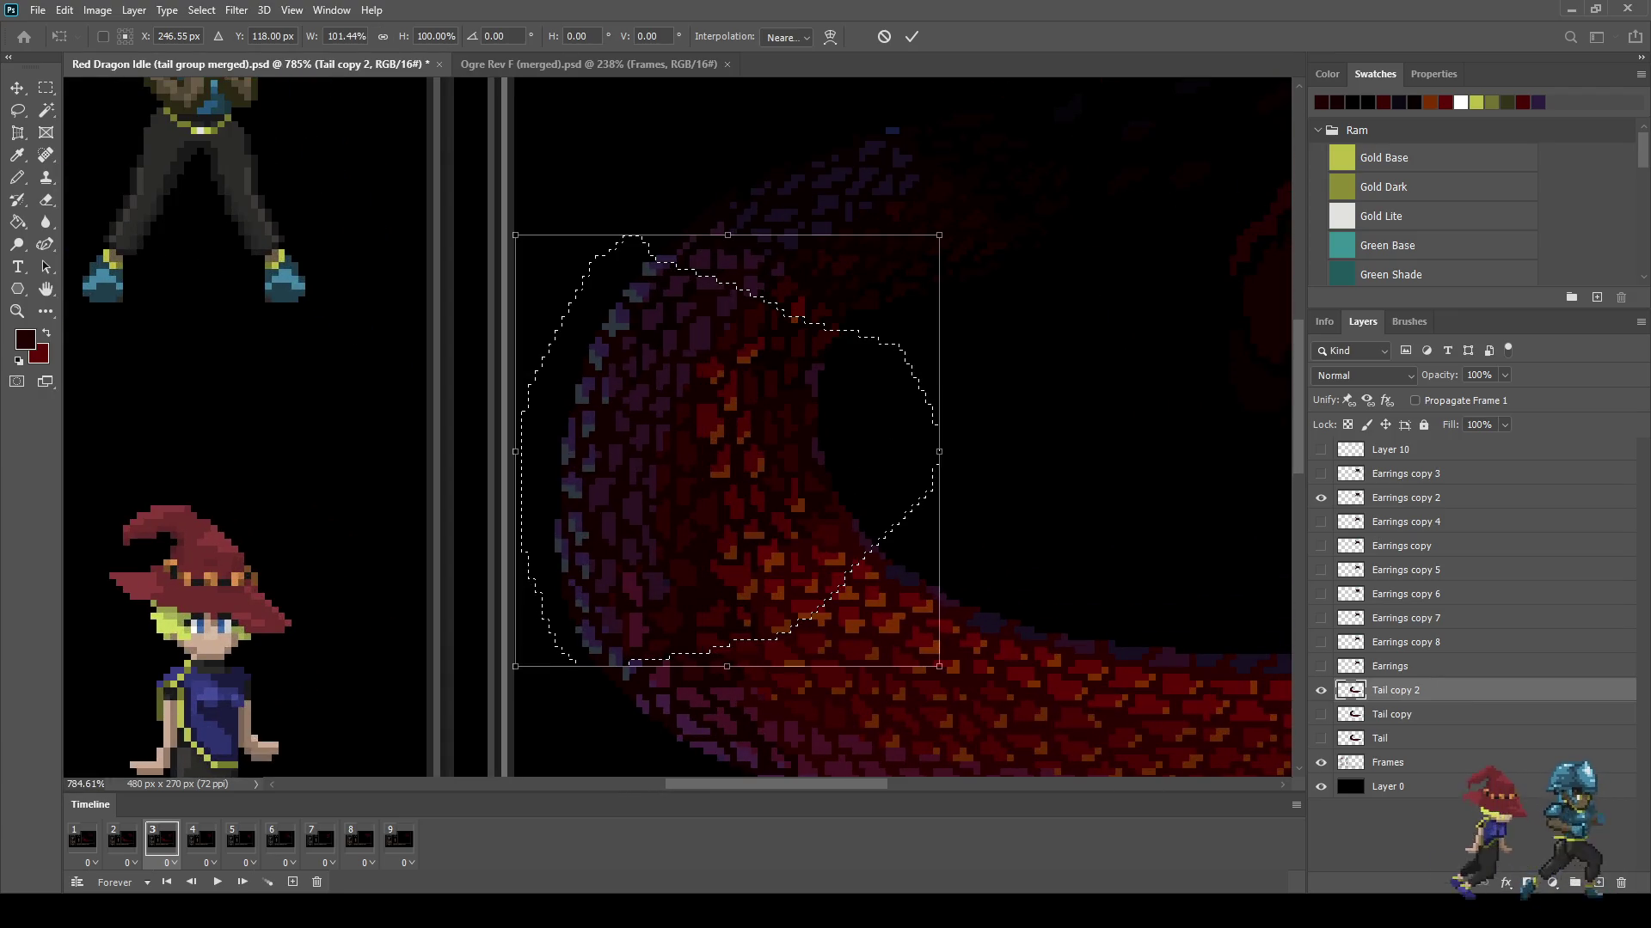
{"action": "left_click_drag", "start_coordinate": [939, 452], "coordinate": [950, 452]}
{"action": "left_click_drag", "start_coordinate": [950, 666], "coordinate": [955, 666]}
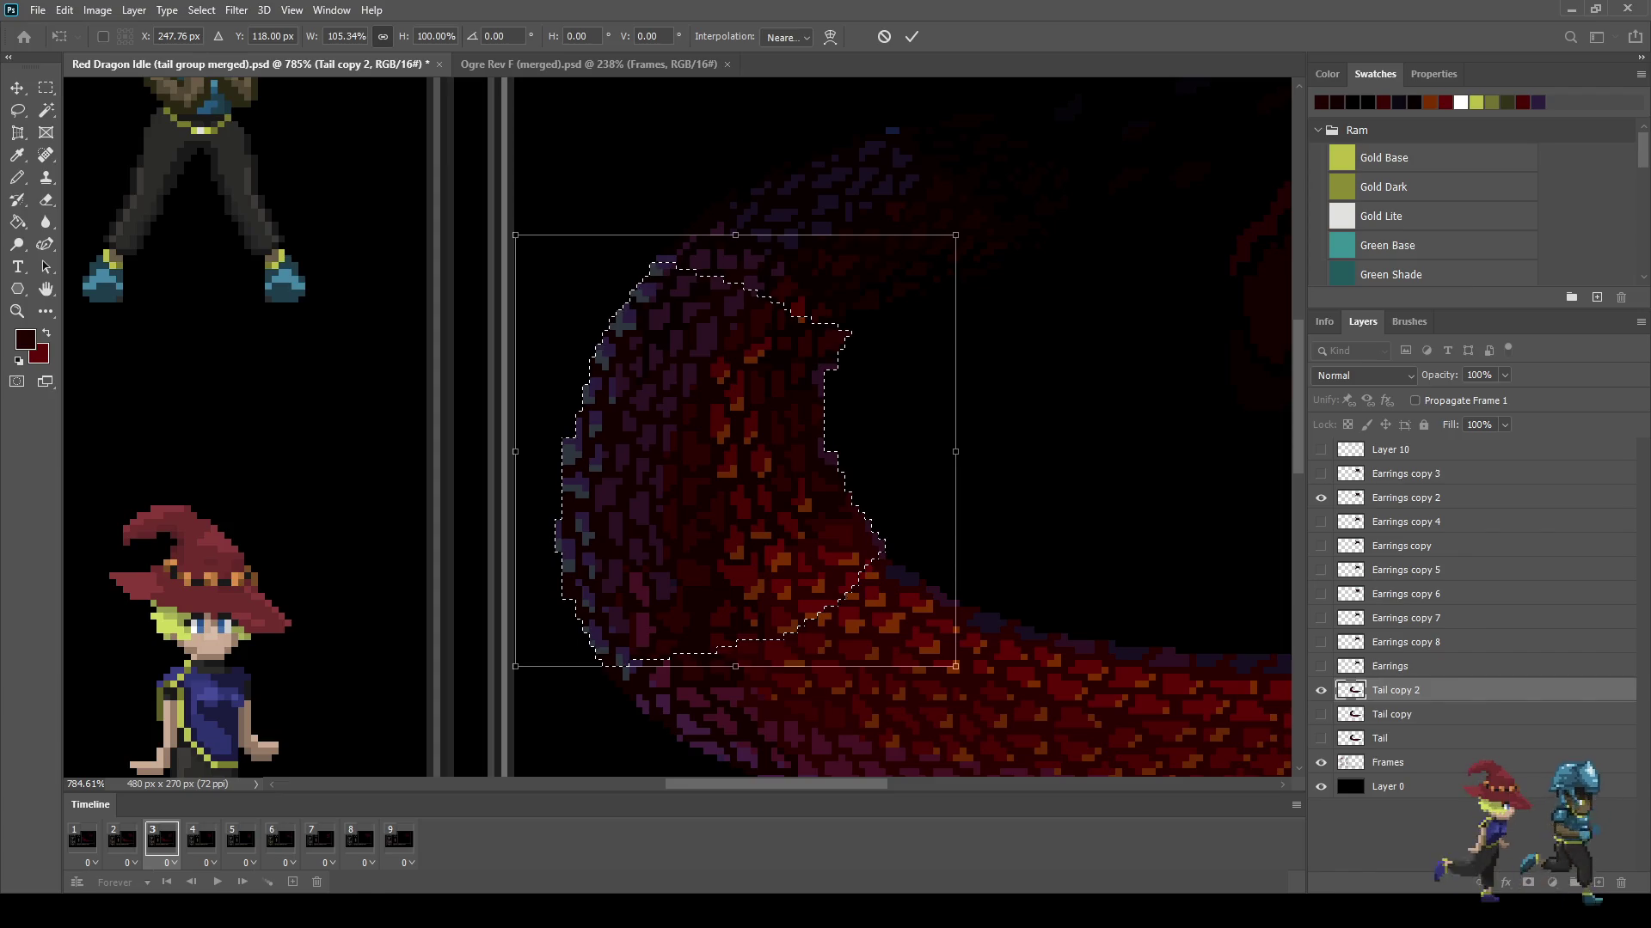
{"action": "left_click", "coordinate": [911, 36]}
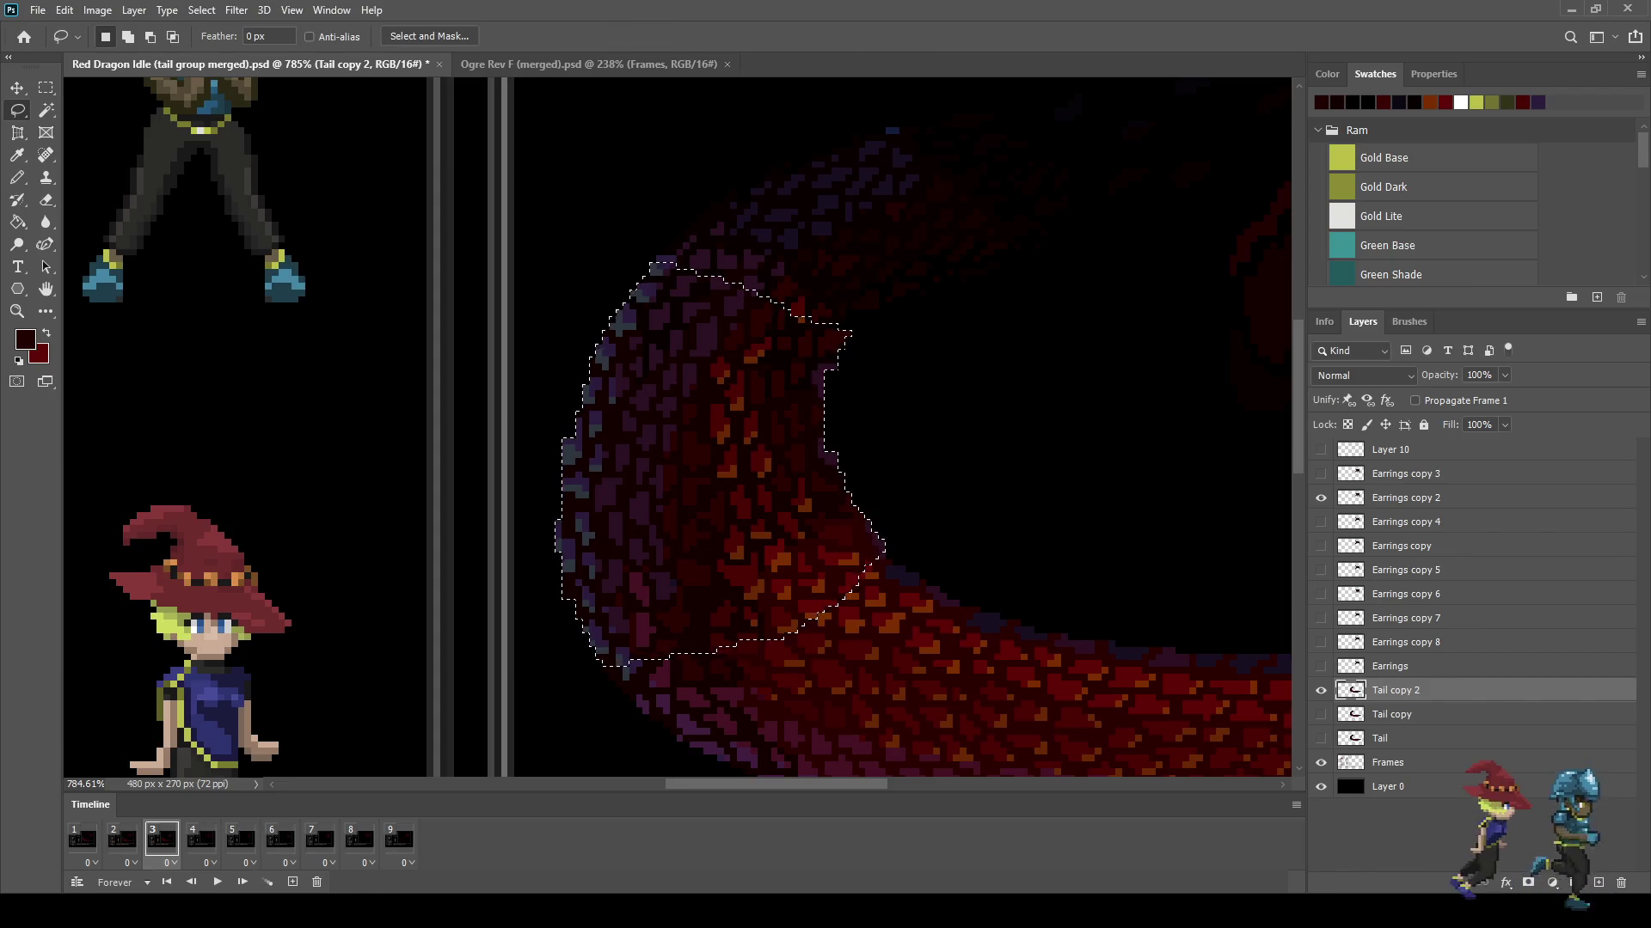
{"action": "key", "text": "ctrl+d"}
Step: Sample the dark purple from the tail's edge and switch to the Pencil
{"action": "scroll", "coordinate": [675, 364], "scroll_direction": "down", "scroll_amount": 1}
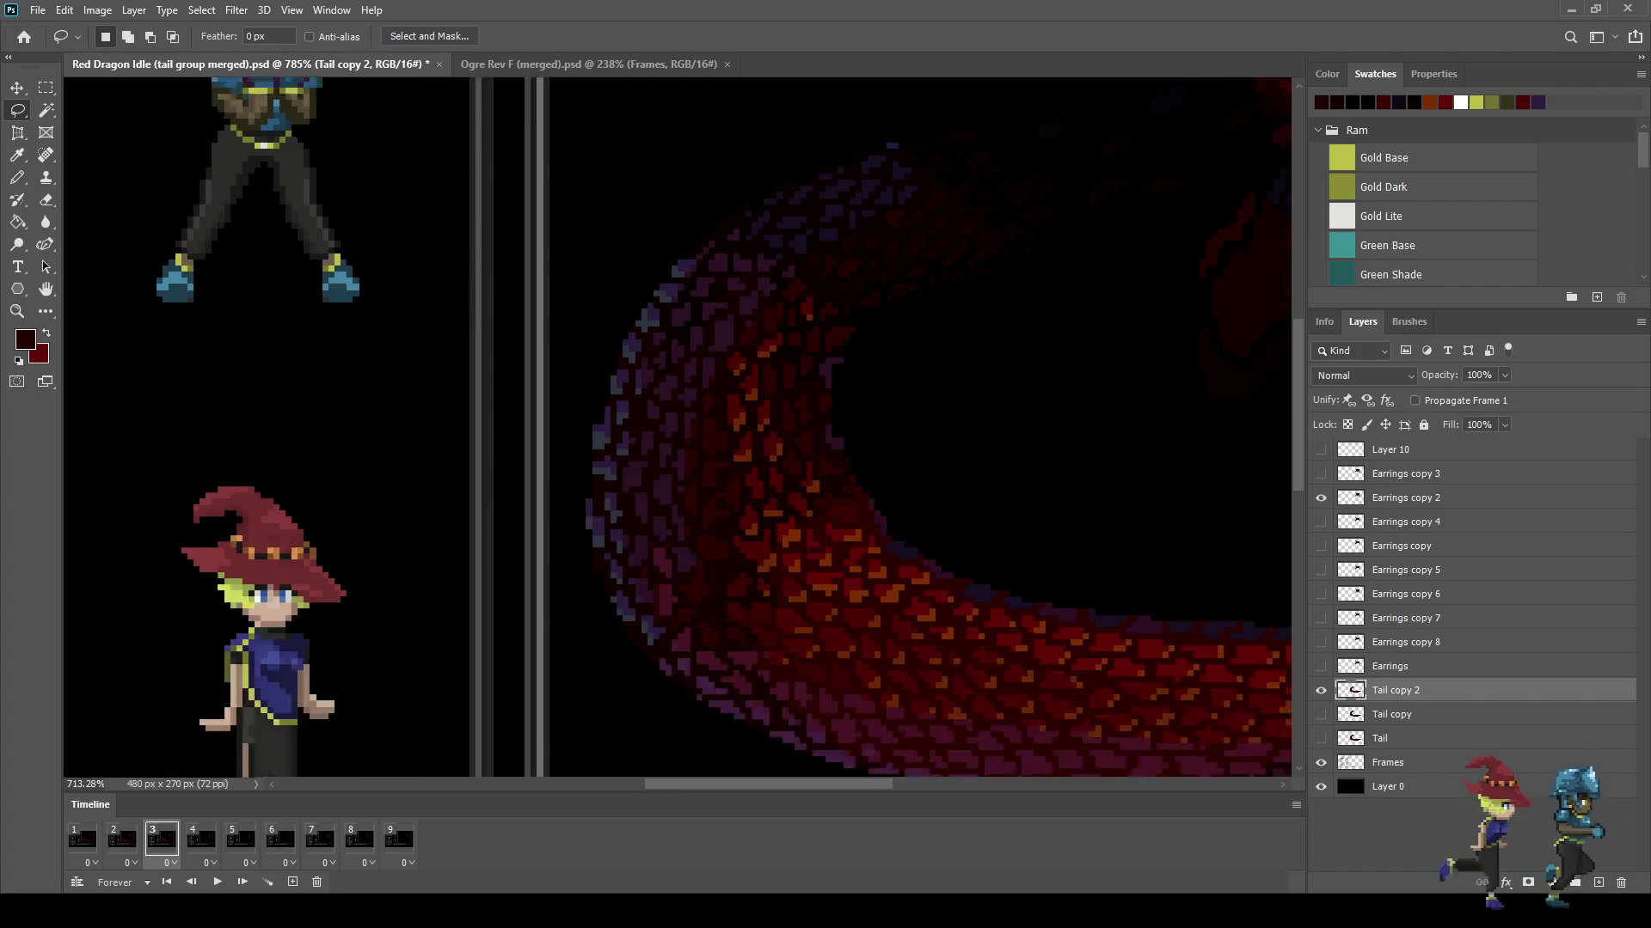
{"action": "scroll", "coordinate": [675, 364], "scroll_direction": "down", "scroll_amount": 2}
{"action": "scroll", "coordinate": [675, 364], "scroll_direction": "down", "scroll_amount": 2}
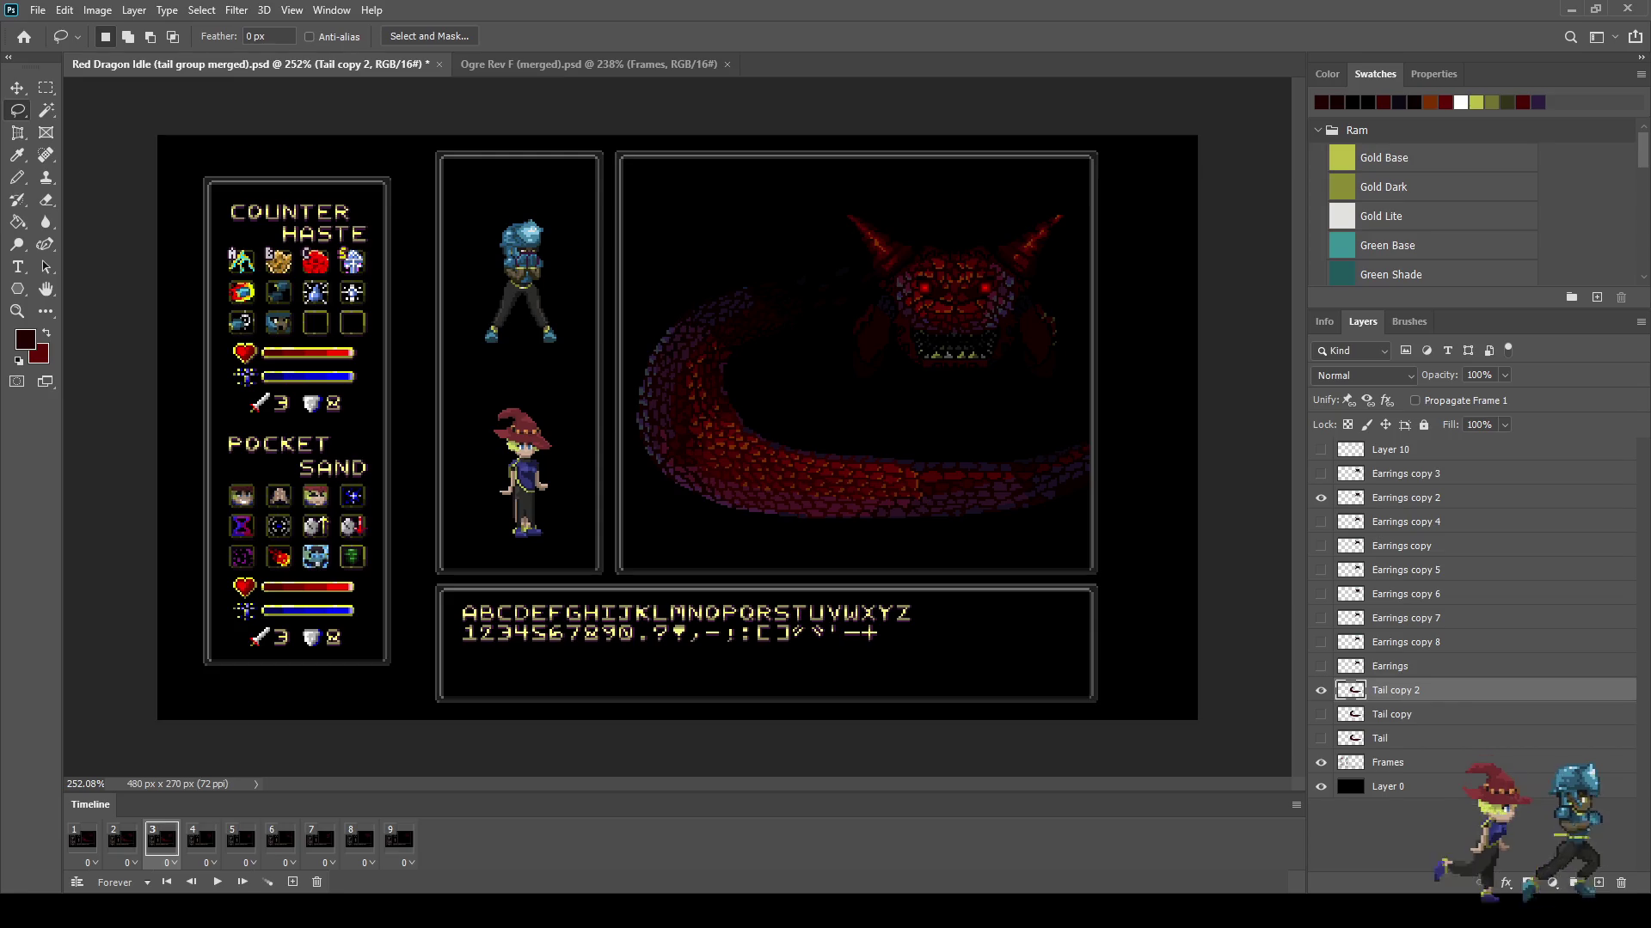
{"action": "scroll", "coordinate": [645, 412], "scroll_direction": "up", "scroll_amount": 2}
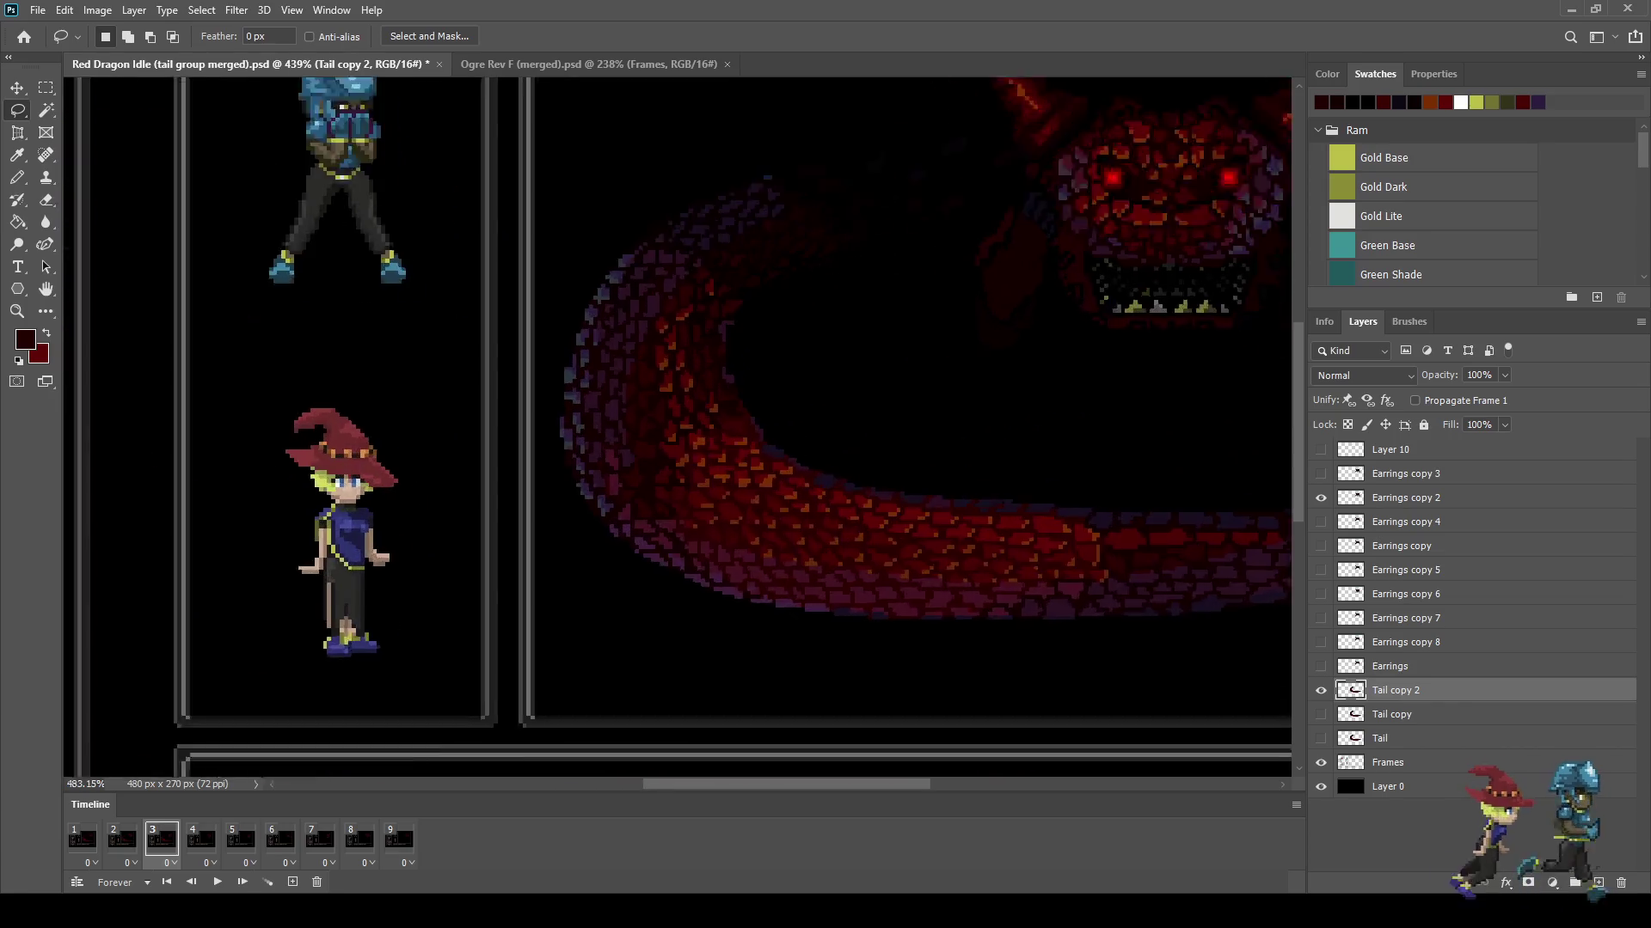
{"action": "scroll", "coordinate": [645, 413], "scroll_direction": "up", "scroll_amount": 2}
{"action": "scroll", "coordinate": [645, 412], "scroll_direction": "up", "scroll_amount": 2}
{"action": "scroll", "coordinate": [644, 413], "scroll_direction": "up", "scroll_amount": 2}
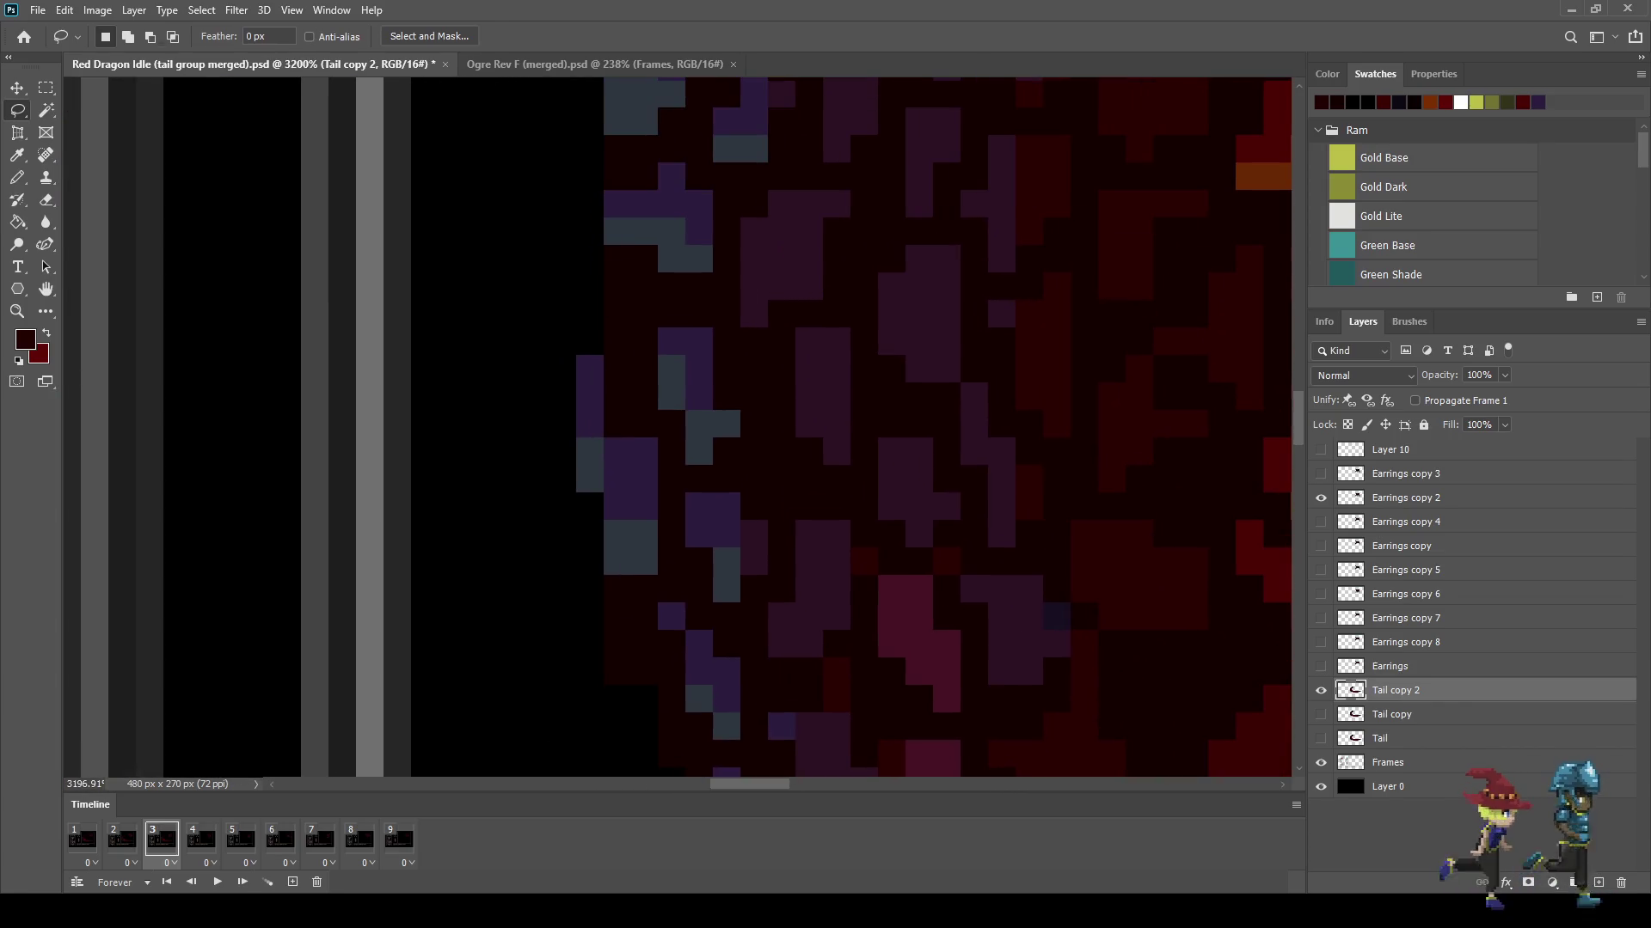
{"action": "key", "text": "i"}
{"action": "key", "text": "b"}
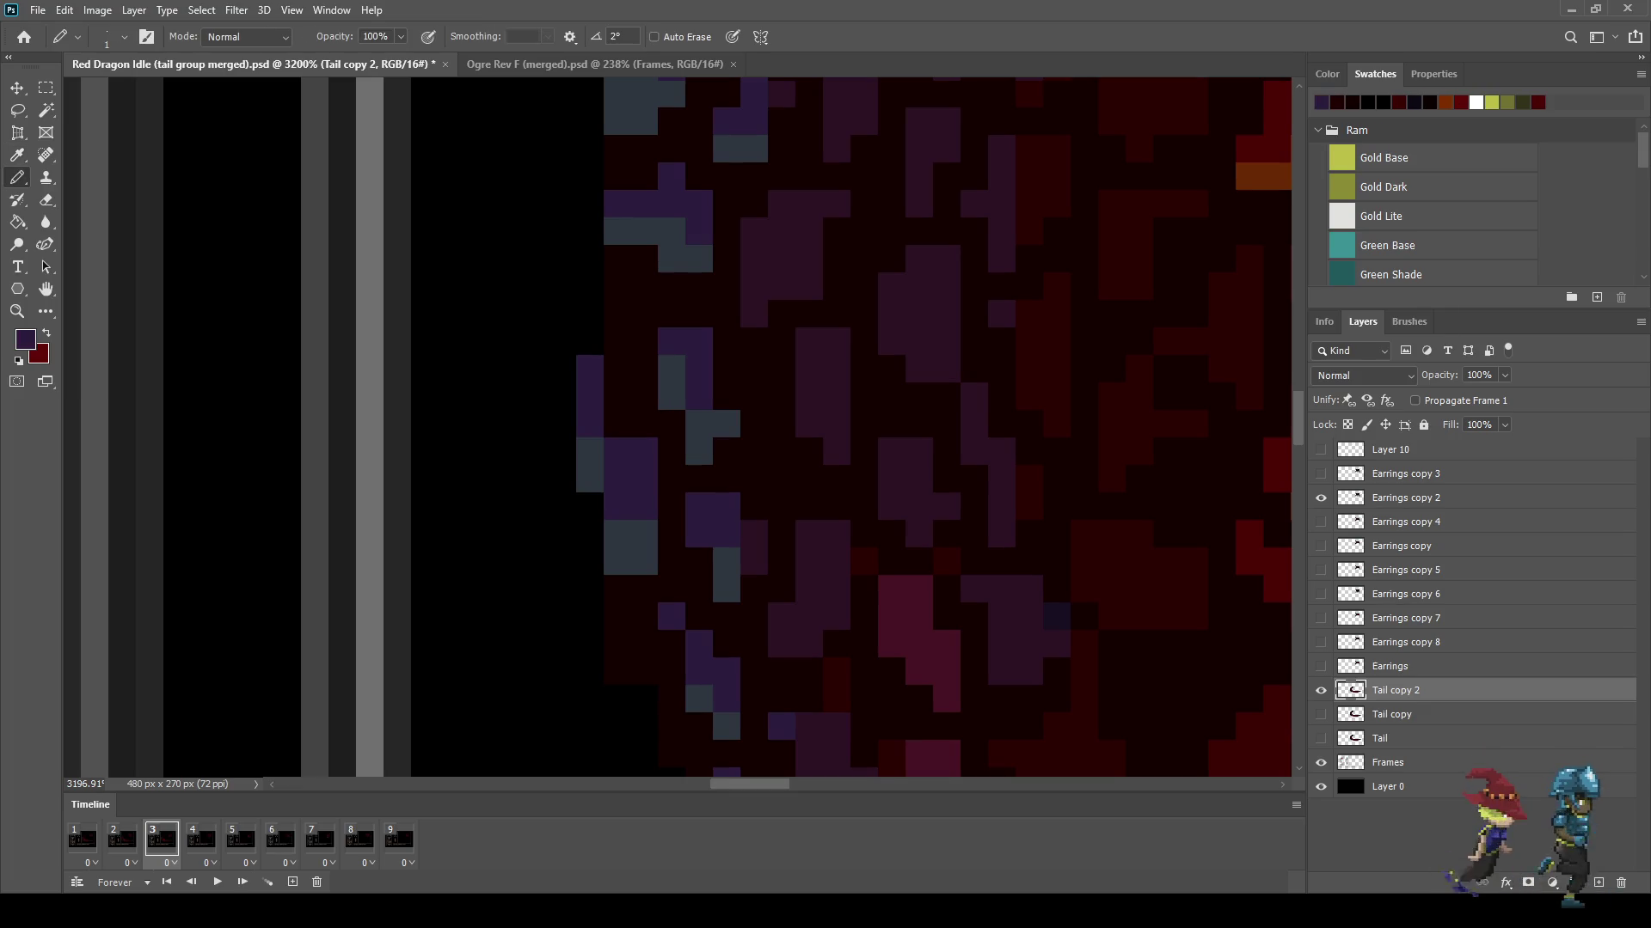
Step: Compare frame 3 with frames 1 and 2, then move on to frame 4
{"action": "scroll", "coordinate": [616, 412], "scroll_direction": "down", "scroll_amount": 2}
{"action": "scroll", "coordinate": [615, 413], "scroll_direction": "down", "scroll_amount": 2}
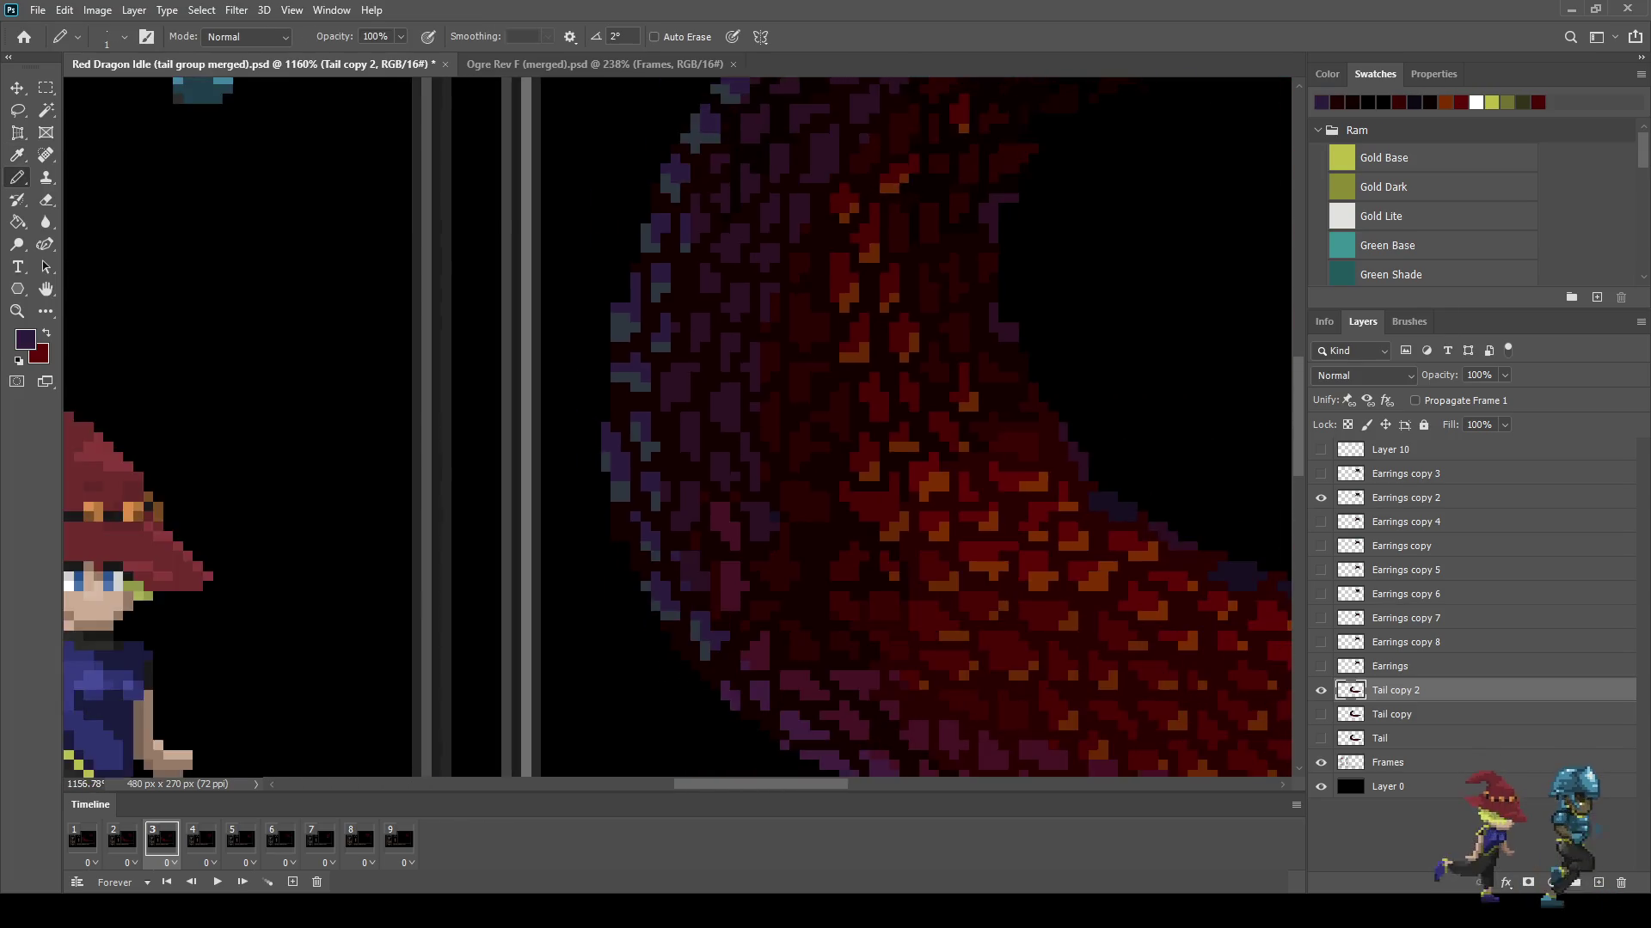
{"action": "scroll", "coordinate": [615, 413], "scroll_direction": "down", "scroll_amount": 2}
{"action": "scroll", "coordinate": [615, 413], "scroll_direction": "down", "scroll_amount": 2}
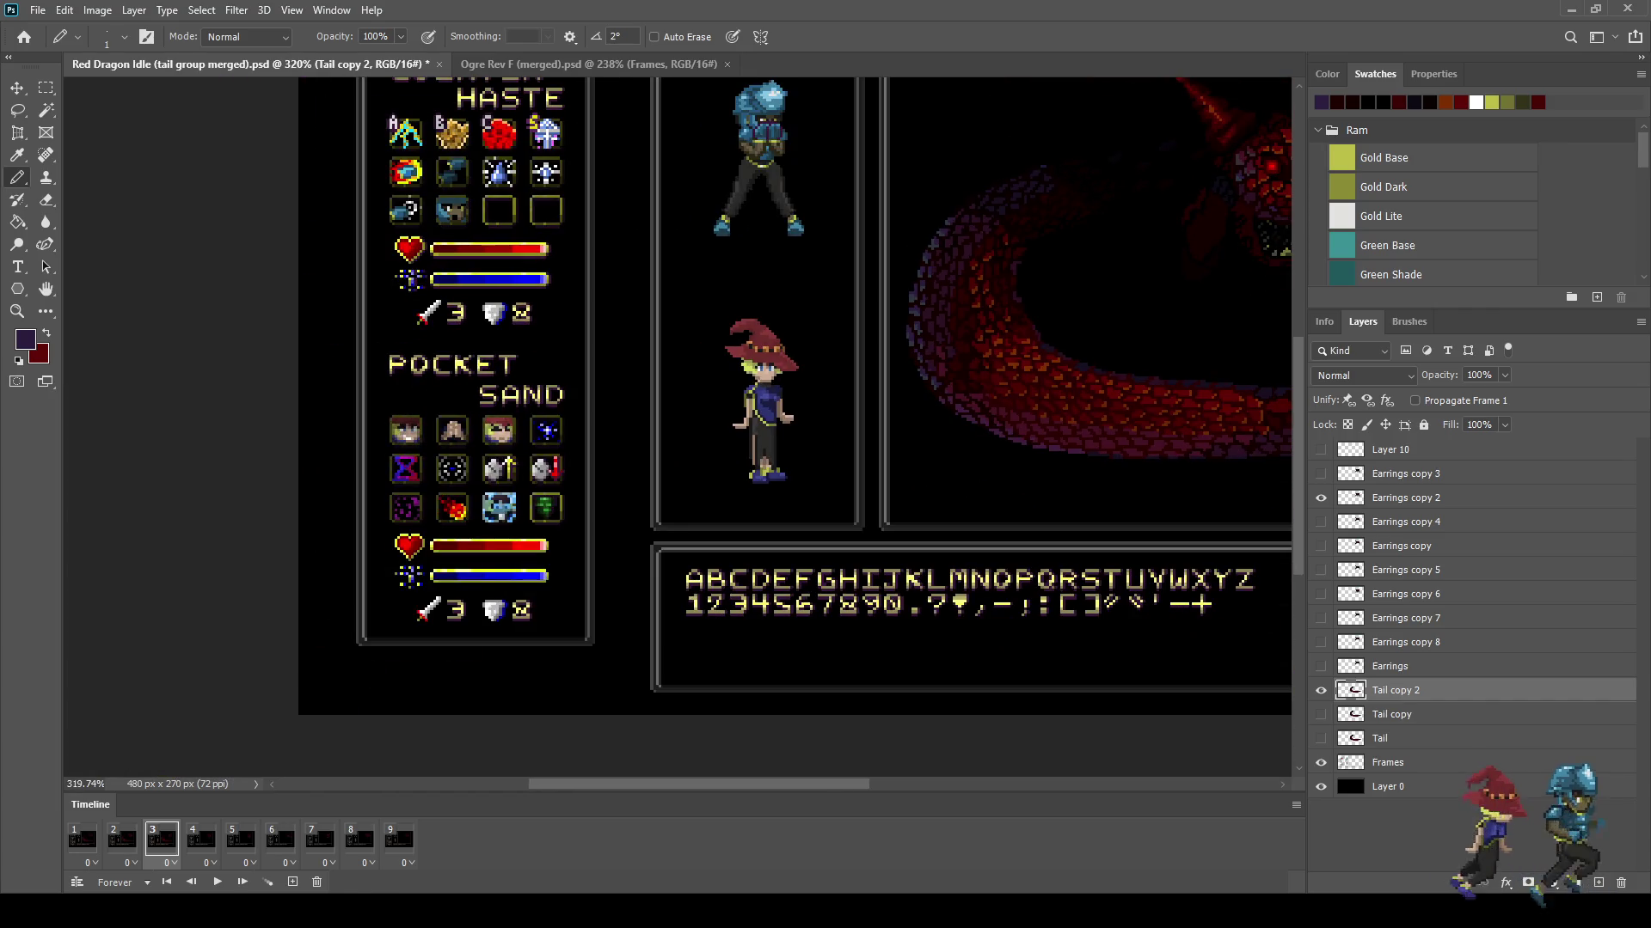
{"action": "key", "text": "Left"}
{"action": "key", "text": "Left"}
{"action": "key", "text": "Right"}
{"action": "key", "text": "Right"}
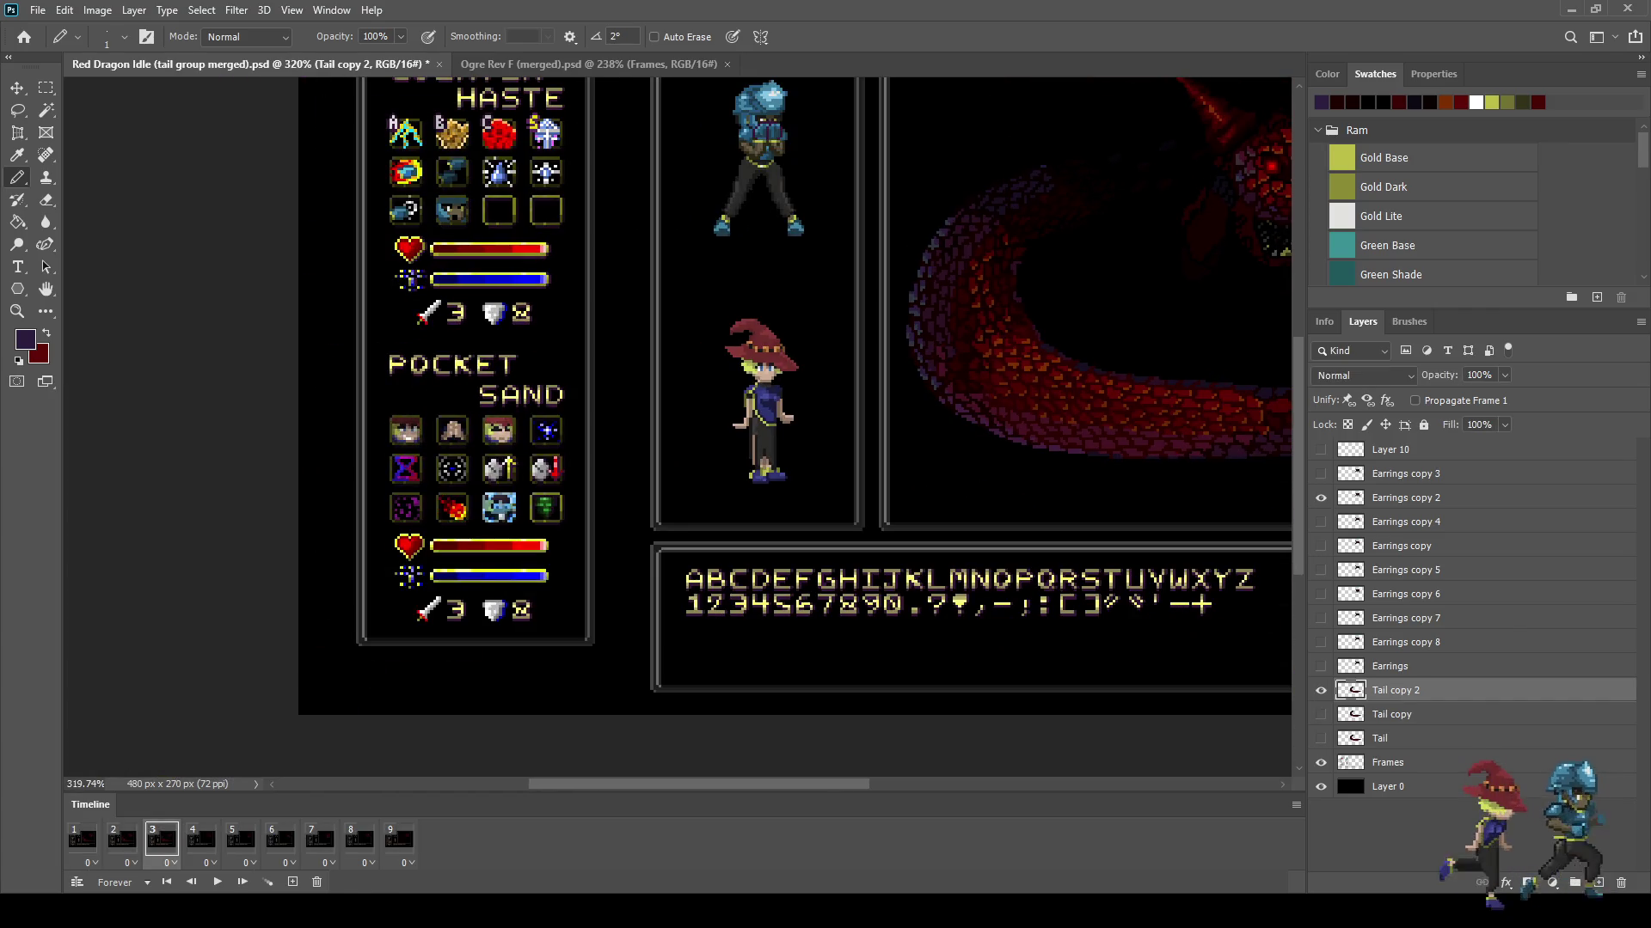
{"action": "key", "text": "Left"}
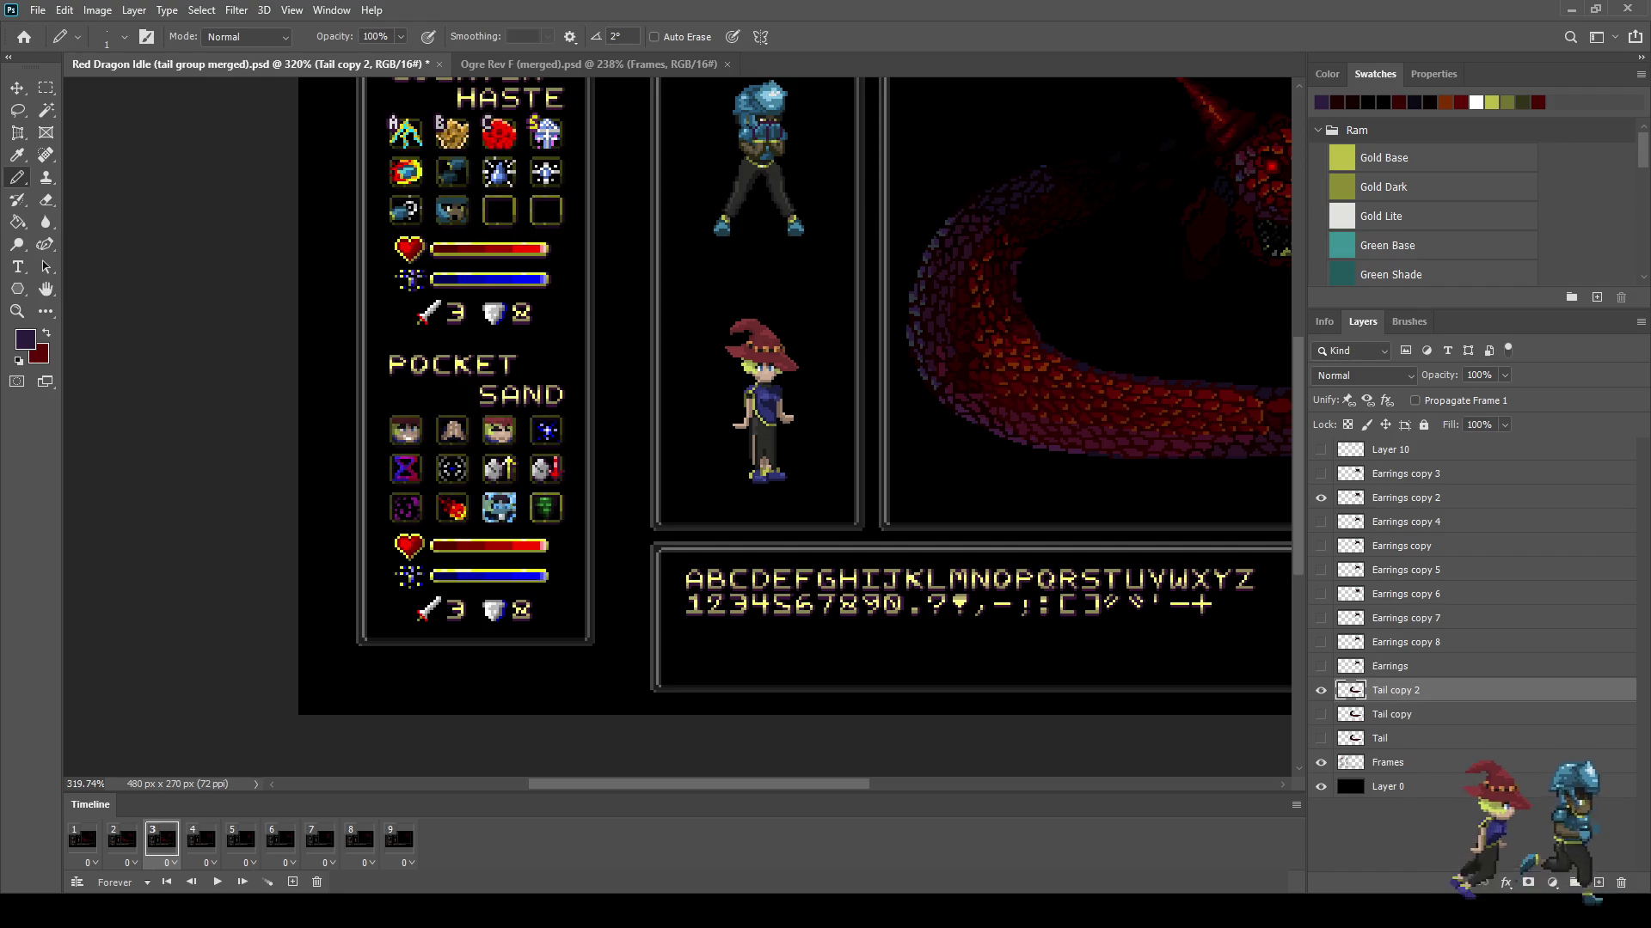
{"action": "left_click", "coordinate": [201, 840]}
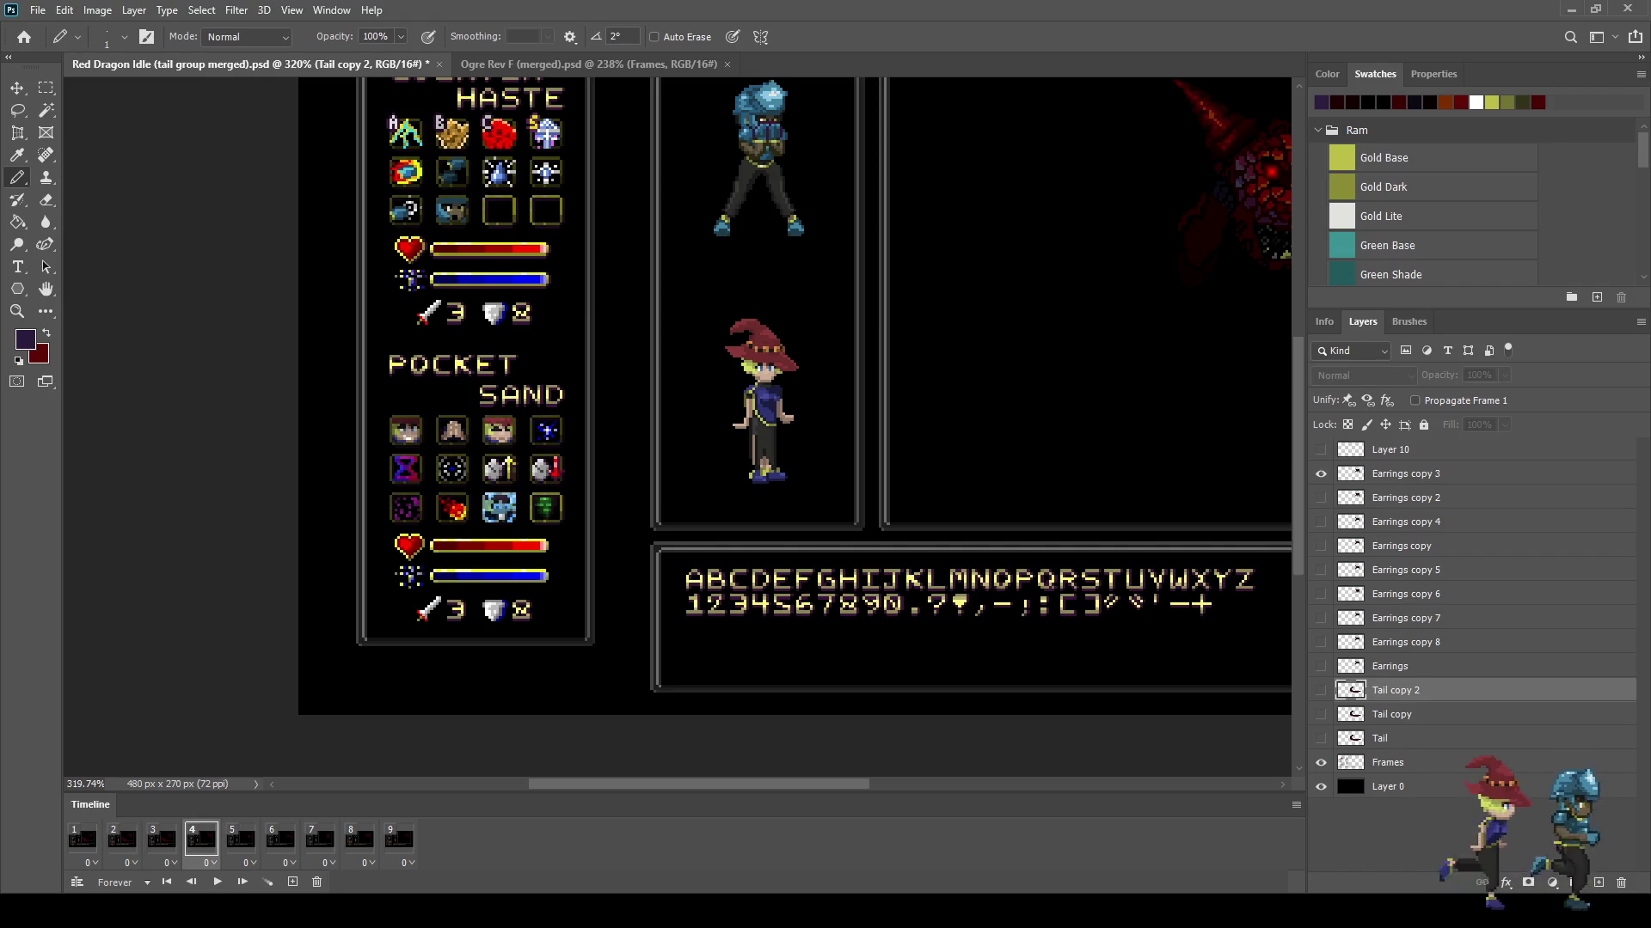
Step: Duplicate the tail as Tail copy 3 and show it in frame 4, comparing with frame 3
{"action": "key", "text": "ctrl+j"}
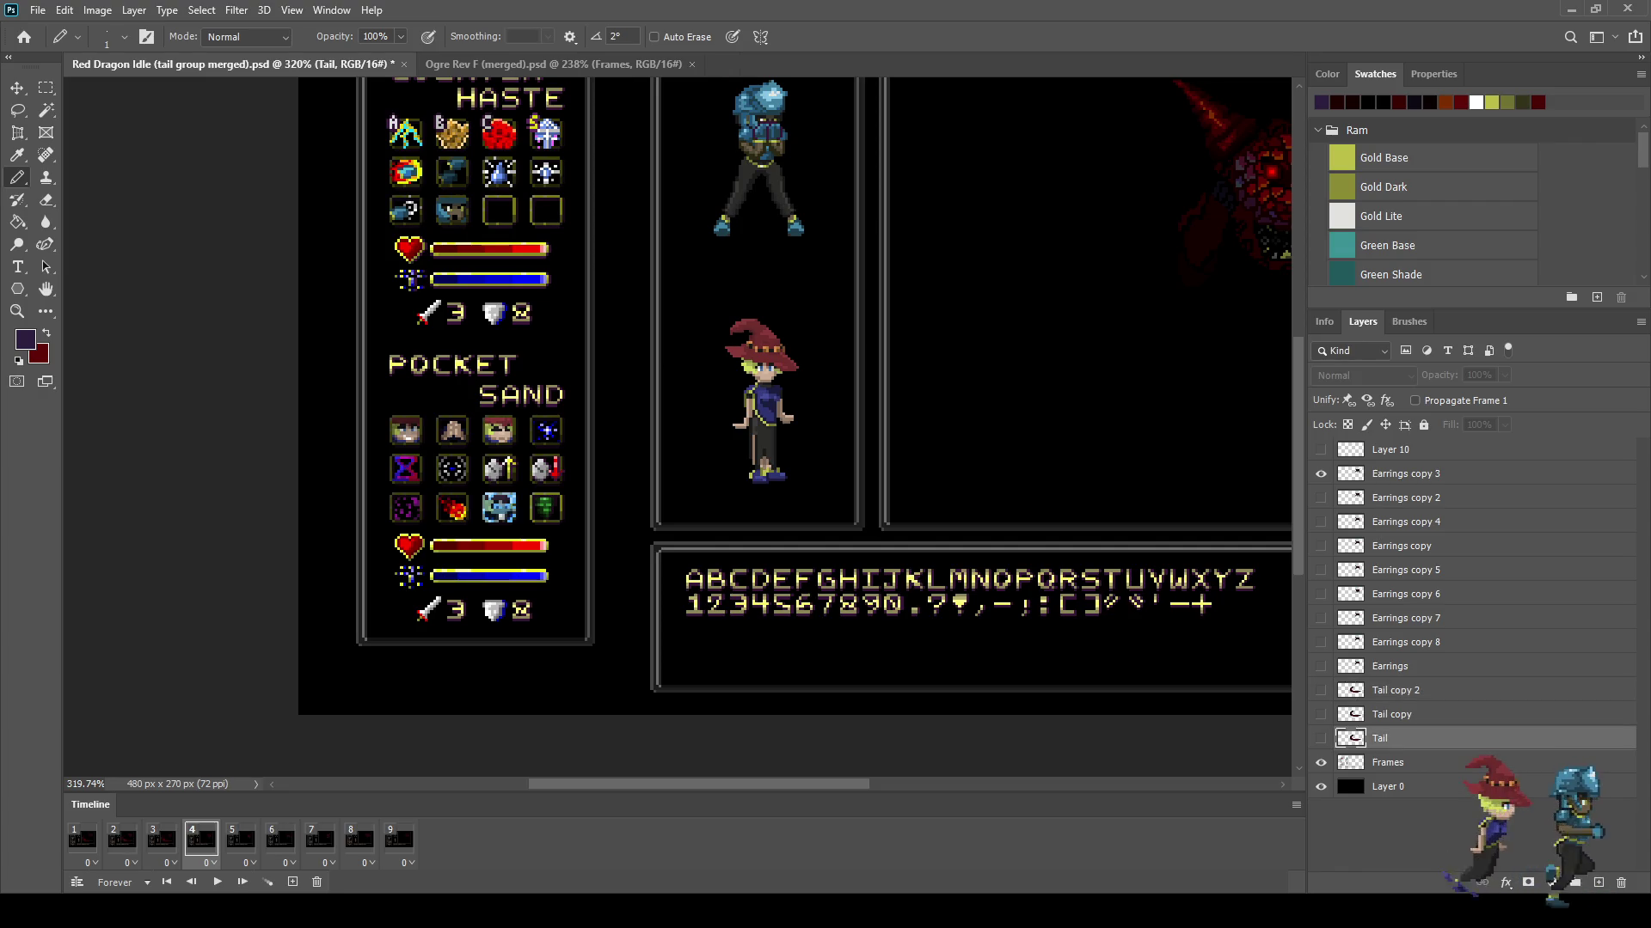
{"action": "left_click", "coordinate": [1321, 690]}
{"action": "key", "text": "ctrl+0"}
{"action": "scroll", "coordinate": [763, 478], "scroll_direction": "up", "scroll_amount": 2}
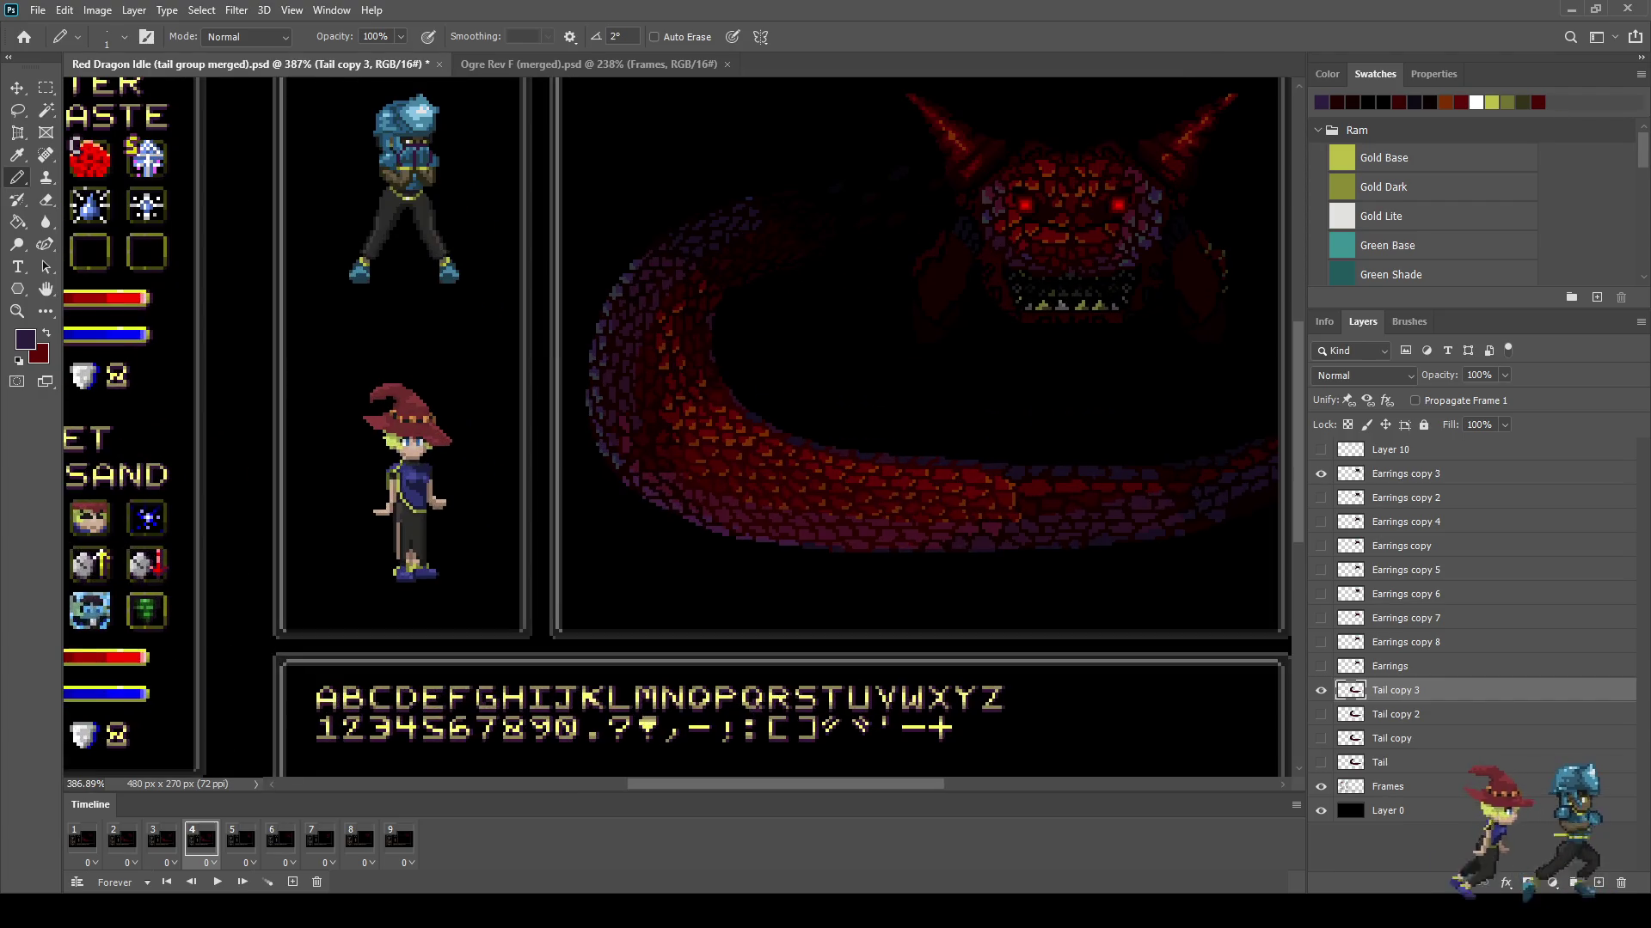
{"action": "left_click", "coordinate": [162, 839]}
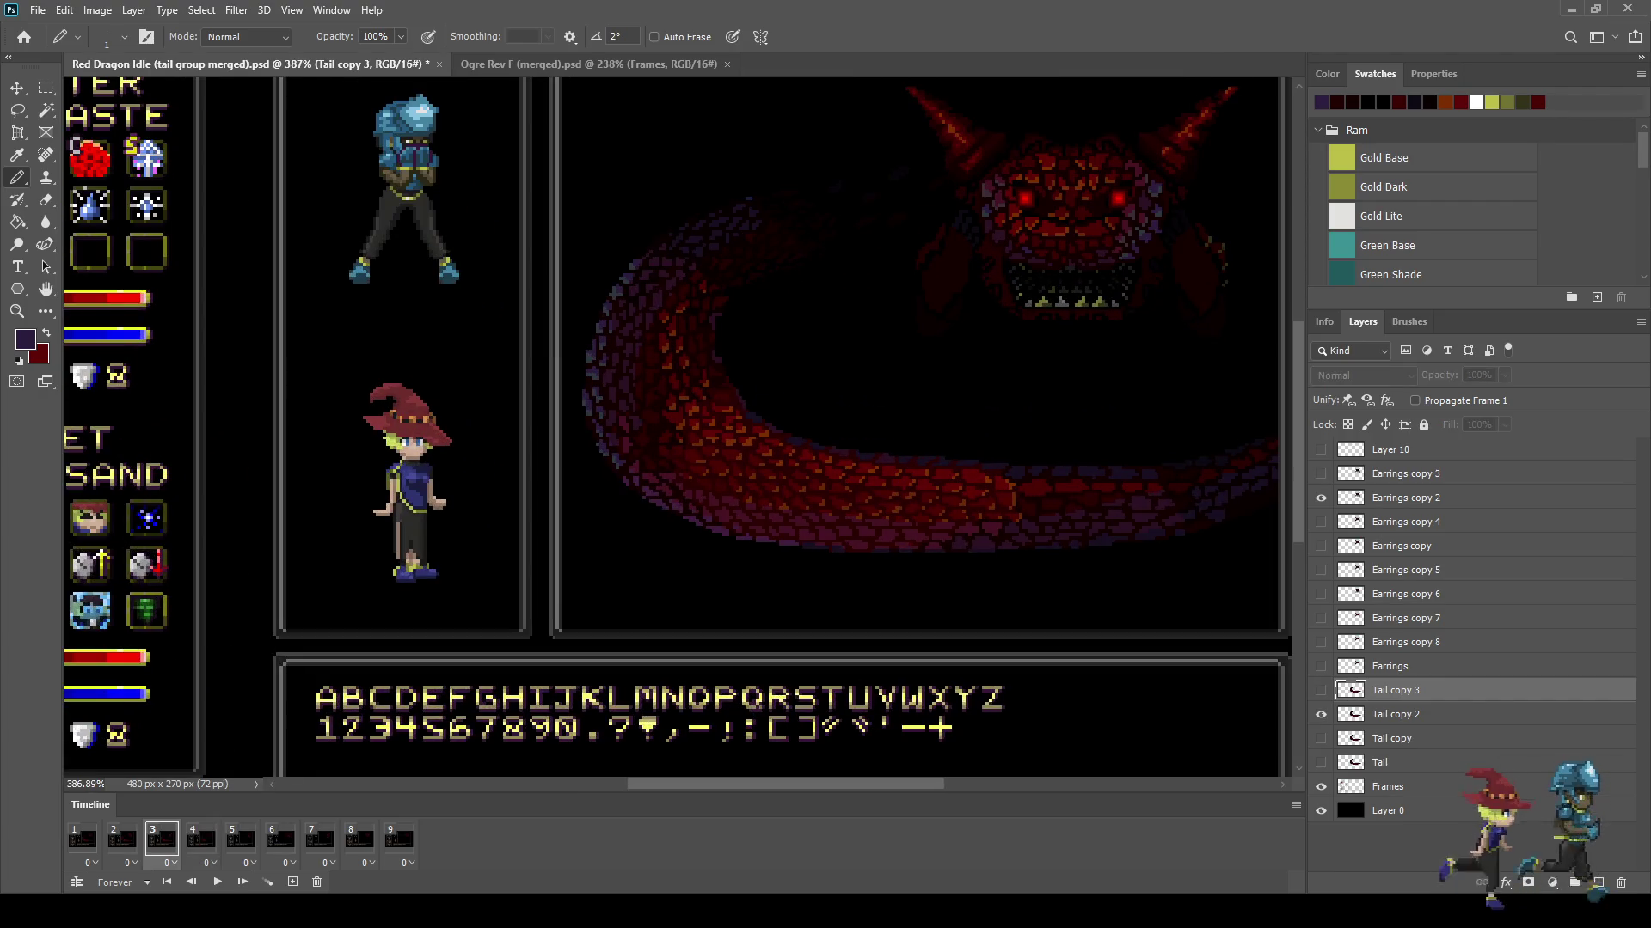
{"action": "left_click", "coordinate": [201, 839]}
Step: Lasso the lower bend of the tail
{"action": "key", "text": "l"}
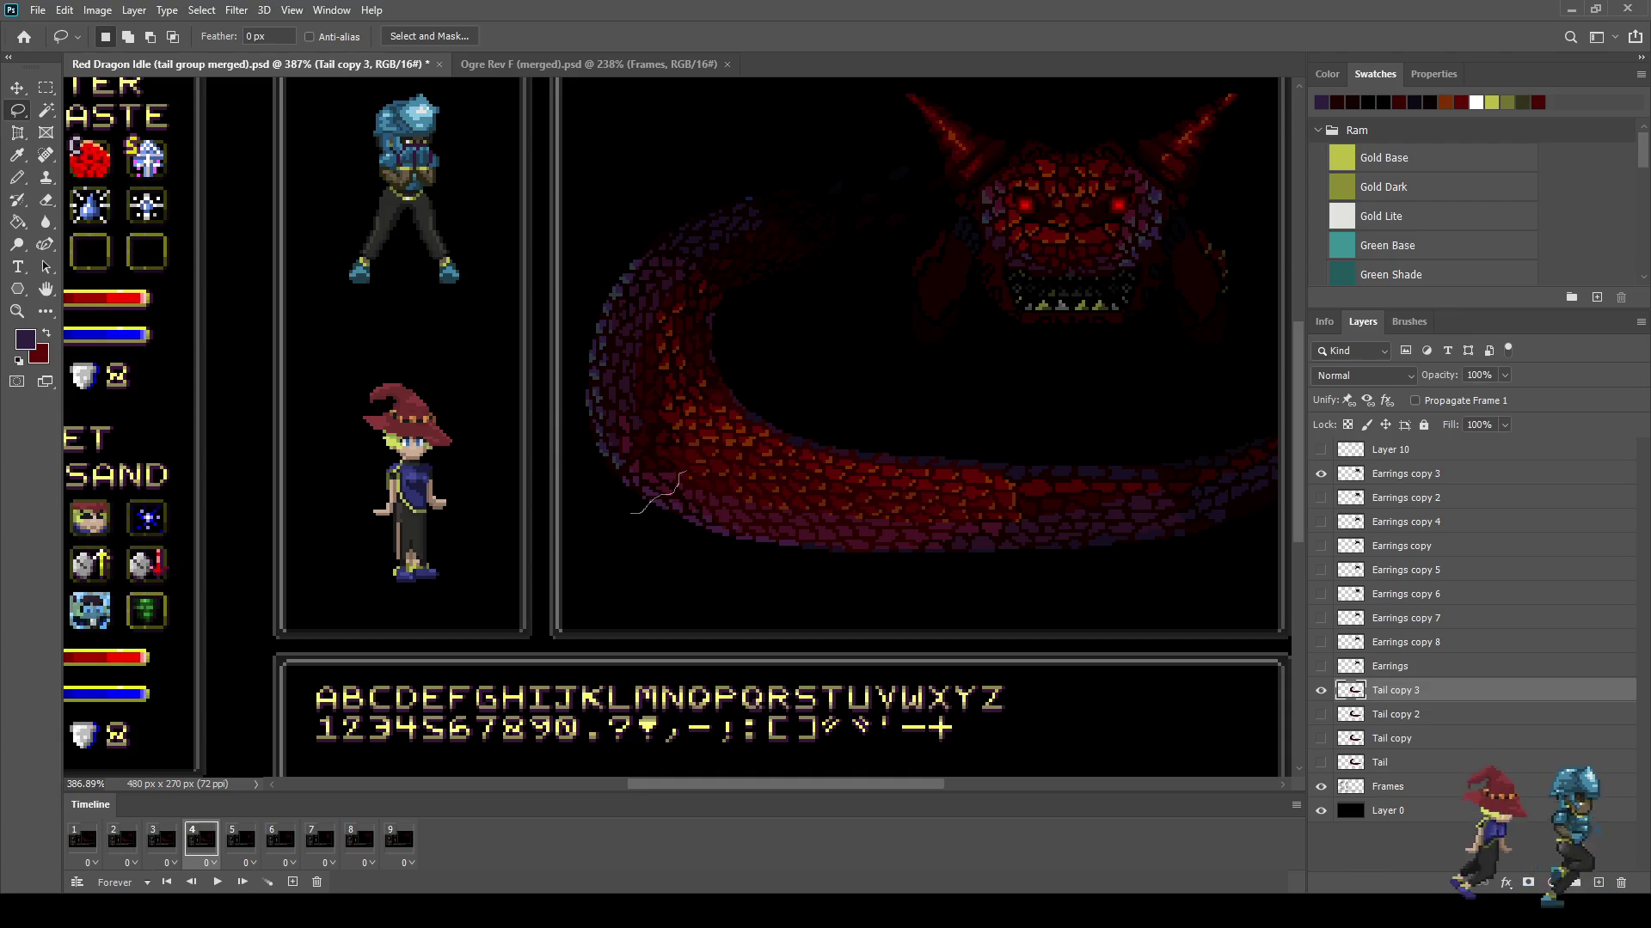
{"action": "left_click_drag", "start_coordinate": [693, 464], "coordinate": [719, 455]}
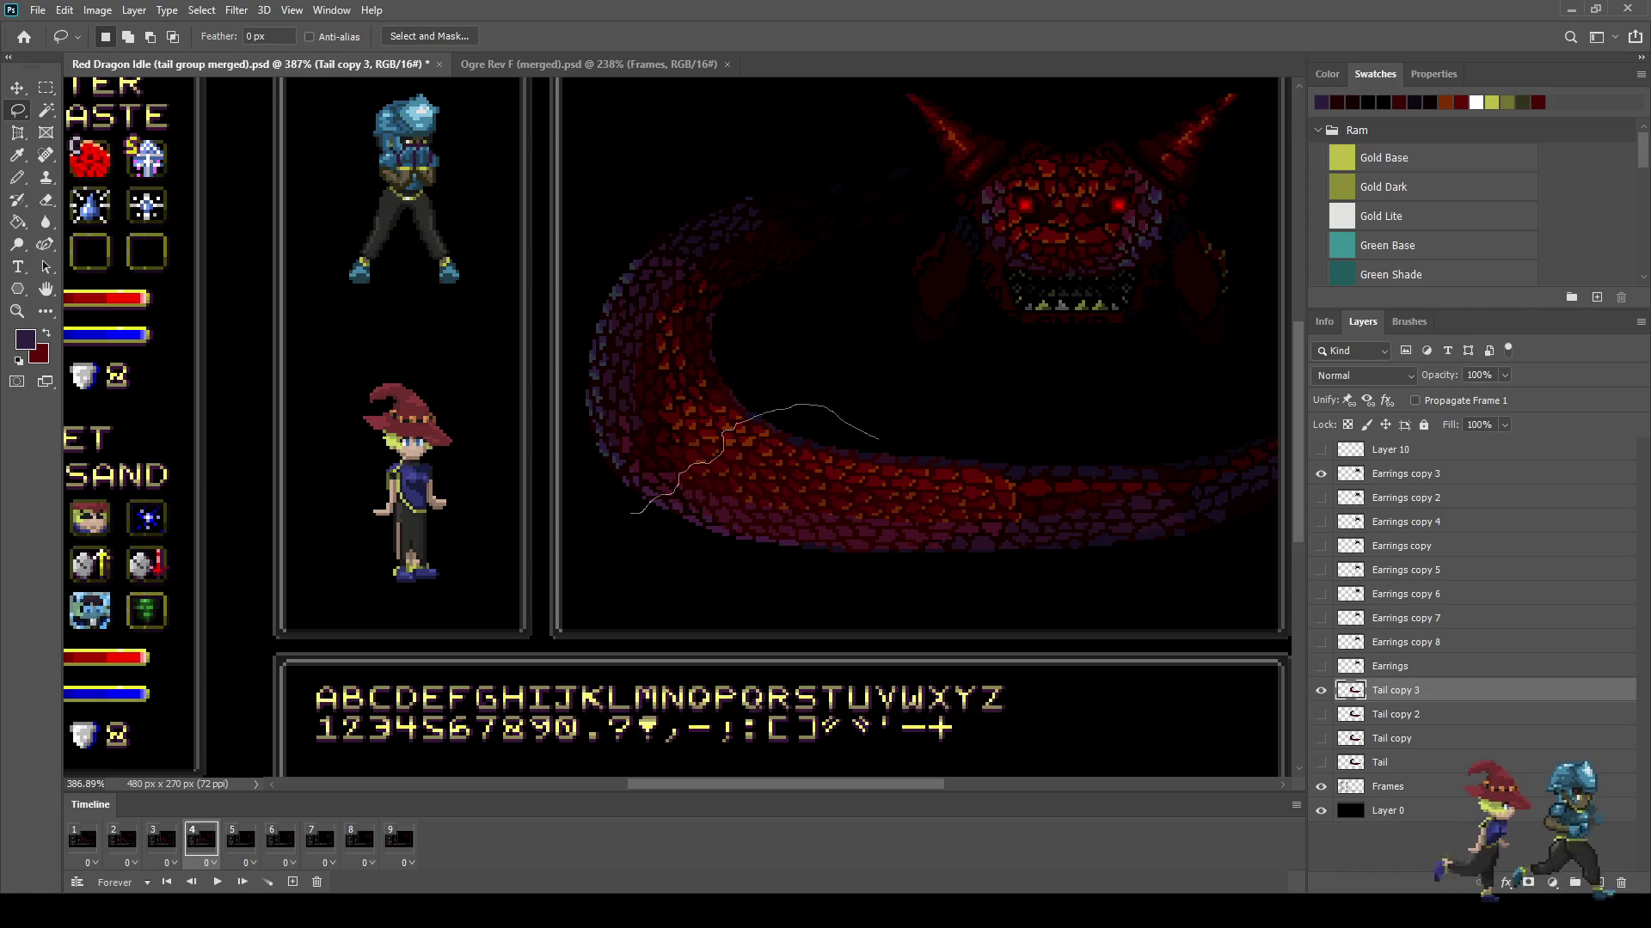
{"action": "left_click_drag", "start_coordinate": [903, 462], "coordinate": [898, 474]}
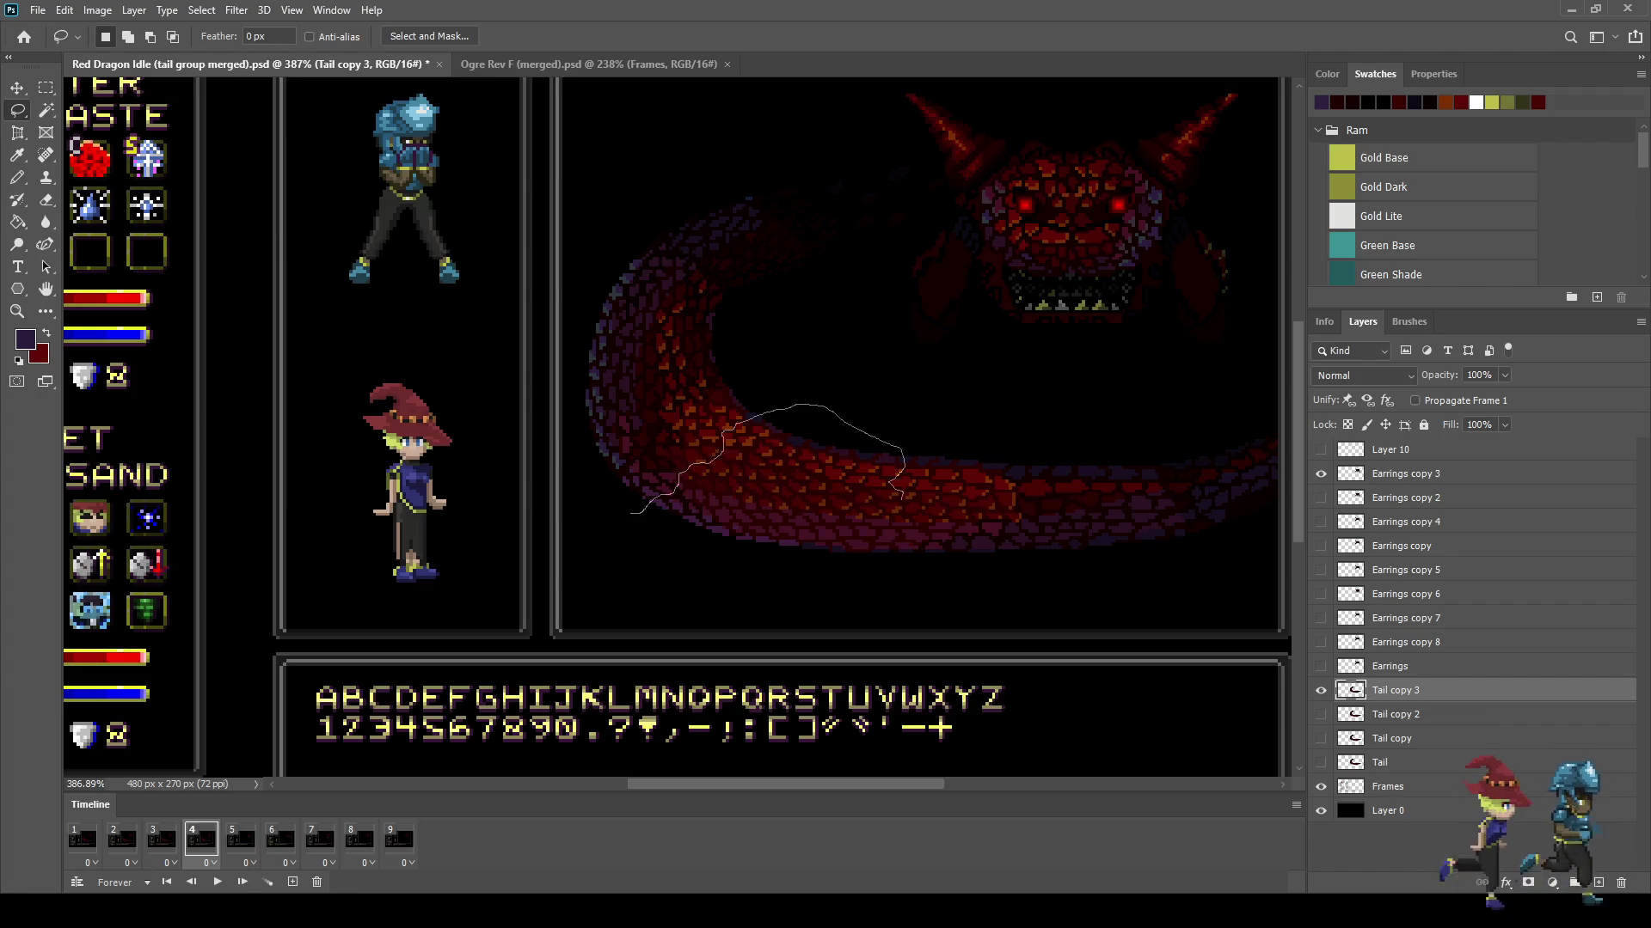
{"action": "left_click_drag", "start_coordinate": [907, 509], "coordinate": [912, 519]}
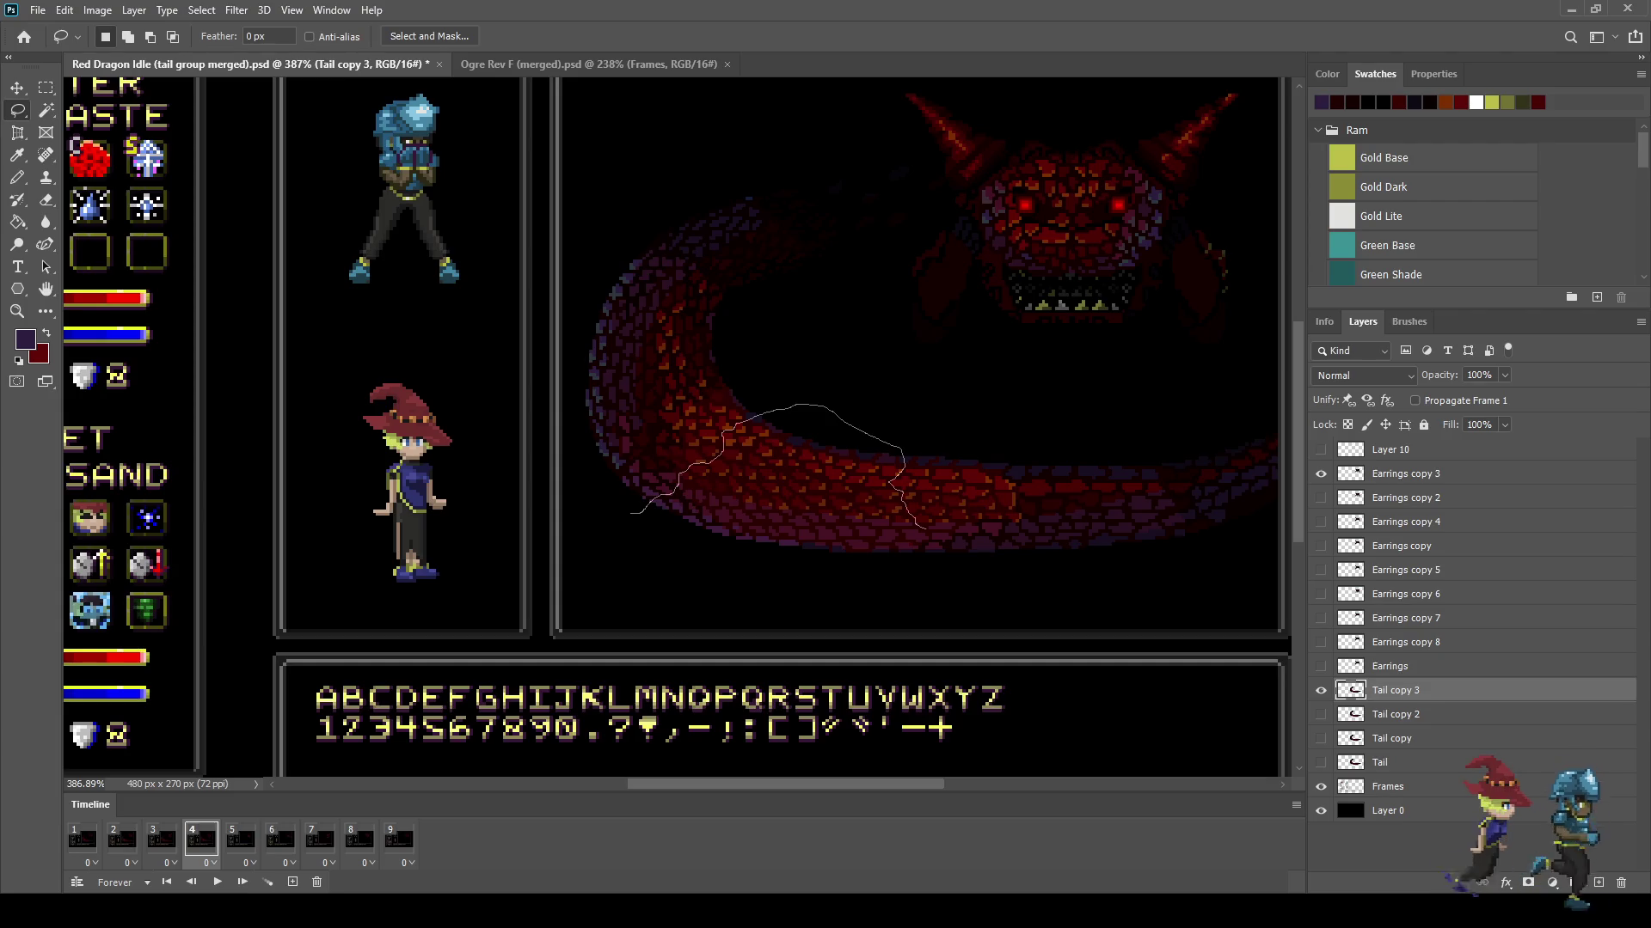
{"action": "mouse_move", "coordinate": [927, 540]}
{"action": "left_mouse_down"}
{"action": "mouse_move", "coordinate": [868, 587]}
{"action": "mouse_move", "coordinate": [636, 513]}
{"action": "left_mouse_up"}
{"action": "scroll", "coordinate": [641, 503], "scroll_direction": "up", "scroll_amount": 10}
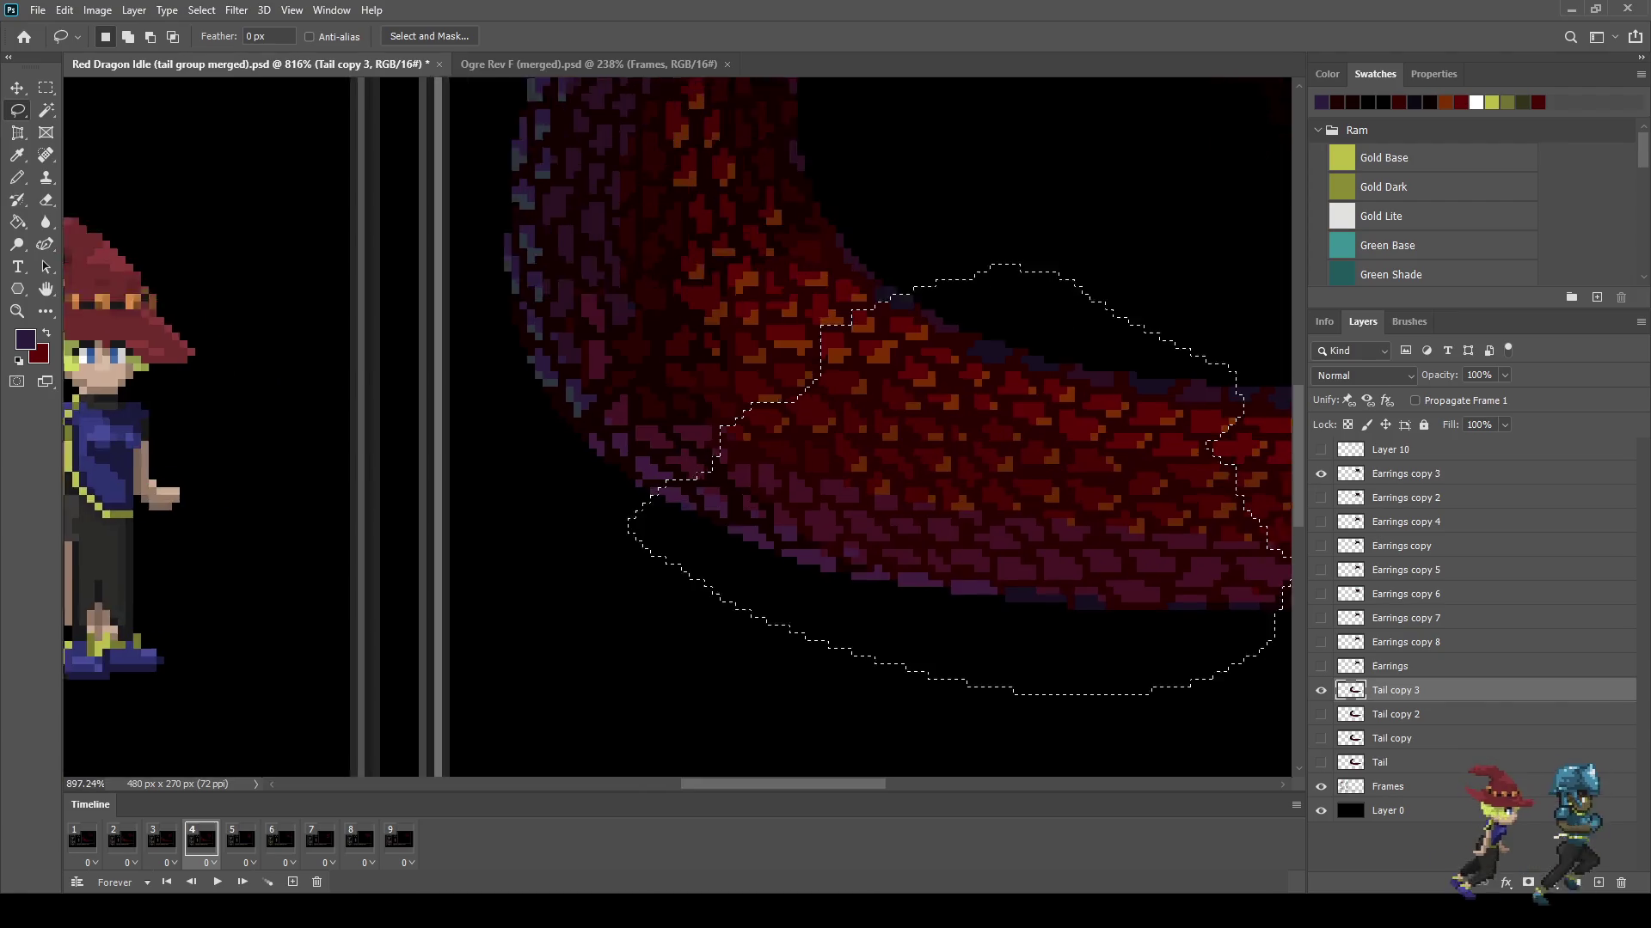
{"action": "scroll", "coordinate": [643, 484], "scroll_direction": "down", "scroll_amount": 2}
{"action": "scroll", "coordinate": [643, 483], "scroll_direction": "down", "scroll_amount": 3}
{"action": "scroll", "coordinate": [643, 483], "scroll_direction": "down", "scroll_amount": 3}
{"action": "scroll", "coordinate": [643, 483], "scroll_direction": "down", "scroll_amount": 2}
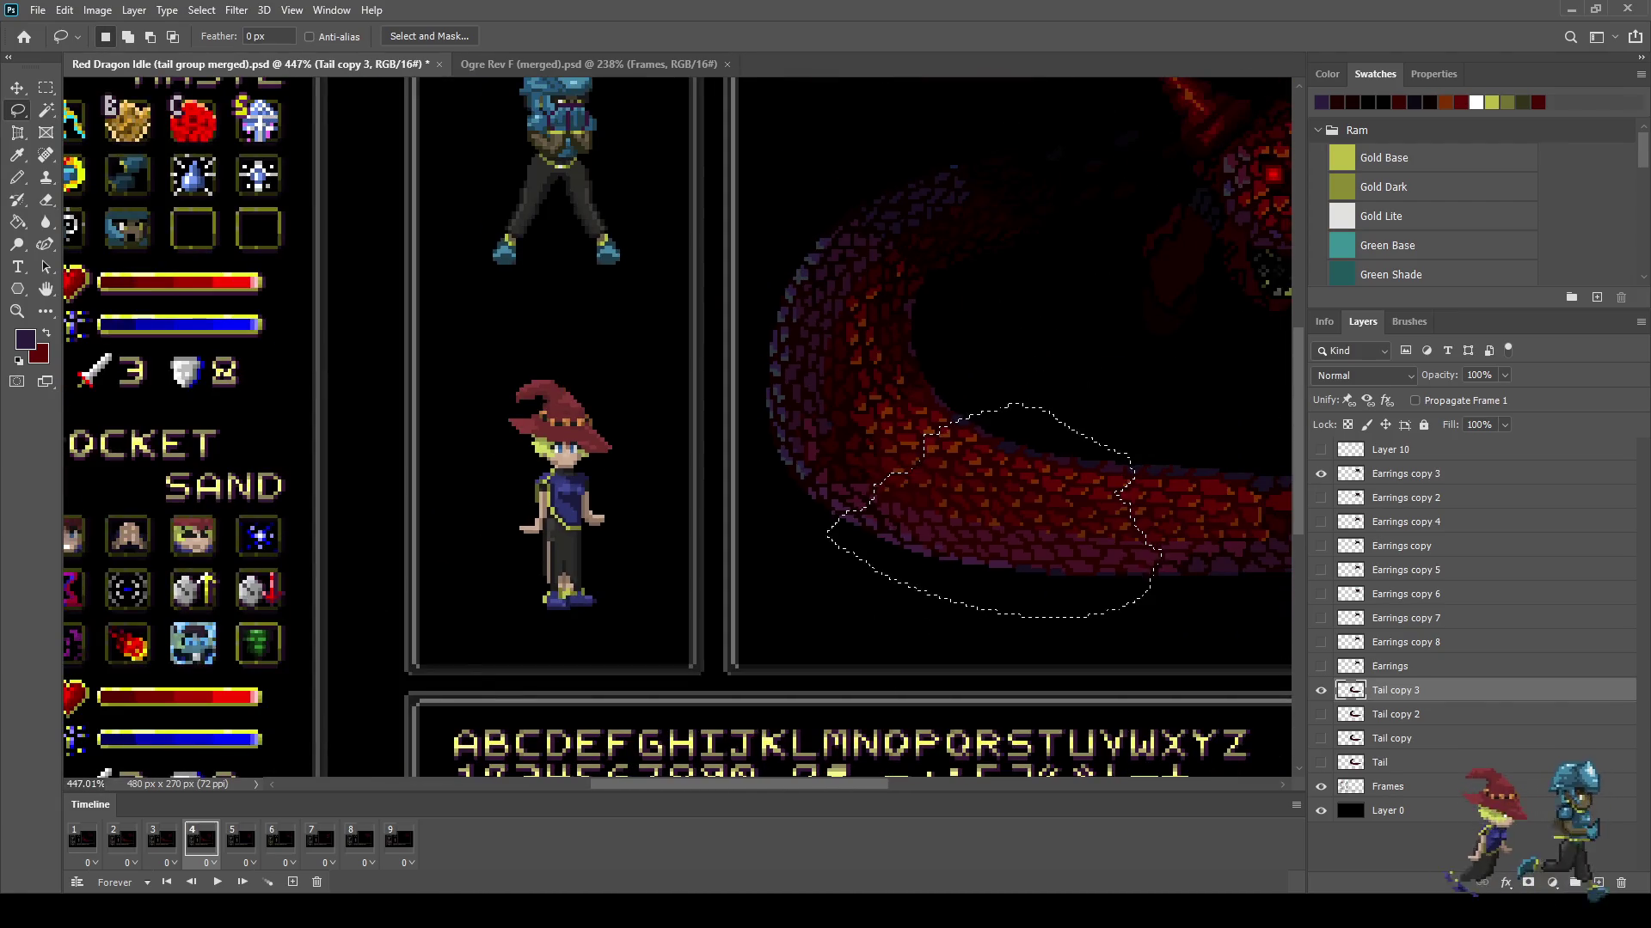
{"action": "scroll", "coordinate": [643, 483], "scroll_direction": "up", "scroll_amount": 1}
{"action": "scroll", "coordinate": [643, 483], "scroll_direction": "up", "scroll_amount": 1}
{"action": "scroll", "coordinate": [679, 430], "scroll_direction": "right", "scroll_amount": 2}
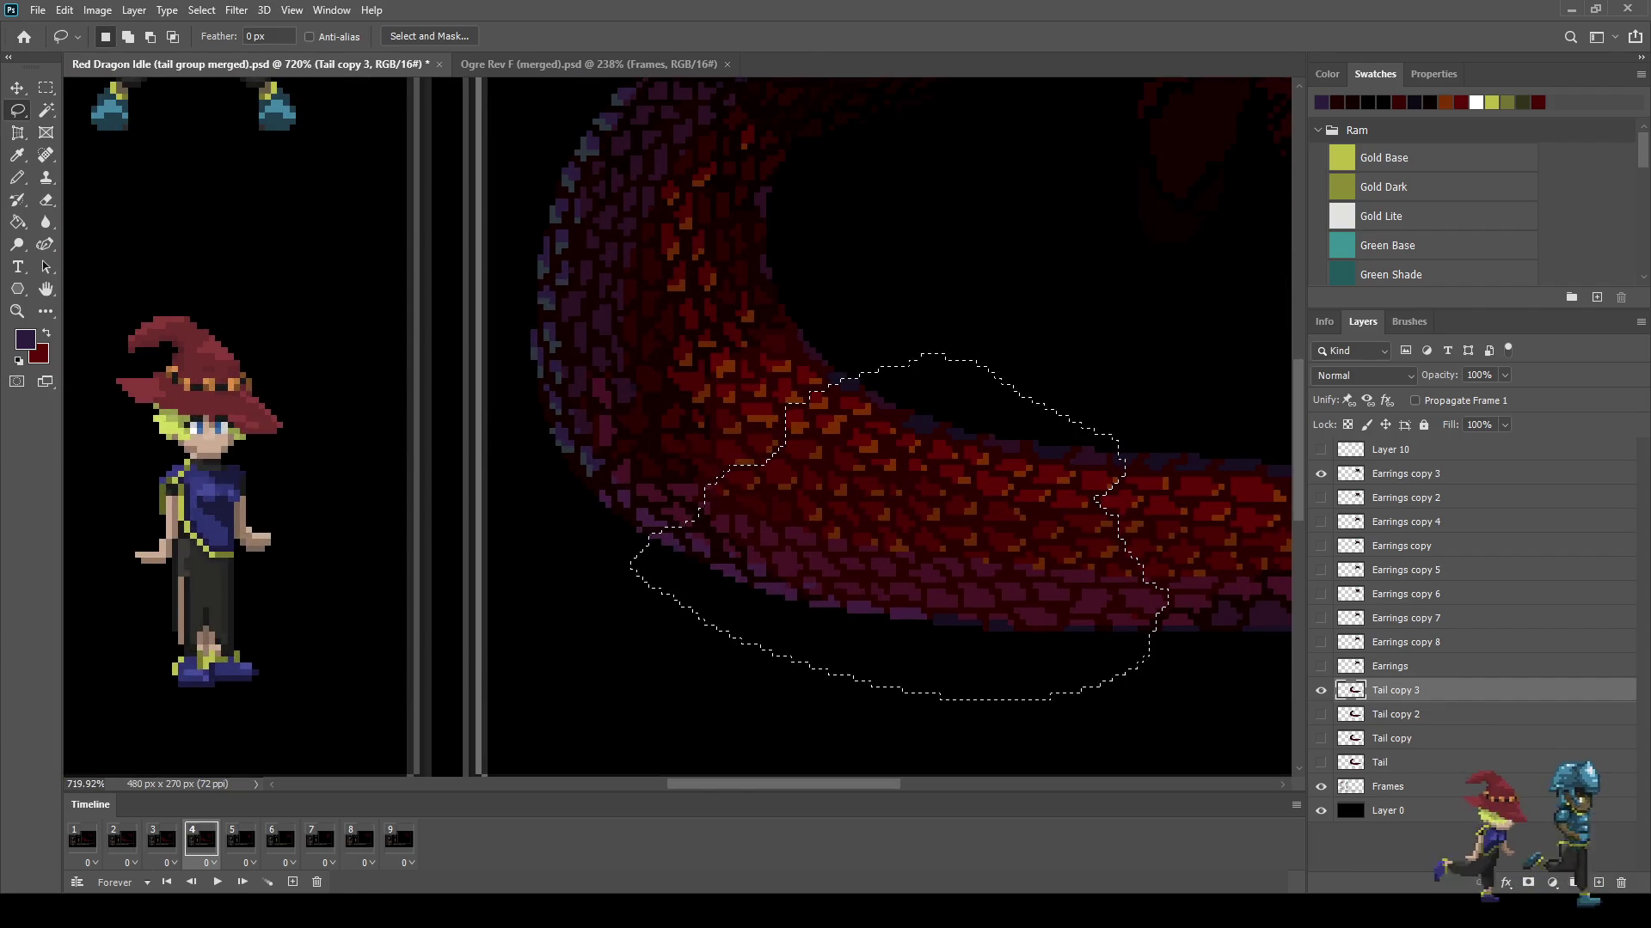
Step: Stretch the selected tail bend to about 106% height, commit and deselect
{"action": "key", "text": "ctrl+t"}
{"action": "scroll", "coordinate": [679, 429], "scroll_direction": "up", "scroll_amount": 3}
{"action": "left_click_drag", "start_coordinate": [849, 292], "coordinate": [848, 280]}
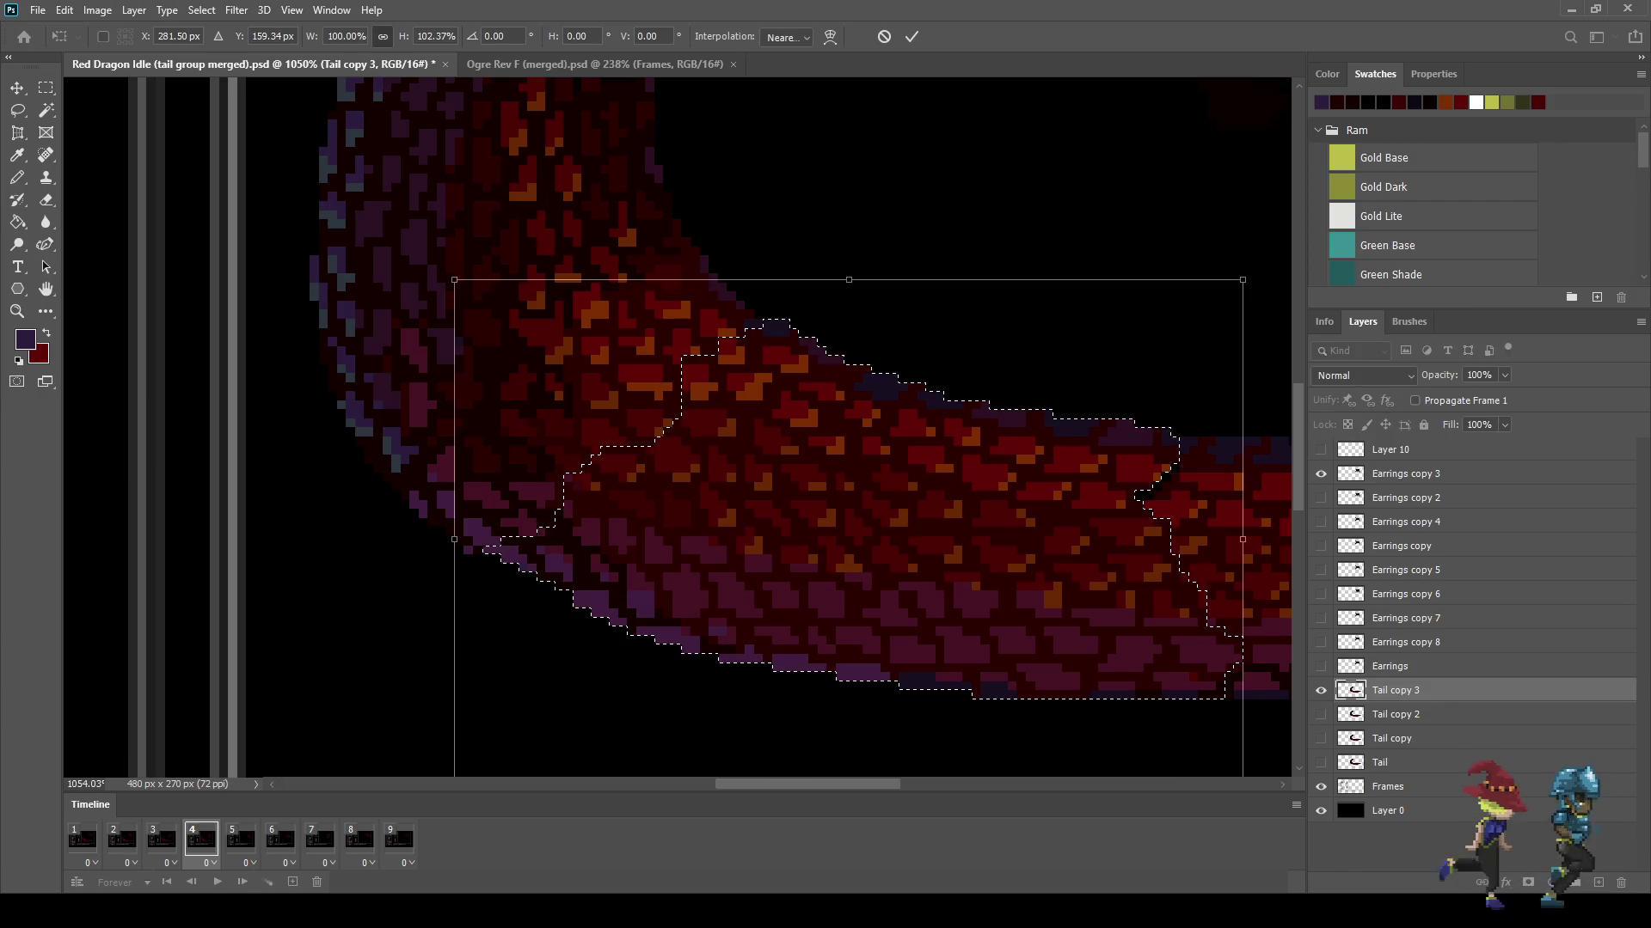
{"action": "scroll", "coordinate": [802, 458], "scroll_direction": "down", "scroll_amount": 1}
{"action": "scroll", "coordinate": [802, 457], "scroll_direction": "down", "scroll_amount": 2}
{"action": "left_click_drag", "start_coordinate": [827, 636], "coordinate": [826, 647]}
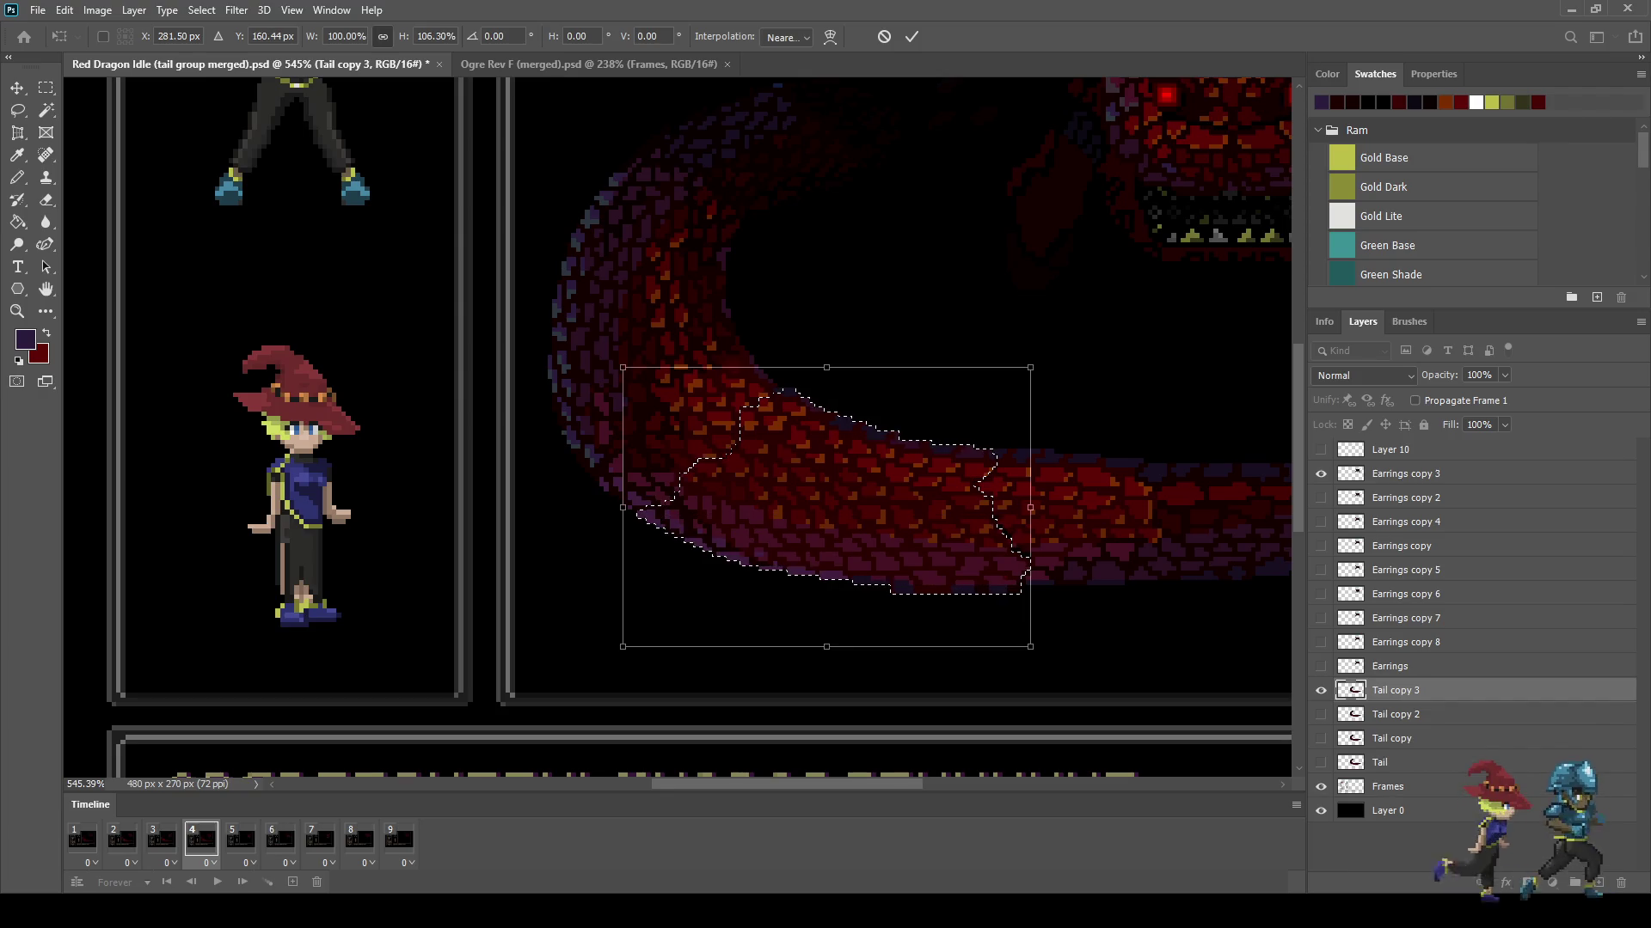
{"action": "left_click", "coordinate": [911, 36]}
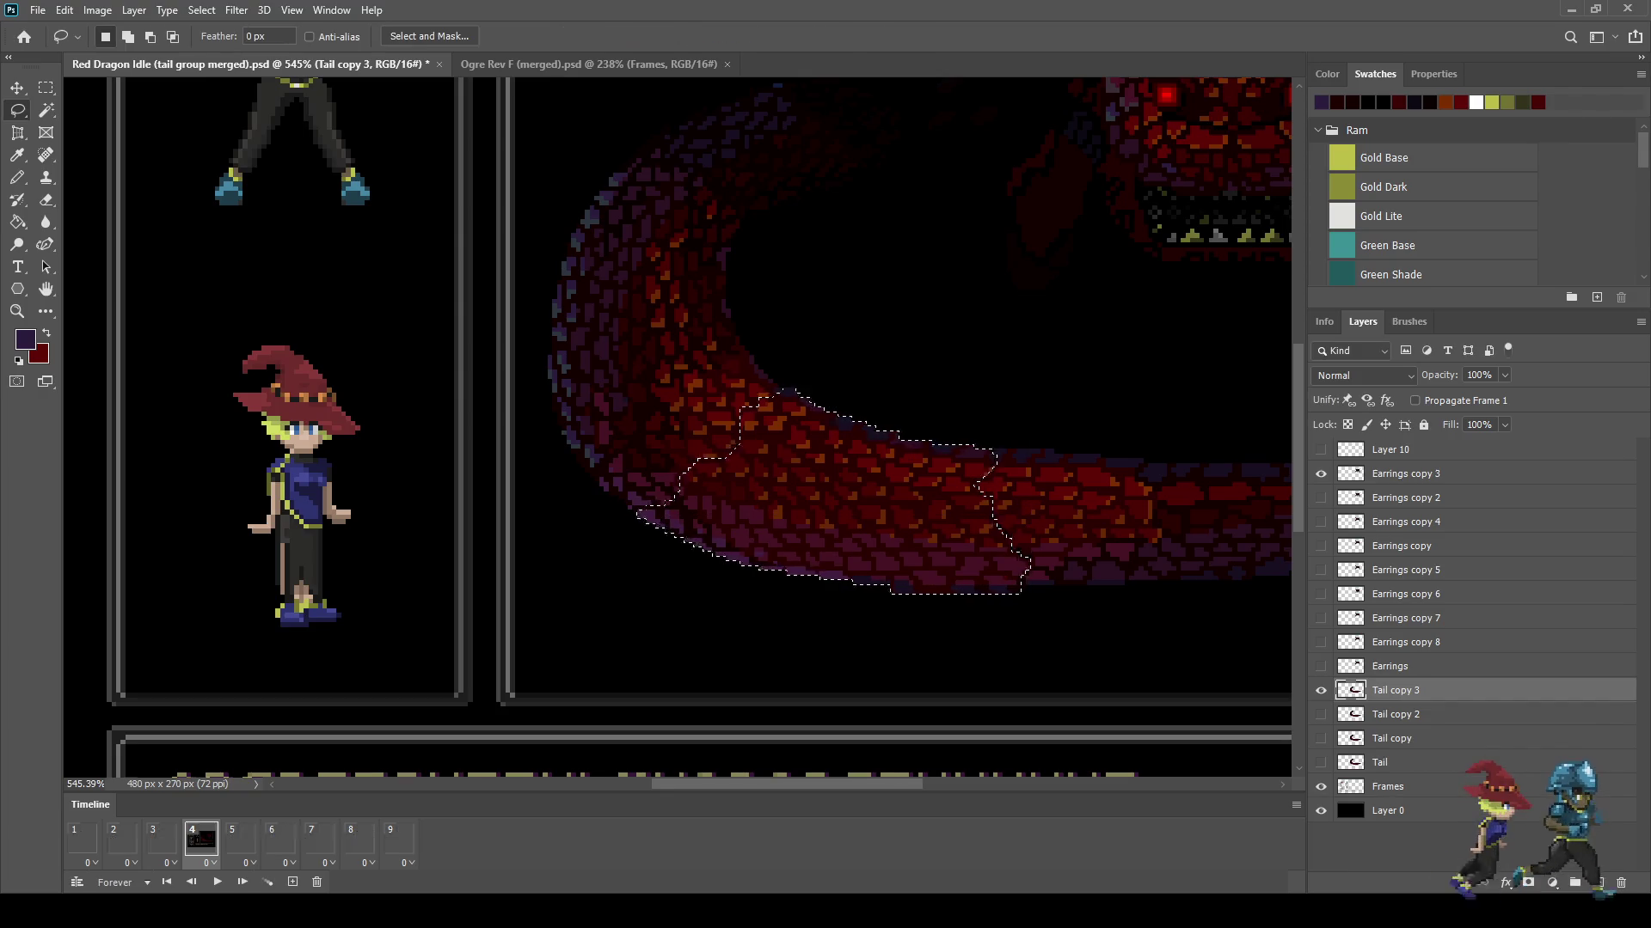
{"action": "key", "text": "ctrl+d"}
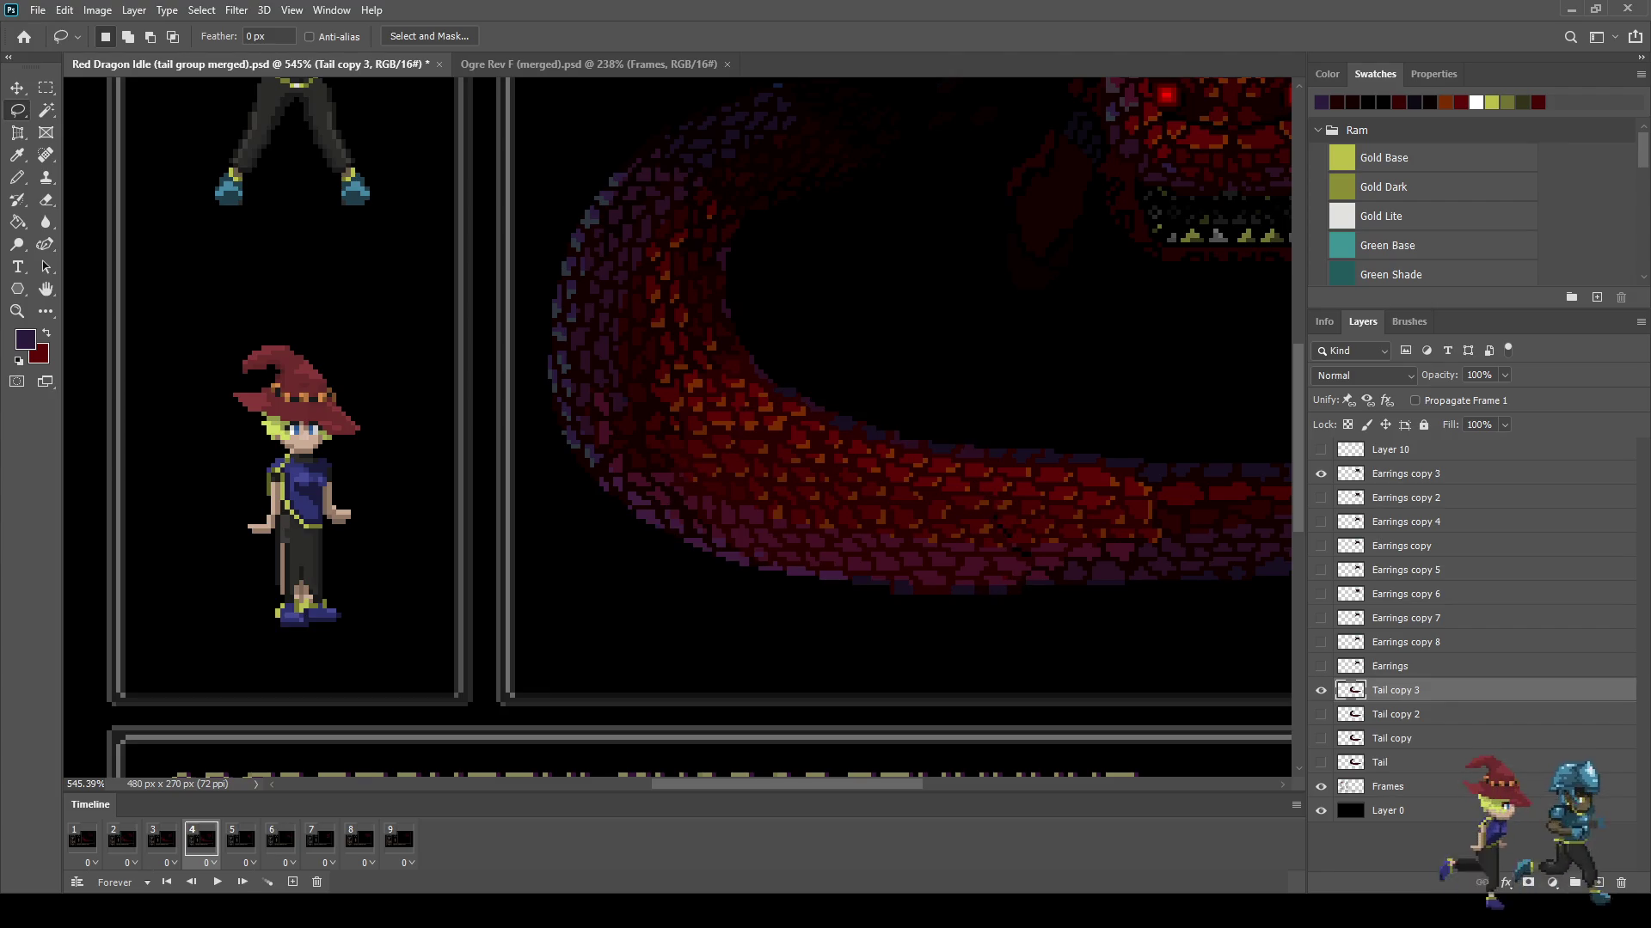
{"action": "scroll", "coordinate": [989, 550], "scroll_direction": "up", "scroll_amount": 8}
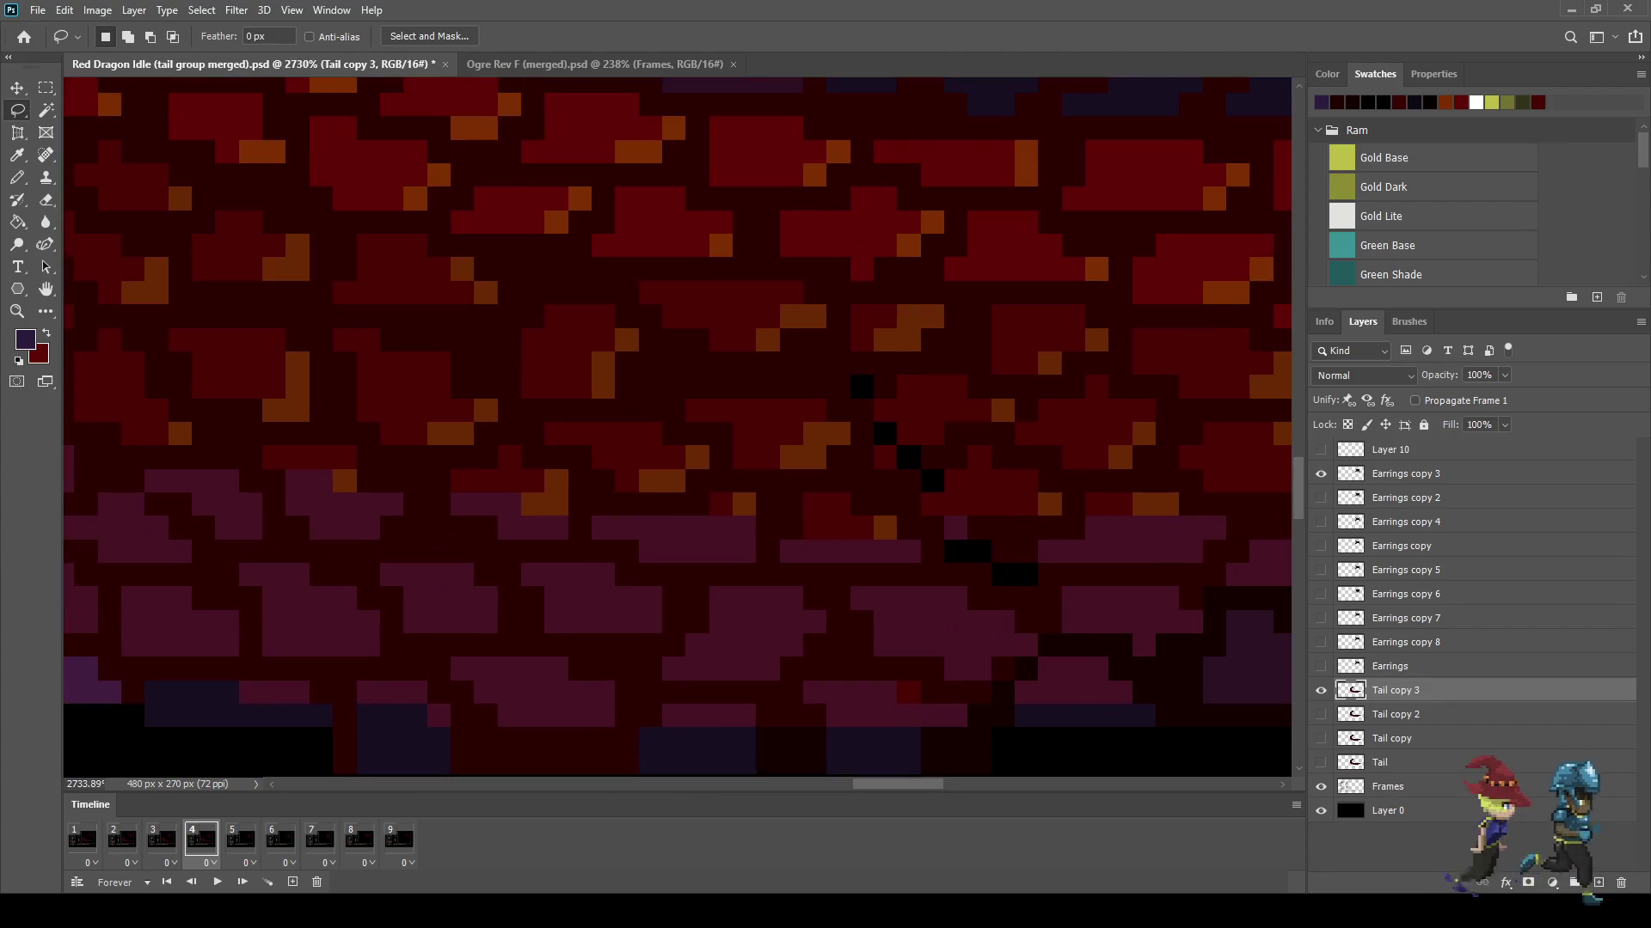
Step: Sample the tail's dark red and paint over the first black gaps with the Pencil
{"action": "key", "text": "i"}
{"action": "left_click", "coordinate": [980, 524]}
{"action": "key", "text": "b"}
{"action": "left_click_drag", "start_coordinate": [1026, 575], "coordinate": [955, 551]}
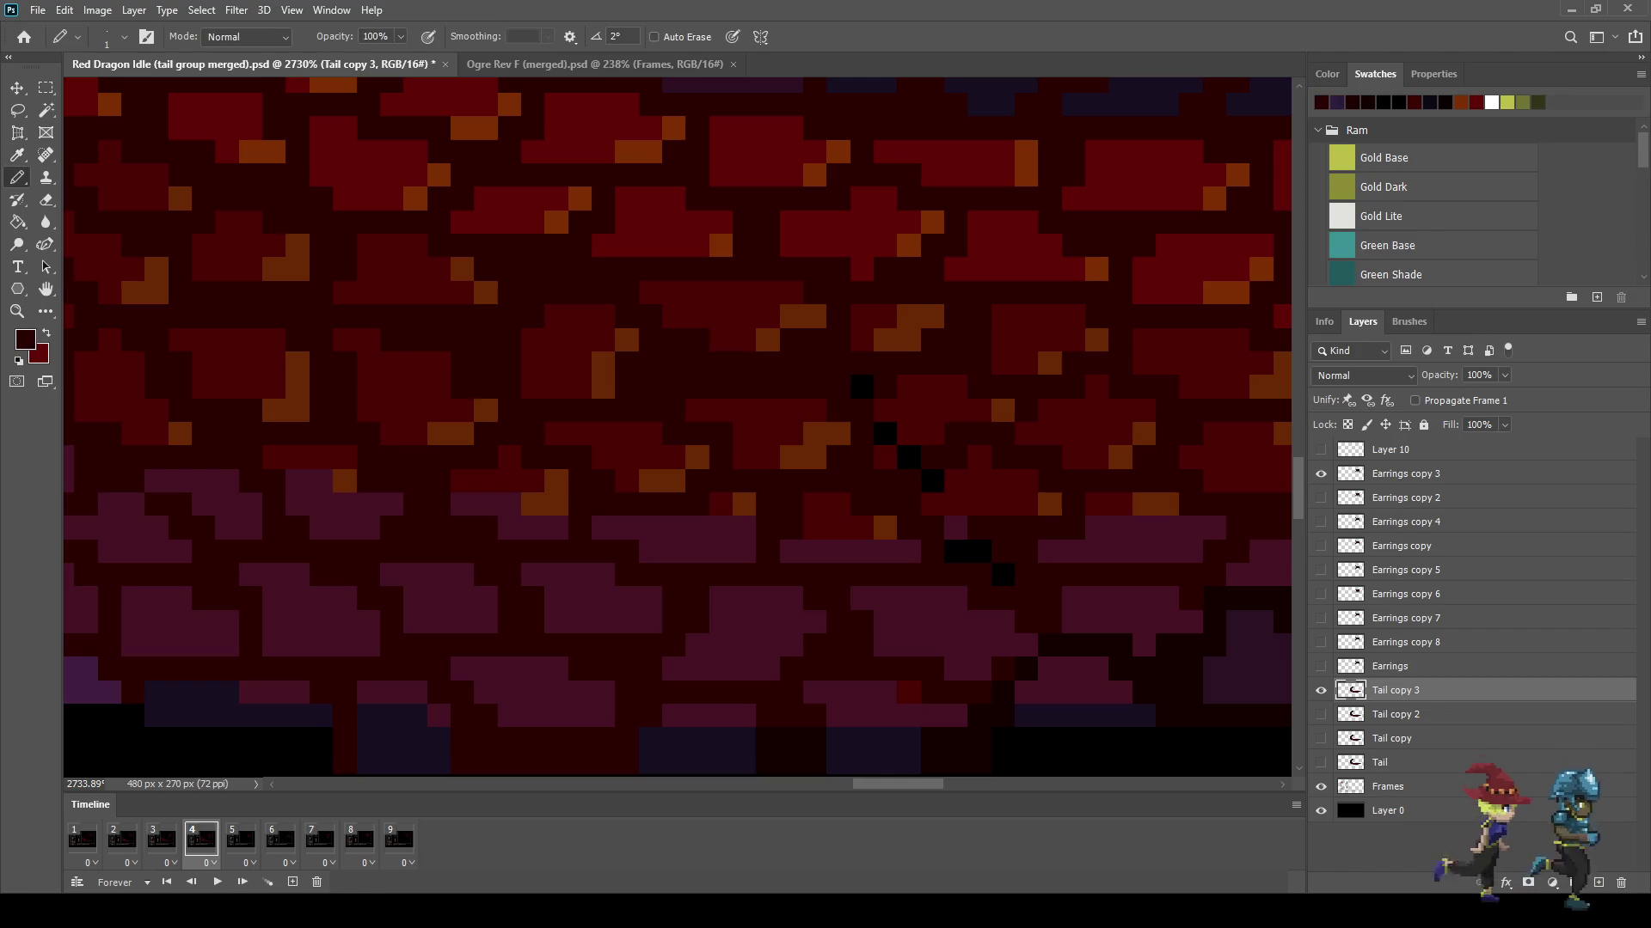
{"action": "left_click", "coordinate": [861, 387]}
Step: Resample a slightly darker red and fill the remaining black pixels in the tail
{"action": "key", "text": "i"}
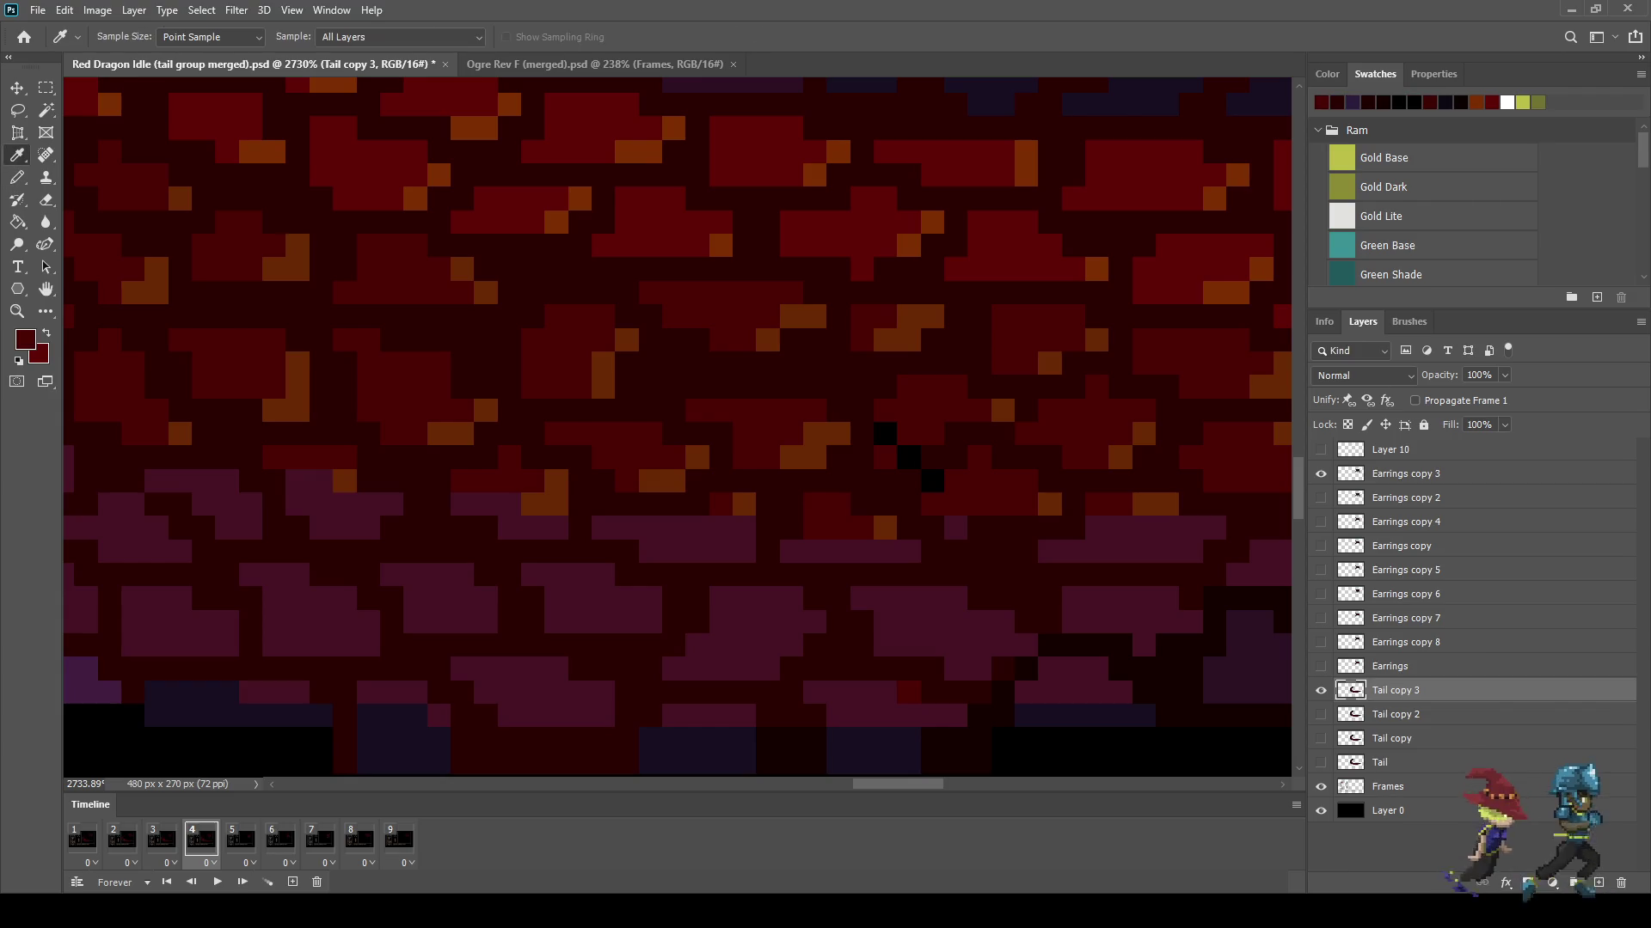
{"action": "key", "text": "b"}
{"action": "left_click", "coordinate": [885, 434]}
{"action": "left_click", "coordinate": [932, 481]}
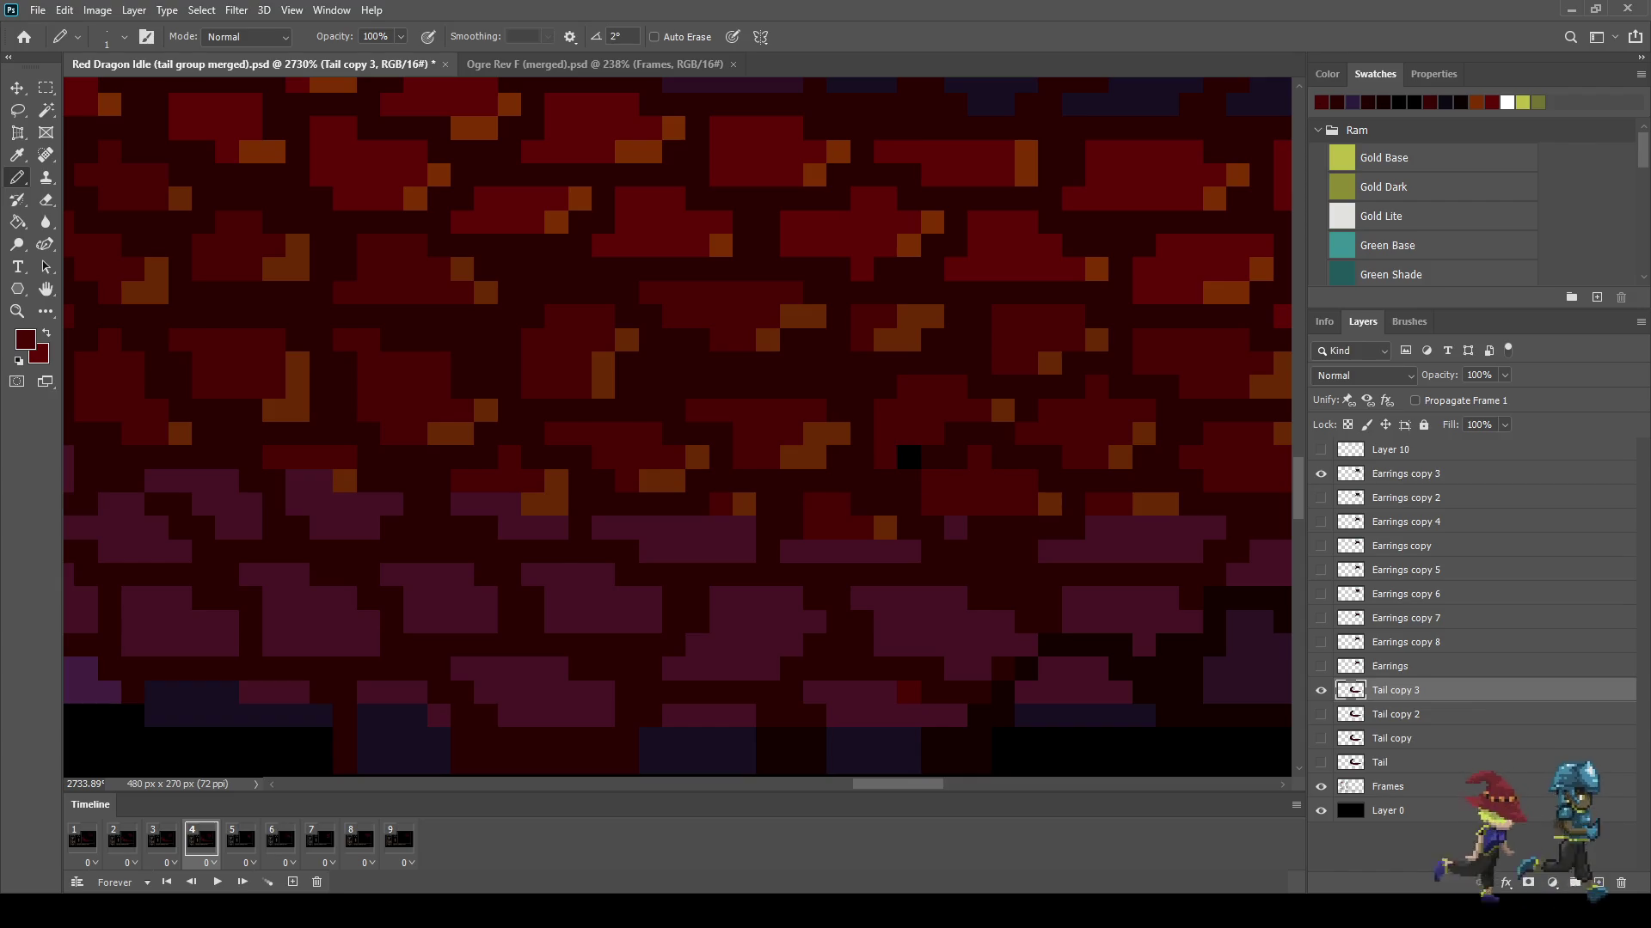
{"action": "key", "text": "i"}
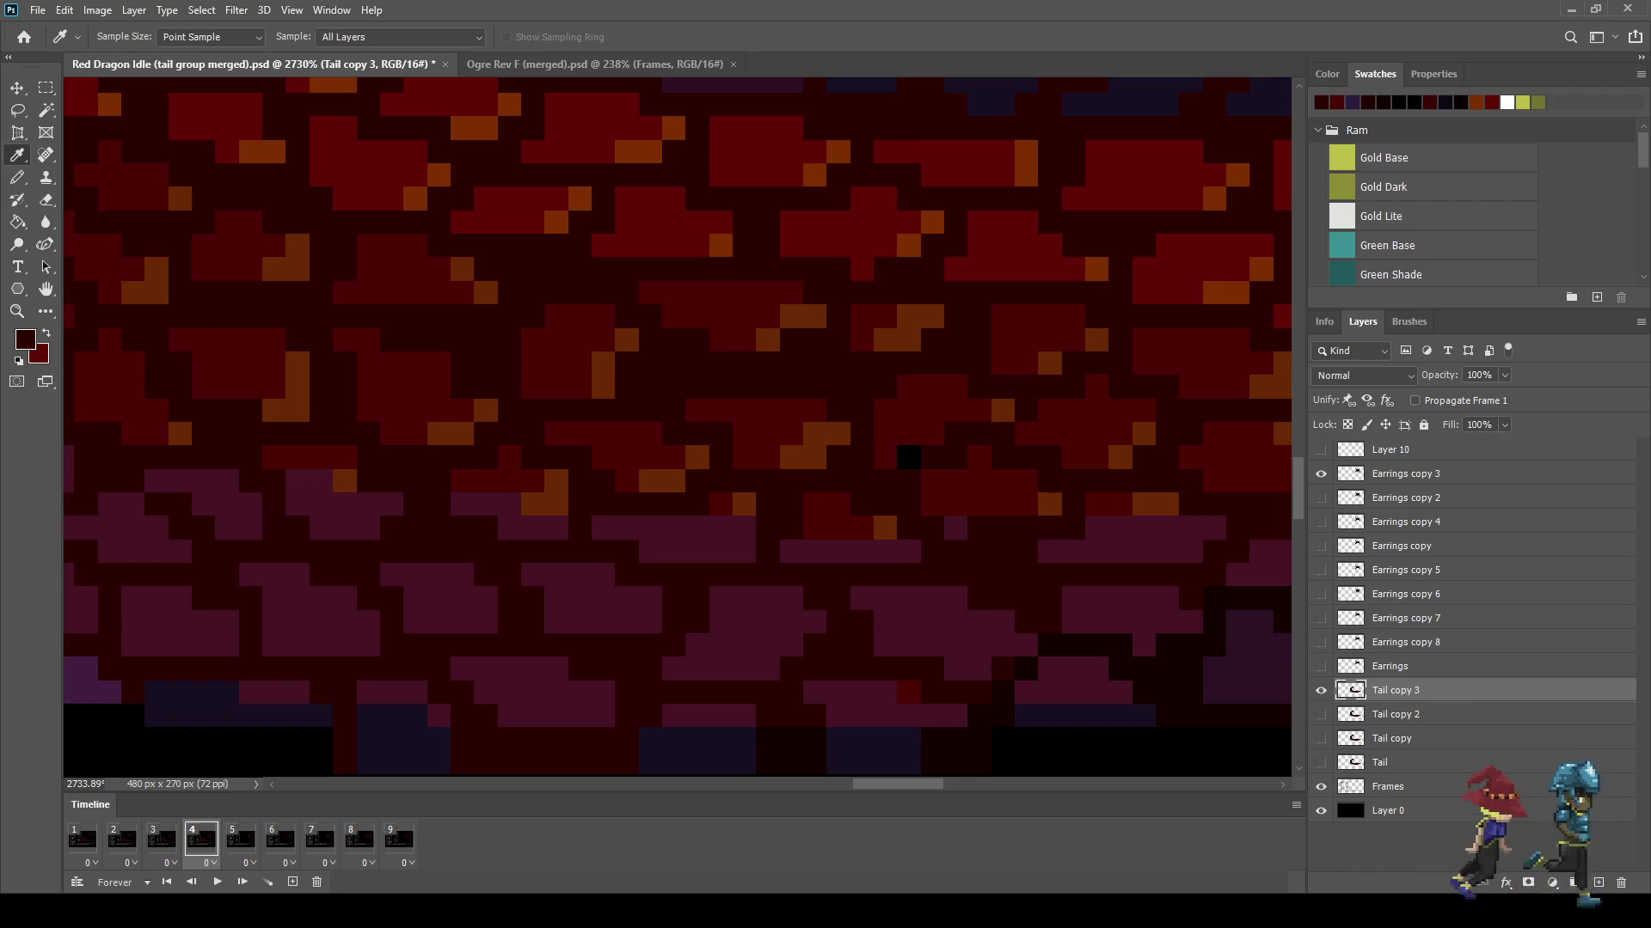
{"action": "key", "text": "b"}
{"action": "left_click", "coordinate": [908, 457]}
Step: Play the nine-frame idle loop to check the tail
{"action": "scroll", "coordinate": [908, 457], "scroll_direction": "down", "scroll_amount": 5}
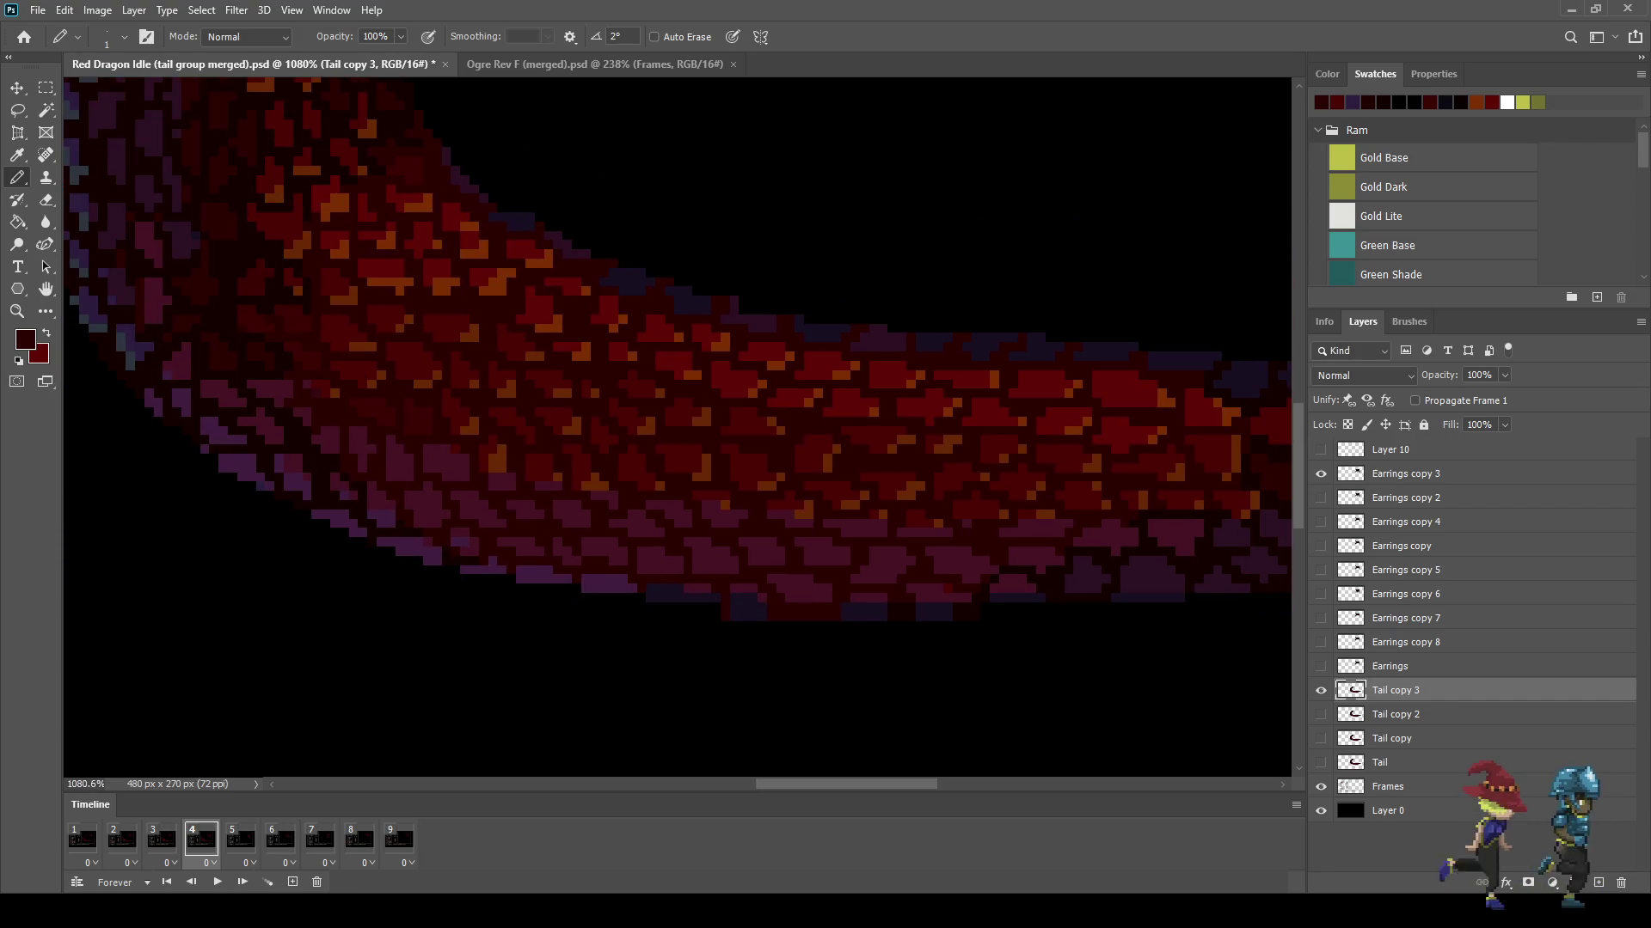
{"action": "scroll", "coordinate": [909, 456], "scroll_direction": "down", "scroll_amount": 2}
{"action": "scroll", "coordinate": [909, 456], "scroll_direction": "down", "scroll_amount": 2}
{"action": "scroll", "coordinate": [908, 457], "scroll_direction": "down", "scroll_amount": 1}
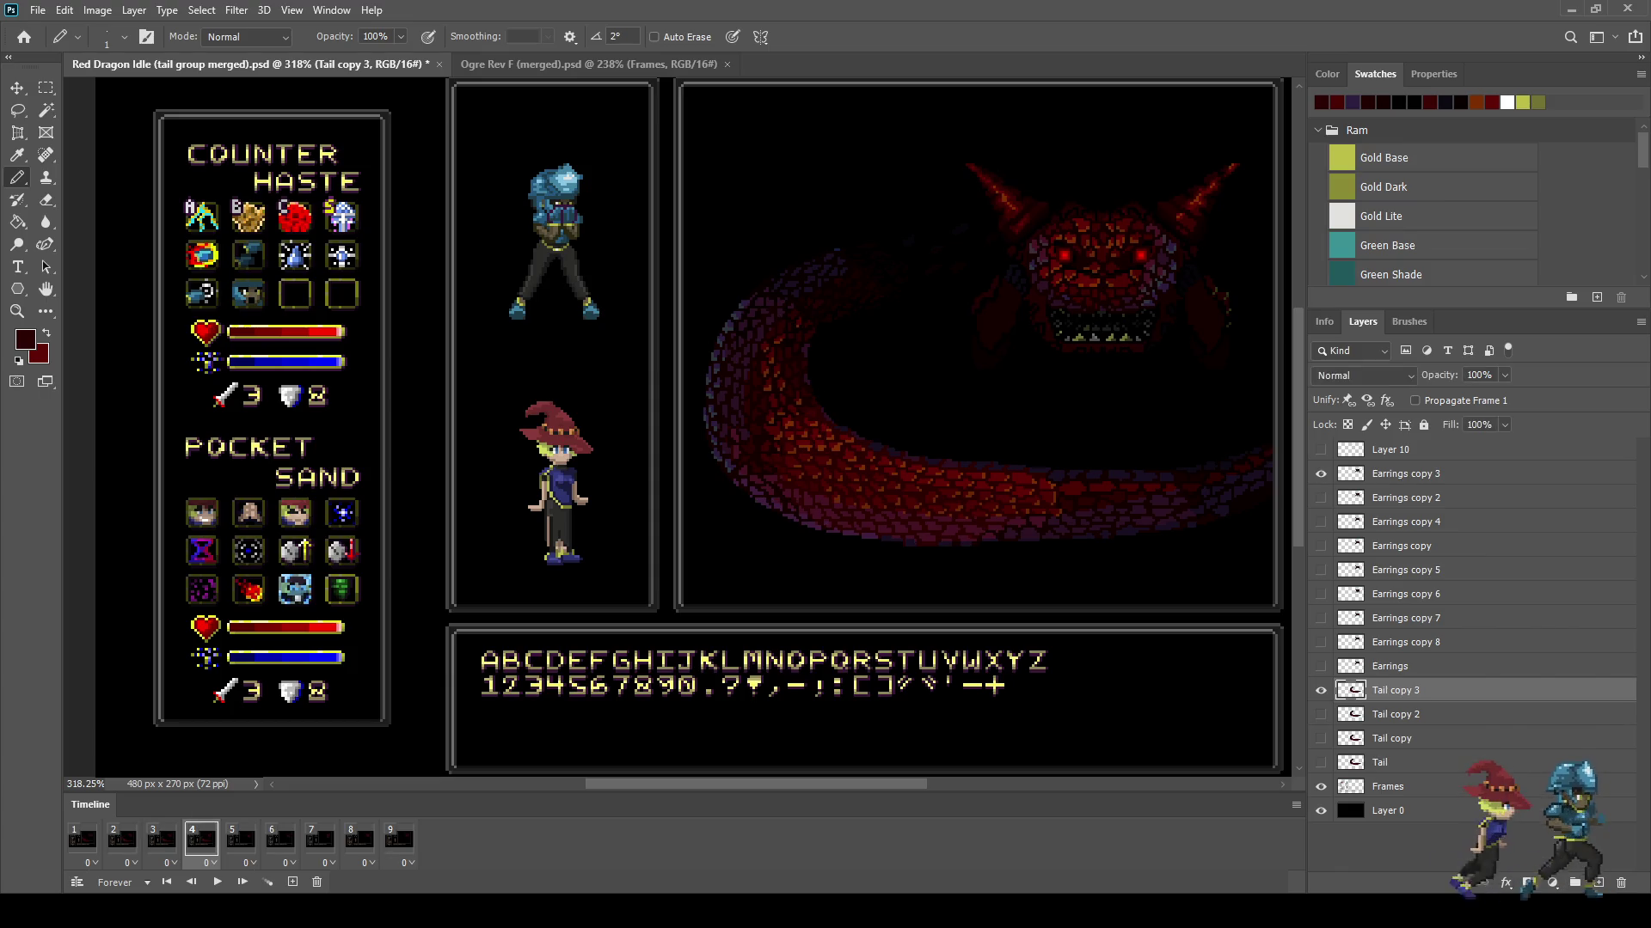
{"action": "key", "text": "space"}
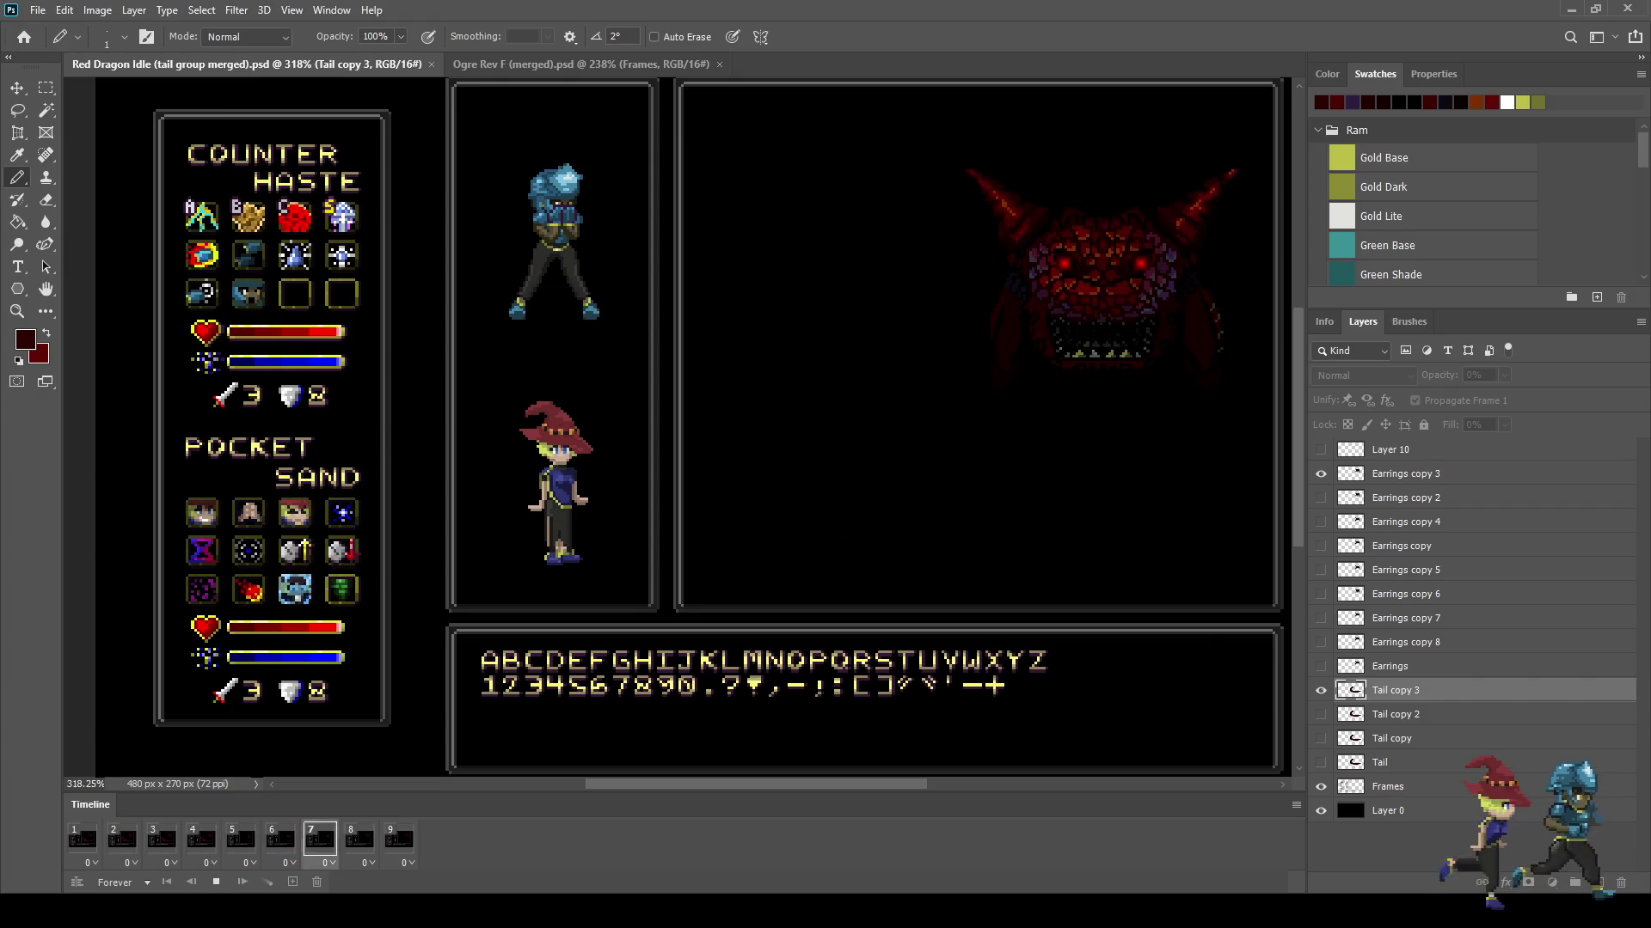
Step: Replay the animation from frame 1 at actual size, stopping on frame 4
{"action": "key", "text": "space"}
{"action": "key", "text": "ctrl+1"}
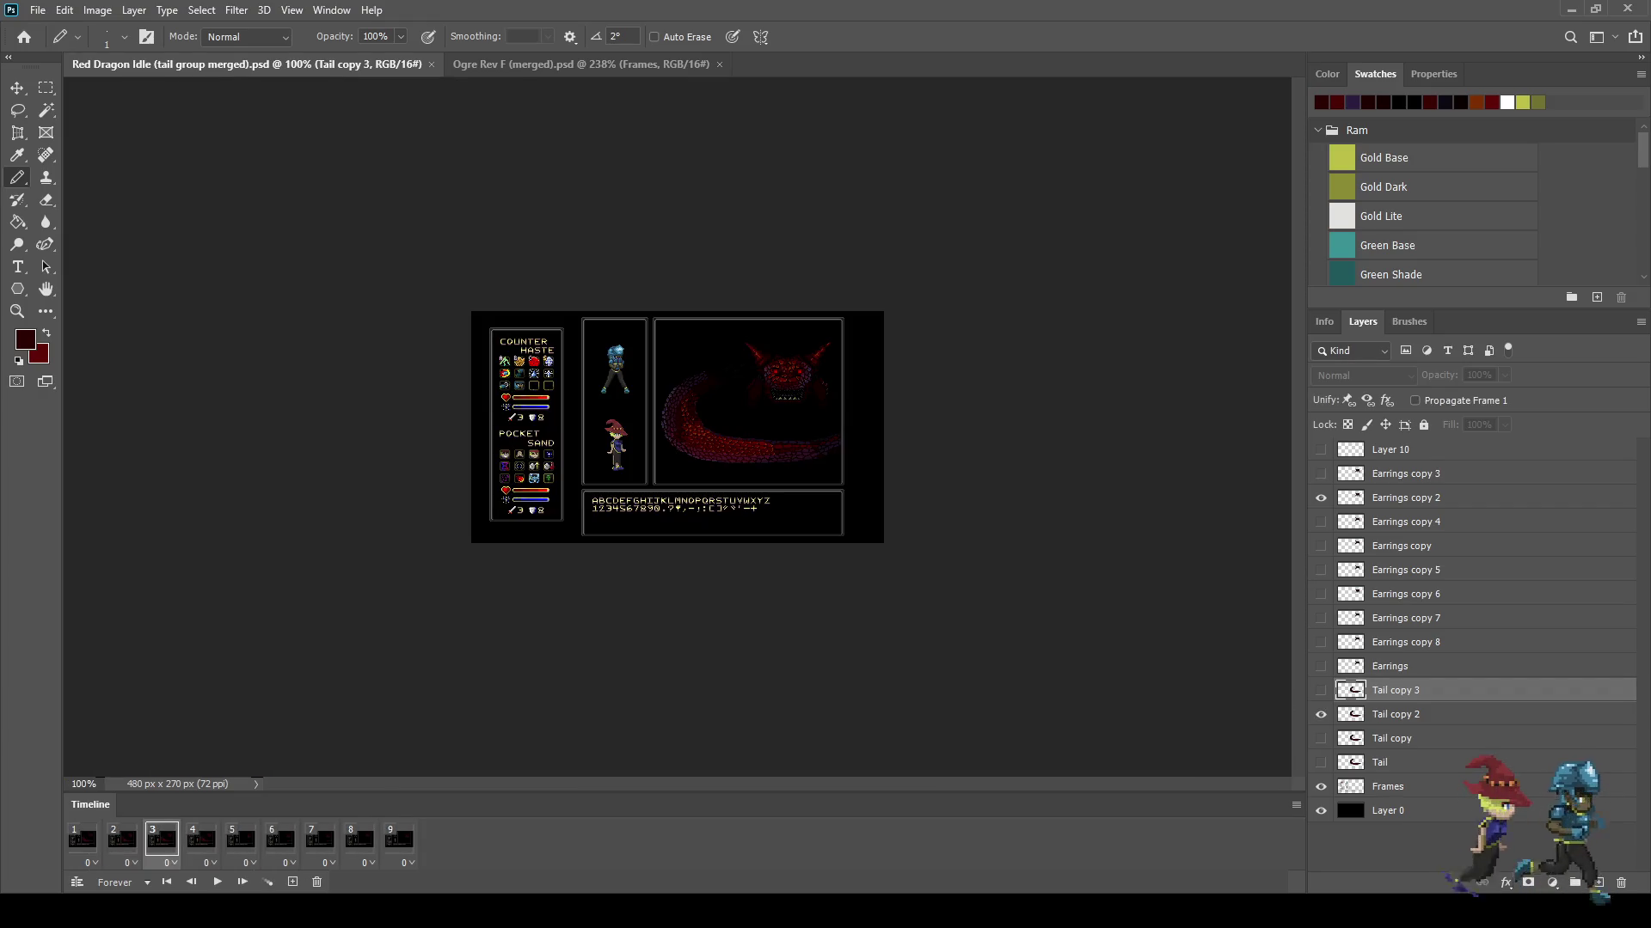
{"action": "left_click", "coordinate": [83, 838]}
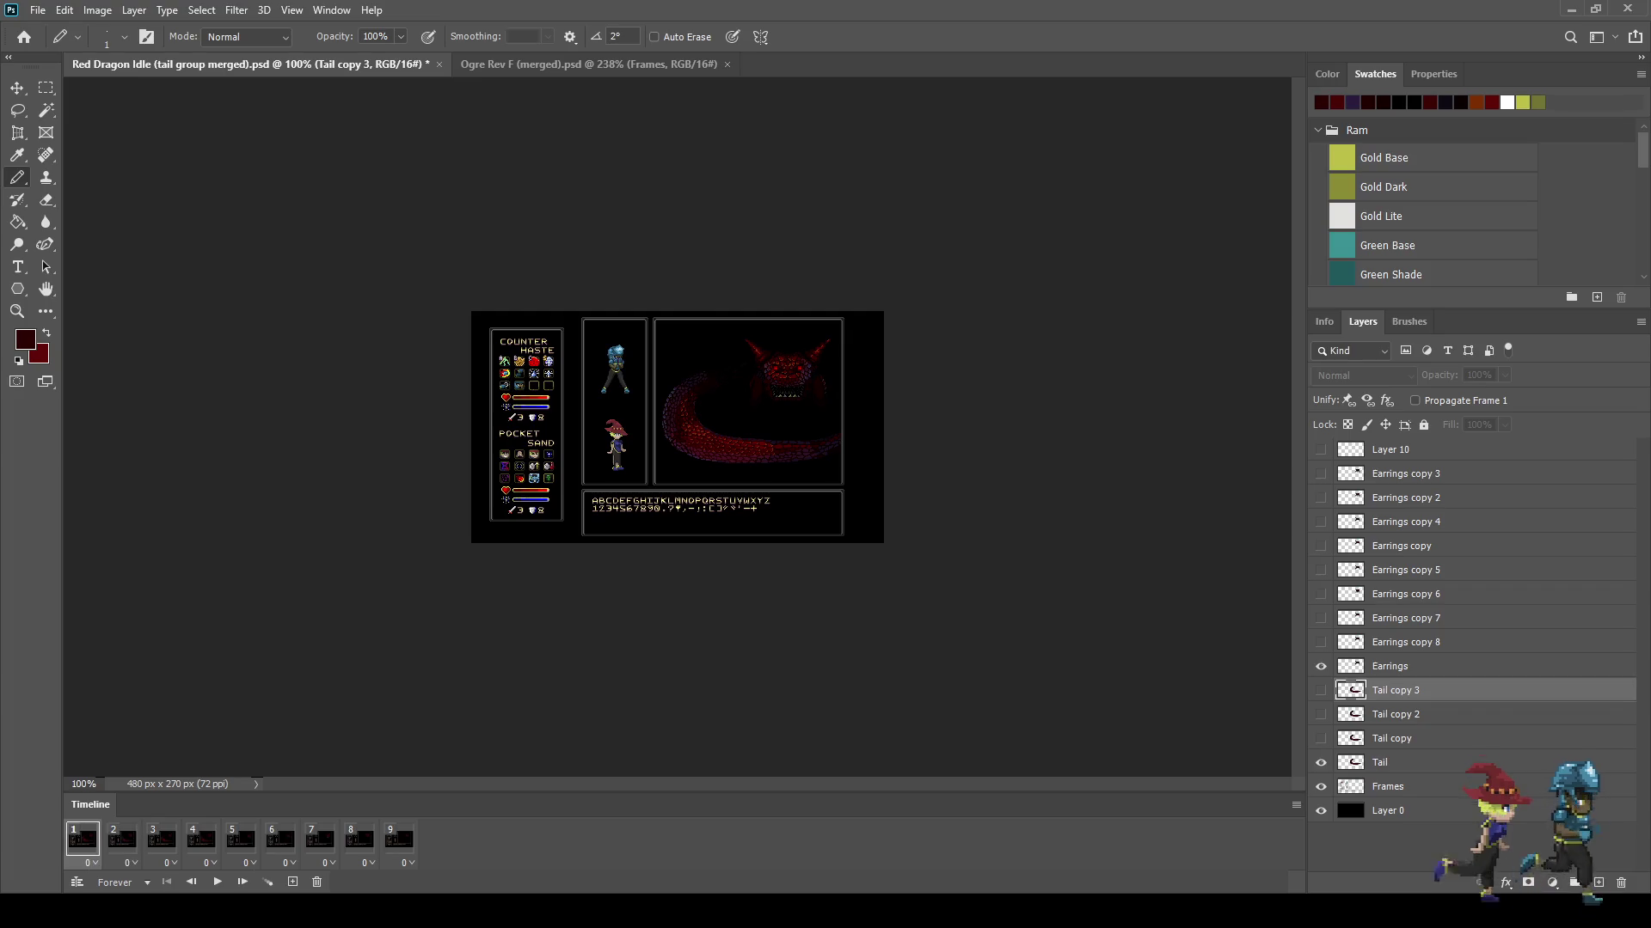
{"action": "key", "text": "space"}
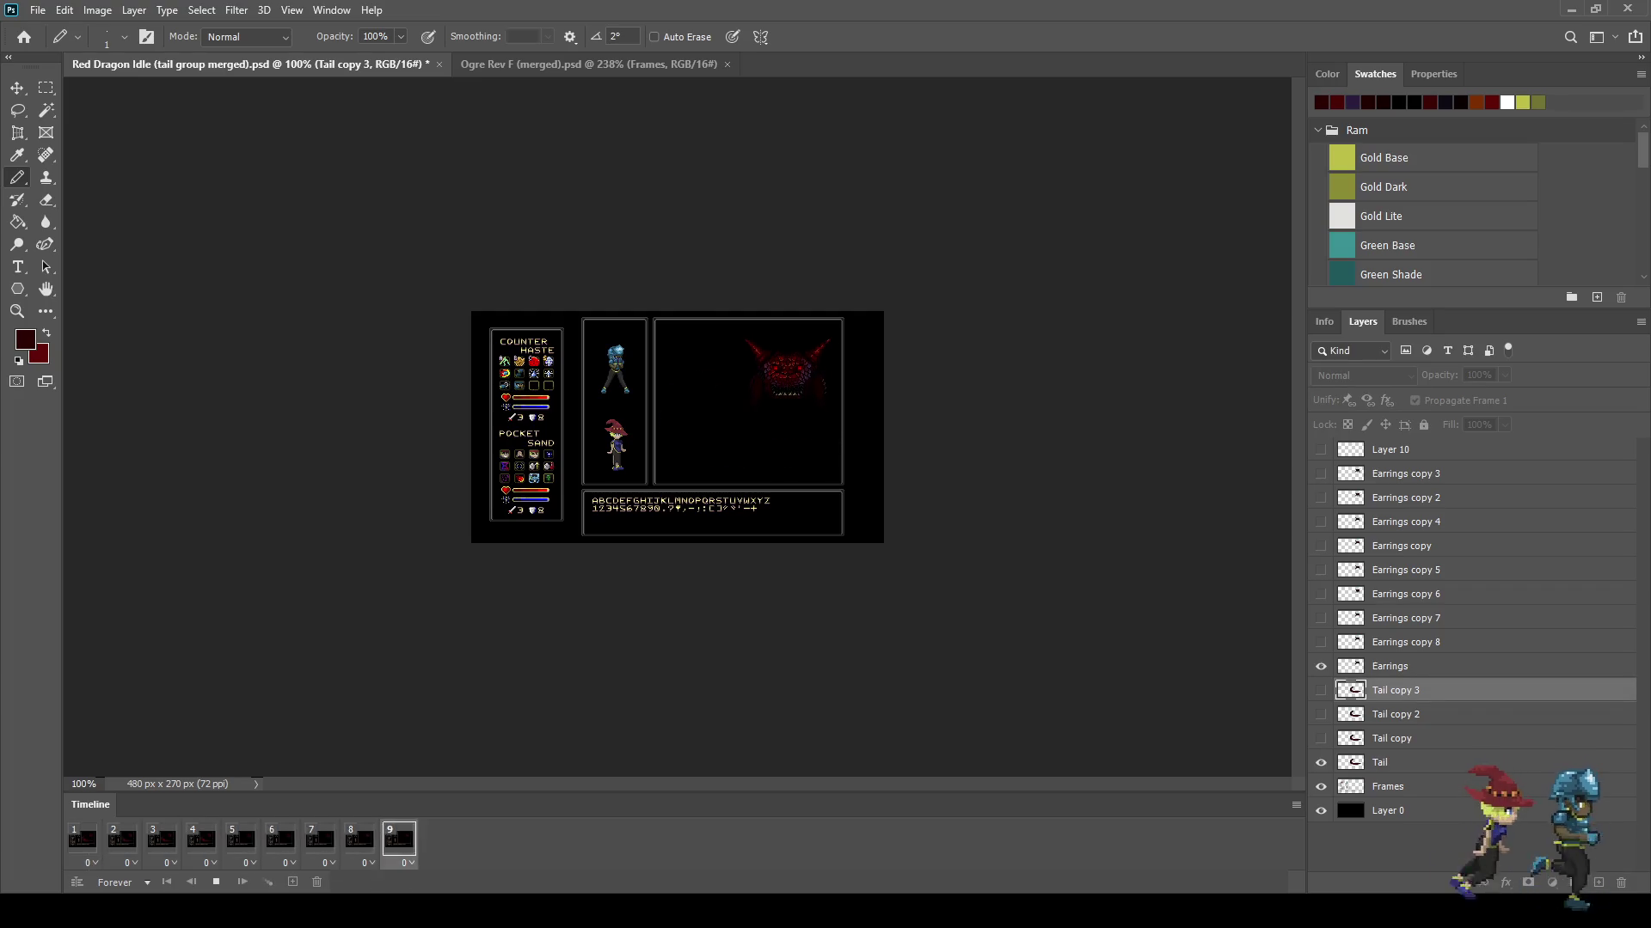
{"action": "key", "text": "space"}
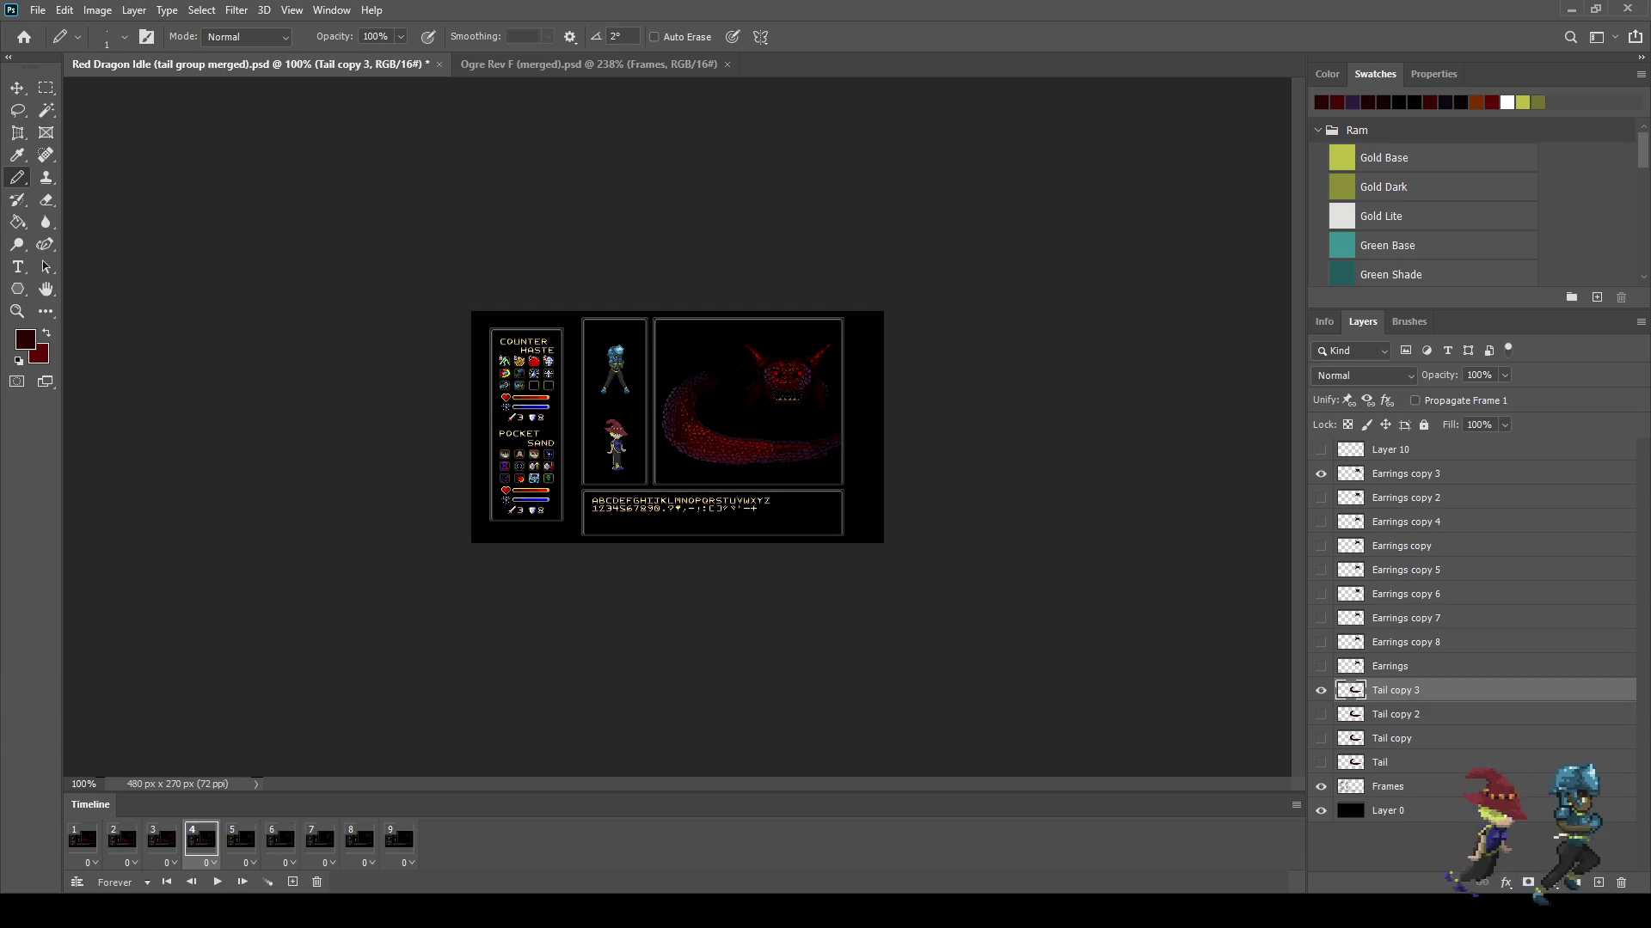
{"action": "scroll", "coordinate": [706, 427], "scroll_direction": "up", "scroll_amount": 8}
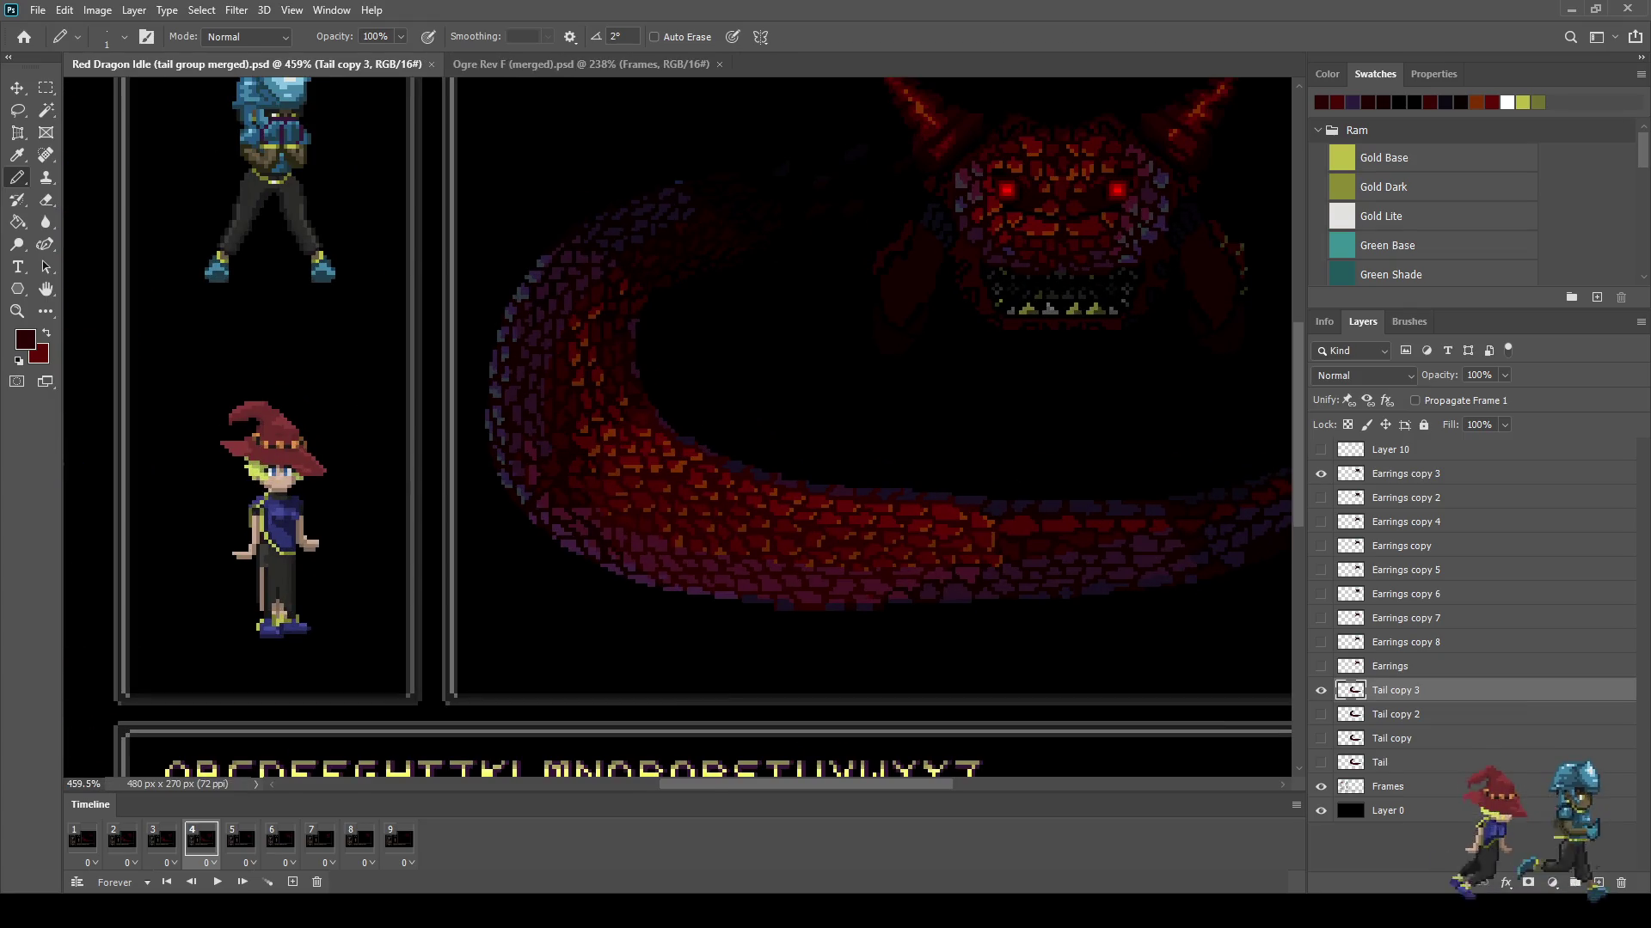
Step: In frame 5, duplicate the original Tail layer as Tail copy 4 and make it visible
{"action": "key", "text": "space"}
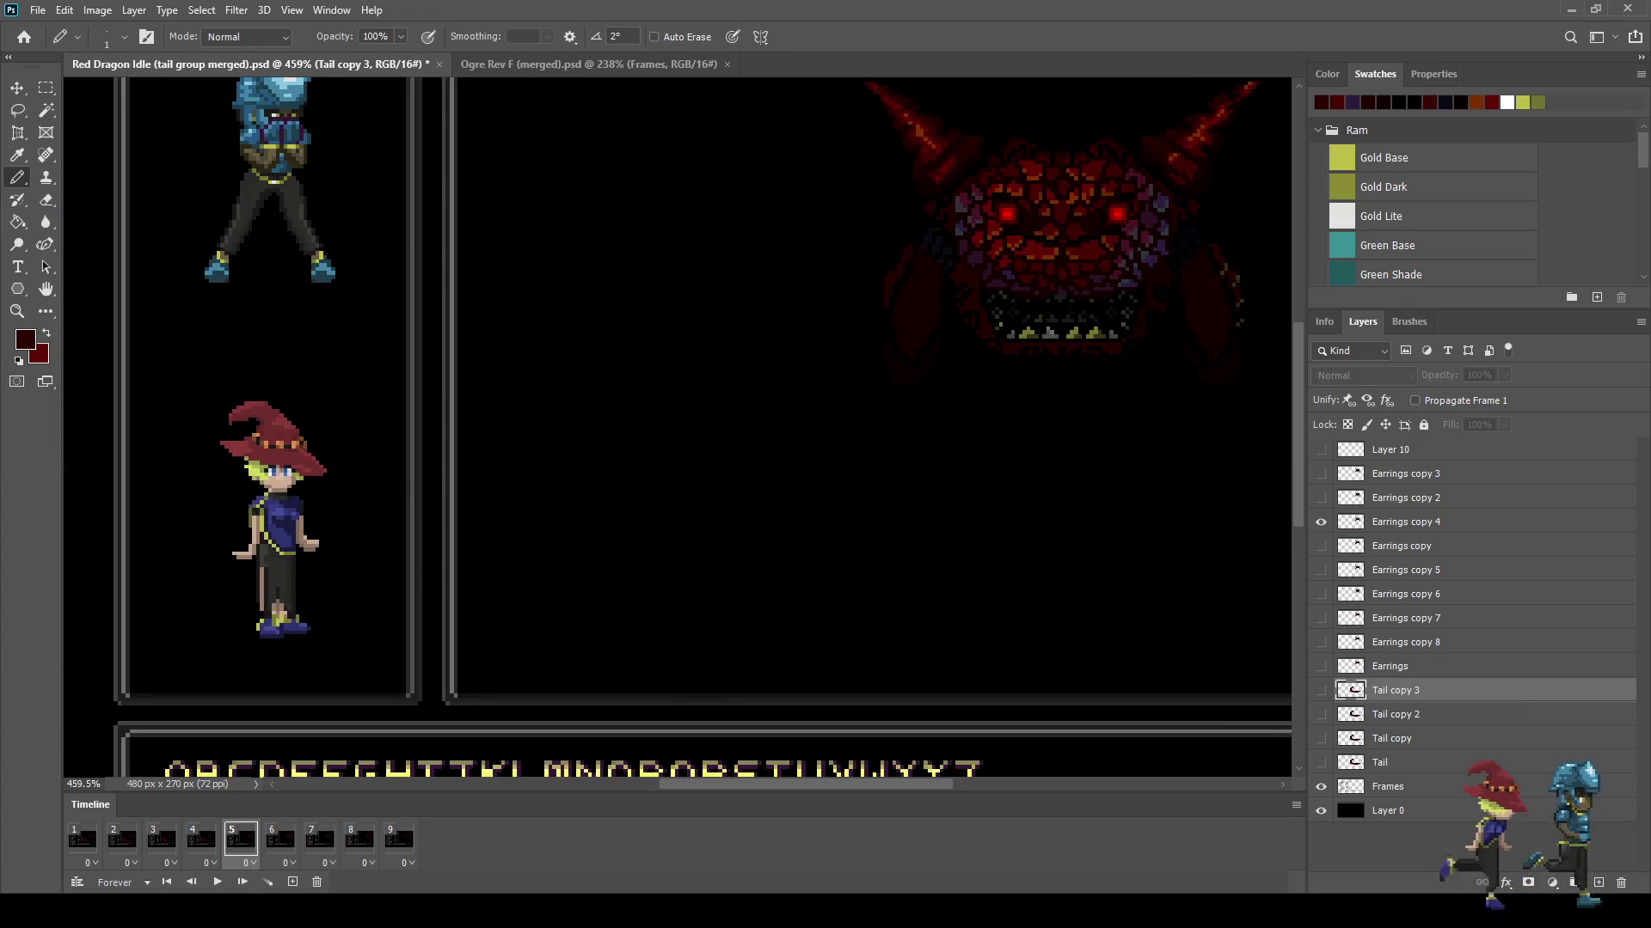
{"action": "left_click", "coordinate": [1380, 762]}
{"action": "left_click_drag", "start_coordinate": [1379, 762], "coordinate": [1379, 680], "text": "alt"}
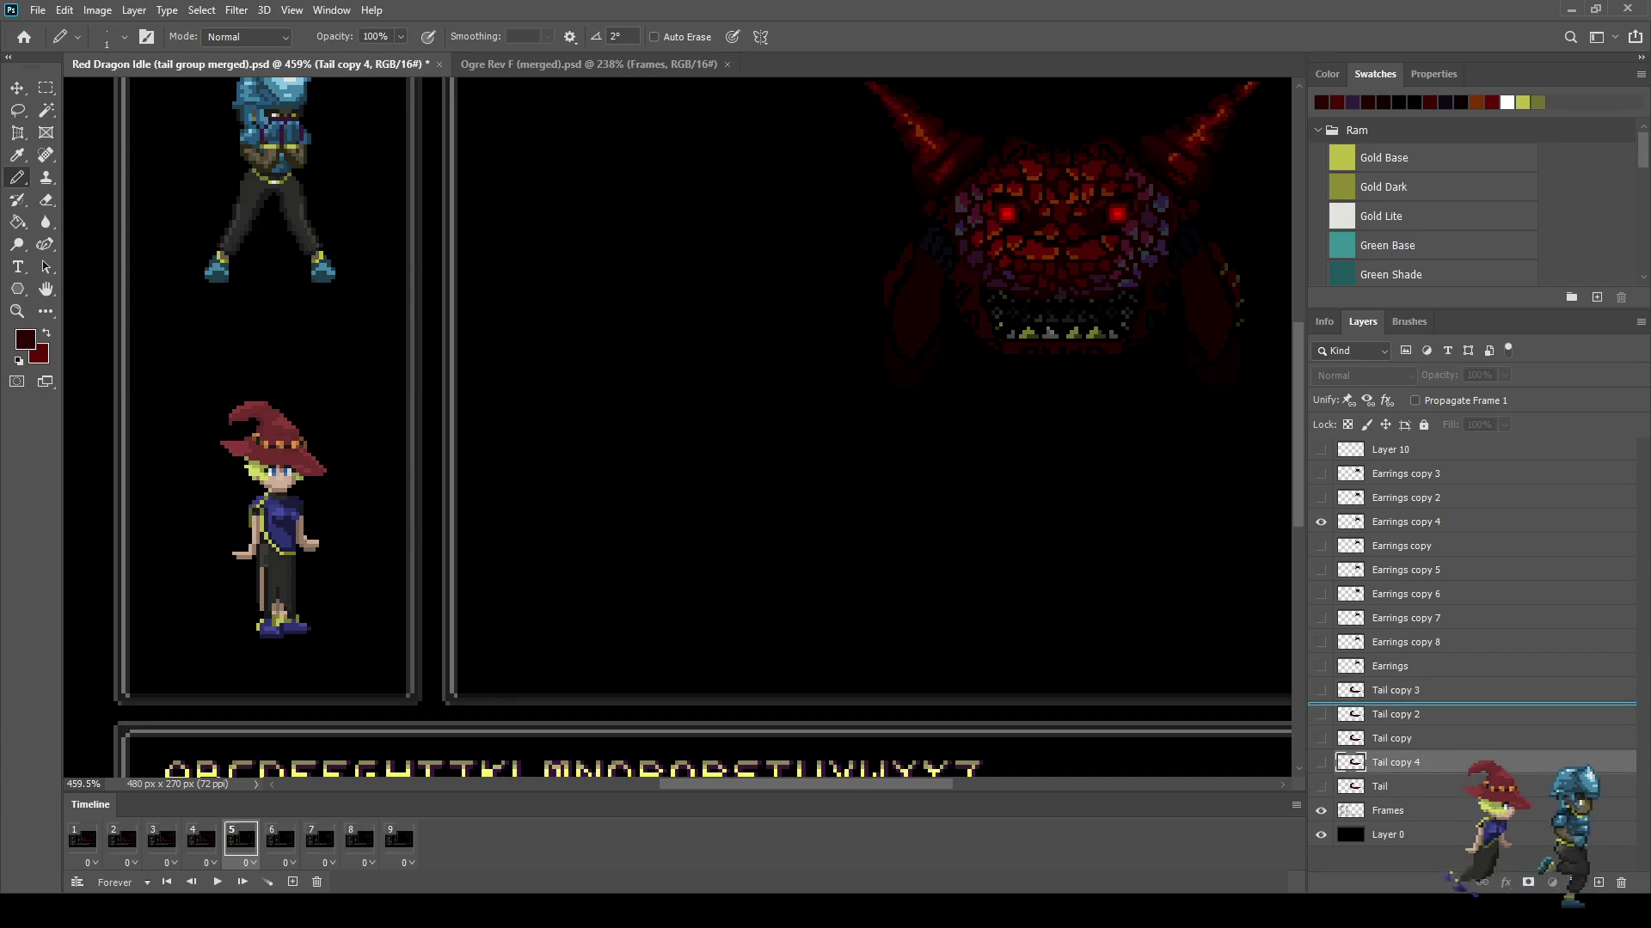
{"action": "left_click", "coordinate": [1321, 691]}
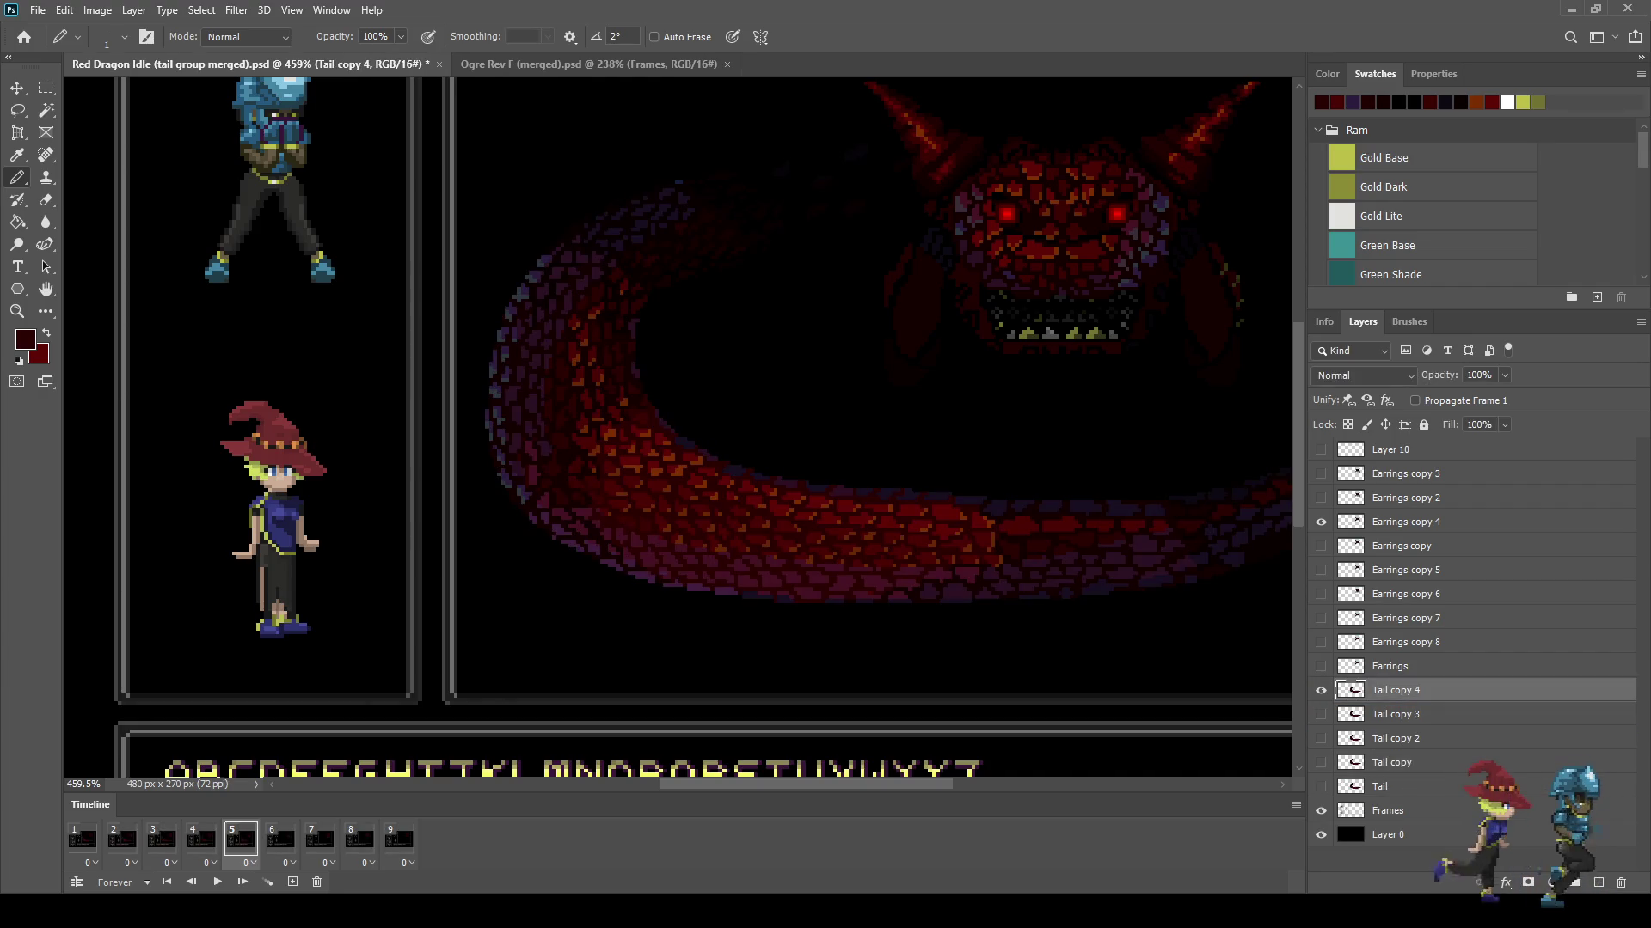
Step: Lasso the middle section of the tail on Tail copy 4
{"action": "left_click", "coordinate": [201, 839]}
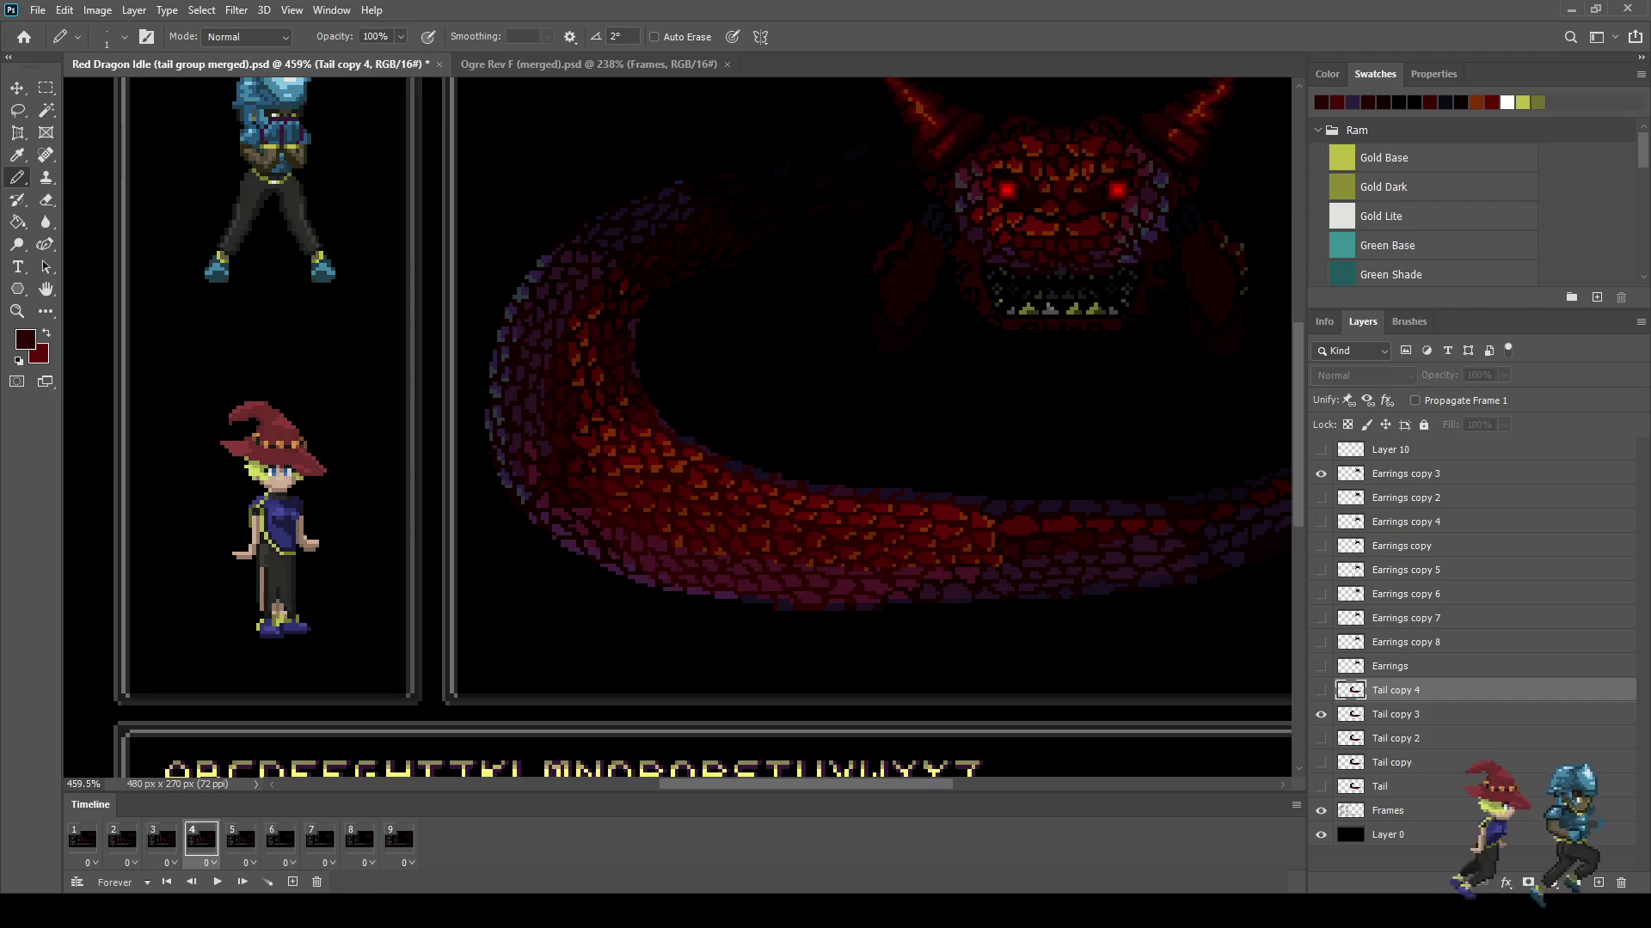
{"action": "key", "text": "l"}
{"action": "scroll", "coordinate": [1027, 582], "scroll_direction": "up", "scroll_amount": 2}
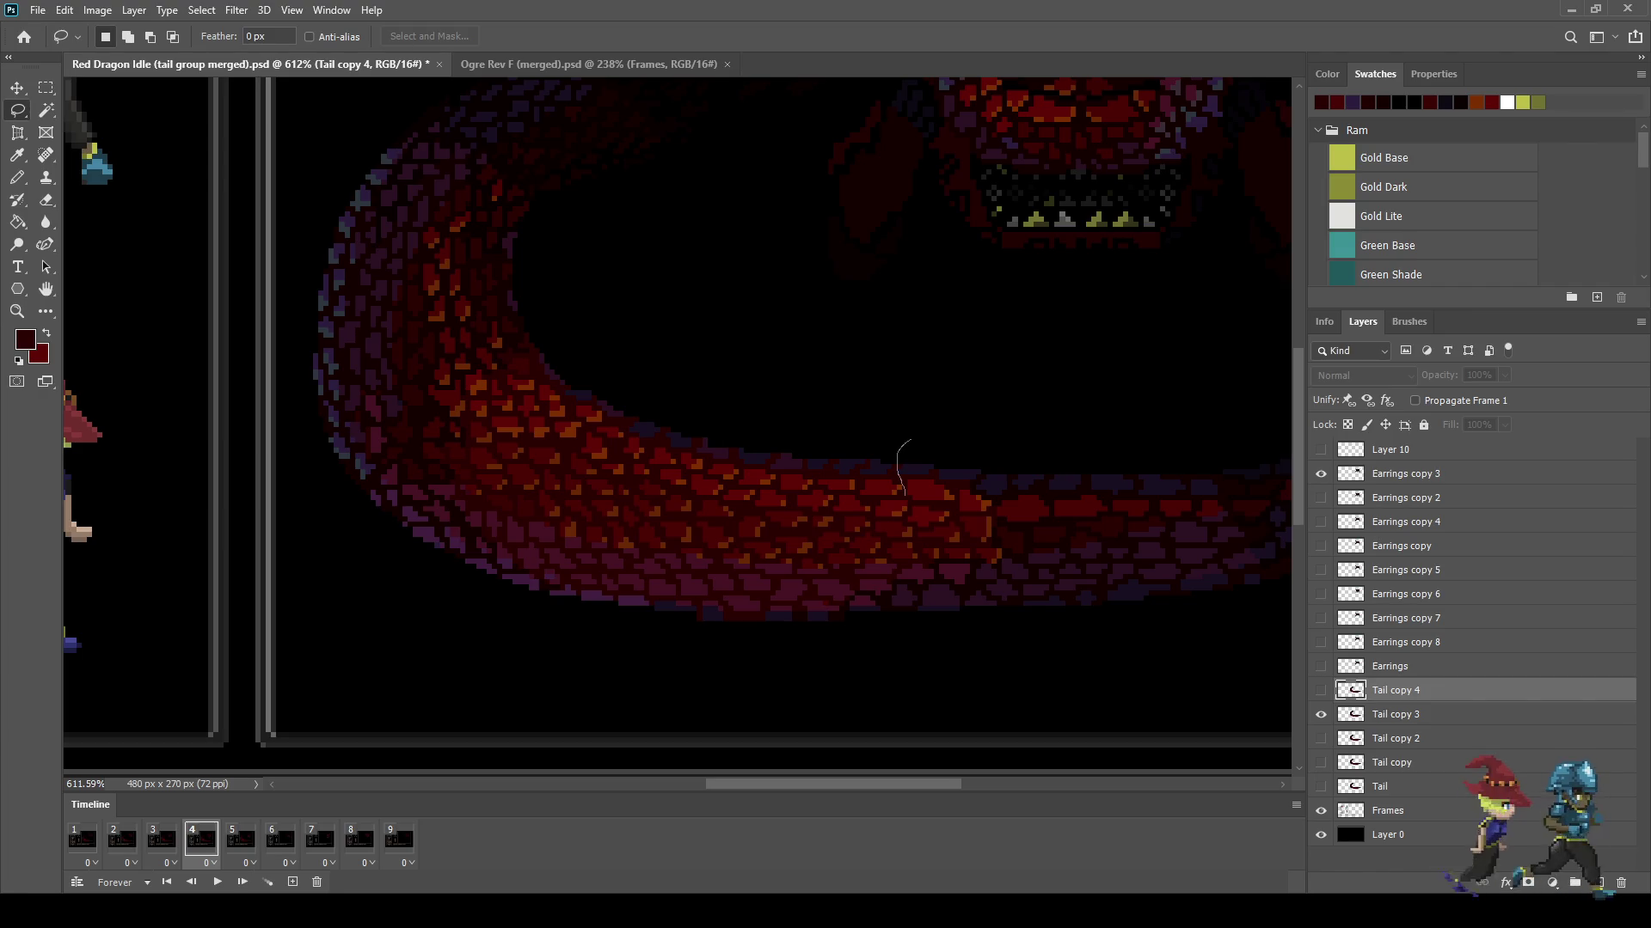
{"action": "left_click_drag", "start_coordinate": [904, 512], "coordinate": [873, 531]}
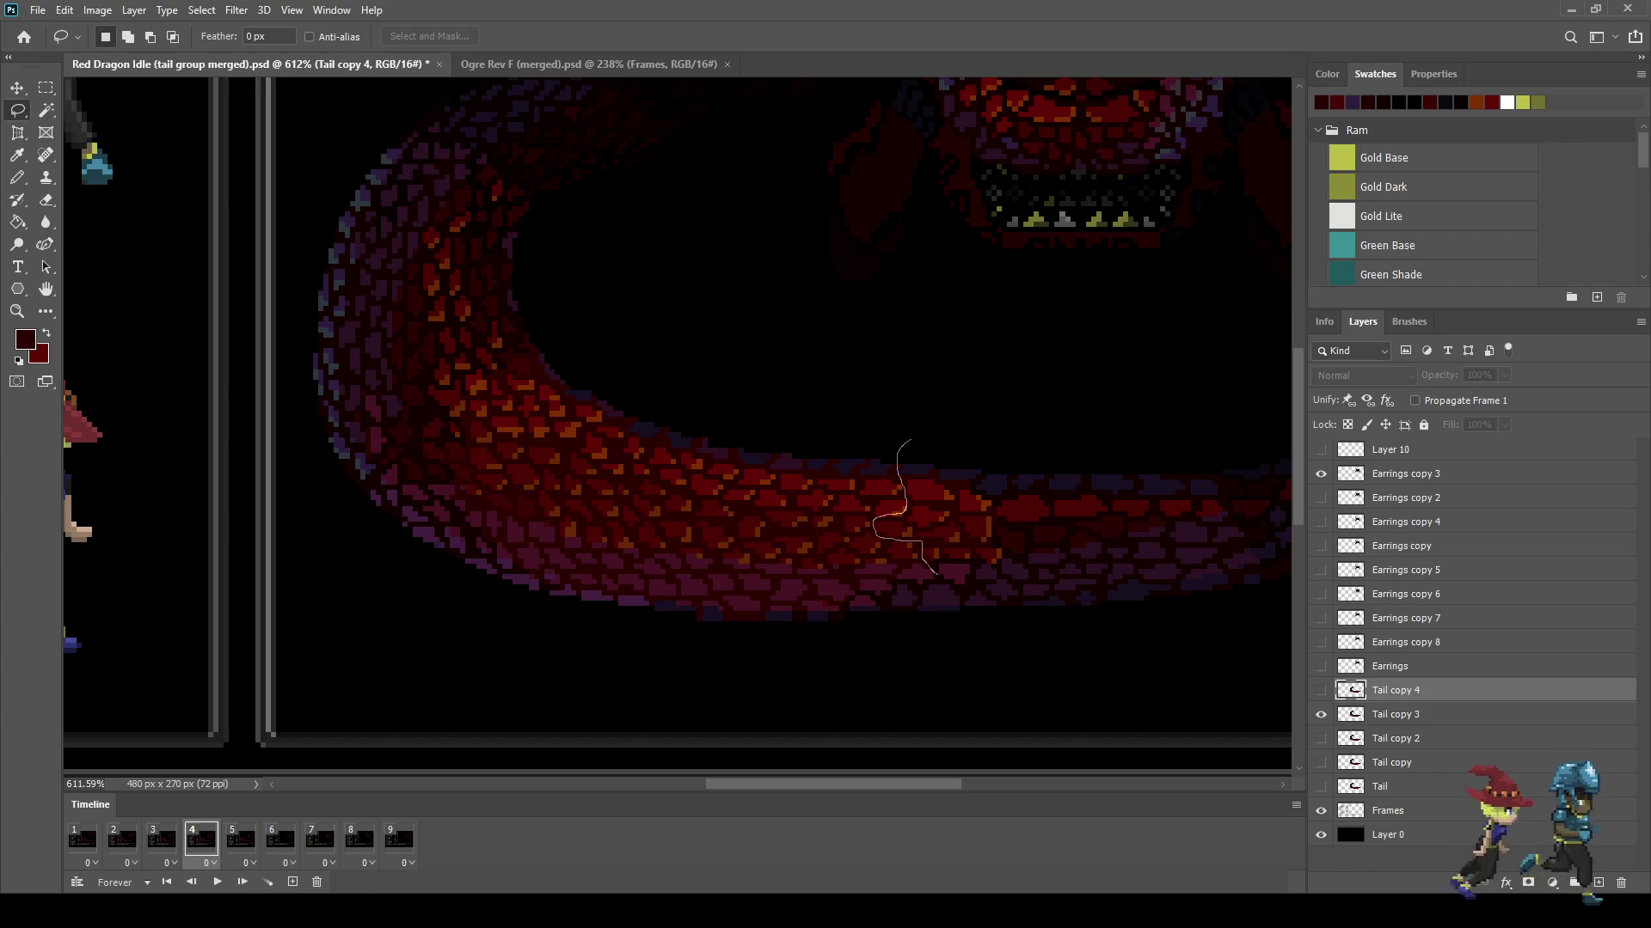
{"action": "left_click_drag", "start_coordinate": [913, 604], "coordinate": [1218, 606]}
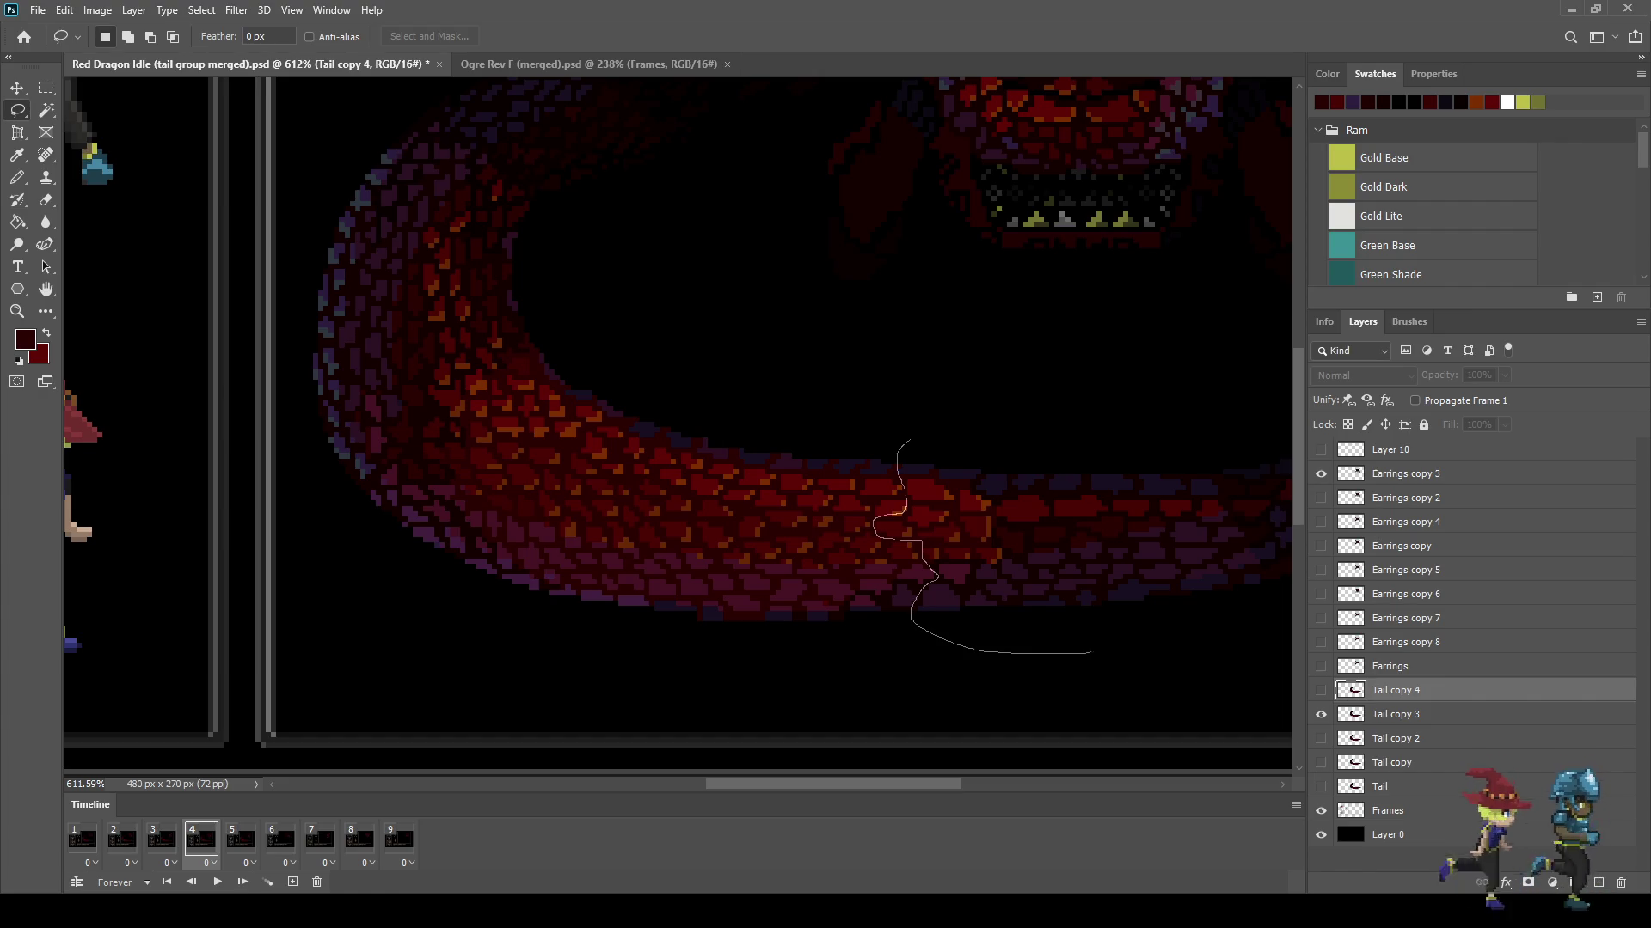
{"action": "left_click_drag", "start_coordinate": [1228, 583], "coordinate": [1221, 549]}
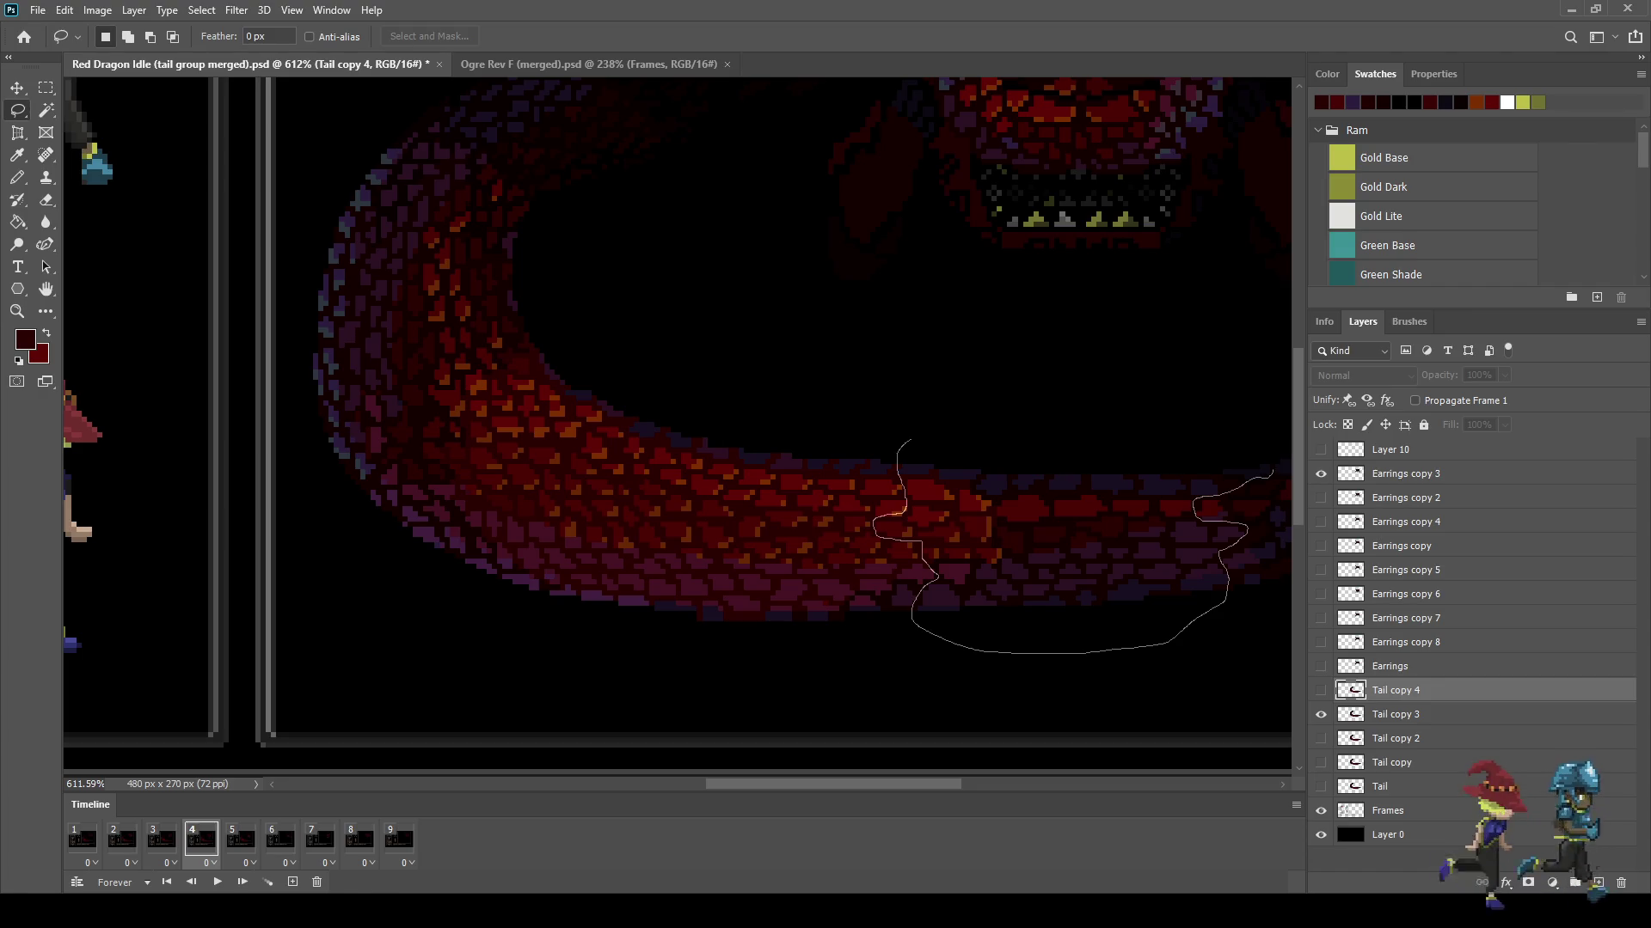
{"action": "left_click_drag", "start_coordinate": [1270, 472], "coordinate": [899, 444]}
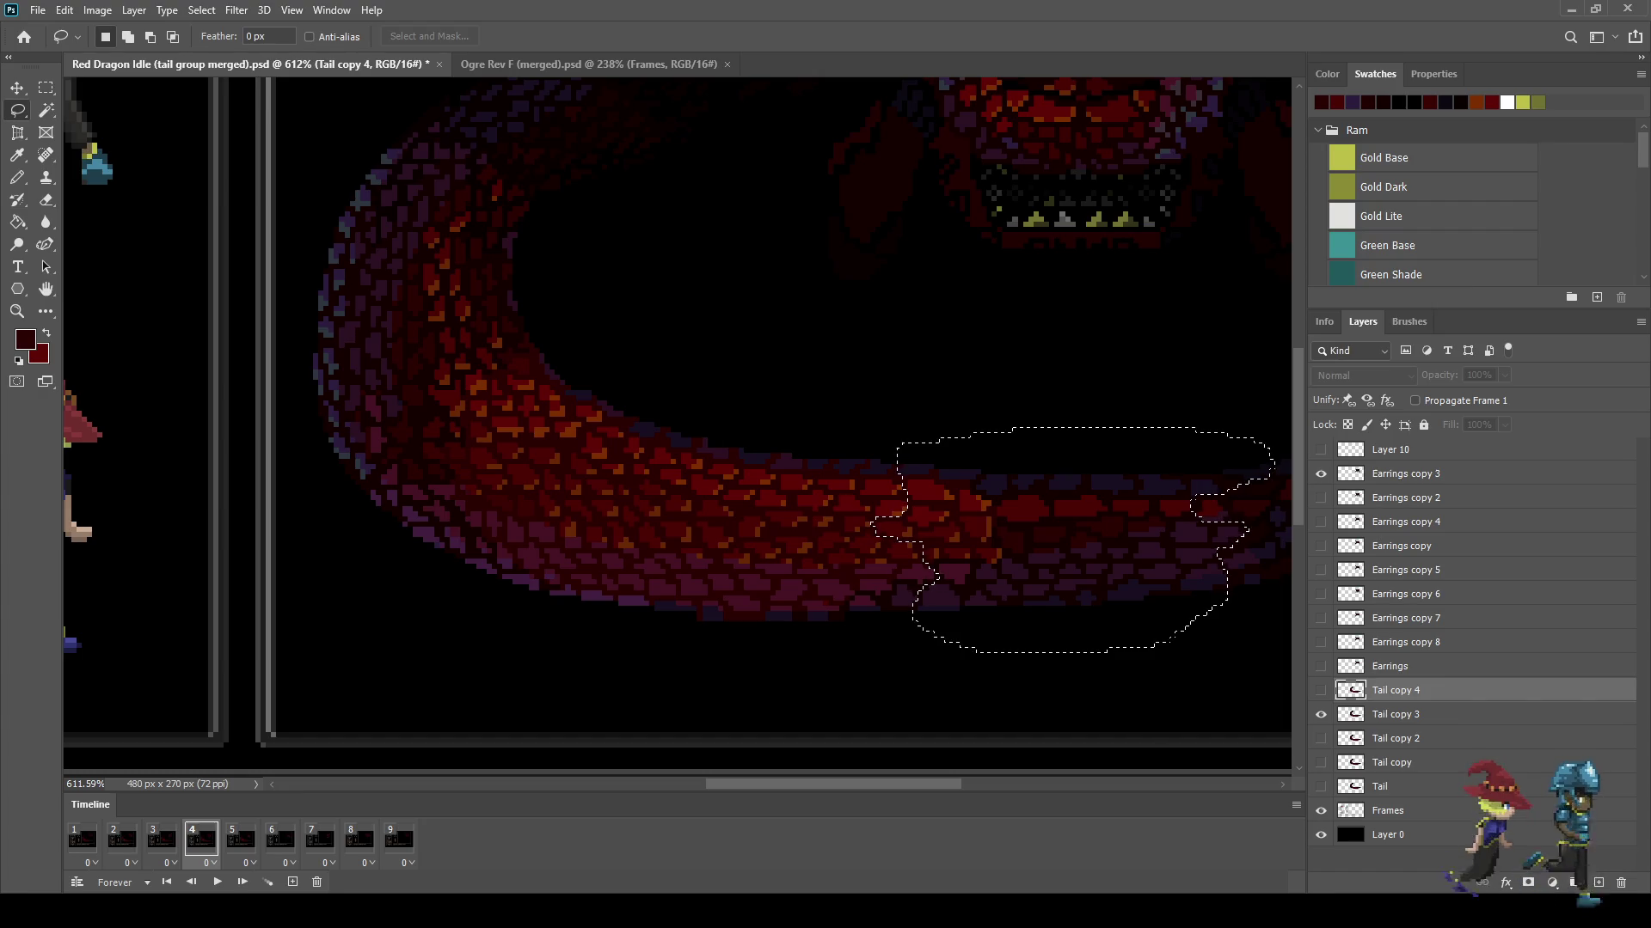
{"action": "scroll", "coordinate": [679, 426], "scroll_direction": "down", "scroll_amount": 3}
{"action": "scroll", "coordinate": [679, 425], "scroll_direction": "up", "scroll_amount": 3}
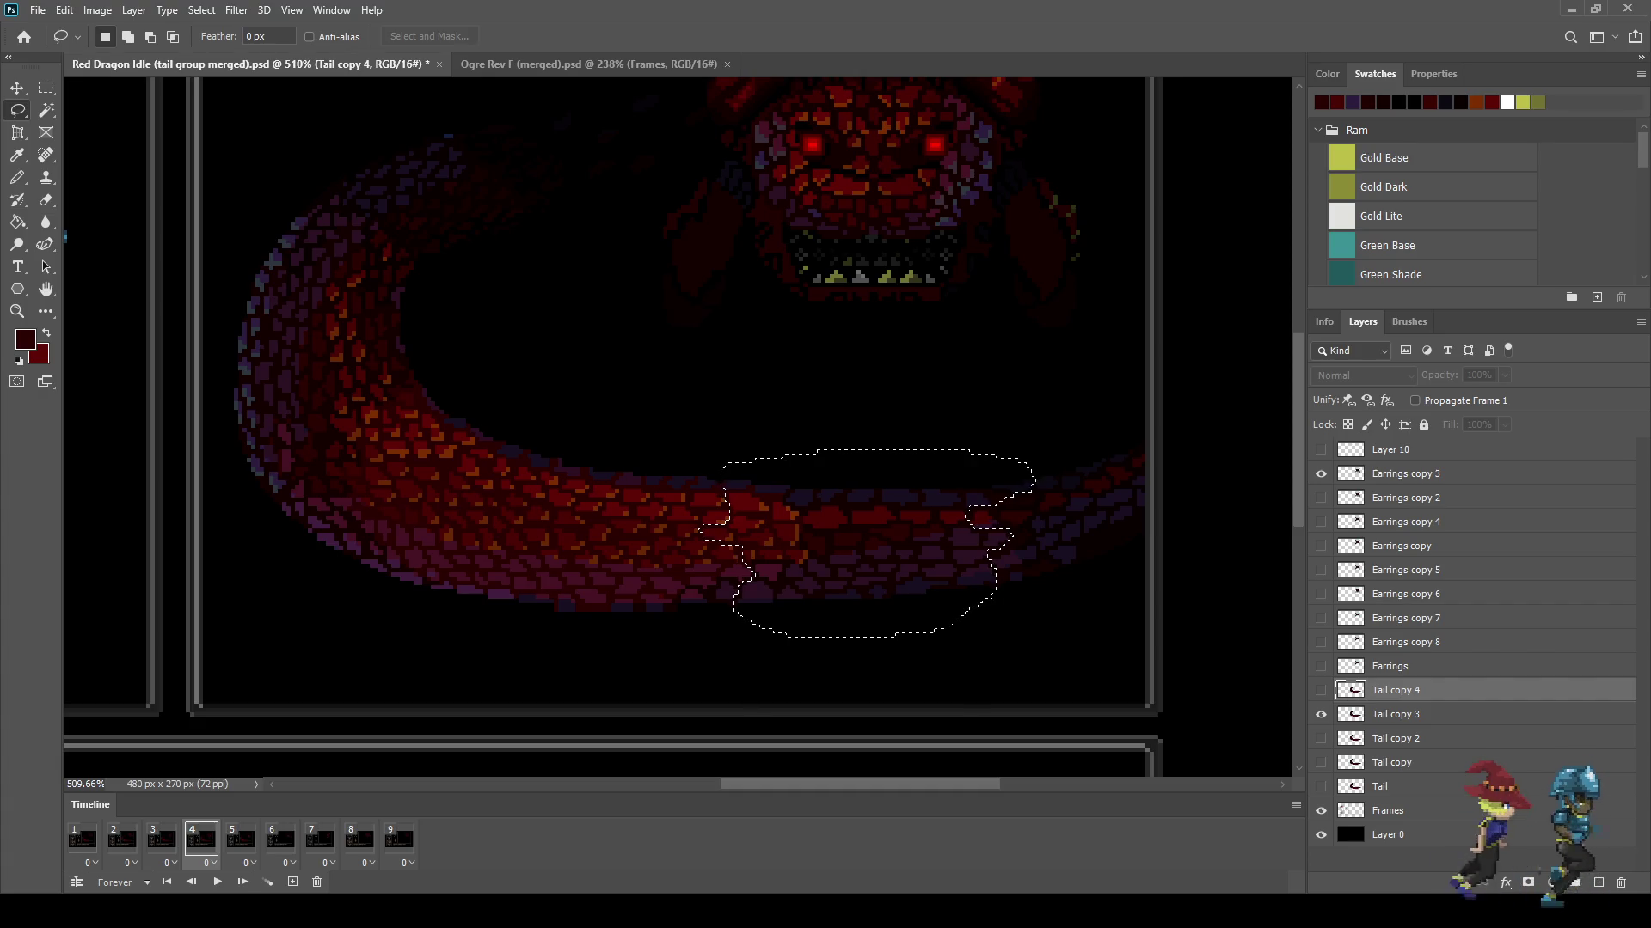
Step: In frame 5, stretch the selected tail section to about 109.6% height and commit
{"action": "left_click", "coordinate": [241, 839]}
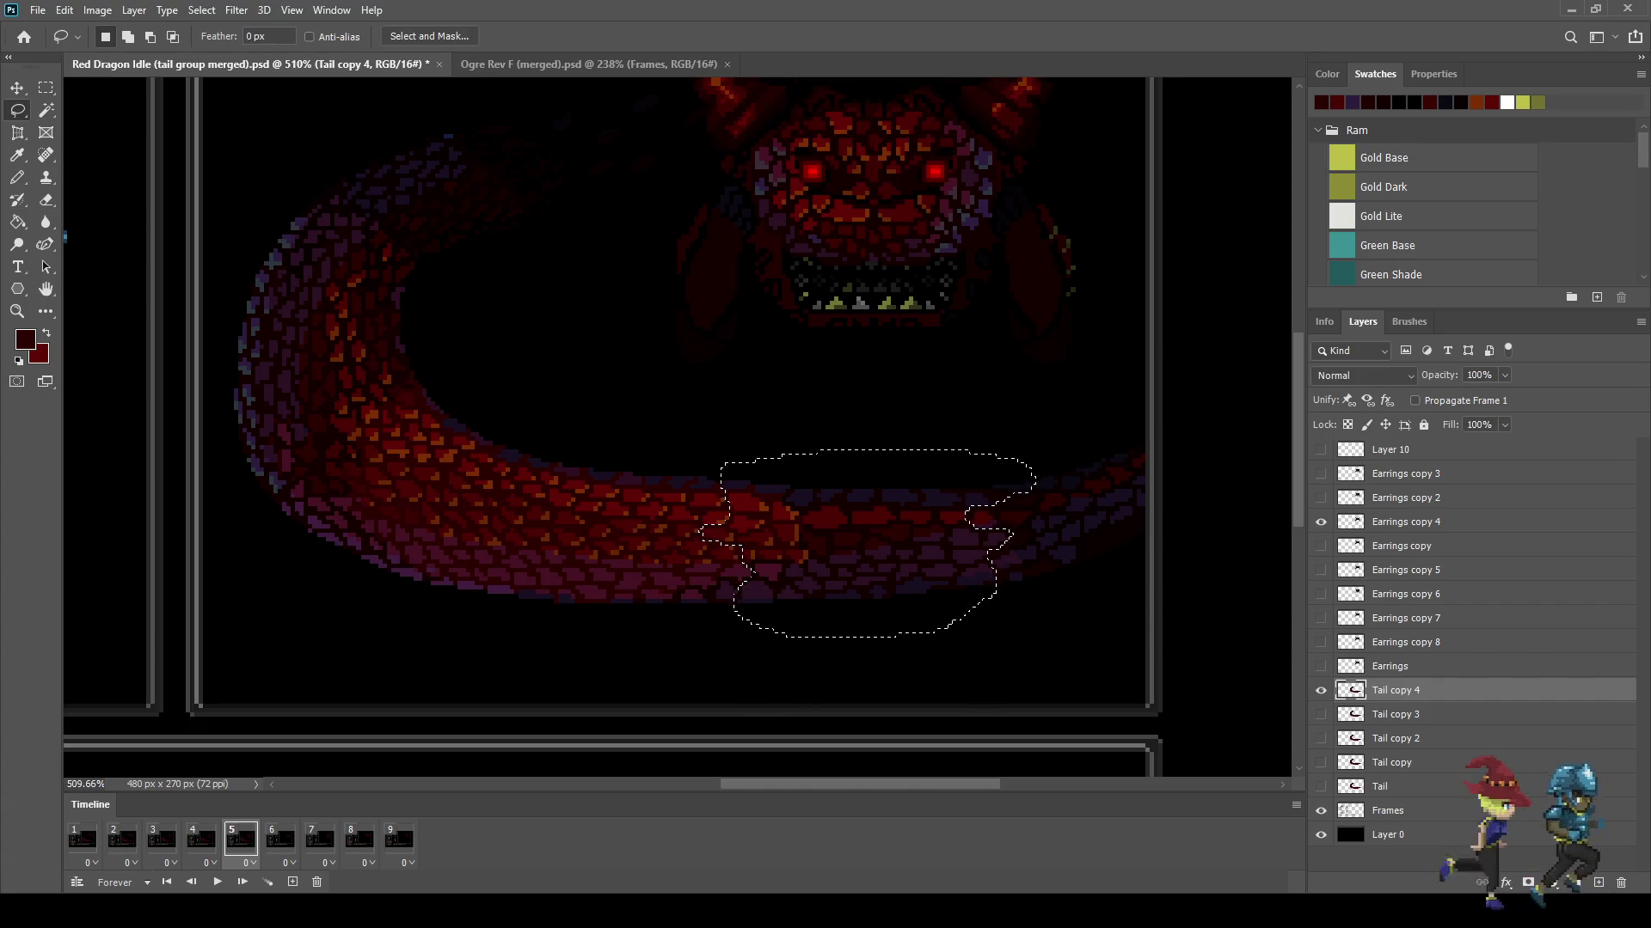
{"action": "key", "text": "ctrl+t"}
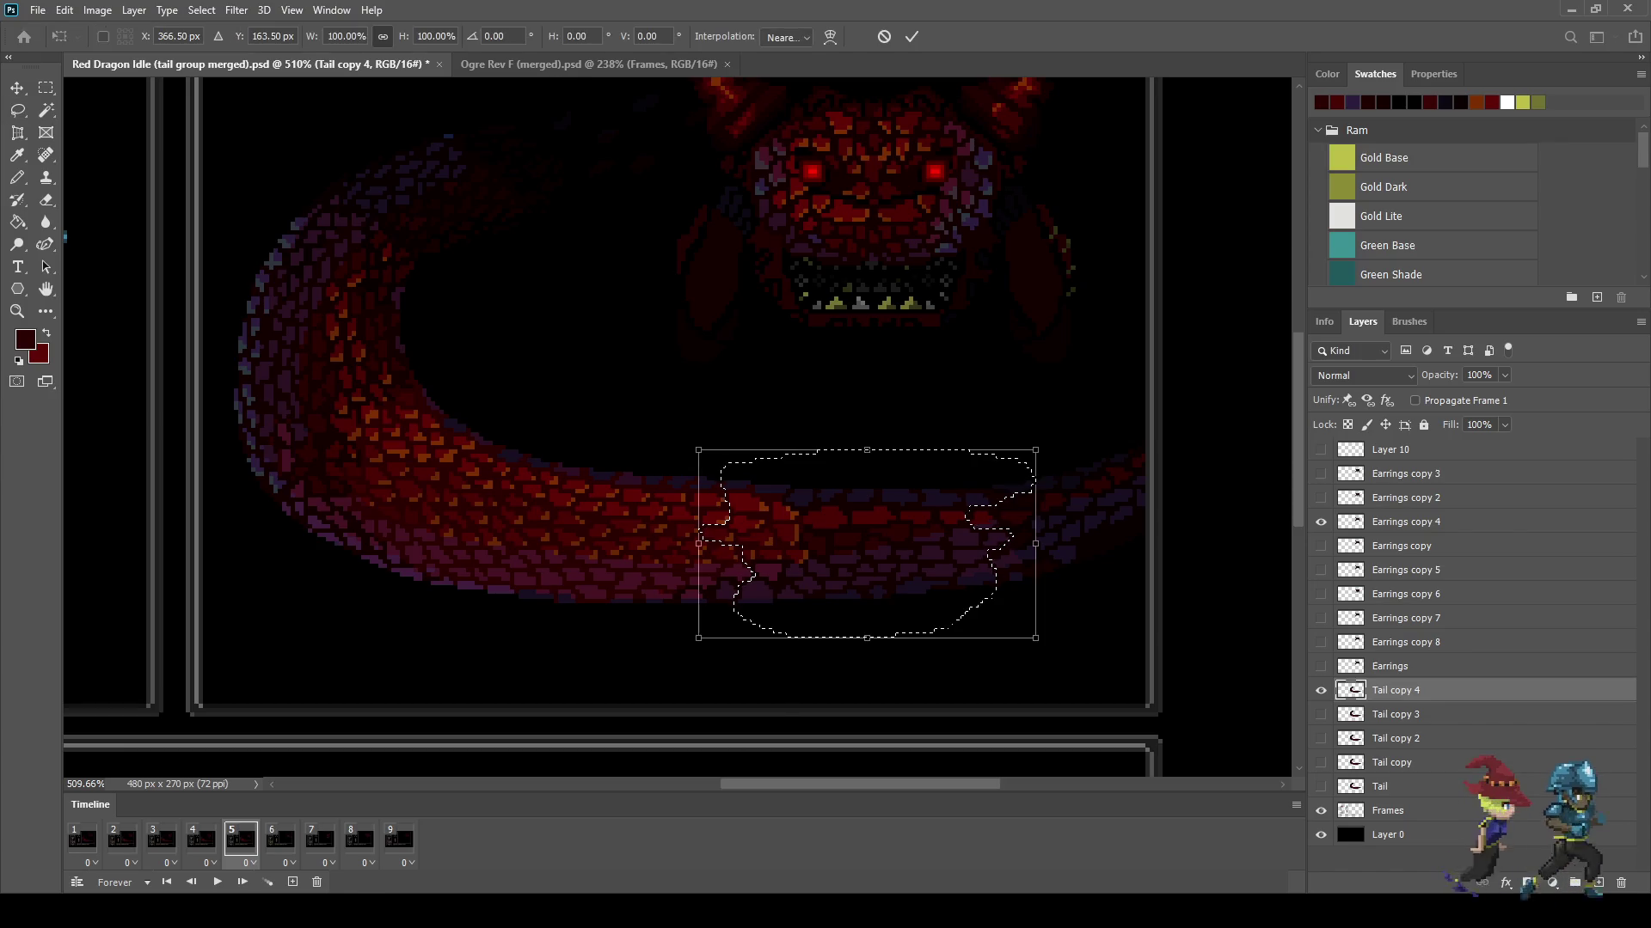
{"action": "left_click_drag", "start_coordinate": [867, 449], "coordinate": [867, 442]}
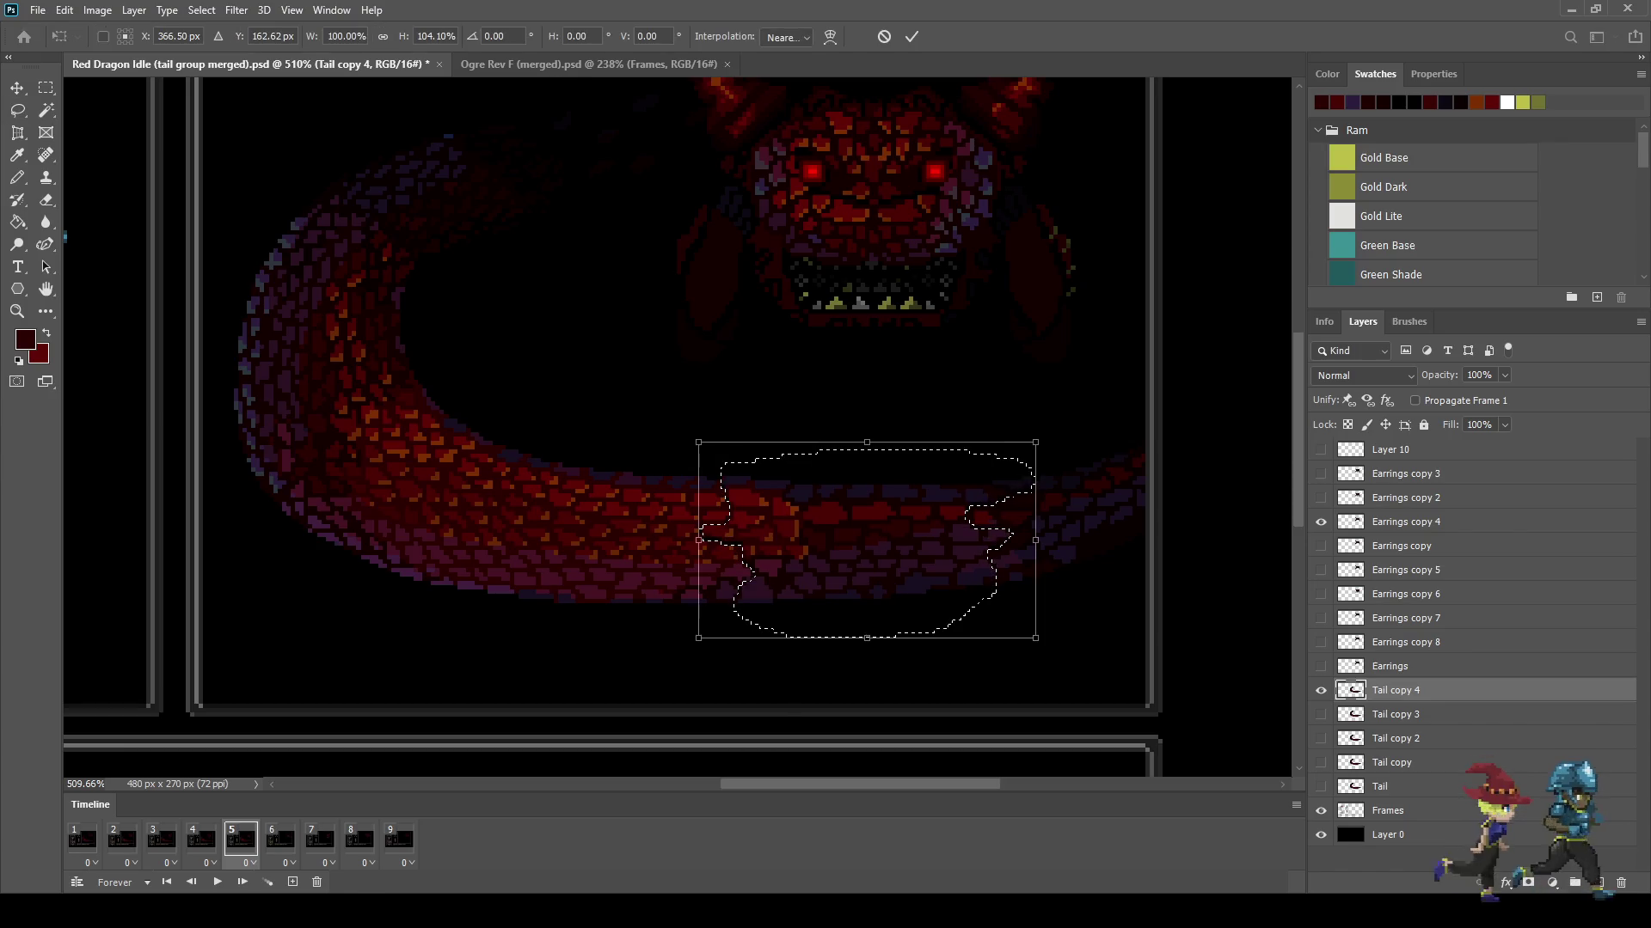
{"action": "left_click_drag", "start_coordinate": [866, 638], "coordinate": [866, 648]}
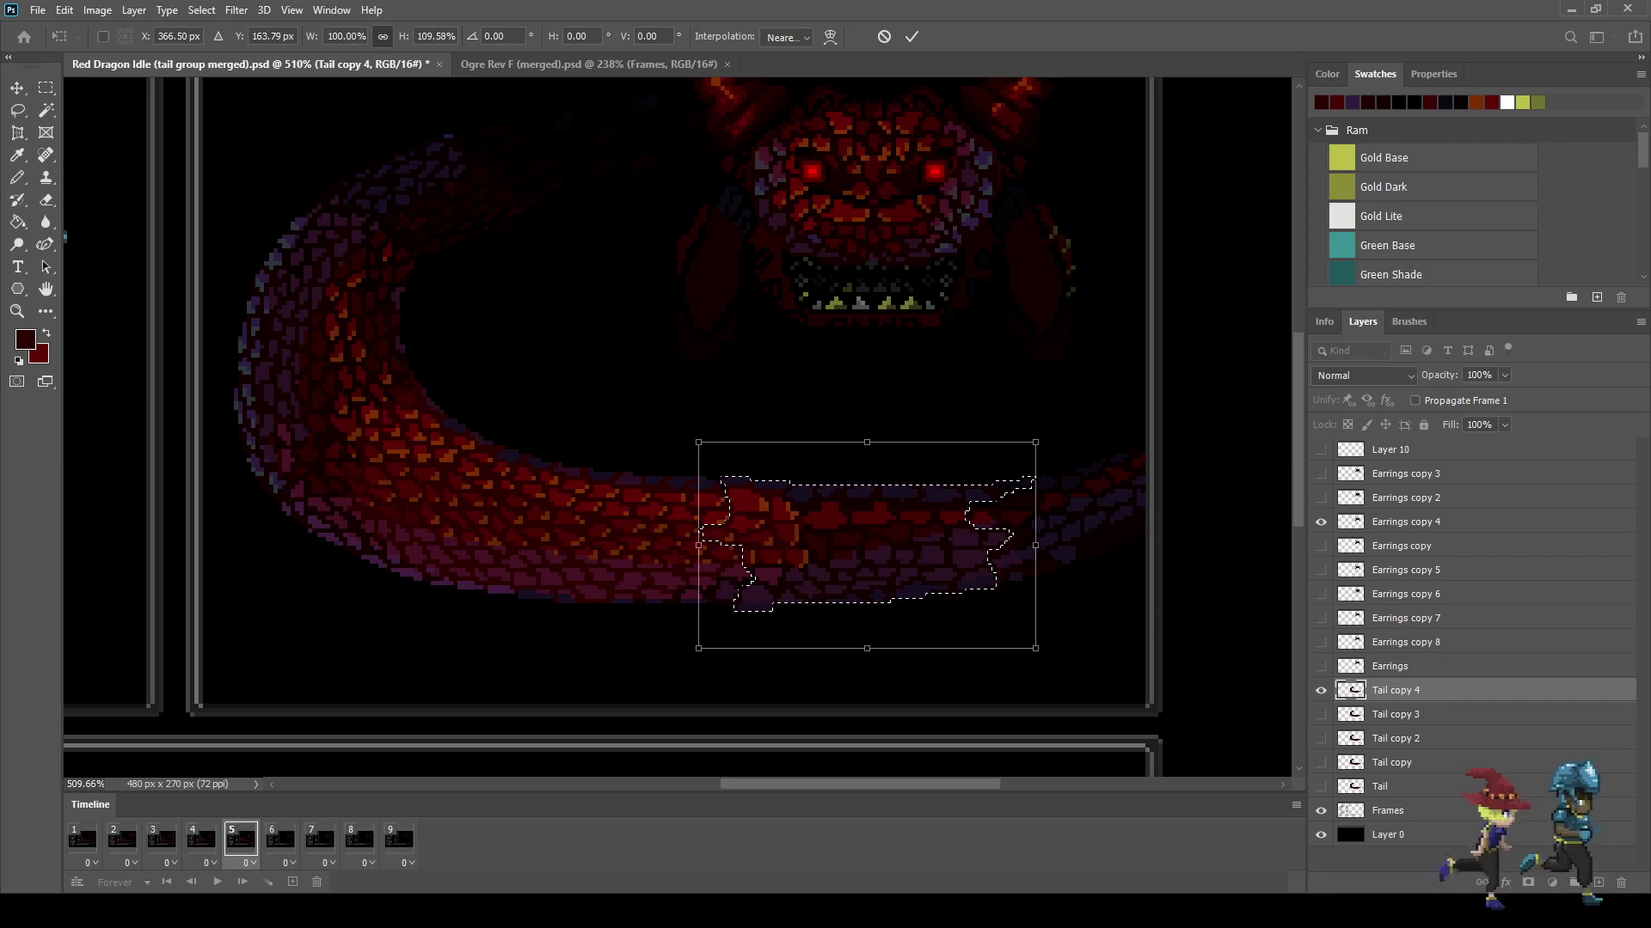
{"action": "left_click", "coordinate": [911, 36]}
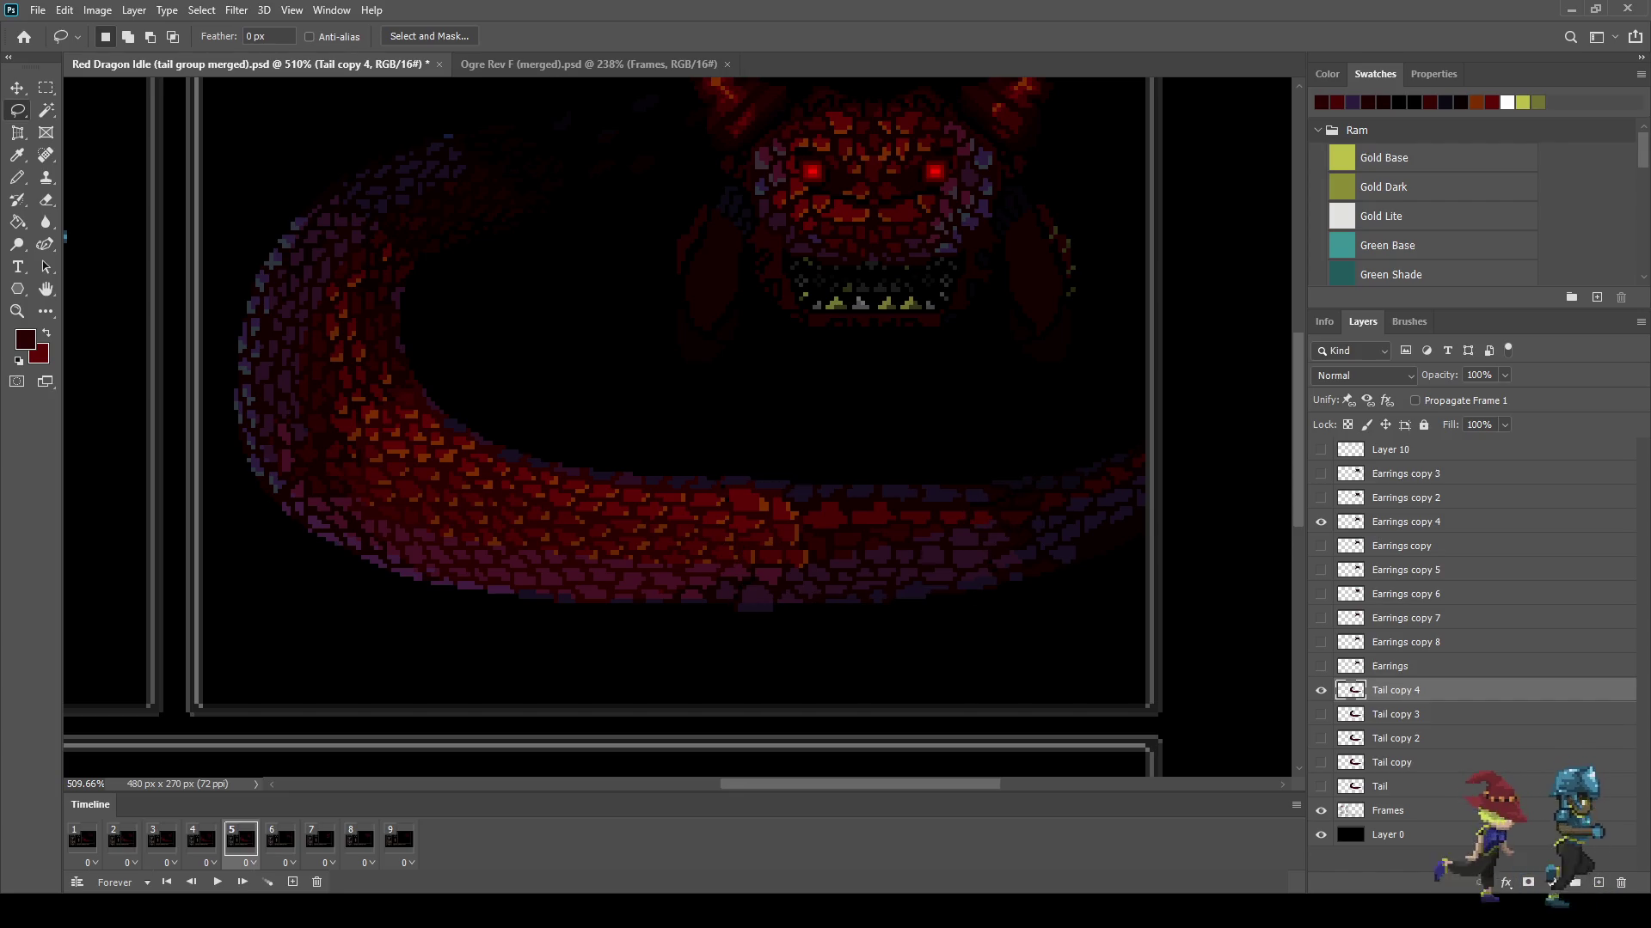
Step: Zoom around the tail and play the animation, stopping on frame 5 to preview the tail
{"action": "scroll", "coordinate": [817, 477], "scroll_direction": "up", "scroll_amount": 4}
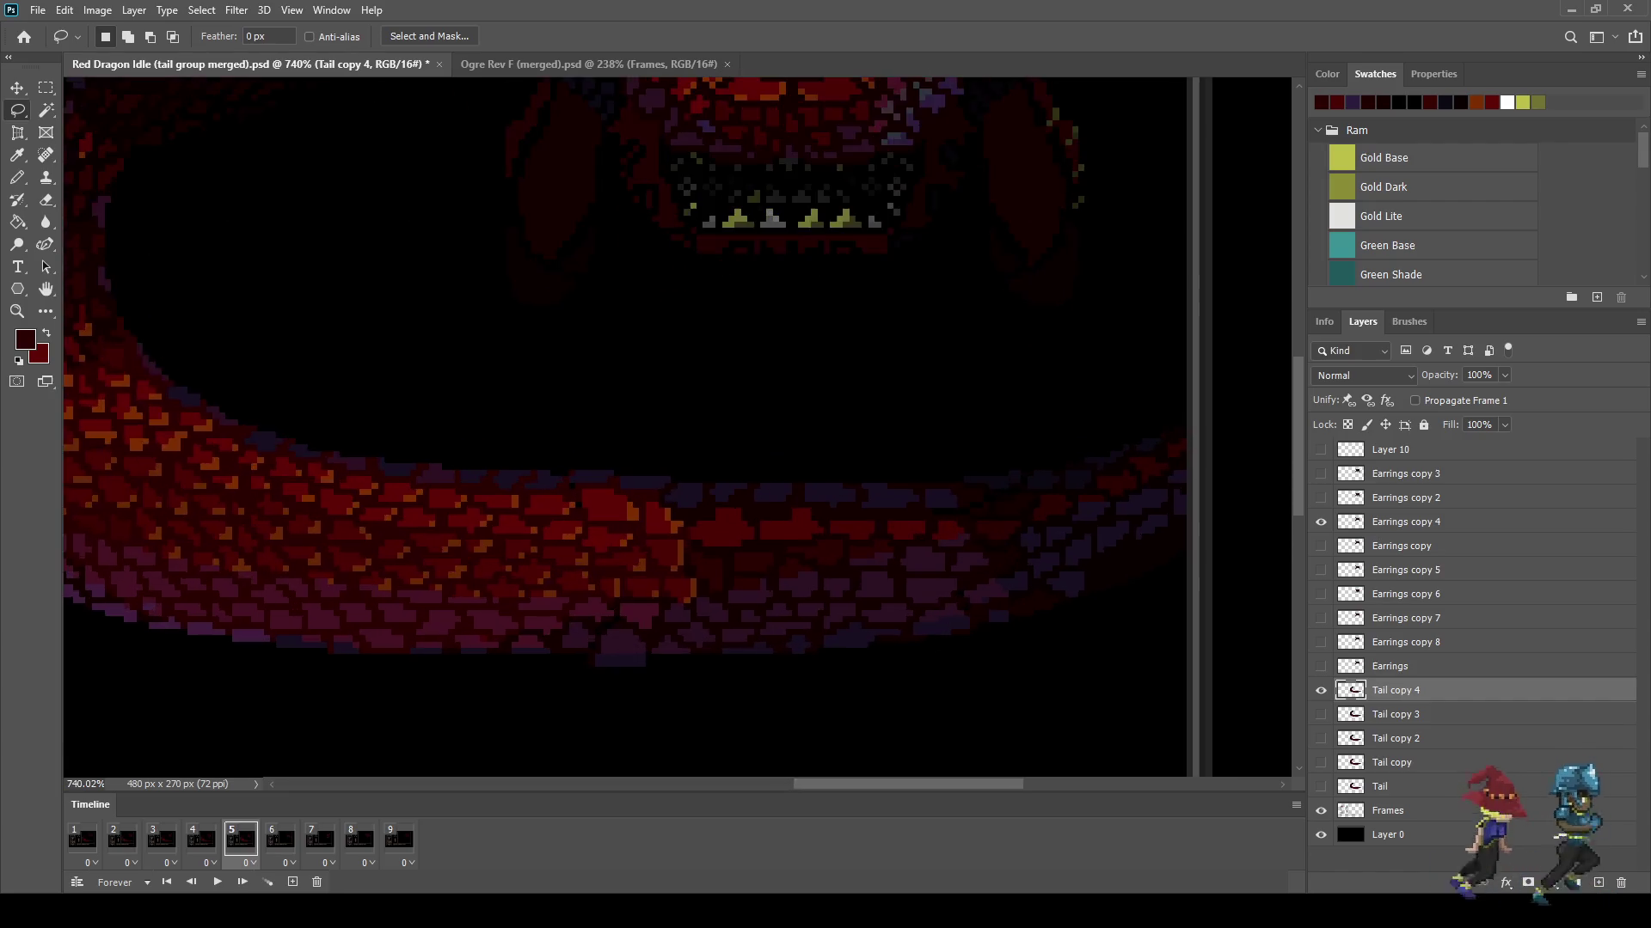
{"action": "scroll", "coordinate": [817, 478], "scroll_direction": "up", "scroll_amount": 5}
{"action": "scroll", "coordinate": [817, 478], "scroll_direction": "up", "scroll_amount": 4}
{"action": "scroll", "coordinate": [816, 478], "scroll_direction": "up", "scroll_amount": 4}
{"action": "scroll", "coordinate": [817, 478], "scroll_direction": "down", "scroll_amount": 1}
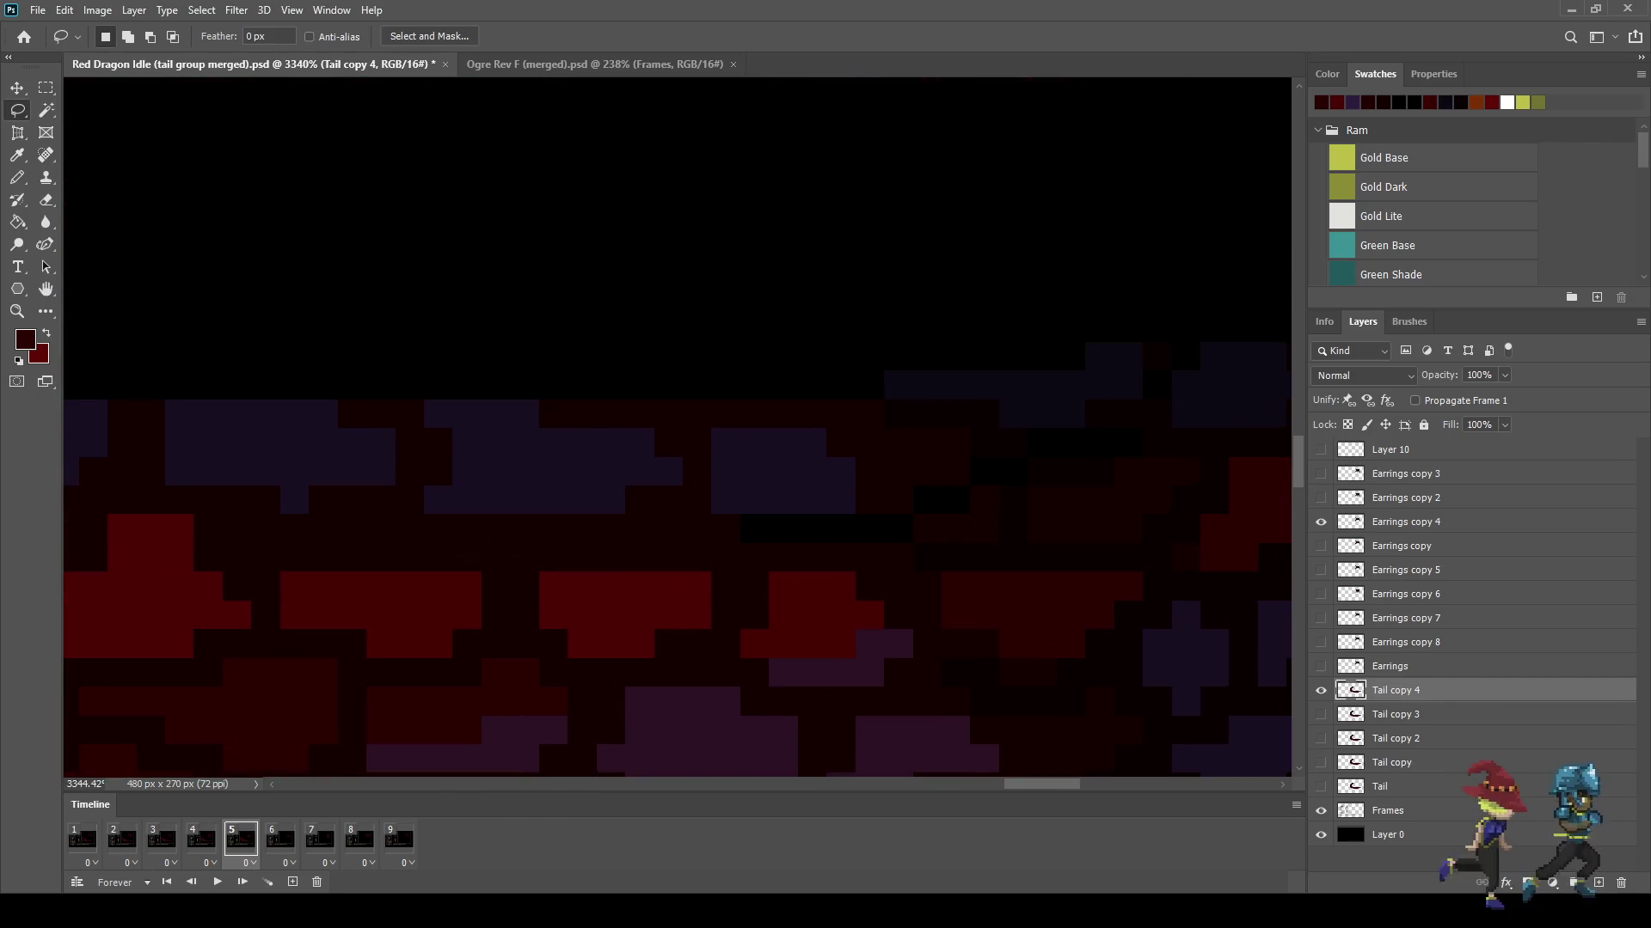
{"action": "scroll", "coordinate": [817, 478], "scroll_direction": "down", "scroll_amount": 2}
{"action": "scroll", "coordinate": [817, 478], "scroll_direction": "down", "scroll_amount": 2}
{"action": "scroll", "coordinate": [817, 478], "scroll_direction": "up", "scroll_amount": 2}
{"action": "scroll", "coordinate": [816, 478], "scroll_direction": "down", "scroll_amount": 1}
{"action": "scroll", "coordinate": [817, 478], "scroll_direction": "down", "scroll_amount": 1}
{"action": "scroll", "coordinate": [817, 478], "scroll_direction": "down", "scroll_amount": 2}
{"action": "scroll", "coordinate": [817, 478], "scroll_direction": "down", "scroll_amount": 1}
{"action": "scroll", "coordinate": [817, 478], "scroll_direction": "down", "scroll_amount": 2}
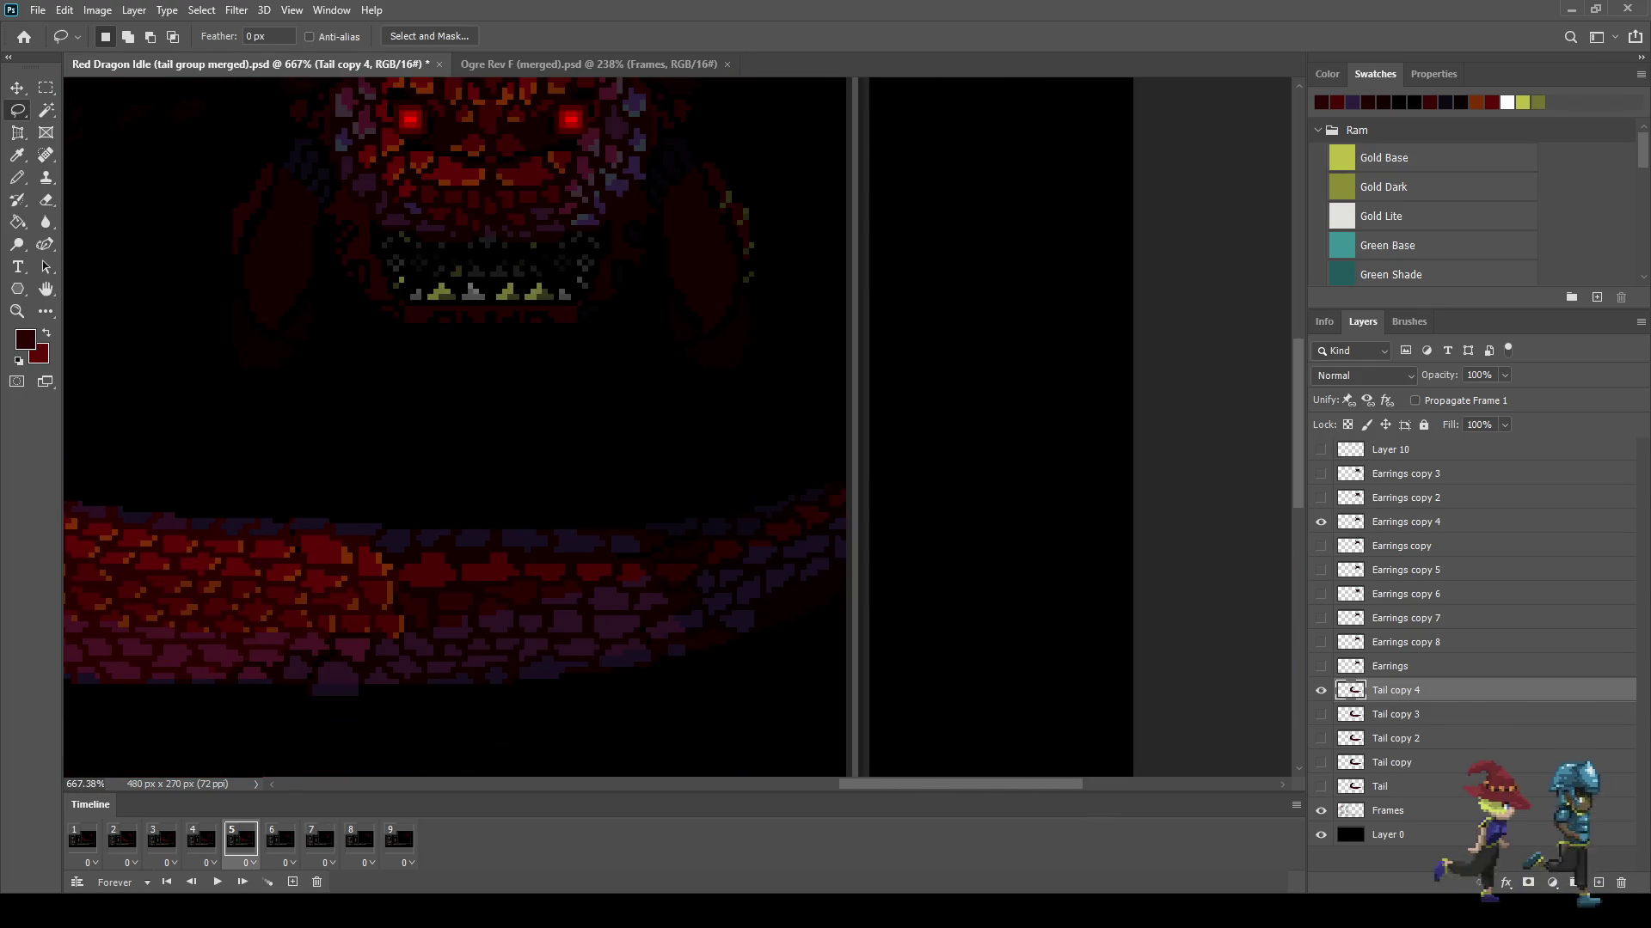
{"action": "key", "text": "space"}
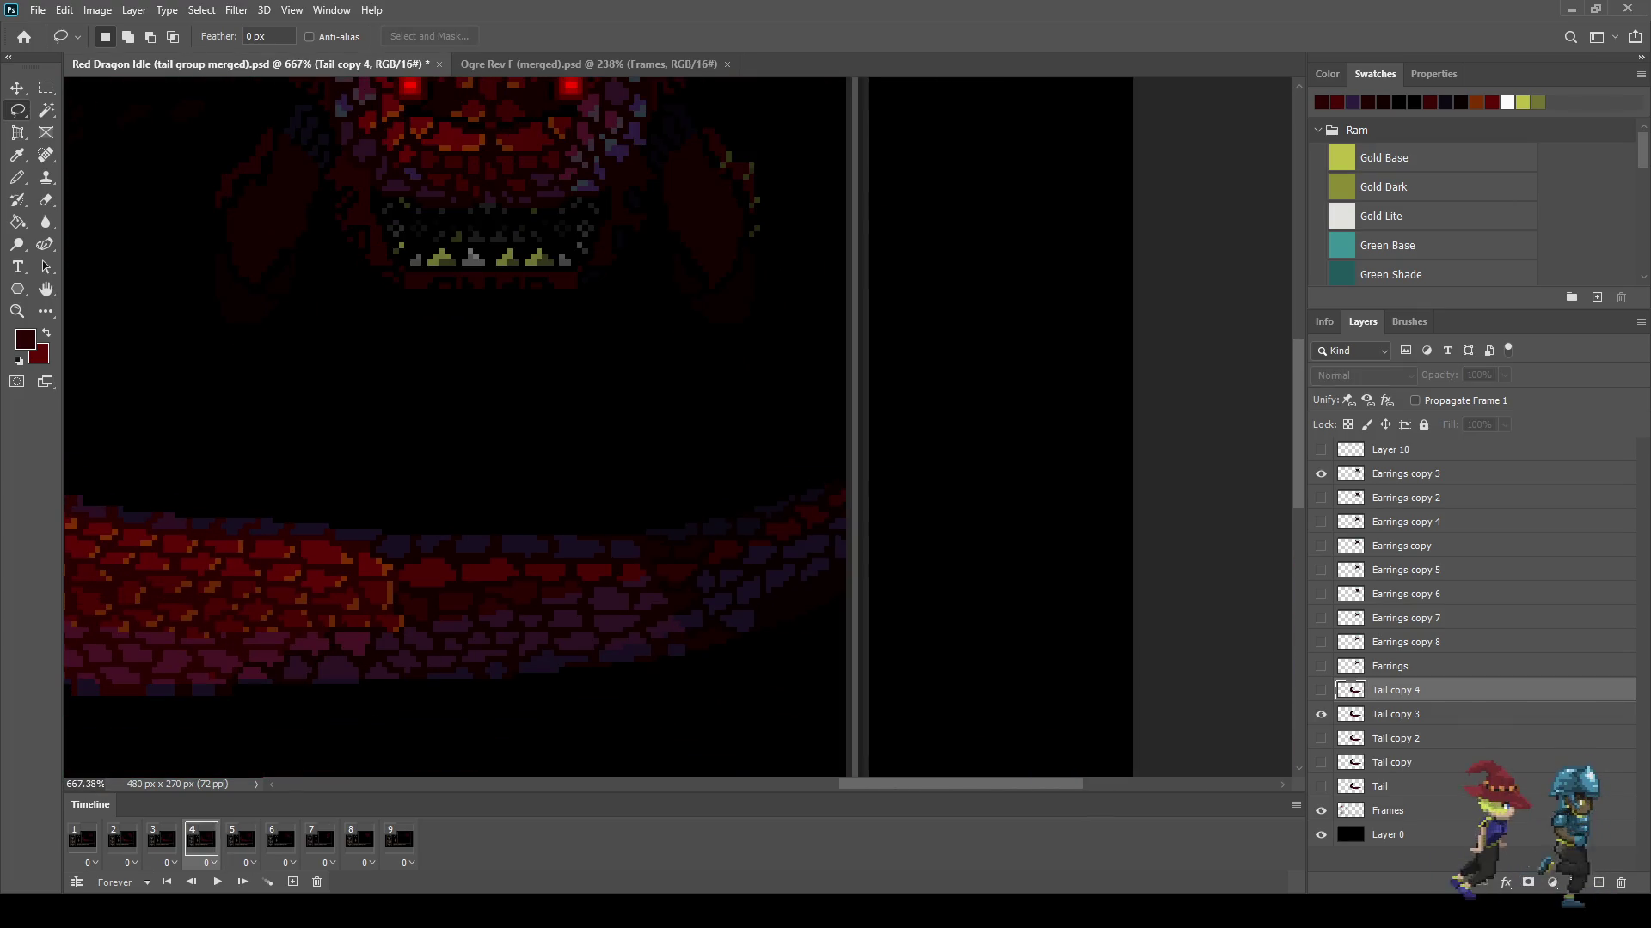
{"action": "key", "text": "space"}
Step: Fill two black gap pixels in frame 5's tail with dark red and red
{"action": "scroll", "coordinate": [677, 516], "scroll_direction": "up", "scroll_amount": 5}
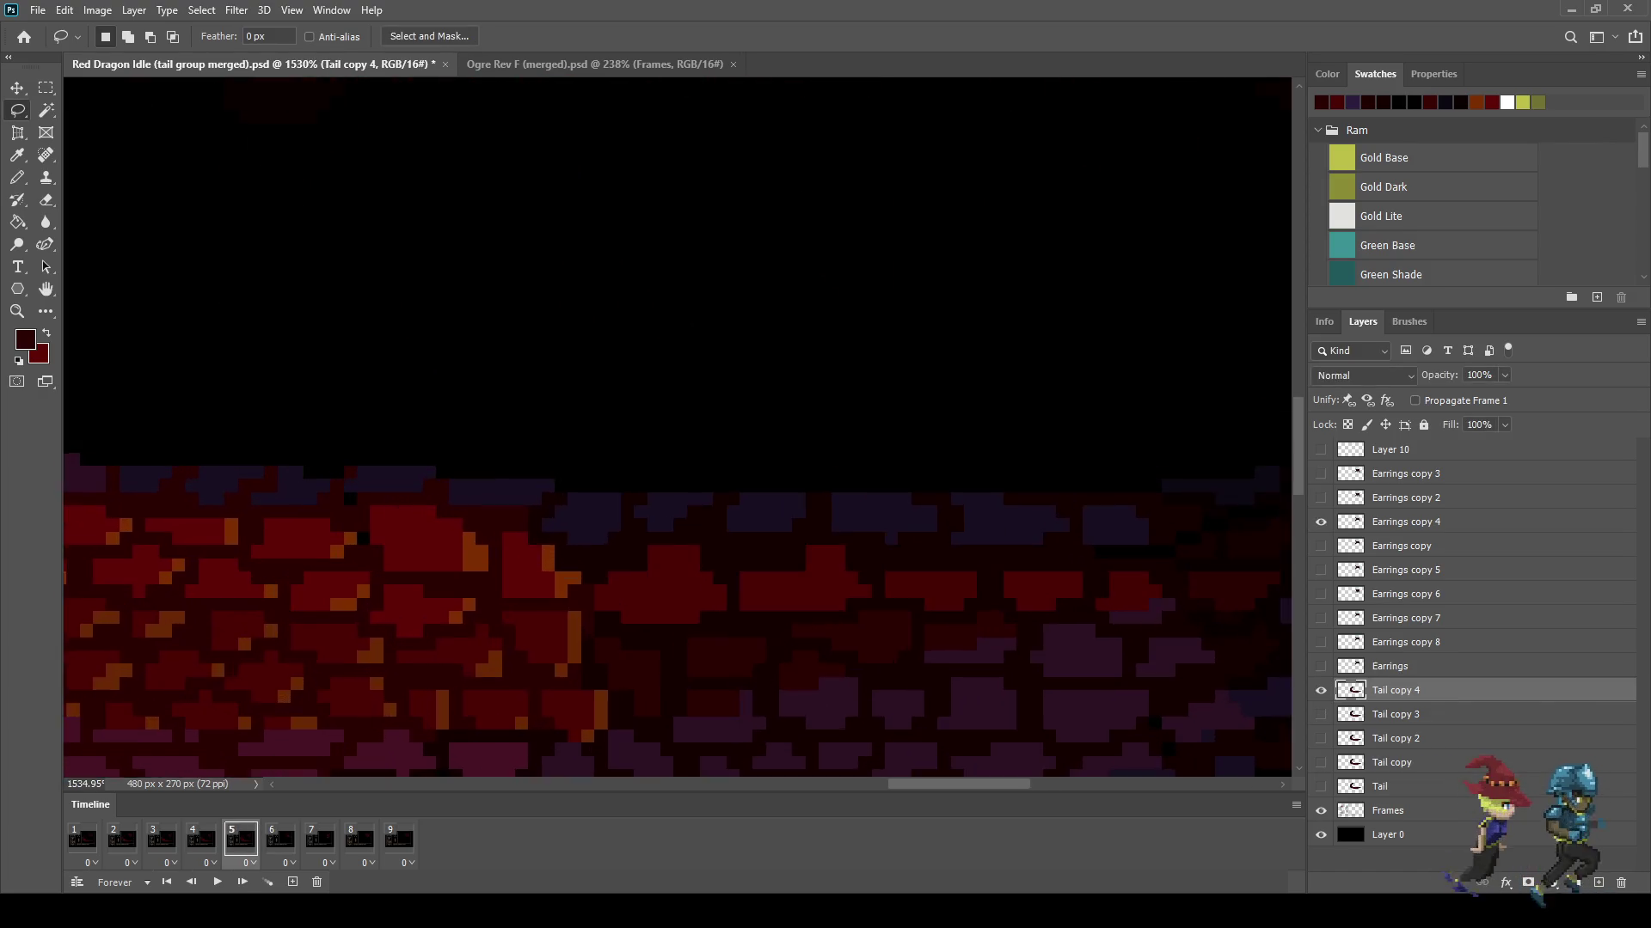
{"action": "scroll", "coordinate": [368, 531], "scroll_direction": "up", "scroll_amount": 2}
{"action": "key", "text": "i"}
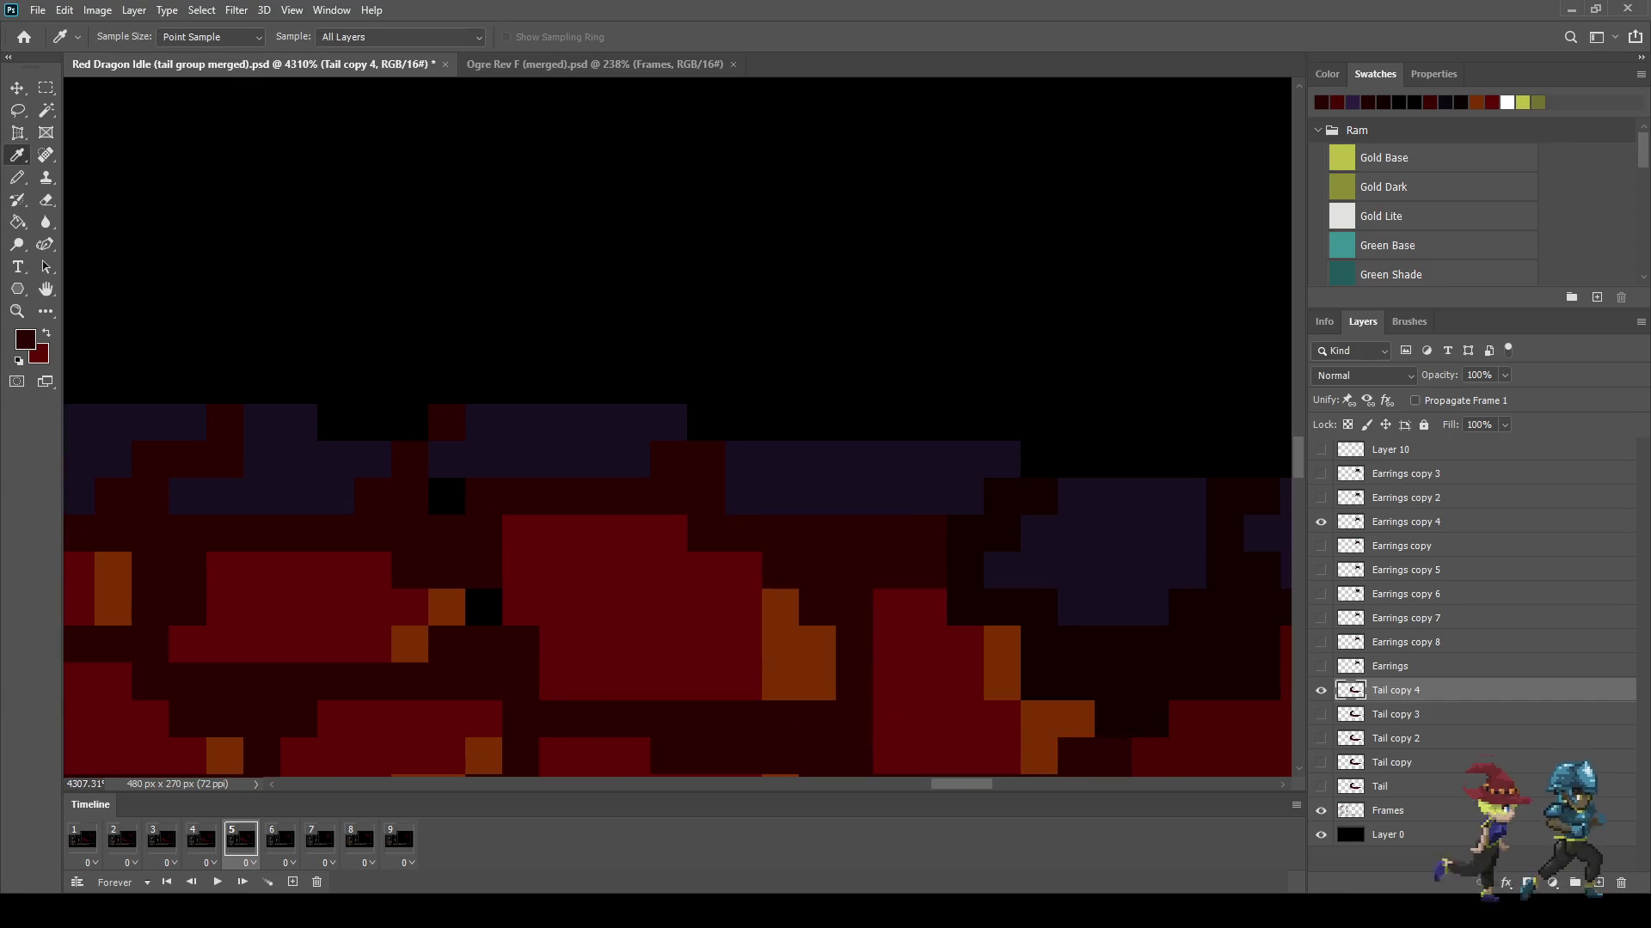
{"action": "key", "text": "b"}
{"action": "left_click", "coordinate": [447, 496]}
{"action": "left_click", "coordinate": [483, 607]}
{"action": "scroll", "coordinate": [483, 607], "scroll_direction": "down", "scroll_amount": 2}
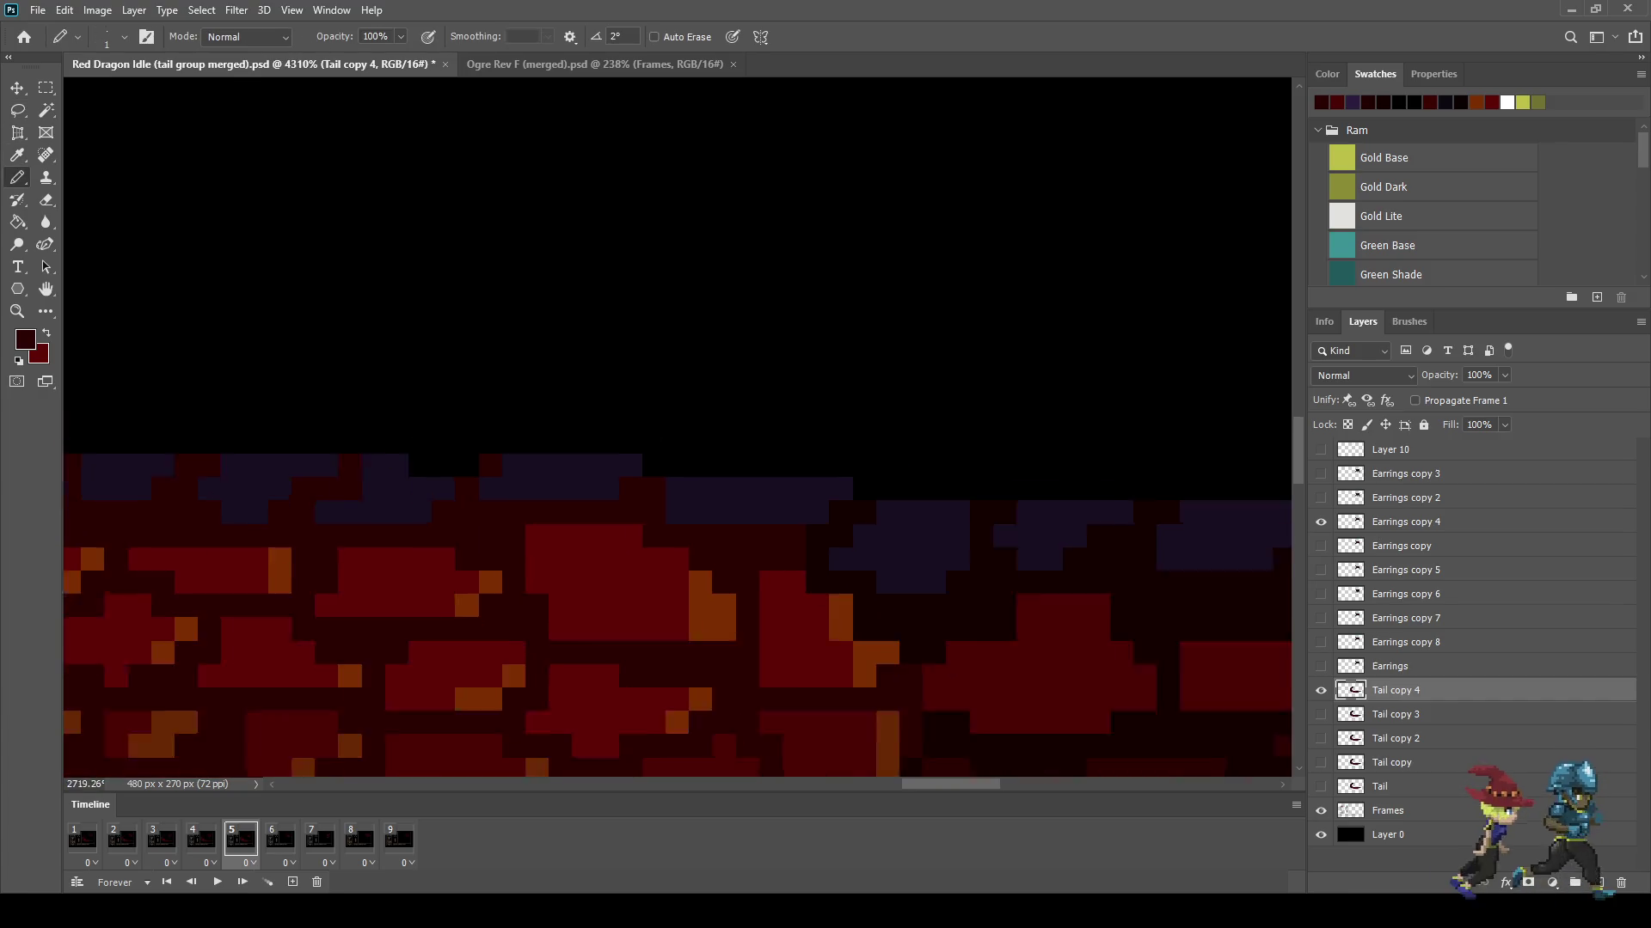
{"action": "scroll", "coordinate": [484, 607], "scroll_direction": "down", "scroll_amount": 2}
{"action": "scroll", "coordinate": [483, 607], "scroll_direction": "down", "scroll_amount": 3}
{"action": "scroll", "coordinate": [483, 606], "scroll_direction": "down", "scroll_amount": 3}
{"action": "scroll", "coordinate": [860, 533], "scroll_direction": "down", "scroll_amount": 2}
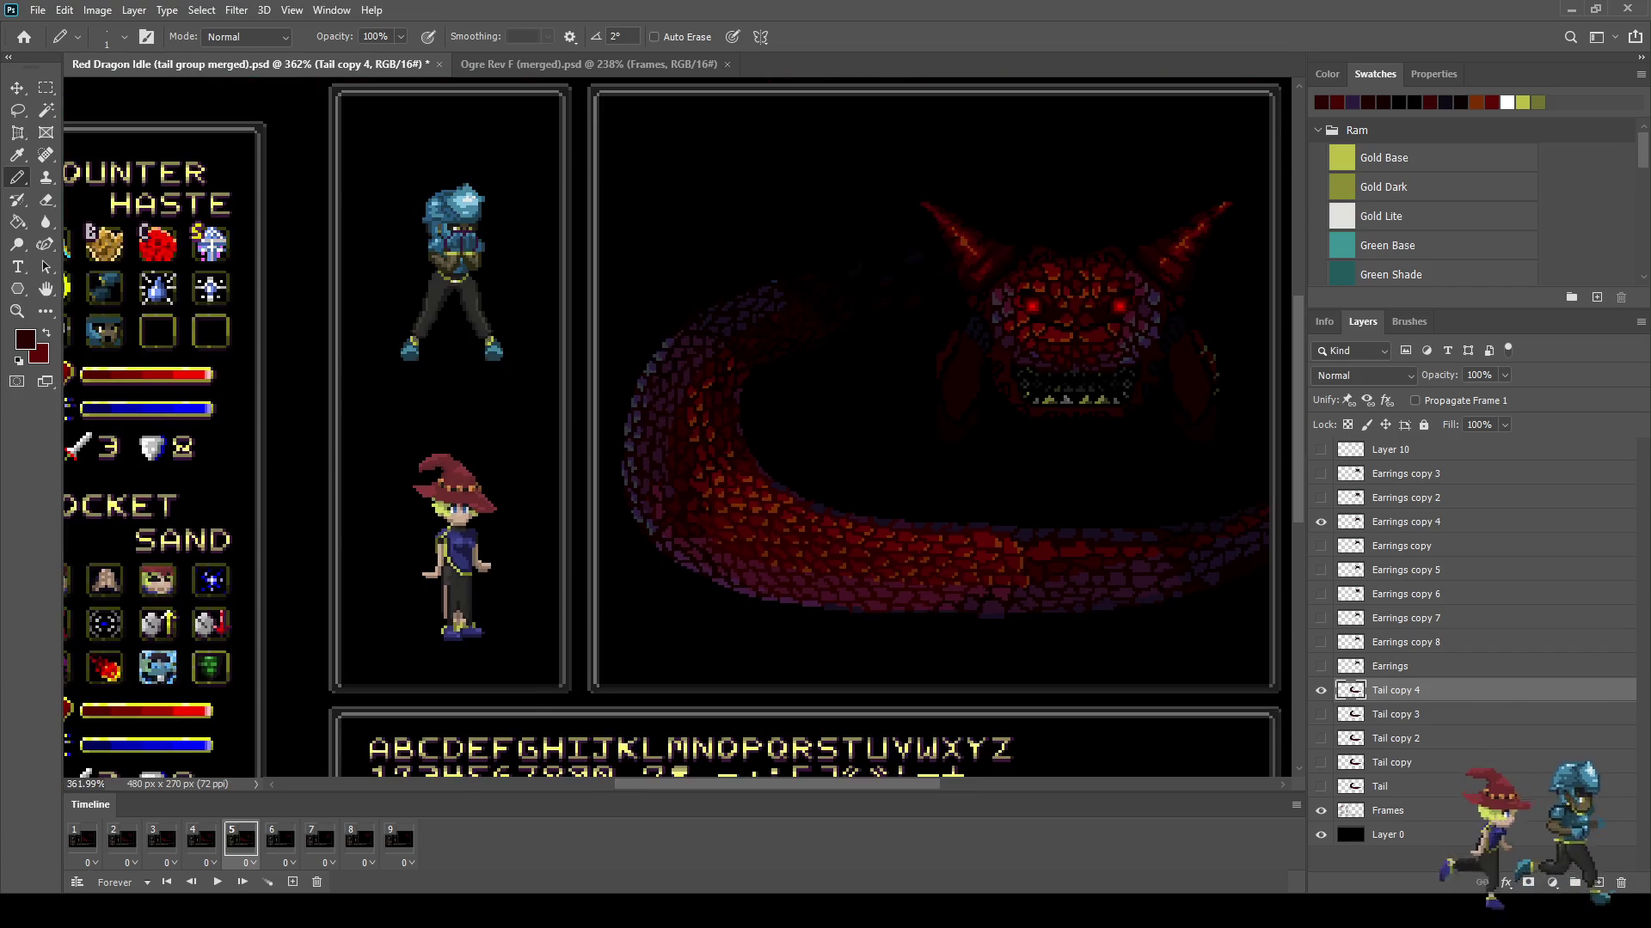
{"action": "scroll", "coordinate": [860, 533], "scroll_direction": "up", "scroll_amount": 4}
{"action": "scroll", "coordinate": [860, 533], "scroll_direction": "up", "scroll_amount": 3}
{"action": "scroll", "coordinate": [860, 533], "scroll_direction": "up", "scroll_amount": 2}
{"action": "scroll", "coordinate": [1055, 533], "scroll_direction": "up", "scroll_amount": 2}
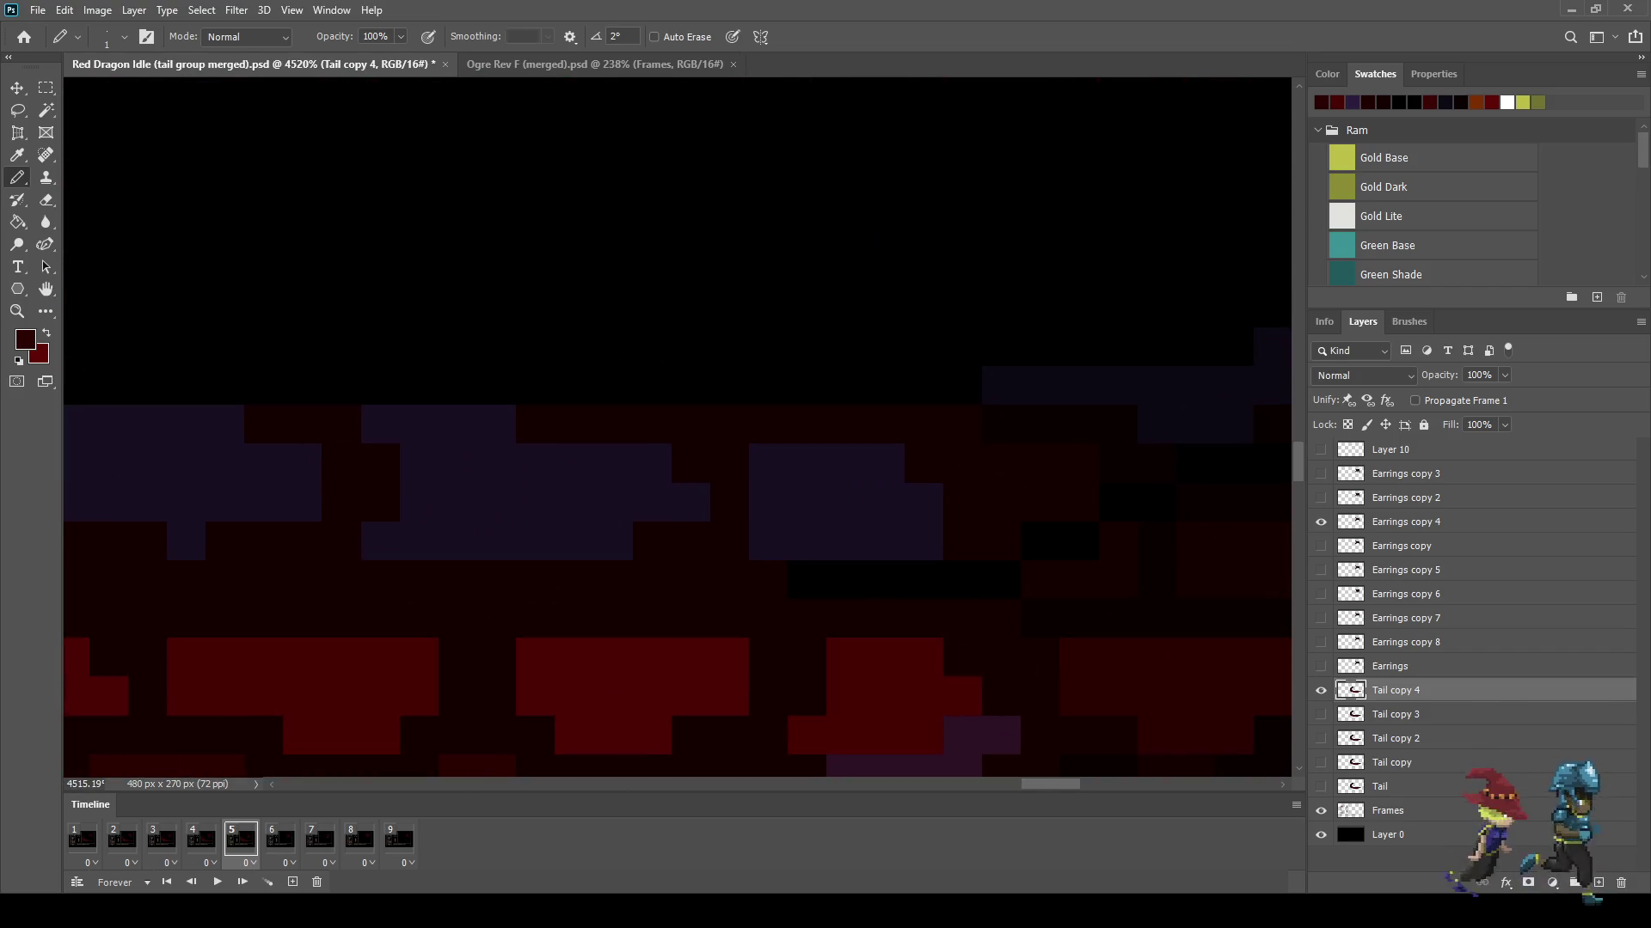
Step: Keep sampling tail-scale colours and touching up pixels along frame 5's tail
{"action": "key", "text": "i"}
{"action": "key", "text": "b"}
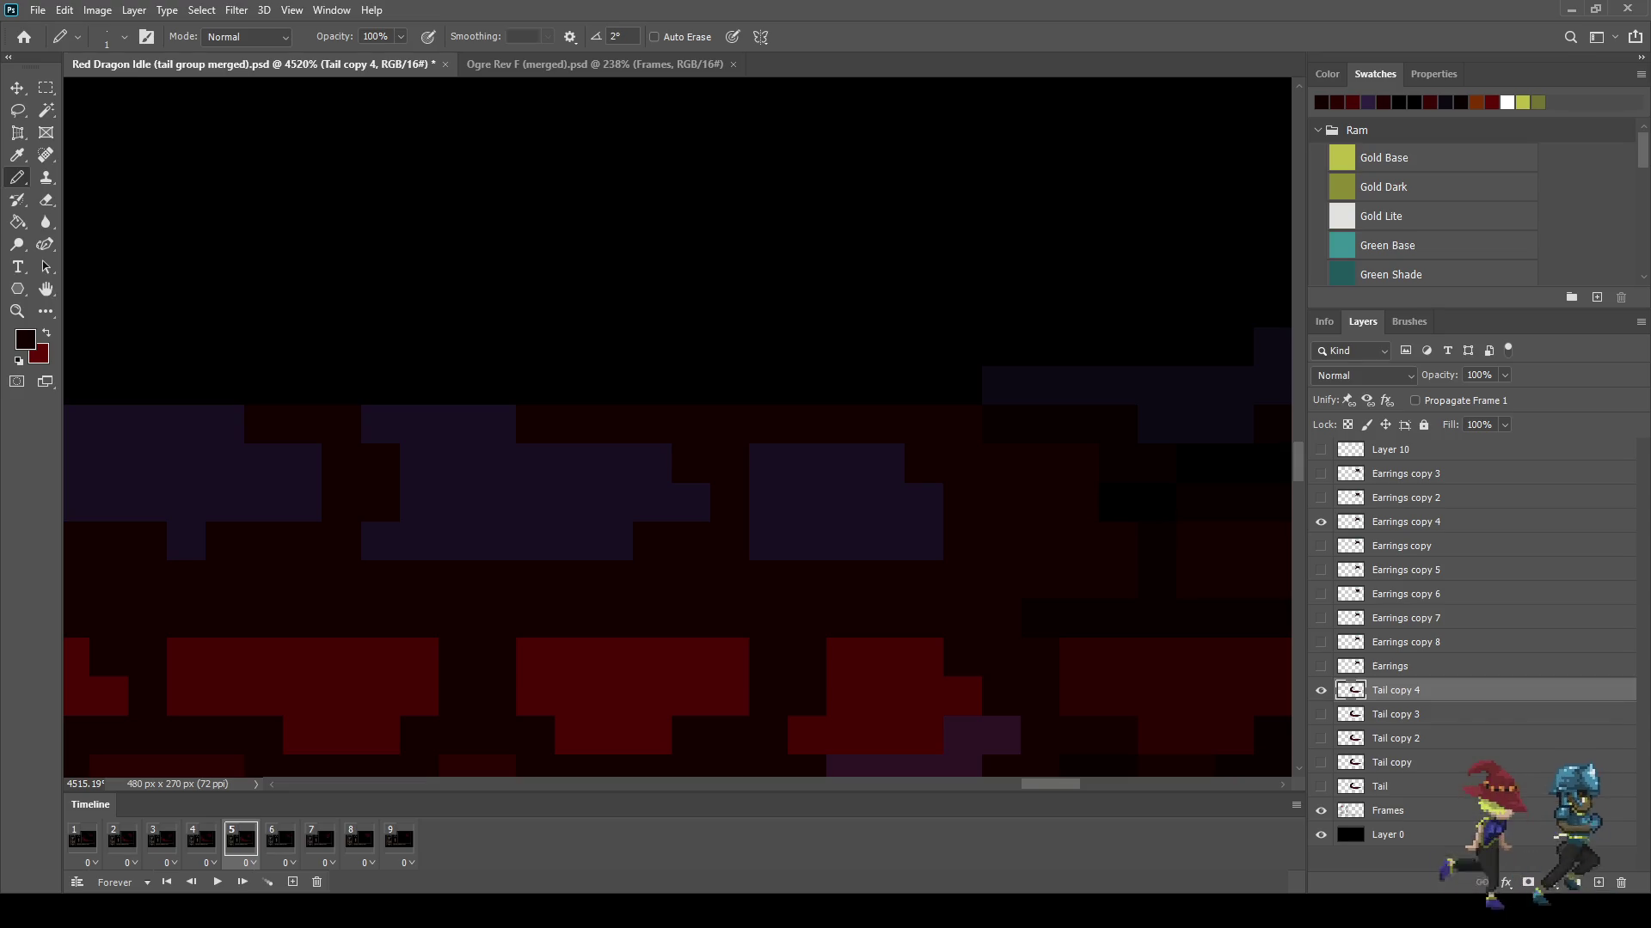
{"action": "scroll", "coordinate": [677, 428], "scroll_direction": "right", "scroll_amount": 3}
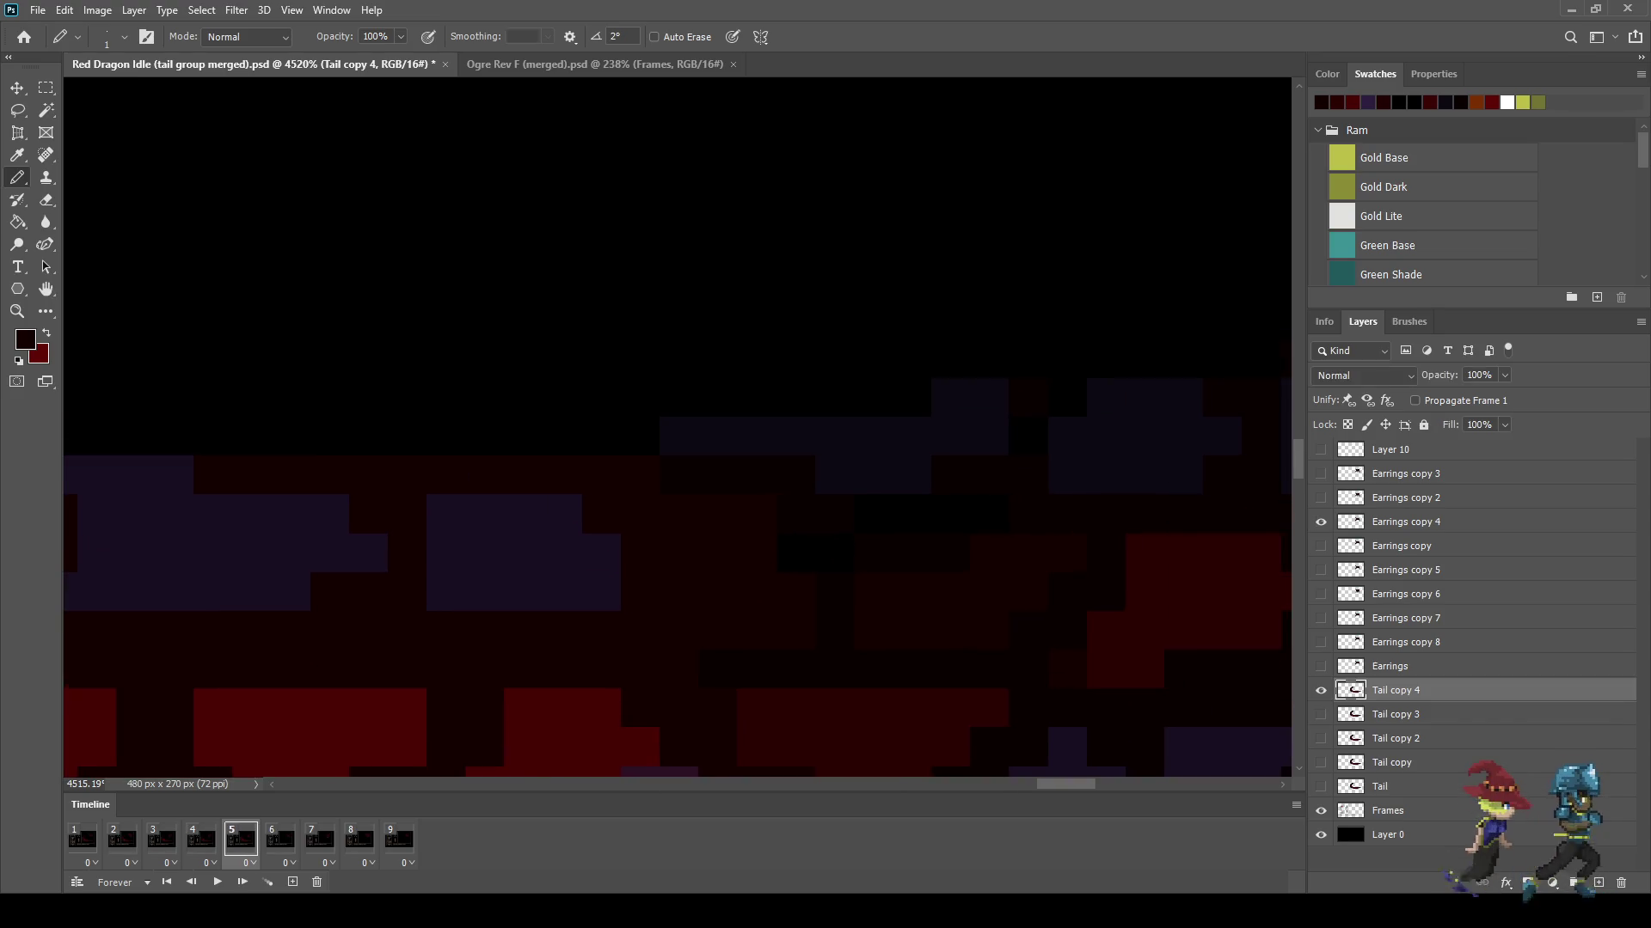
{"action": "key", "text": "i"}
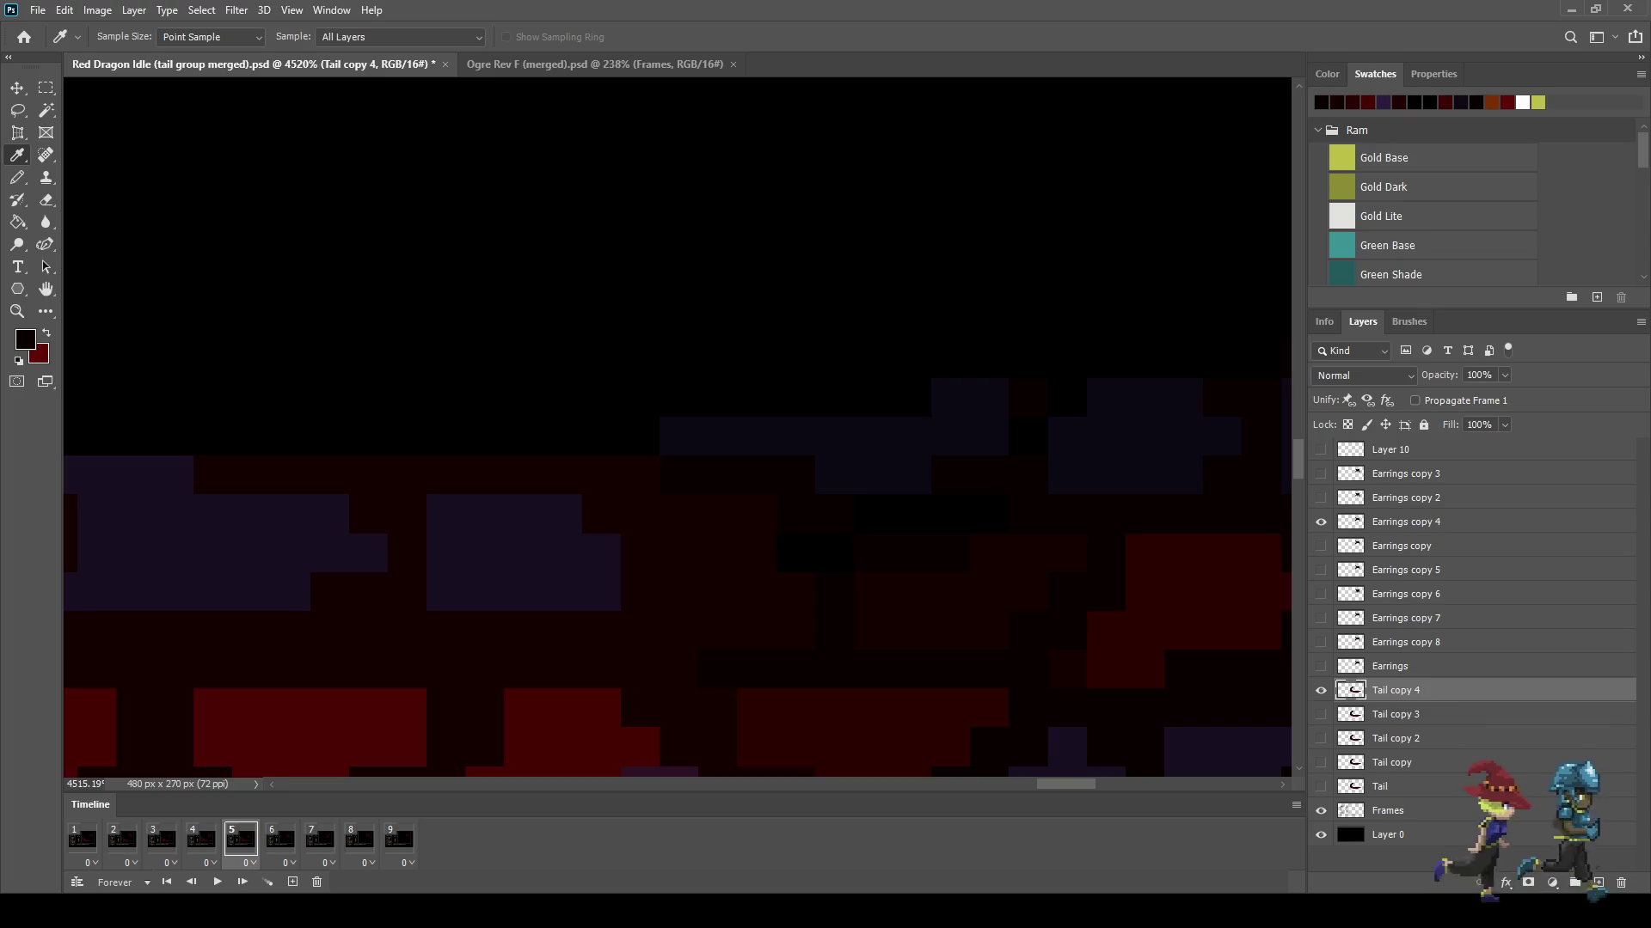
{"action": "key", "text": "b"}
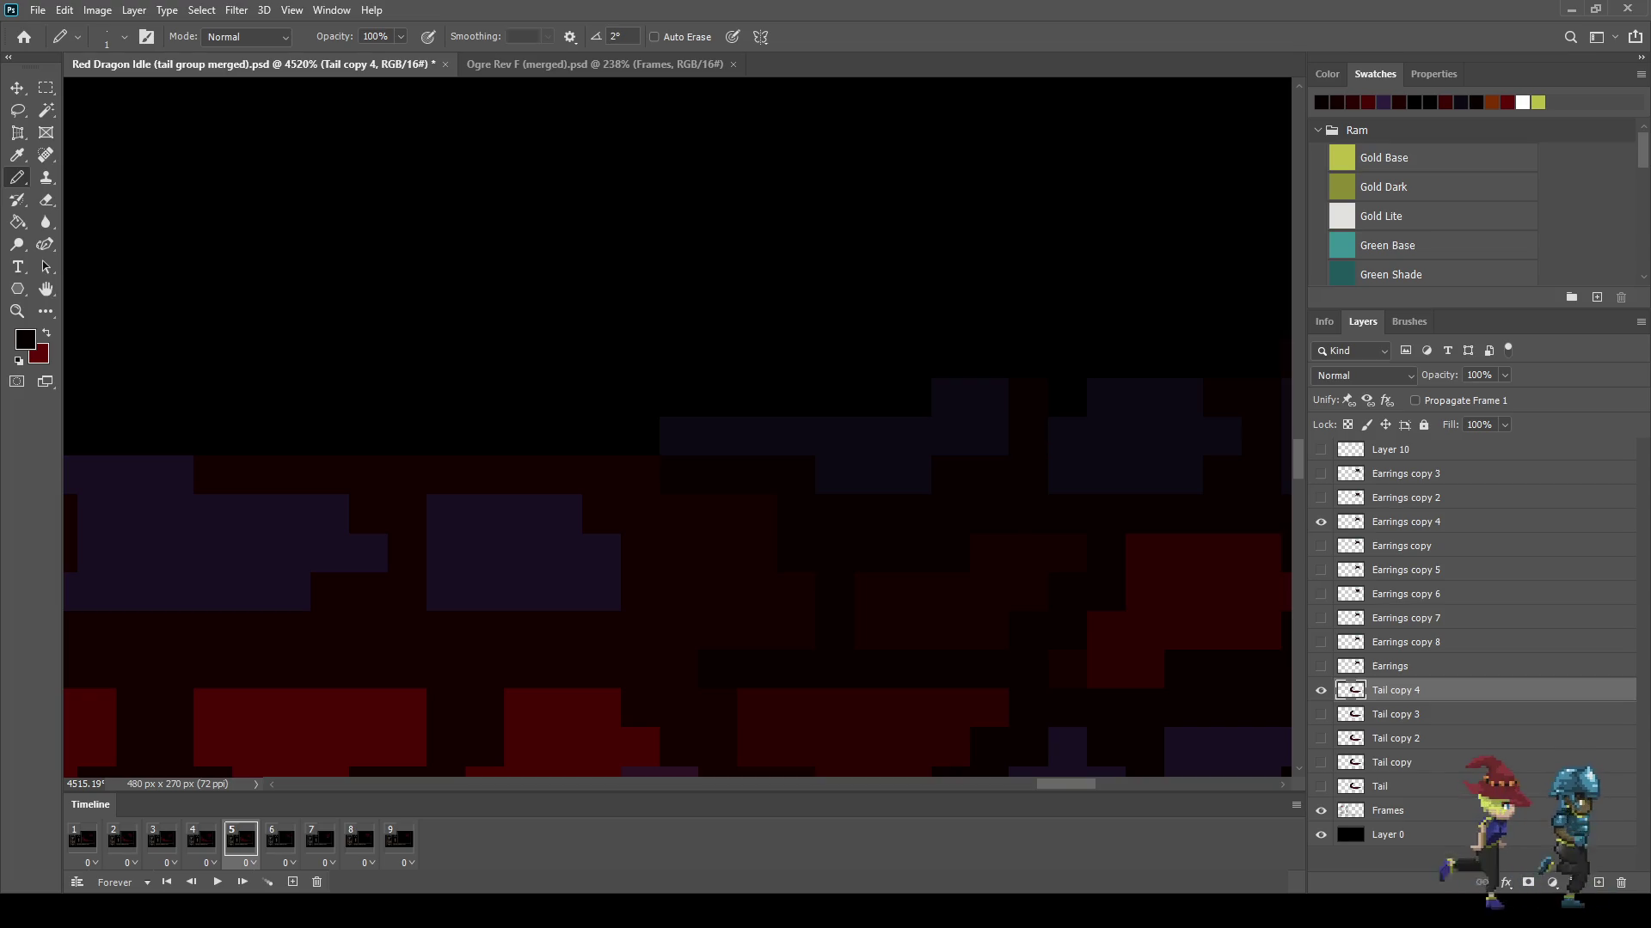
{"action": "scroll", "coordinate": [678, 427], "scroll_direction": "down", "scroll_amount": 2}
{"action": "scroll", "coordinate": [678, 428], "scroll_direction": "down", "scroll_amount": 2}
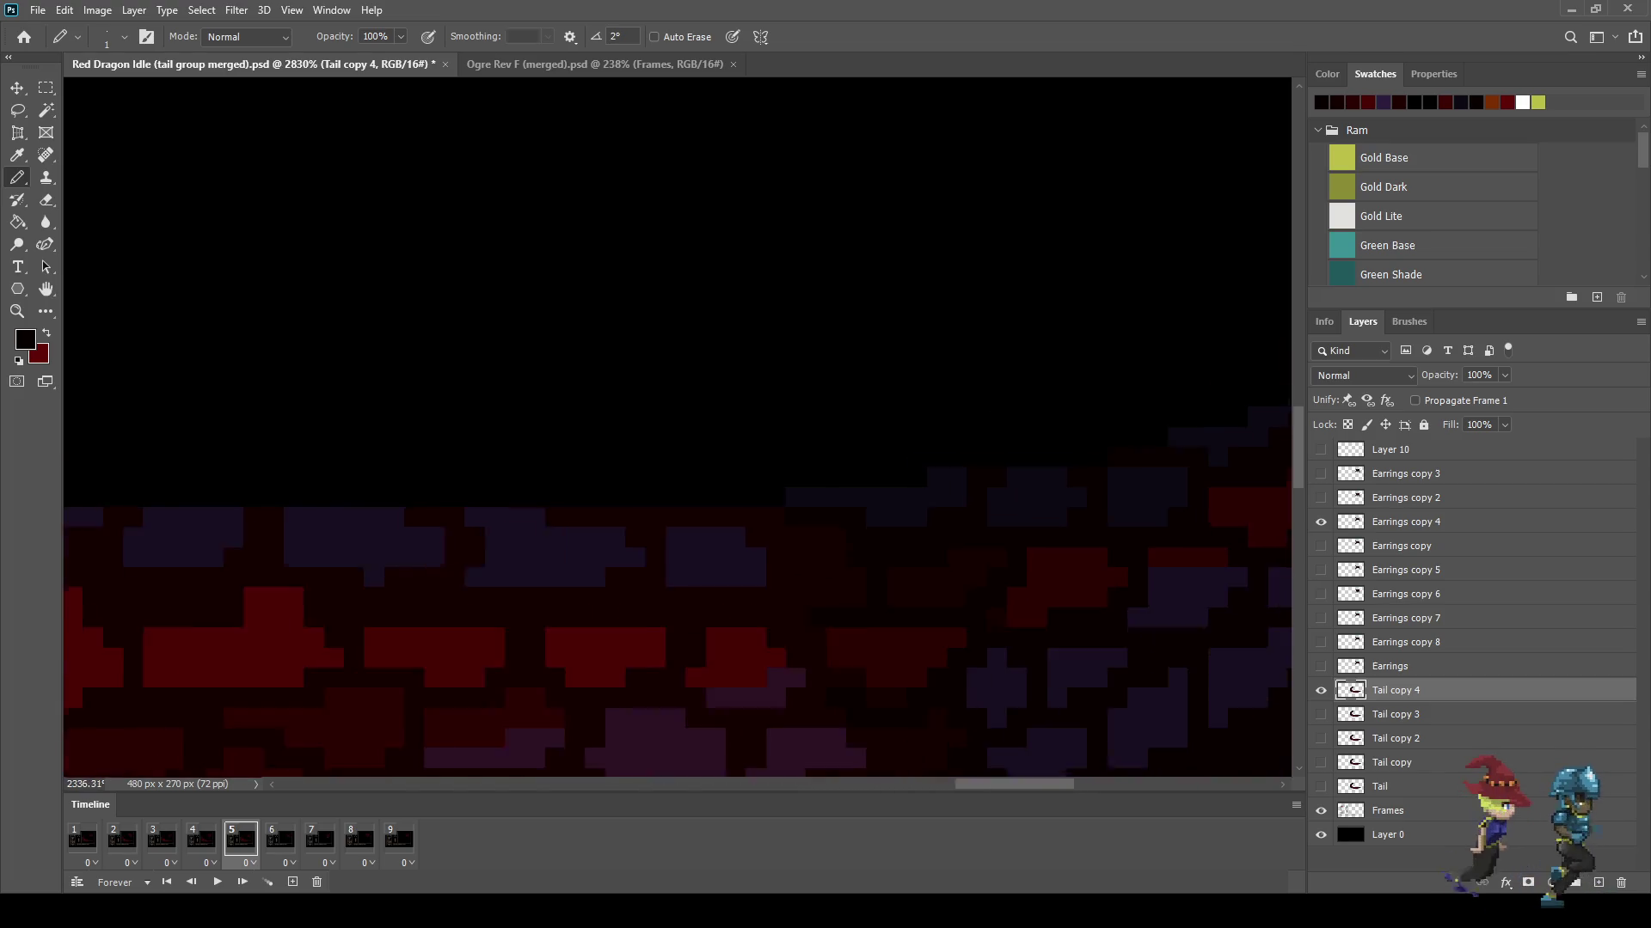
{"action": "scroll", "coordinate": [678, 427], "scroll_direction": "down", "scroll_amount": 2}
{"action": "scroll", "coordinate": [677, 427], "scroll_direction": "down", "scroll_amount": 2}
{"action": "scroll", "coordinate": [688, 654], "scroll_direction": "up", "scroll_amount": 2}
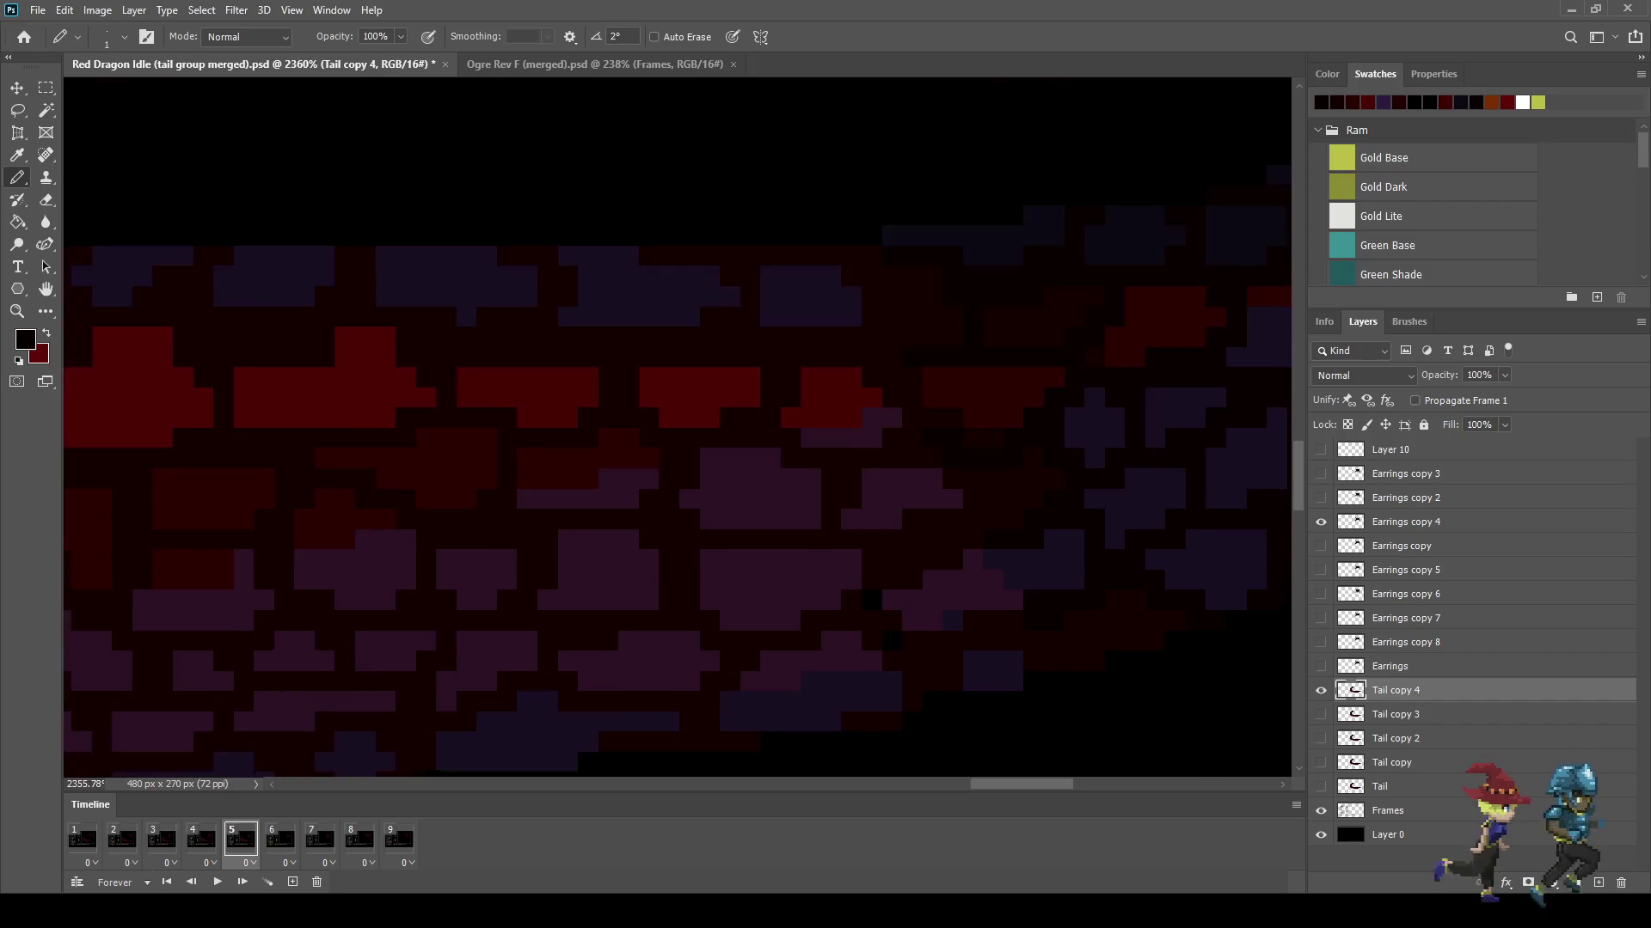
{"action": "scroll", "coordinate": [687, 653], "scroll_direction": "up", "scroll_amount": 3}
{"action": "scroll", "coordinate": [688, 653], "scroll_direction": "up", "scroll_amount": 3}
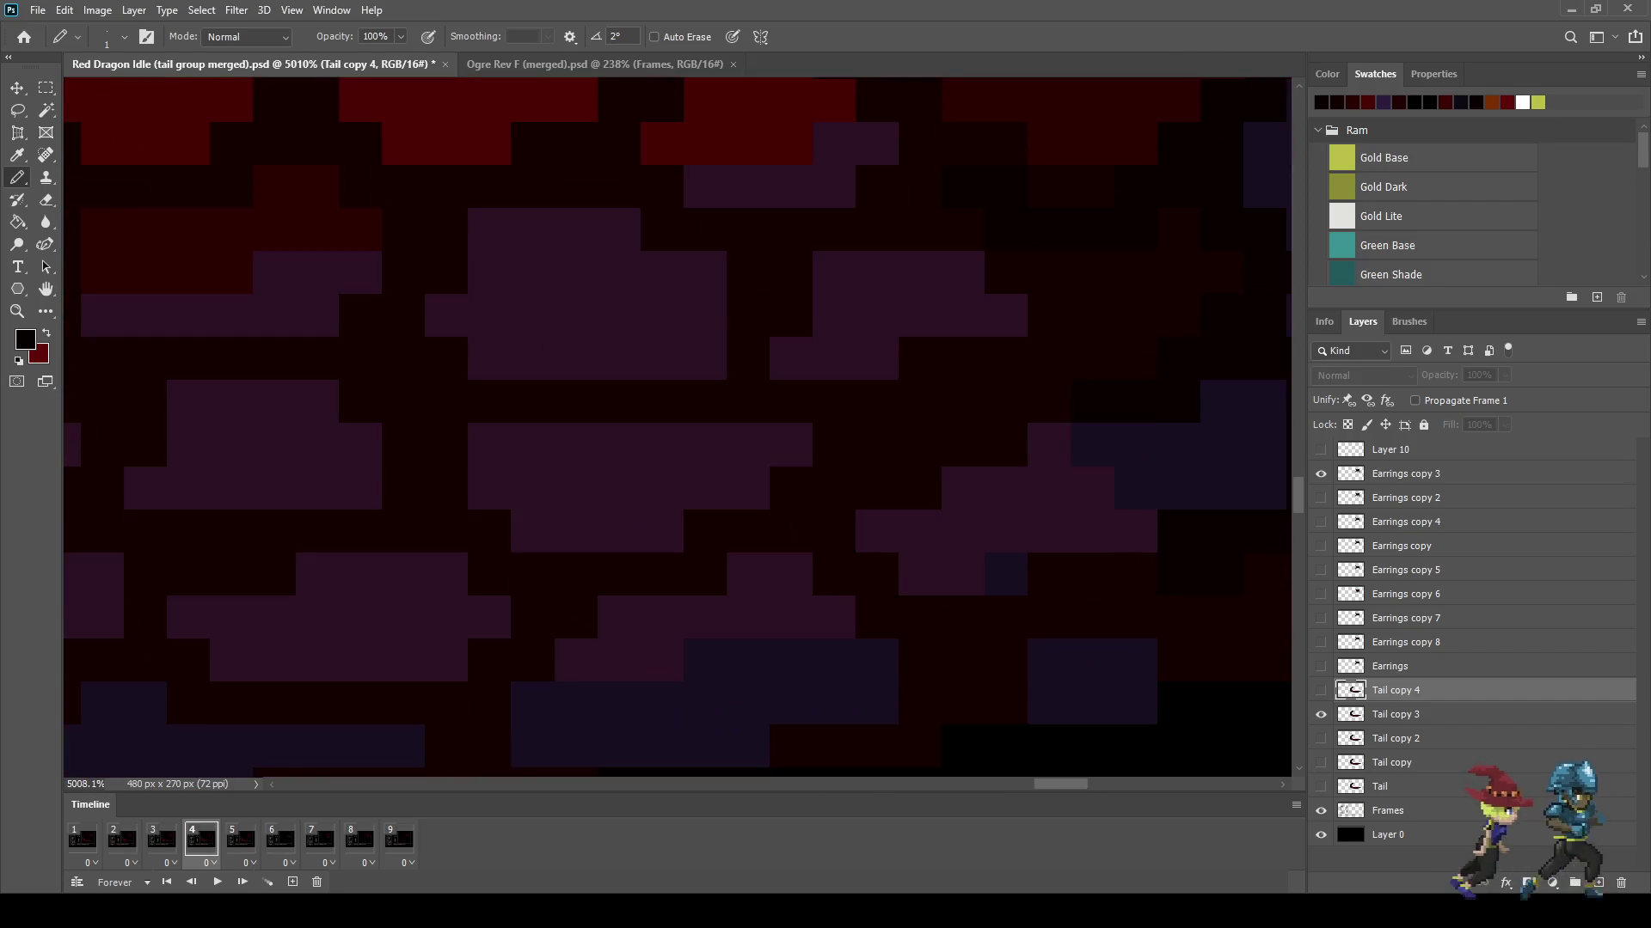
{"action": "key", "text": "i"}
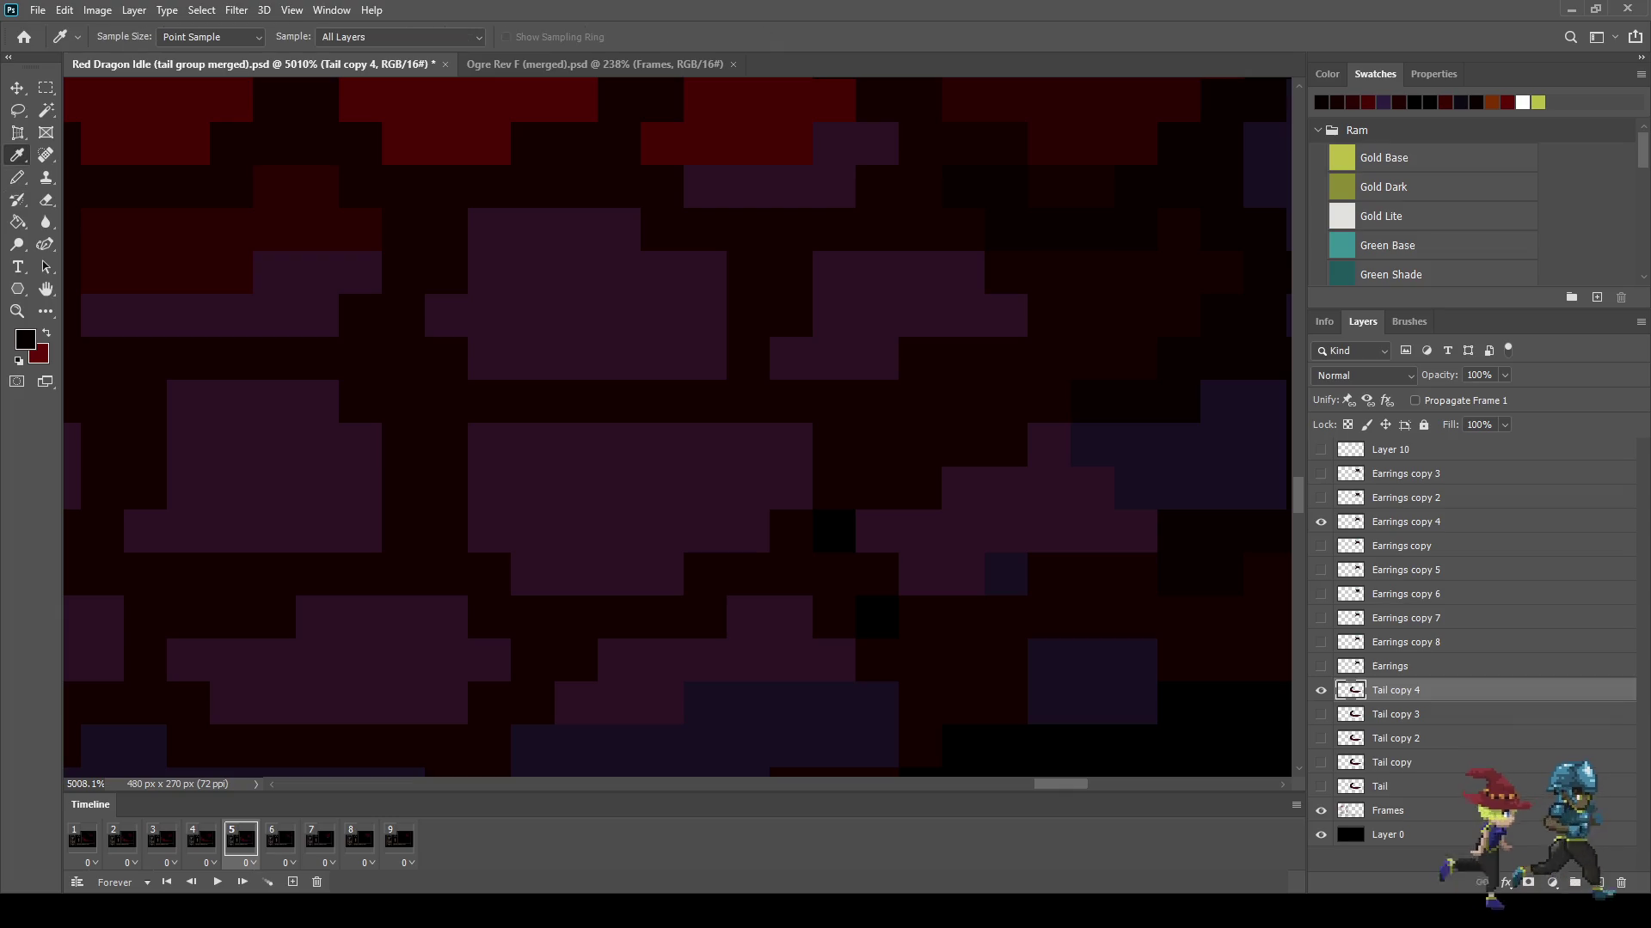
{"action": "key", "text": "b"}
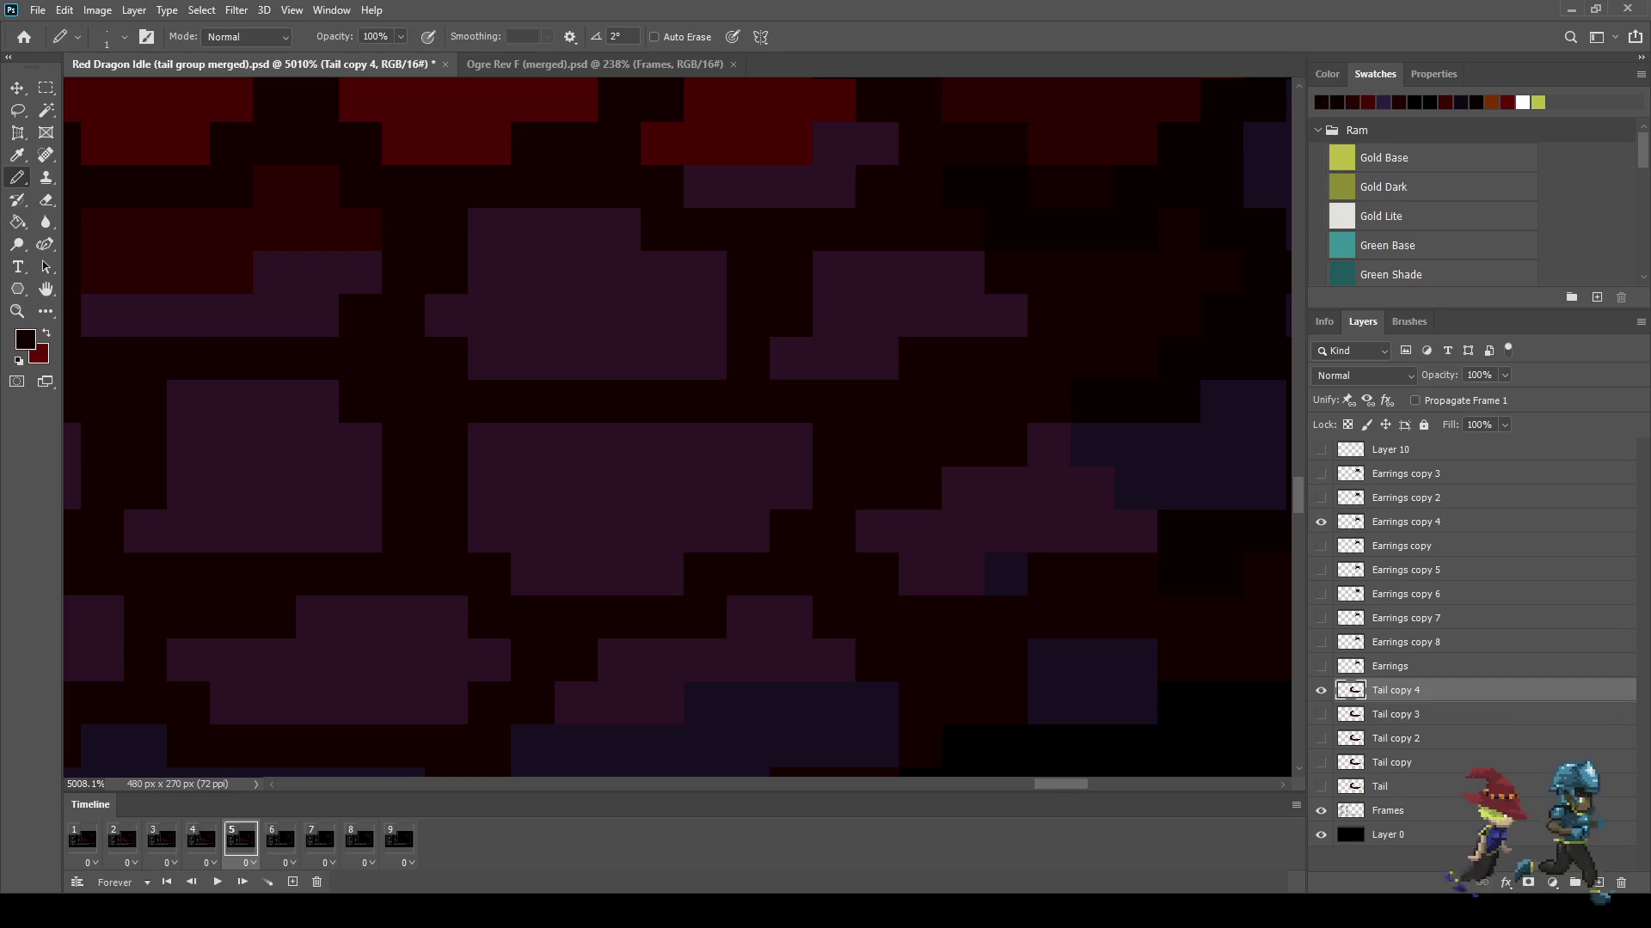
{"action": "scroll", "coordinate": [840, 547], "scroll_direction": "down", "scroll_amount": 3}
{"action": "scroll", "coordinate": [841, 548], "scroll_direction": "down", "scroll_amount": 2}
{"action": "scroll", "coordinate": [840, 548], "scroll_direction": "down", "scroll_amount": 2}
{"action": "scroll", "coordinate": [840, 547], "scroll_direction": "down", "scroll_amount": 2}
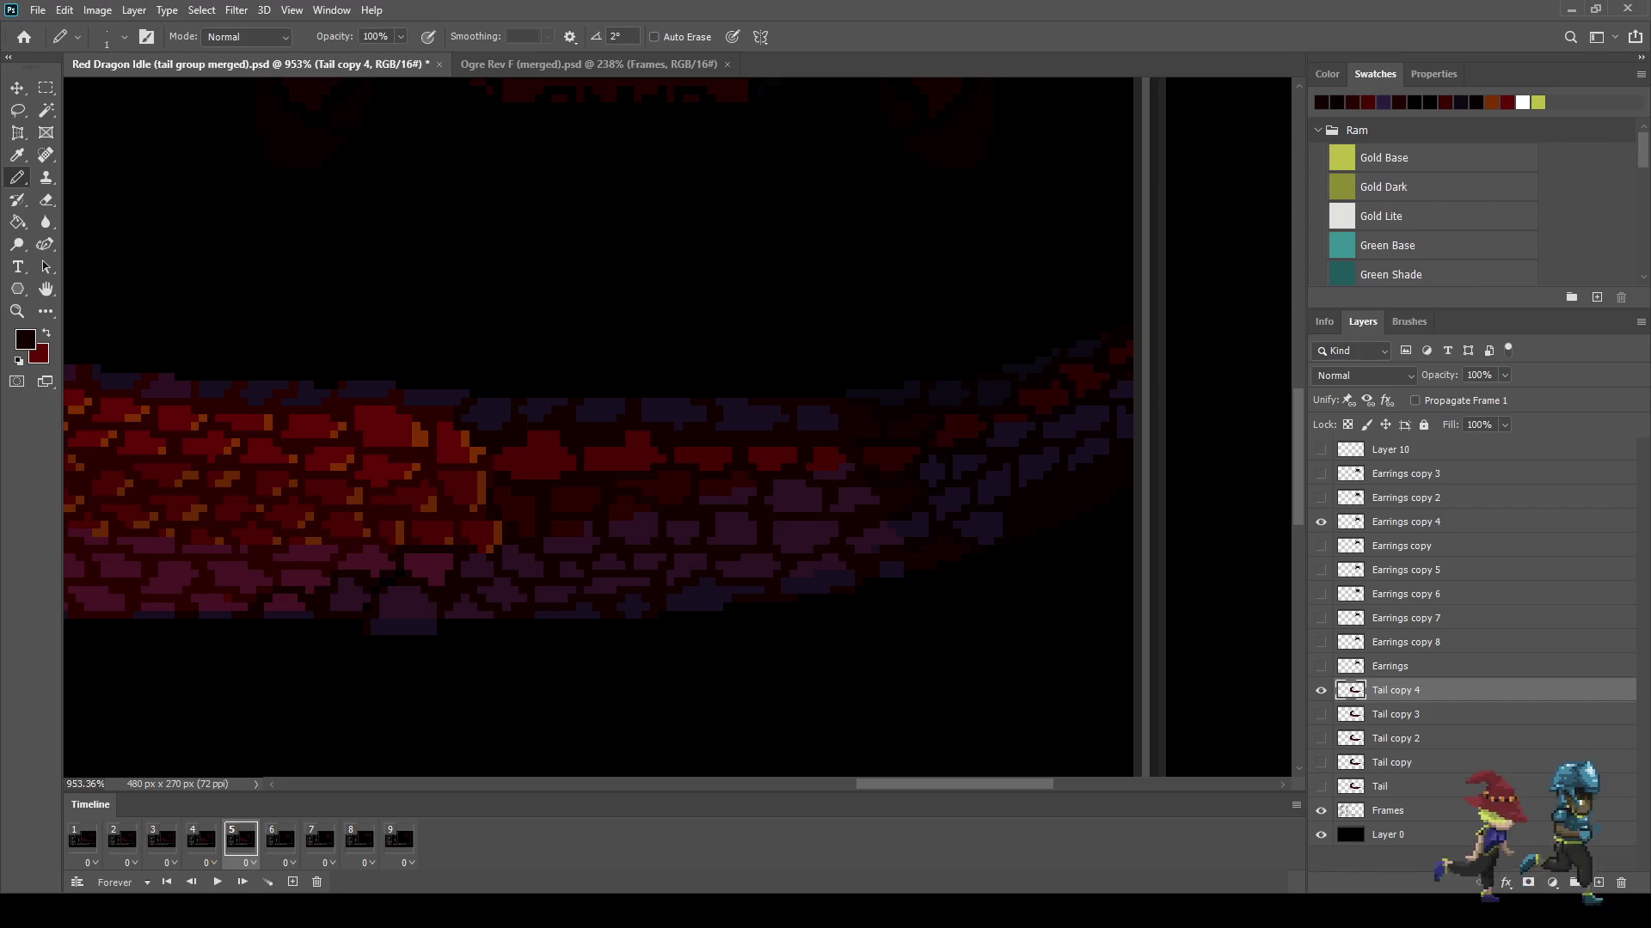
{"action": "scroll", "coordinate": [395, 522], "scroll_direction": "up", "scroll_amount": 2}
{"action": "scroll", "coordinate": [395, 522], "scroll_direction": "up", "scroll_amount": 2}
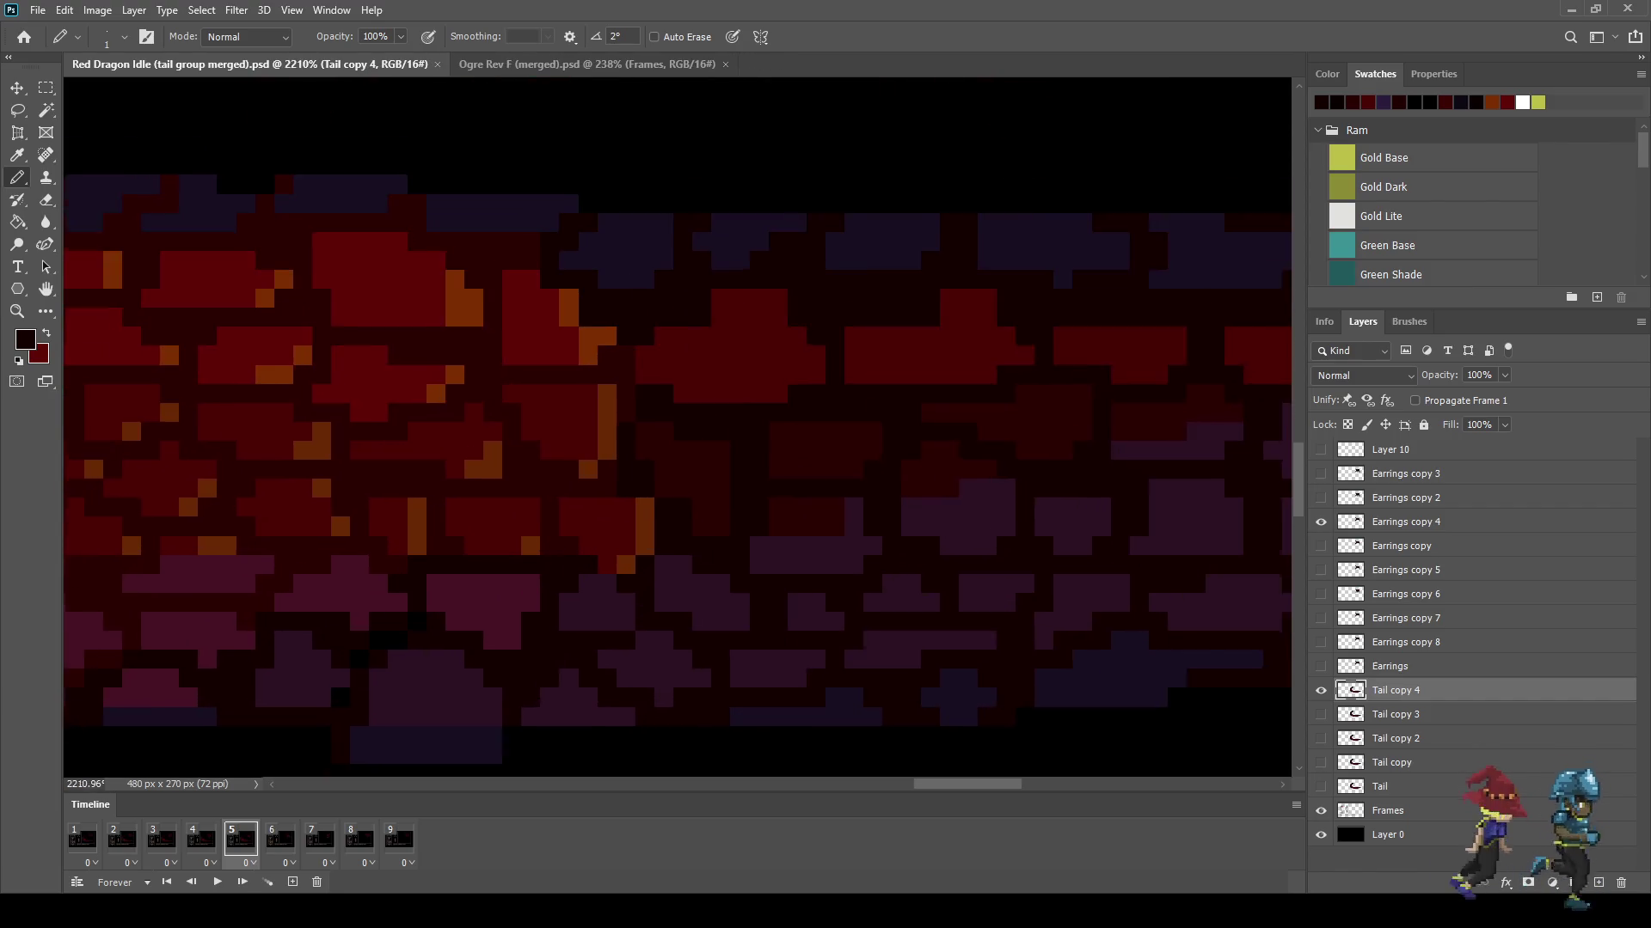
{"action": "scroll", "coordinate": [395, 522], "scroll_direction": "up", "scroll_amount": 2}
Step: Flip between frames 4 and 5 with the comma and period keys to compare tail poses
{"action": "key", "text": "comma"}
{"action": "key", "text": "period"}
{"action": "key", "text": "comma"}
{"action": "scroll", "coordinate": [677, 427], "scroll_direction": "up", "scroll_amount": 2}
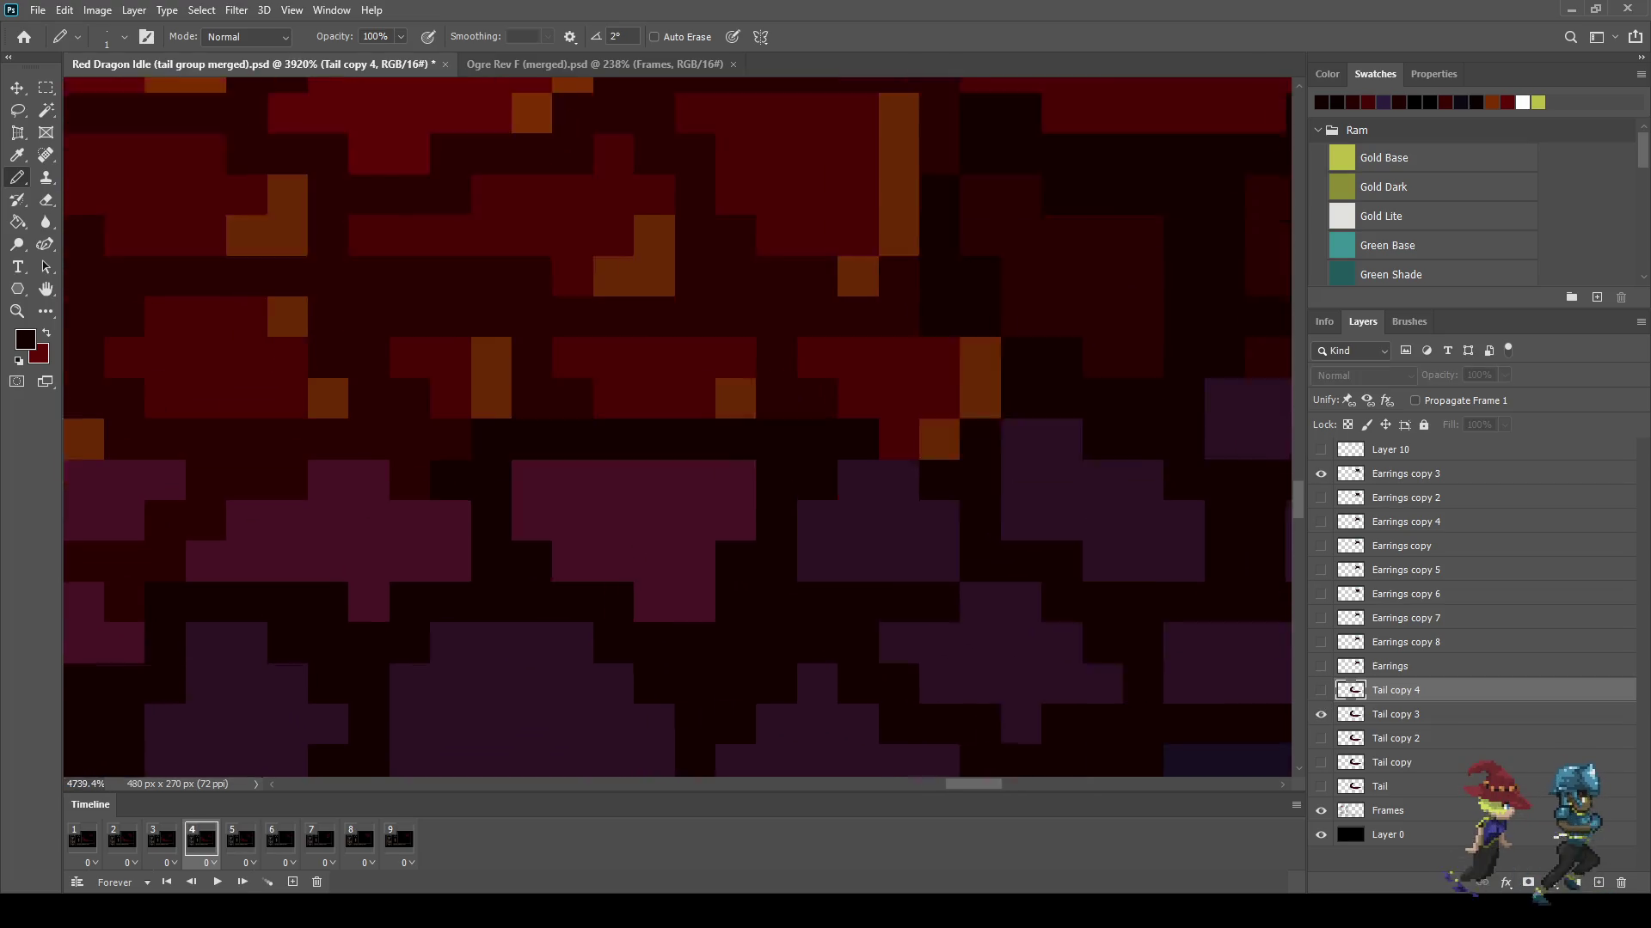
{"action": "key", "text": "period"}
{"action": "scroll", "coordinate": [678, 428], "scroll_direction": "down", "scroll_amount": 3}
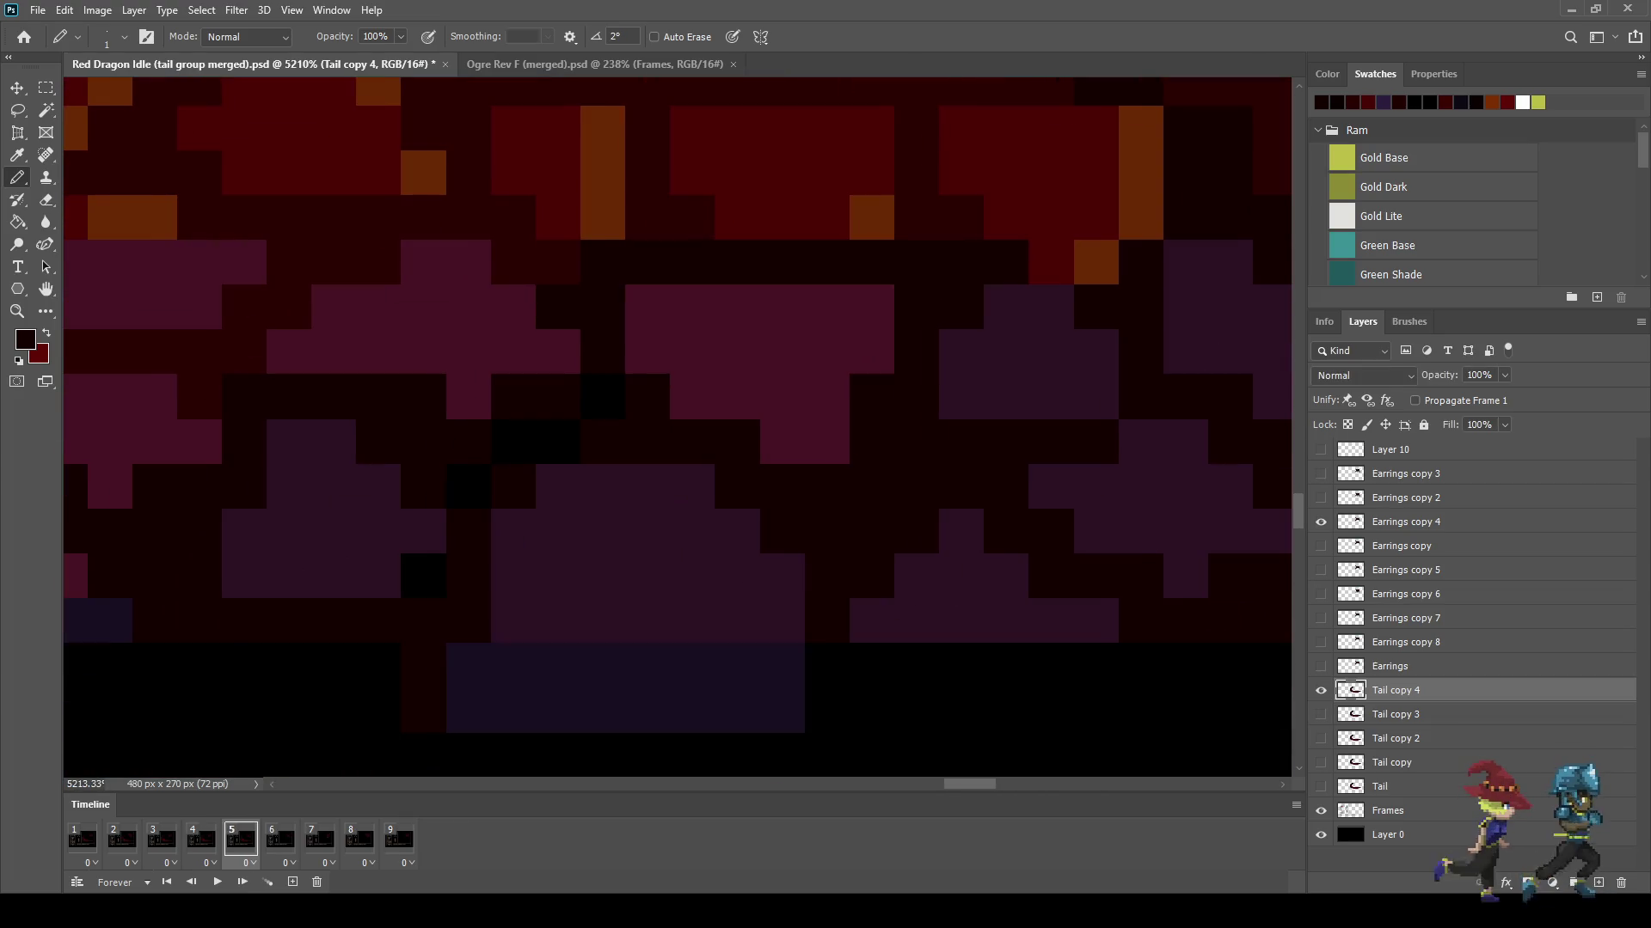
{"action": "key", "text": "i"}
{"action": "key", "text": "b"}
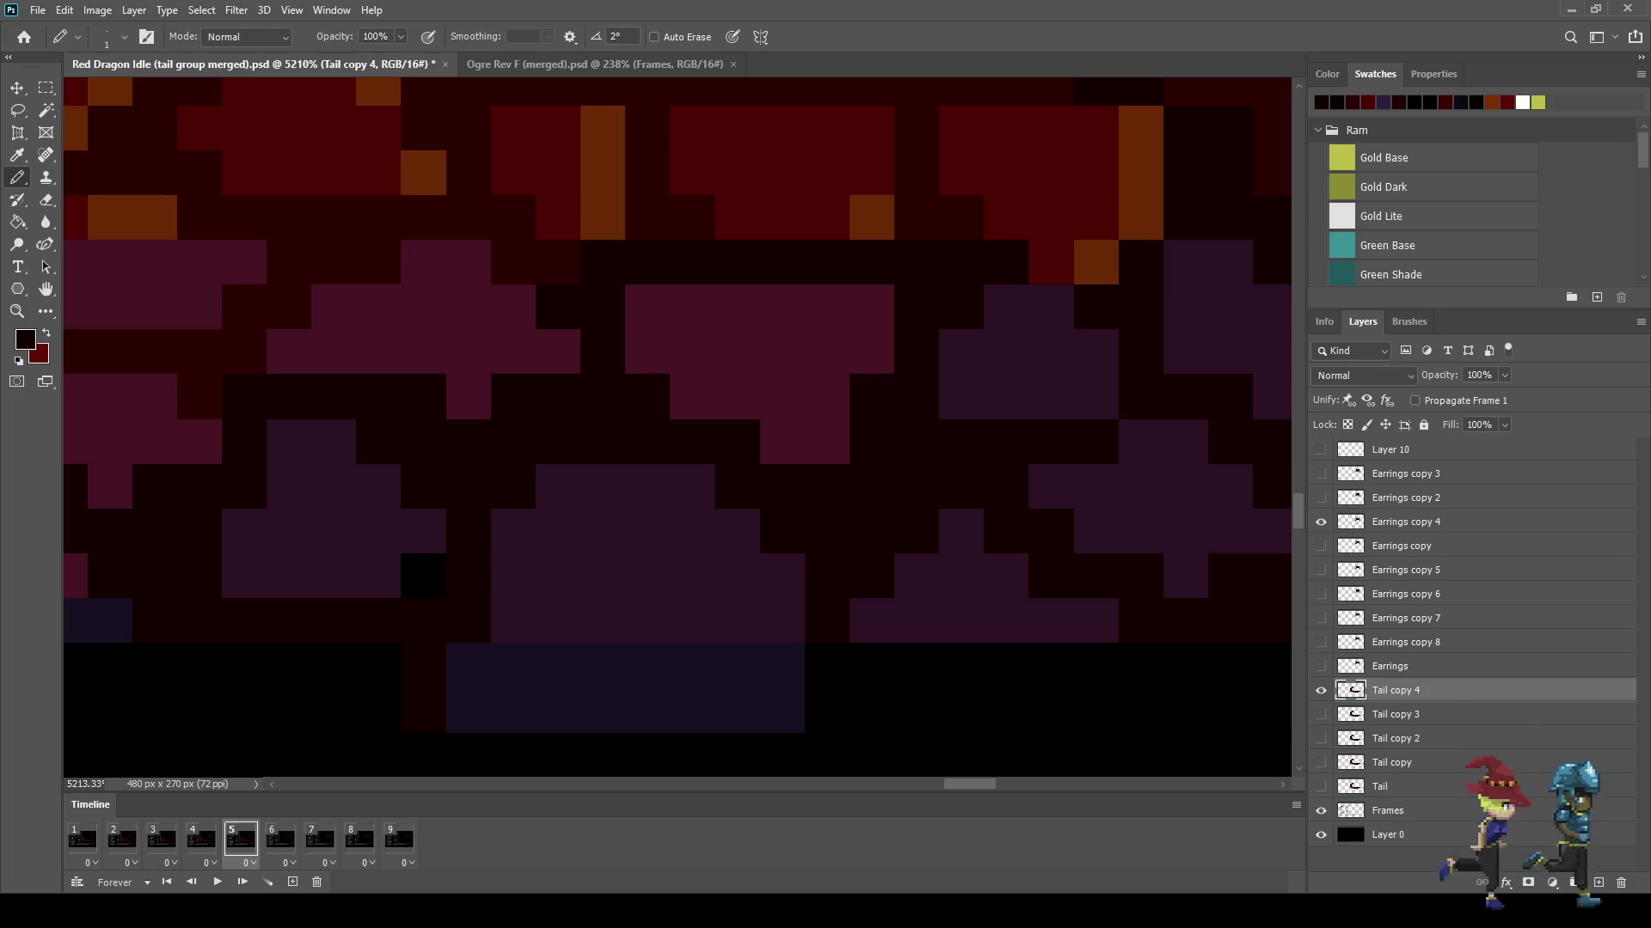
{"action": "scroll", "coordinate": [655, 457], "scroll_direction": "down", "scroll_amount": 5}
{"action": "scroll", "coordinate": [676, 430], "scroll_direction": "up", "scroll_amount": 2}
{"action": "scroll", "coordinate": [677, 430], "scroll_direction": "right", "scroll_amount": 3}
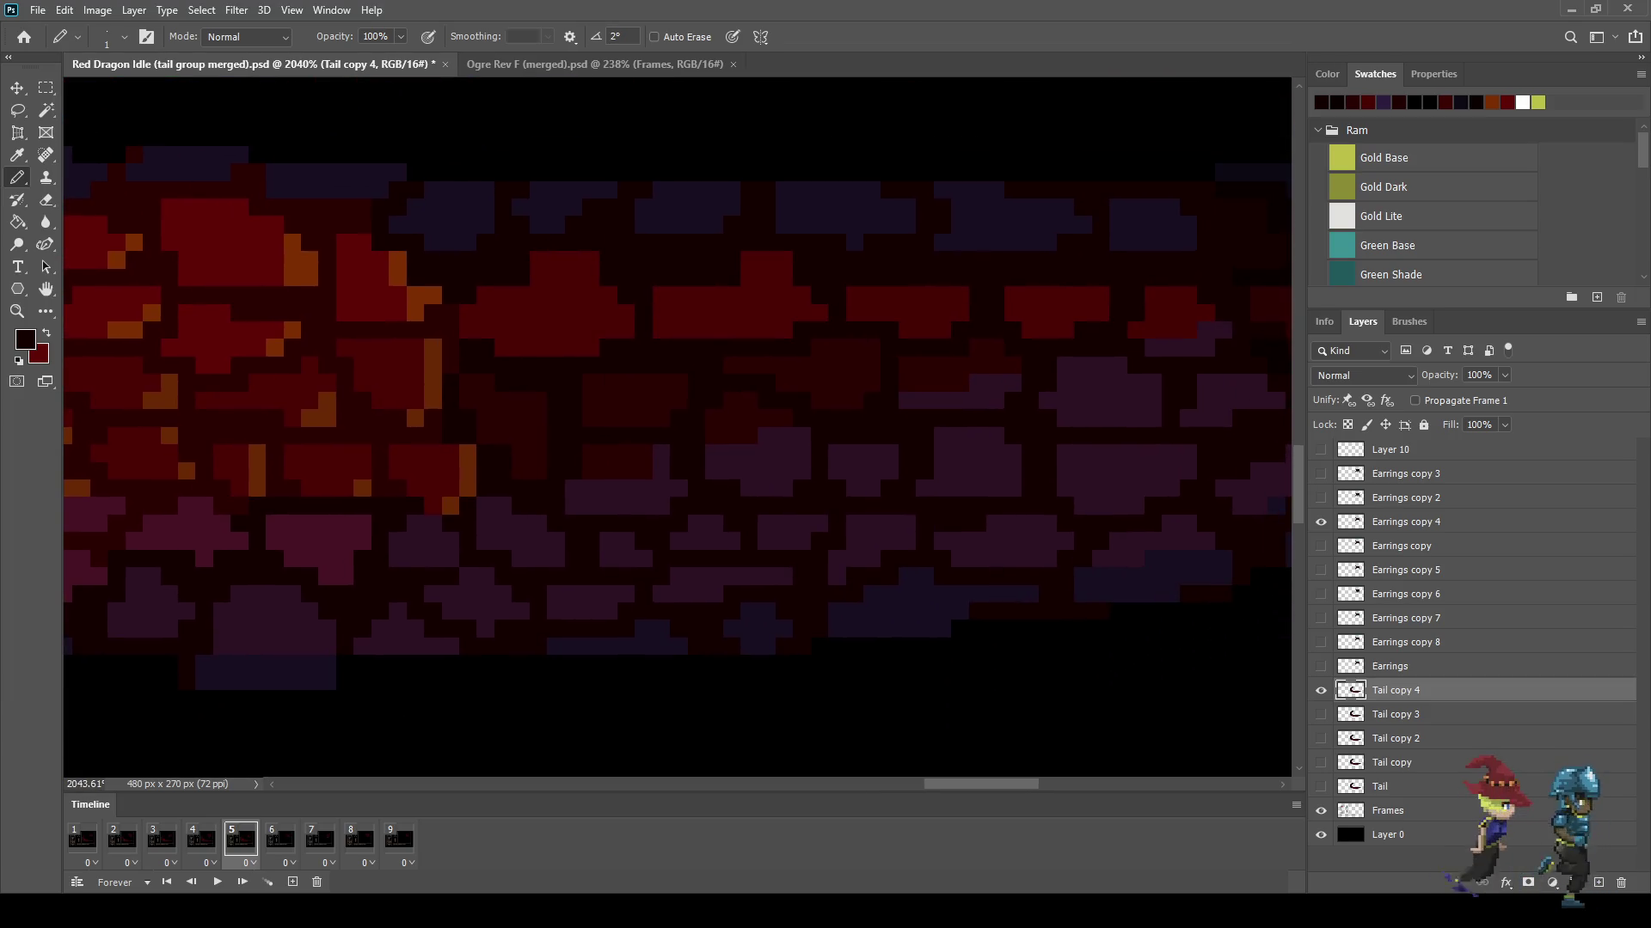
{"action": "scroll", "coordinate": [676, 430], "scroll_direction": "down", "scroll_amount": 2}
{"action": "scroll", "coordinate": [676, 430], "scroll_direction": "down", "scroll_amount": 2}
{"action": "scroll", "coordinate": [676, 430], "scroll_direction": "down", "scroll_amount": 2}
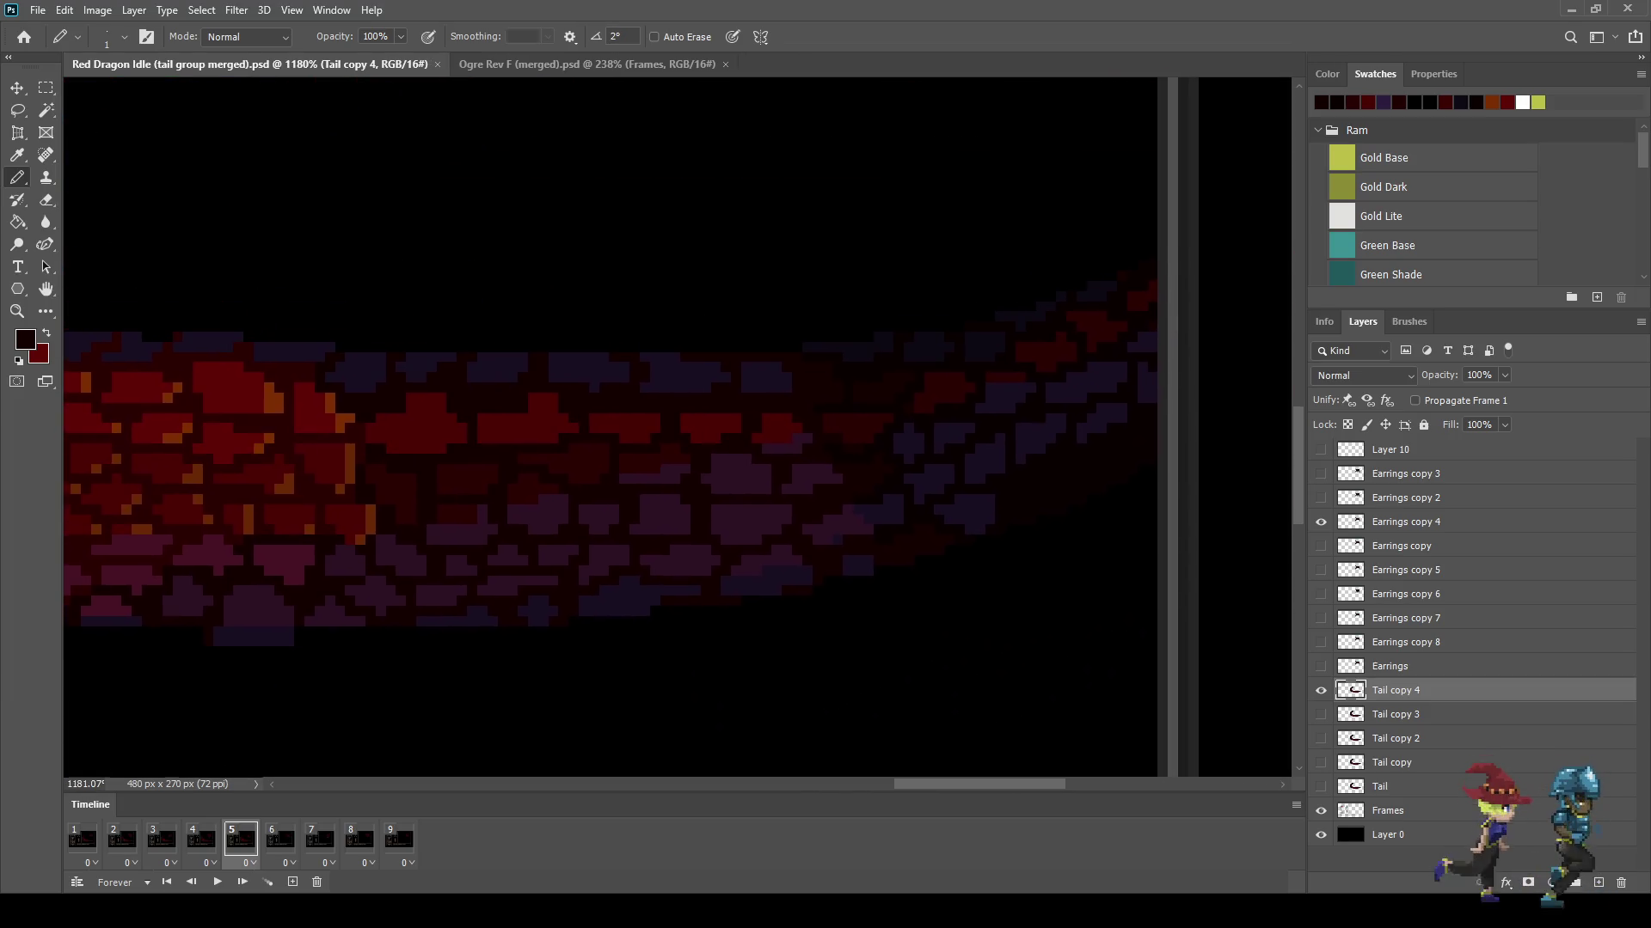
{"action": "scroll", "coordinate": [676, 430], "scroll_direction": "down", "scroll_amount": 1}
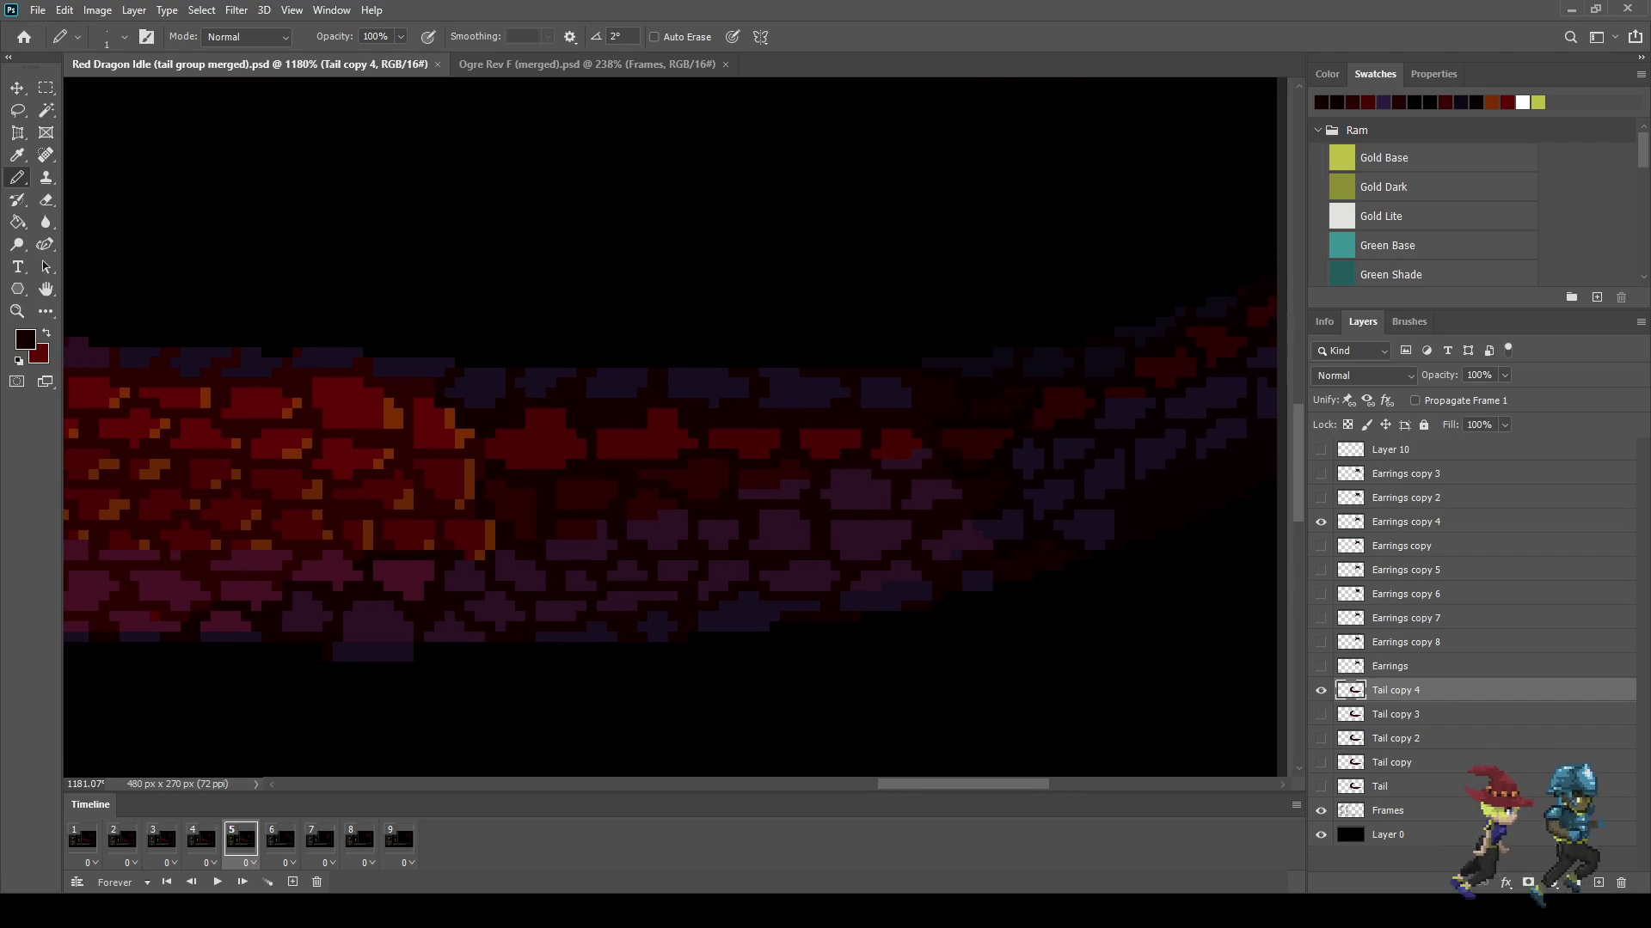
{"action": "scroll", "coordinate": [676, 429], "scroll_direction": "down", "scroll_amount": 1}
{"action": "scroll", "coordinate": [677, 430], "scroll_direction": "down", "scroll_amount": 1}
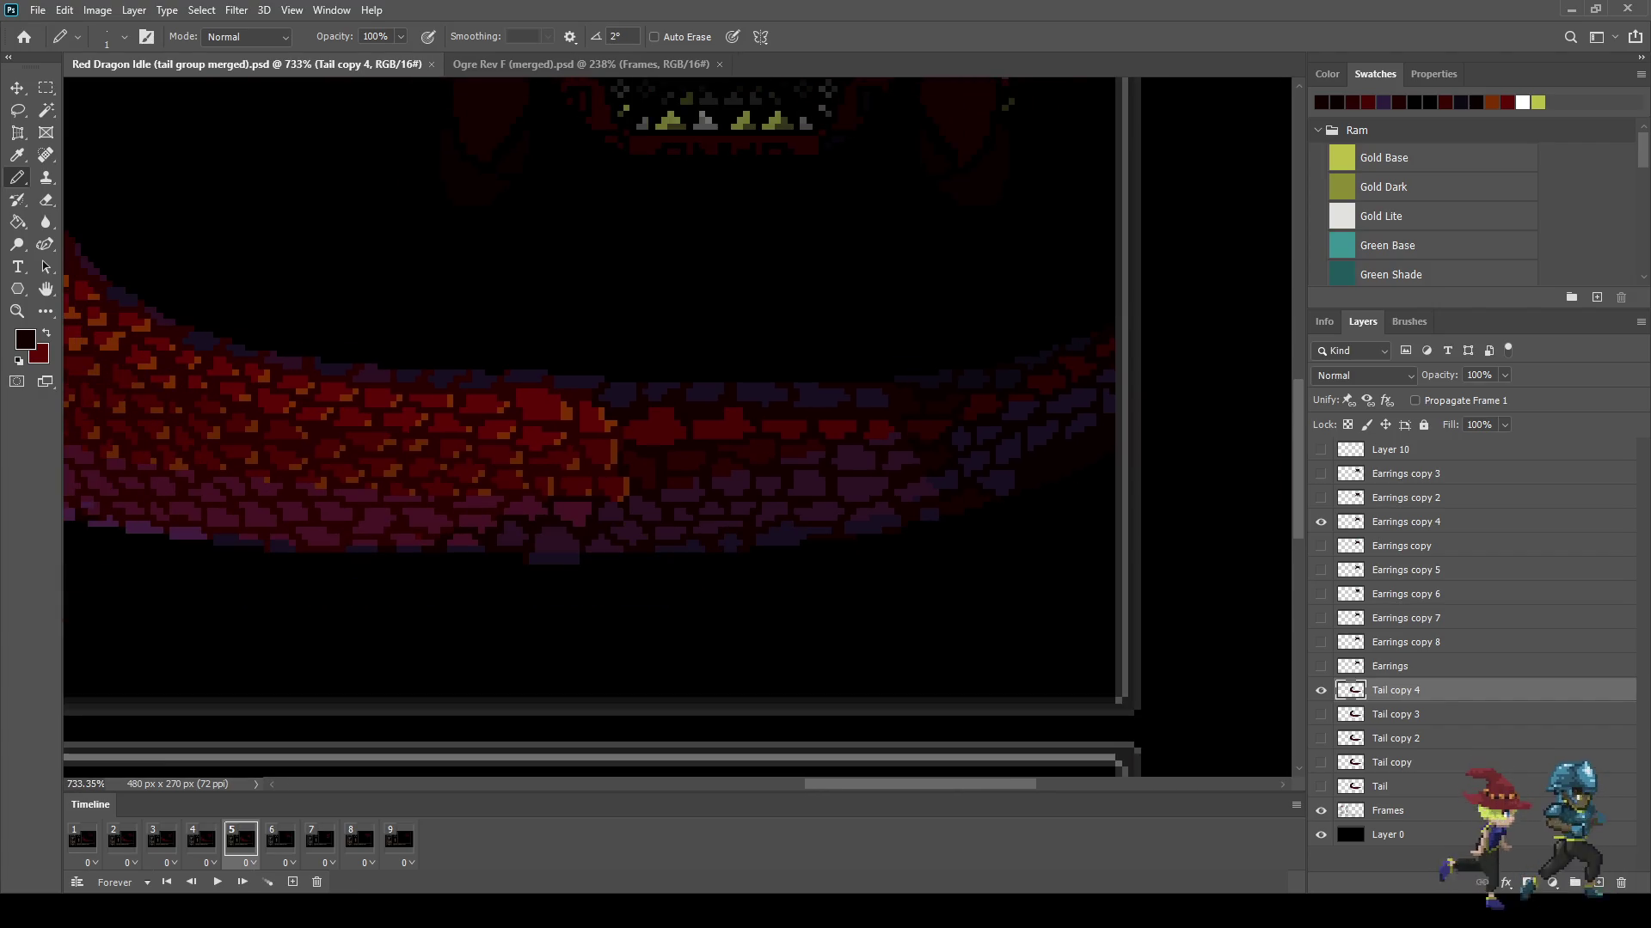
Step: Toggle frames 4 and 5 in the Timeline once more, then select frame 6
{"action": "left_click", "coordinate": [200, 838]}
{"action": "left_click", "coordinate": [240, 838]}
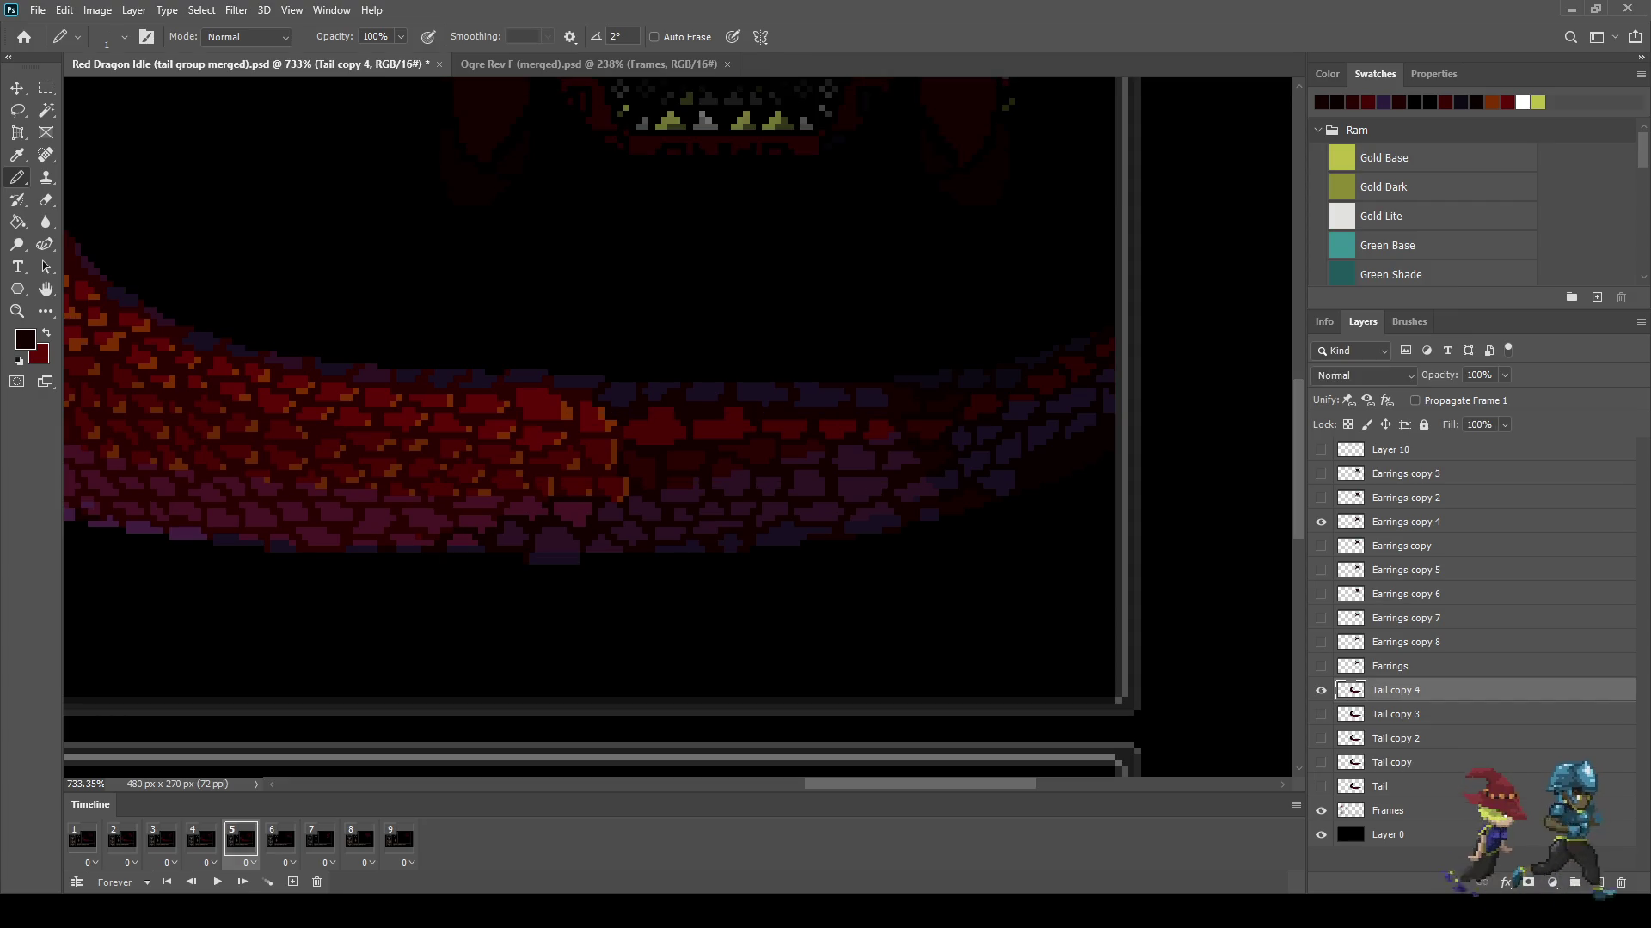
{"action": "left_click", "coordinate": [201, 838]}
{"action": "left_click", "coordinate": [240, 838]}
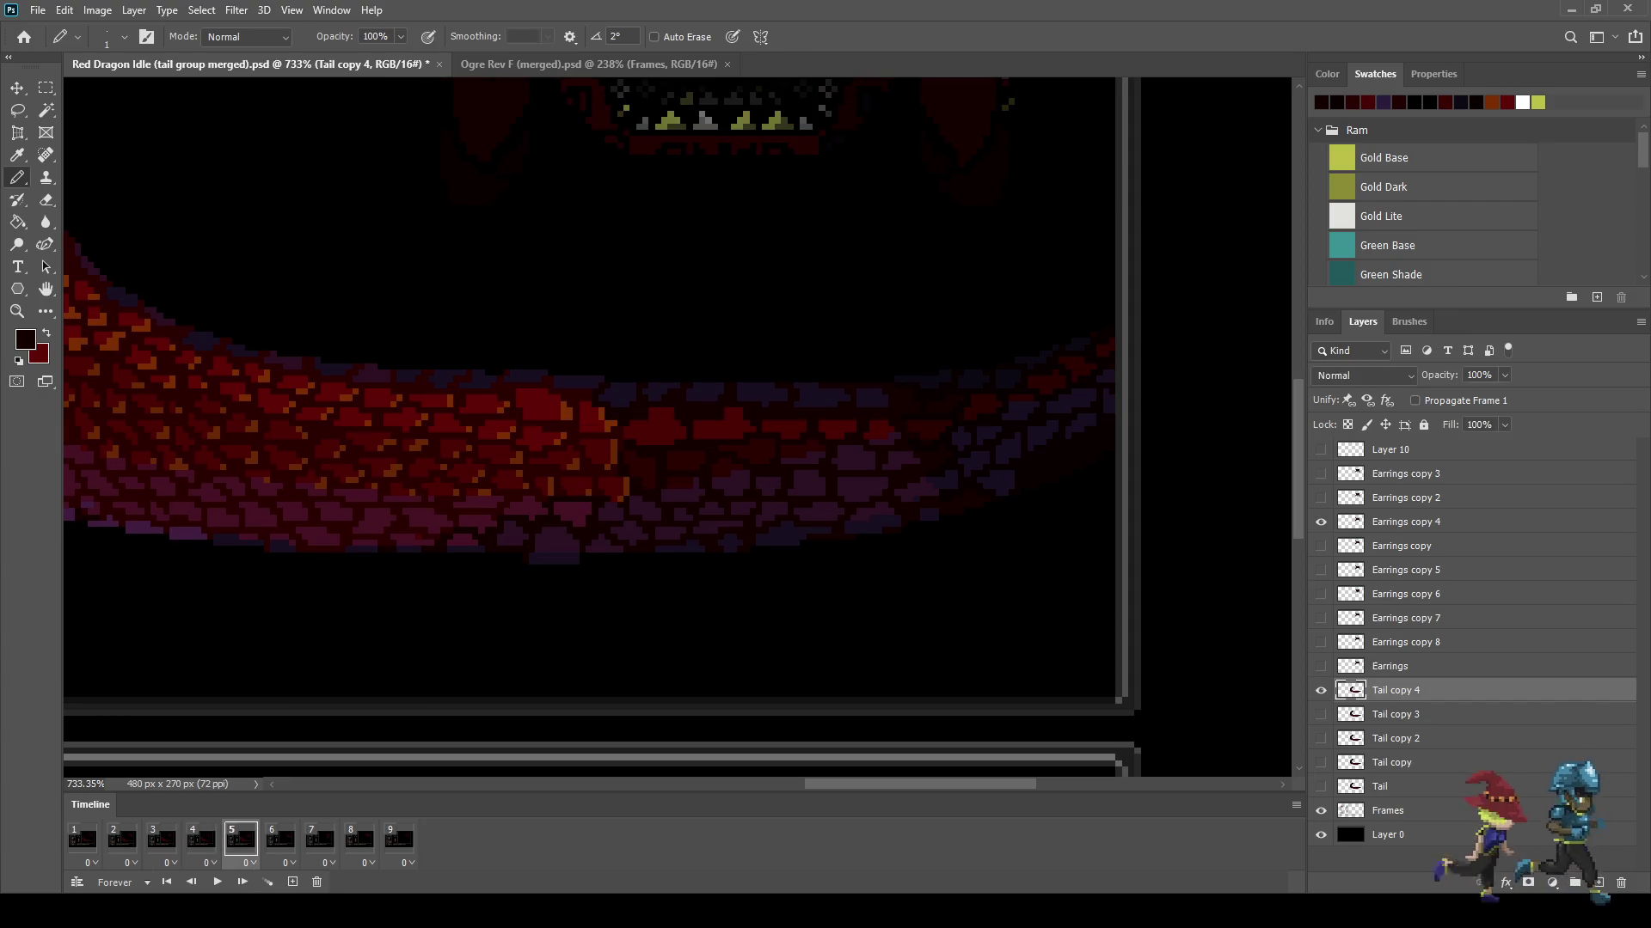
{"action": "left_click", "coordinate": [280, 838]}
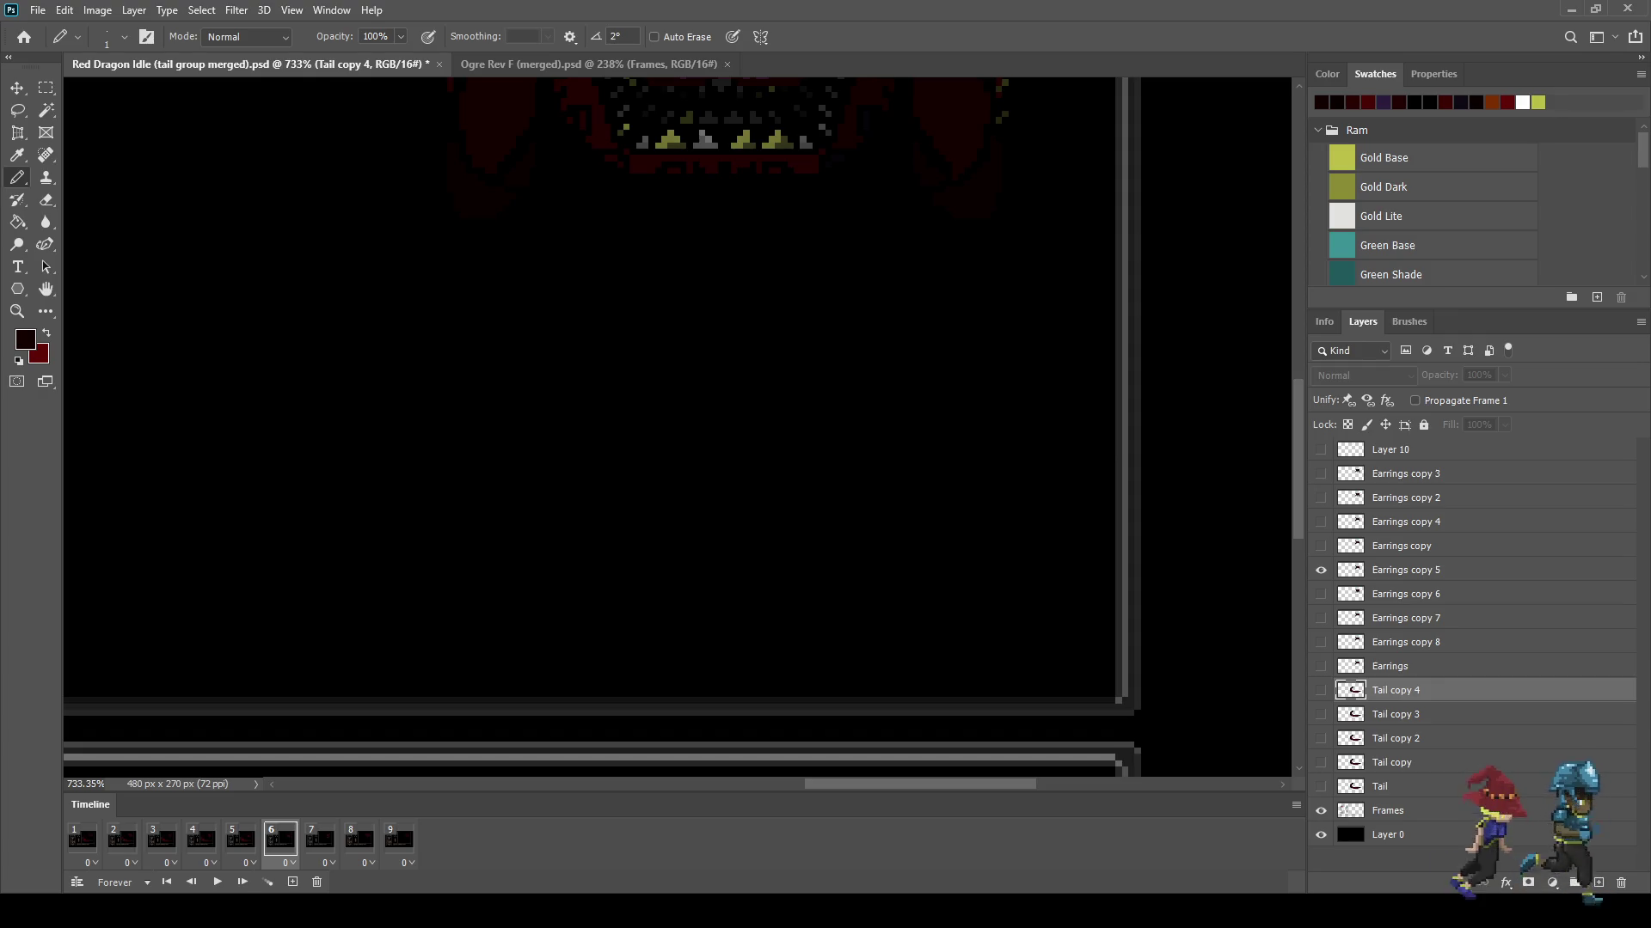
Step: Duplicate the Tail layer as Tail copy 5, move it above Tail copy 4, and show it in frame 6
{"action": "left_click", "coordinate": [1393, 787]}
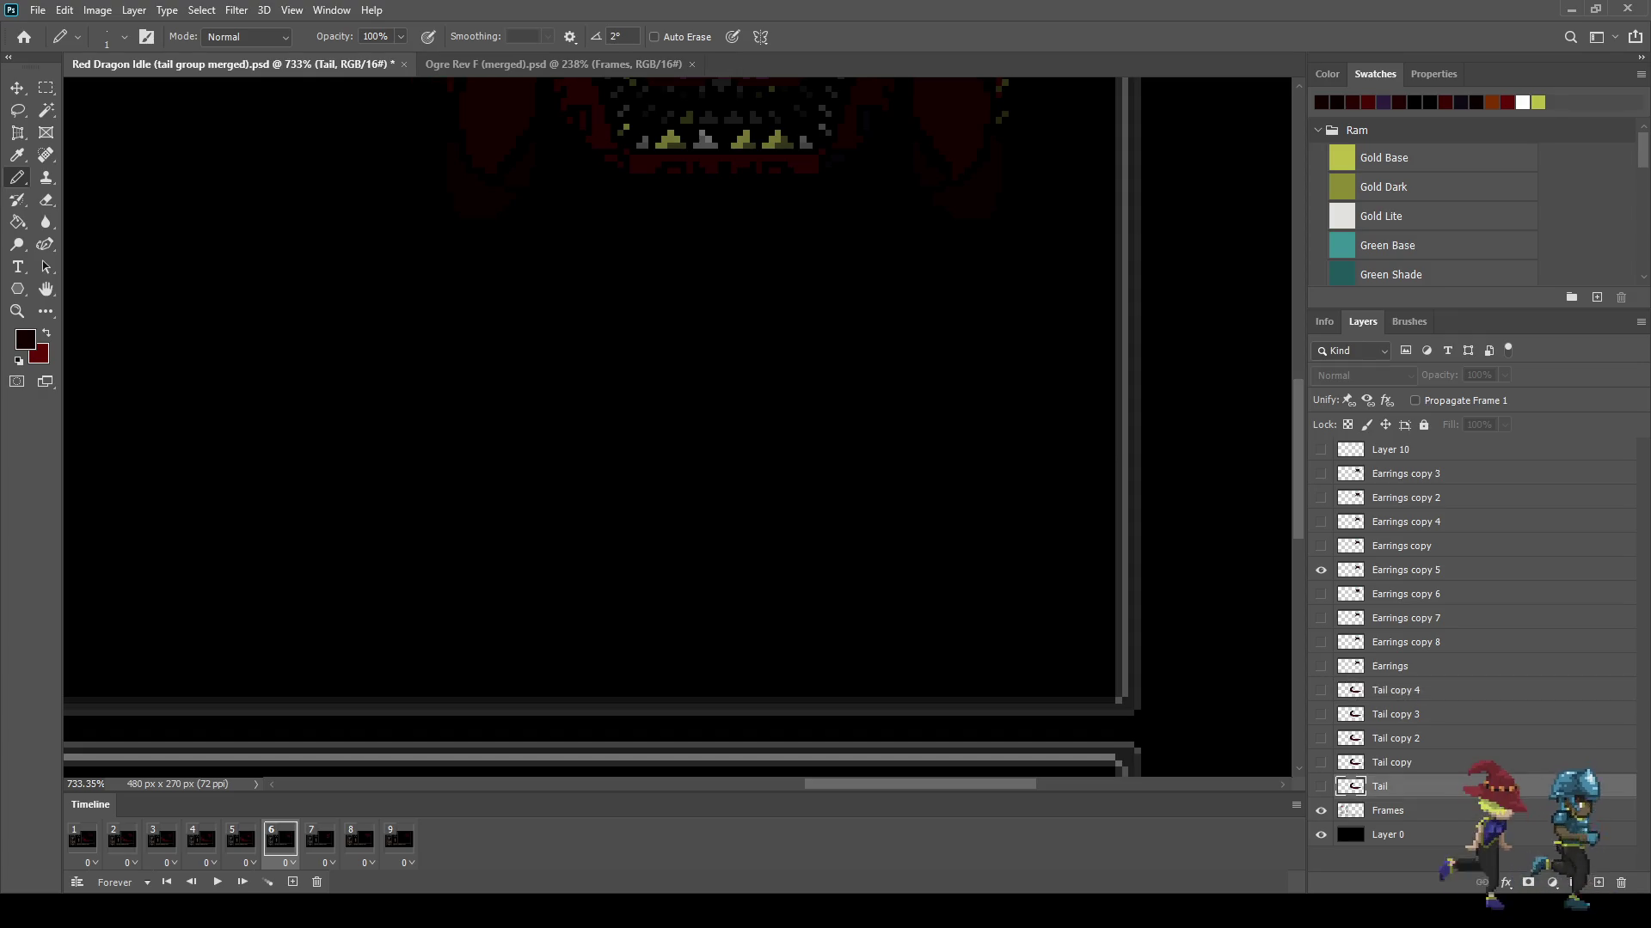
{"action": "key", "text": "ctrl+j"}
{"action": "left_click_drag", "start_coordinate": [1393, 787], "coordinate": [1393, 679]}
{"action": "left_click", "coordinate": [1321, 690]}
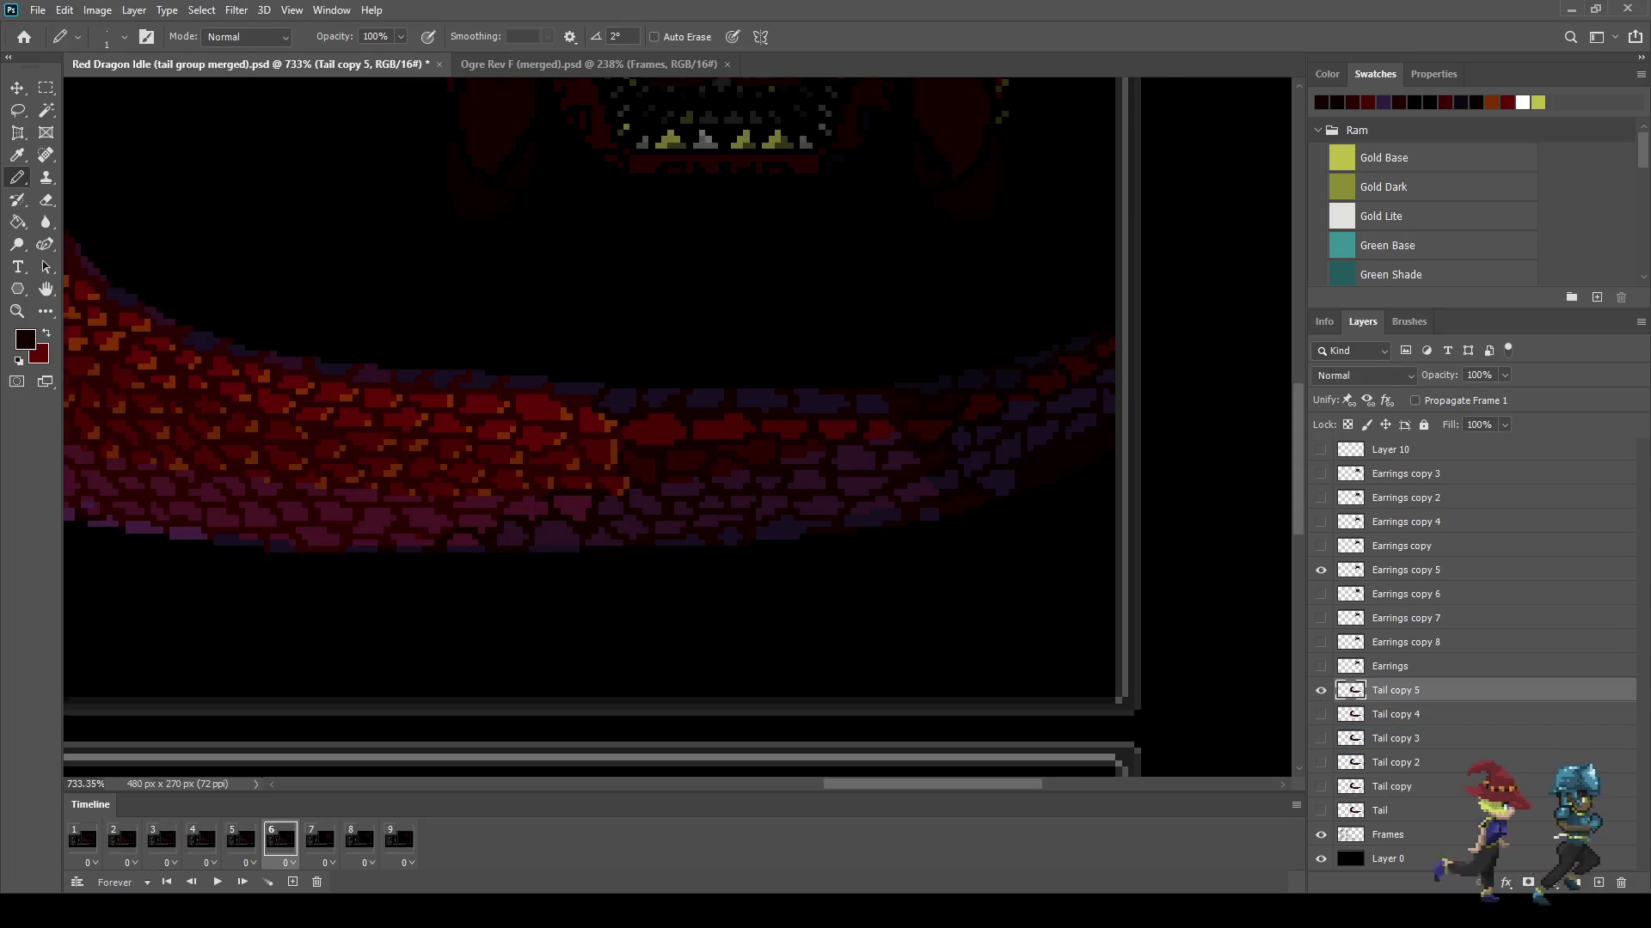
{"action": "scroll", "coordinate": [1047, 385], "scroll_direction": "up", "scroll_amount": 3}
Step: Flip between frames 5 and 6 to compare their tail poses
{"action": "key", "text": "Left"}
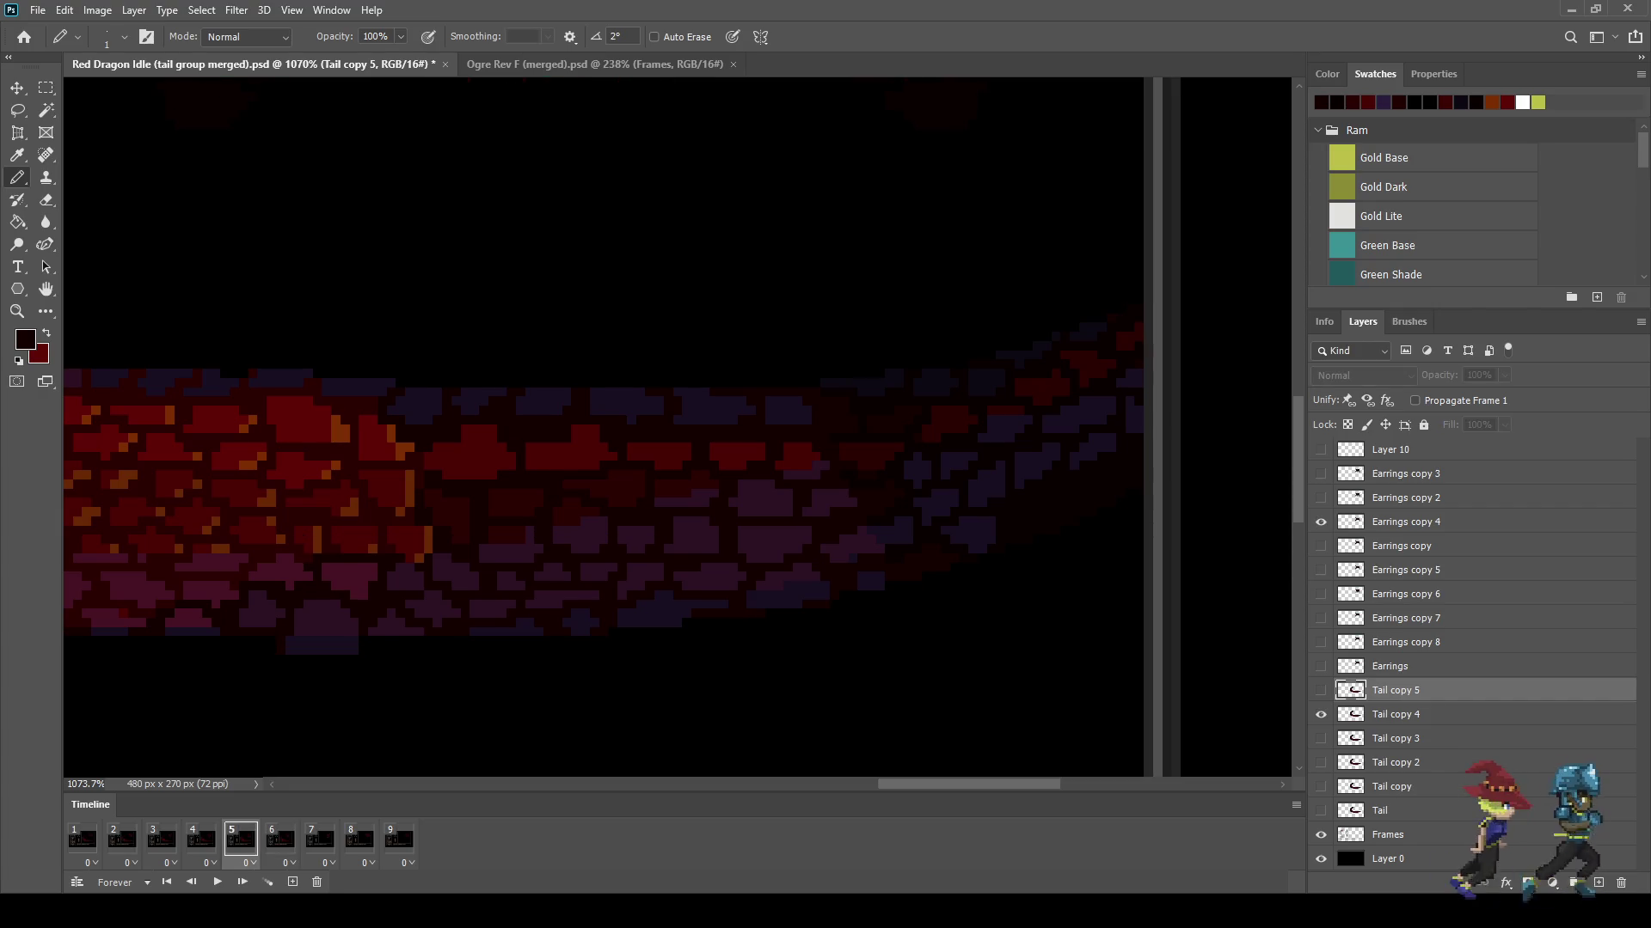
{"action": "key", "text": "Right"}
{"action": "key", "text": "Left"}
{"action": "key", "text": "Right"}
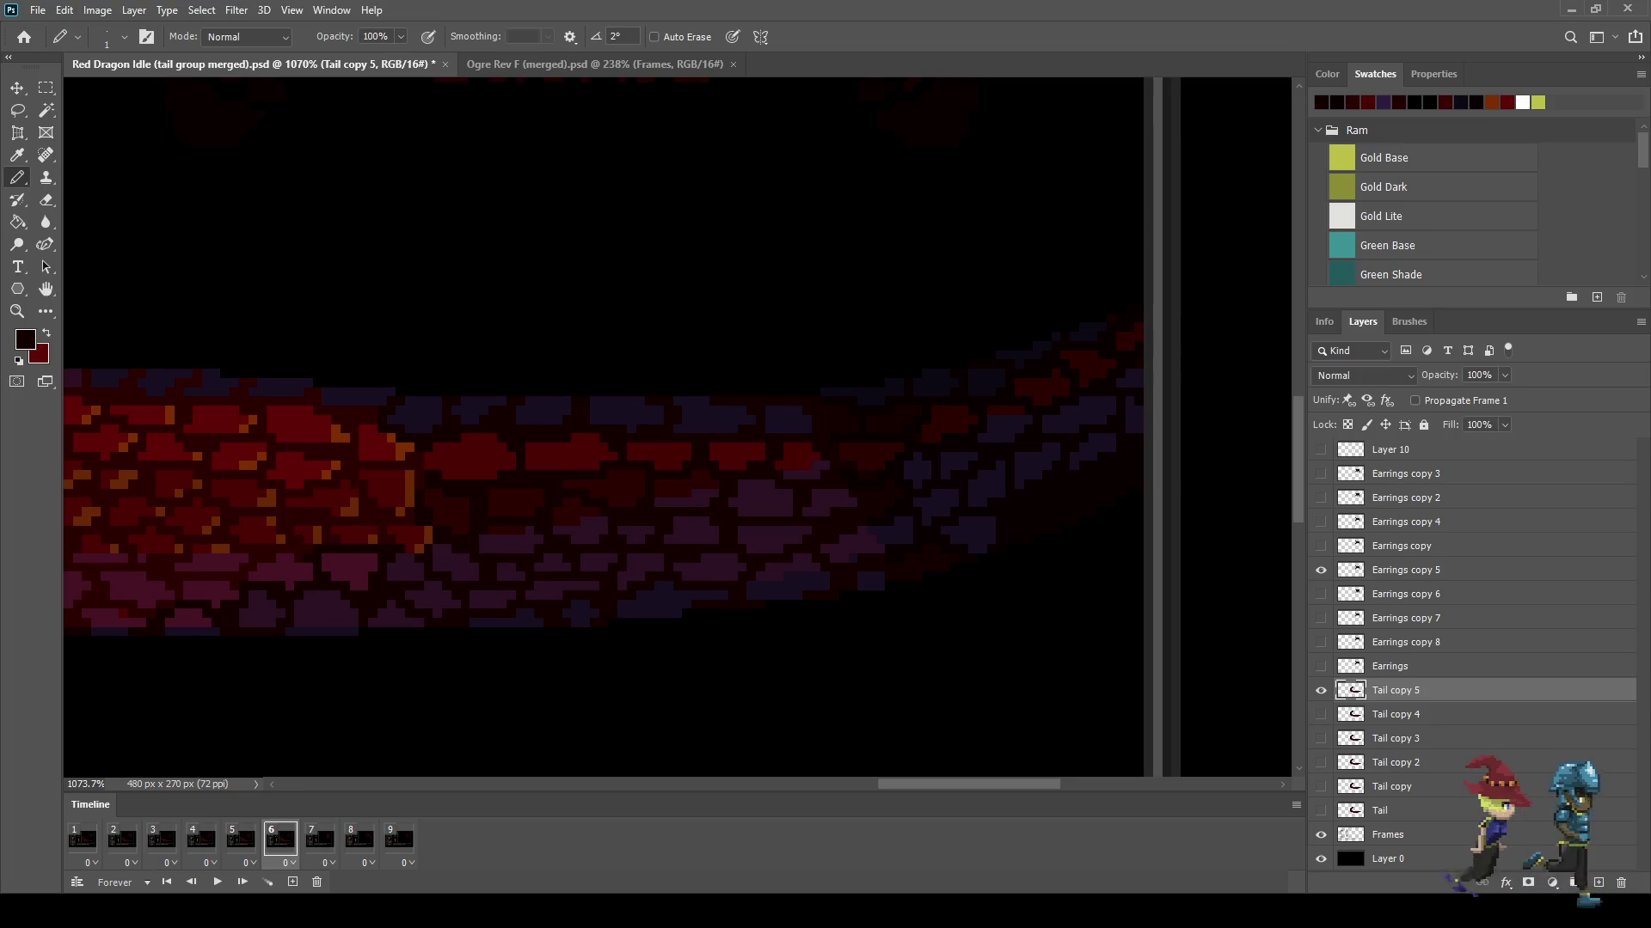
{"action": "key", "text": "l"}
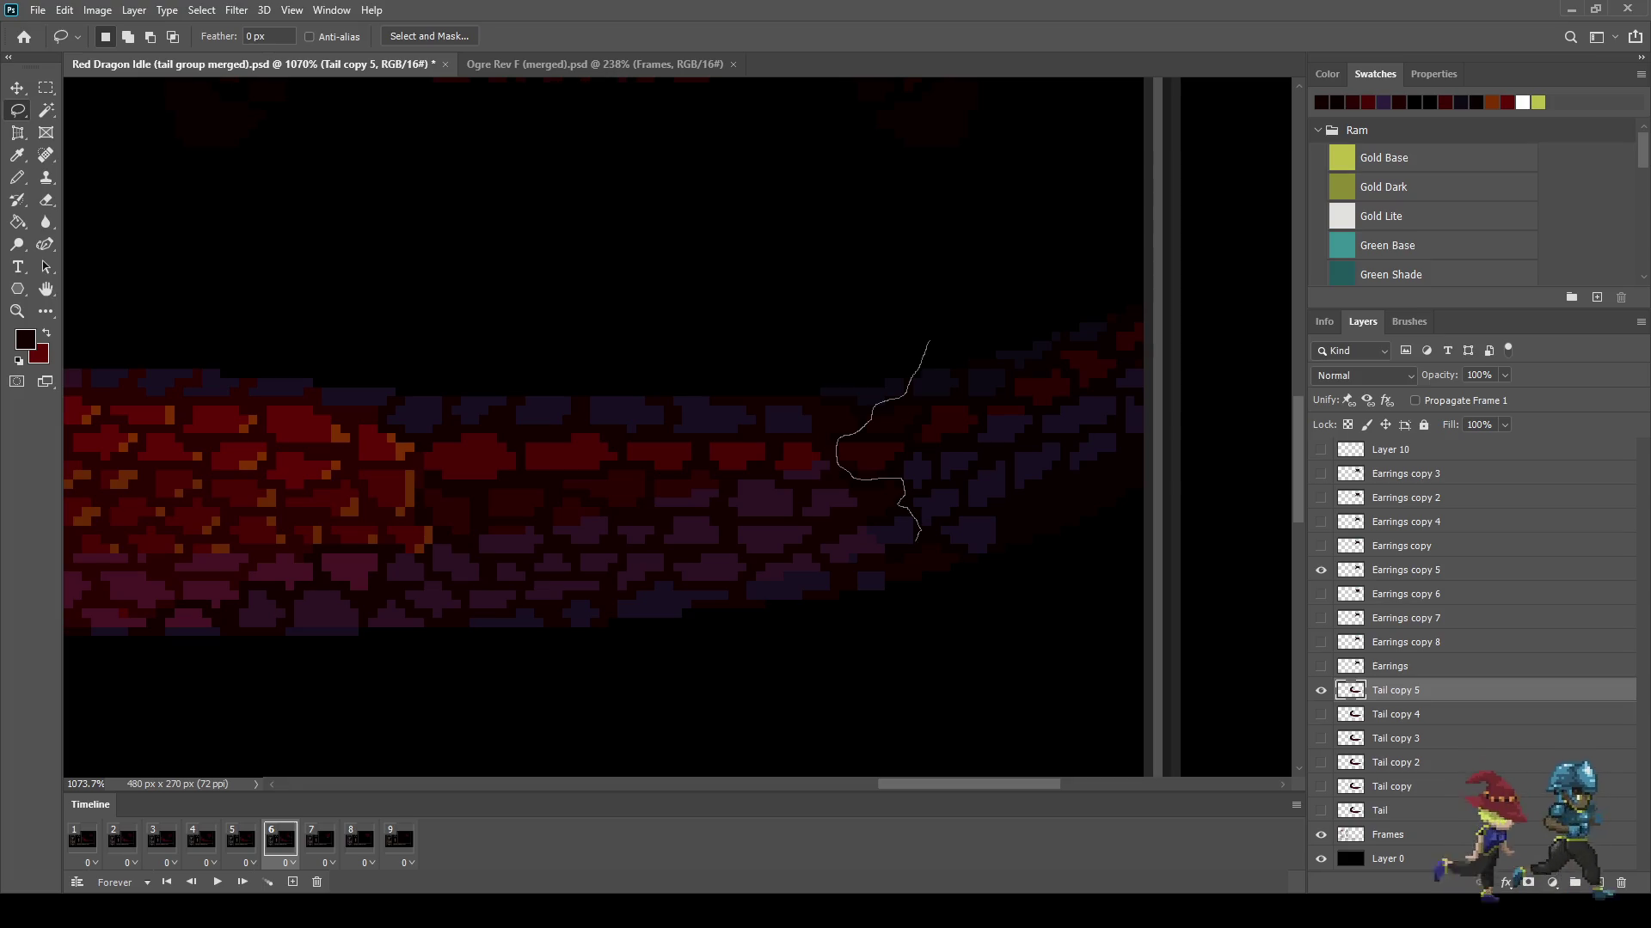
Step: Lasso the tail's right end on frame 6, stretch it slightly taller, and sample tail colours
{"action": "mouse_move", "coordinate": [868, 567]}
{"action": "left_mouse_down"}
{"action": "mouse_move", "coordinate": [1158, 228]}
{"action": "mouse_move", "coordinate": [929, 341]}
{"action": "left_mouse_up"}
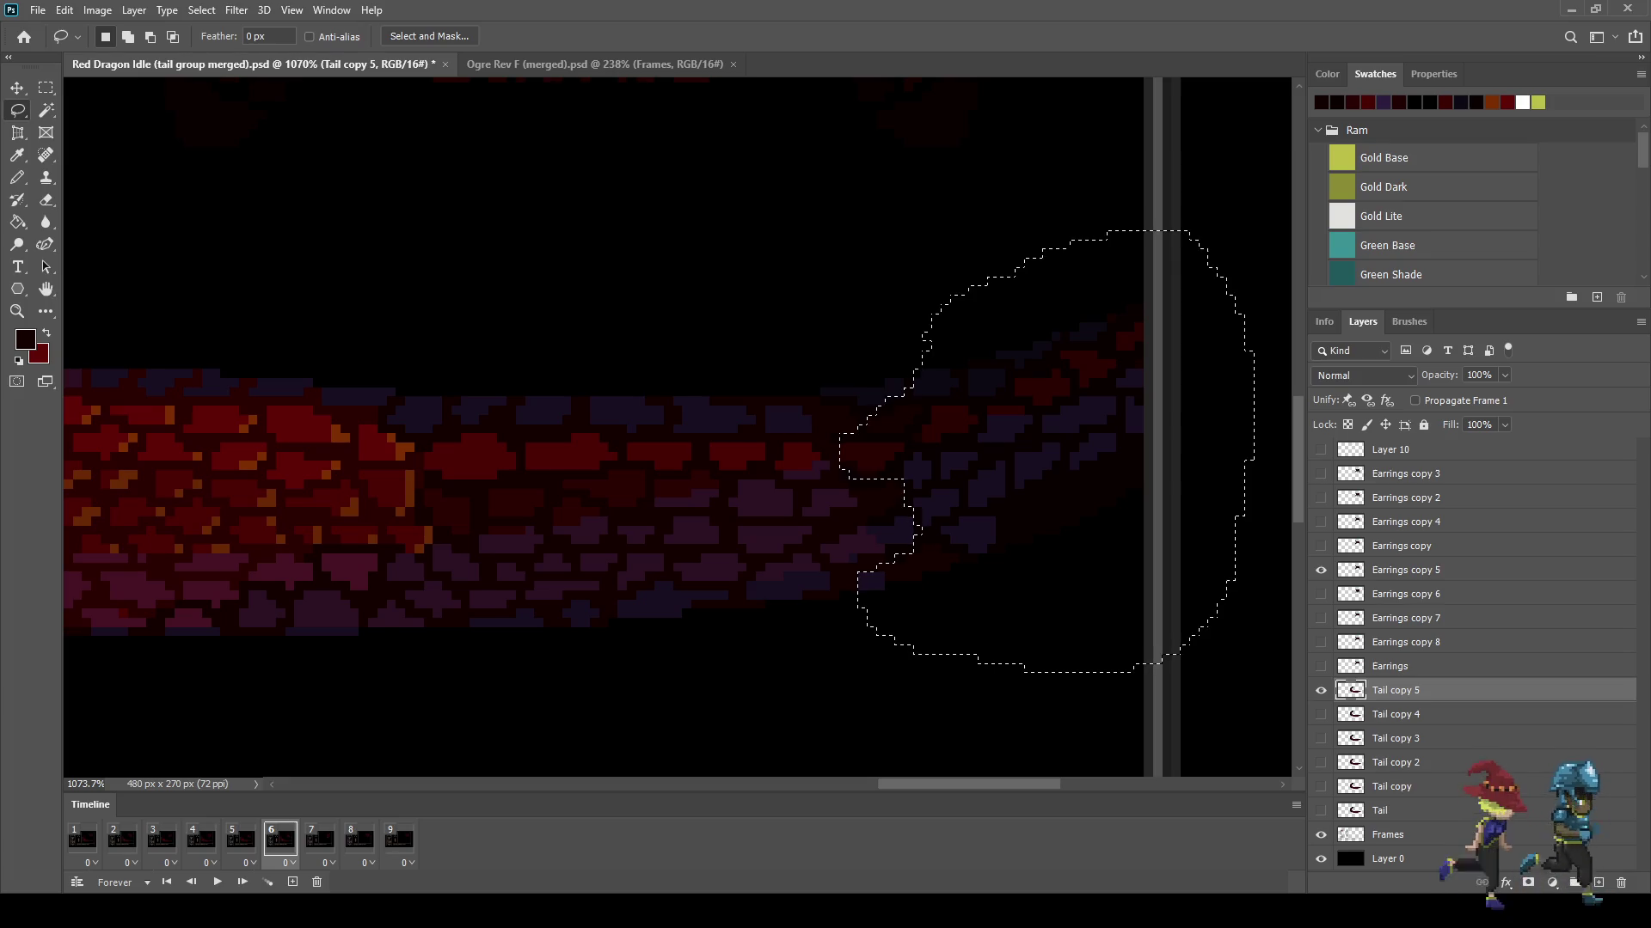
{"action": "key", "text": "ctrl+t"}
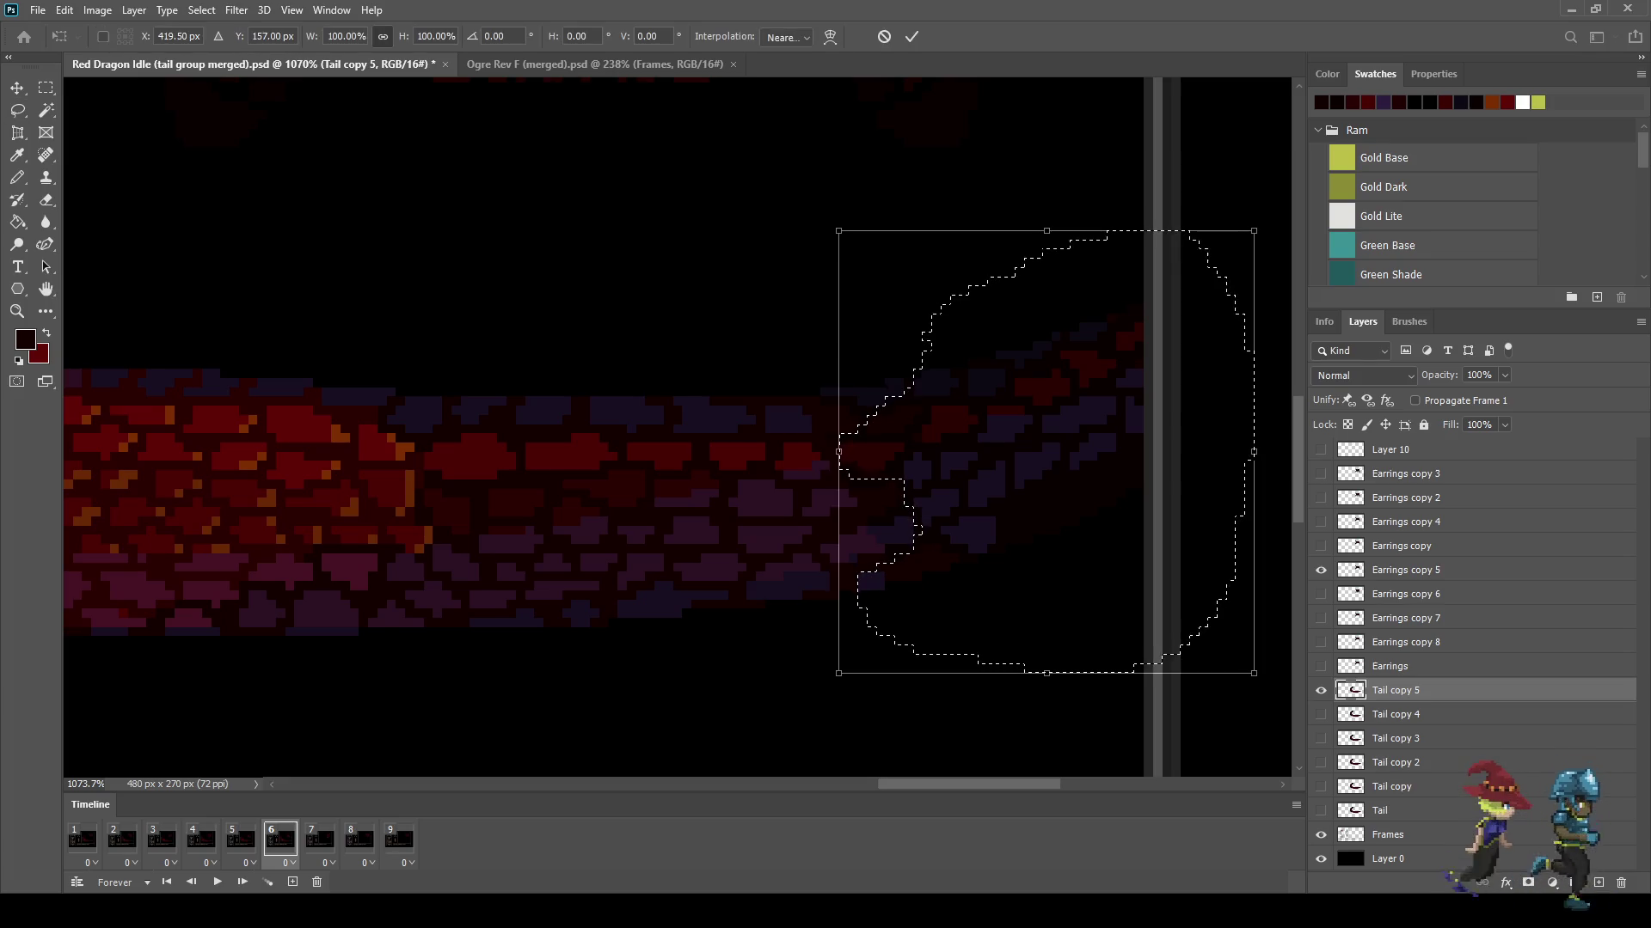
{"action": "left_click_drag", "start_coordinate": [1046, 230], "coordinate": [1046, 222]}
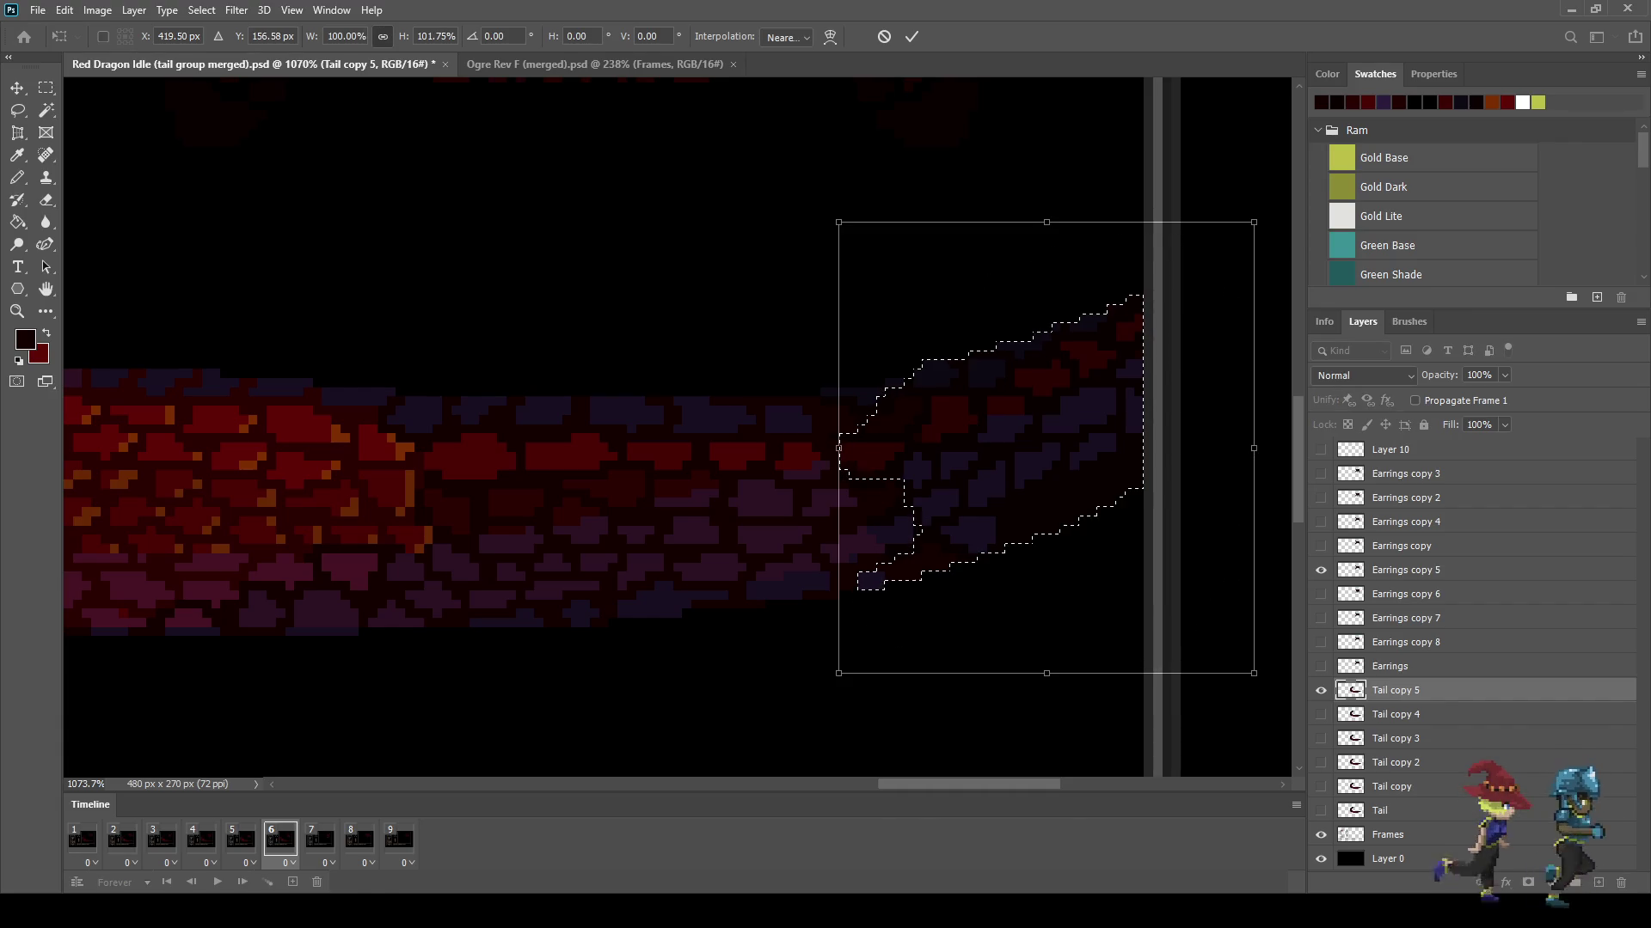
{"action": "left_click_drag", "start_coordinate": [1046, 673], "coordinate": [1046, 683]}
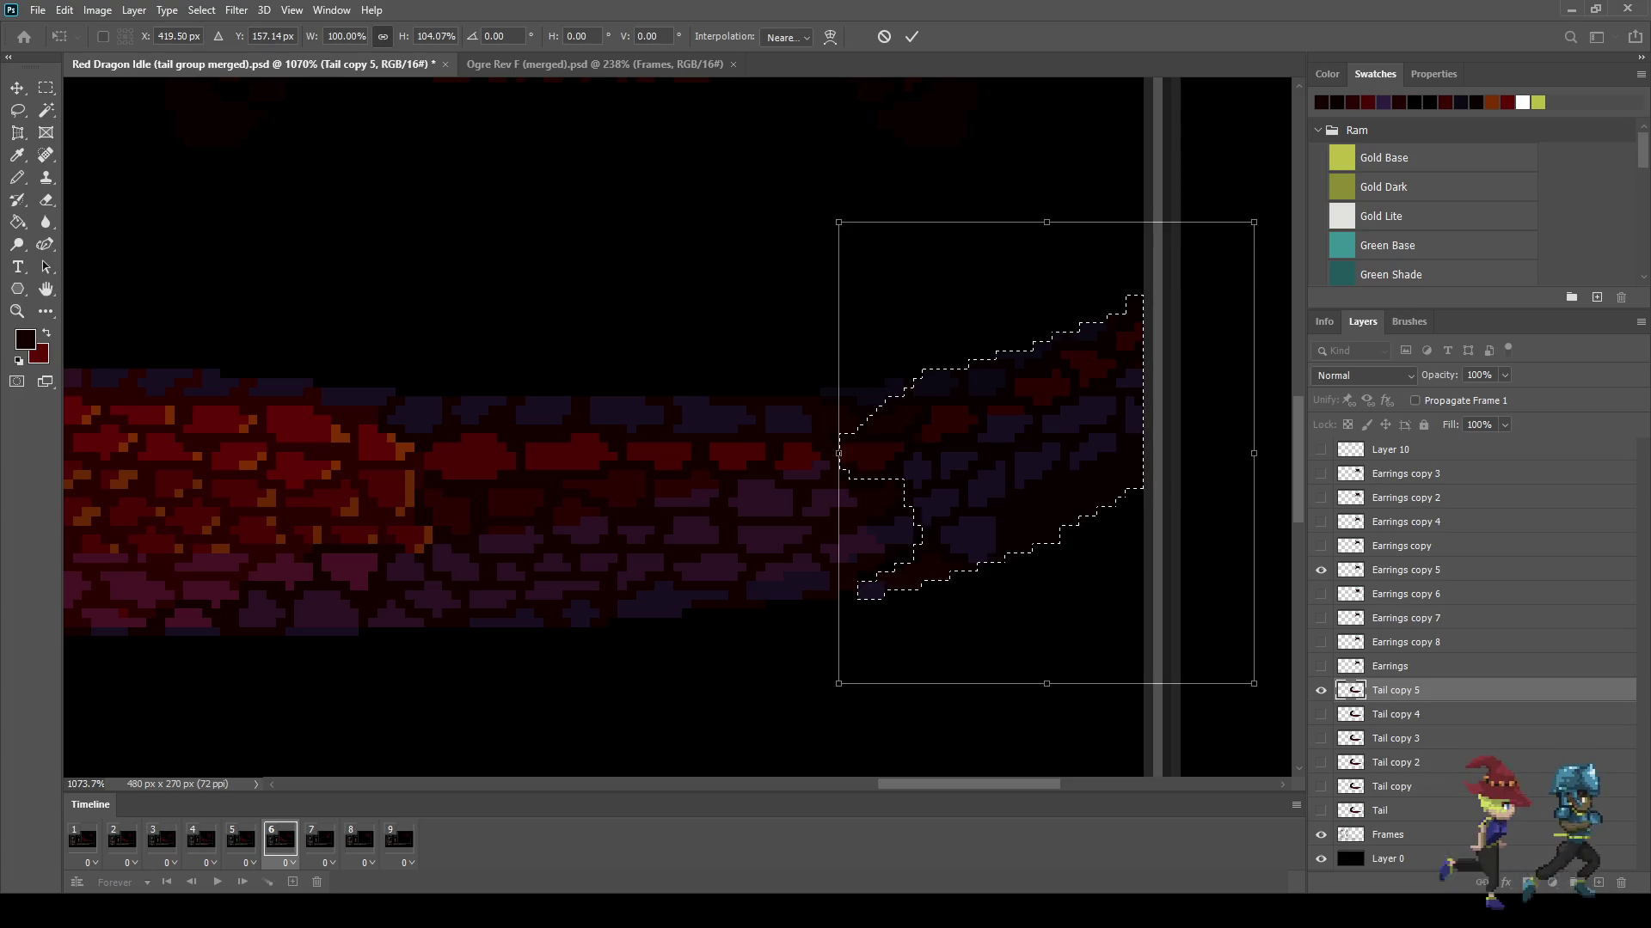
{"action": "left_click", "coordinate": [911, 36]}
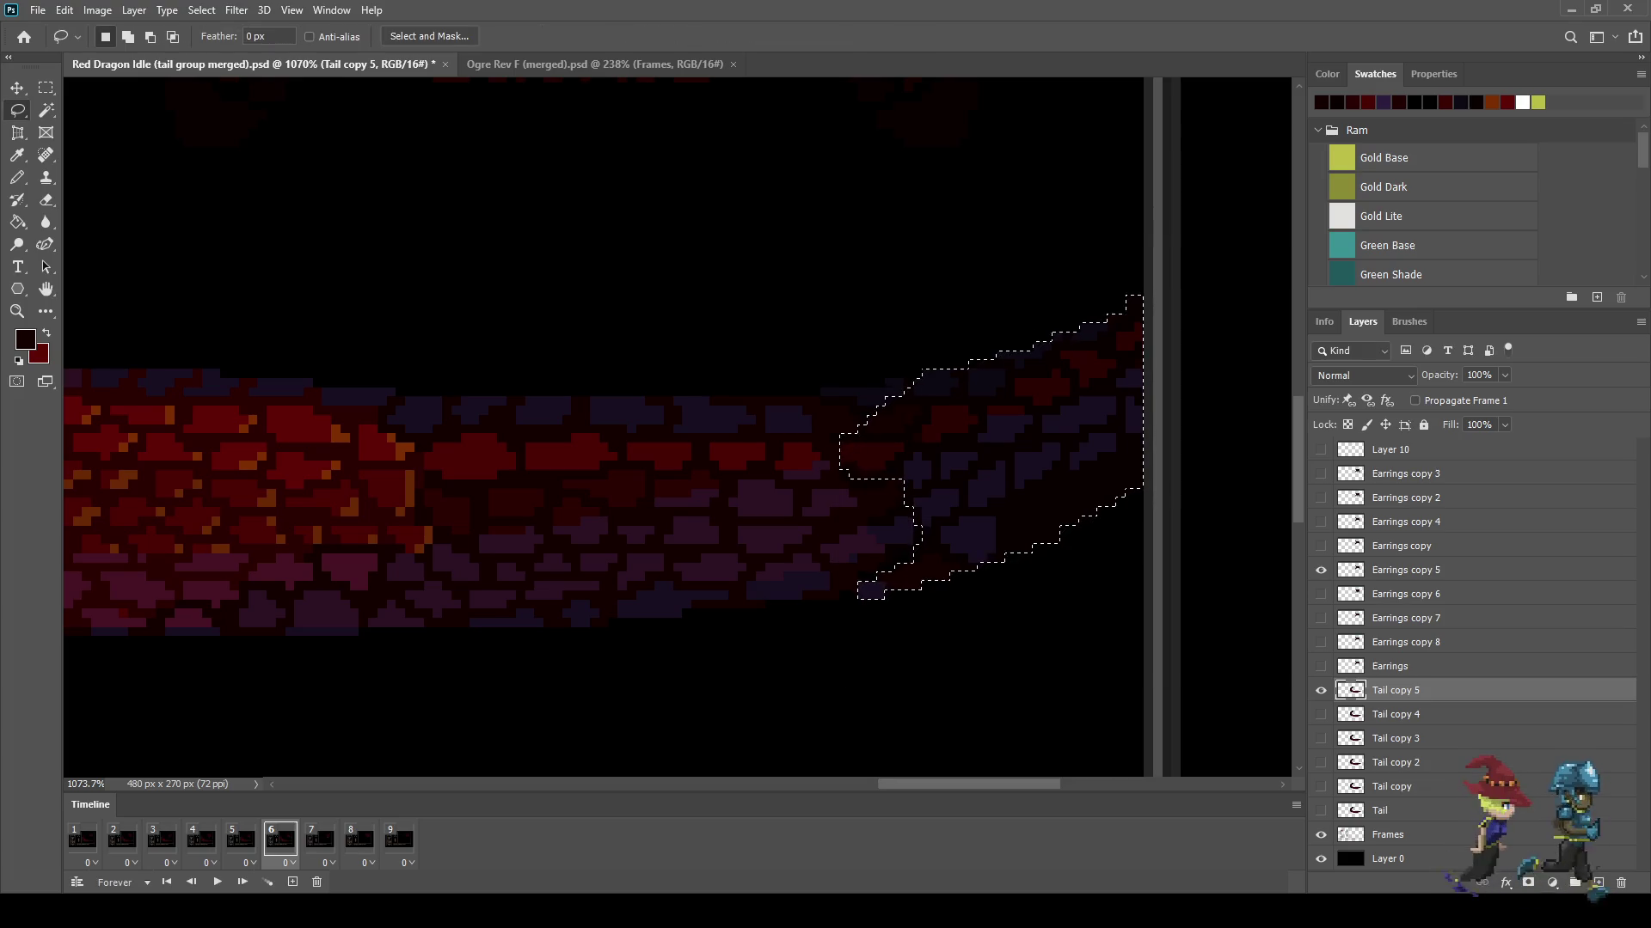
{"action": "scroll", "coordinate": [845, 587], "scroll_direction": "up", "scroll_amount": 6}
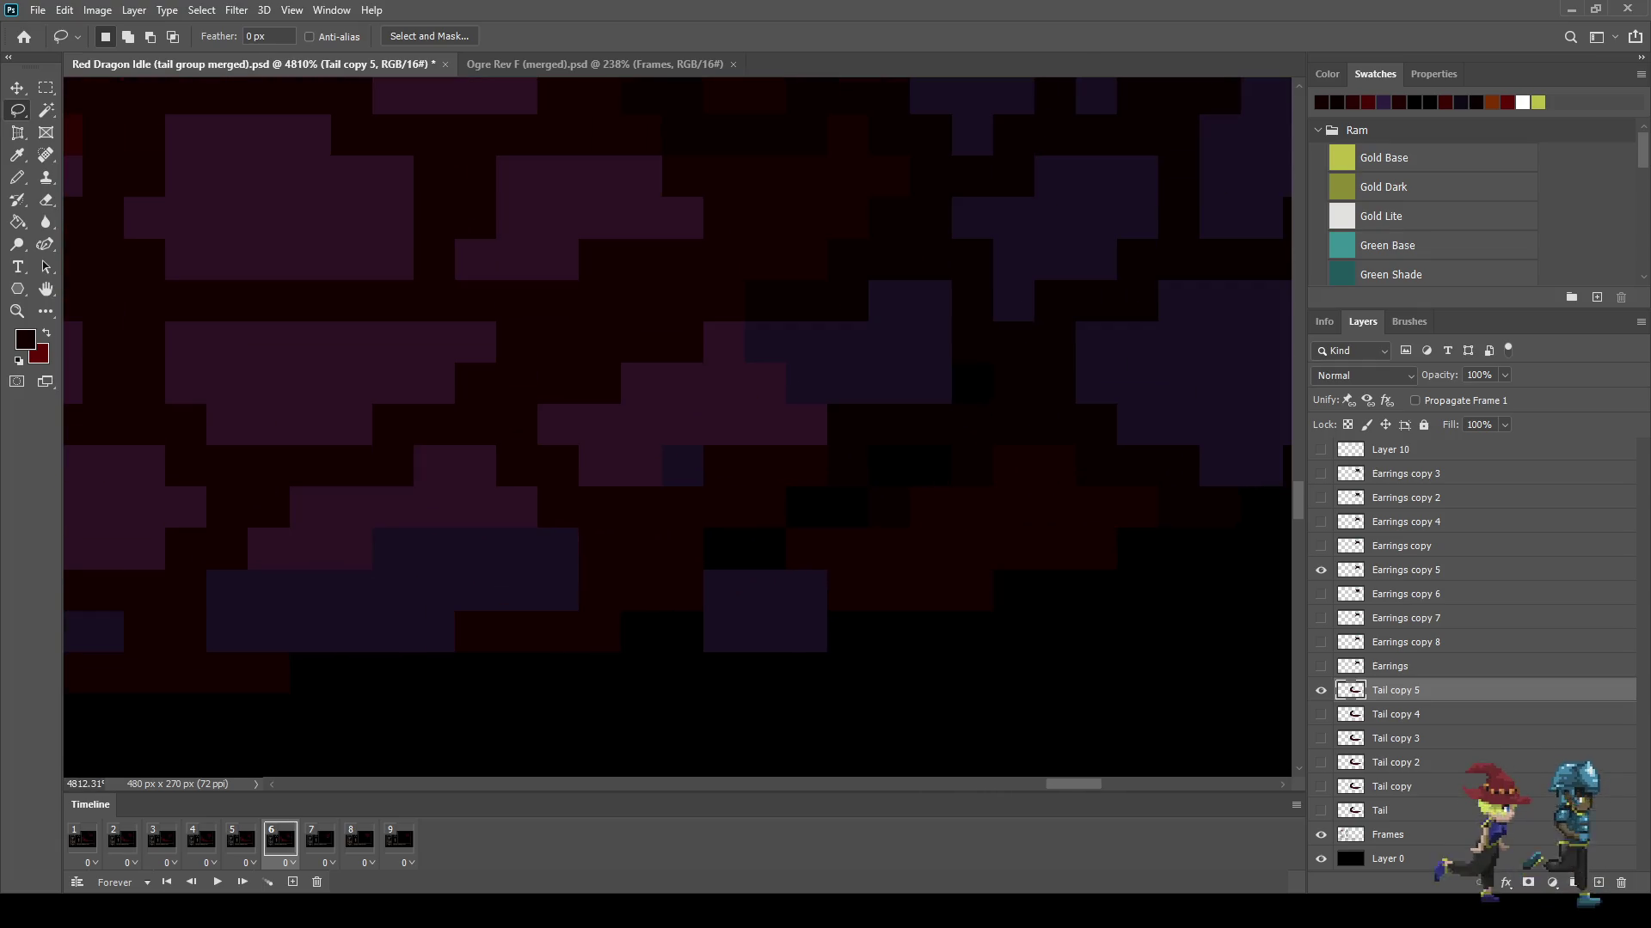
{"action": "key", "text": "i"}
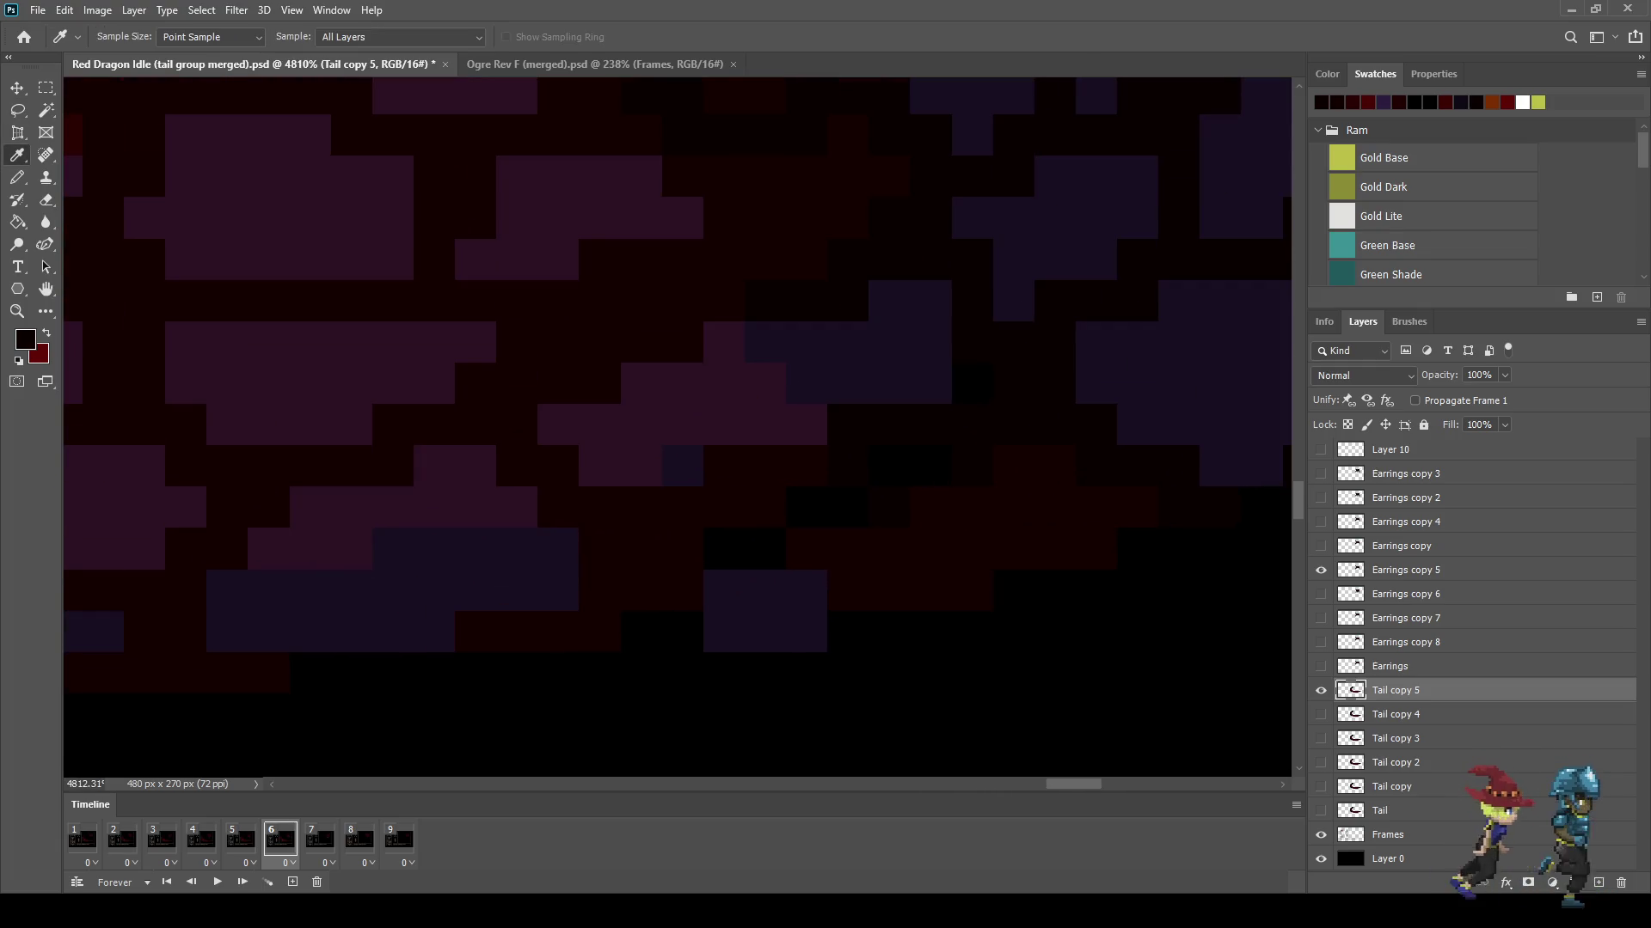
{"action": "key", "text": "b"}
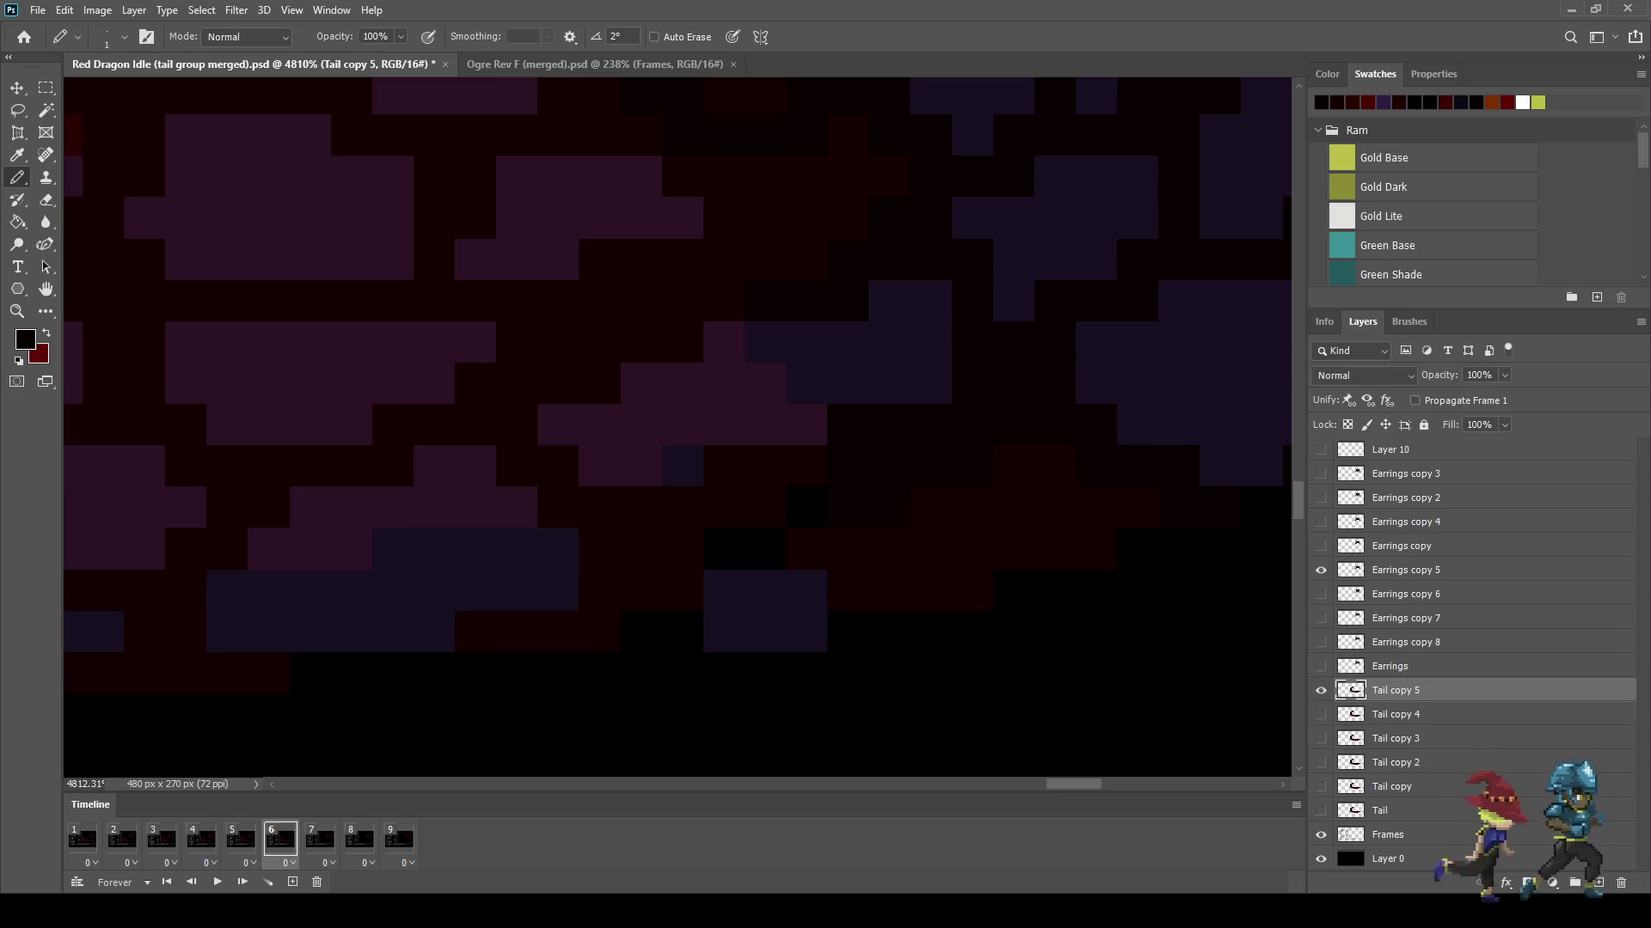
{"action": "key", "text": "i"}
{"action": "key", "text": "b"}
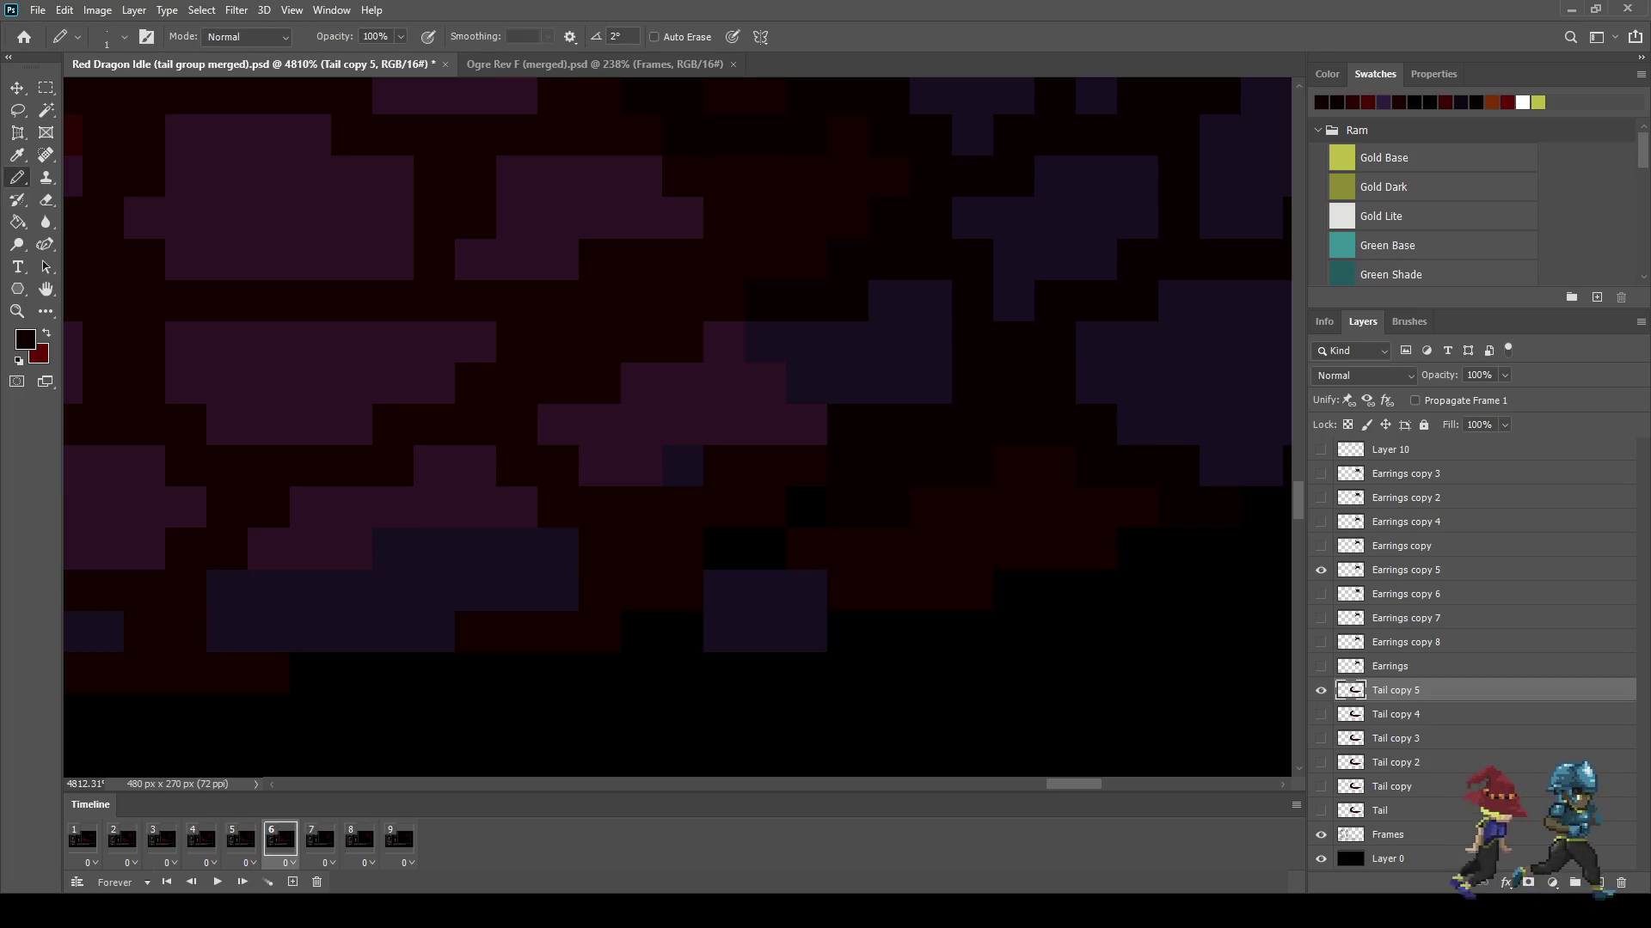
Step: Step between frames 5 and 6 and play the loop, stopping on frame 6
{"action": "key", "text": "Left"}
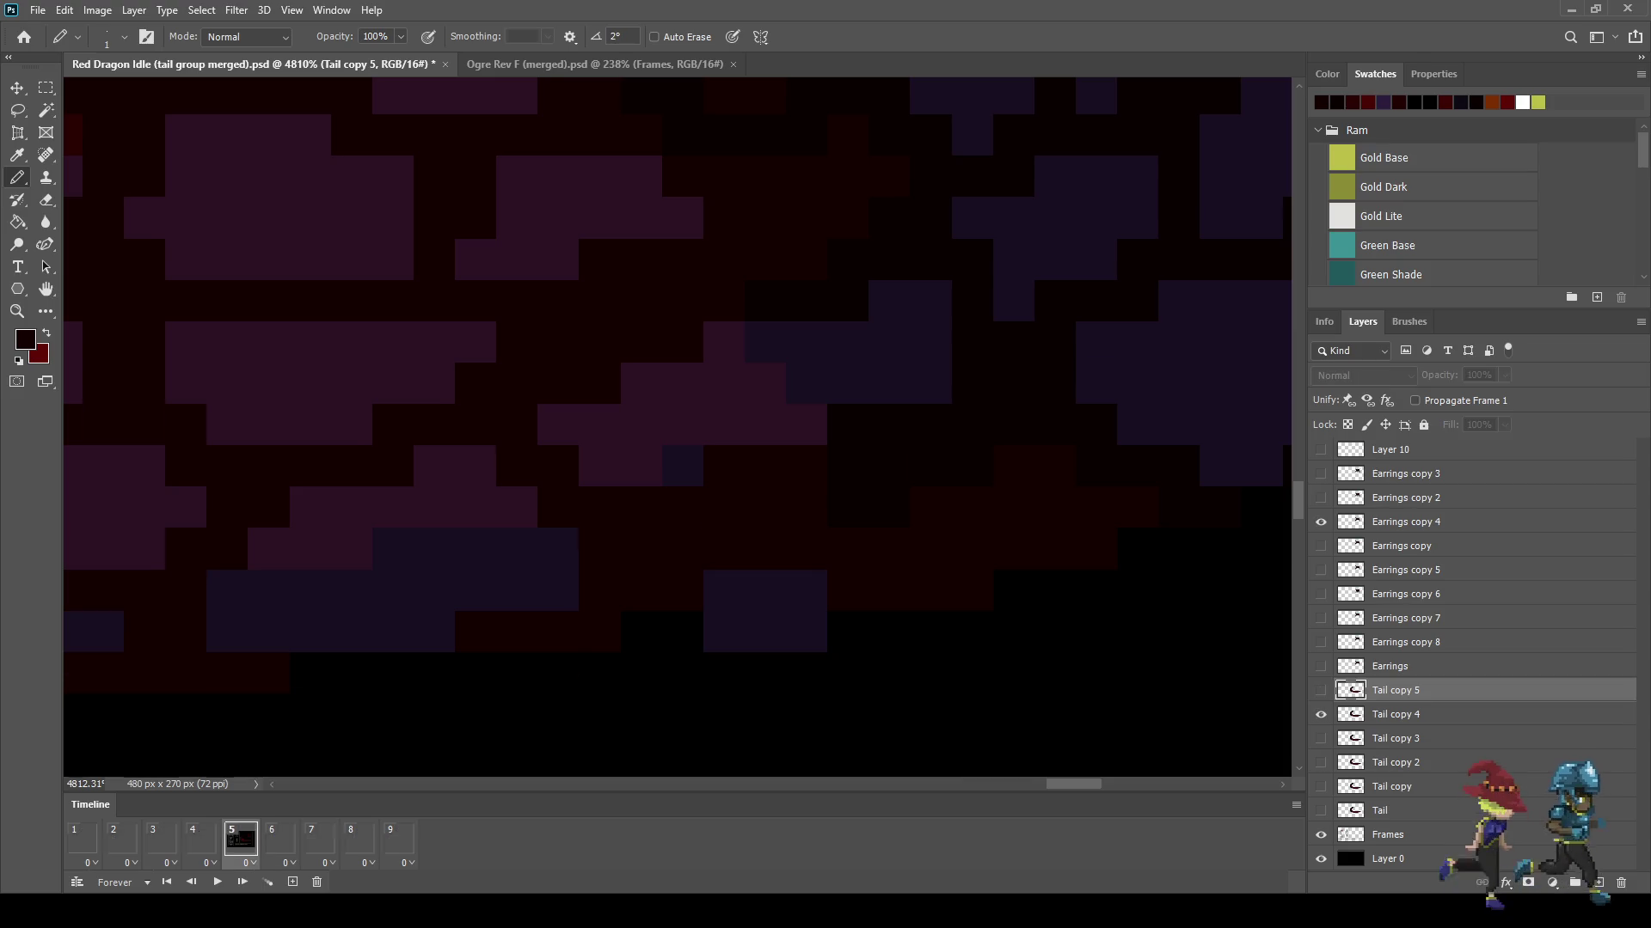
{"action": "key", "text": "Right"}
{"action": "key", "text": "Left"}
{"action": "key", "text": "Right"}
{"action": "key", "text": "Left"}
{"action": "key", "text": "Right"}
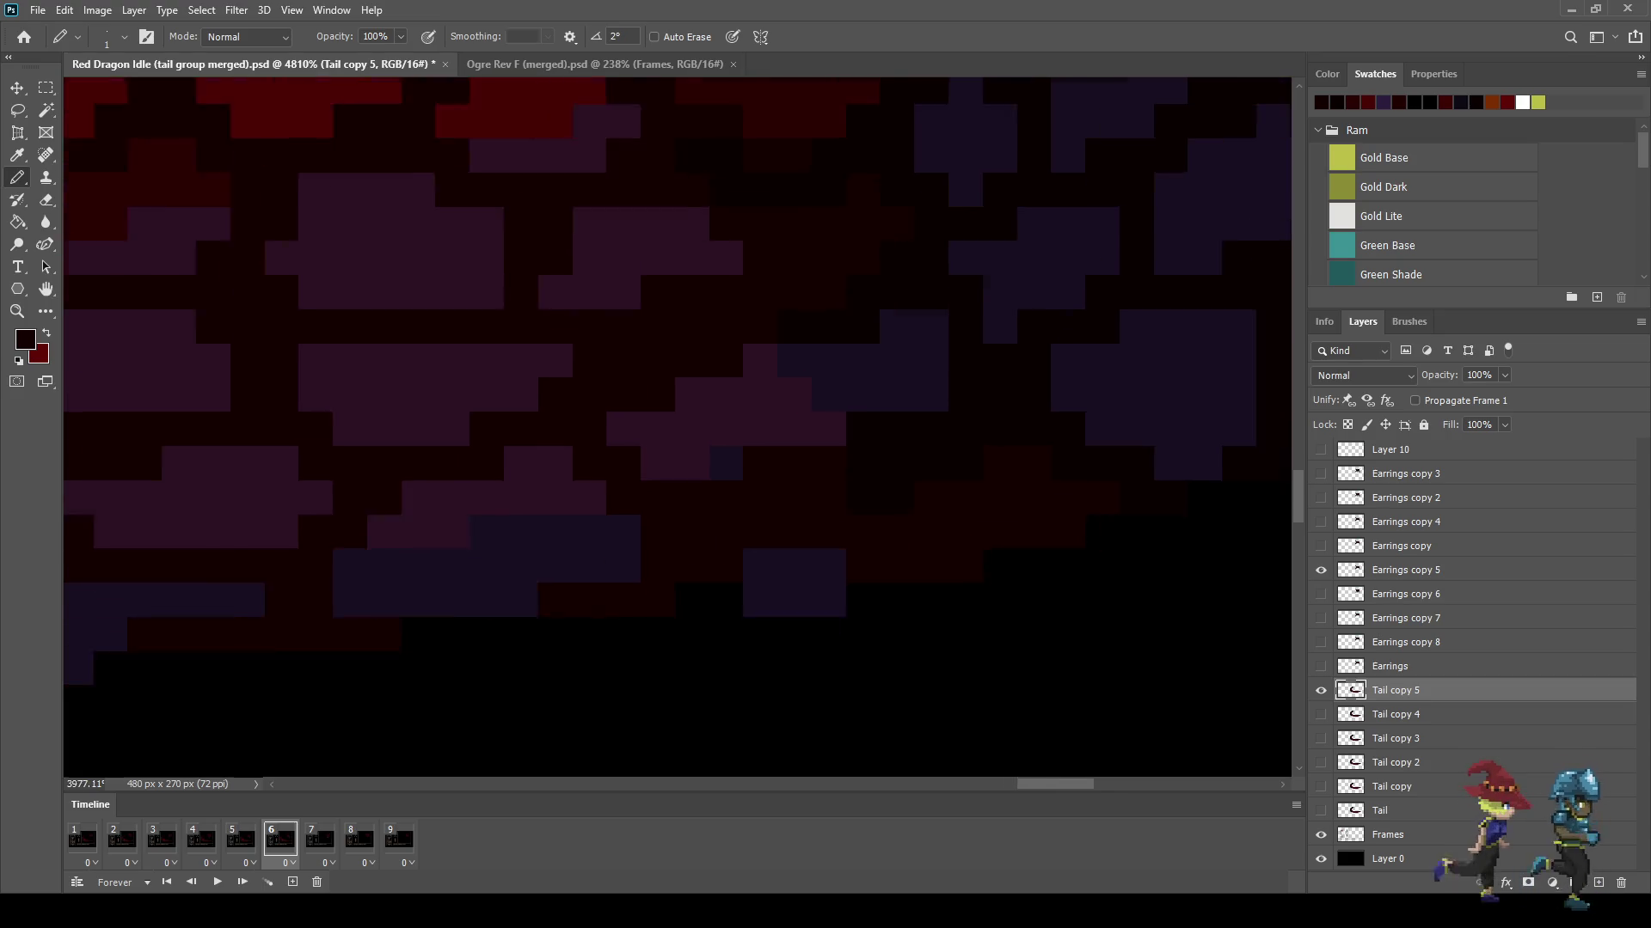
{"action": "scroll", "coordinate": [677, 427], "scroll_direction": "down", "scroll_amount": 5}
{"action": "left_click_drag", "start_coordinate": [653, 429], "coordinate": [568, 584]}
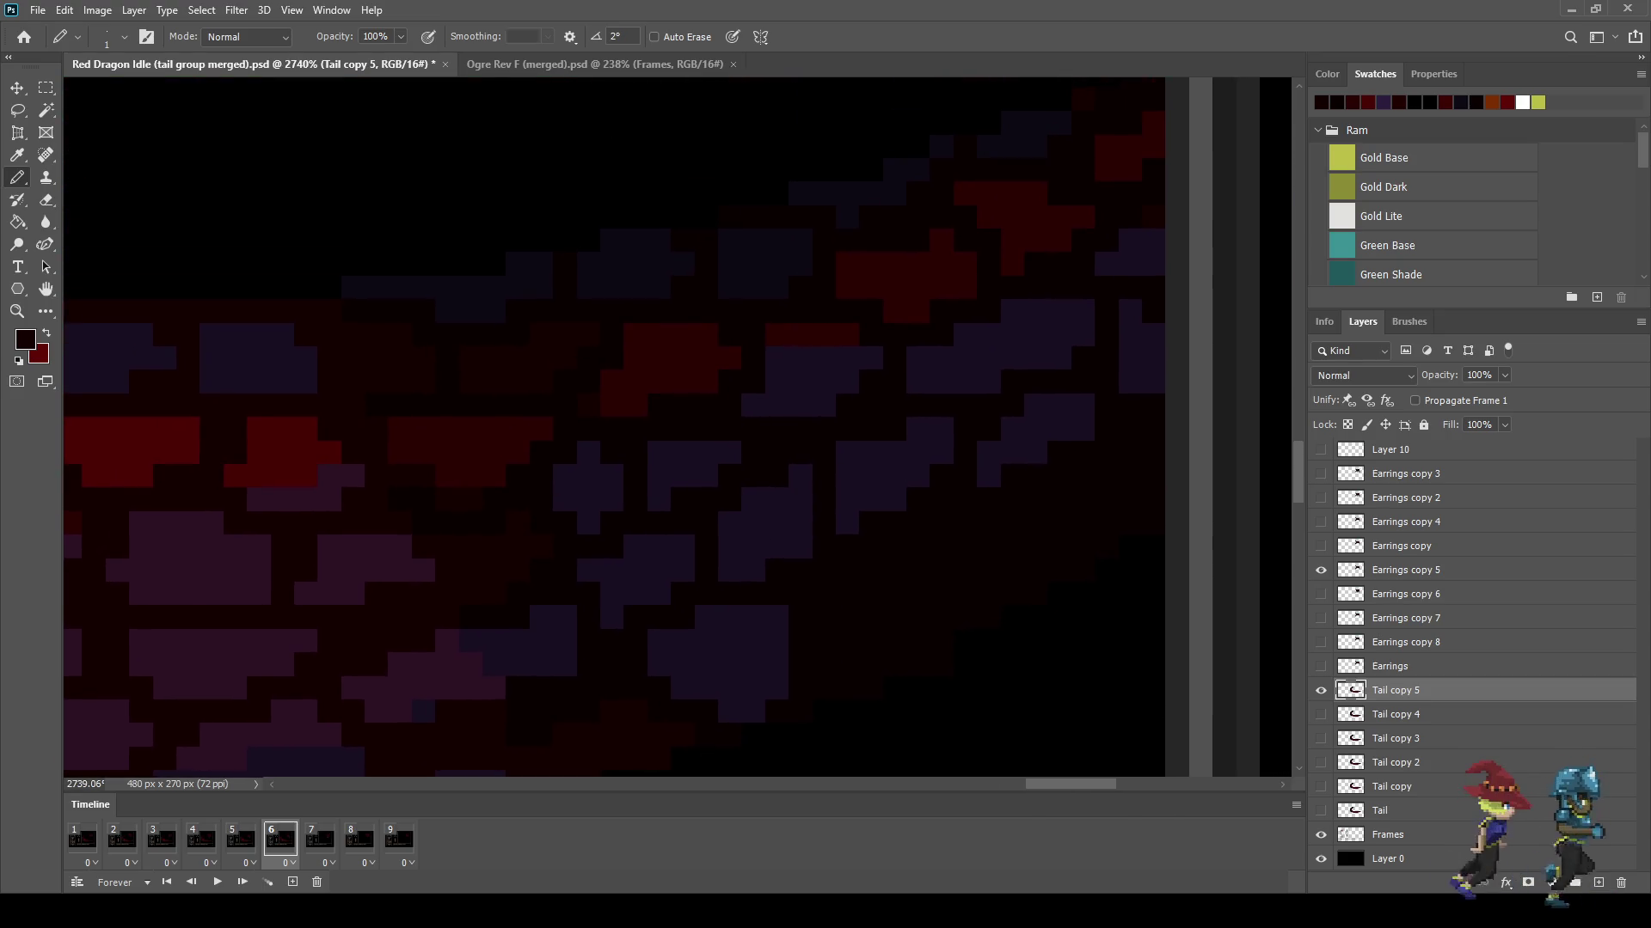
{"action": "key", "text": "Left"}
{"action": "key", "text": "Right"}
{"action": "key", "text": "Left"}
{"action": "scroll", "coordinate": [593, 427], "scroll_direction": "down", "scroll_amount": 3}
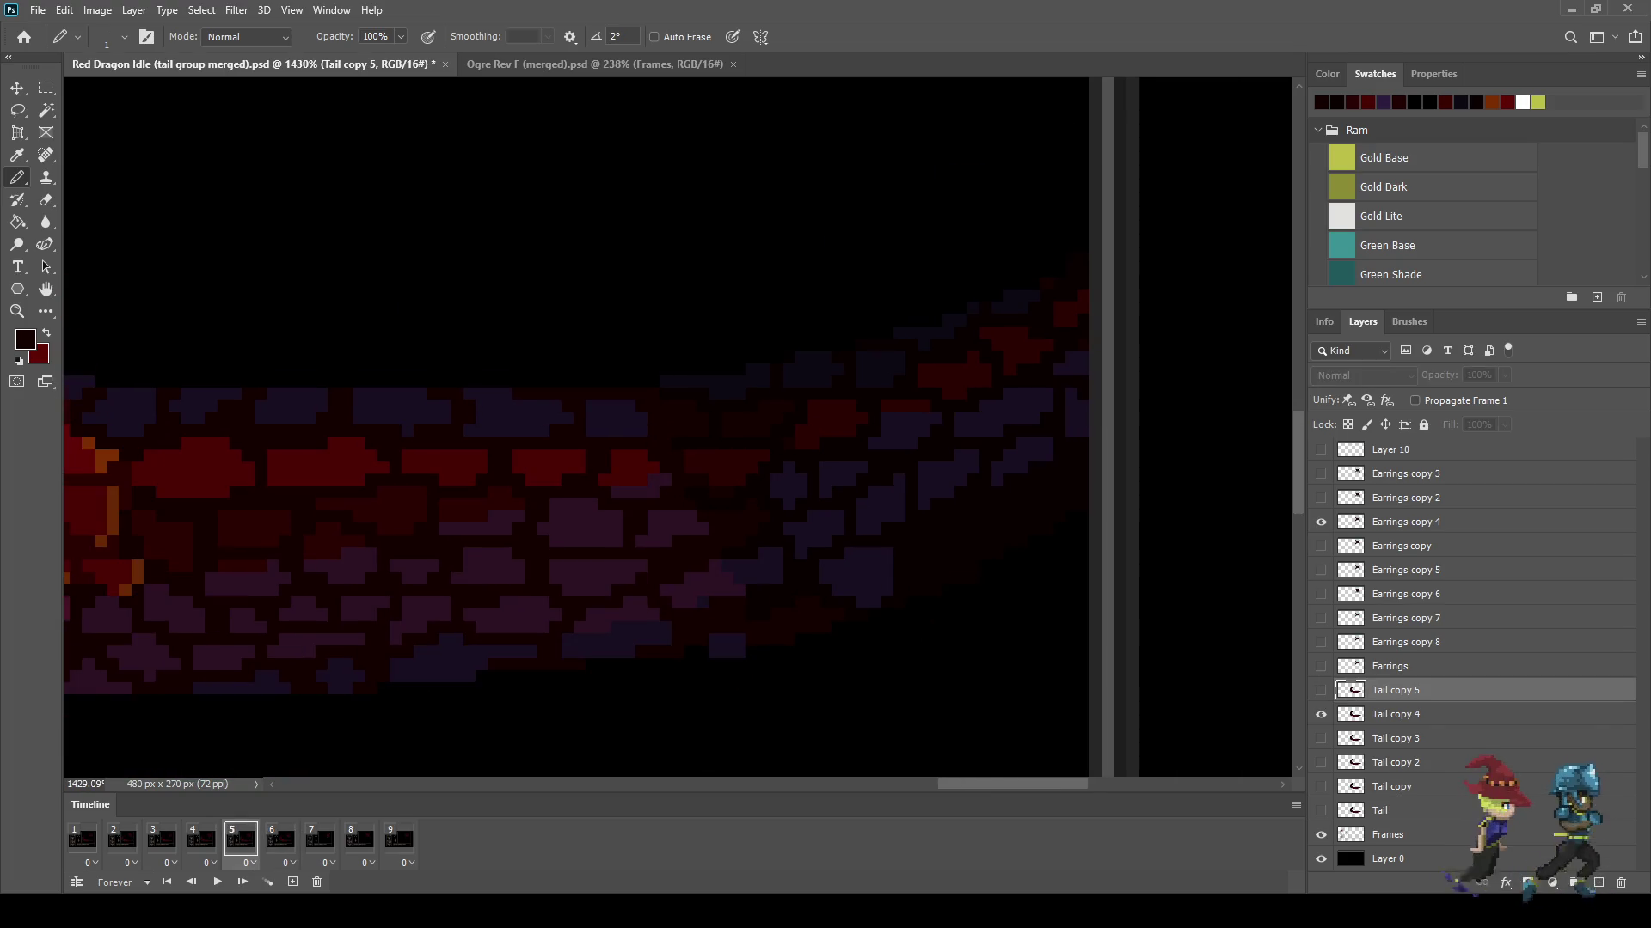
{"action": "key", "text": "space"}
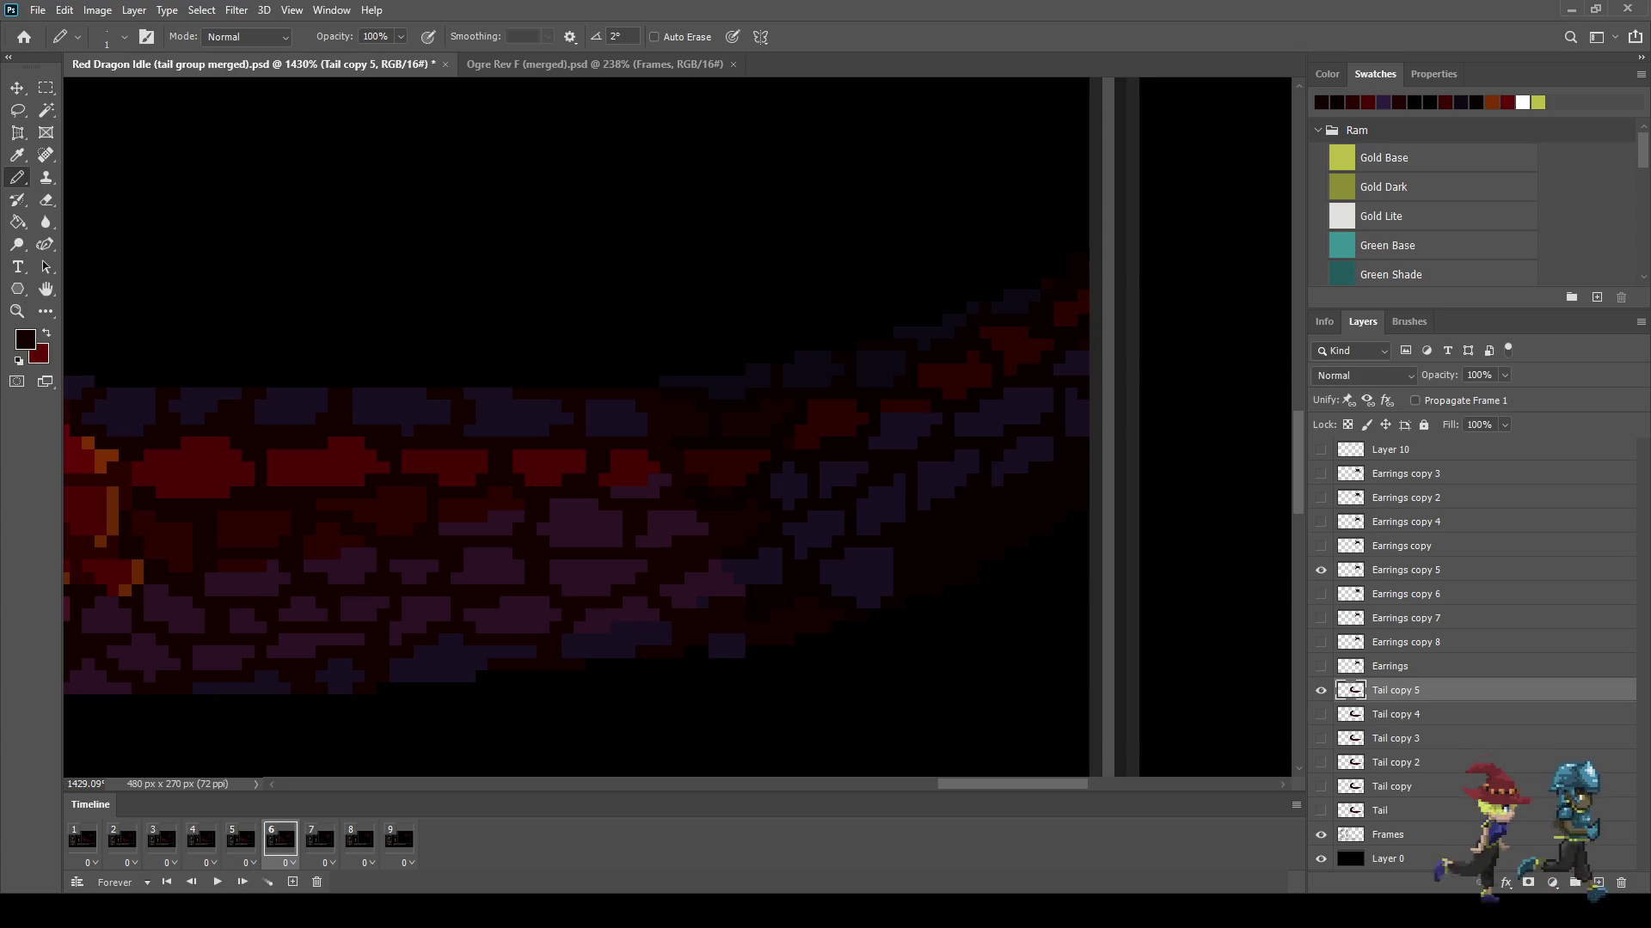
{"action": "key", "text": "space"}
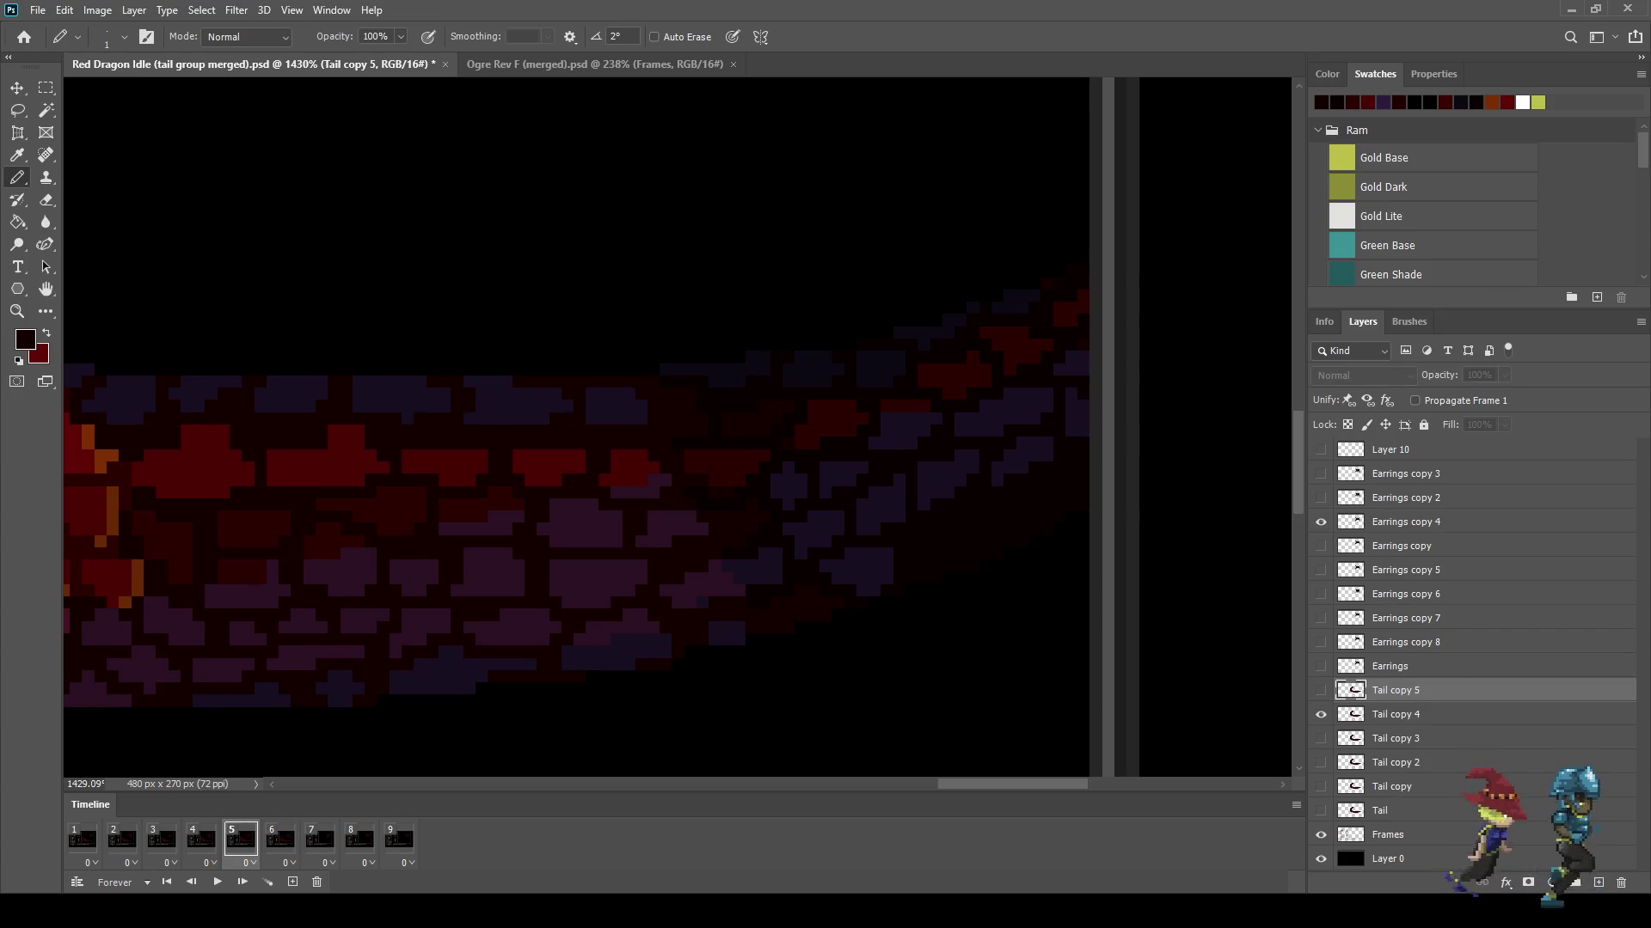
Step: Lasso frame 6's tail tip and stretch it vertically to about 113% height
{"action": "key", "text": "l"}
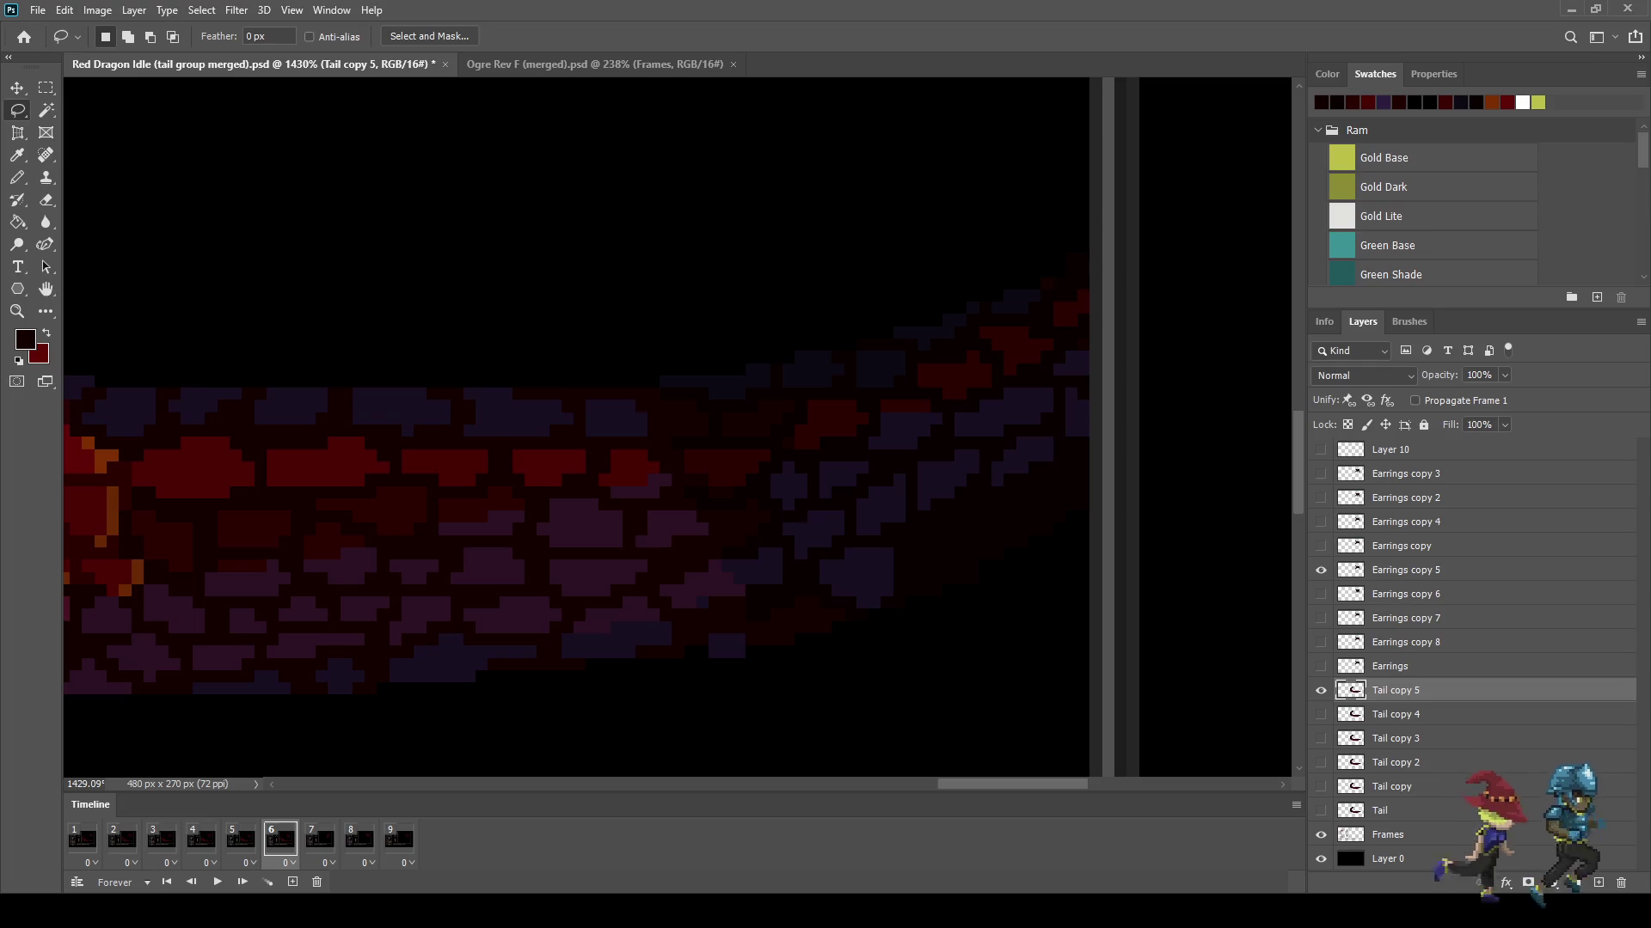
{"action": "mouse_move", "coordinate": [1211, 397]}
{"action": "left_mouse_down"}
{"action": "mouse_move", "coordinate": [897, 290]}
{"action": "mouse_move", "coordinate": [916, 374]}
{"action": "left_mouse_up"}
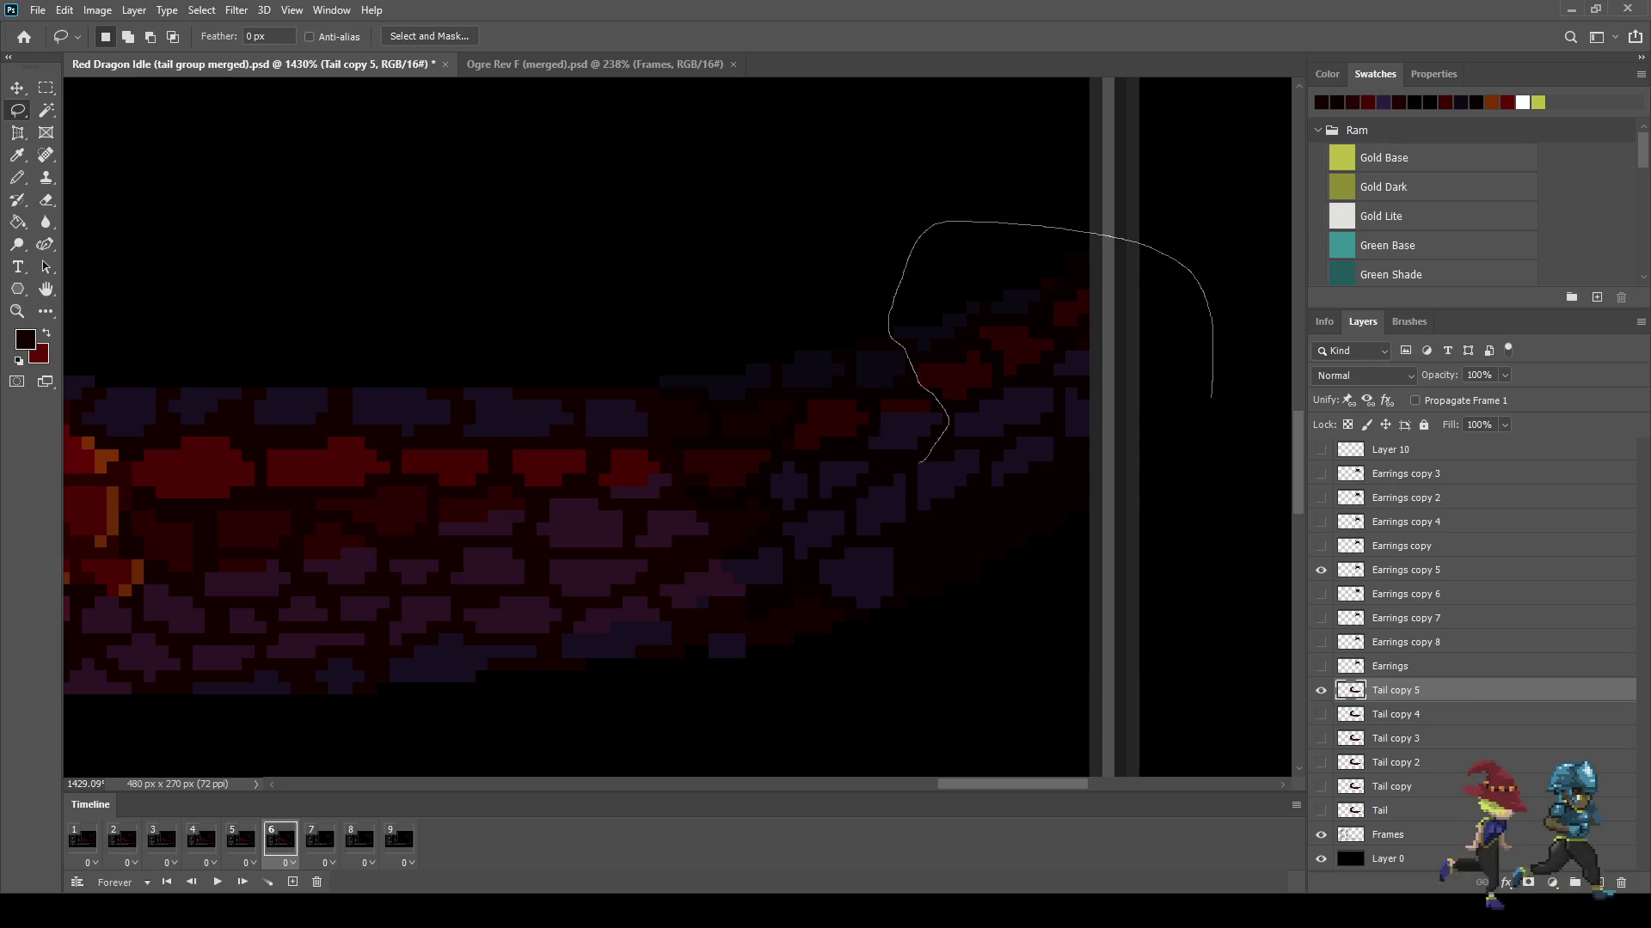
{"action": "left_click_drag", "start_coordinate": [945, 431], "coordinate": [1213, 398]}
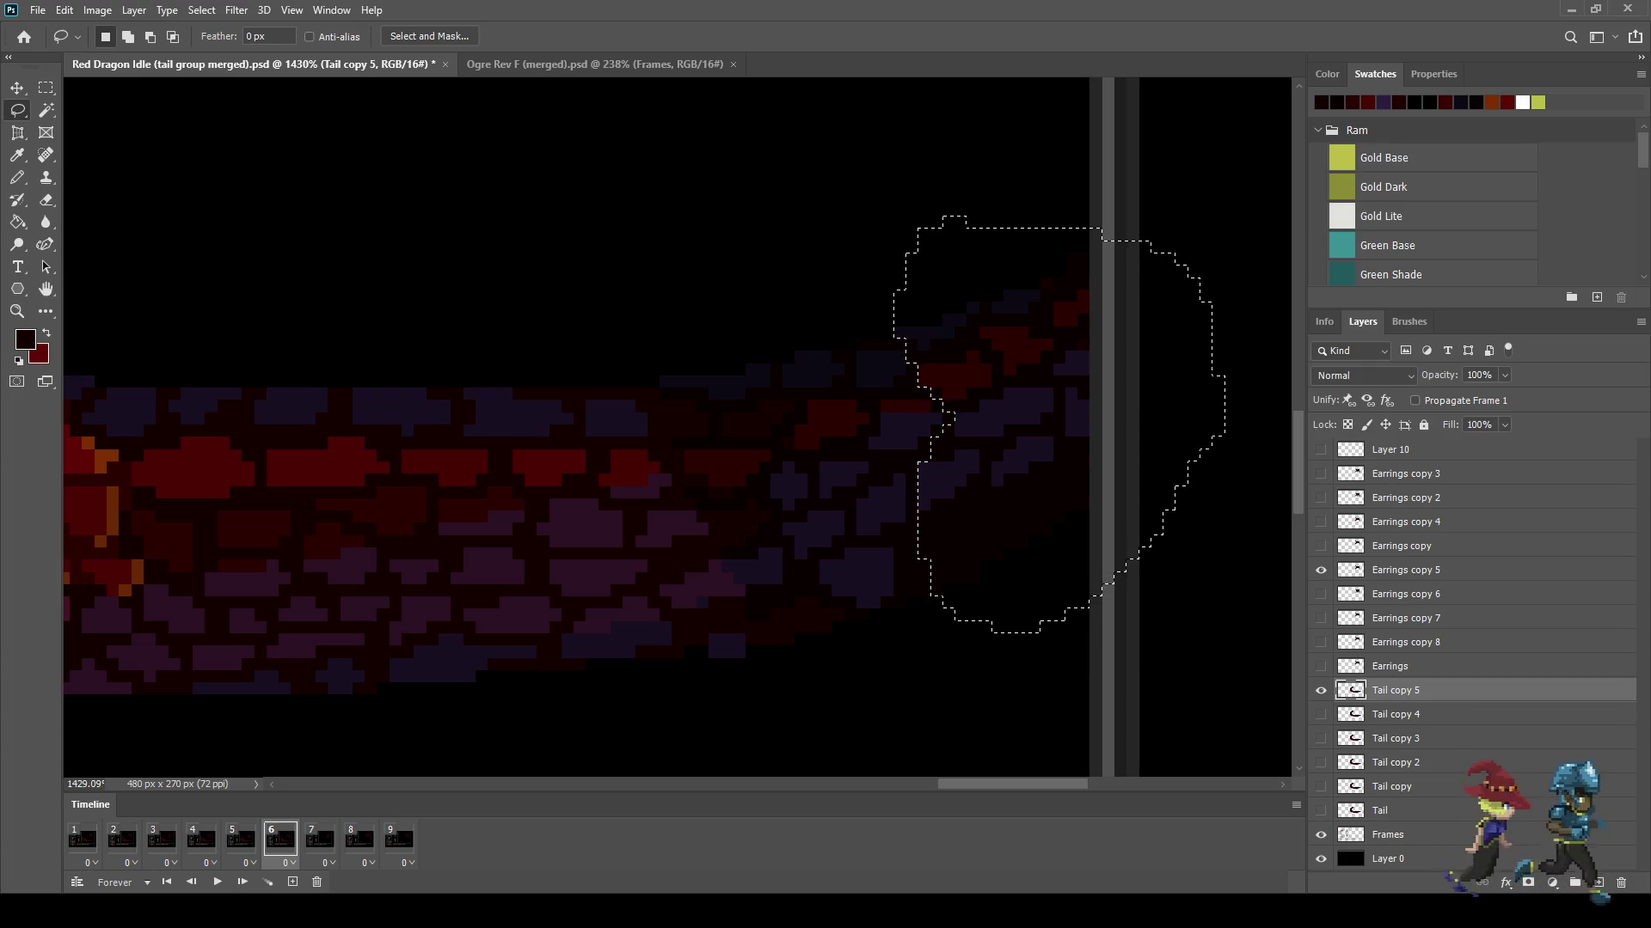
{"action": "key", "text": "ctrl+t"}
{"action": "left_click_drag", "start_coordinate": [1059, 633], "coordinate": [1059, 660]}
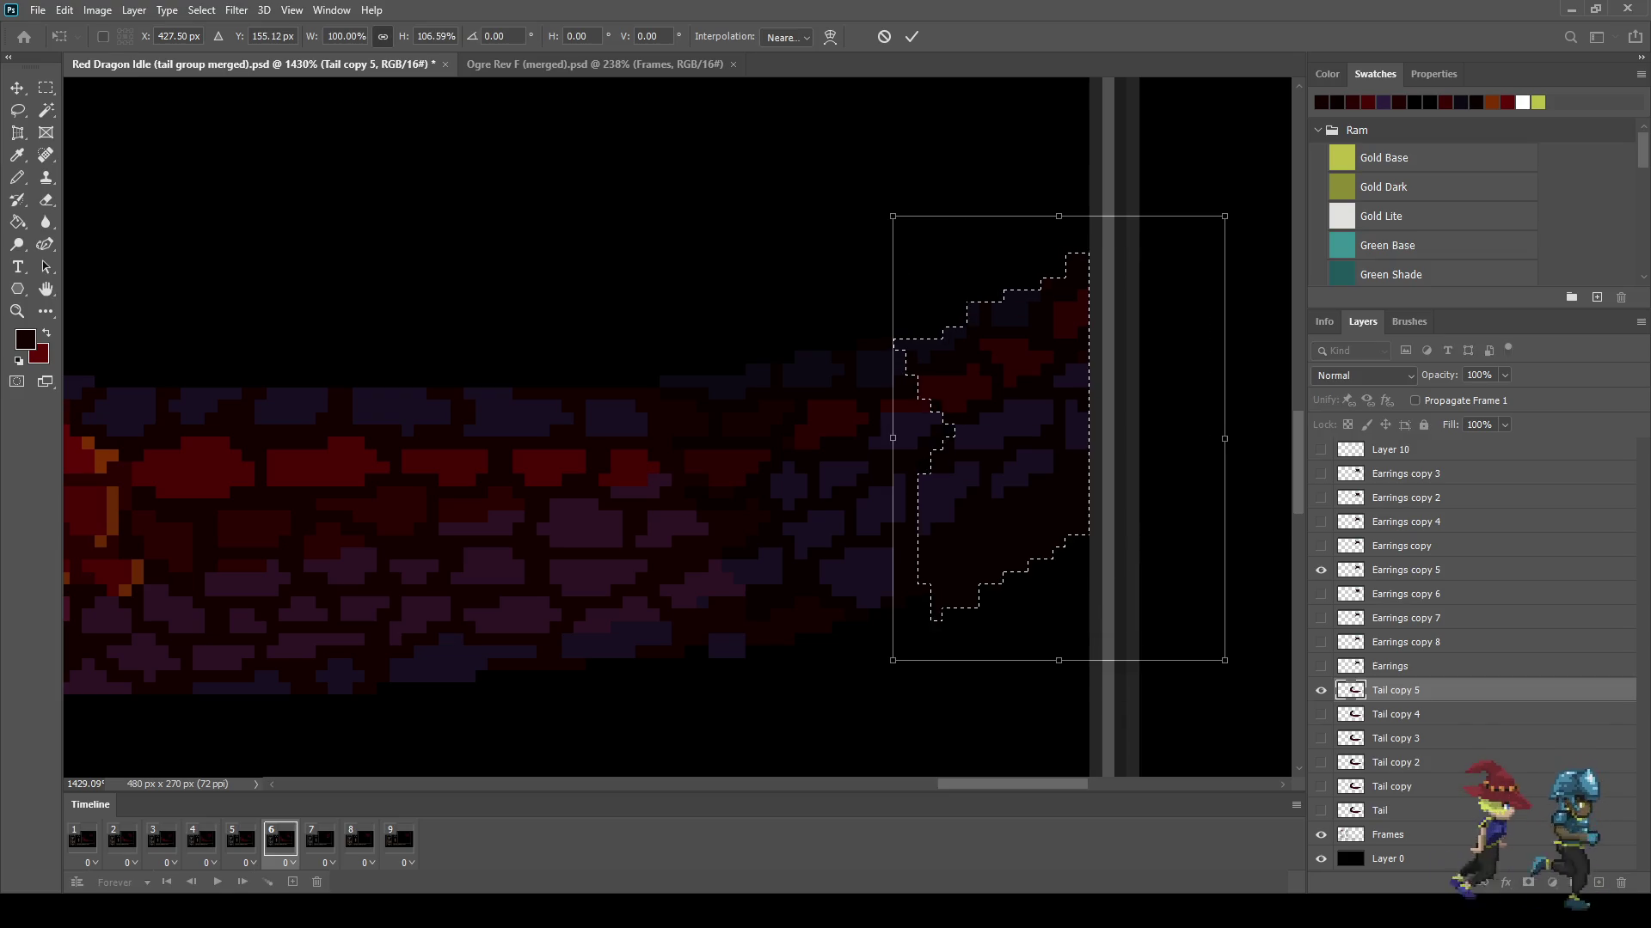
{"action": "left_click_drag", "start_coordinate": [1058, 216], "coordinate": [1059, 188]}
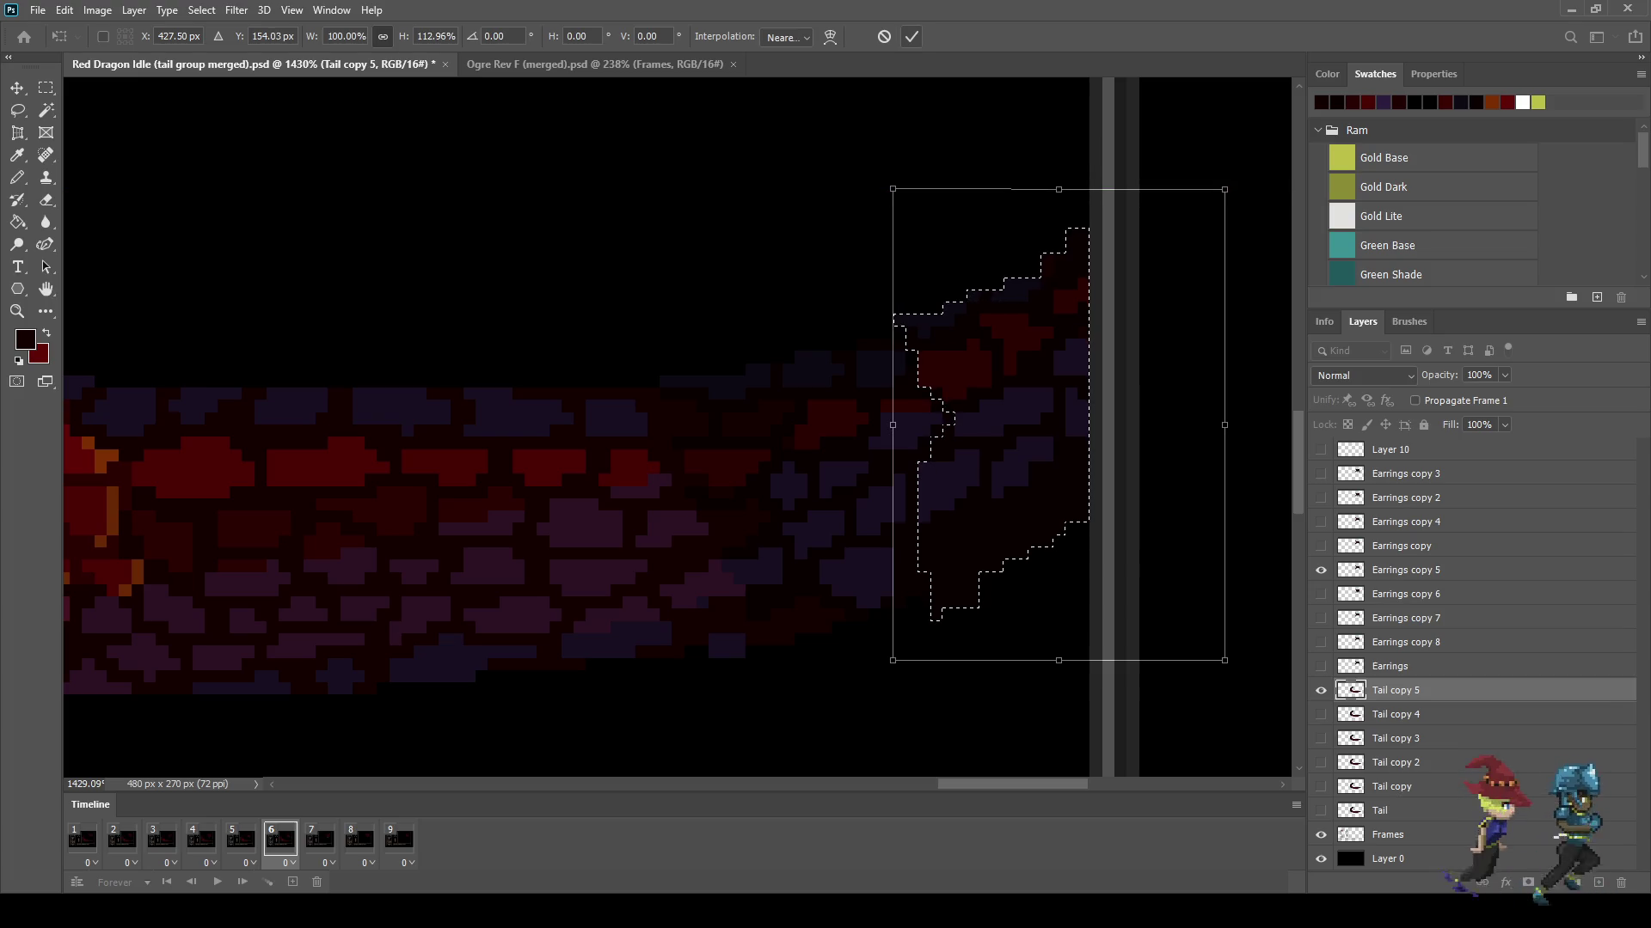
{"action": "left_click", "coordinate": [911, 36]}
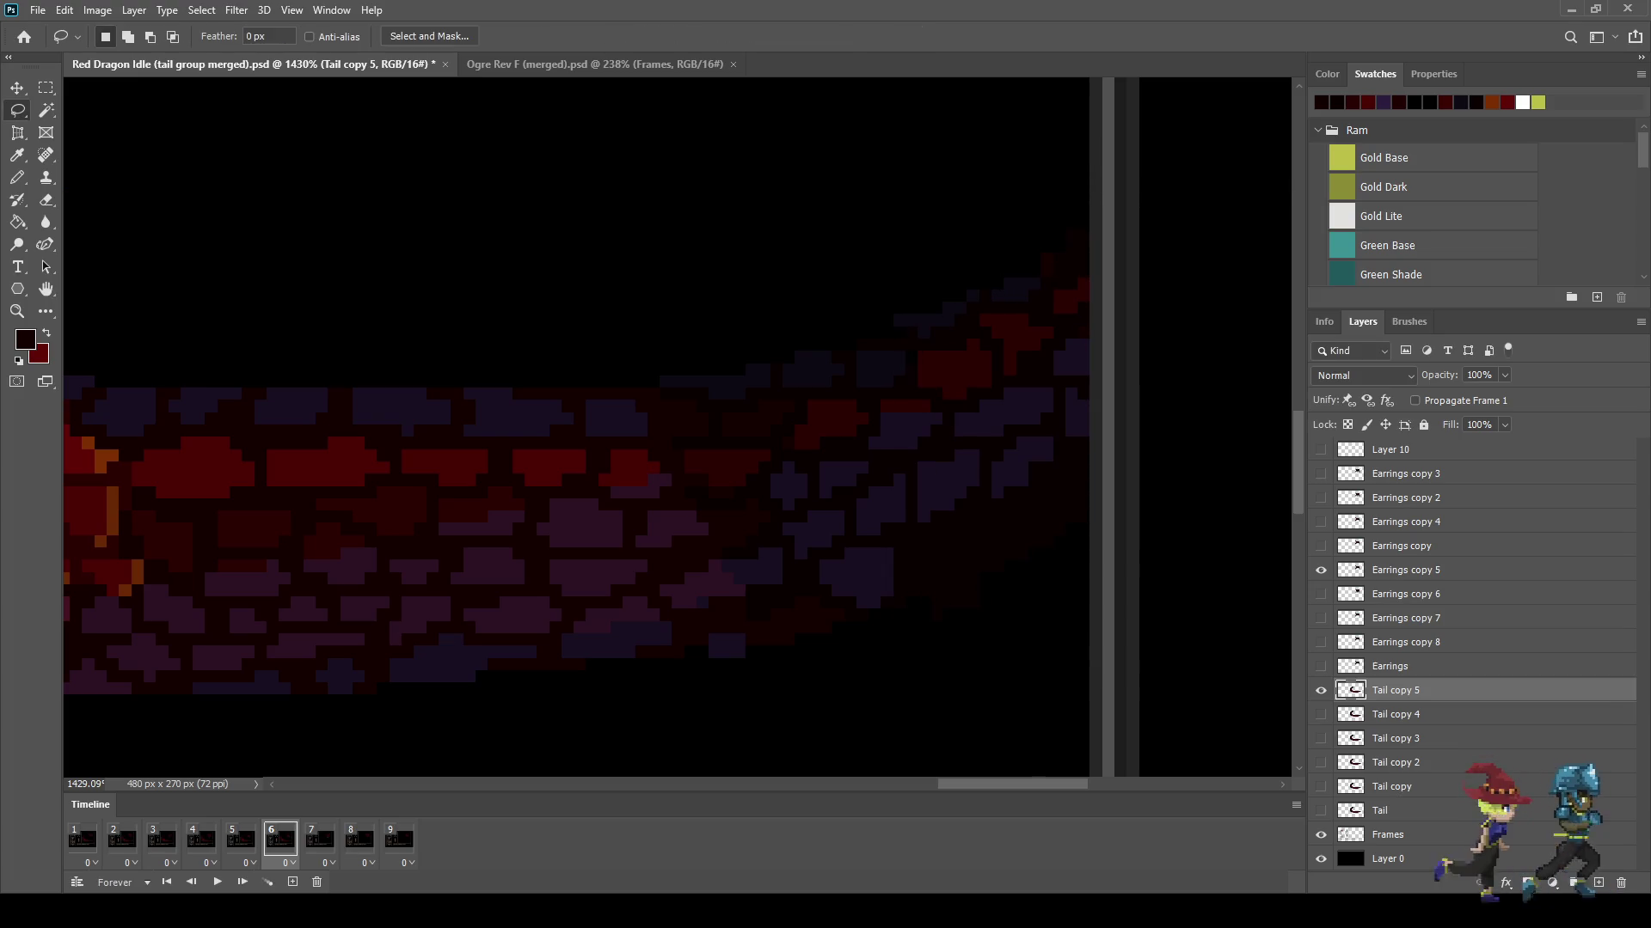
{"action": "scroll", "coordinate": [964, 323], "scroll_direction": "up", "scroll_amount": 2}
{"action": "scroll", "coordinate": [963, 602], "scroll_direction": "up", "scroll_amount": 1}
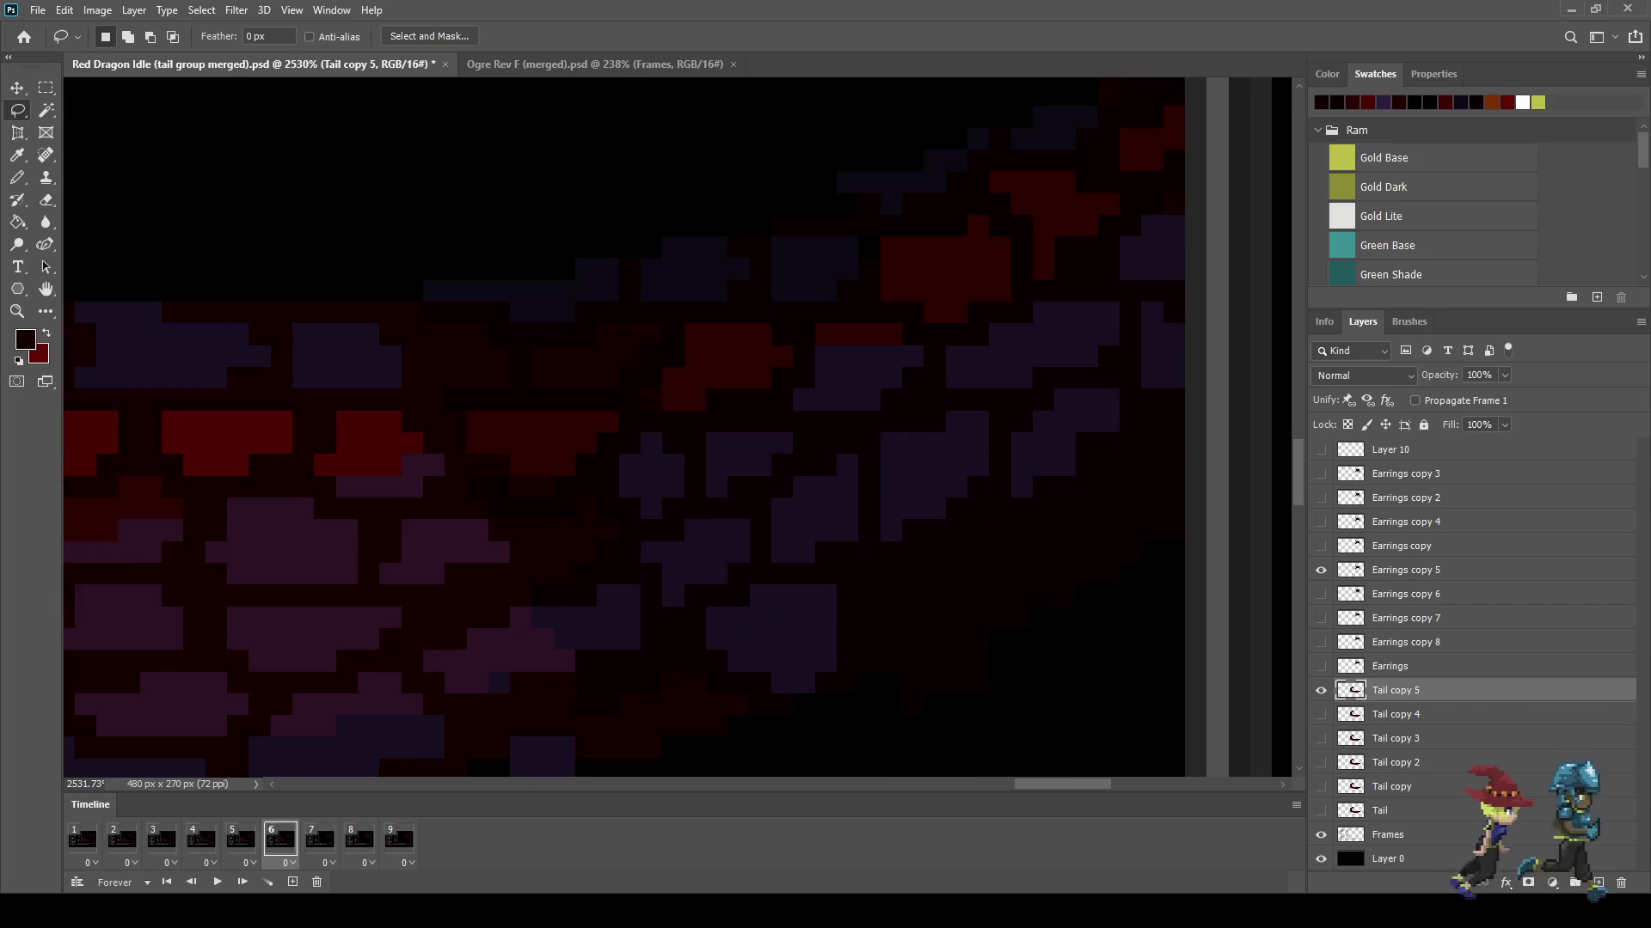
Step: Switch to the Eraser, fit the whole game scene in the window, and save the document
{"action": "key", "text": "e"}
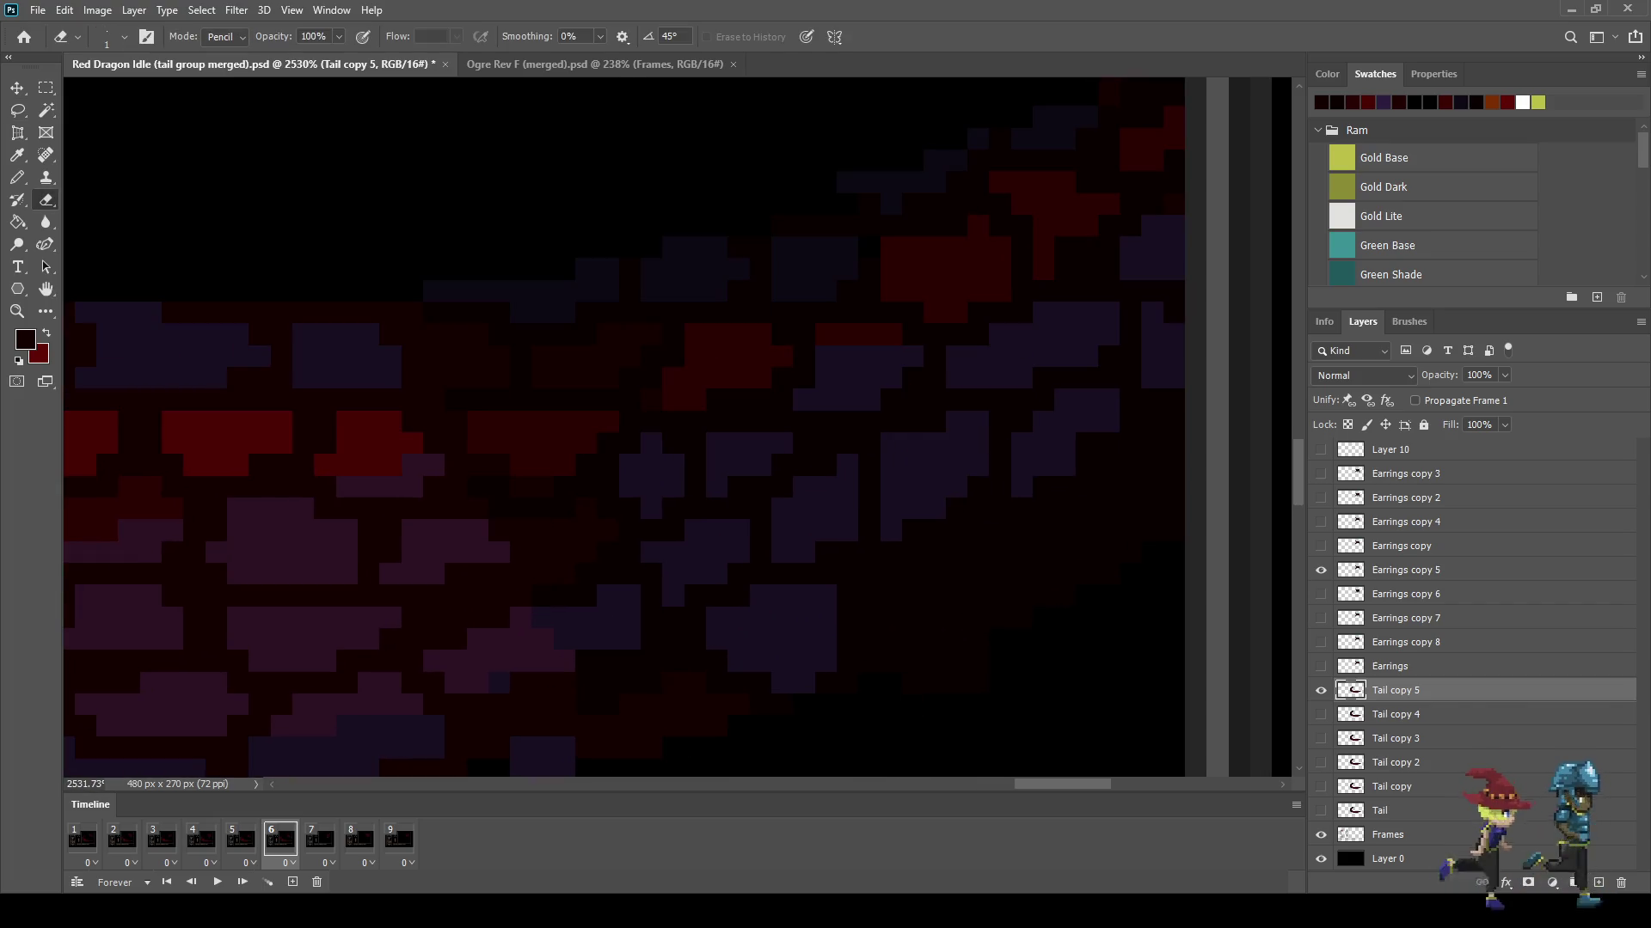
{"action": "scroll", "coordinate": [736, 673], "scroll_direction": "up", "scroll_amount": 1}
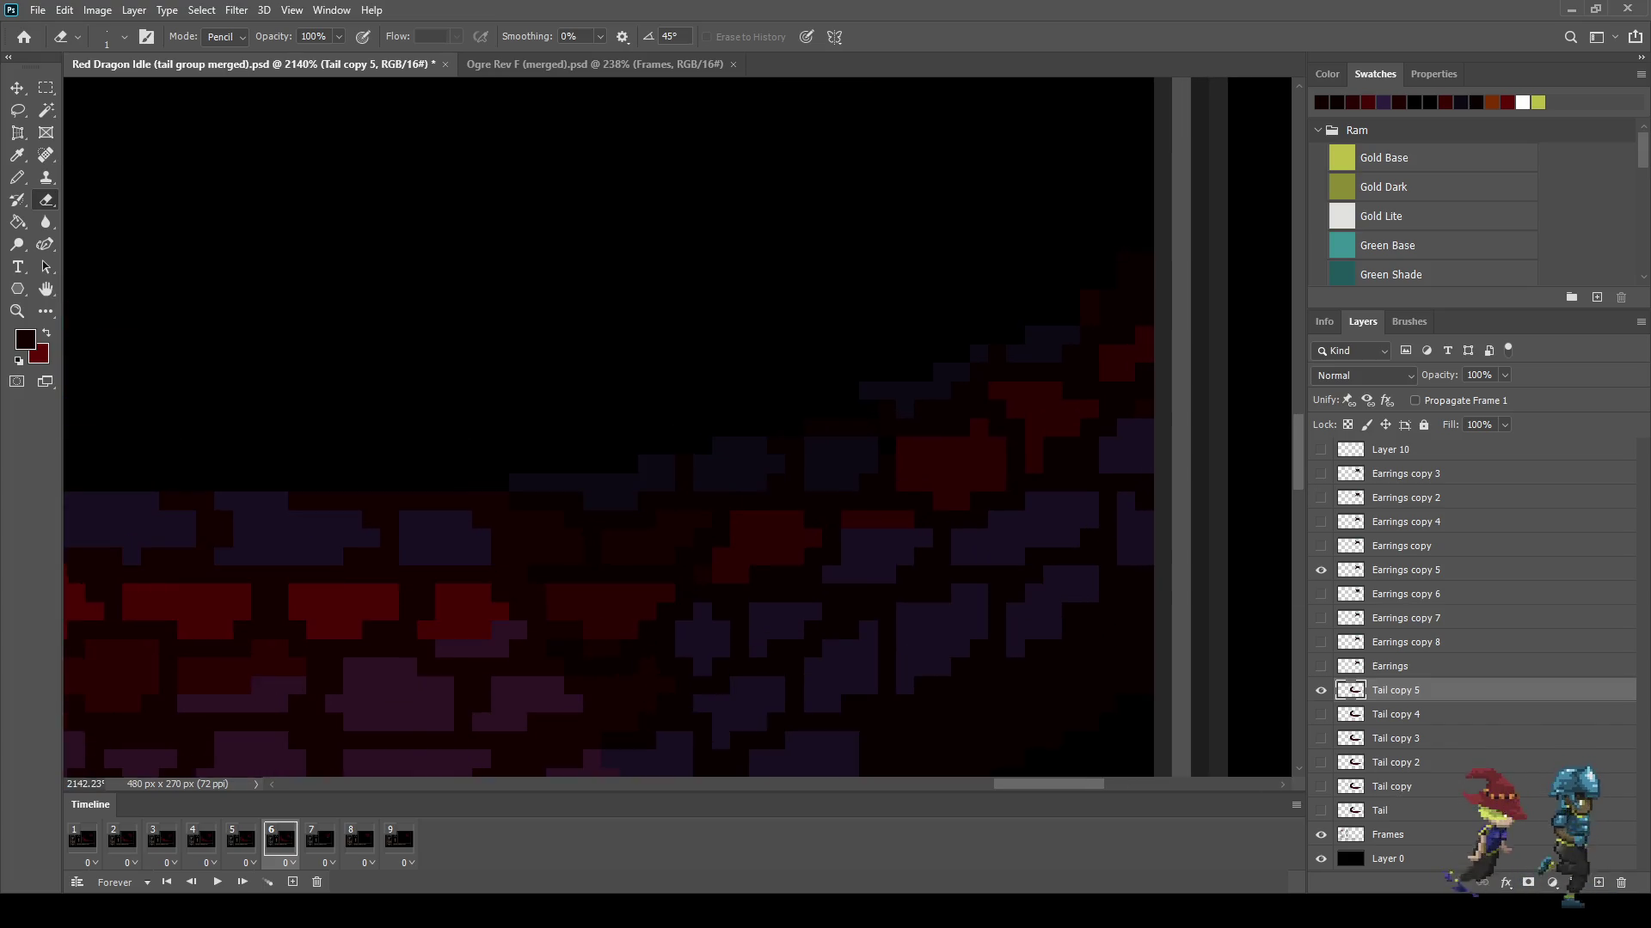
{"action": "scroll", "coordinate": [602, 429], "scroll_direction": "down", "scroll_amount": 2}
{"action": "scroll", "coordinate": [601, 430], "scroll_direction": "down", "scroll_amount": 2}
{"action": "scroll", "coordinate": [602, 430], "scroll_direction": "down", "scroll_amount": 1}
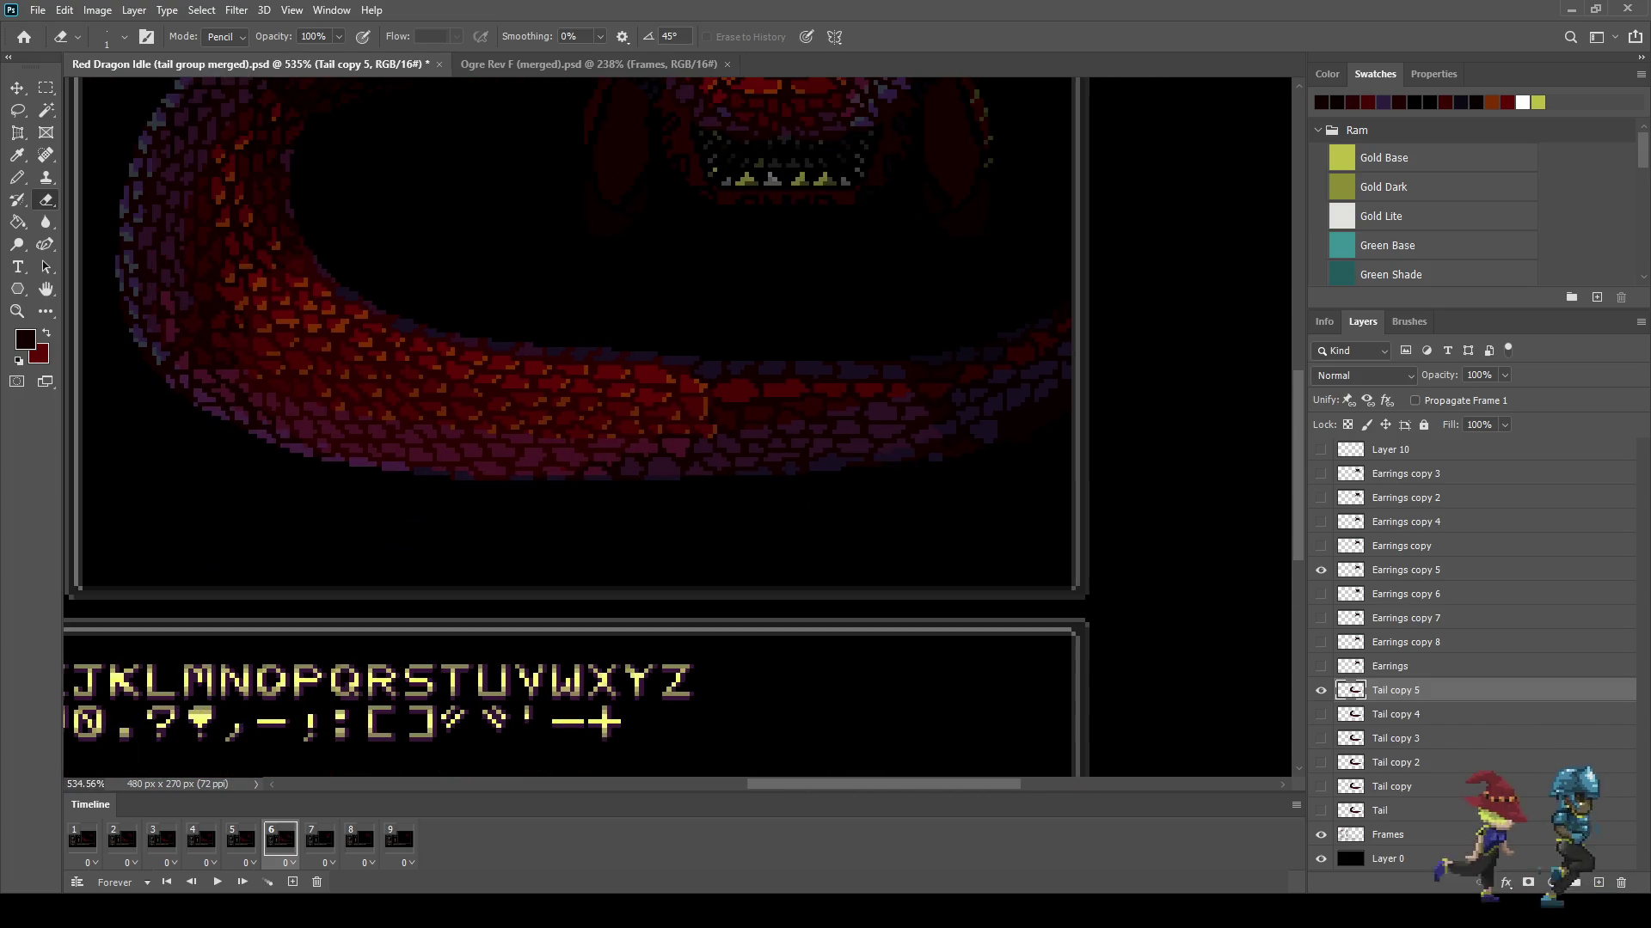
{"action": "scroll", "coordinate": [602, 430], "scroll_direction": "down", "scroll_amount": 1}
{"action": "scroll", "coordinate": [687, 481], "scroll_direction": "up", "scroll_amount": 2}
{"action": "scroll", "coordinate": [688, 481], "scroll_direction": "up", "scroll_amount": 2}
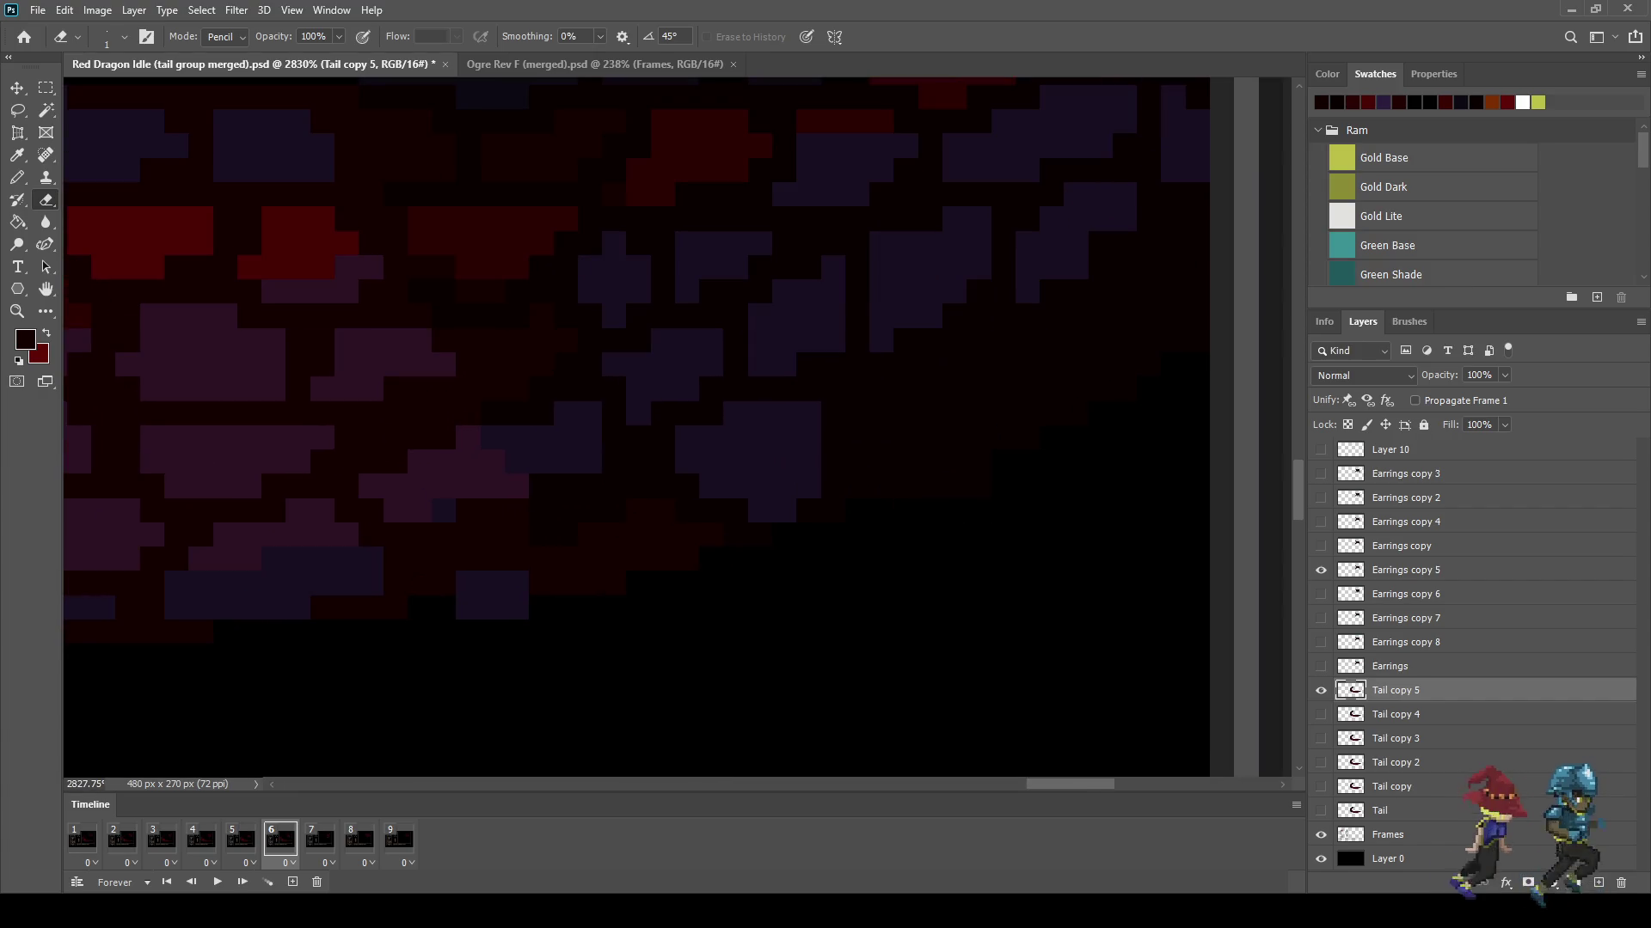
{"action": "key", "text": "ctrl+0"}
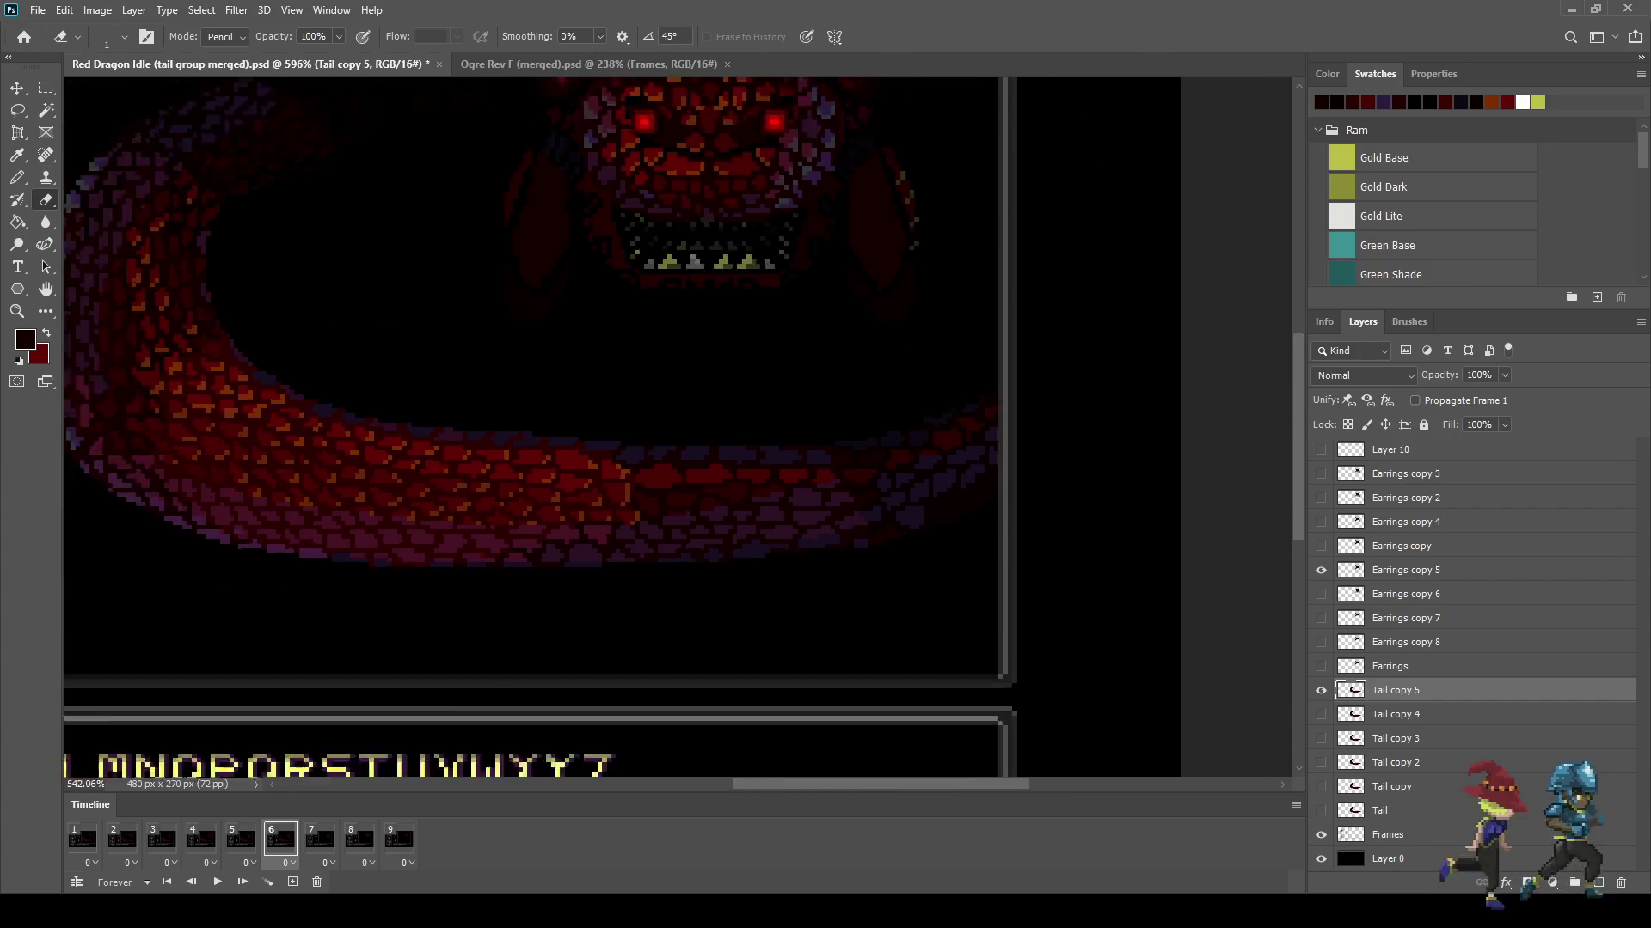
{"action": "key", "text": "ctrl+s"}
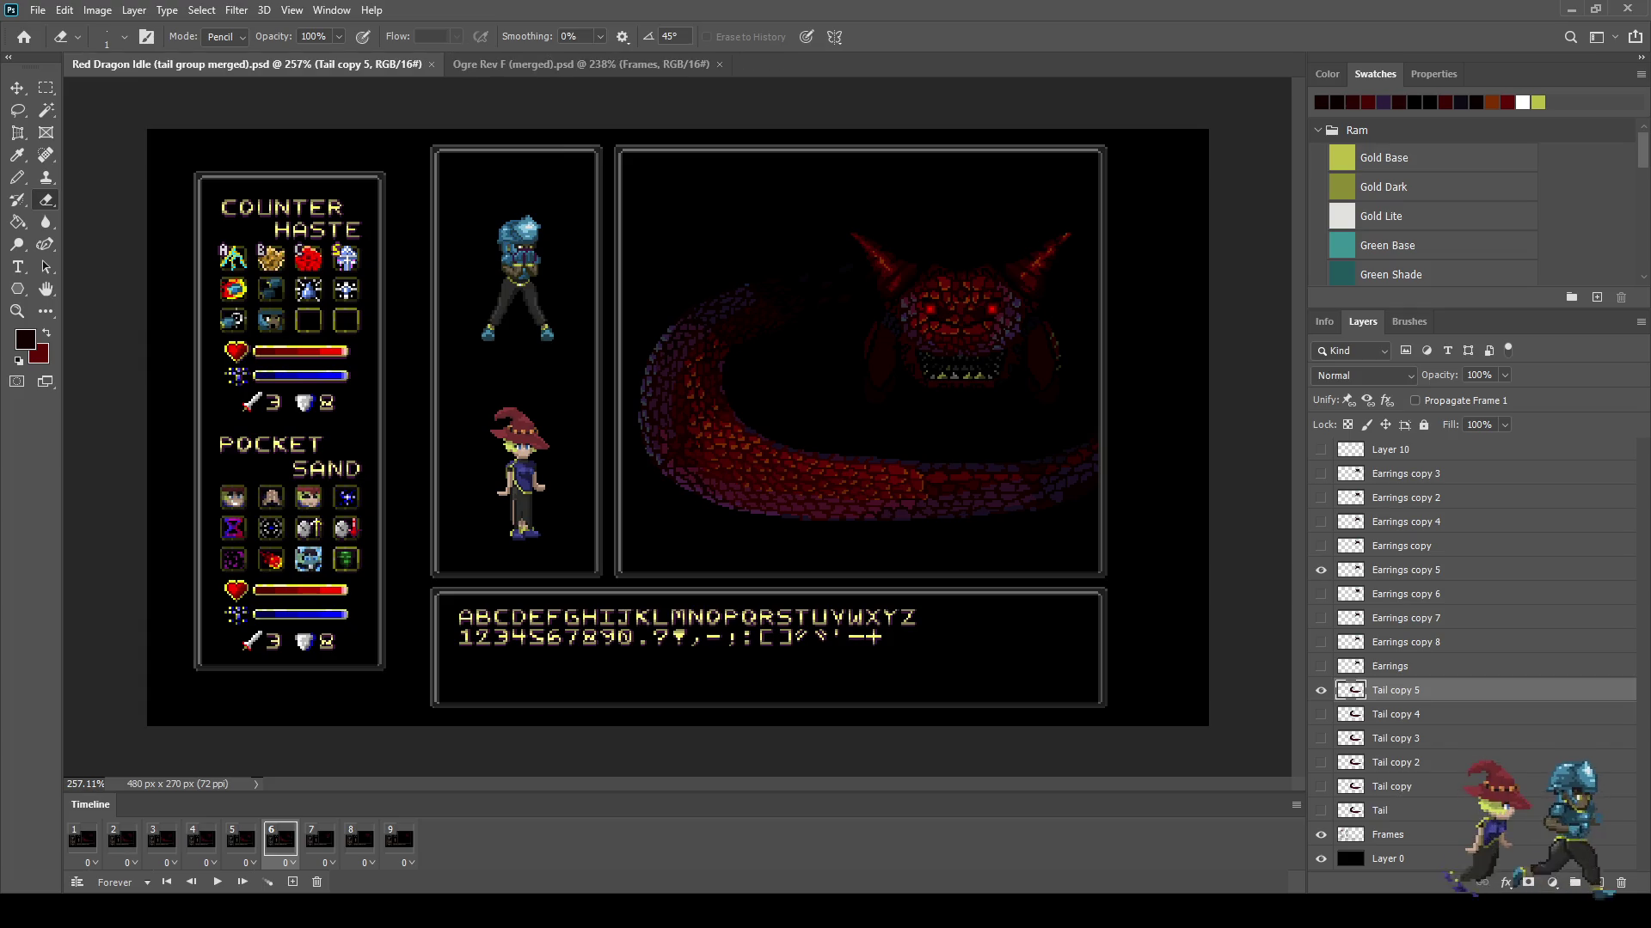
Step: On frame 7, duplicate Tail as Tail copy 6 above Tail copy 5, toggle its eye, then check frames 9 and 1
{"action": "left_click", "coordinate": [320, 839]}
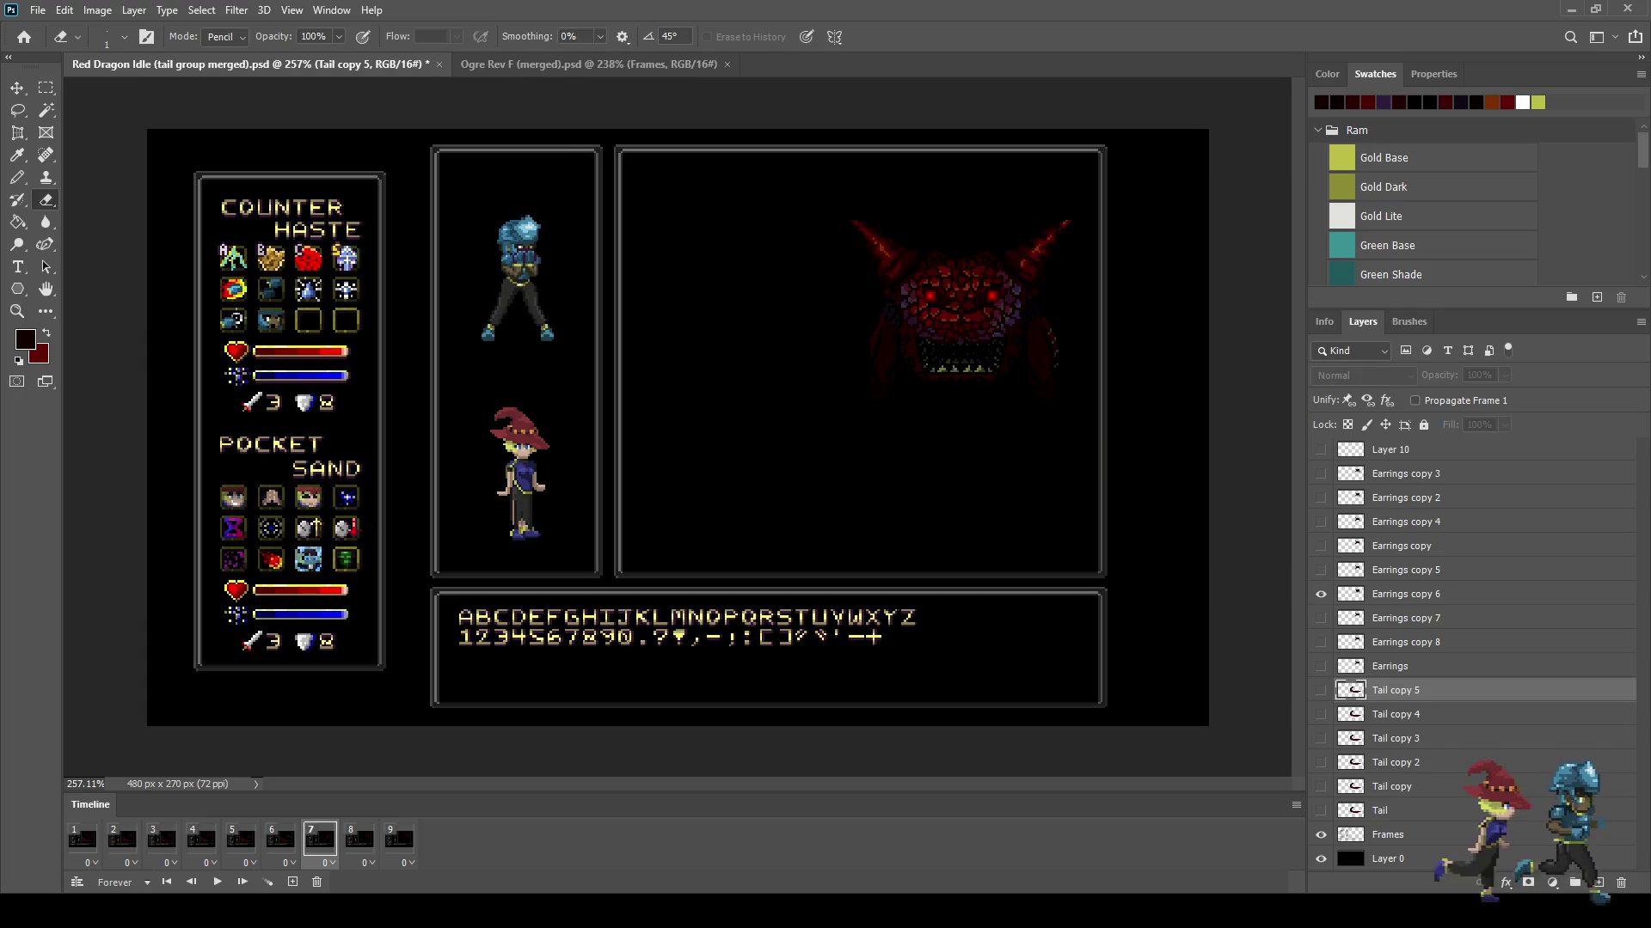
{"action": "left_click", "coordinate": [1379, 811]}
{"action": "key", "text": "ctrl+j"}
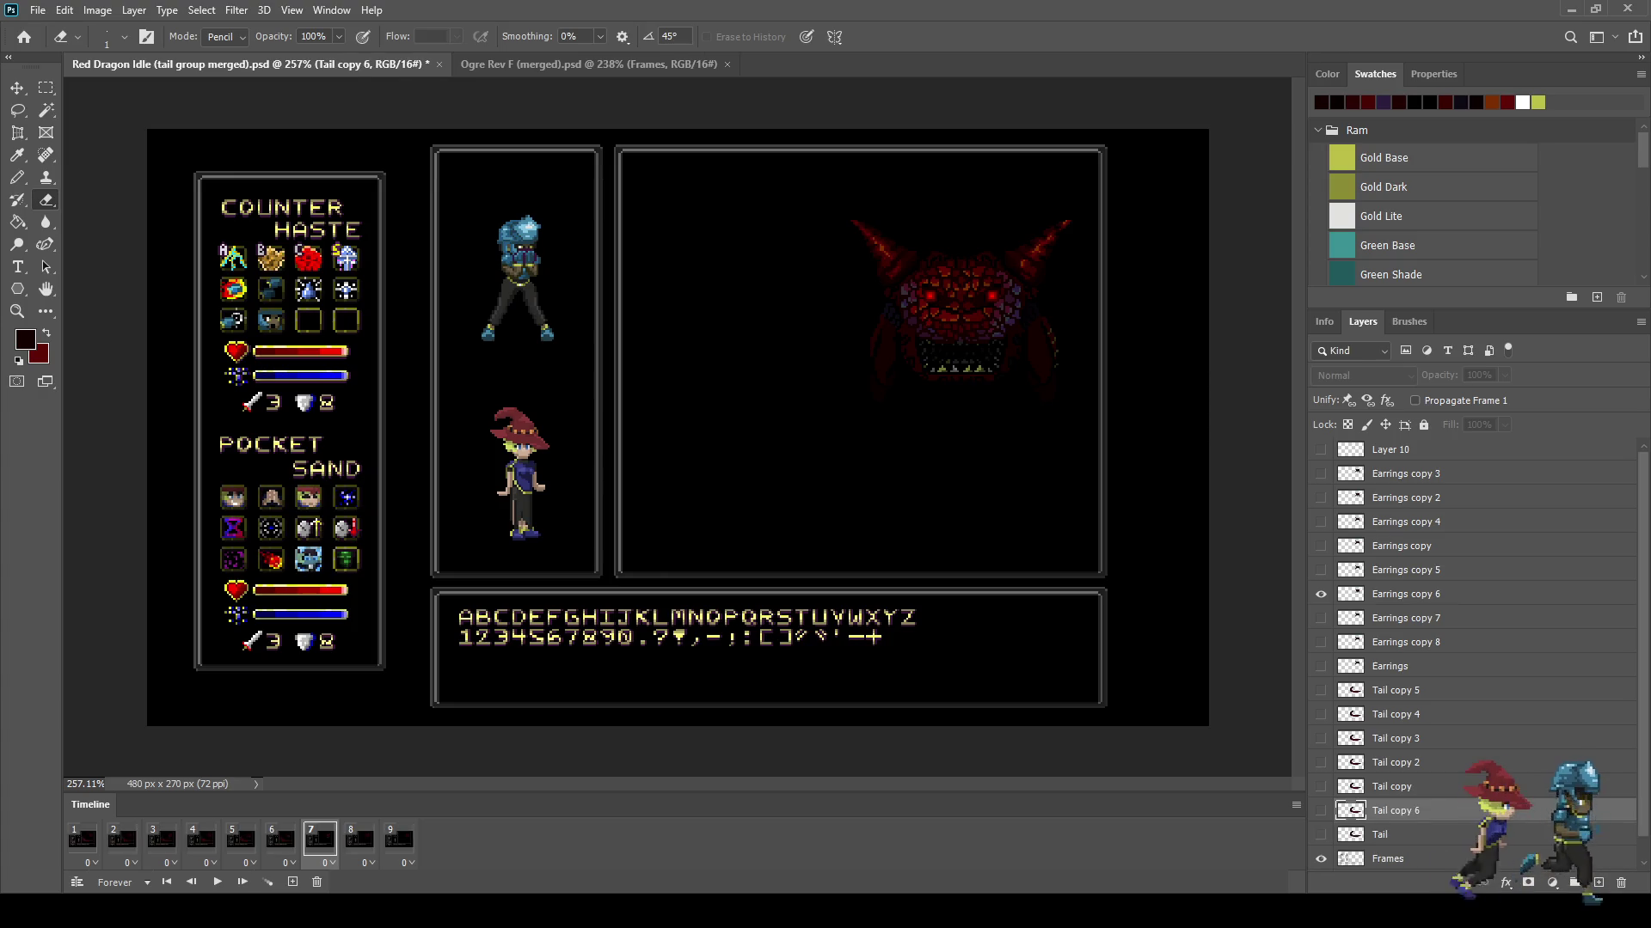
{"action": "left_click_drag", "start_coordinate": [1395, 811], "coordinate": [1396, 681]}
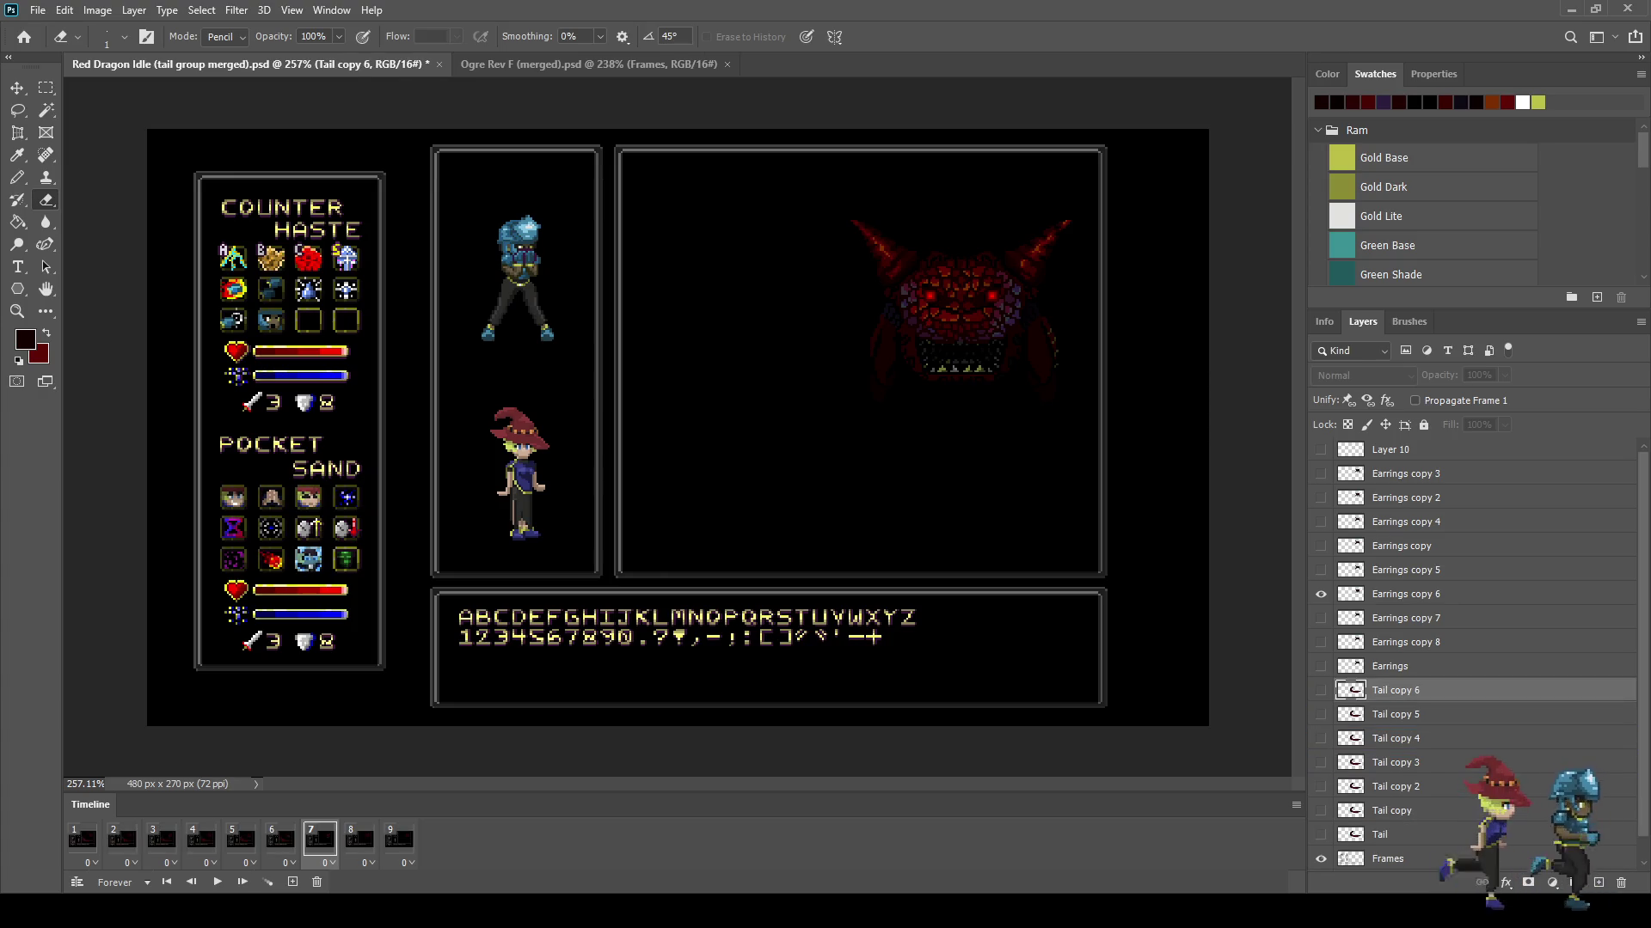
{"action": "left_click", "coordinate": [1321, 690]}
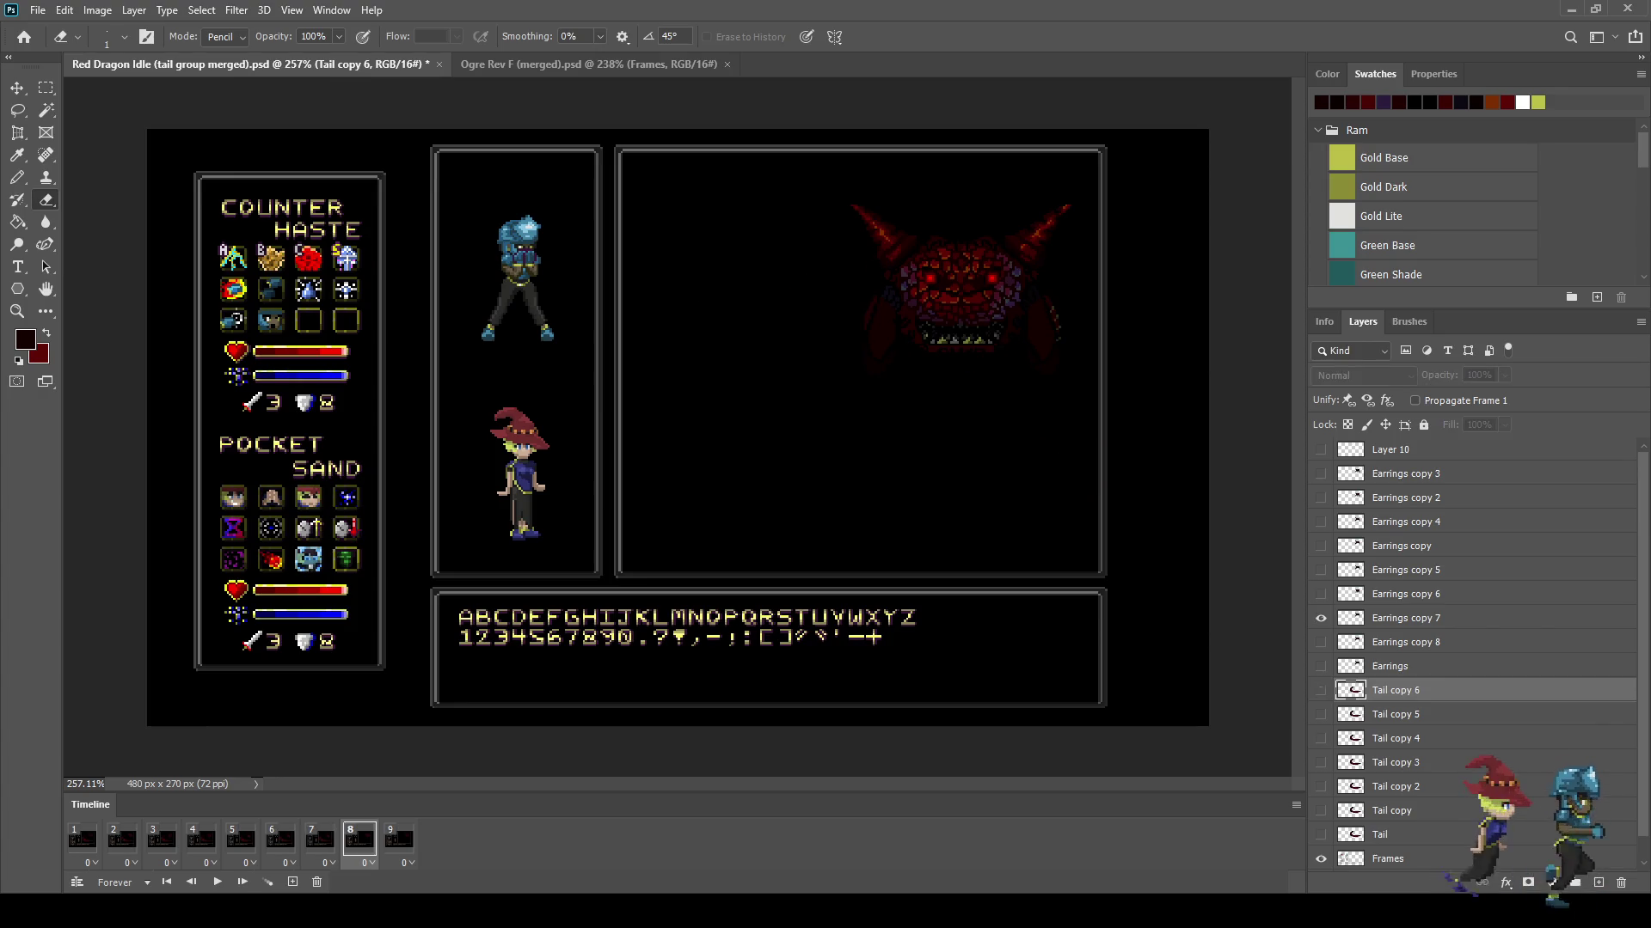
{"action": "left_click", "coordinate": [399, 839]}
{"action": "left_click", "coordinate": [82, 839]}
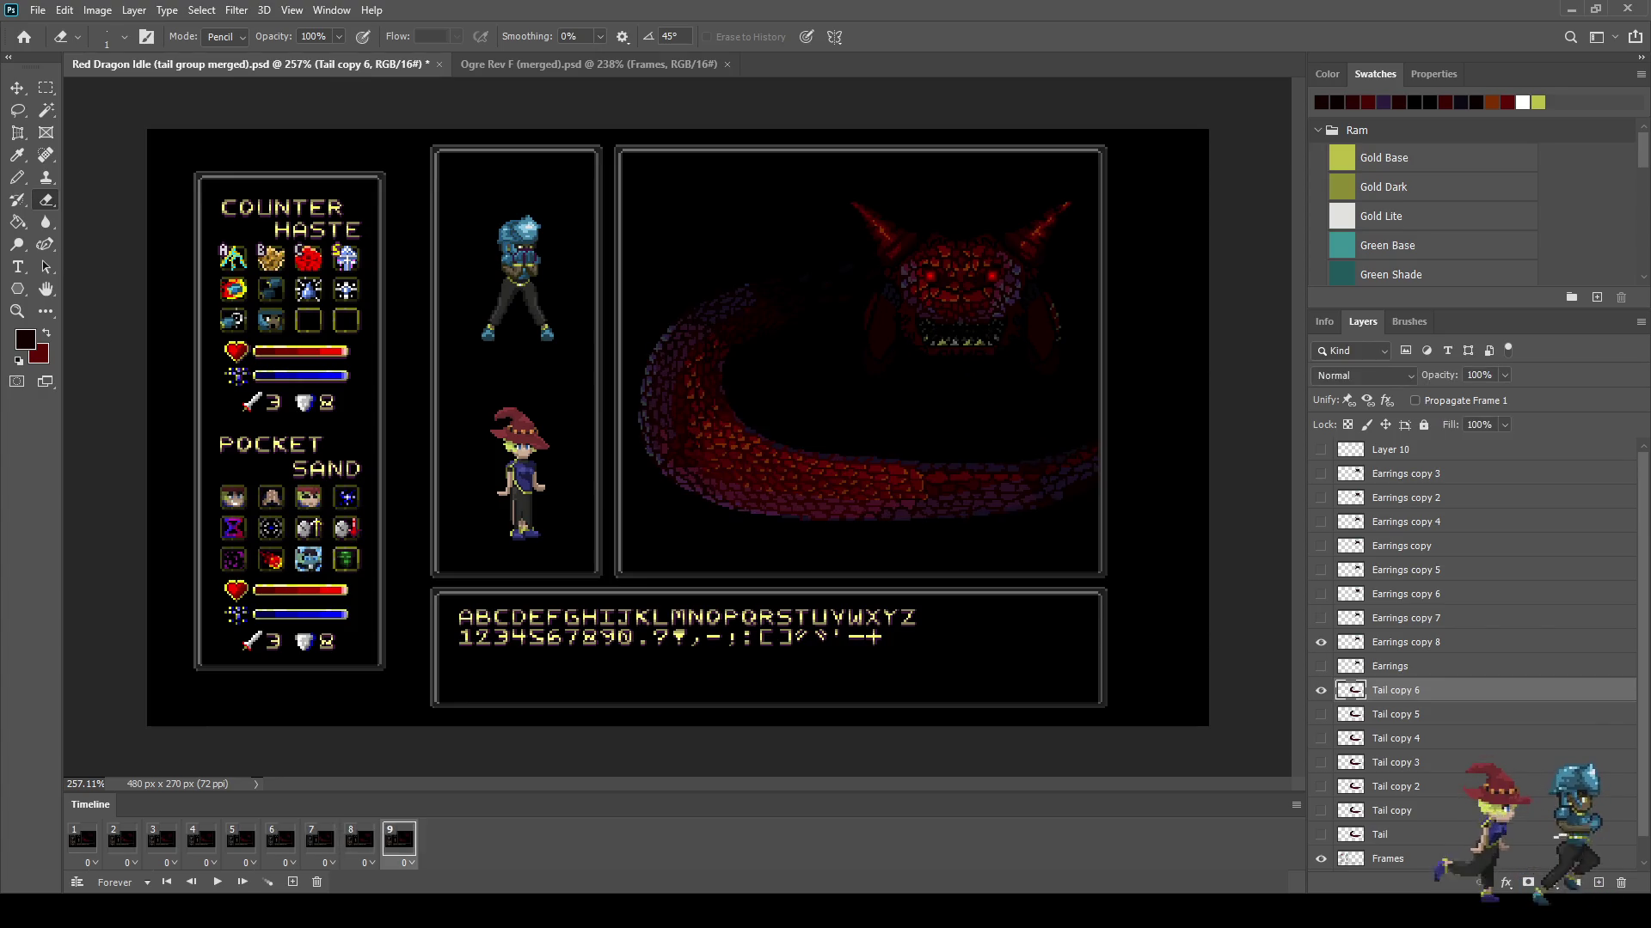
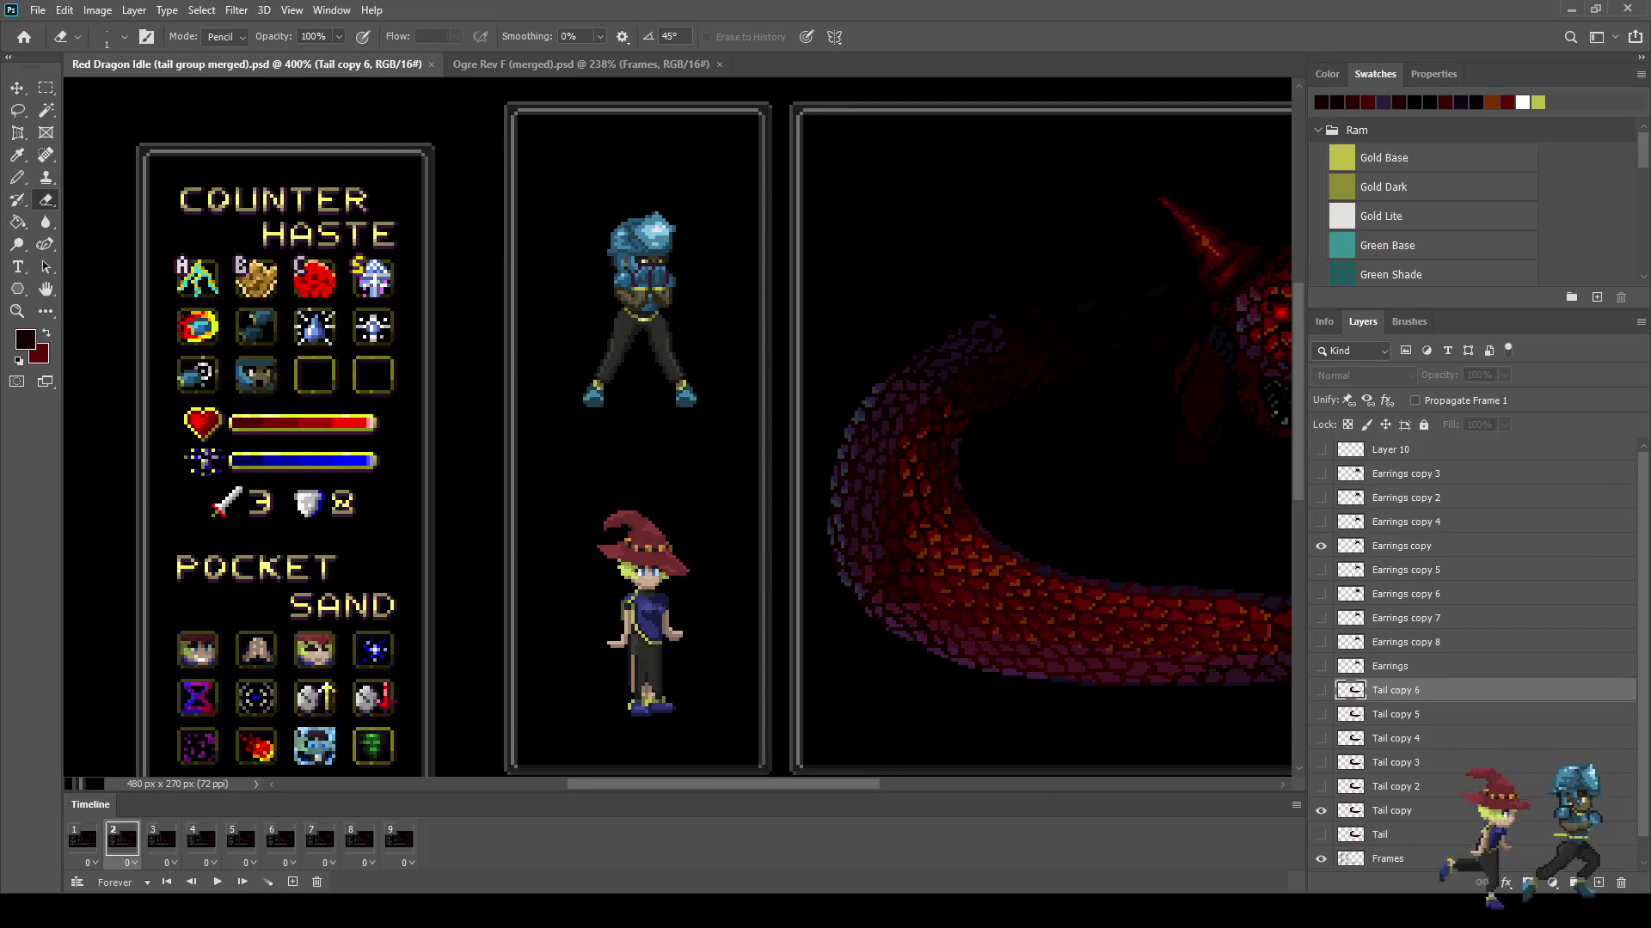
Step: Shift the frame 2 Tail copy layer slightly left with Free Transform
{"action": "left_click", "coordinate": [1391, 811]}
{"action": "key", "text": "ctrl+t"}
{"action": "key", "text": "Left"}
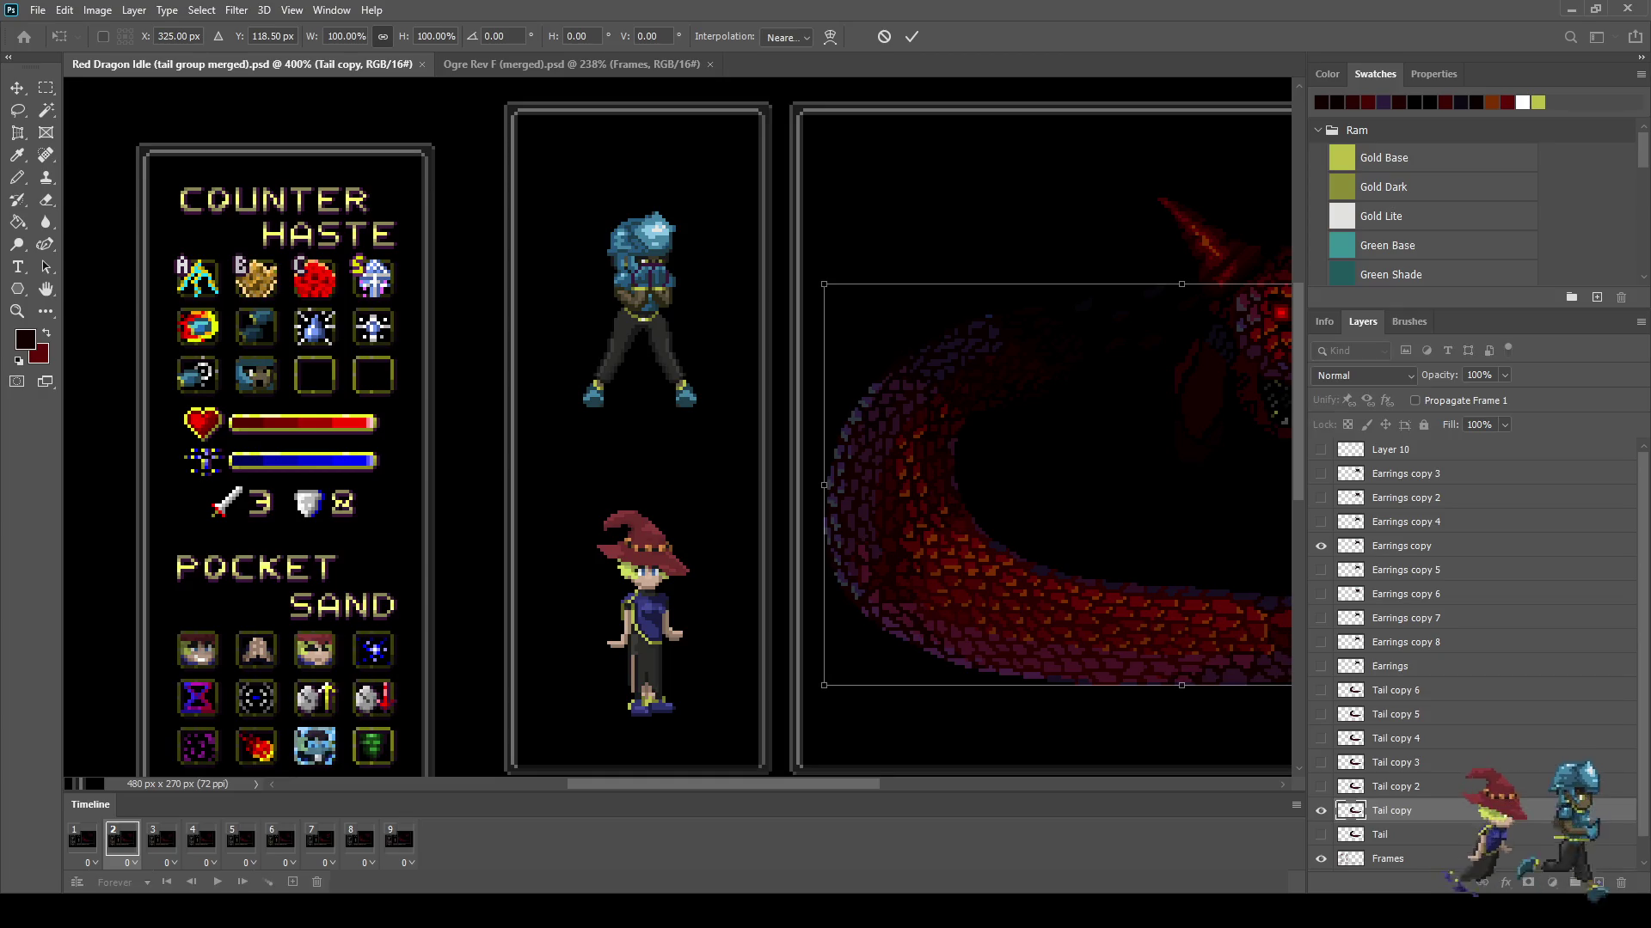
{"action": "key", "text": "Return"}
{"action": "key", "text": "e"}
Step: Nudge the frame 3 tail (Tail copy 2) down and the frame 4 tail (Tail copy 3) right
{"action": "left_click", "coordinate": [160, 840]}
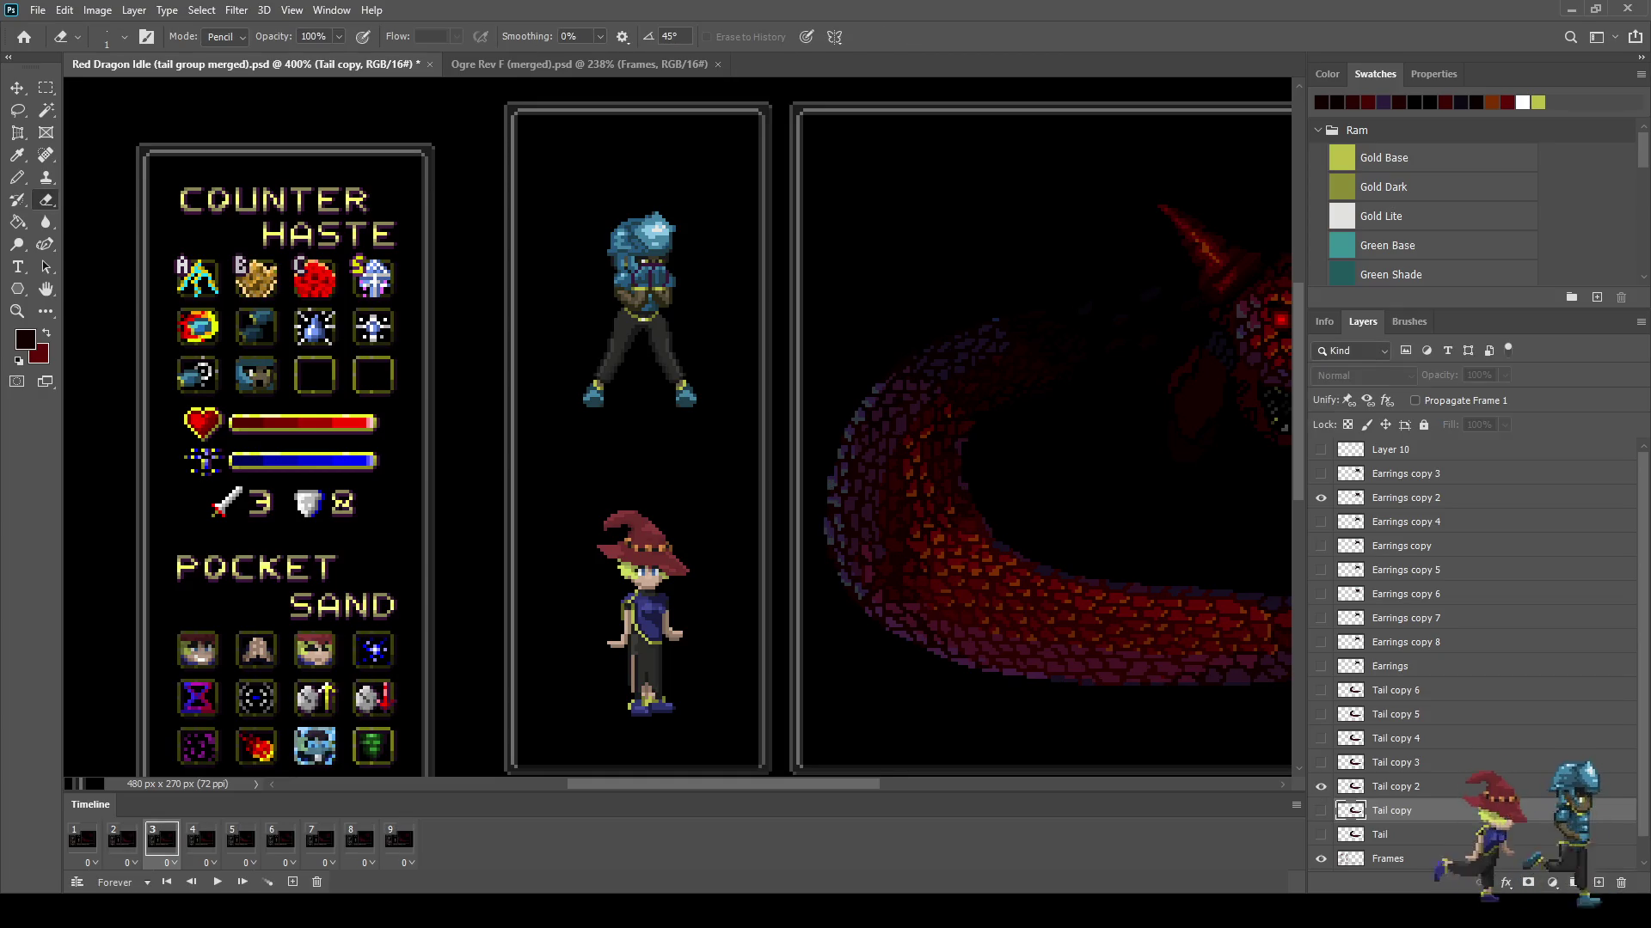
{"action": "left_click", "coordinate": [1391, 786]}
{"action": "key", "text": "ctrl+Down"}
{"action": "left_click", "coordinate": [200, 840]}
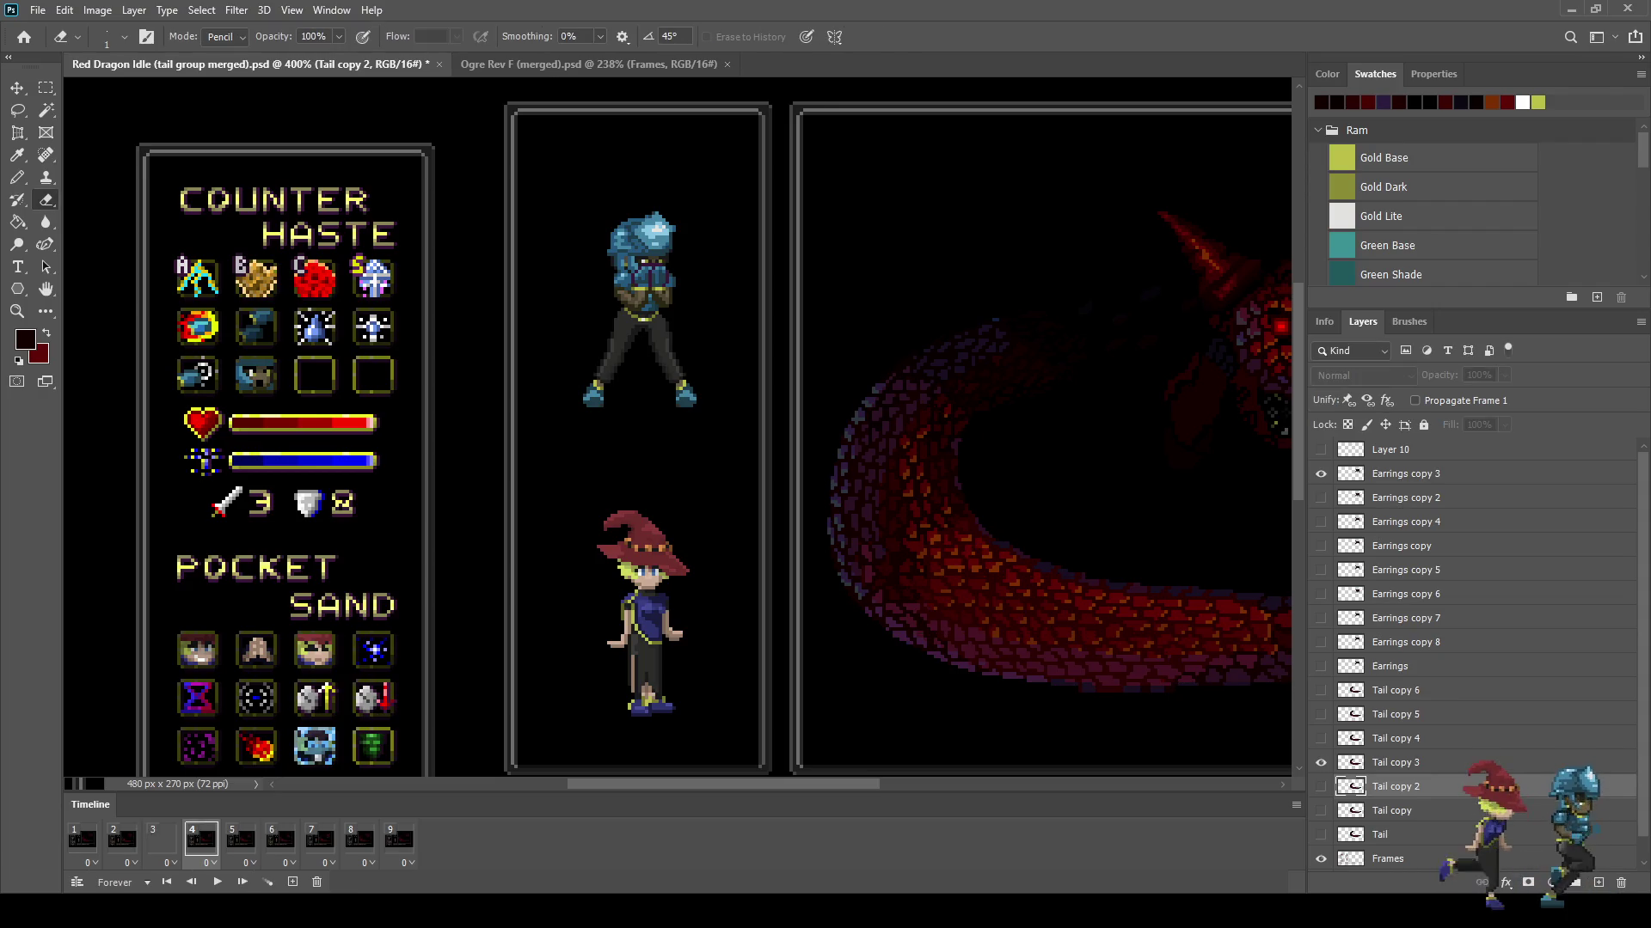
{"action": "left_click", "coordinate": [1393, 762]}
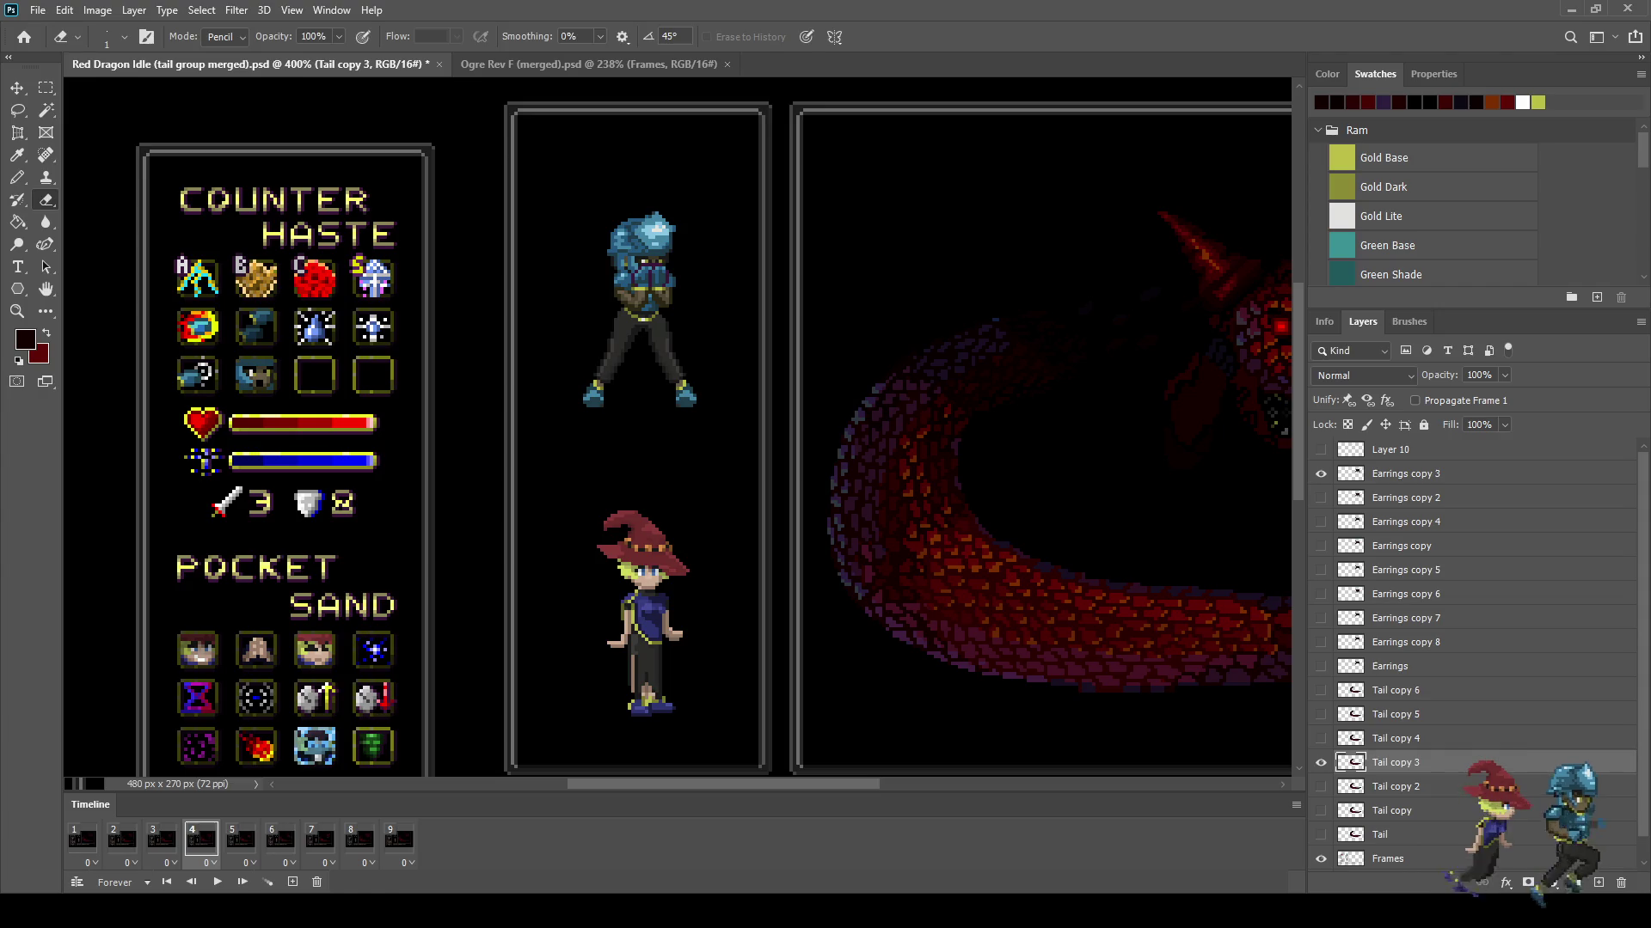
{"action": "key", "text": "ctrl+Right"}
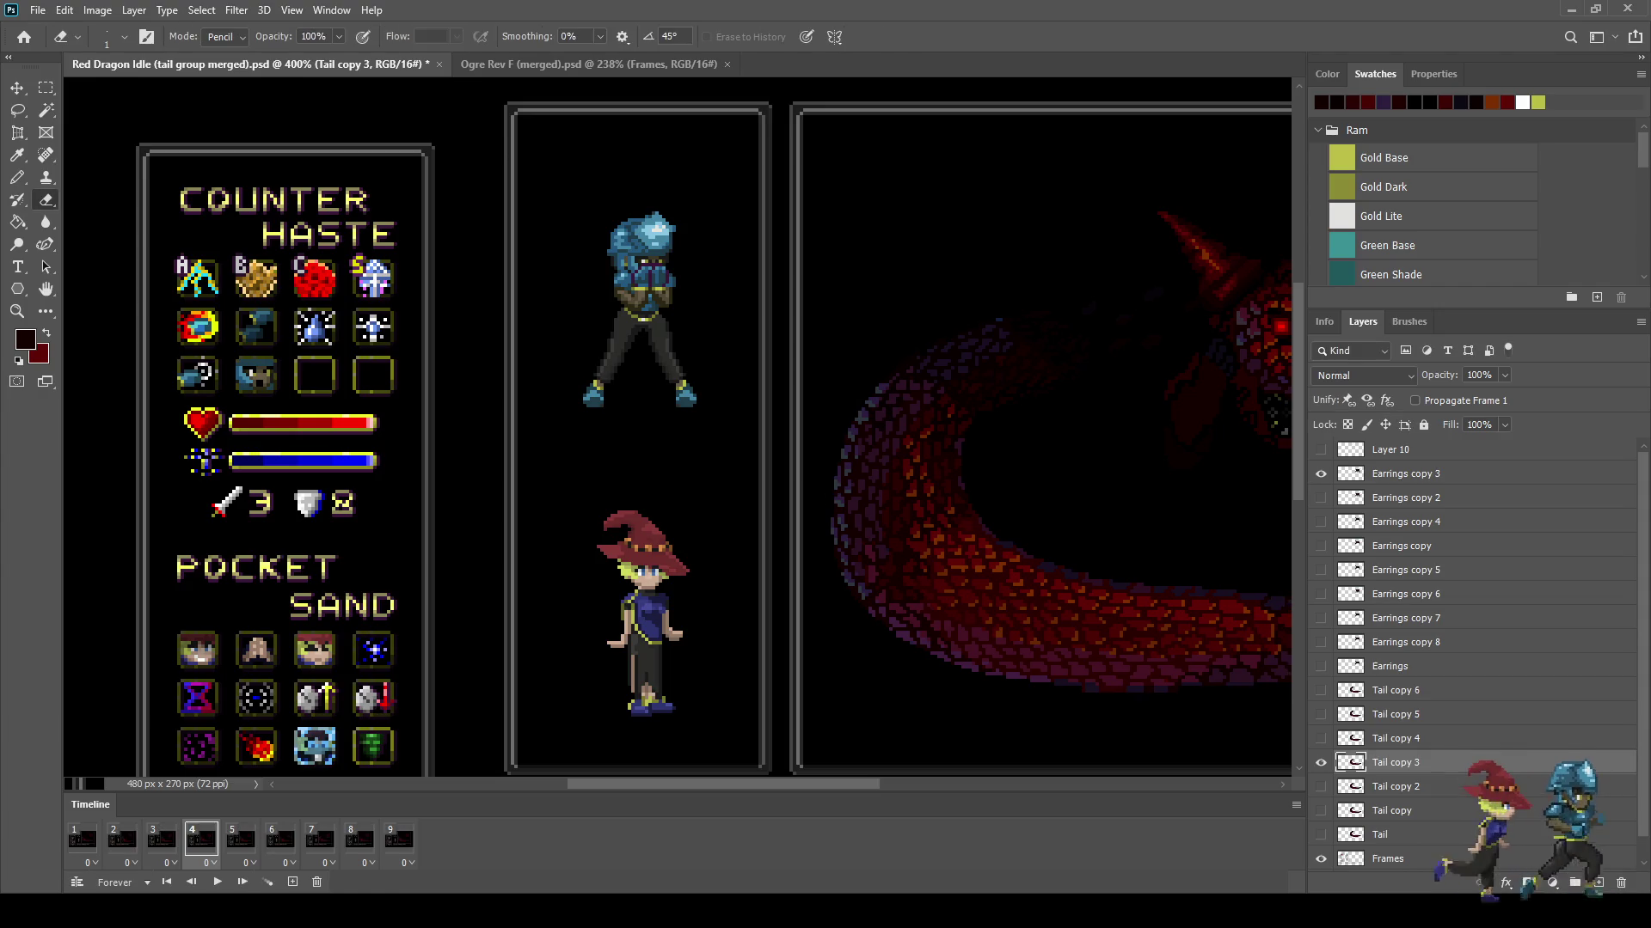
Step: On frame 6, shift the Tail copy 5 layer slightly up with Free Transform
{"action": "scroll", "coordinate": [679, 430], "scroll_direction": "right", "scroll_amount": 5}
{"action": "scroll", "coordinate": [679, 430], "scroll_direction": "down", "scroll_amount": 1}
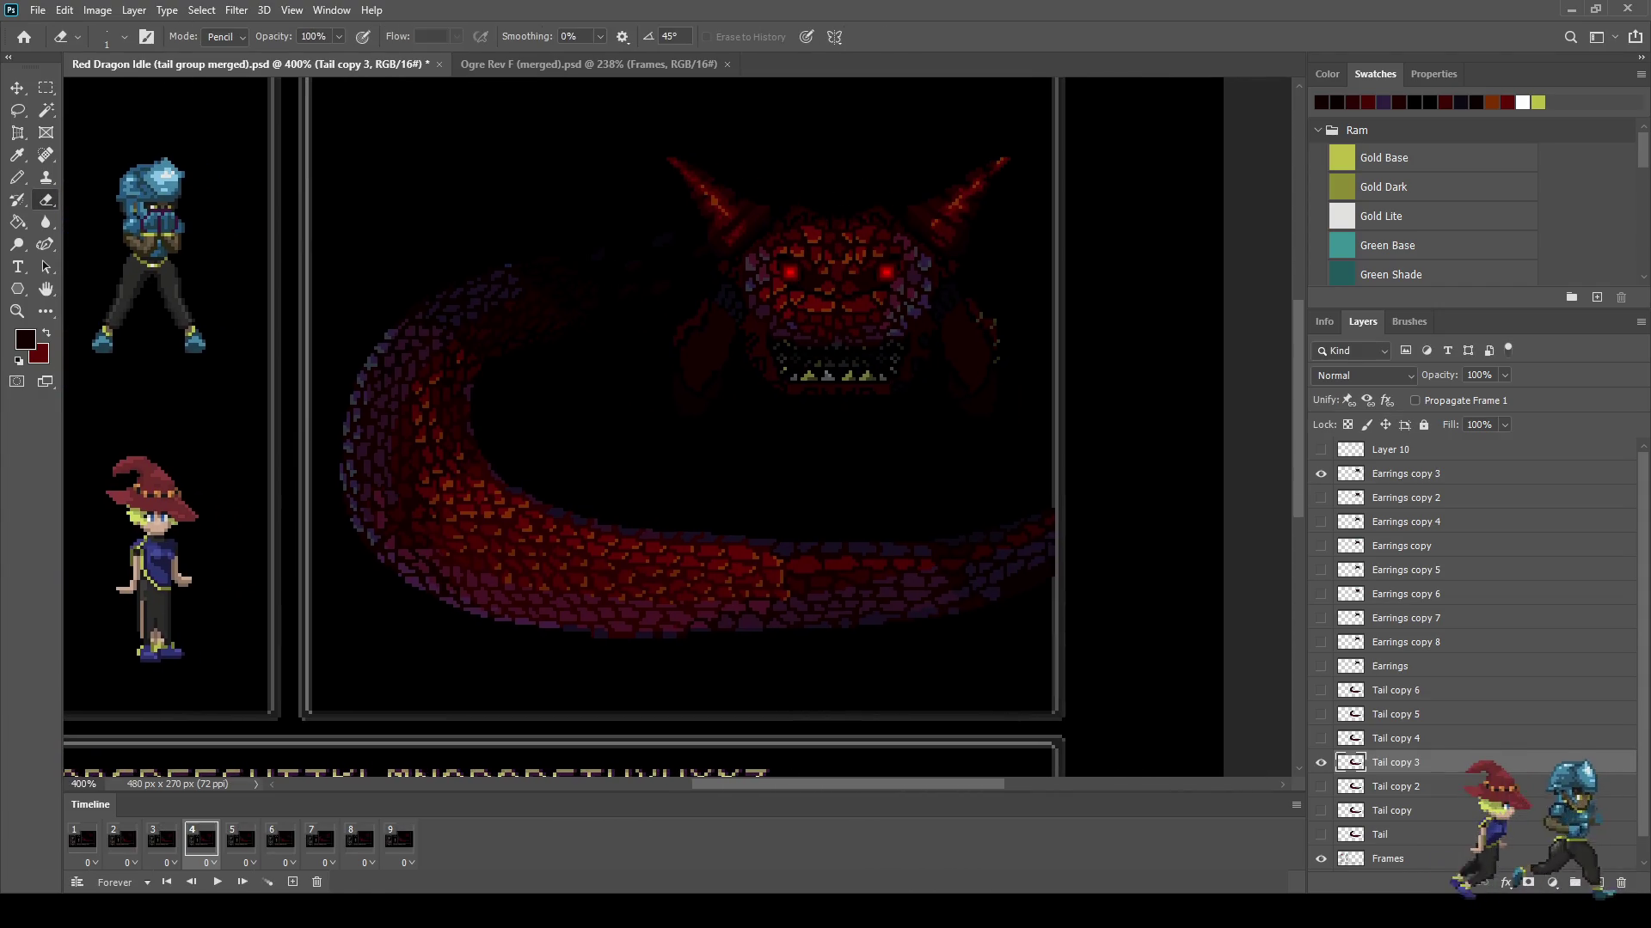
{"action": "scroll", "coordinate": [1044, 532], "scroll_direction": "up", "scroll_amount": 4}
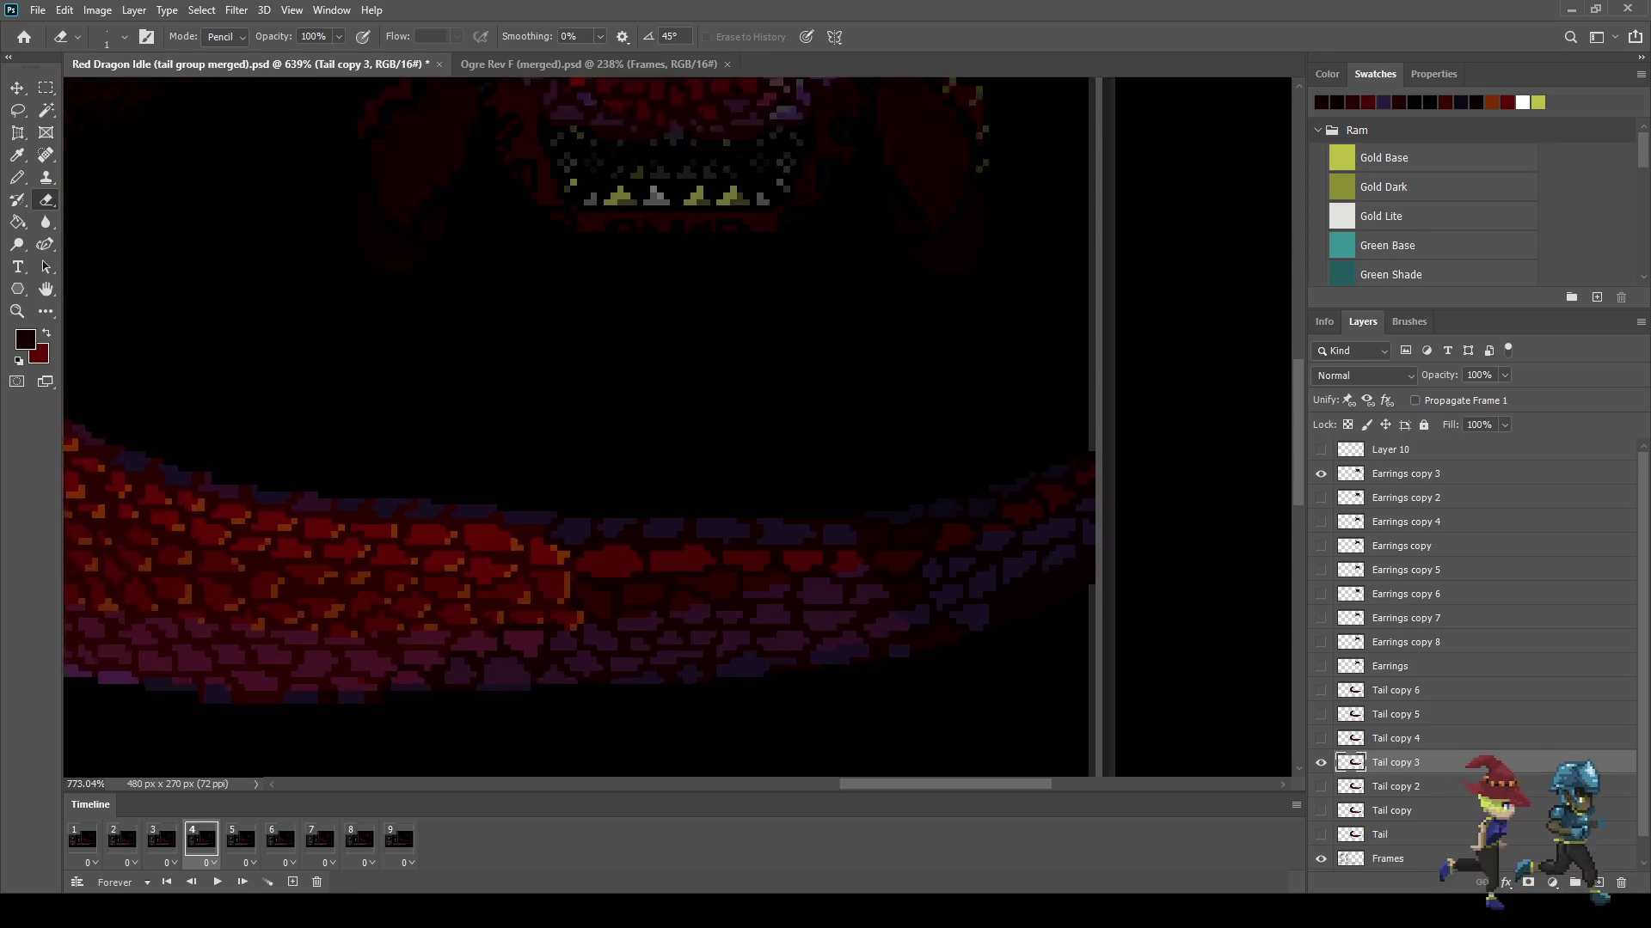
{"action": "scroll", "coordinate": [1043, 532], "scroll_direction": "up", "scroll_amount": 2}
{"action": "scroll", "coordinate": [1044, 532], "scroll_direction": "up", "scroll_amount": 2}
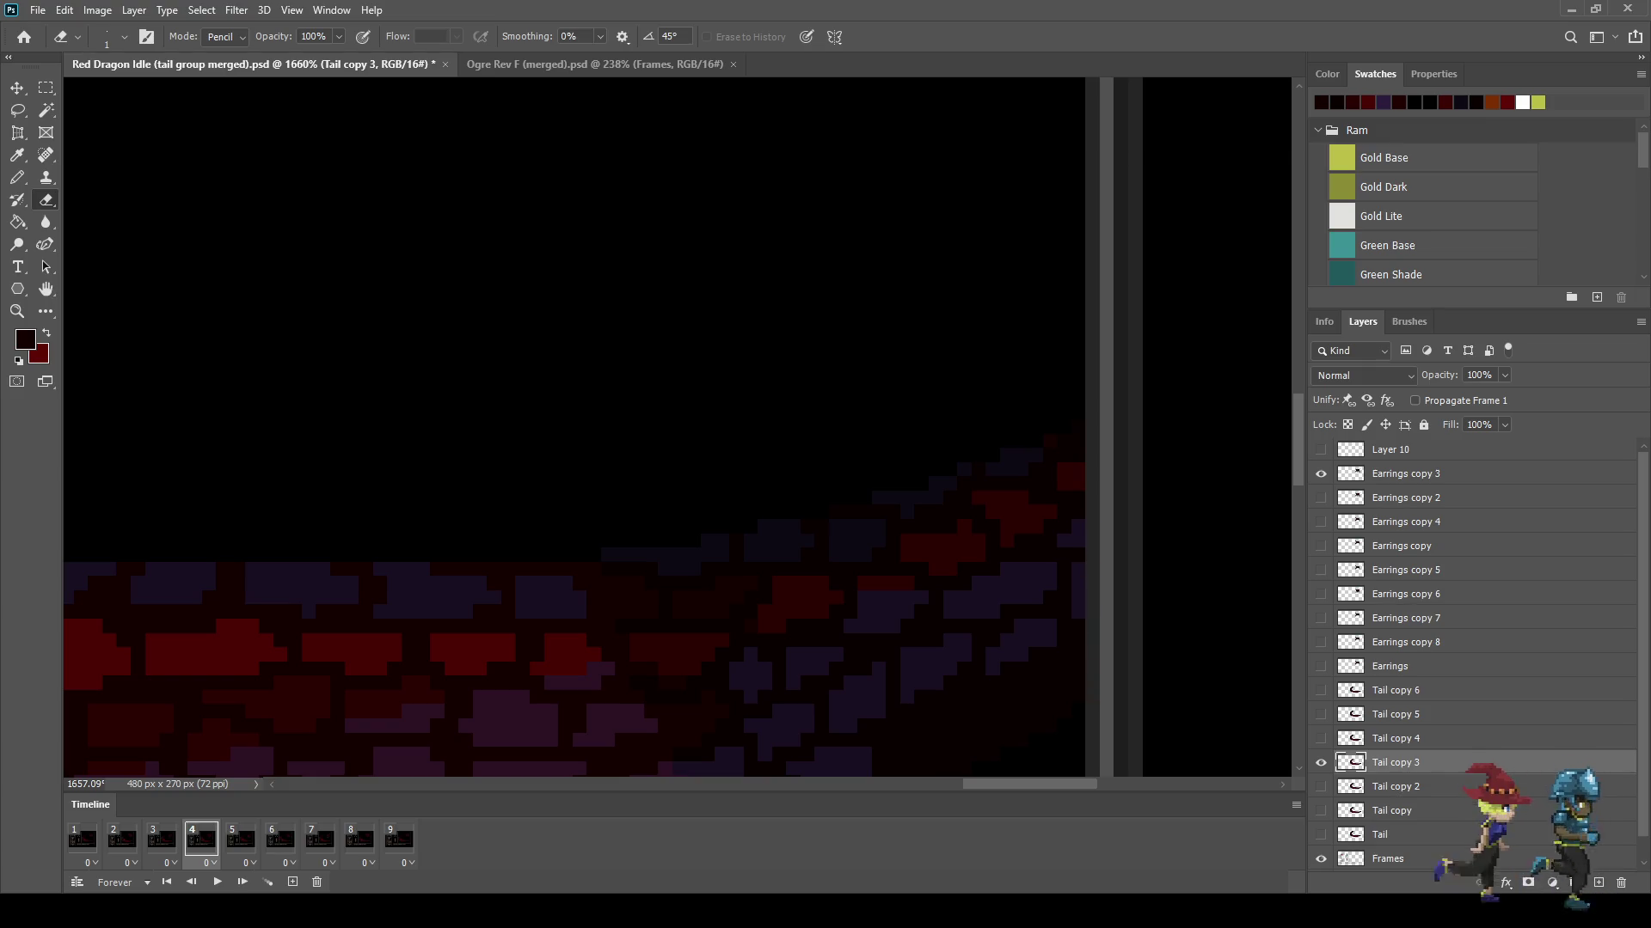
{"action": "scroll", "coordinate": [1044, 532], "scroll_direction": "down", "scroll_amount": 2}
{"action": "scroll", "coordinate": [1044, 533], "scroll_direction": "down", "scroll_amount": 2}
{"action": "scroll", "coordinate": [1044, 533], "scroll_direction": "down", "scroll_amount": 1}
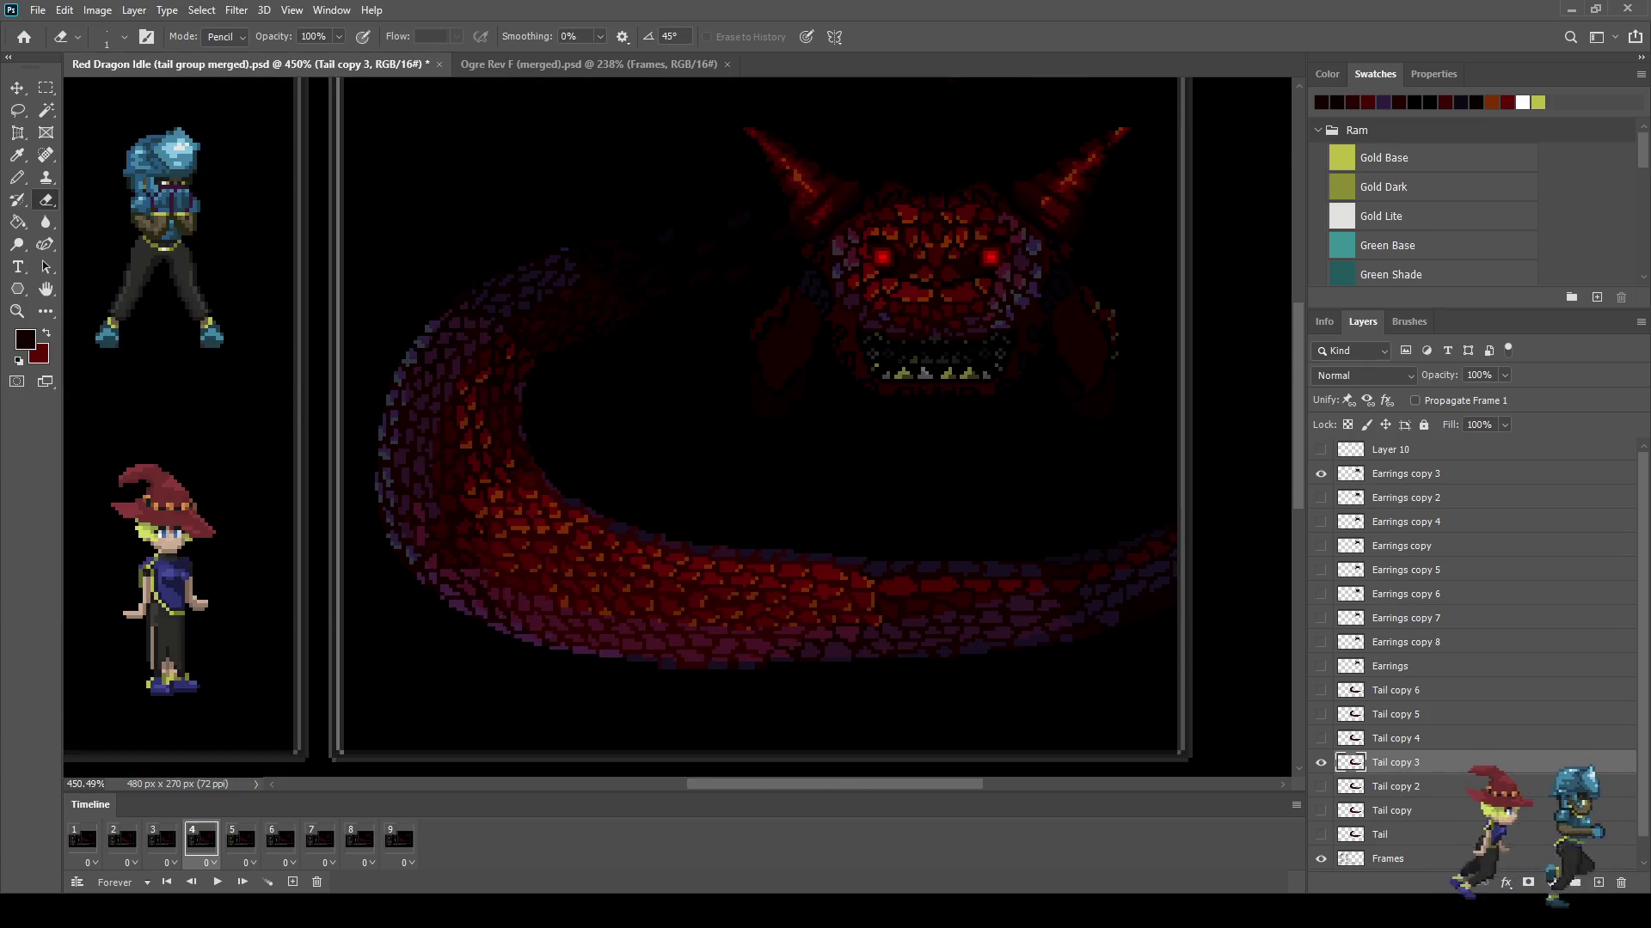
{"action": "left_click", "coordinate": [241, 839]}
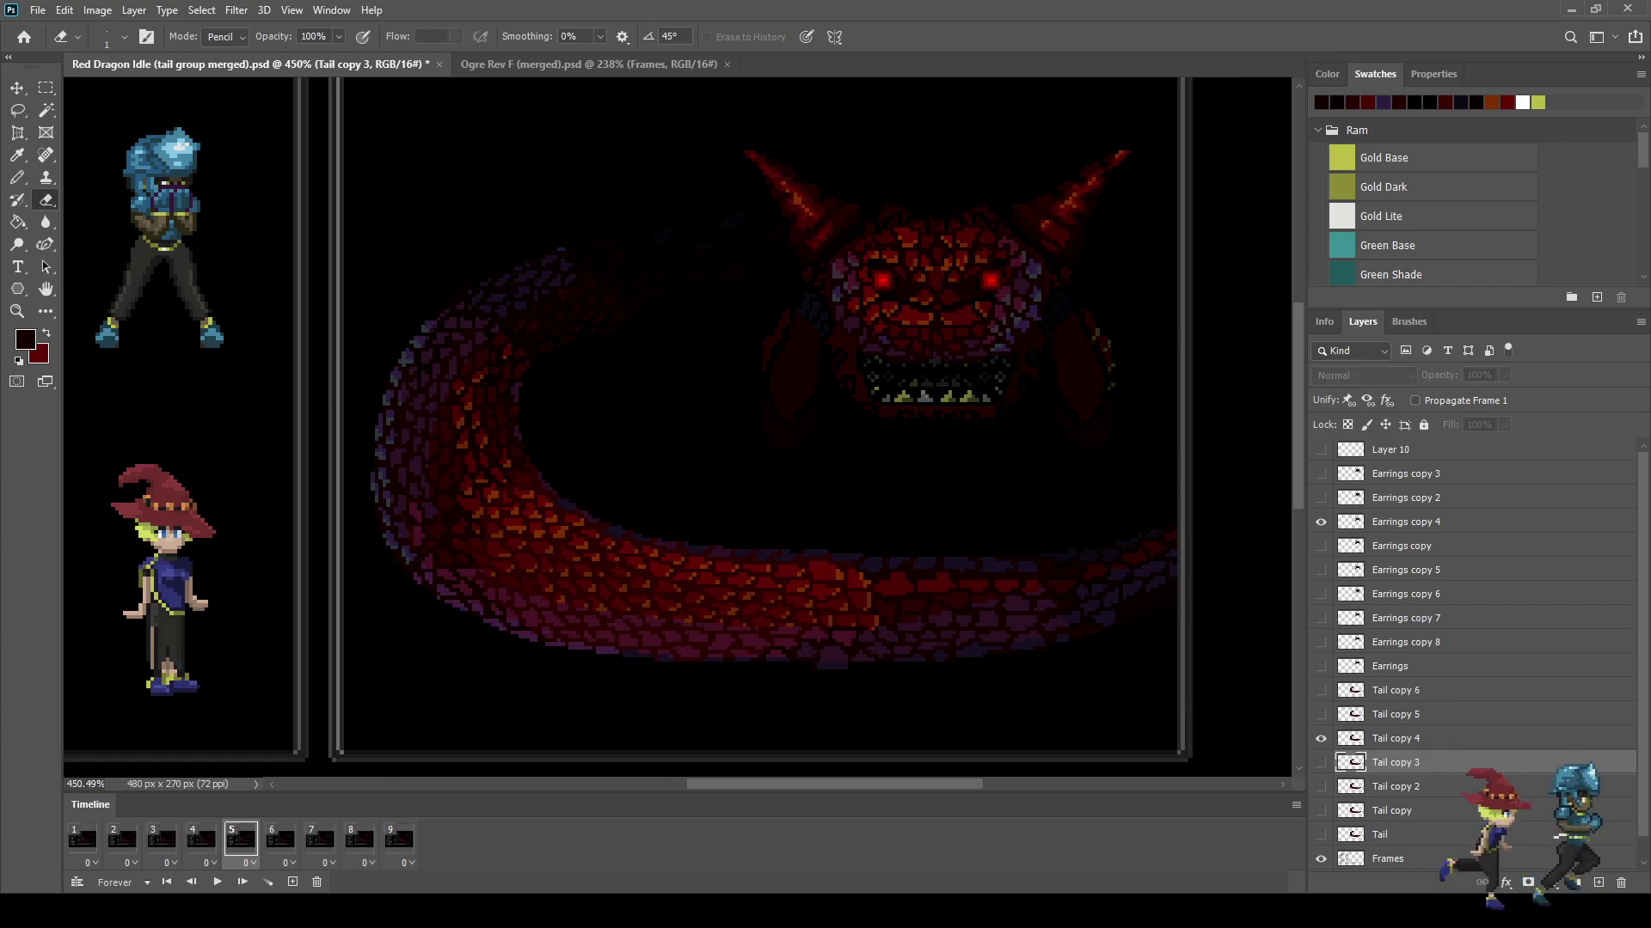
{"action": "left_click", "coordinate": [280, 839]}
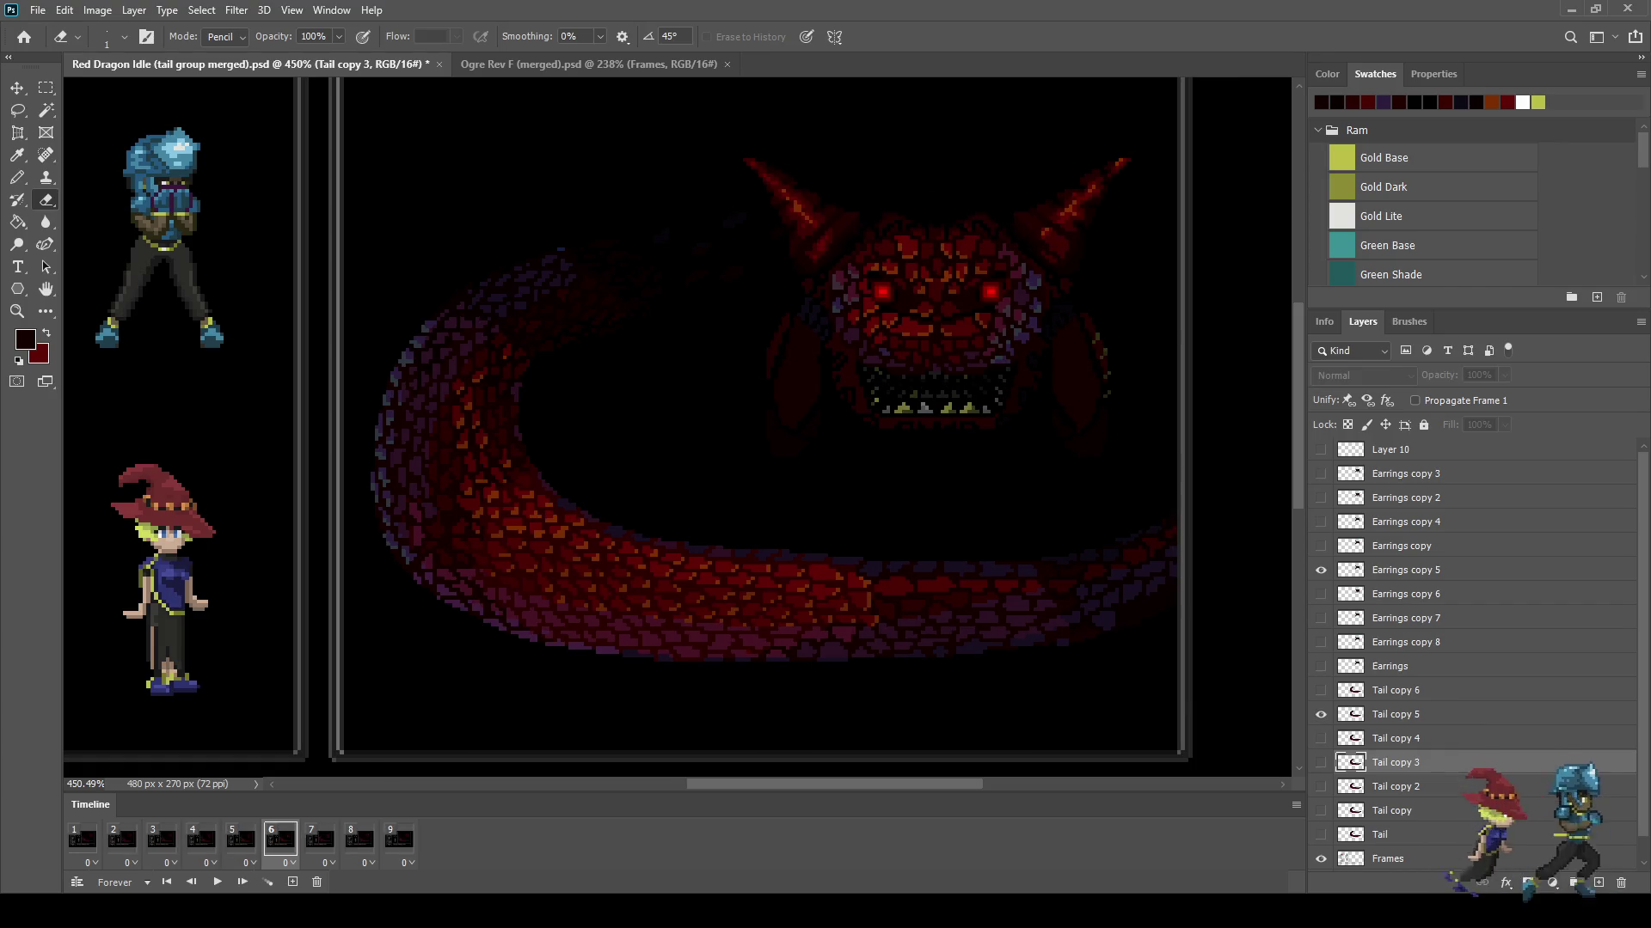
{"action": "left_click", "coordinate": [1396, 715]}
{"action": "key", "text": "ctrl+t"}
{"action": "key", "text": "Up"}
{"action": "key", "text": "e"}
Step: Step through the frames to review the tail sway, save Red Dragon Idle, and view at 100%
{"action": "key", "text": "period"}
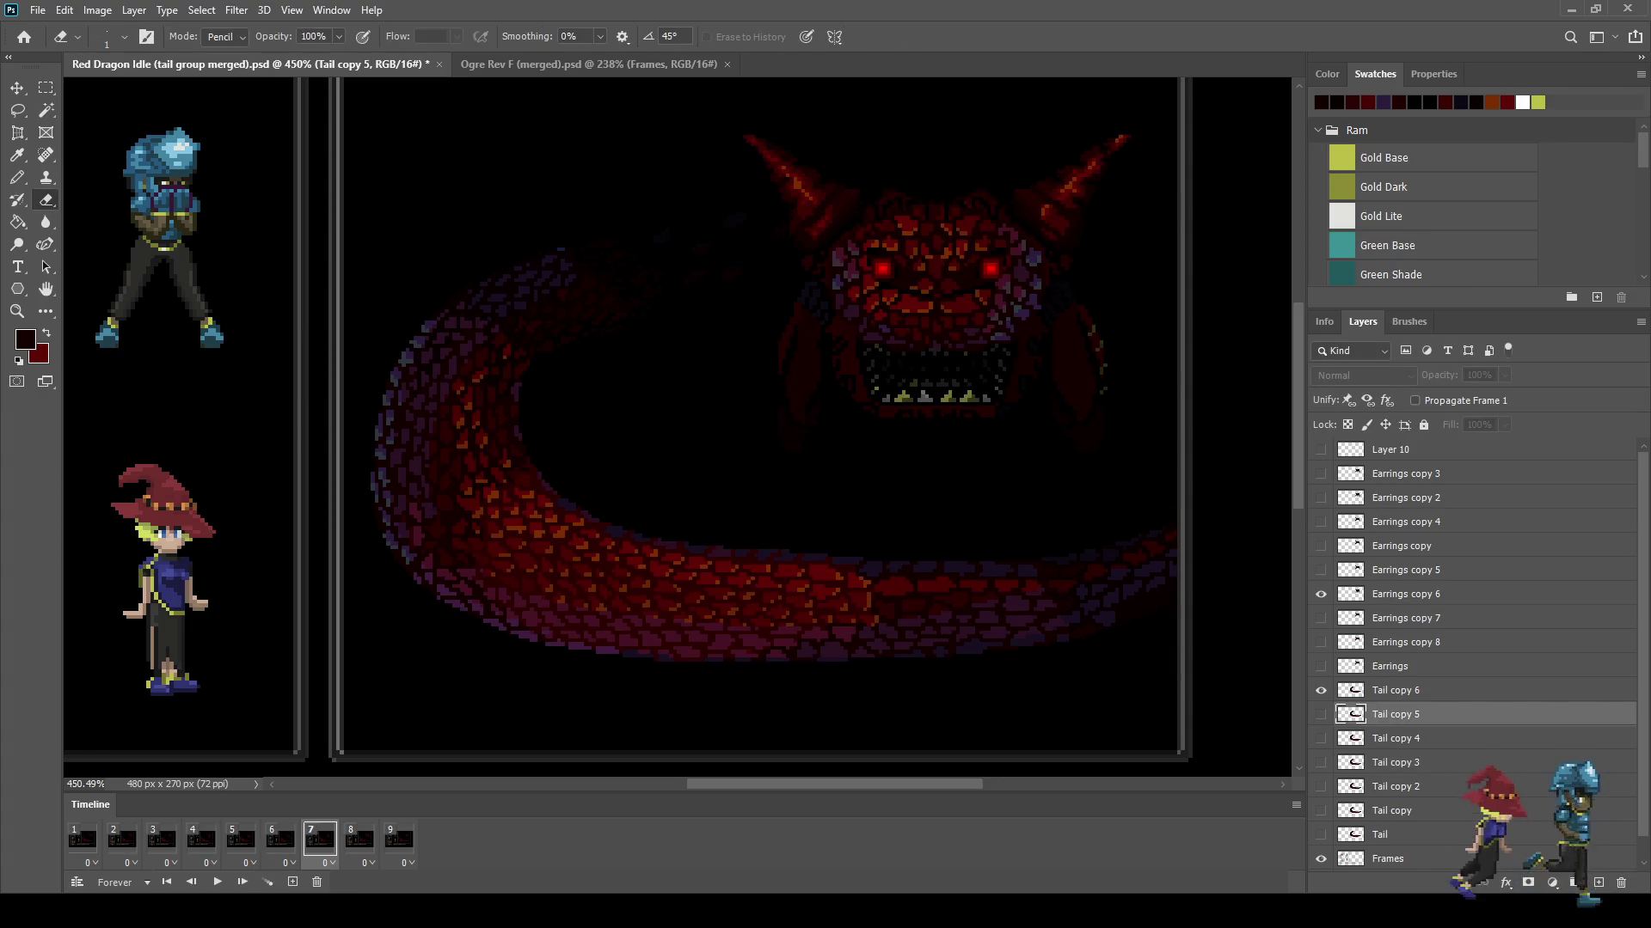
{"action": "key", "text": "period"}
{"action": "key", "text": "period"}
{"action": "key", "text": "period"}
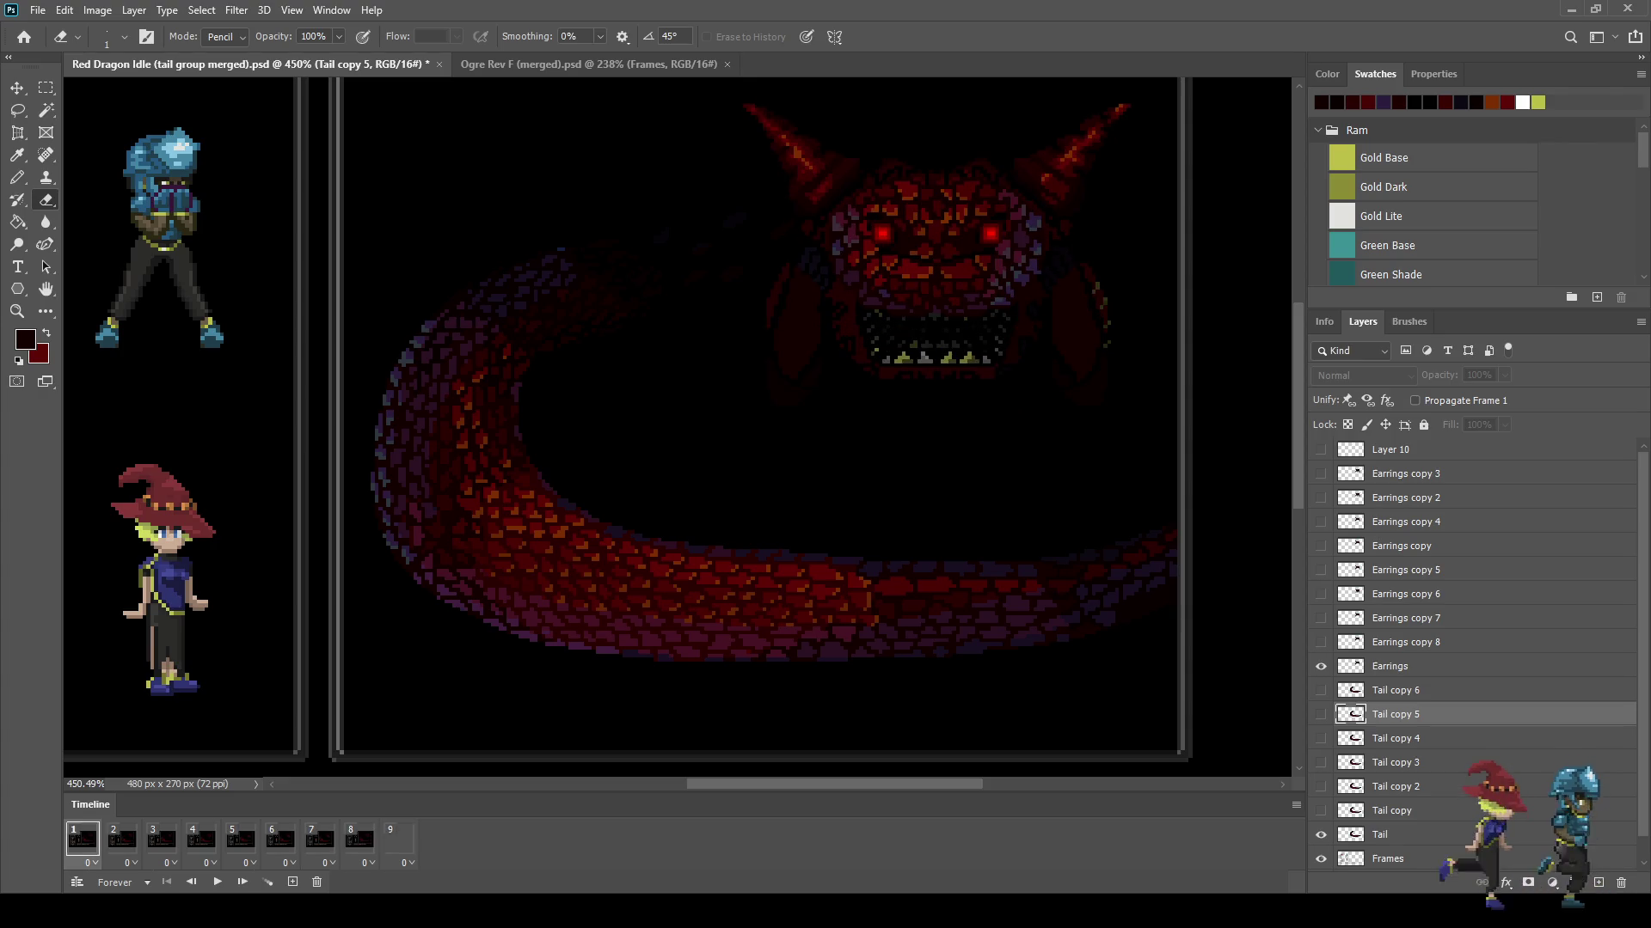
{"action": "key", "text": "period"}
{"action": "key", "text": "period"}
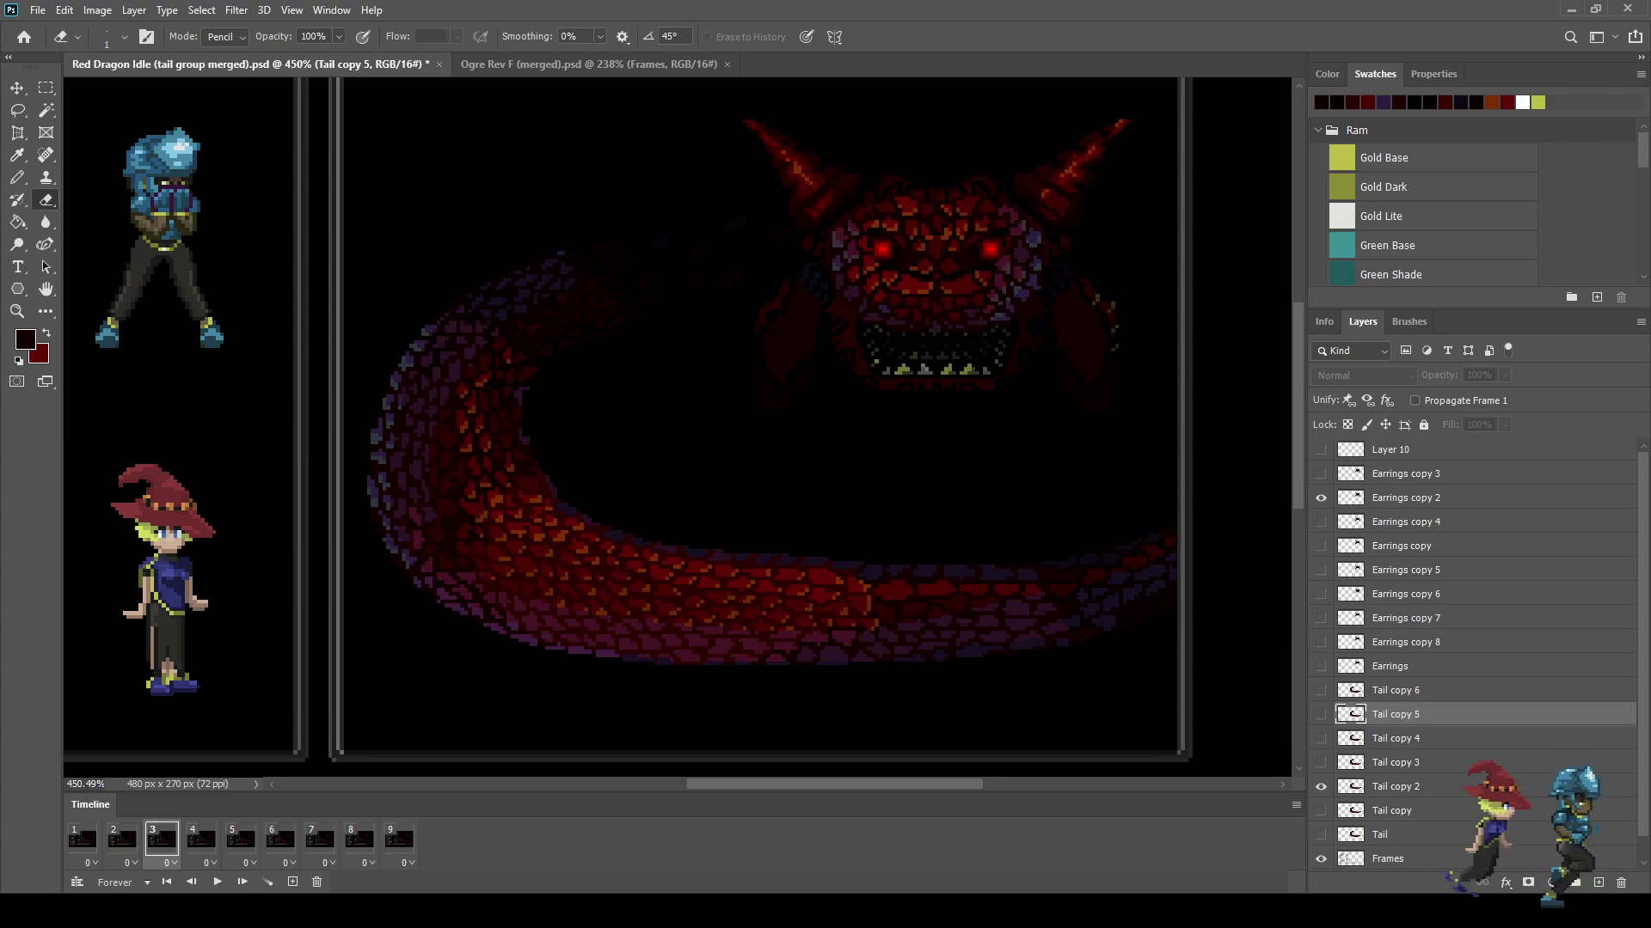
{"action": "key", "text": "ctrl+s"}
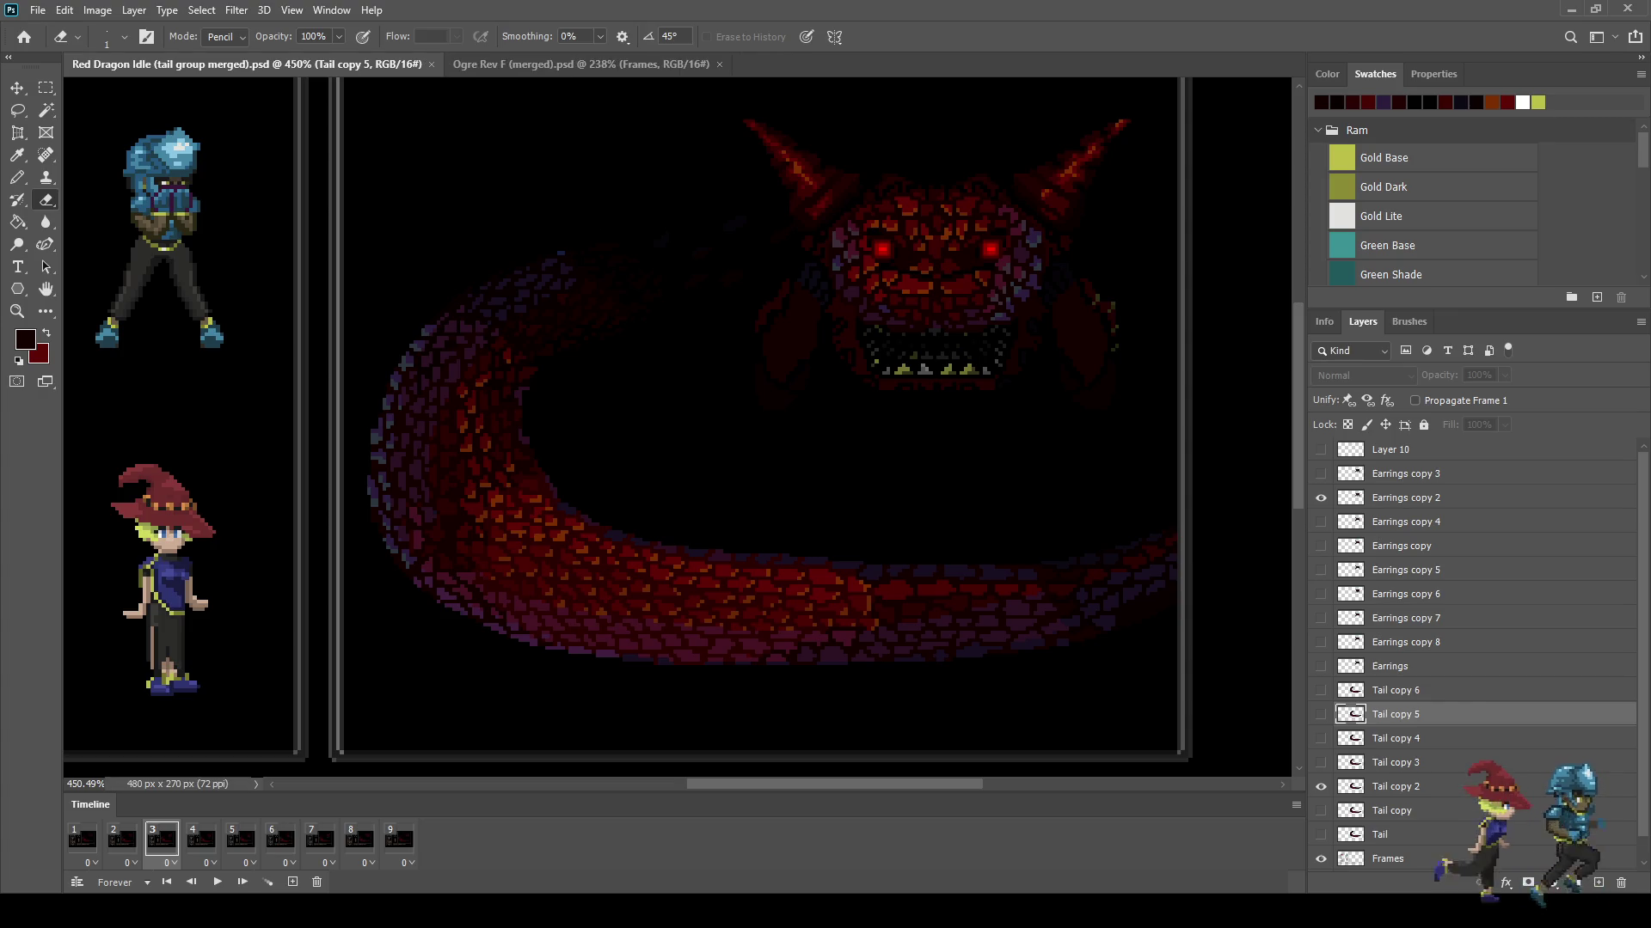
{"action": "key", "text": "ctrl+1"}
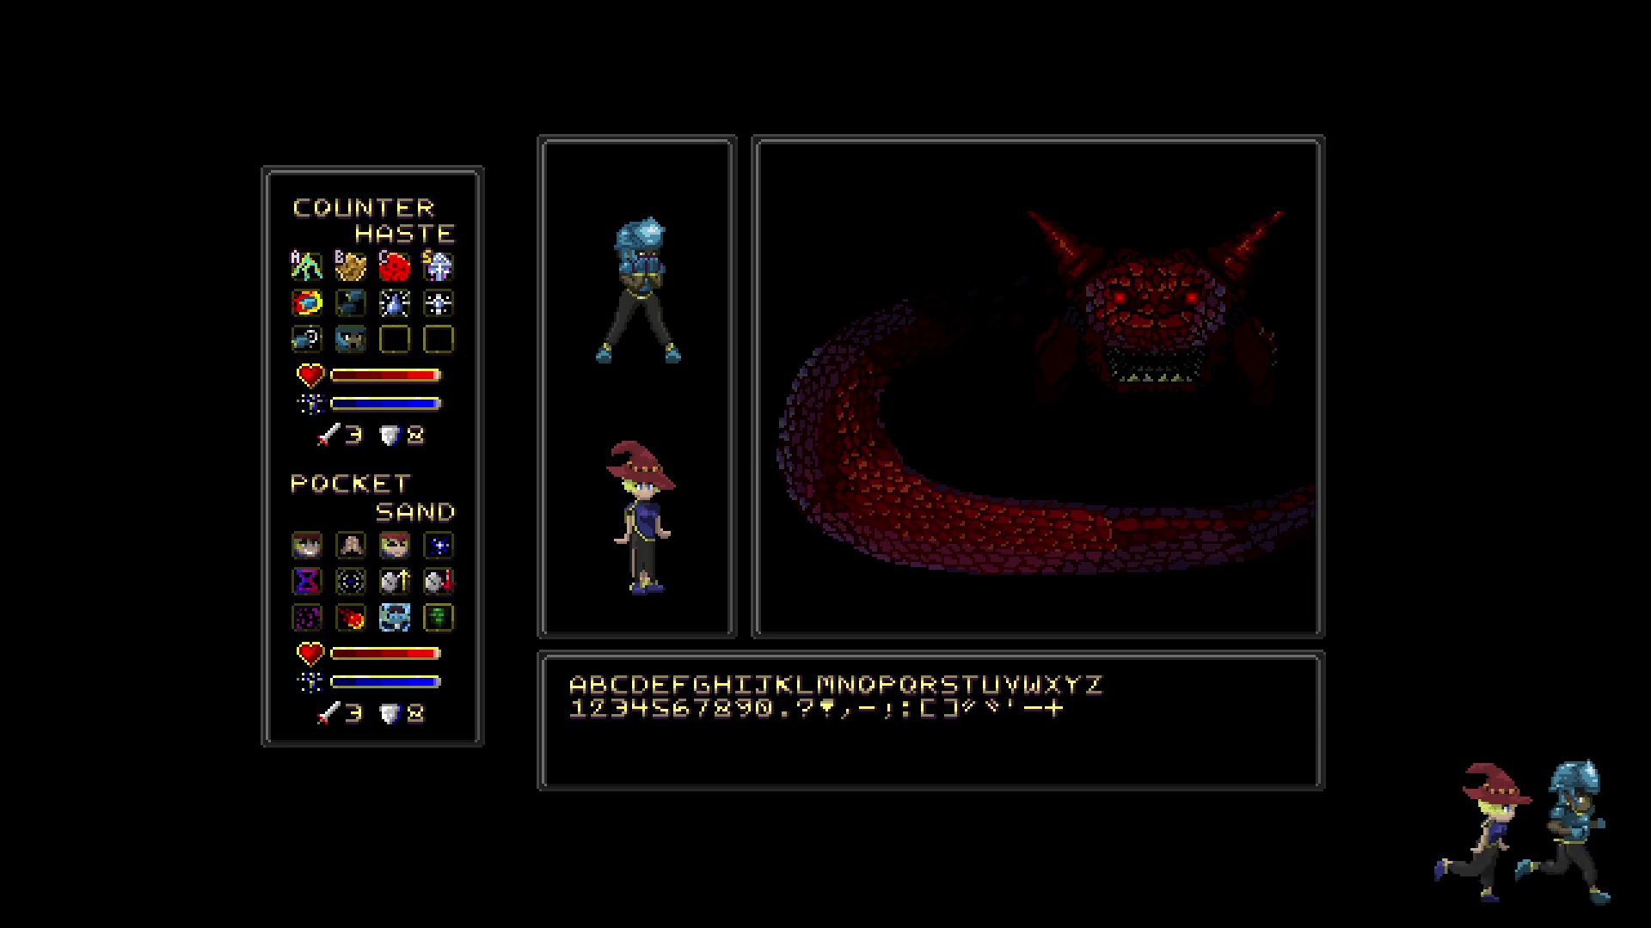
{"action": "key", "text": "f"}
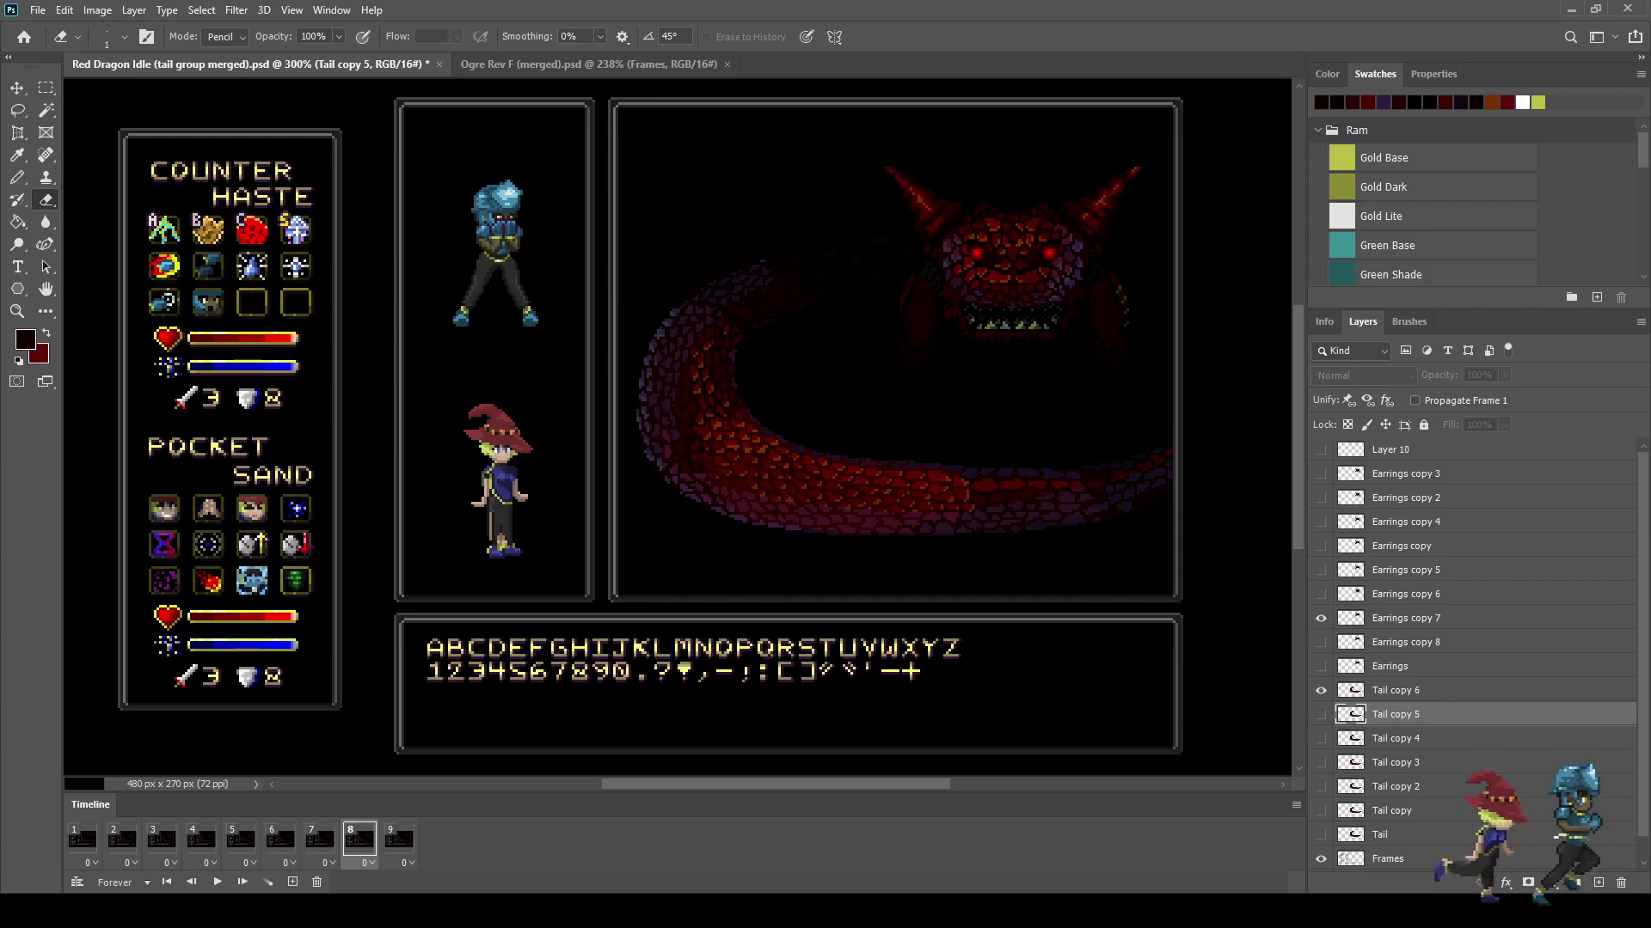
Step: Duplicate the Tail copy 6 layer into a new Tail copy 7 layer
{"action": "left_click", "coordinate": [1395, 691]}
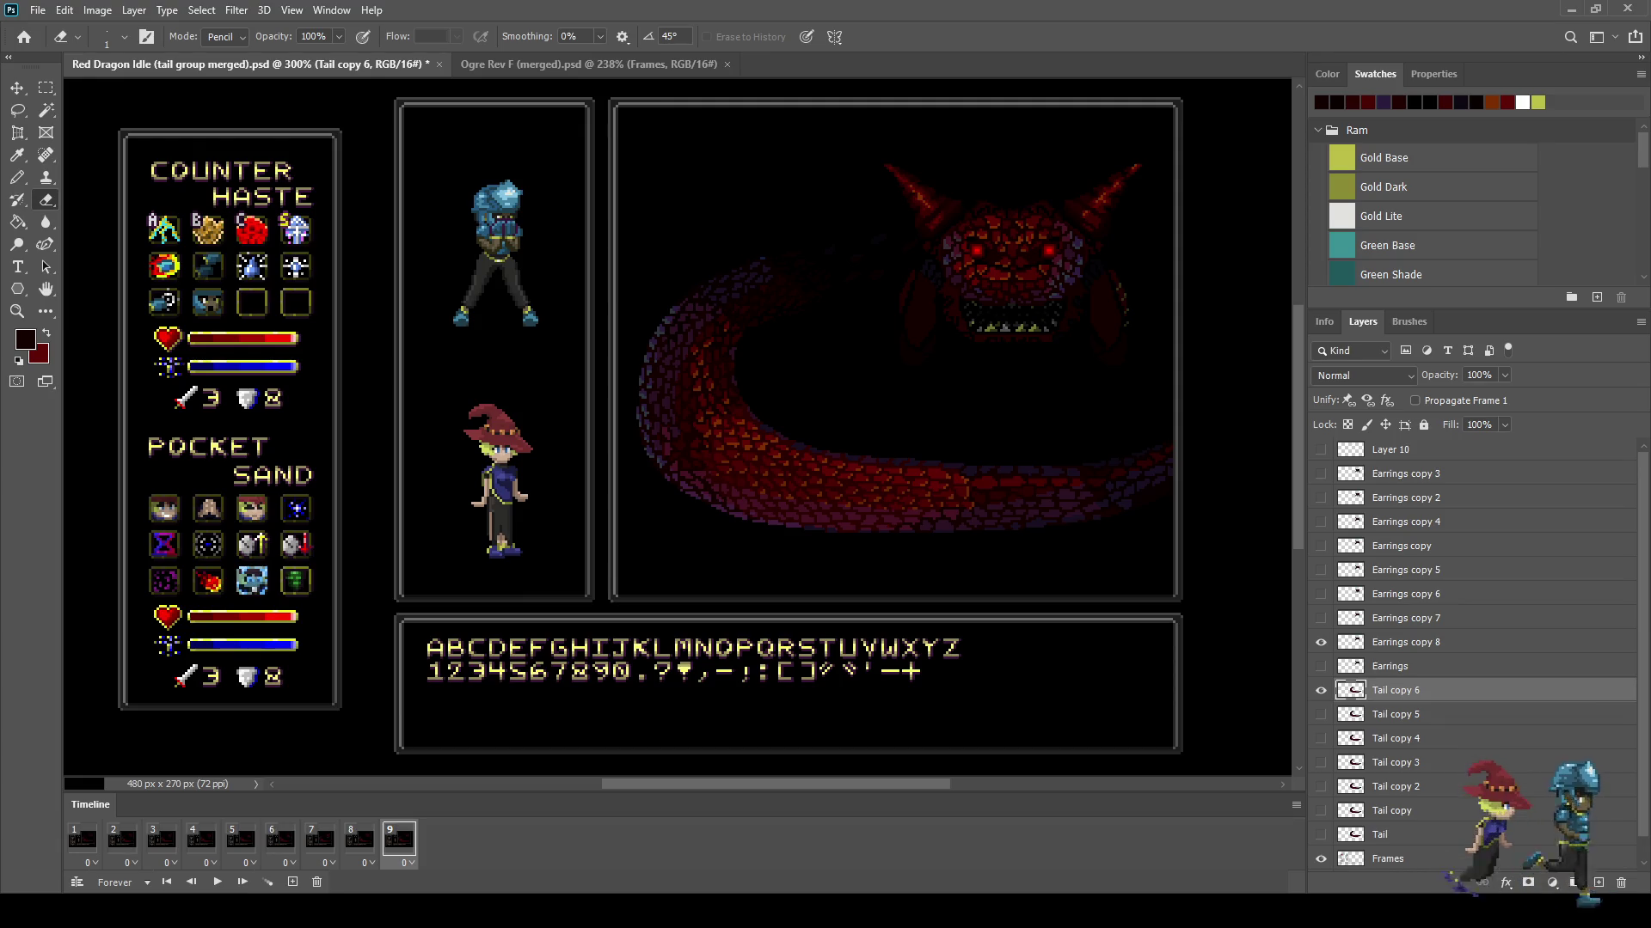
{"action": "key", "text": "ctrl+comma"}
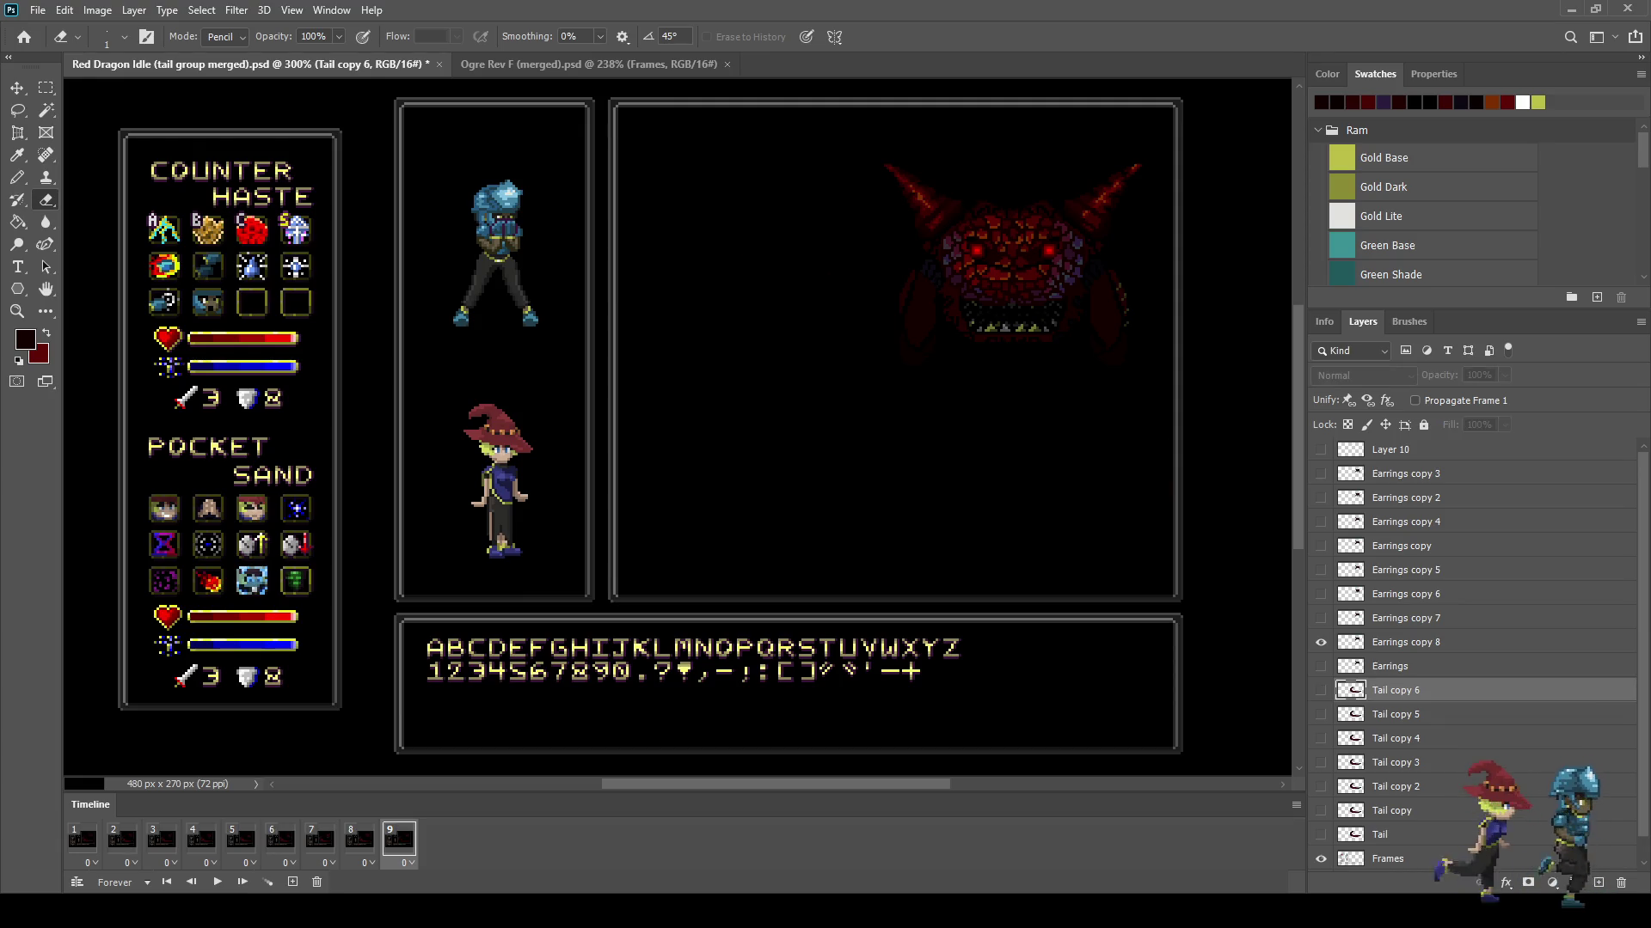
{"action": "key", "text": "ctrl+j"}
{"action": "key", "text": "ctrl+comma"}
{"action": "key", "text": "ctrl+t"}
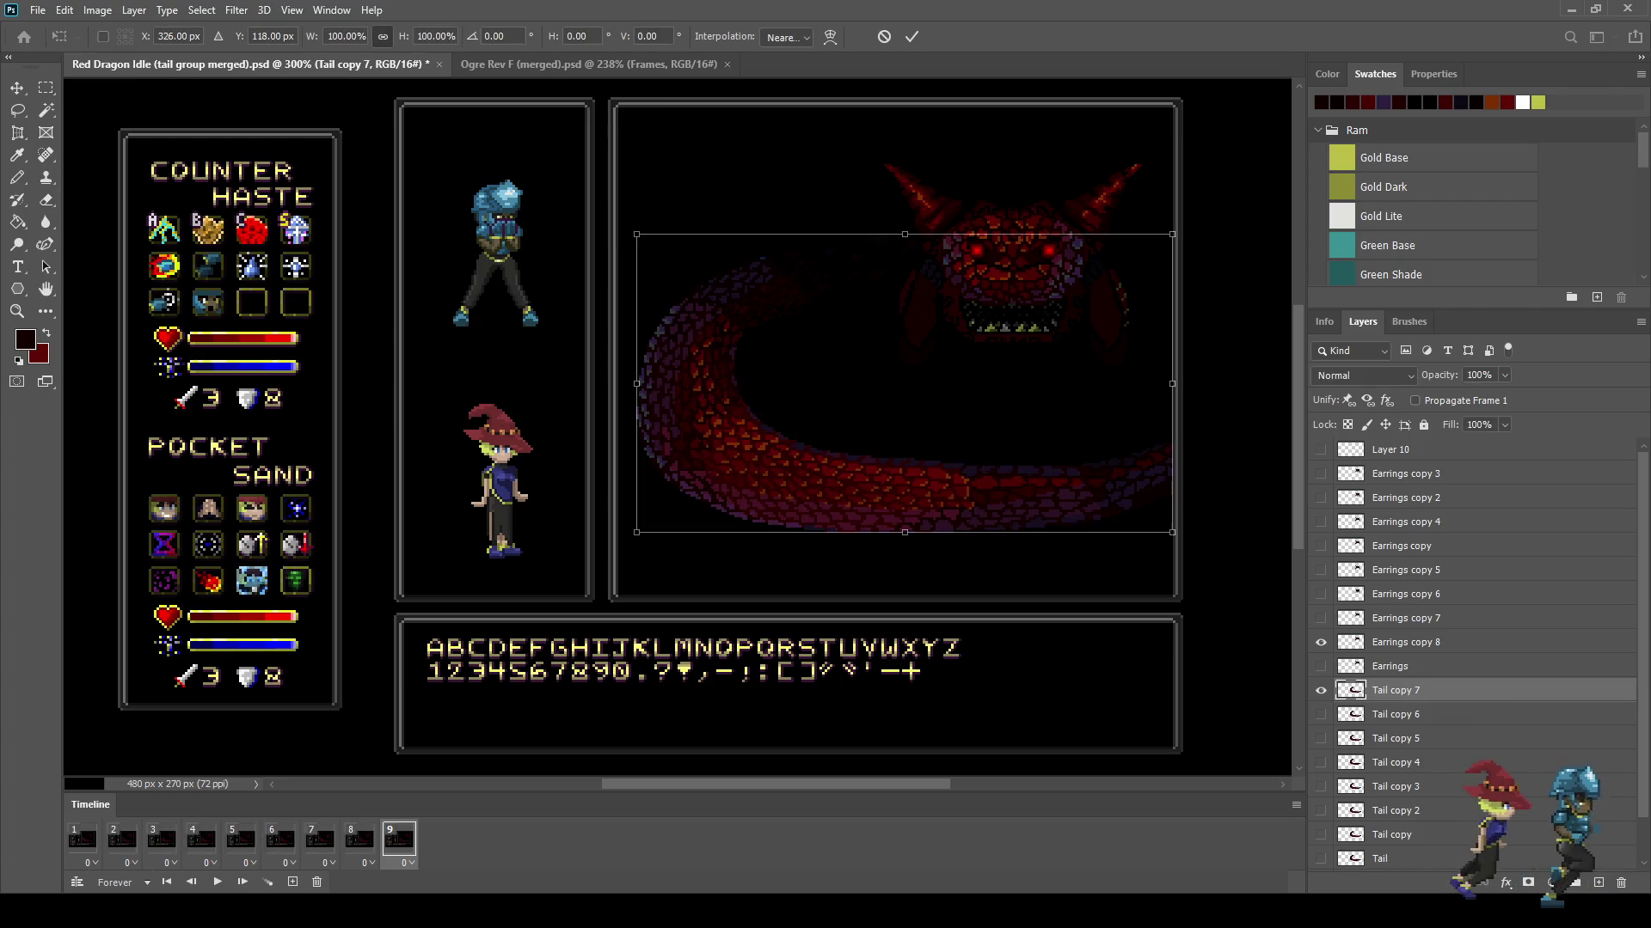
{"action": "key", "text": "Return"}
{"action": "key", "text": "e"}
Step: Compare frames 6–8, then give frame 8 a new Tail copy 8 layer nudged slightly up
{"action": "key", "text": "Left"}
{"action": "key", "text": "Left"}
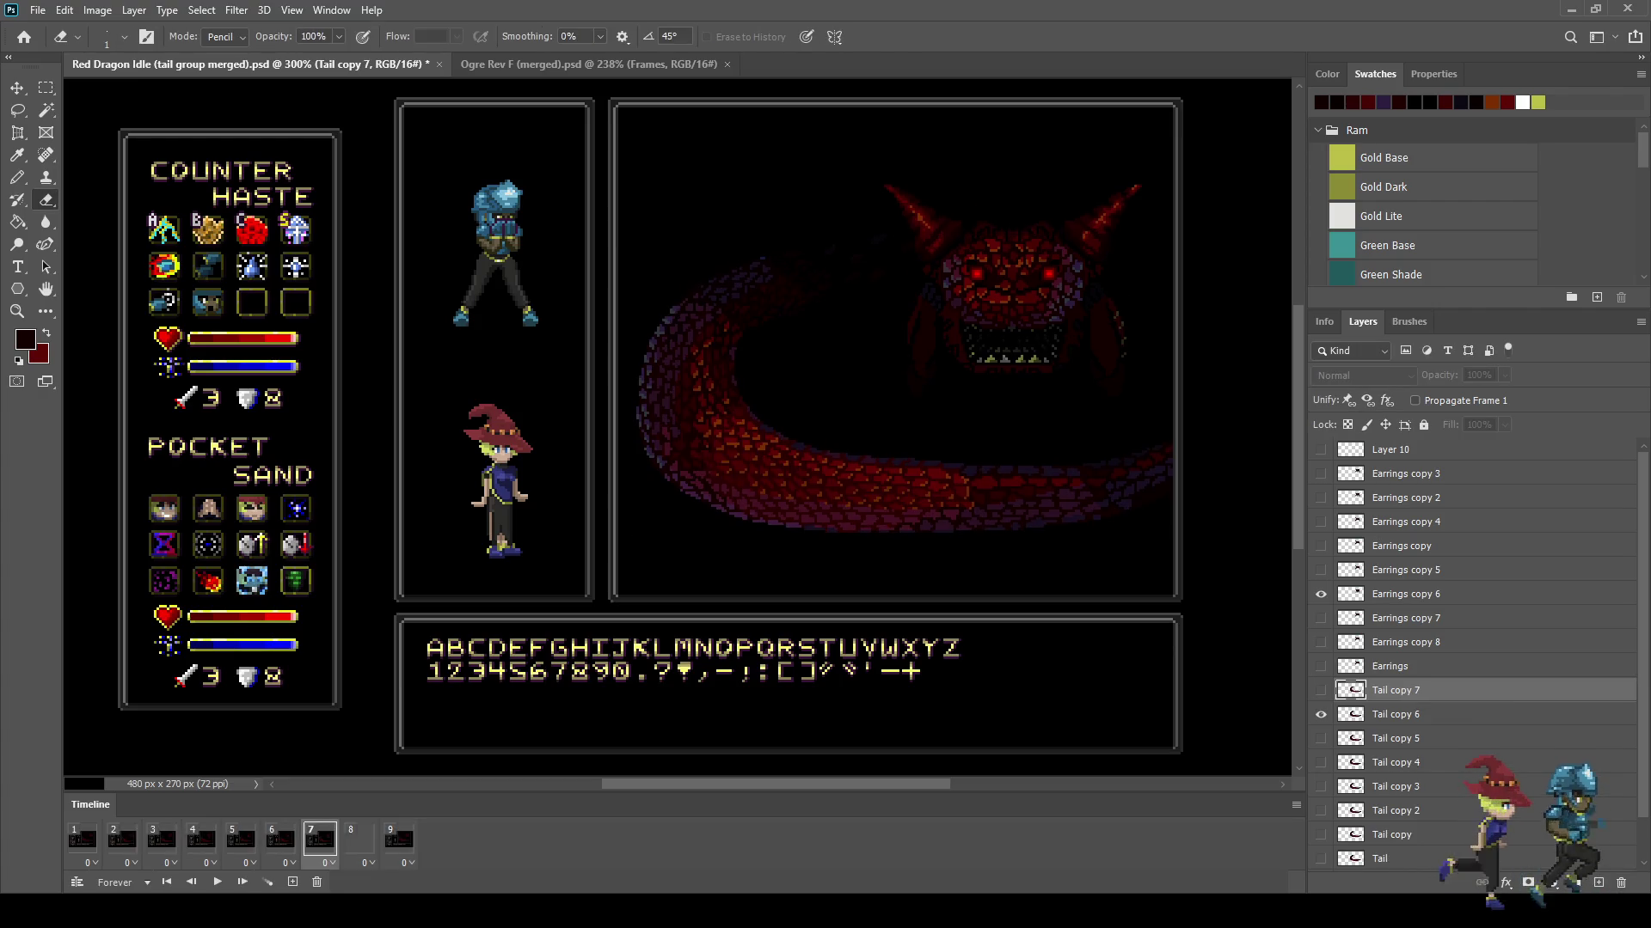
{"action": "key", "text": "Left"}
{"action": "key", "text": "Right"}
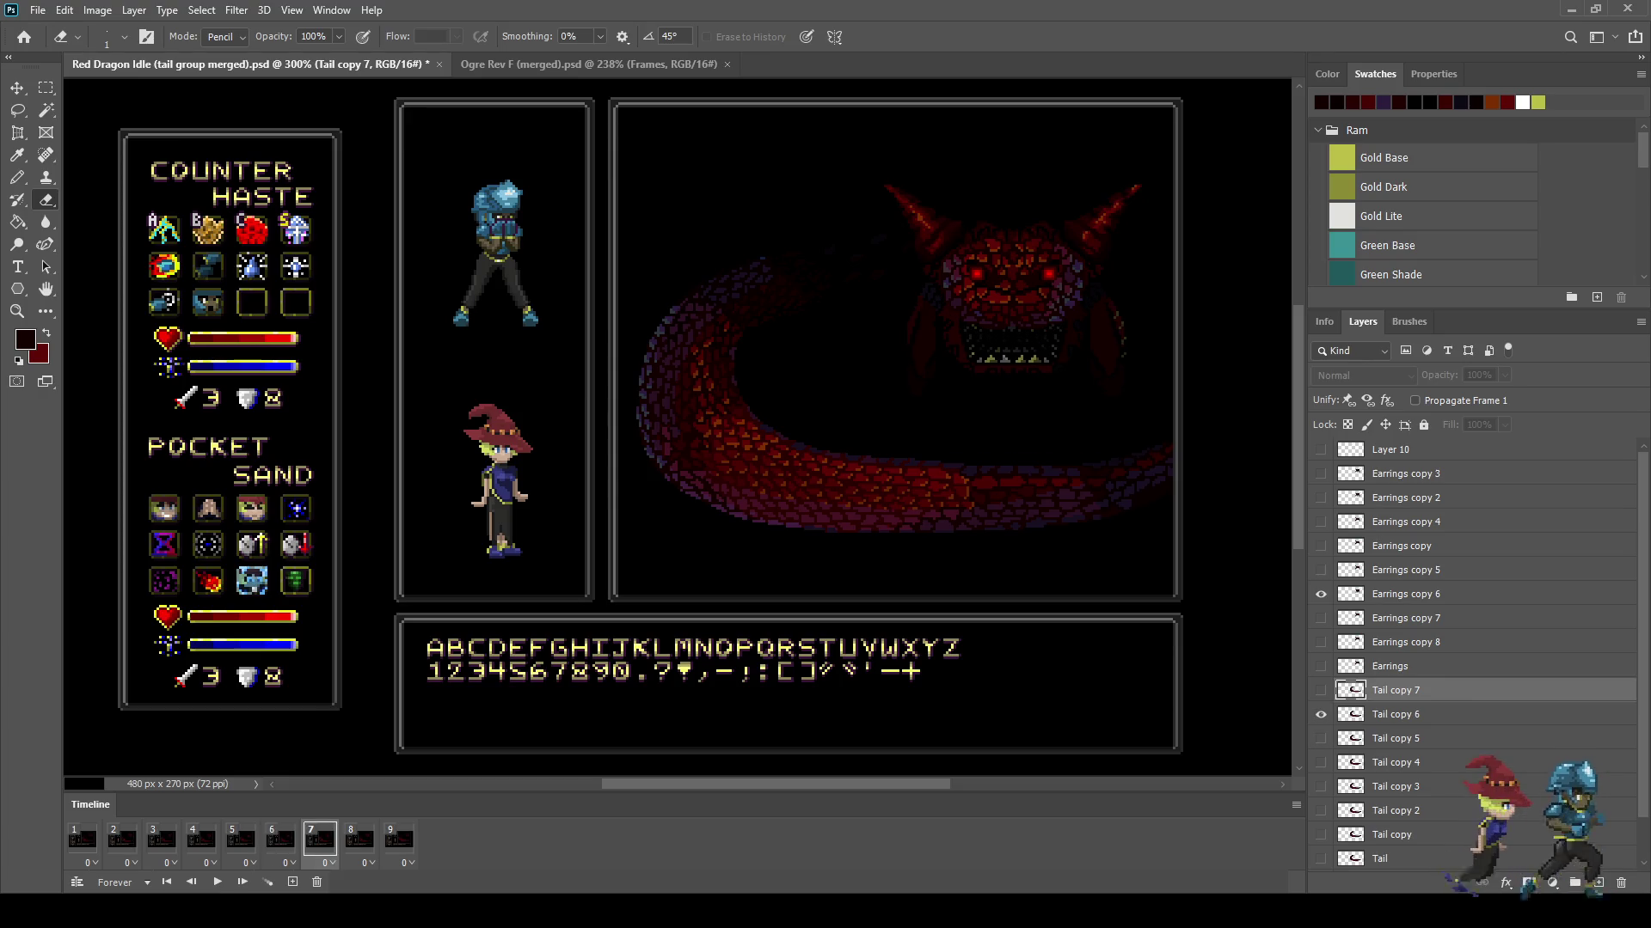
{"action": "key", "text": "Right"}
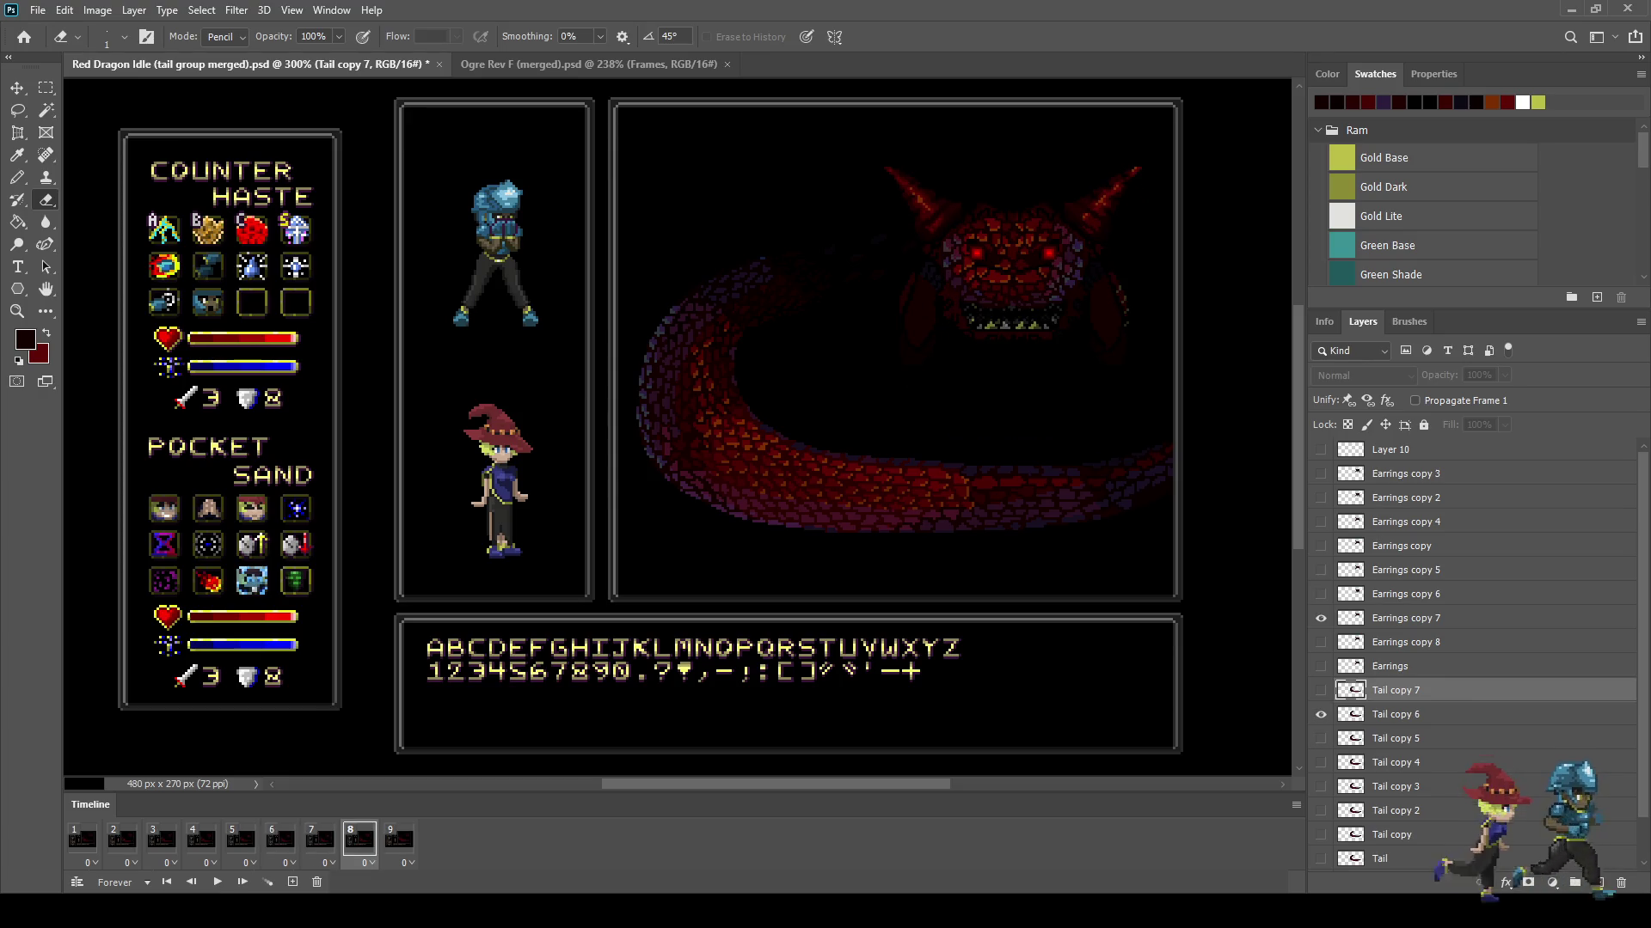
{"action": "left_click", "coordinate": [1320, 714]}
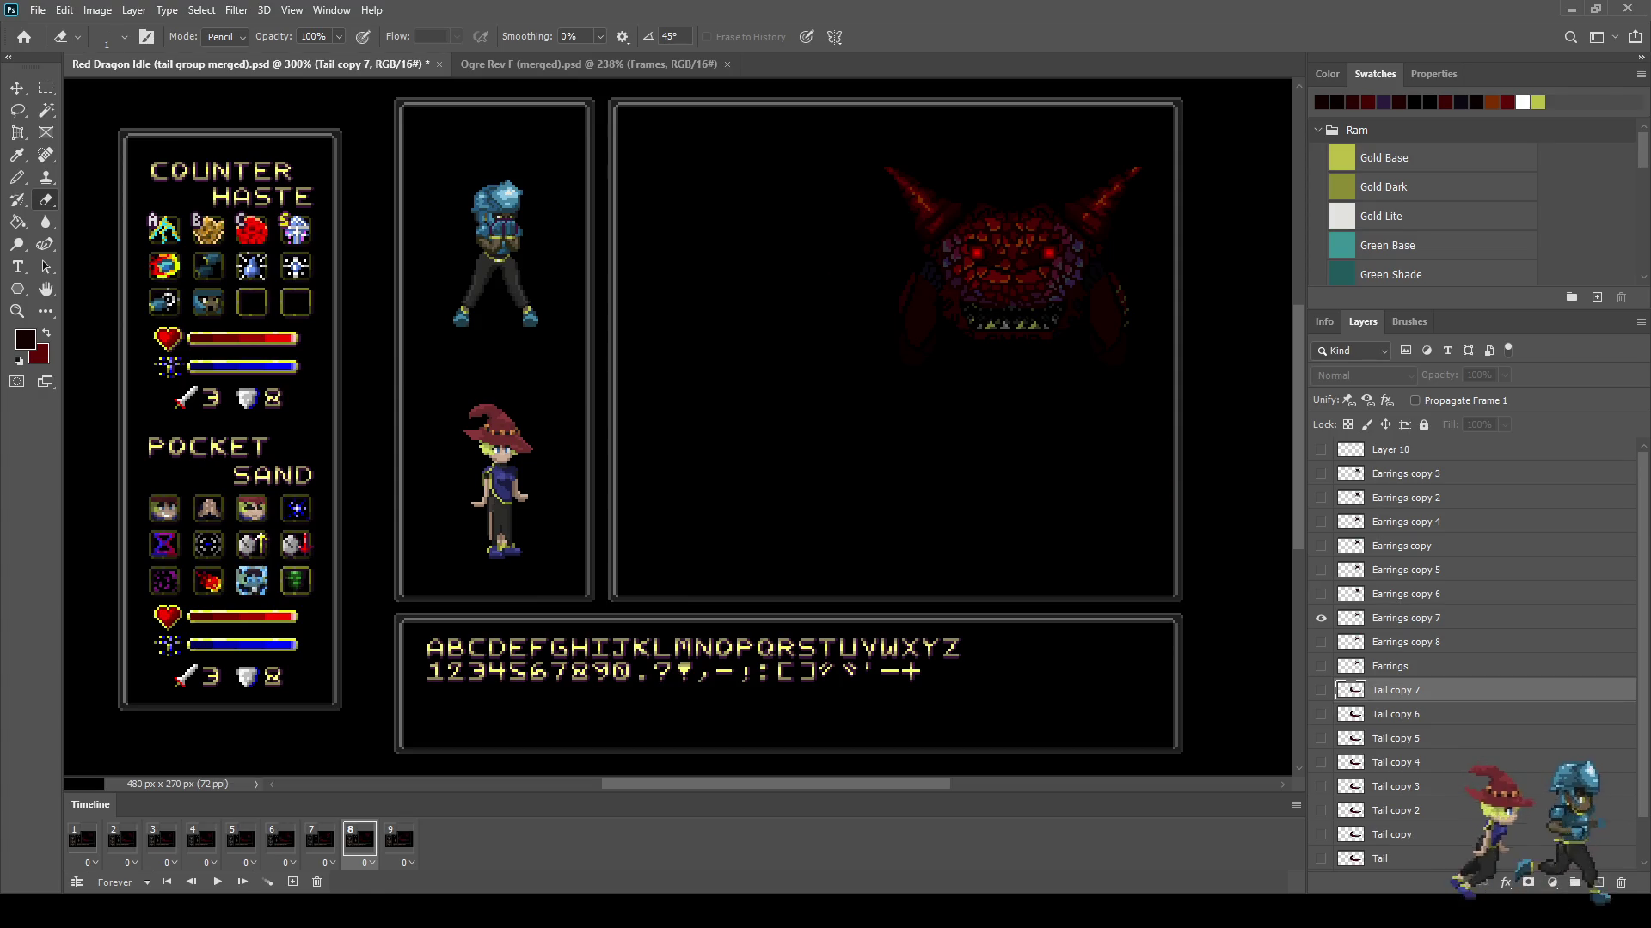
{"action": "key", "text": "ctrl+j"}
{"action": "left_click", "coordinate": [1320, 715]}
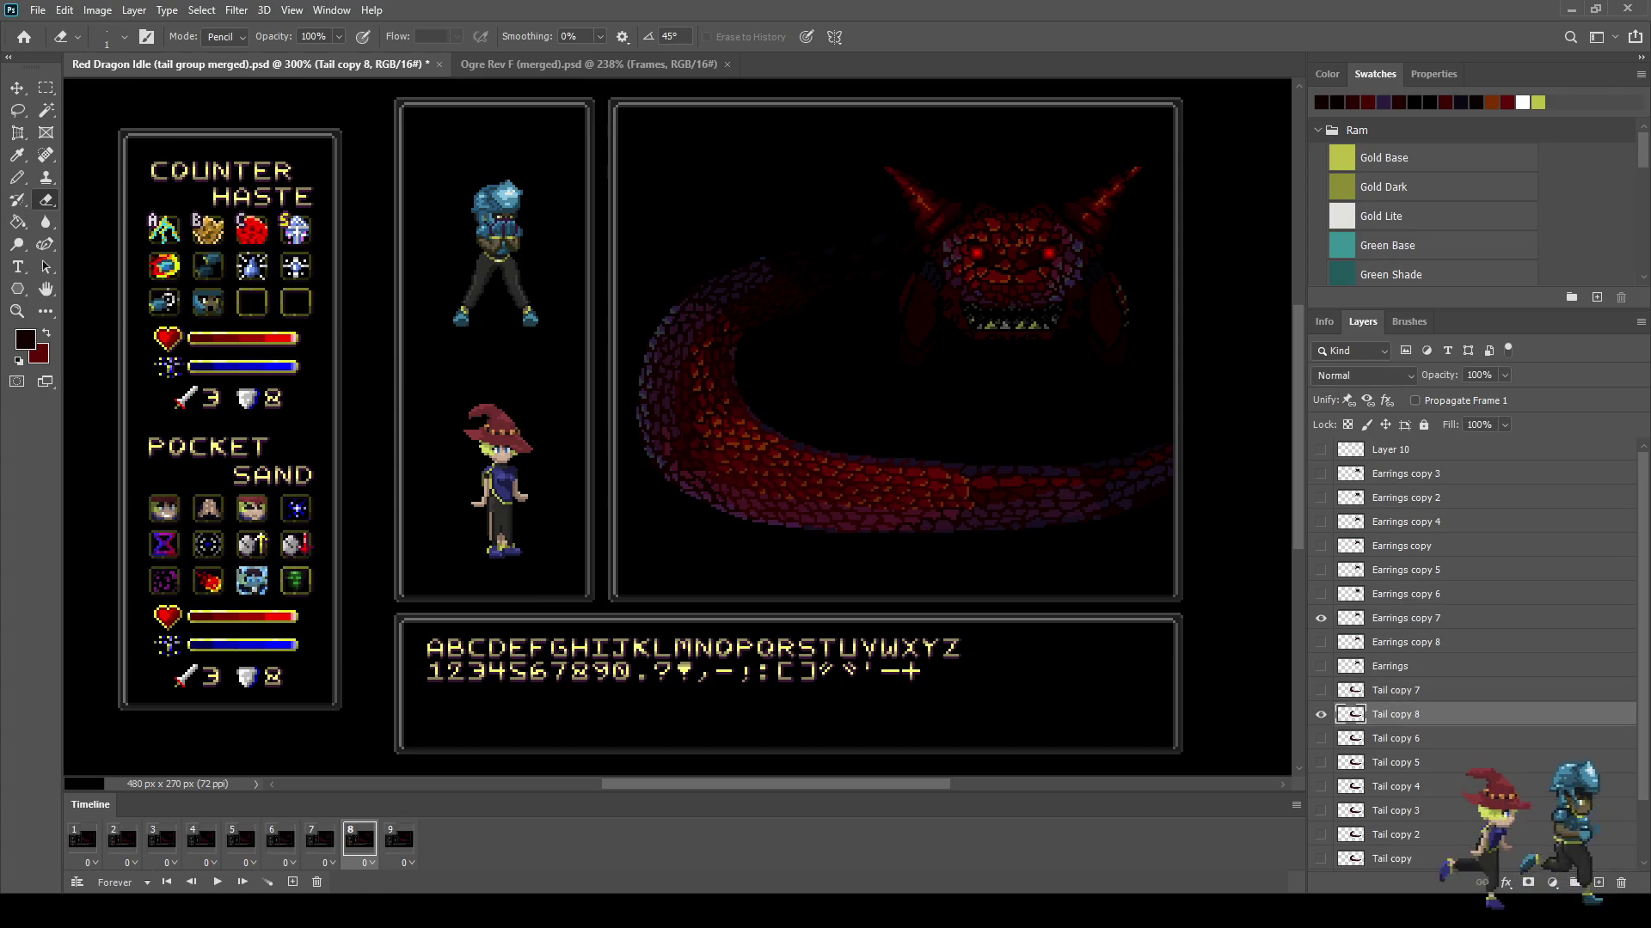
{"action": "key", "text": "ctrl+Up"}
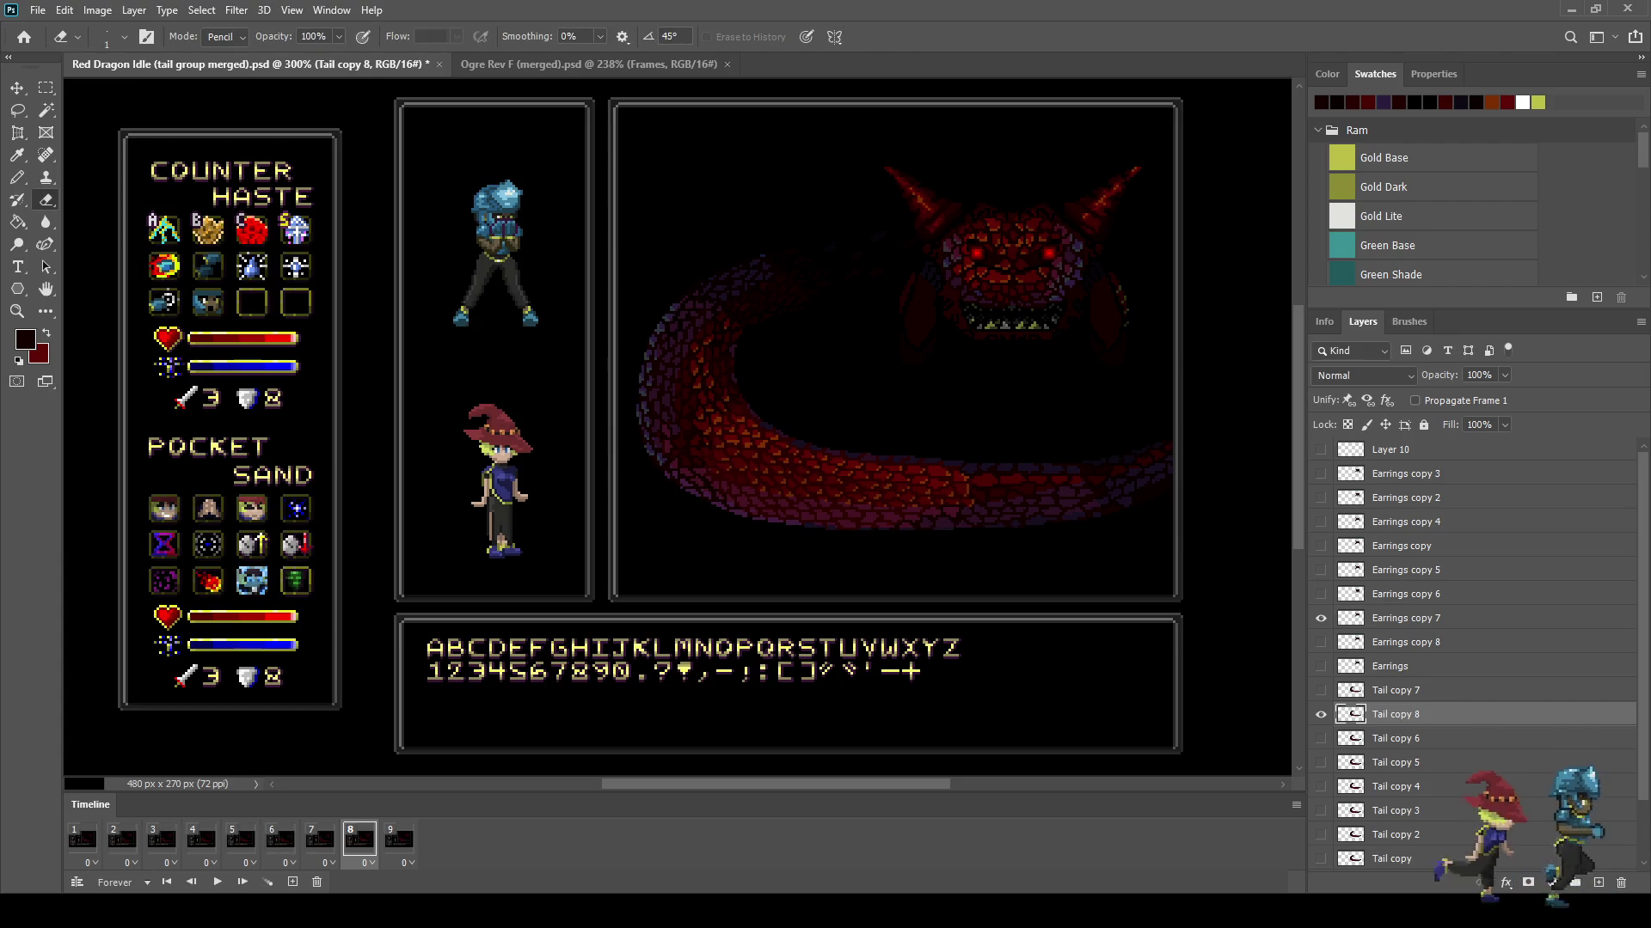
Step: On frame 9, move the Tail copy 7 layer one pixel to the right
{"action": "left_click", "coordinate": [399, 839]}
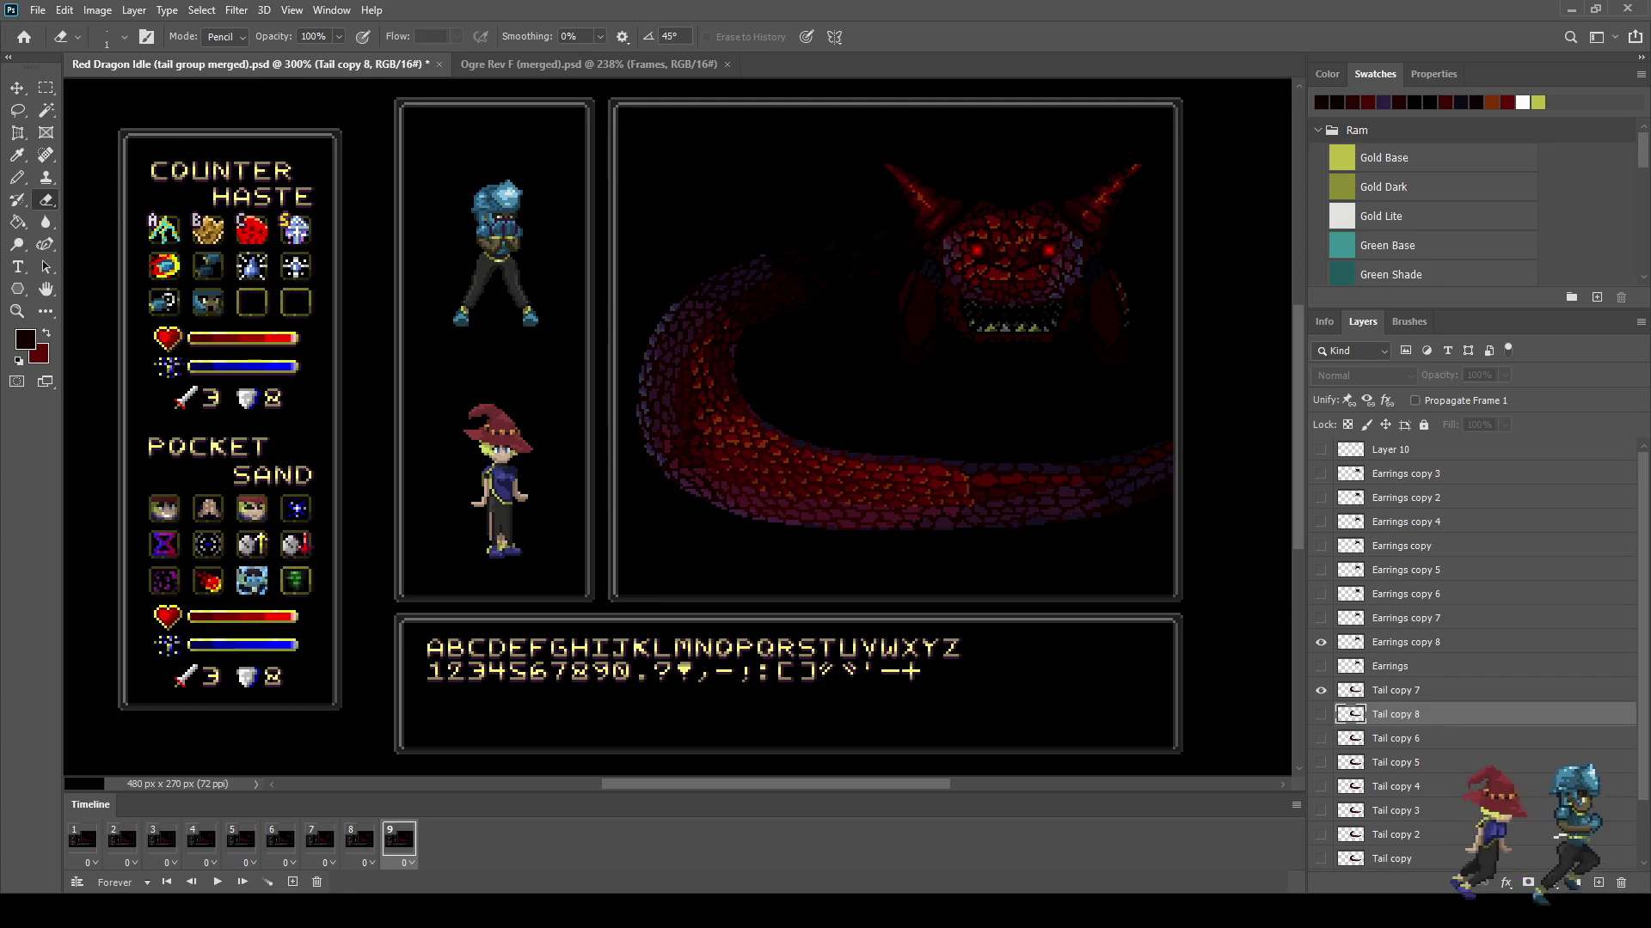
{"action": "left_click", "coordinate": [1392, 690]}
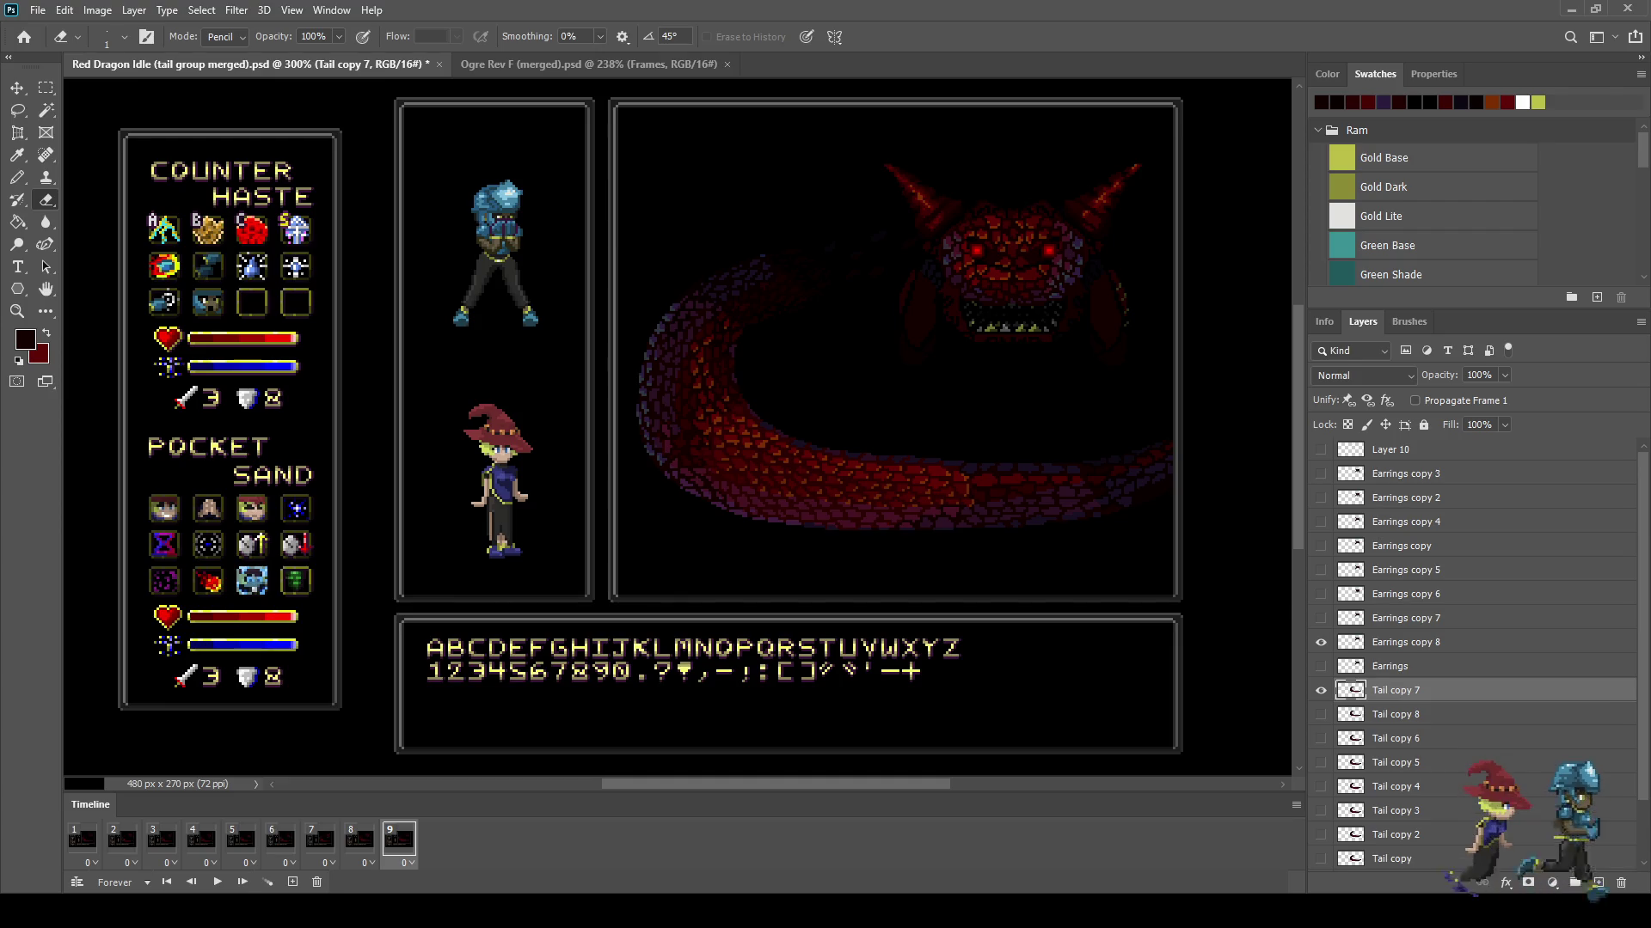
{"action": "key", "text": "ctrl+t"}
{"action": "key", "text": "Right"}
{"action": "key", "text": "Return"}
Step: Apply the pending tail transform and save the dragon document
{"action": "key", "text": "e"}
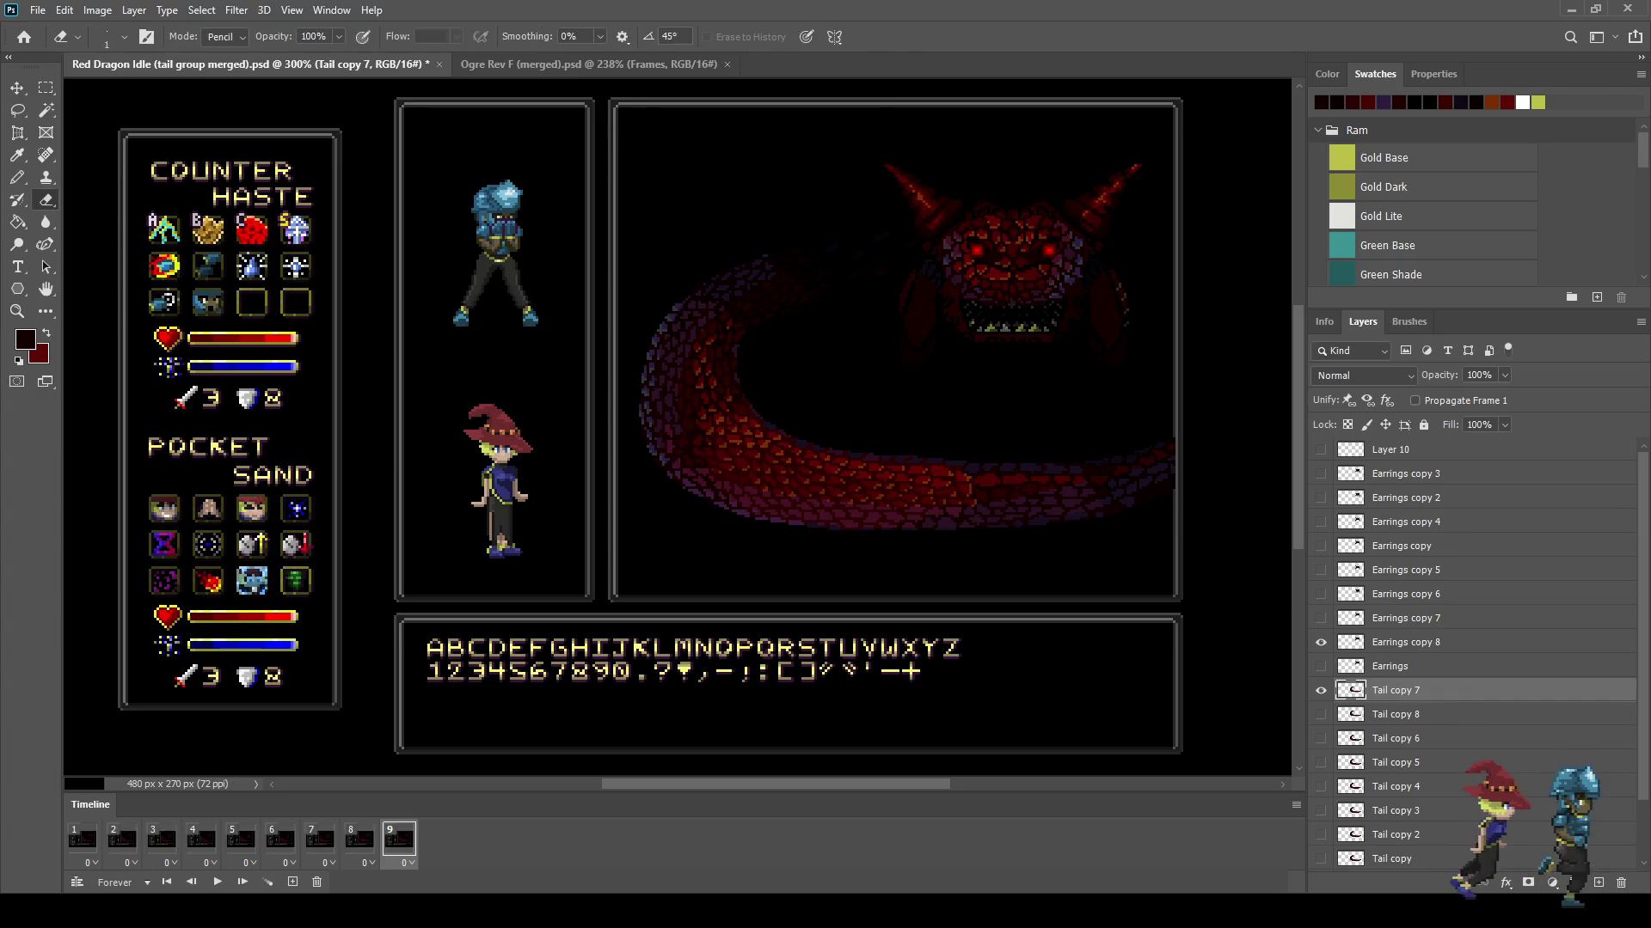
{"action": "scroll", "coordinate": [1178, 481], "scroll_direction": "up", "scroll_amount": 3}
{"action": "scroll", "coordinate": [1178, 481], "scroll_direction": "up", "scroll_amount": 3}
{"action": "scroll", "coordinate": [1177, 482], "scroll_direction": "up", "scroll_amount": 1}
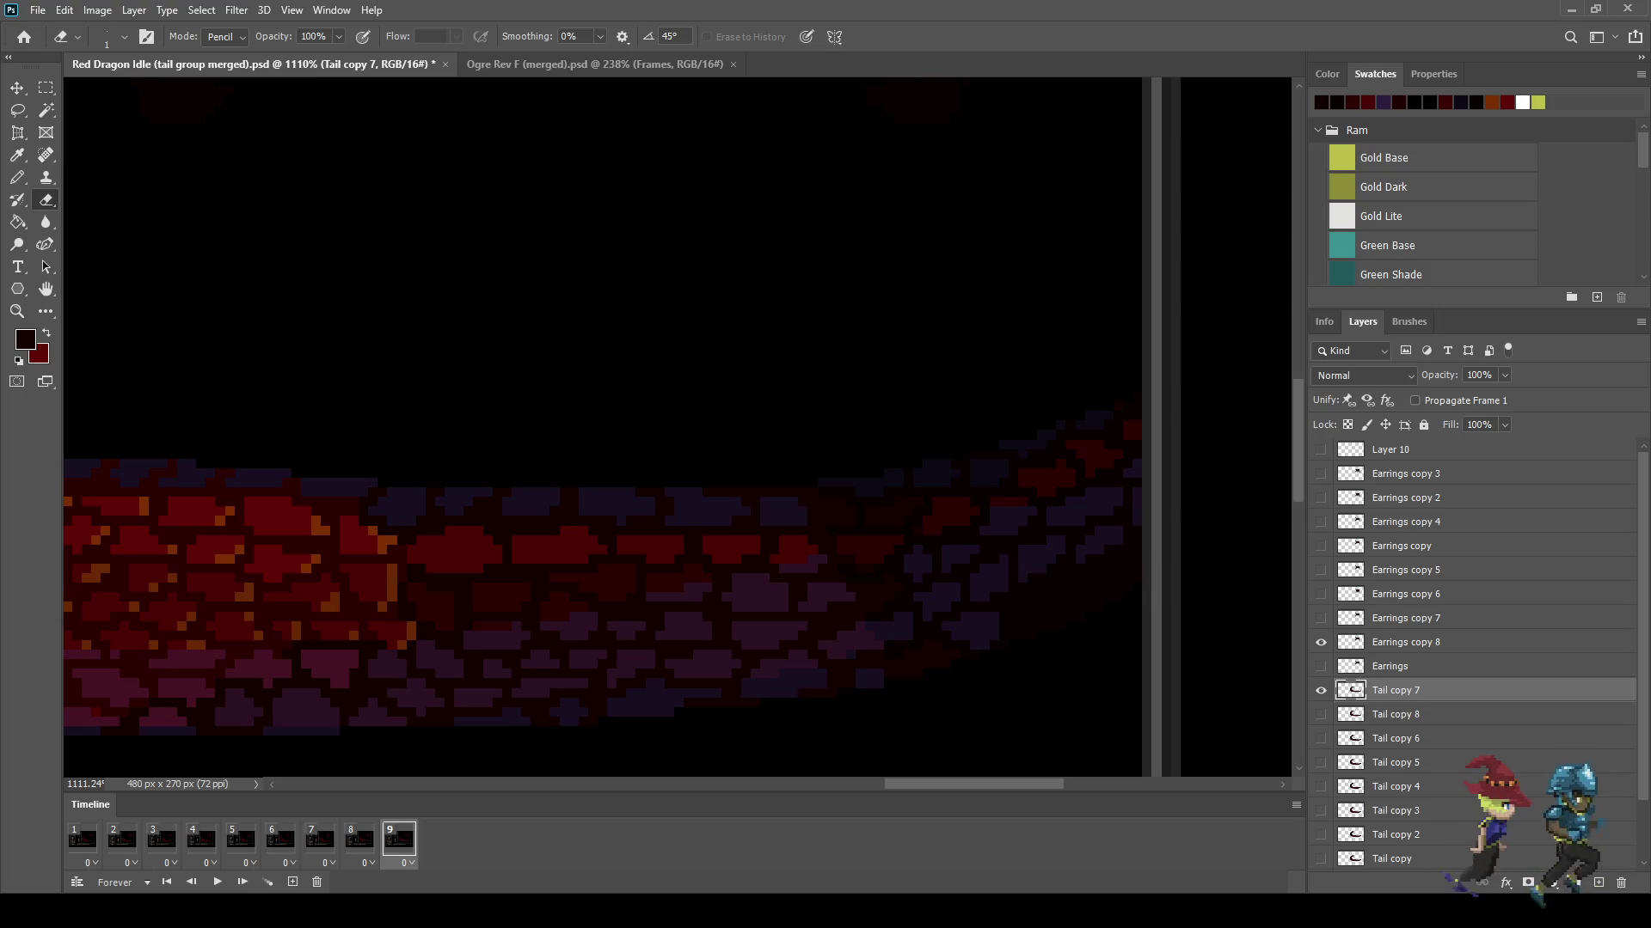
{"action": "key", "text": "ctrl+s"}
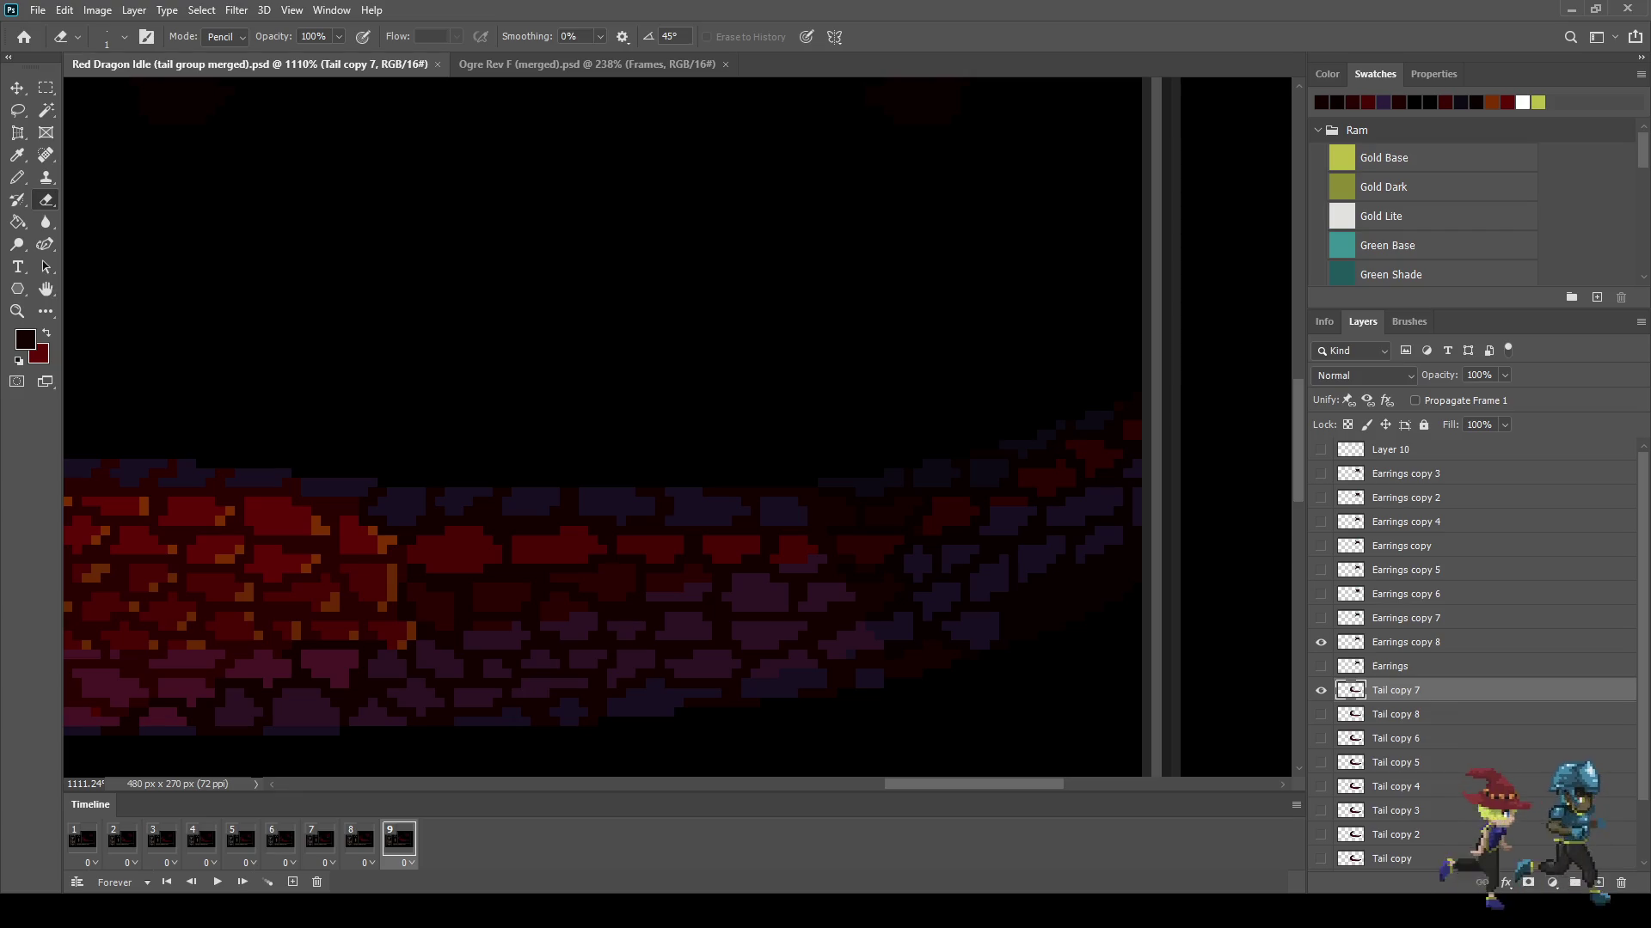
Step: Fit the battle screen in view, play the tail animation, and show it at 100%
{"action": "key", "text": "ctrl+0"}
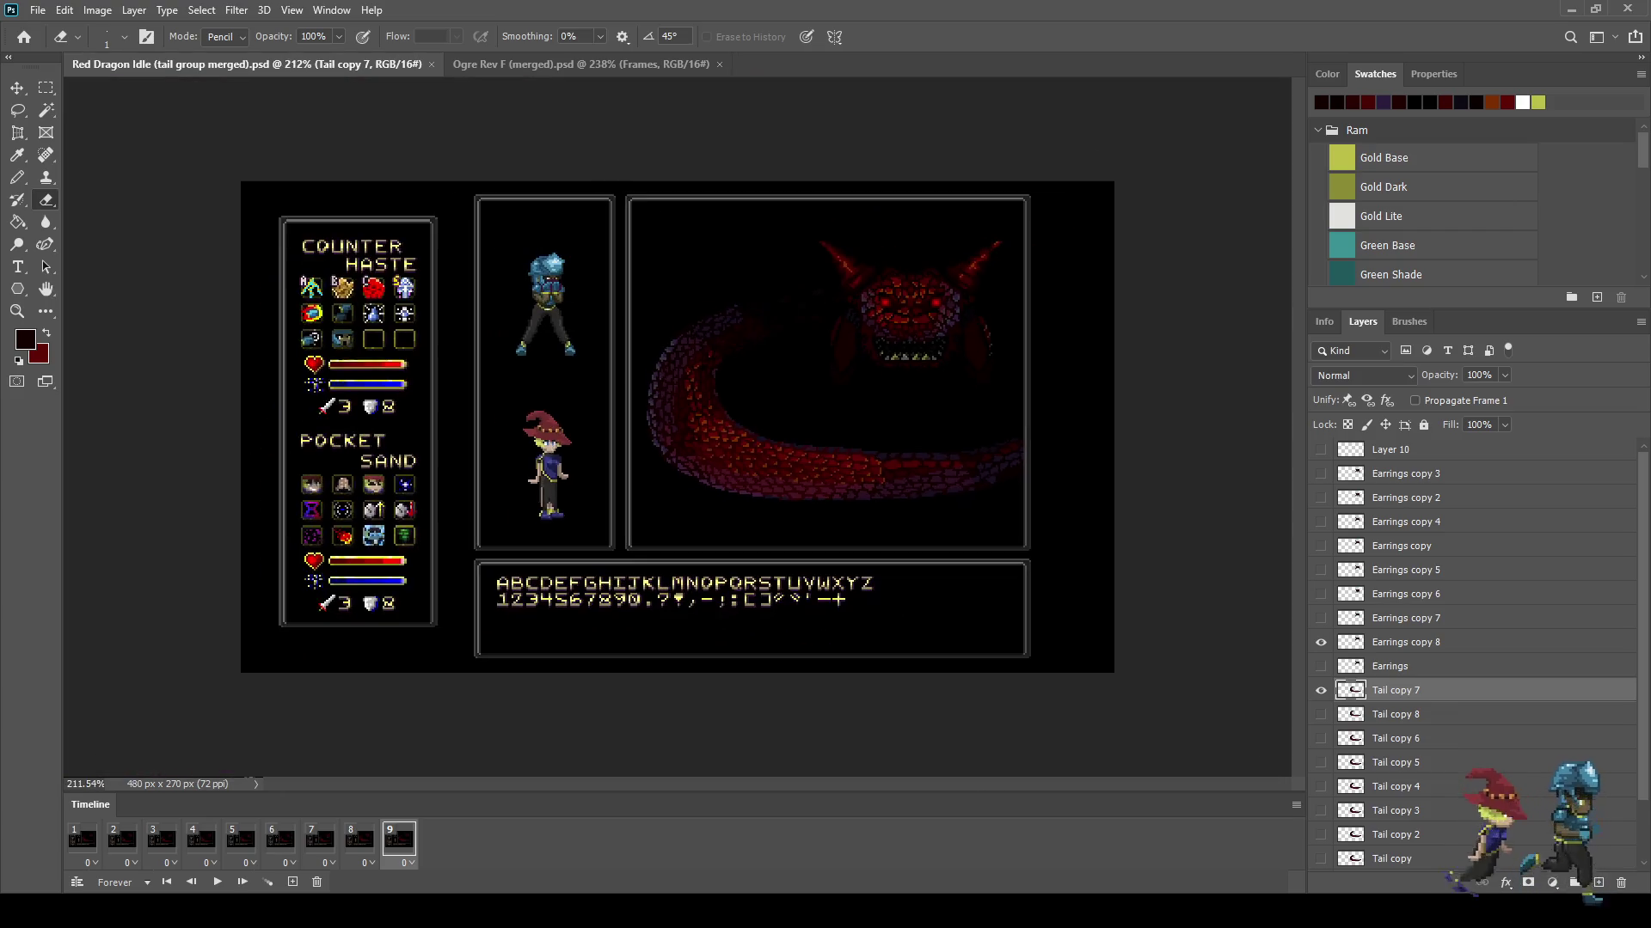
{"action": "key", "text": "space"}
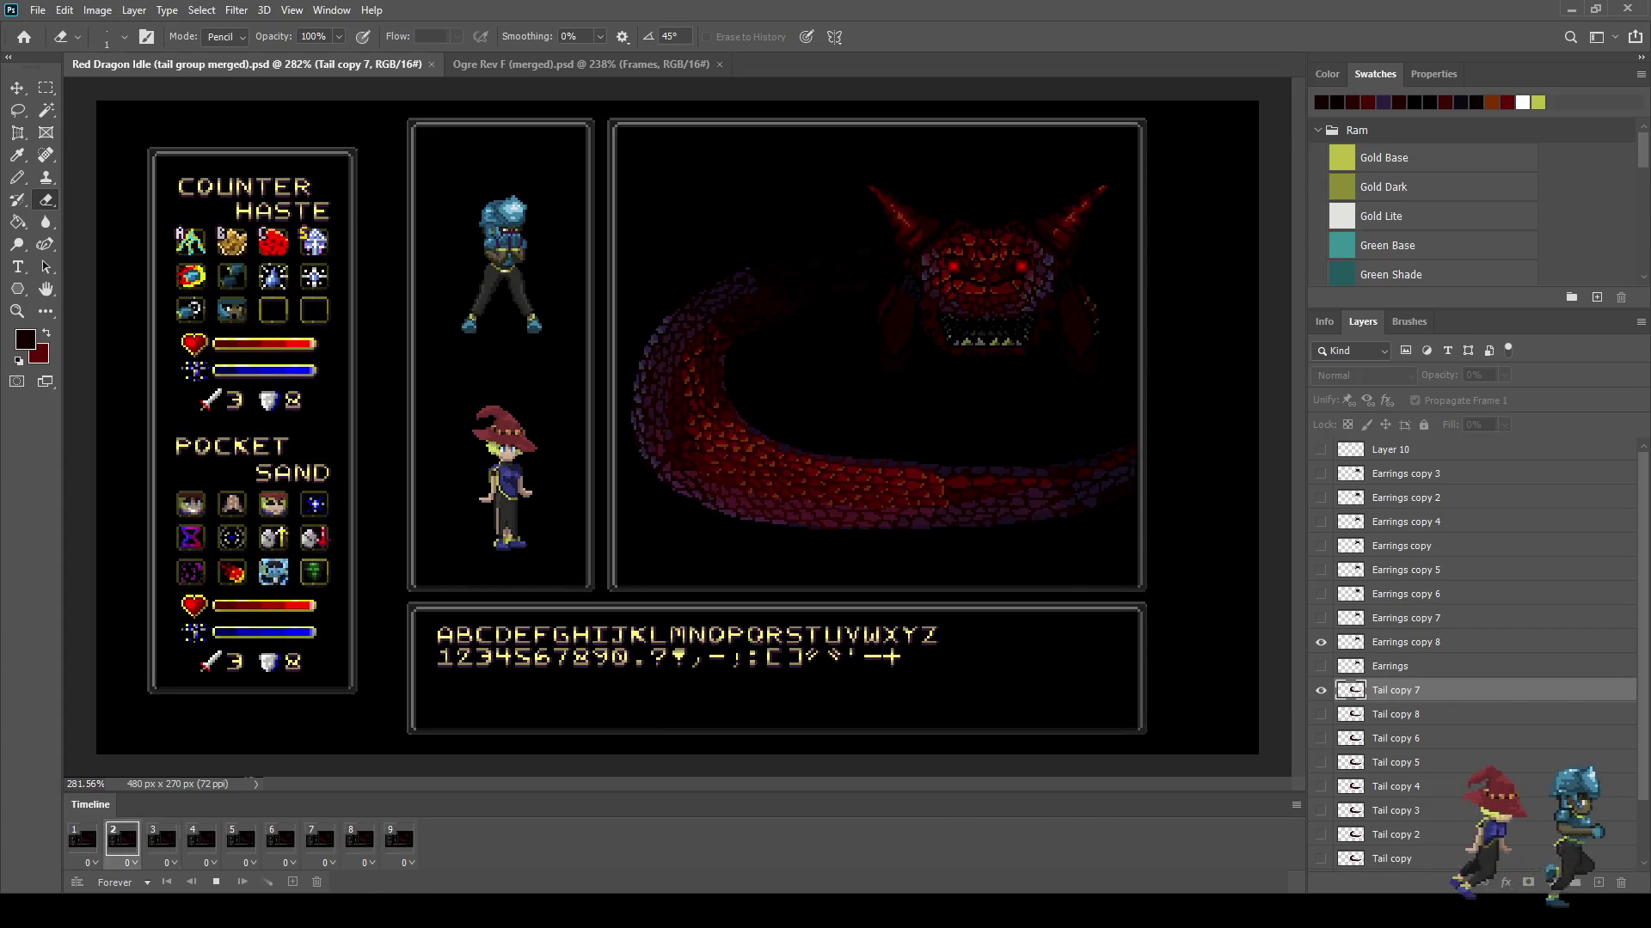
{"action": "key", "text": "ctrl+minus"}
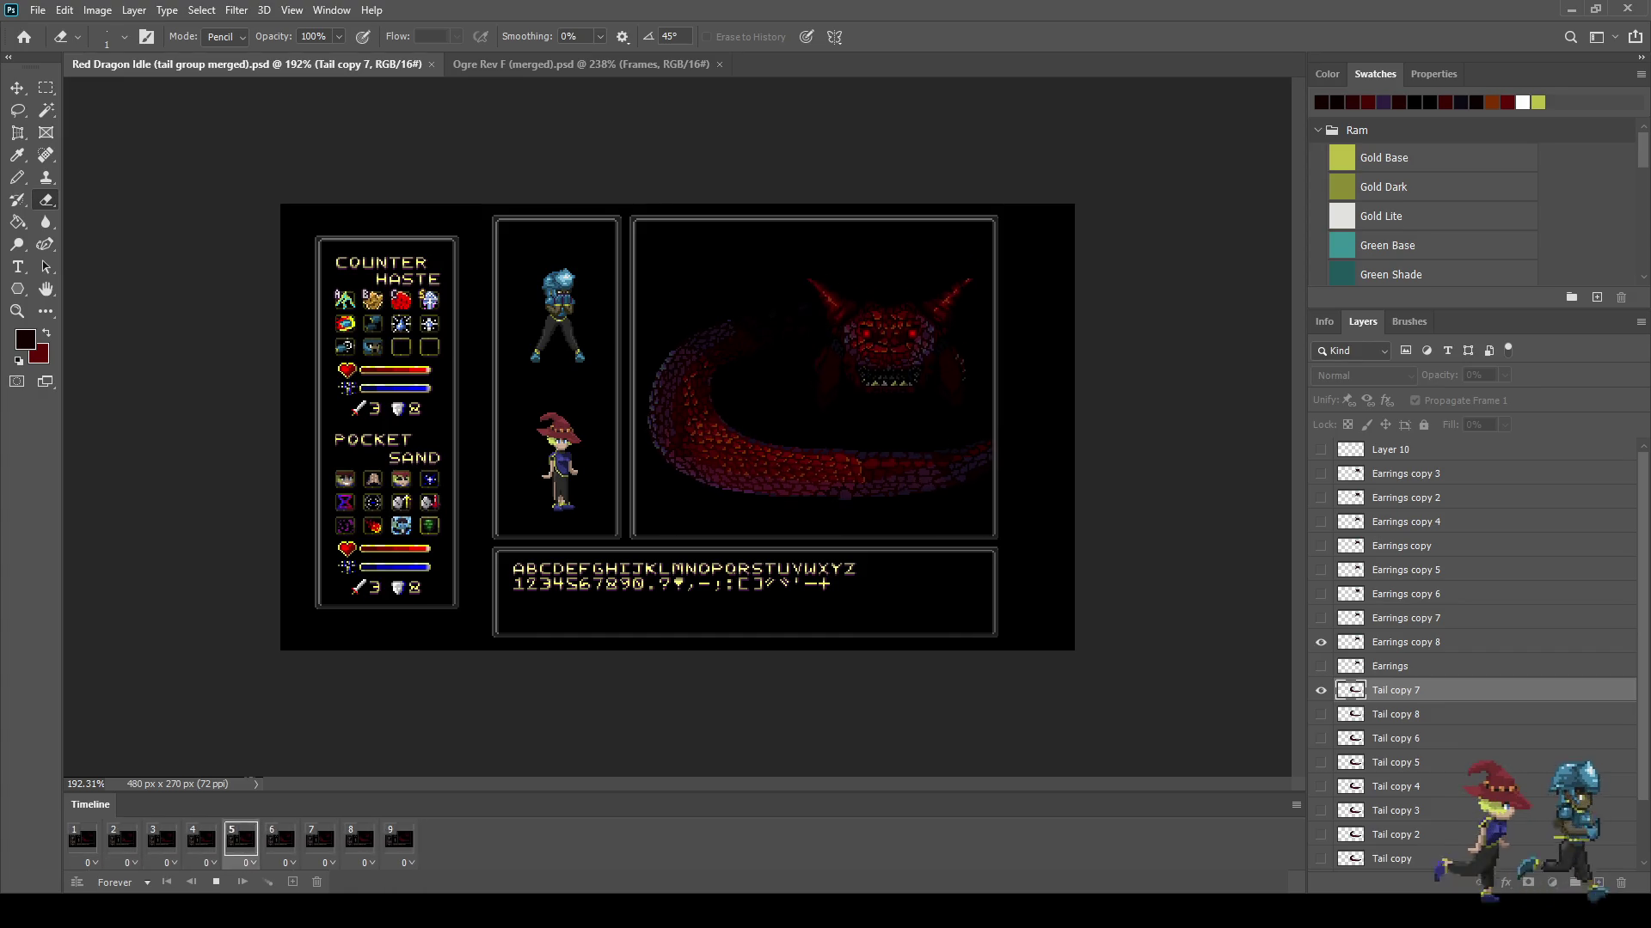
{"action": "key", "text": "ctrl+plus"}
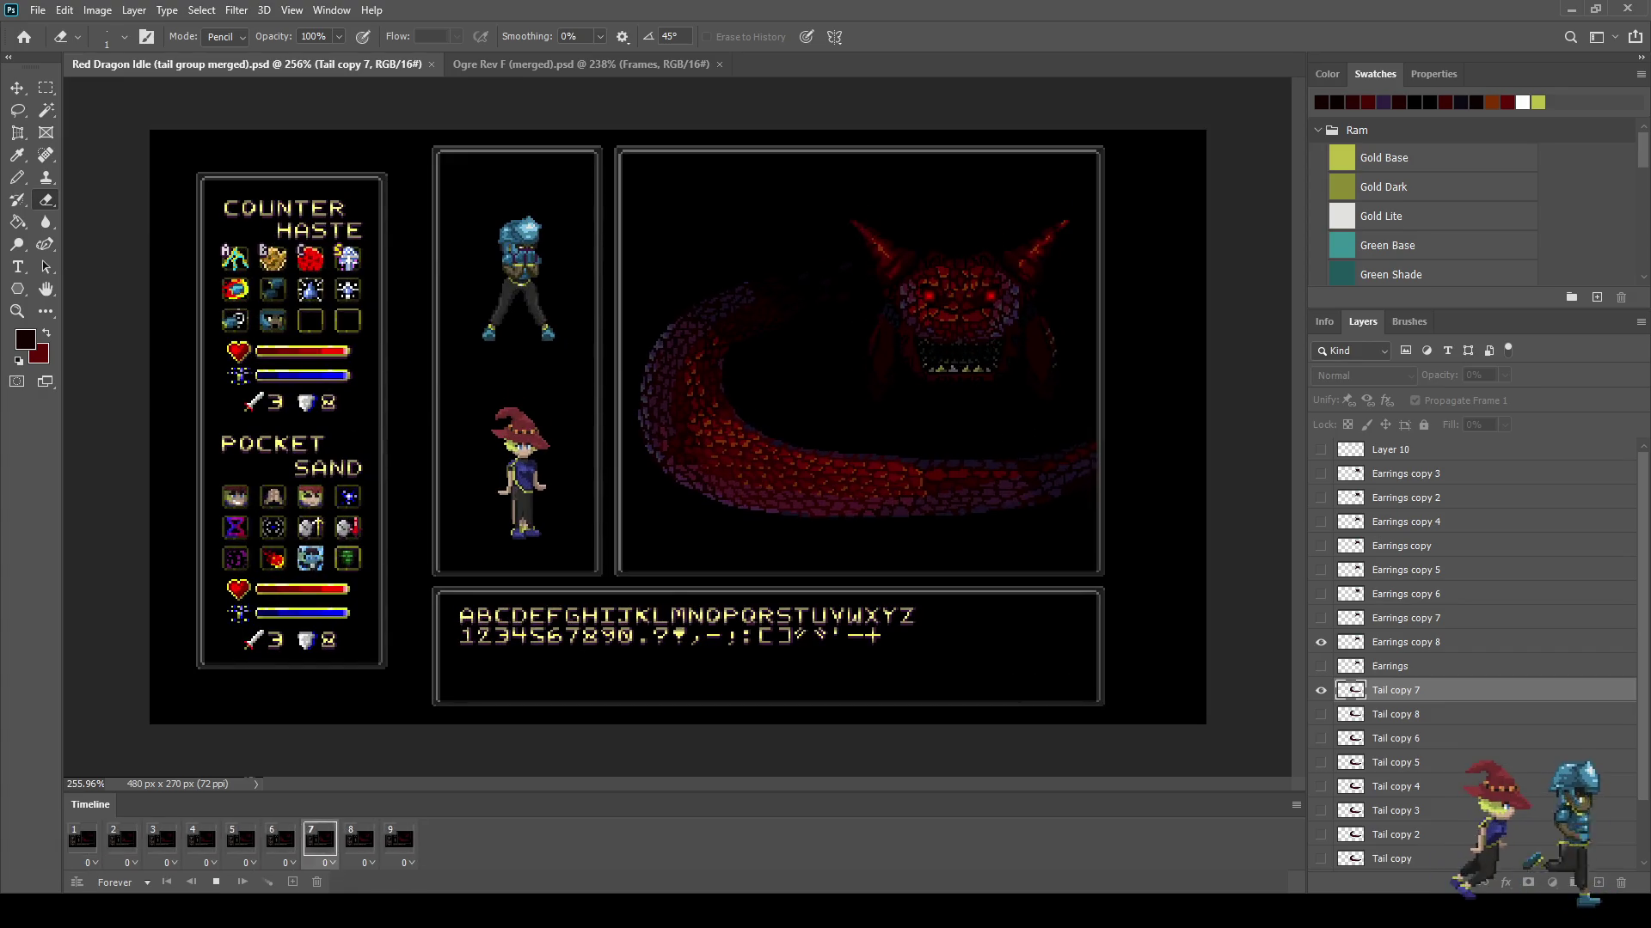
{"action": "key", "text": "ctrl+1"}
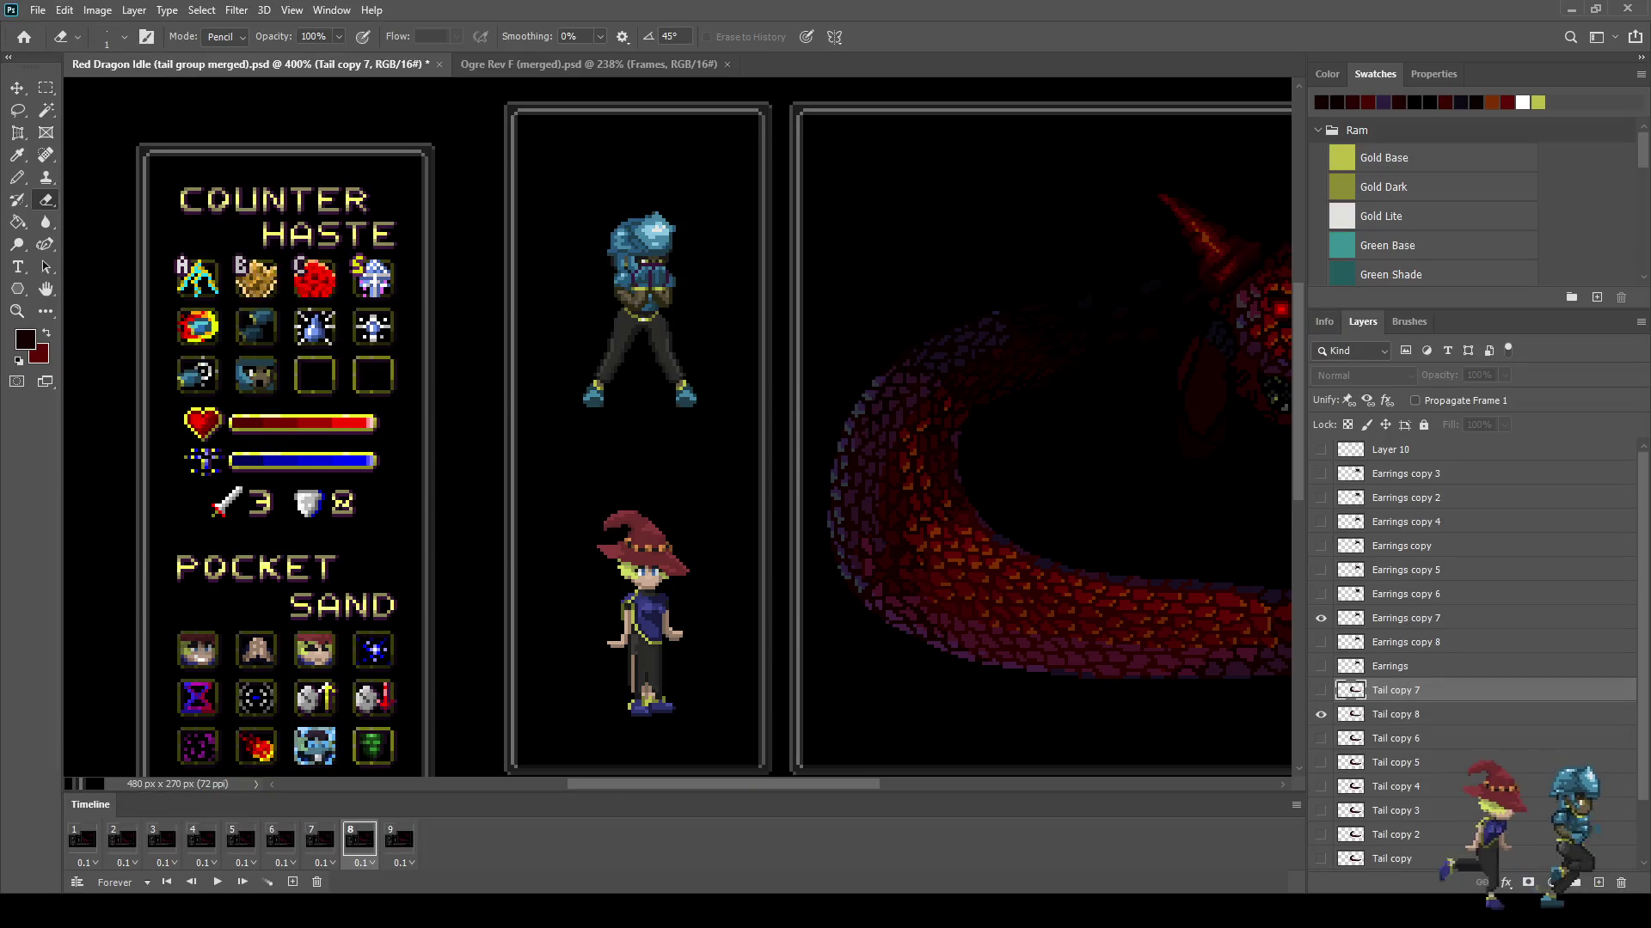
Step: Go to frame 9 of the tail animation in the Timeline
{"action": "left_click", "coordinate": [398, 840]}
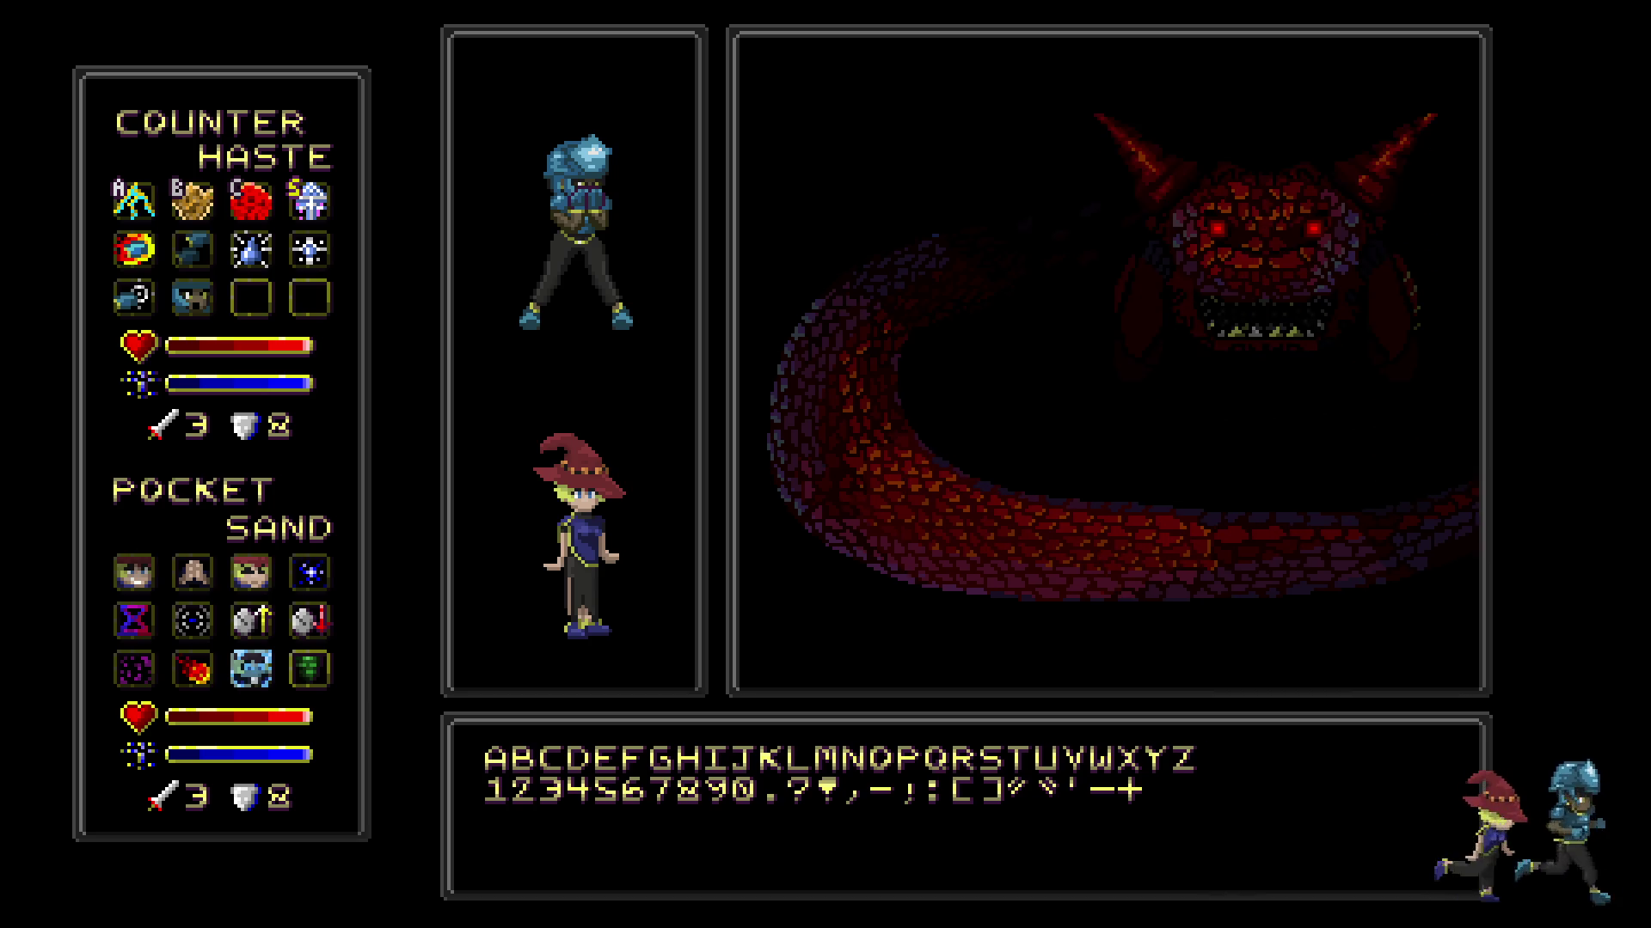
Step: Leave full screen, go to frame 1's Tail layer, and sample the coil's dark purple
{"action": "key", "text": "f"}
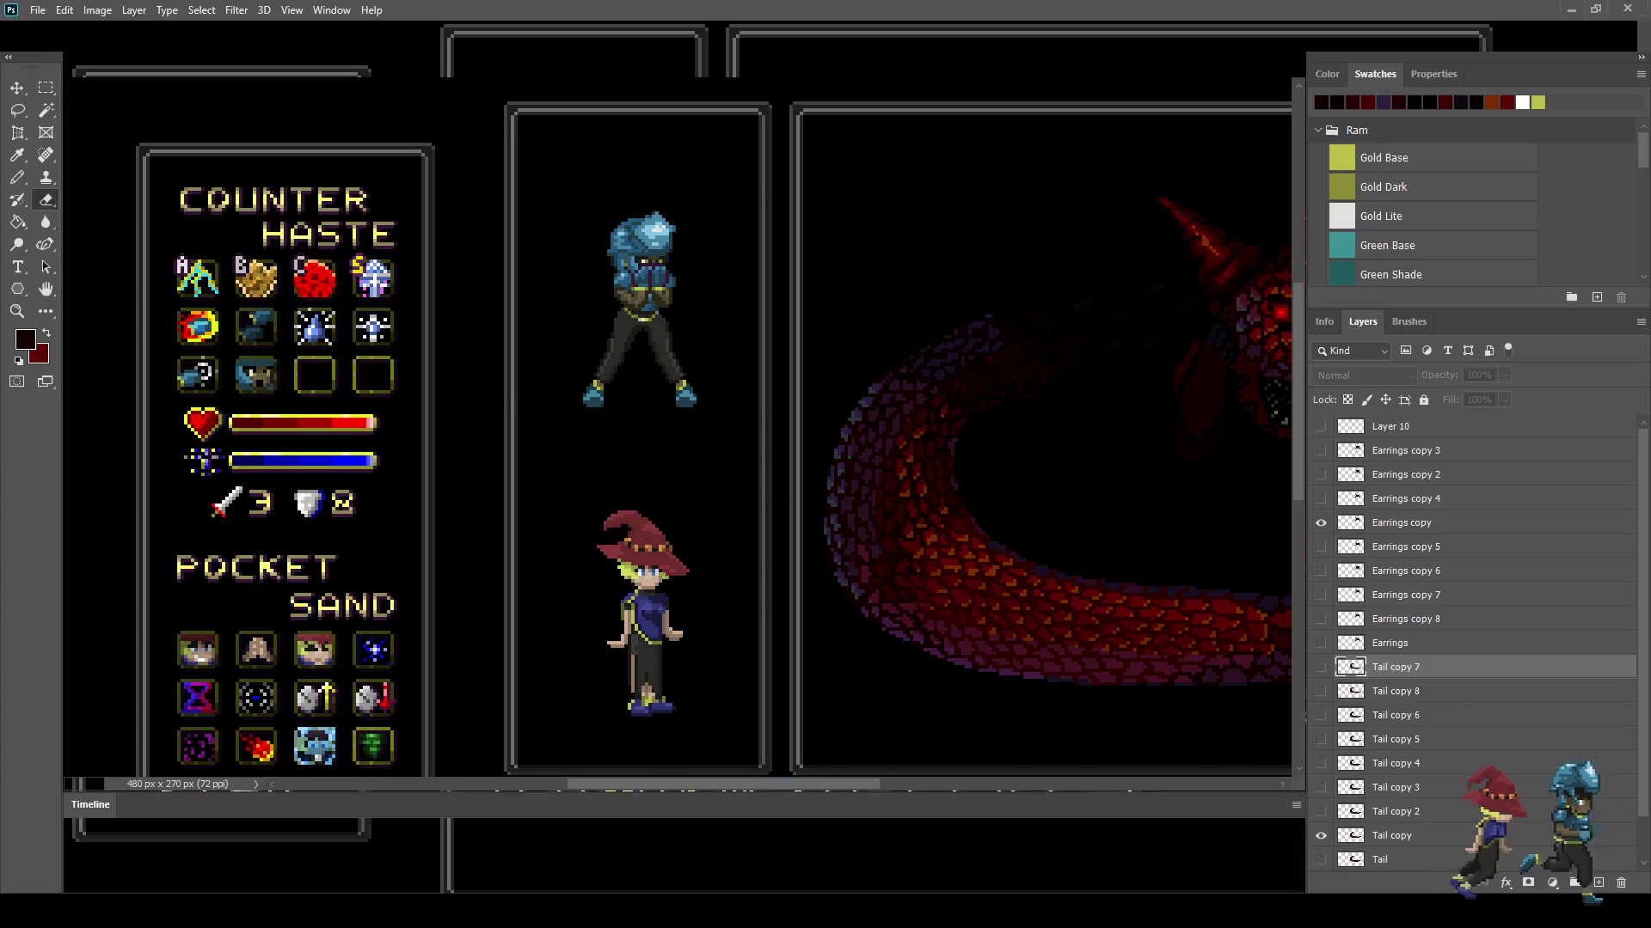
{"action": "left_click", "coordinate": [82, 841]}
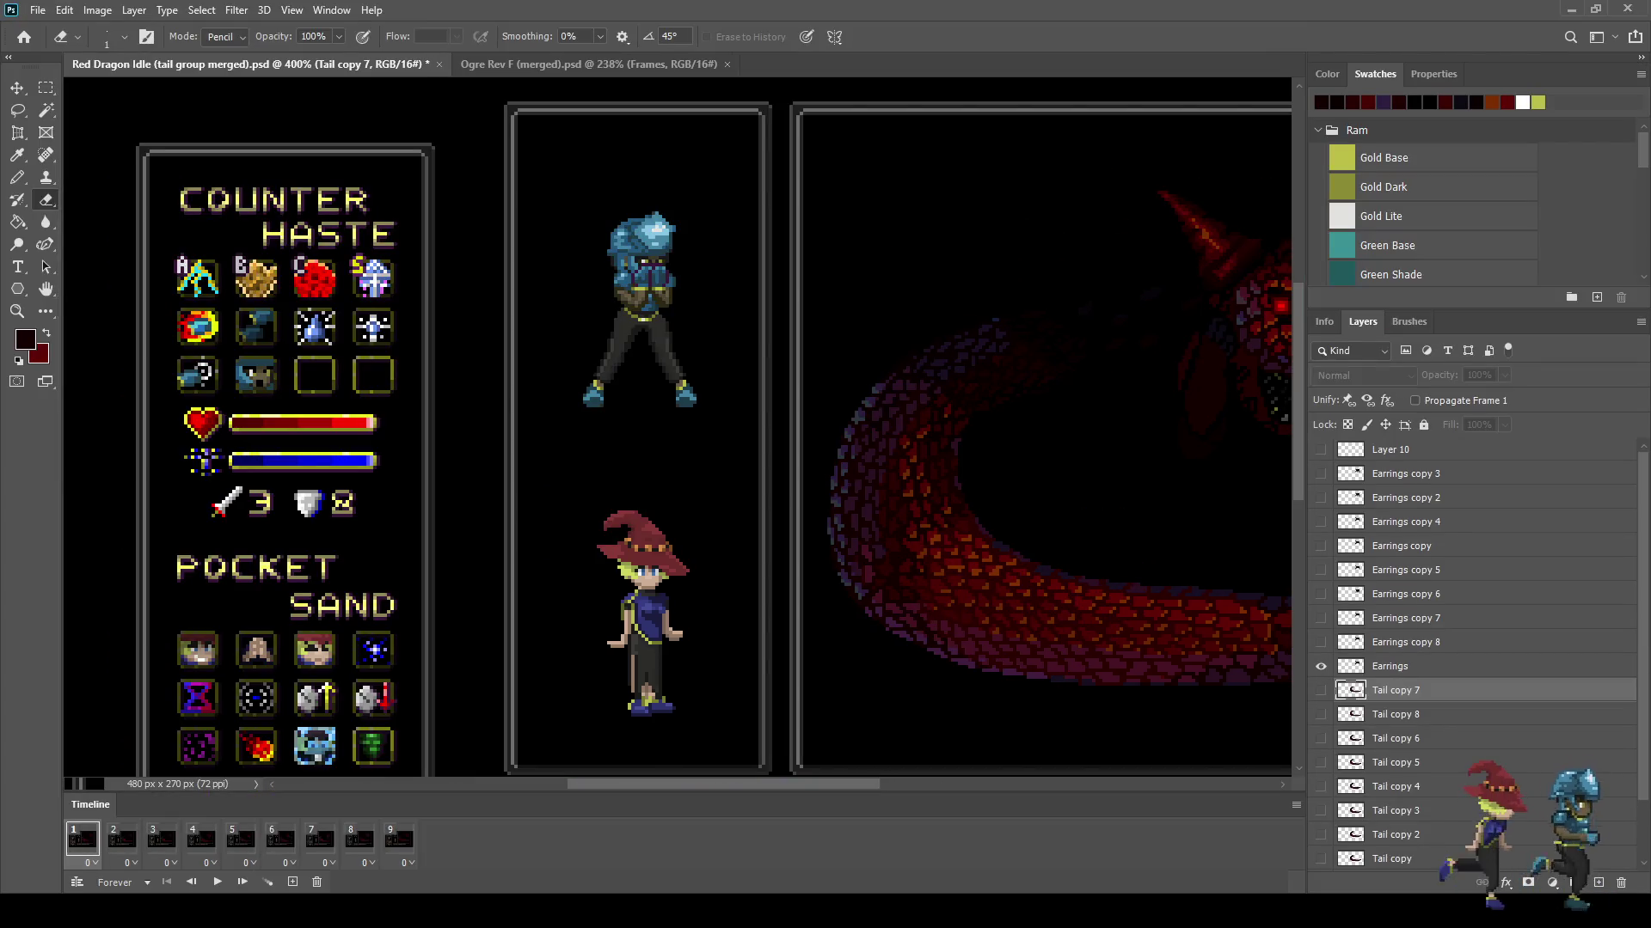
{"action": "scroll", "coordinate": [1474, 654], "scroll_direction": "down", "scroll_amount": 1}
{"action": "left_click", "coordinate": [1409, 812]}
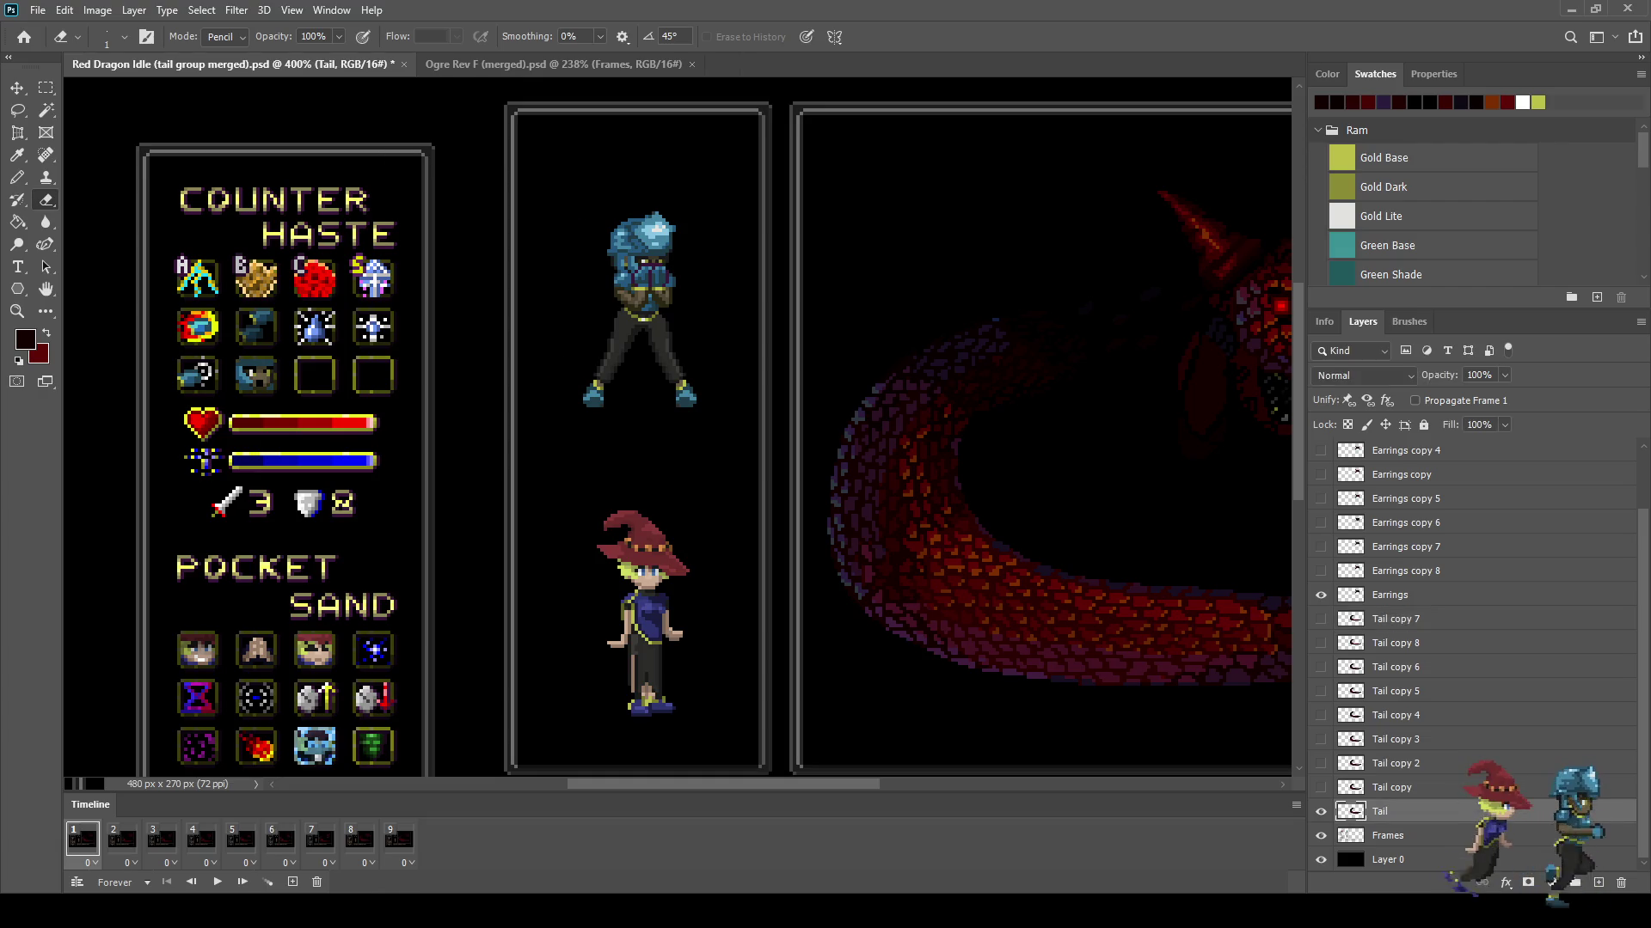
{"action": "key", "text": "i"}
{"action": "scroll", "coordinate": [969, 367], "scroll_direction": "up", "scroll_amount": 2}
{"action": "scroll", "coordinate": [969, 367], "scroll_direction": "up", "scroll_amount": 4}
{"action": "scroll", "coordinate": [969, 367], "scroll_direction": "up", "scroll_amount": 3}
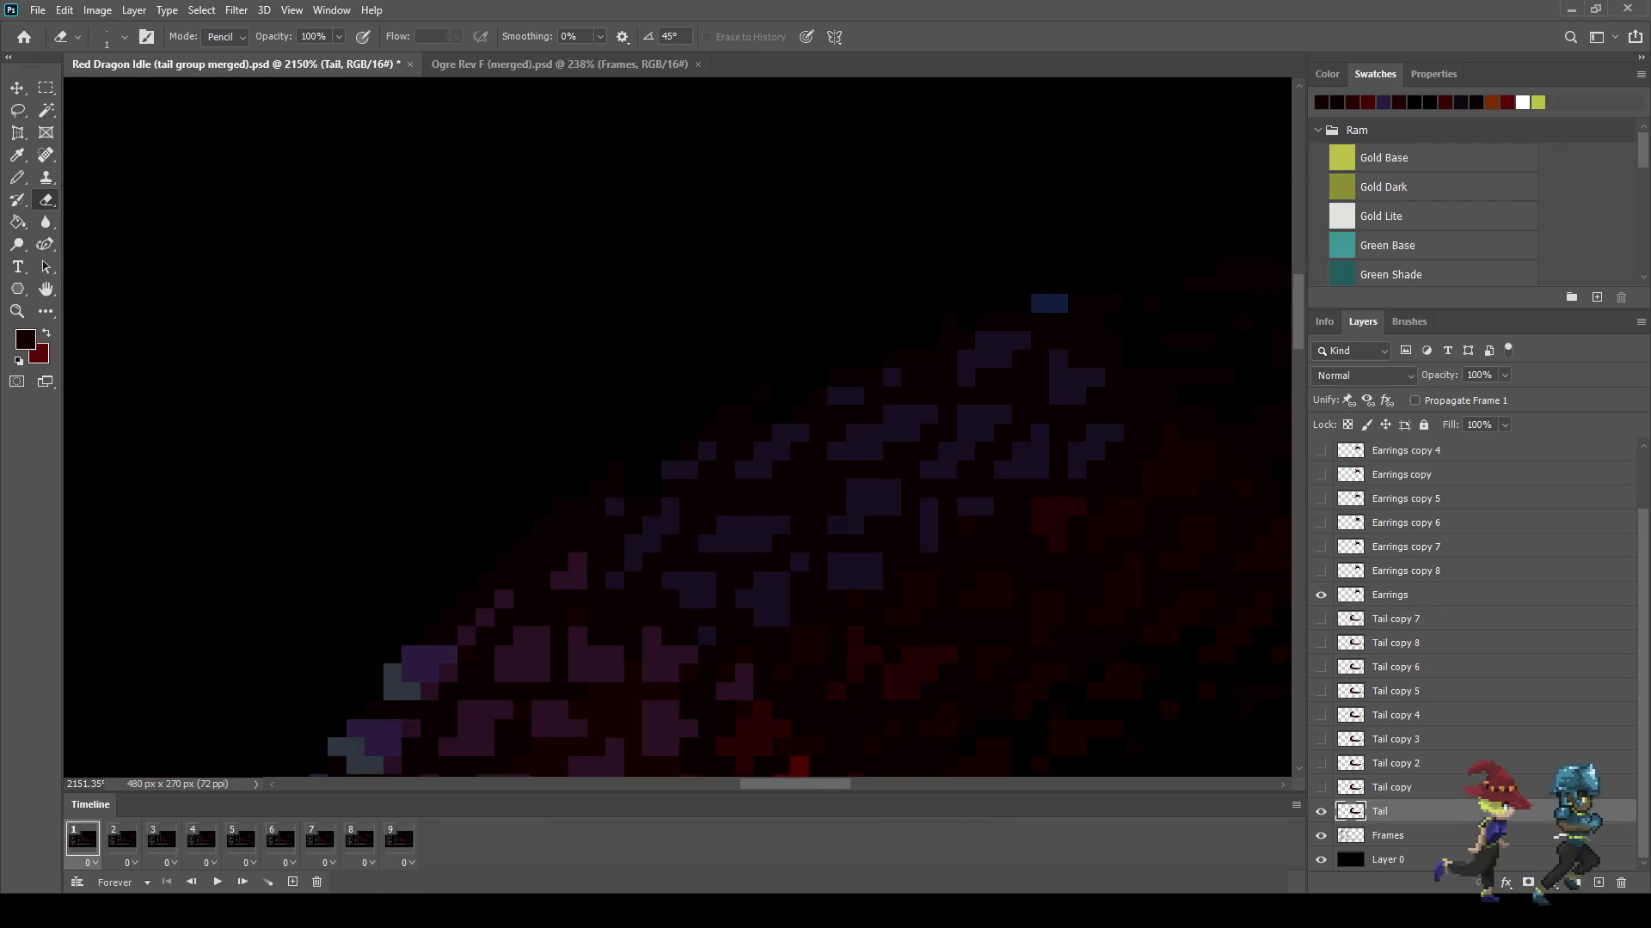
{"action": "scroll", "coordinate": [969, 367], "scroll_direction": "up", "scroll_amount": 2}
{"action": "left_click", "coordinate": [969, 367]}
Step: Set the Paint Bucket to Tolerance 1, 100% opacity, with Contiguous enabled
{"action": "key", "text": "g"}
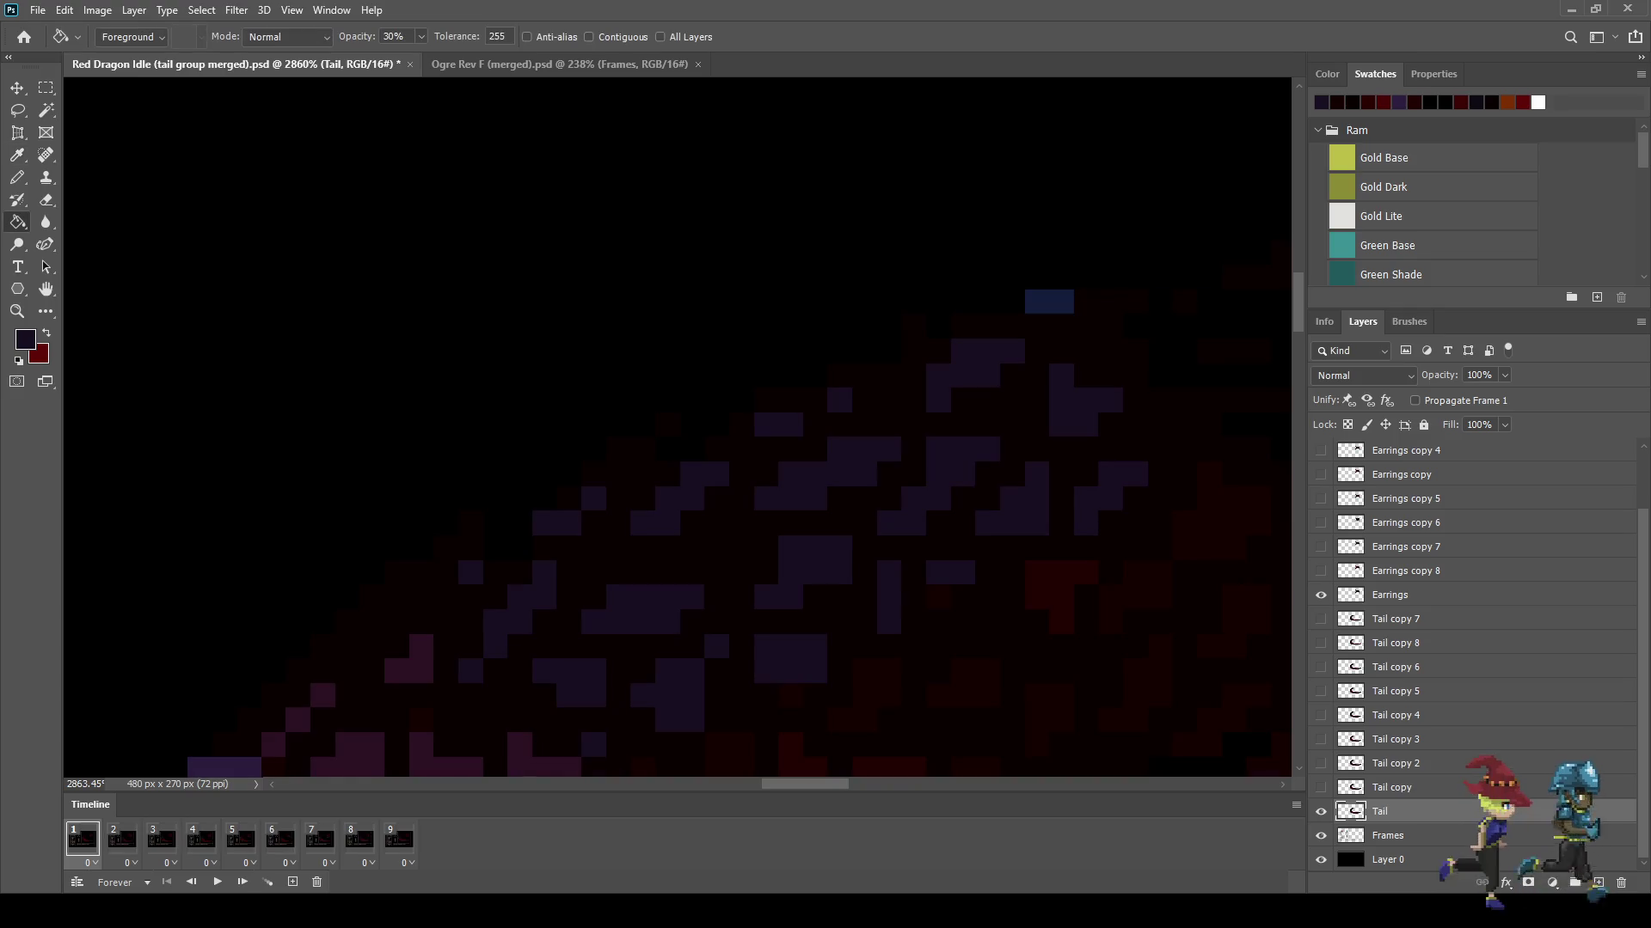
{"action": "left_click", "coordinate": [496, 36]}
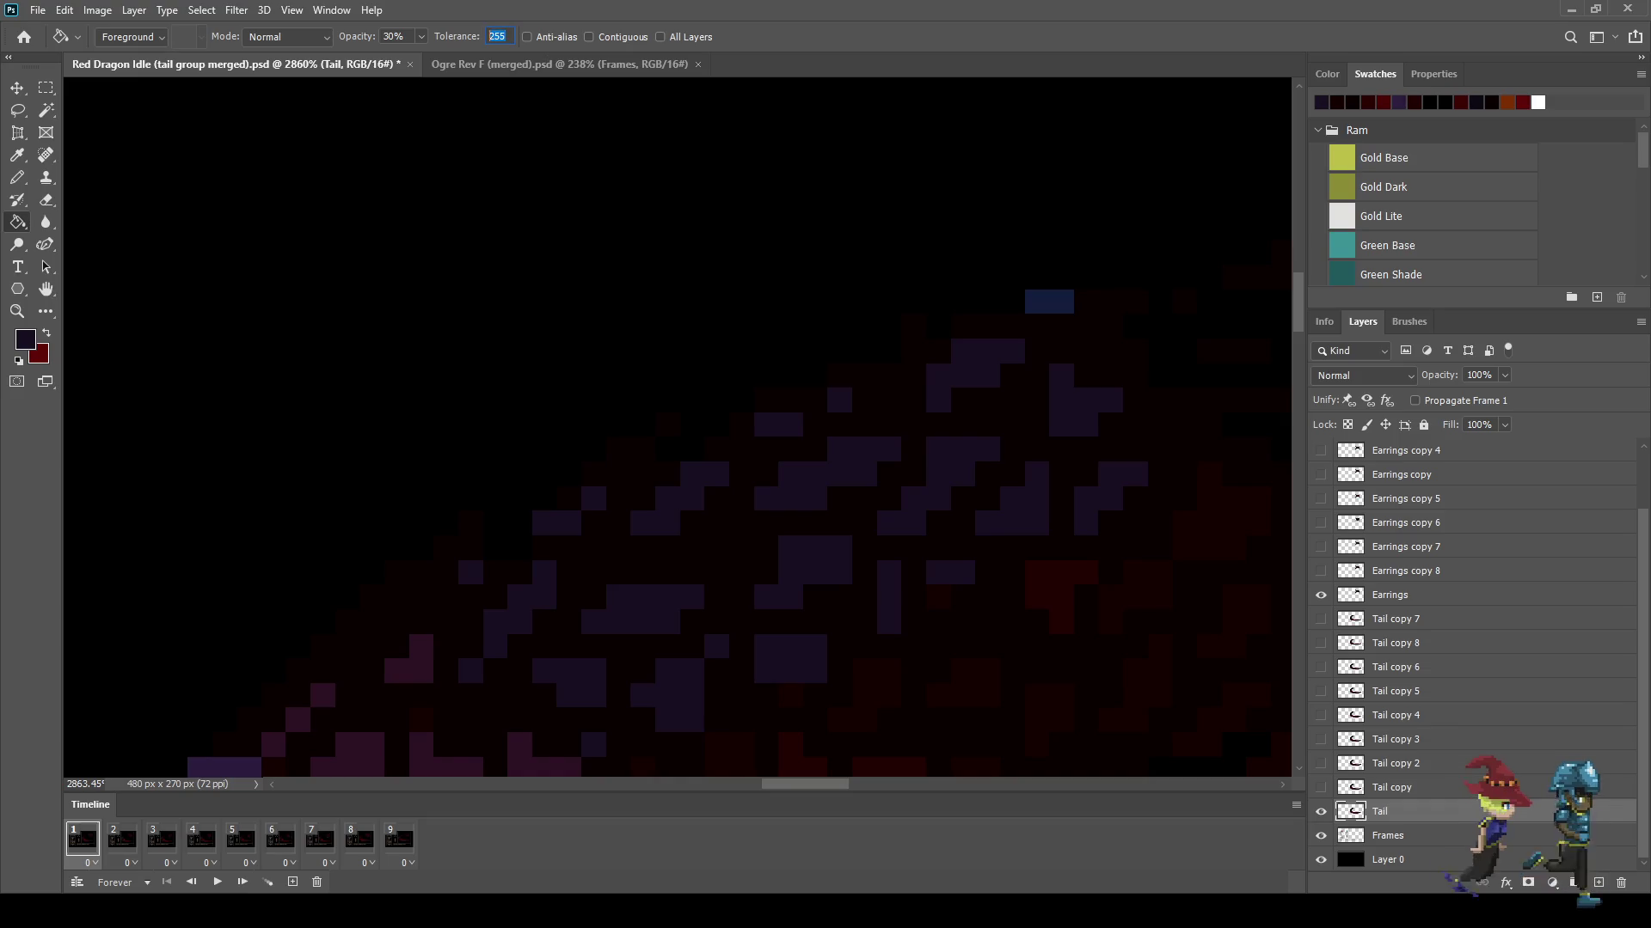
{"action": "type", "text": "100"}
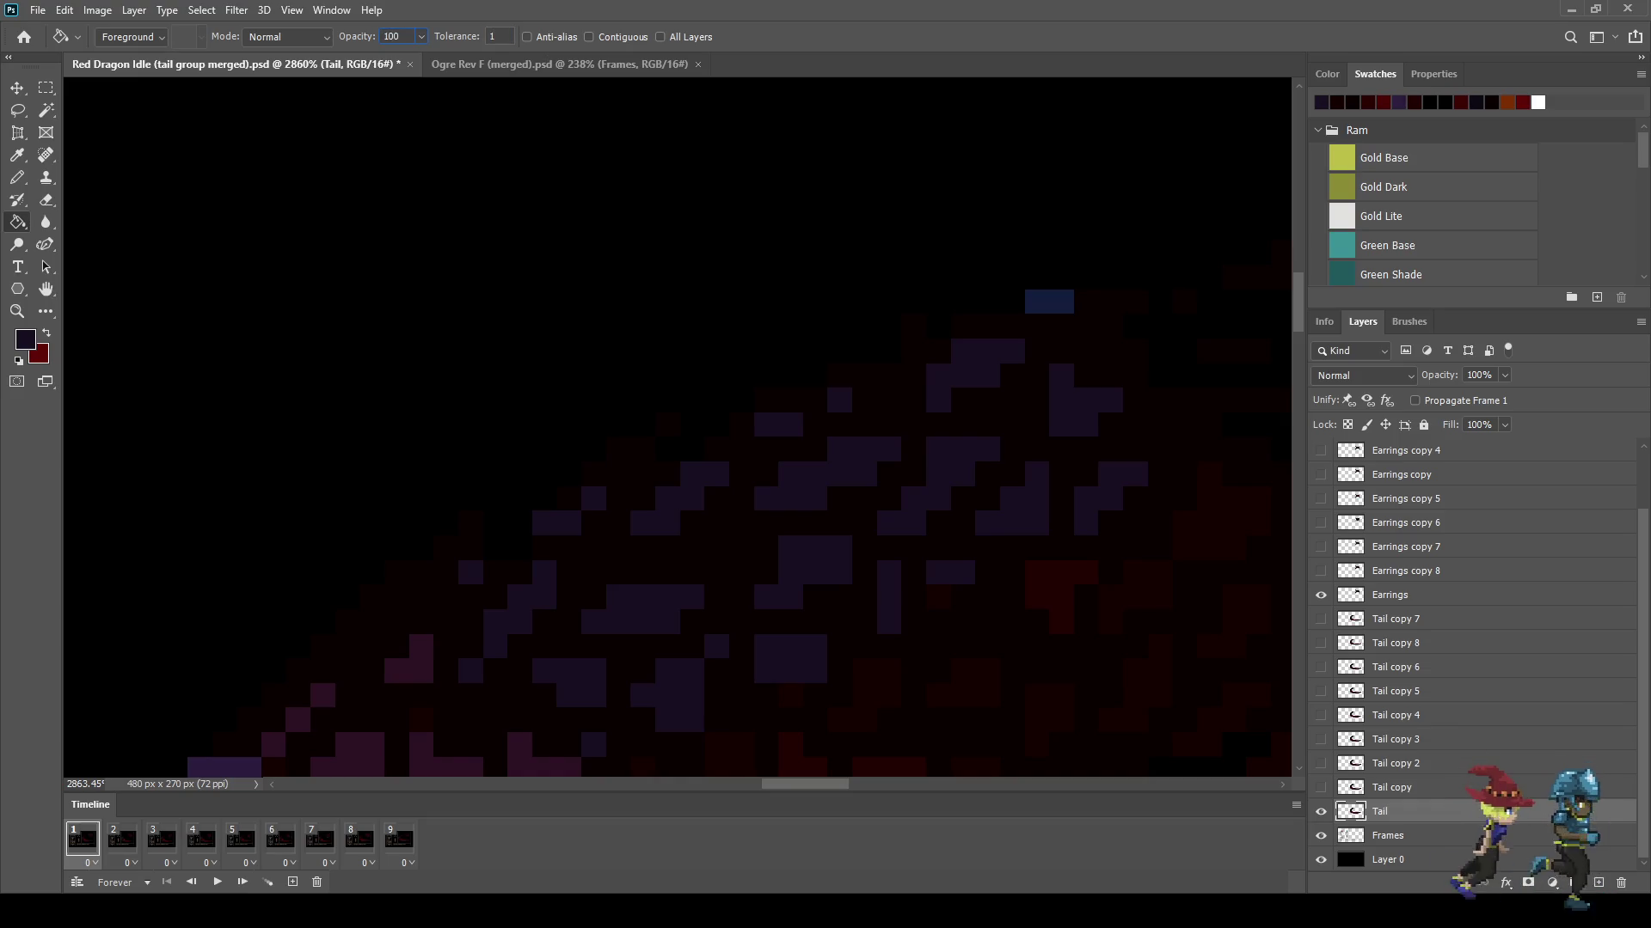
{"action": "key", "text": "Return"}
{"action": "scroll", "coordinate": [1075, 384], "scroll_direction": "down", "scroll_amount": 5}
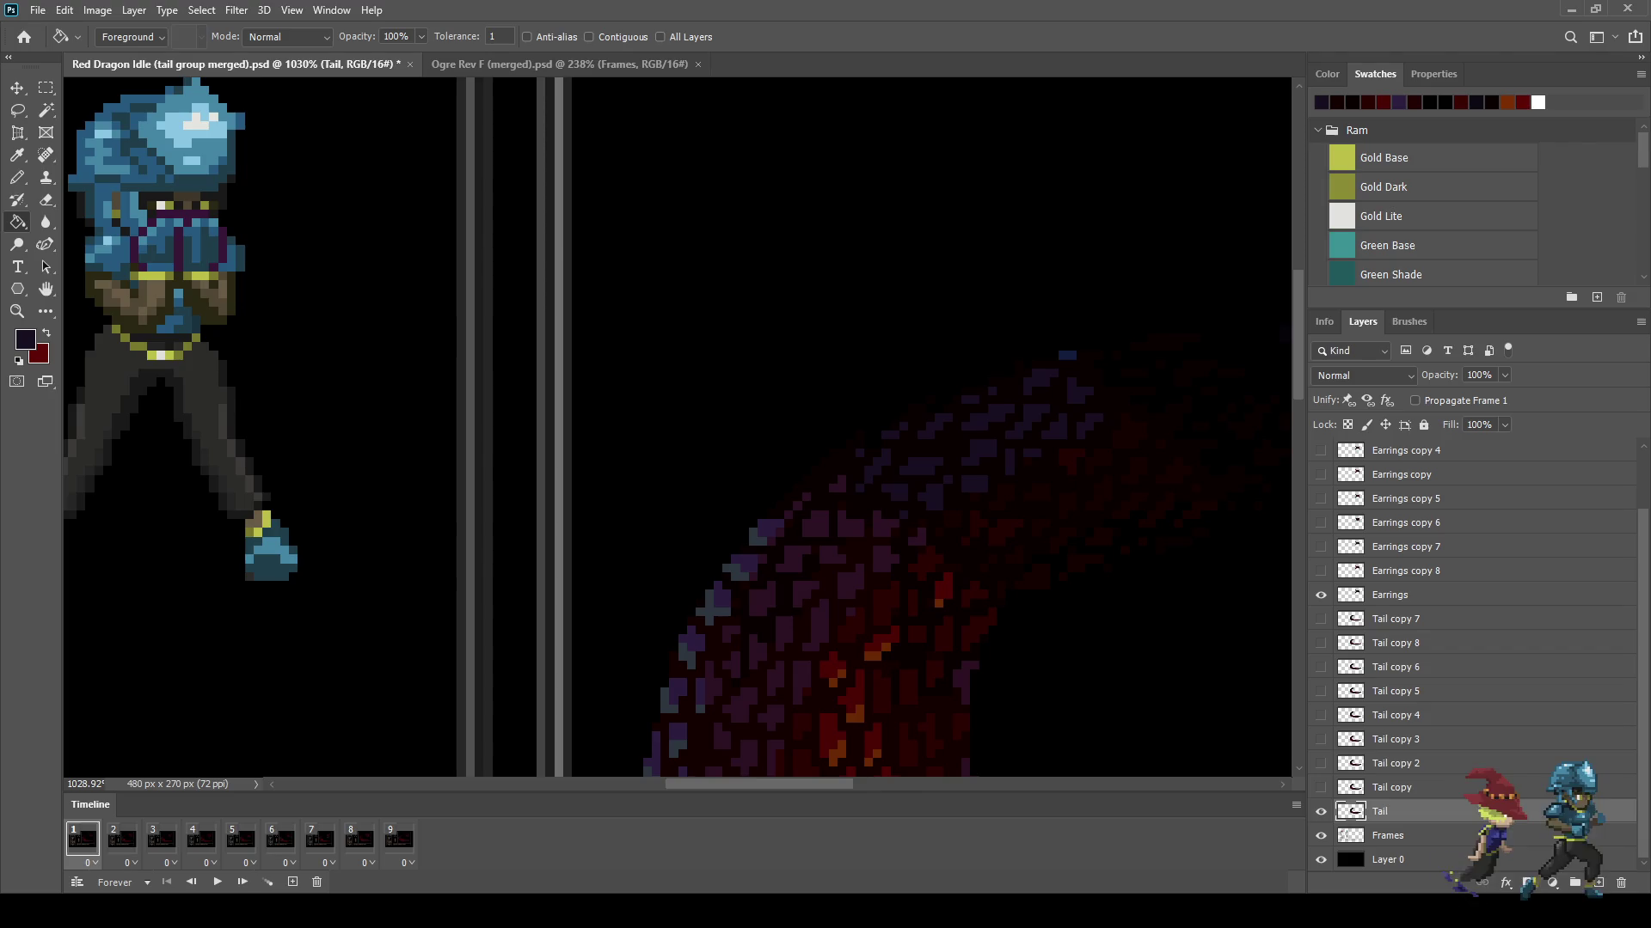
{"action": "left_click", "coordinate": [589, 37]}
{"action": "scroll", "coordinate": [1073, 365], "scroll_direction": "up", "scroll_amount": 2}
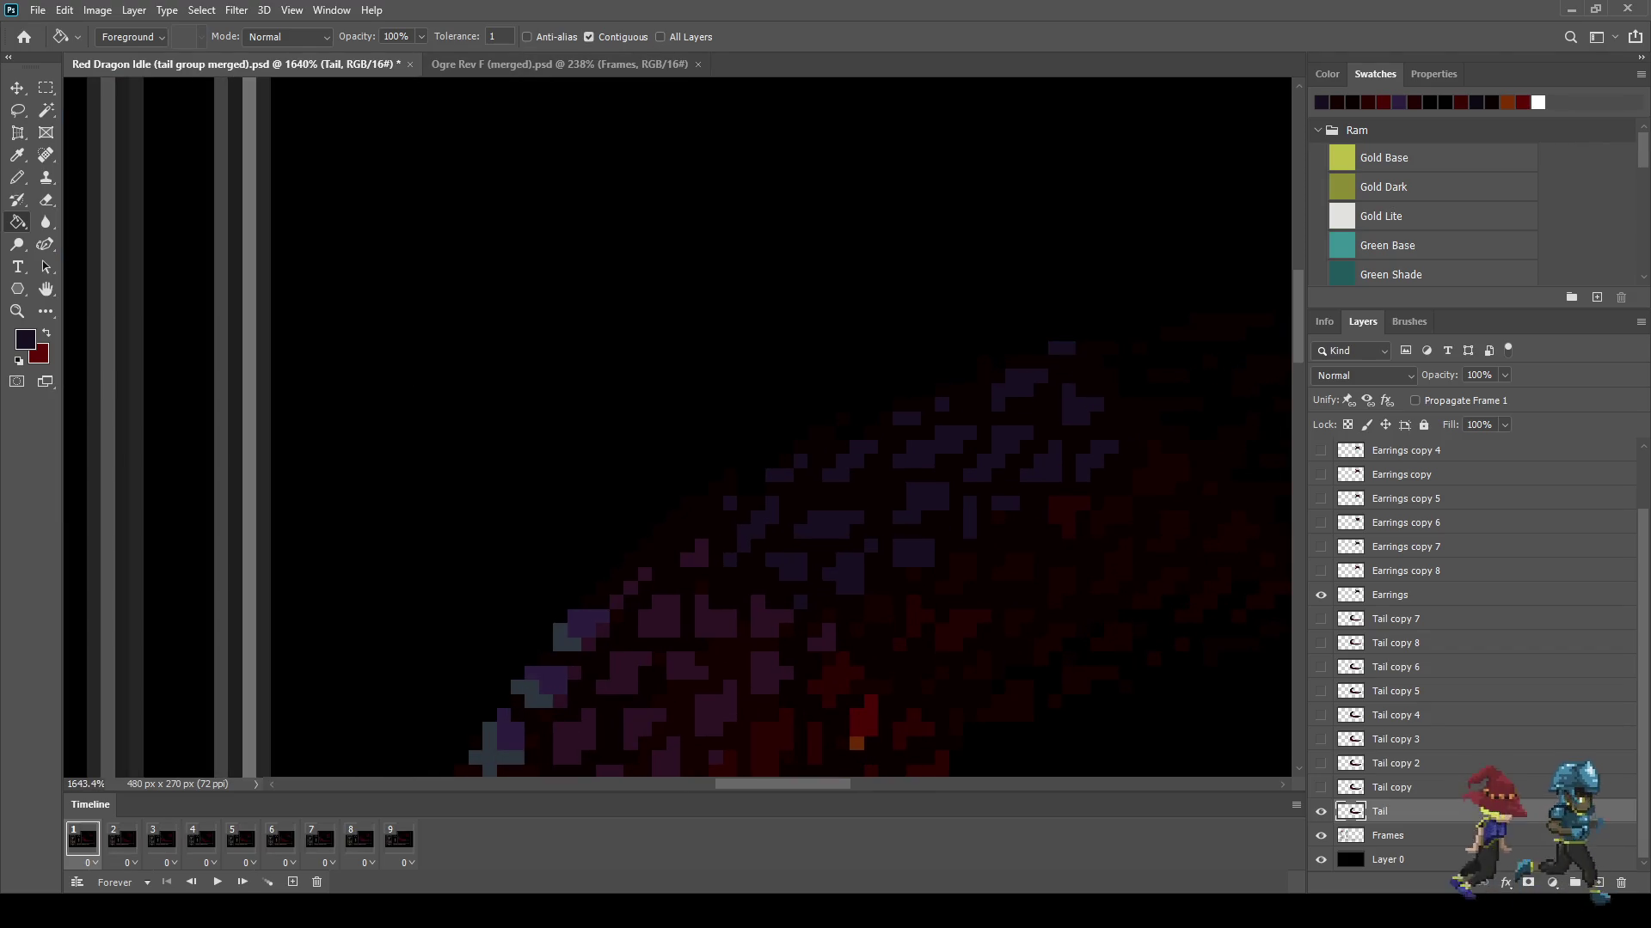
Step: Step through frames 2–5, selecting each one's tail layer (Tail copy through Tail copy 4)
{"action": "left_click", "coordinate": [121, 840]}
{"action": "left_click", "coordinate": [1391, 787]}
{"action": "left_click", "coordinate": [161, 839]}
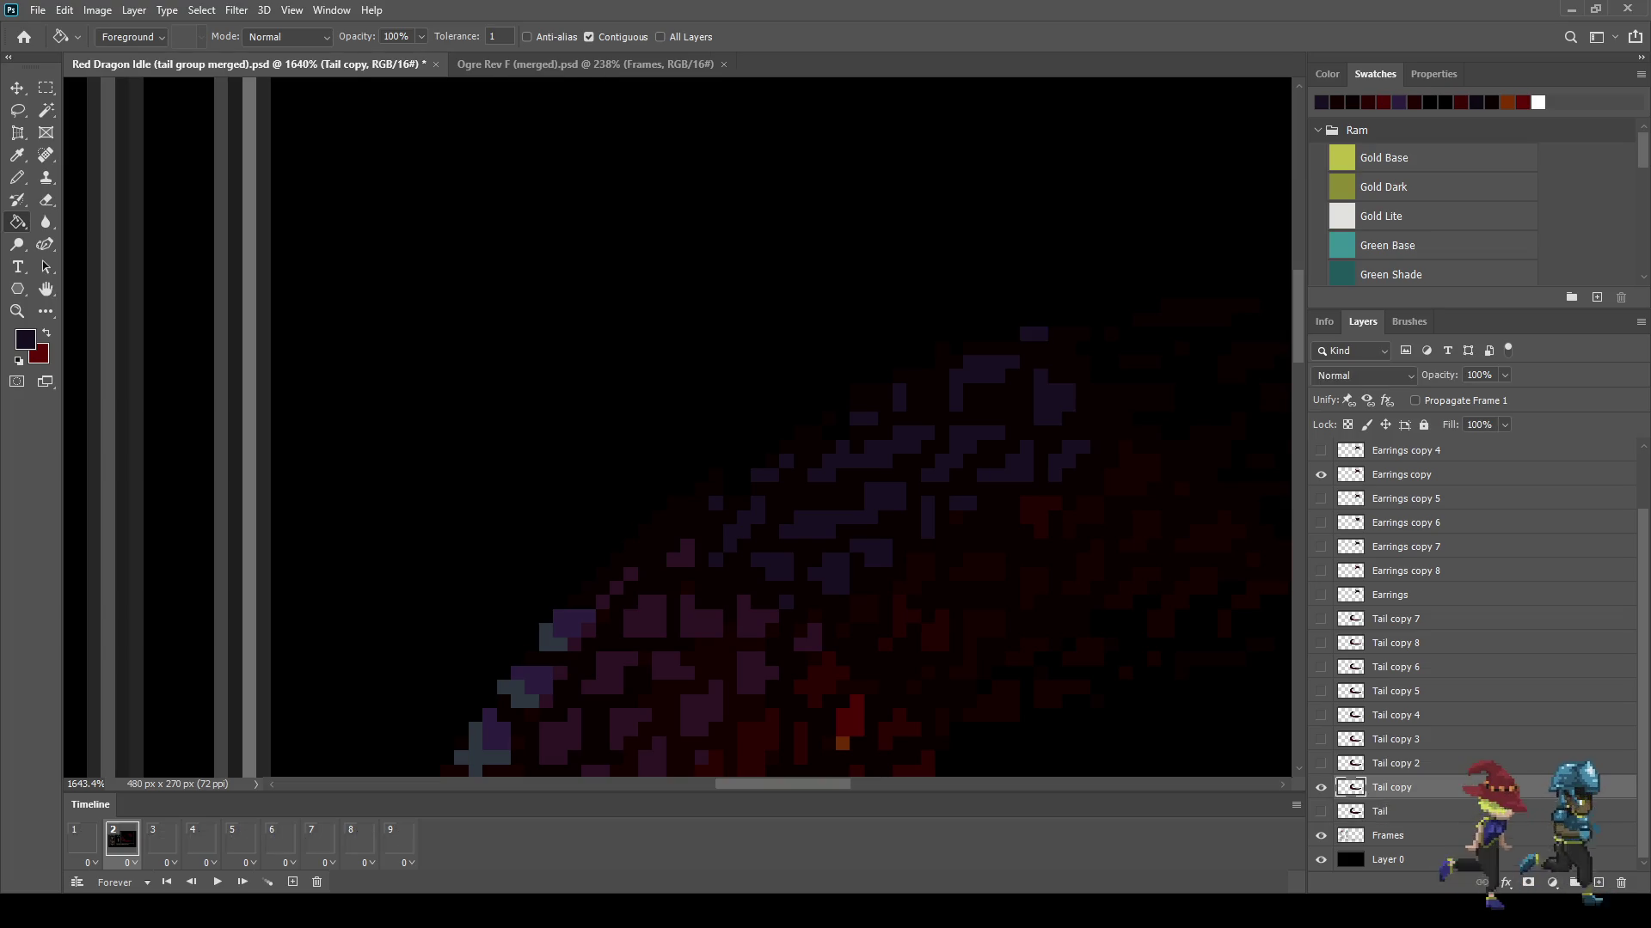
{"action": "left_click", "coordinate": [1392, 763]}
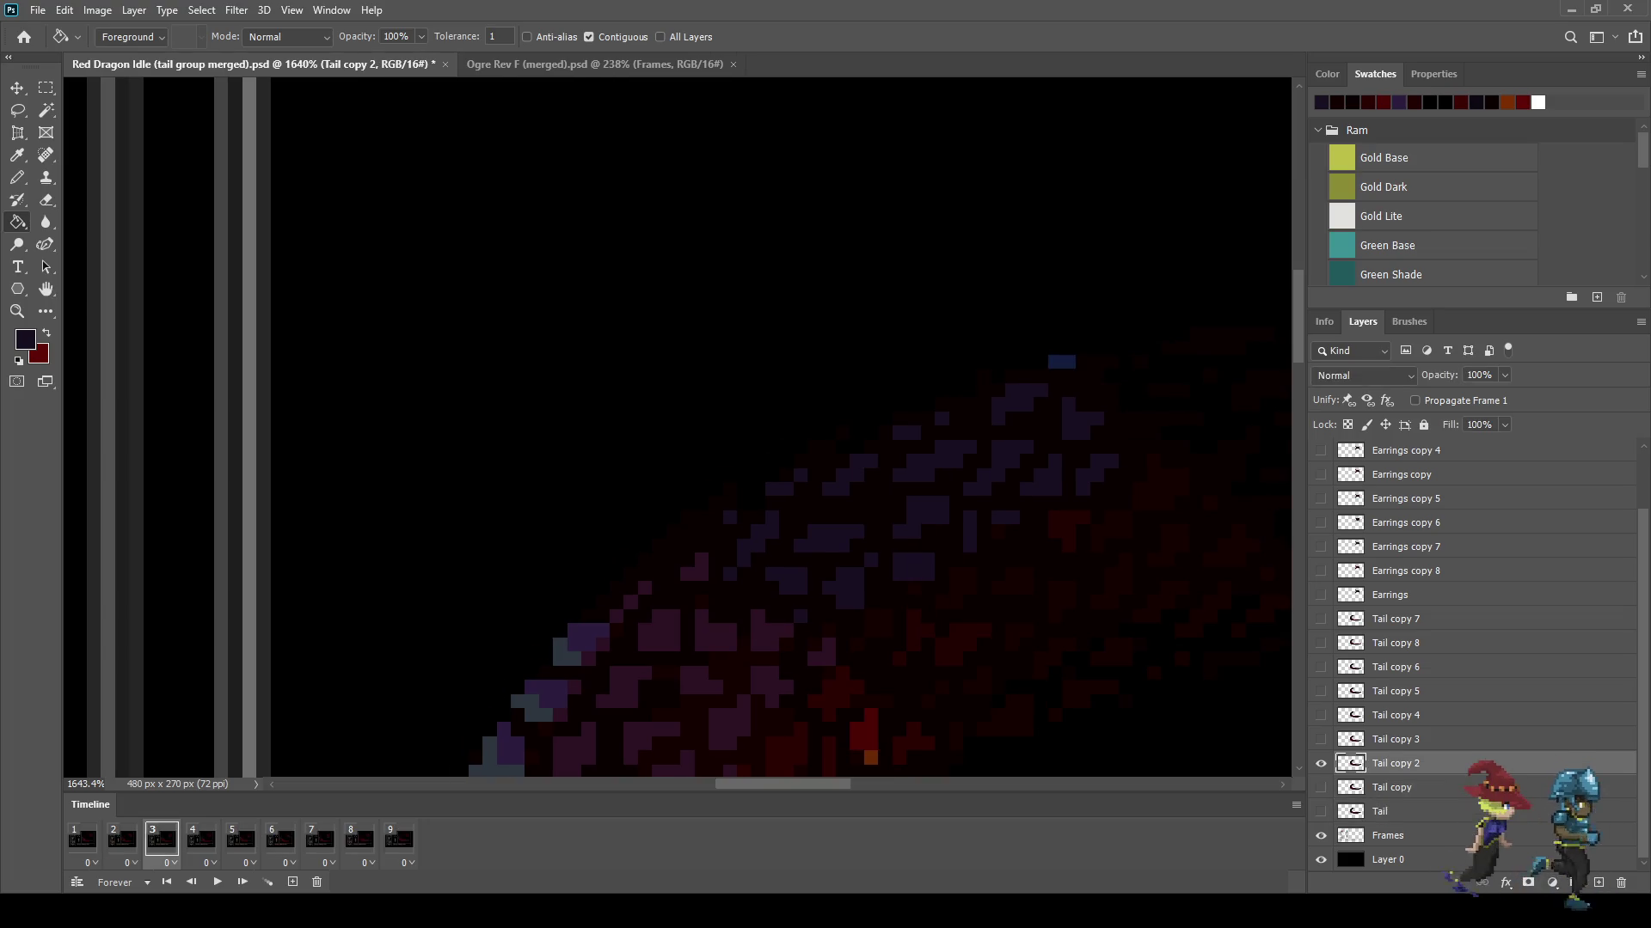
{"action": "left_click", "coordinate": [200, 839]}
{"action": "left_click", "coordinate": [1393, 739]}
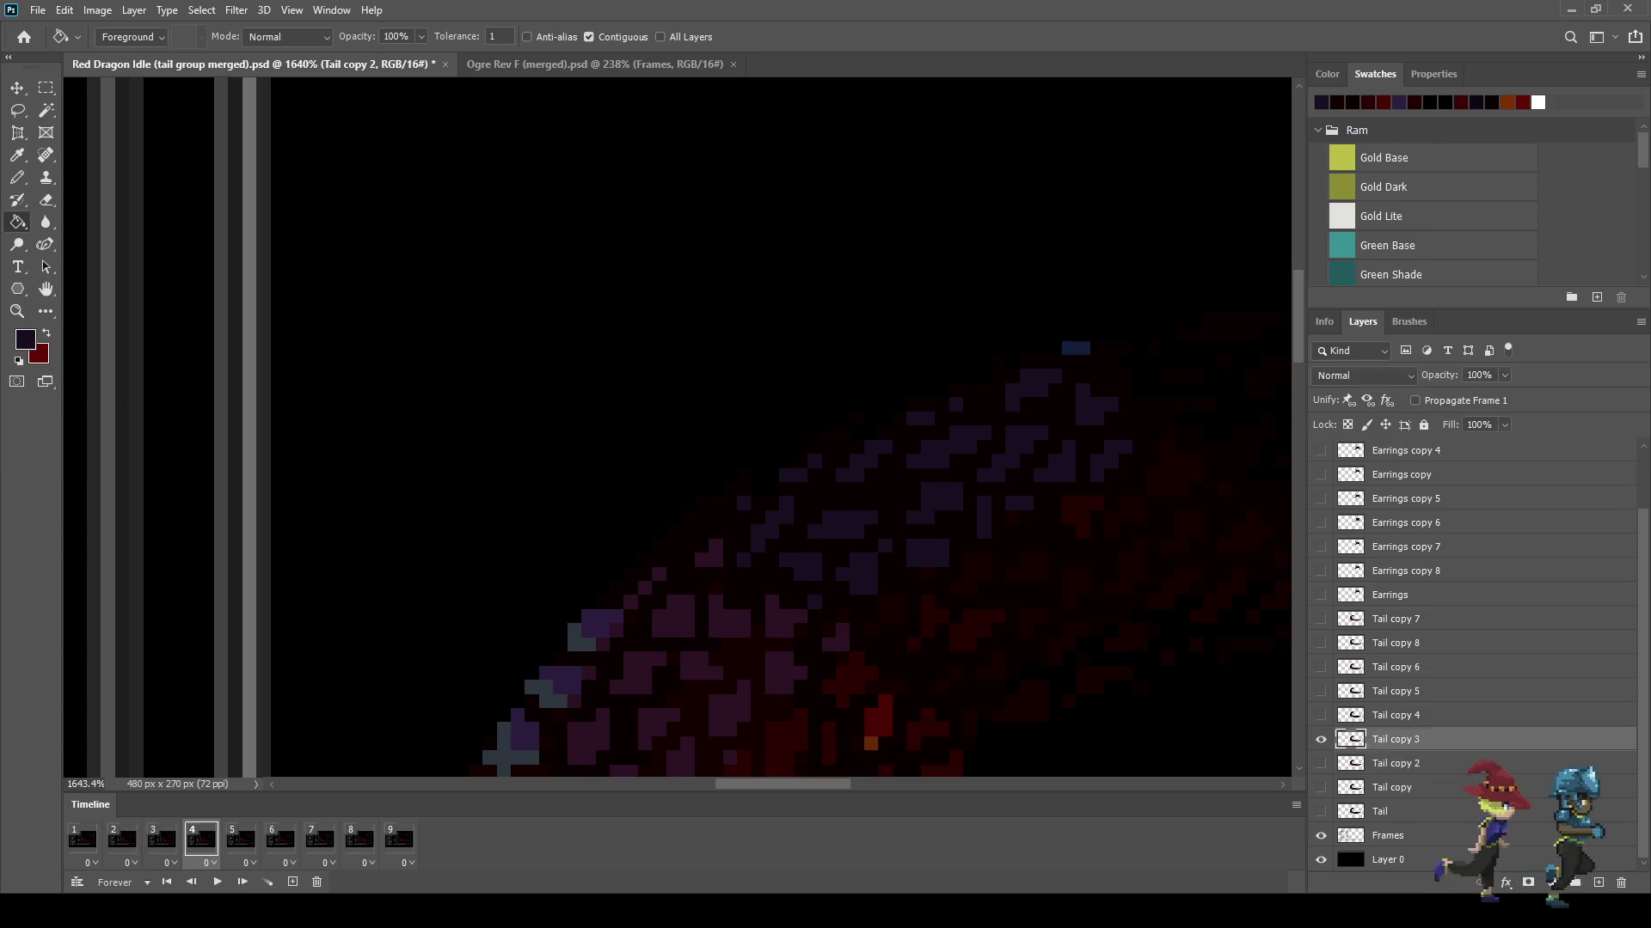
{"action": "left_click", "coordinate": [240, 839]}
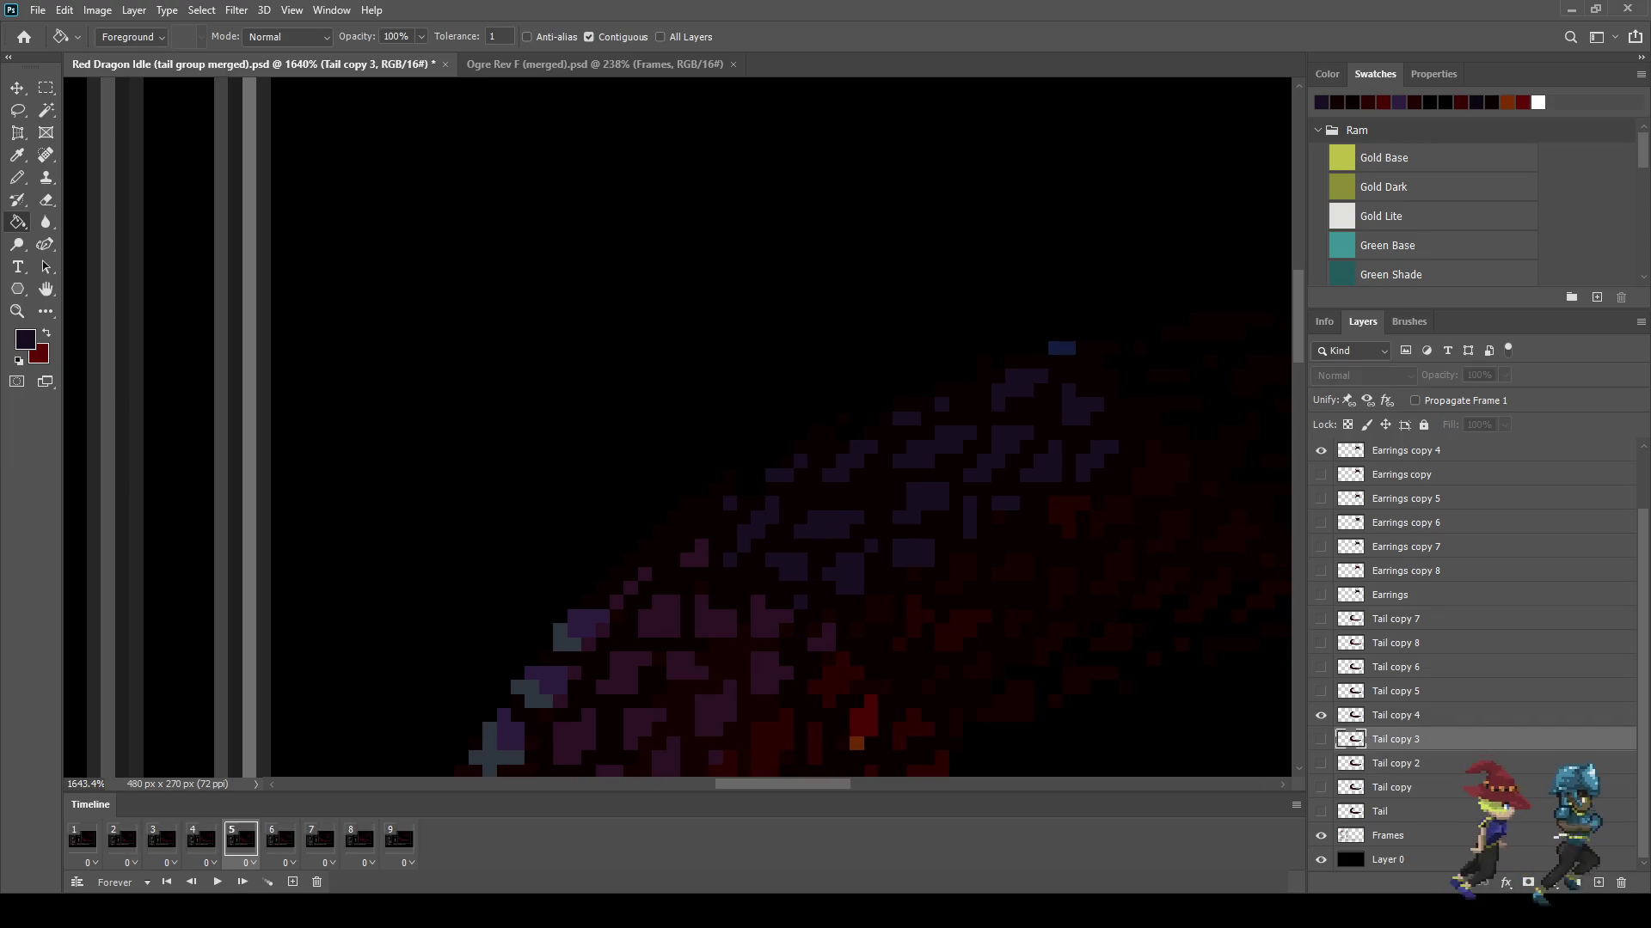
{"action": "left_click", "coordinate": [1393, 715]}
Step: Select frames 6–9 with Tail copy 5, 6, 8 and 7 active, then zoom out
{"action": "left_click", "coordinate": [280, 839]}
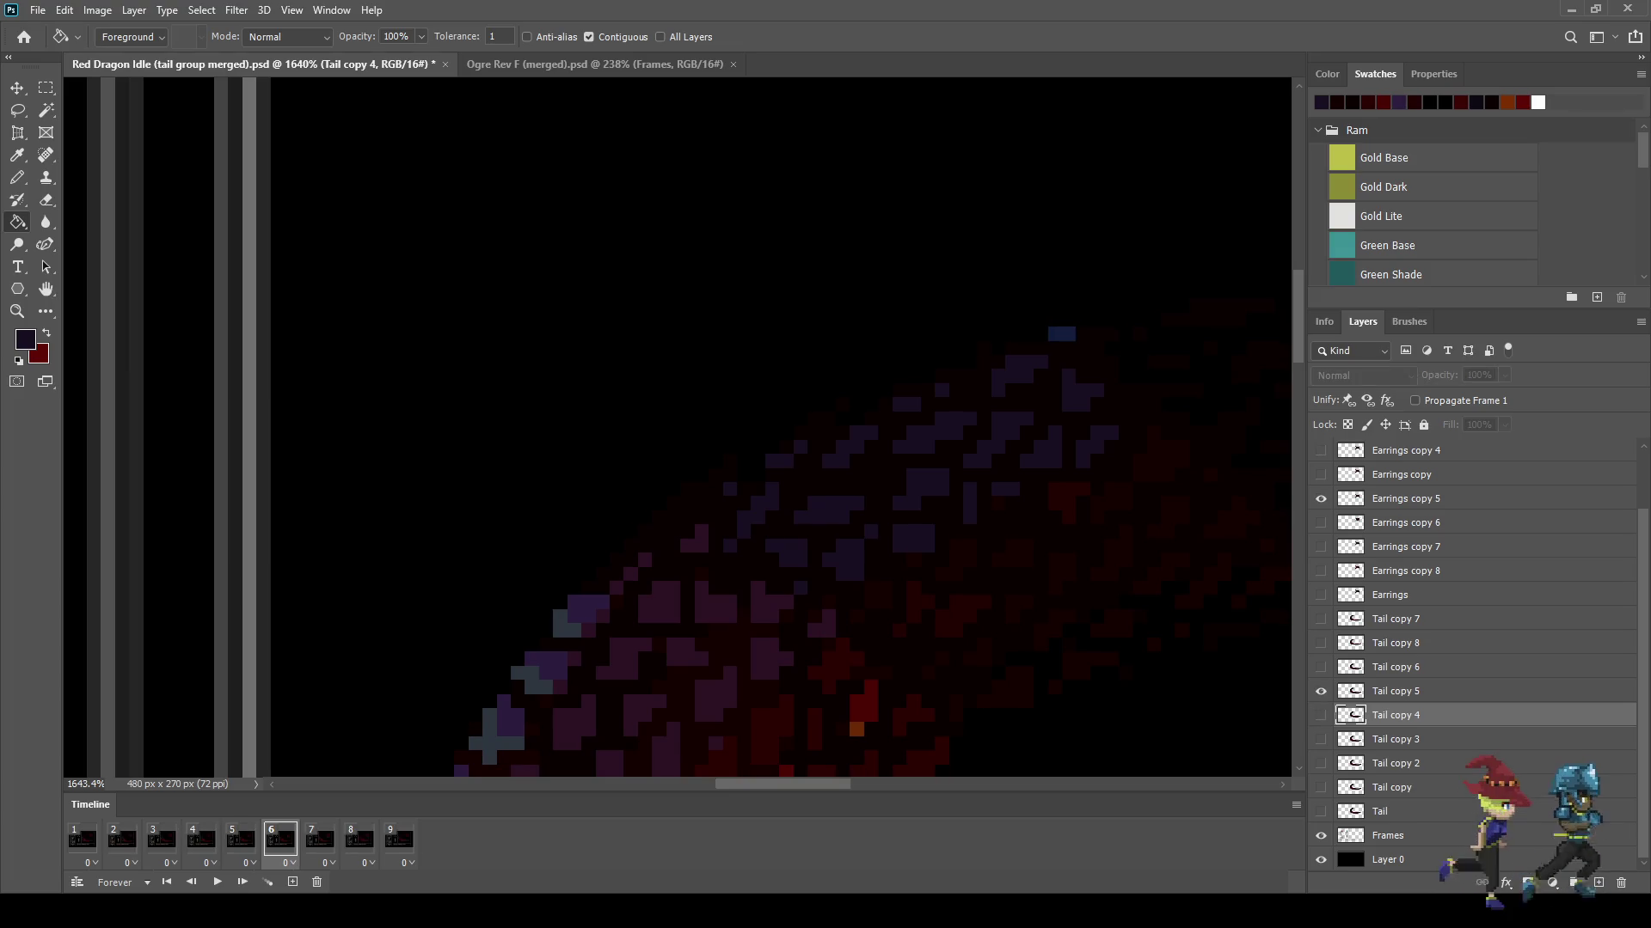
{"action": "left_click", "coordinate": [1393, 692]}
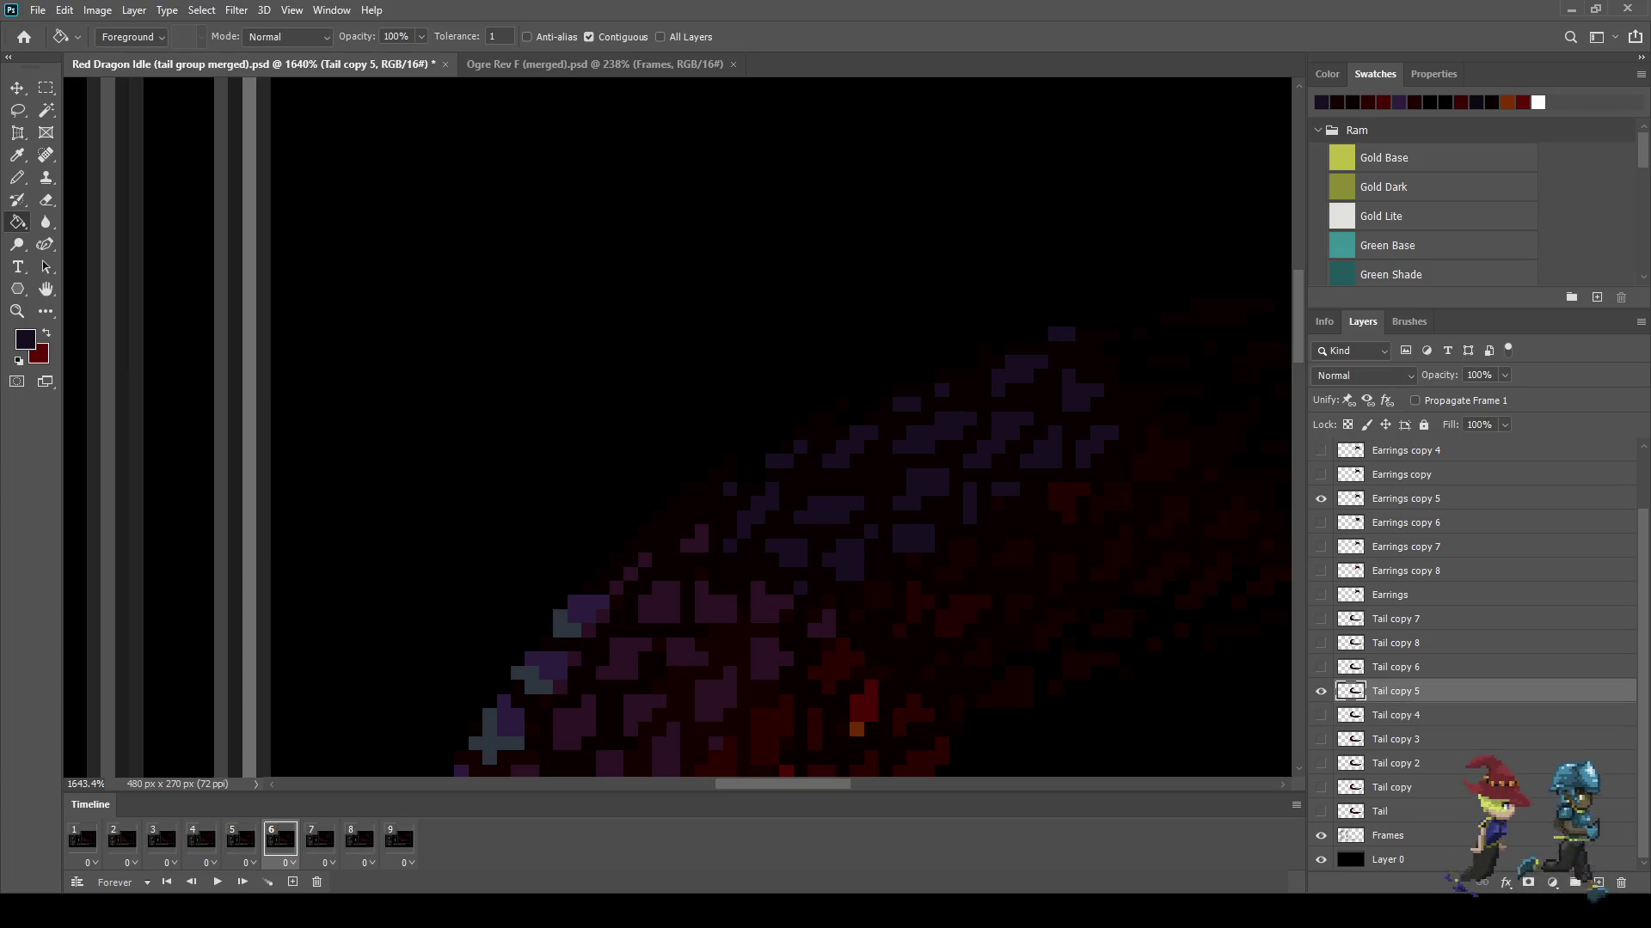
{"action": "left_click", "coordinate": [319, 839]}
{"action": "left_click", "coordinate": [1395, 667]}
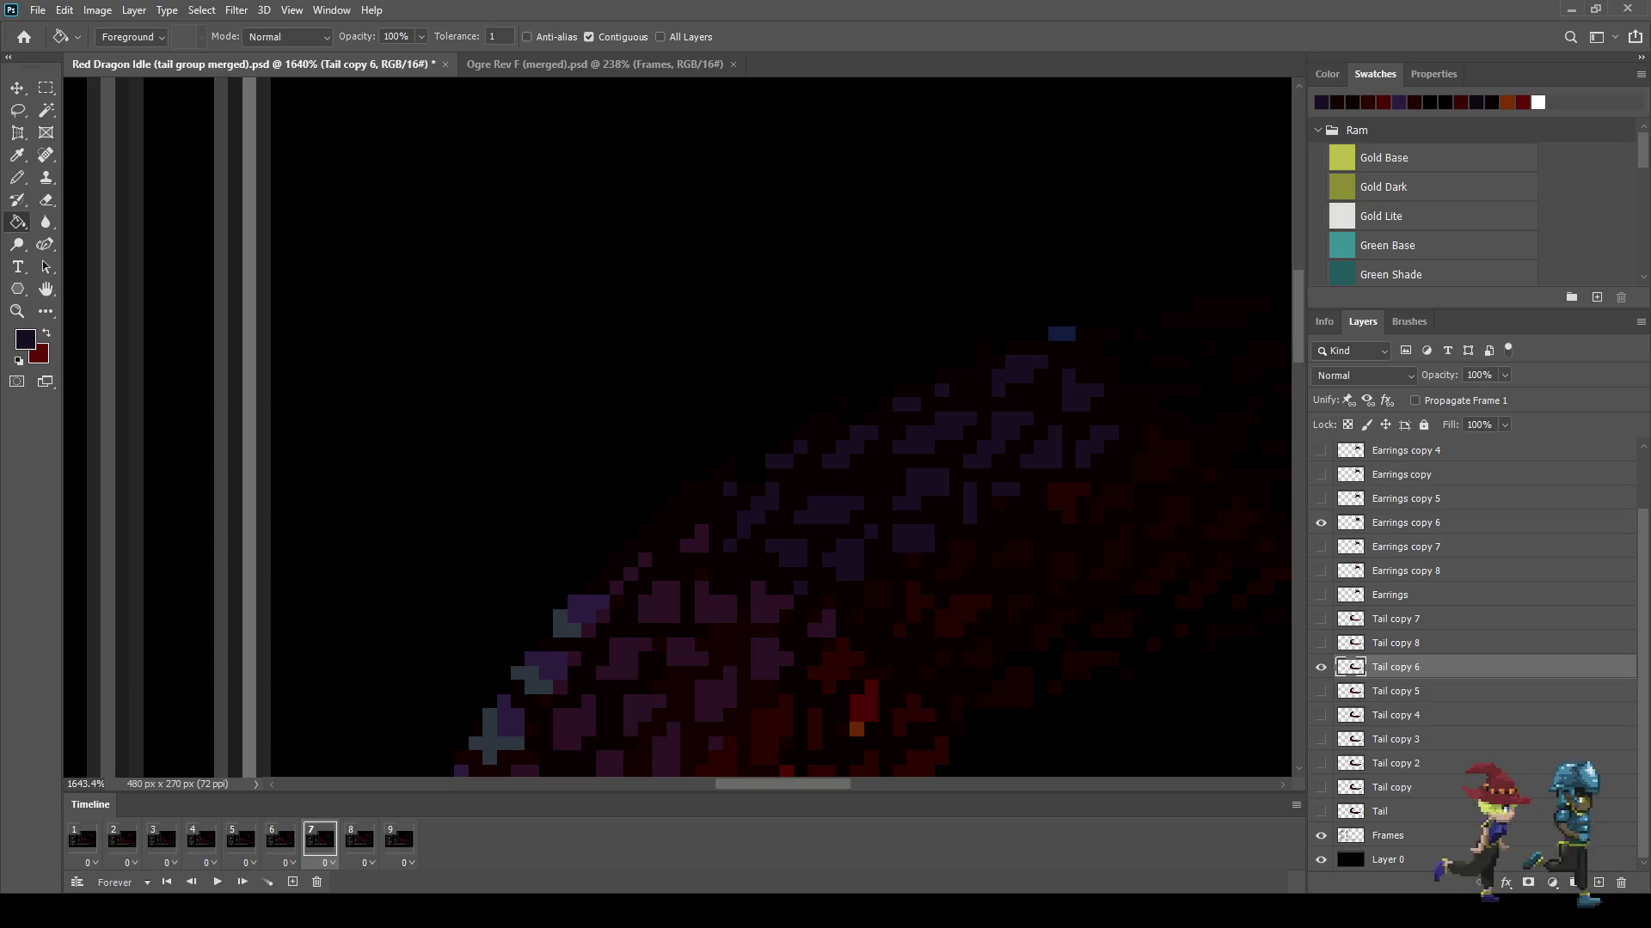
{"action": "left_click", "coordinate": [359, 839]}
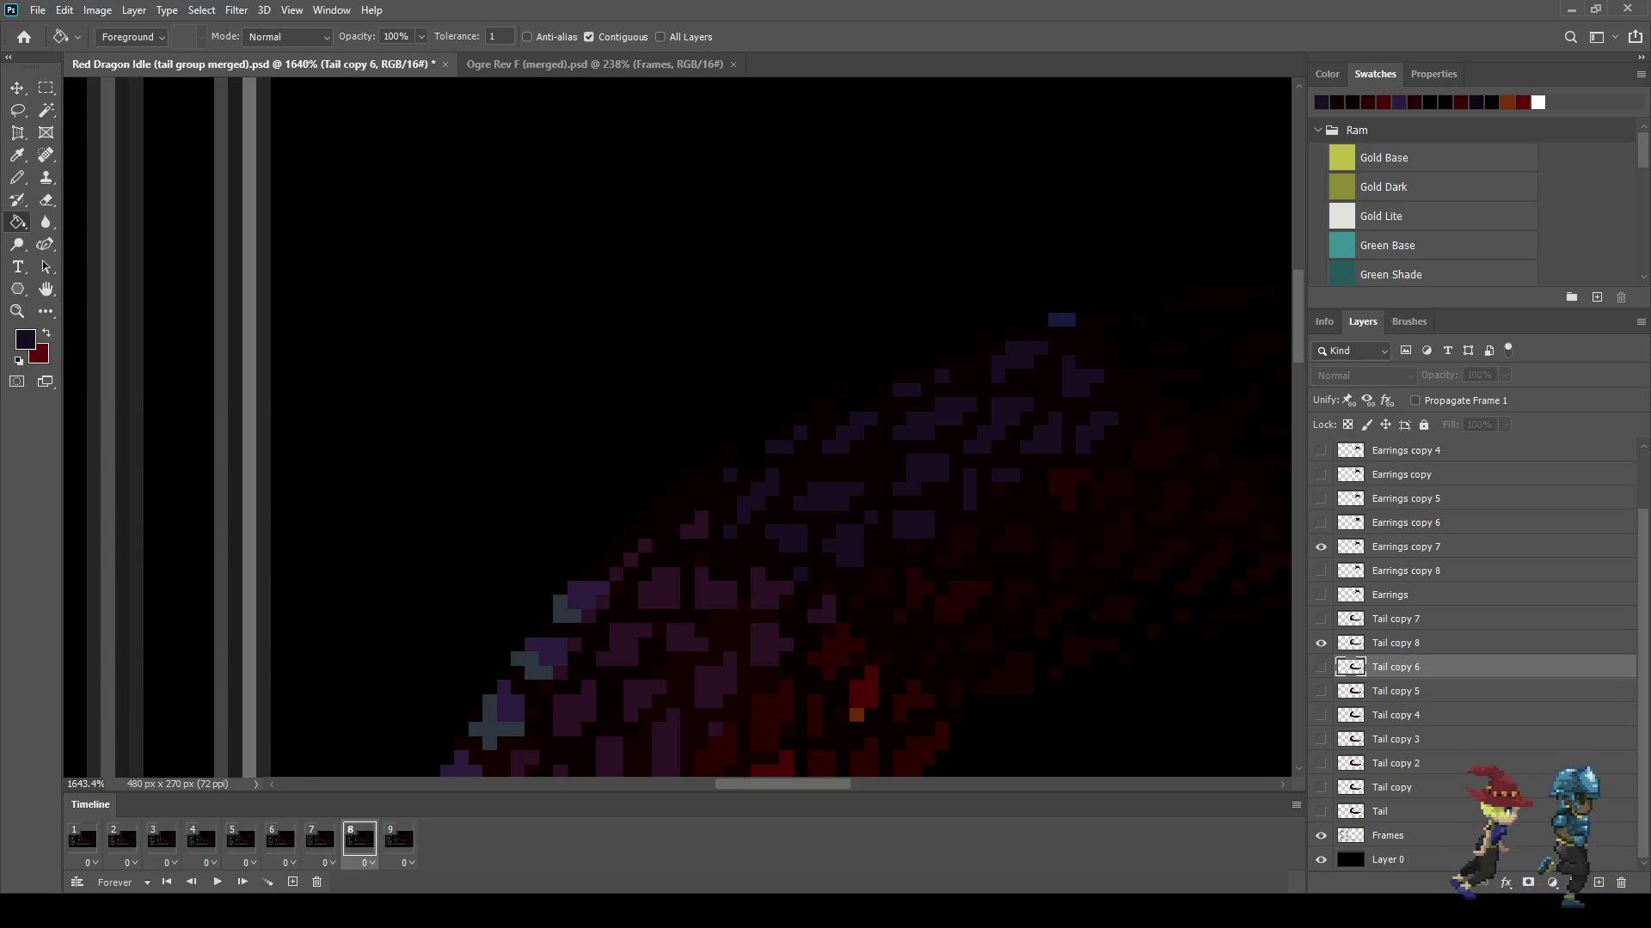
{"action": "left_click", "coordinate": [1394, 643]}
{"action": "left_click", "coordinate": [399, 839]}
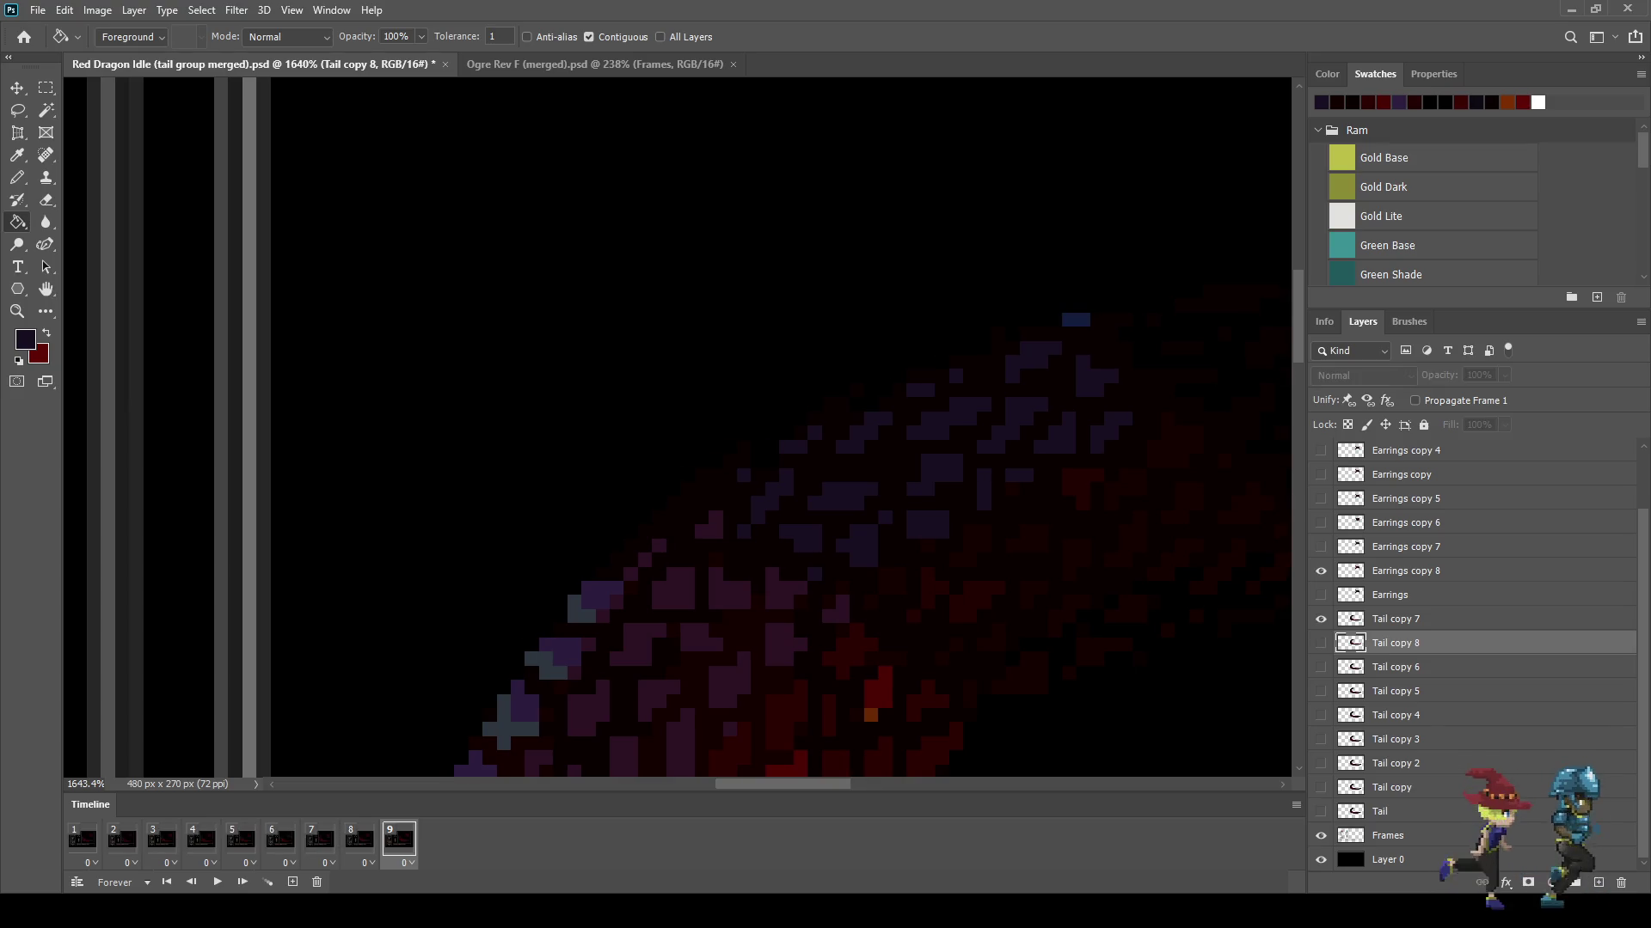
{"action": "left_click", "coordinate": [1395, 619]}
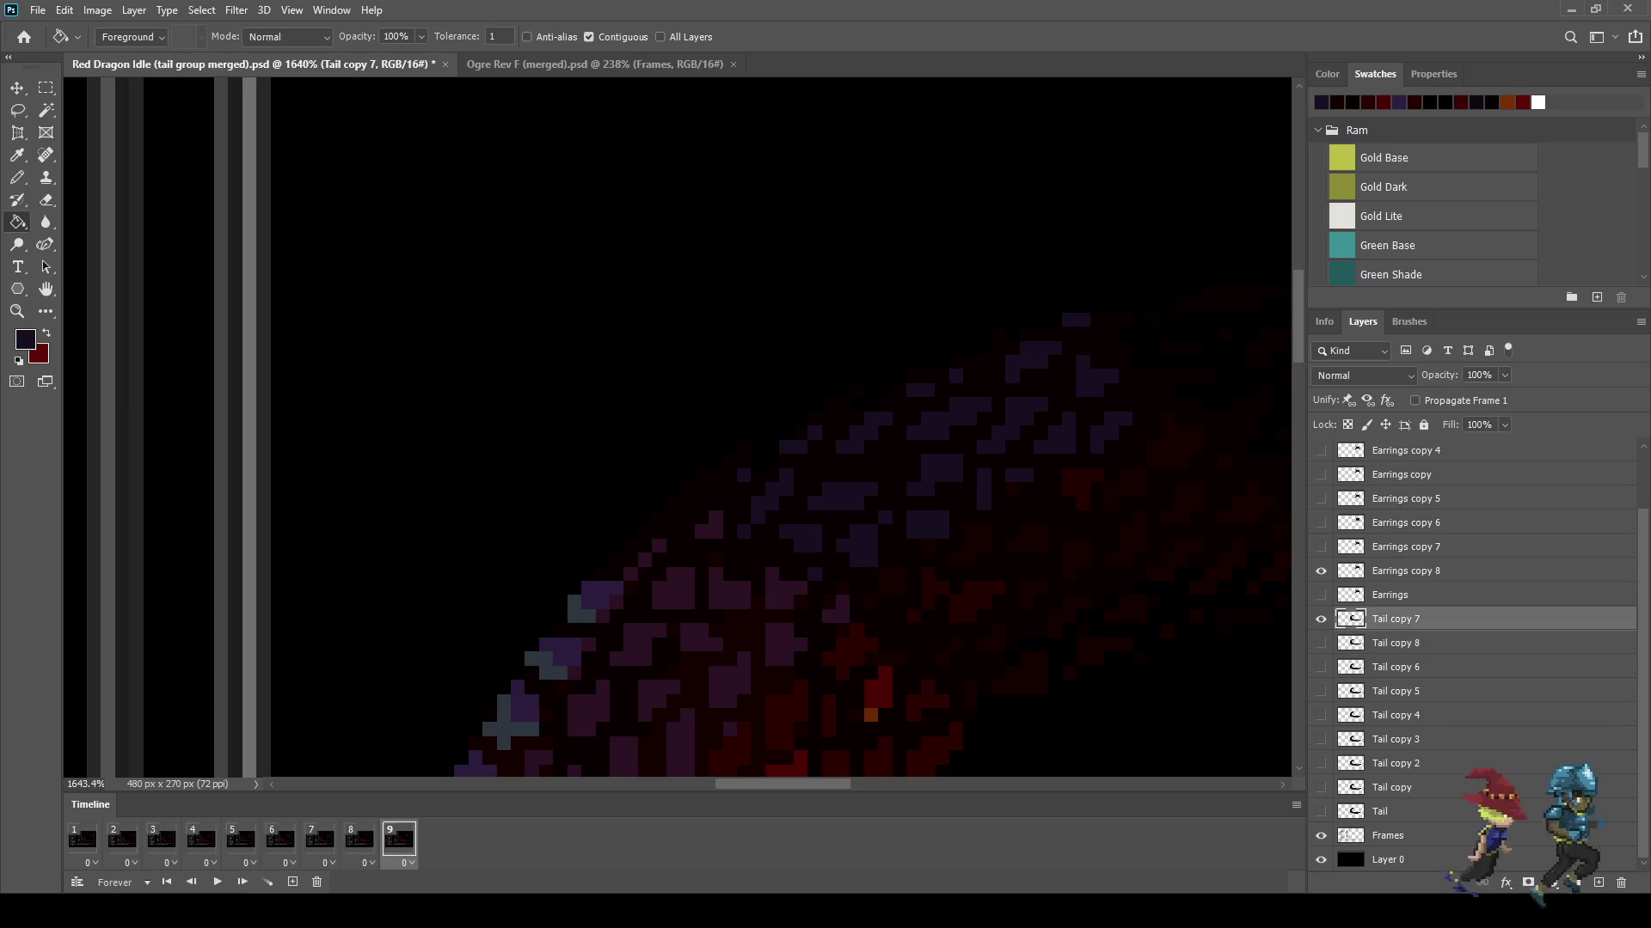
{"action": "scroll", "coordinate": [1046, 544], "scroll_direction": "down", "scroll_amount": 5}
{"action": "scroll", "coordinate": [817, 327], "scroll_direction": "down", "scroll_amount": 3}
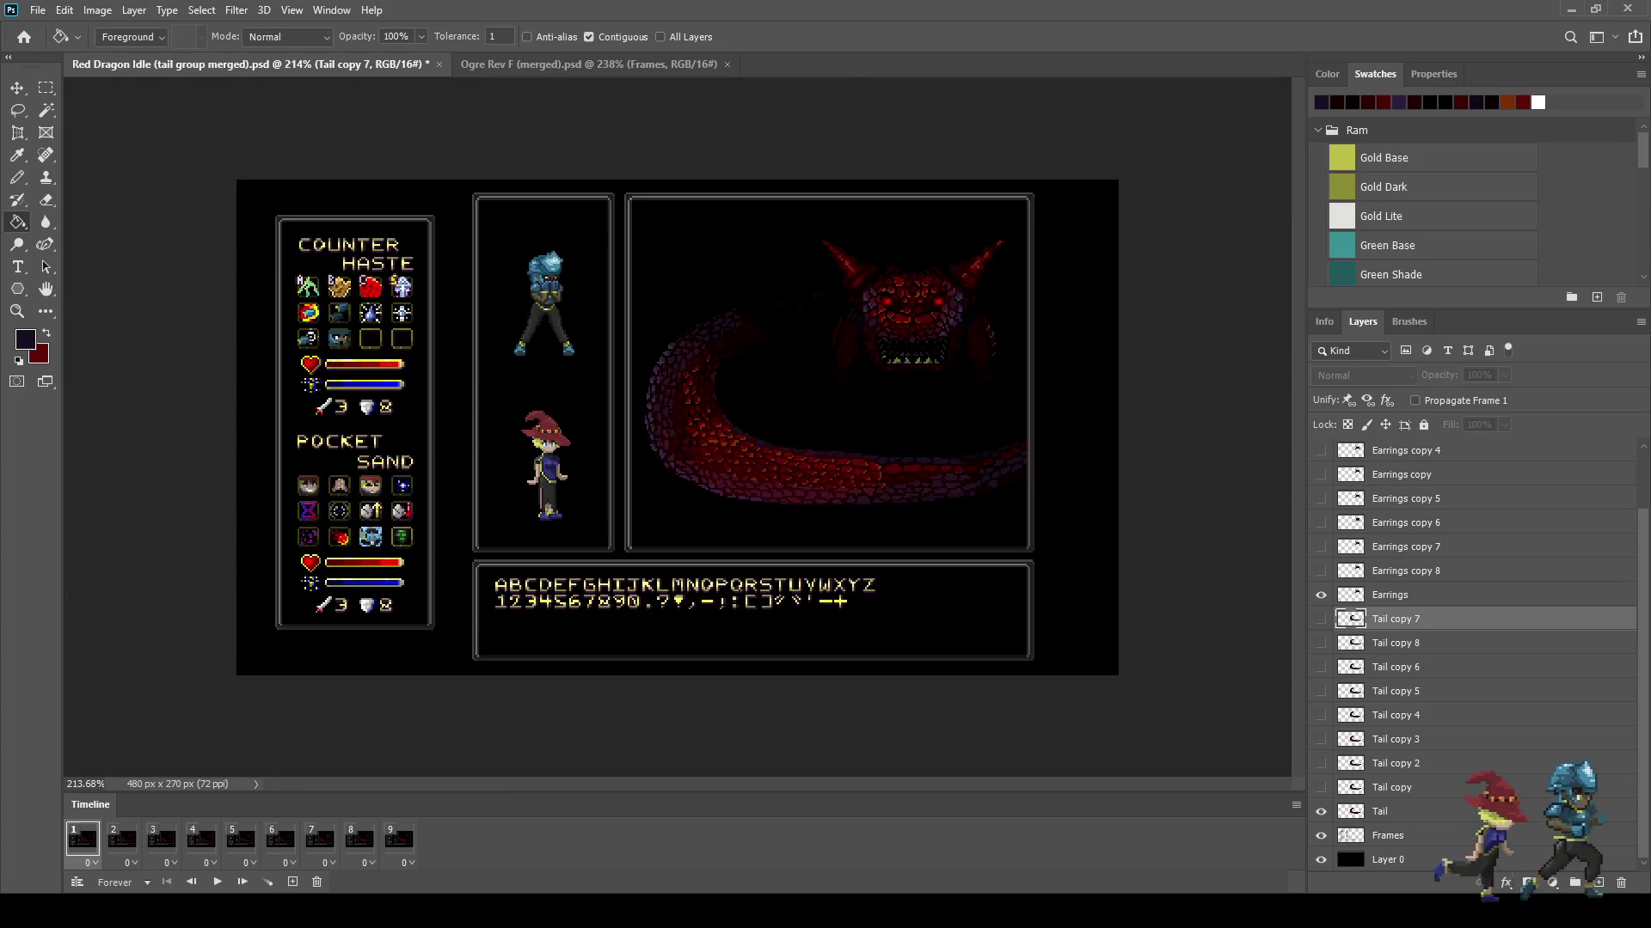
Step: Play and stop the tail animation preview, then save the dragon document
{"action": "scroll", "coordinate": [817, 327], "scroll_direction": "up", "scroll_amount": 3}
{"action": "key", "text": "space"}
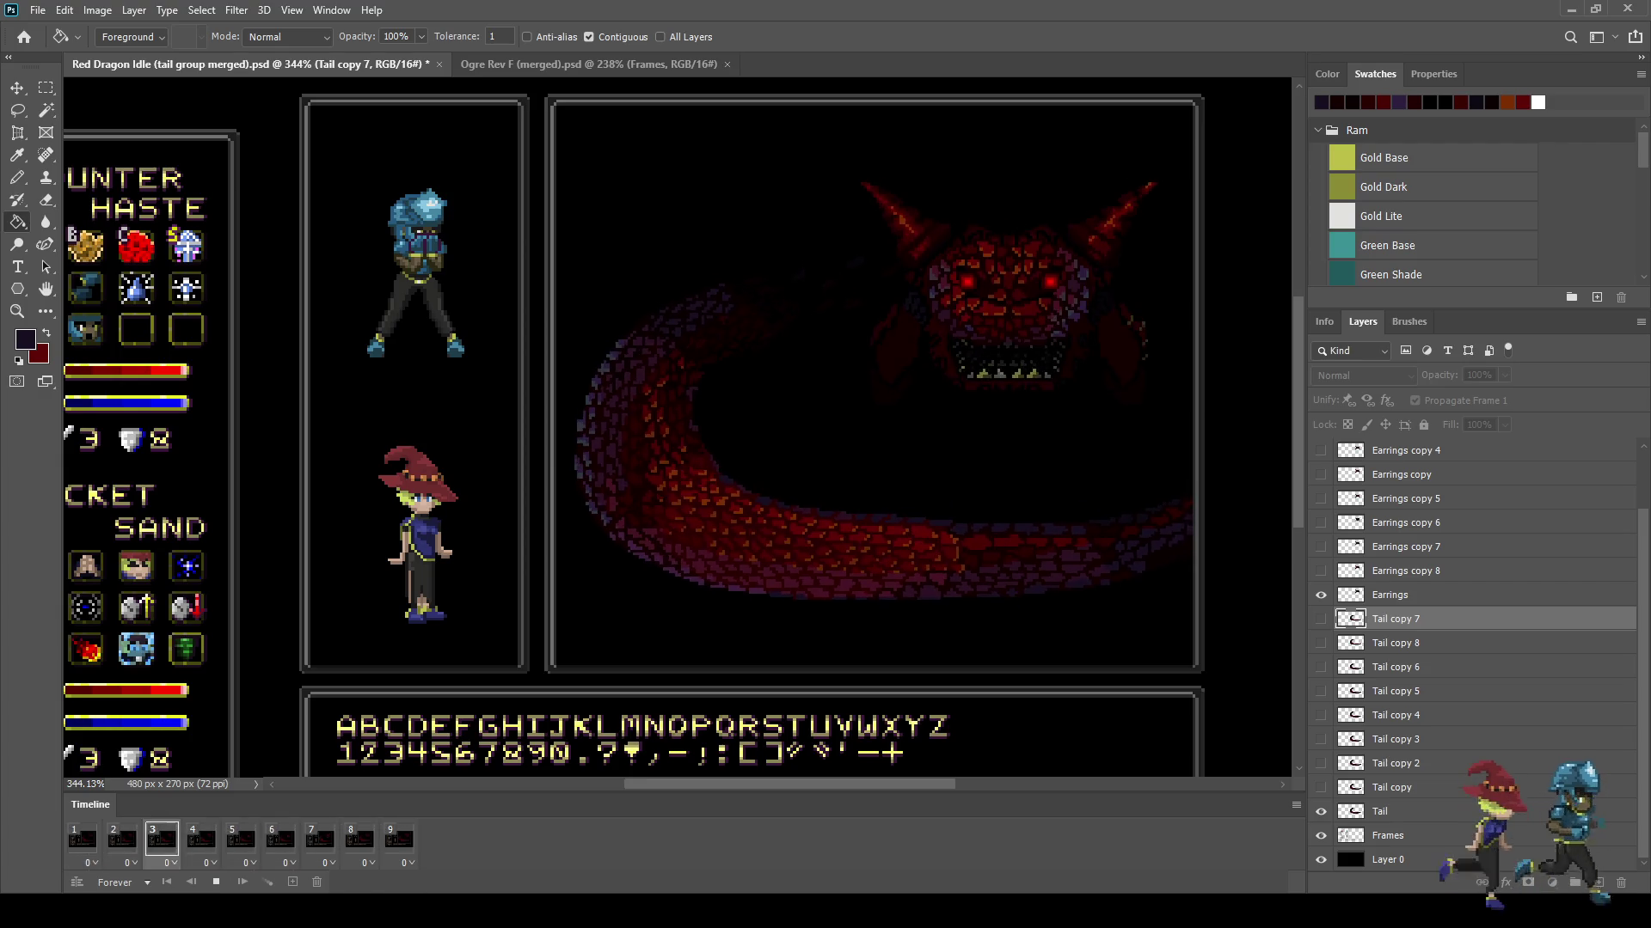
{"action": "key", "text": "space"}
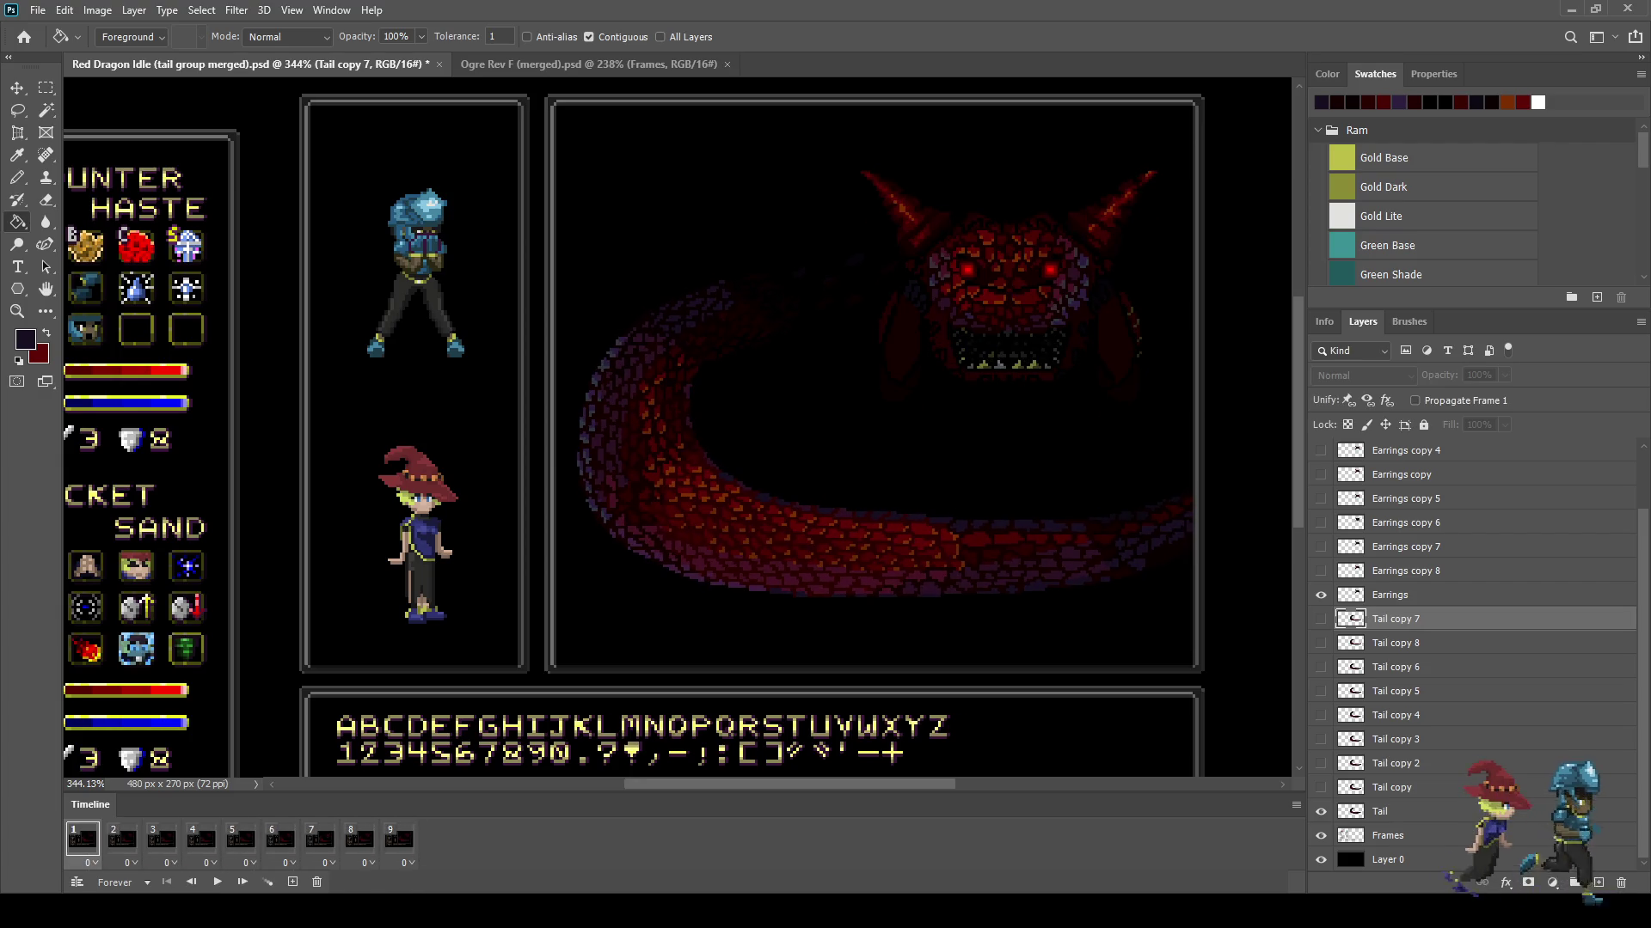
{"action": "scroll", "coordinate": [606, 301], "scroll_direction": "up", "scroll_amount": 2}
{"action": "scroll", "coordinate": [606, 301], "scroll_direction": "up", "scroll_amount": 2}
{"action": "scroll", "coordinate": [606, 300], "scroll_direction": "up", "scroll_amount": 2}
{"action": "scroll", "coordinate": [606, 301], "scroll_direction": "up", "scroll_amount": 1}
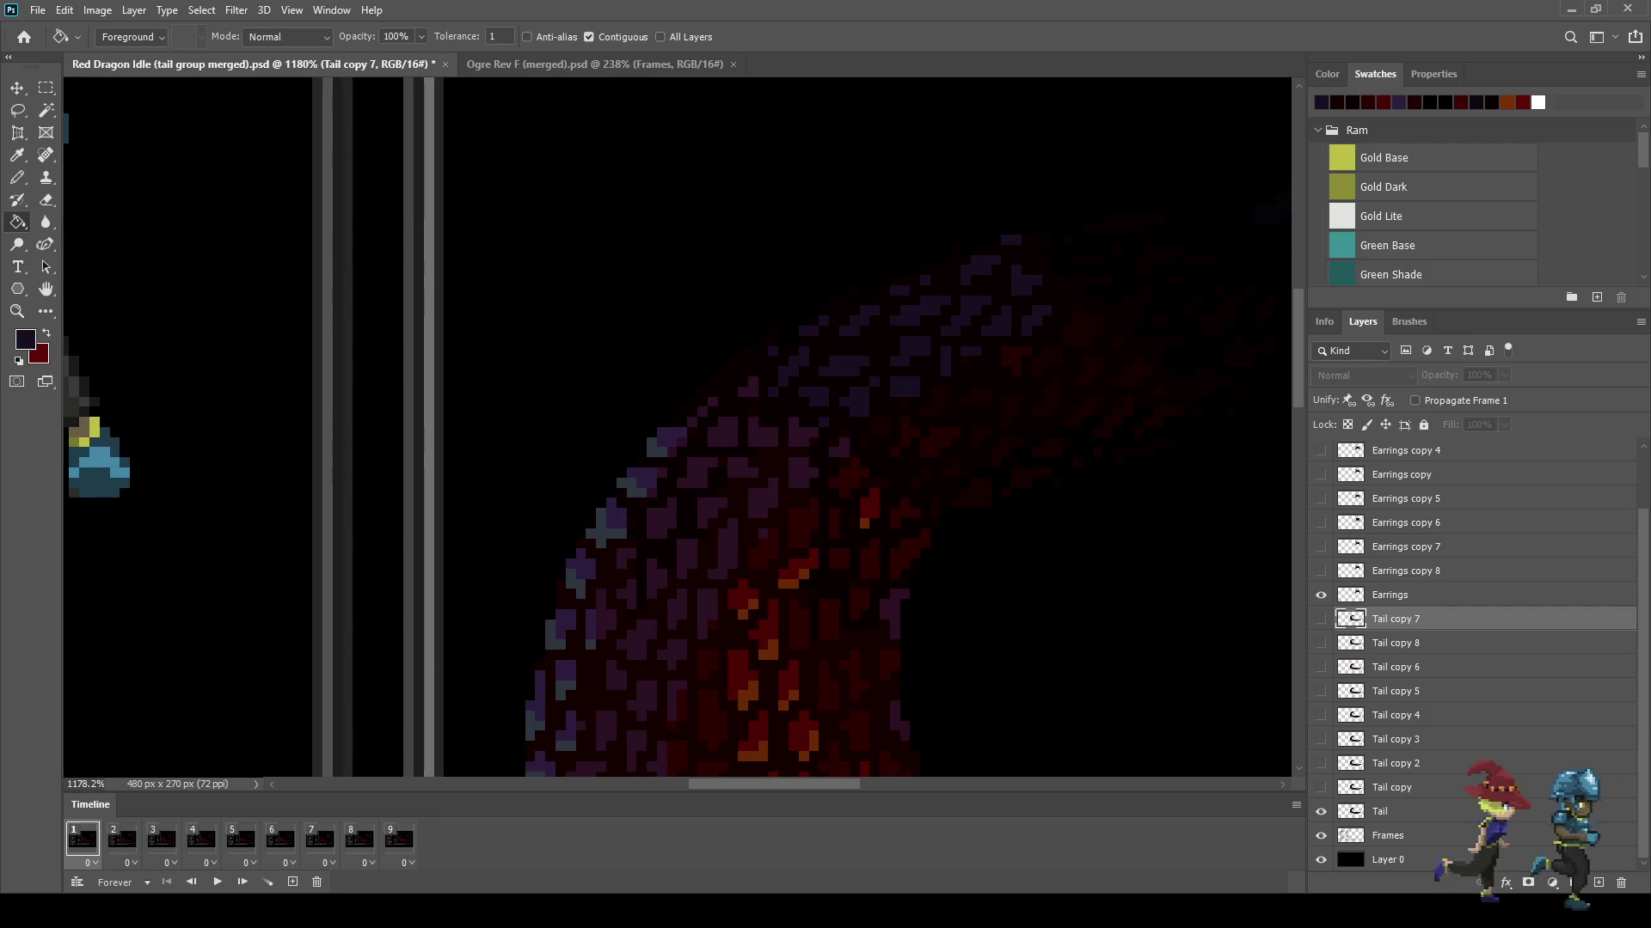
{"action": "key", "text": "ctrl+s"}
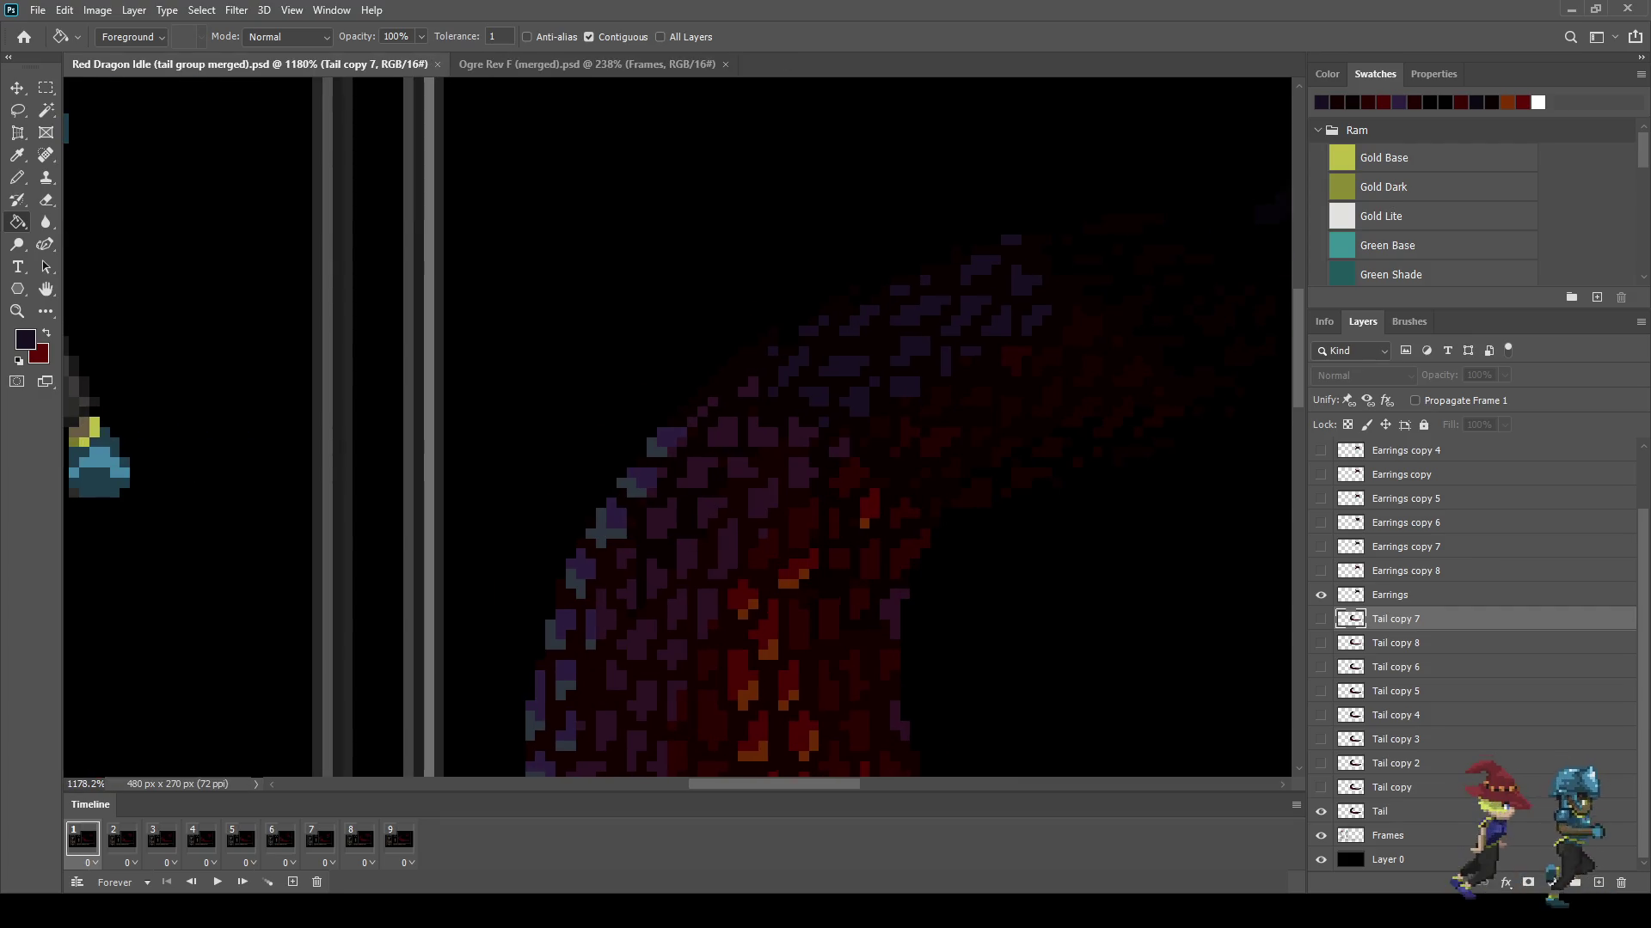
Step: Make Tail copy 2 the working layer and move to frame 3
{"action": "left_click", "coordinate": [122, 840]}
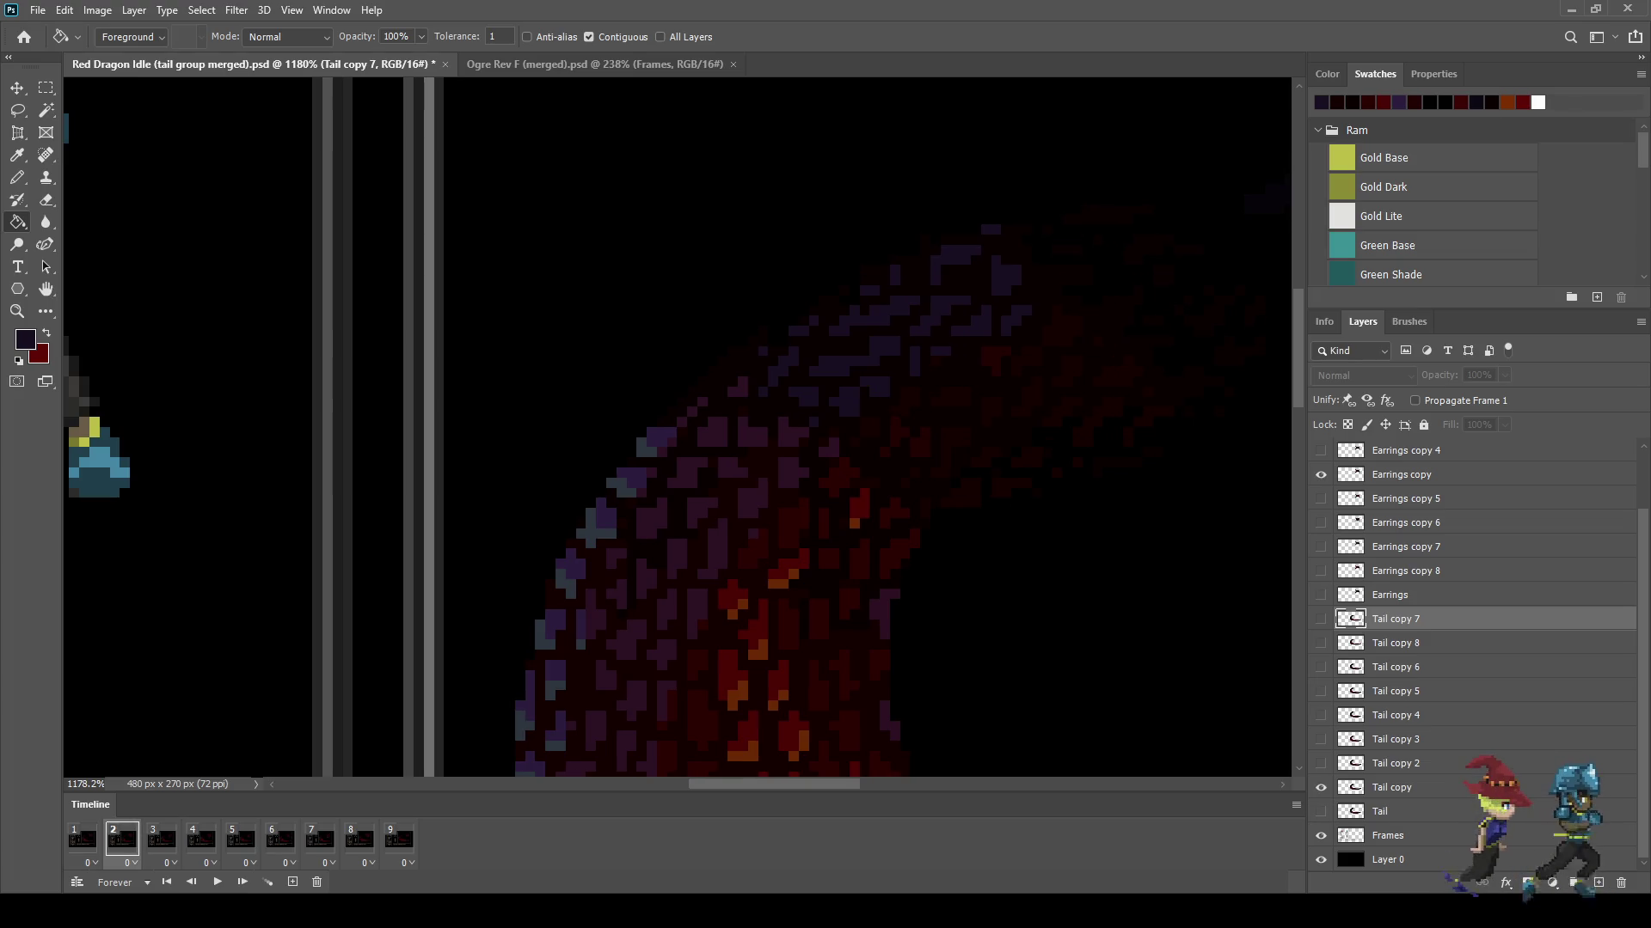
{"action": "left_click", "coordinate": [1395, 763]}
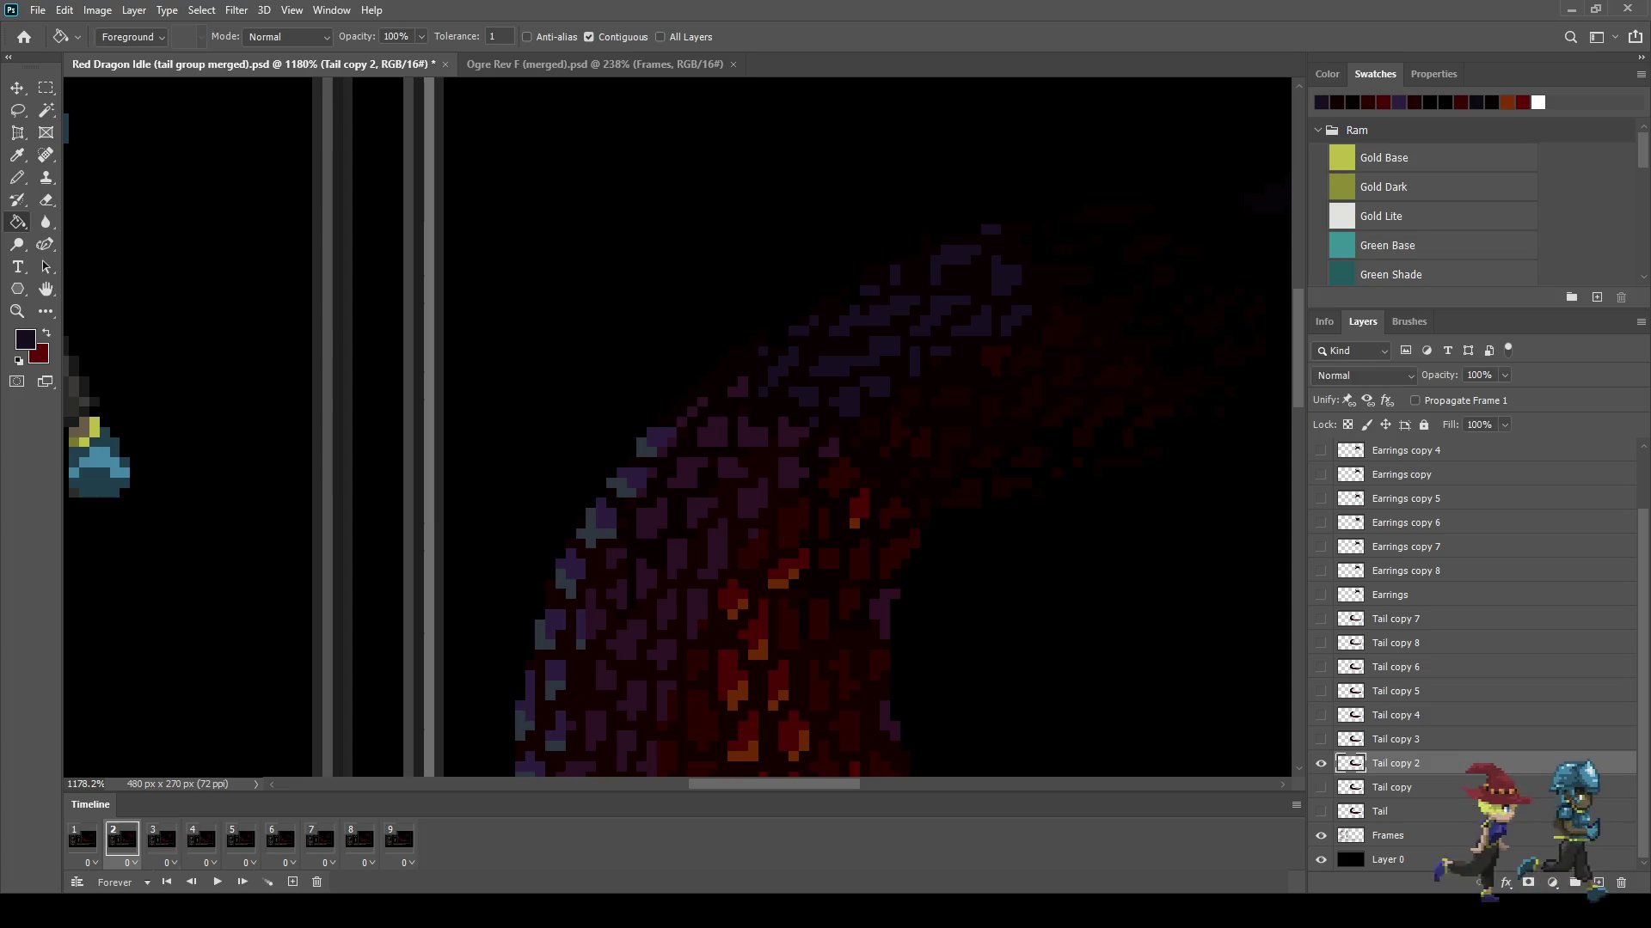
{"action": "left_click", "coordinate": [162, 840]}
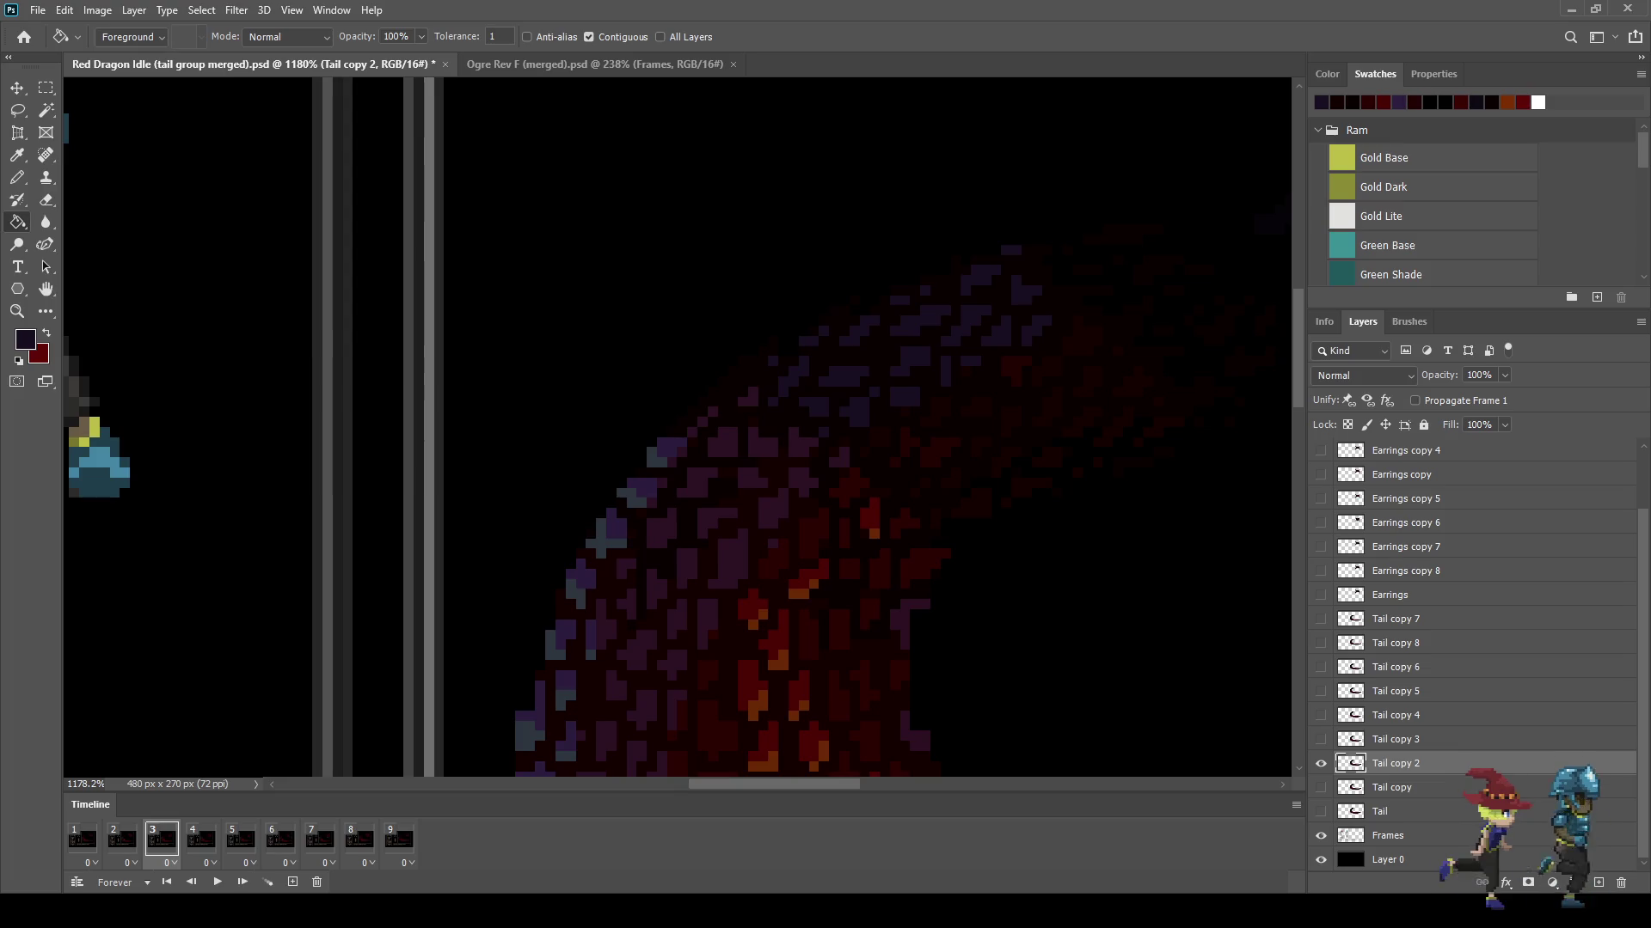
Step: Lasso frame 3's upper tail curve and scale it to about 110% × 108%
{"action": "key", "text": "l"}
{"action": "left_click_drag", "start_coordinate": [797, 289], "coordinate": [987, 629]}
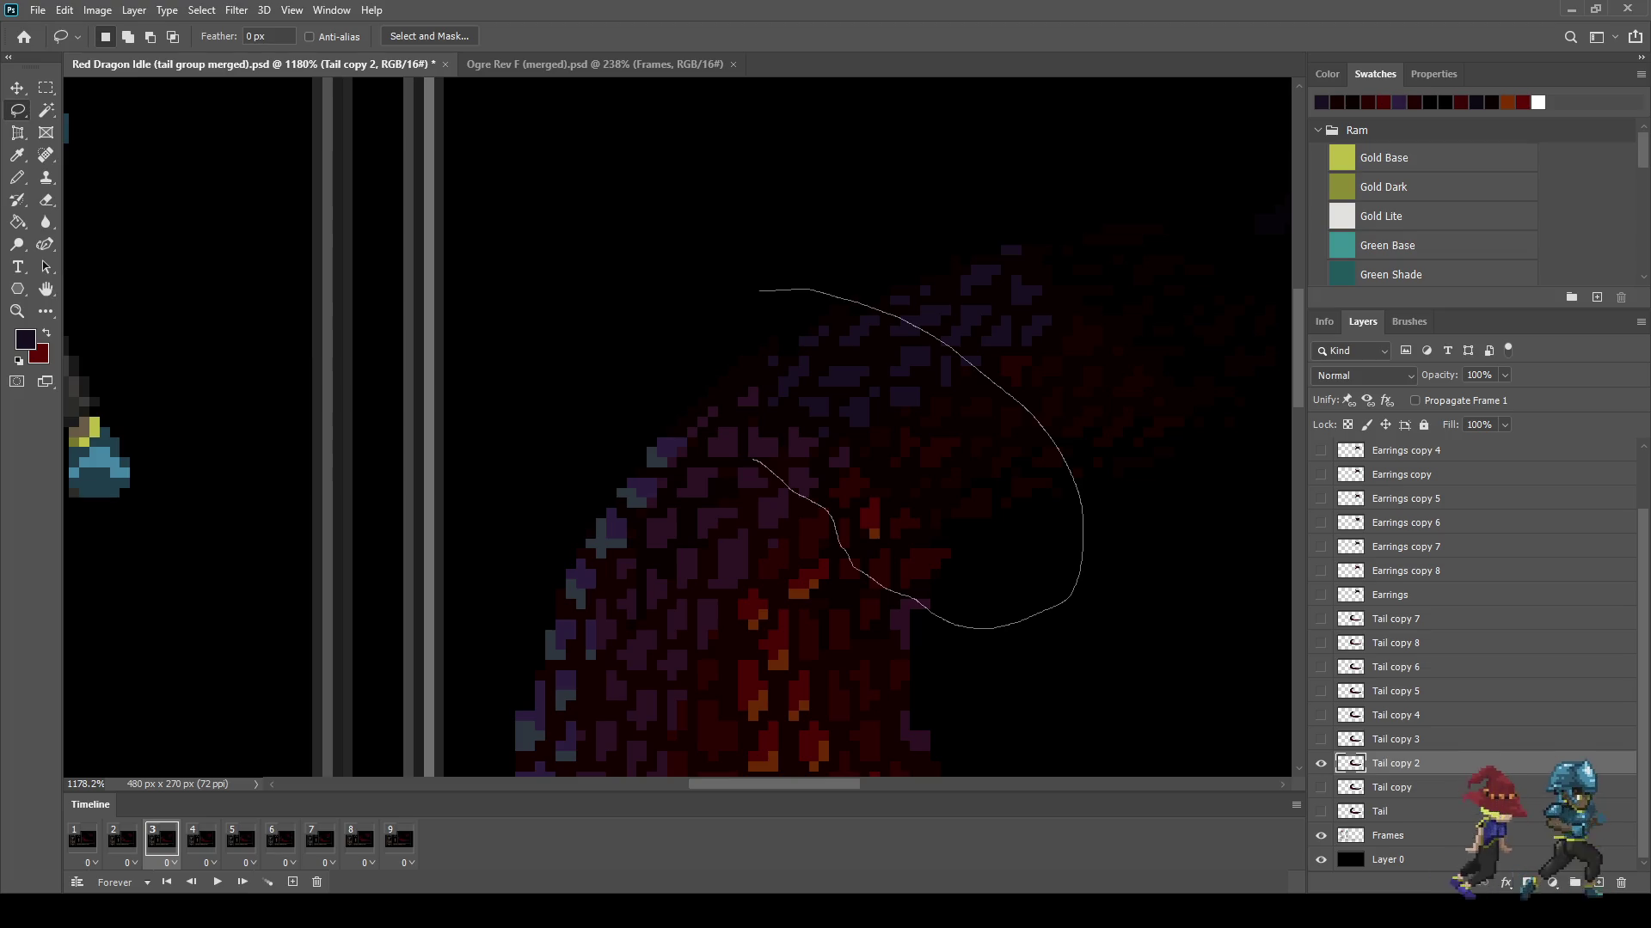
{"action": "left_click_drag", "start_coordinate": [725, 396], "coordinate": [755, 292]}
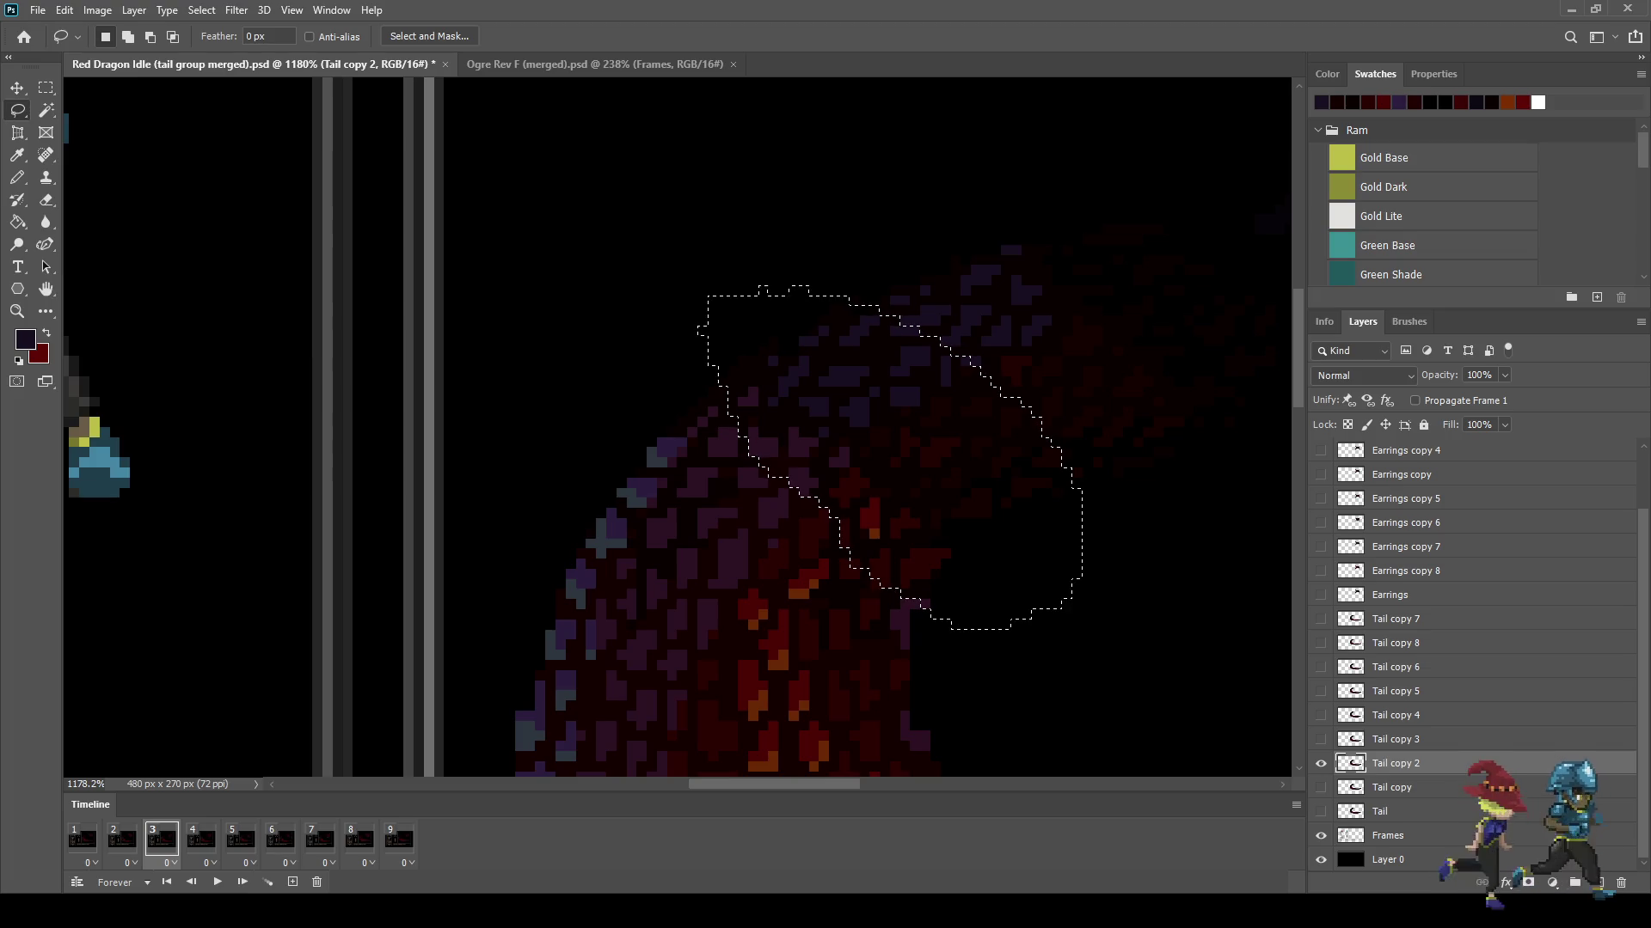
{"action": "key", "text": "ctrl+t"}
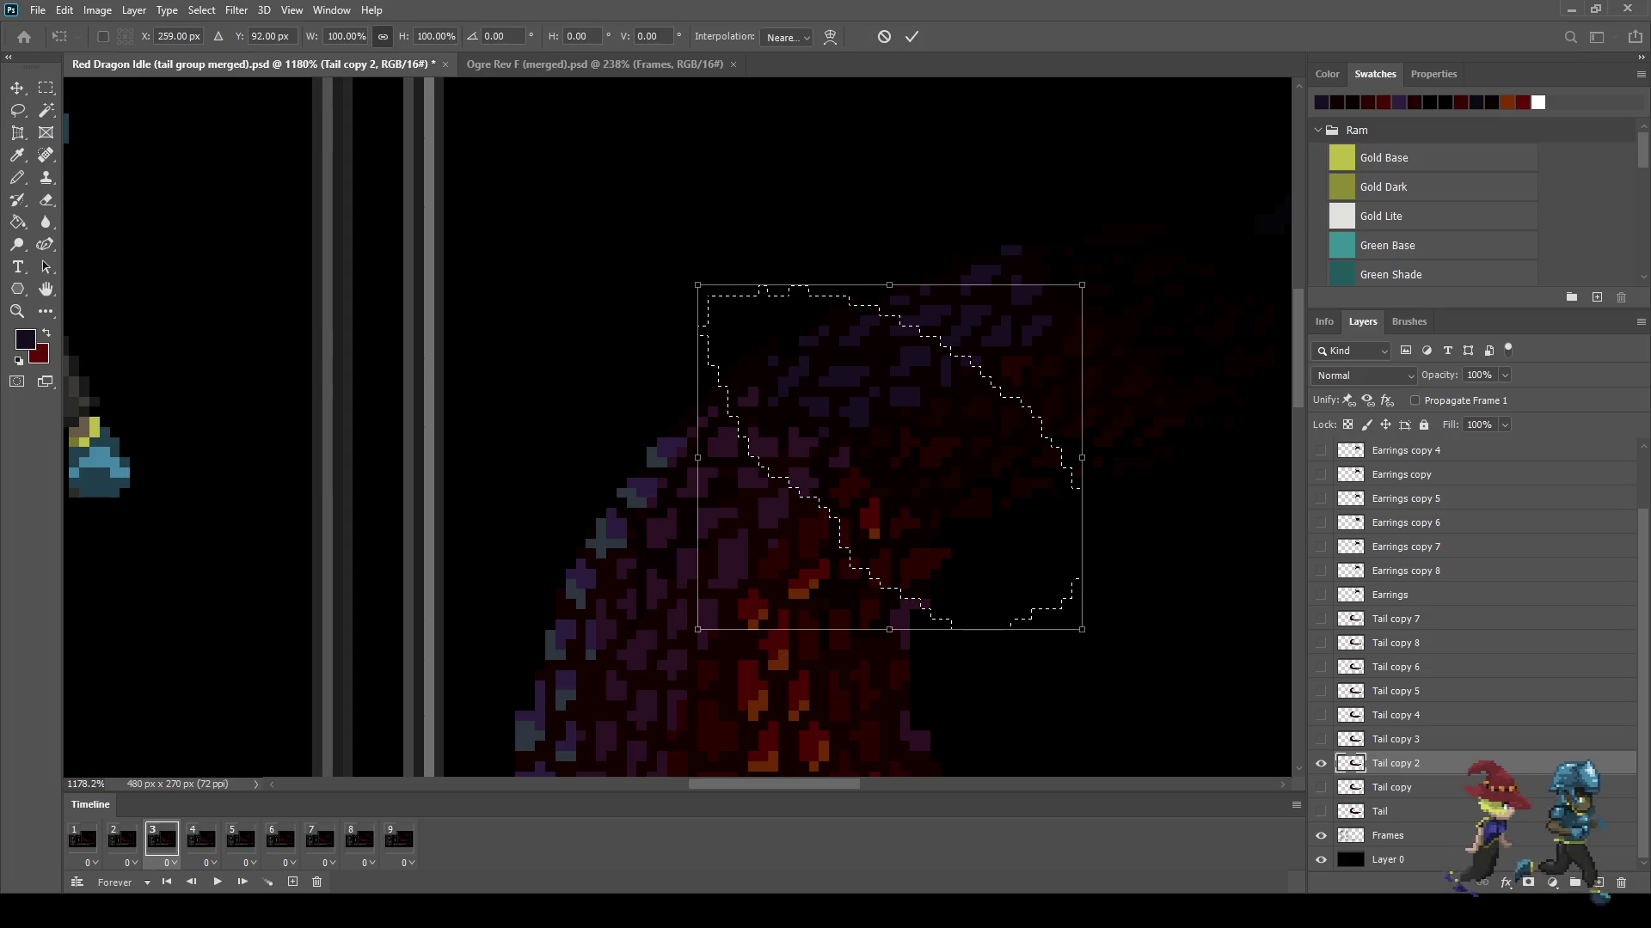
{"action": "left_click_drag", "start_coordinate": [697, 285], "coordinate": [674, 271]}
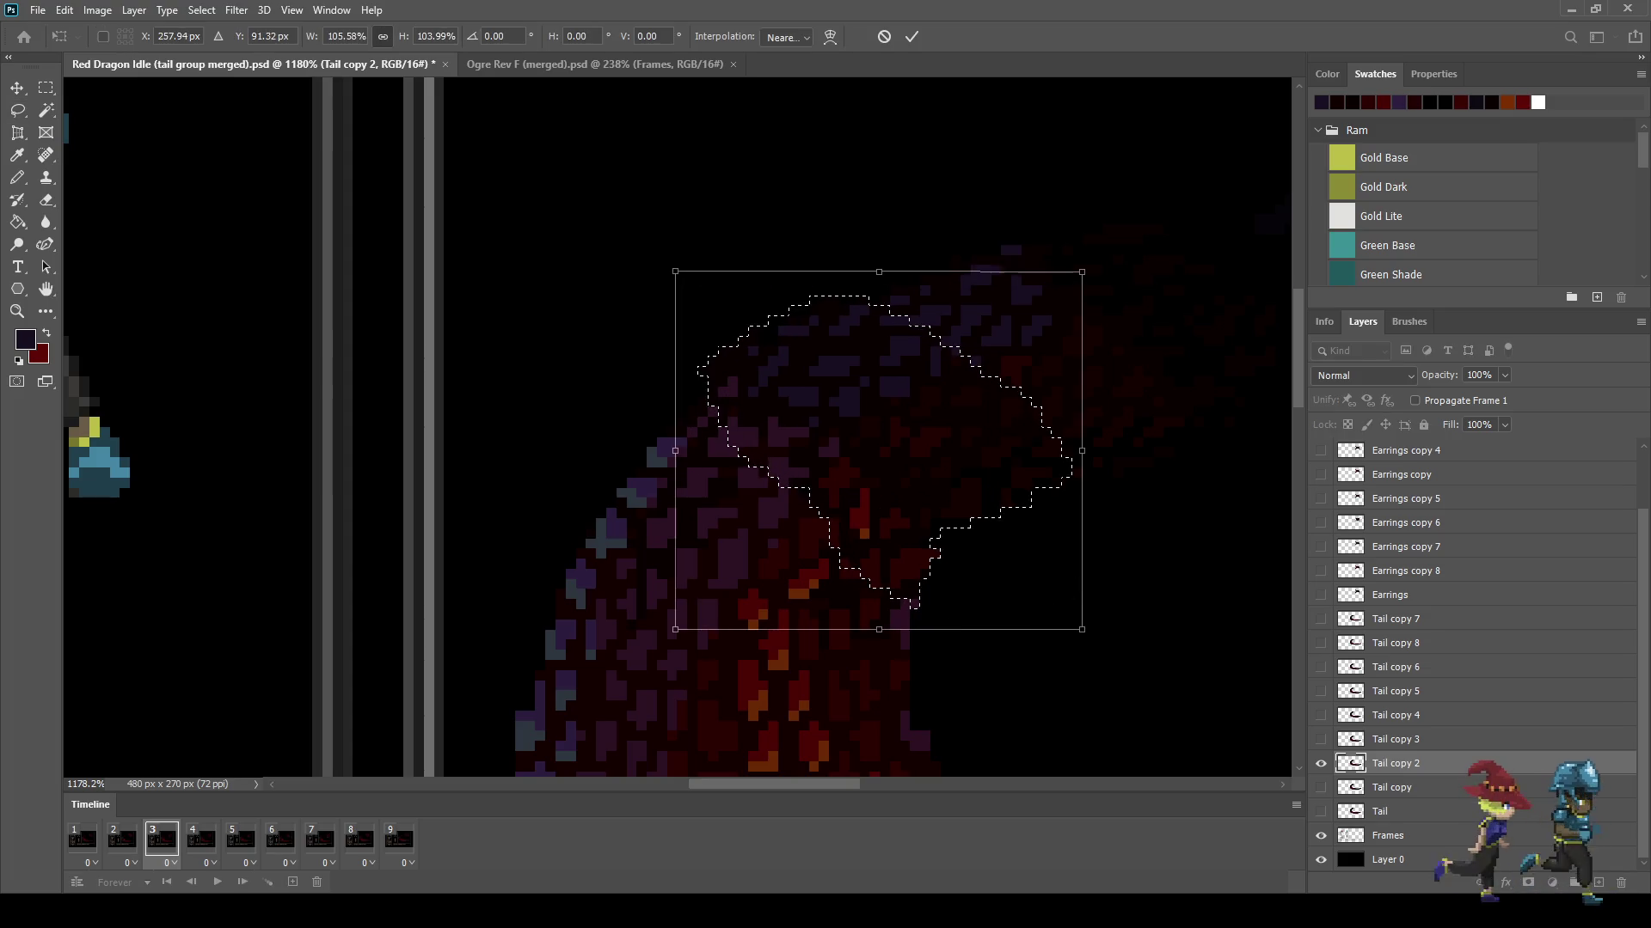
{"action": "left_click_drag", "start_coordinate": [1081, 629], "coordinate": [1099, 643]}
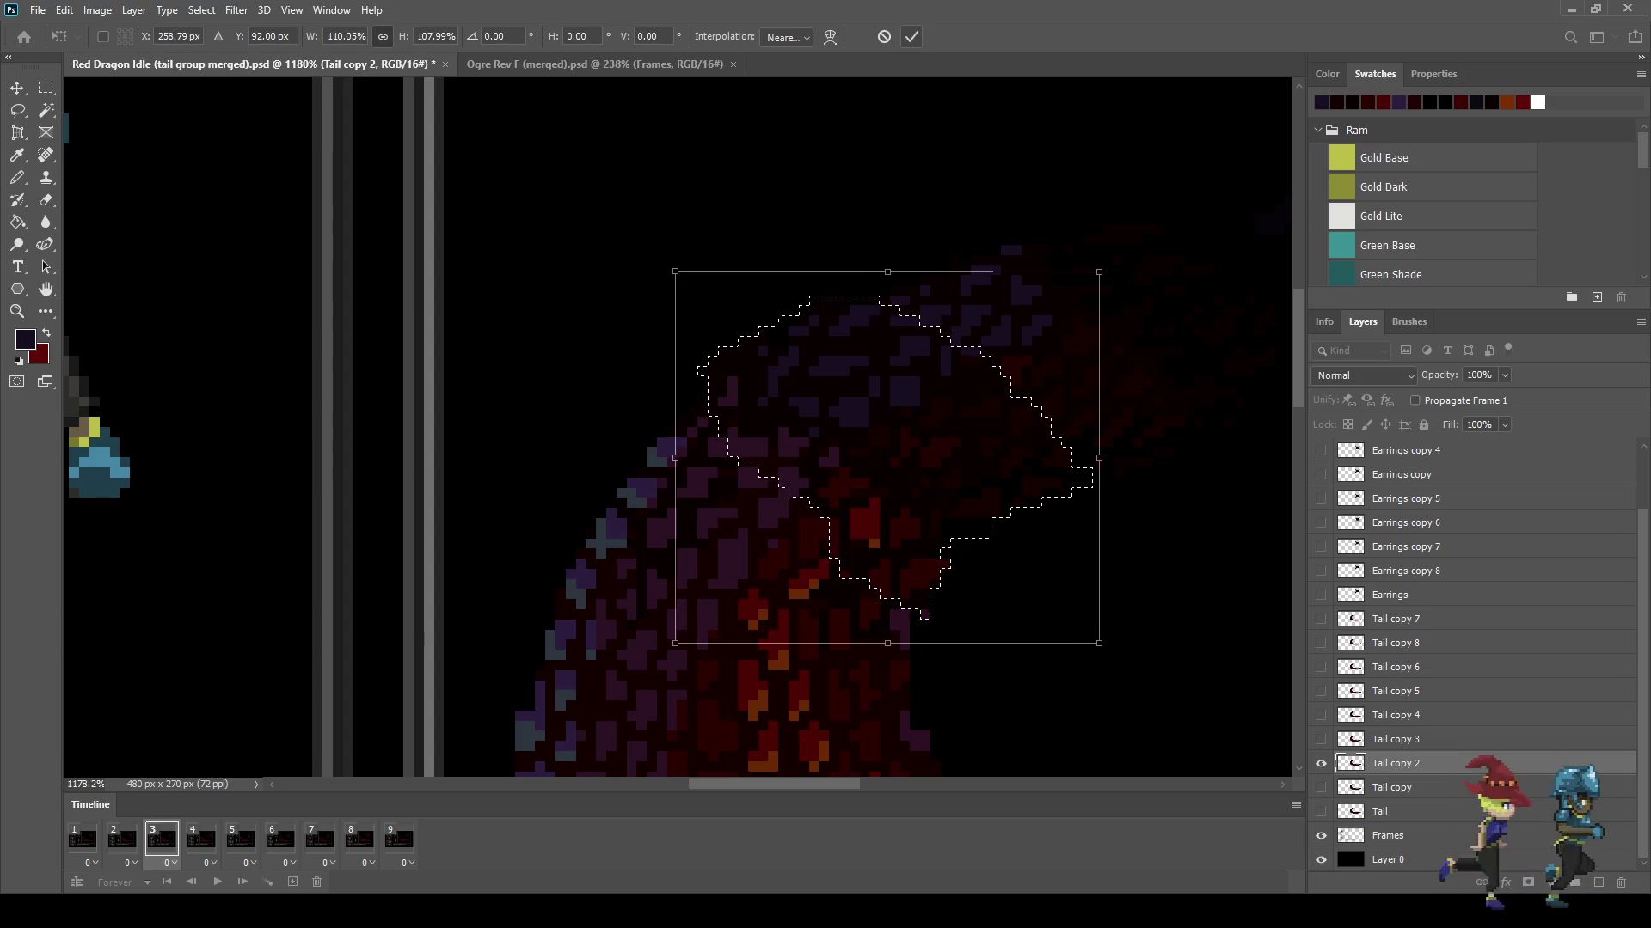
{"action": "key", "text": "Return"}
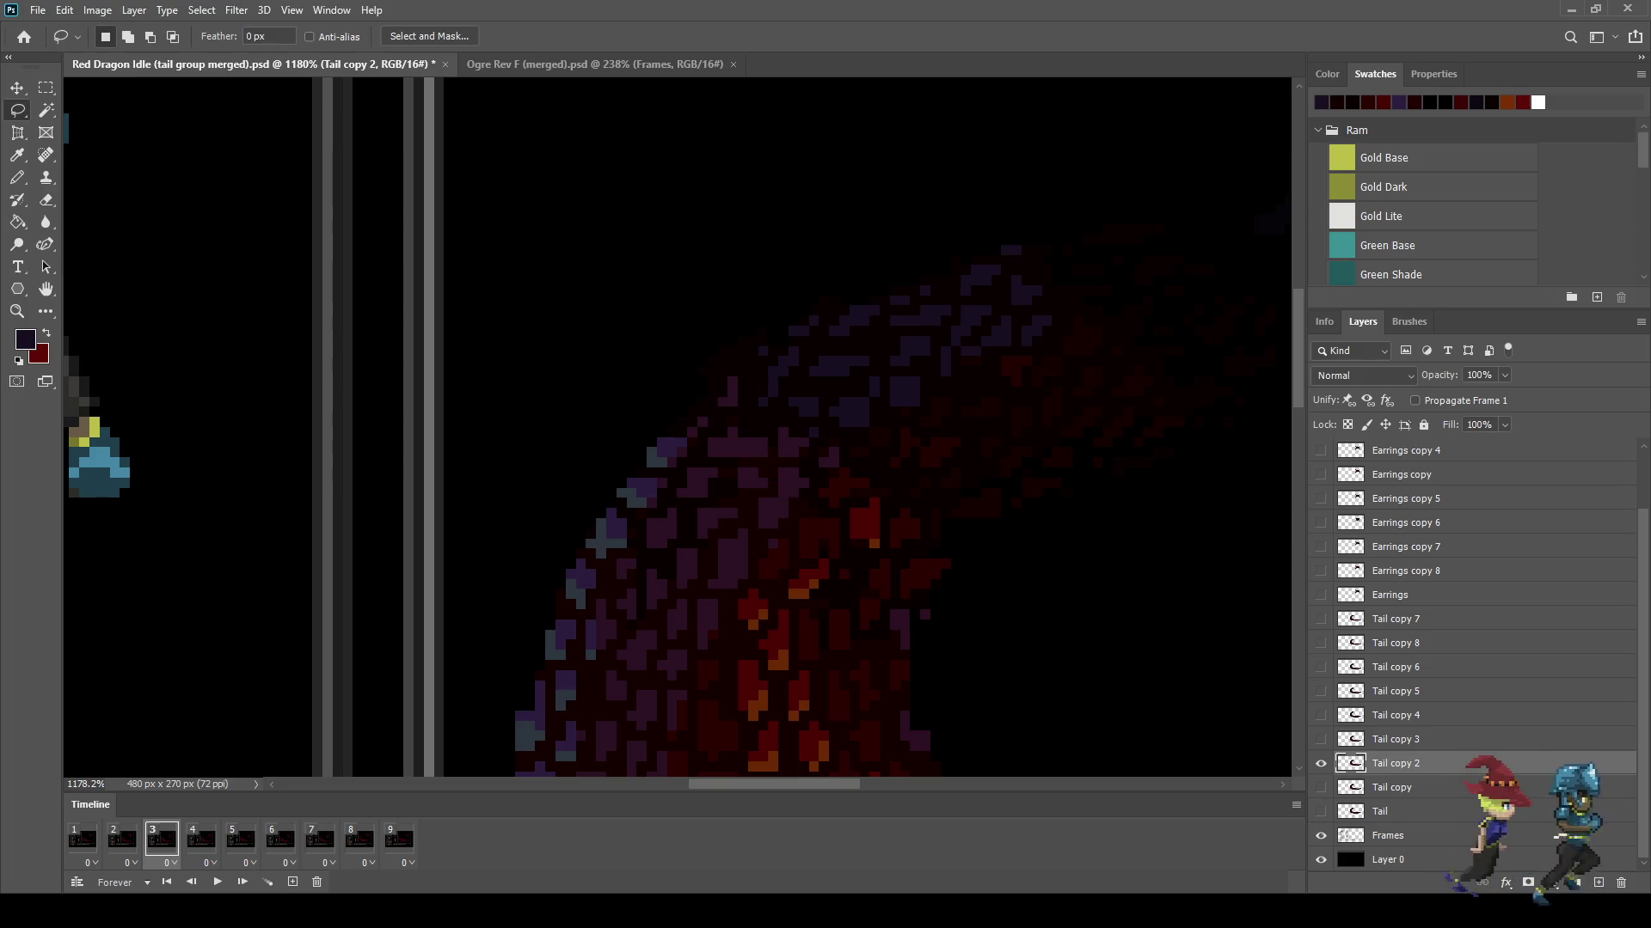
Step: Sample the tail's purple and pencil in two purple pixels on the tail
{"action": "scroll", "coordinate": [950, 610], "scroll_direction": "up", "scroll_amount": 1}
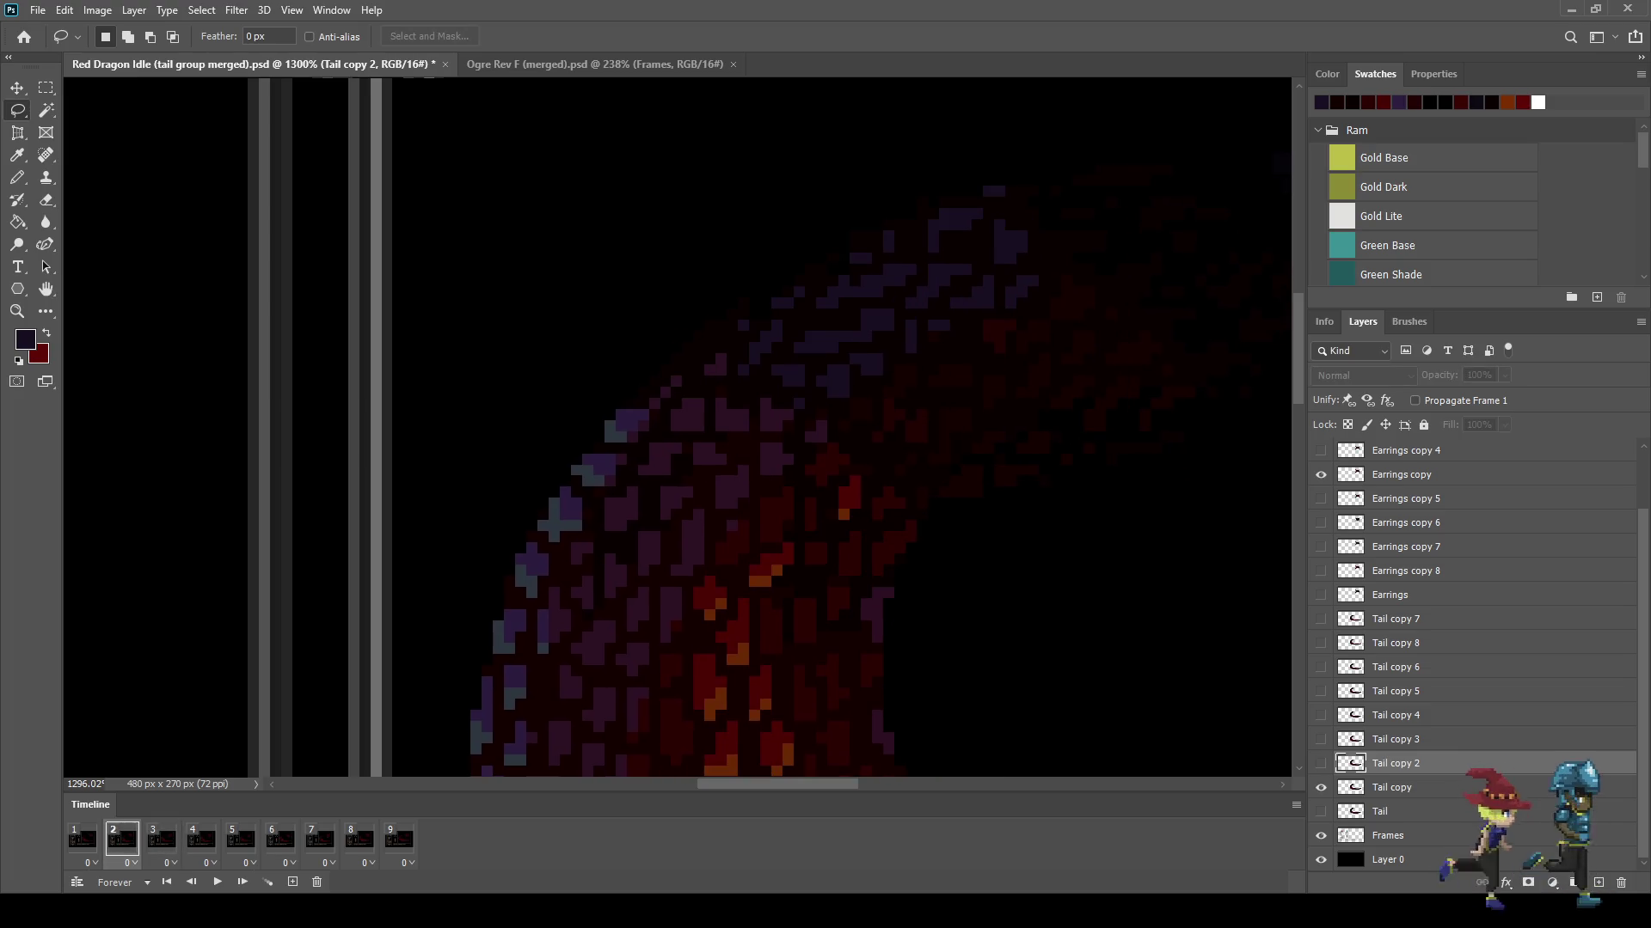
{"action": "scroll", "coordinate": [895, 600], "scroll_direction": "up", "scroll_amount": 6}
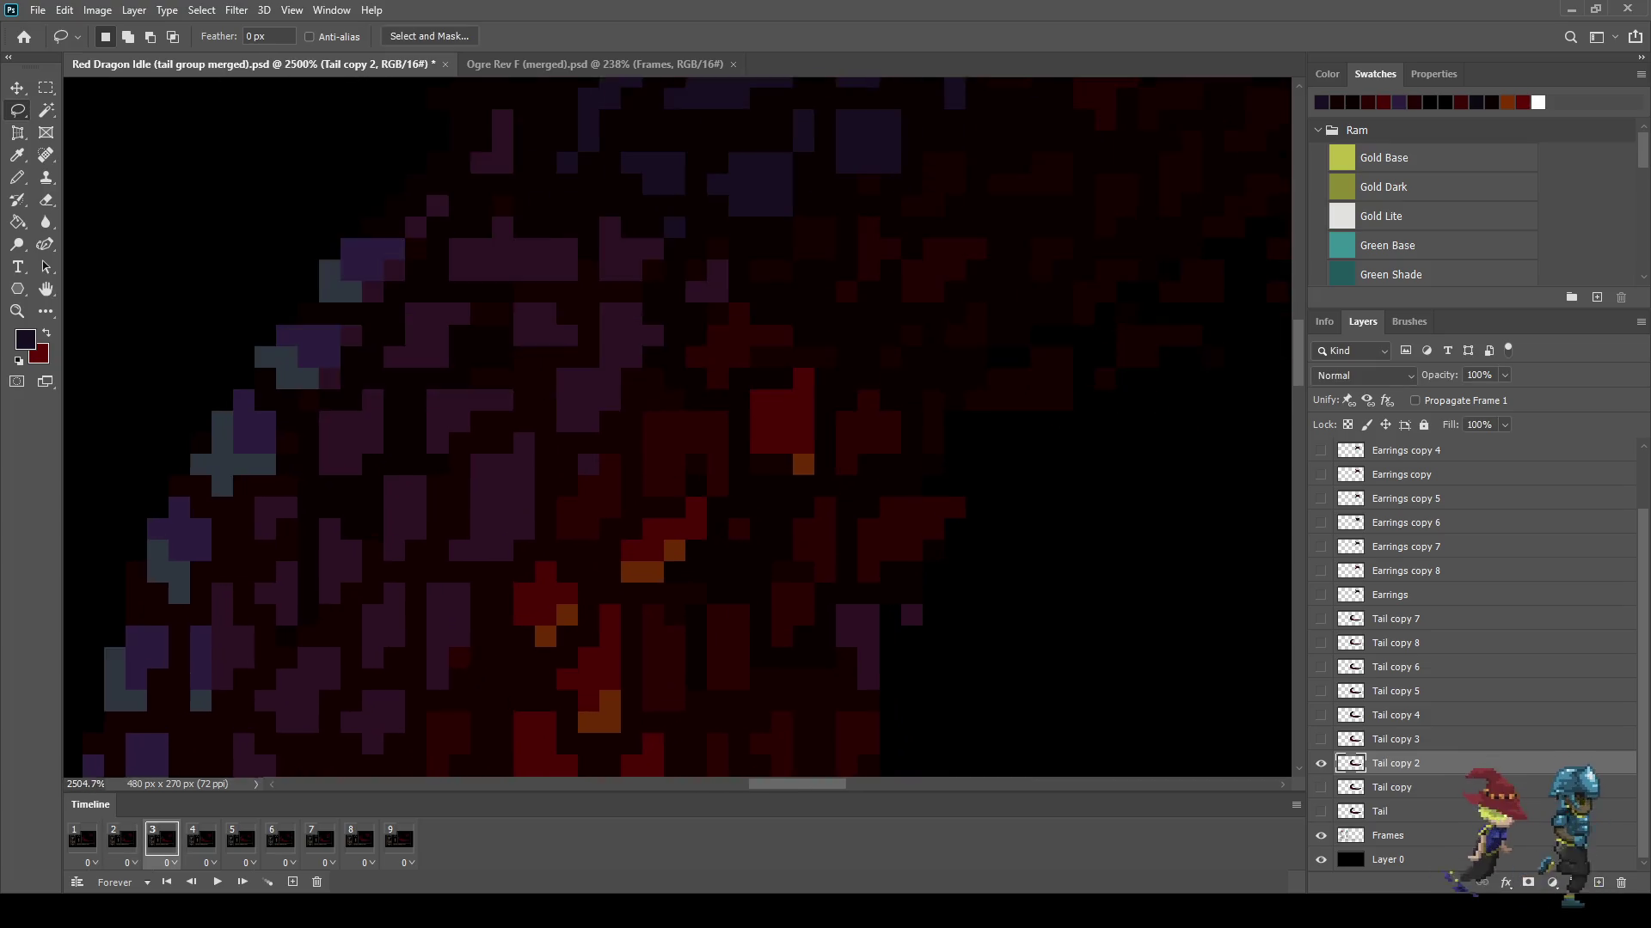
{"action": "key", "text": "i"}
{"action": "key", "text": "b"}
{"action": "left_click", "coordinate": [868, 612]}
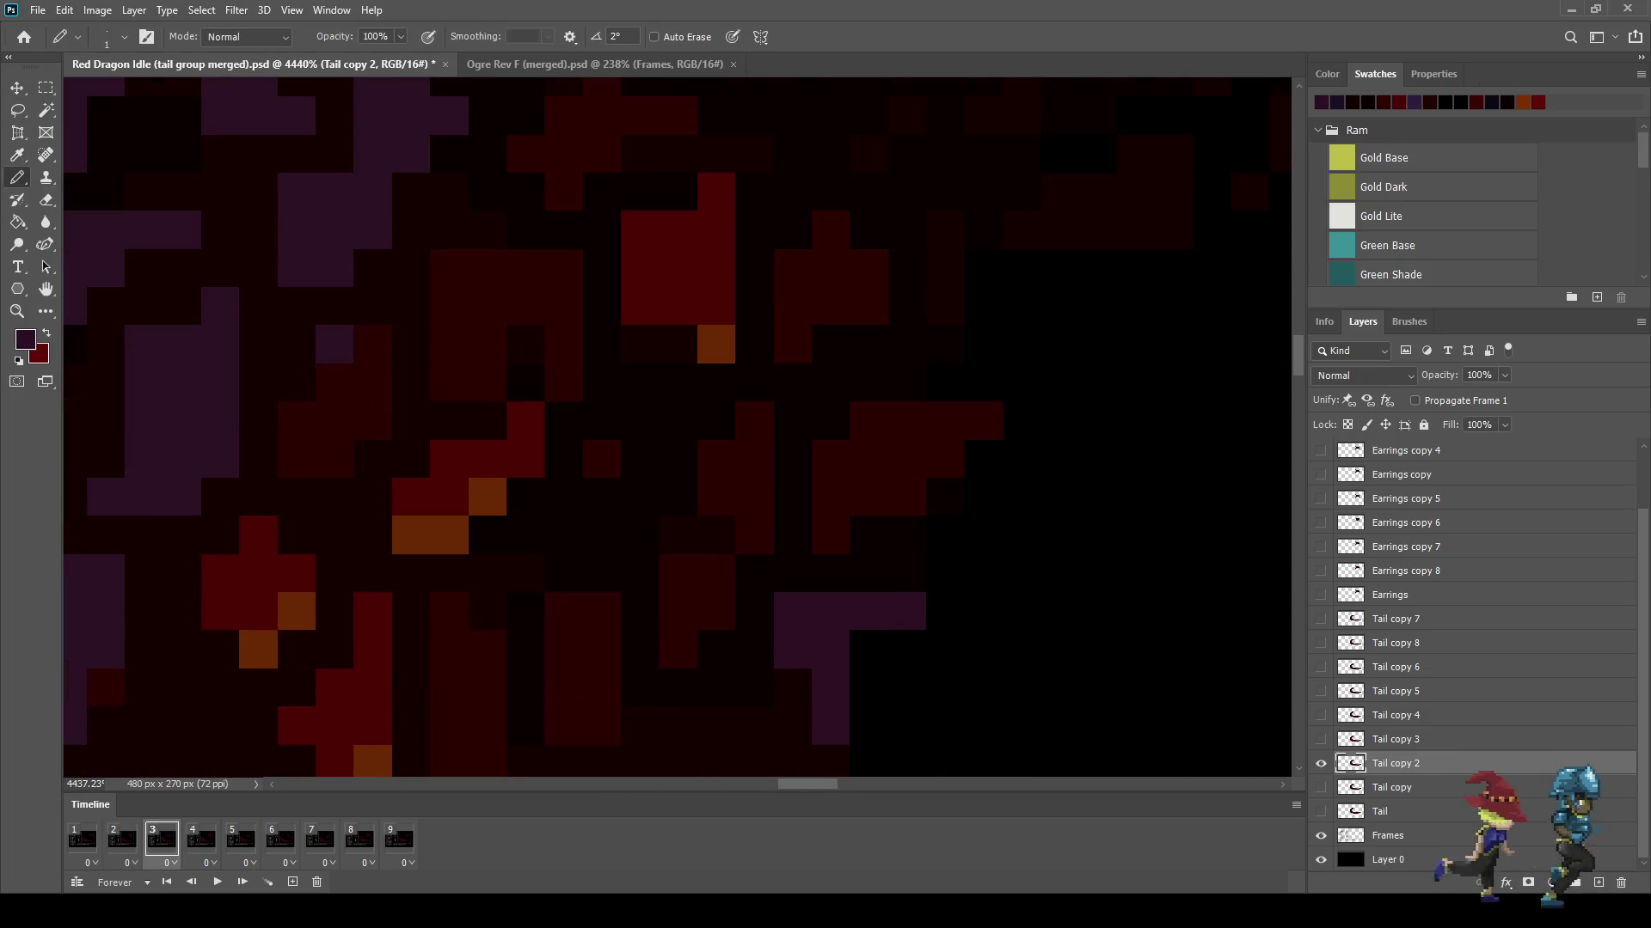
{"action": "left_click", "coordinate": [869, 650]}
{"action": "scroll", "coordinate": [869, 650], "scroll_direction": "down", "scroll_amount": 7}
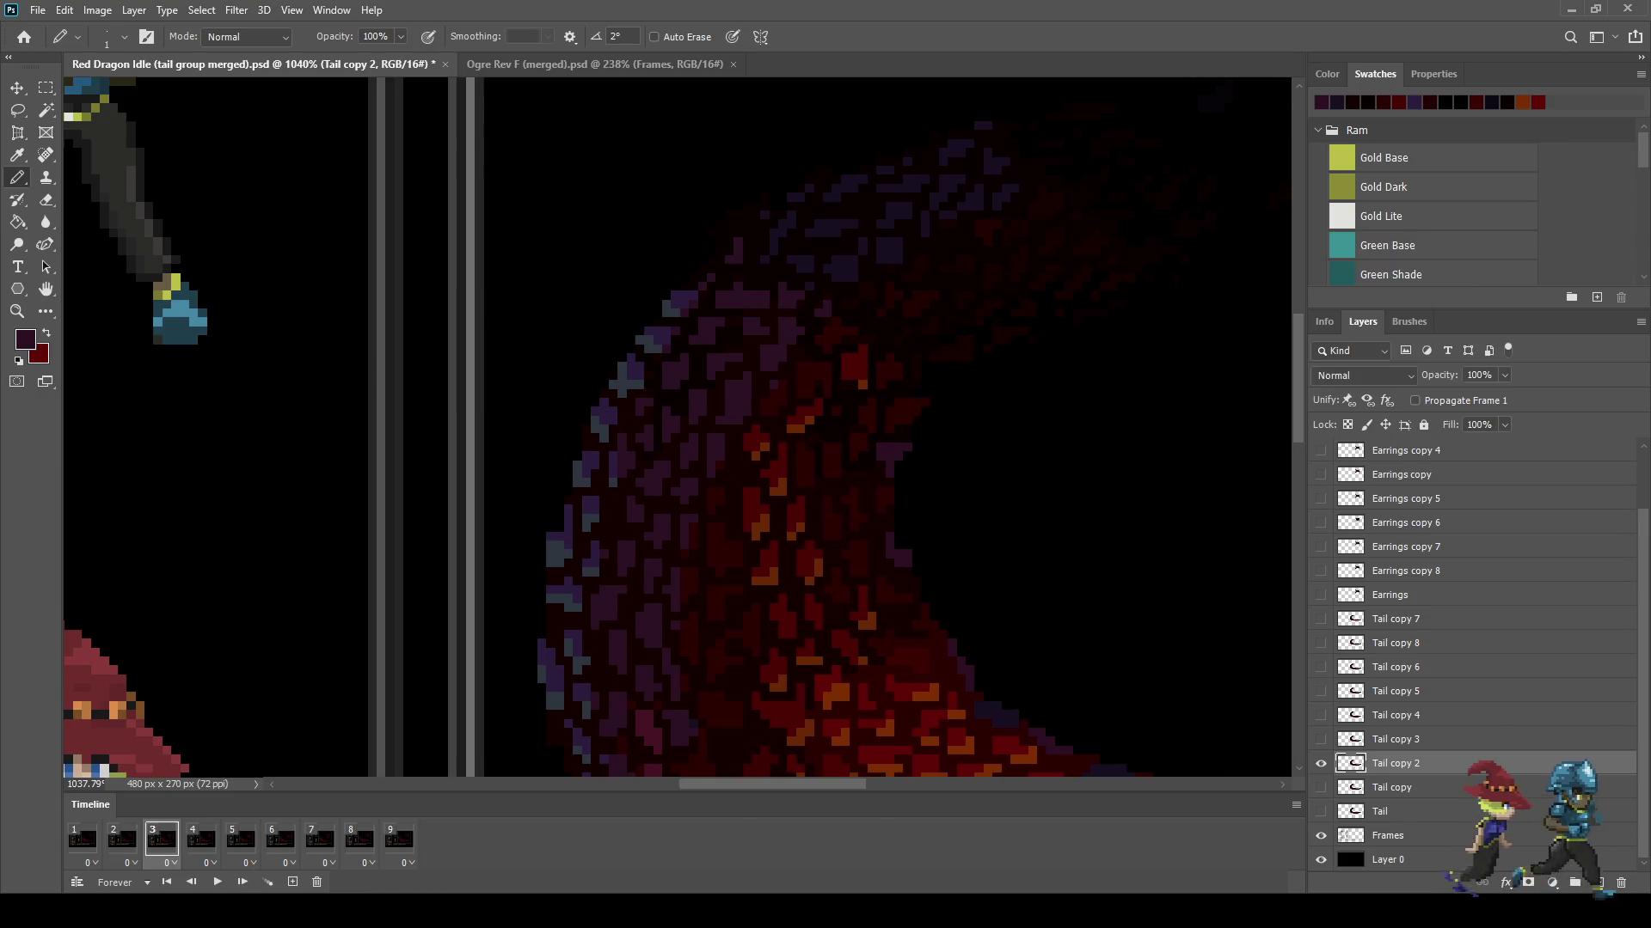
{"action": "scroll", "coordinate": [859, 112], "scroll_direction": "up", "scroll_amount": 5}
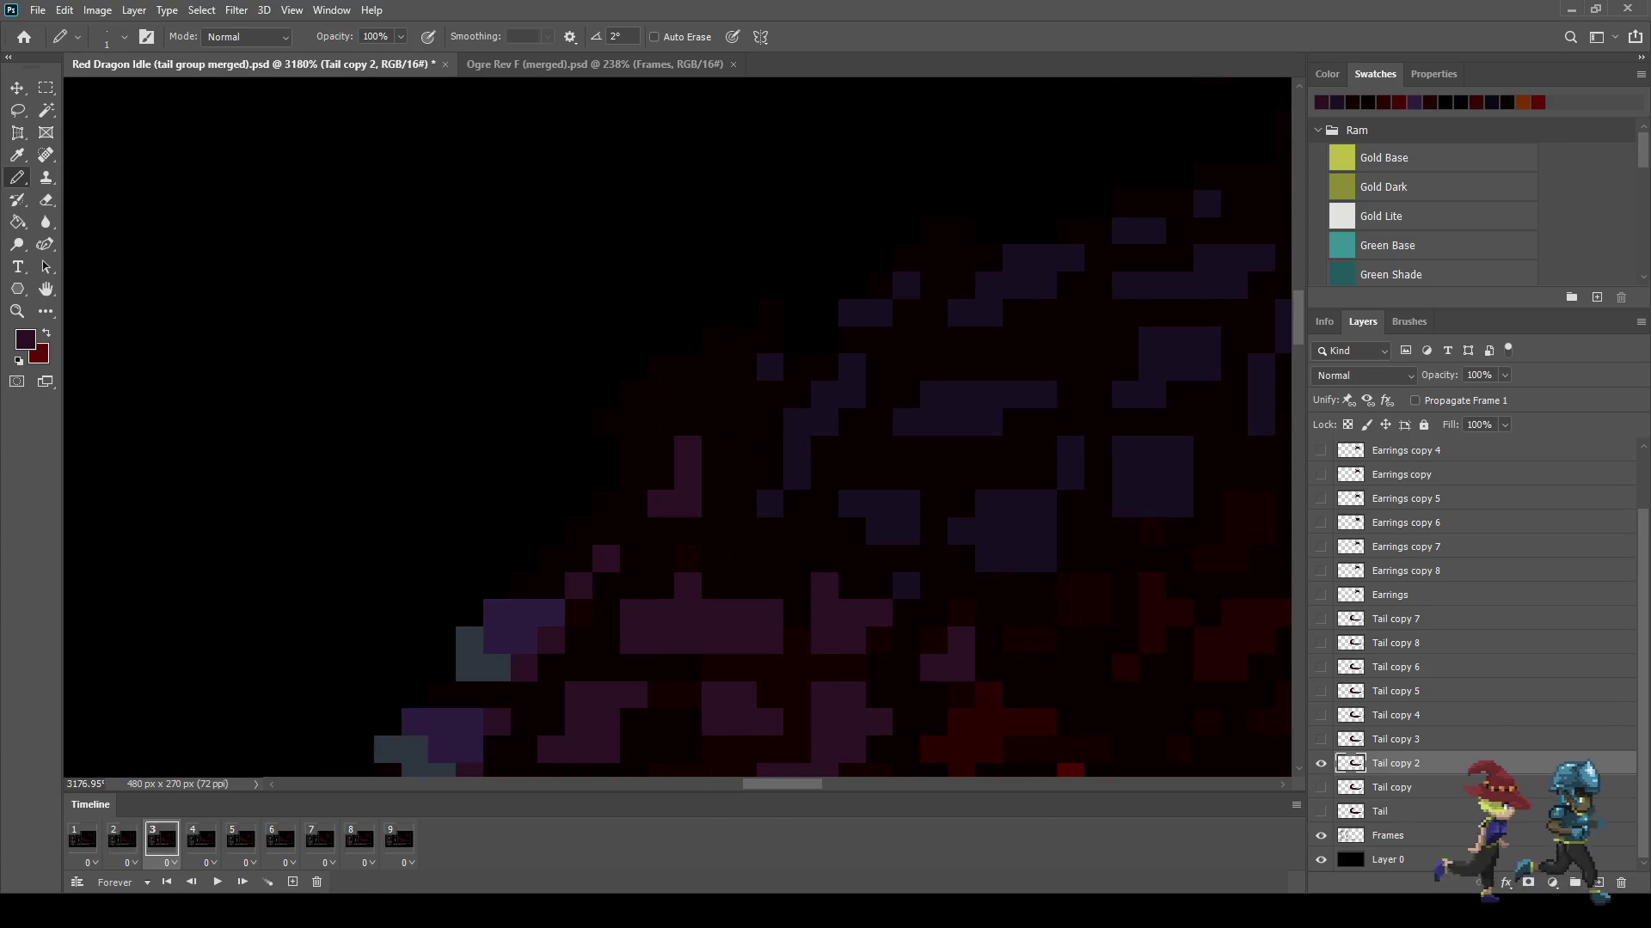
Step: Lasso the tail's upper edge and stretch it upward
{"action": "key", "text": "l"}
{"action": "mouse_move", "coordinate": [748, 239]}
{"action": "left_mouse_down"}
{"action": "mouse_move", "coordinate": [885, 400]}
{"action": "mouse_move", "coordinate": [735, 539]}
{"action": "left_mouse_up"}
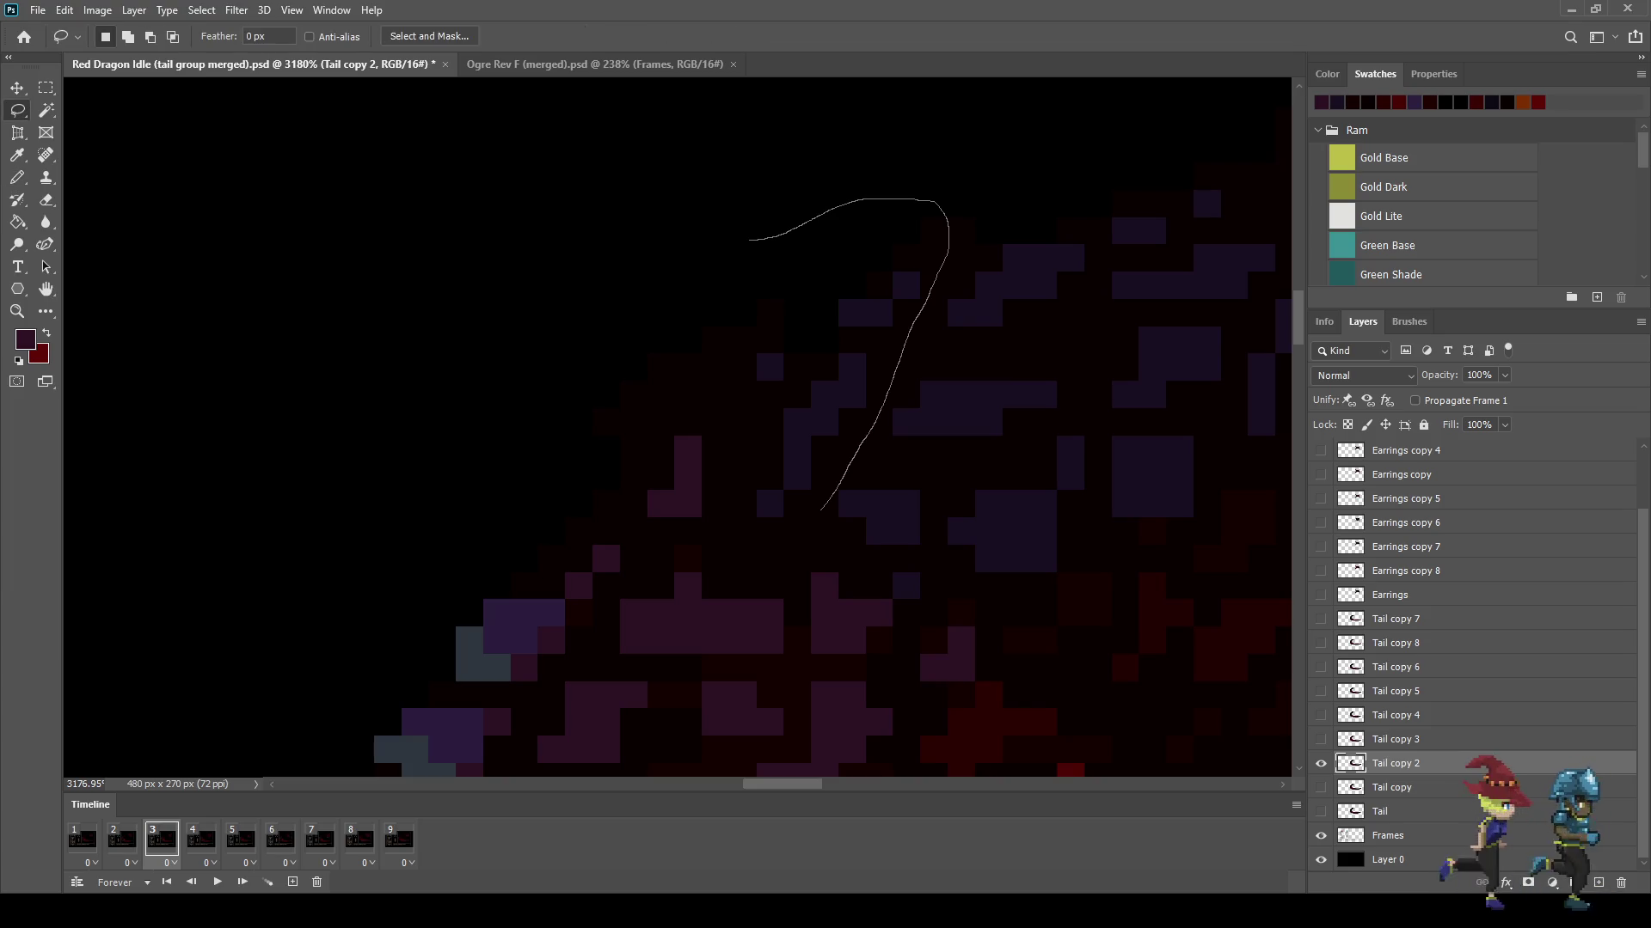
{"action": "left_click_drag", "start_coordinate": [701, 434], "coordinate": [748, 241]}
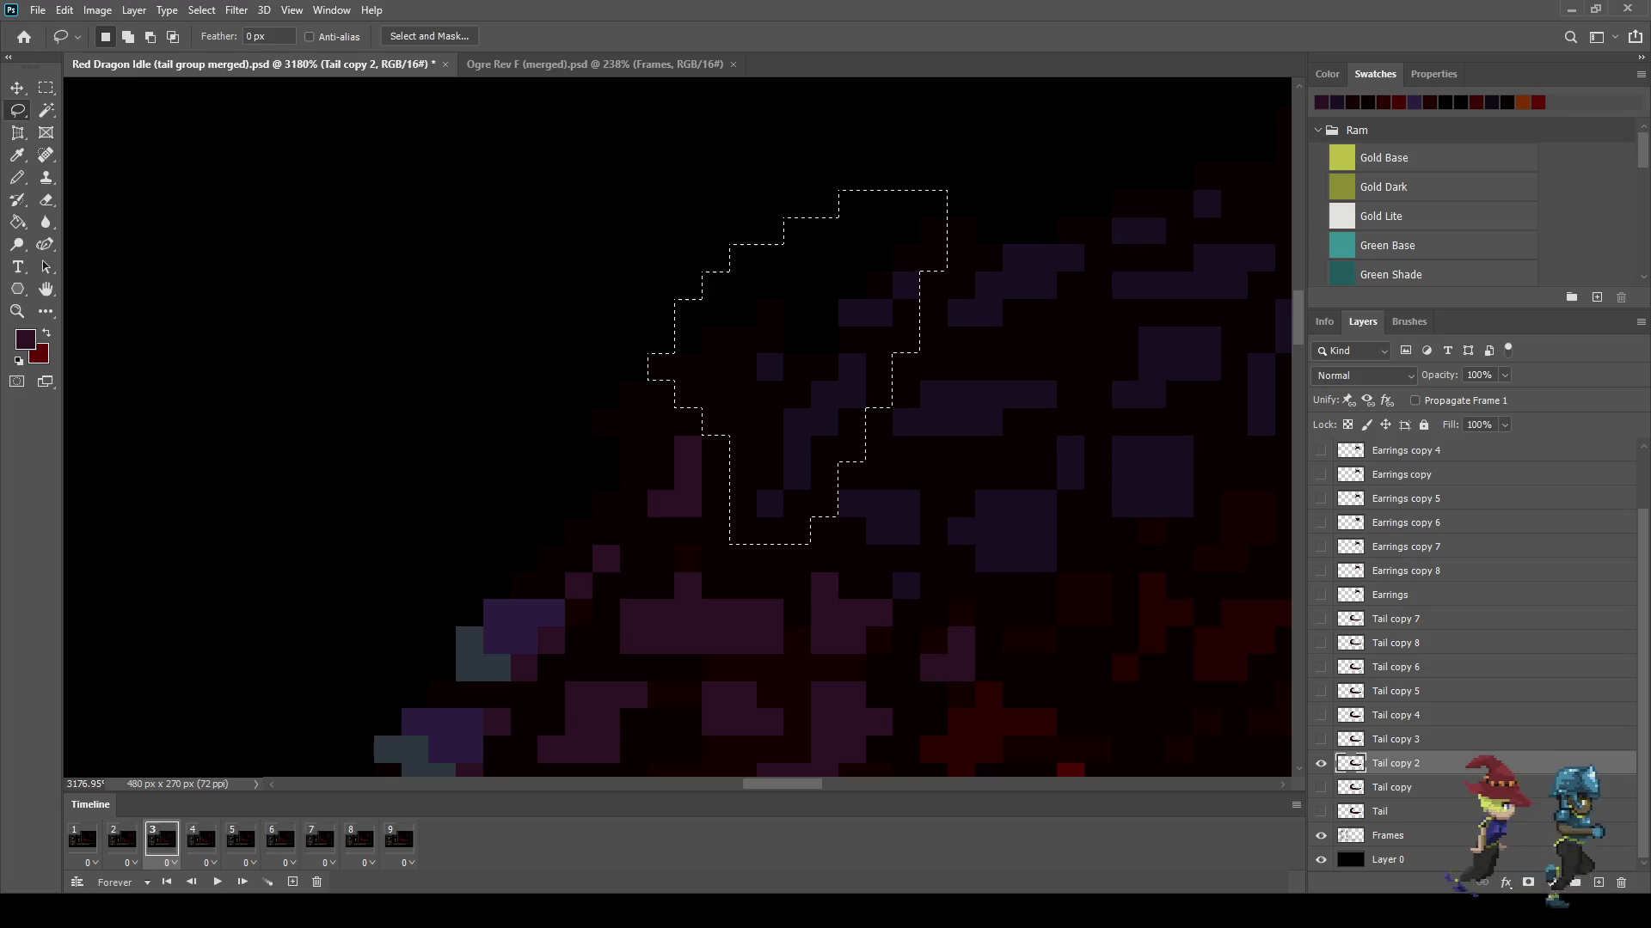
{"action": "key", "text": "ctrl+t"}
{"action": "left_click_drag", "start_coordinate": [647, 189], "coordinate": [600, 140]}
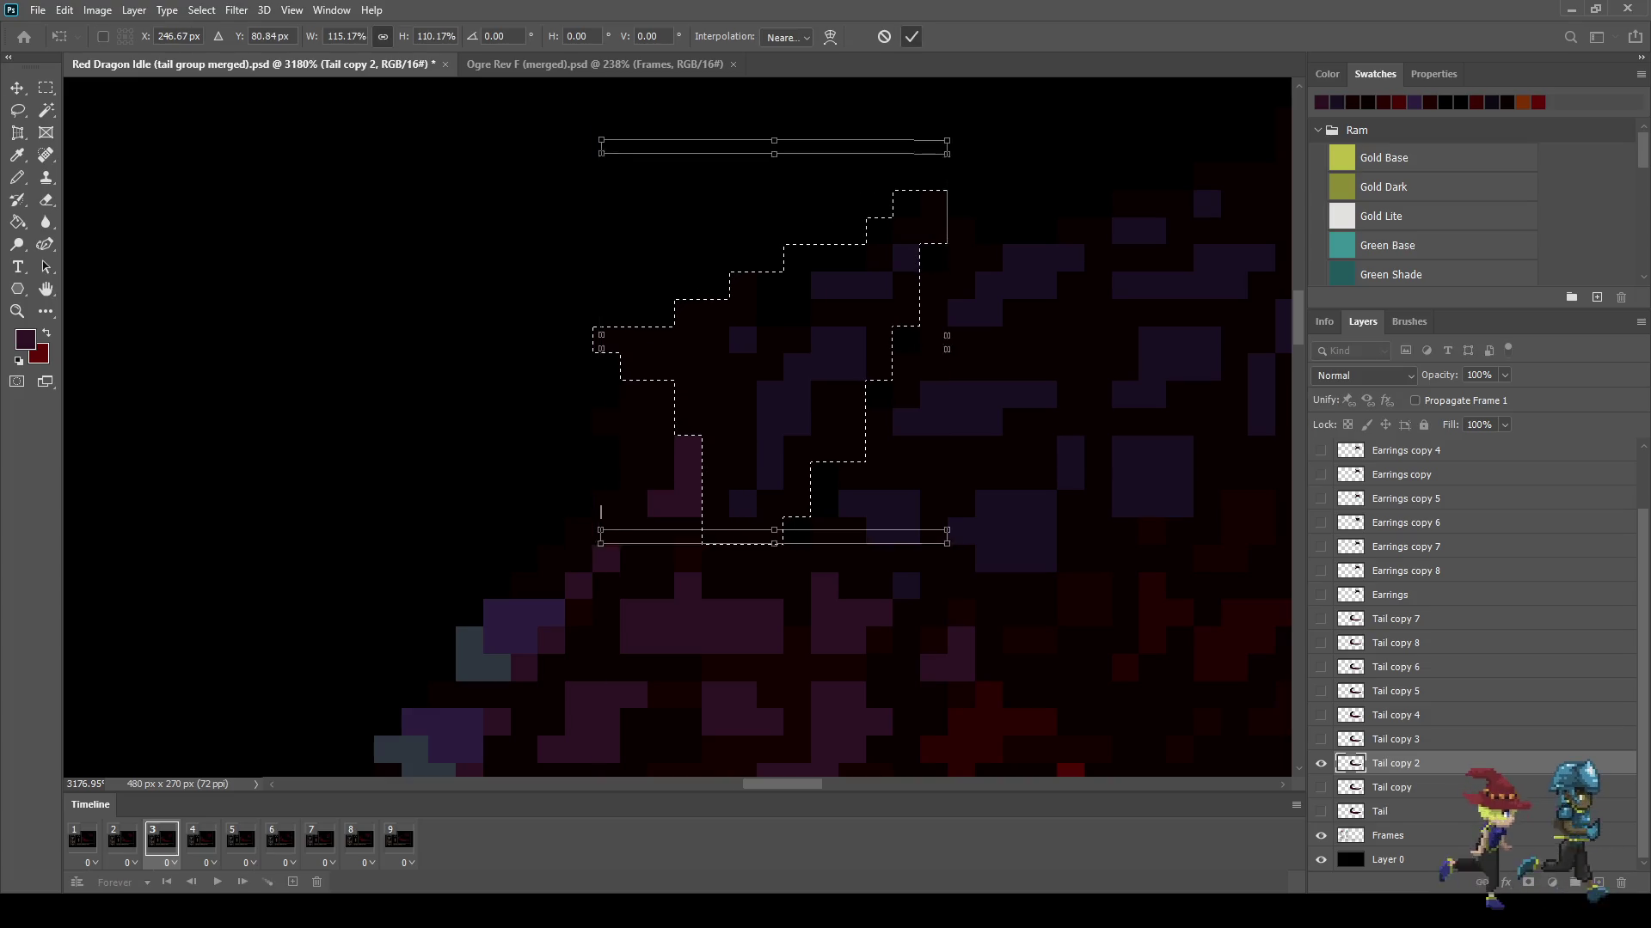
{"action": "key", "text": "Return"}
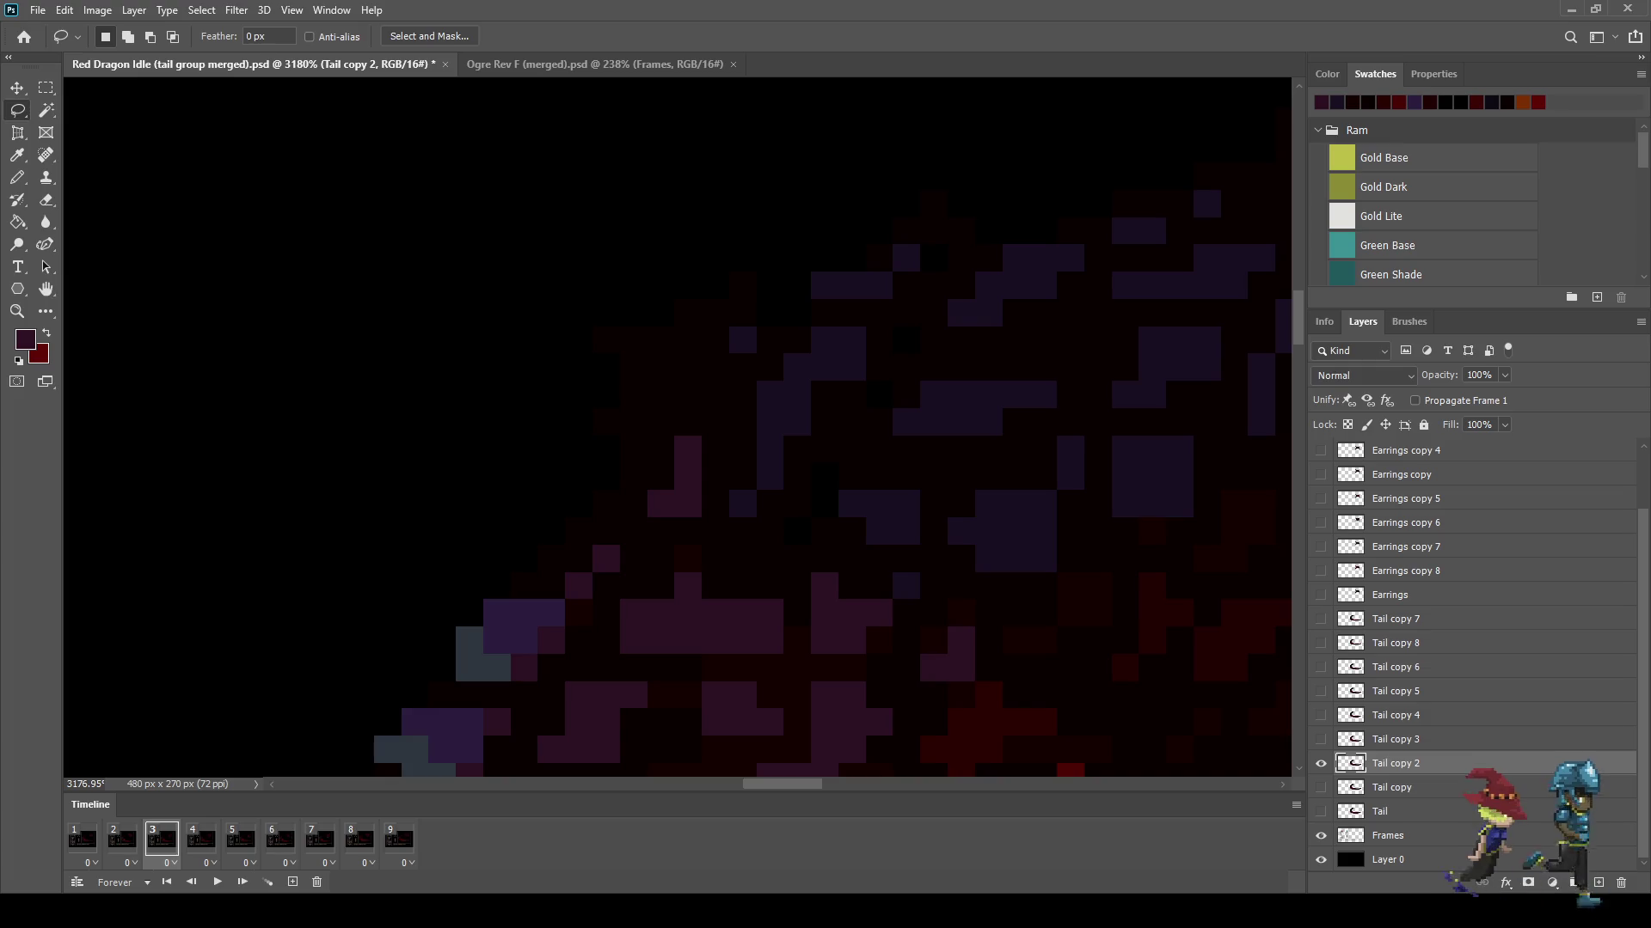
Step: Switch to the black Pencil, save the dragon document, and fit the whole battle screen
{"action": "scroll", "coordinate": [489, 261], "scroll_direction": "up", "scroll_amount": 2}
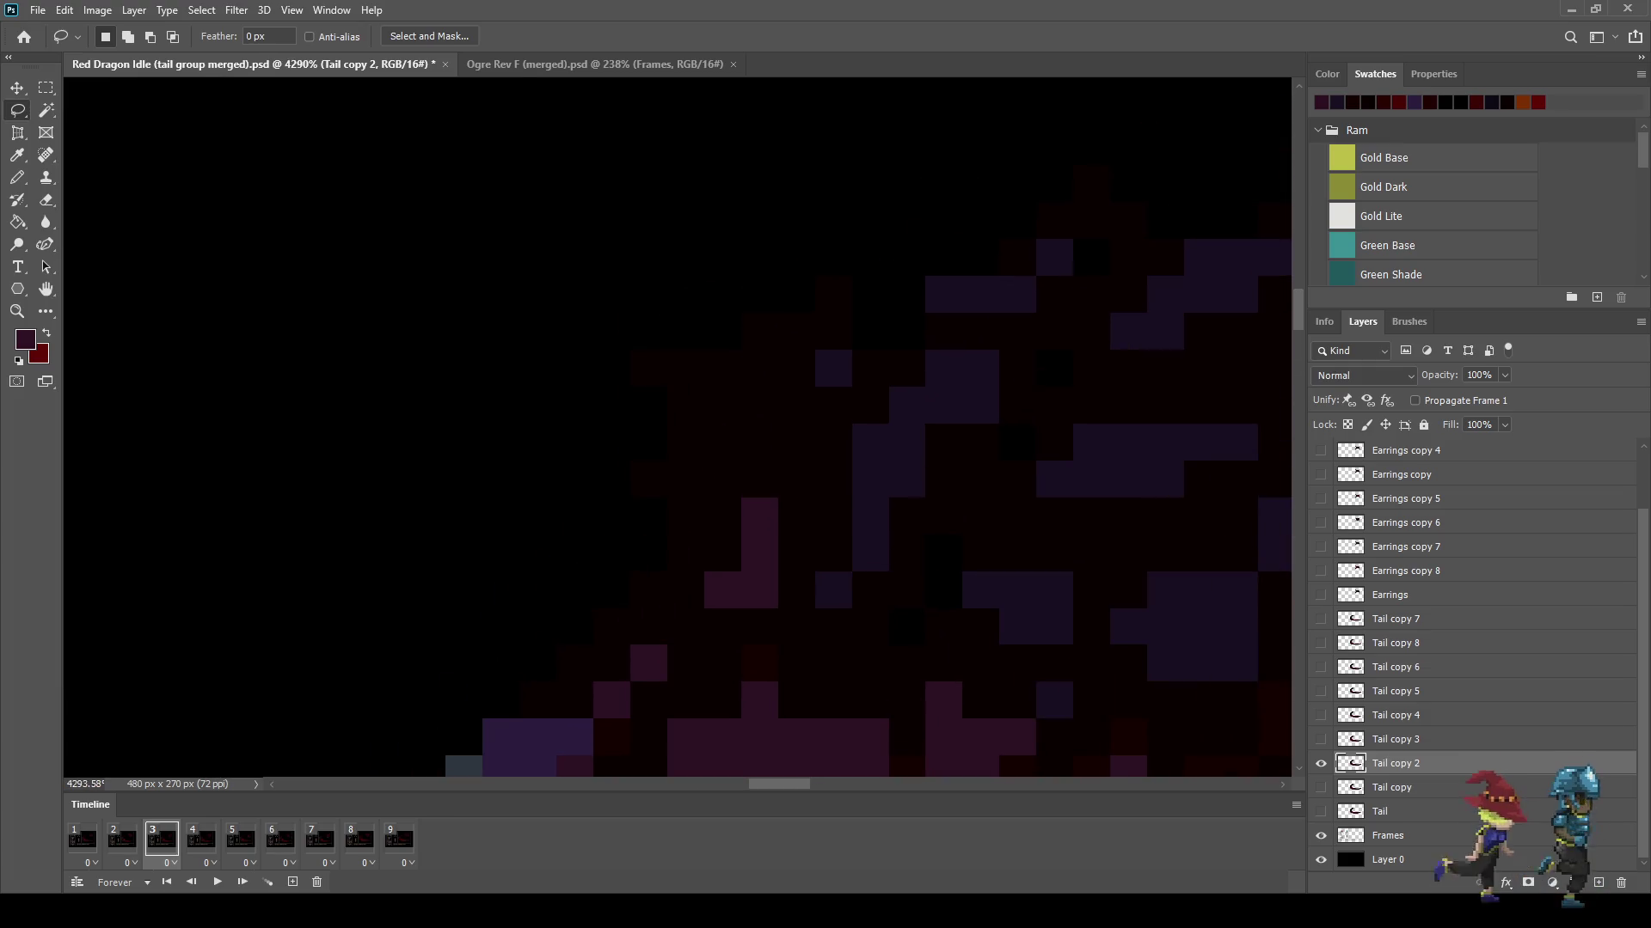
{"action": "key", "text": "e"}
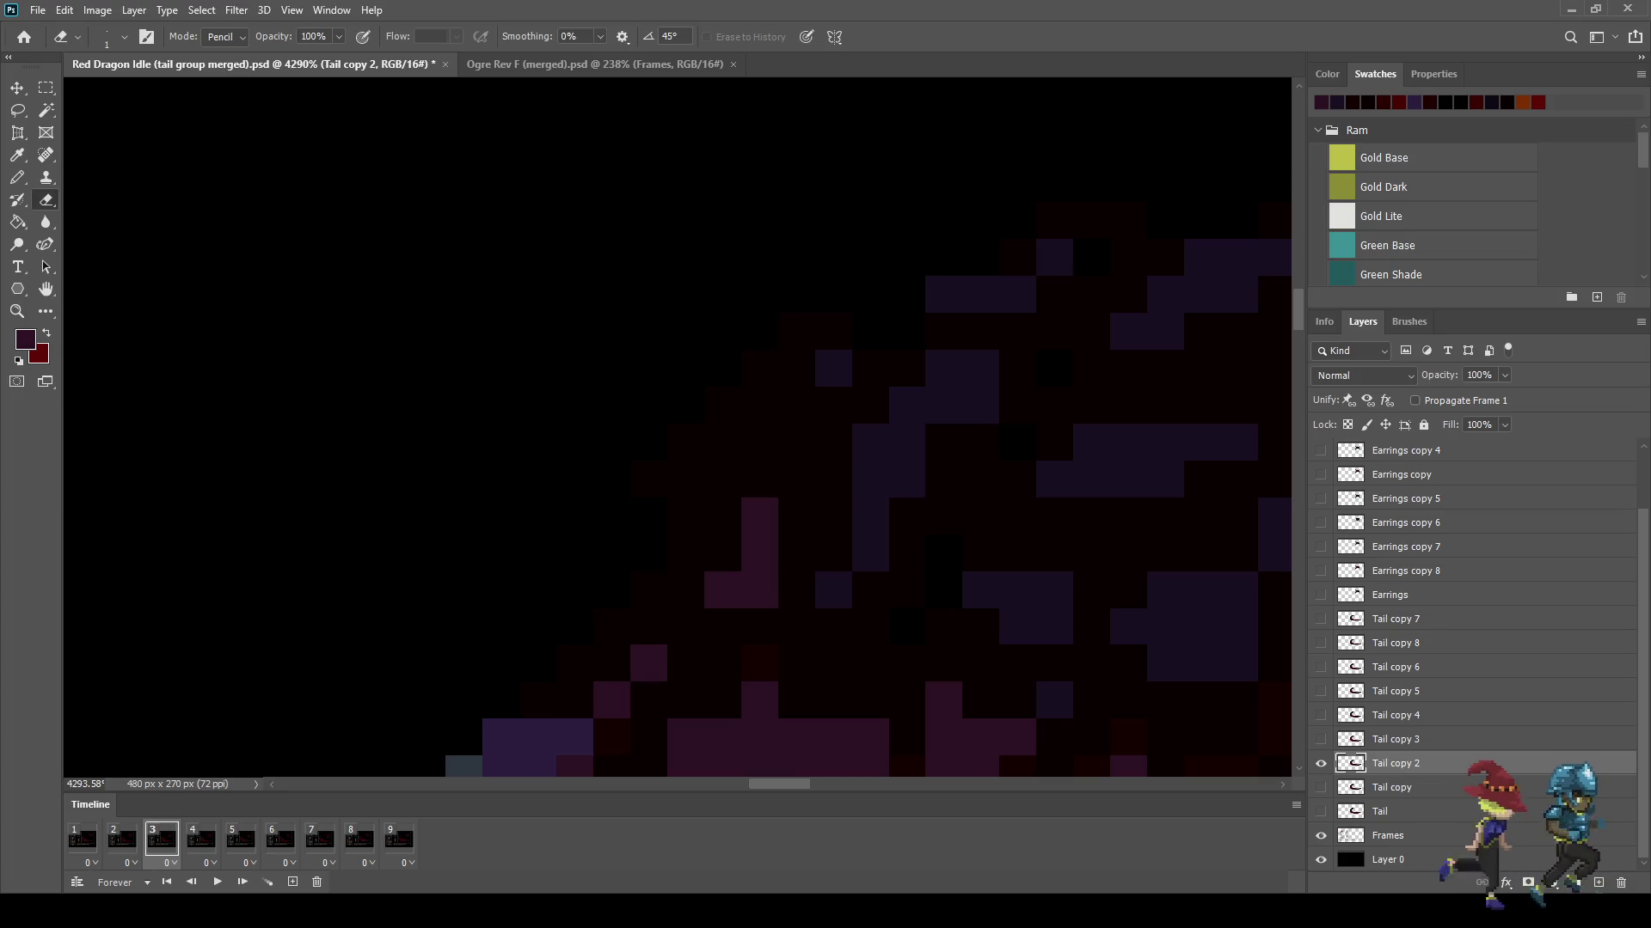
{"action": "key", "text": "b"}
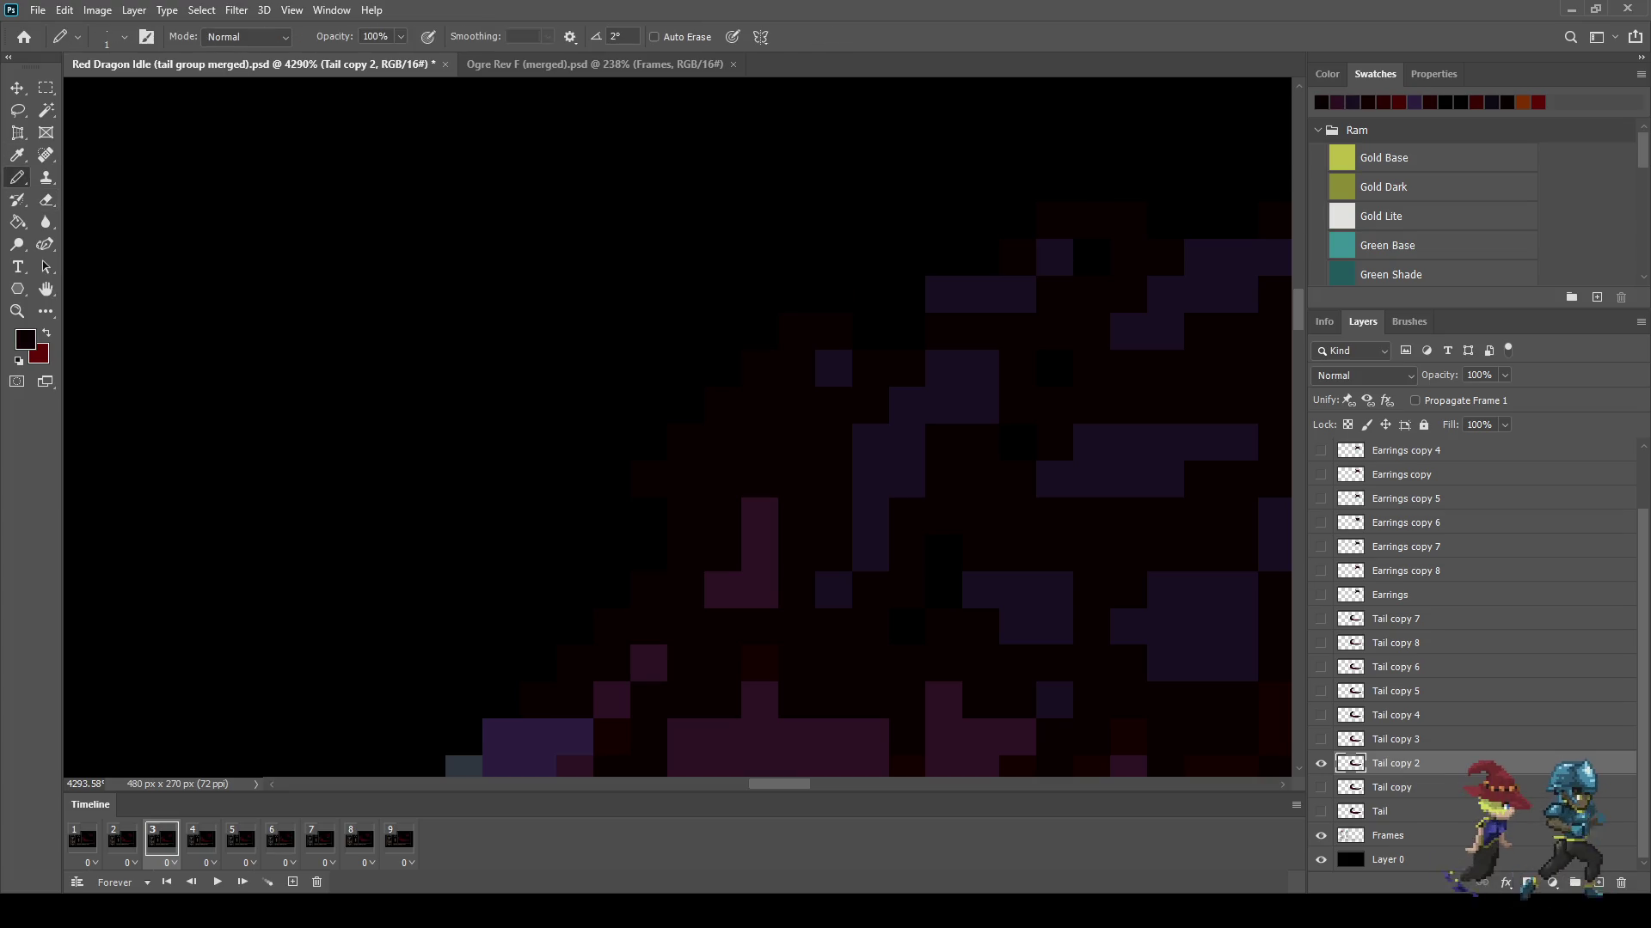
{"action": "key", "text": "ctrl+s"}
{"action": "key", "text": "ctrl+1"}
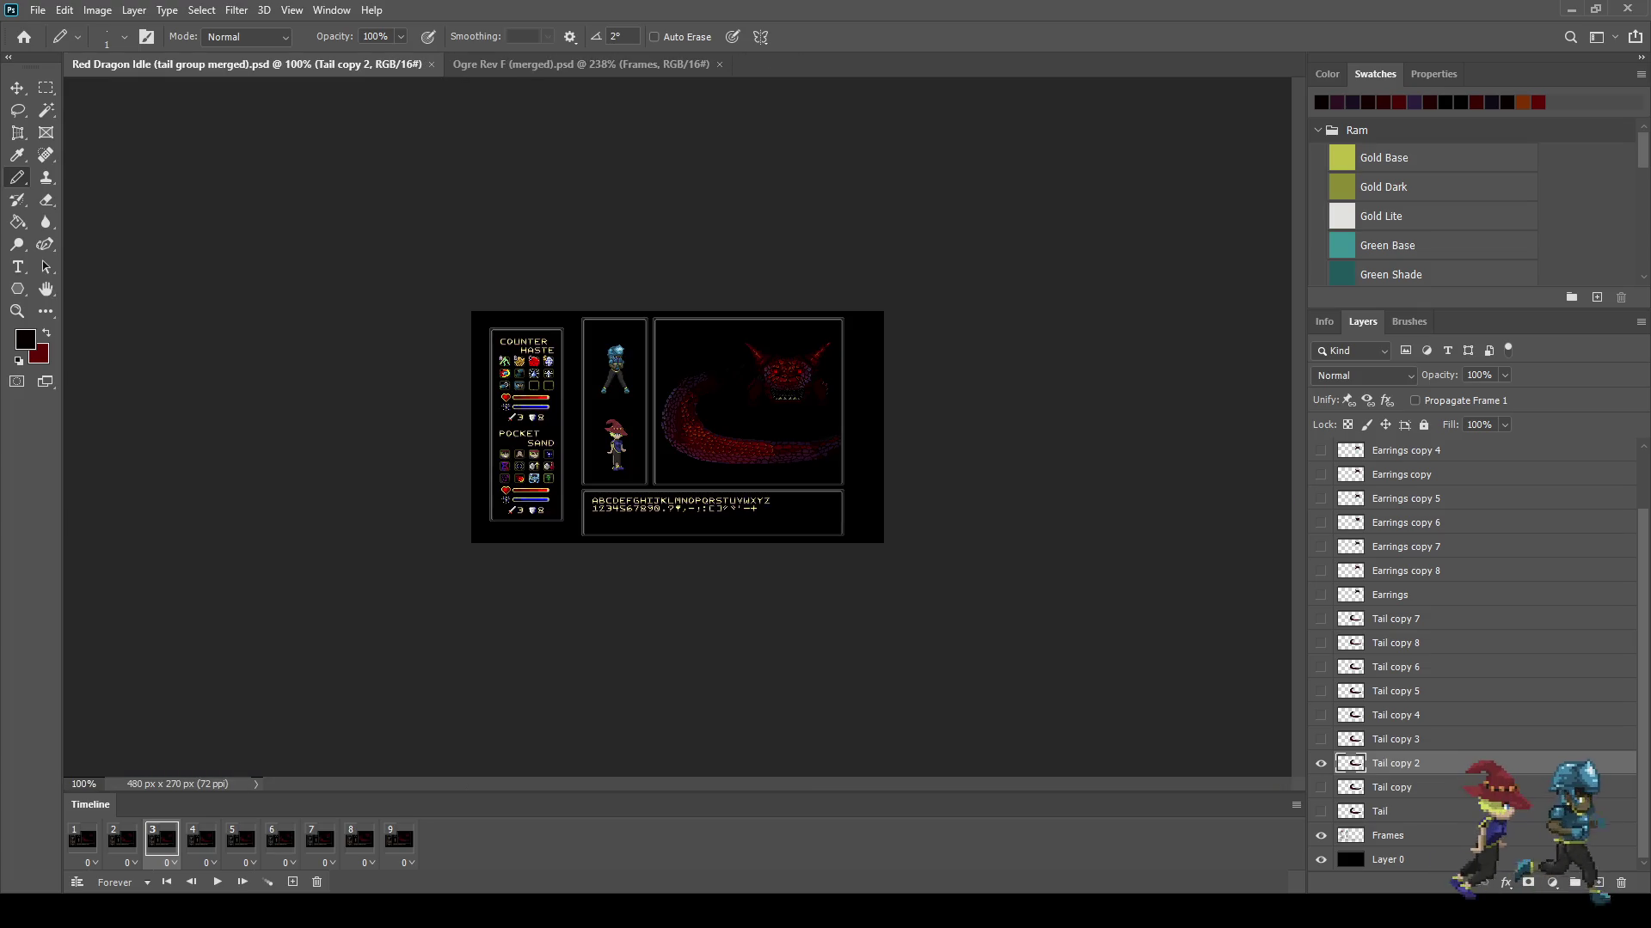
{"action": "key", "text": "ctrl+plus"}
{"action": "key", "text": "ctrl+plus"}
{"action": "key", "text": "space"}
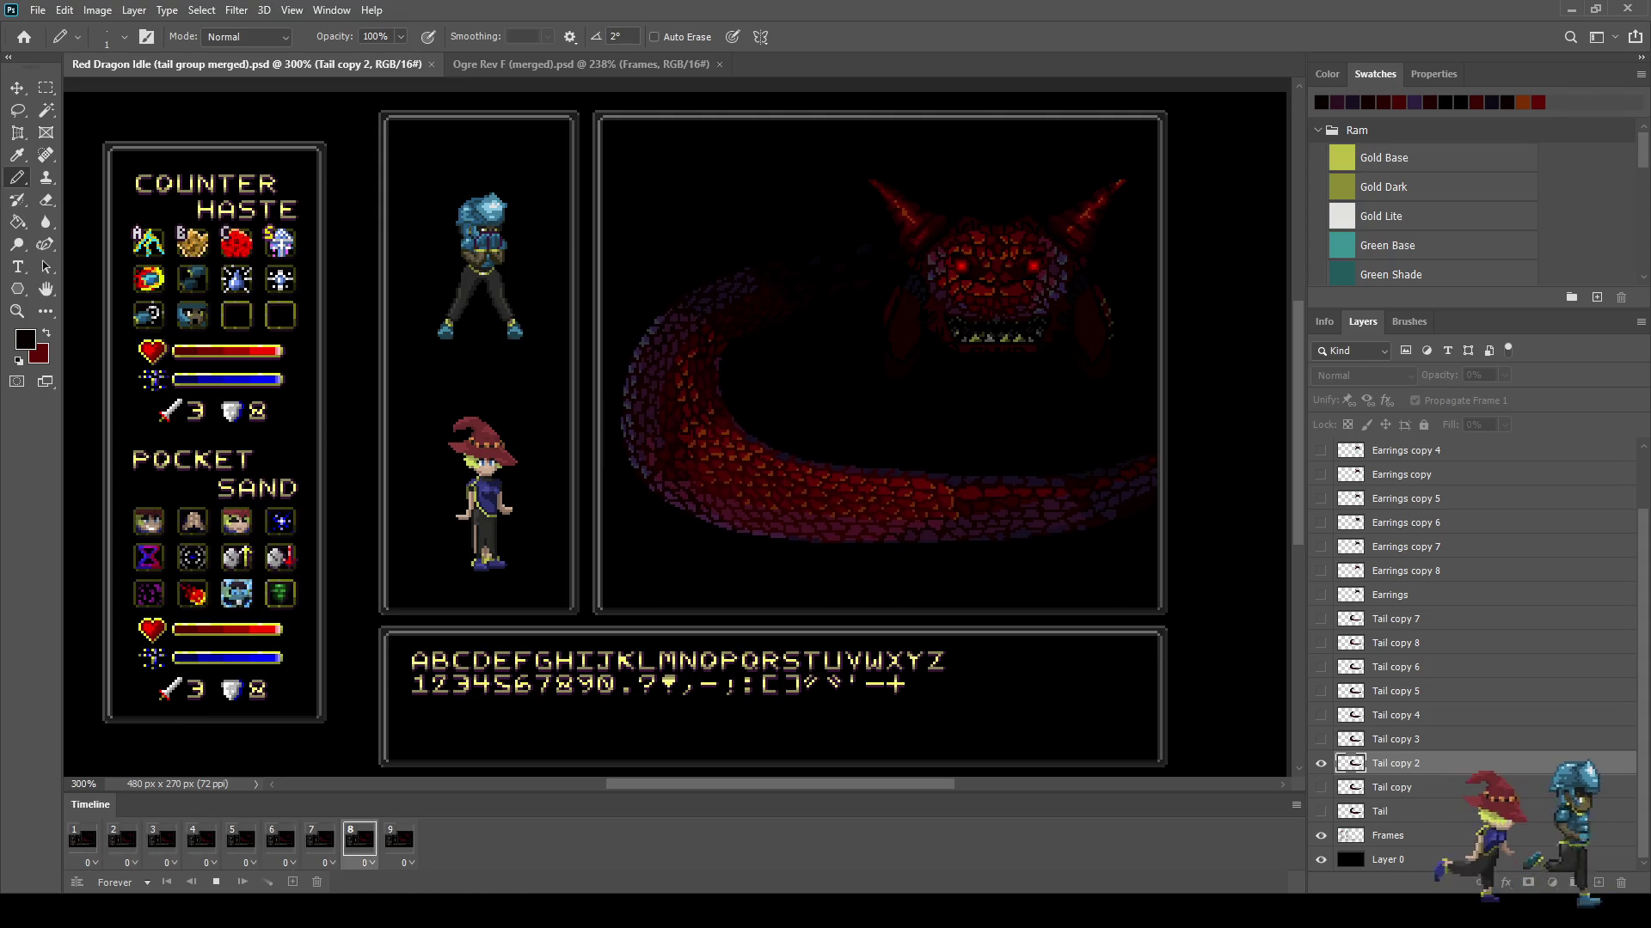
{"action": "key", "text": "space"}
{"action": "key", "text": "space"}
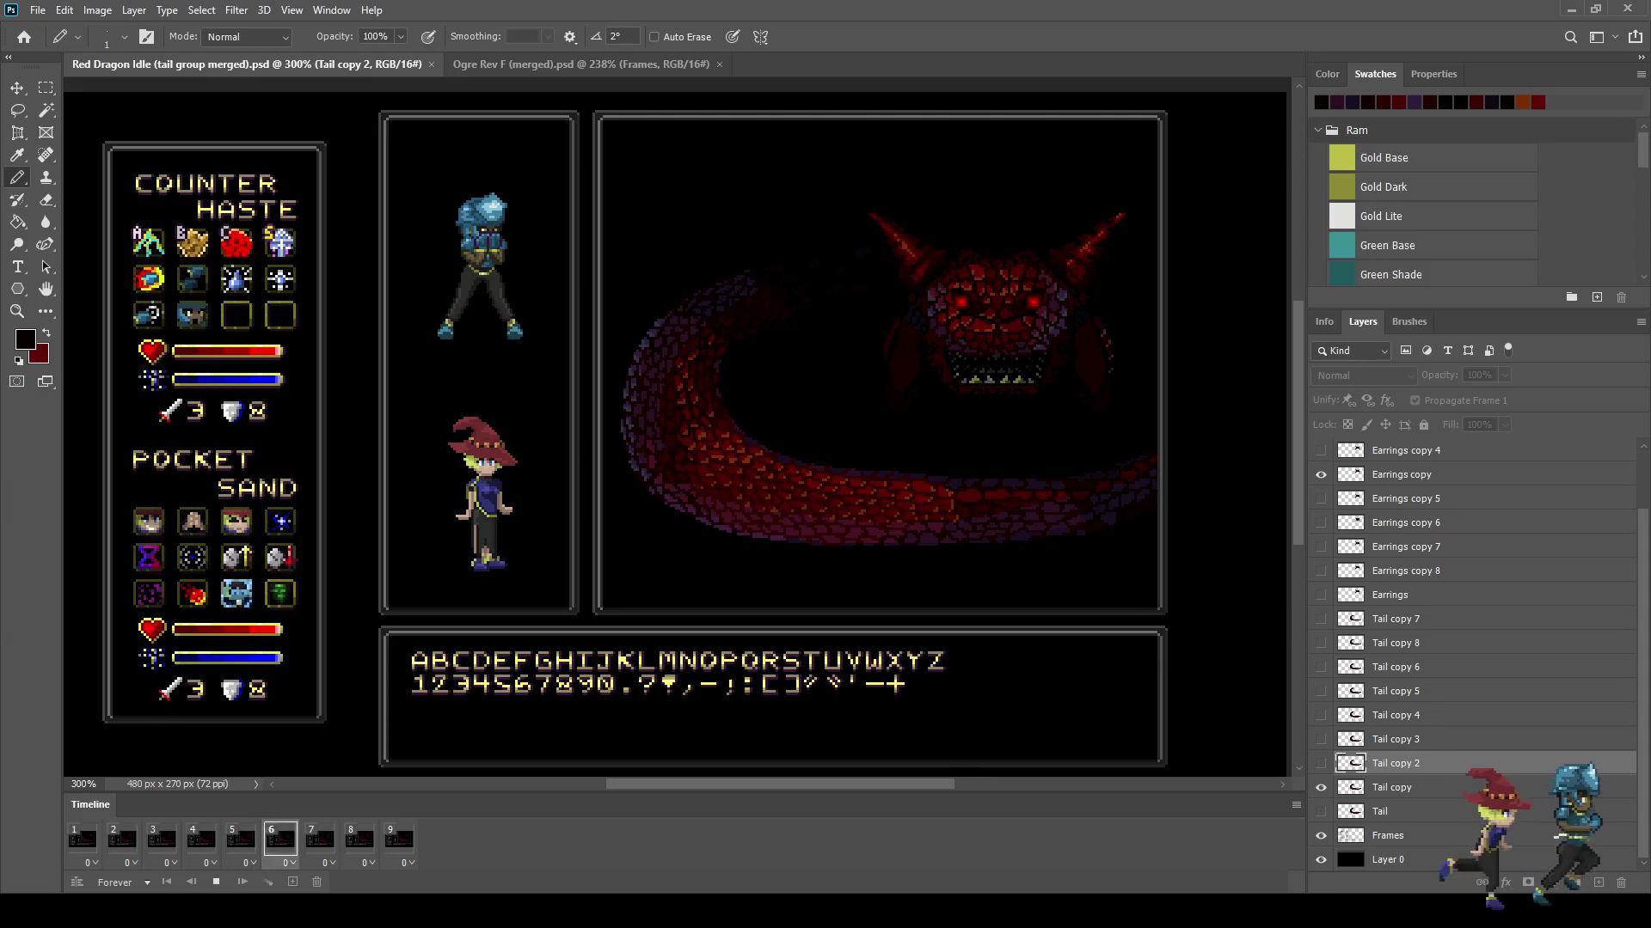
{"action": "key", "text": "space"}
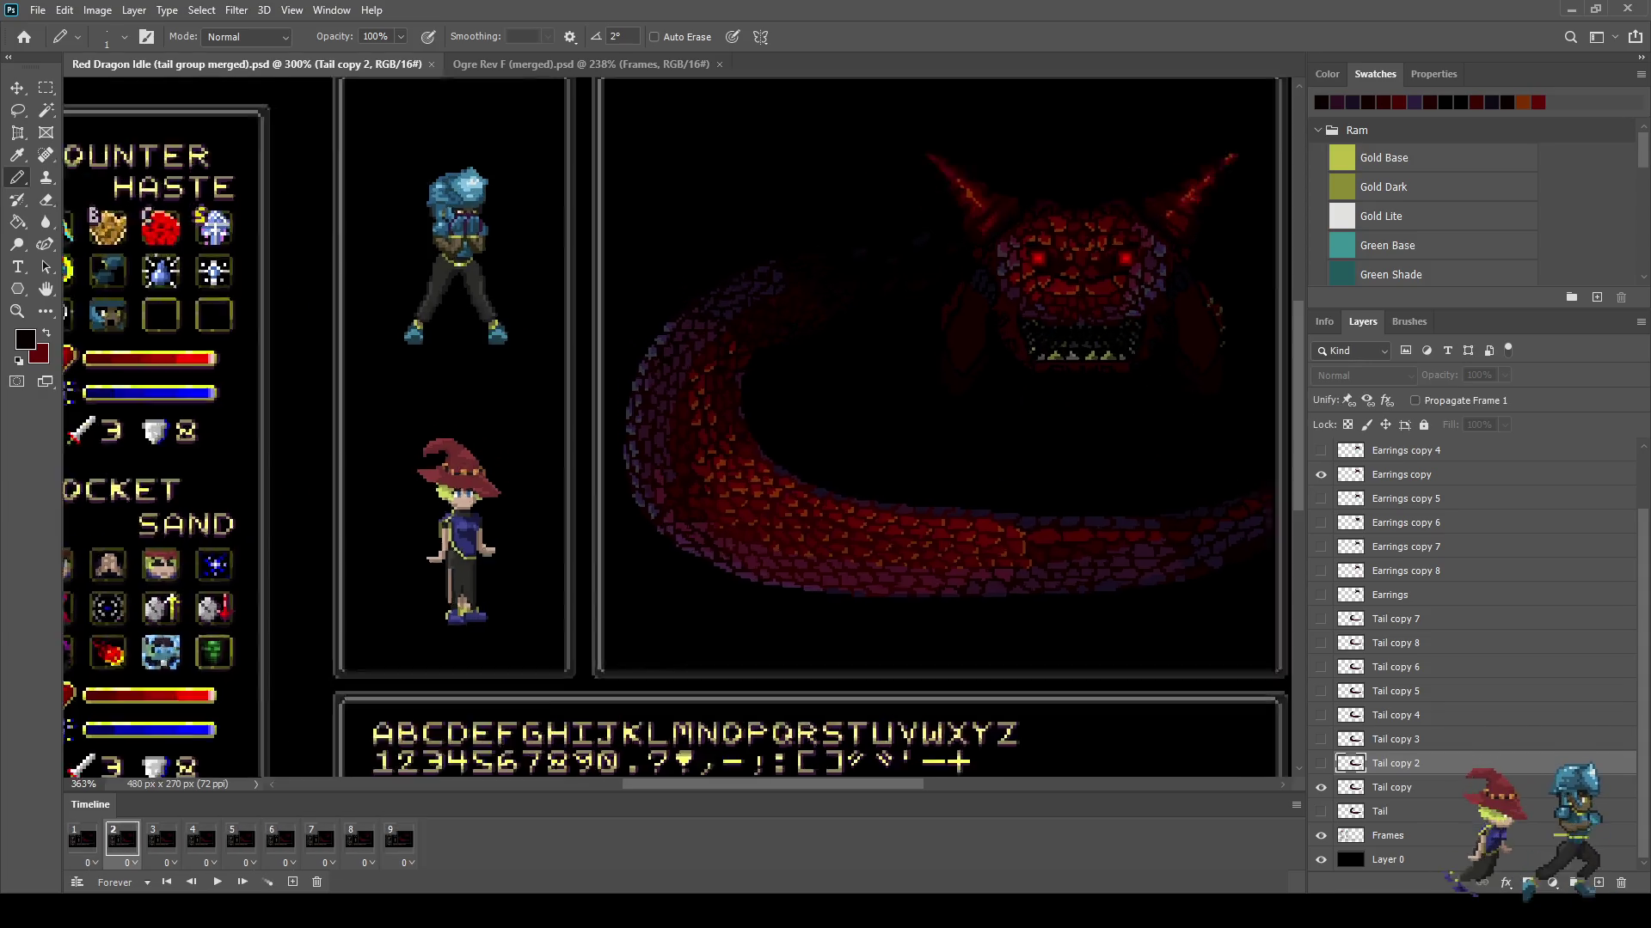
Step: Compare the tail poses in frames 3 and 4, then select the Tail copy 3 layer on frame 4
{"action": "scroll", "coordinate": [629, 321], "scroll_direction": "up", "scroll_amount": 5}
{"action": "left_click", "coordinate": [162, 839]}
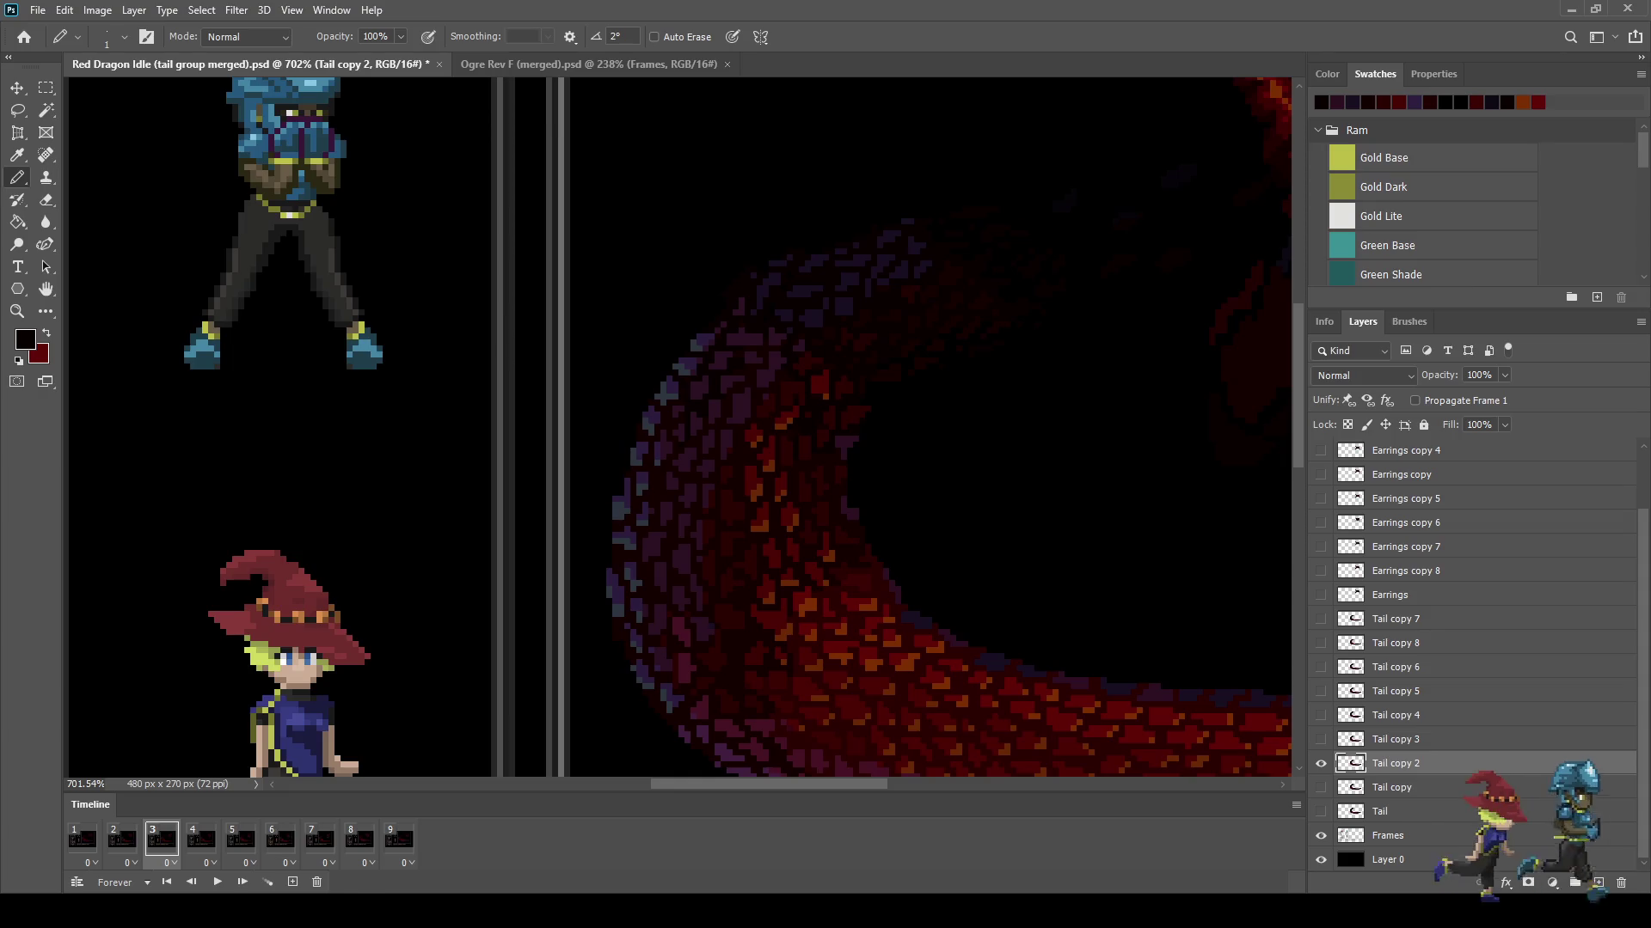
{"action": "left_click", "coordinate": [201, 839]}
{"action": "left_click", "coordinate": [162, 839]}
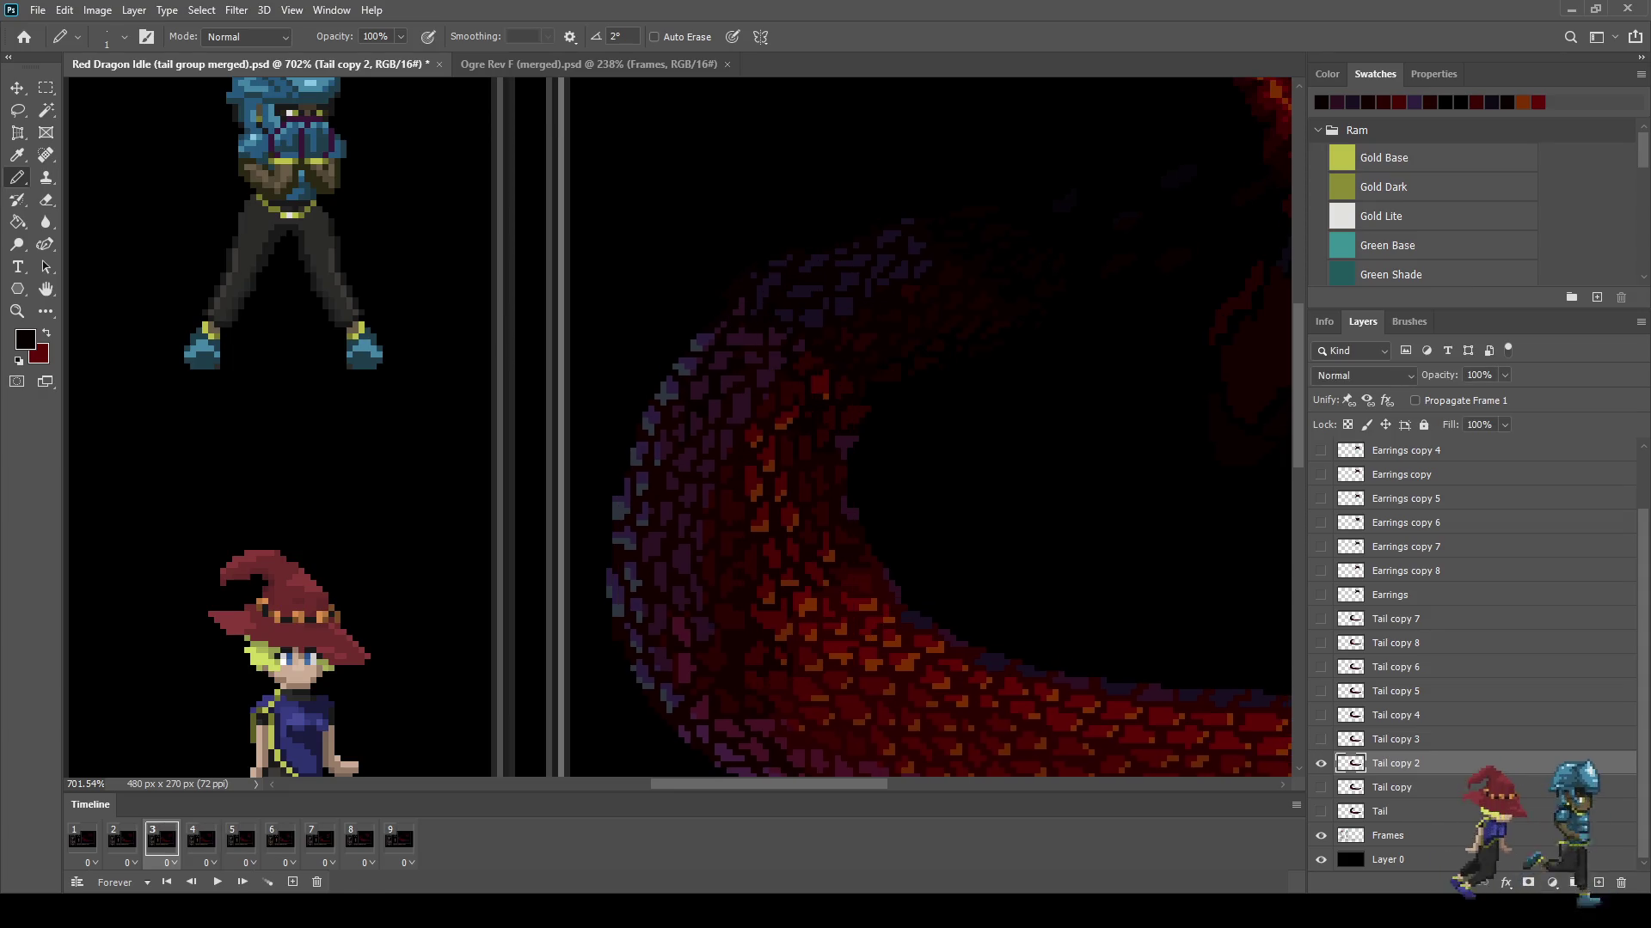
{"action": "left_click", "coordinate": [201, 839]}
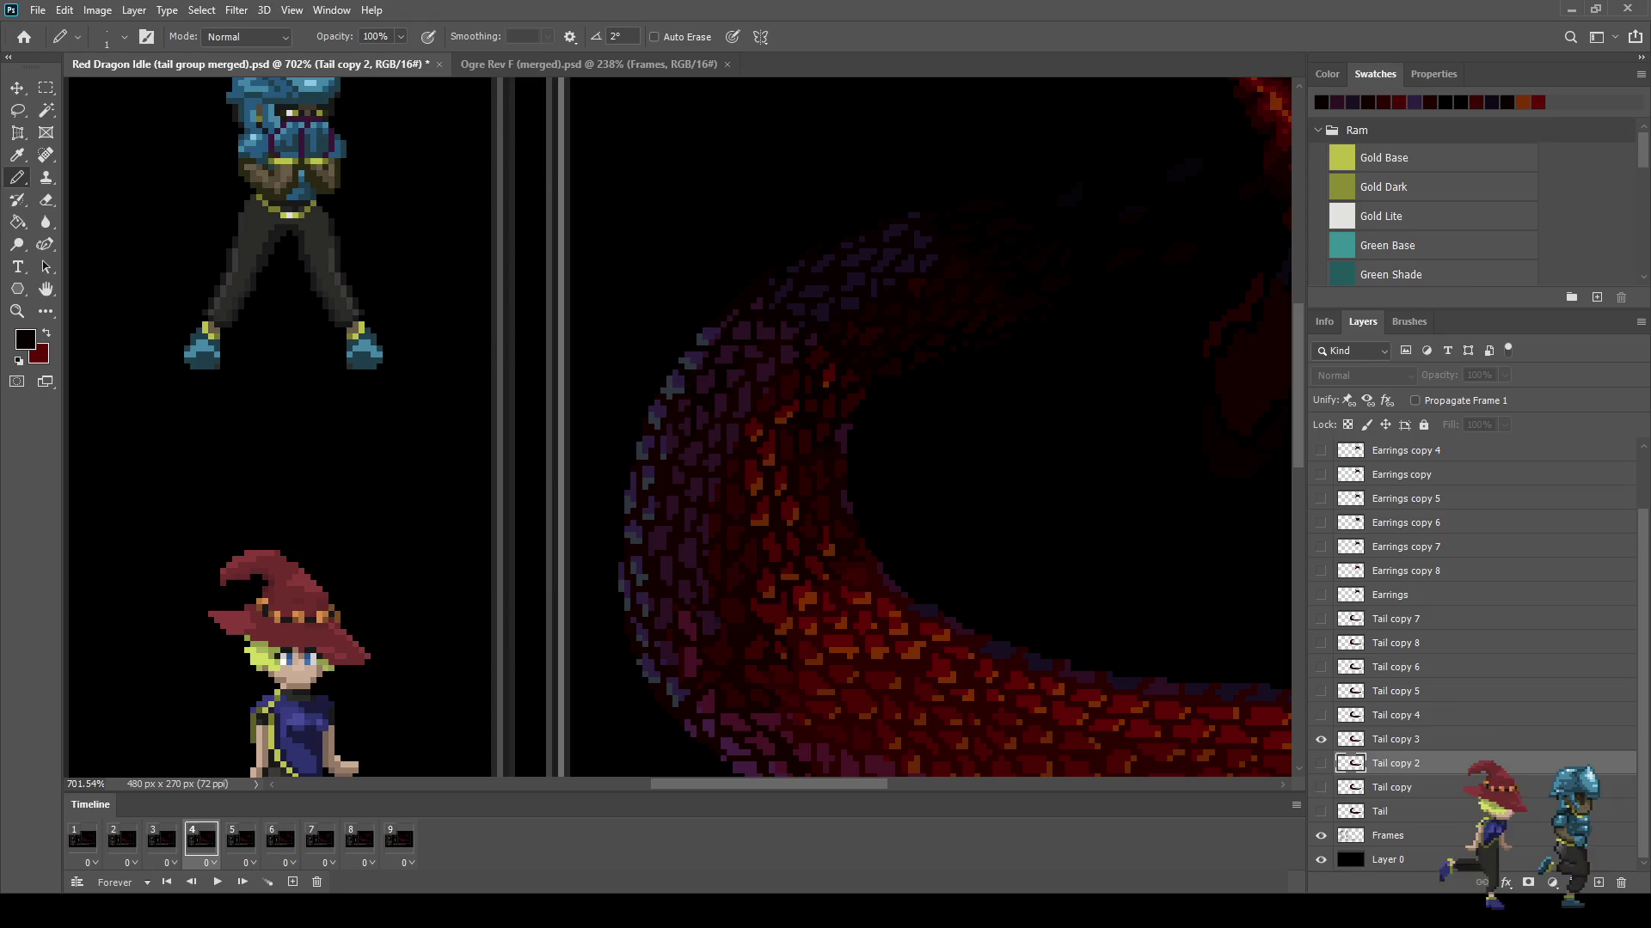
{"action": "left_click", "coordinate": [1395, 740]}
Step: Lasso around the outer left edge of the dragon's tail
{"action": "key", "text": "l"}
{"action": "left_click_drag", "start_coordinate": [613, 404], "coordinate": [667, 323]}
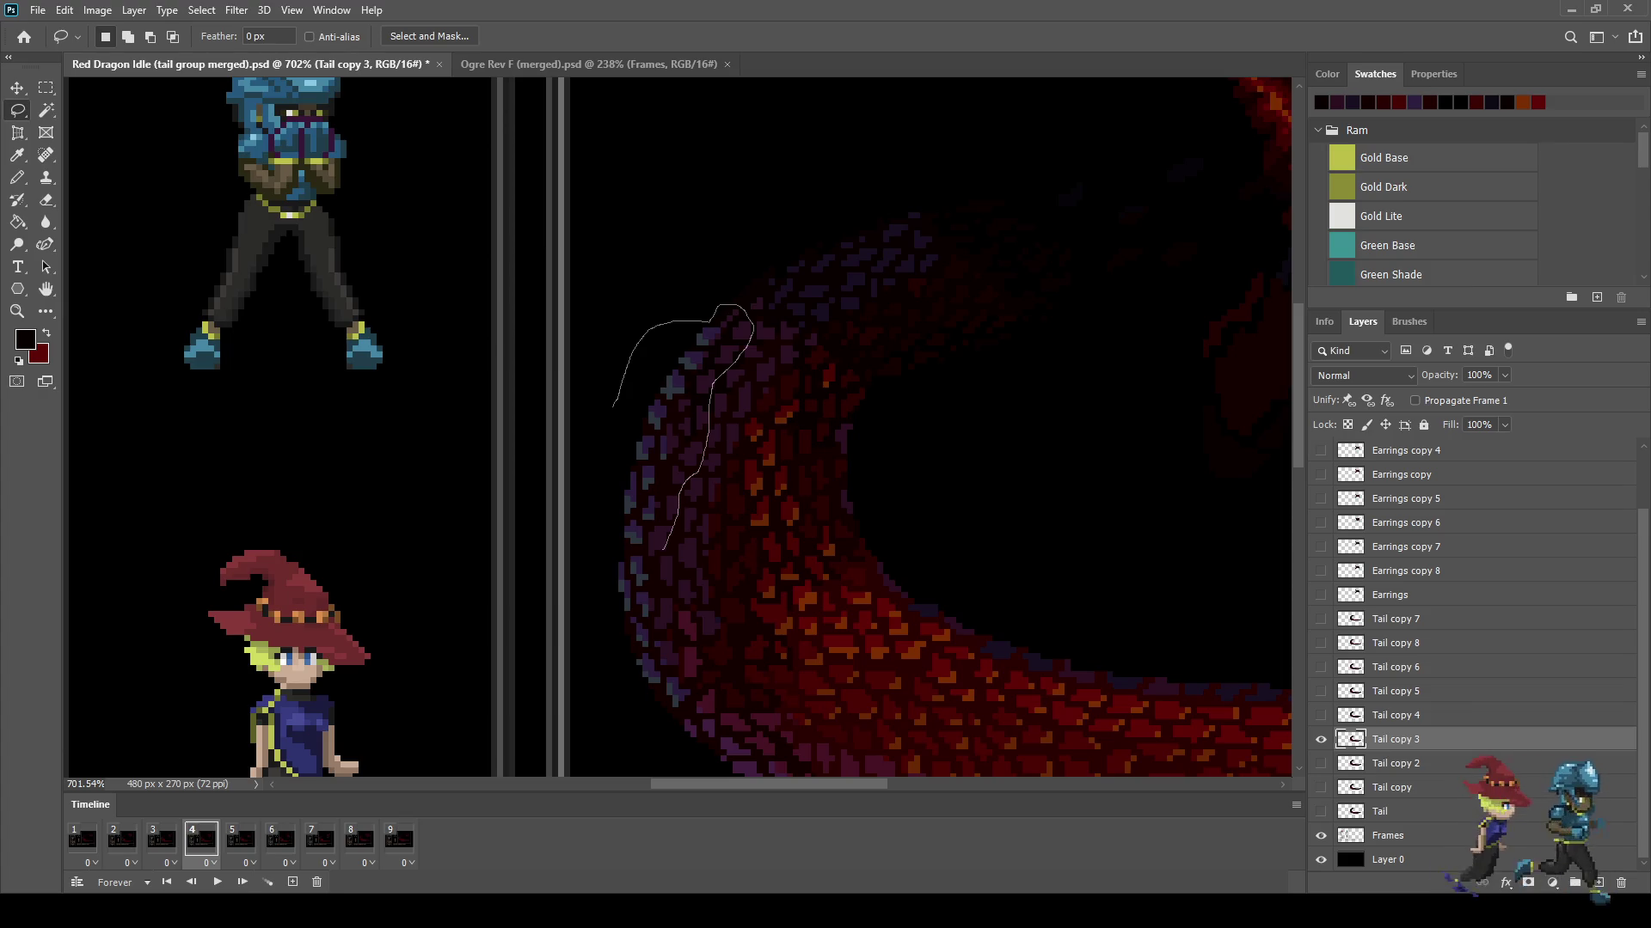
{"action": "left_click_drag", "start_coordinate": [641, 551], "coordinate": [600, 491]}
{"action": "left_click_drag", "start_coordinate": [616, 397], "coordinate": [613, 393]}
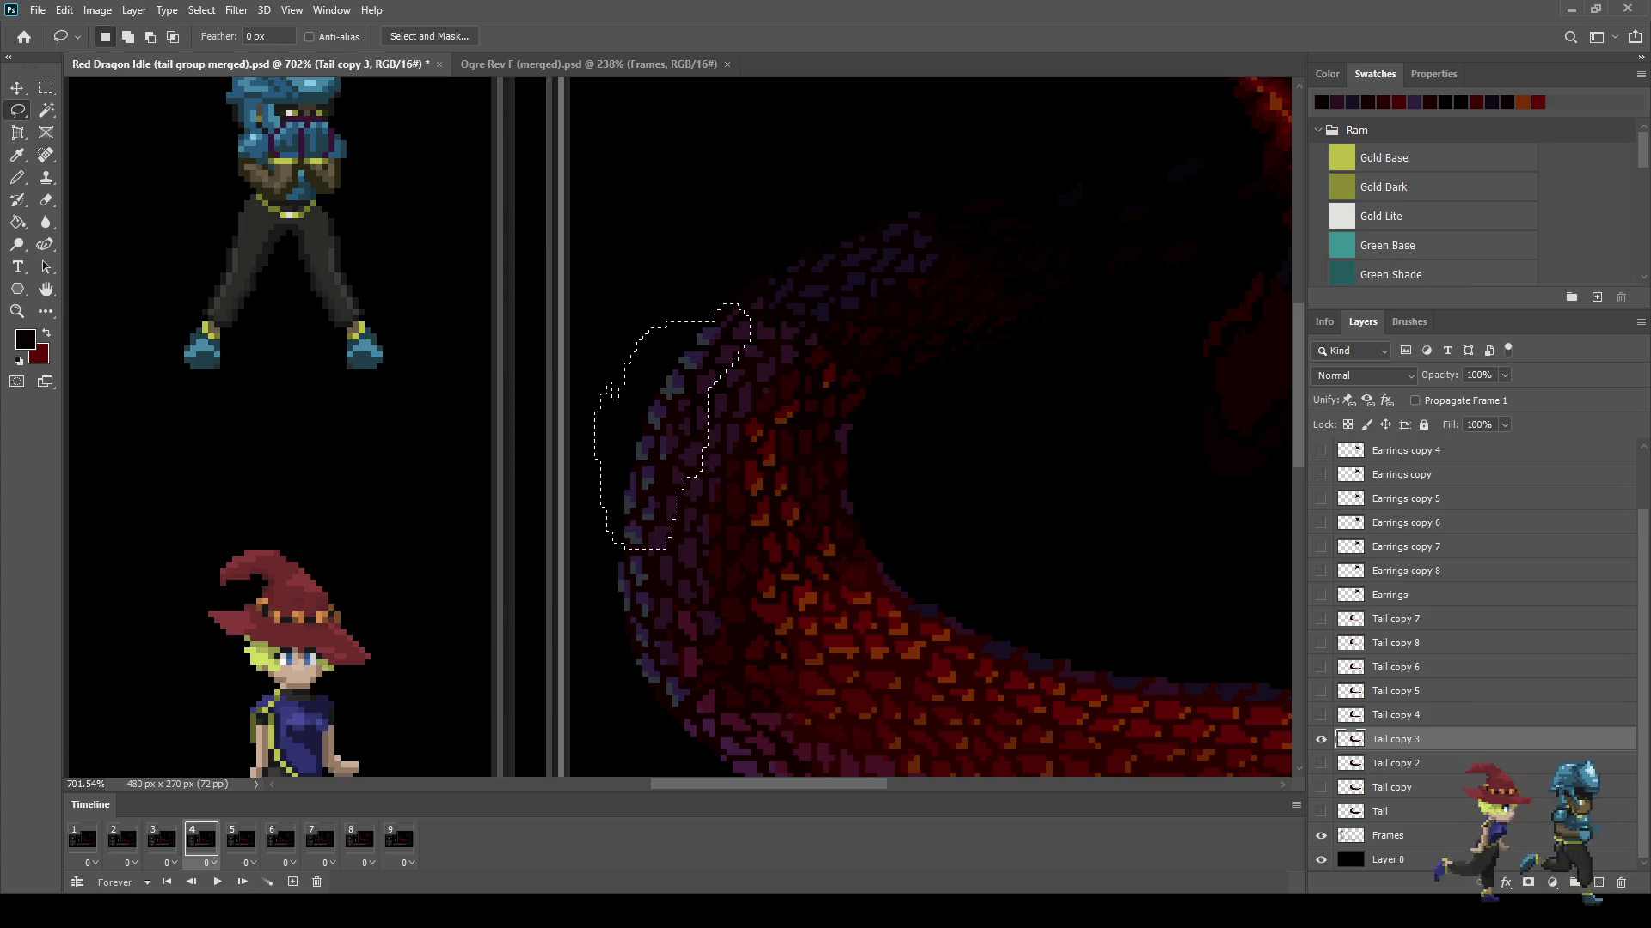
Step: Stretch the selected tail edge to about 117% width and apply the transform
{"action": "scroll", "coordinate": [615, 379], "scroll_direction": "up", "scroll_amount": 3}
{"action": "key", "text": "ctrl+t"}
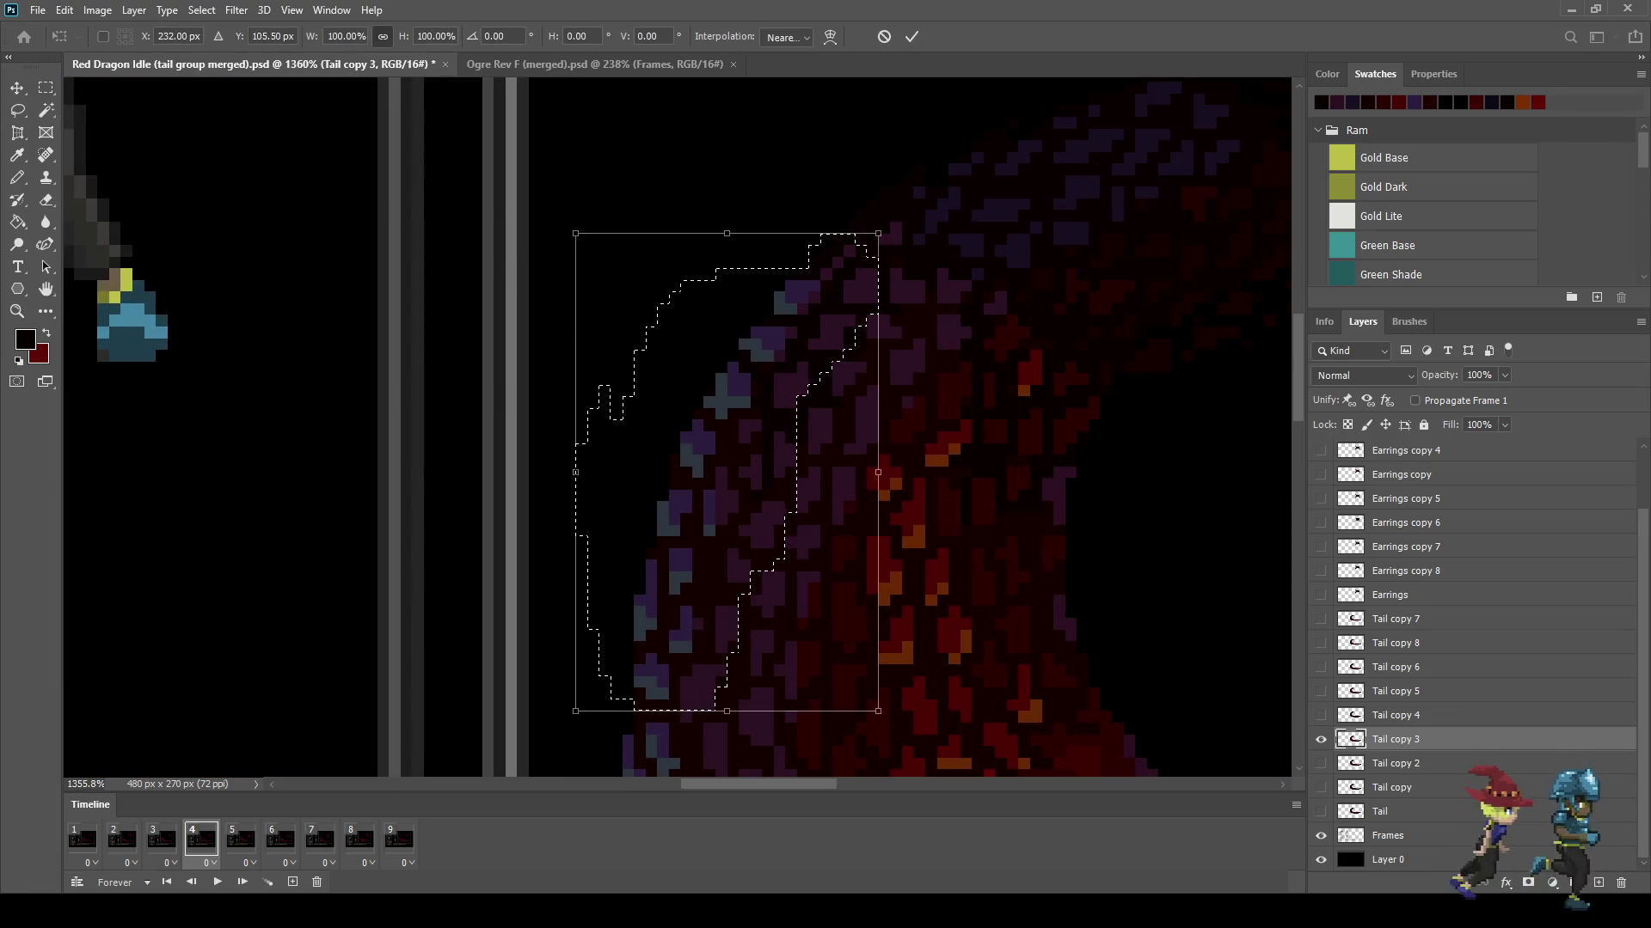
{"action": "left_click_drag", "start_coordinate": [575, 472], "coordinate": [558, 472]}
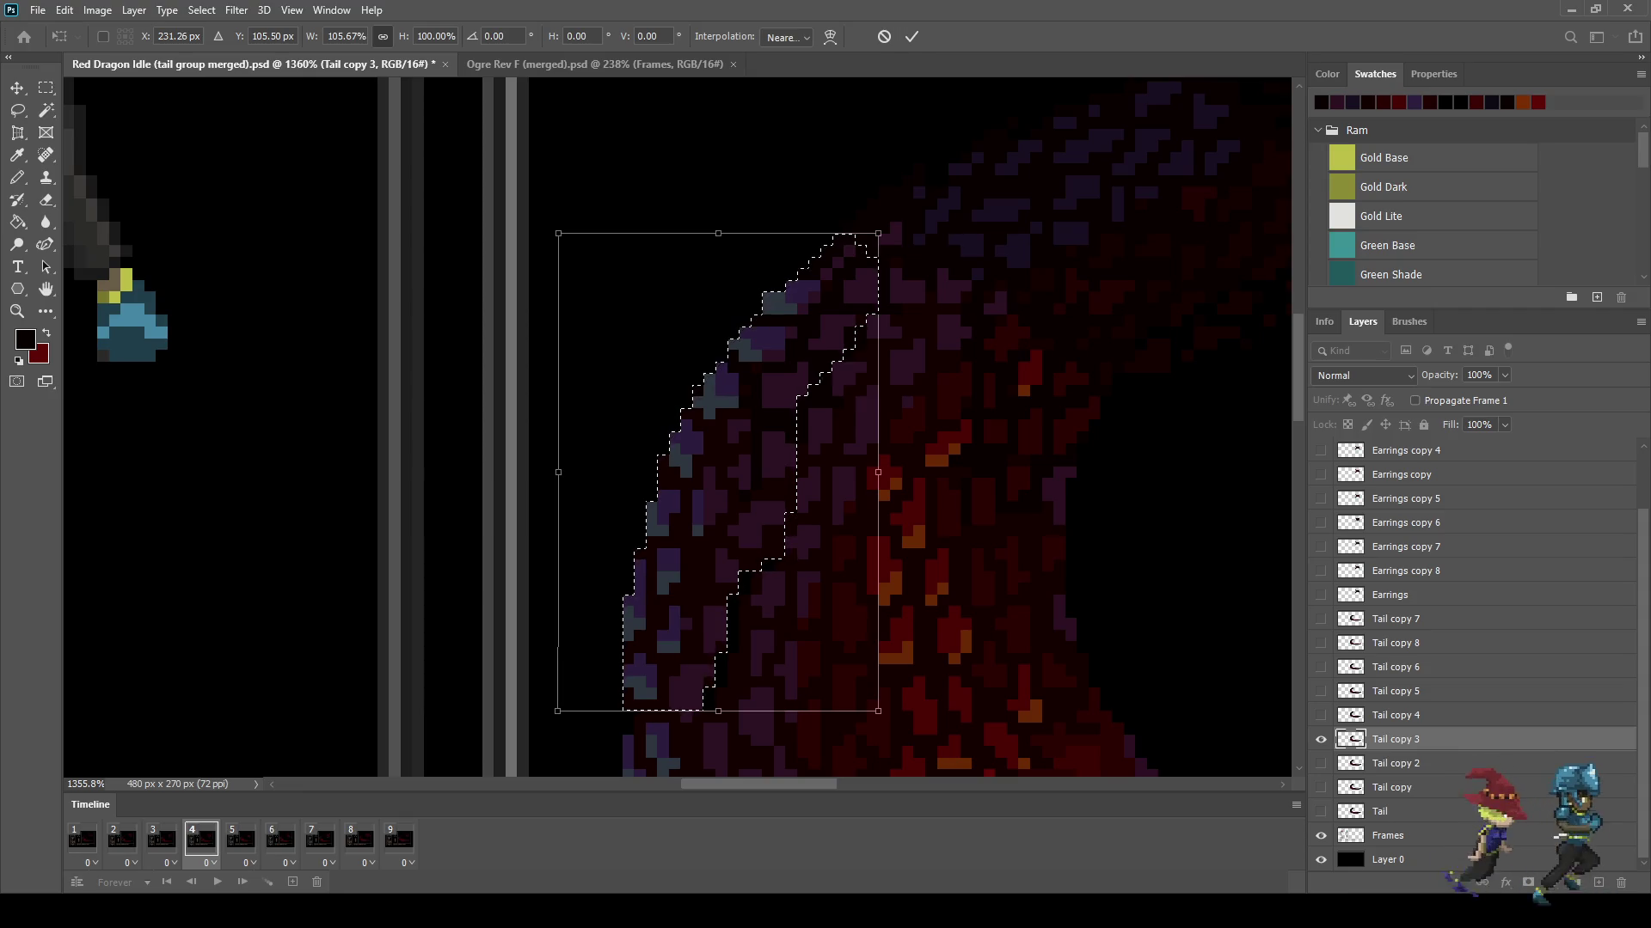
{"action": "left_click_drag", "start_coordinate": [558, 472], "coordinate": [547, 472]}
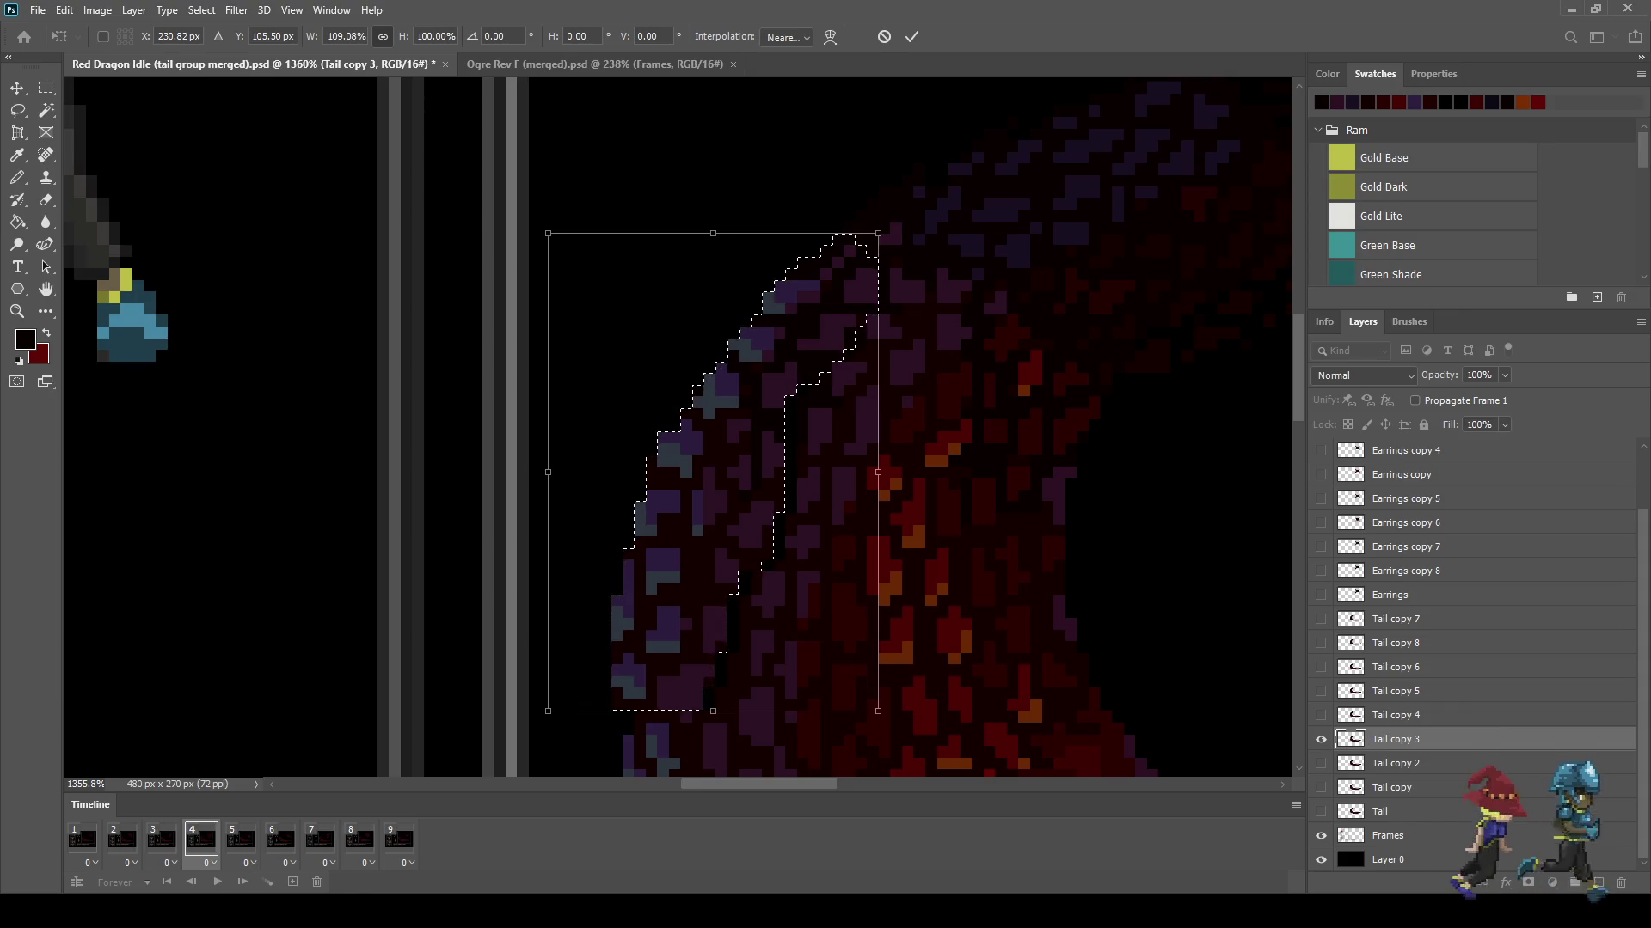
{"action": "left_click_drag", "start_coordinate": [878, 472], "coordinate": [902, 472]}
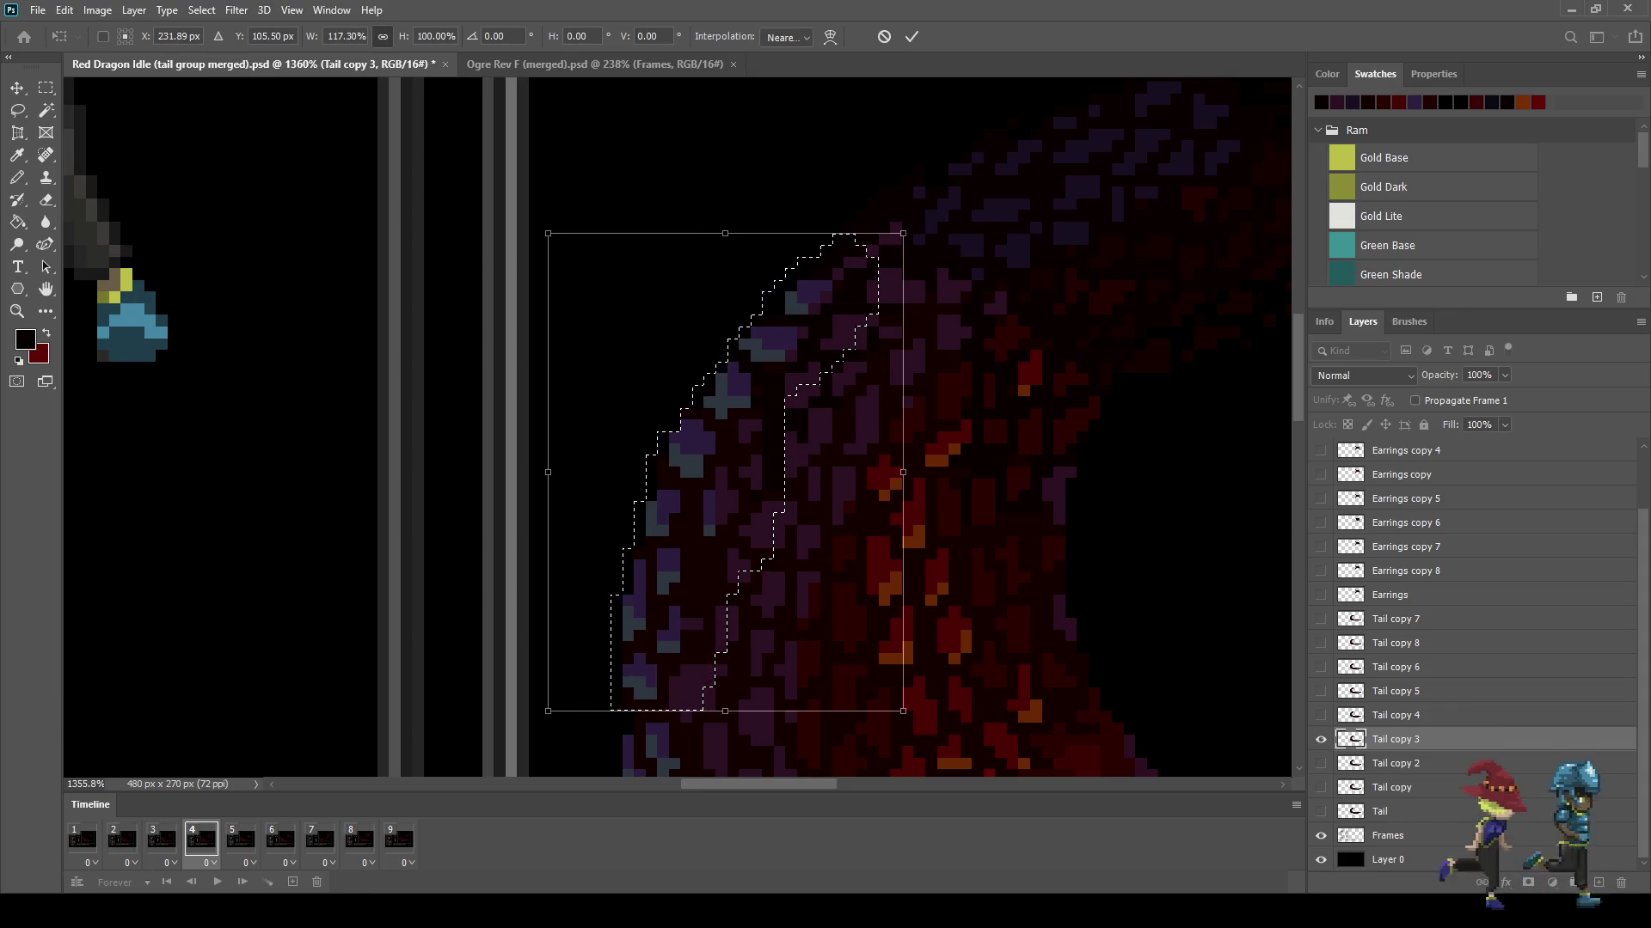
{"action": "left_click", "coordinate": [911, 36]}
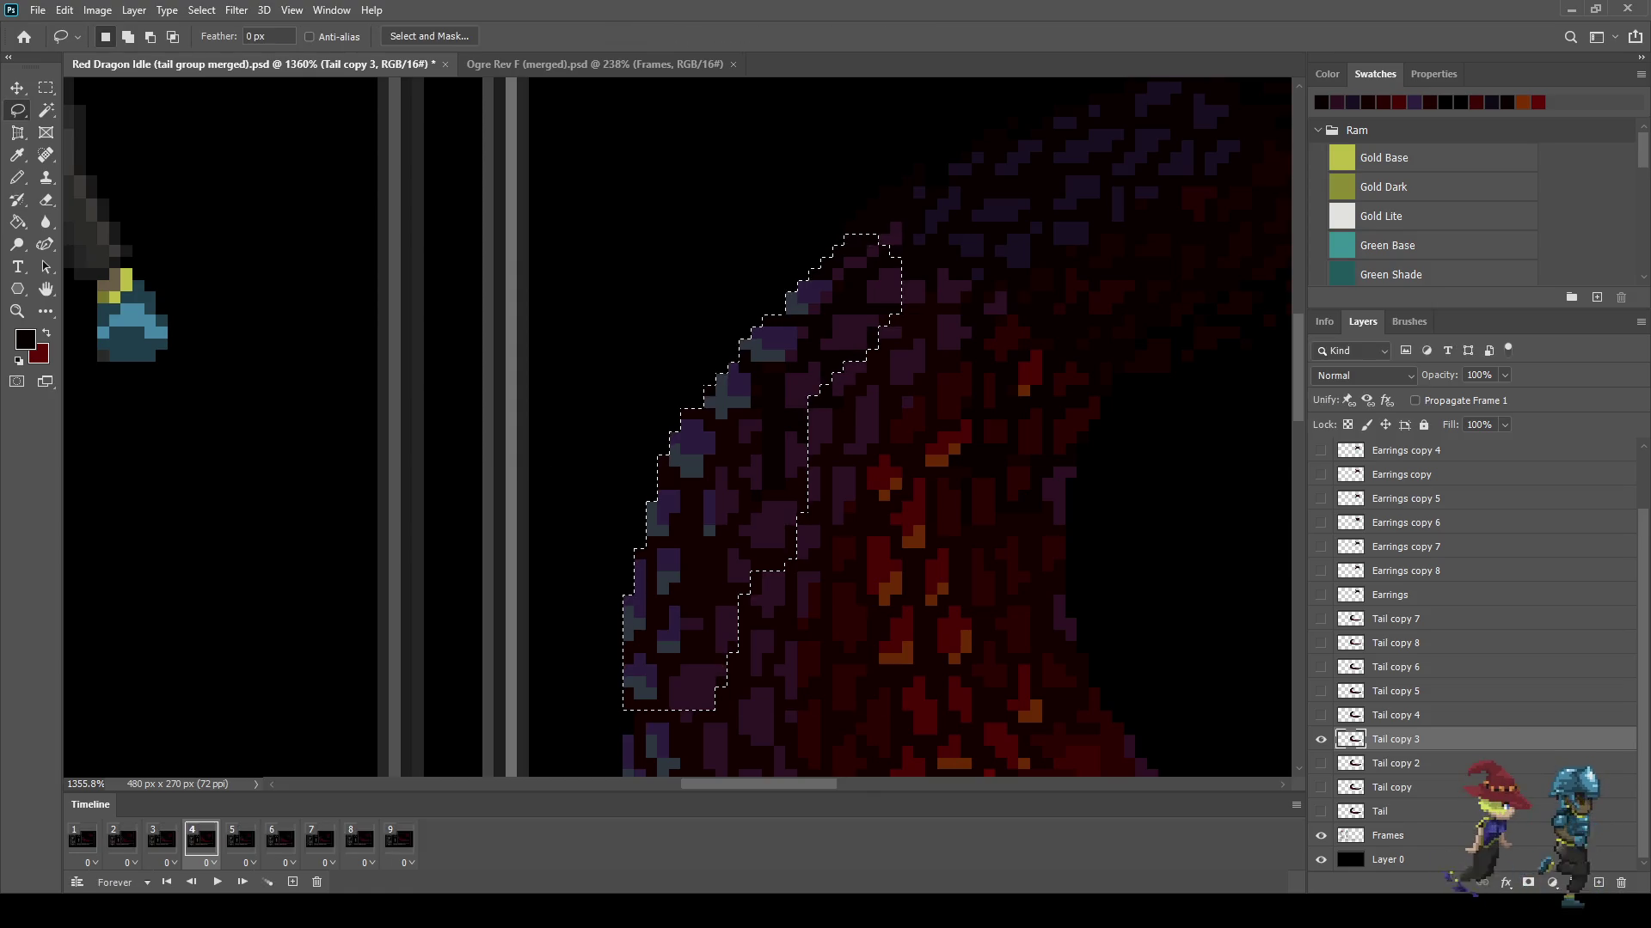
{"action": "scroll", "coordinate": [1049, 344], "scroll_direction": "down", "scroll_amount": 3}
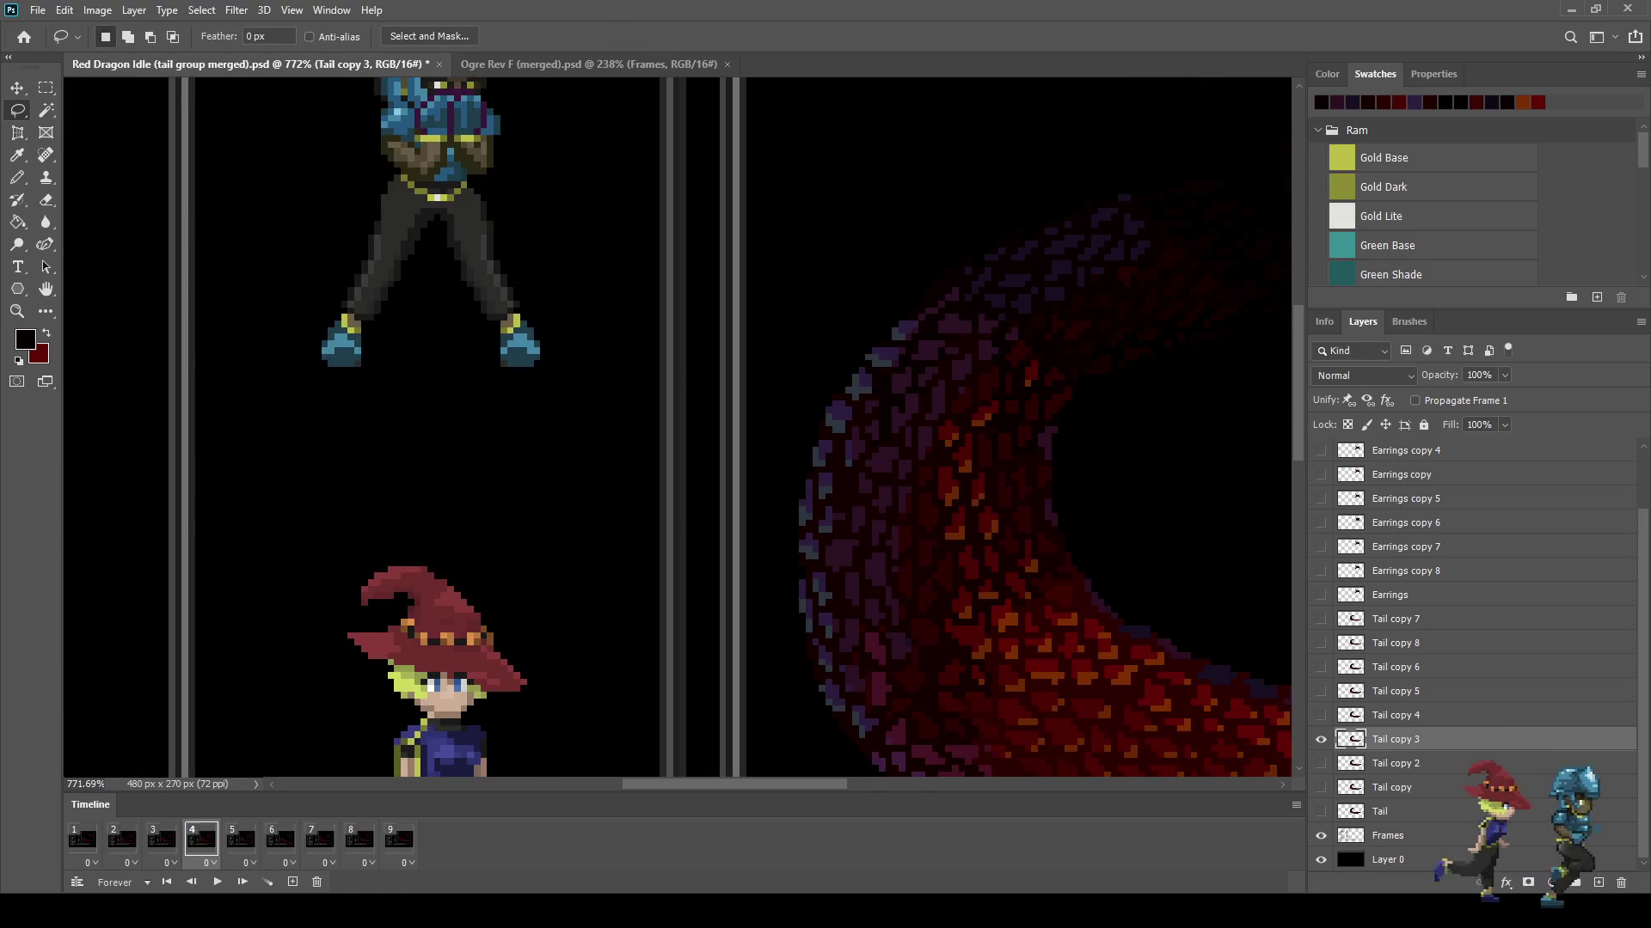
Step: Check tail frames 3 and 5, then play the dragon tail animation
{"action": "left_click", "coordinate": [161, 840]}
{"action": "left_click", "coordinate": [240, 840]}
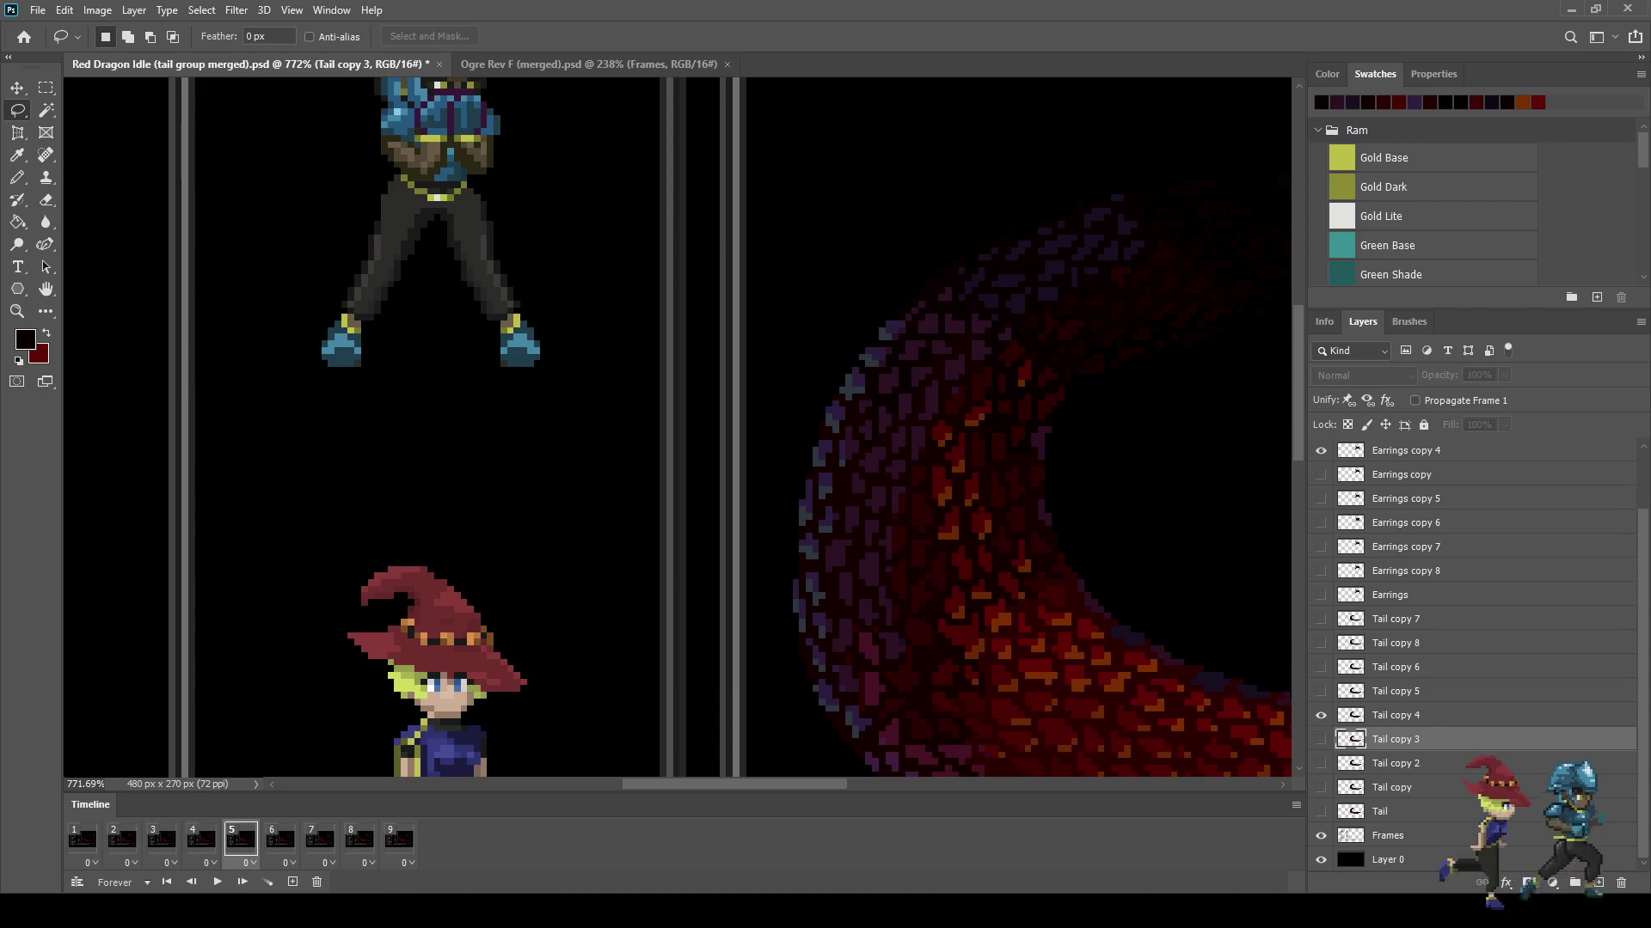
{"action": "scroll", "coordinate": [679, 430], "scroll_direction": "down", "scroll_amount": 3}
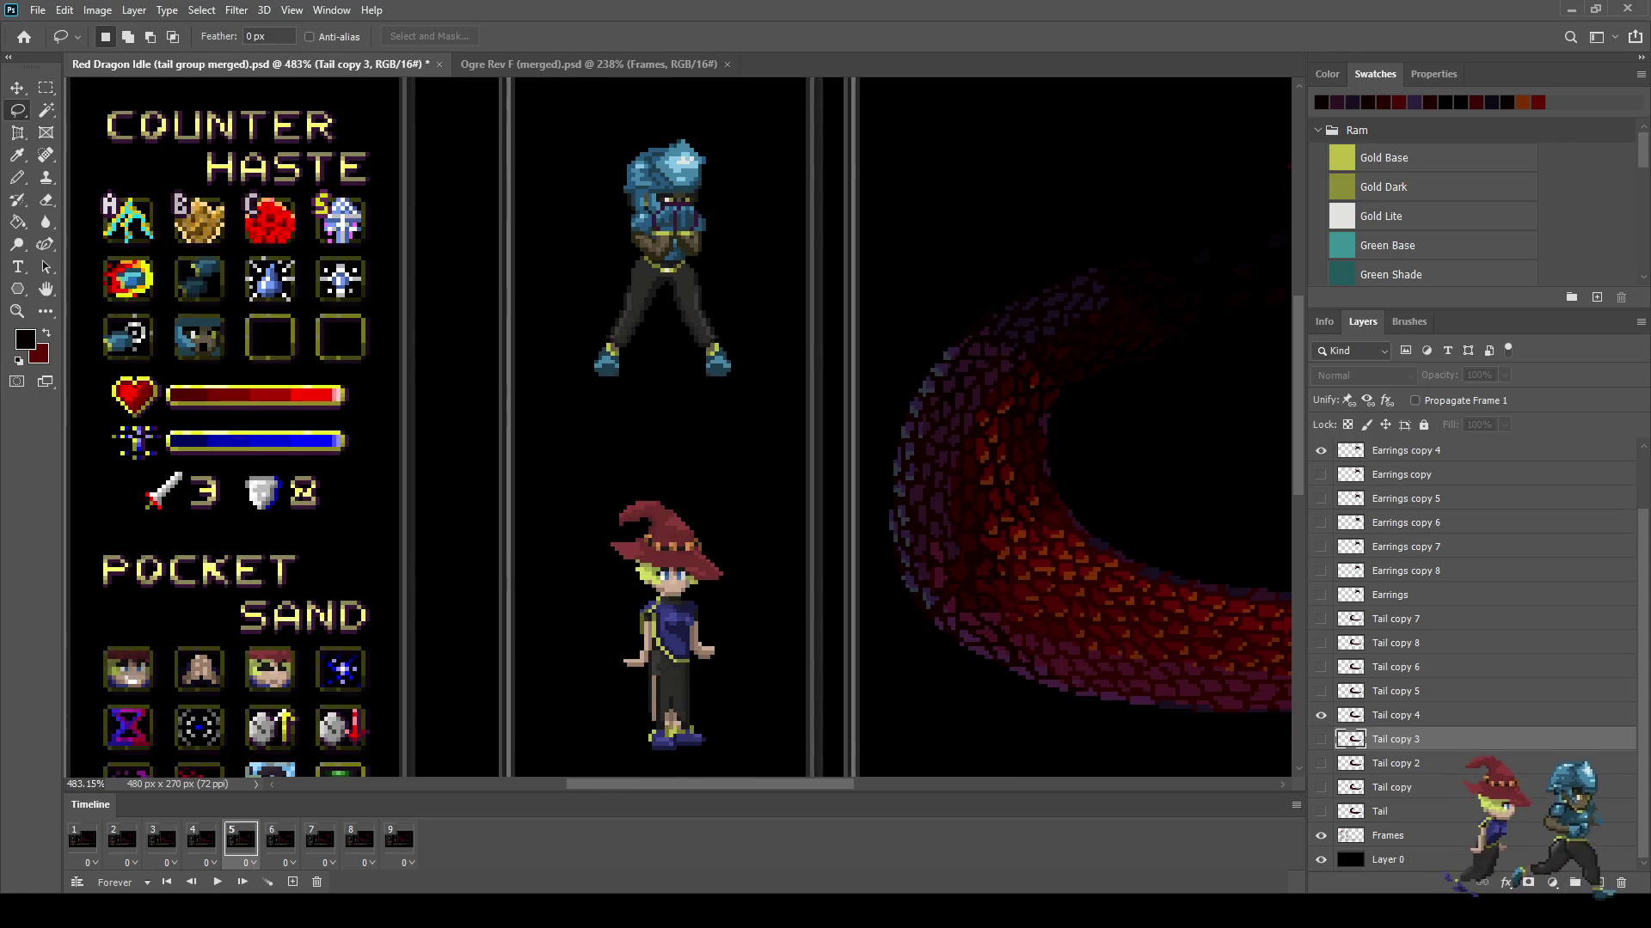
{"action": "key", "text": "space"}
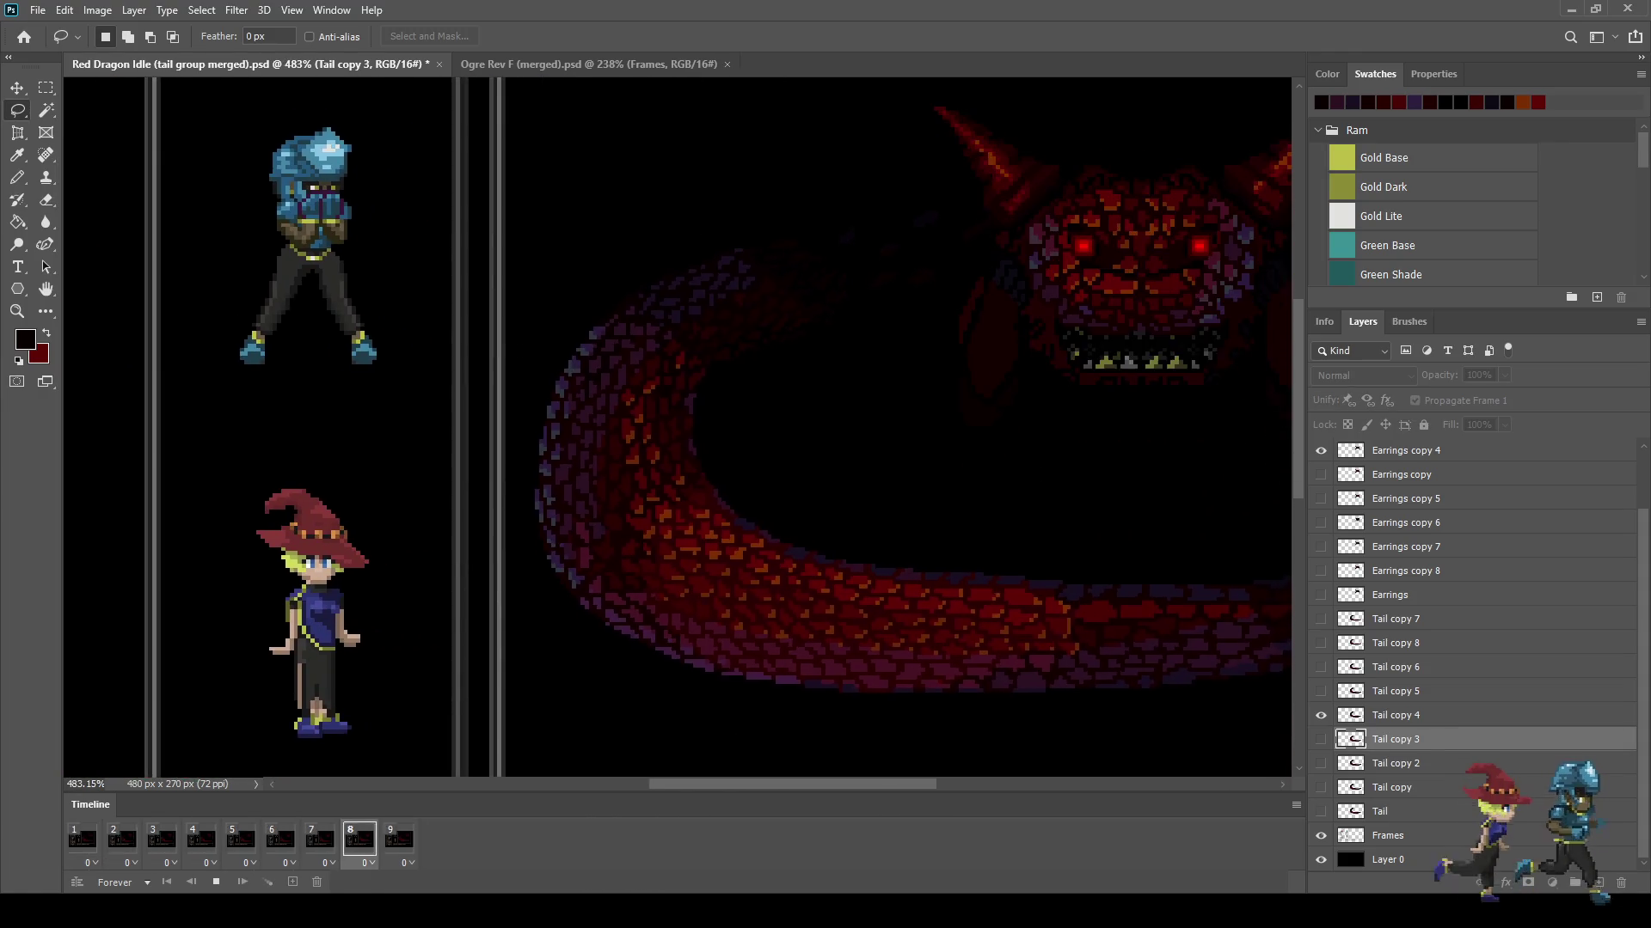
{"action": "scroll", "coordinate": [679, 430], "scroll_direction": "down", "scroll_amount": 1}
{"action": "scroll", "coordinate": [680, 430], "scroll_direction": "down", "scroll_amount": 3}
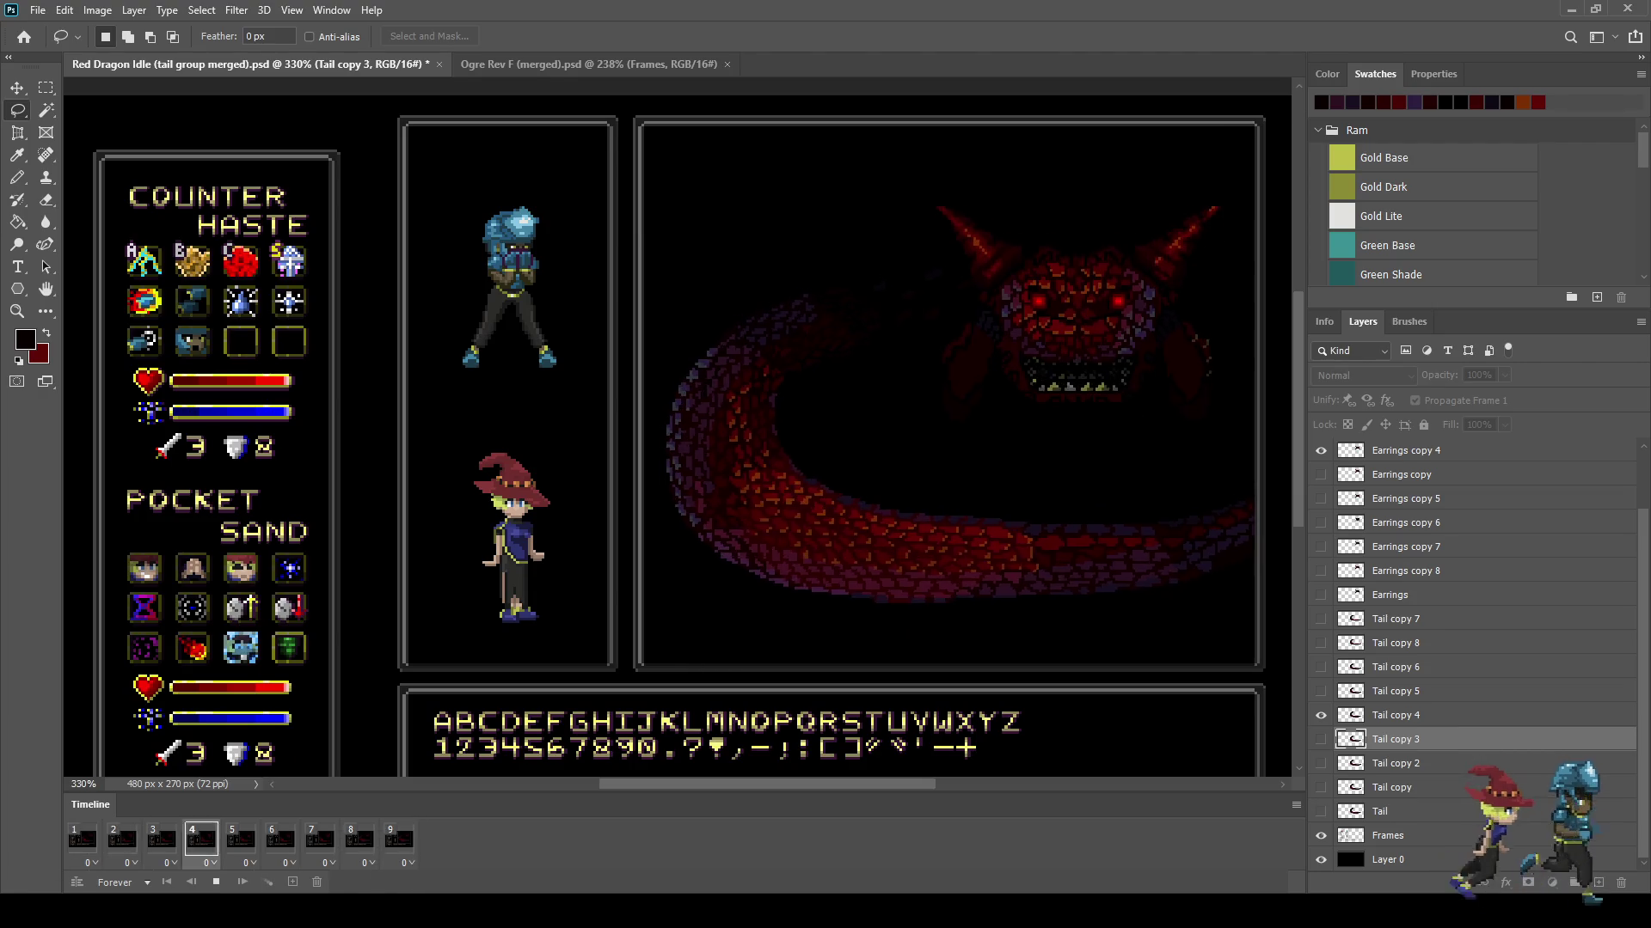
{"action": "scroll", "coordinate": [679, 430], "scroll_direction": "up", "scroll_amount": 4}
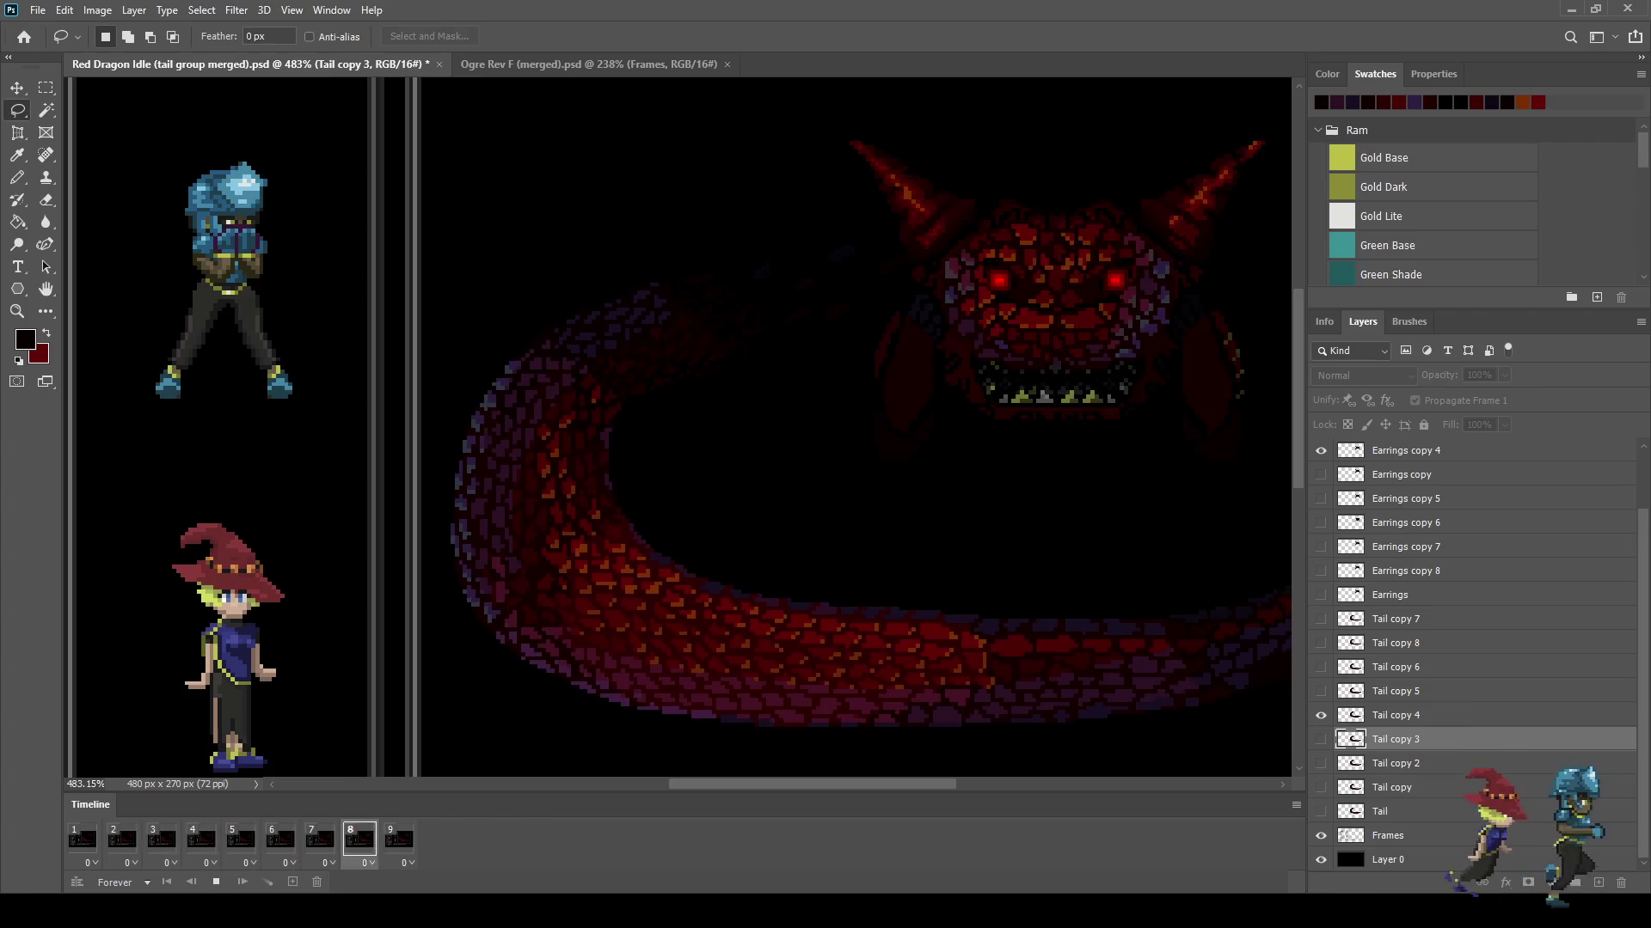
{"action": "scroll", "coordinate": [680, 430], "scroll_direction": "down", "scroll_amount": 2}
{"action": "scroll", "coordinate": [679, 429], "scroll_direction": "up", "scroll_amount": 1}
{"action": "scroll", "coordinate": [1087, 325], "scroll_direction": "up", "scroll_amount": 1}
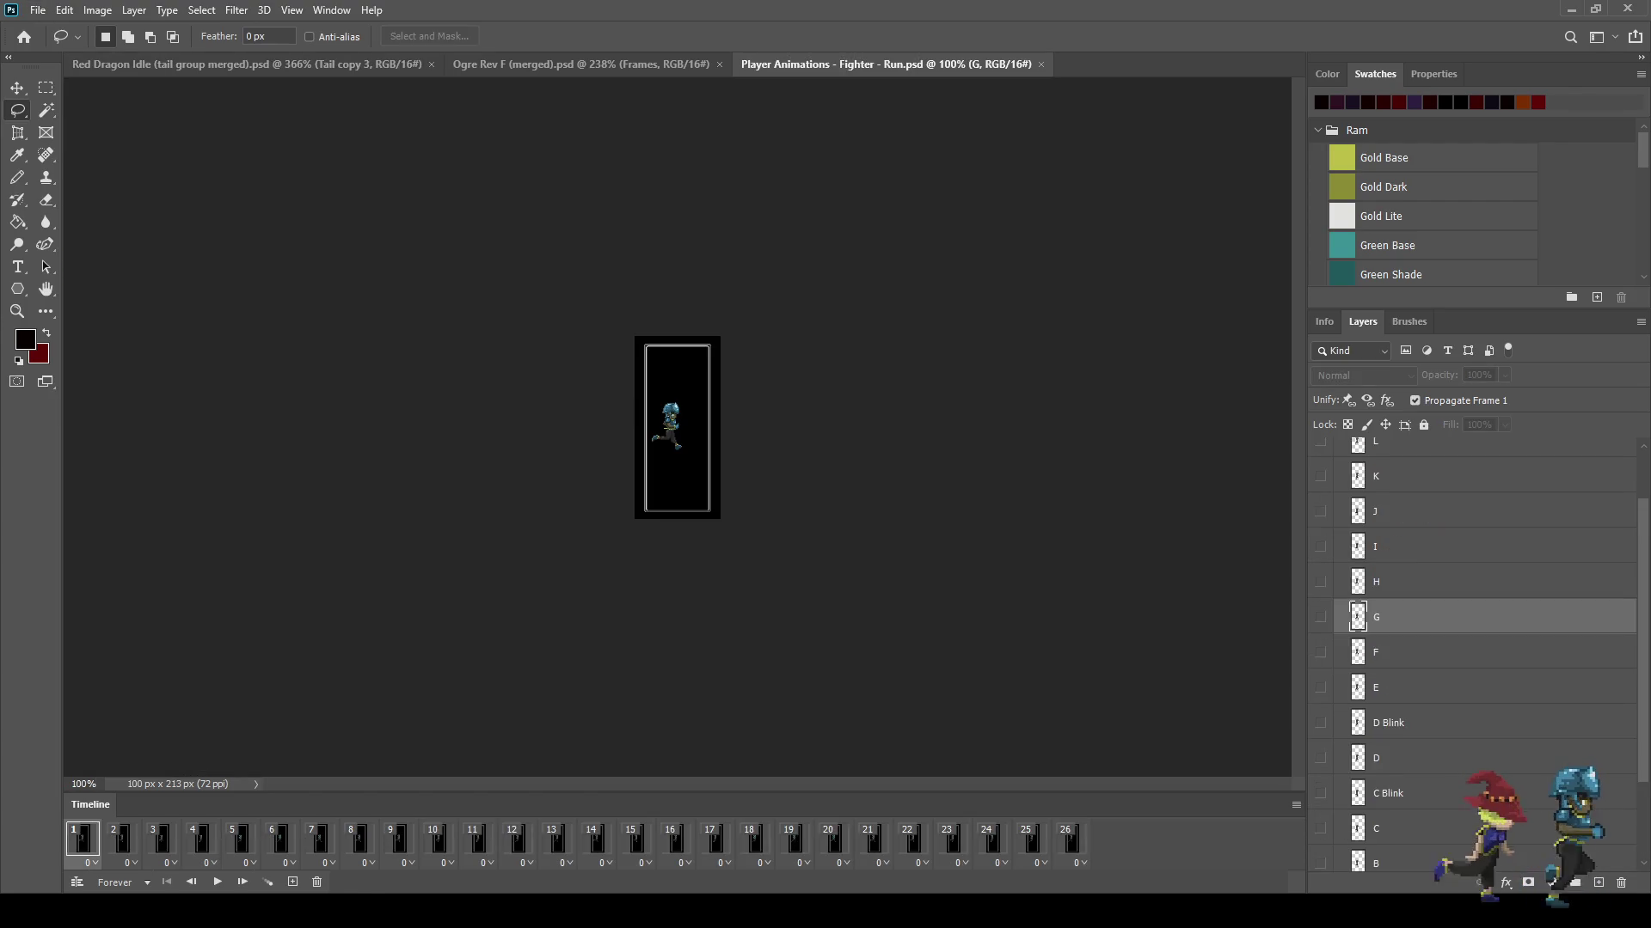
Step: Preview the fighter run zoomed in, close it, and switch to Ogre Rev F (merged).psd
{"action": "key", "text": "ctrl+plus"}
{"action": "key", "text": "ctrl+plus"}
{"action": "key", "text": "ctrl+plus"}
{"action": "key", "text": "space"}
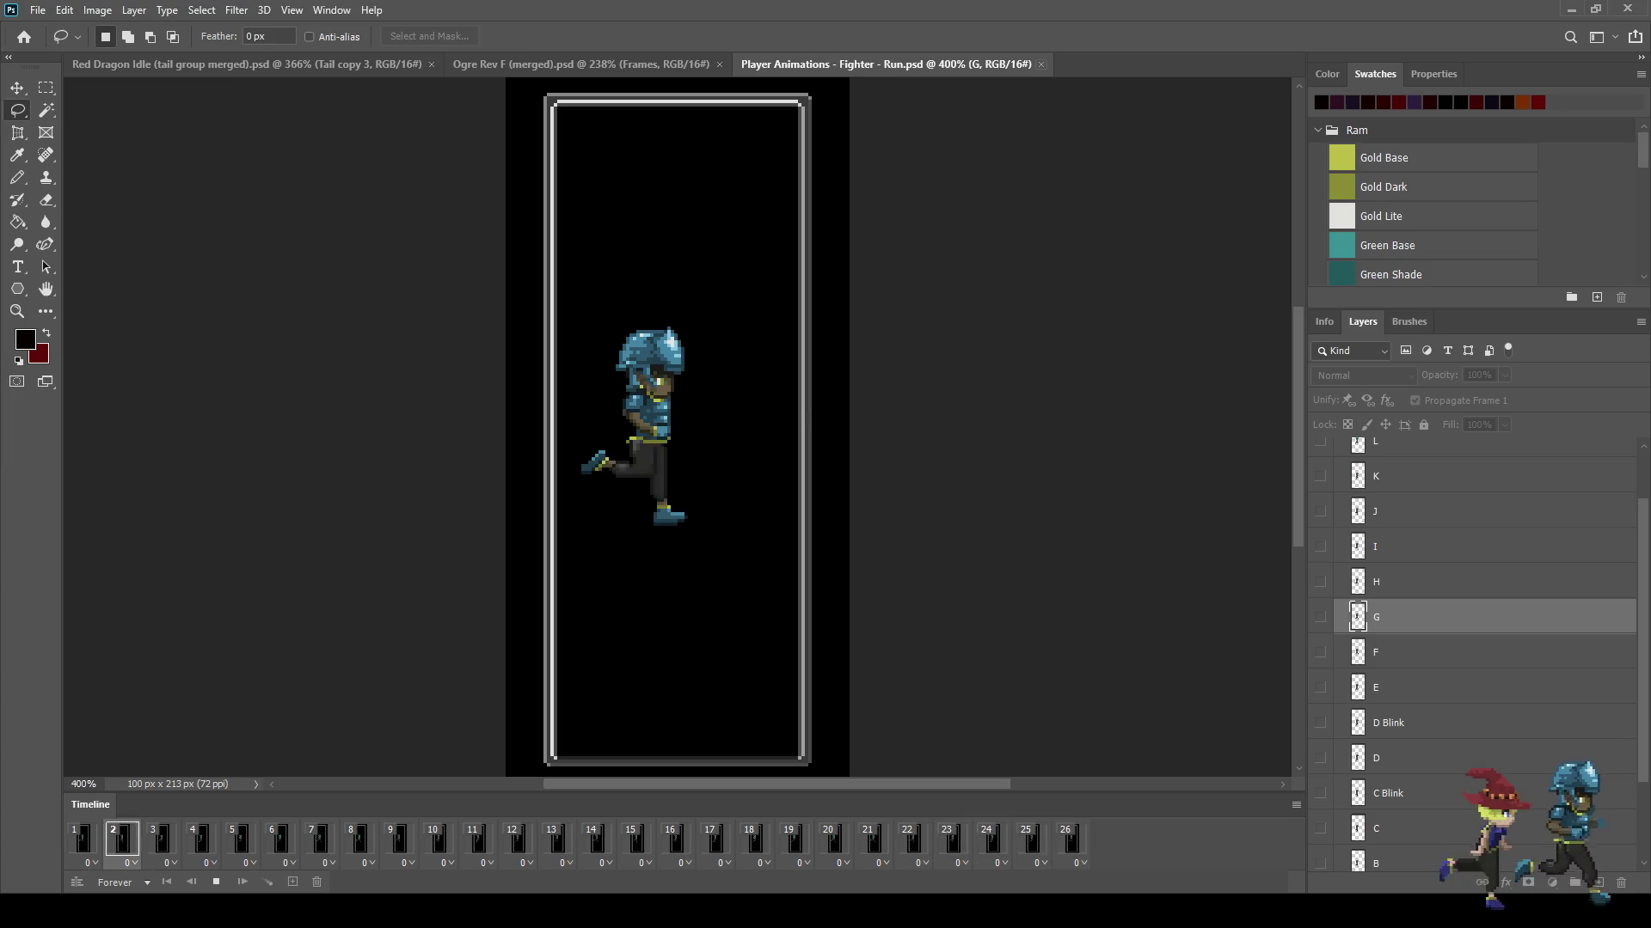
{"action": "key", "text": "ctrl+w"}
{"action": "key", "text": "ctrl+Tab"}
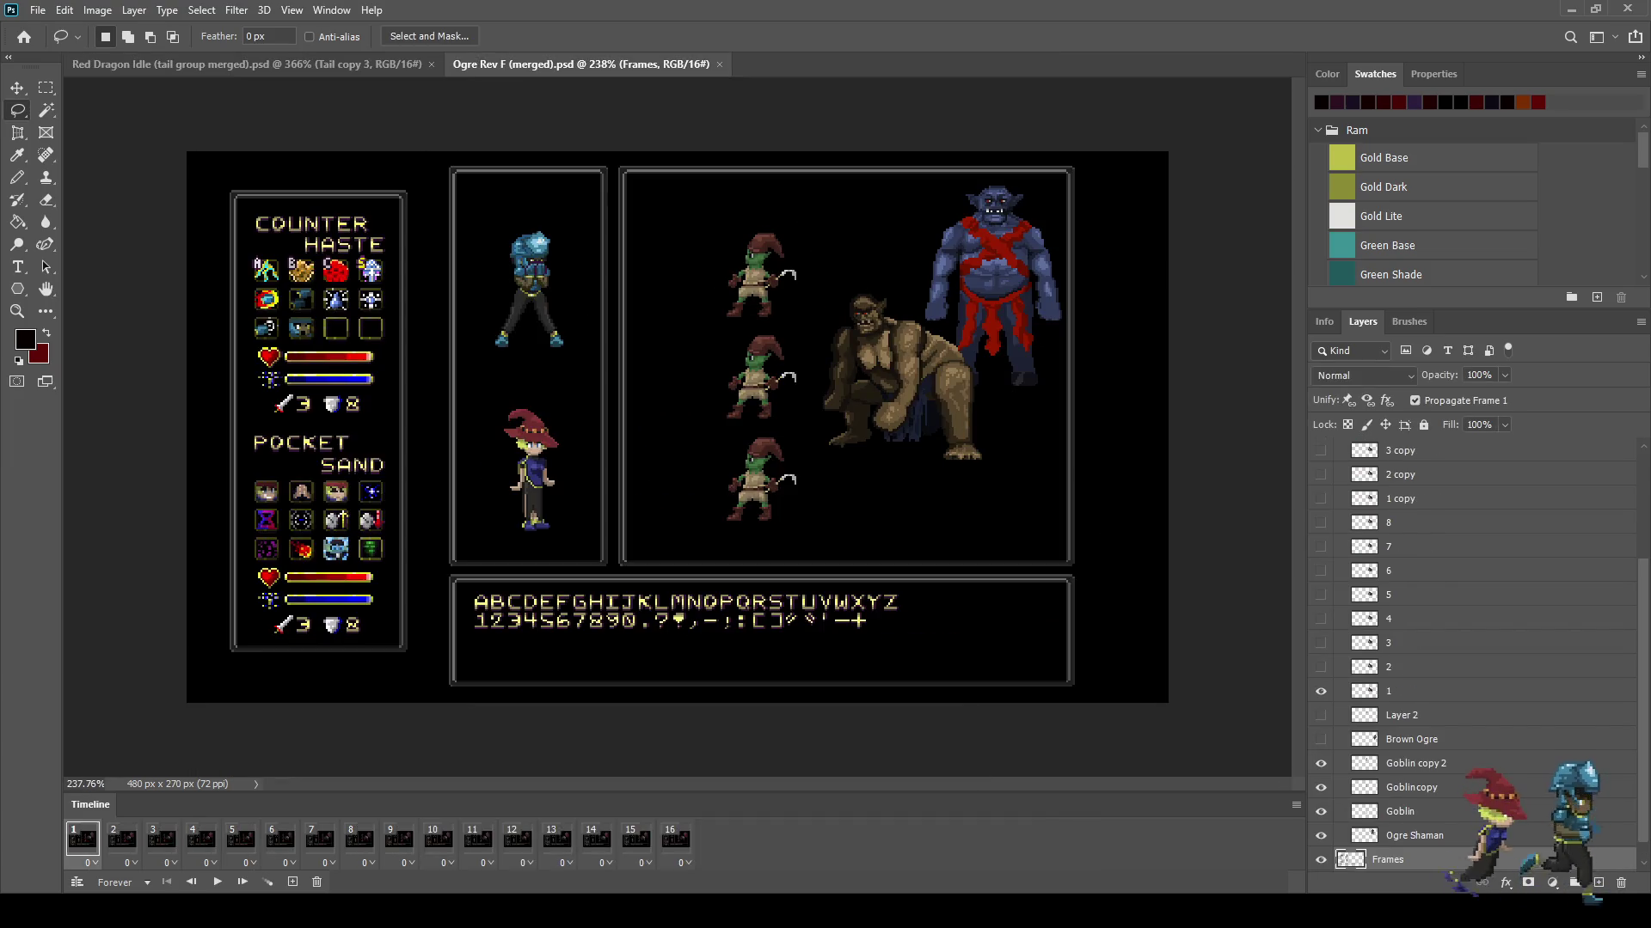
Step: Play the Ogre Rev F and Fighter Defend animation previews, then stop playback
{"action": "key", "text": "space"}
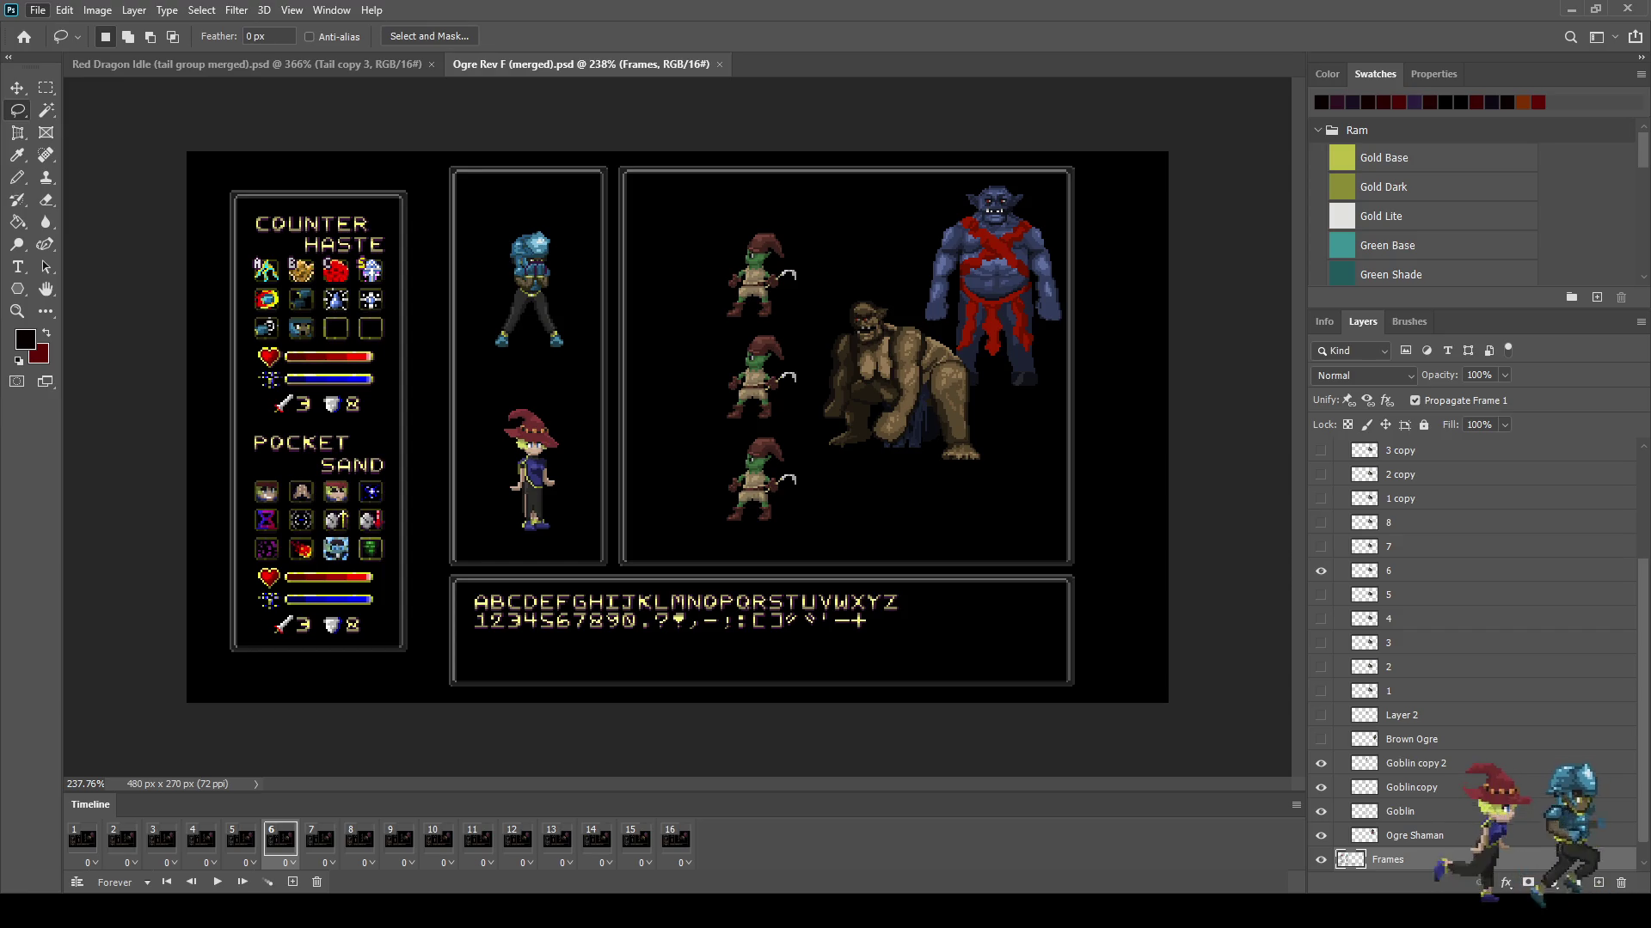
{"action": "key", "text": "space"}
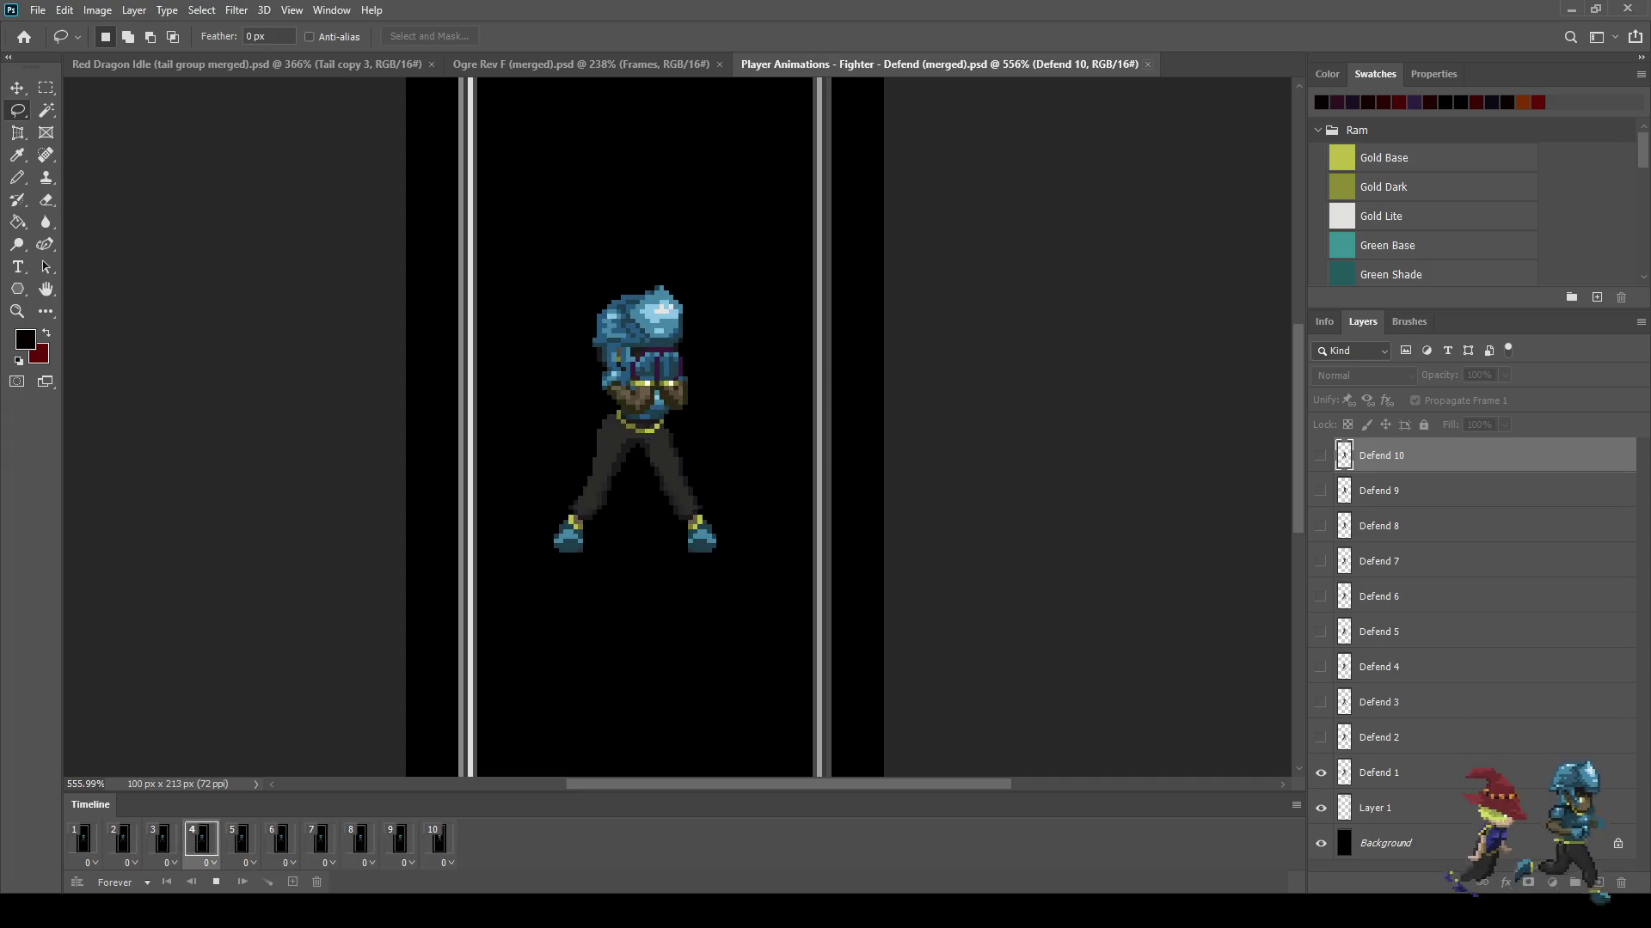
{"action": "key", "text": "space"}
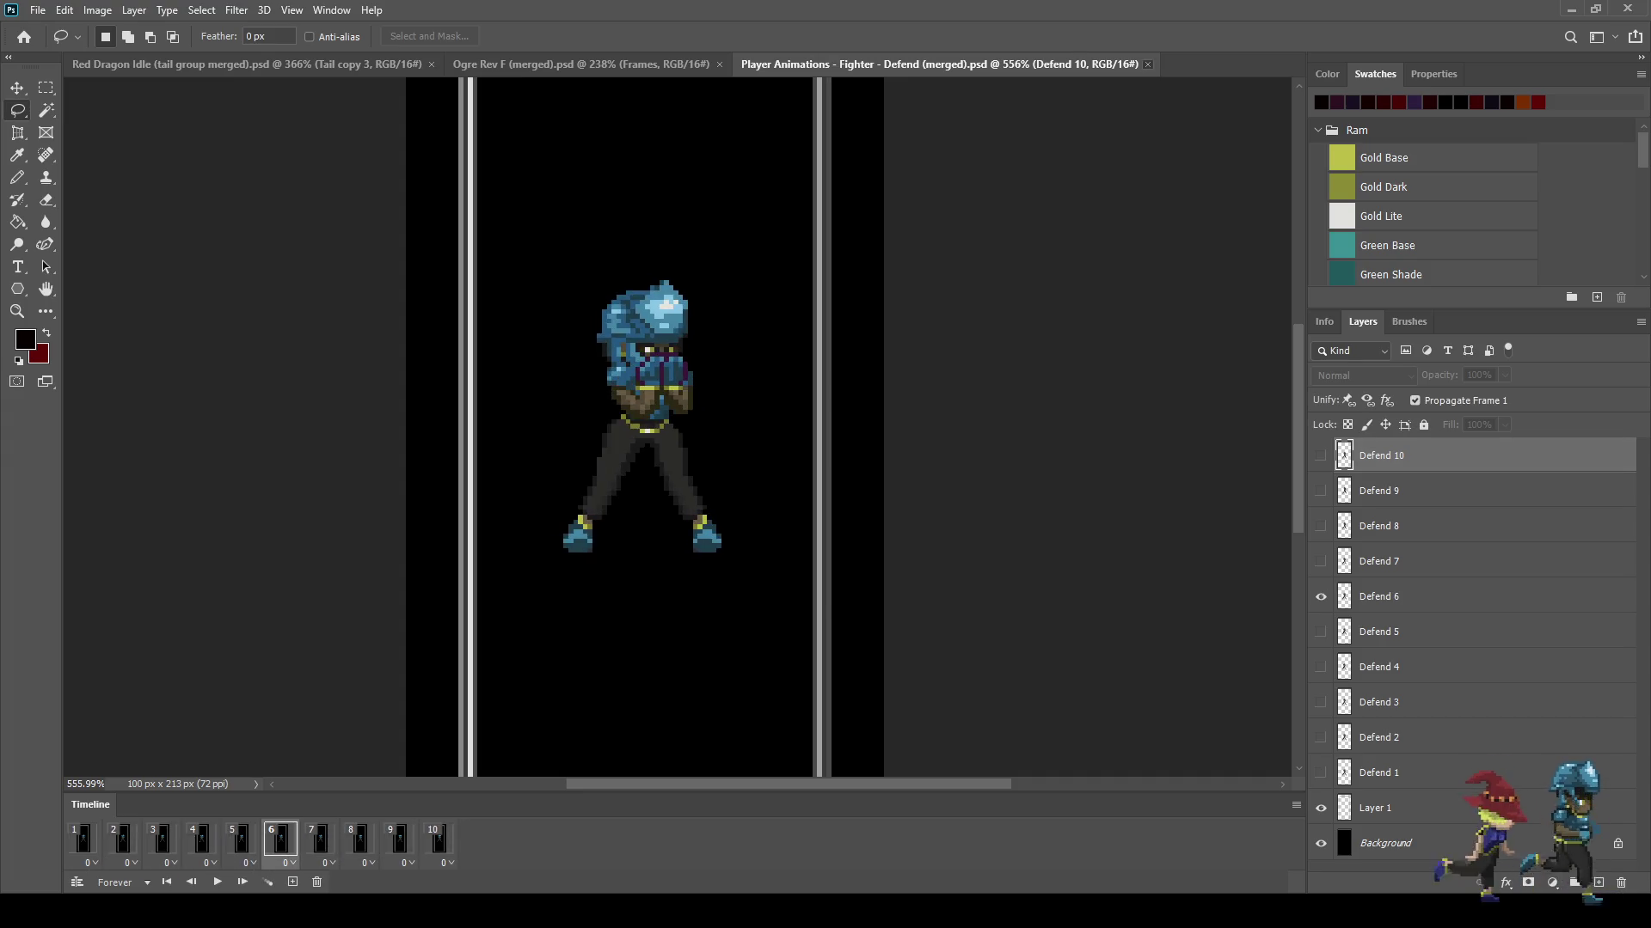
Step: Close the Fighter Defend and Ogre Rev F files, then play the dragon, stopping on frame 4
{"action": "key", "text": "ctrl+w"}
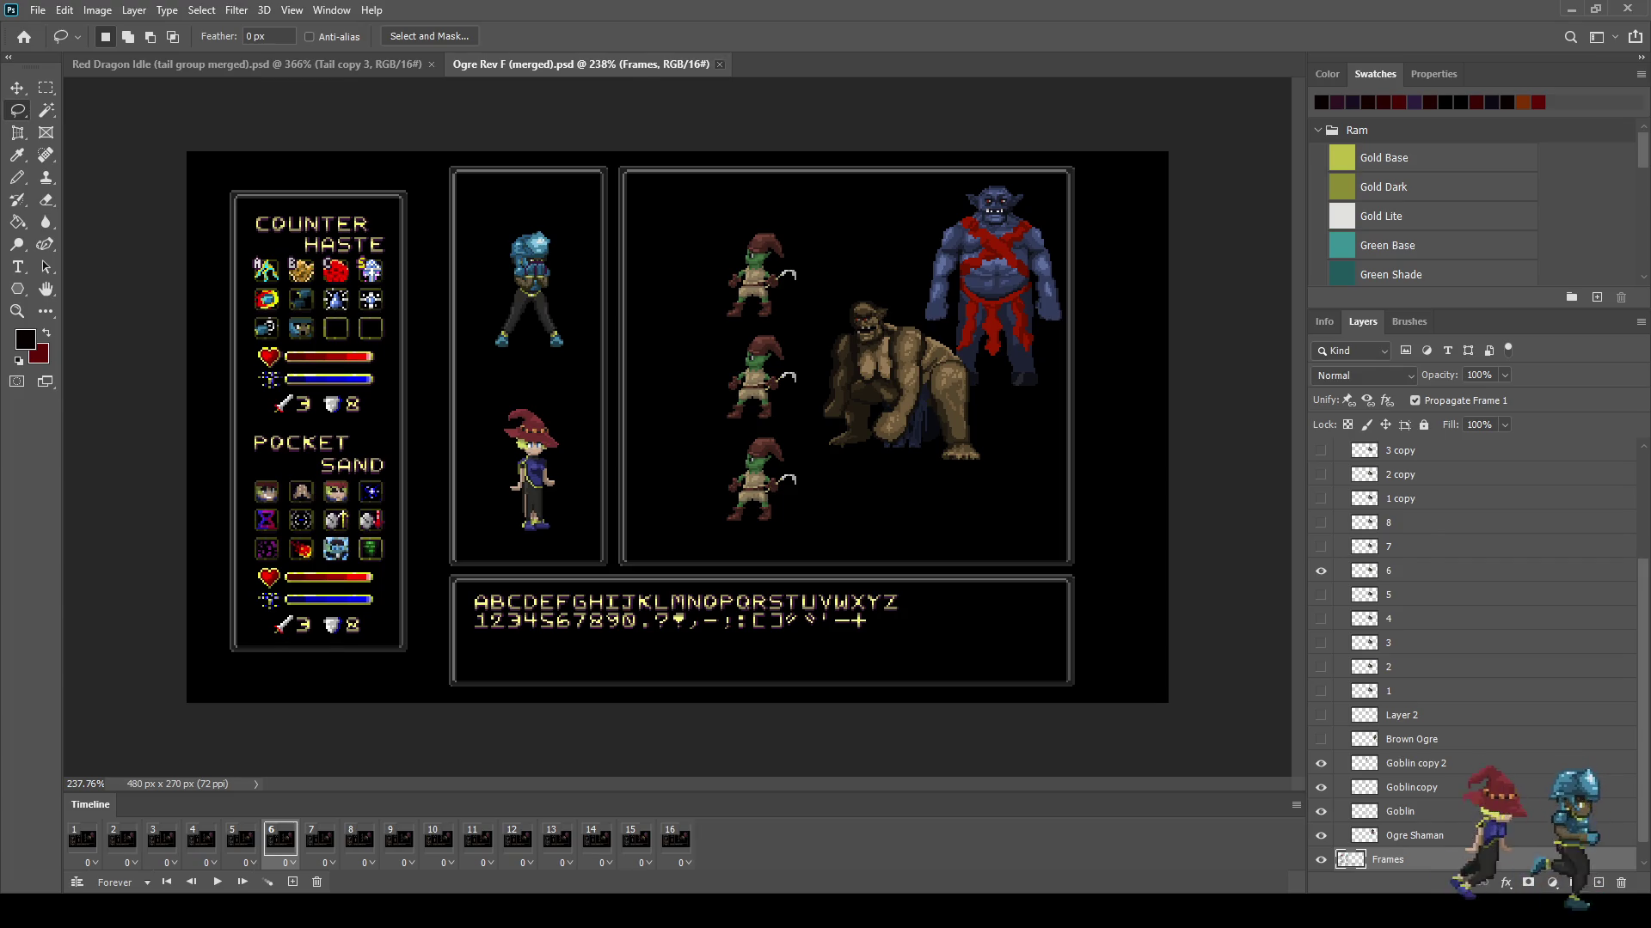
{"action": "key", "text": "ctrl+w"}
{"action": "key", "text": "space"}
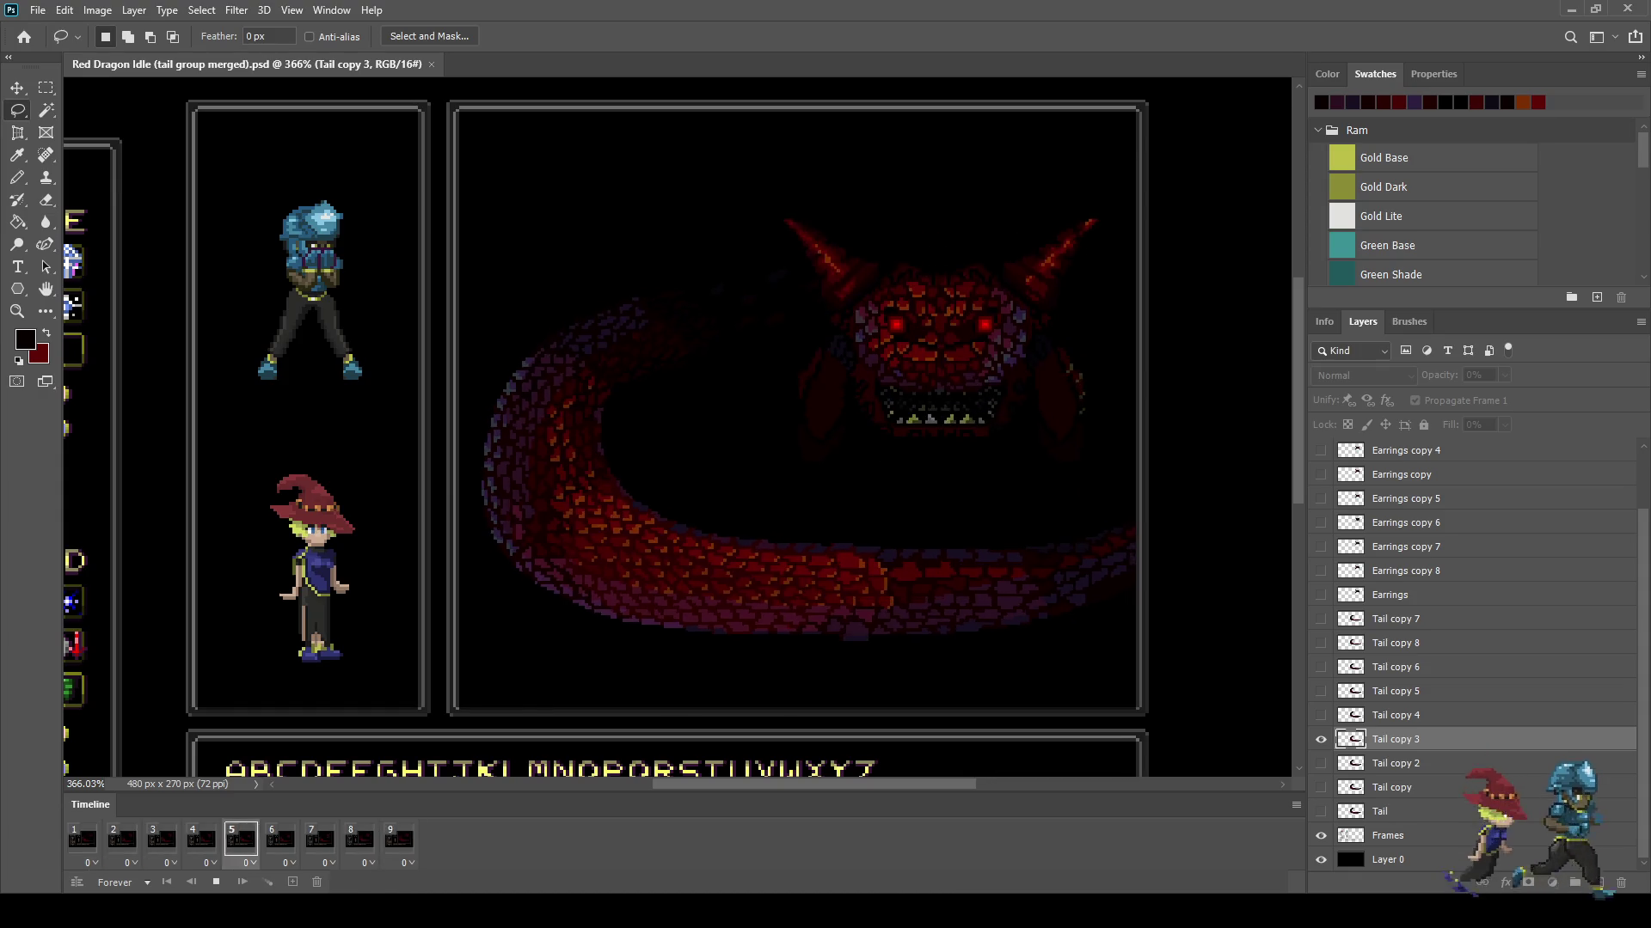
{"action": "key", "text": "space"}
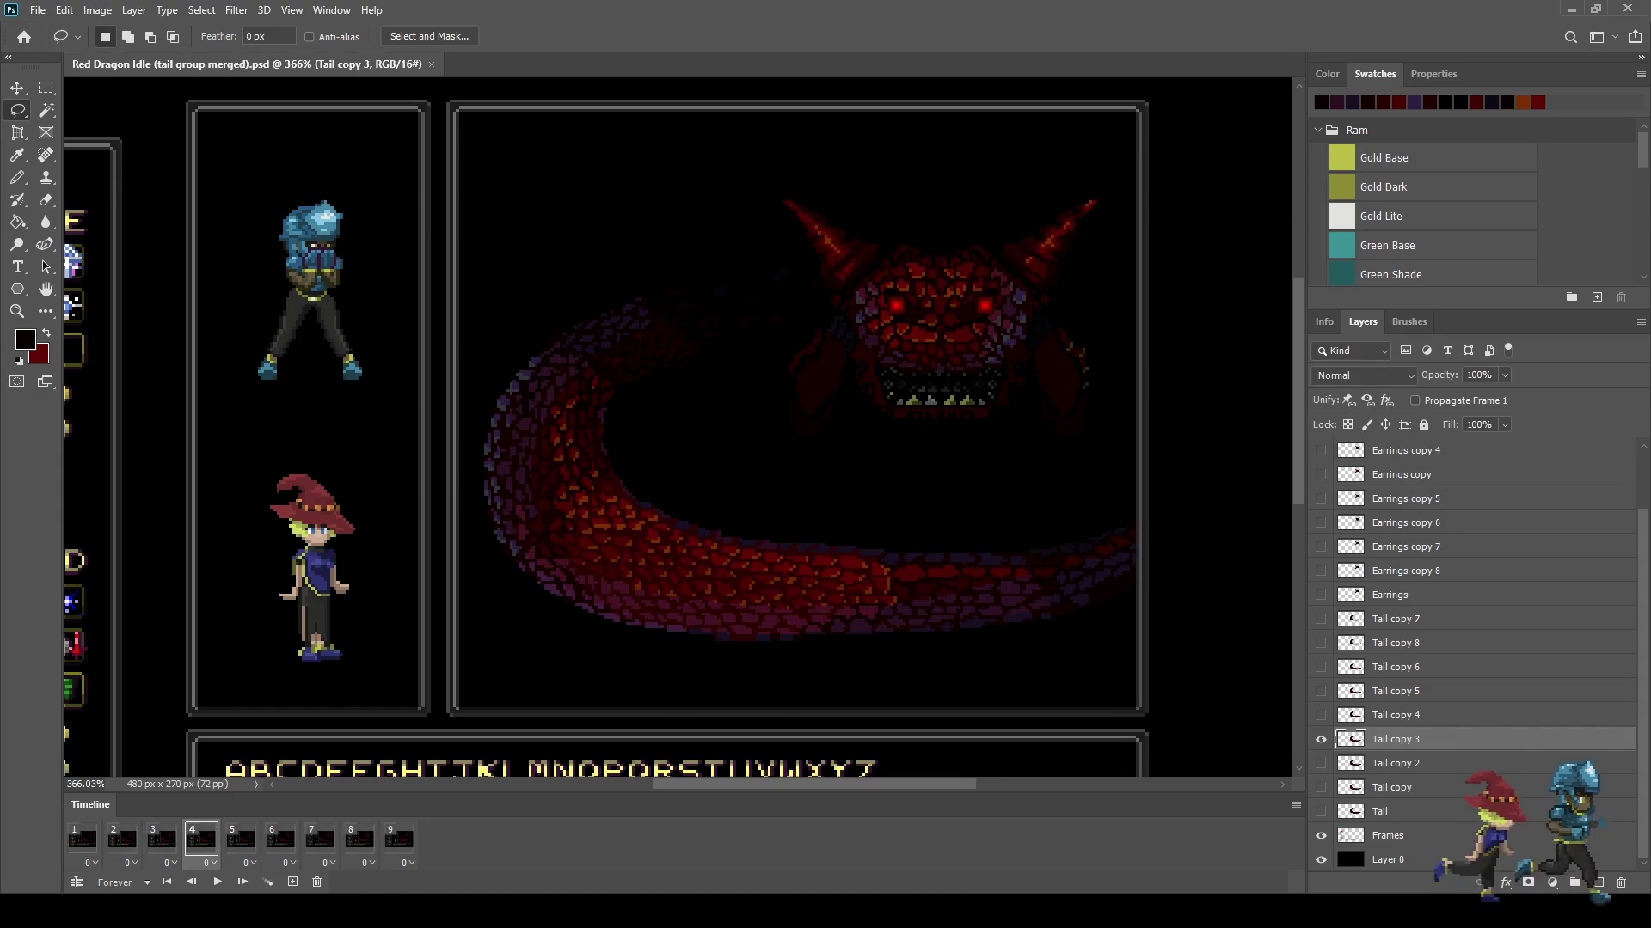
Step: Zoom into the tail's lower edge and retouch its pixels with Eyedropper and Pencil
{"action": "scroll", "coordinate": [774, 601], "scroll_direction": "up", "scroll_amount": 3}
{"action": "scroll", "coordinate": [774, 601], "scroll_direction": "up", "scroll_amount": 3}
{"action": "scroll", "coordinate": [773, 602], "scroll_direction": "up", "scroll_amount": 3}
{"action": "scroll", "coordinate": [774, 602], "scroll_direction": "up", "scroll_amount": 2}
{"action": "key", "text": "i"}
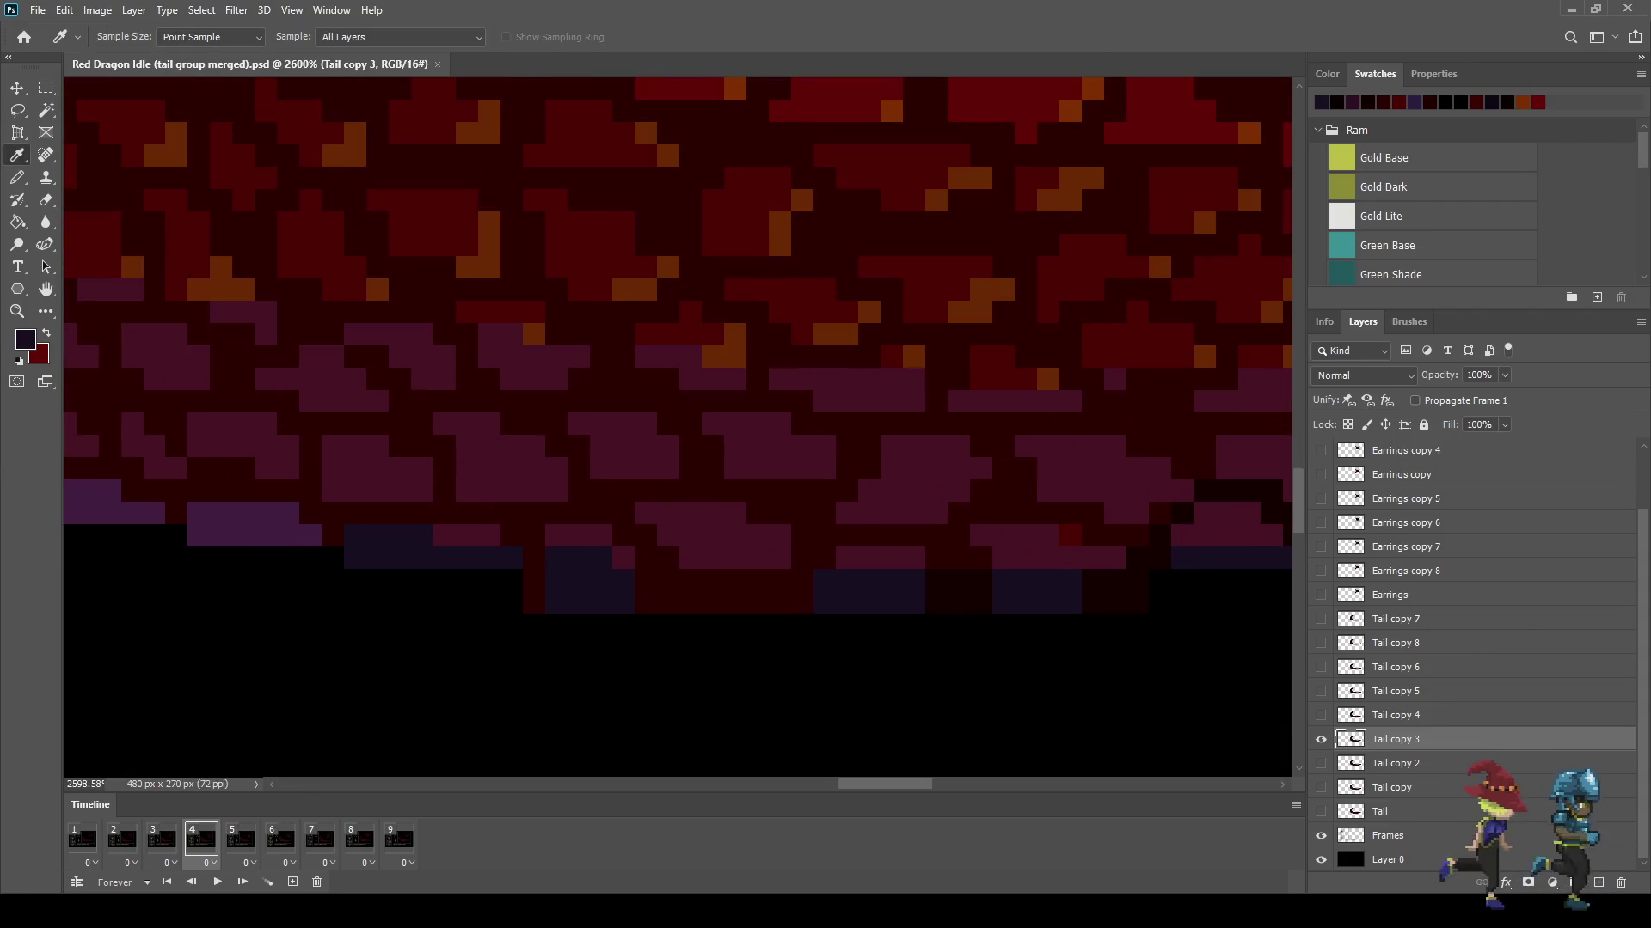
{"action": "key", "text": "b"}
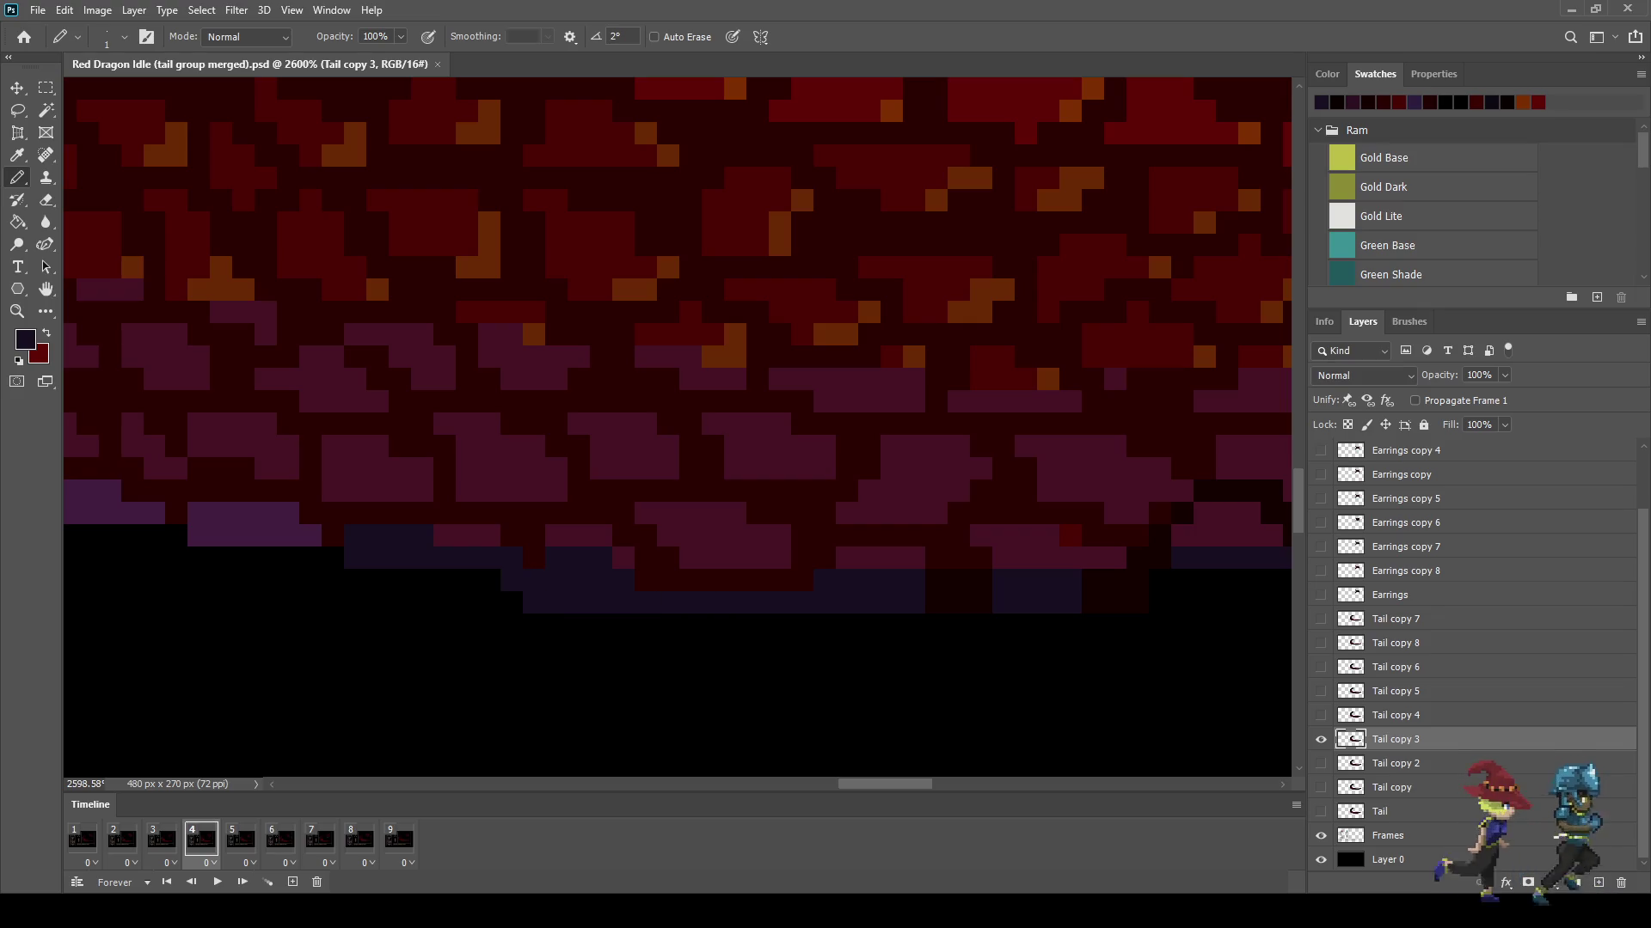
{"action": "scroll", "coordinate": [774, 430], "scroll_direction": "down", "scroll_amount": 5}
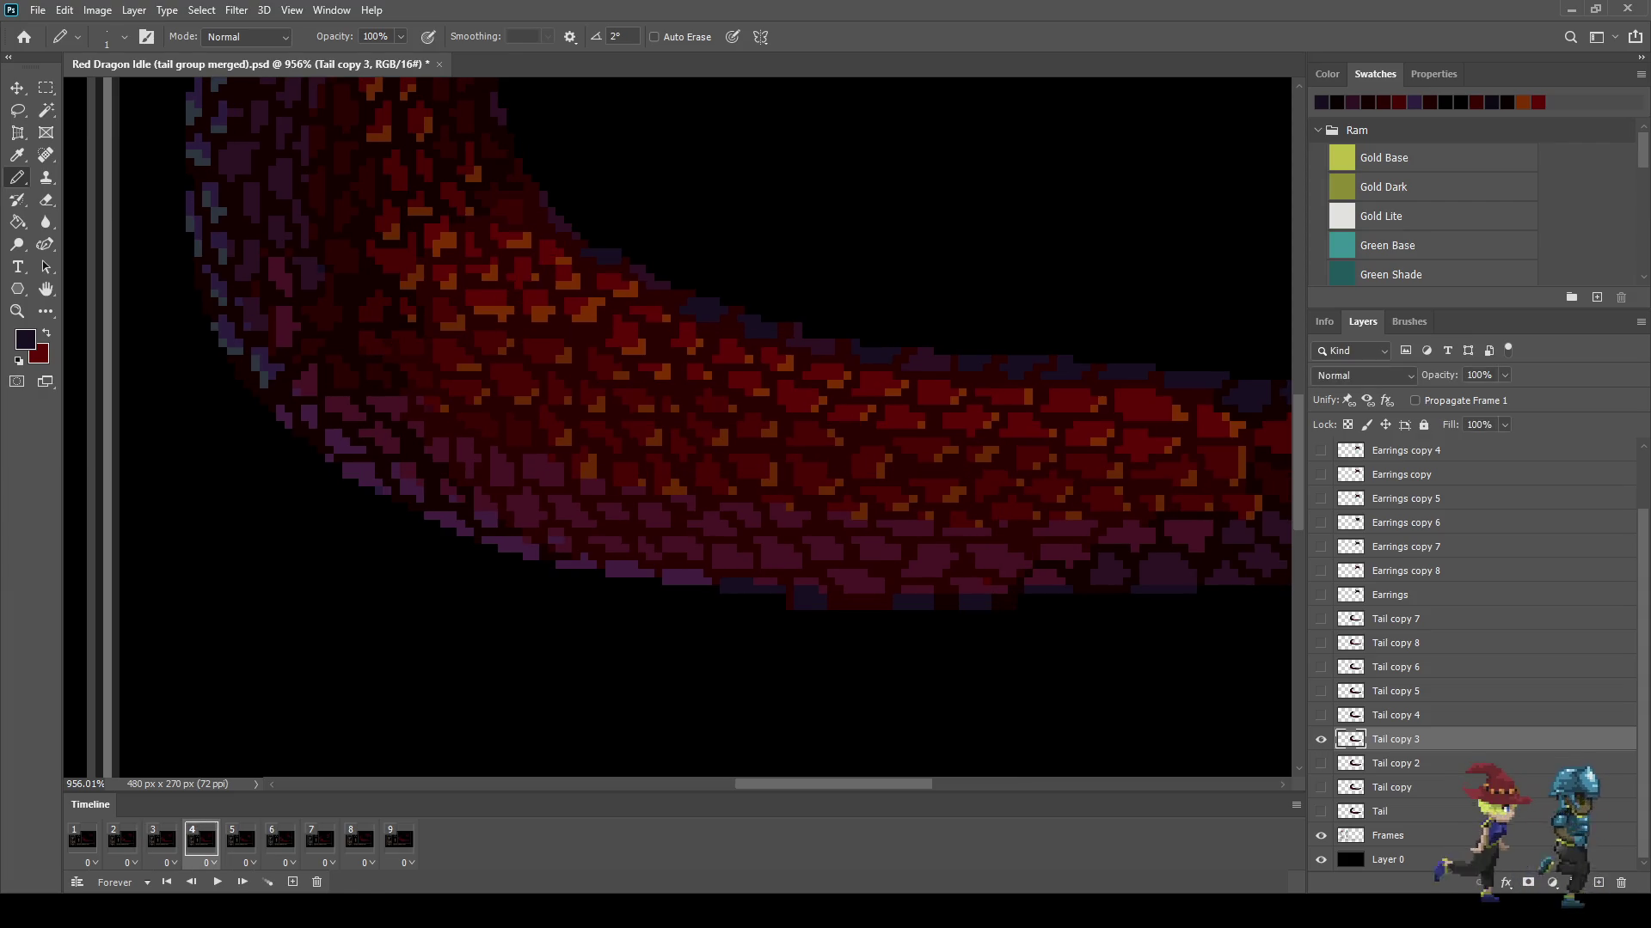
Step: Flip between frames 3 and 4 to compare the retouched tail edge
{"action": "left_click", "coordinate": [162, 839]}
{"action": "left_click", "coordinate": [201, 839]}
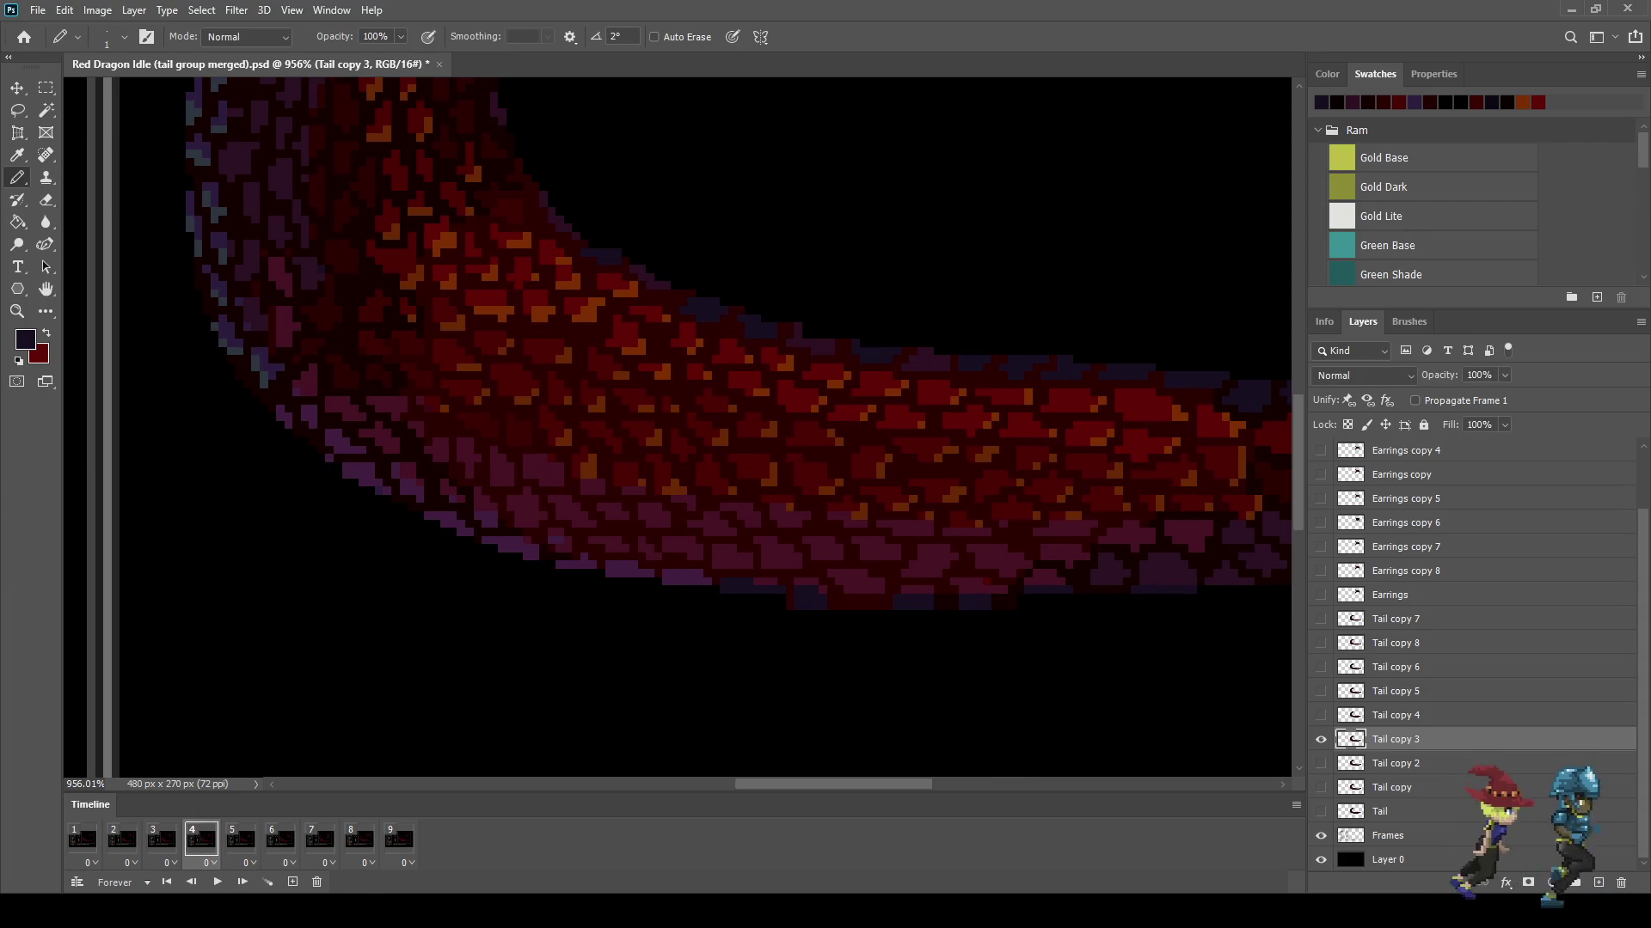
{"action": "left_click", "coordinate": [162, 839]}
{"action": "left_click", "coordinate": [201, 839]}
{"action": "left_click", "coordinate": [162, 839]}
{"action": "left_click", "coordinate": [201, 839]}
{"action": "left_click", "coordinate": [162, 839]}
{"action": "left_click", "coordinate": [201, 839]}
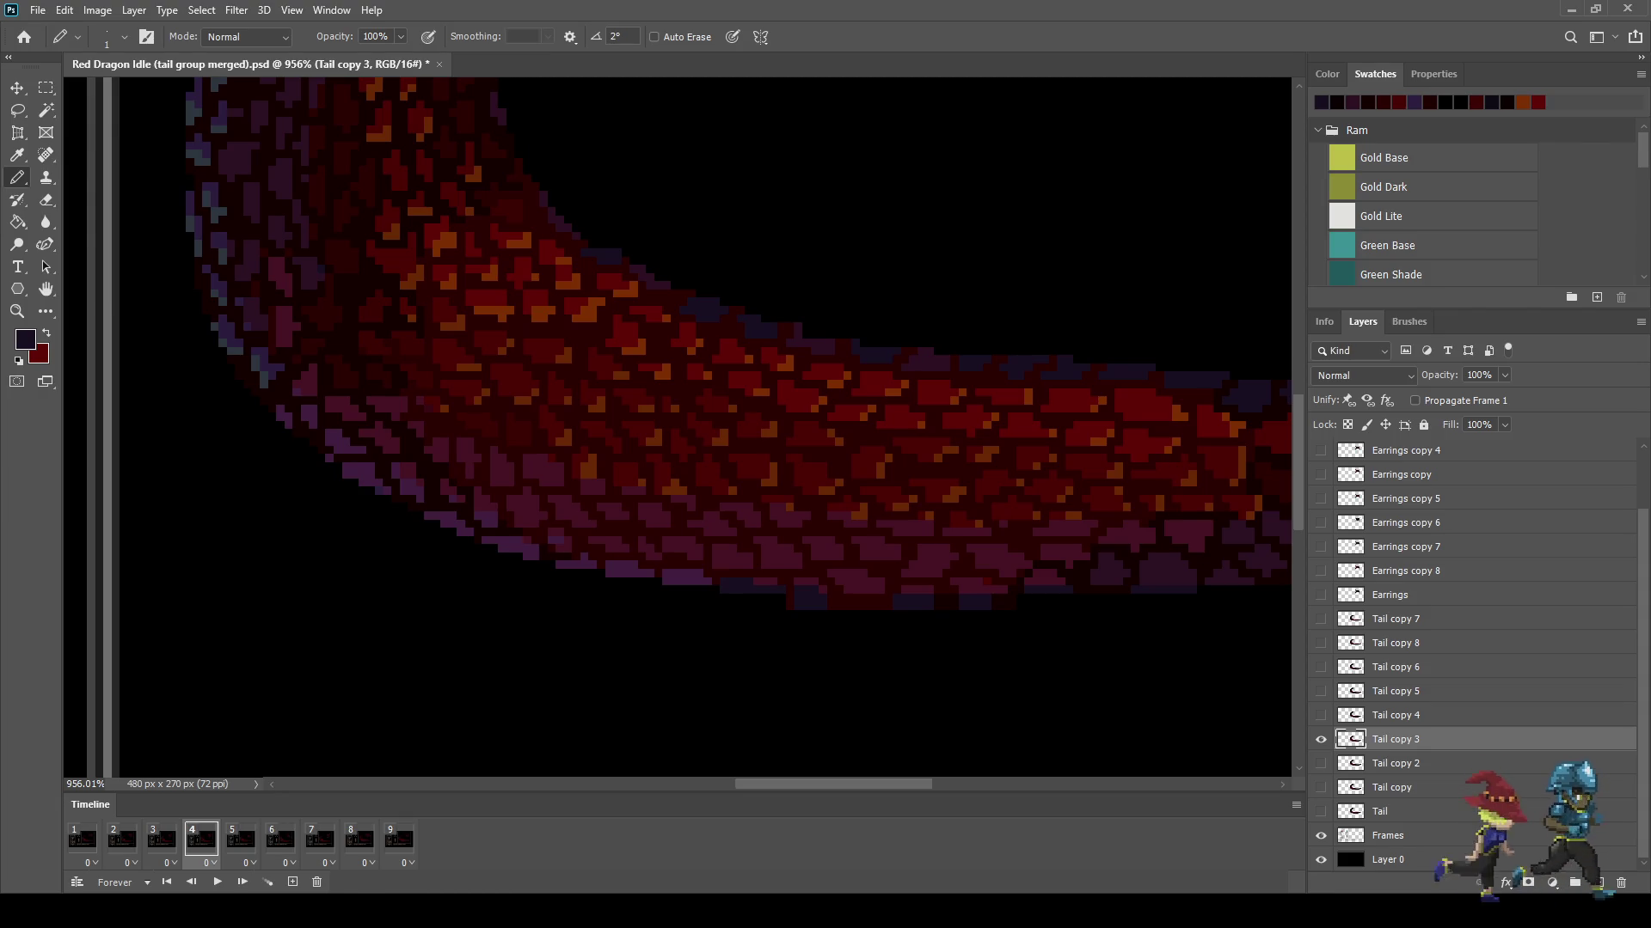
{"action": "scroll", "coordinate": [715, 660], "scroll_direction": "up", "scroll_amount": 2}
{"action": "scroll", "coordinate": [1169, 490], "scroll_direction": "down", "scroll_amount": 5}
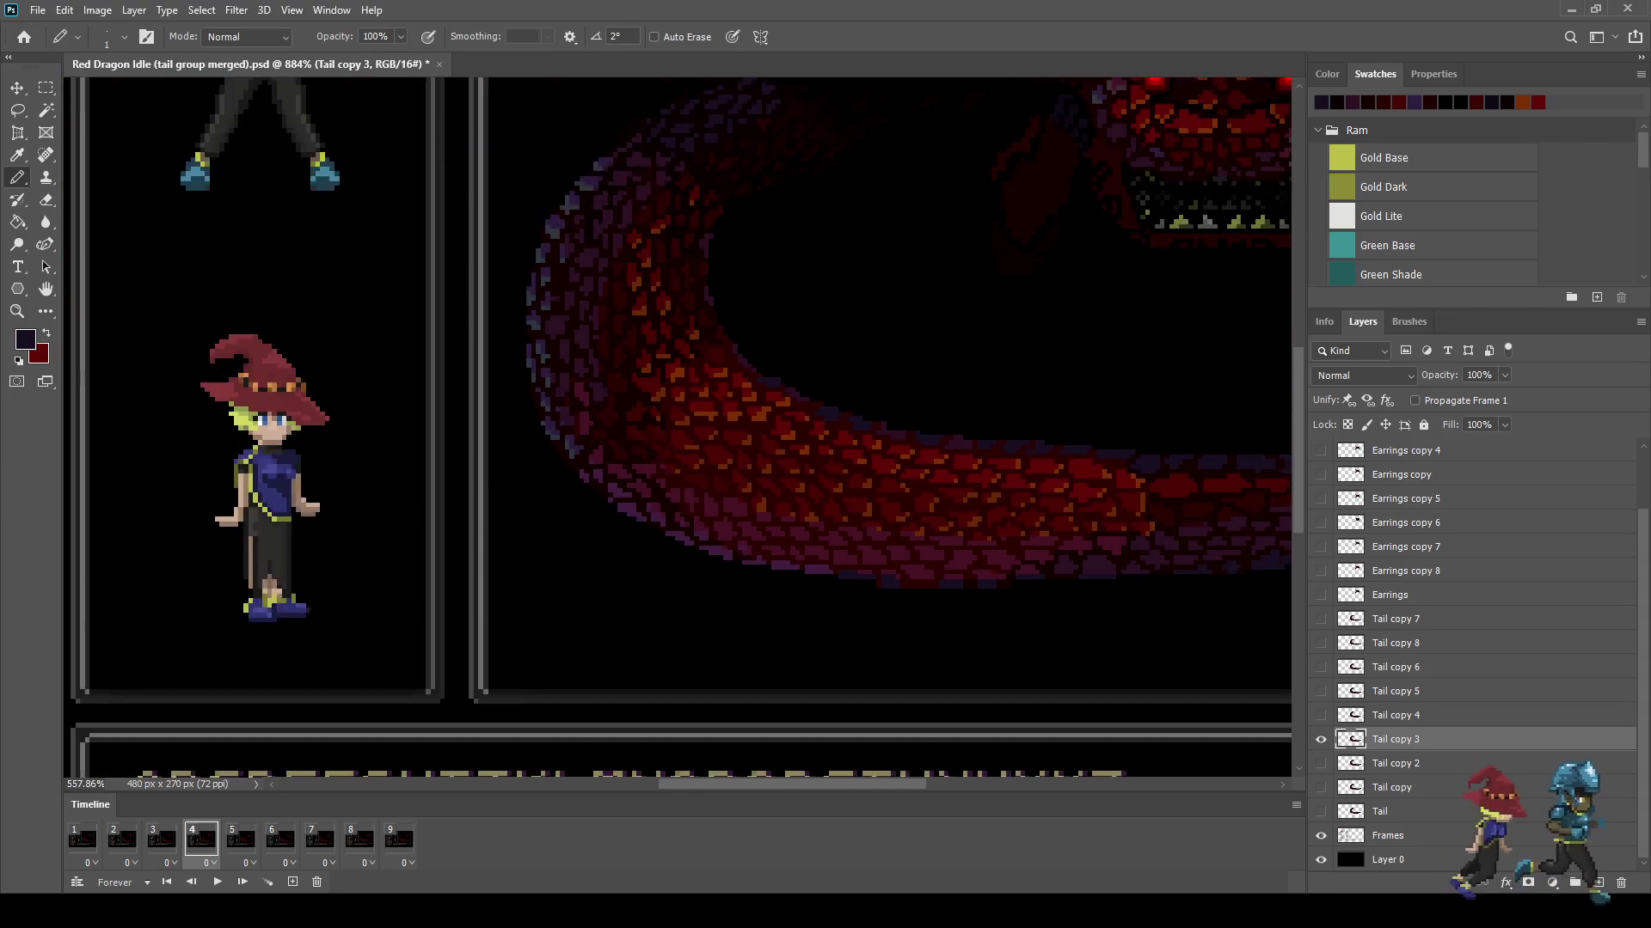
Step: Play the dragon animation to check the tail, then stop it
{"action": "key", "text": "space"}
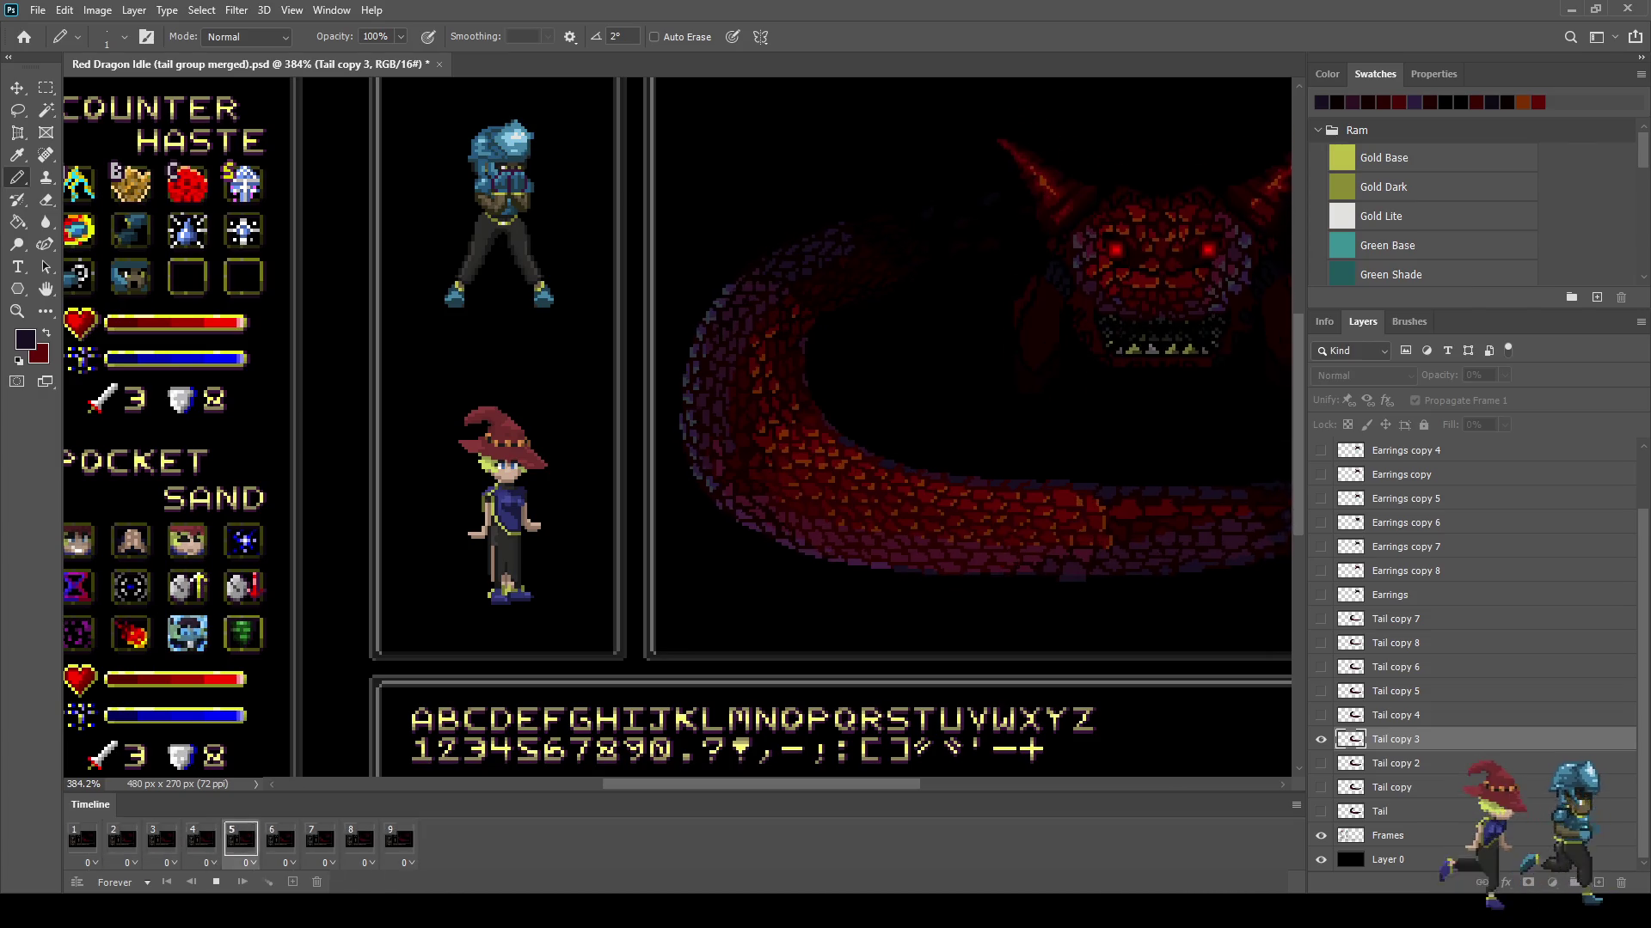
{"action": "scroll", "coordinate": [679, 429], "scroll_direction": "down", "scroll_amount": 2}
{"action": "scroll", "coordinate": [874, 469], "scroll_direction": "up", "scroll_amount": 1}
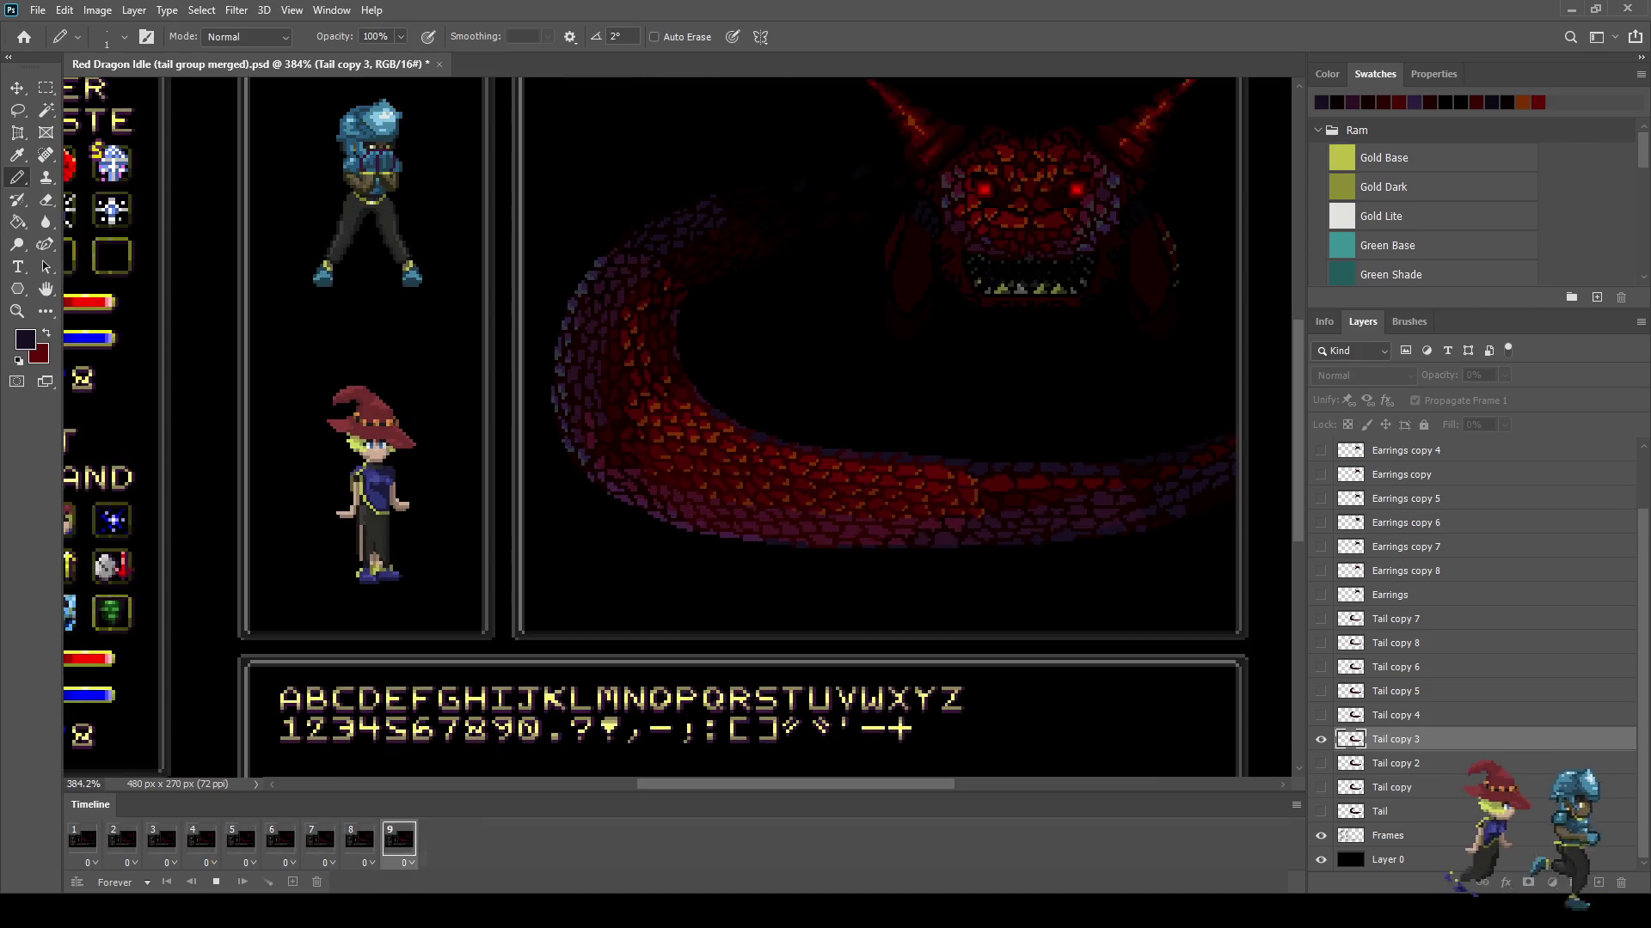
{"action": "key", "text": "space"}
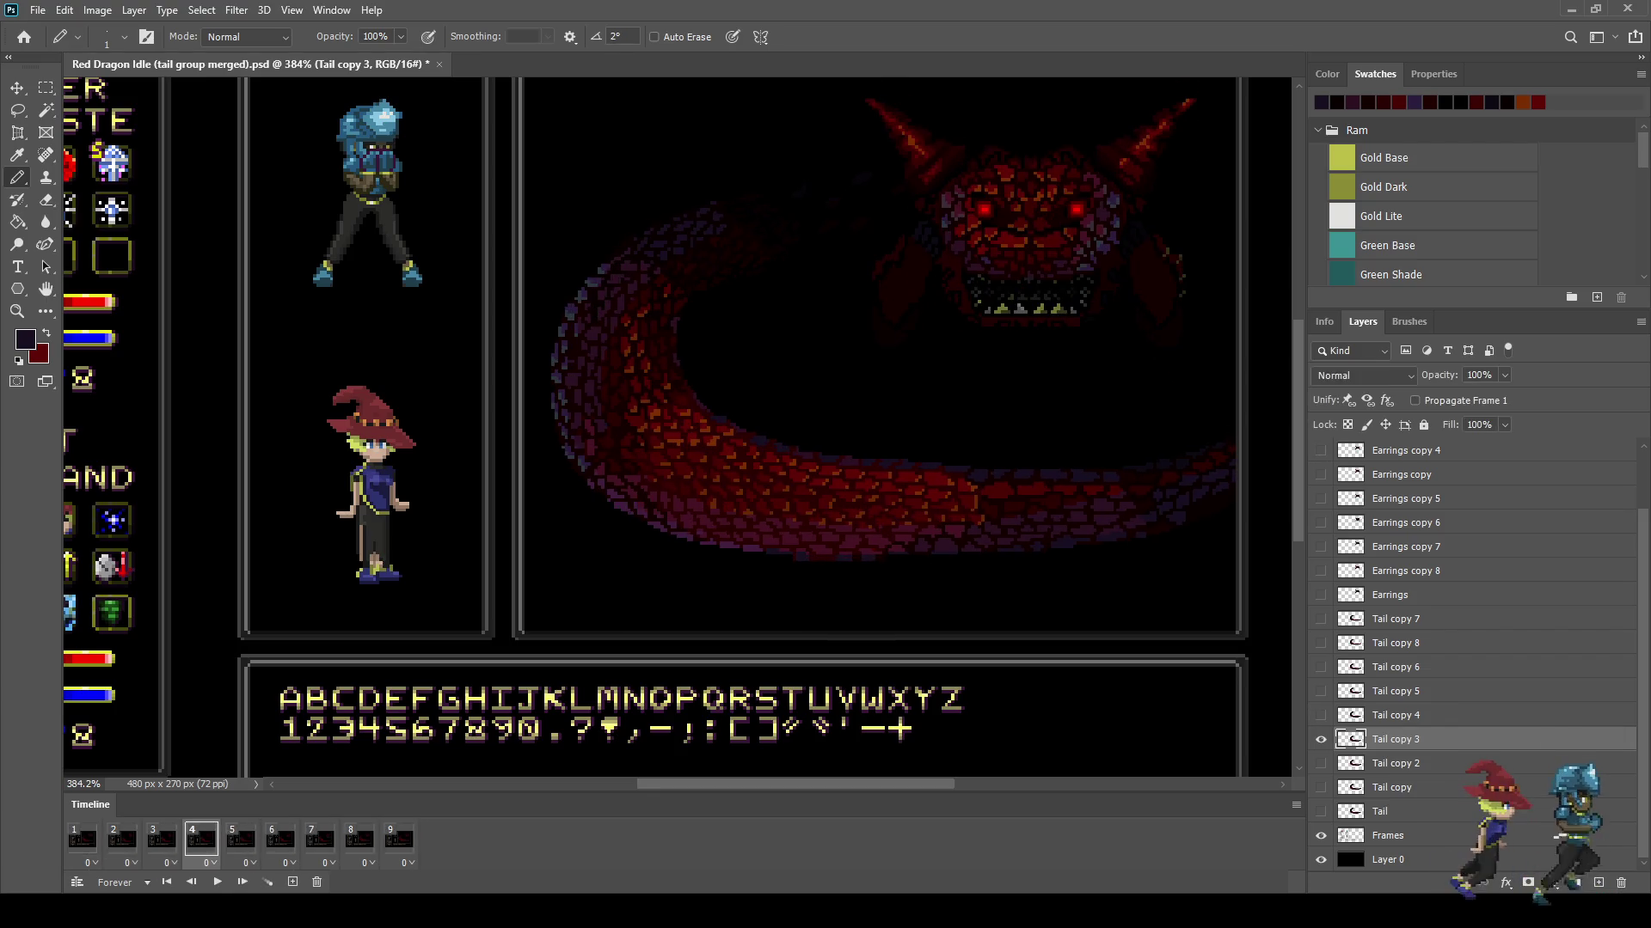
Step: Return to frame 4, zoom into the tail, and pick the Lasso tool
{"action": "left_click", "coordinate": [201, 838]}
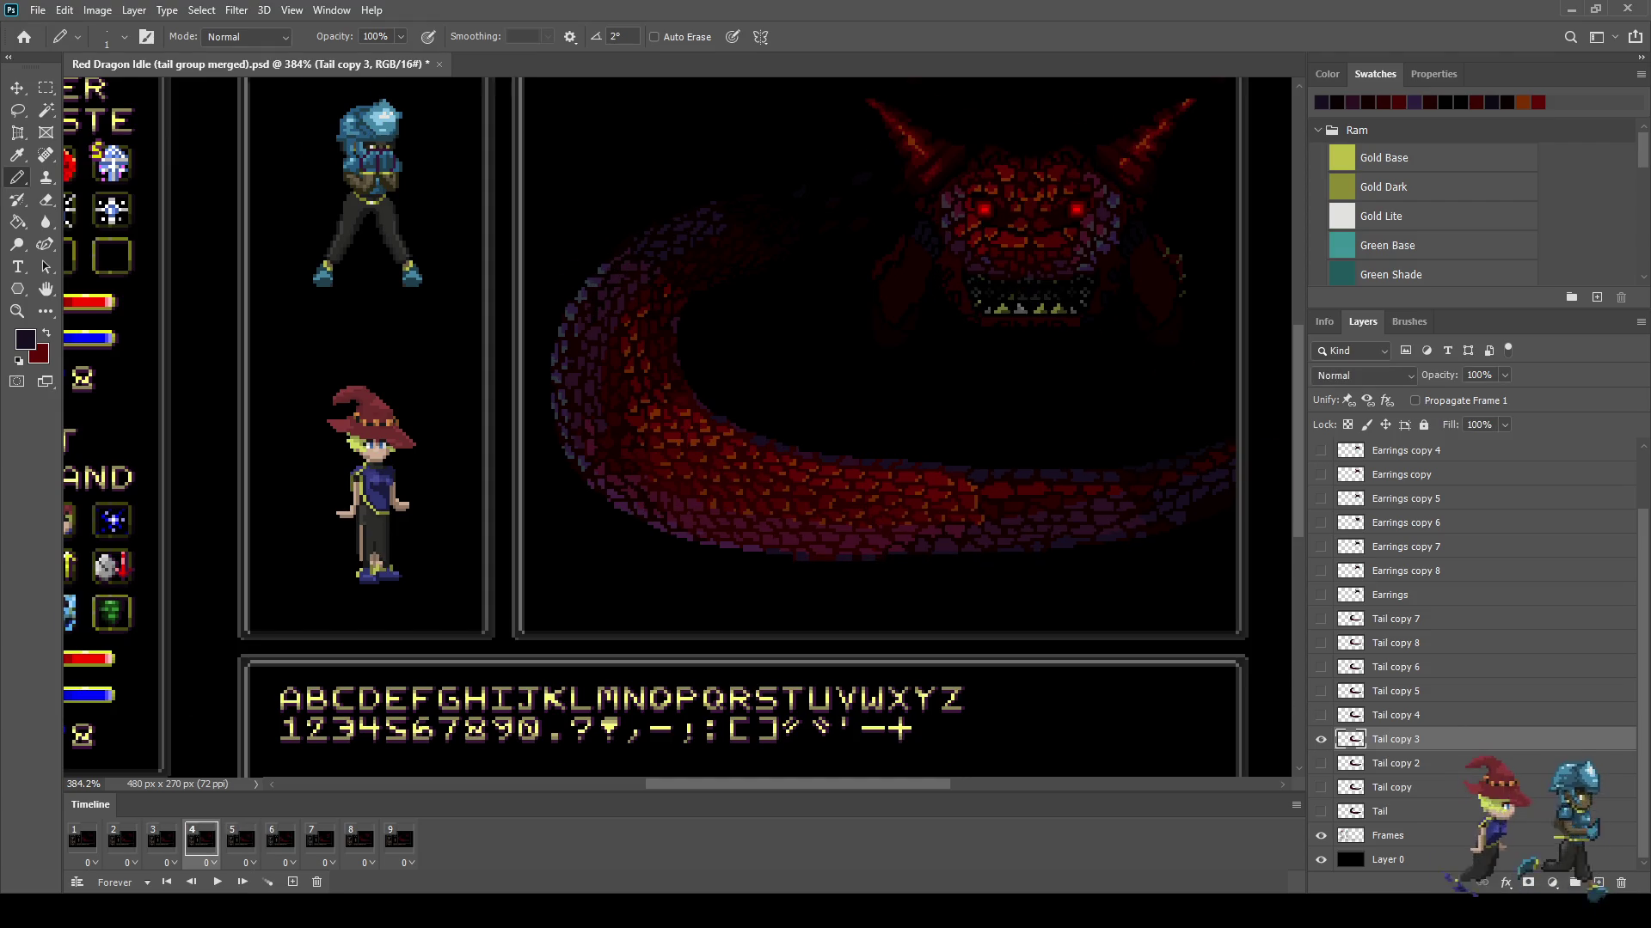
{"action": "scroll", "coordinate": [686, 421], "scroll_direction": "up", "scroll_amount": 5}
{"action": "key", "text": "l"}
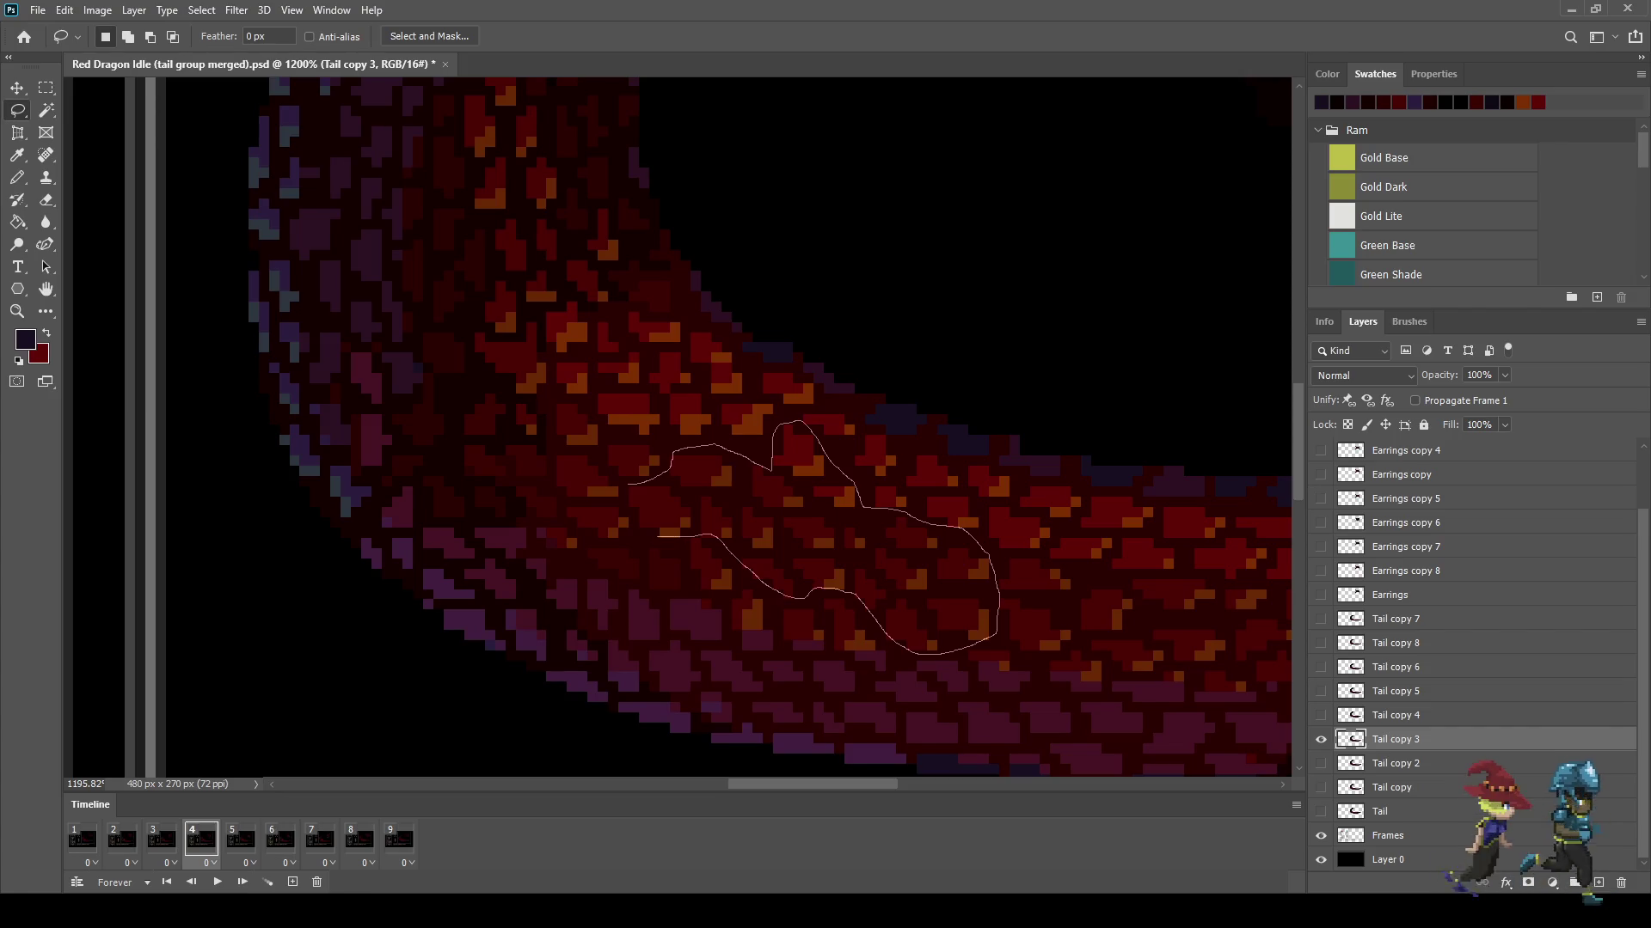
Step: Lasso a patch of tail scales and enlarge it to about 108% × 110%
{"action": "left_click_drag", "start_coordinate": [627, 484], "coordinate": [631, 513]}
{"action": "key", "text": "ctrl+t"}
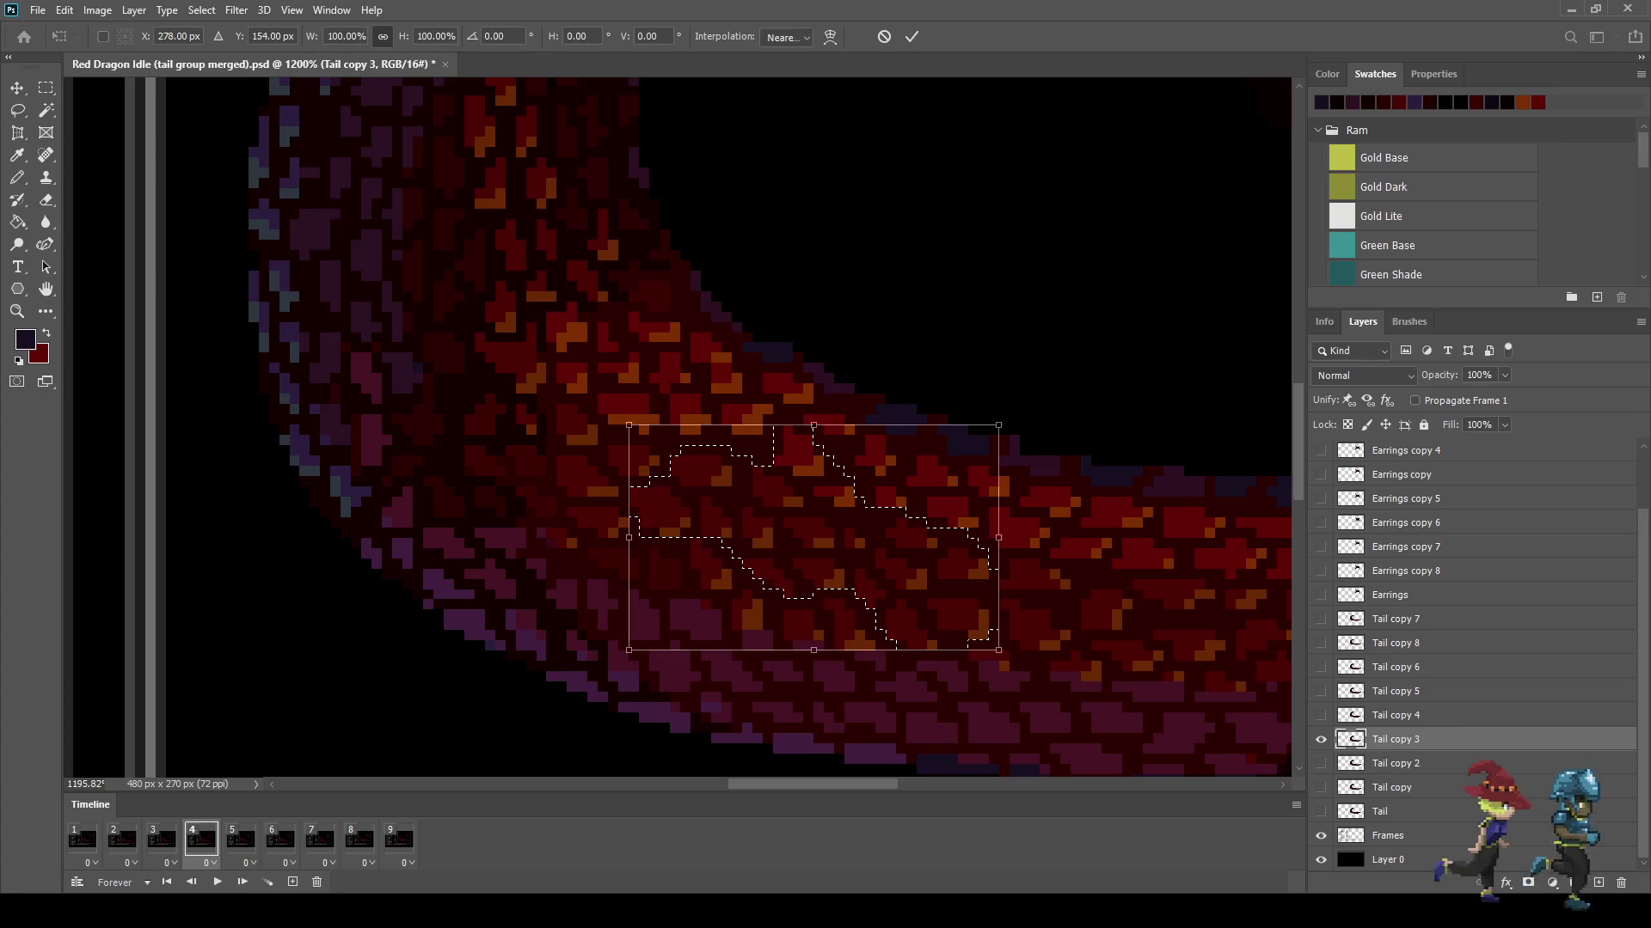
{"action": "left_click_drag", "start_coordinate": [998, 424], "coordinate": [1013, 412]}
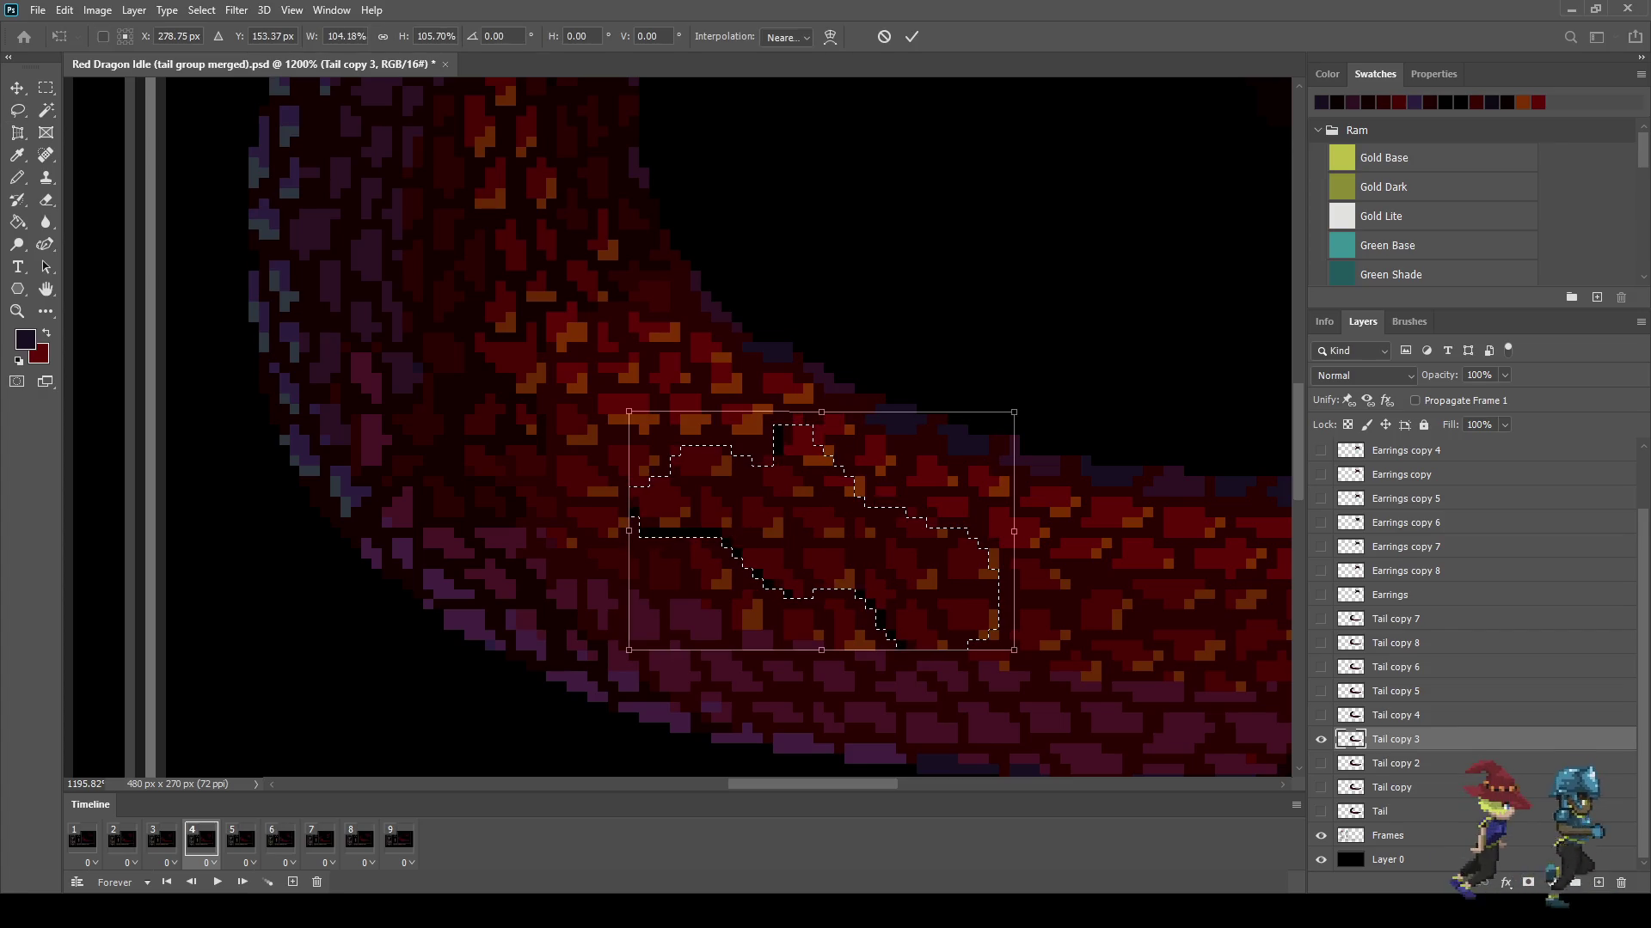
{"action": "left_click_drag", "start_coordinate": [629, 650], "coordinate": [615, 660]}
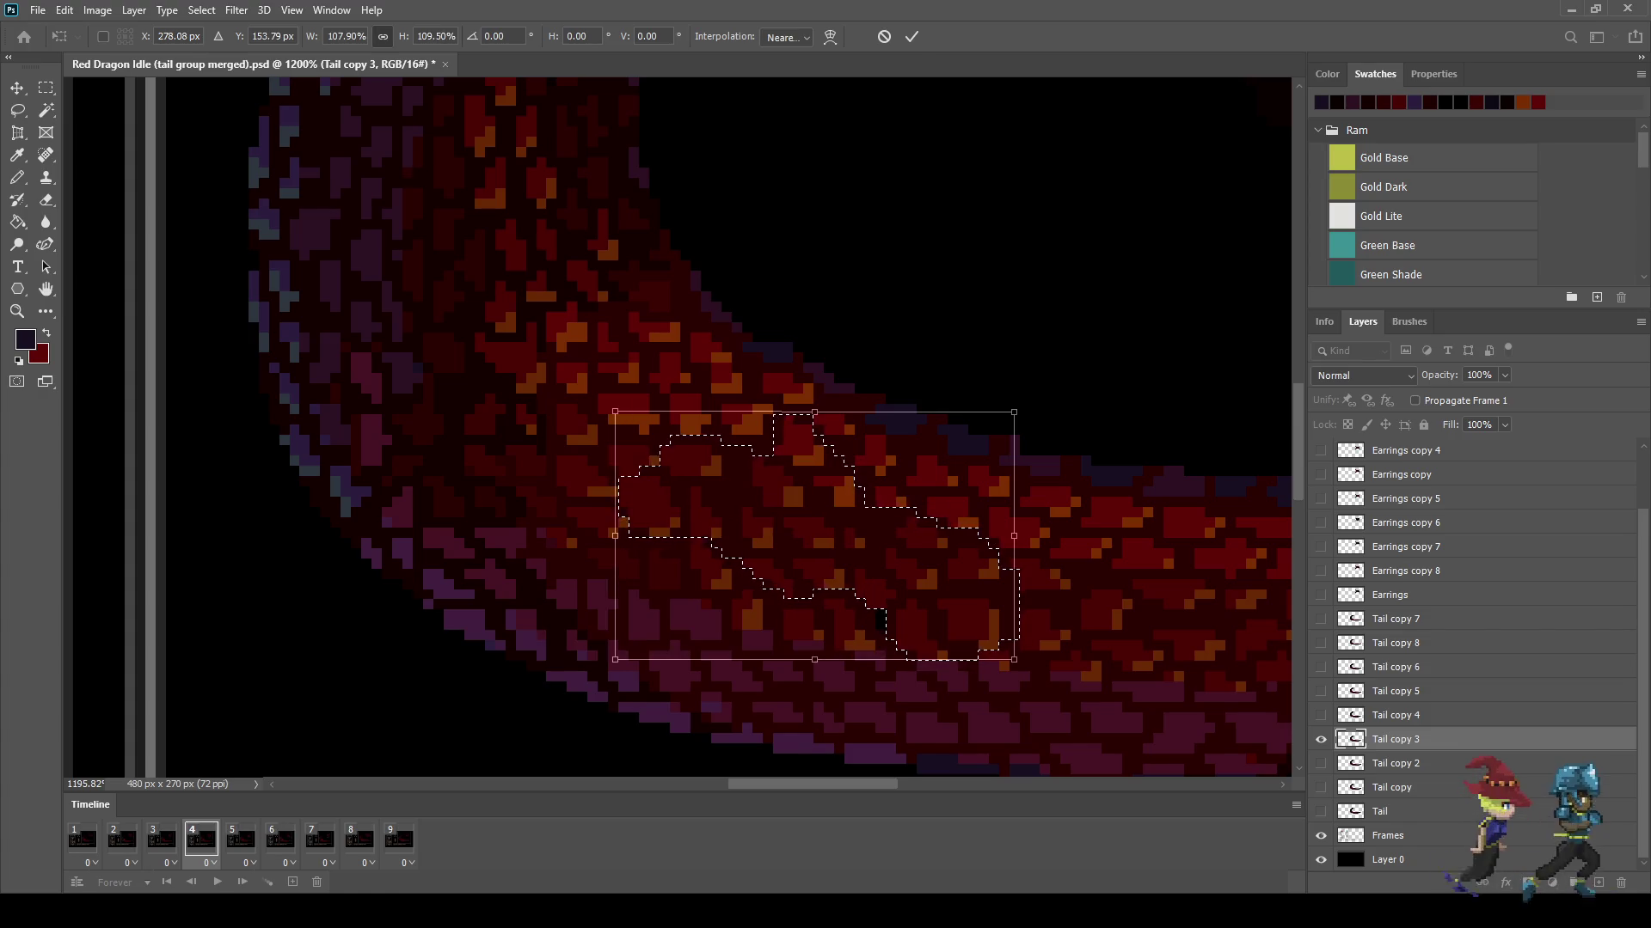
{"action": "left_click", "coordinate": [910, 37]}
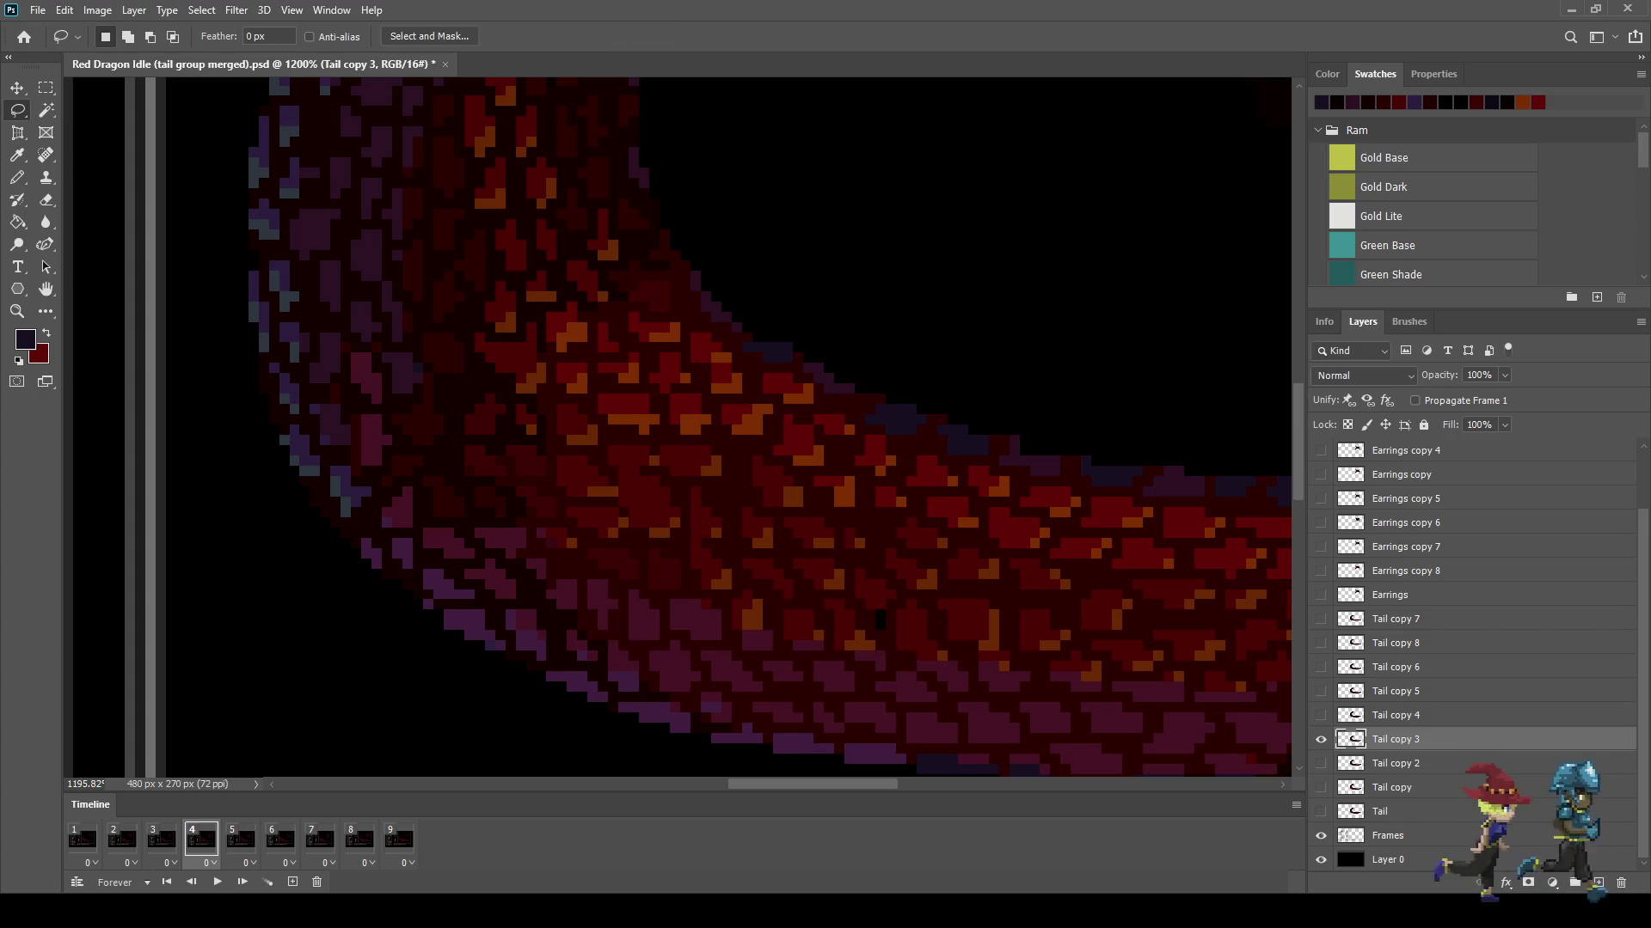
Step: Switch between Eyedropper and Pencil, zoom out, and play the animation
{"action": "key", "text": "i"}
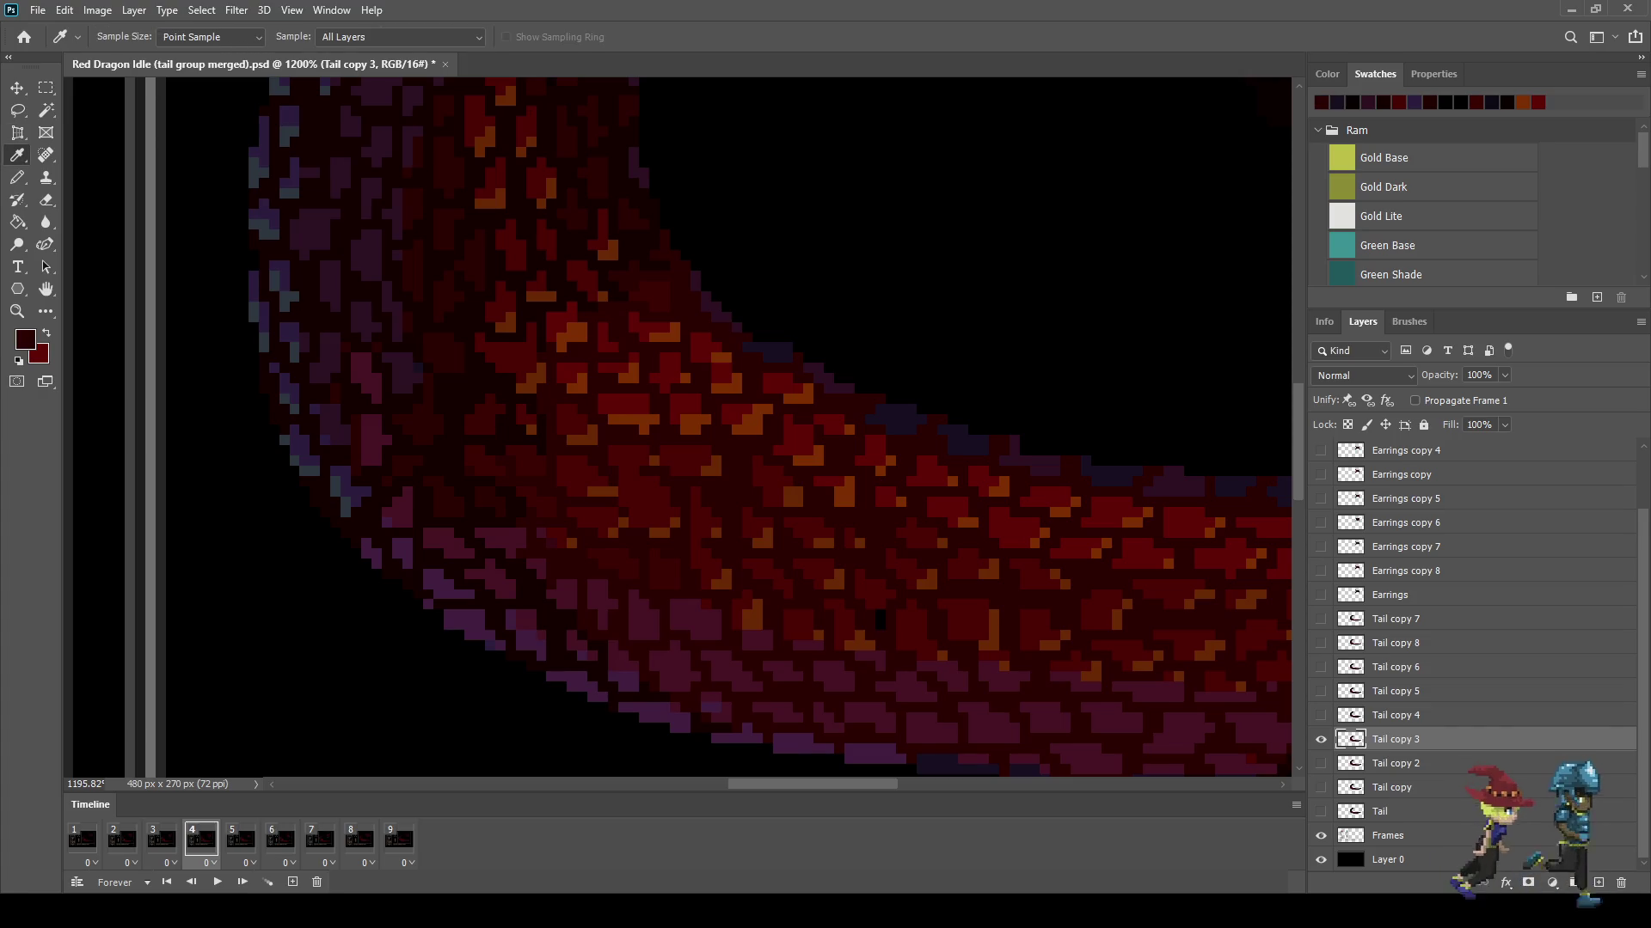
{"action": "key", "text": "b"}
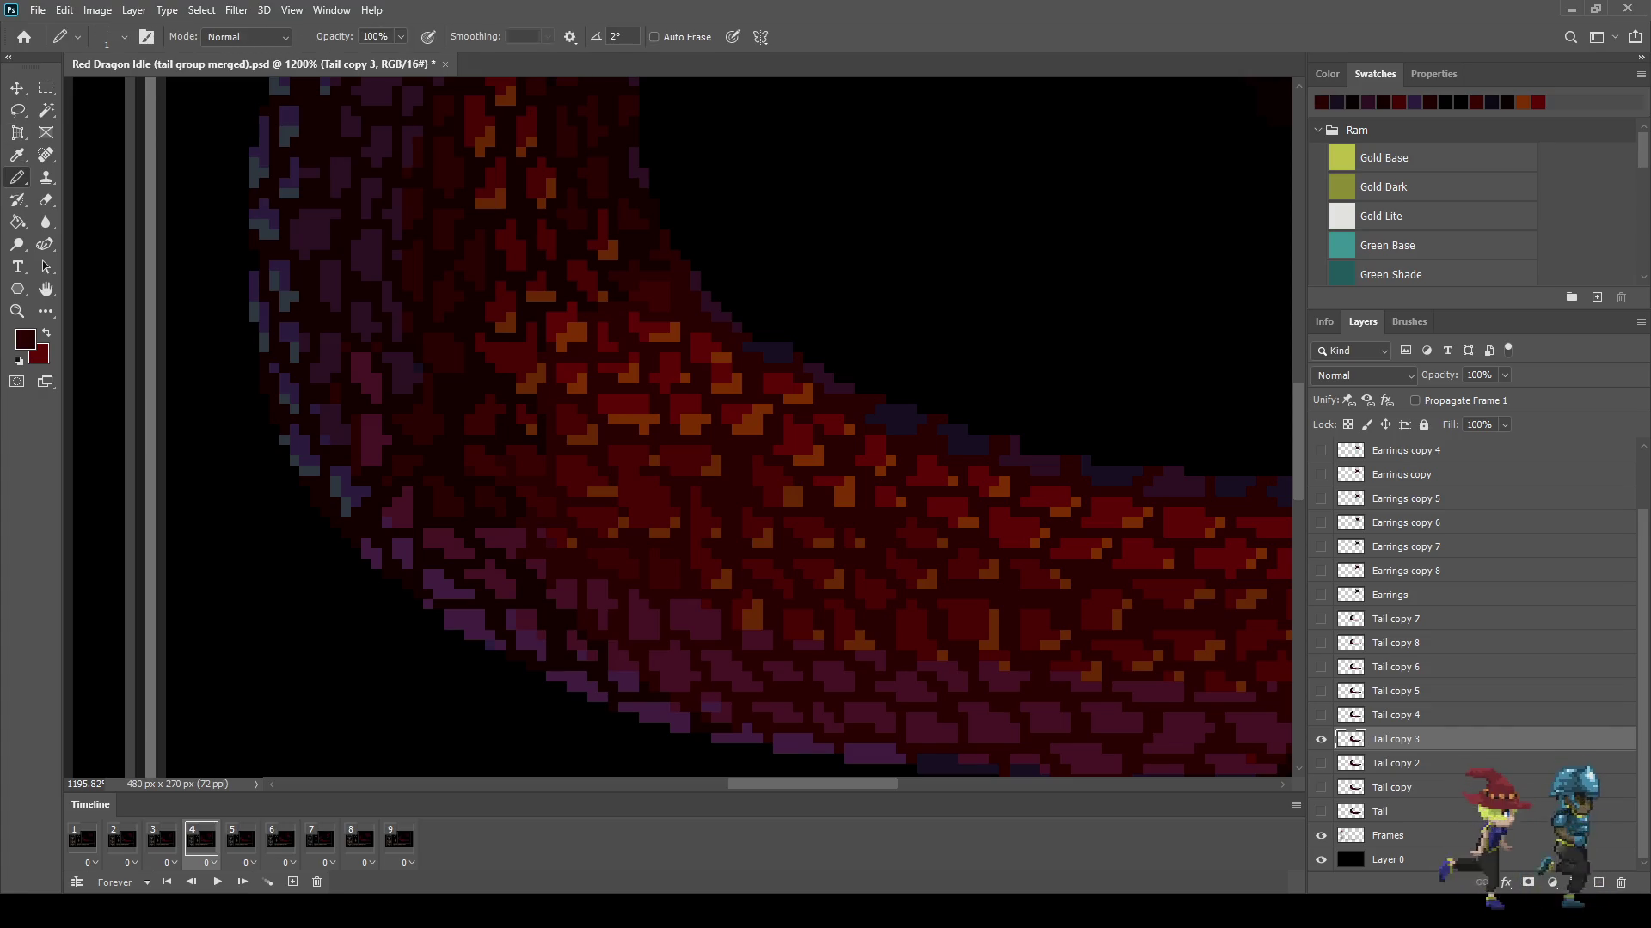
{"action": "scroll", "coordinate": [679, 427], "scroll_direction": "down", "scroll_amount": 5}
{"action": "key", "text": "space"}
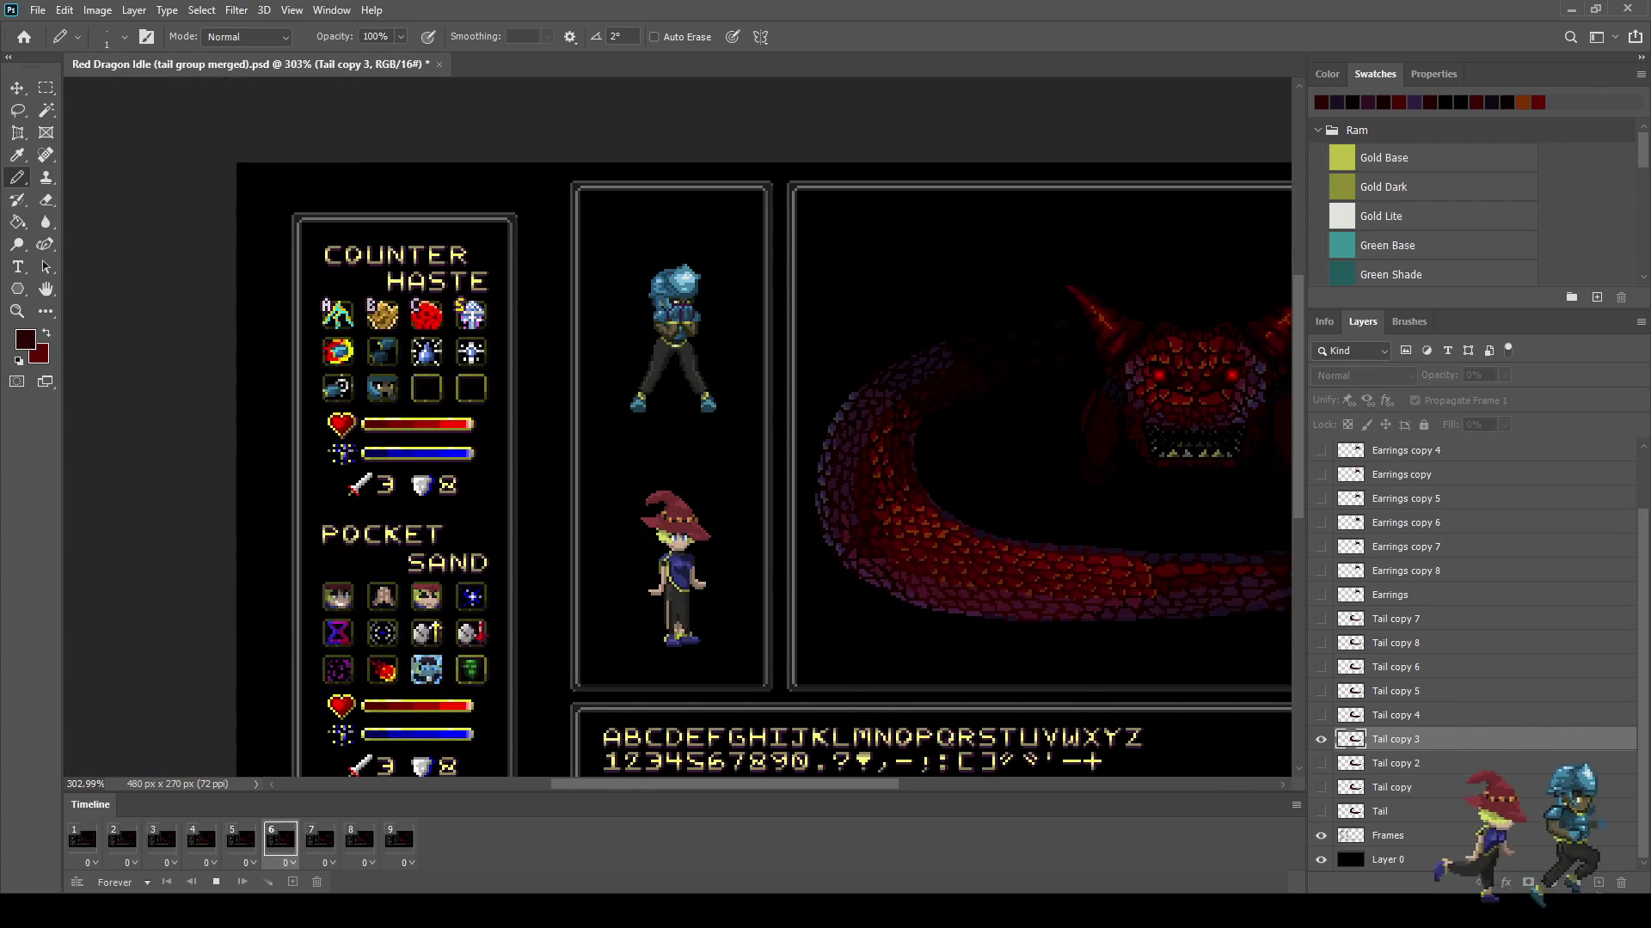
Step: Play and stop the dragon animation to review the tail, ending on frame 4
{"action": "scroll", "coordinate": [680, 428], "scroll_direction": "down", "scroll_amount": 2}
{"action": "scroll", "coordinate": [679, 427], "scroll_direction": "up", "scroll_amount": 3}
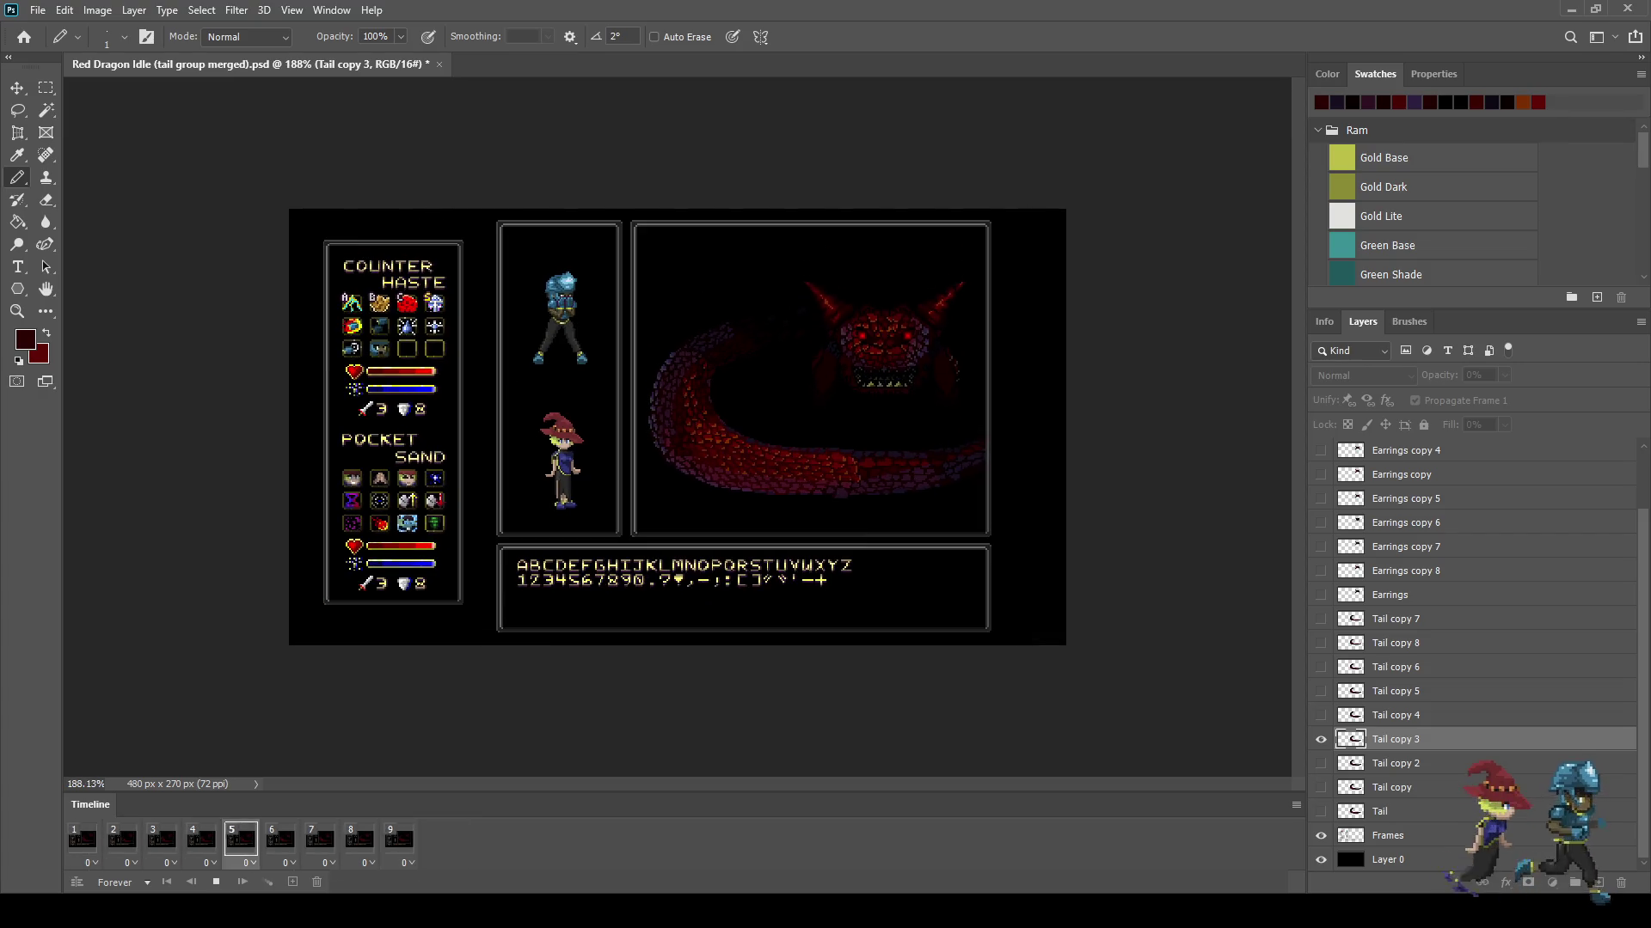
{"action": "scroll", "coordinate": [776, 389], "scroll_direction": "up", "scroll_amount": 2}
{"action": "scroll", "coordinate": [1014, 292], "scroll_direction": "up", "scroll_amount": 1}
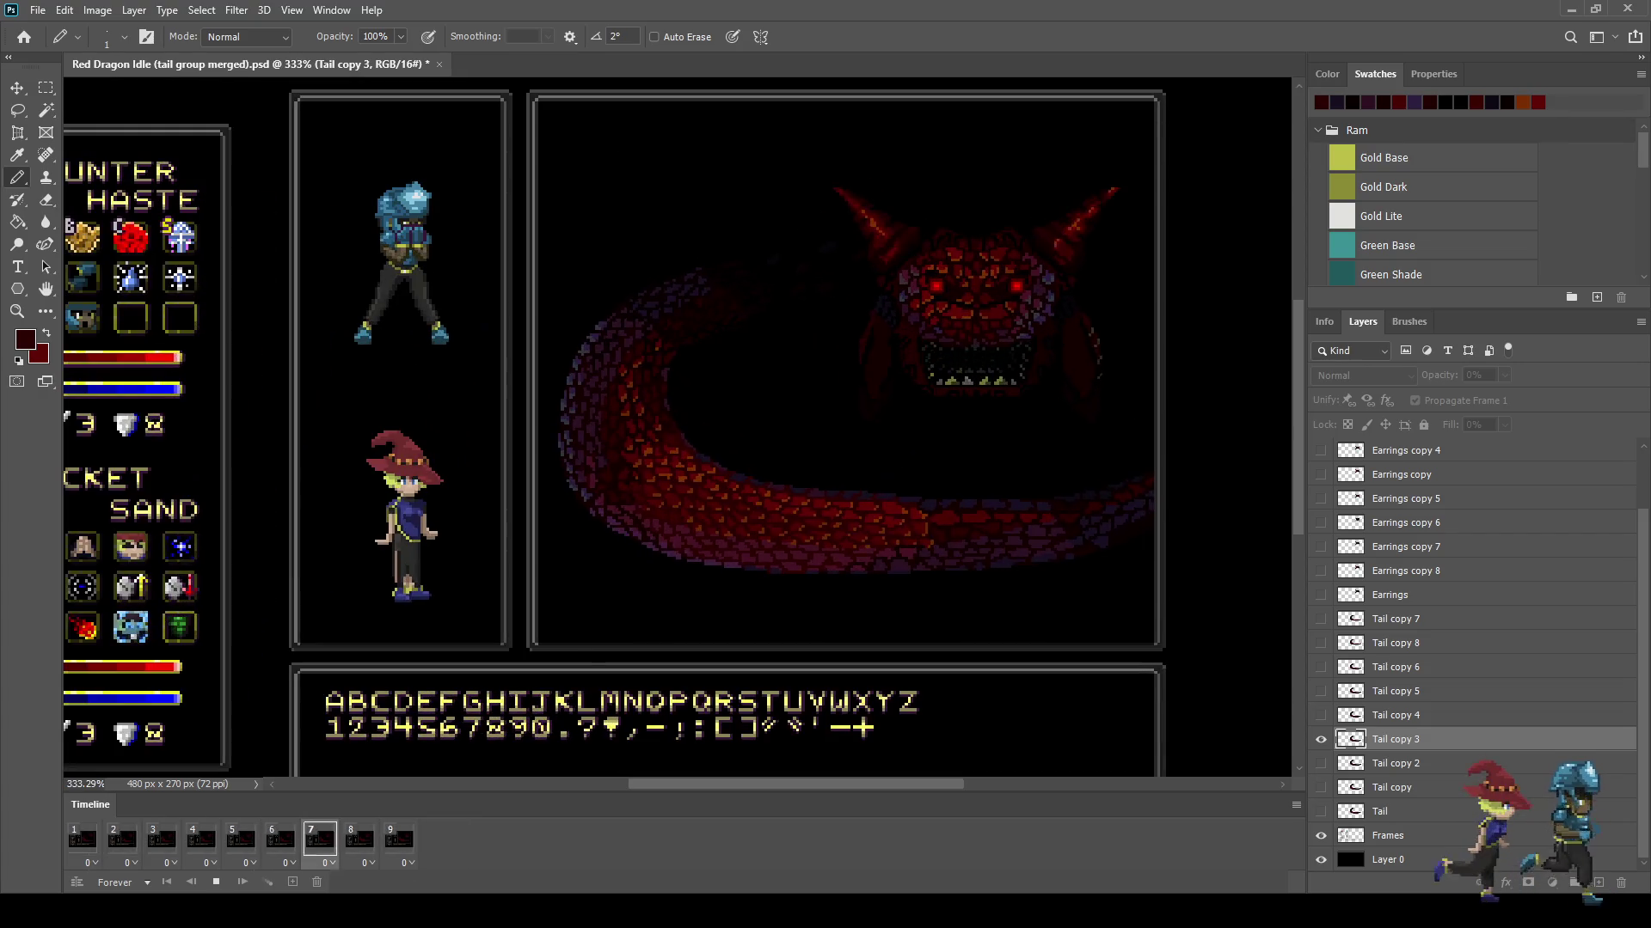
{"action": "key", "text": "space"}
{"action": "key", "text": "space"}
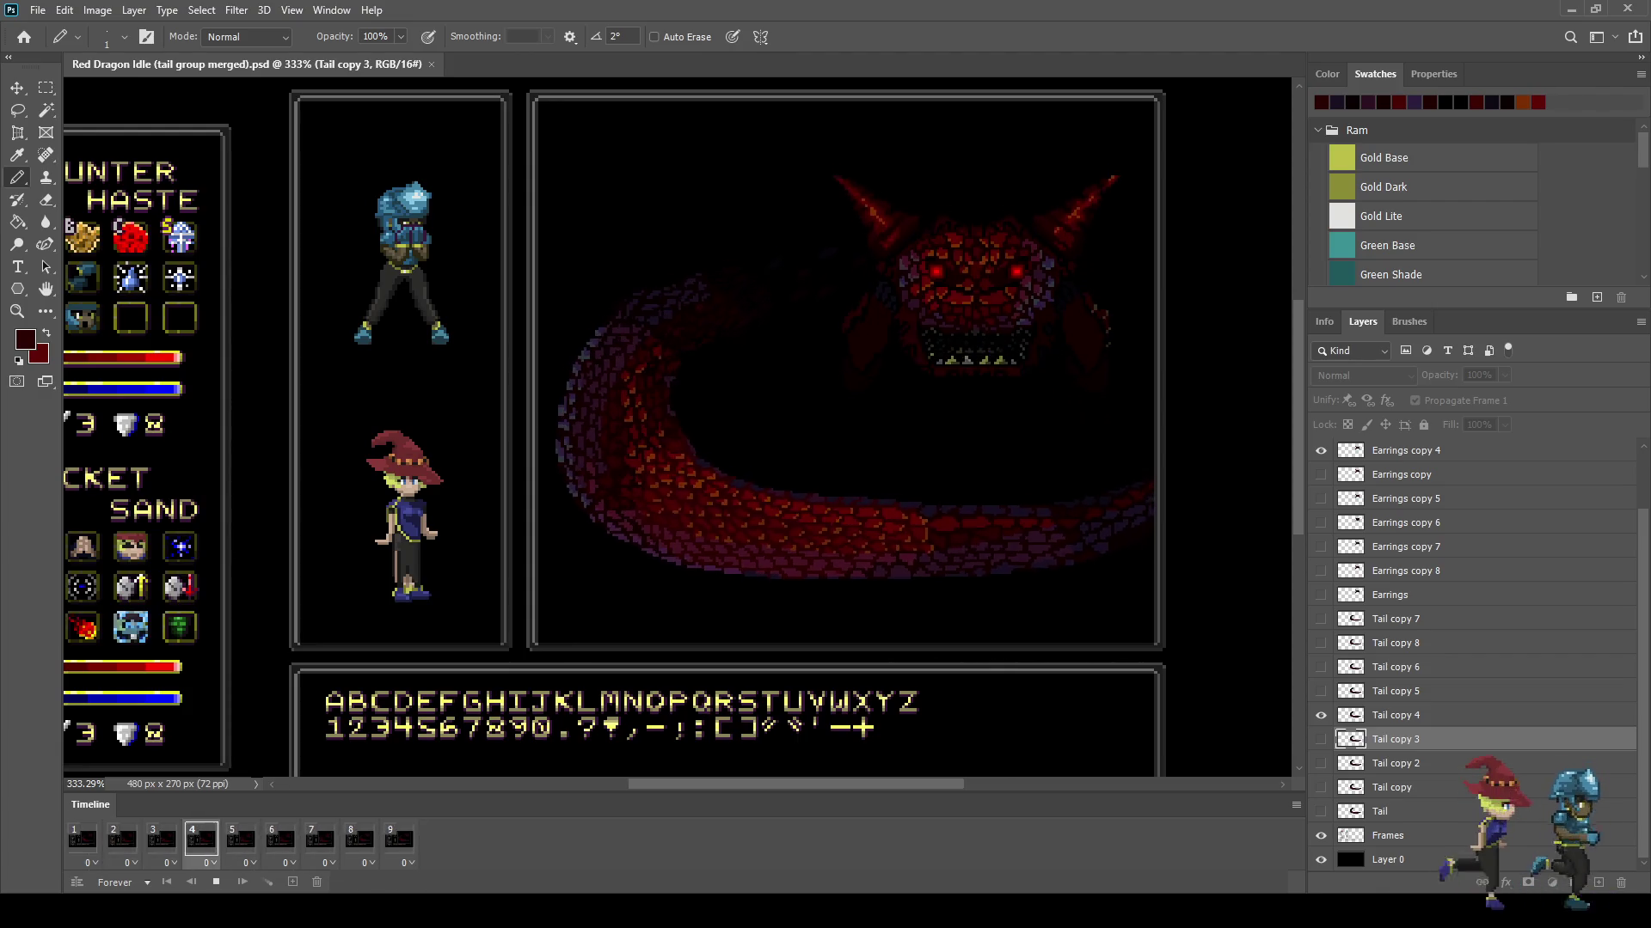
{"action": "key", "text": "space"}
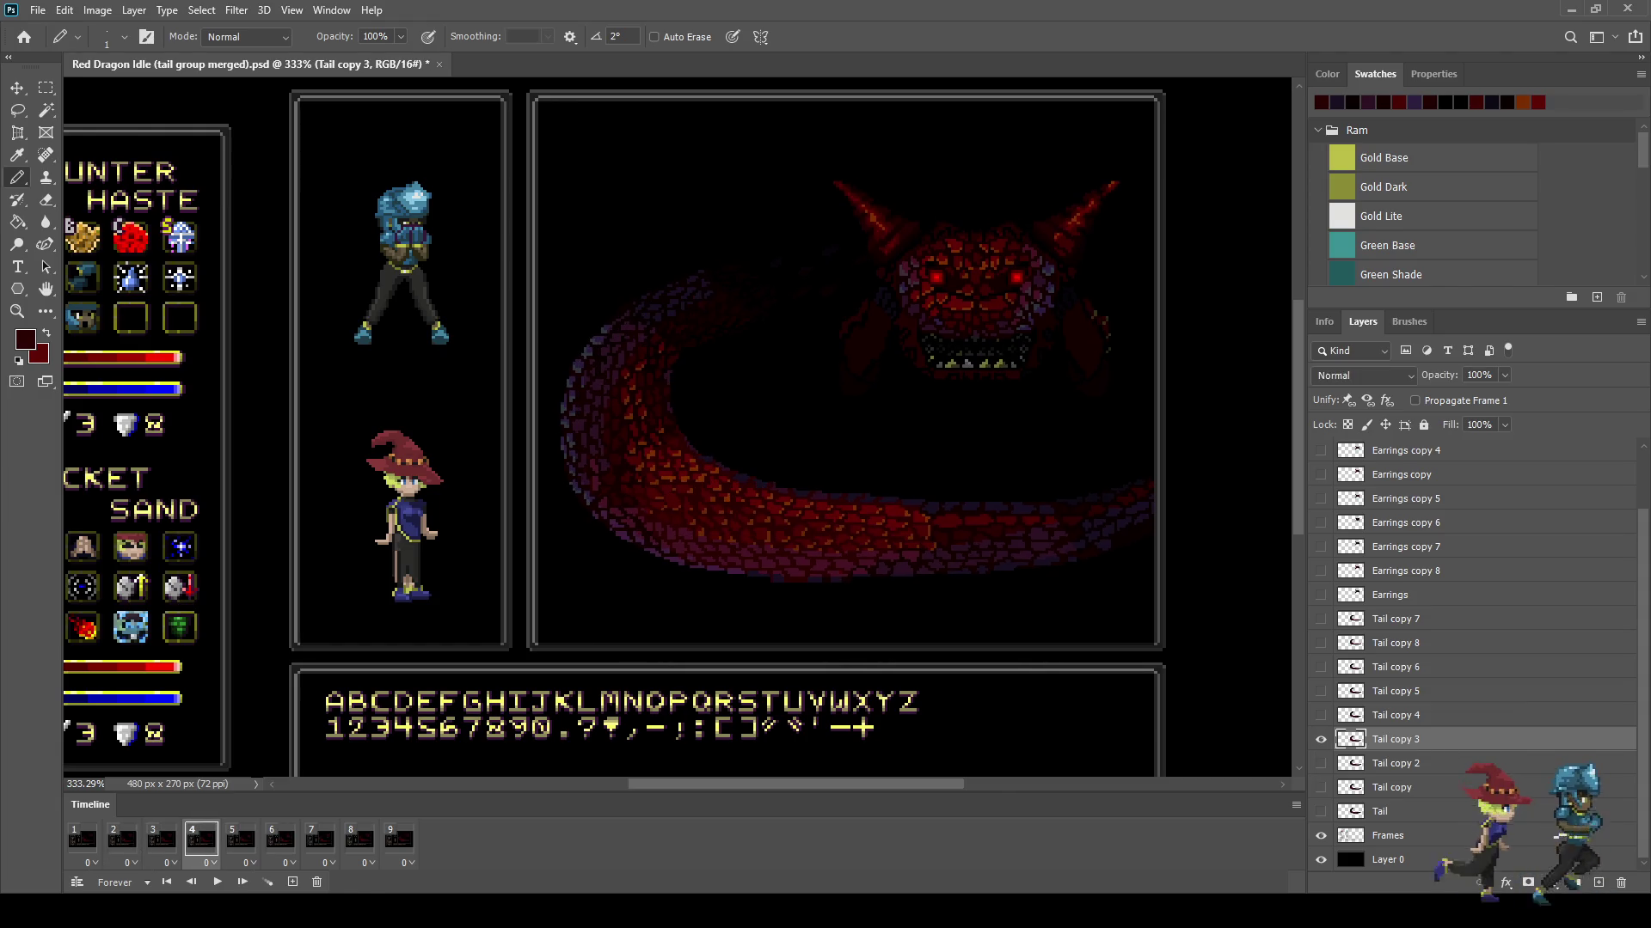
{"action": "key", "text": "space"}
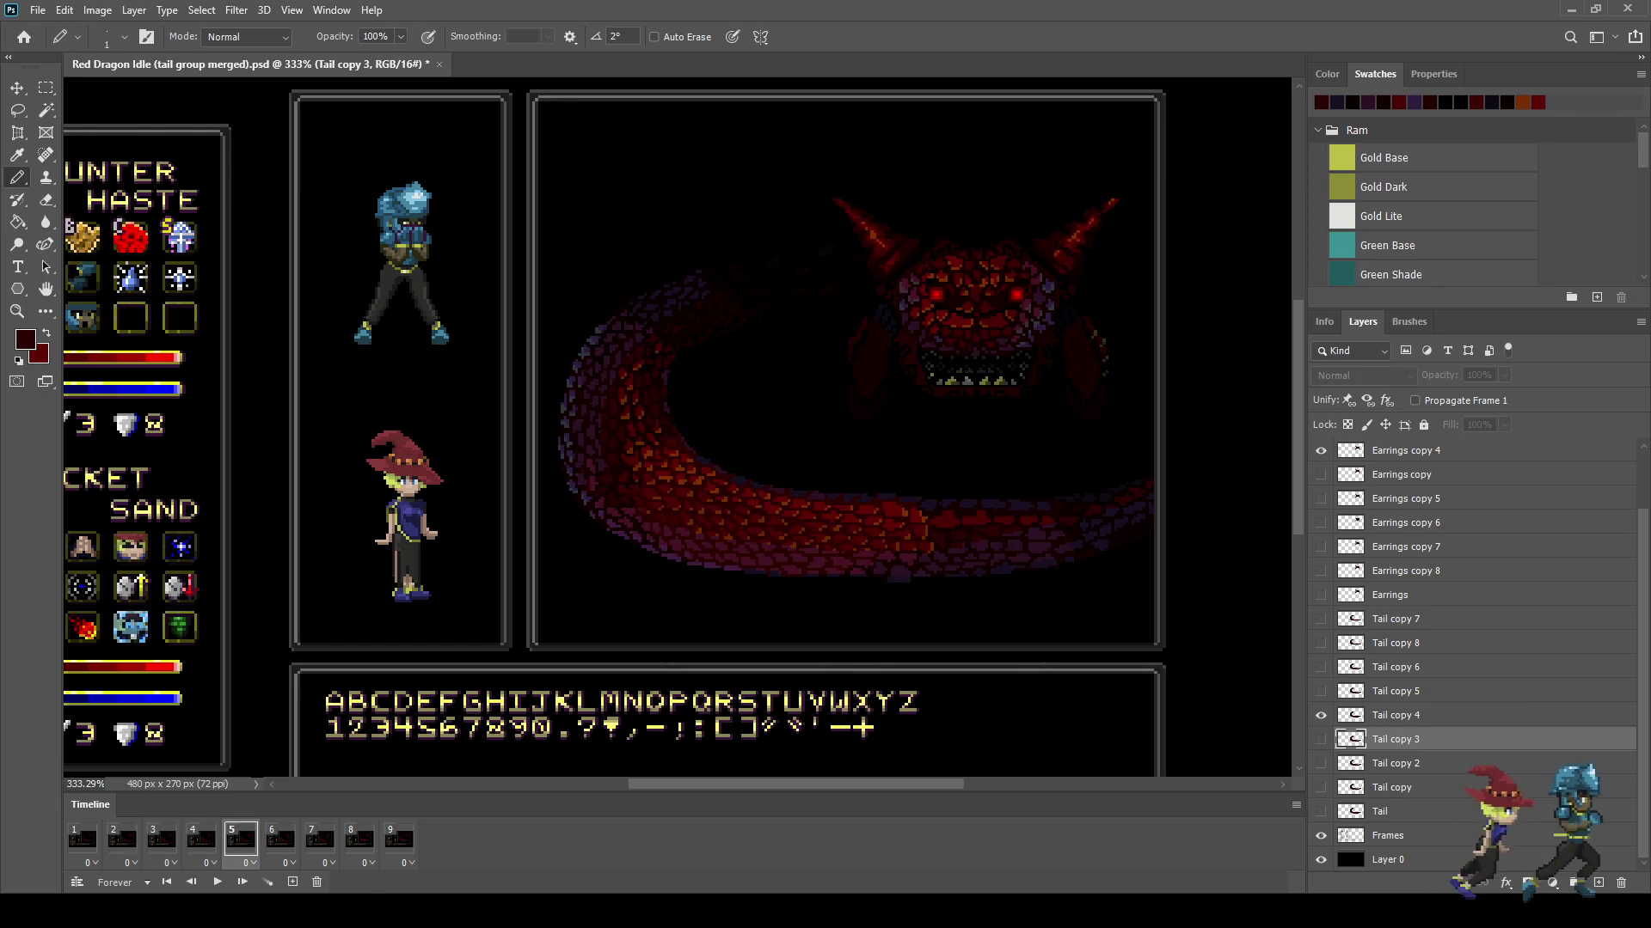
{"action": "left_click", "coordinate": [201, 839]}
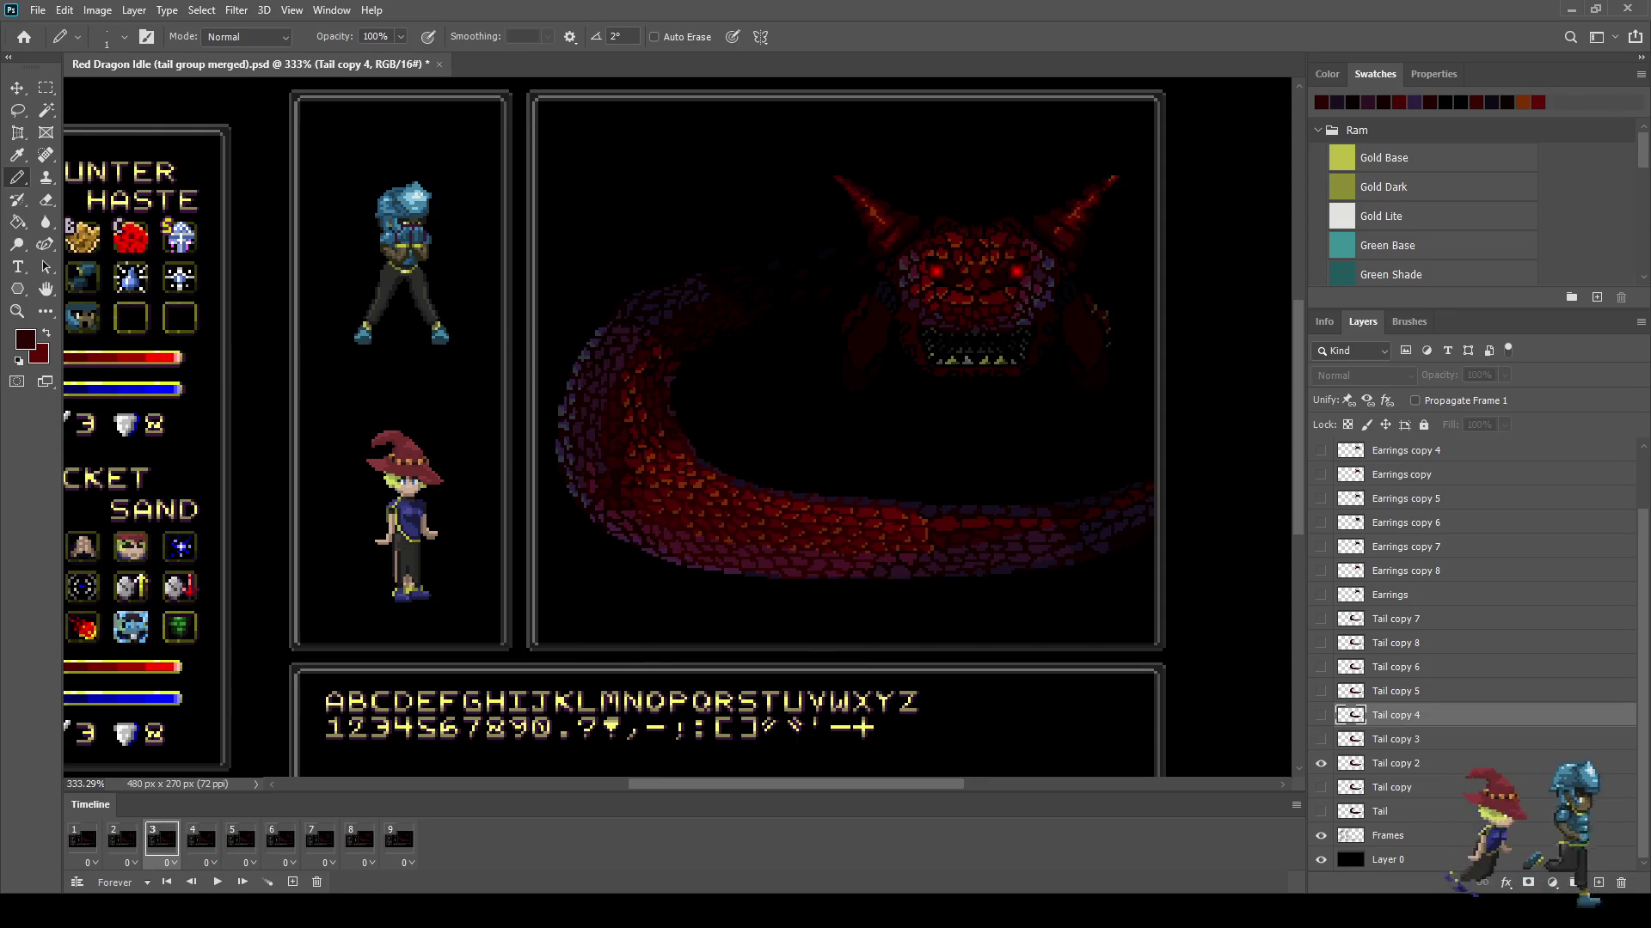
{"action": "scroll", "coordinate": [588, 498], "scroll_direction": "up", "scroll_amount": 4}
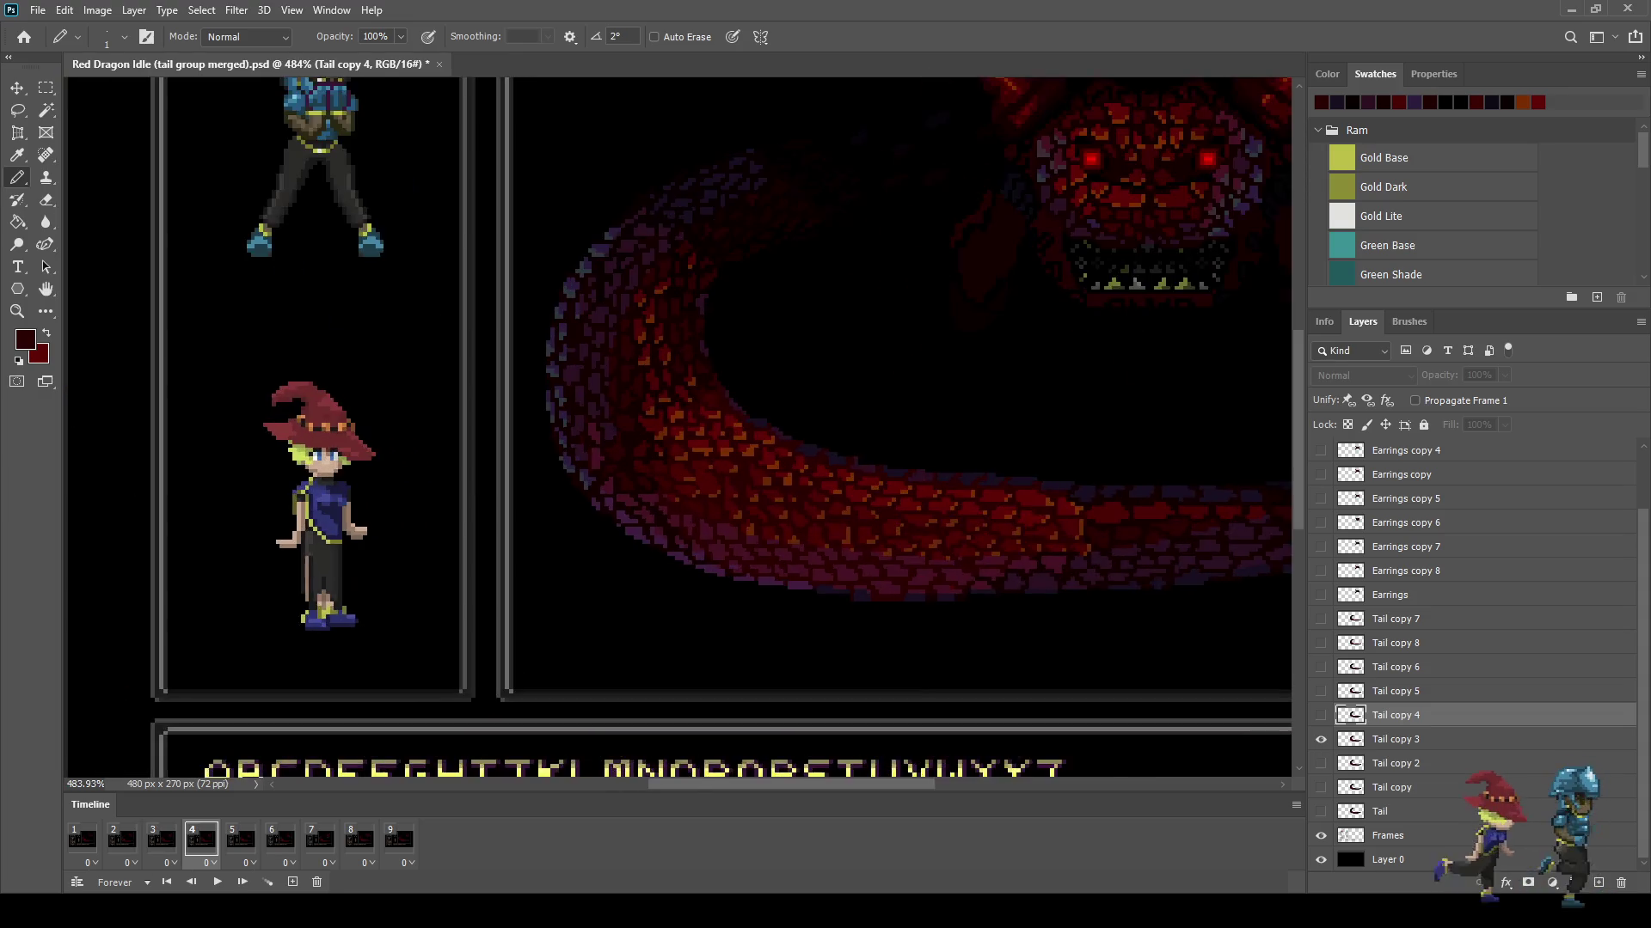
Step: On Tail copy 3, lasso the outer left tail scales and enlarge them to about 116%
{"action": "left_click", "coordinate": [1394, 739]}
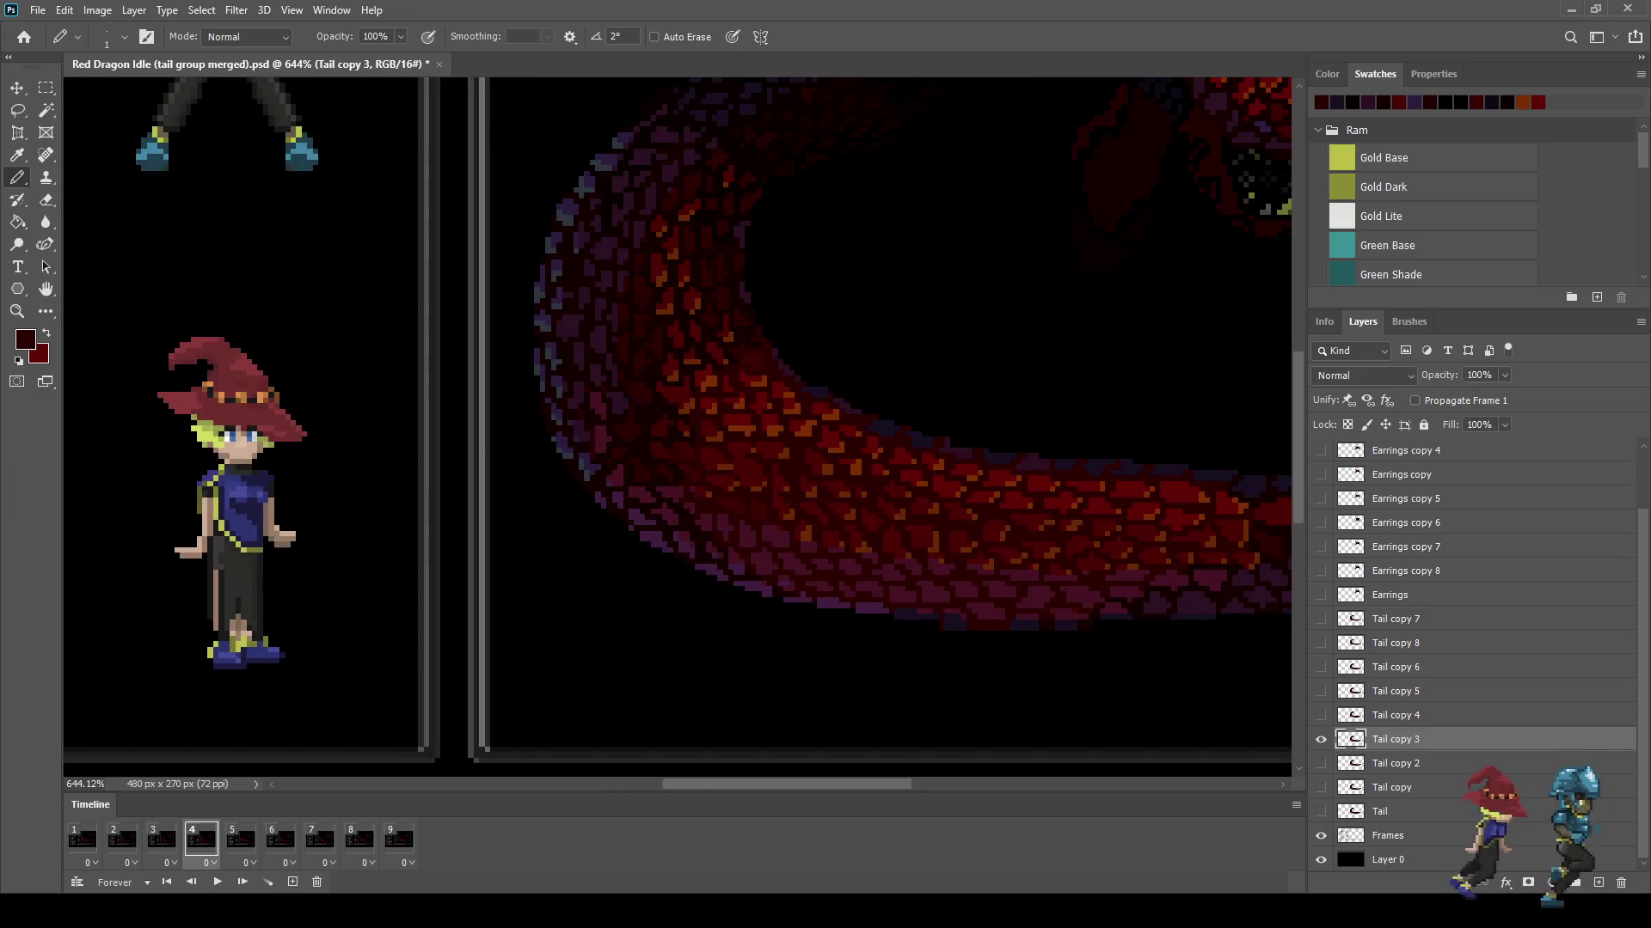
{"action": "key", "text": "l"}
{"action": "scroll", "coordinate": [543, 524], "scroll_direction": "up", "scroll_amount": 2}
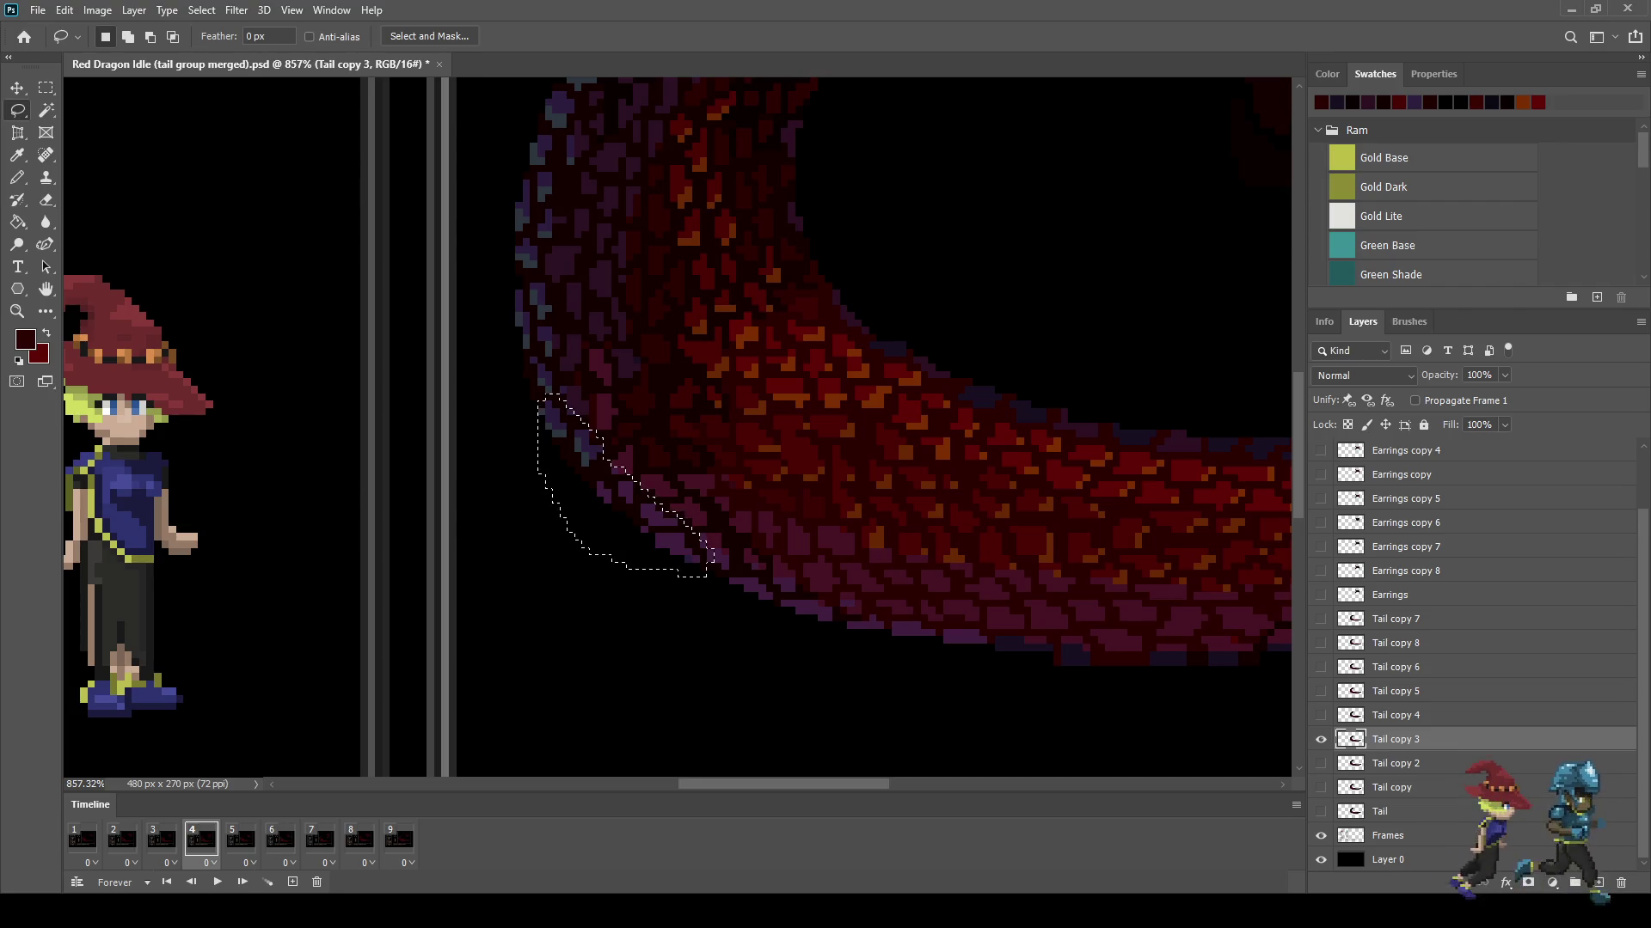
{"action": "key", "text": "ctrl+t"}
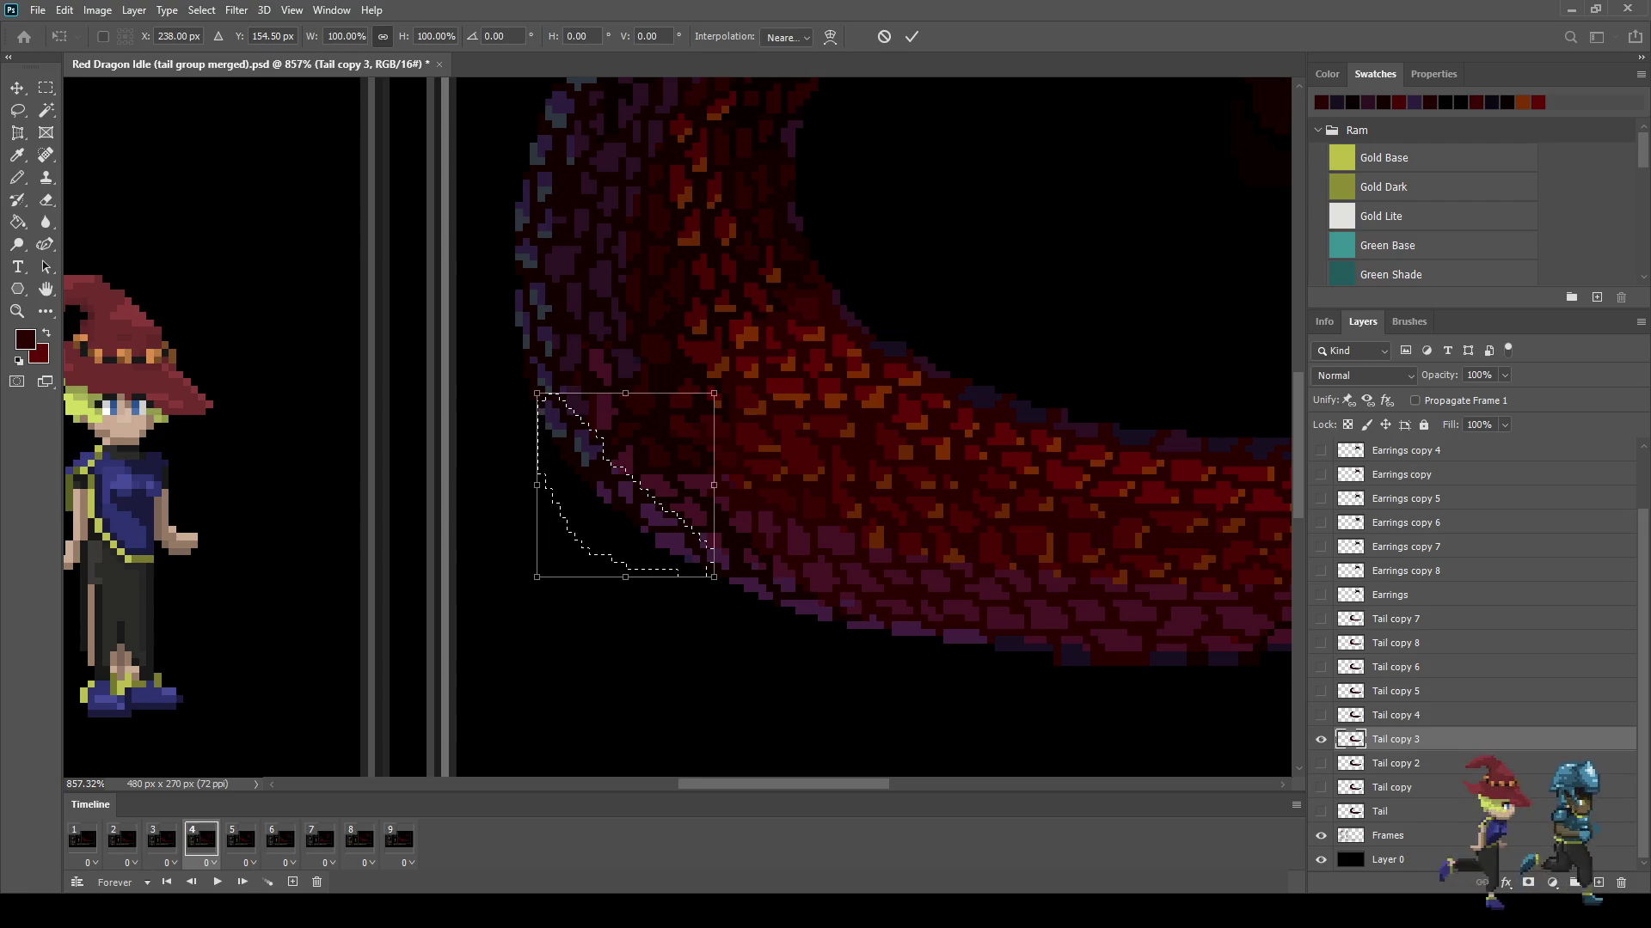
{"action": "left_click_drag", "start_coordinate": [536, 577], "coordinate": [519, 588]}
{"action": "left_click_drag", "start_coordinate": [715, 393], "coordinate": [726, 382]}
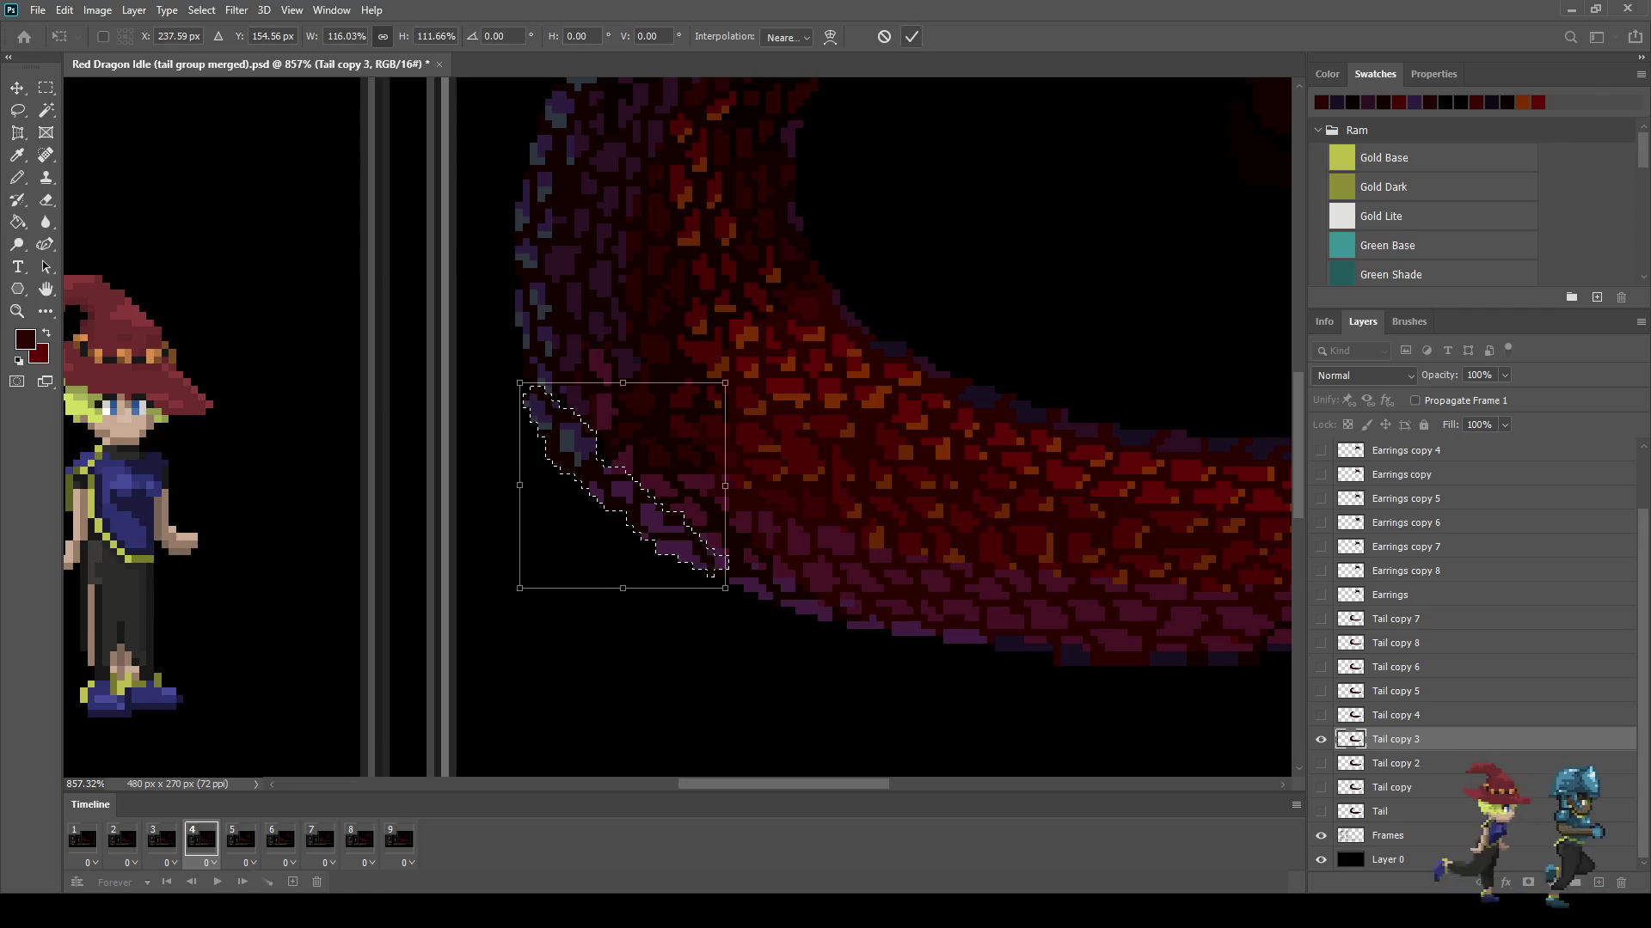
{"action": "key", "text": "Return"}
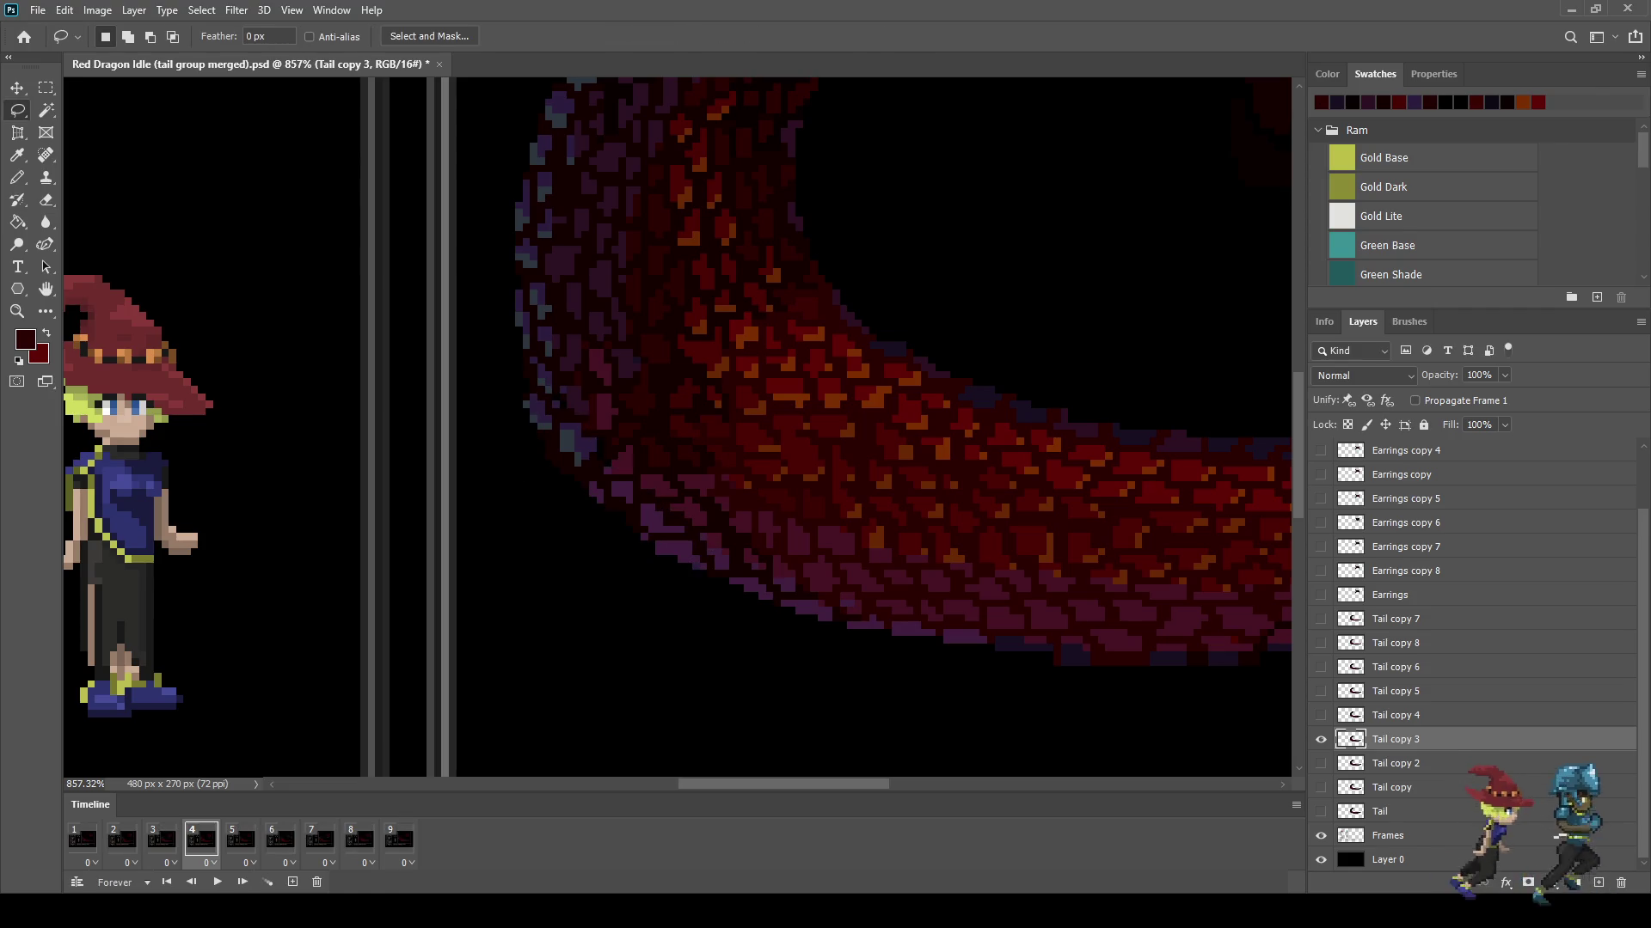
Step: Zoom into the enlarged tail scales and touch them up with Eyedropper and Pencil
{"action": "scroll", "coordinate": [533, 429], "scroll_direction": "up", "scroll_amount": 2}
{"action": "scroll", "coordinate": [533, 430], "scroll_direction": "up", "scroll_amount": 3}
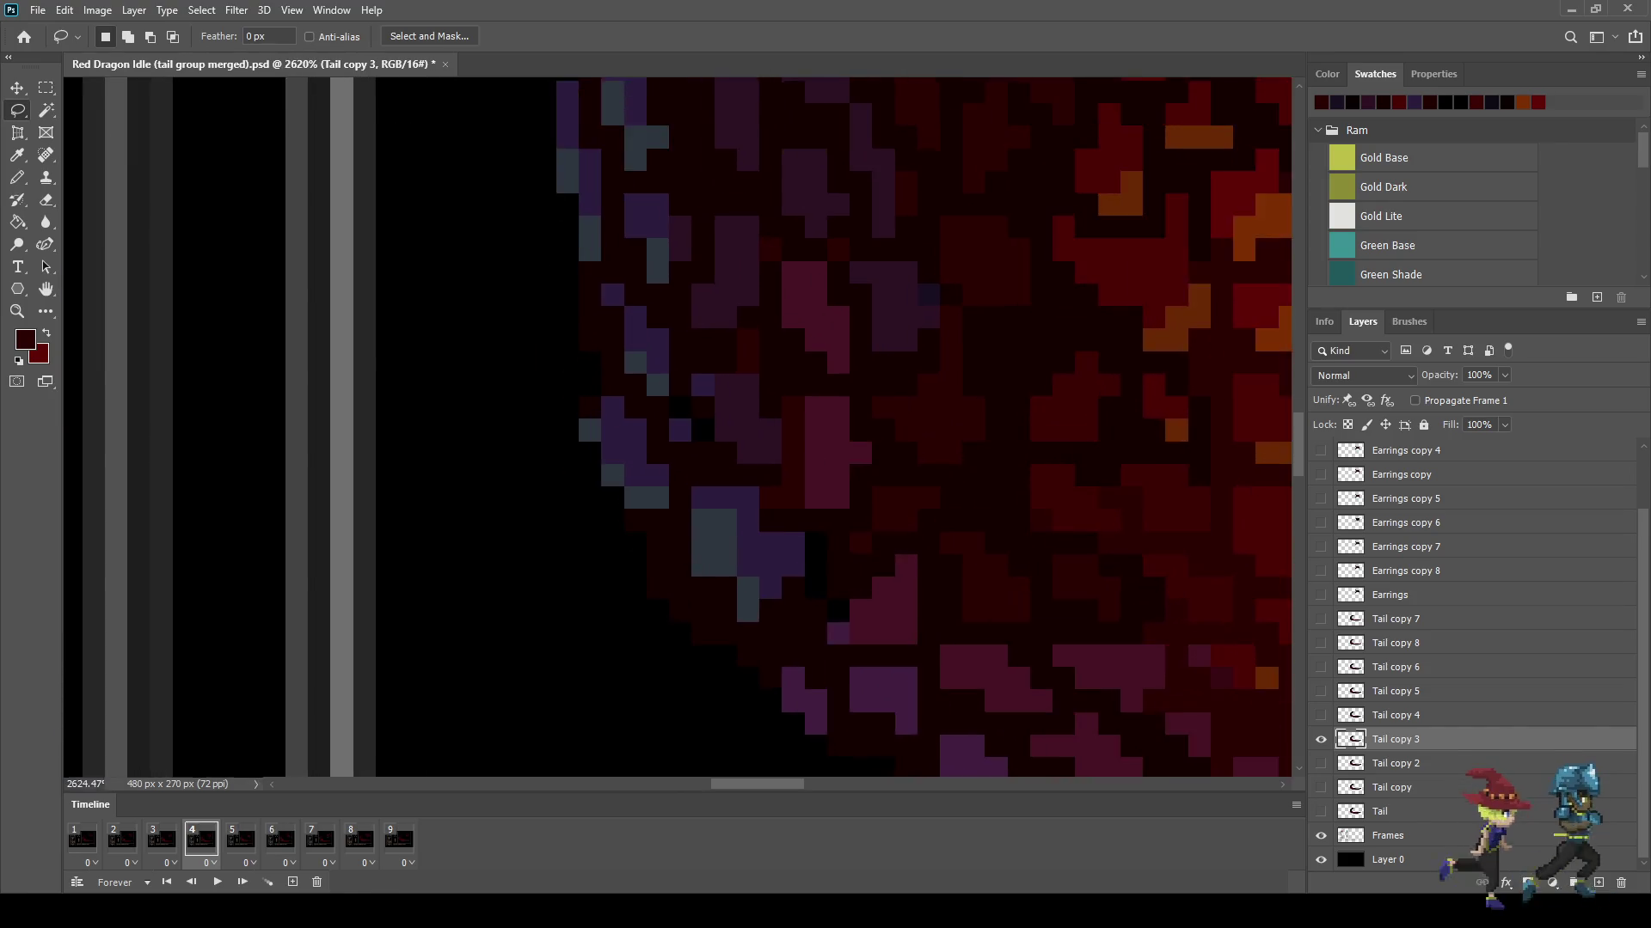
{"action": "scroll", "coordinate": [533, 430], "scroll_direction": "up", "scroll_amount": 3}
{"action": "scroll", "coordinate": [533, 430], "scroll_direction": "up", "scroll_amount": 2}
{"action": "key", "text": "i"}
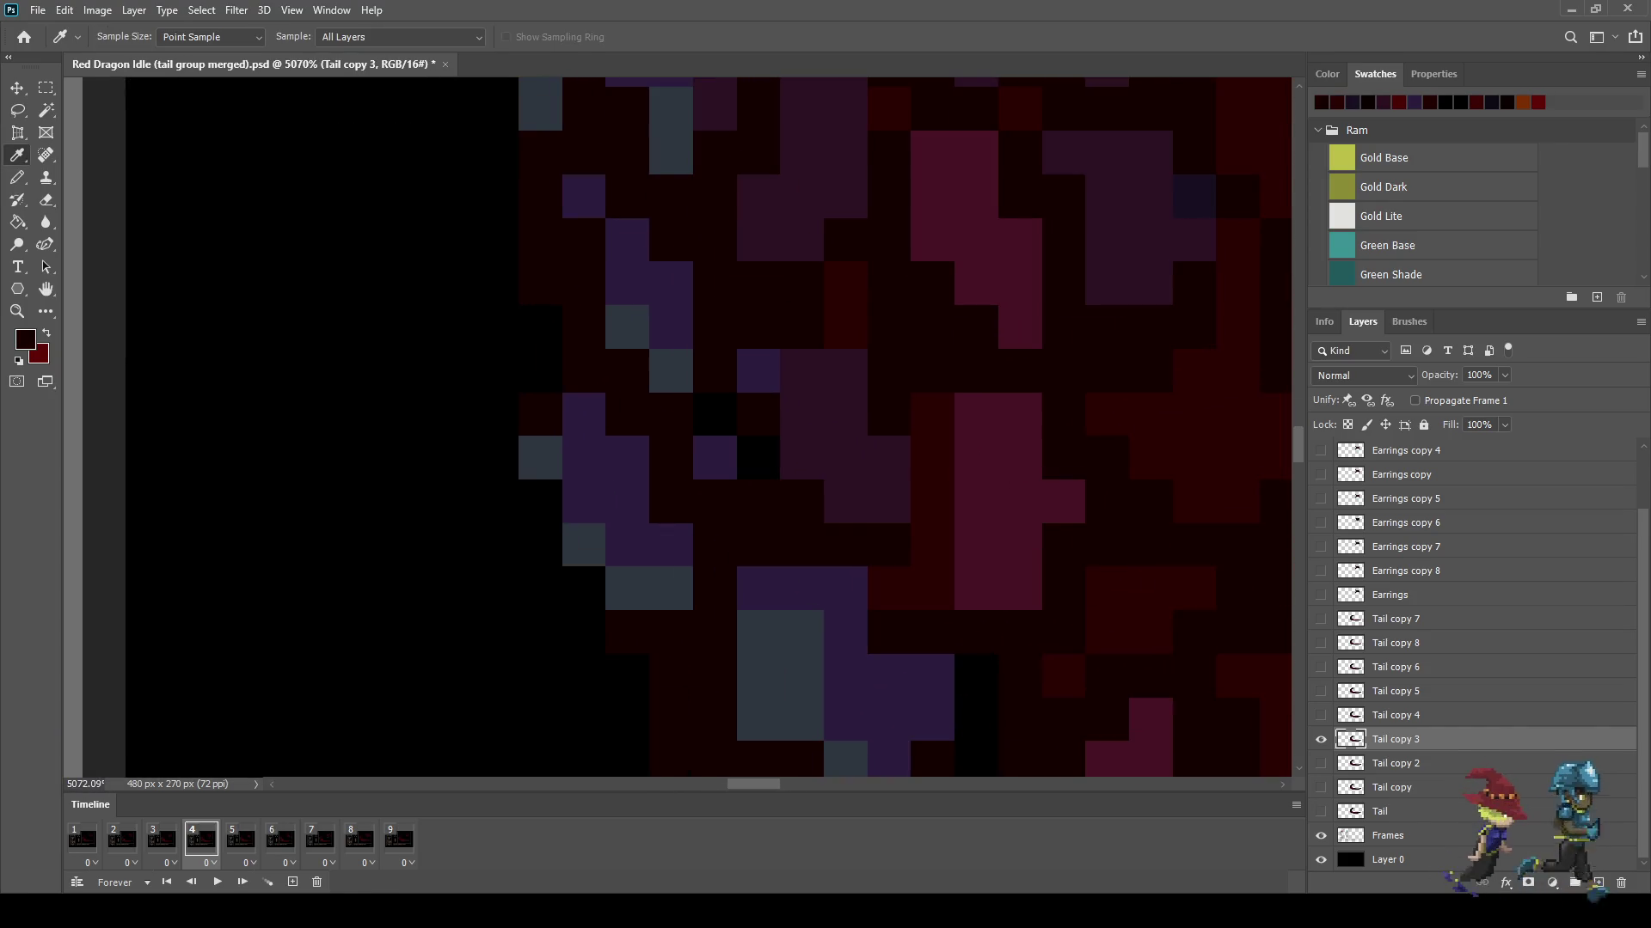
{"action": "key", "text": "b"}
{"action": "scroll", "coordinate": [676, 428], "scroll_direction": "down", "scroll_amount": 3}
{"action": "scroll", "coordinate": [676, 428], "scroll_direction": "right", "scroll_amount": 2}
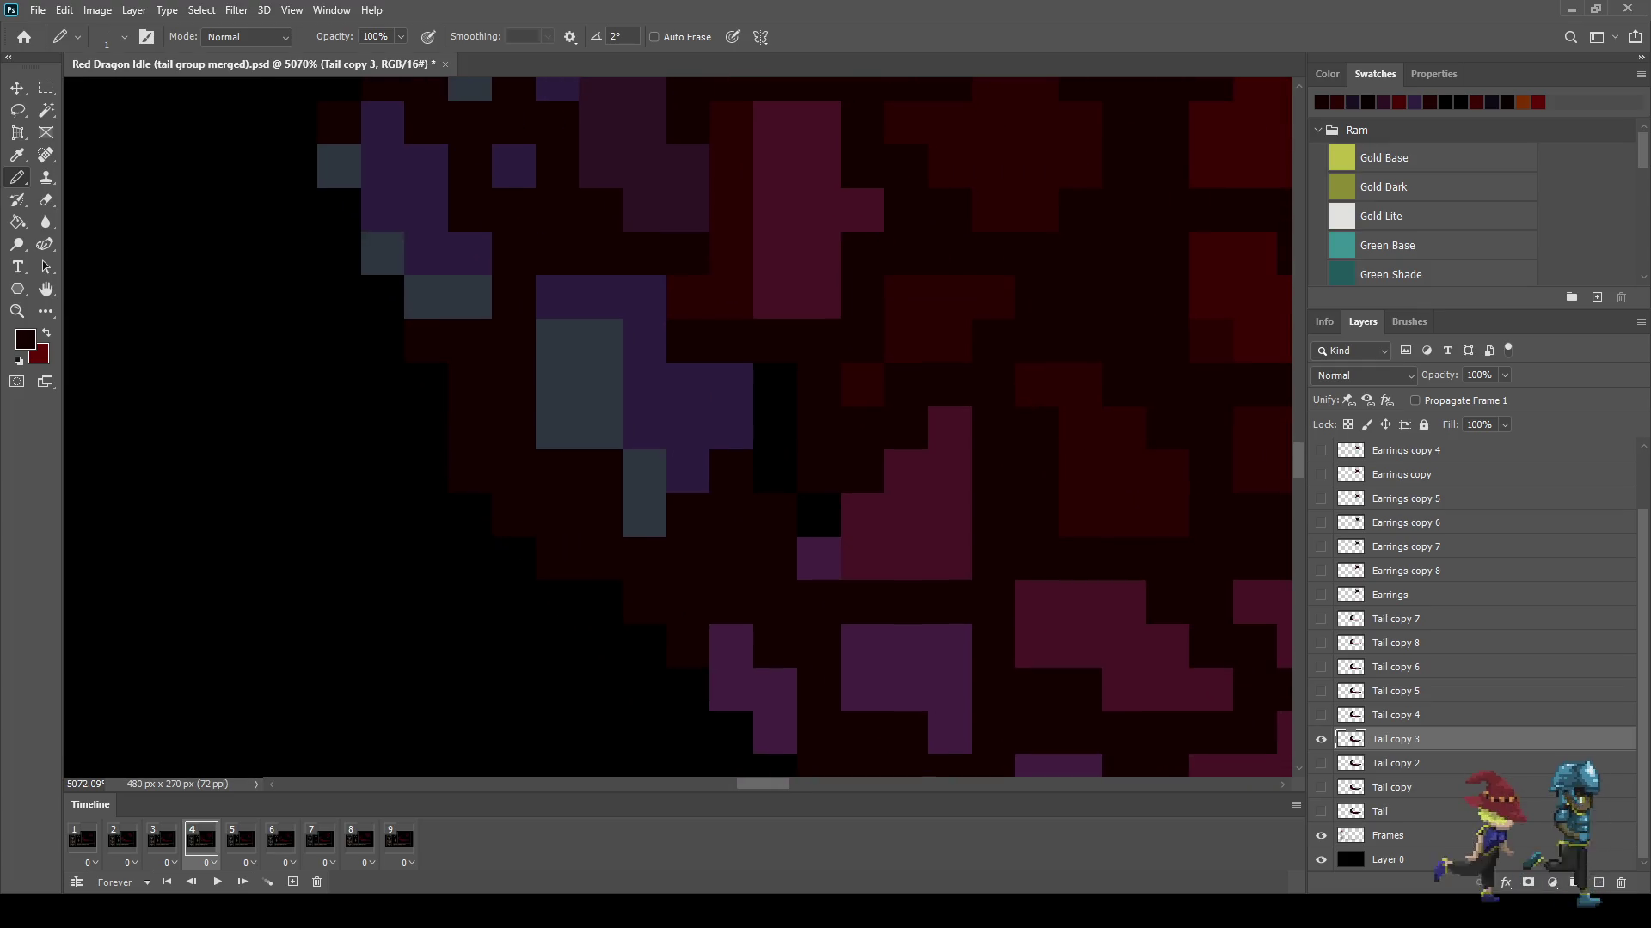
{"action": "scroll", "coordinate": [963, 412], "scroll_direction": "down", "scroll_amount": 10}
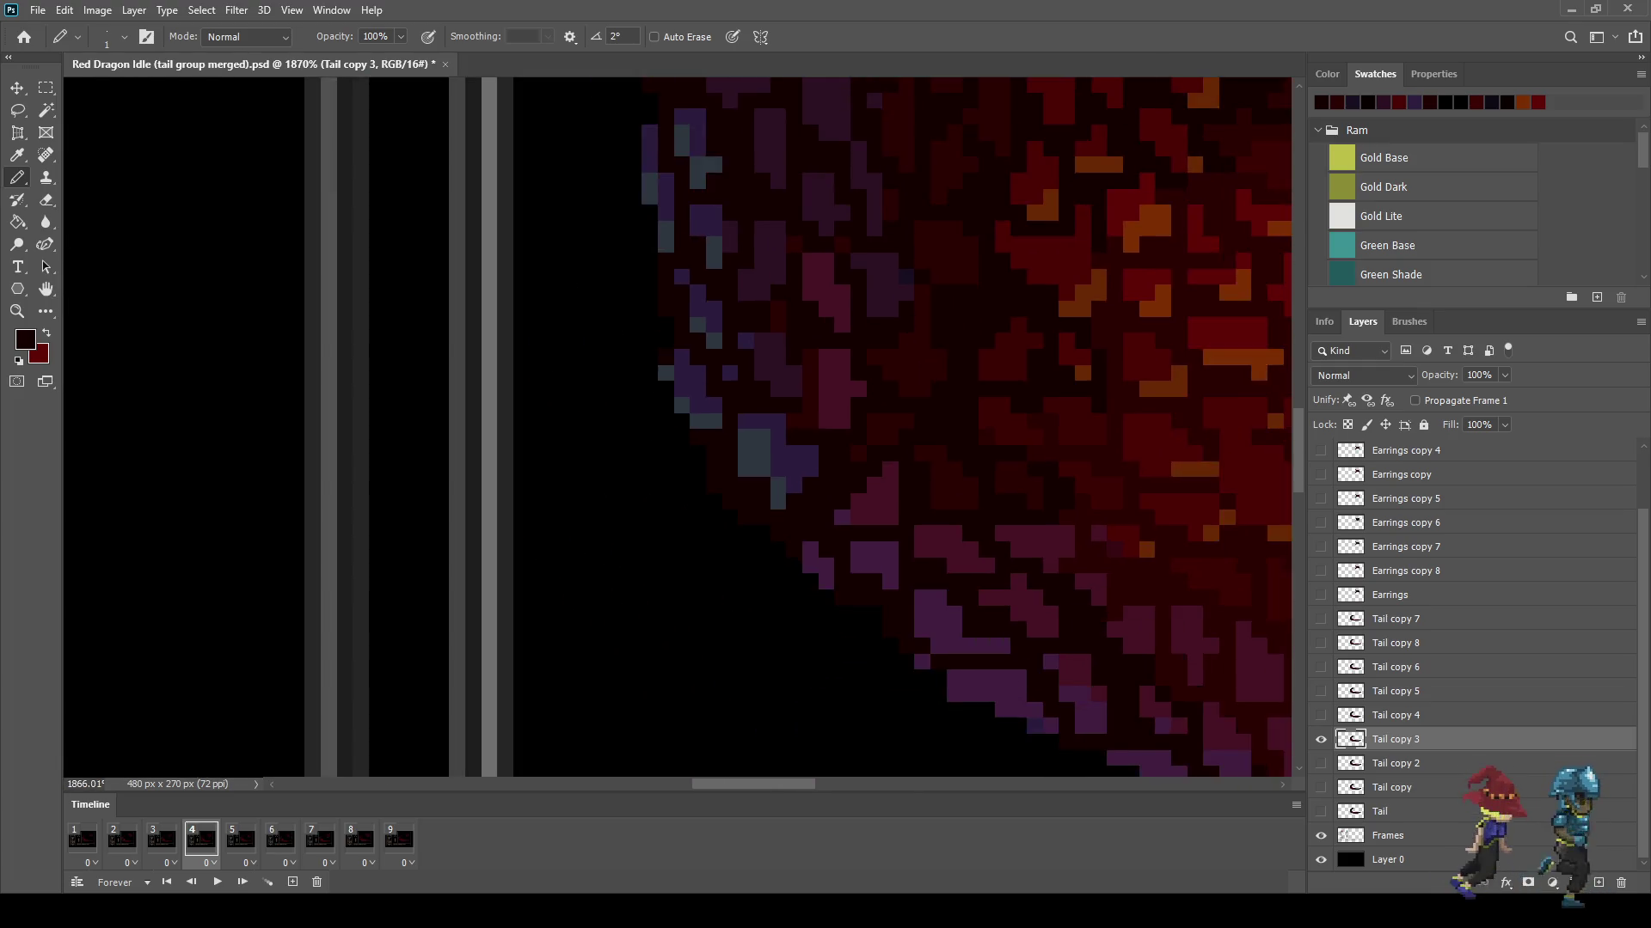
Step: Fit the battle screen in view, play the animation, and stop on frame 4
{"action": "key", "text": "ctrl+0"}
{"action": "key", "text": "space"}
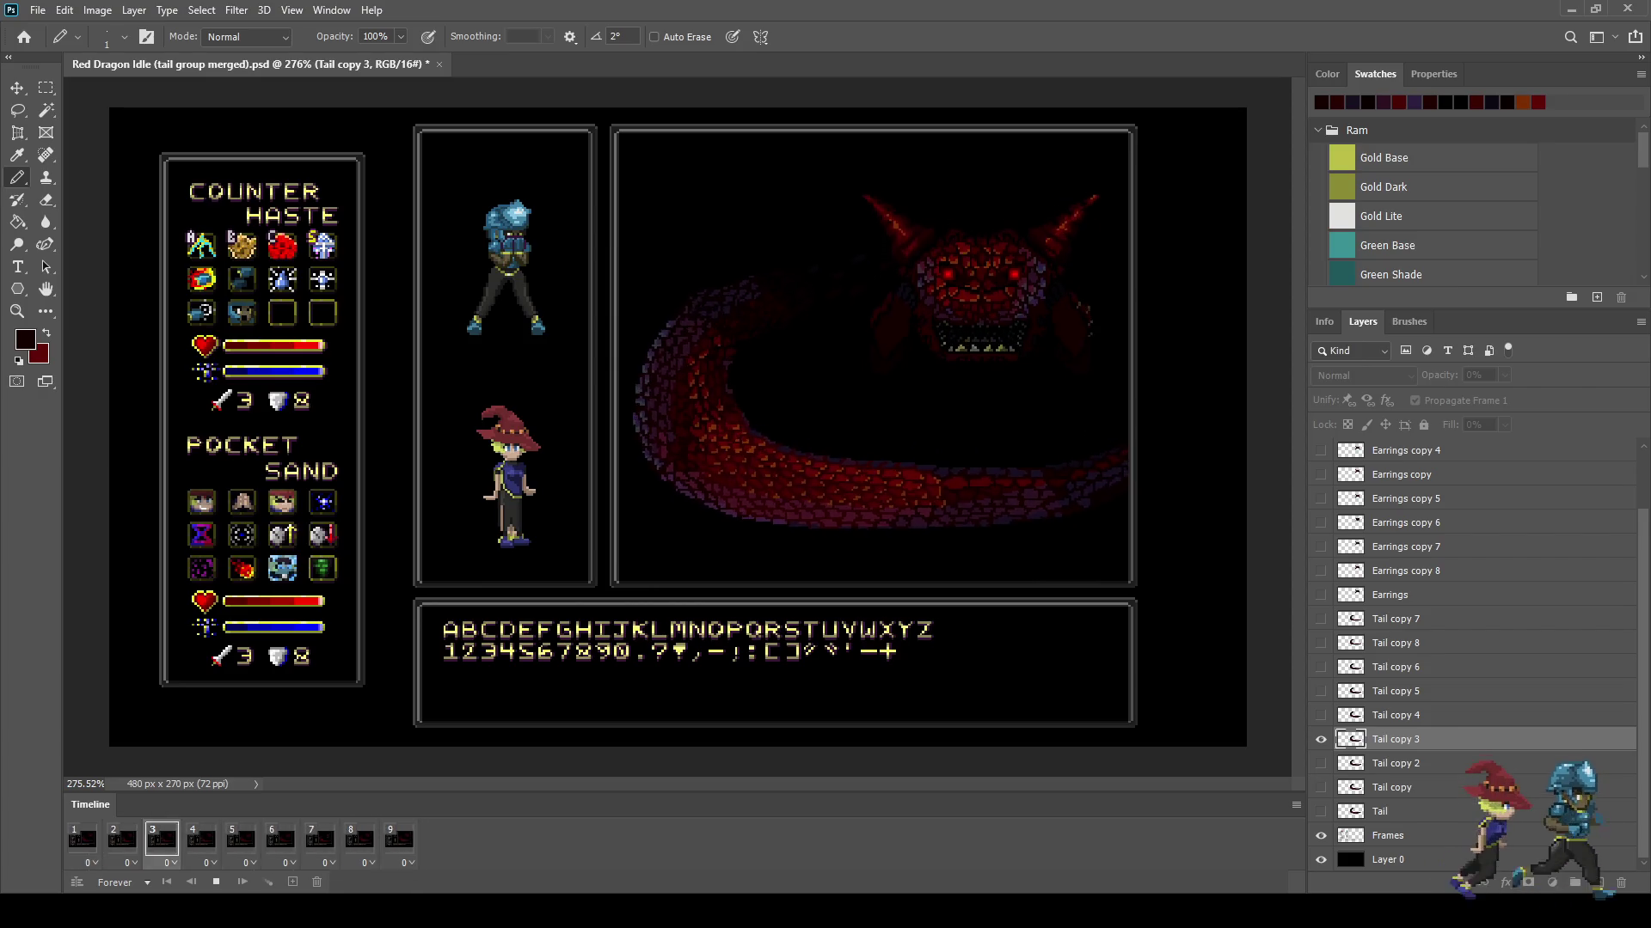
{"action": "key", "text": "space"}
{"action": "scroll", "coordinate": [770, 457], "scroll_direction": "up", "scroll_amount": 2}
{"action": "scroll", "coordinate": [770, 458], "scroll_direction": "up", "scroll_amount": 2}
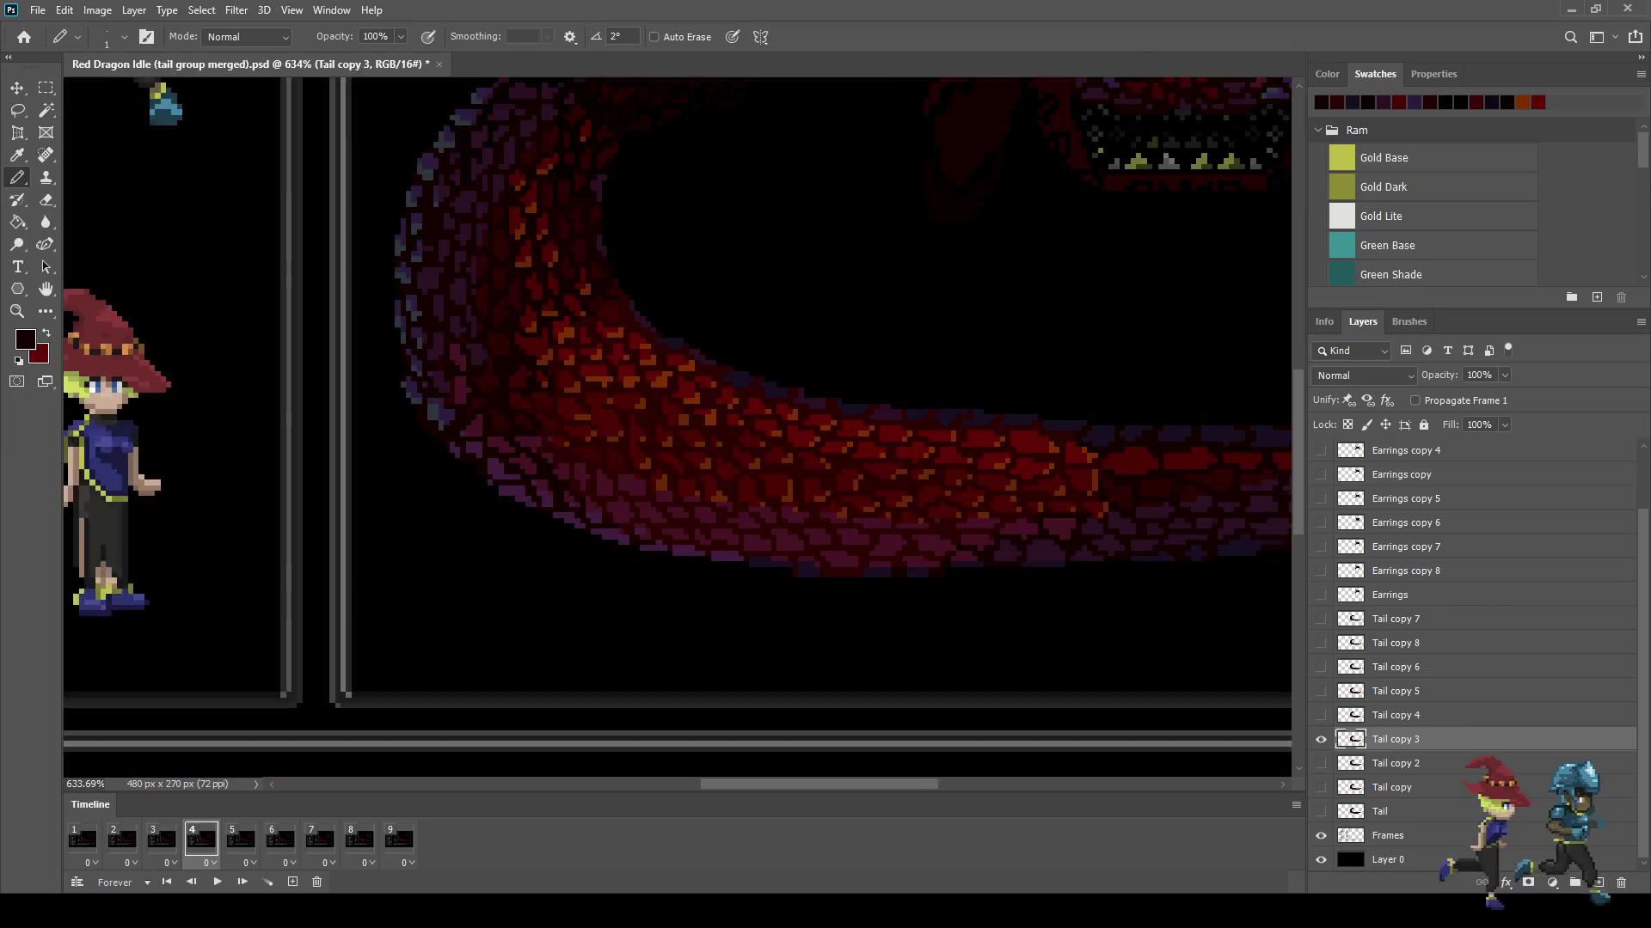
{"action": "scroll", "coordinate": [769, 458], "scroll_direction": "up", "scroll_amount": 2}
{"action": "scroll", "coordinate": [770, 457], "scroll_direction": "up", "scroll_amount": 2}
{"action": "scroll", "coordinate": [769, 457], "scroll_direction": "up", "scroll_amount": 1}
{"action": "scroll", "coordinate": [770, 458], "scroll_direction": "up", "scroll_amount": 1}
Step: Zoom into the tail and sample its dark red as the Pencil colour
{"action": "scroll", "coordinate": [770, 457], "scroll_direction": "up", "scroll_amount": 1}
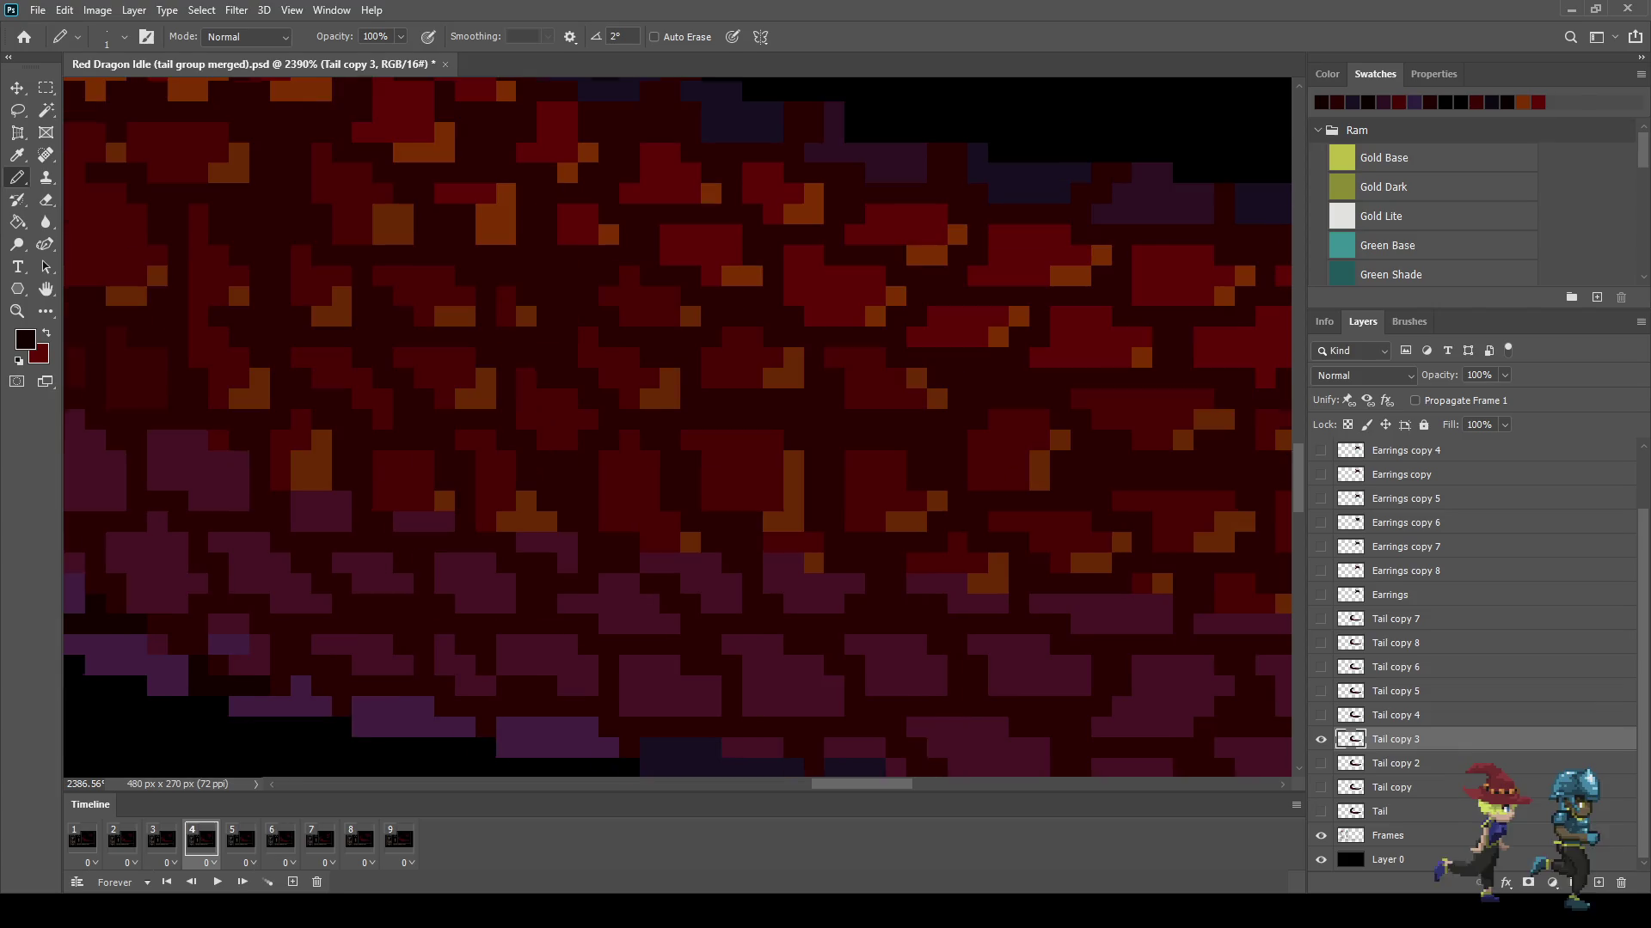
{"action": "scroll", "coordinate": [769, 457], "scroll_direction": "up", "scroll_amount": 2}
{"action": "scroll", "coordinate": [769, 458], "scroll_direction": "up", "scroll_amount": 2}
{"action": "scroll", "coordinate": [769, 457], "scroll_direction": "up", "scroll_amount": 1}
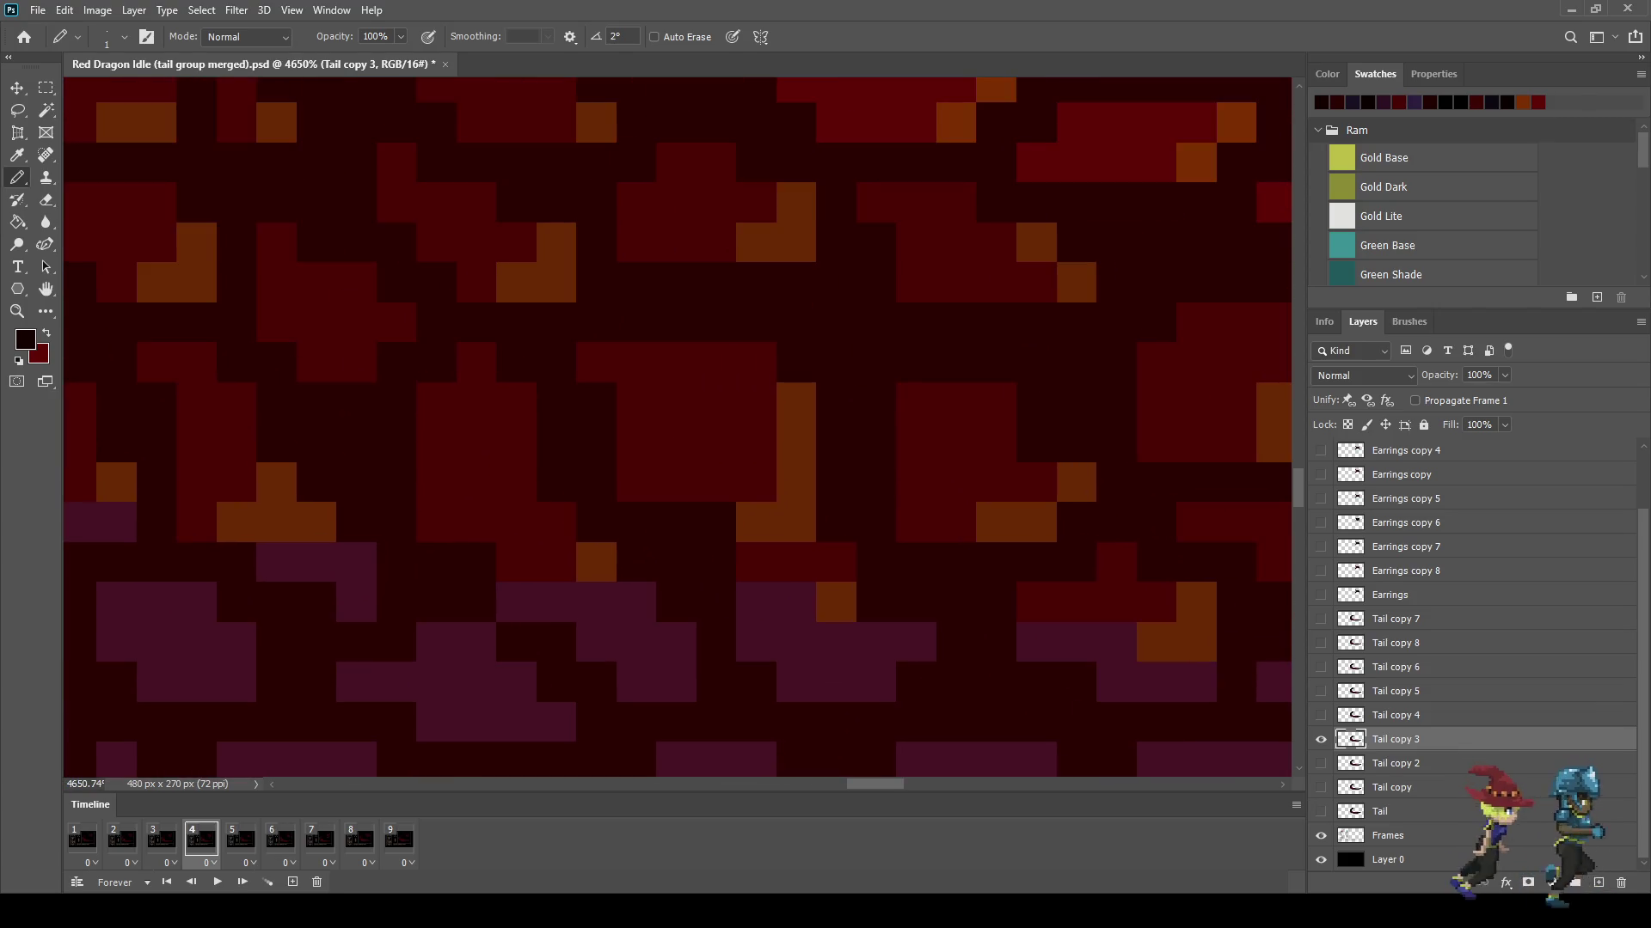
{"action": "key", "text": "i"}
{"action": "key", "text": "b"}
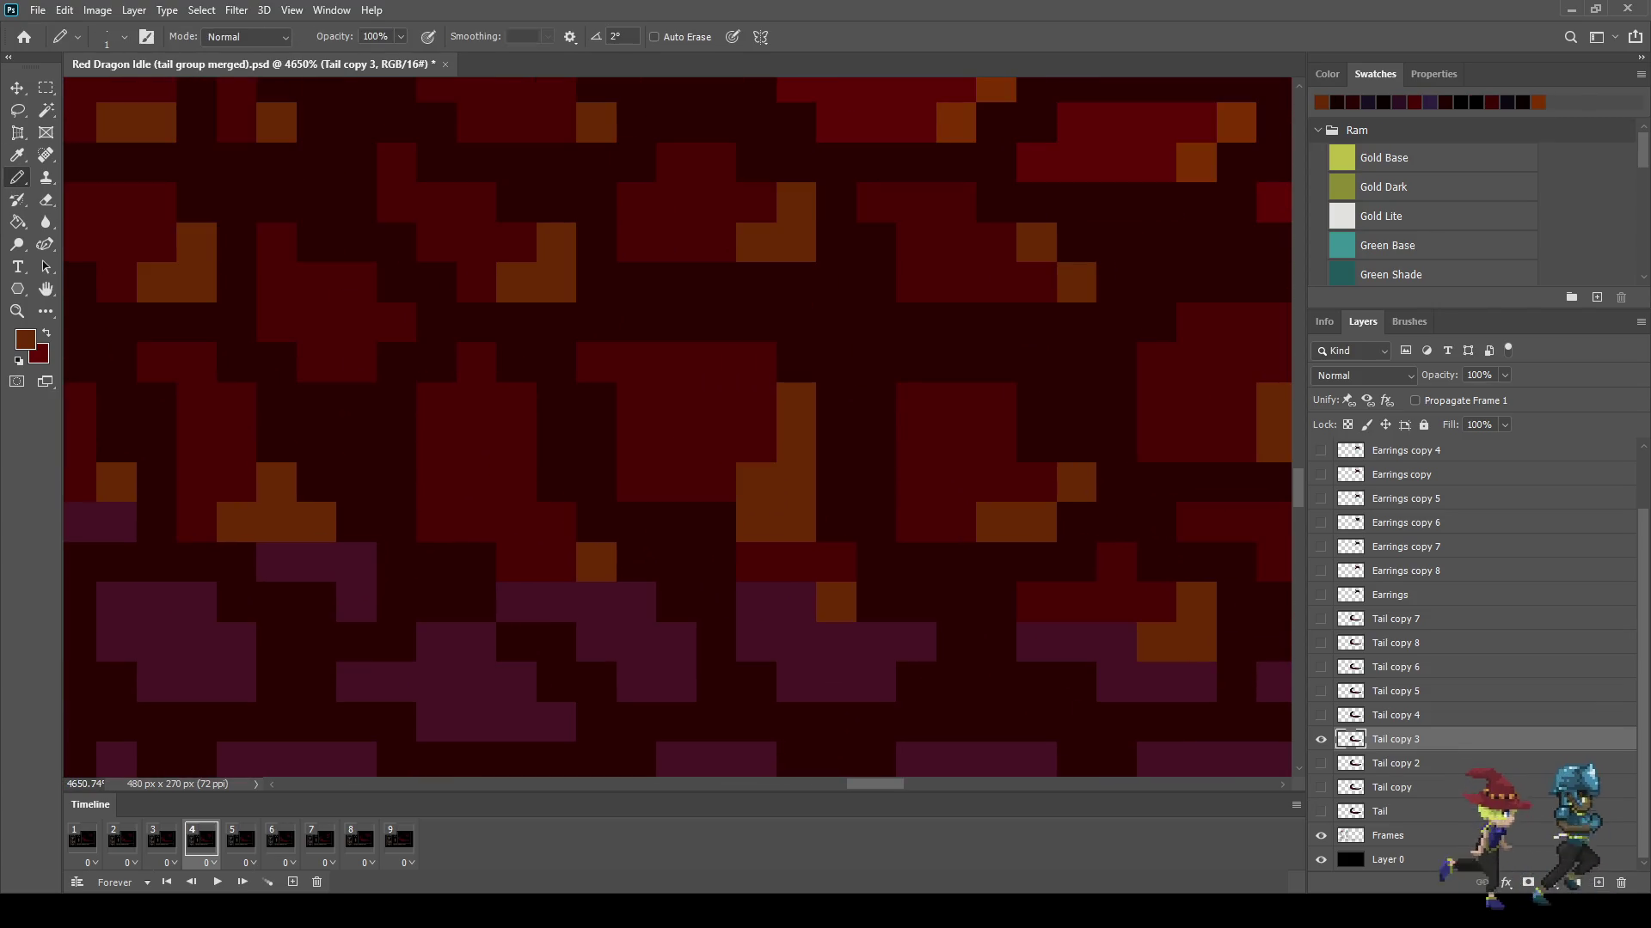
{"action": "key", "text": "i"}
{"action": "left_click", "coordinate": [770, 457]}
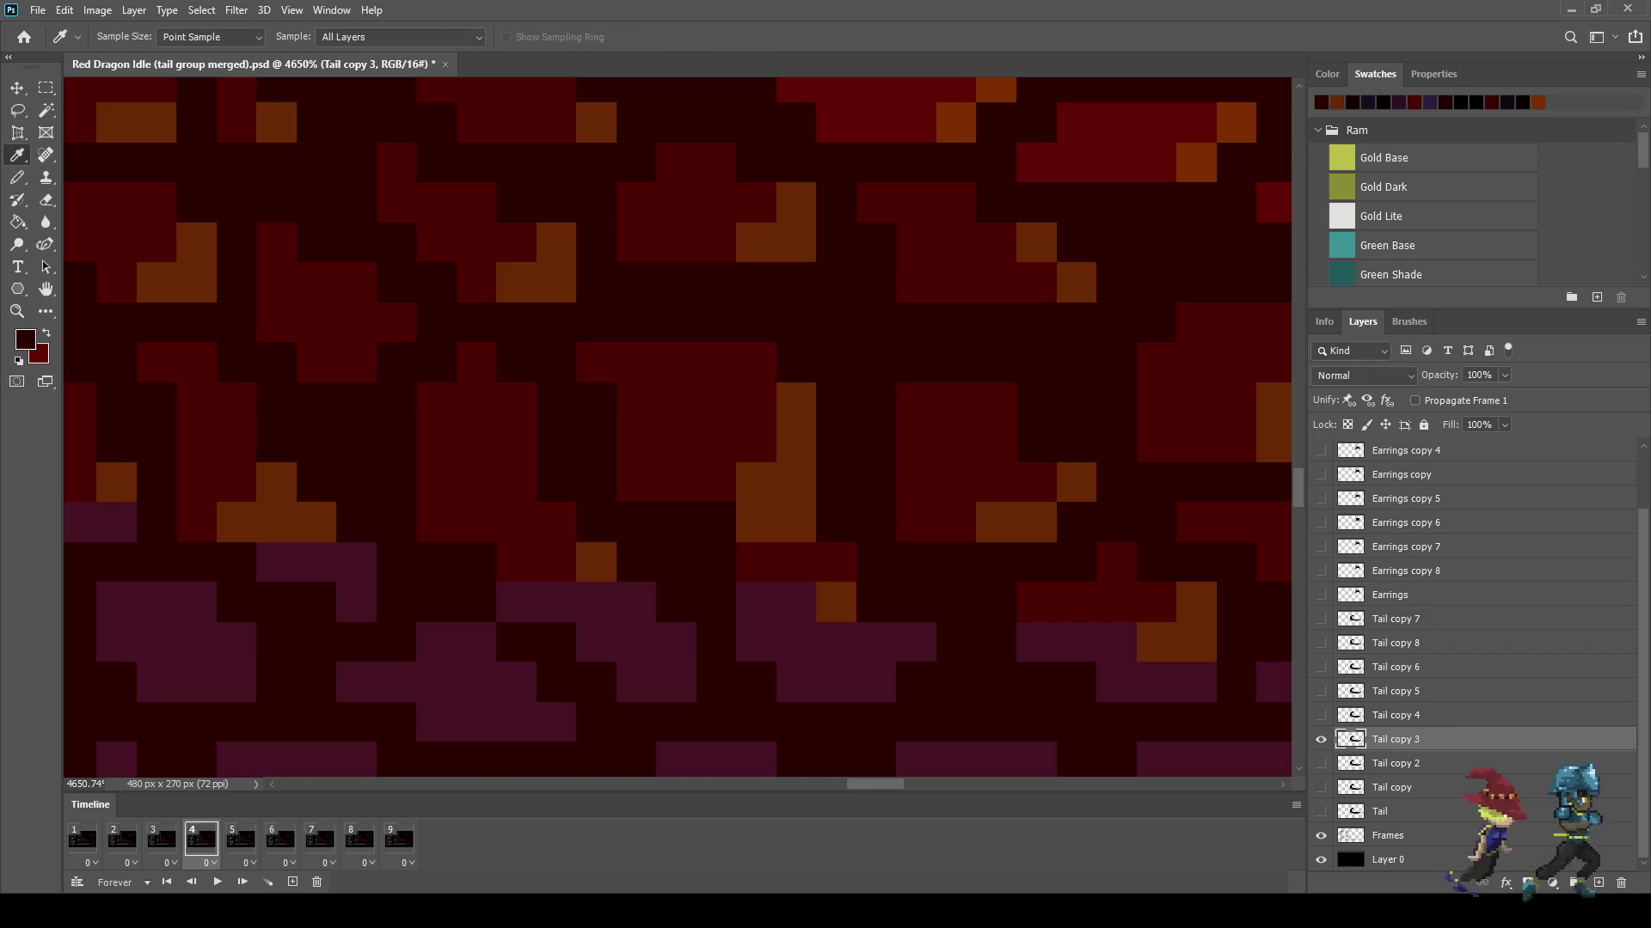
{"action": "key", "text": "b"}
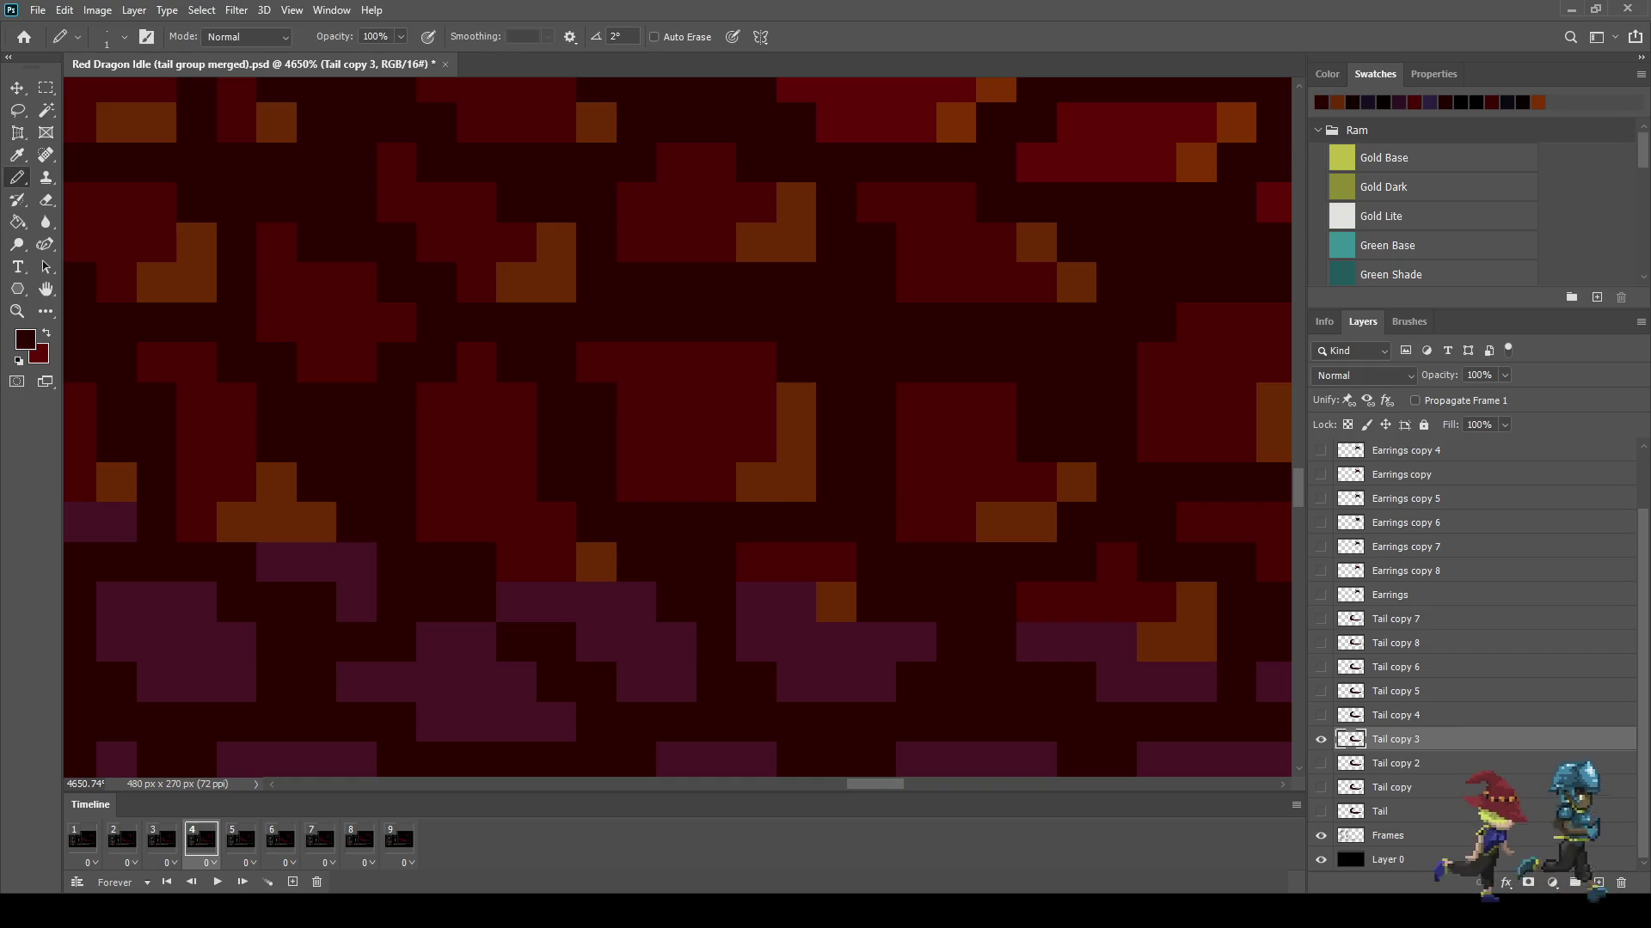
Step: Zoom back out and play the dragon tail animation from frame 1
{"action": "scroll", "coordinate": [677, 427], "scroll_direction": "down", "scroll_amount": 3}
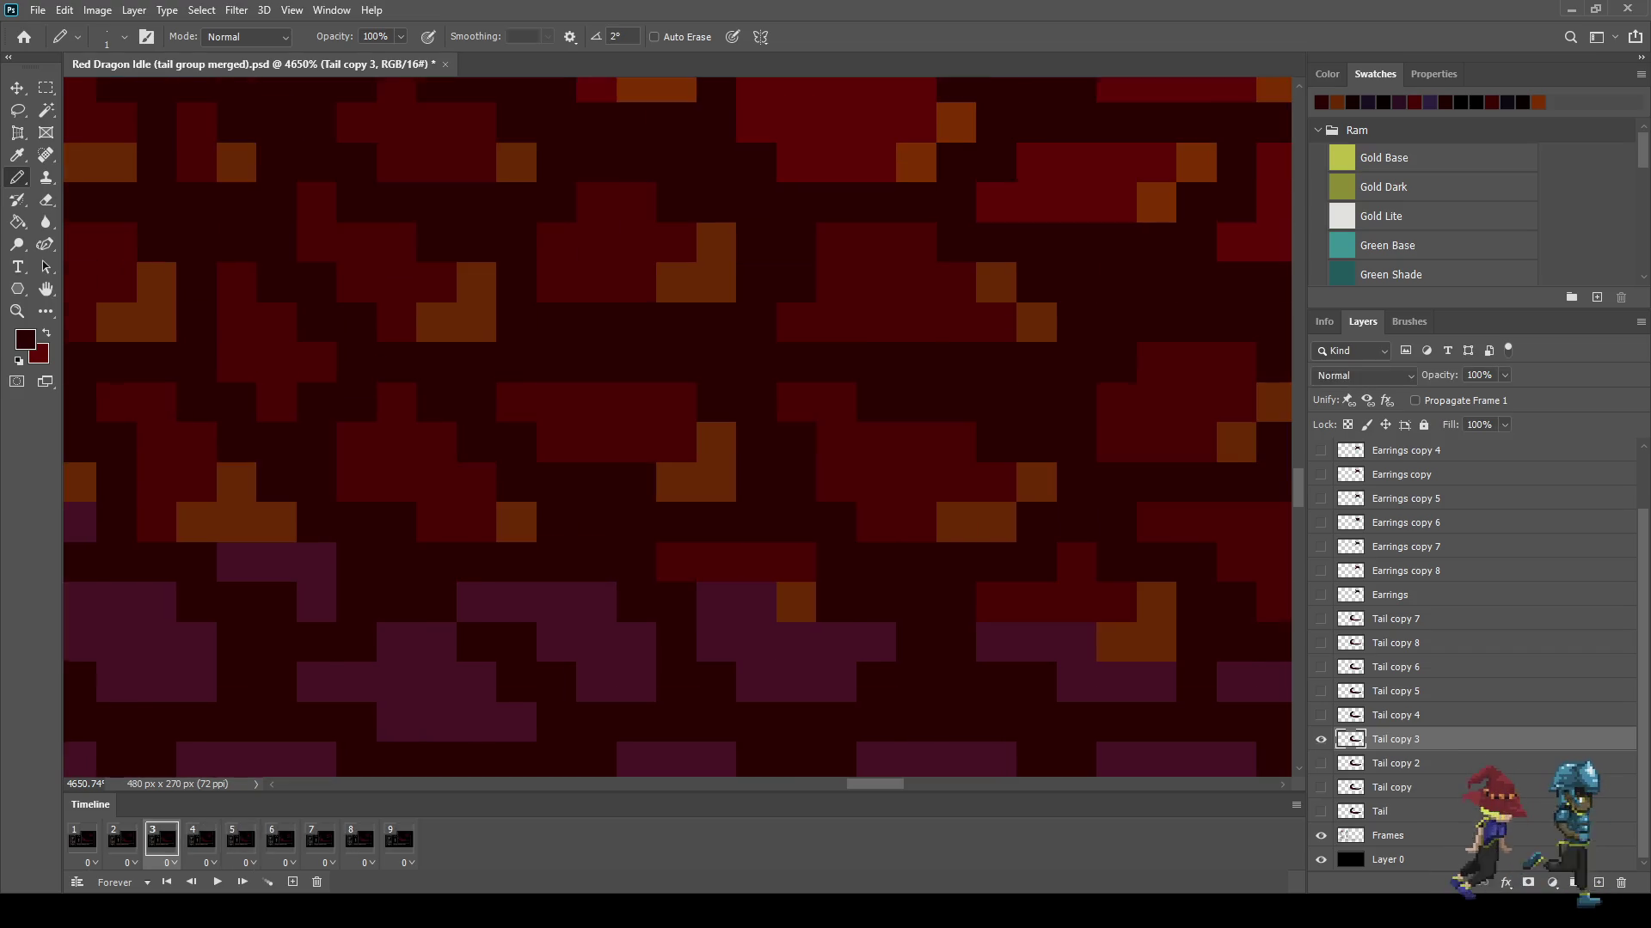
{"action": "scroll", "coordinate": [676, 428], "scroll_direction": "down", "scroll_amount": 5}
{"action": "key", "text": "space"}
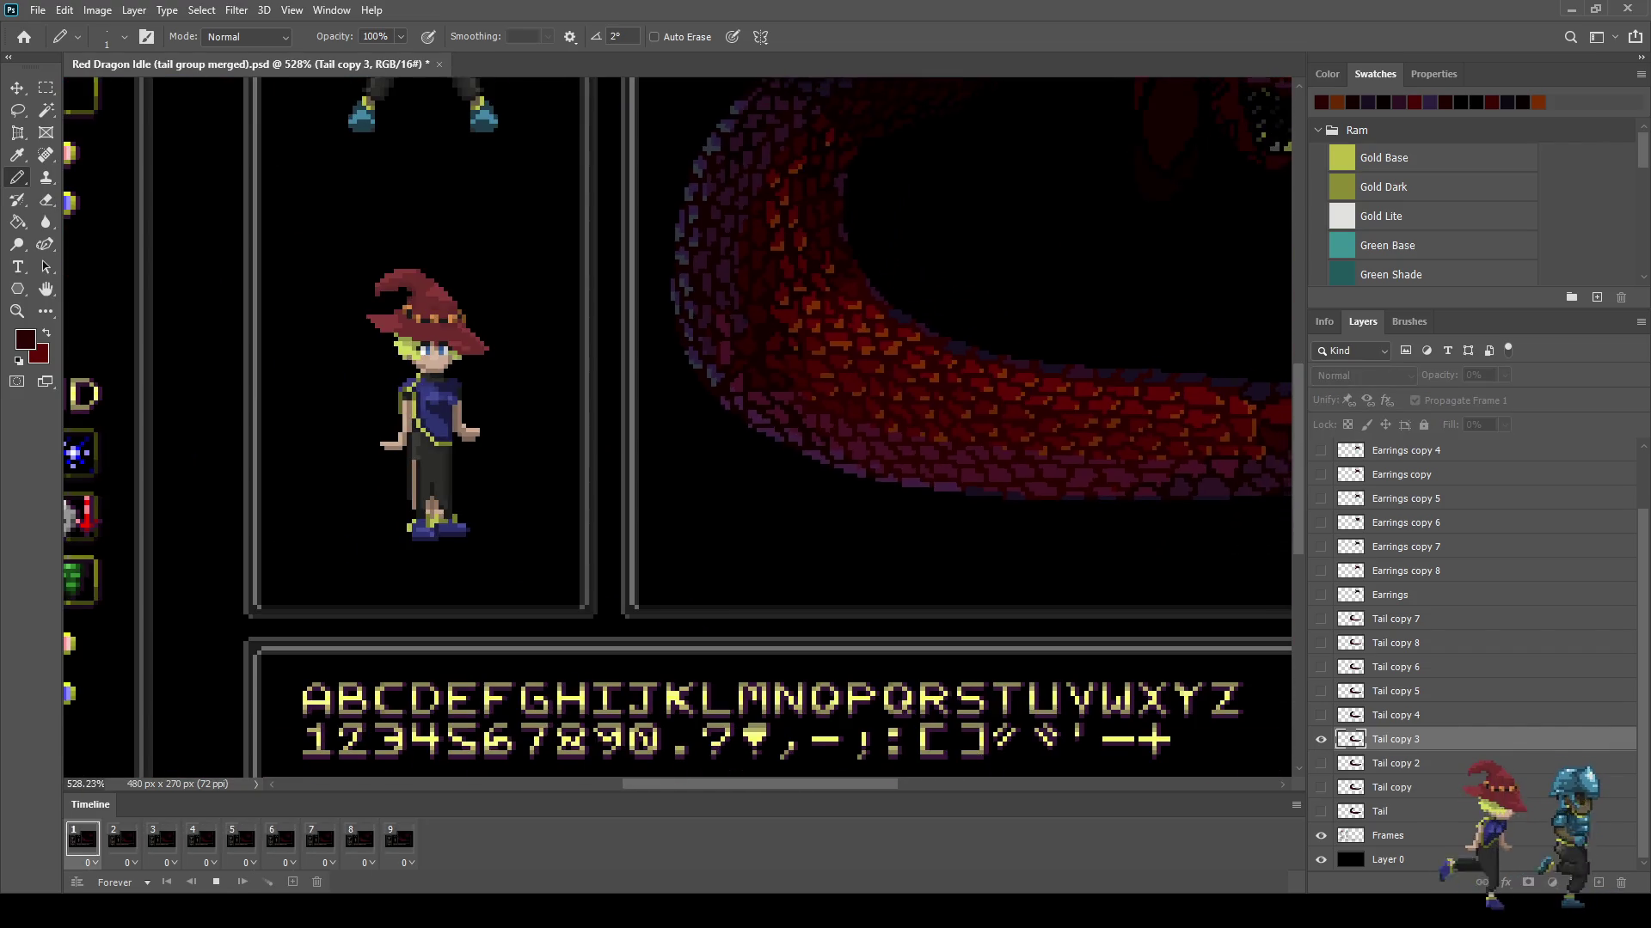
Step: Zoom out to watch the tail animation loop on the full battle screen, then zoom back in
{"action": "scroll", "coordinate": [677, 427], "scroll_direction": "down", "scroll_amount": 2}
{"action": "scroll", "coordinate": [677, 428], "scroll_direction": "down", "scroll_amount": 2}
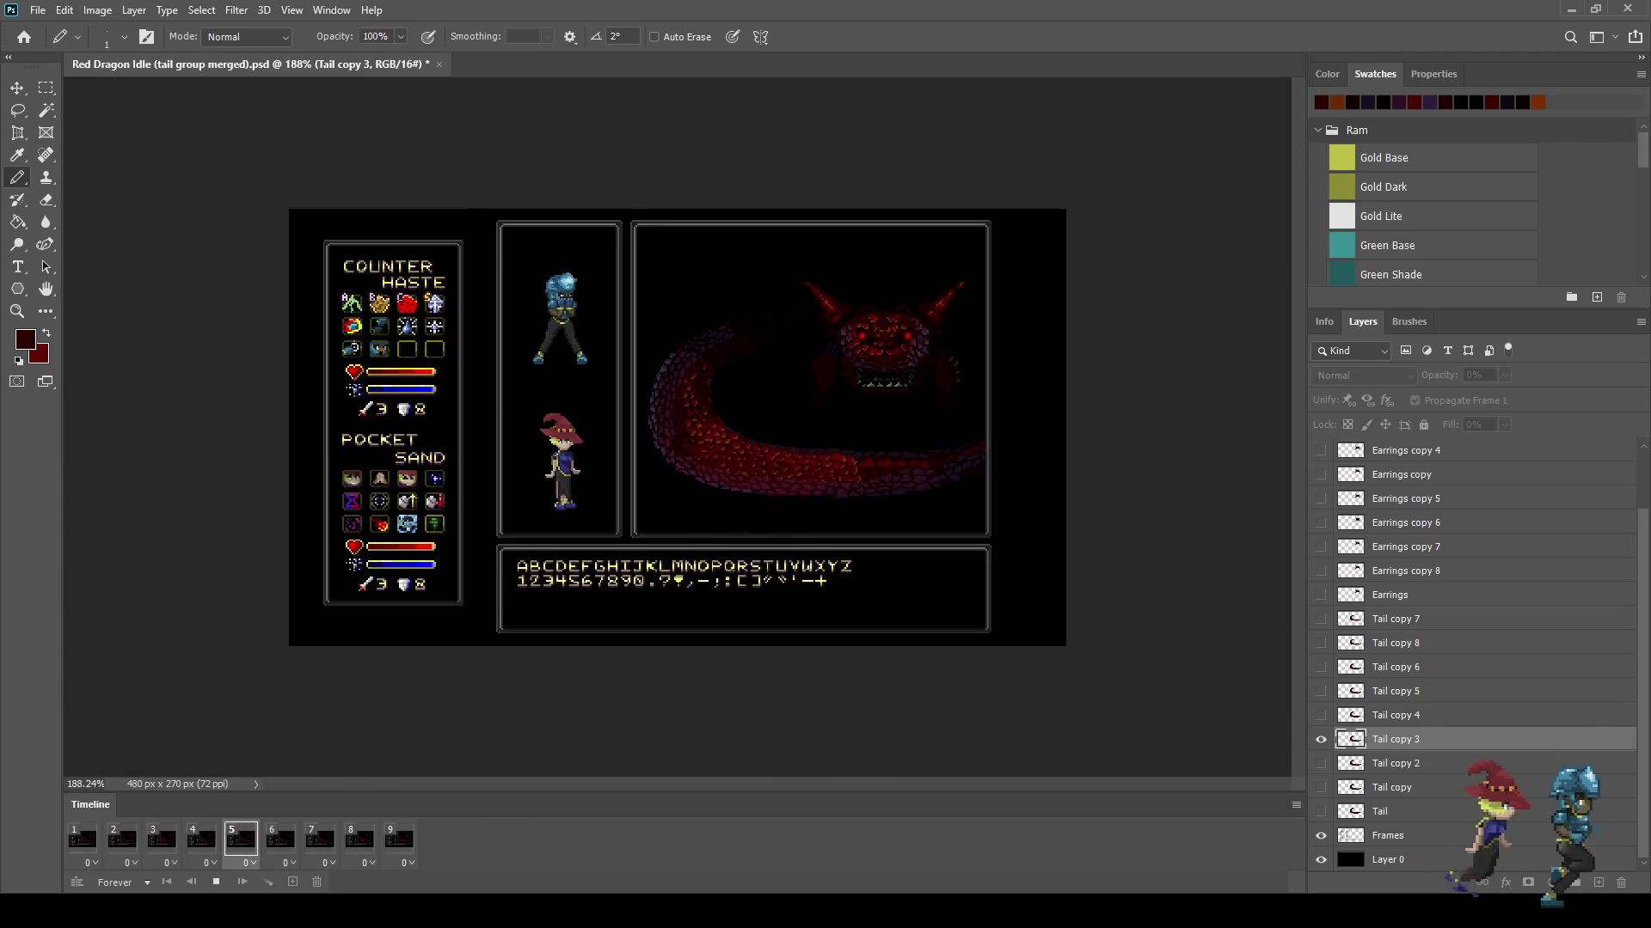
{"action": "scroll", "coordinate": [889, 344], "scroll_direction": "up", "scroll_amount": 3}
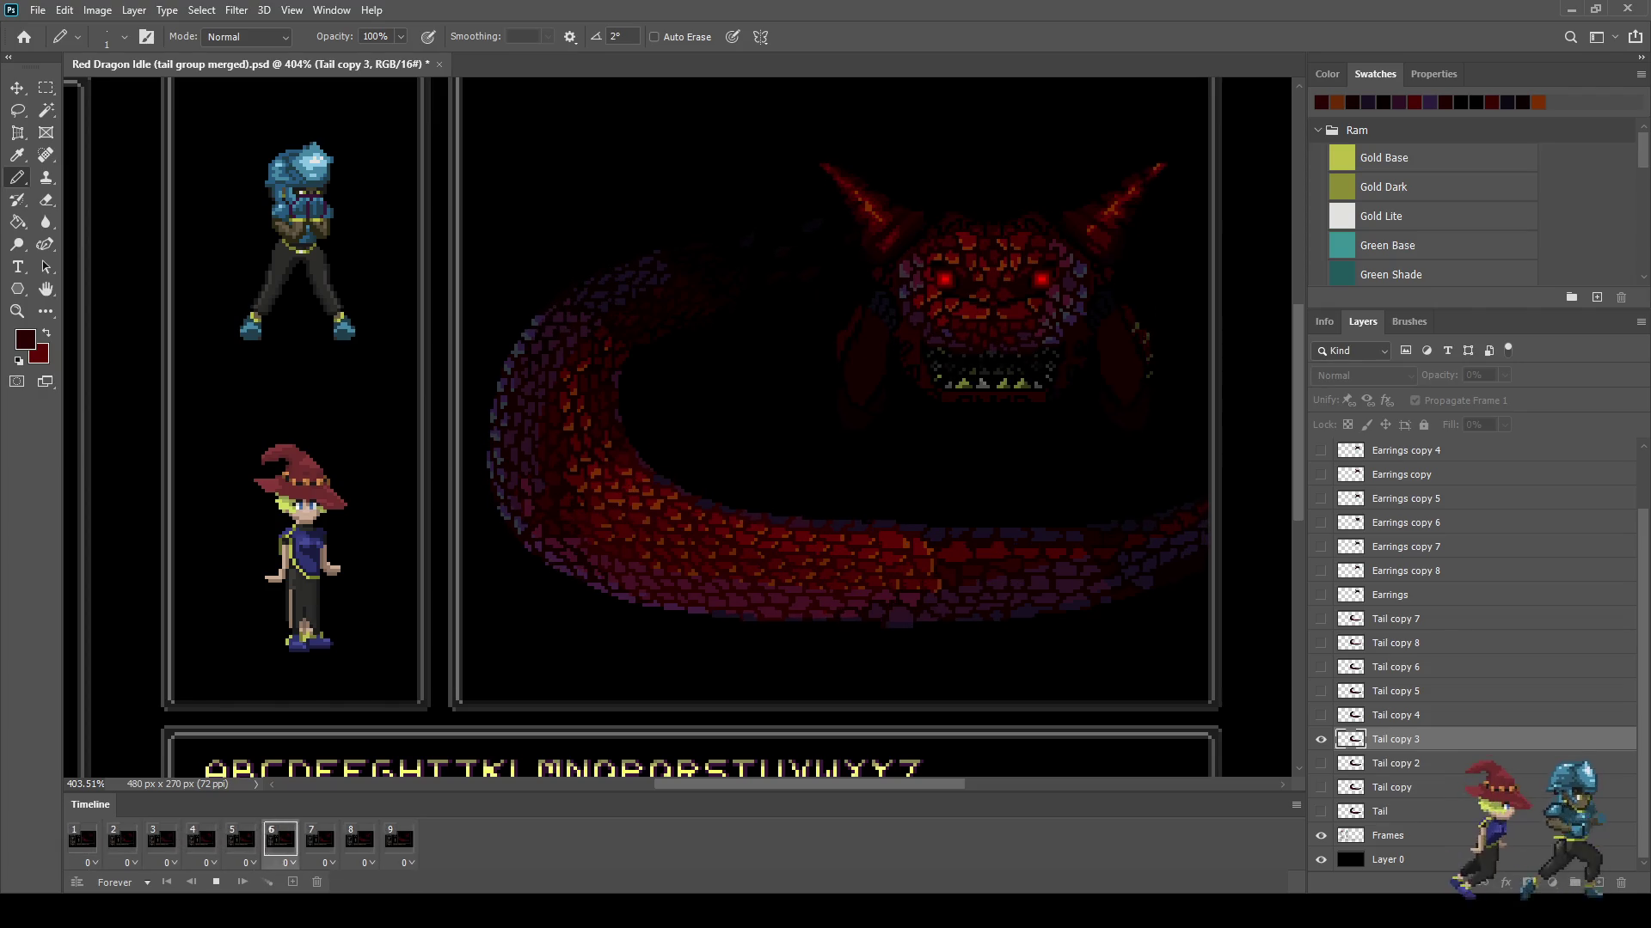
{"action": "scroll", "coordinate": [727, 497], "scroll_direction": "up", "scroll_amount": 3}
{"action": "scroll", "coordinate": [727, 497], "scroll_direction": "up", "scroll_amount": 3}
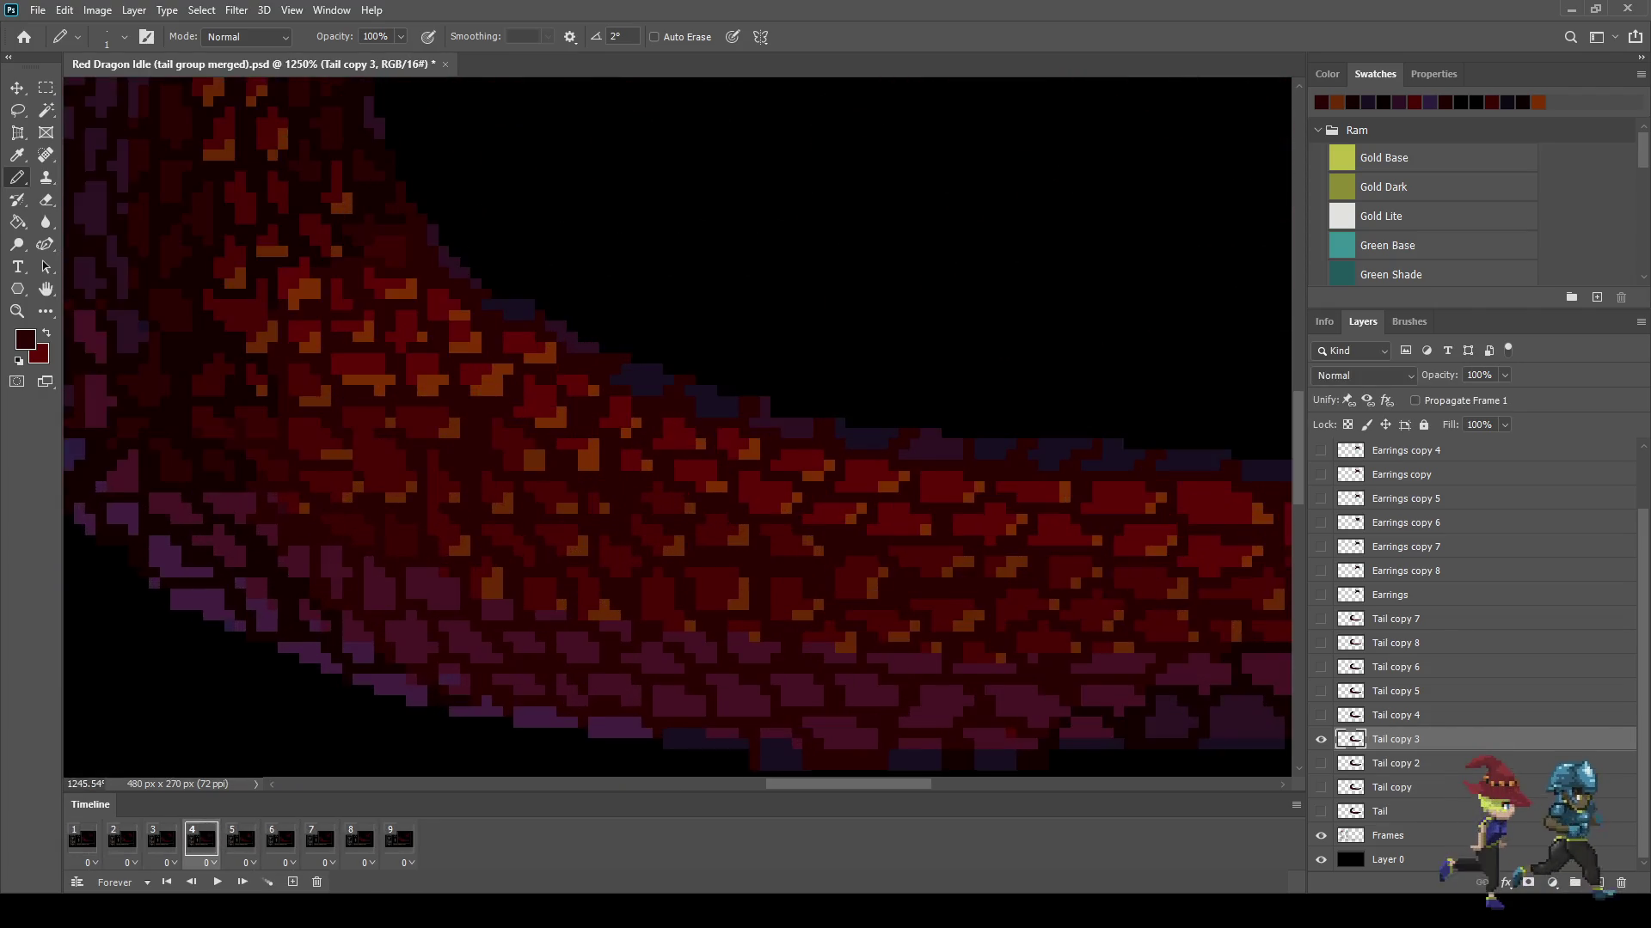
Step: Zoom in on the tail and recolour a dark tail pixel red on Tail copy 3
{"action": "scroll", "coordinate": [726, 497], "scroll_direction": "up", "scroll_amount": 3}
{"action": "scroll", "coordinate": [743, 506], "scroll_direction": "up", "scroll_amount": 2}
{"action": "scroll", "coordinate": [744, 505], "scroll_direction": "up", "scroll_amount": 2}
{"action": "scroll", "coordinate": [744, 506], "scroll_direction": "up", "scroll_amount": 1}
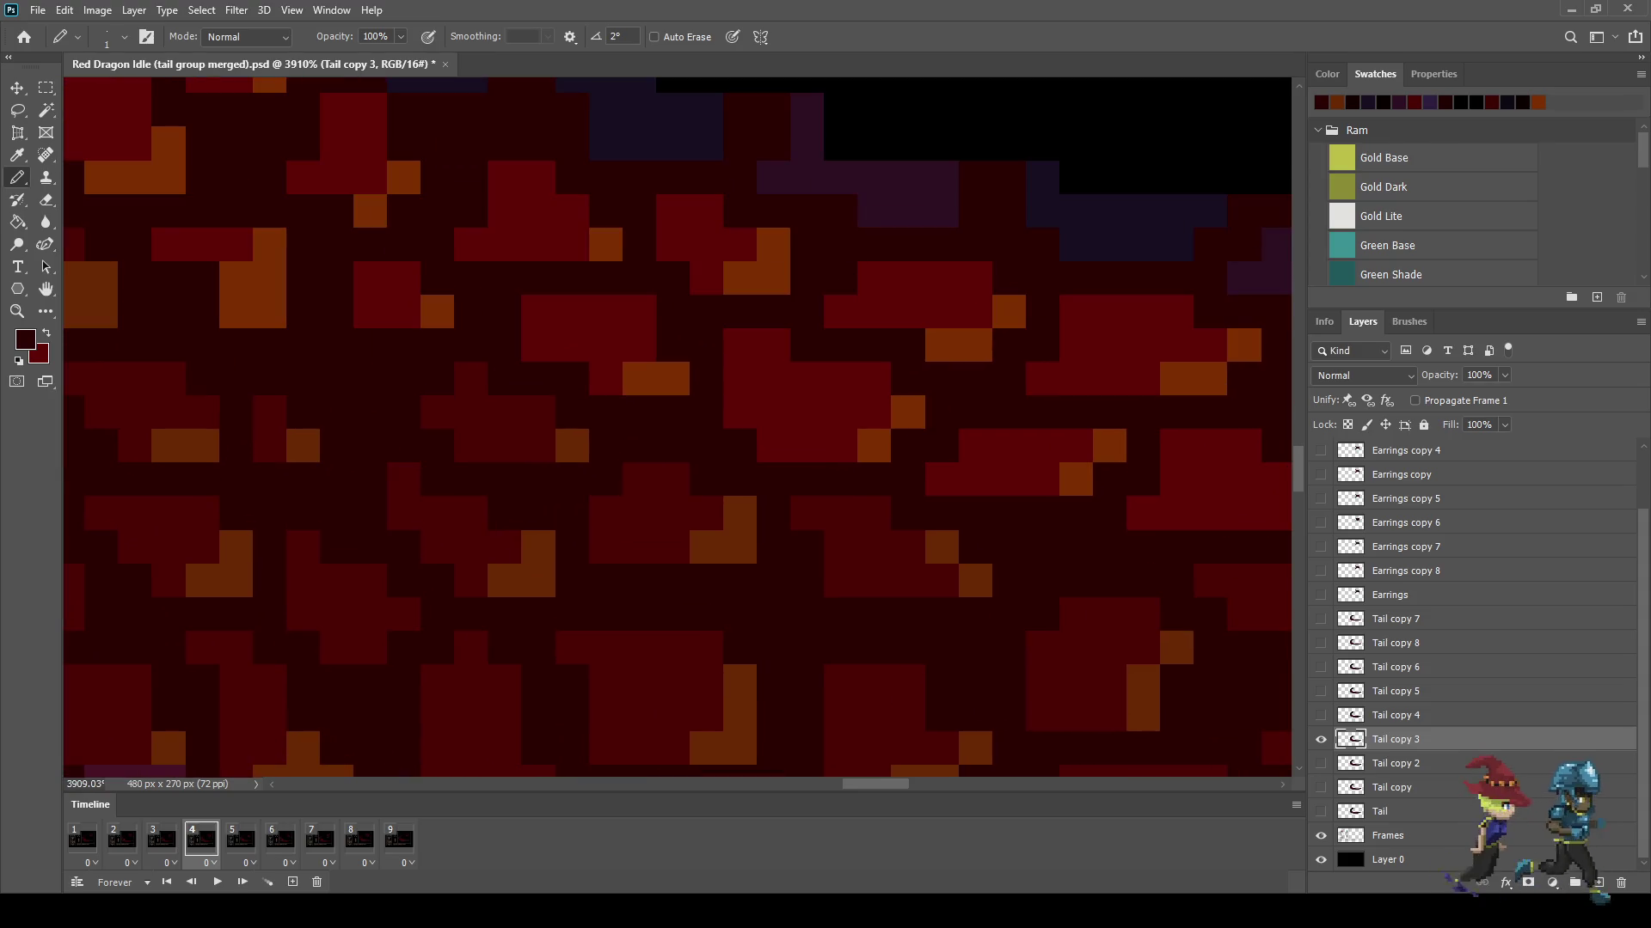
{"action": "scroll", "coordinate": [744, 505], "scroll_direction": "down", "scroll_amount": 1}
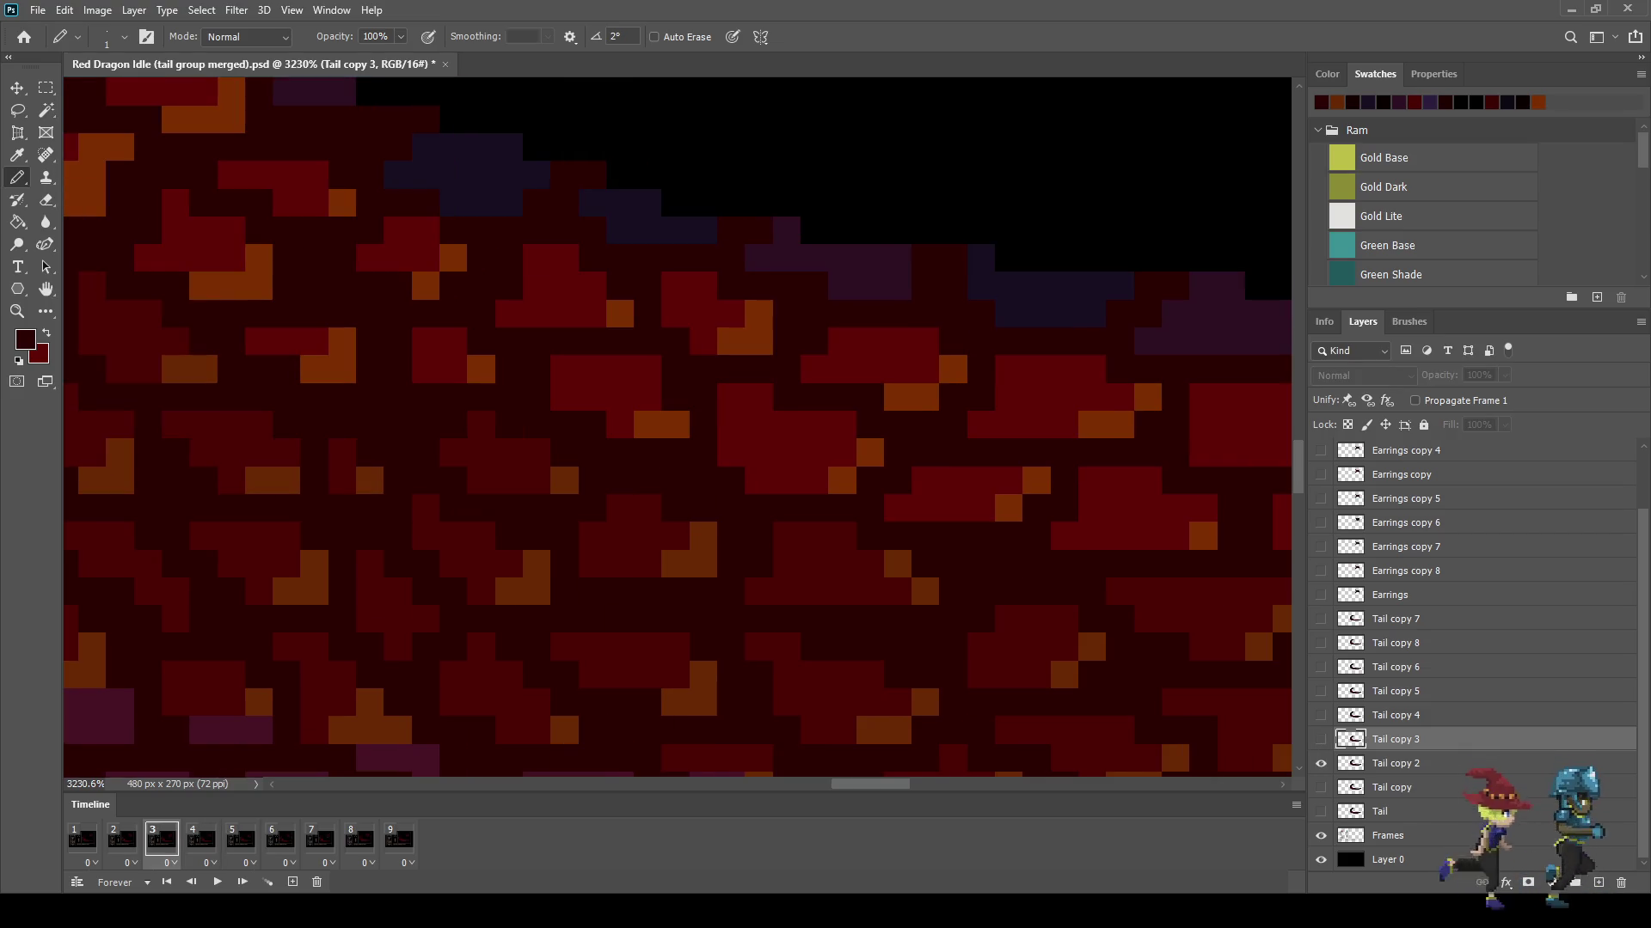
{"action": "scroll", "coordinate": [787, 576], "scroll_direction": "up", "scroll_amount": 3}
{"action": "scroll", "coordinate": [788, 576], "scroll_direction": "up", "scroll_amount": 2}
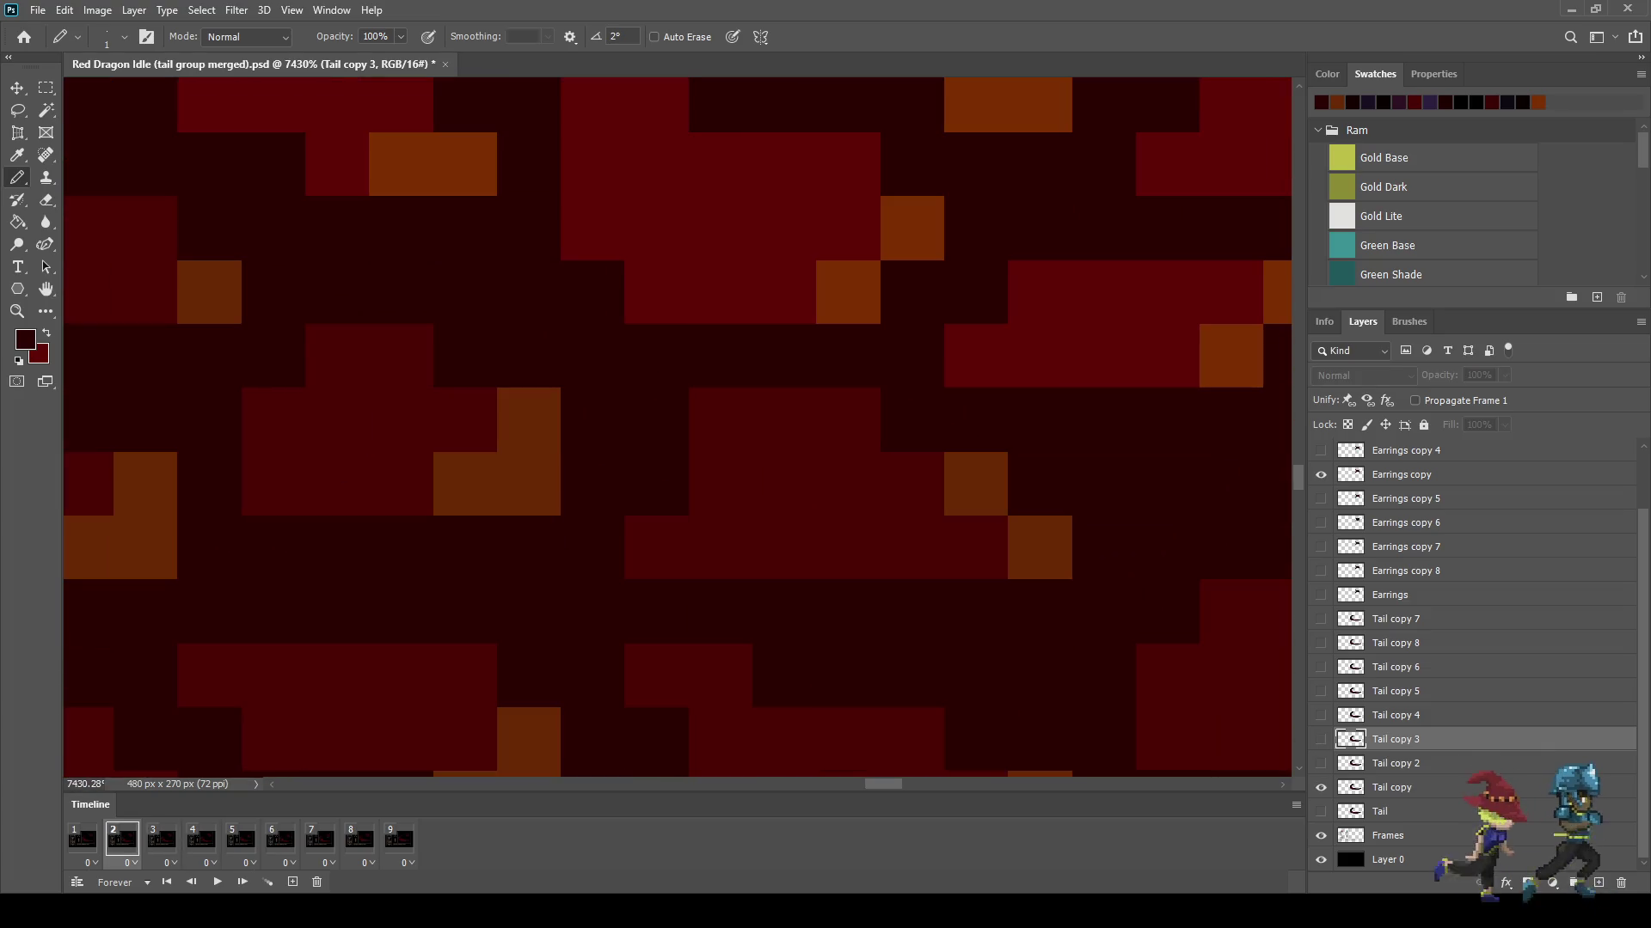
{"action": "key", "text": "i"}
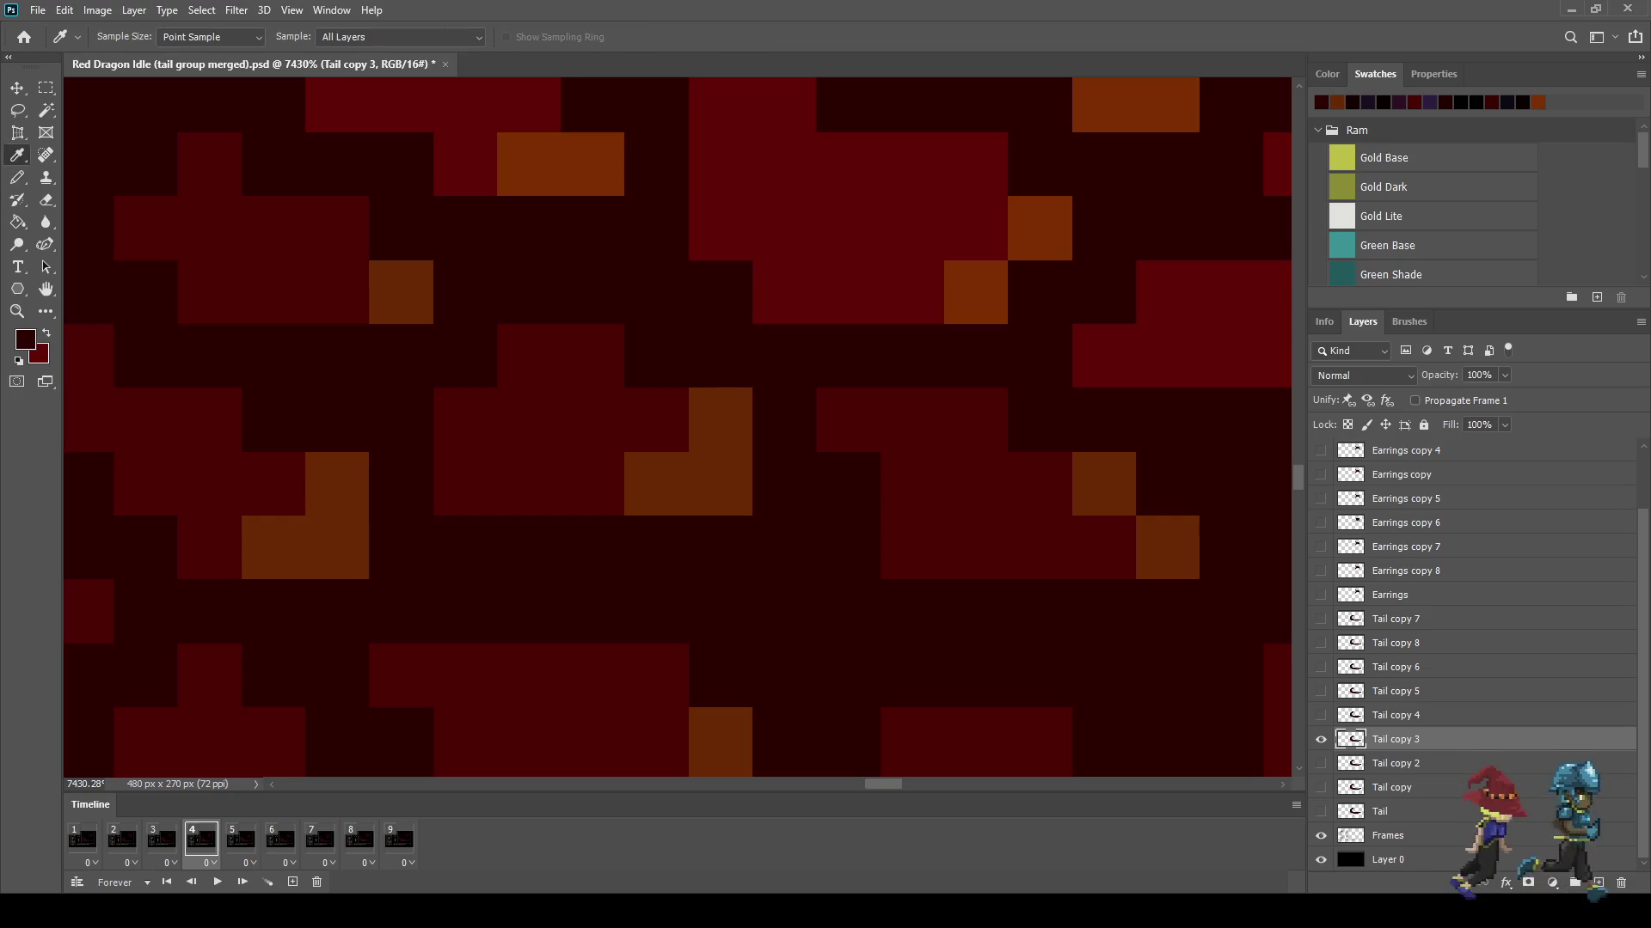
{"action": "key", "text": "b"}
{"action": "left_click", "coordinate": [849, 547]}
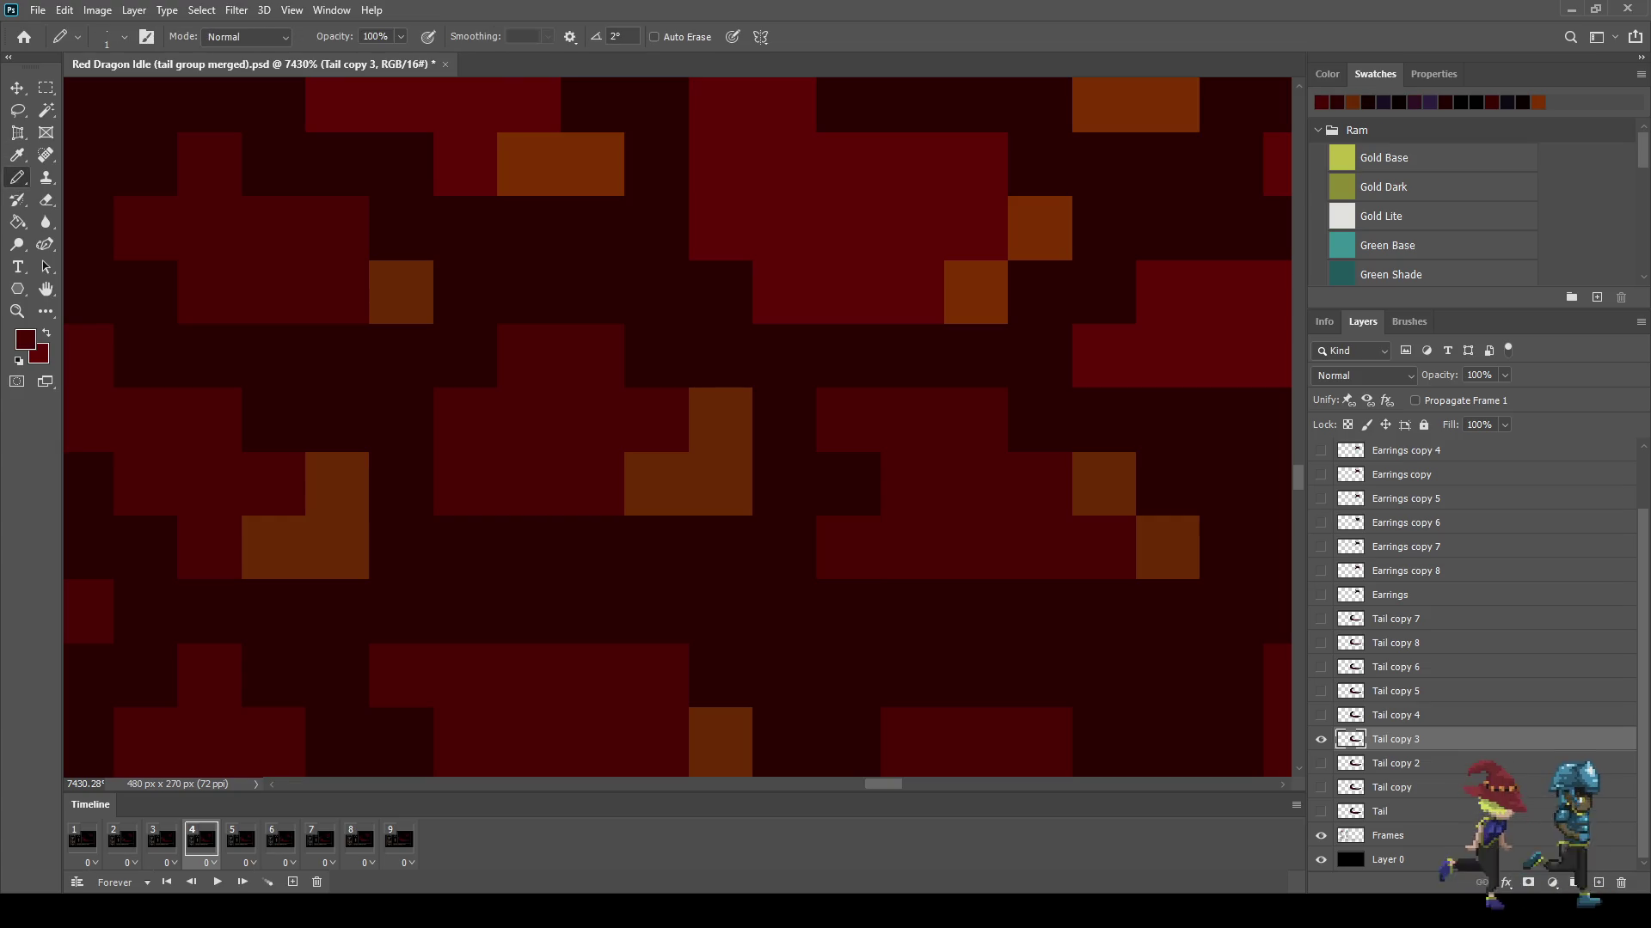
Step: Darken a stray block on the tail, then zoom out and play the idle animation
{"action": "key", "text": "i"}
{"action": "key", "text": "b"}
{"action": "left_click", "coordinate": [848, 420]}
{"action": "scroll", "coordinate": [849, 420], "scroll_direction": "down", "scroll_amount": 6}
{"action": "scroll", "coordinate": [848, 420], "scroll_direction": "down", "scroll_amount": 4}
{"action": "key", "text": "space"}
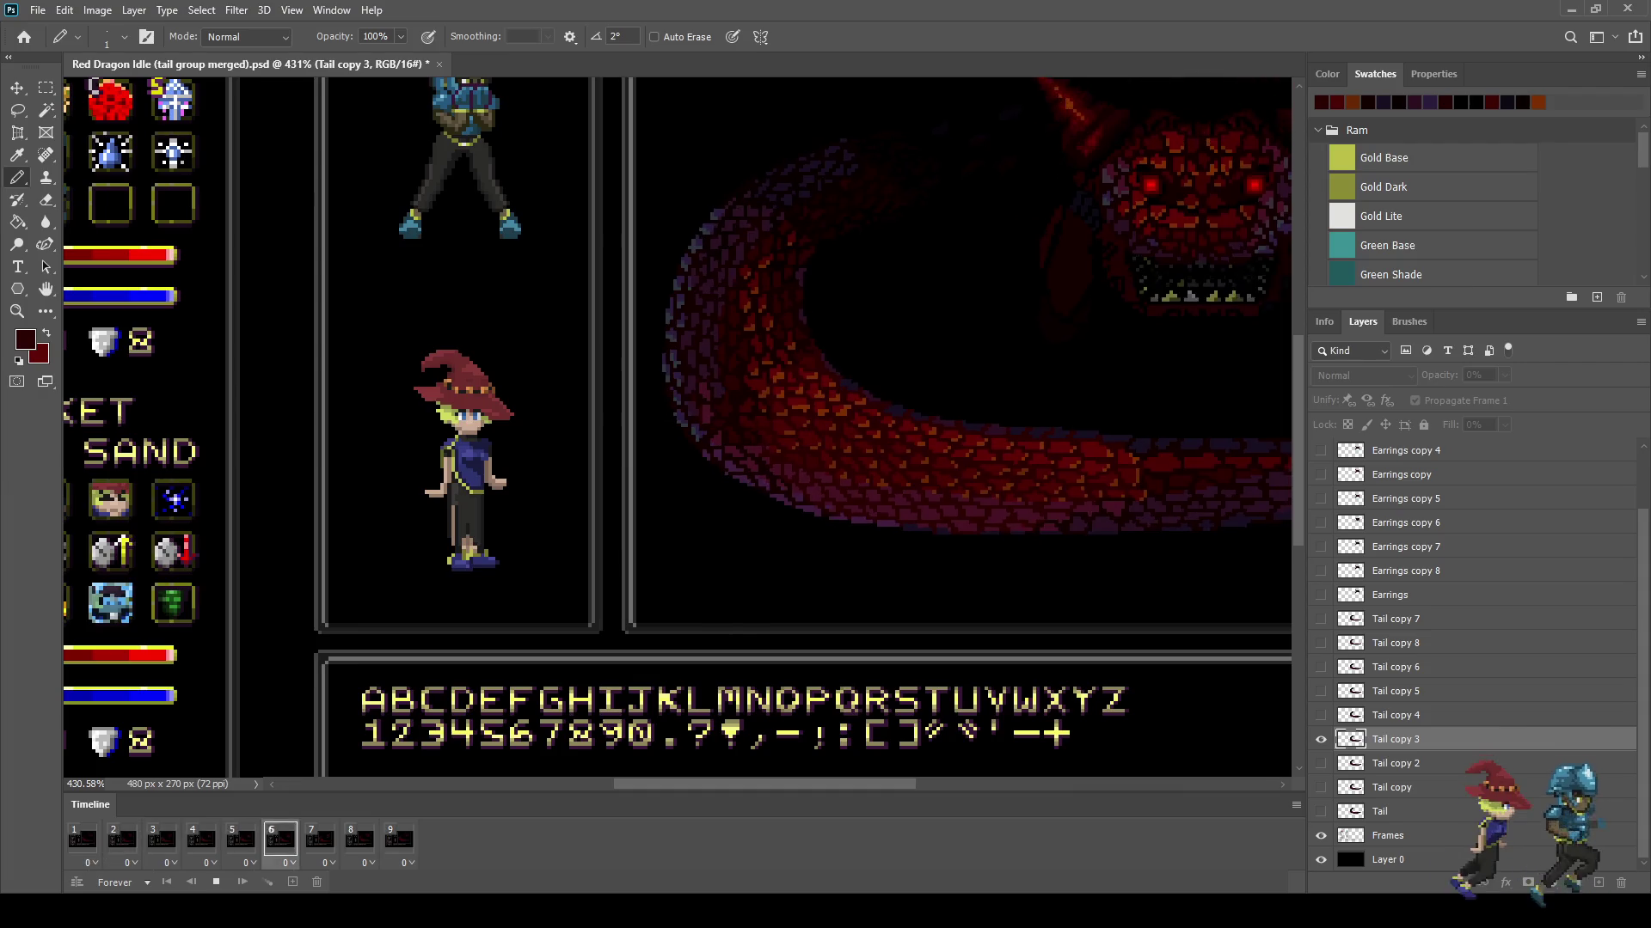
{"action": "scroll", "coordinate": [849, 421], "scroll_direction": "down", "scroll_amount": 2}
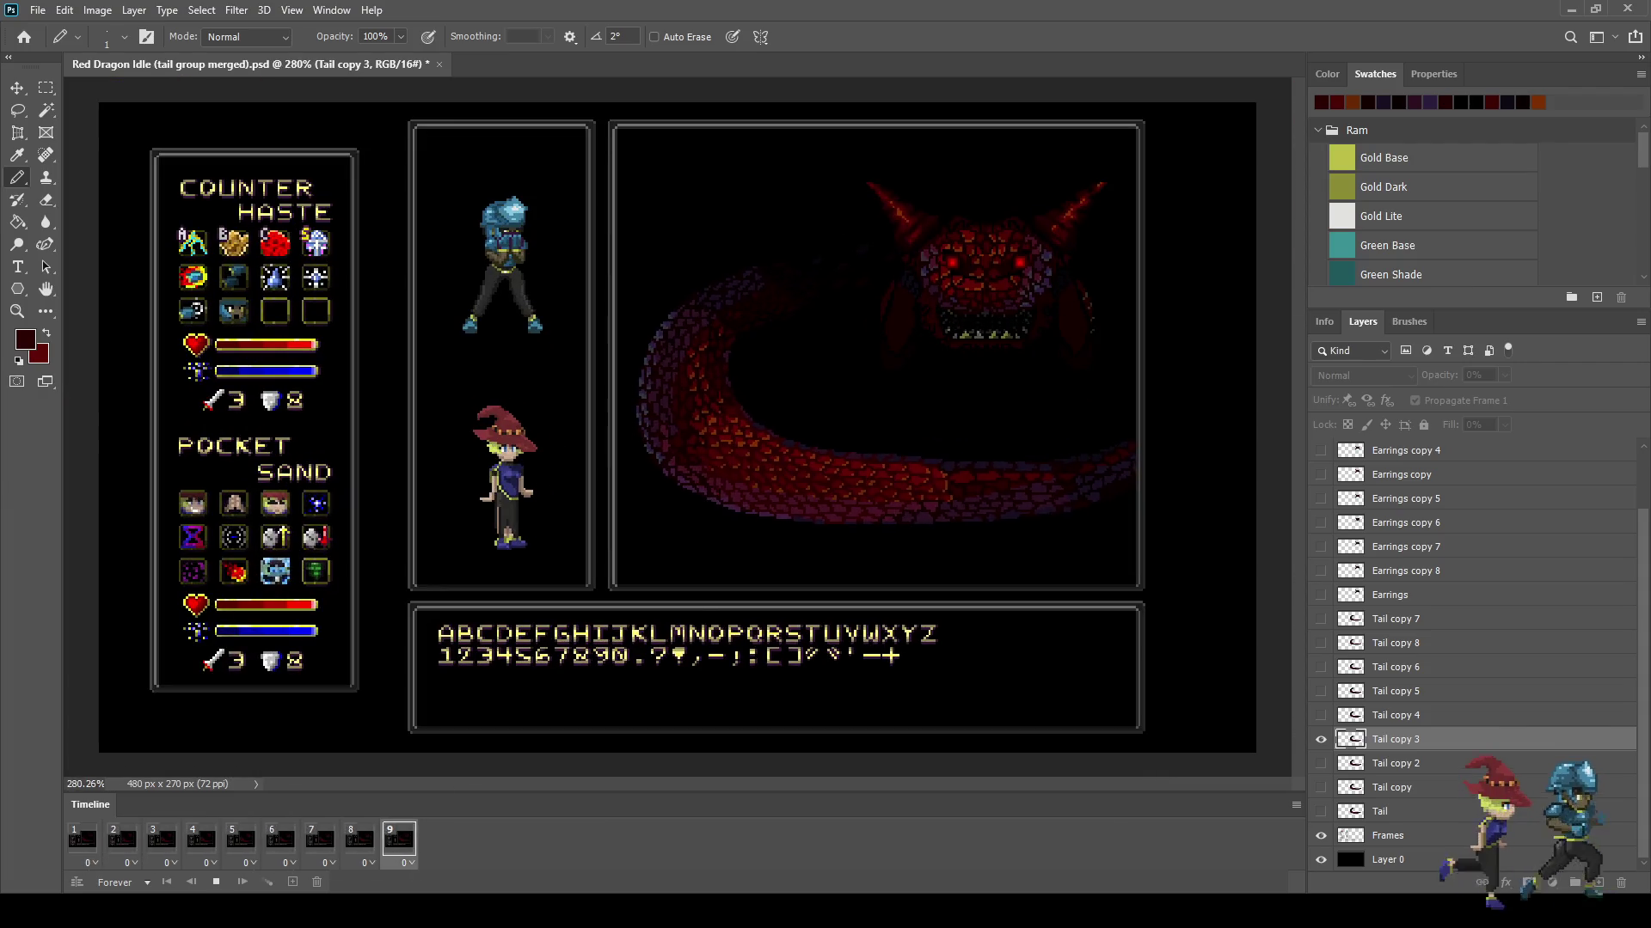
{"action": "scroll", "coordinate": [967, 280], "scroll_direction": "up", "scroll_amount": 1}
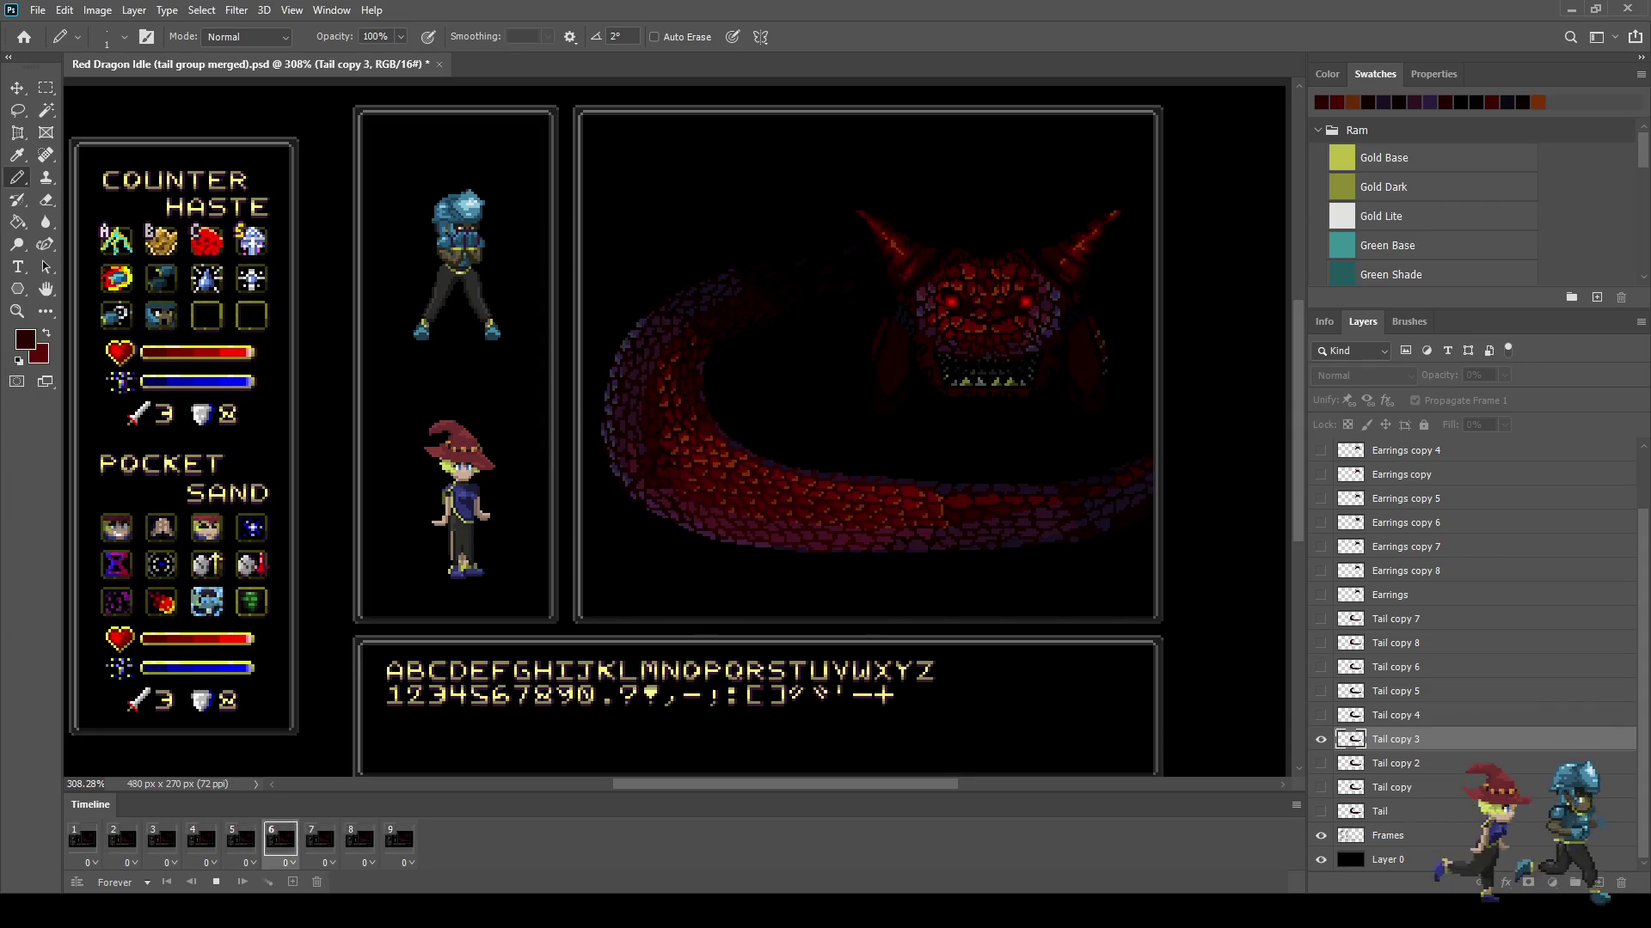
{"action": "scroll", "coordinate": [1076, 196], "scroll_direction": "down", "scroll_amount": 1}
{"action": "scroll", "coordinate": [1076, 196], "scroll_direction": "up", "scroll_amount": 2}
{"action": "scroll", "coordinate": [1077, 196], "scroll_direction": "up", "scroll_amount": 1}
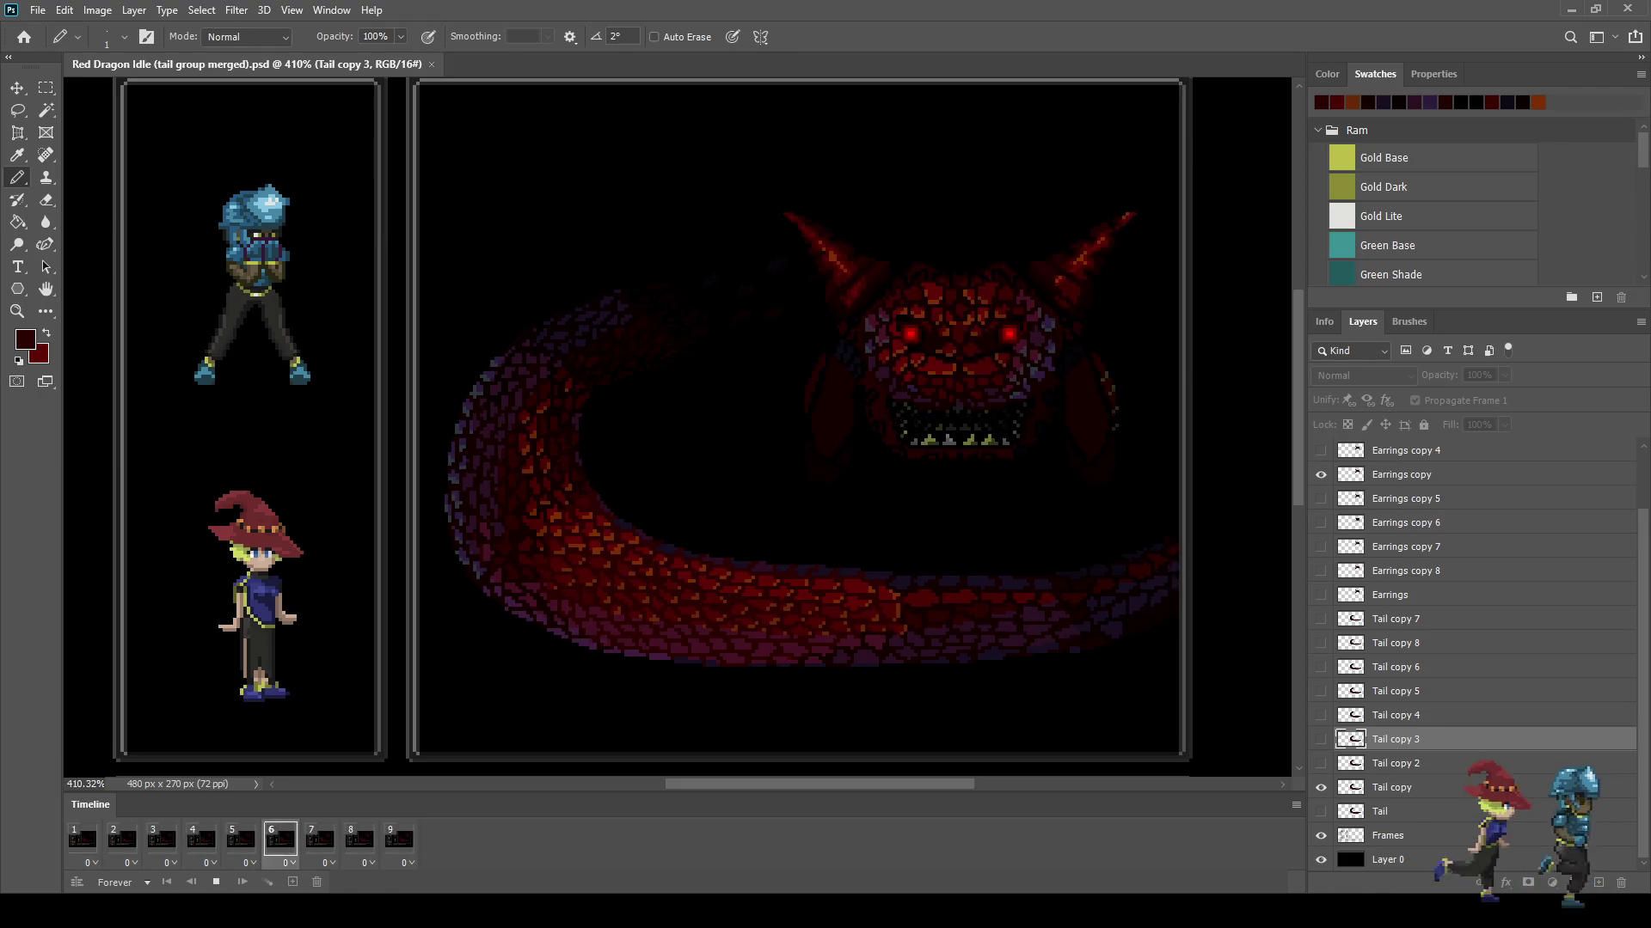
{"action": "scroll", "coordinate": [1013, 129], "scroll_direction": "up", "scroll_amount": 5}
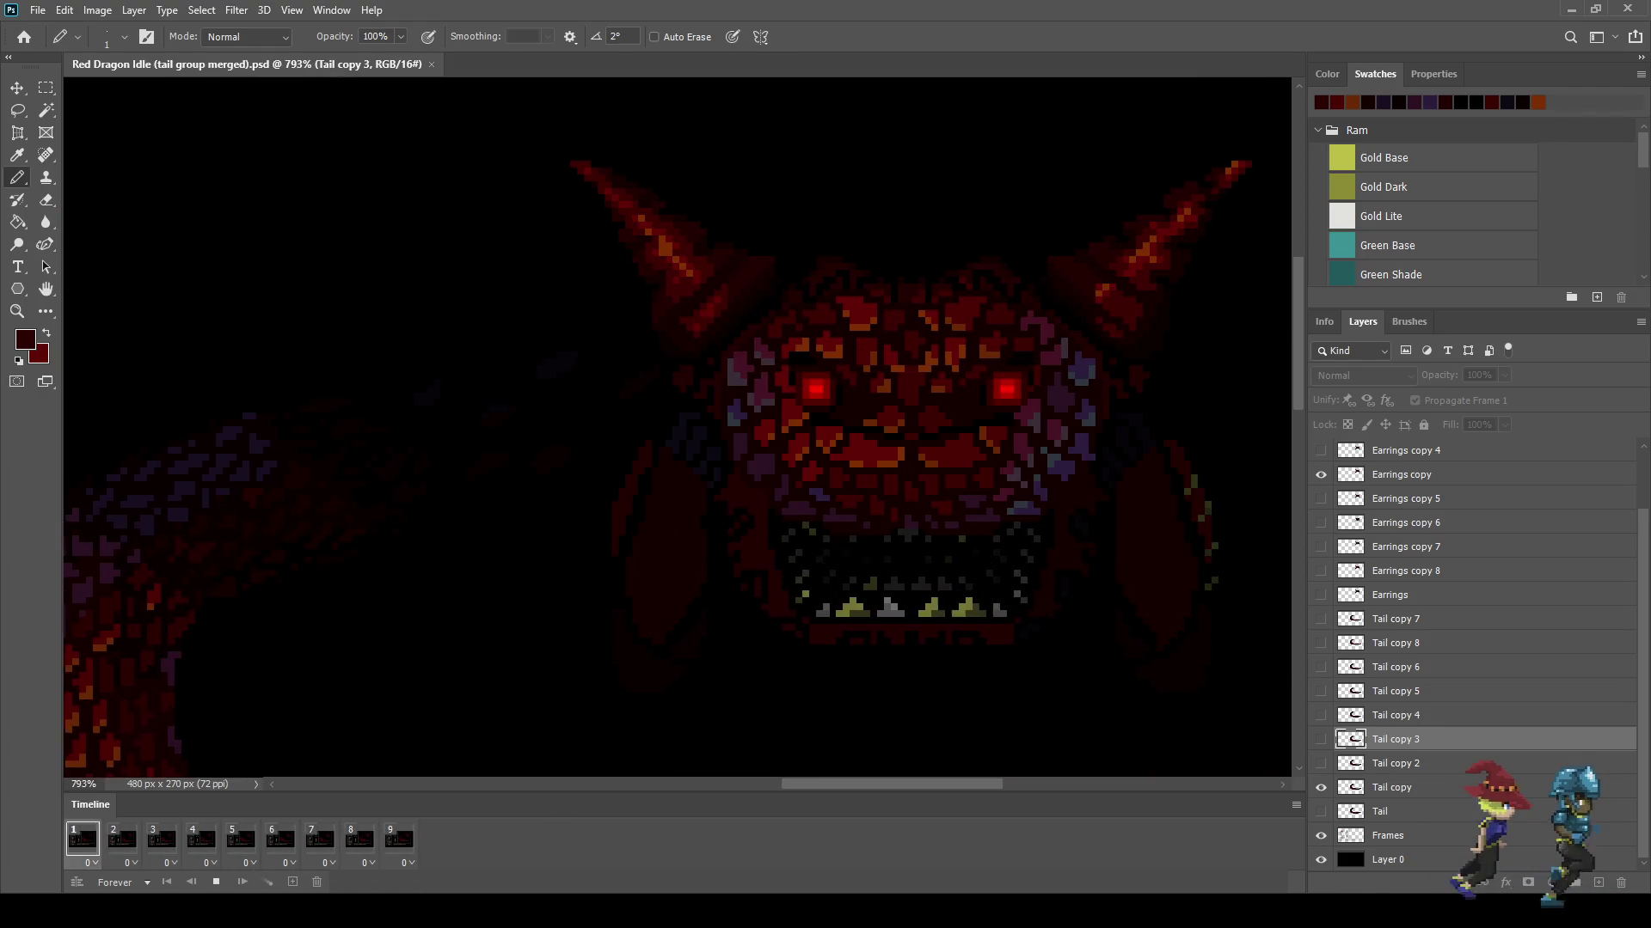
{"action": "scroll", "coordinate": [978, 484], "scroll_direction": "down", "scroll_amount": 5}
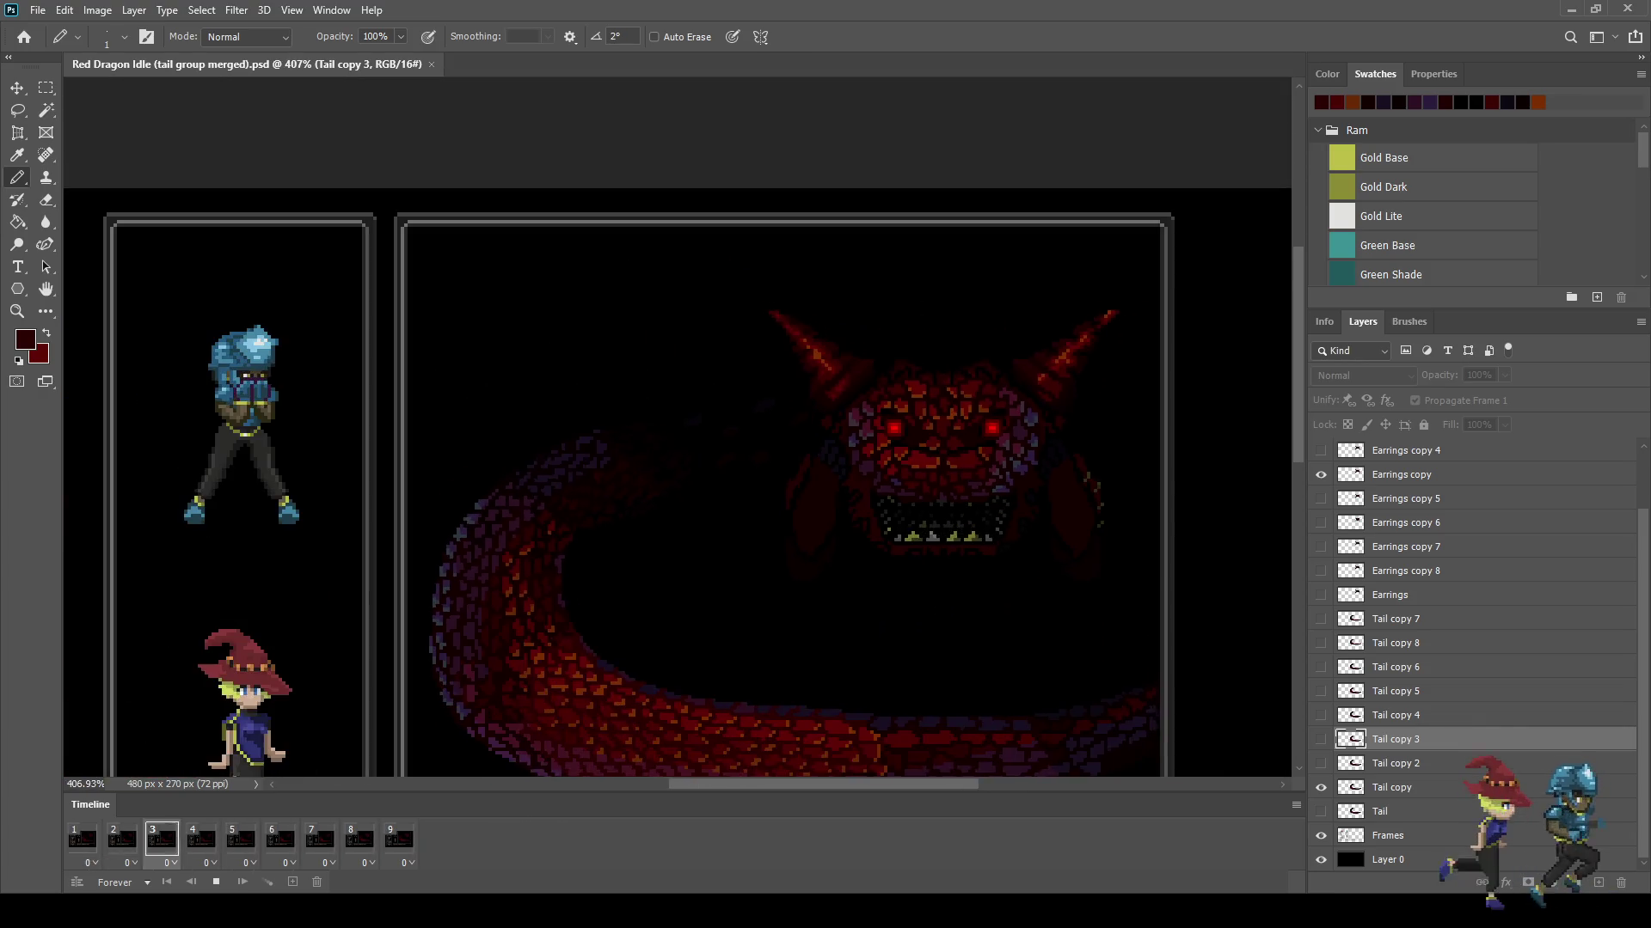
{"action": "scroll", "coordinate": [815, 333], "scroll_direction": "down", "scroll_amount": 2}
{"action": "scroll", "coordinate": [816, 333], "scroll_direction": "up", "scroll_amount": 3}
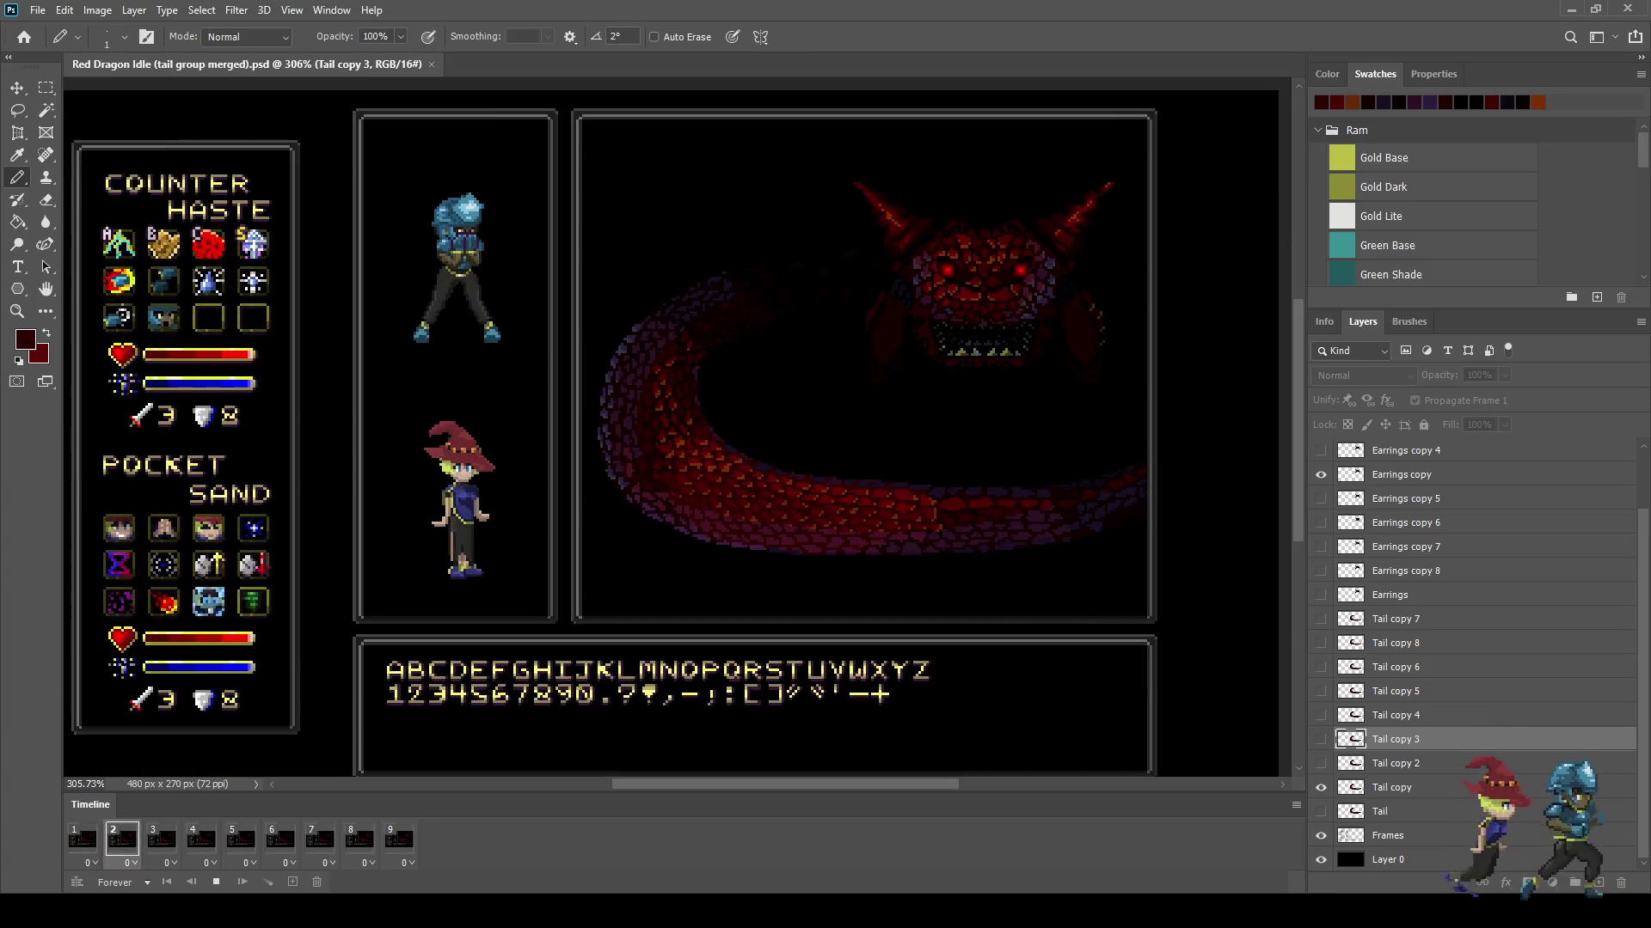
{"action": "scroll", "coordinate": [683, 428], "scroll_direction": "up", "scroll_amount": 1}
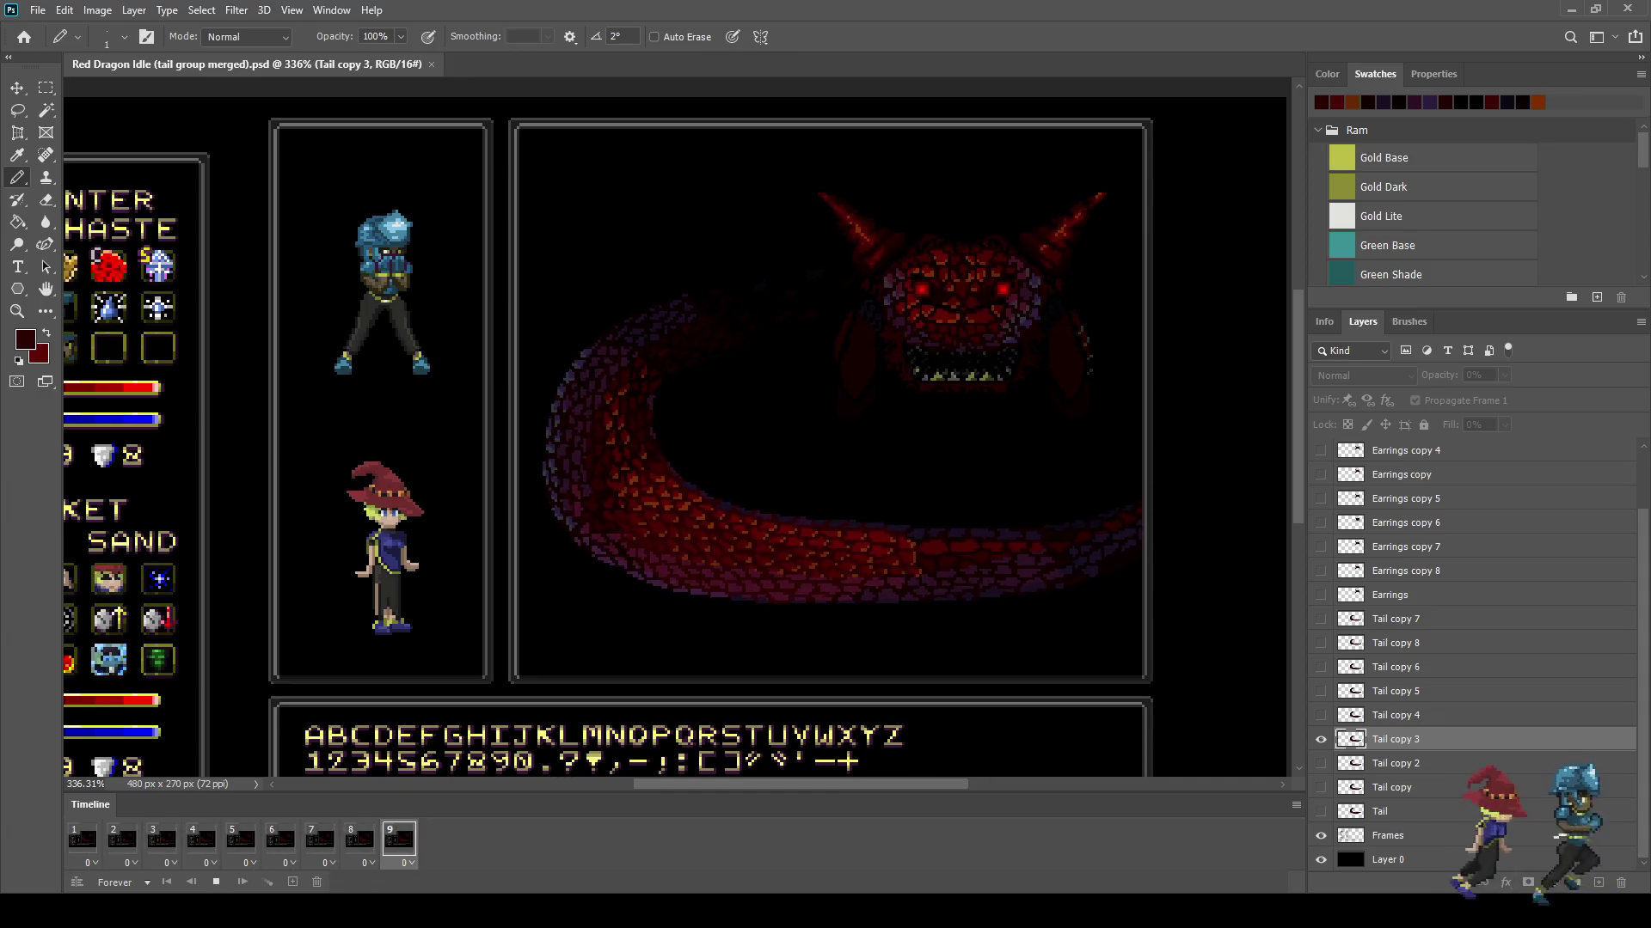
{"action": "scroll", "coordinate": [1111, 308], "scroll_direction": "up", "scroll_amount": 5}
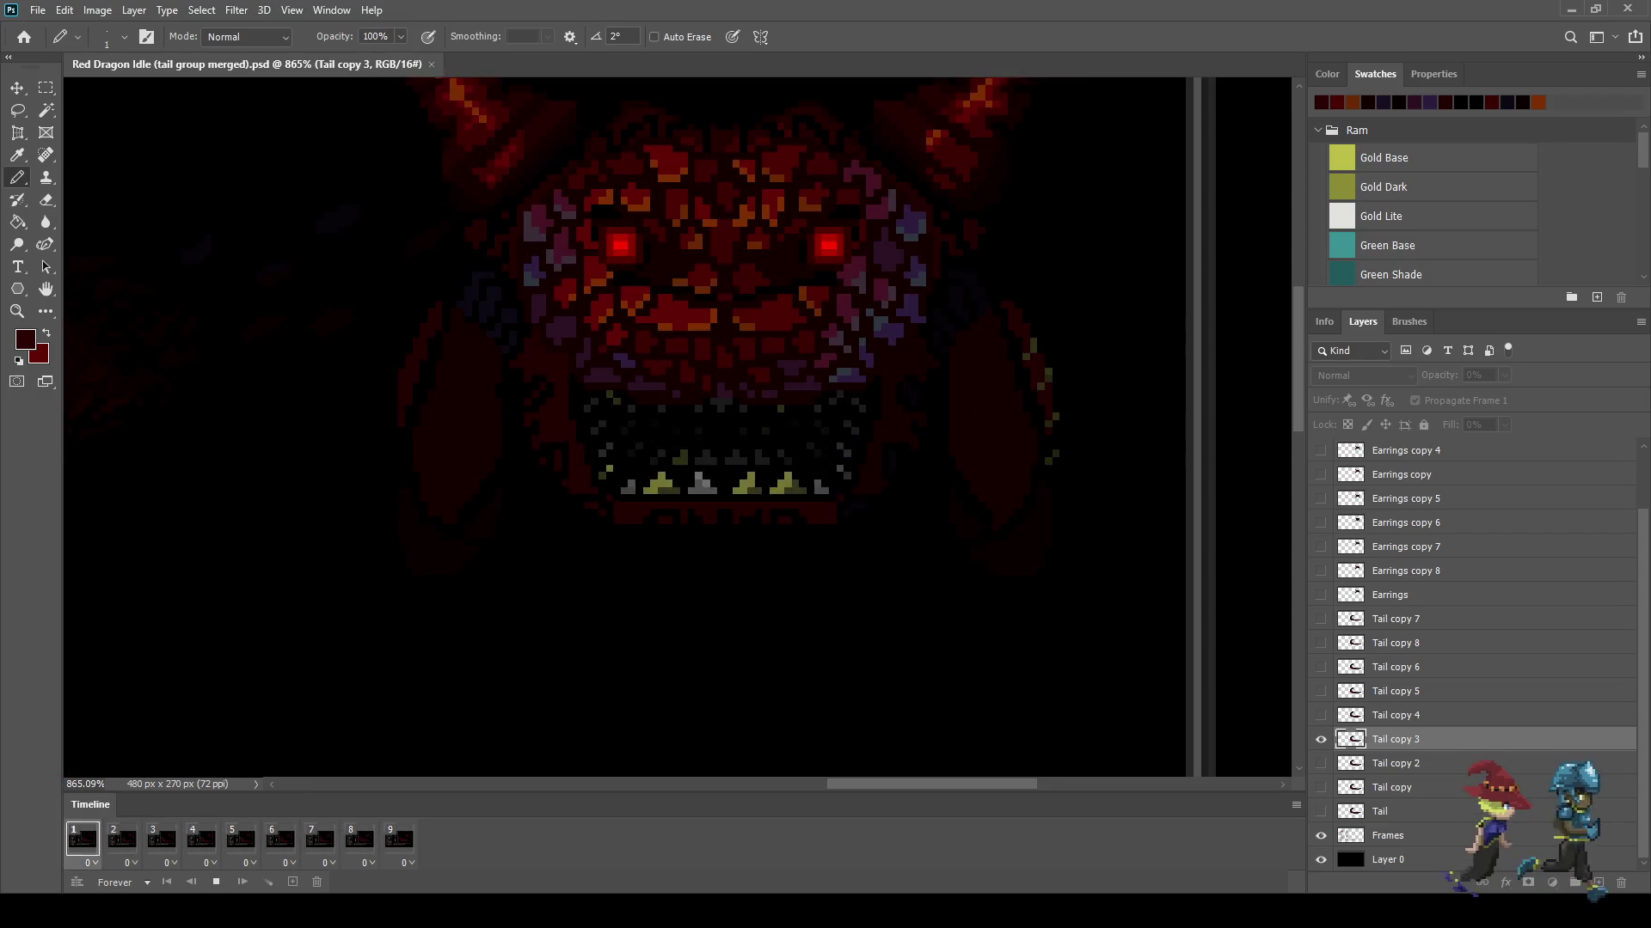
{"action": "scroll", "coordinate": [835, 534], "scroll_direction": "down", "scroll_amount": 3}
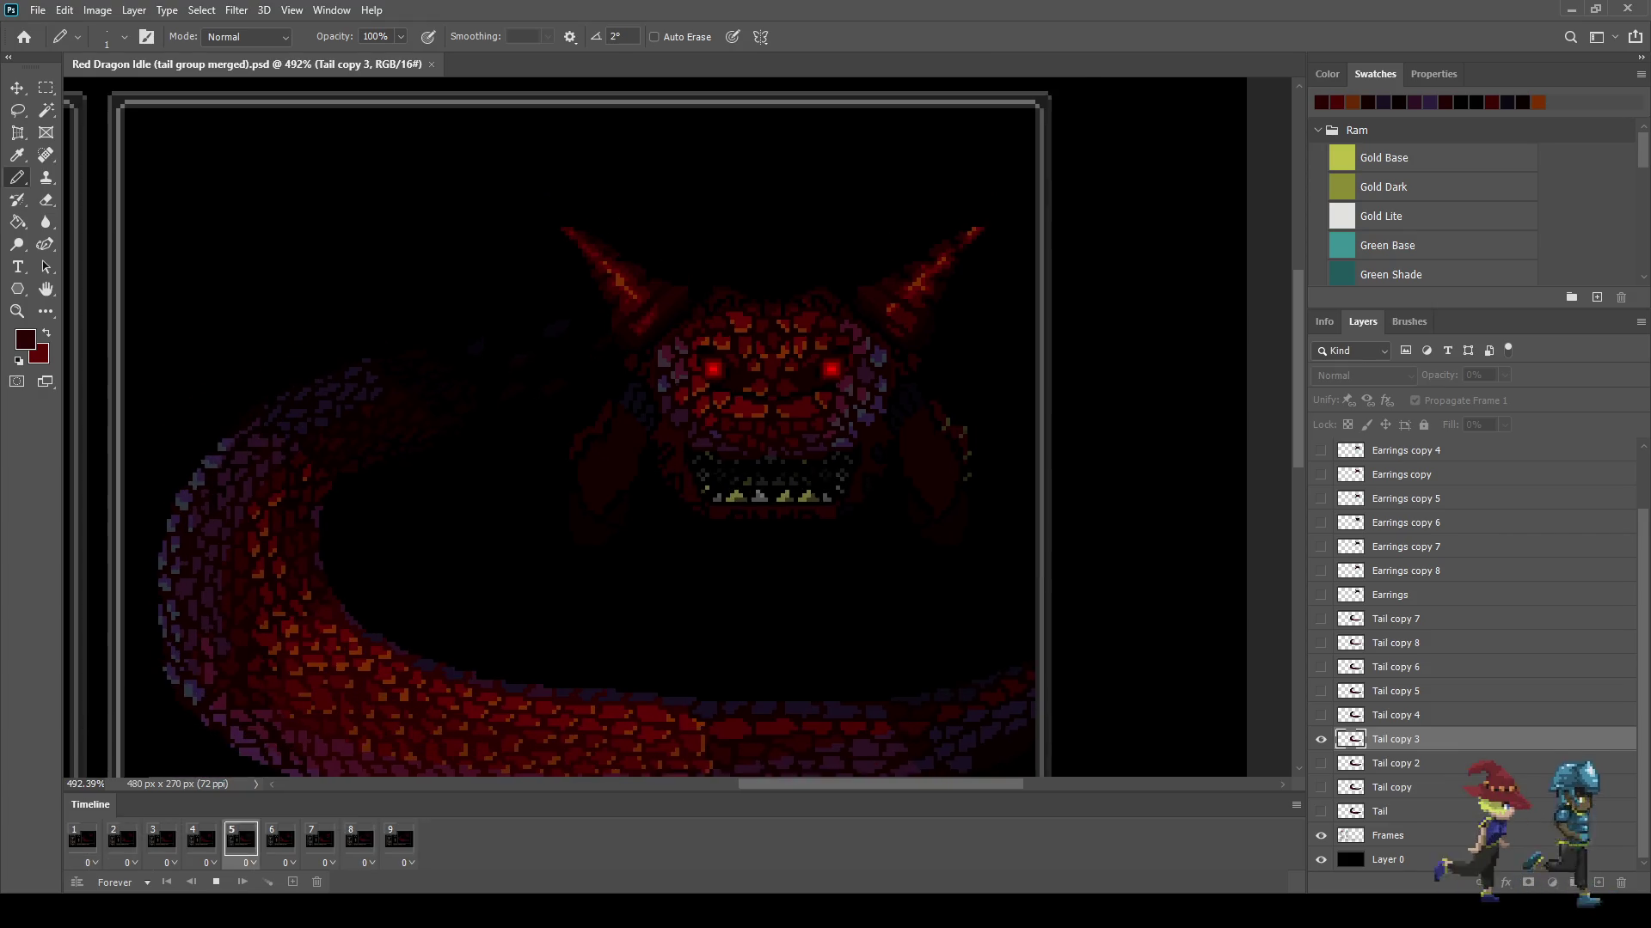
{"action": "scroll", "coordinate": [835, 534], "scroll_direction": "down", "scroll_amount": 3}
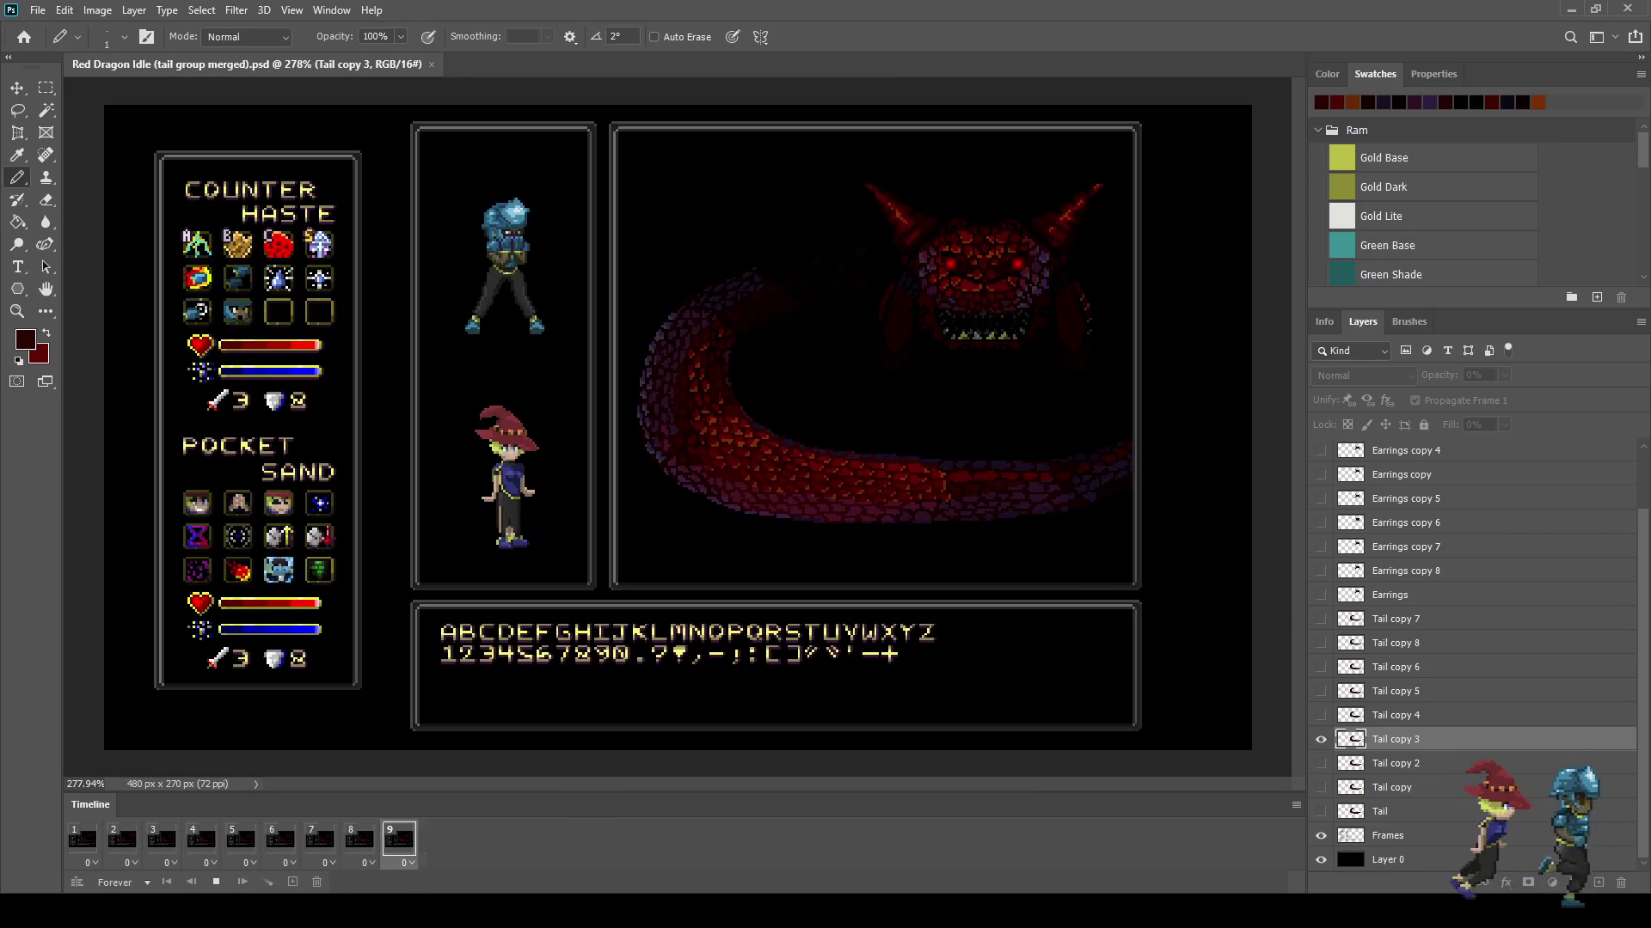
{"action": "scroll", "coordinate": [1031, 279], "scroll_direction": "up", "scroll_amount": 2}
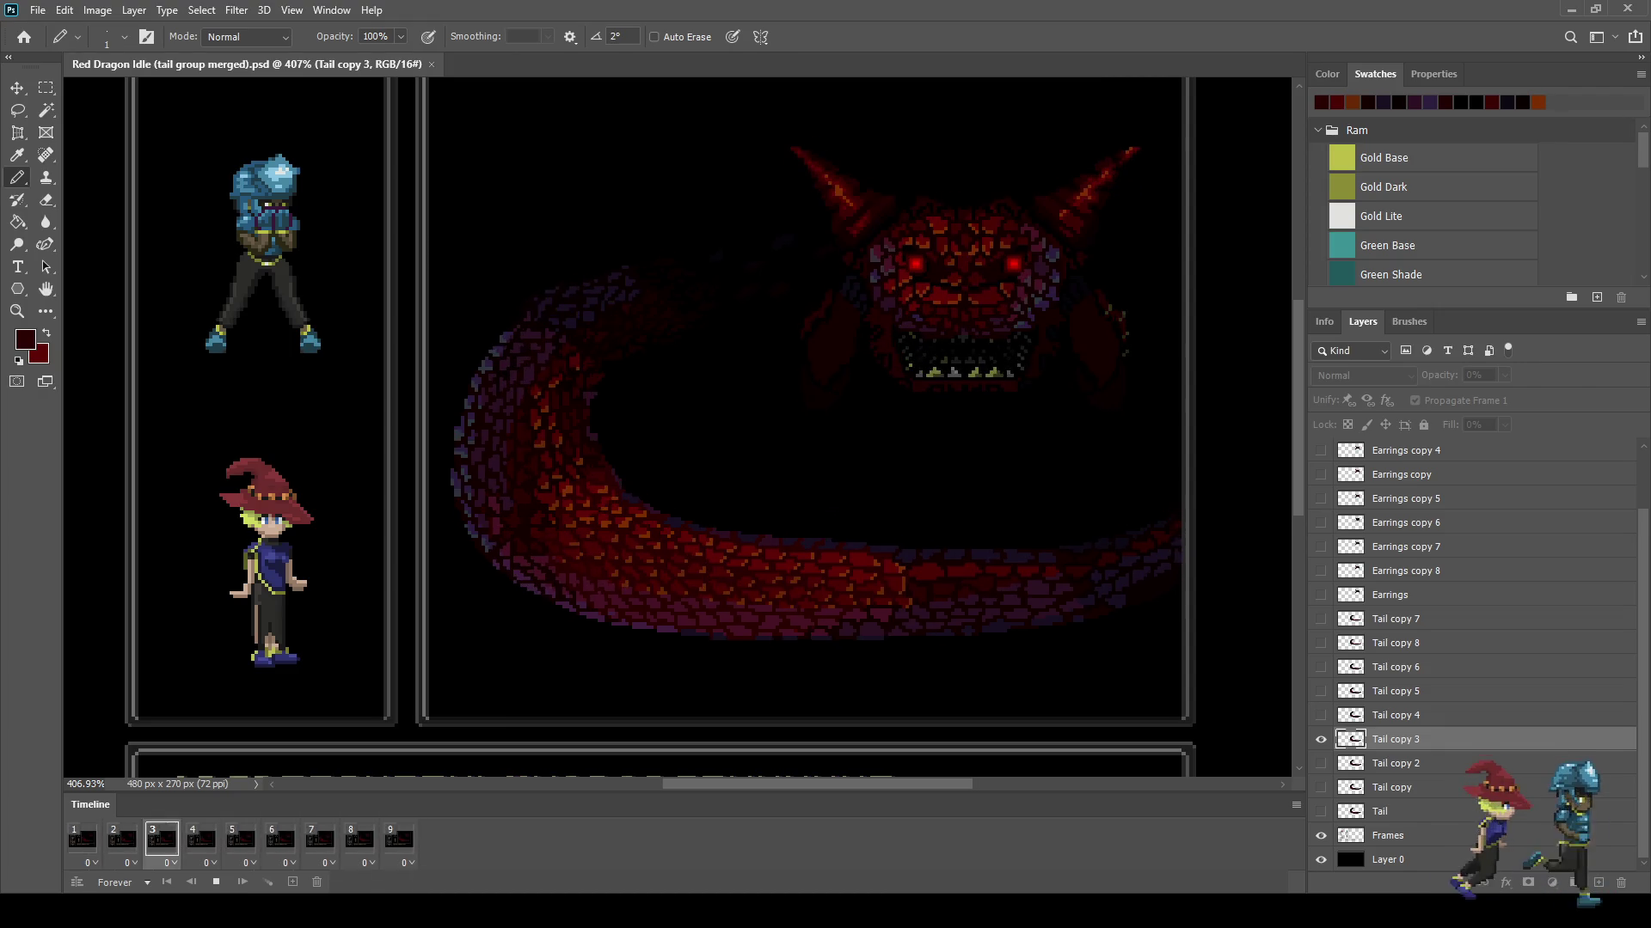
Step: Fit the battle screen in the view and stop the idle animation playback
{"action": "key", "text": "ctrl+1"}
{"action": "key", "text": "ctrl+plus"}
{"action": "key", "text": "ctrl+plus"}
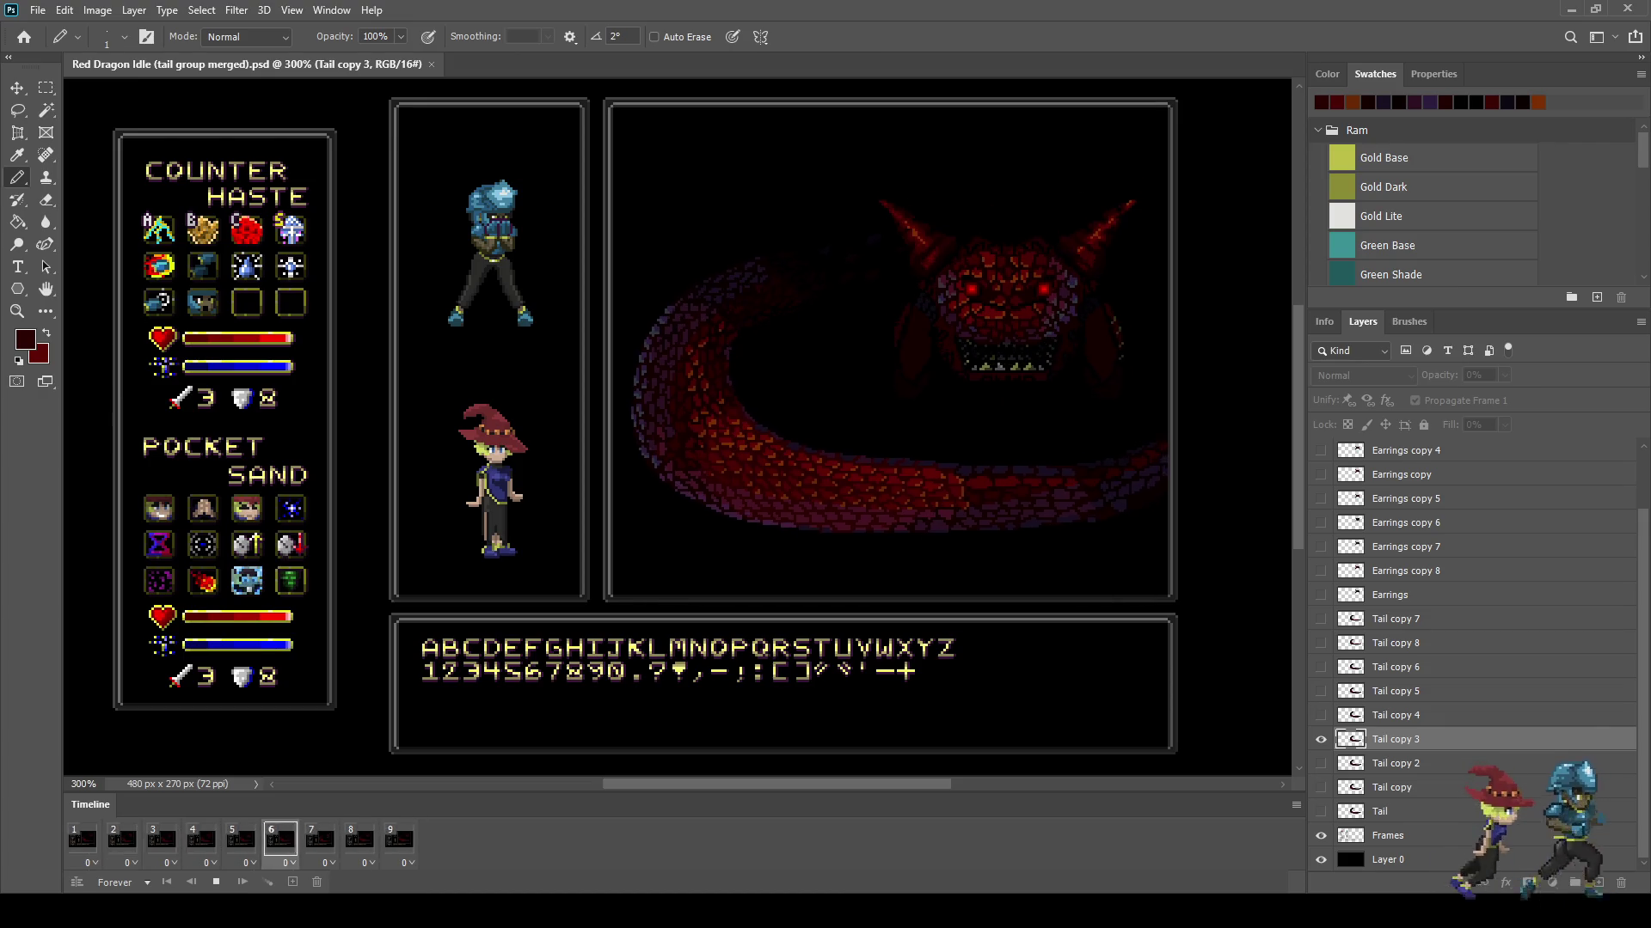
{"action": "key", "text": "space"}
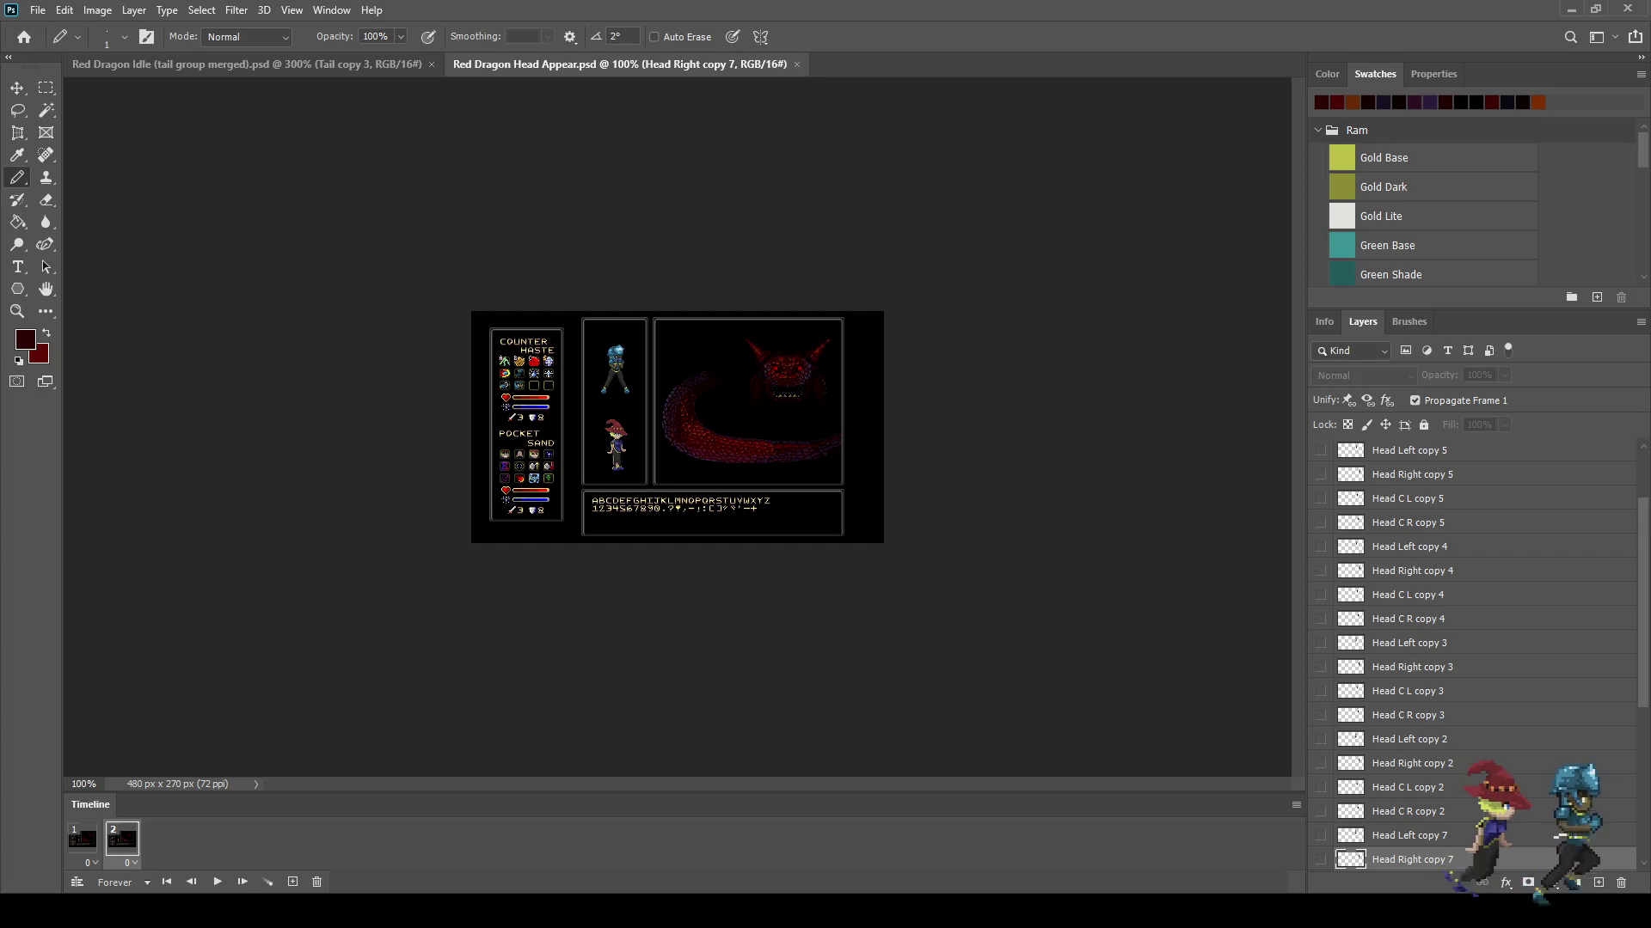
Step: Play the head-appear animation at 300%, close that document, and play the Rev J animation
{"action": "key", "text": "ctrl+plus"}
{"action": "key", "text": "ctrl+plus"}
{"action": "key", "text": "space"}
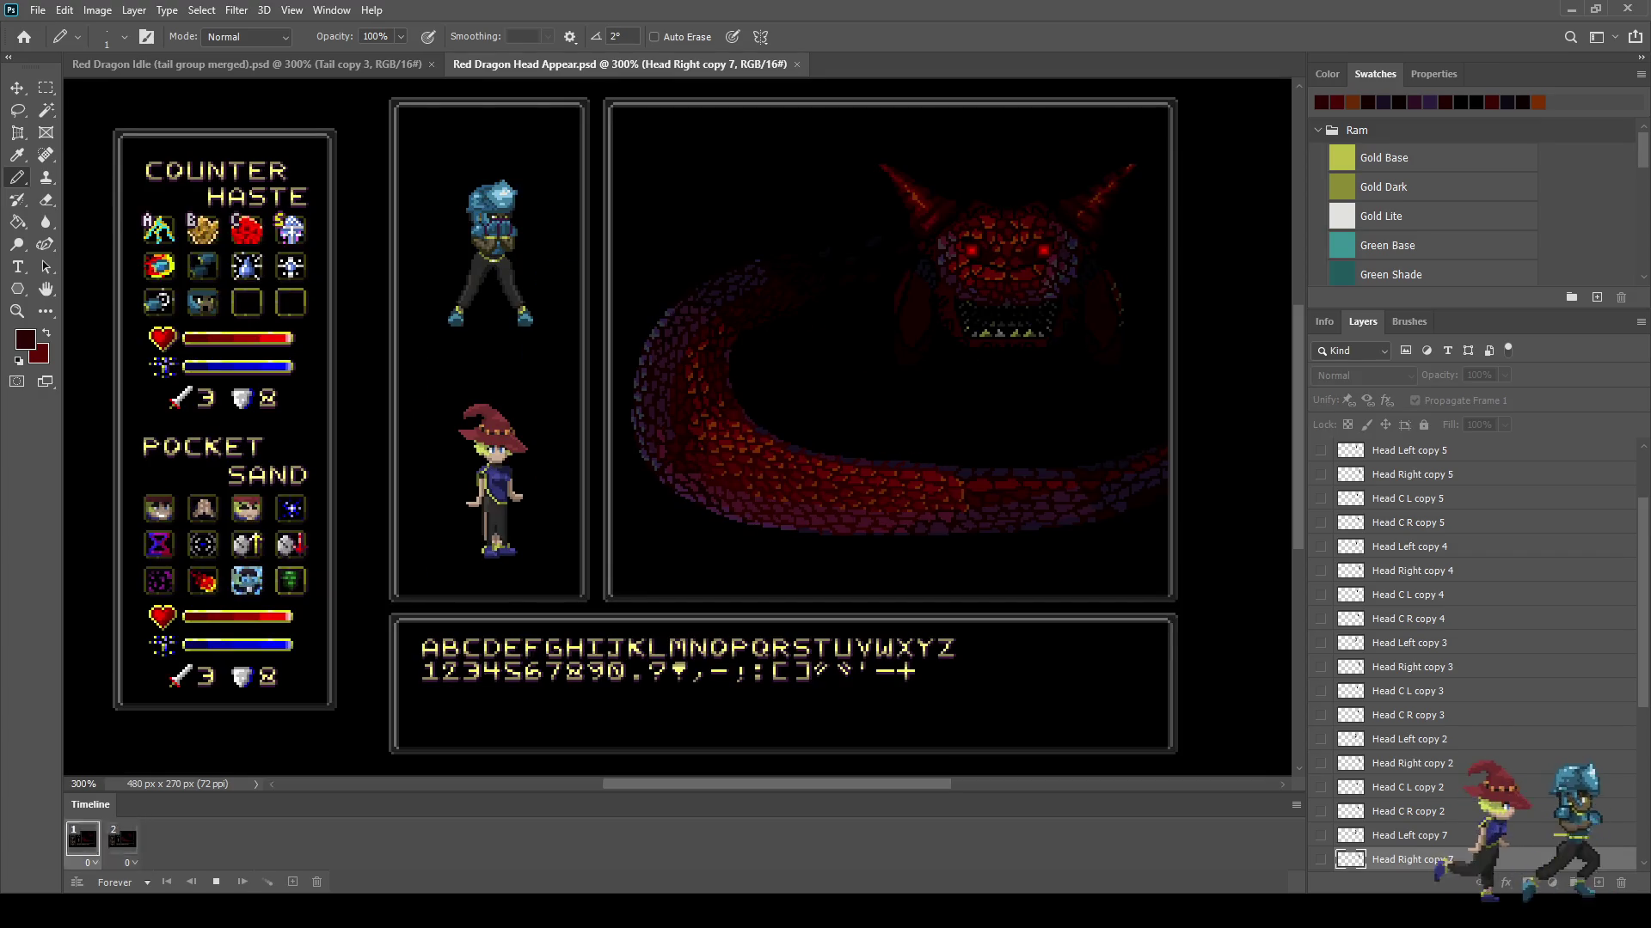
{"action": "left_click", "coordinate": [797, 64]}
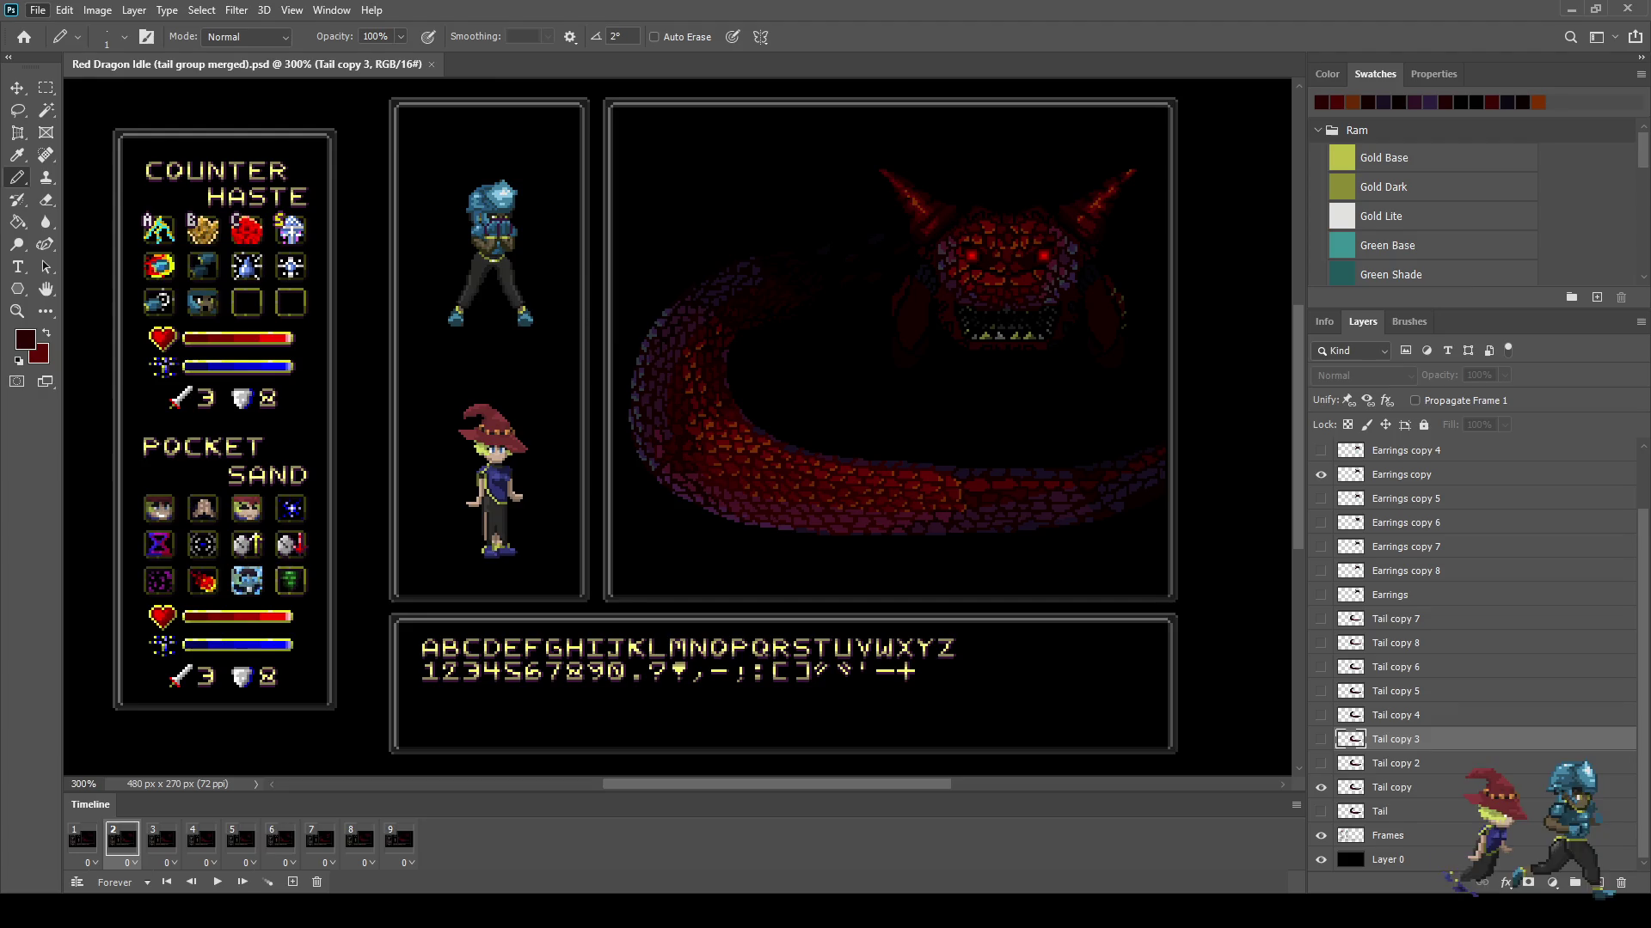
{"action": "key", "text": "space"}
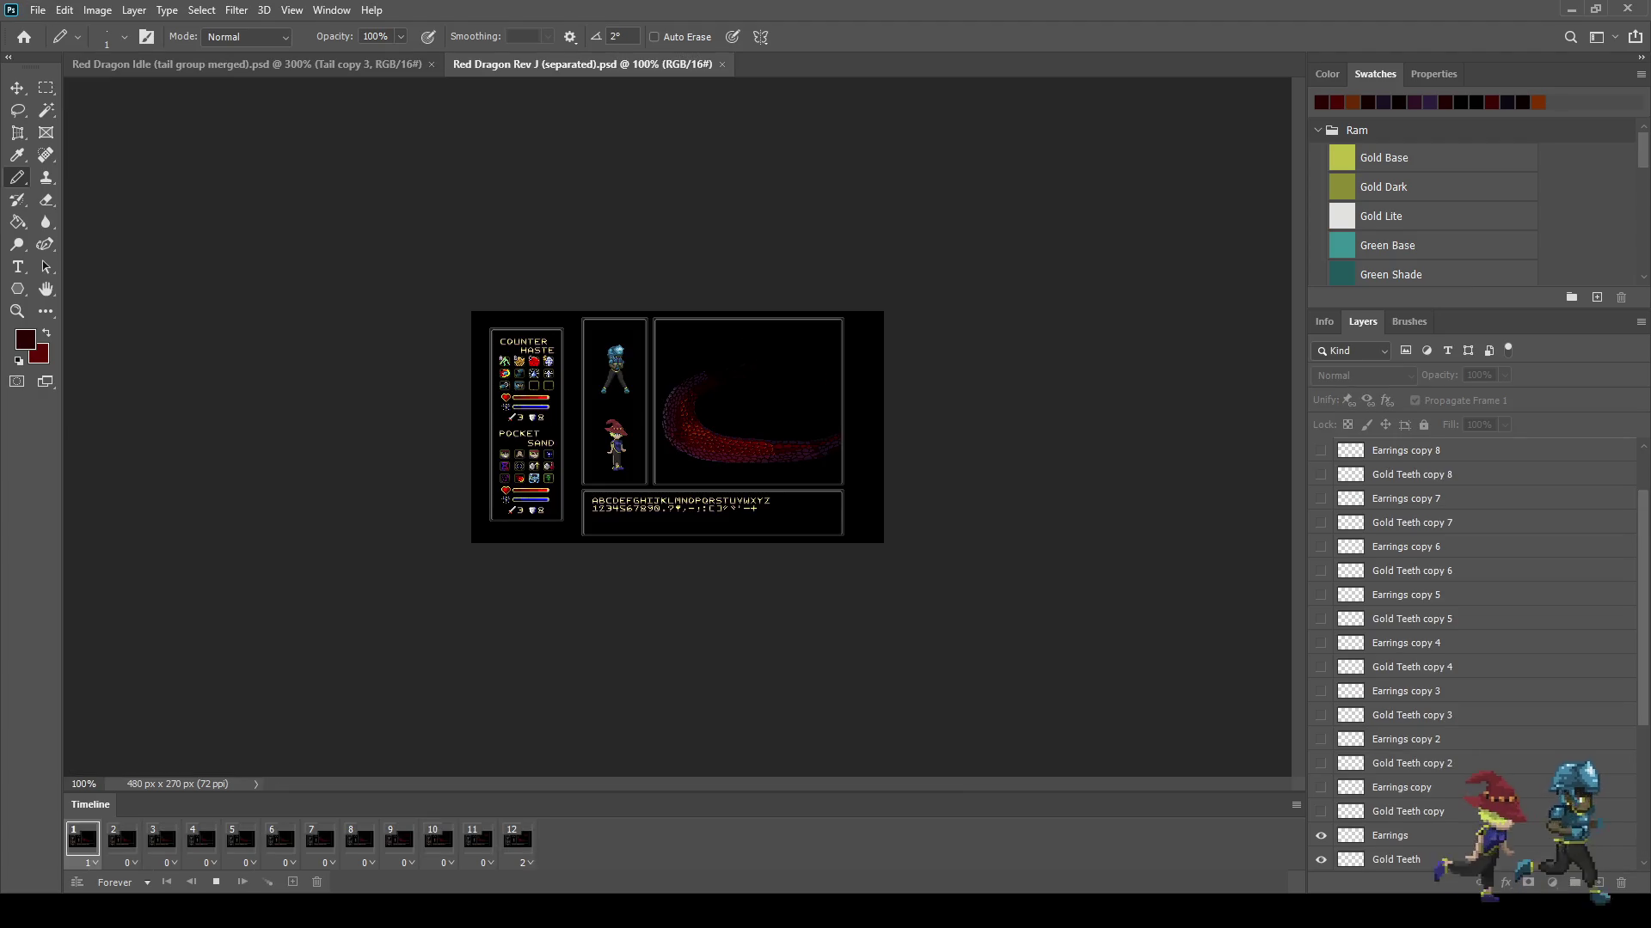
Step: Stop the Rev J animation, leave full-screen, and play the Red Dragon Idle animation
{"action": "scroll", "coordinate": [677, 427], "scroll_direction": "up", "scroll_amount": 2}
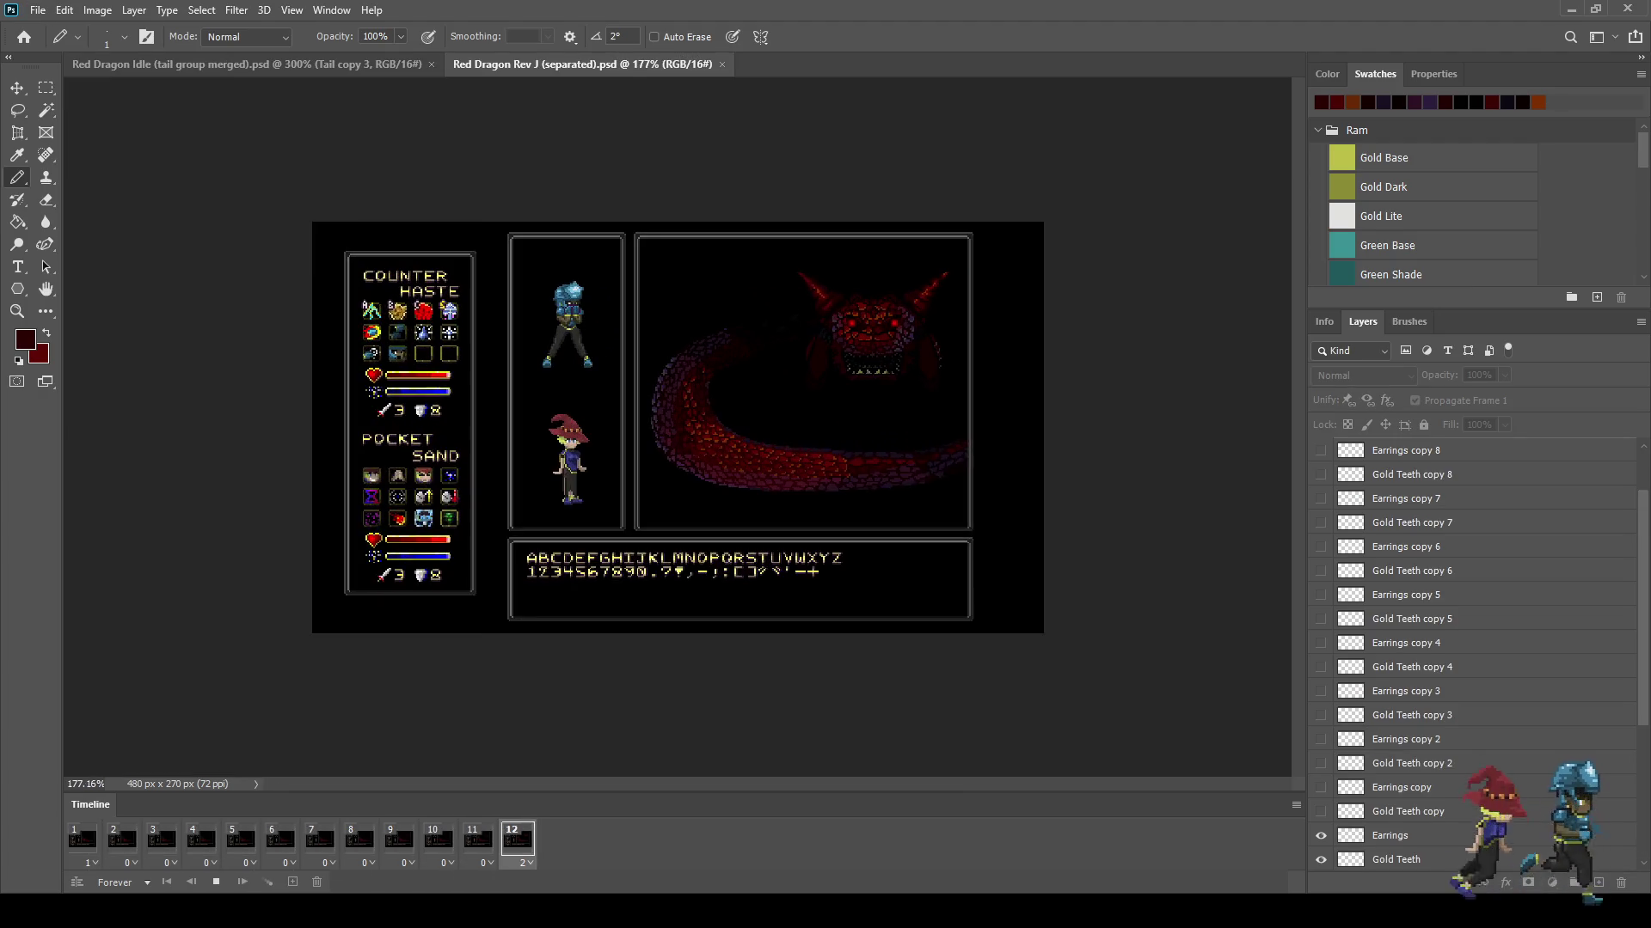
{"action": "key", "text": "space"}
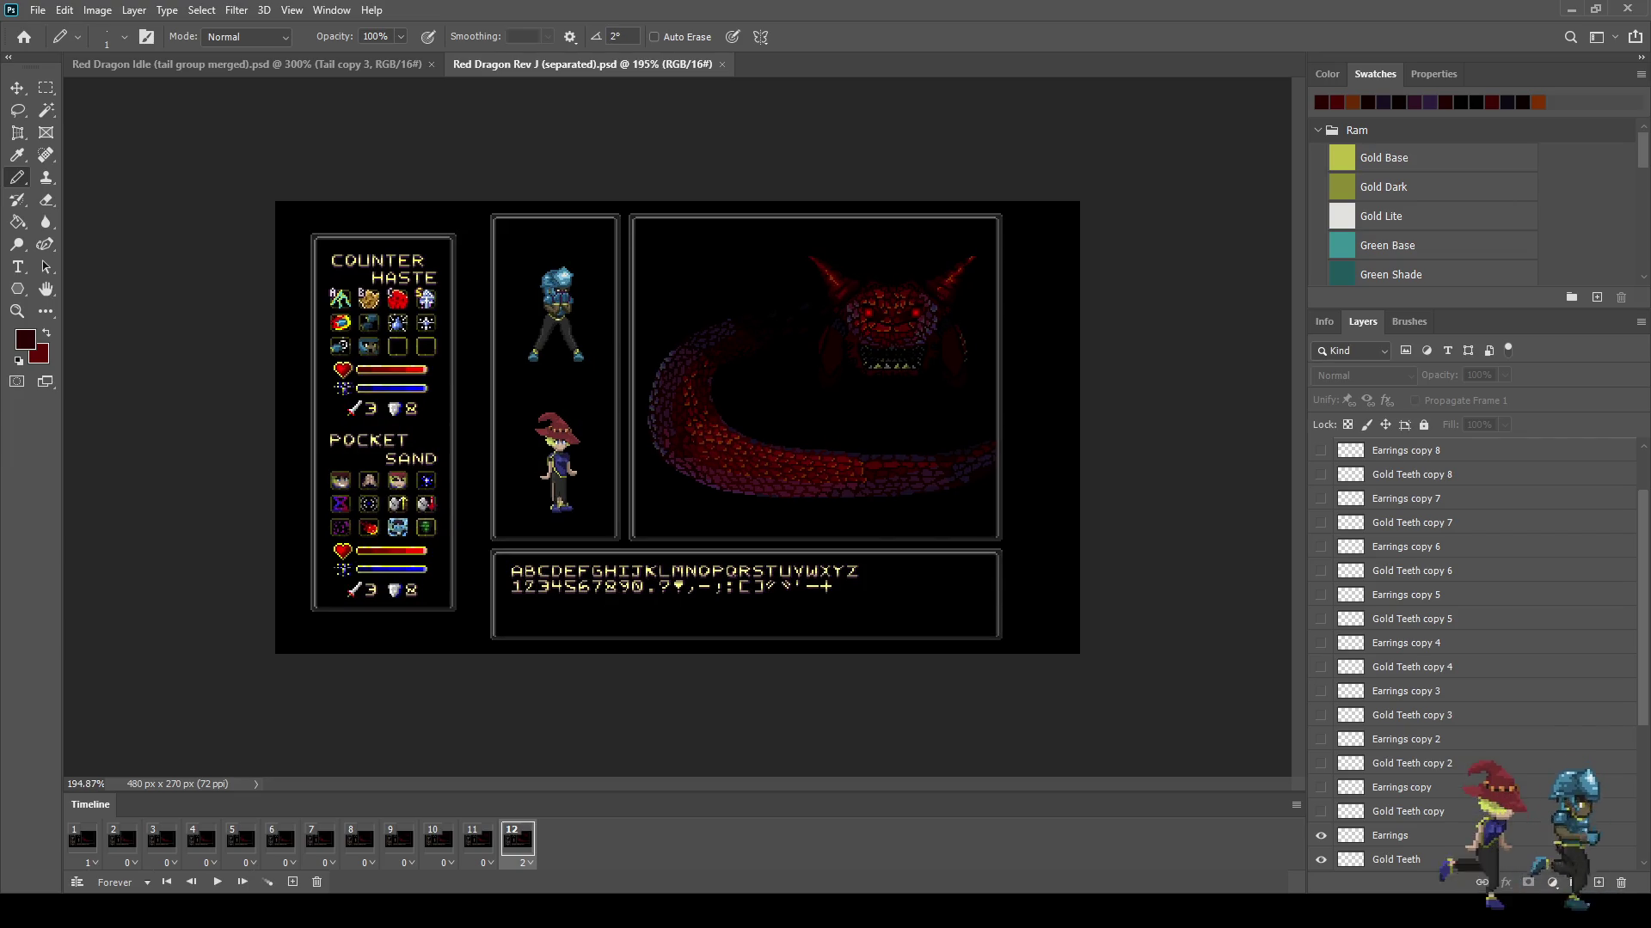
{"action": "scroll", "coordinate": [676, 425], "scroll_direction": "up", "scroll_amount": 1}
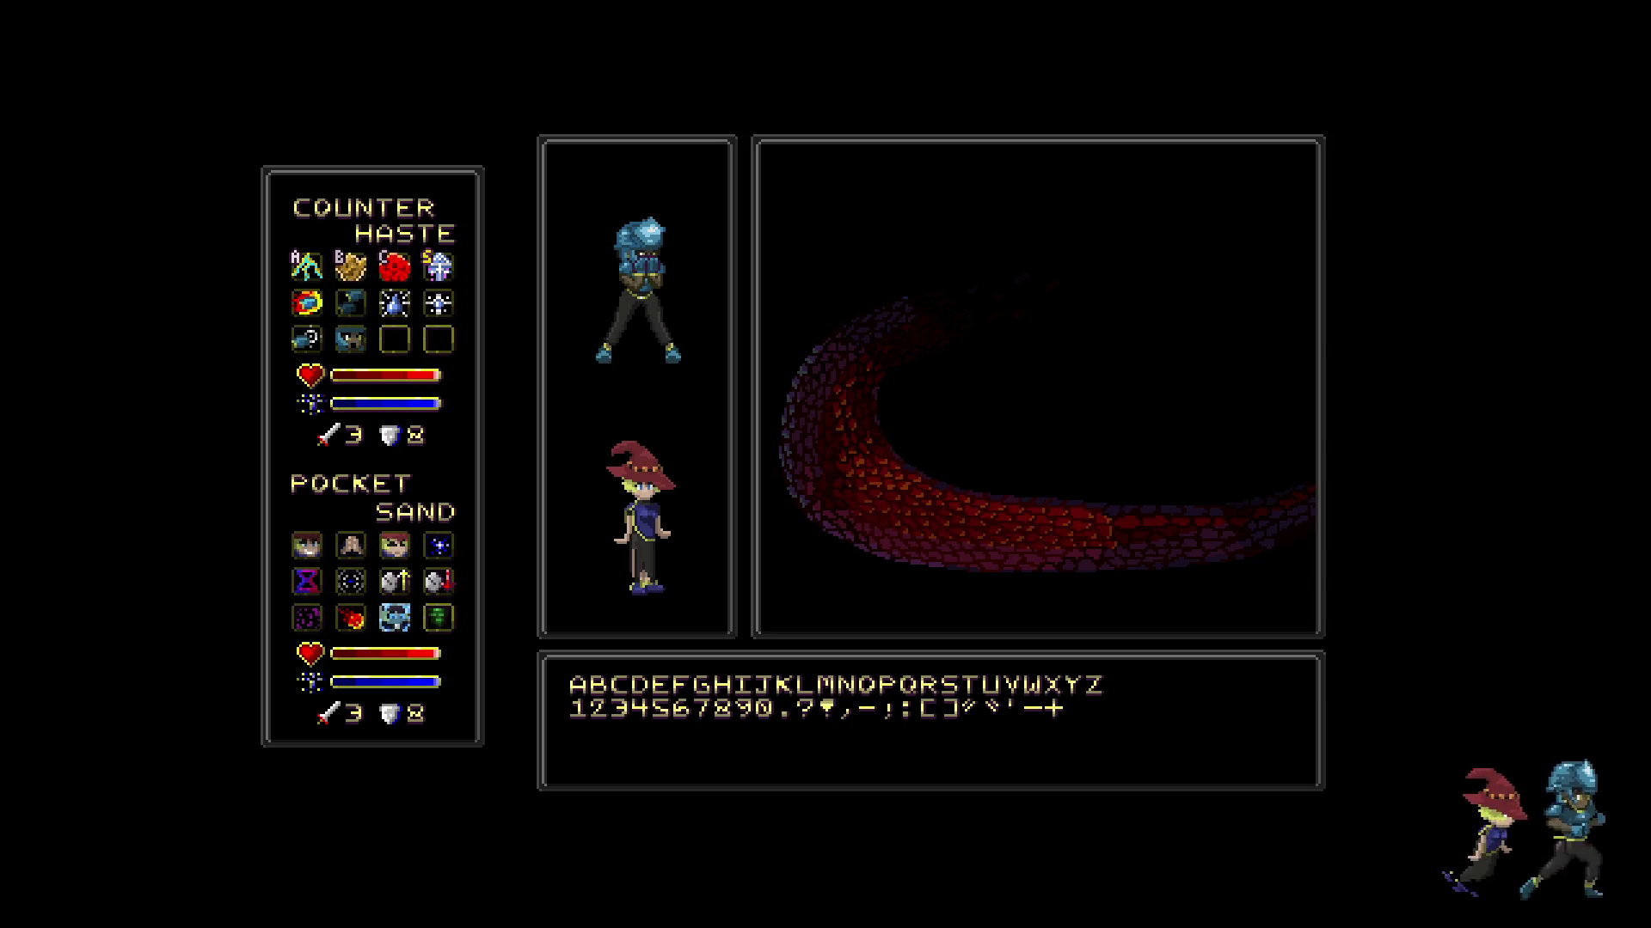
{"action": "key", "text": "f"}
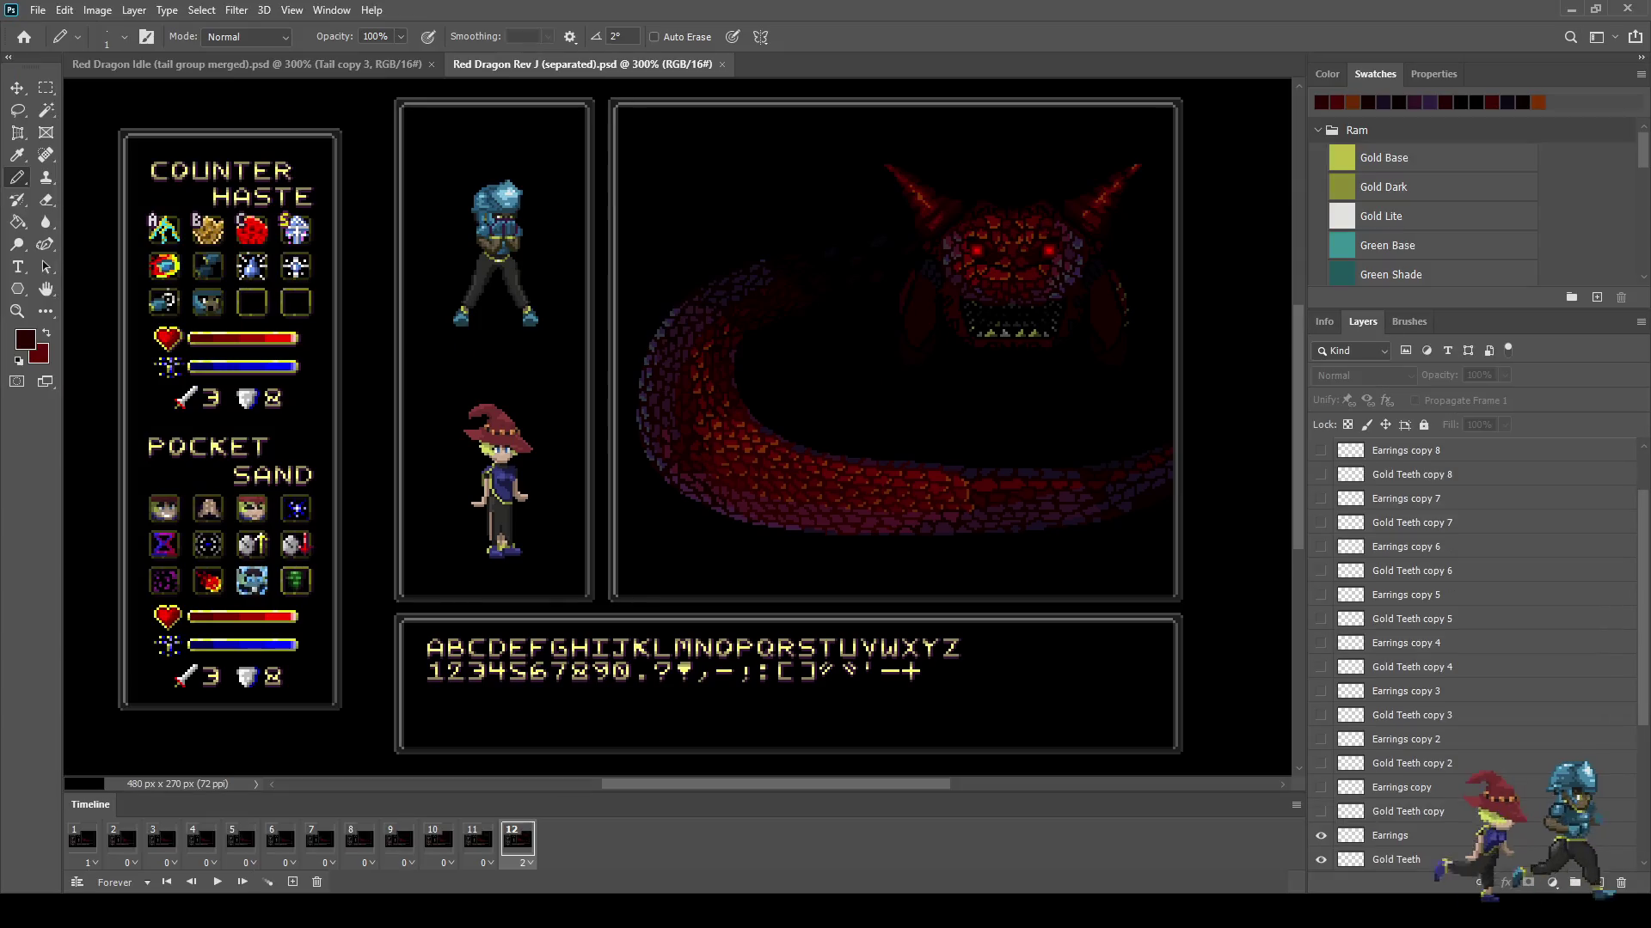
{"action": "key", "text": "ctrl+Tab"}
{"action": "key", "text": "space"}
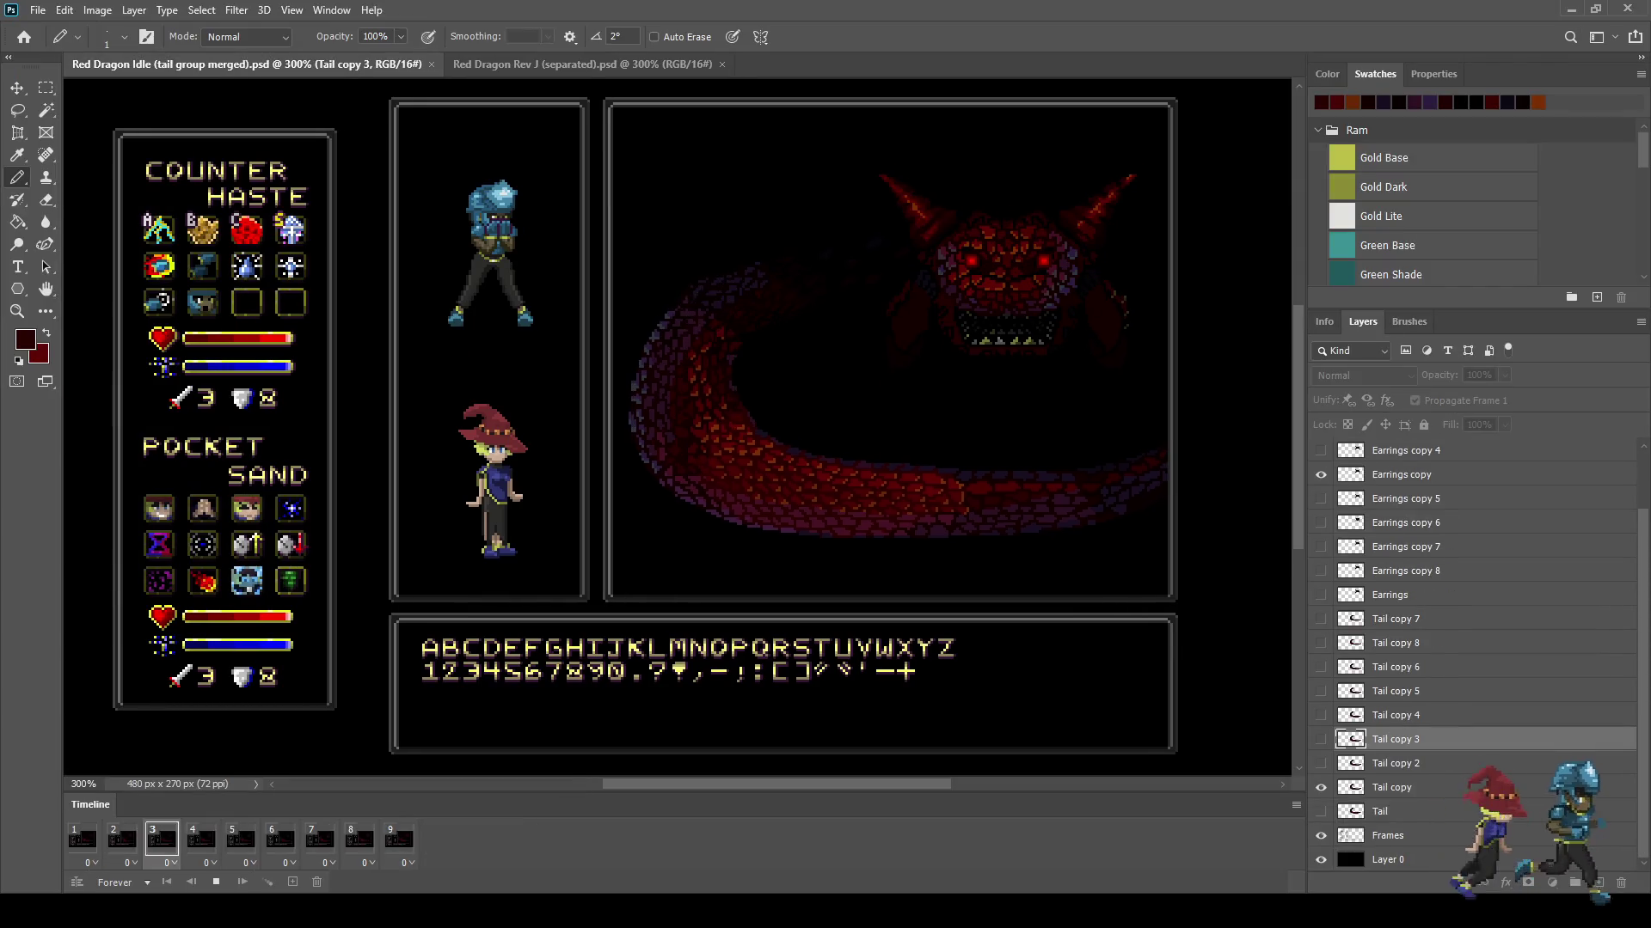